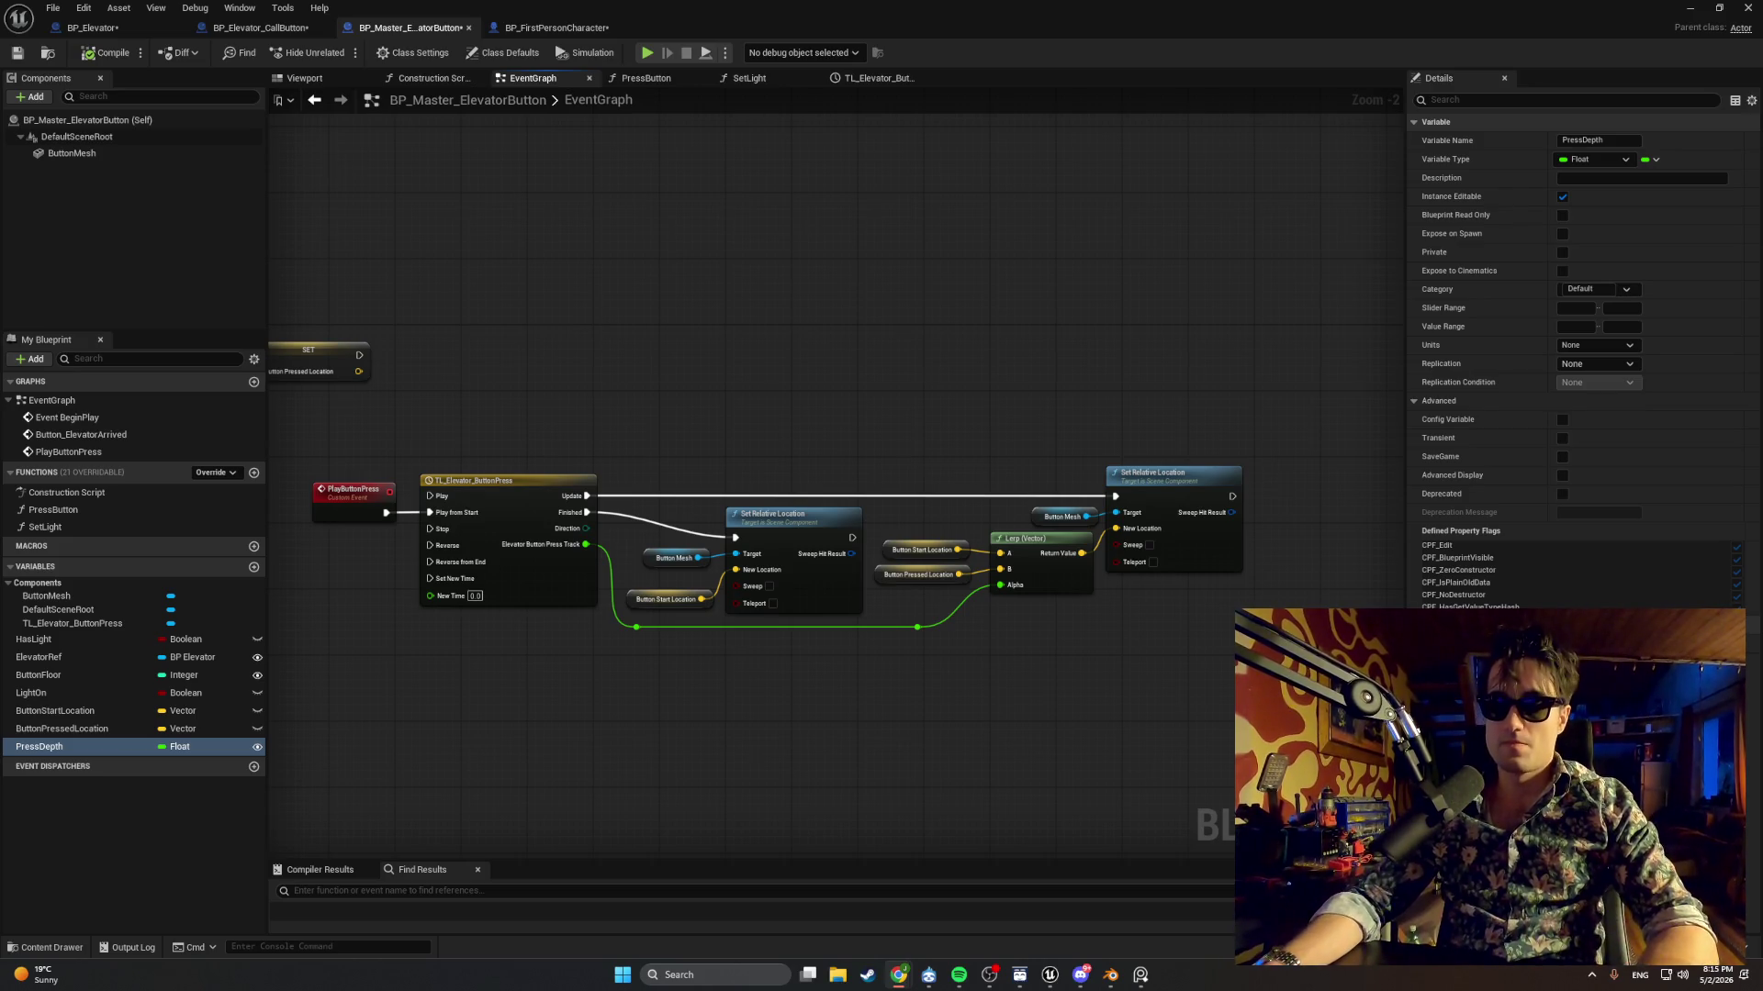
# Wire Press Depth into the Make Vector's Y input and compile BP_Master_ElevatorButton.
pyautogui.click(1010, 780)
pyautogui.hotkey('alt', 'Left')
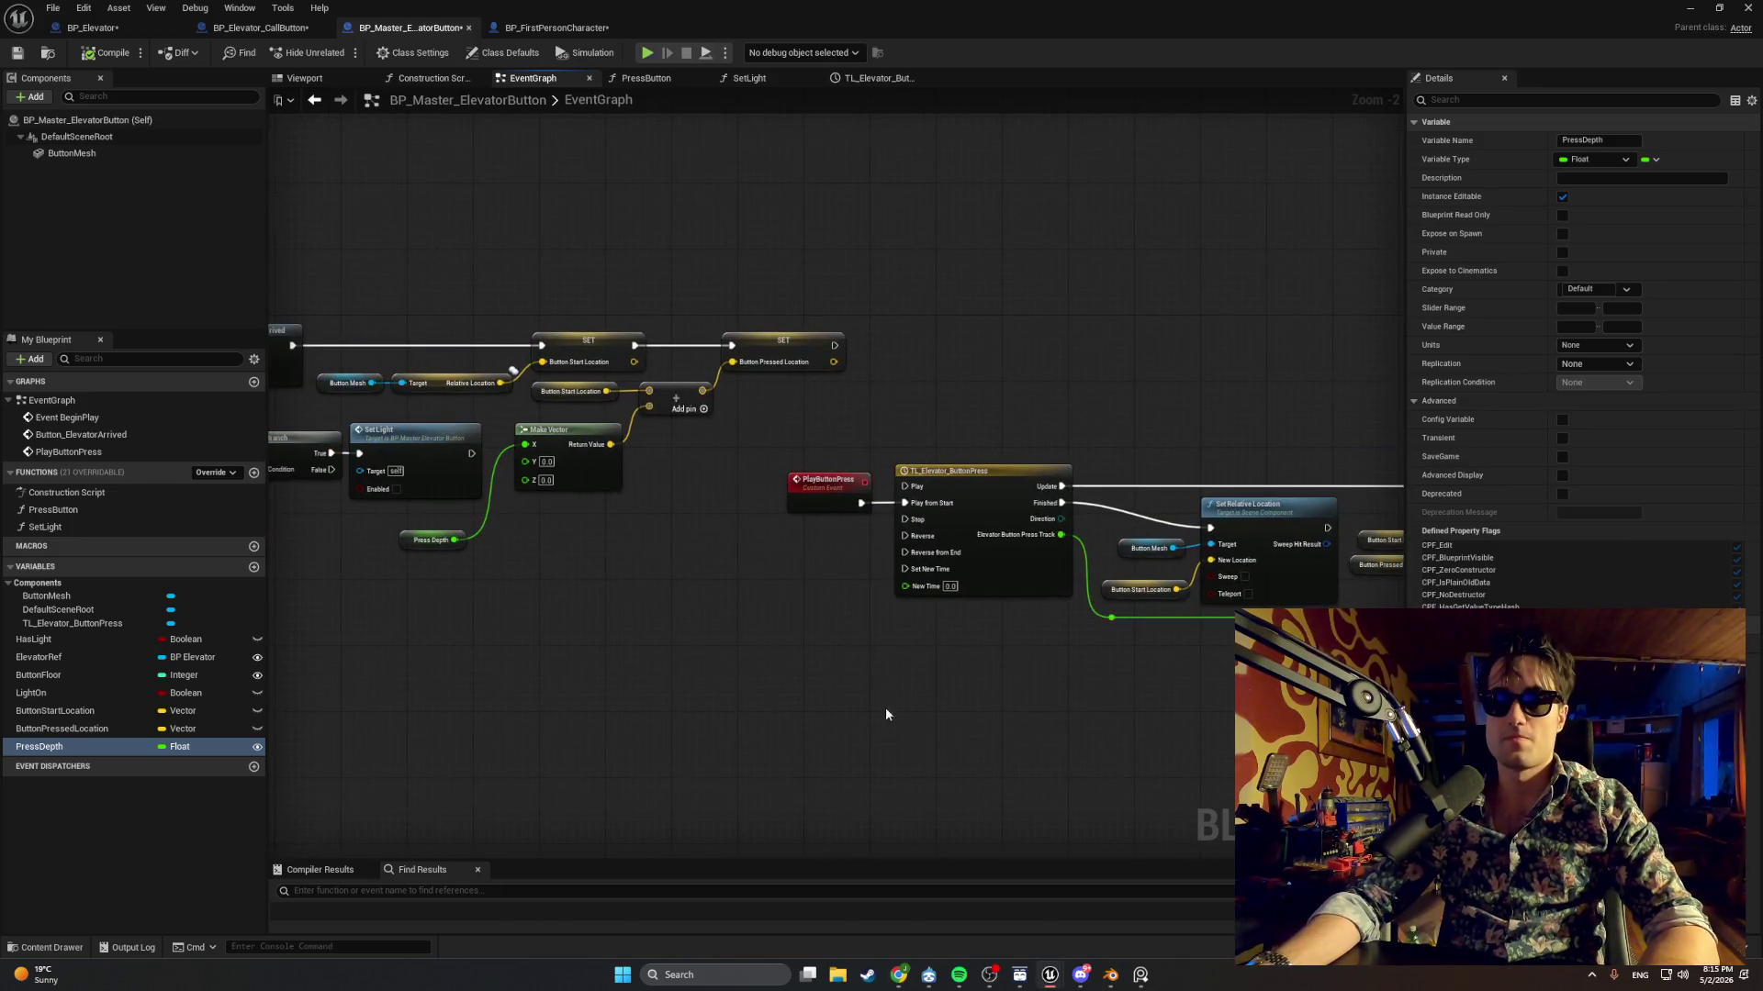
pyautogui.moveTo(454, 540)
pyautogui.mouseDown()
pyautogui.moveTo(521, 460)
pyautogui.moveTo(455, 538)
pyautogui.mouseUp()
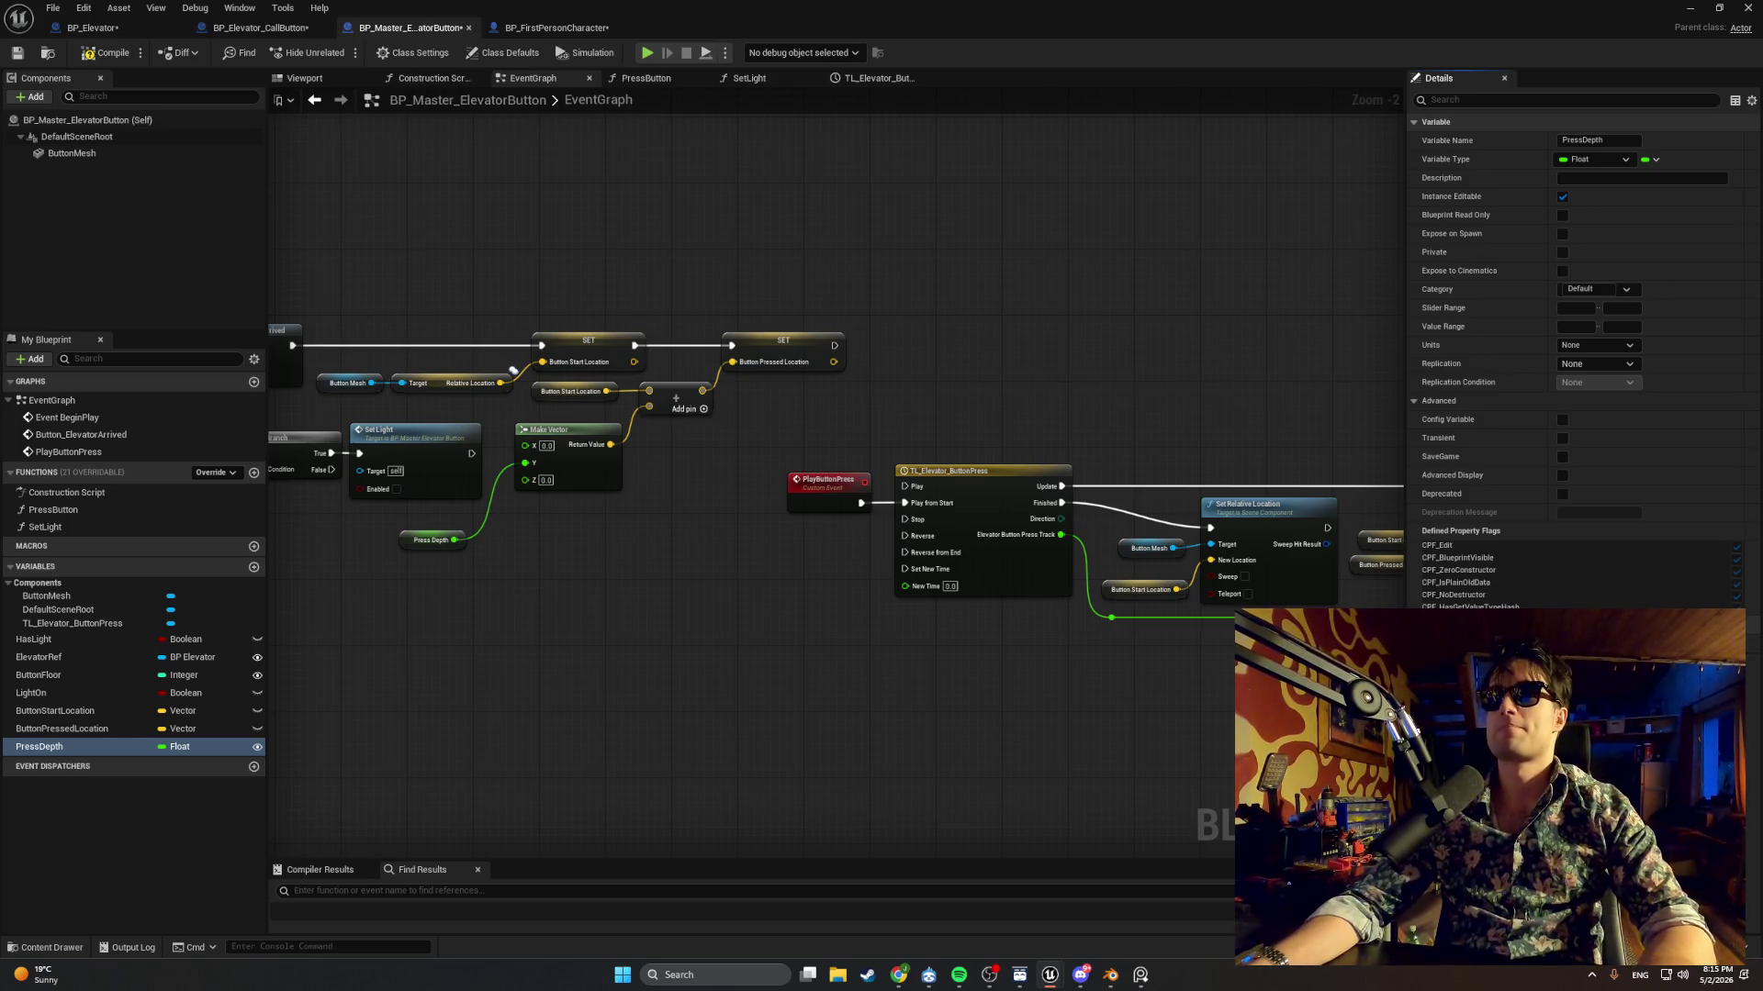
pyautogui.scroll(1, 1219, 762)
pyautogui.click(104, 57)
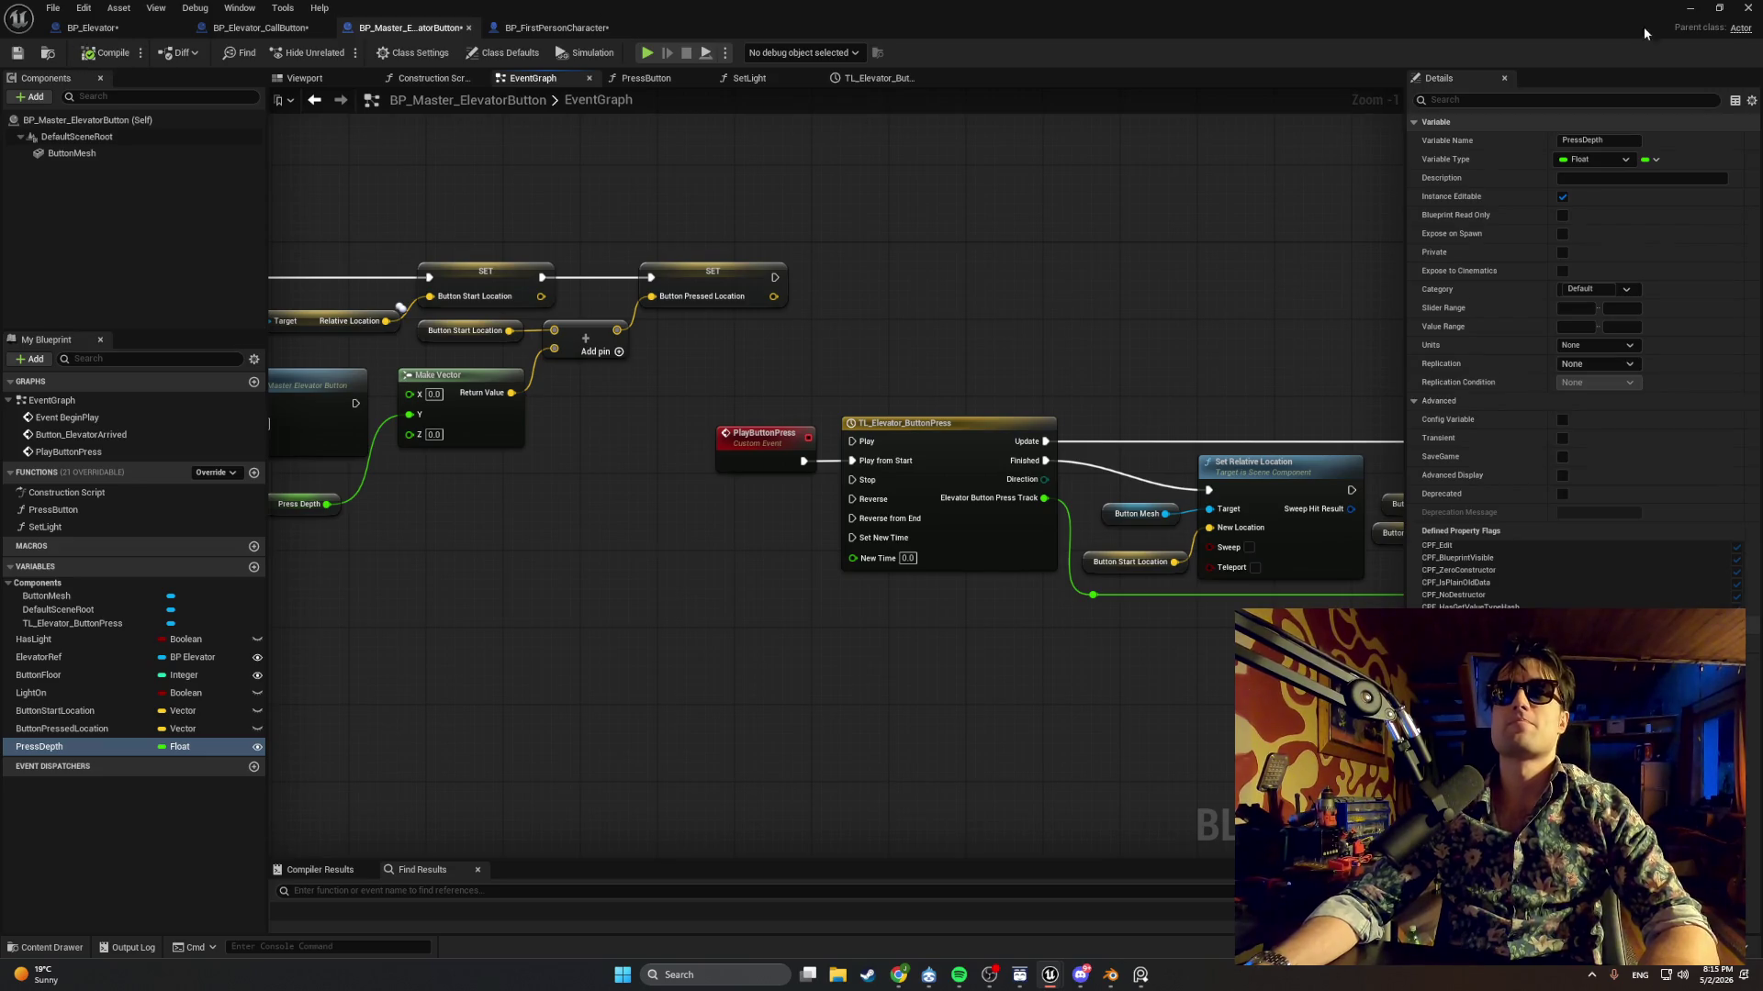
# Play the level, press the elevator call button, then stop and reopen BP_Master_ElevatorButton.
pyautogui.hotkey('alt', 'Tab')
pyautogui.click(338, 52)
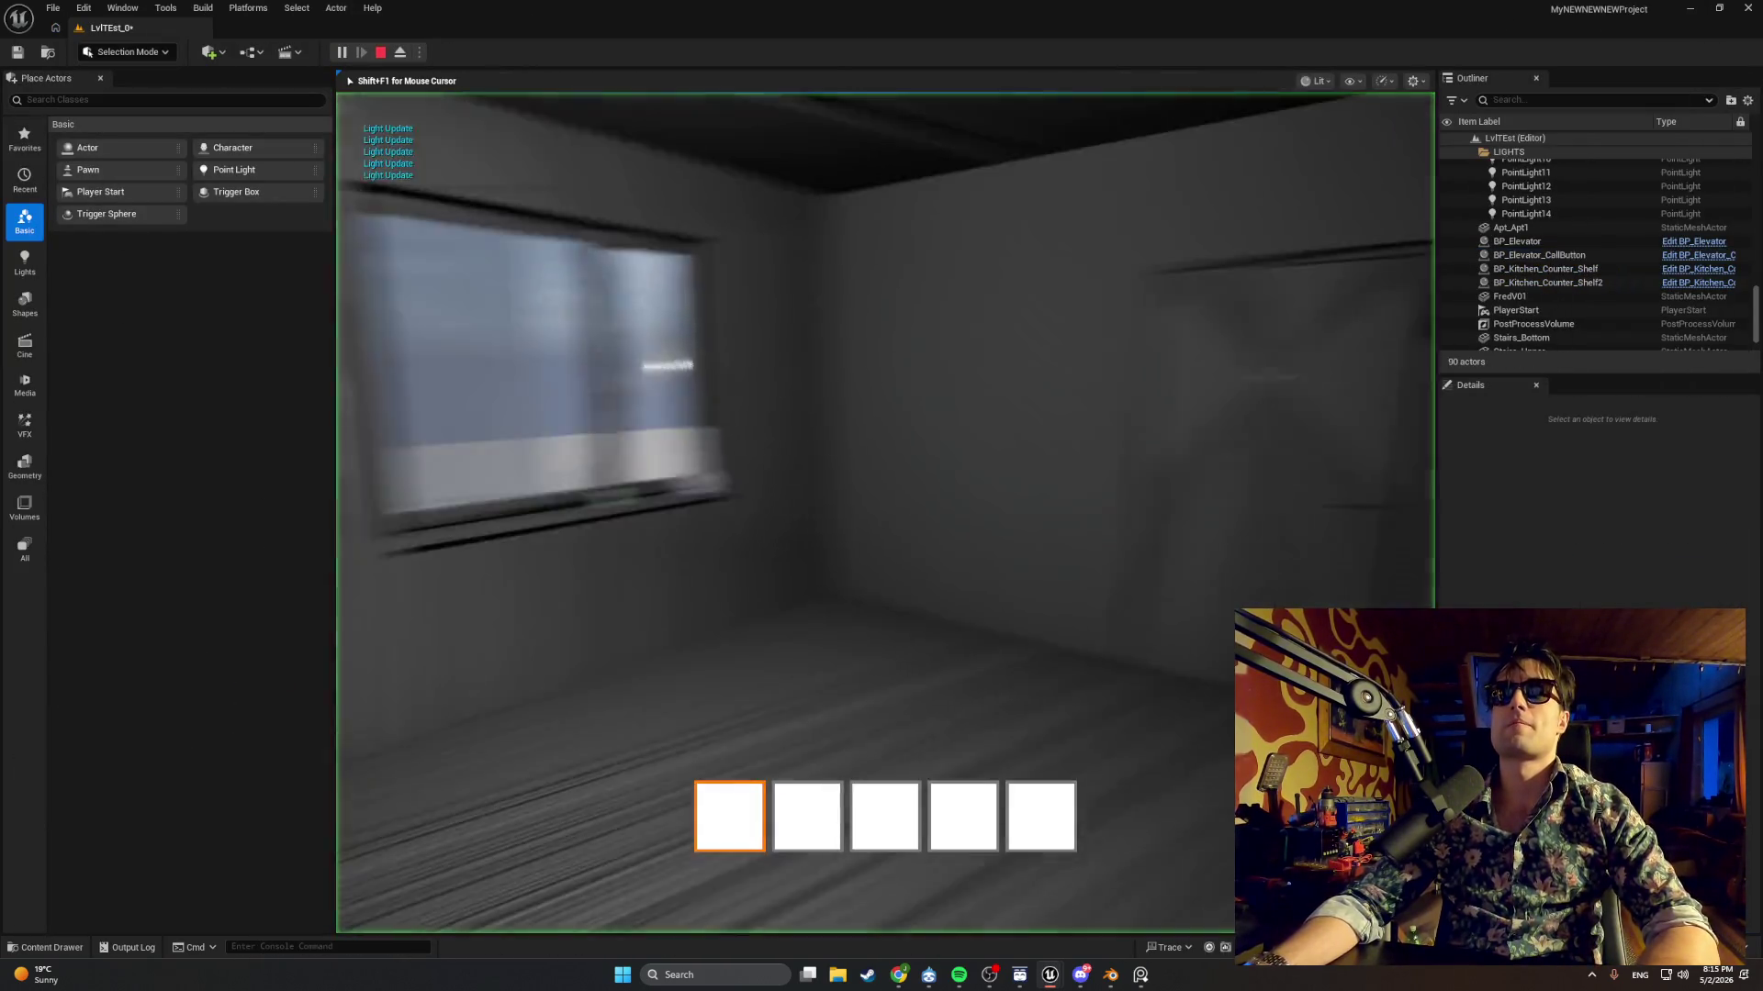
pyautogui.press('w')
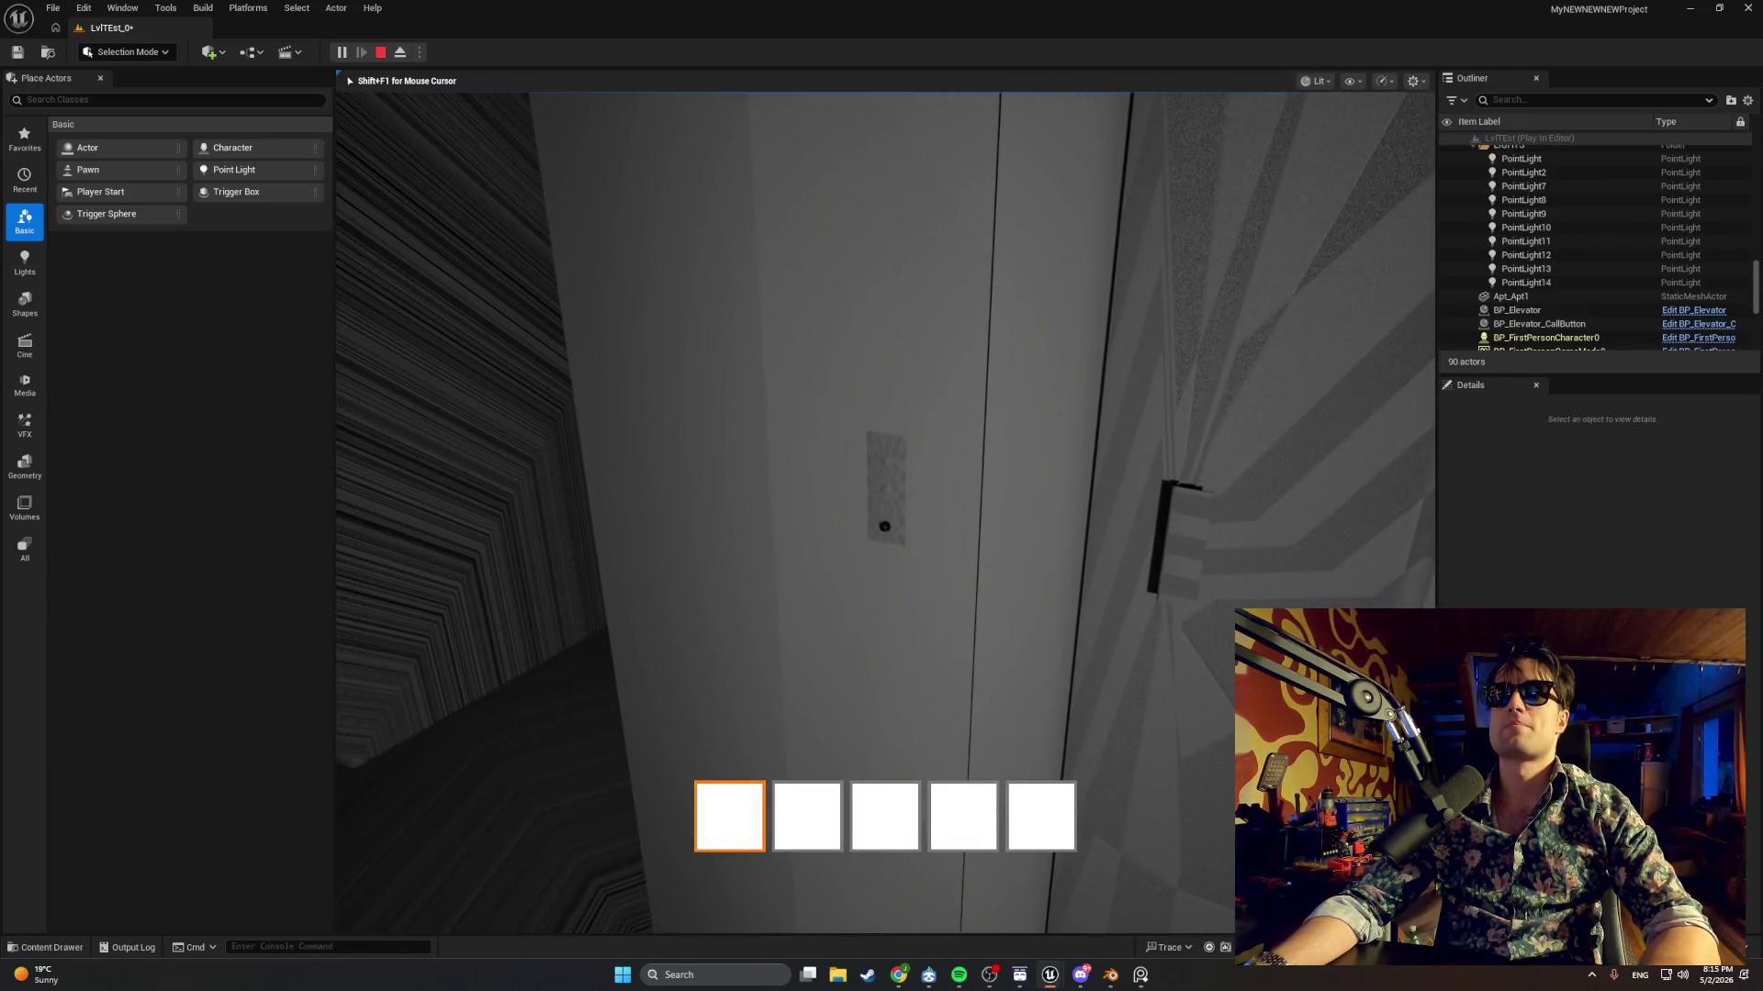
pyautogui.press('e')
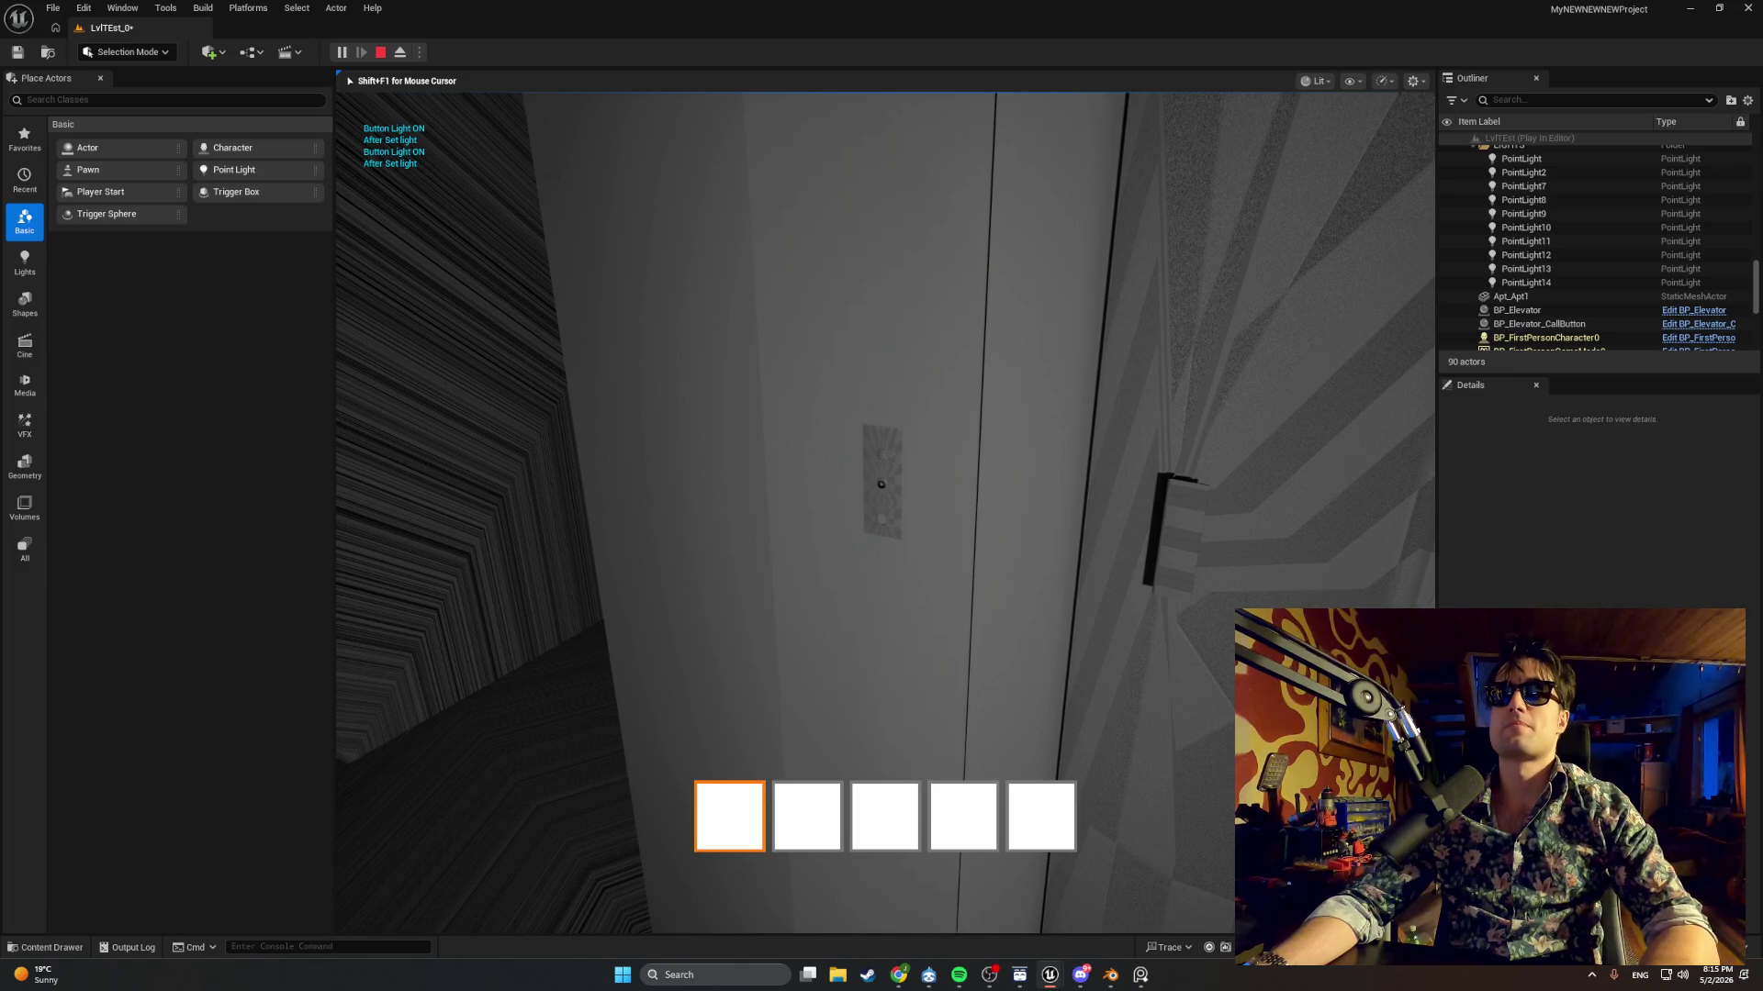
pyautogui.press('2')
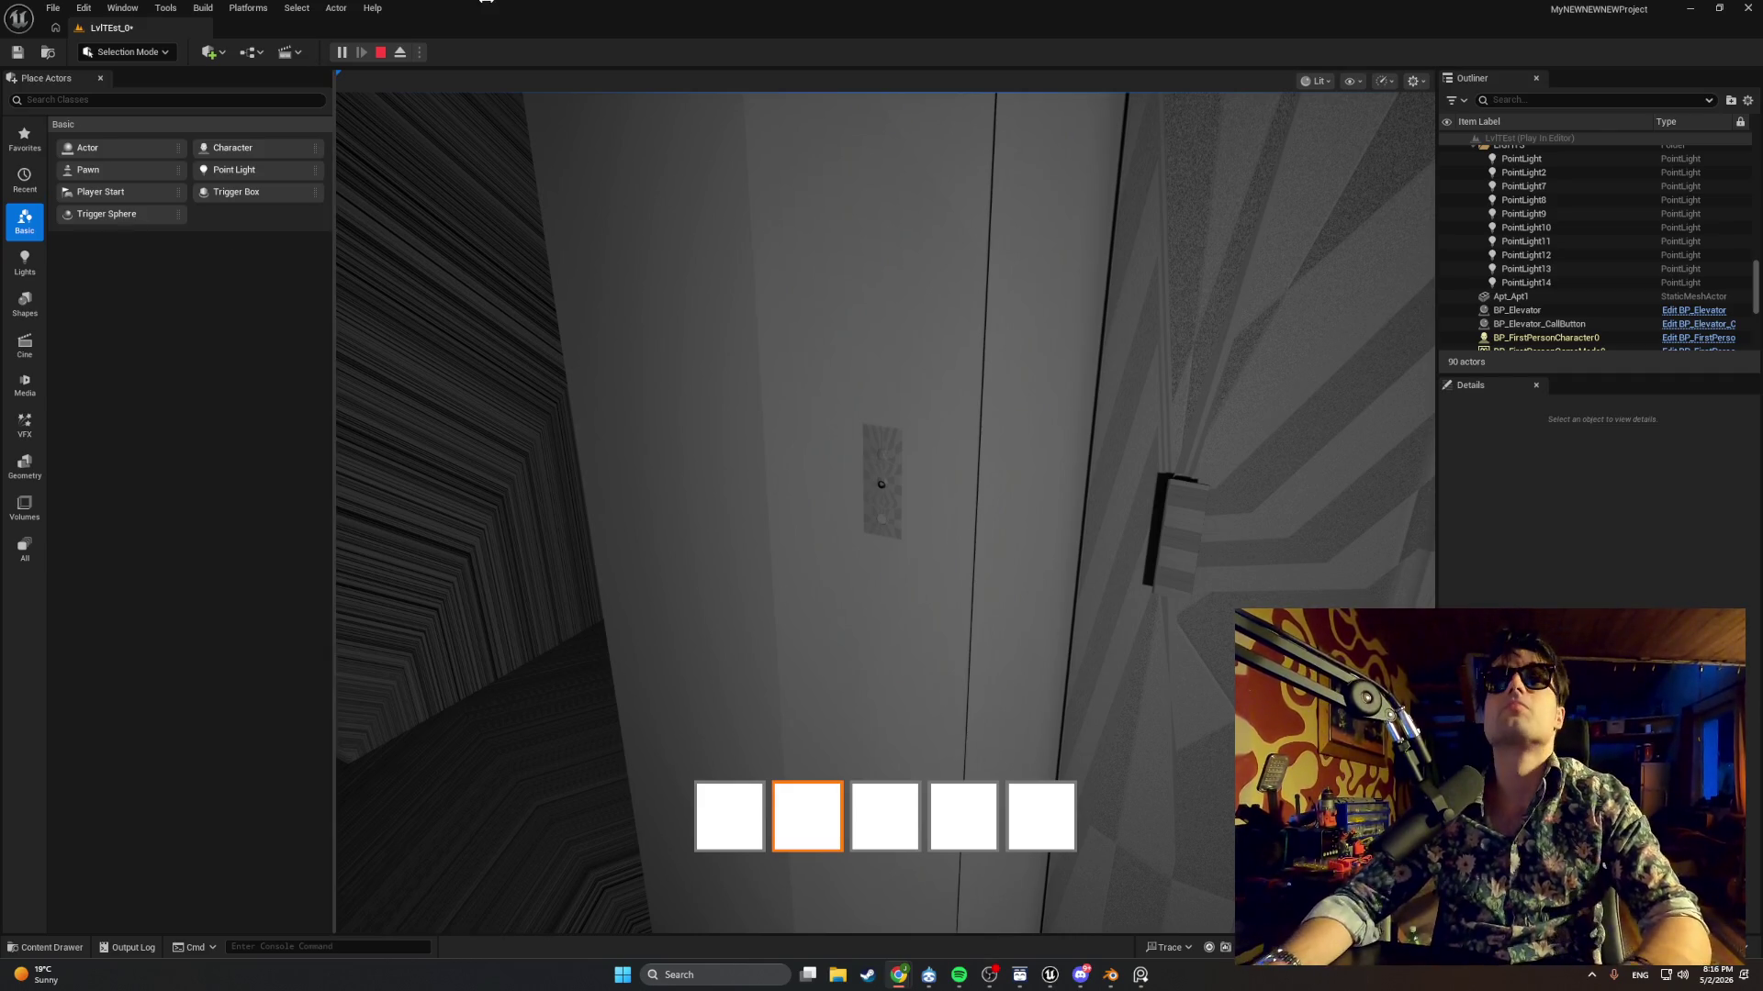
pyautogui.press('Escape')
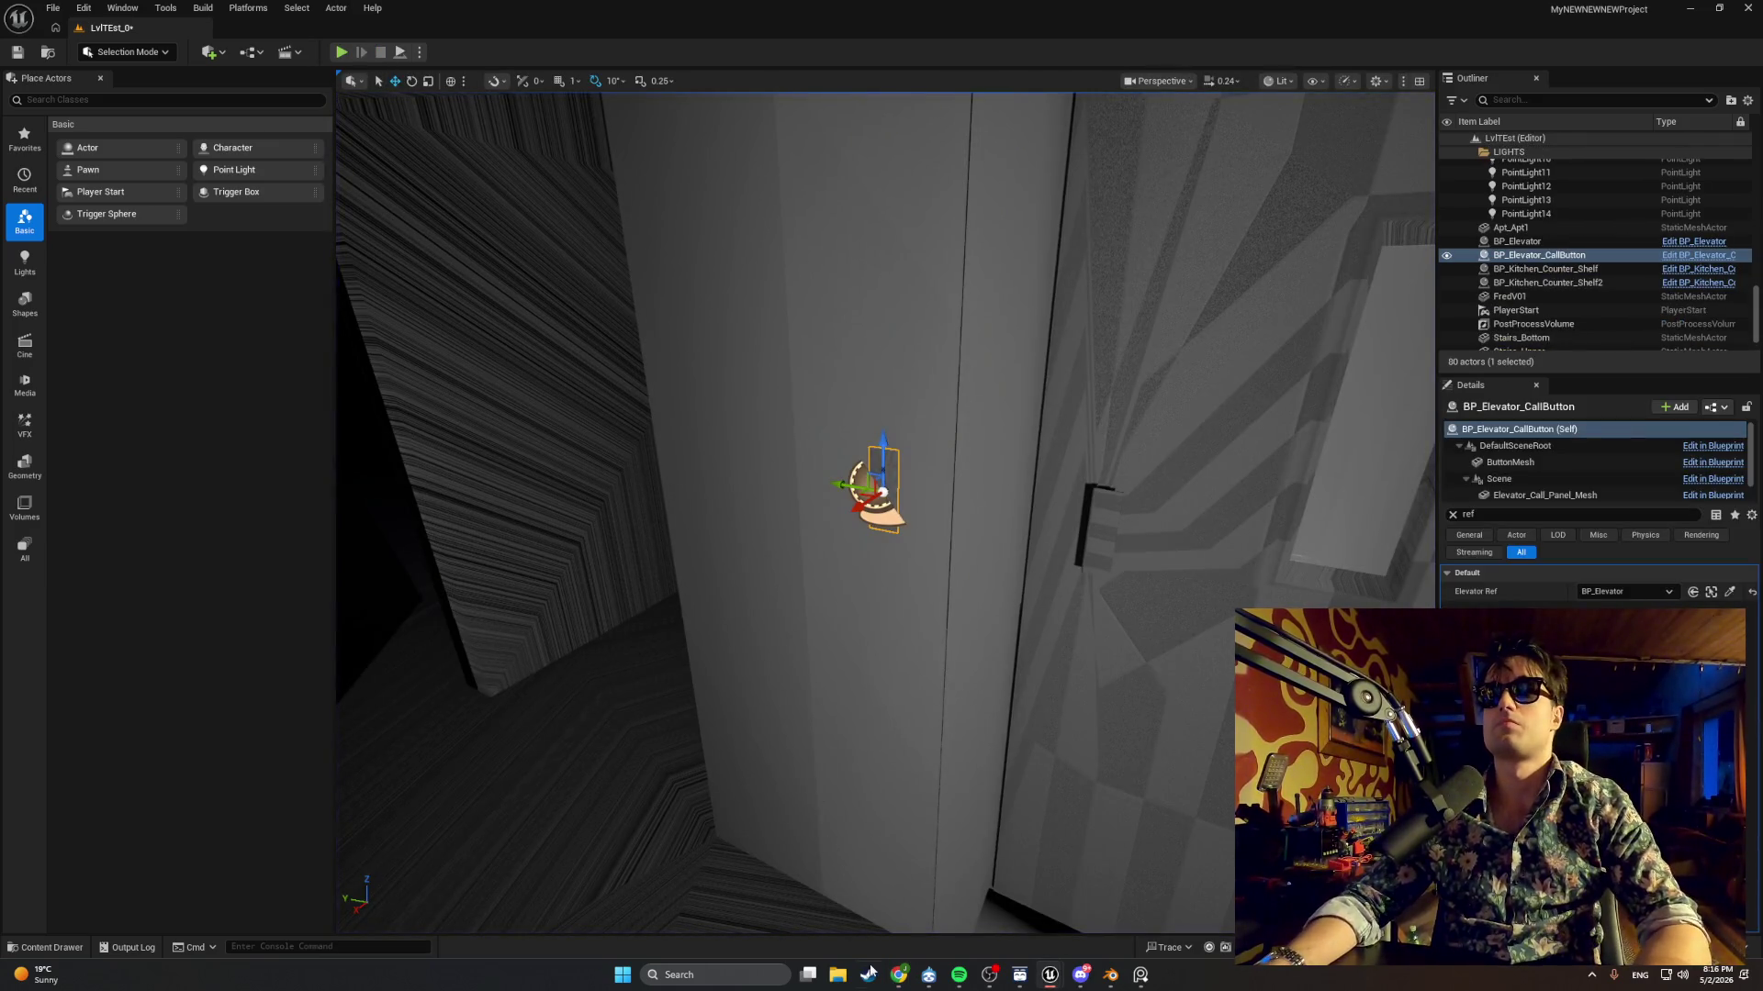
pyautogui.moveTo(1049, 973)
pyautogui.click(1088, 907)
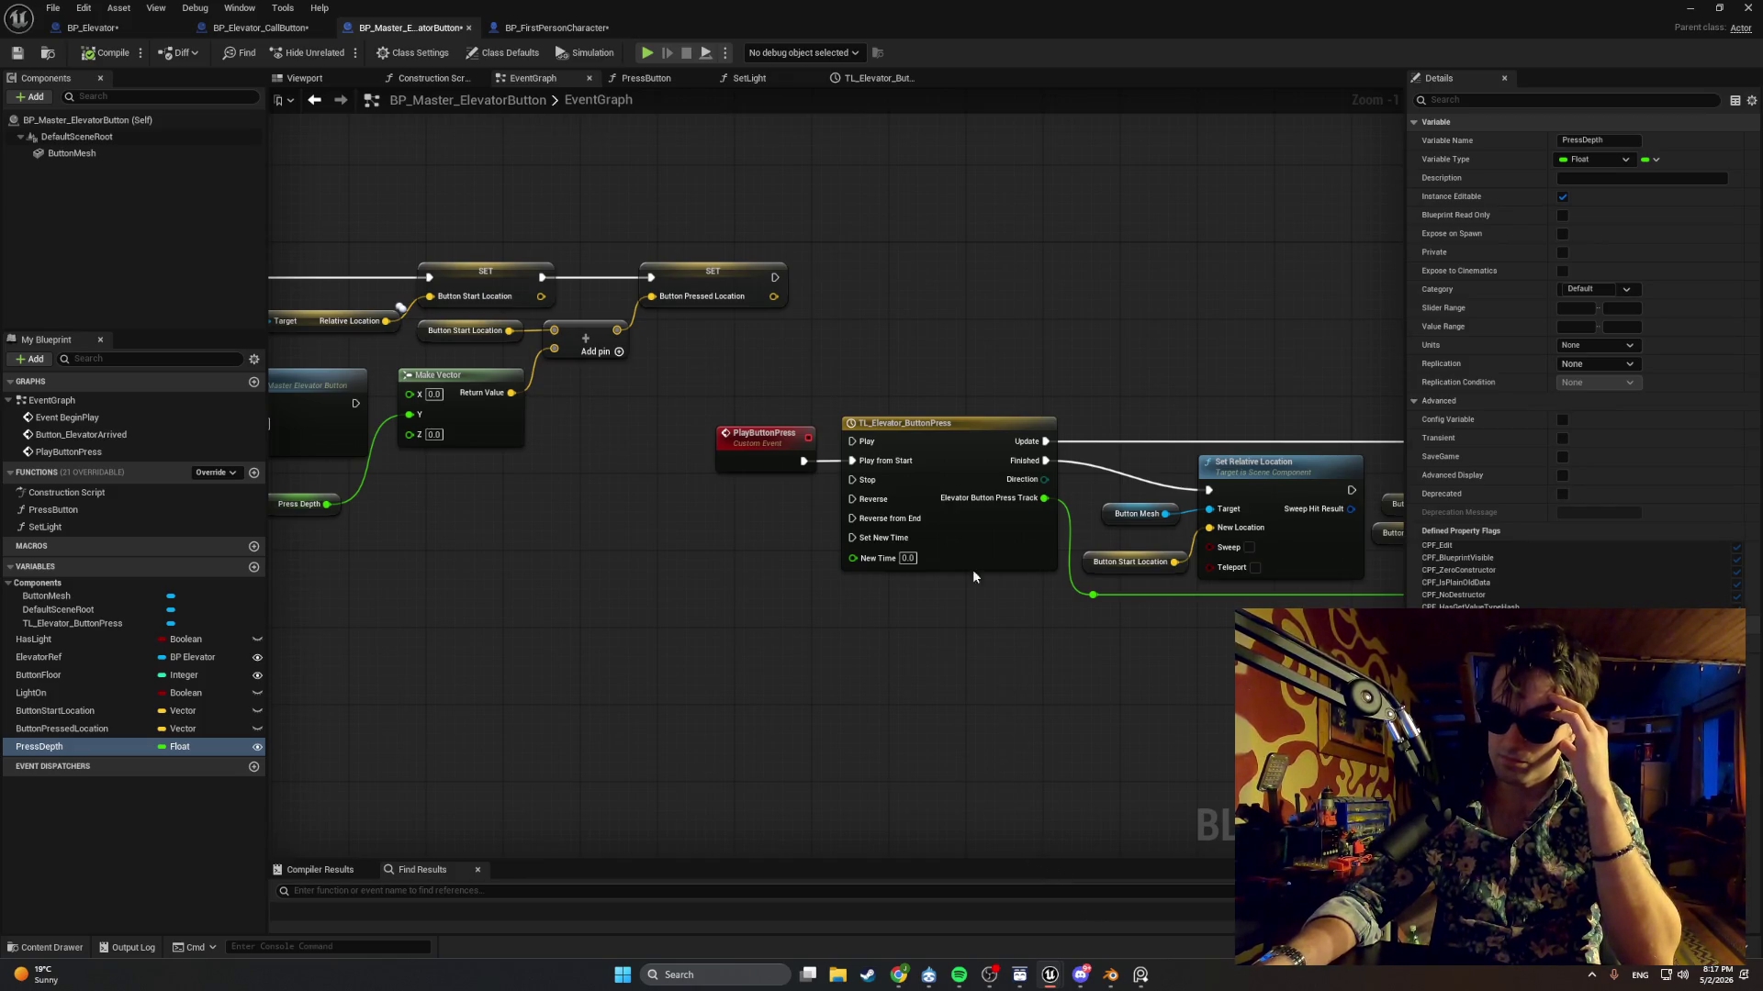
# Move the Lerp (Vector) node aside and disconnect its result from the final New Location input.
pyautogui.moveTo(922, 670); pyautogui.dragTo(327, 680)
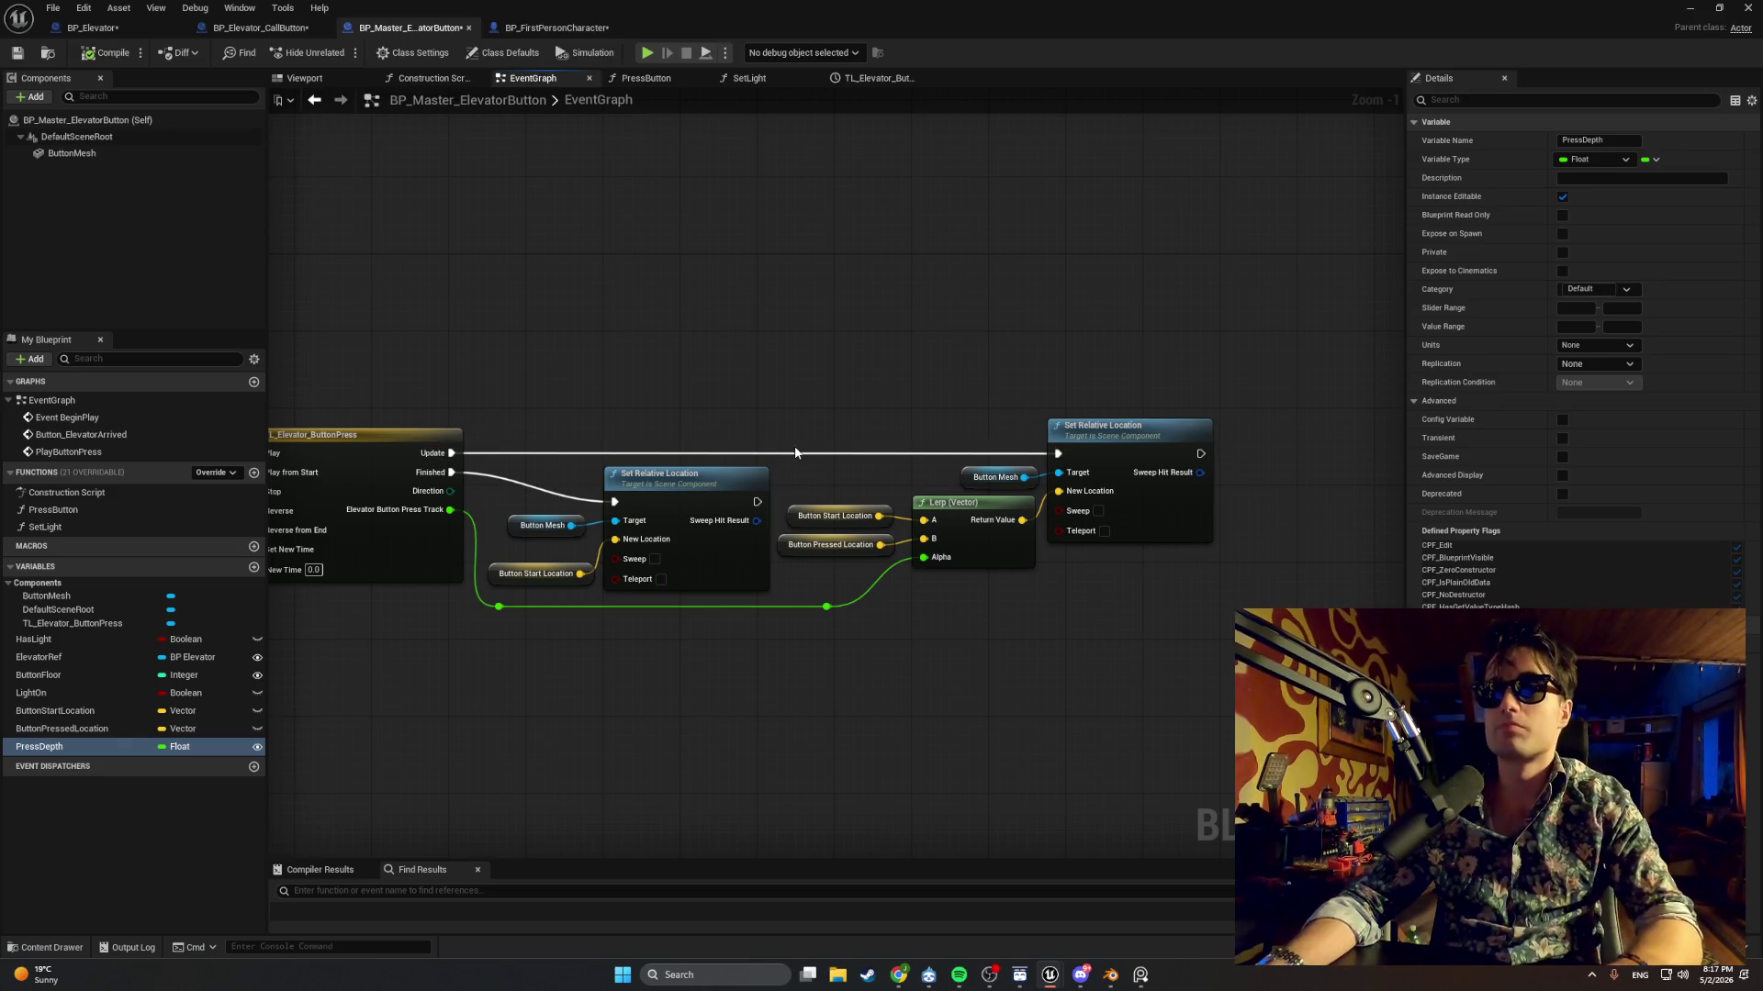
pyautogui.scroll(1, 878, 468)
pyautogui.moveTo(878, 468); pyautogui.dragTo(754, 461)
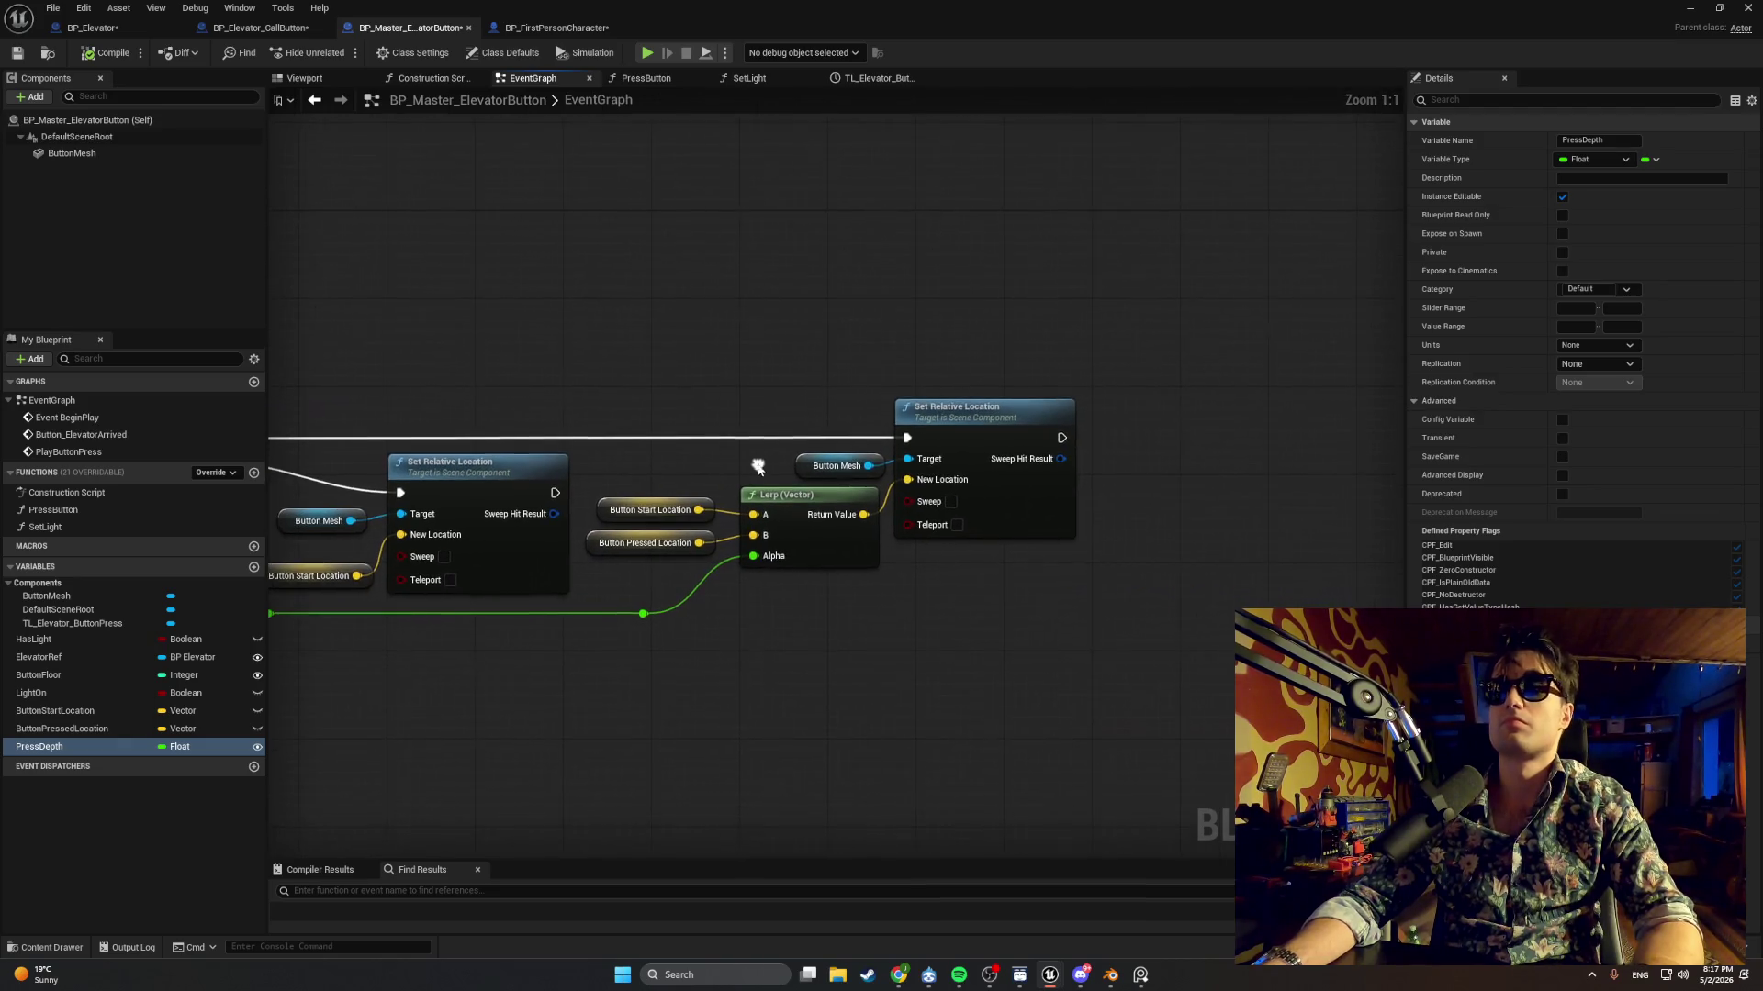
pyautogui.click(795, 528)
pyautogui.moveTo(795, 527); pyautogui.dragTo(762, 594)
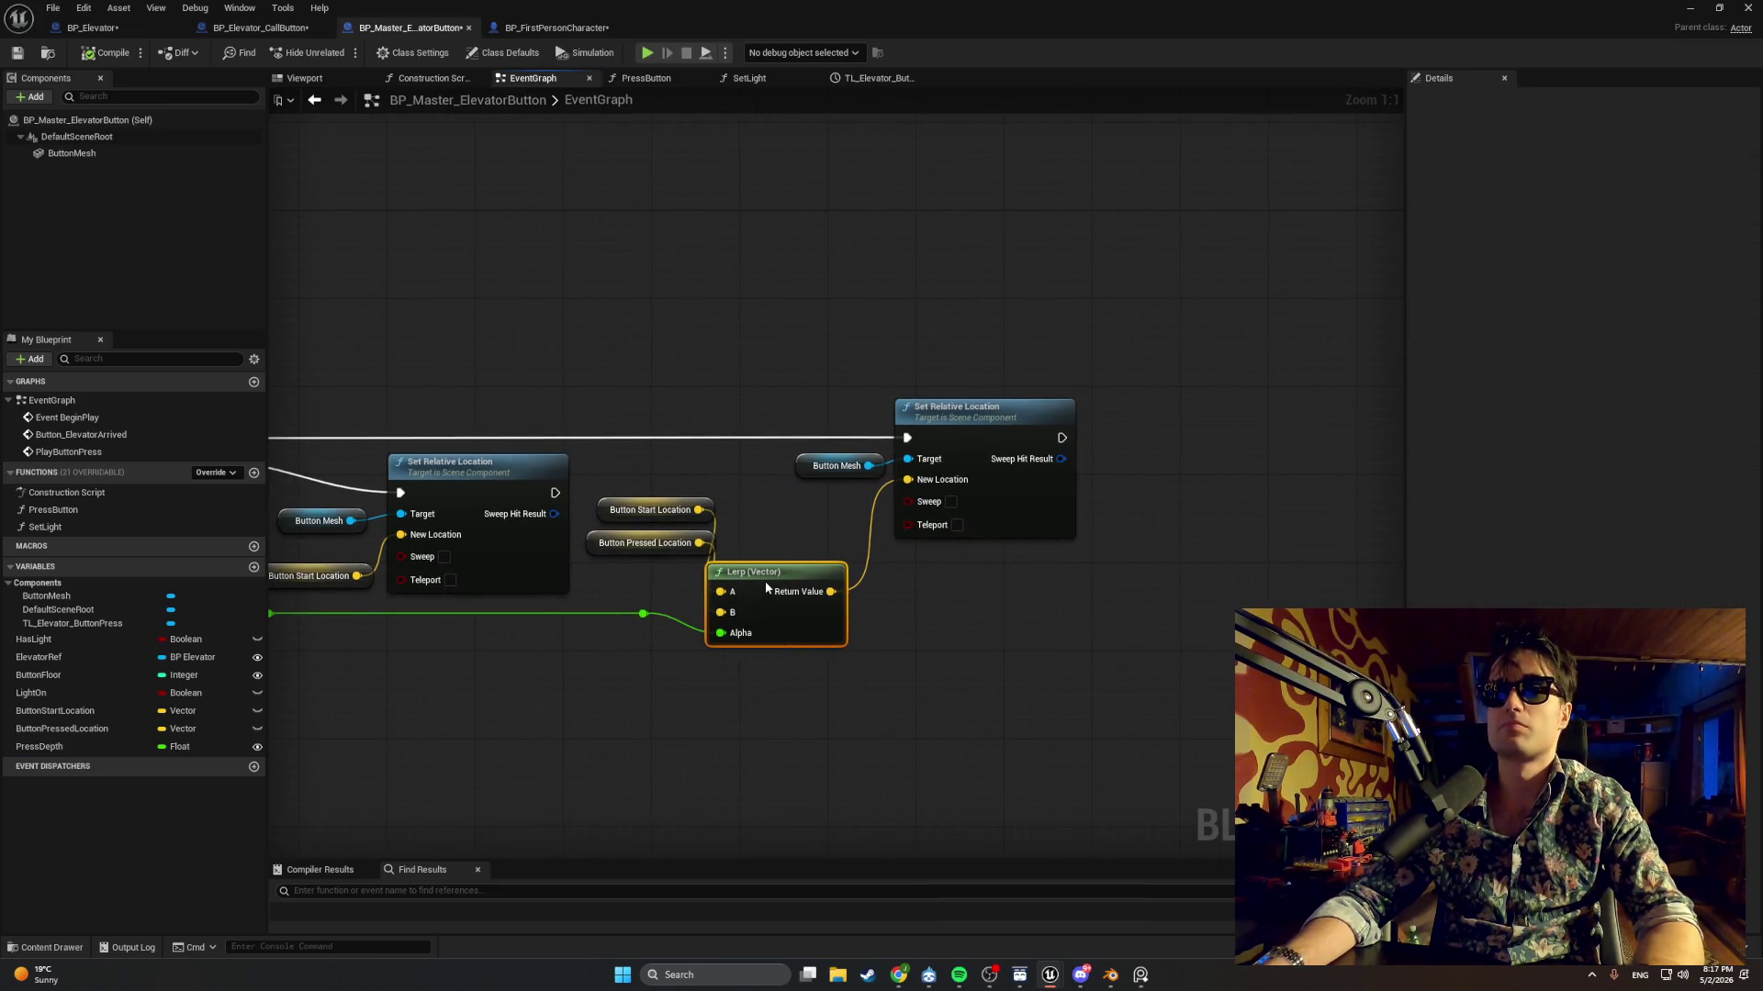
pyautogui.click(871, 551)
pyautogui.keyDown('alt'); pyautogui.click(870, 551); pyautogui.keyUp('alt')
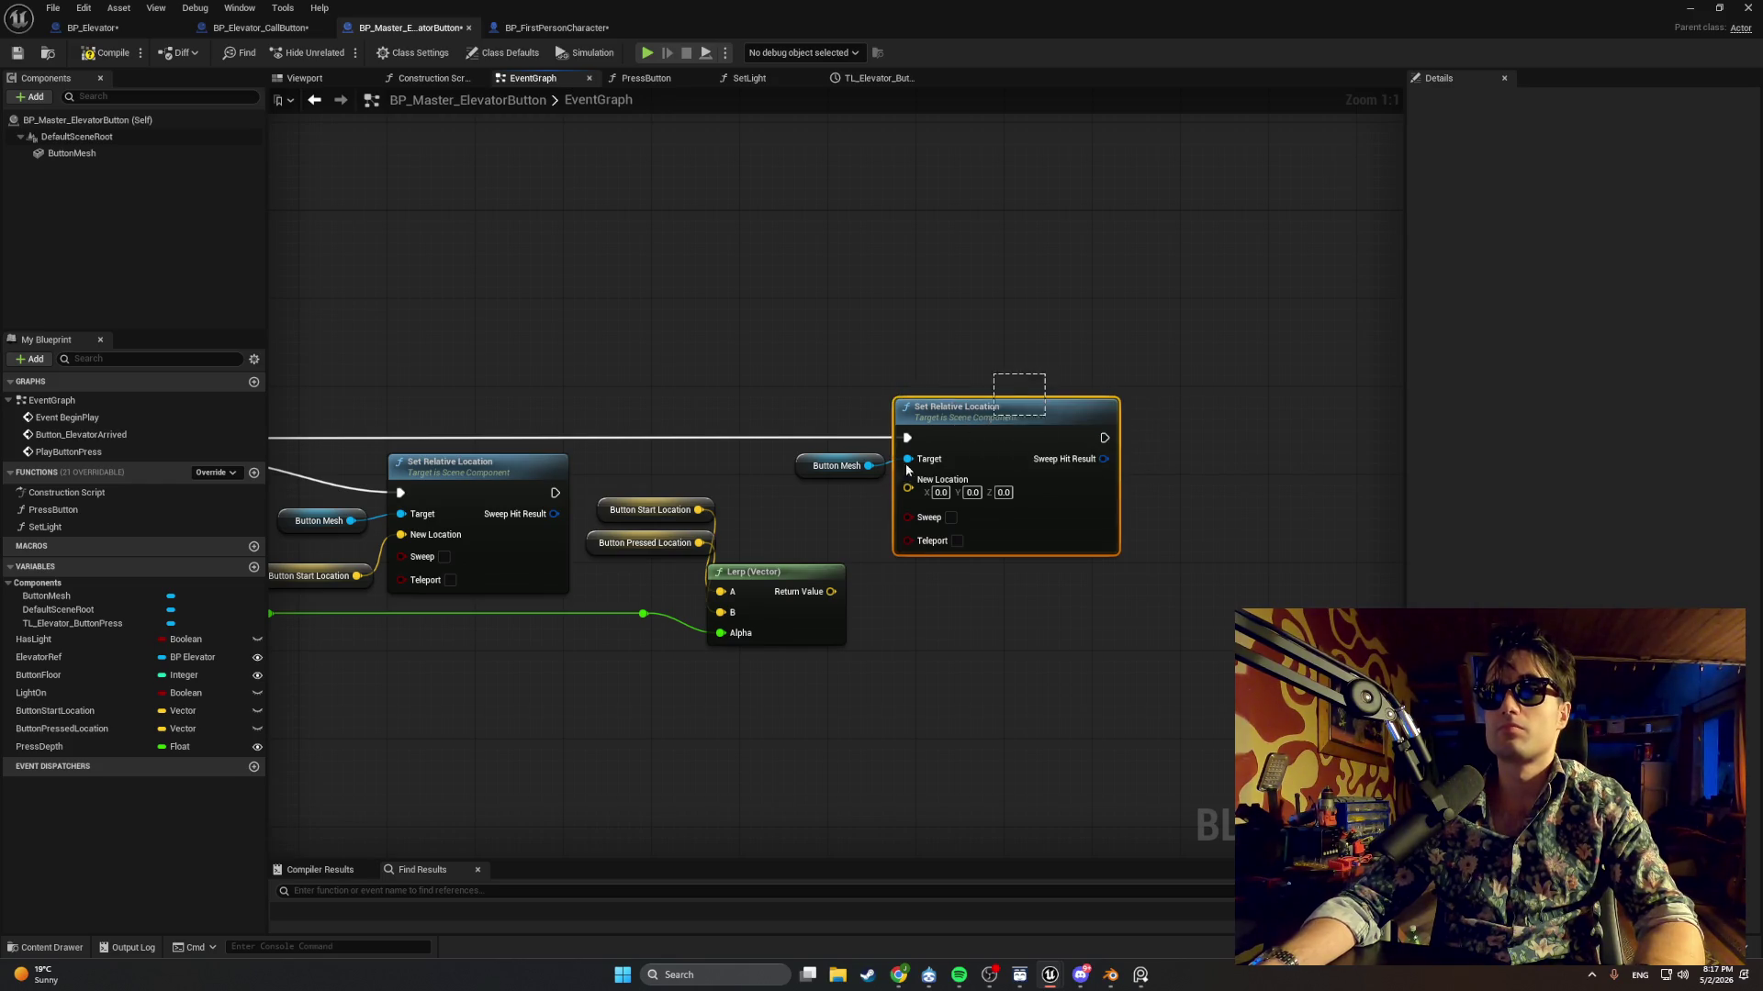
# Duplicate the Button Start Location getter and wire it into the final Set Relative Location's New Location.
pyautogui.click(932, 417)
pyautogui.moveTo(933, 417); pyautogui.dragTo(1020, 416)
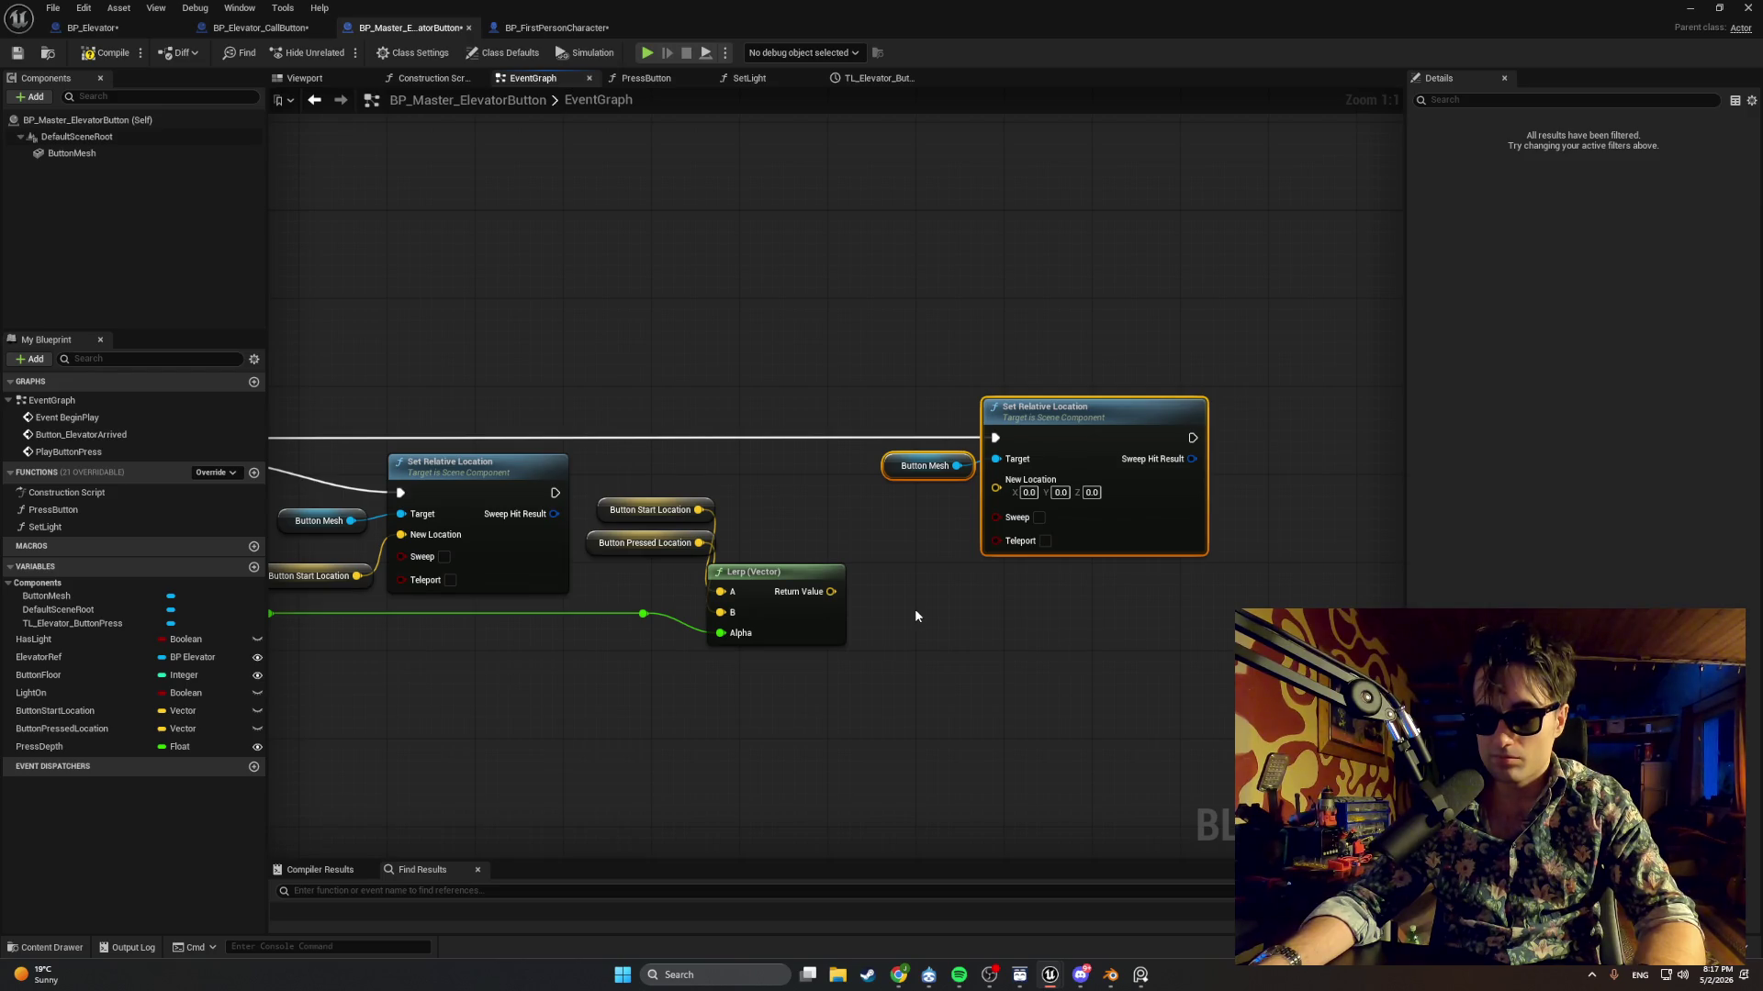
pyautogui.click(620, 518)
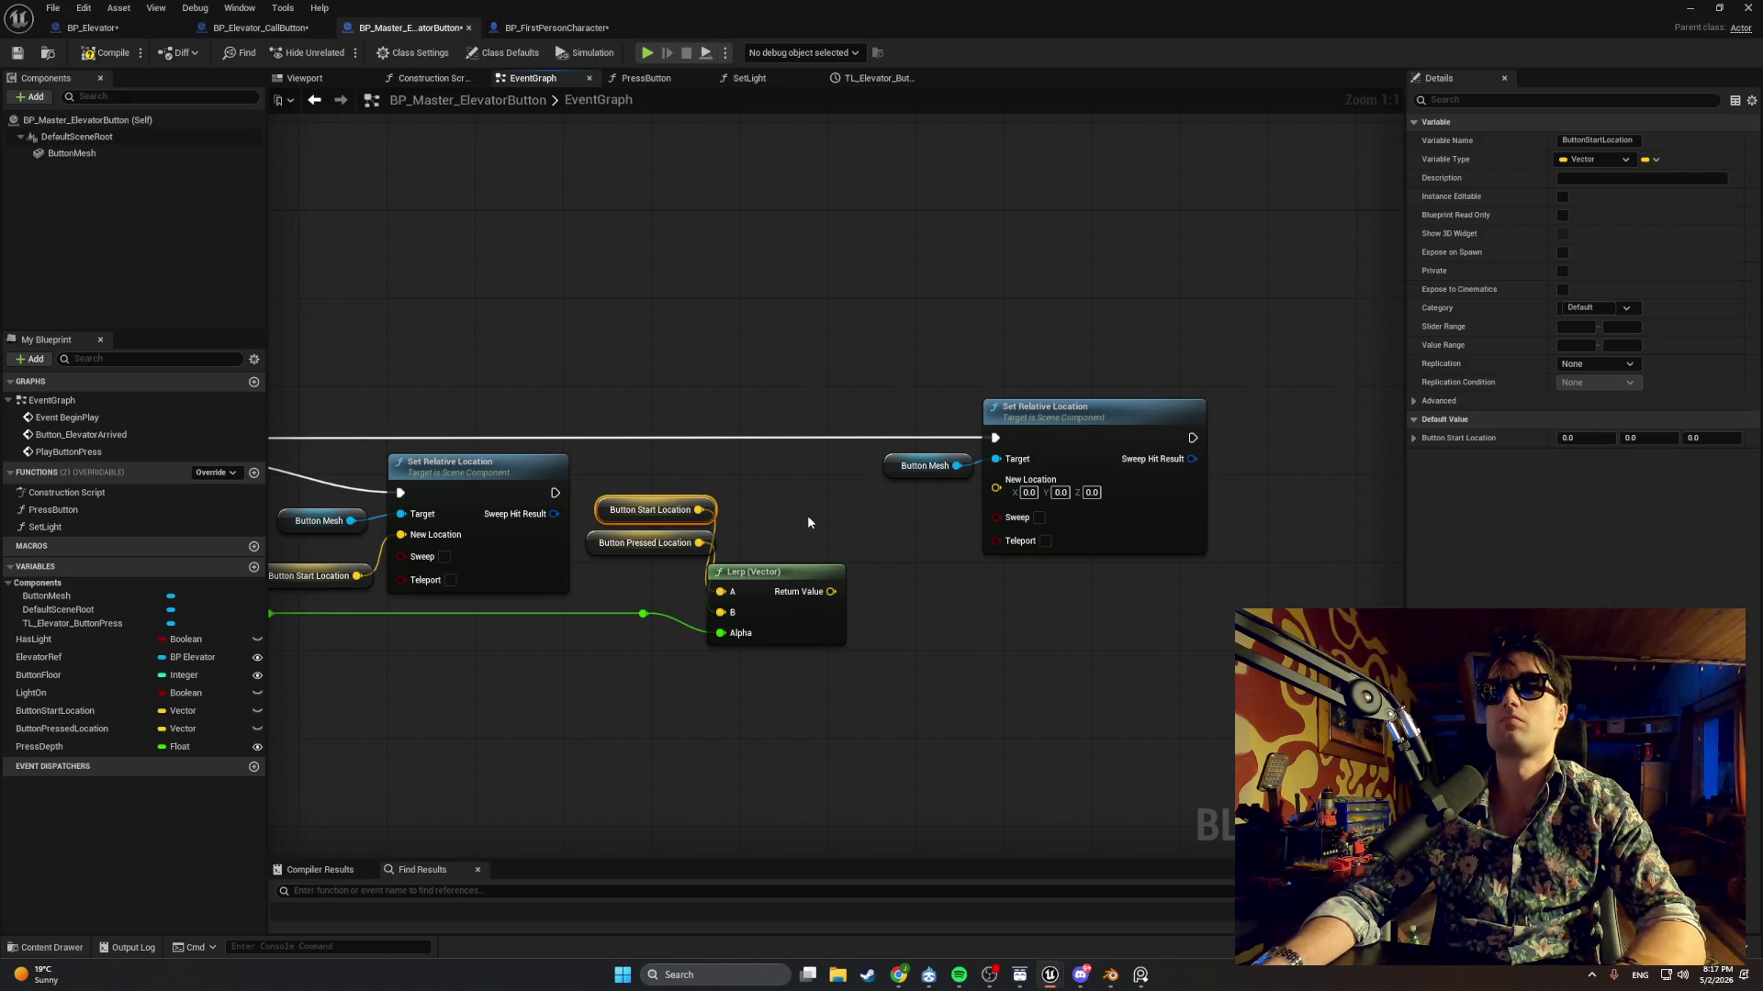
pyautogui.hotkey('ctrl', 'v')
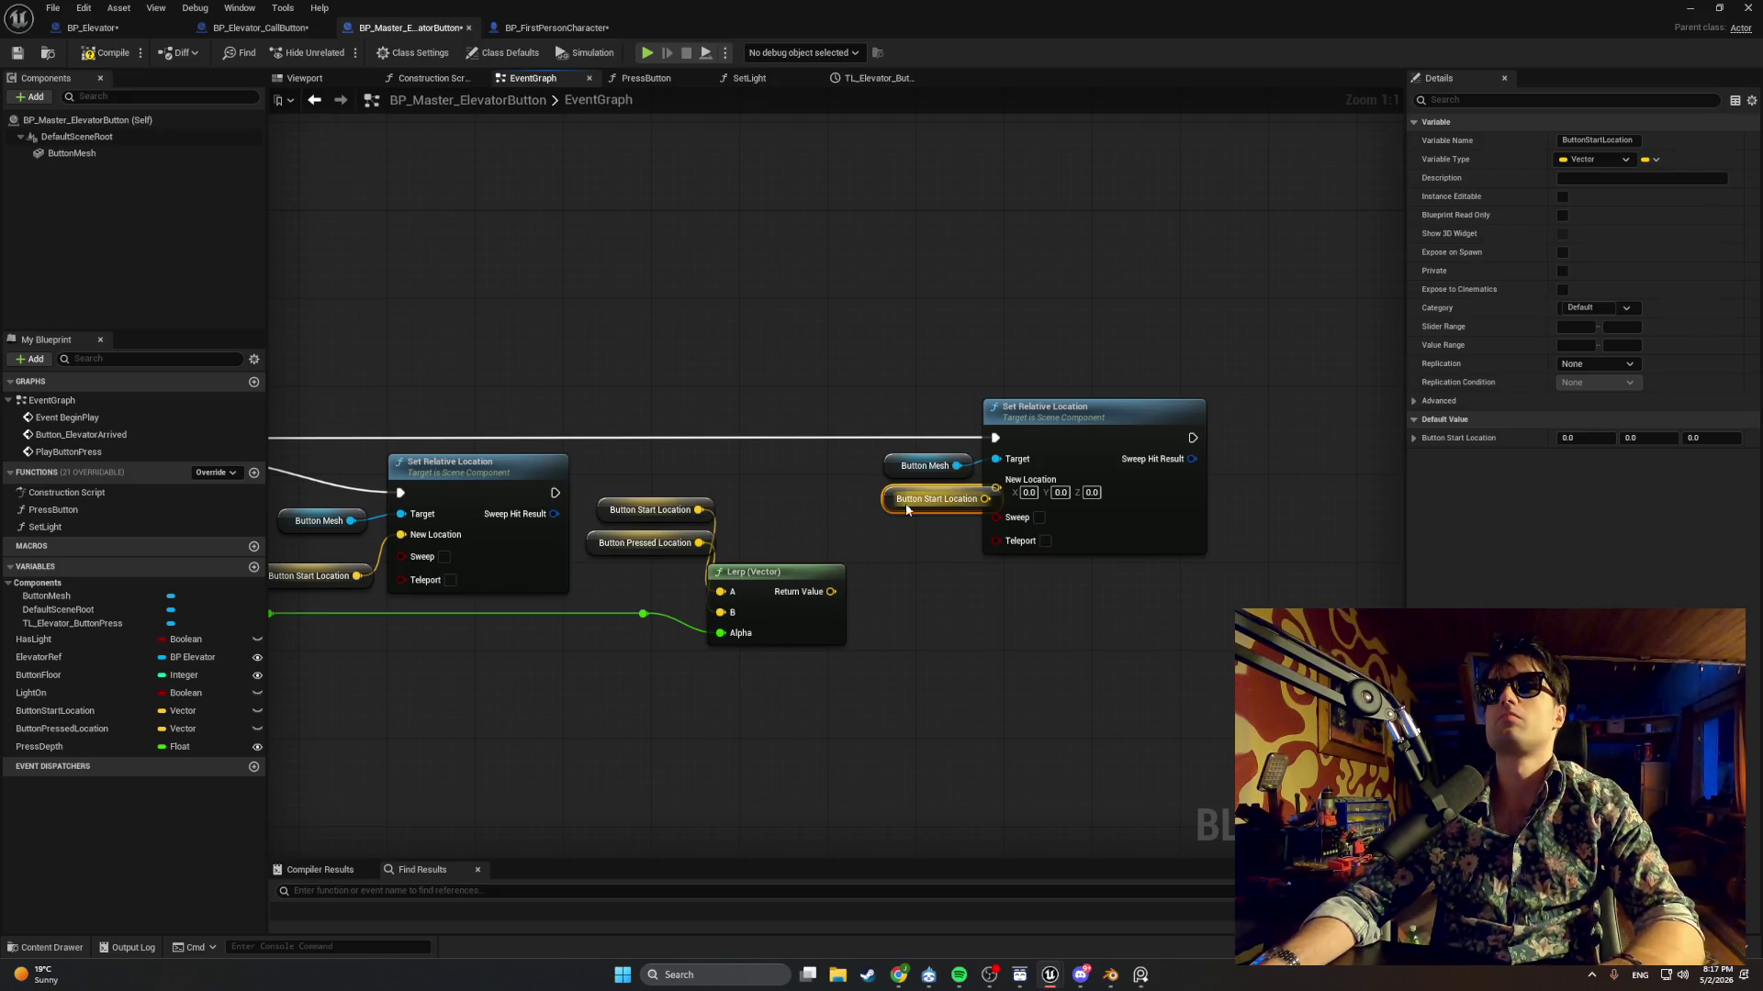
pyautogui.moveTo(904, 503)
pyautogui.mouseDown()
pyautogui.moveTo(863, 499)
pyautogui.moveTo(998, 488)
pyautogui.mouseUp()
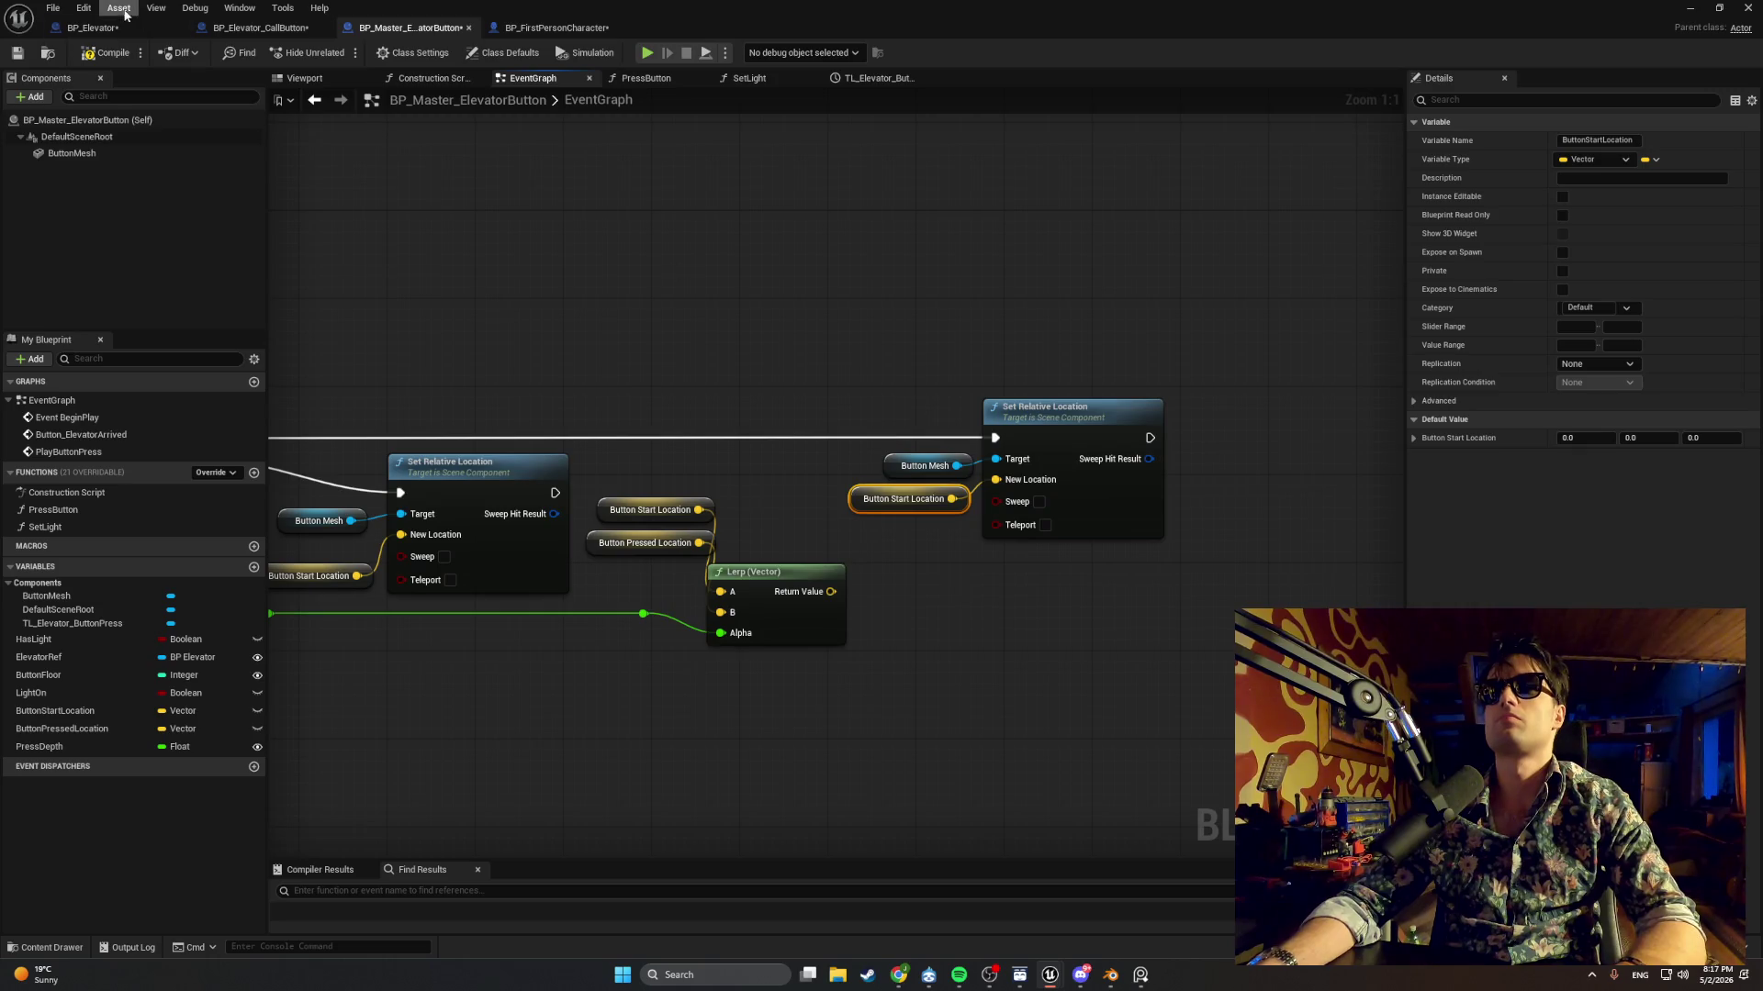
# Playtest again: walk to the elevator call button, press it, and stop the session.
pyautogui.click(1692, 8)
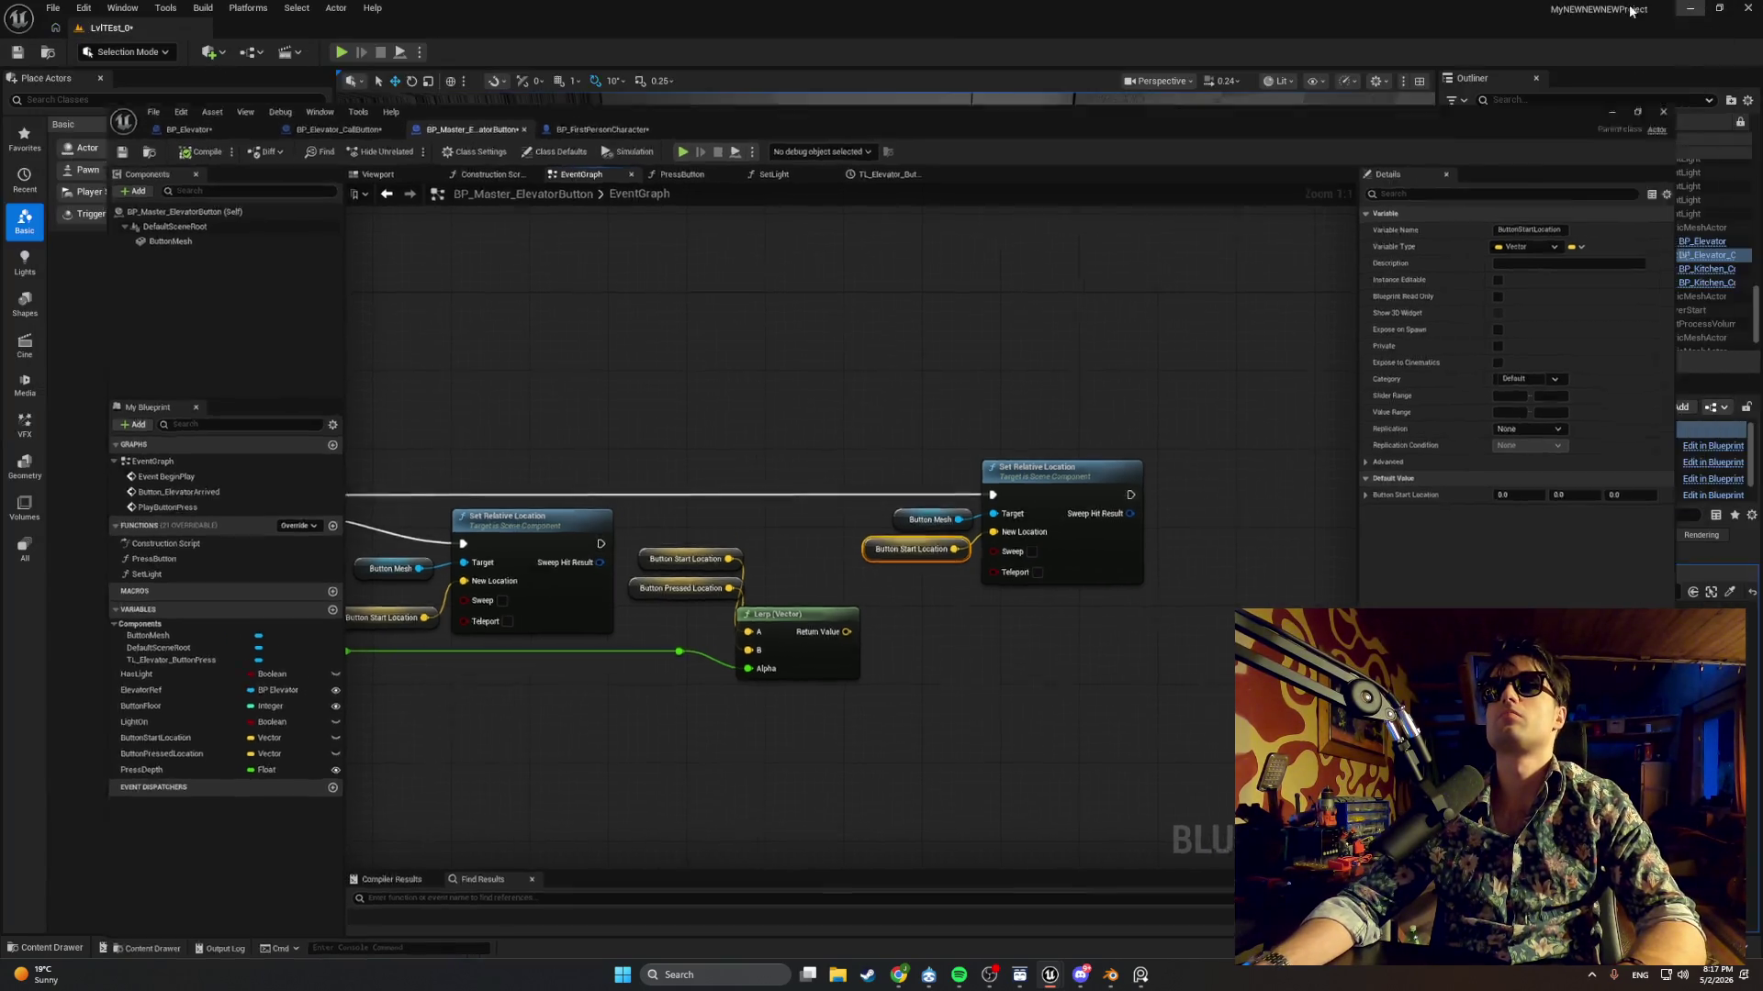
pyautogui.click(347, 52)
pyautogui.press('w')
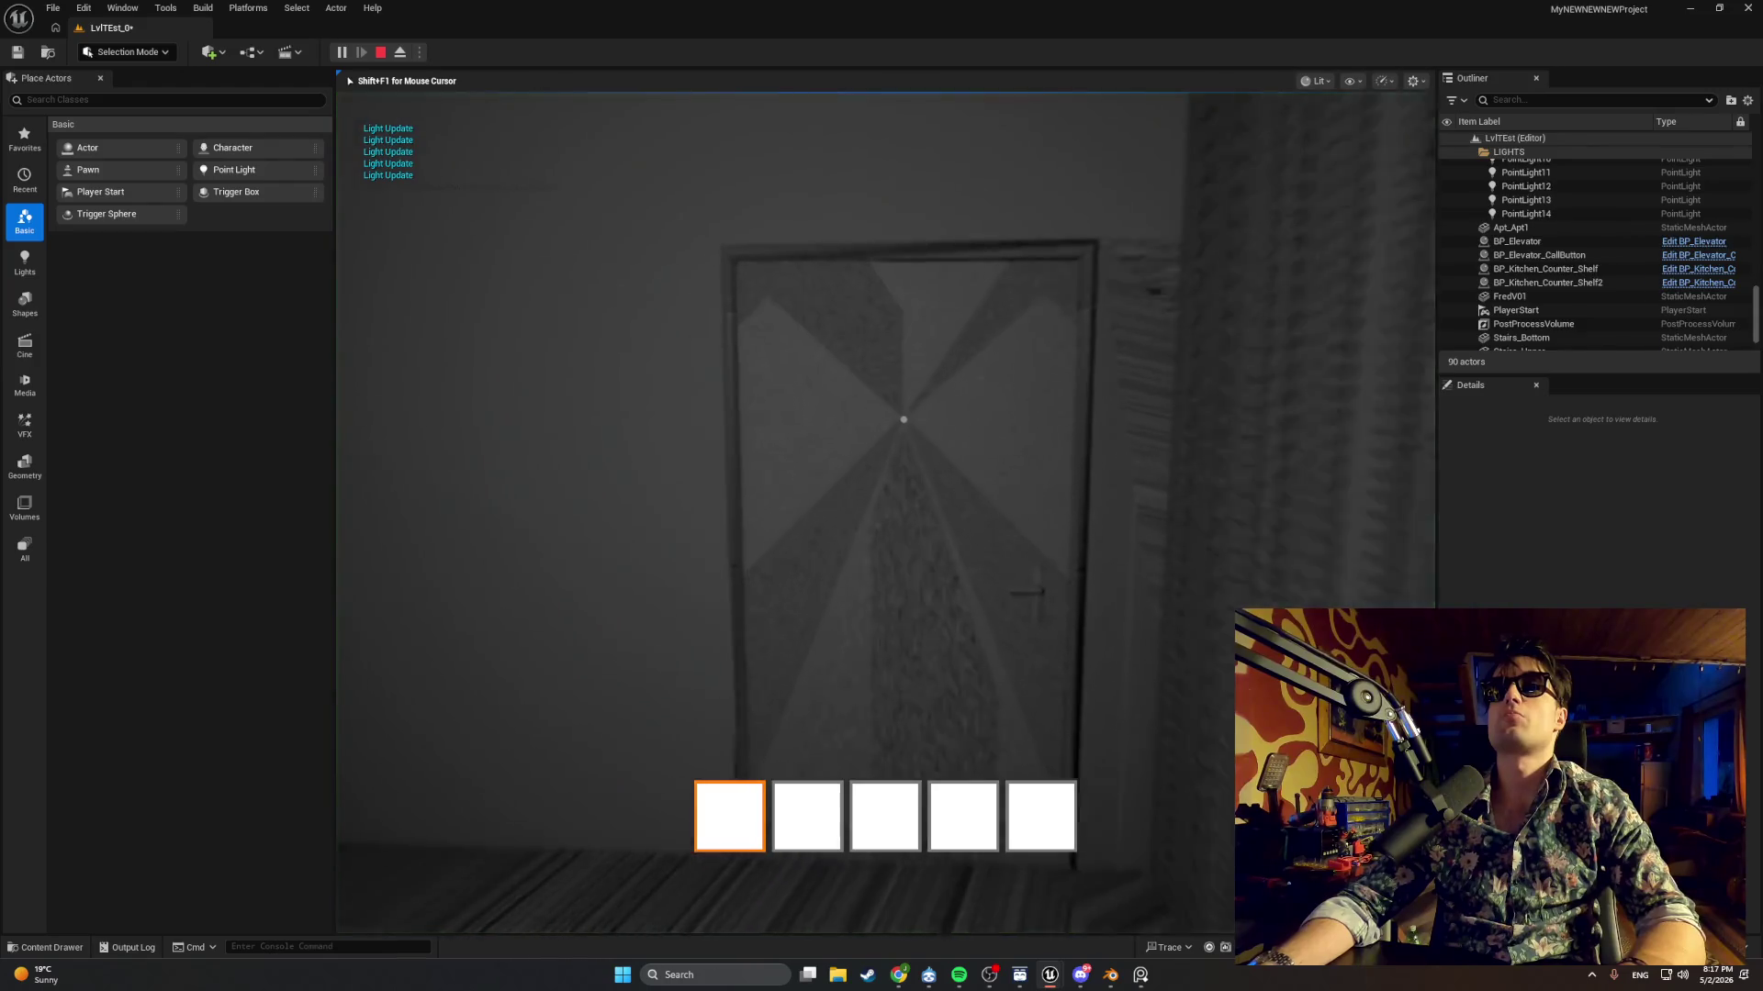
pyautogui.press('w')
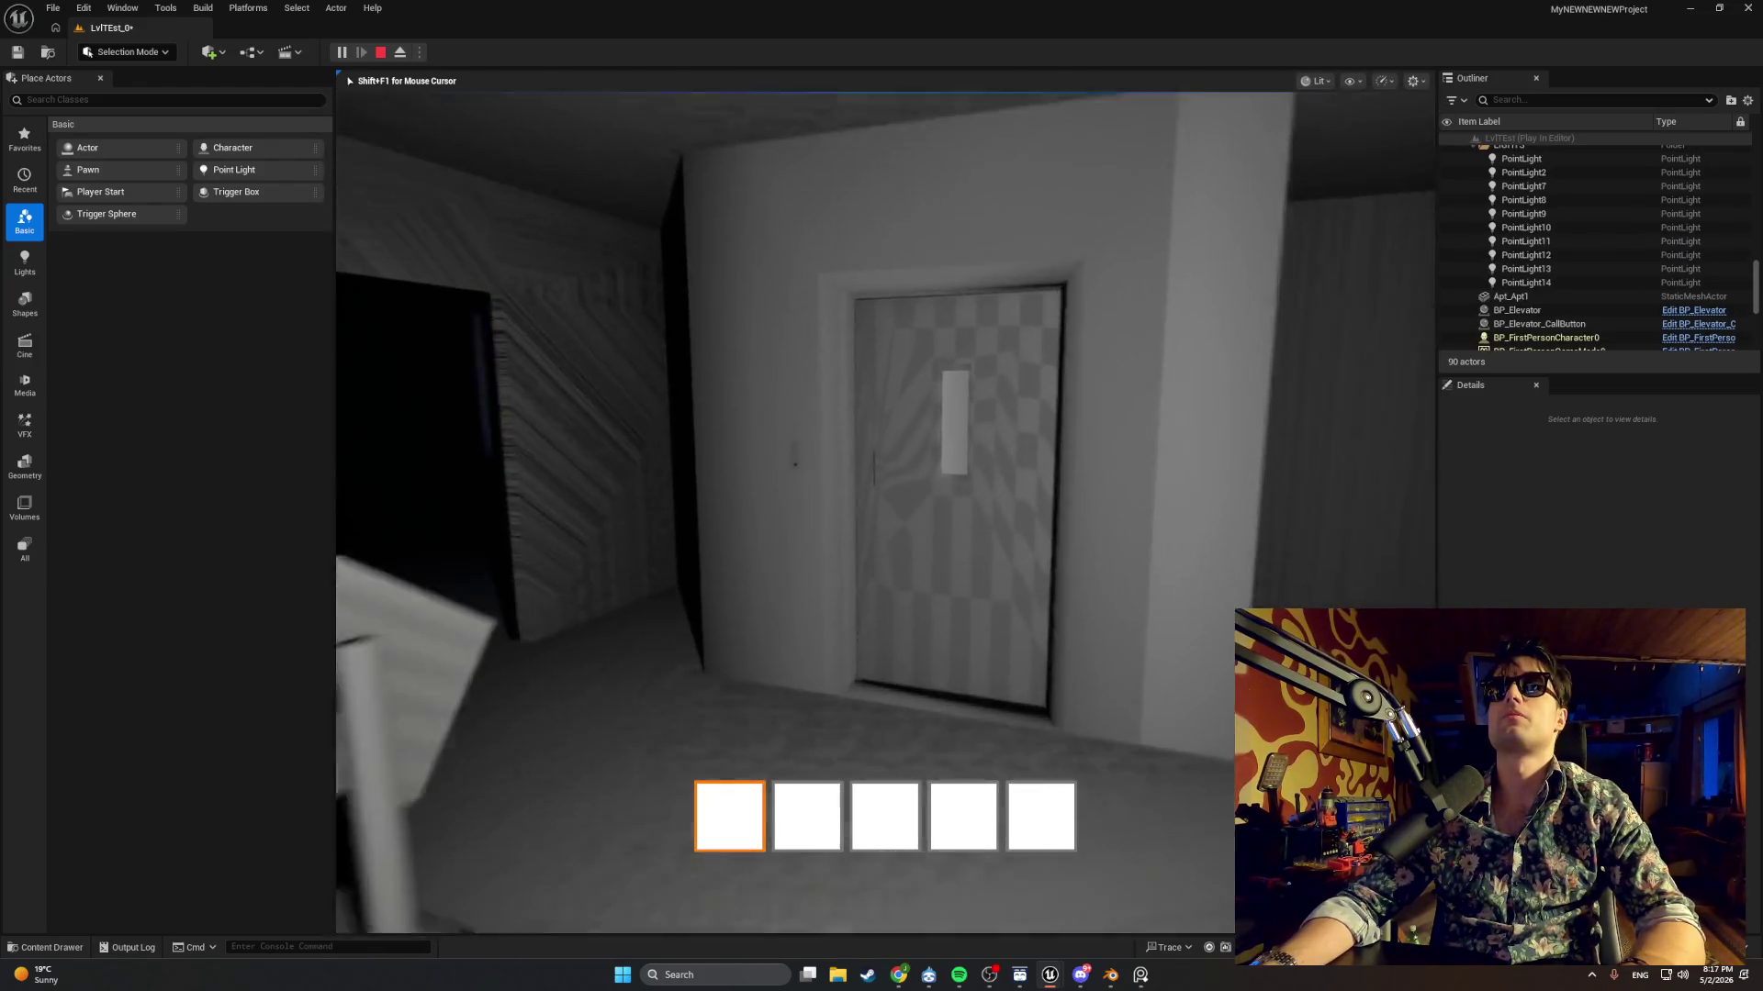
pyautogui.press('e')
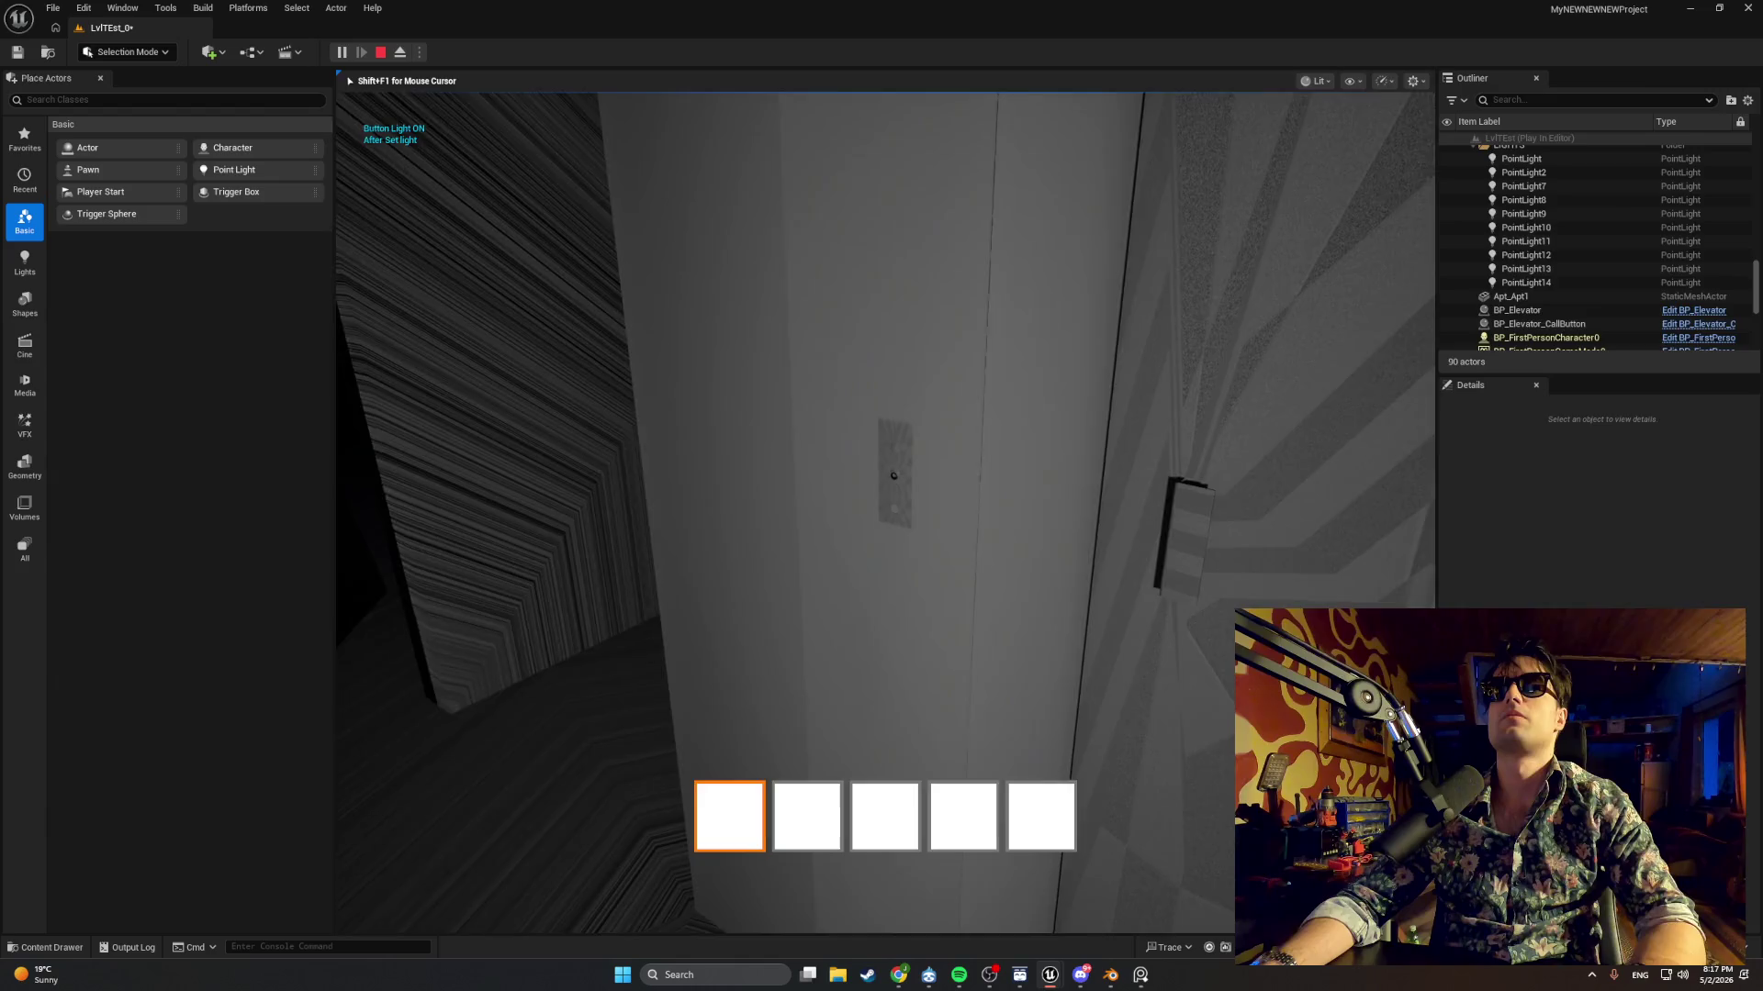
pyautogui.press('Escape')
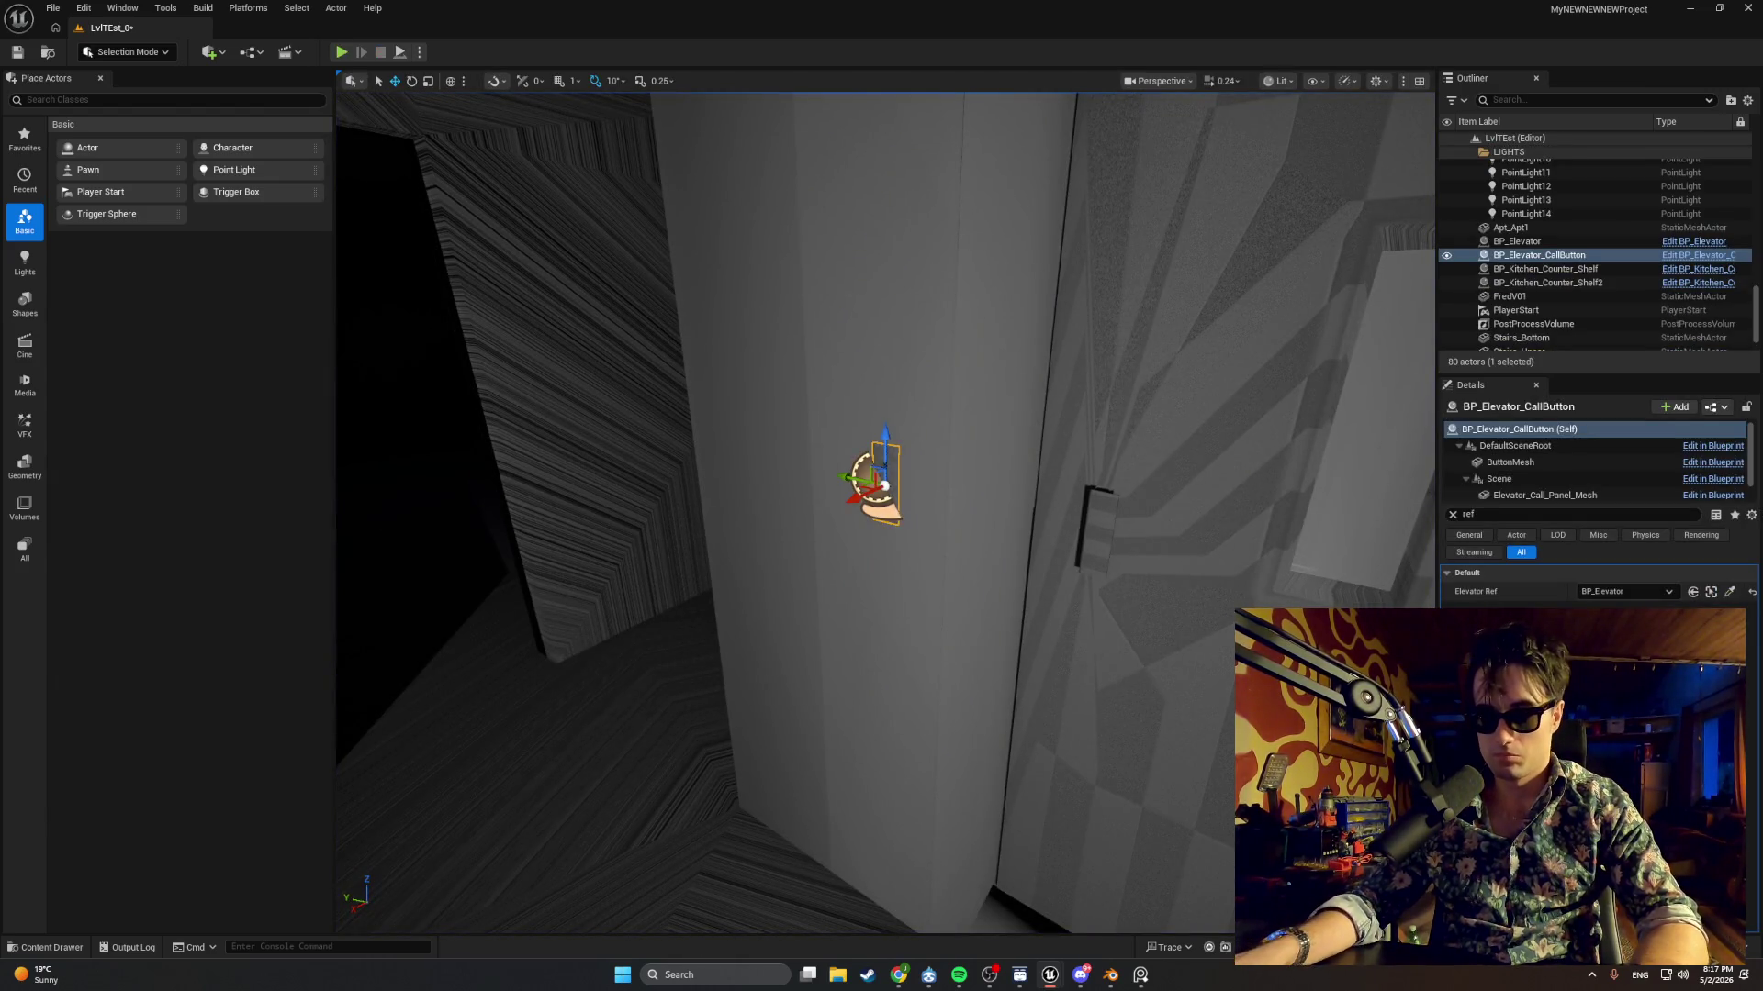
pyautogui.hotkey('alt', 'Tab')
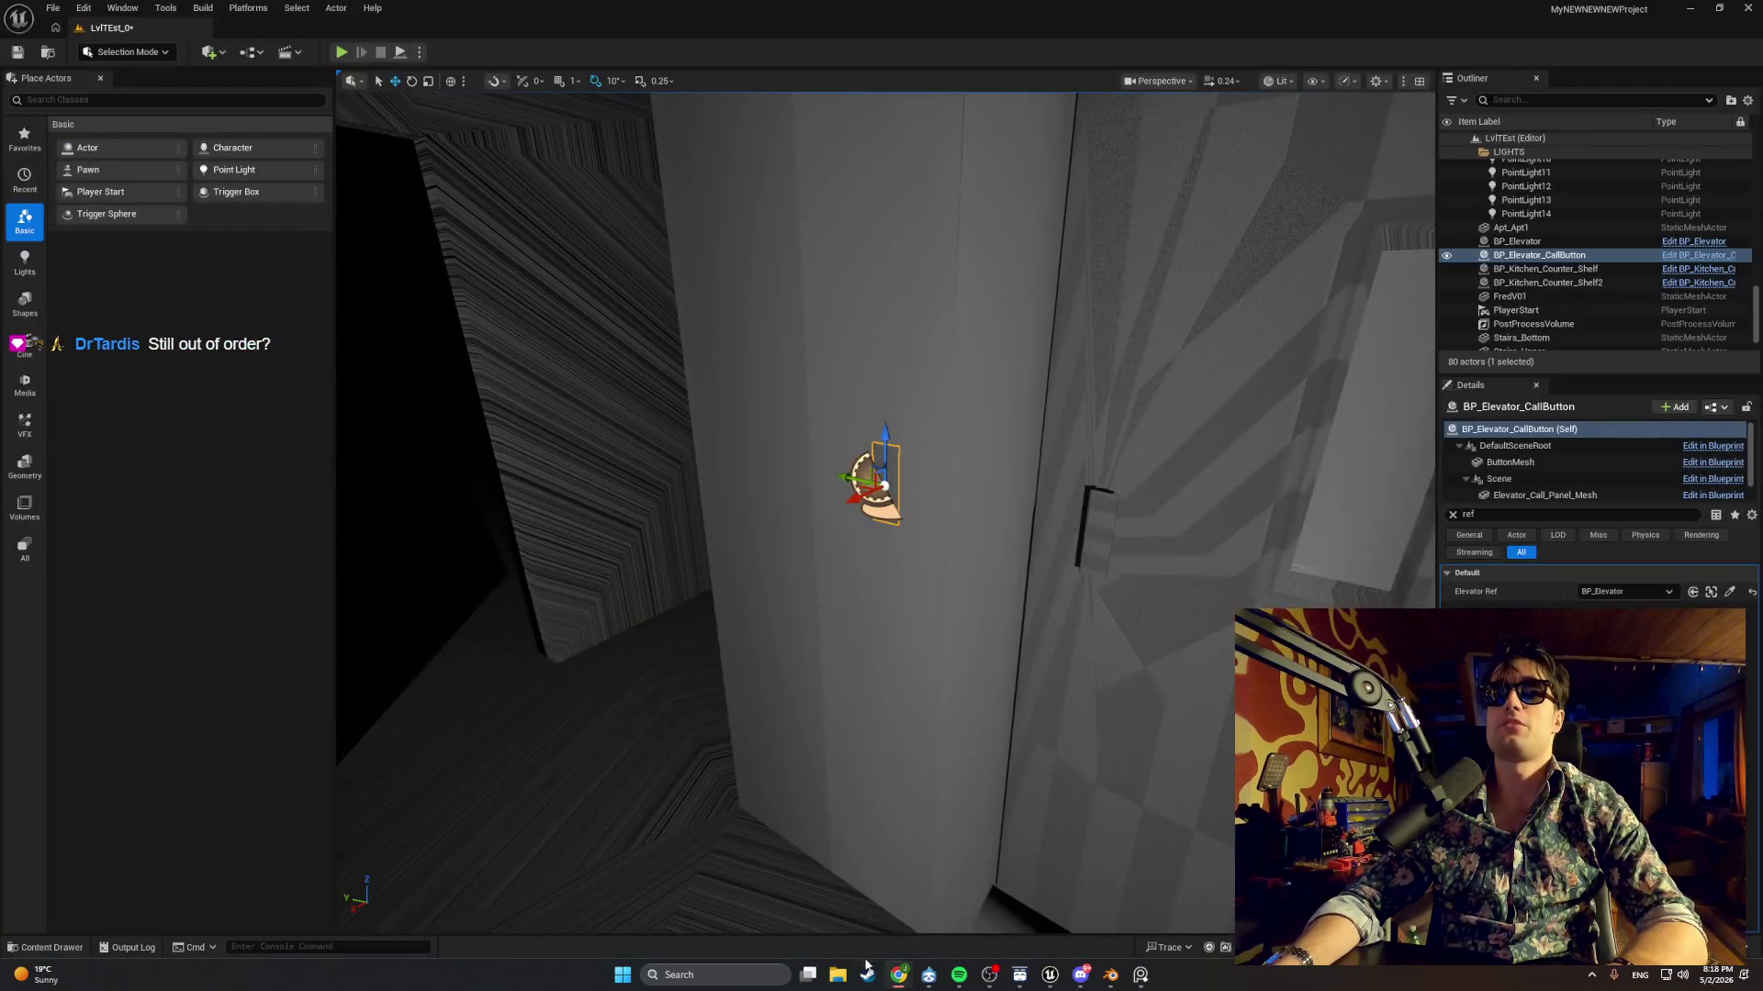
# Review the ElevatorArrived logic and the ButtonPressedLocation variable in the button blueprint.
pyautogui.moveTo(1049, 975)
pyautogui.click(1081, 934)
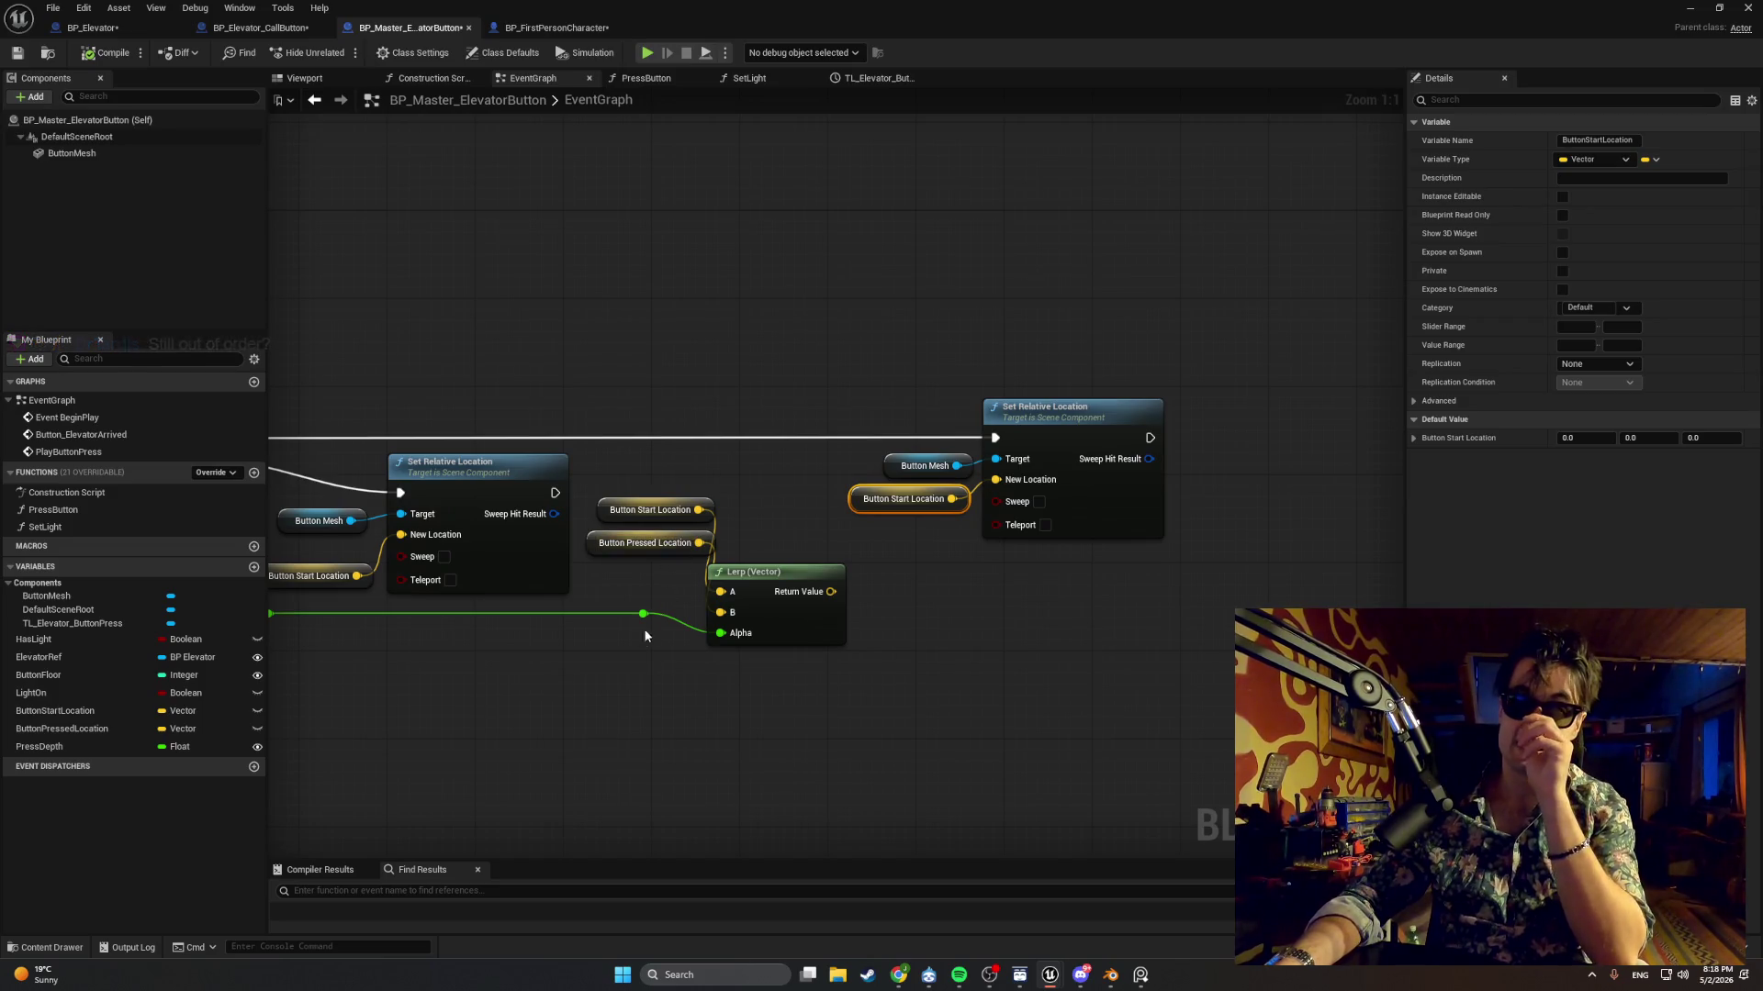
pyautogui.moveTo(646, 635)
pyautogui.mouseDown()
pyautogui.moveTo(1181, 678)
pyautogui.moveTo(1075, 720)
pyautogui.moveTo(1008, 650)
pyautogui.moveTo(1208, 705)
pyautogui.moveTo(1351, 719)
pyautogui.mouseUp()
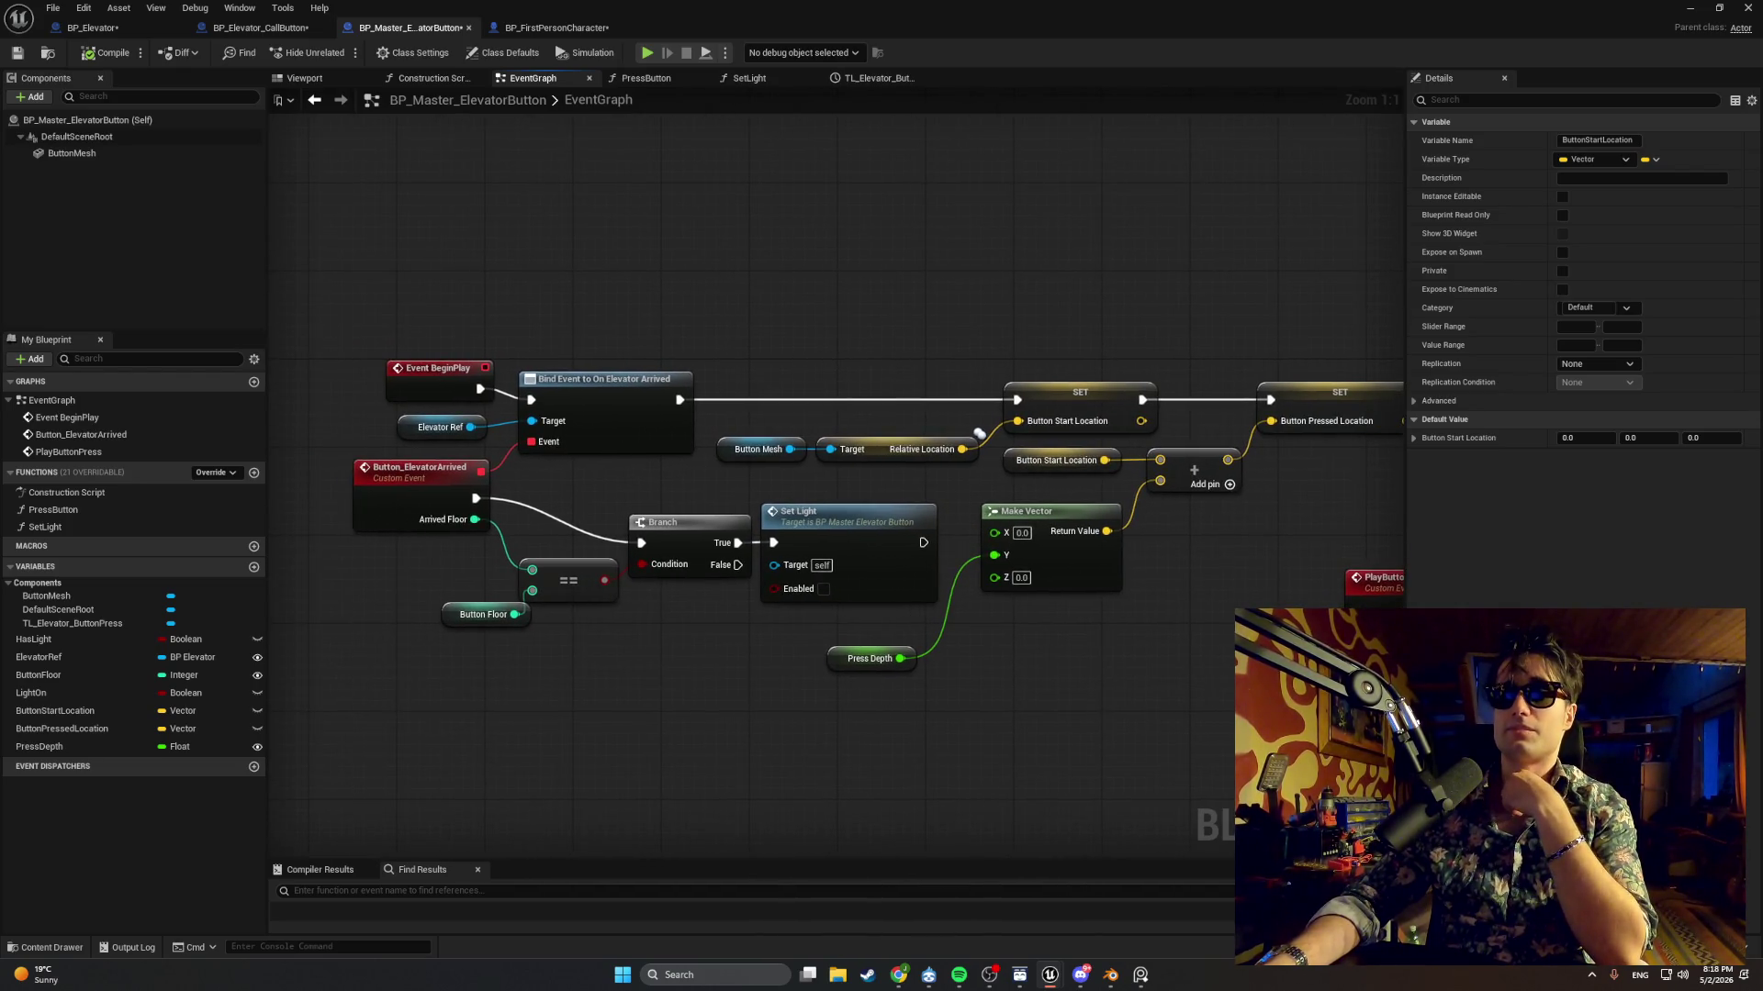
pyautogui.moveTo(1351, 719); pyautogui.dragTo(1350, 720)
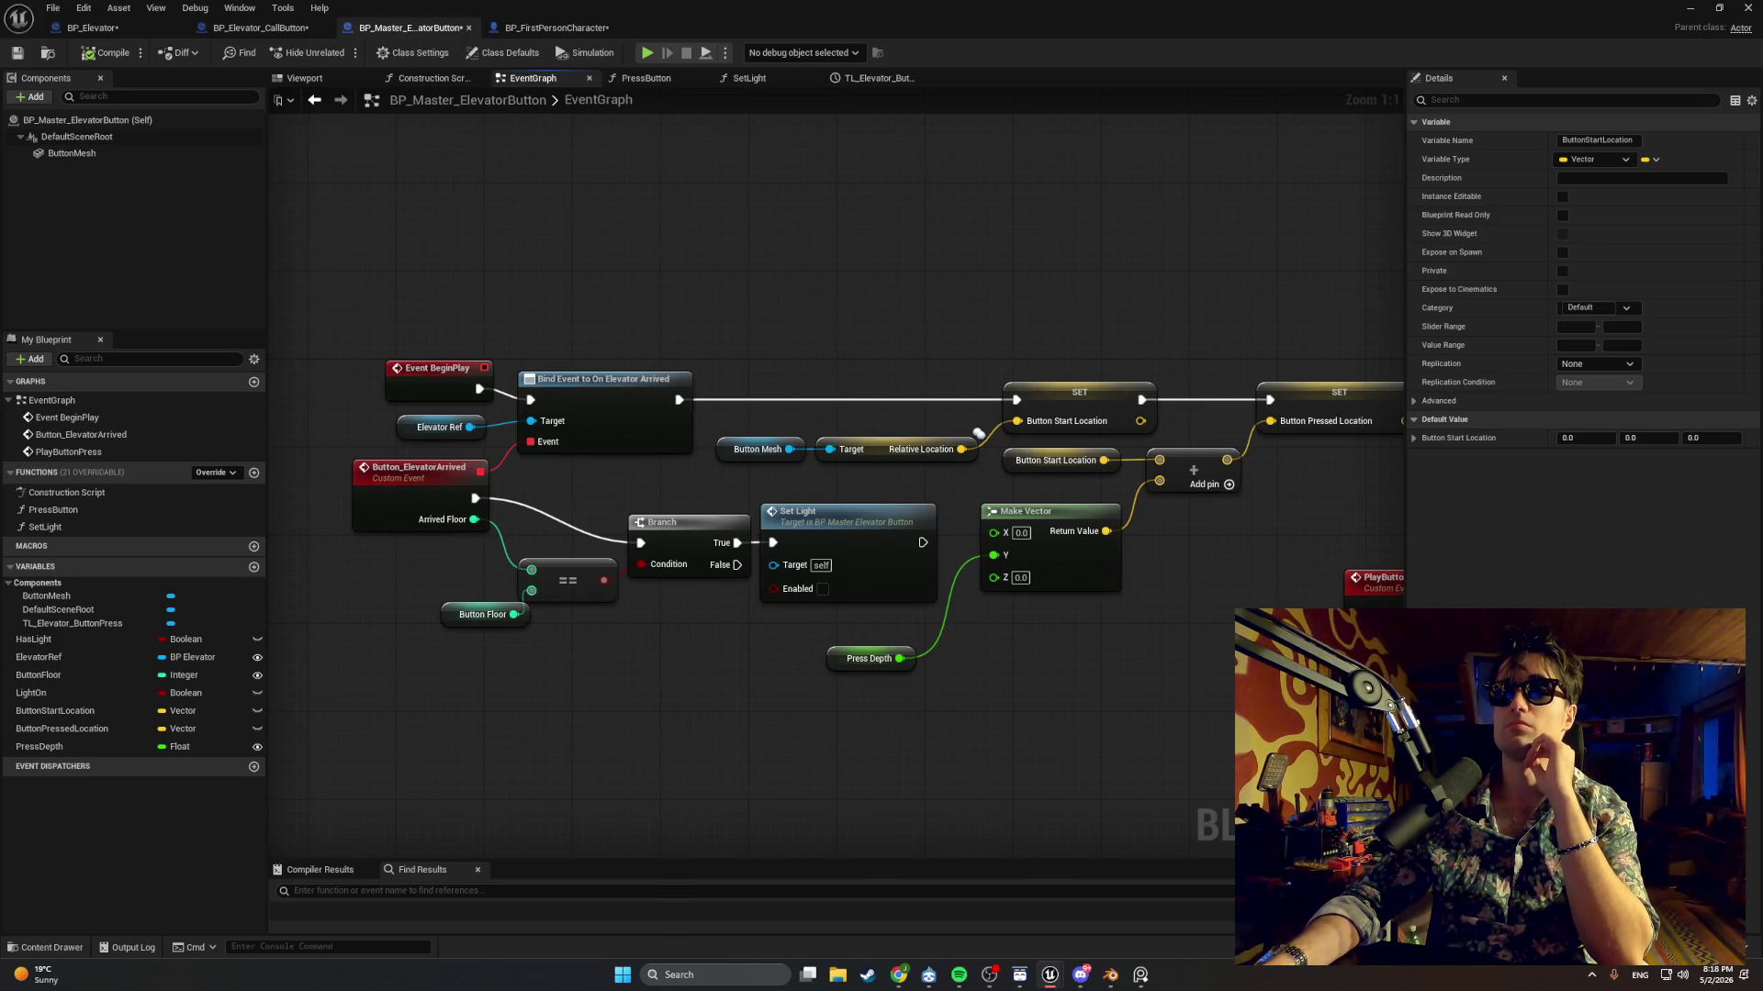
pyautogui.moveTo(1350, 720); pyautogui.dragTo(1294, 723)
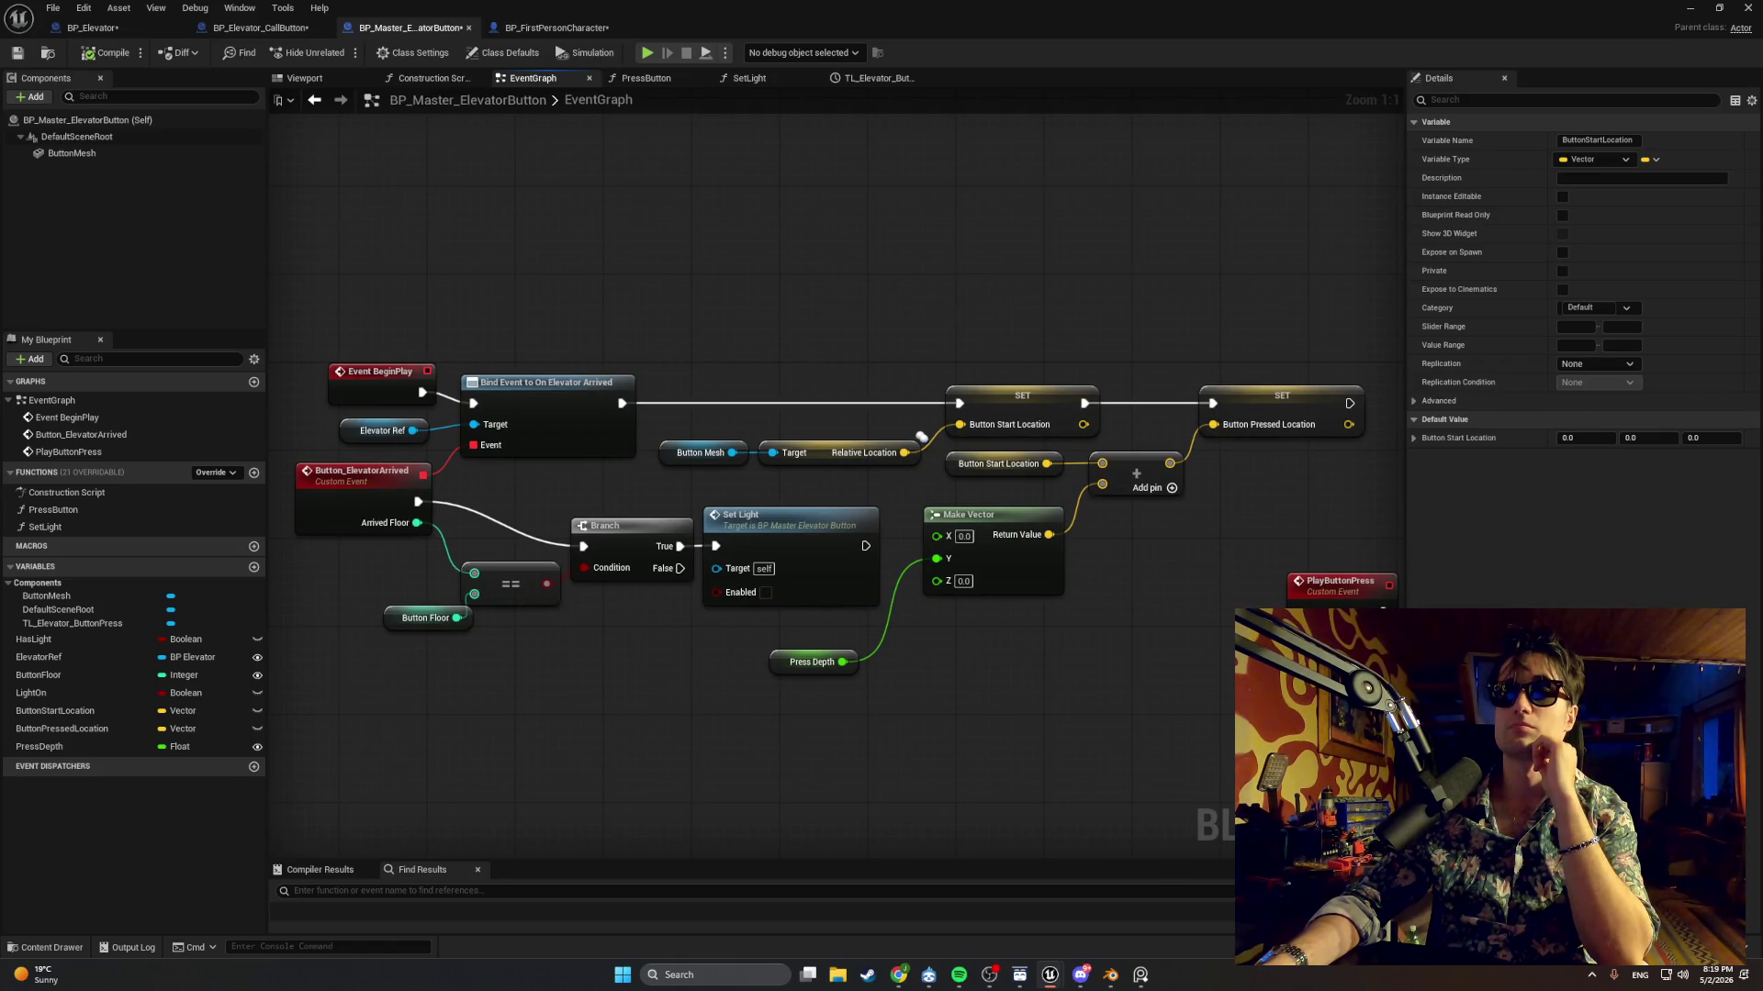
pyautogui.click(99, 729)
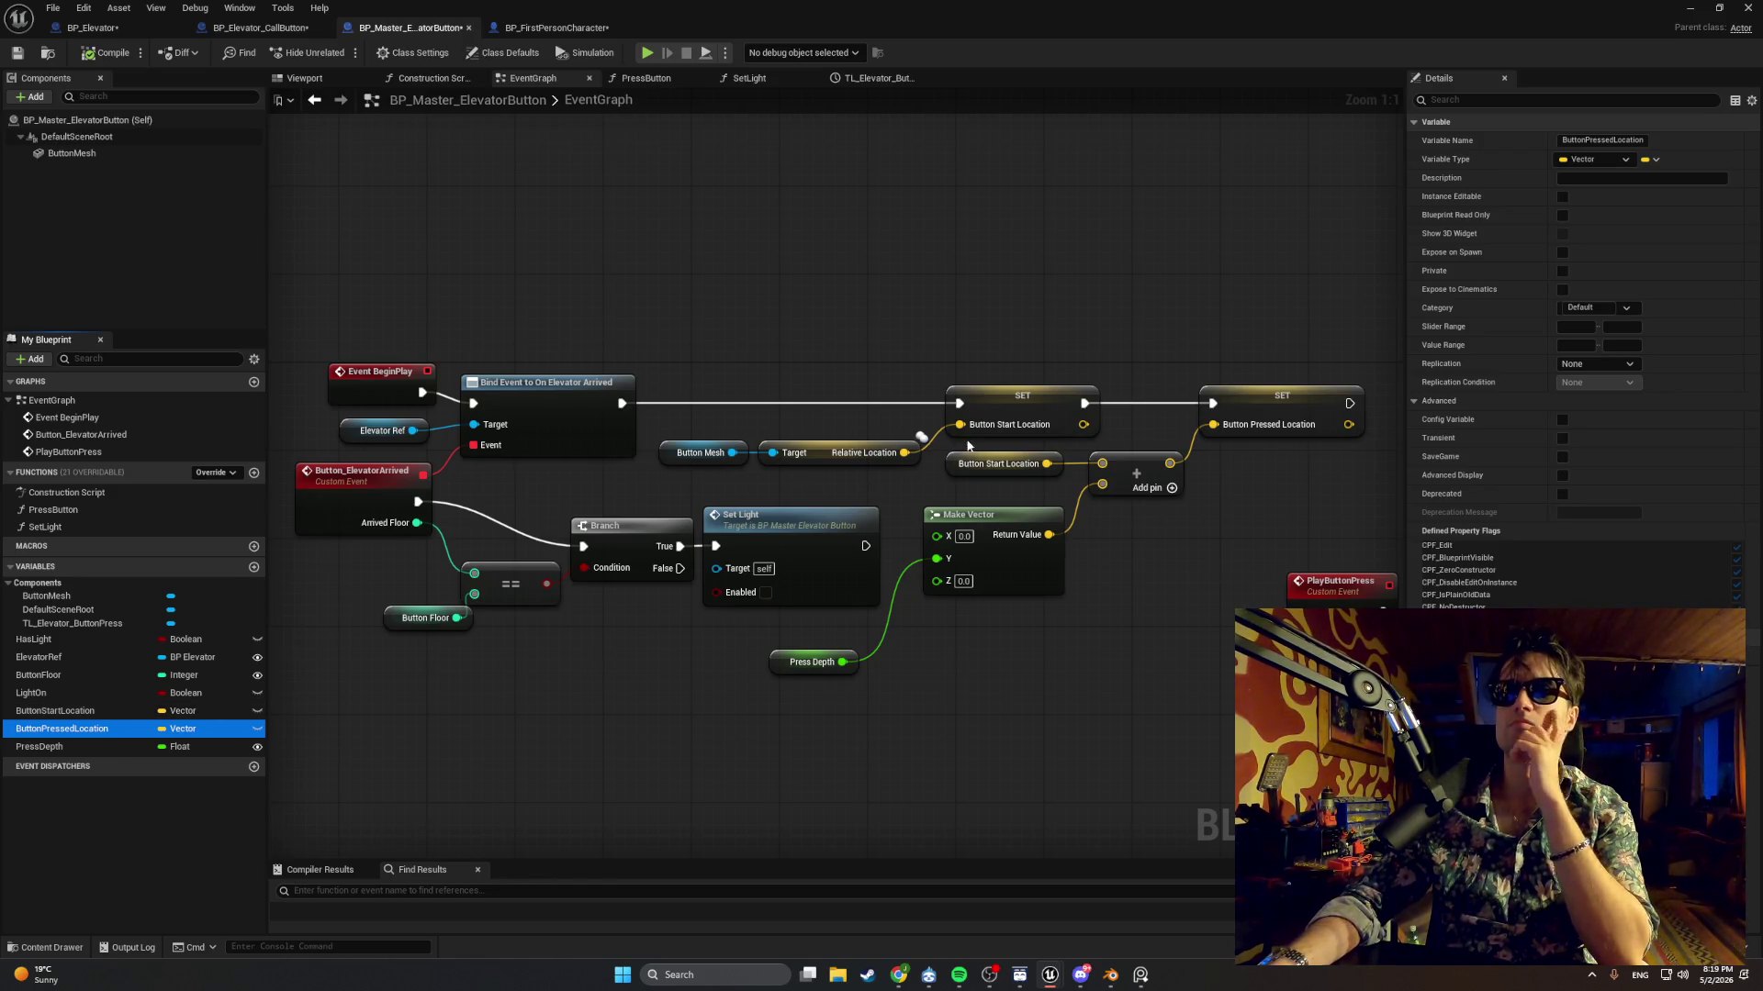
# Inspect the TL_Elevator_ButtonPress timeline and Bind Event to On Elevator Arrived node, then return to the level.
pyautogui.moveTo(1155, 431); pyautogui.dragTo(1060, 443)
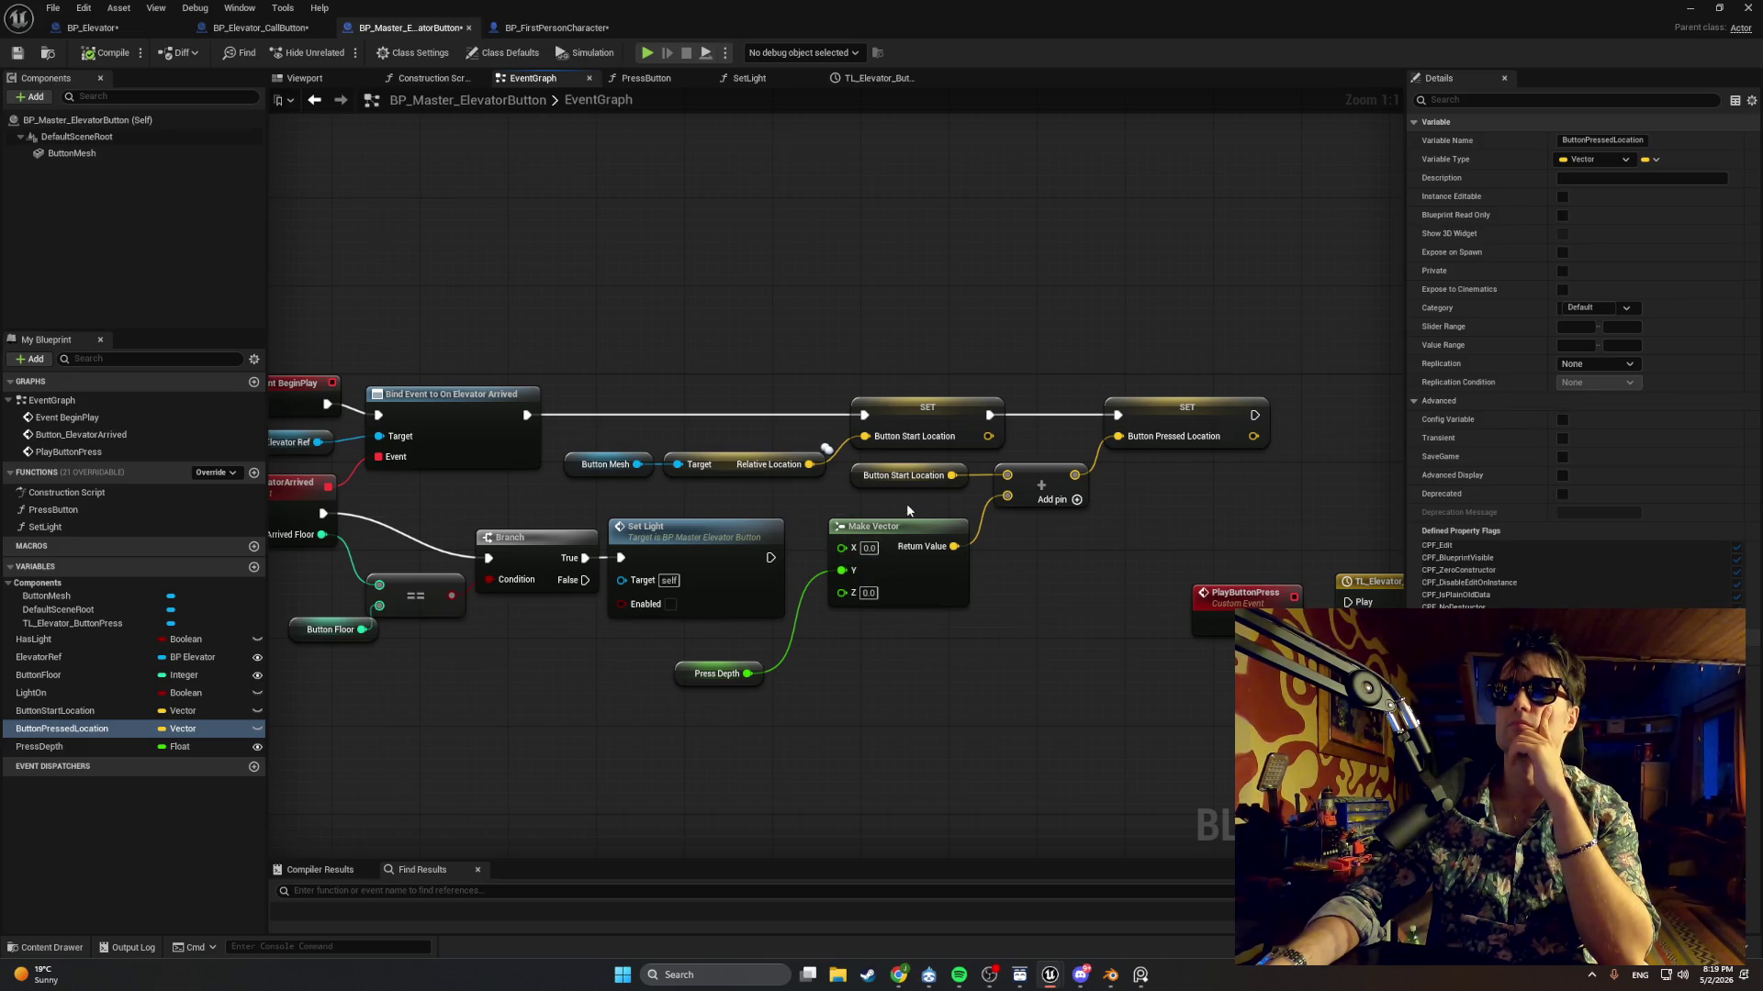
pyautogui.moveTo(912, 497); pyautogui.dragTo(785, 485)
pyautogui.moveTo(496, 488); pyautogui.dragTo(852, 485)
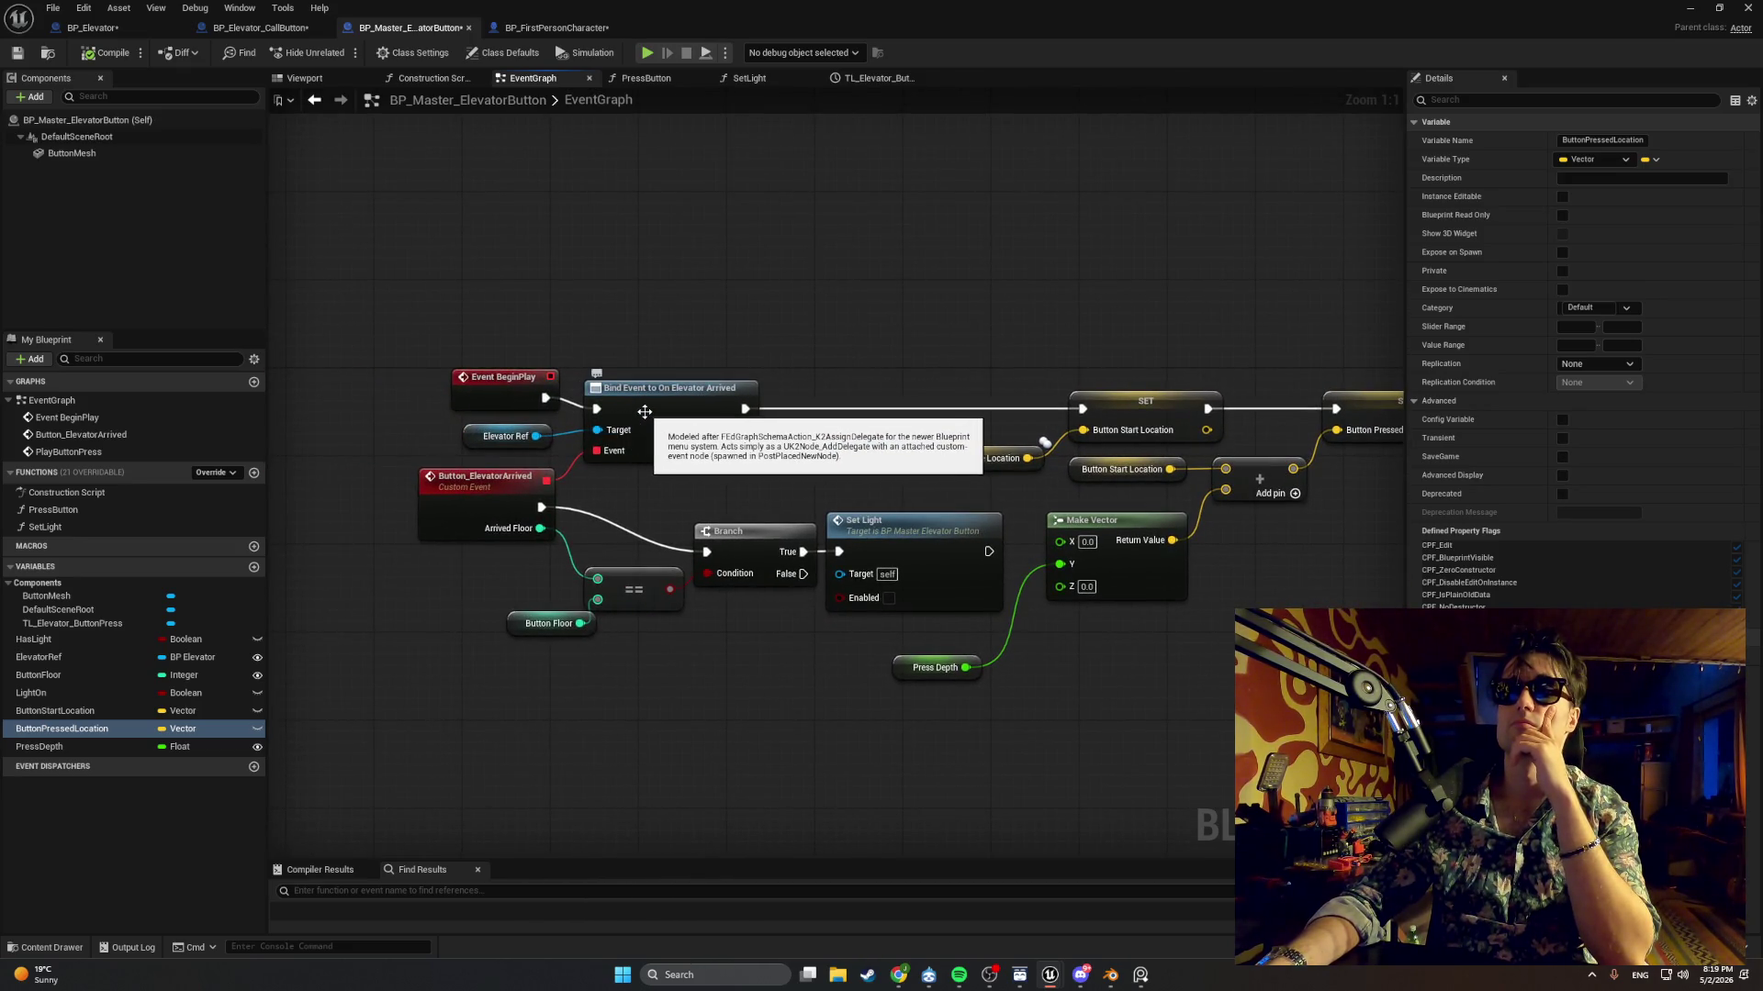
pyautogui.click(664, 408)
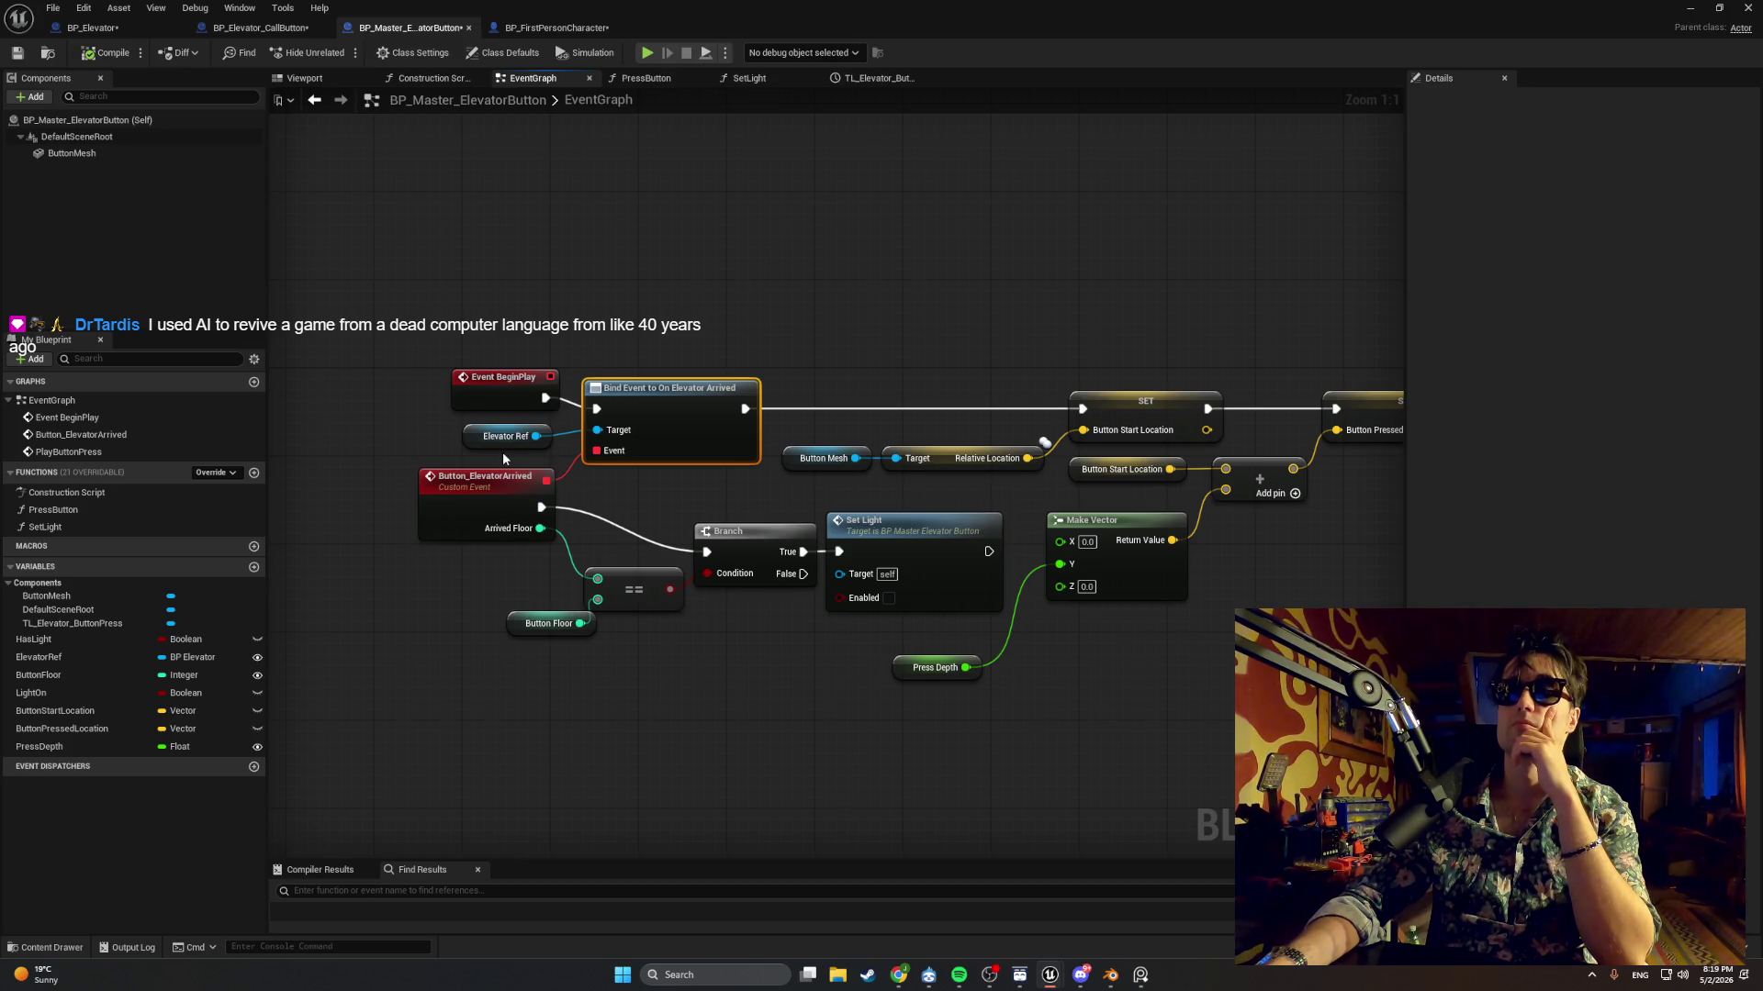
pyautogui.click(1690, 9)
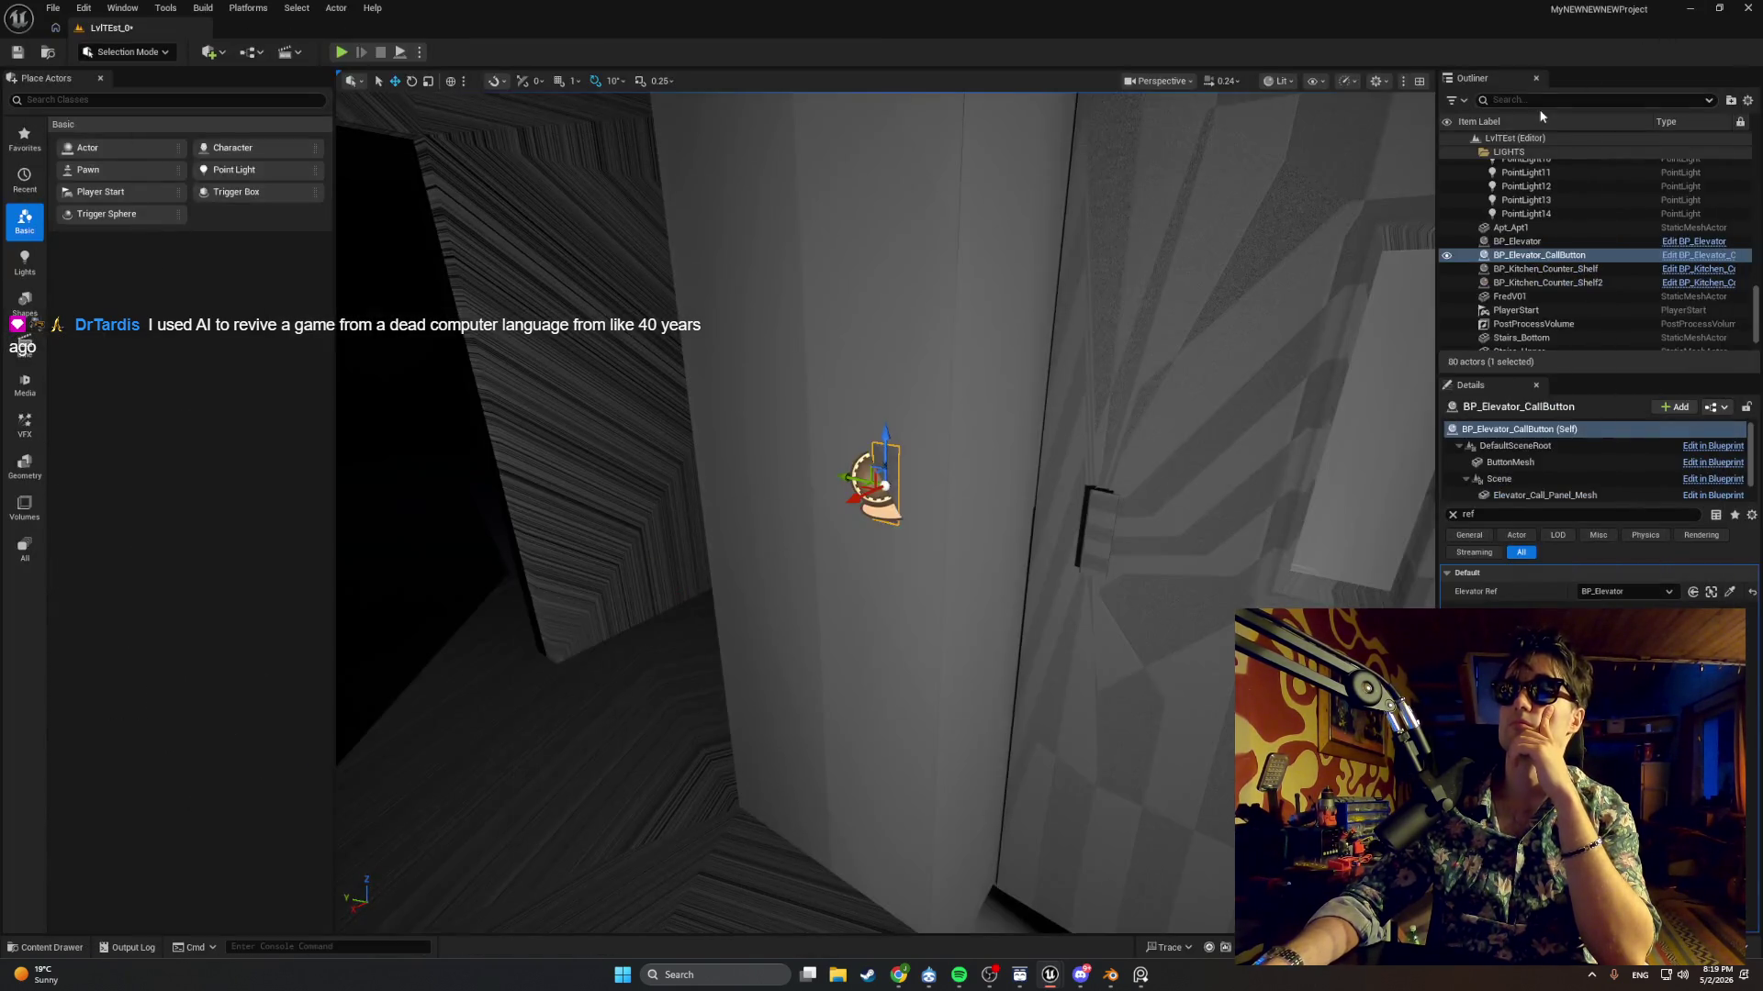
# Clear the Details filter, frame the call button, and switch back to BP_Master_ElevatorButton's graph.
pyautogui.click(1452, 515)
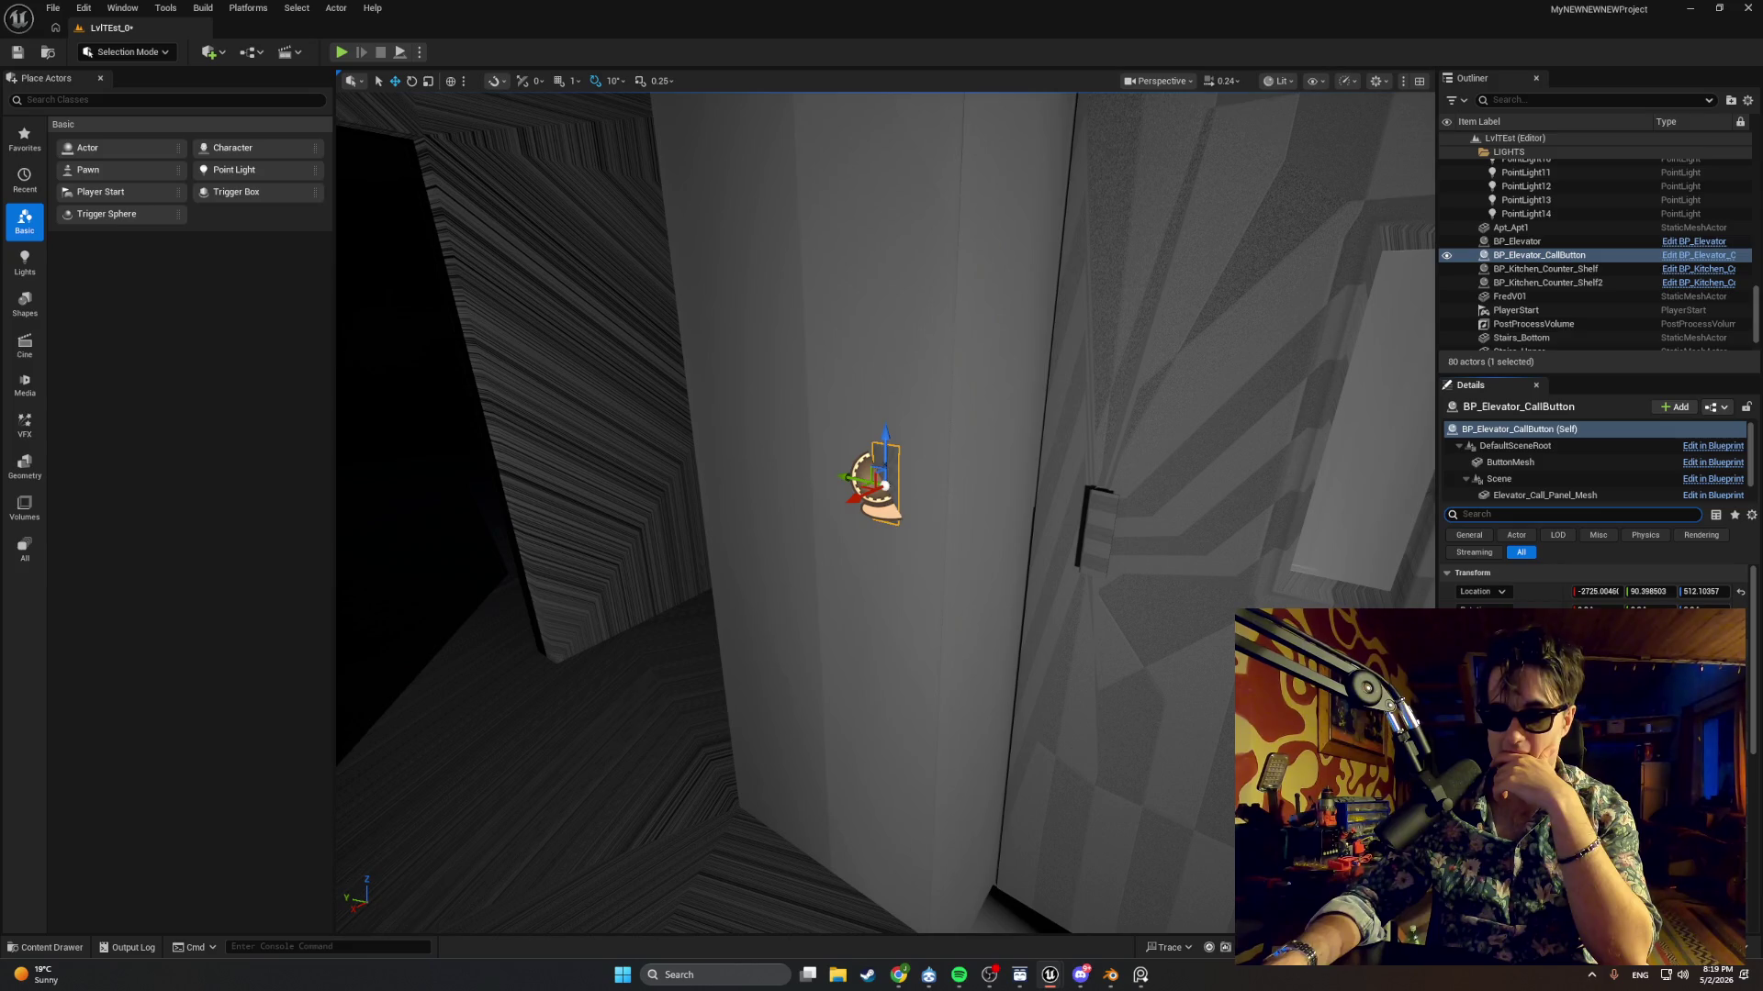
pyautogui.press('f')
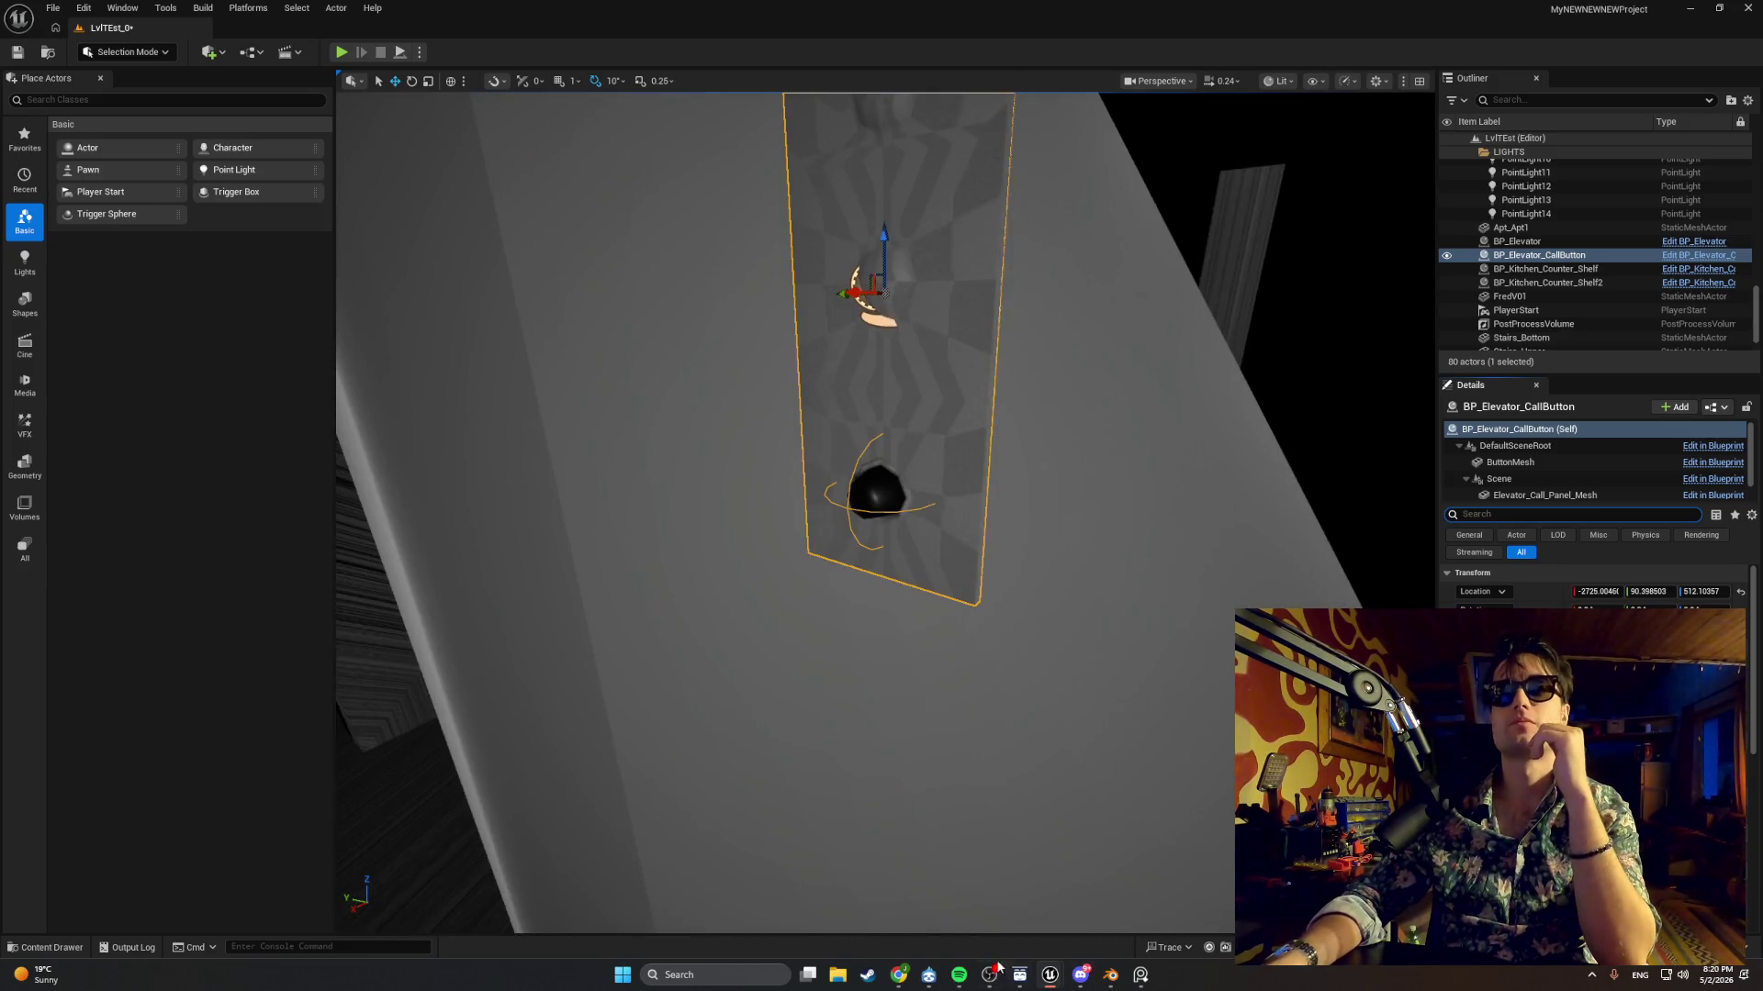
pyautogui.moveTo(1049, 975)
pyautogui.click(1054, 865)
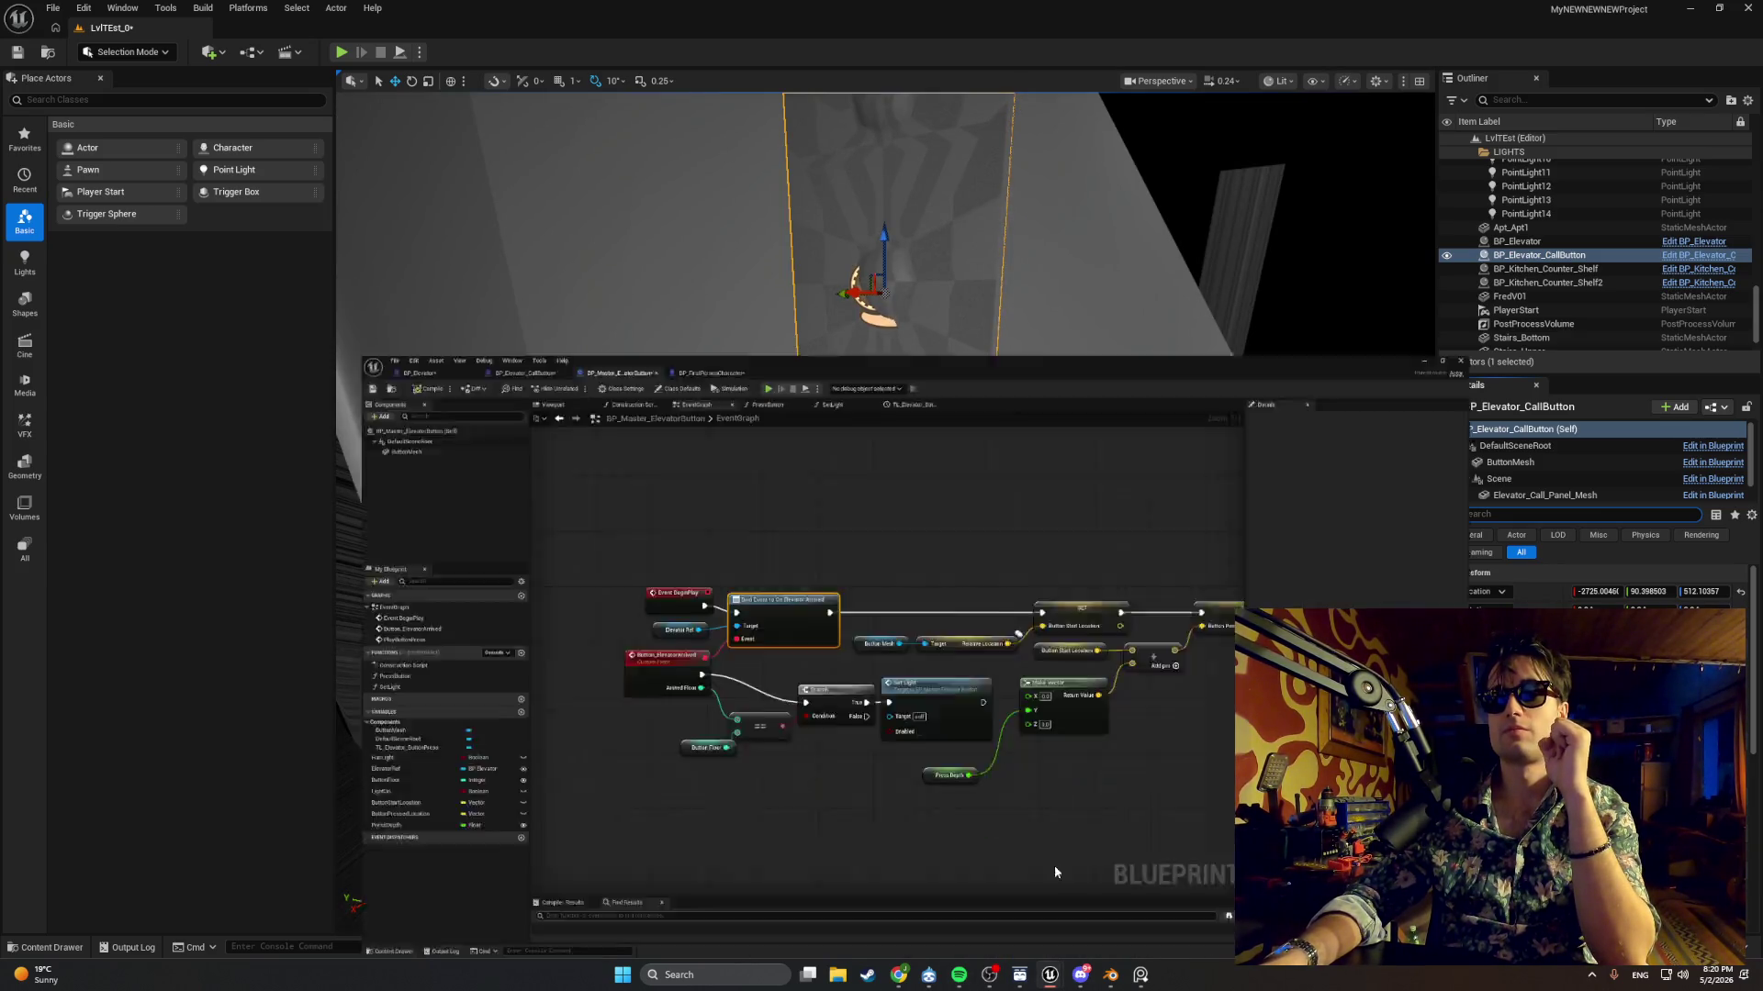
pyautogui.scroll(1, 613, 321)
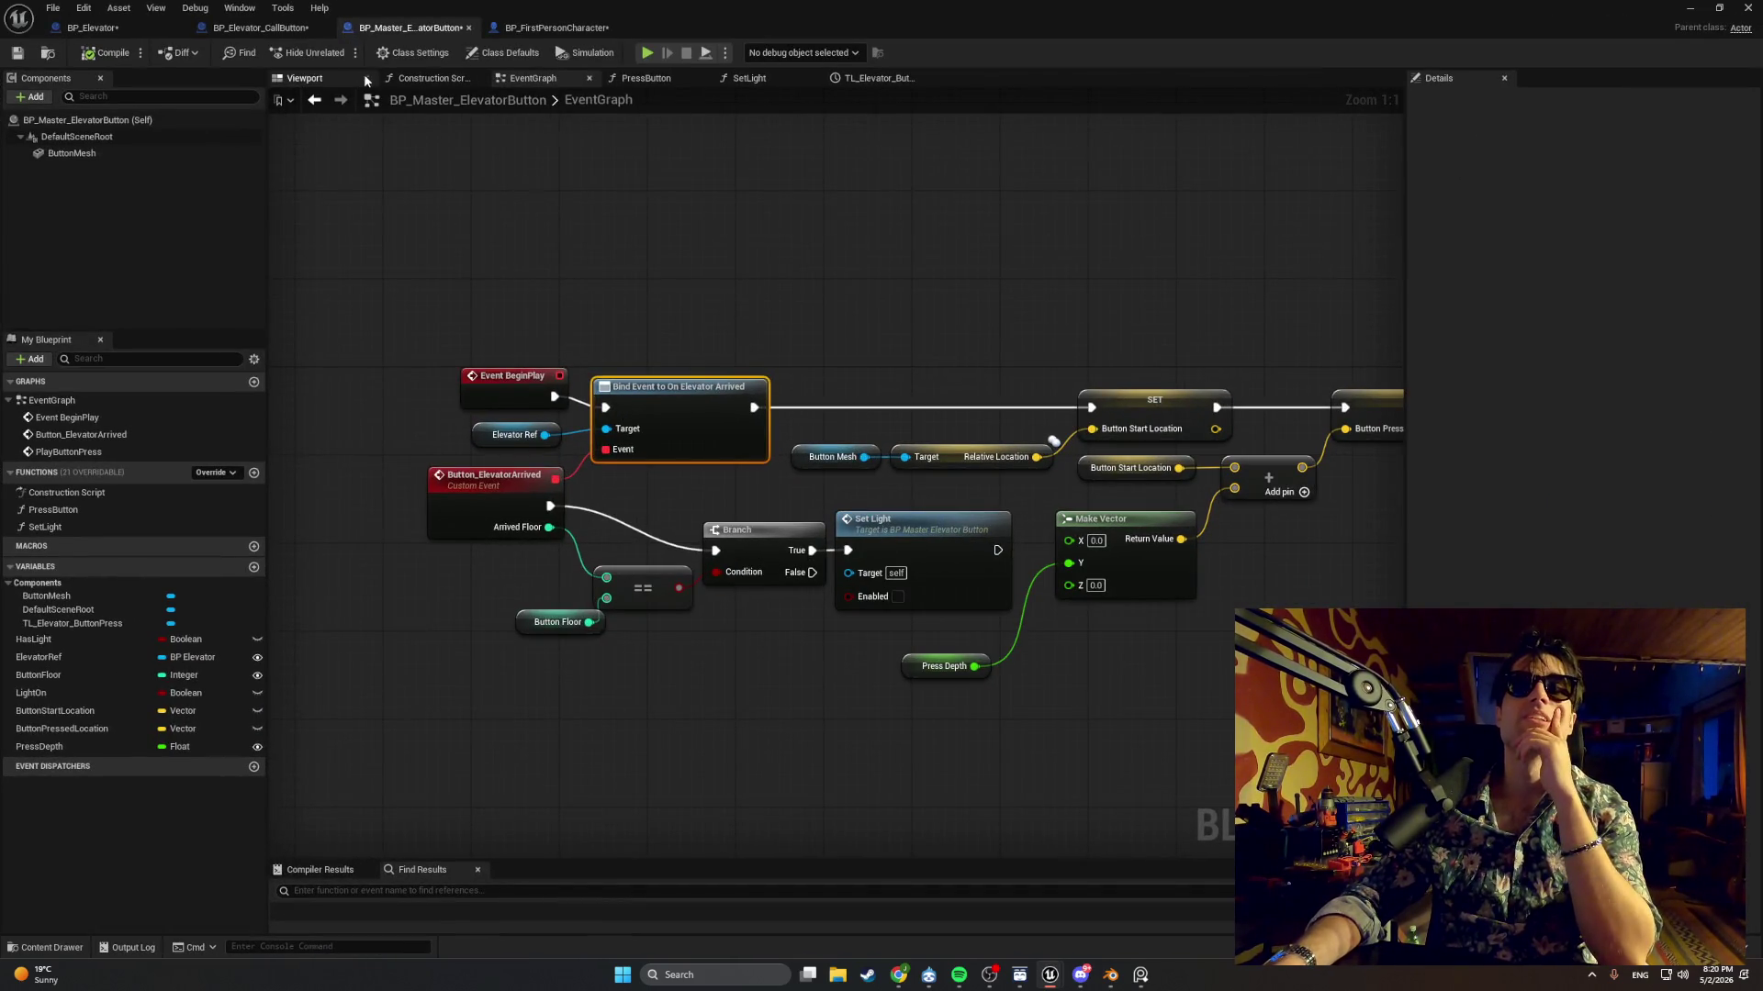
# Check ButtonMesh's 'simulate' physics setting, then move to the BP_Elevator_CallButton blueprint.
pyautogui.click(101, 150)
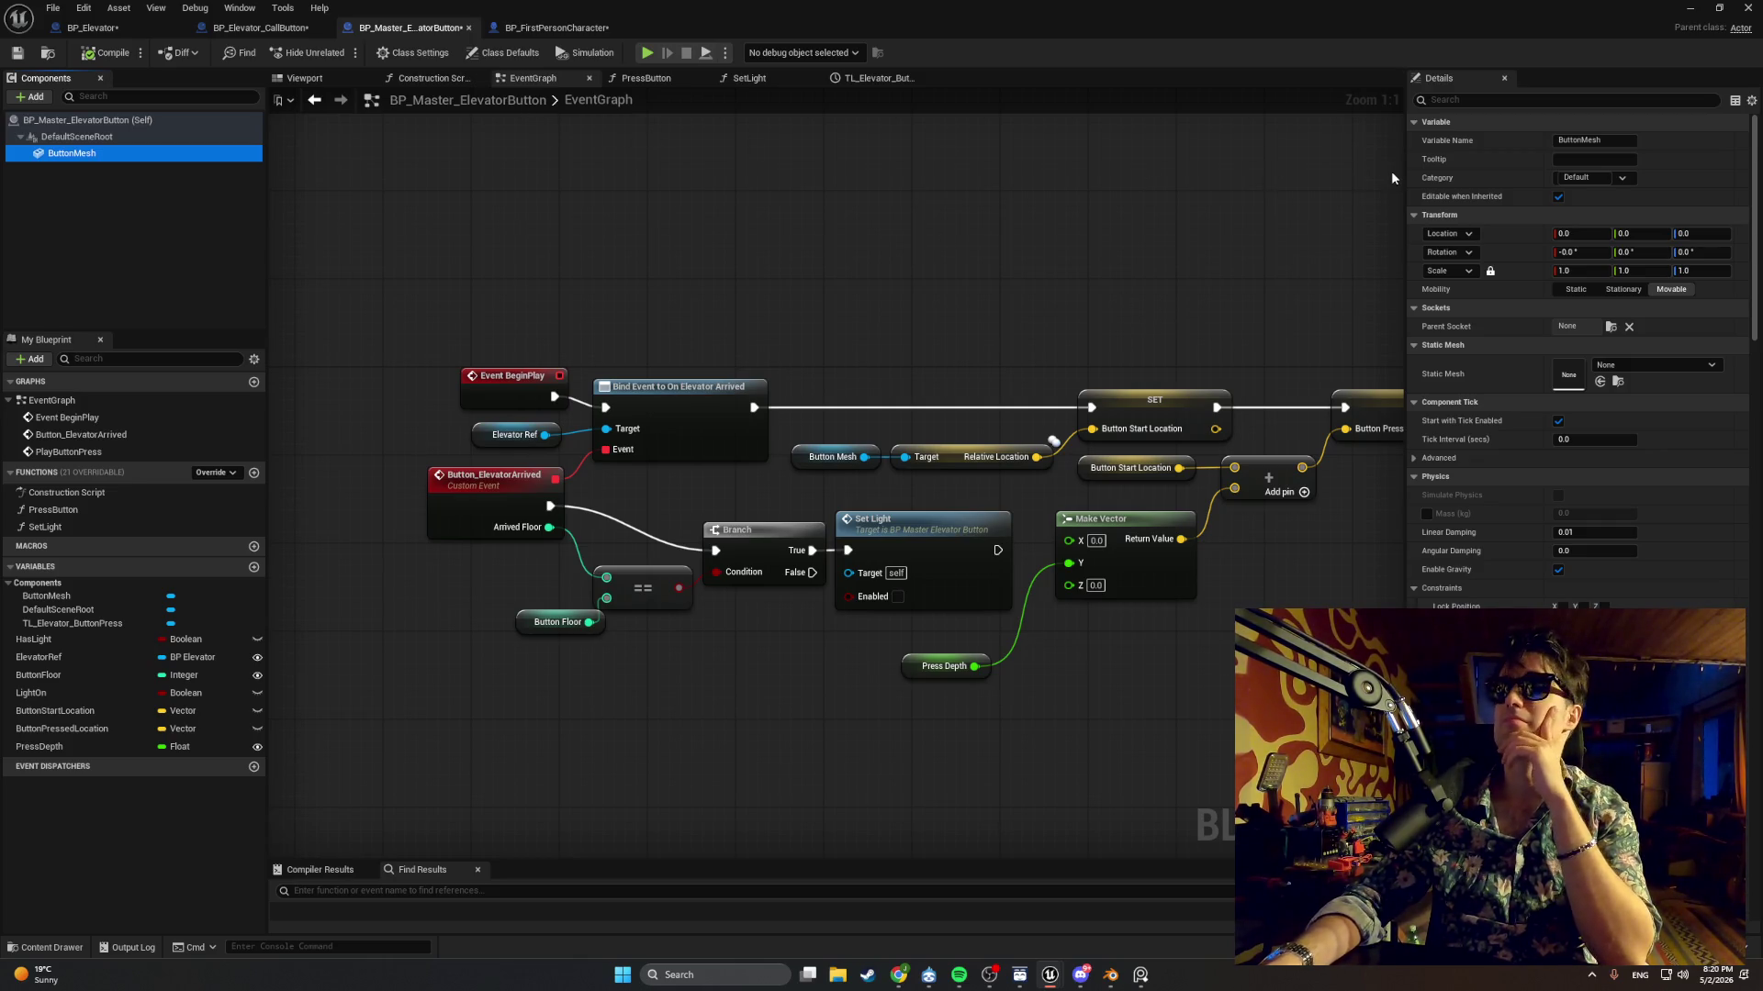
pyautogui.click(1520, 101)
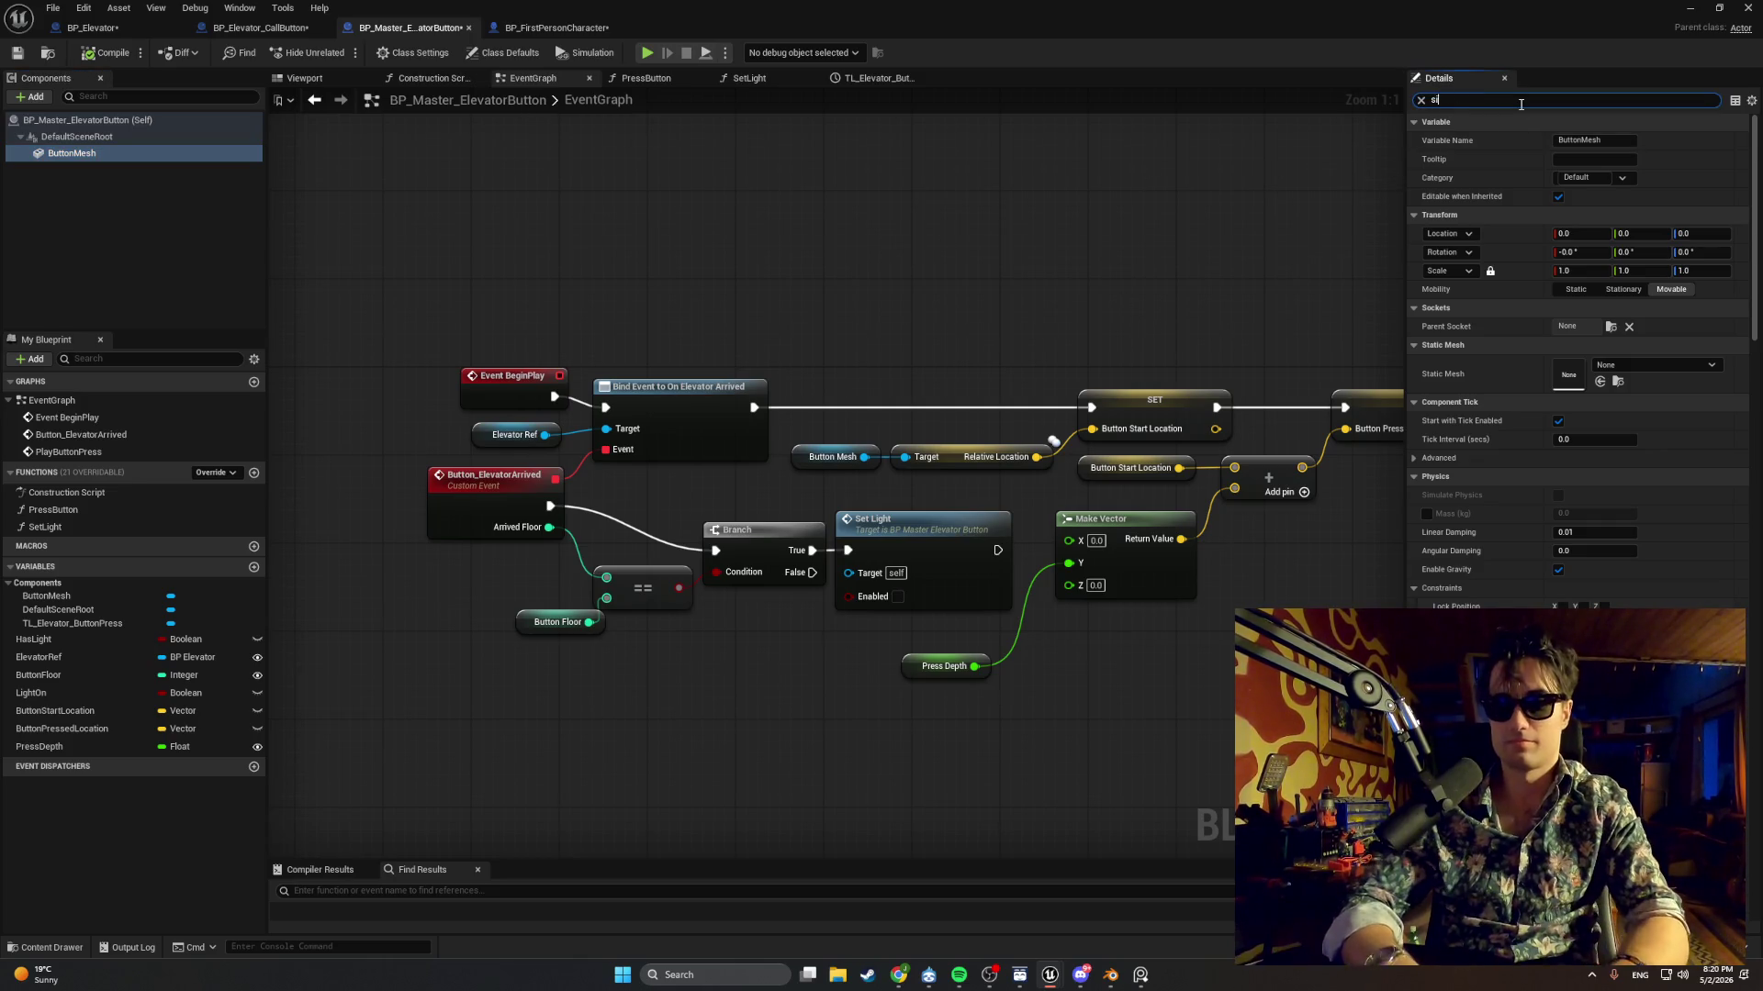
pyautogui.write('simulate')
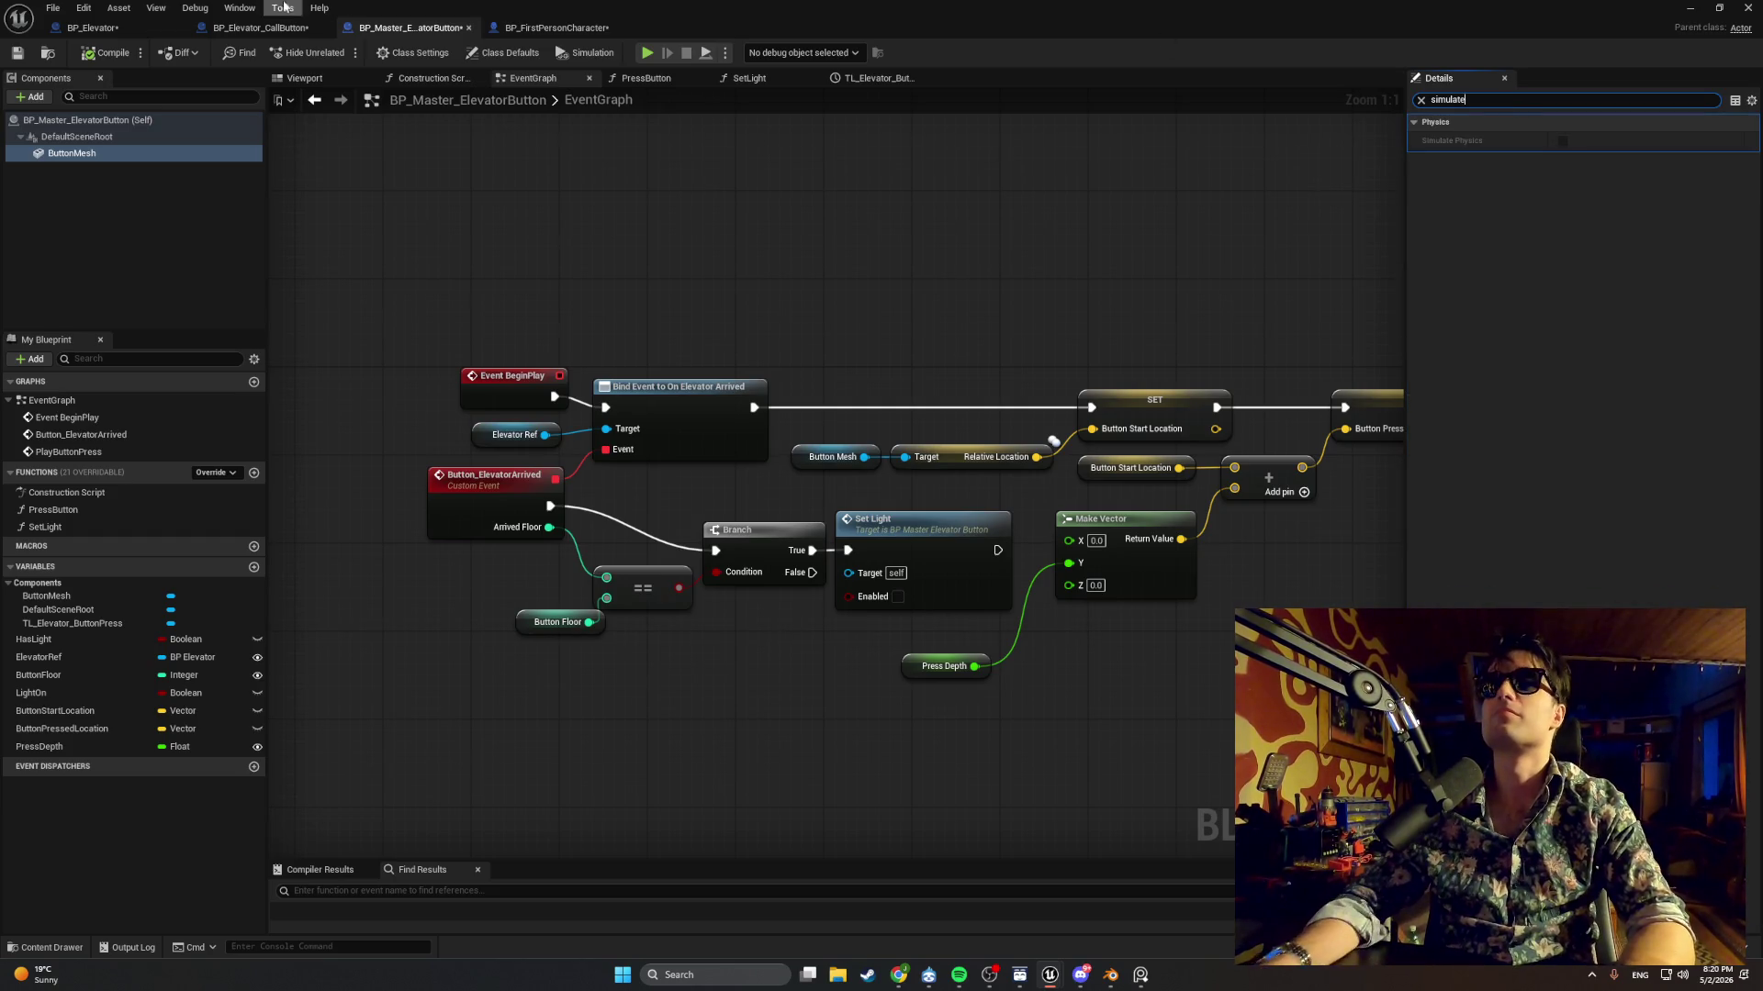
pyautogui.click(261, 28)
pyautogui.click(1354, 102)
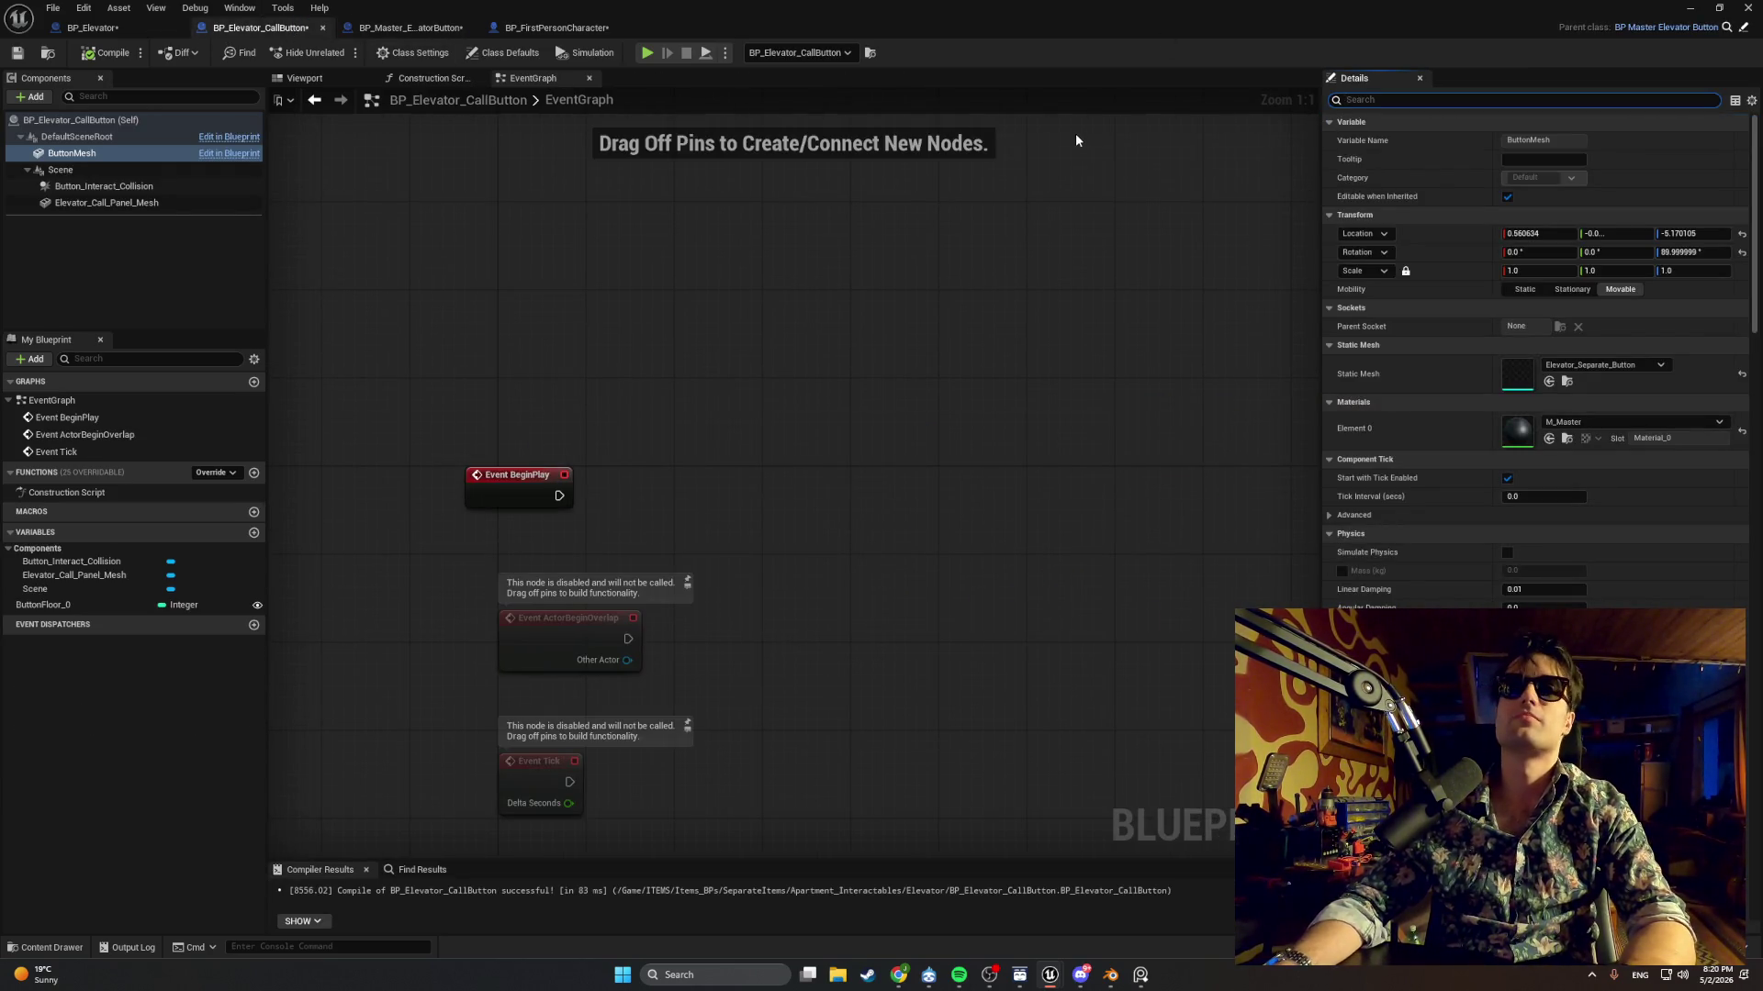
# Review physics simulation and gravity settings on the panel mesh and interact collision components.
pyautogui.write('simula')
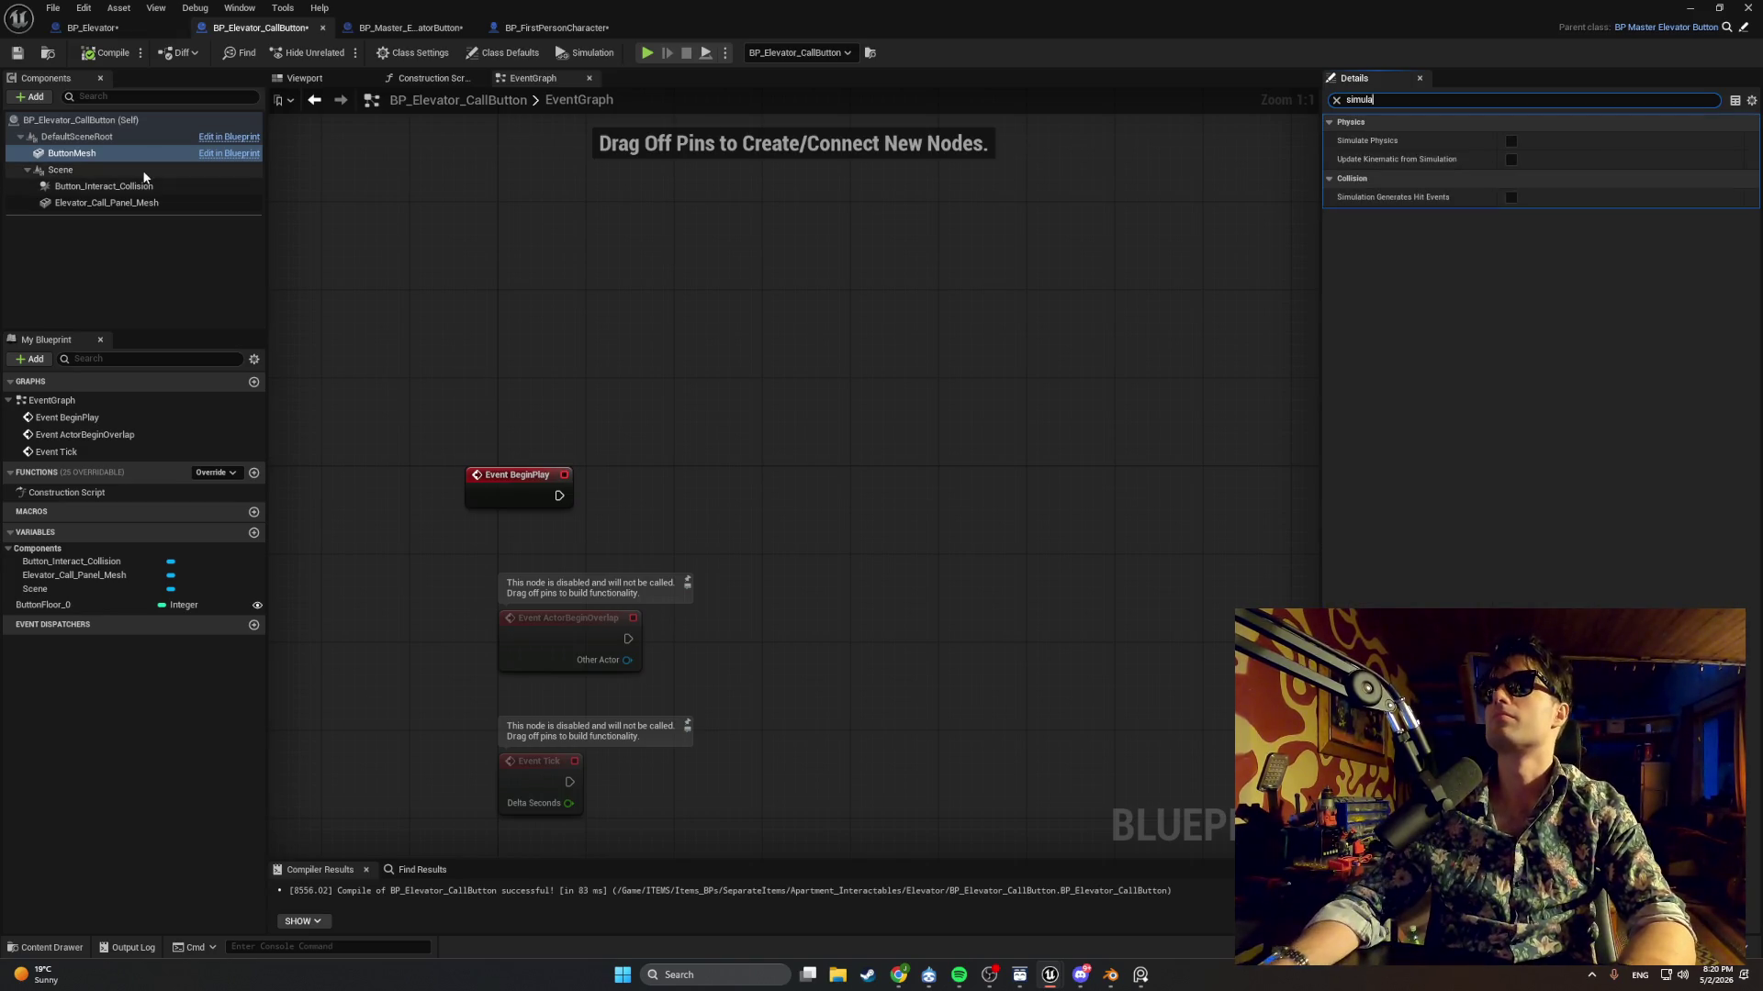
pyautogui.click(144, 203)
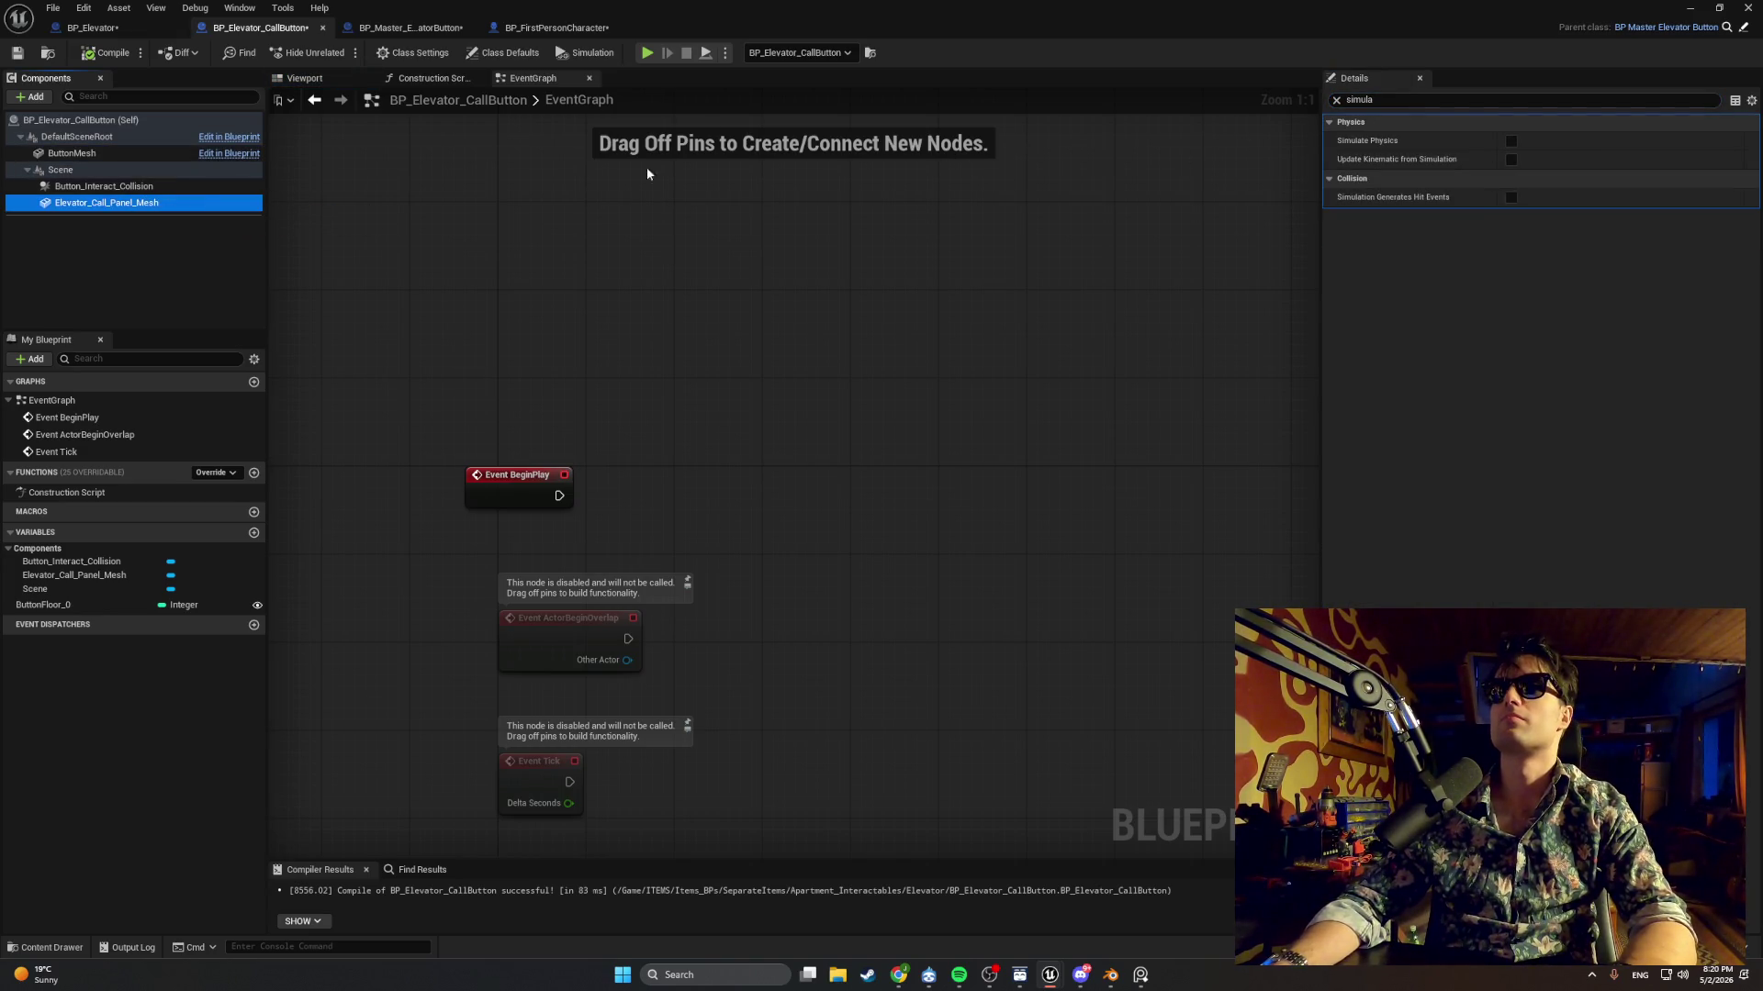
pyautogui.click(104, 186)
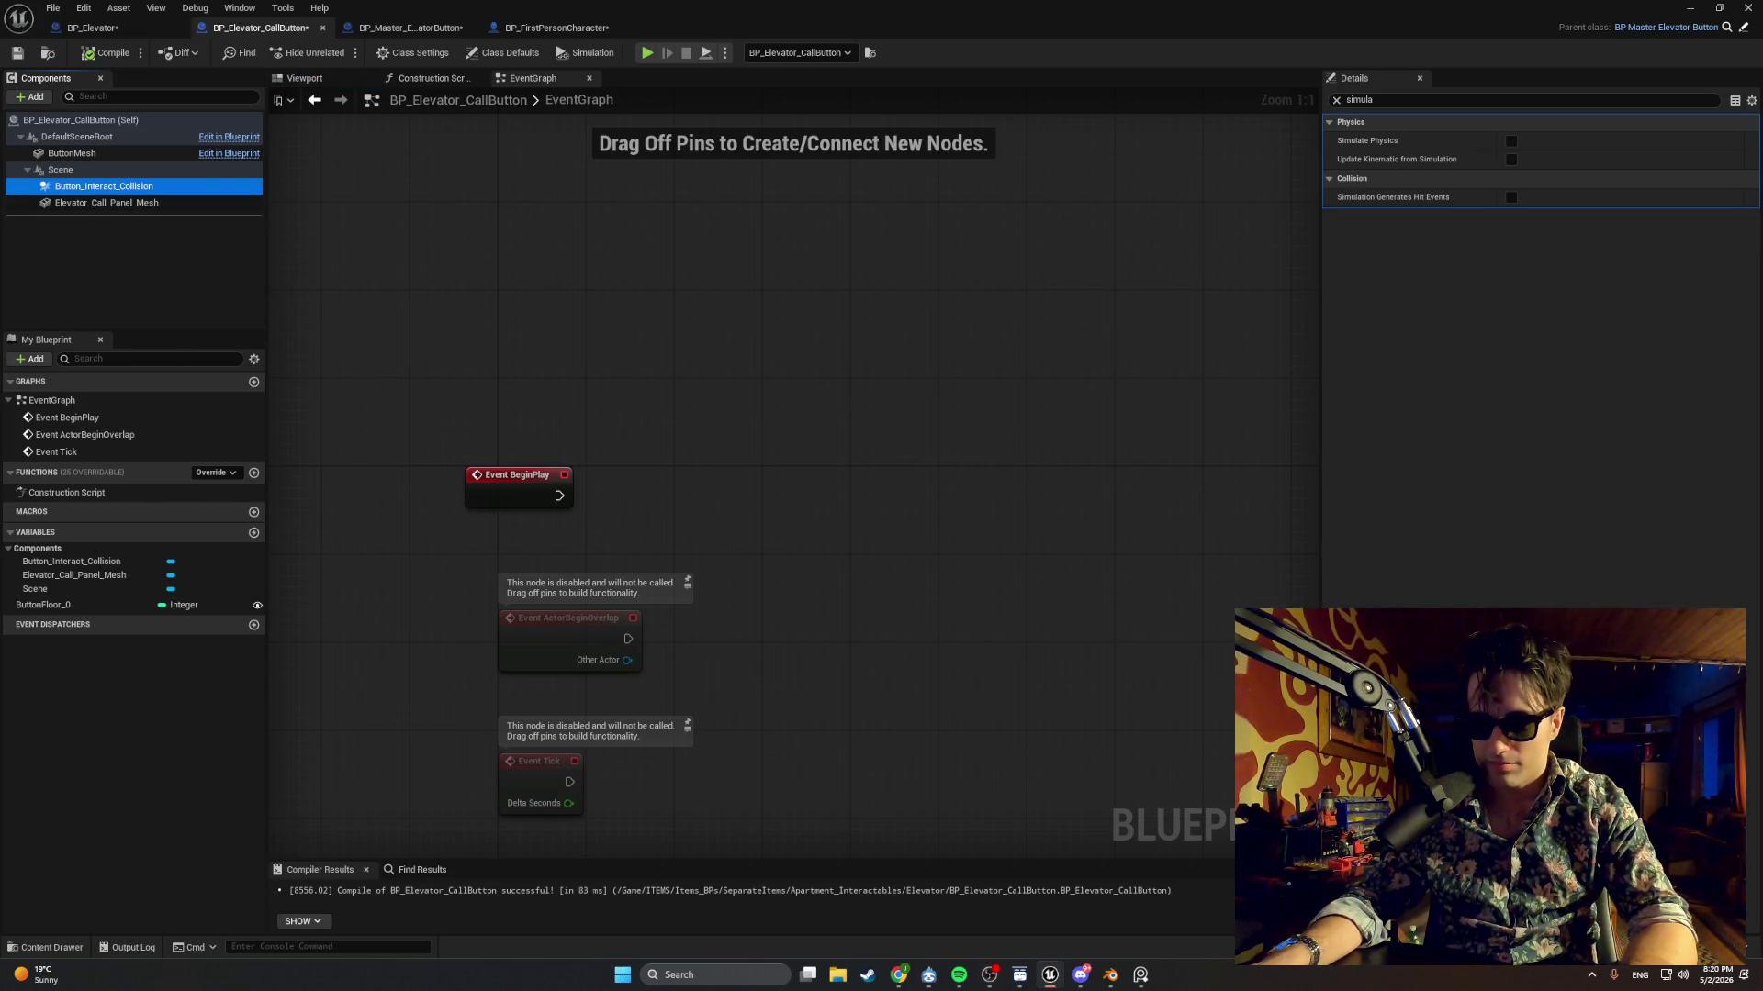
pyautogui.click(1388, 100)
pyautogui.write('gravity')
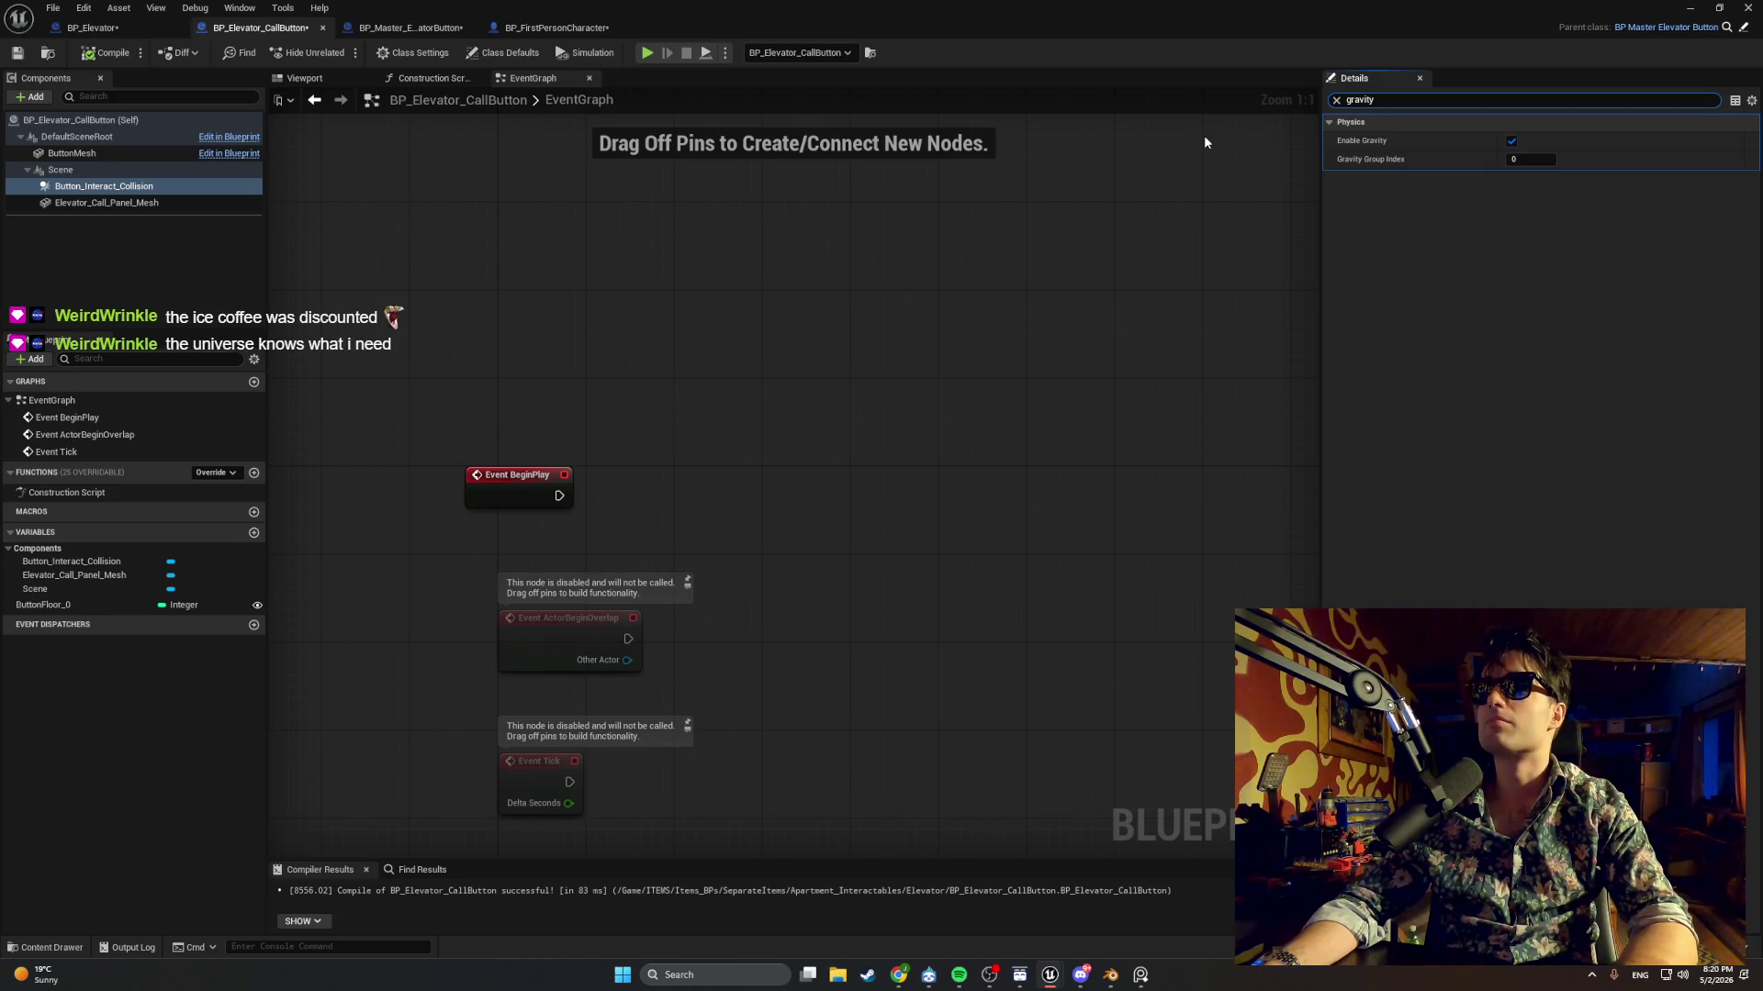
pyautogui.hotkey('alt', 'Tab')
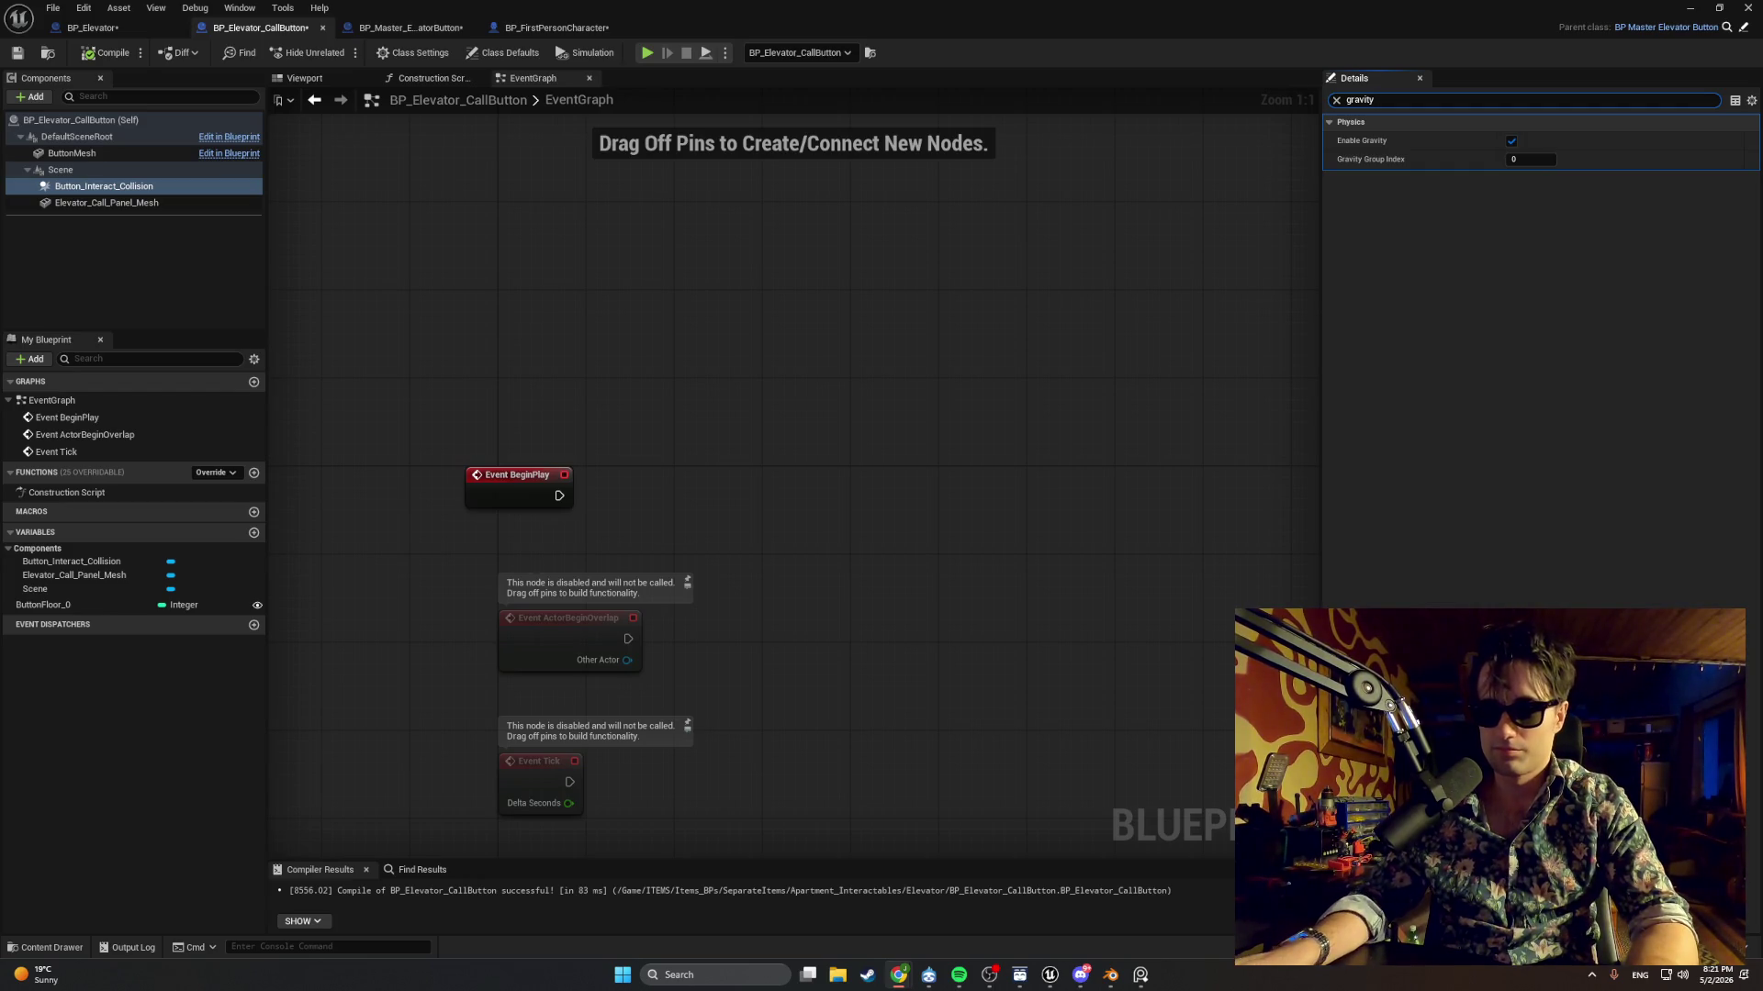
# Check ButtonMesh's mobility setting, then filter Details for 'collision'.
pyautogui.click(1386, 100)
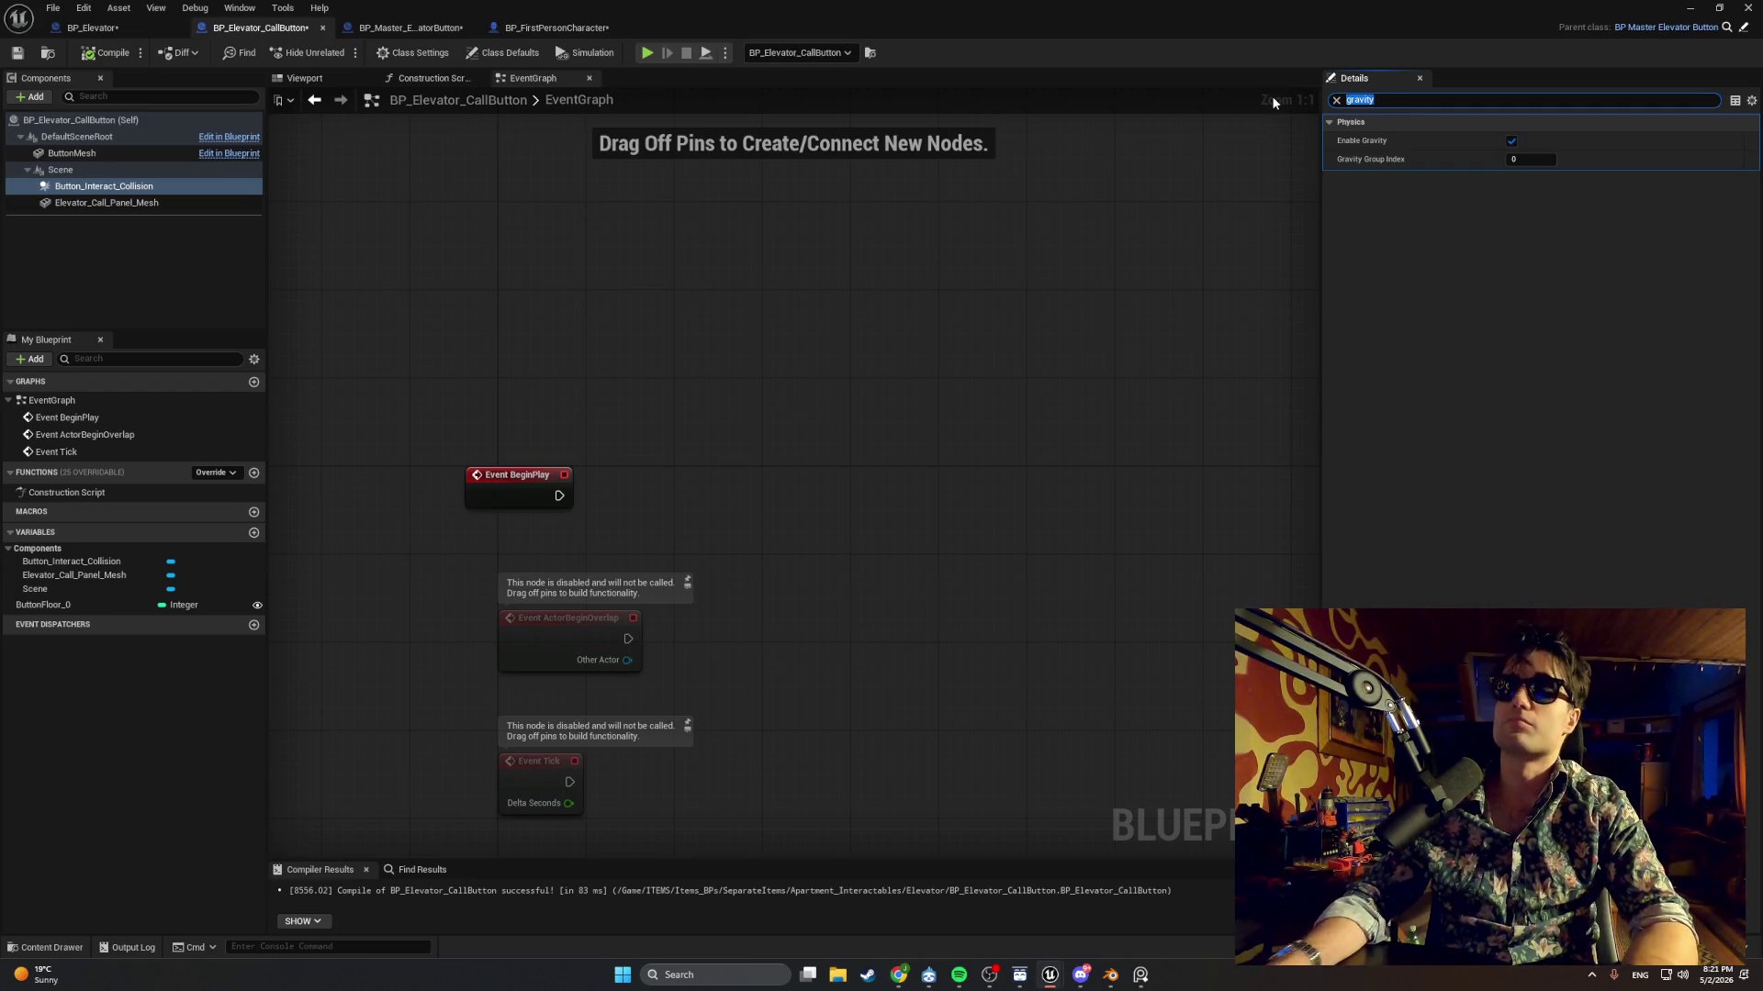
pyautogui.write('mobil')
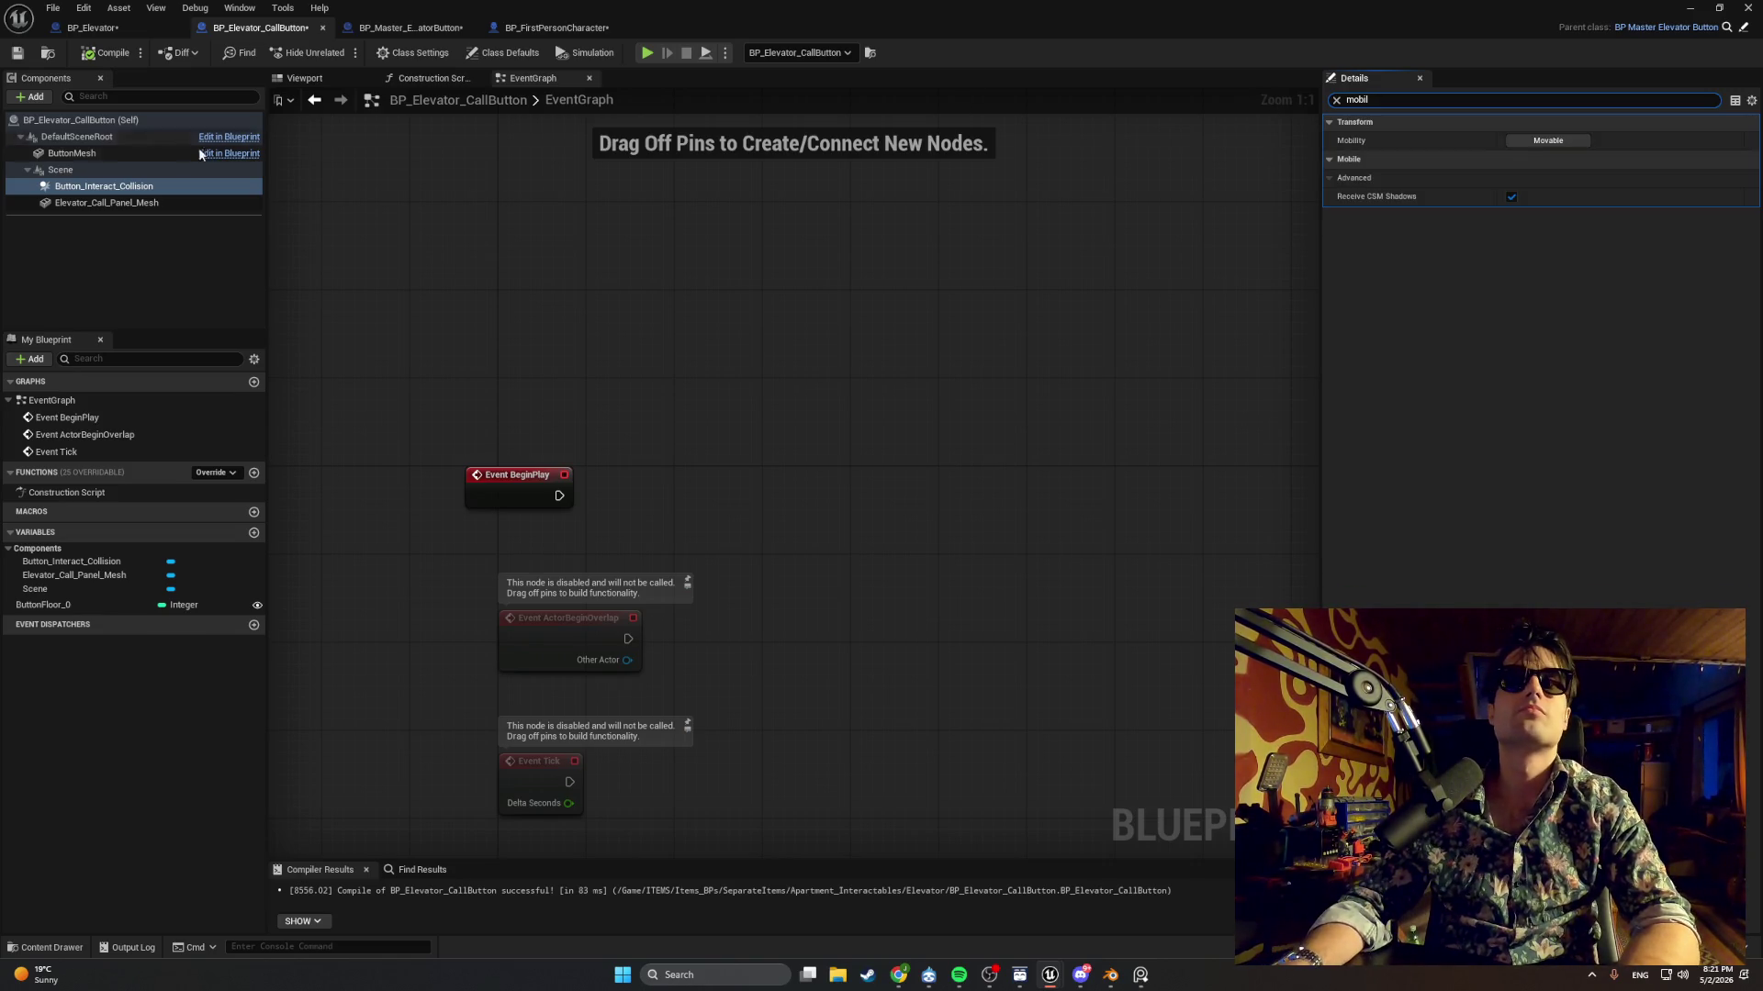
pyautogui.click(147, 155)
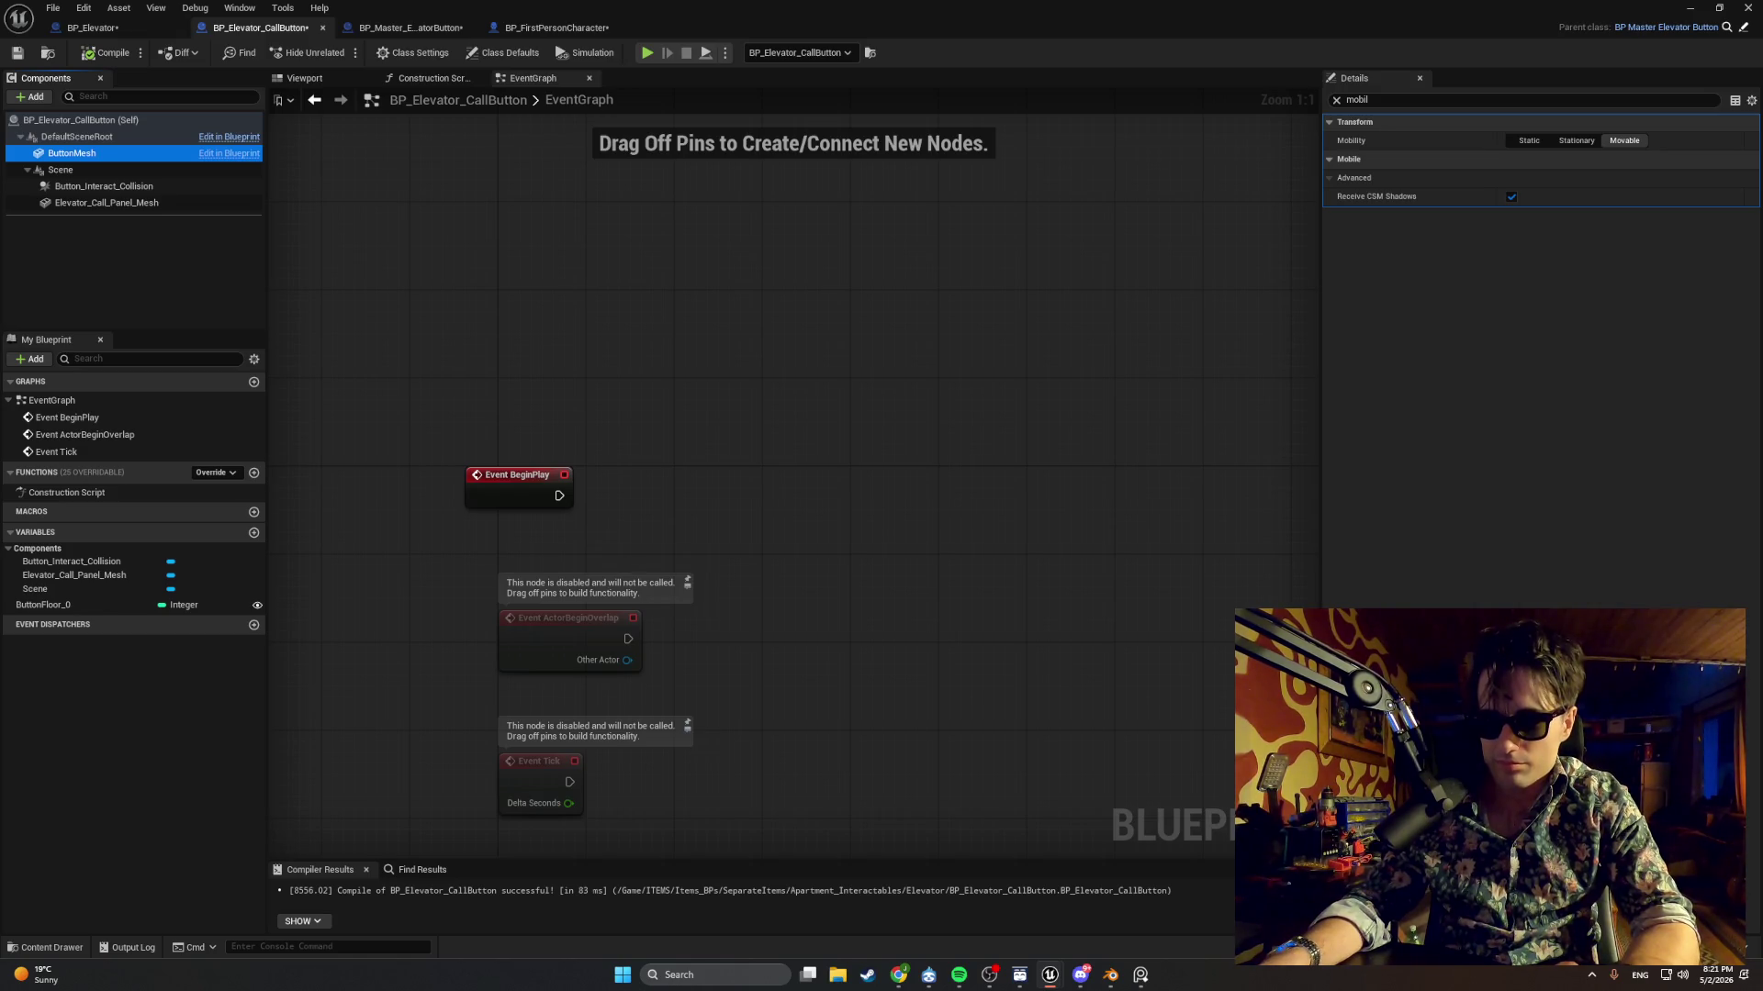
pyautogui.click(1337, 104)
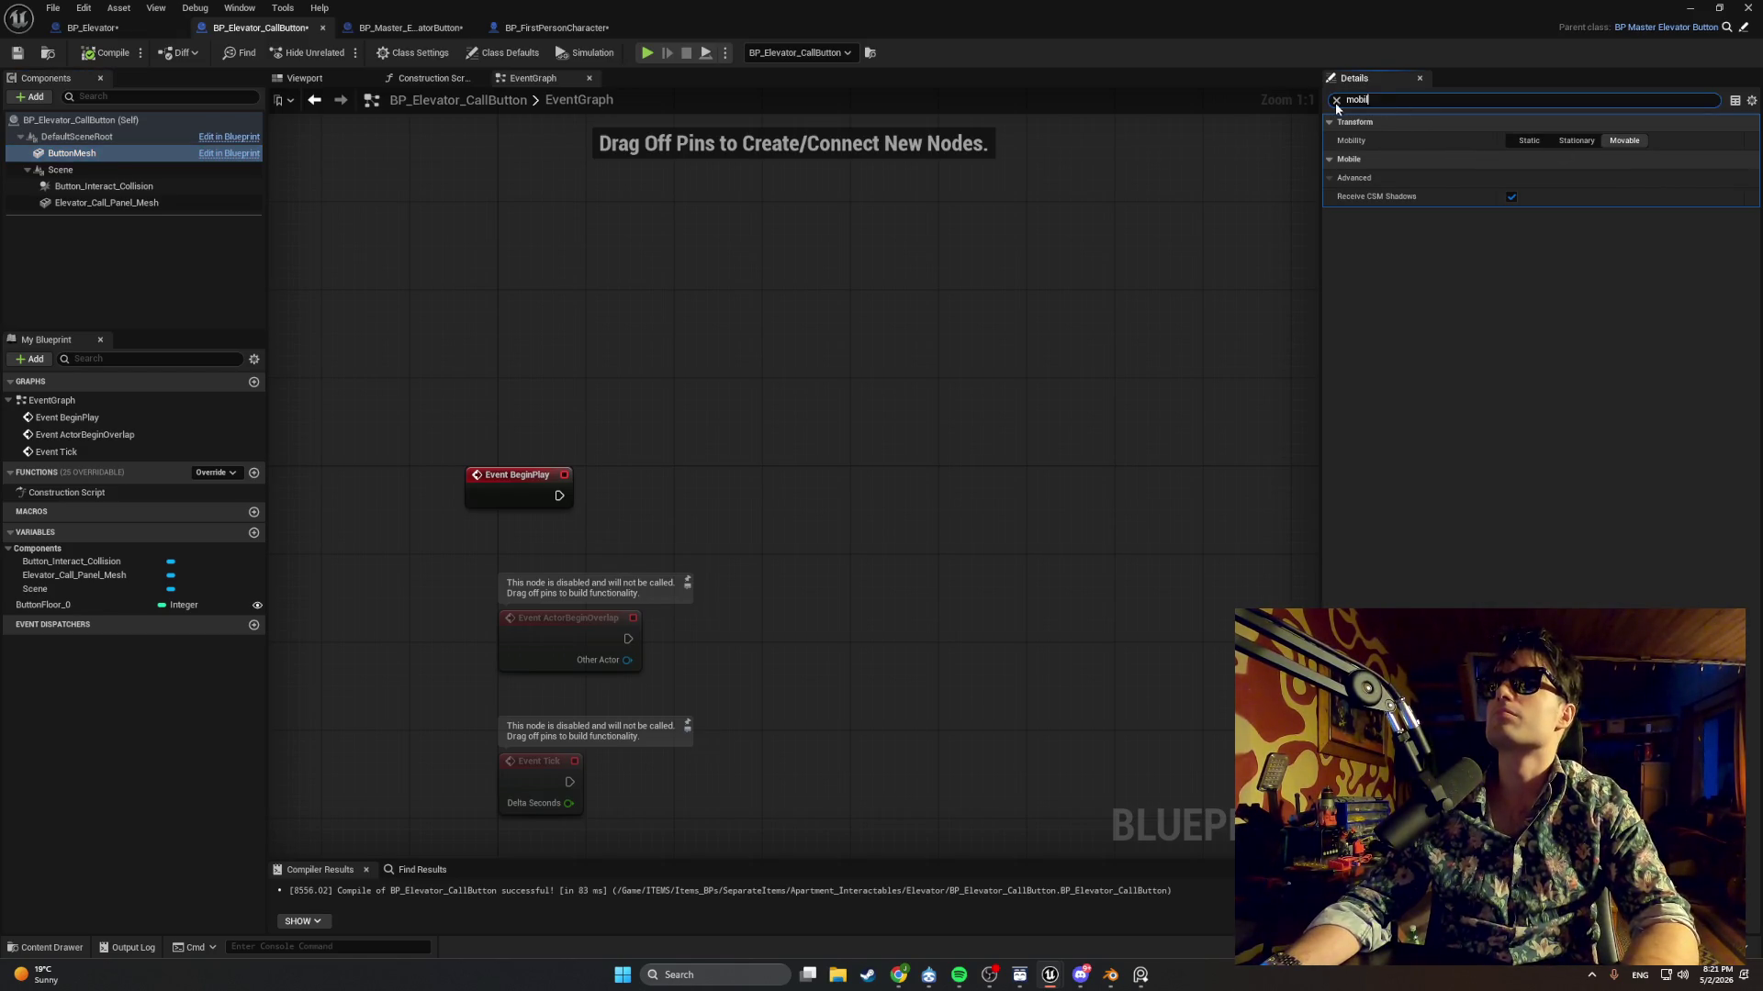
pyautogui.press('BackSpace')
pyautogui.press('BackSpace')
pyautogui.press('BackSpace')
pyautogui.write('collisio')
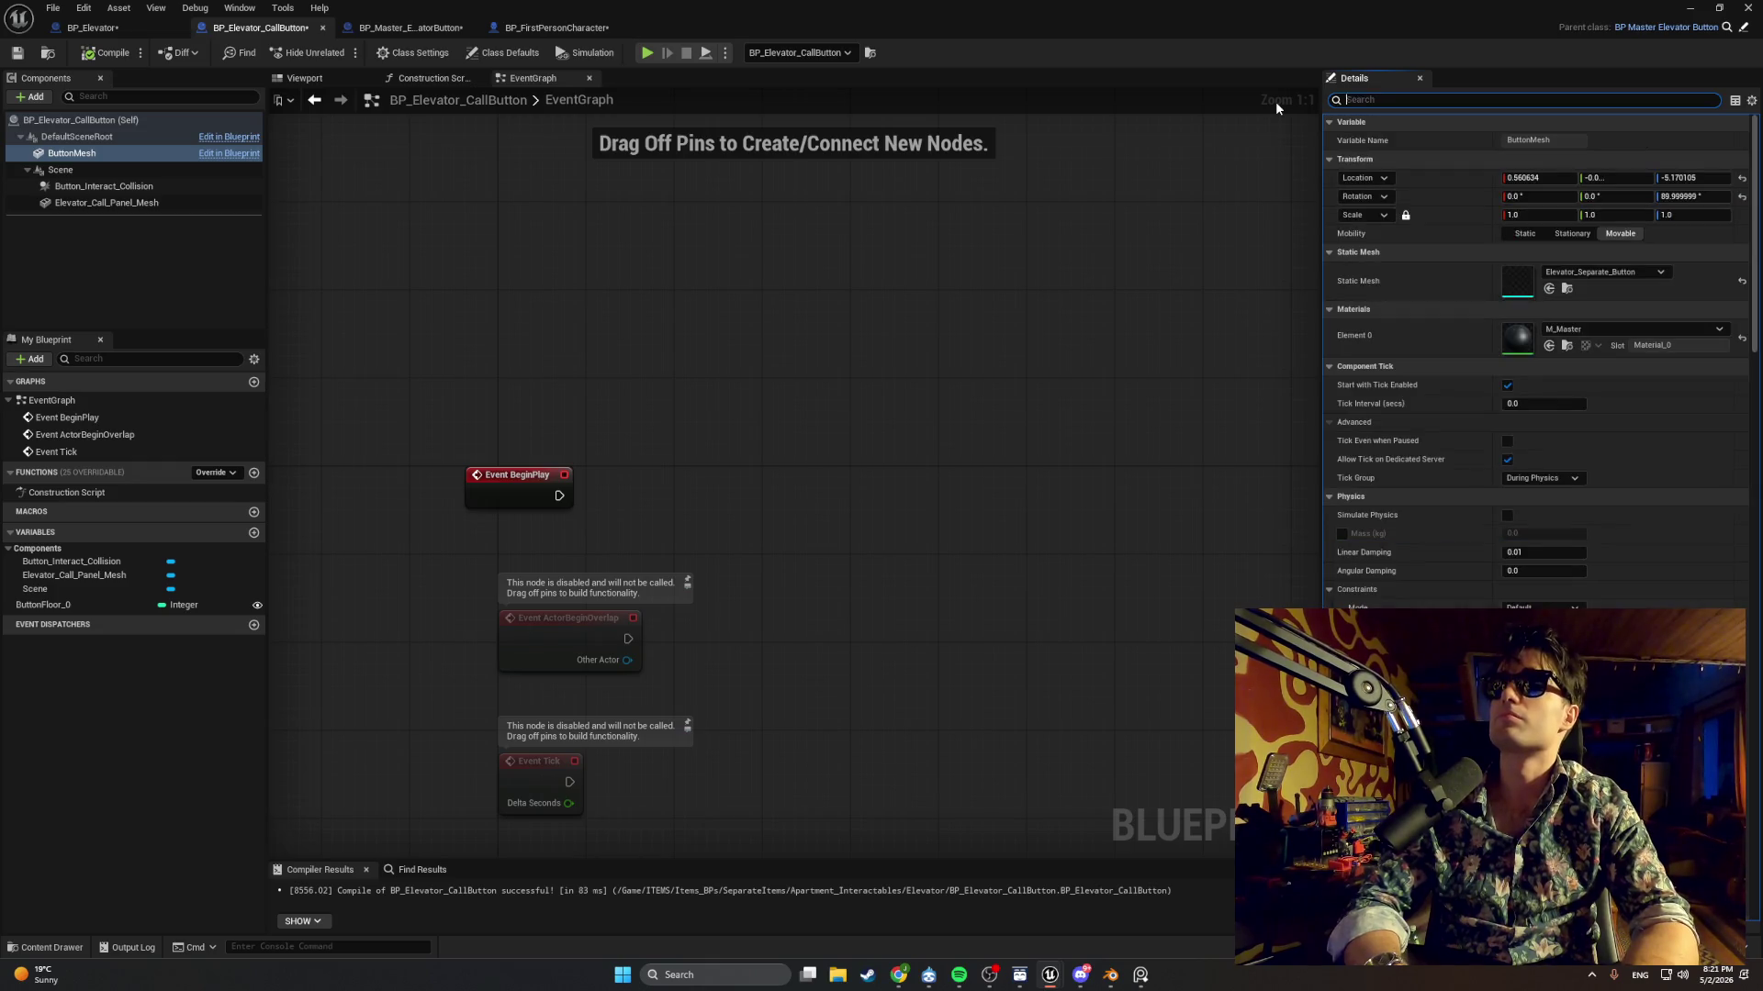
pyautogui.write('n')
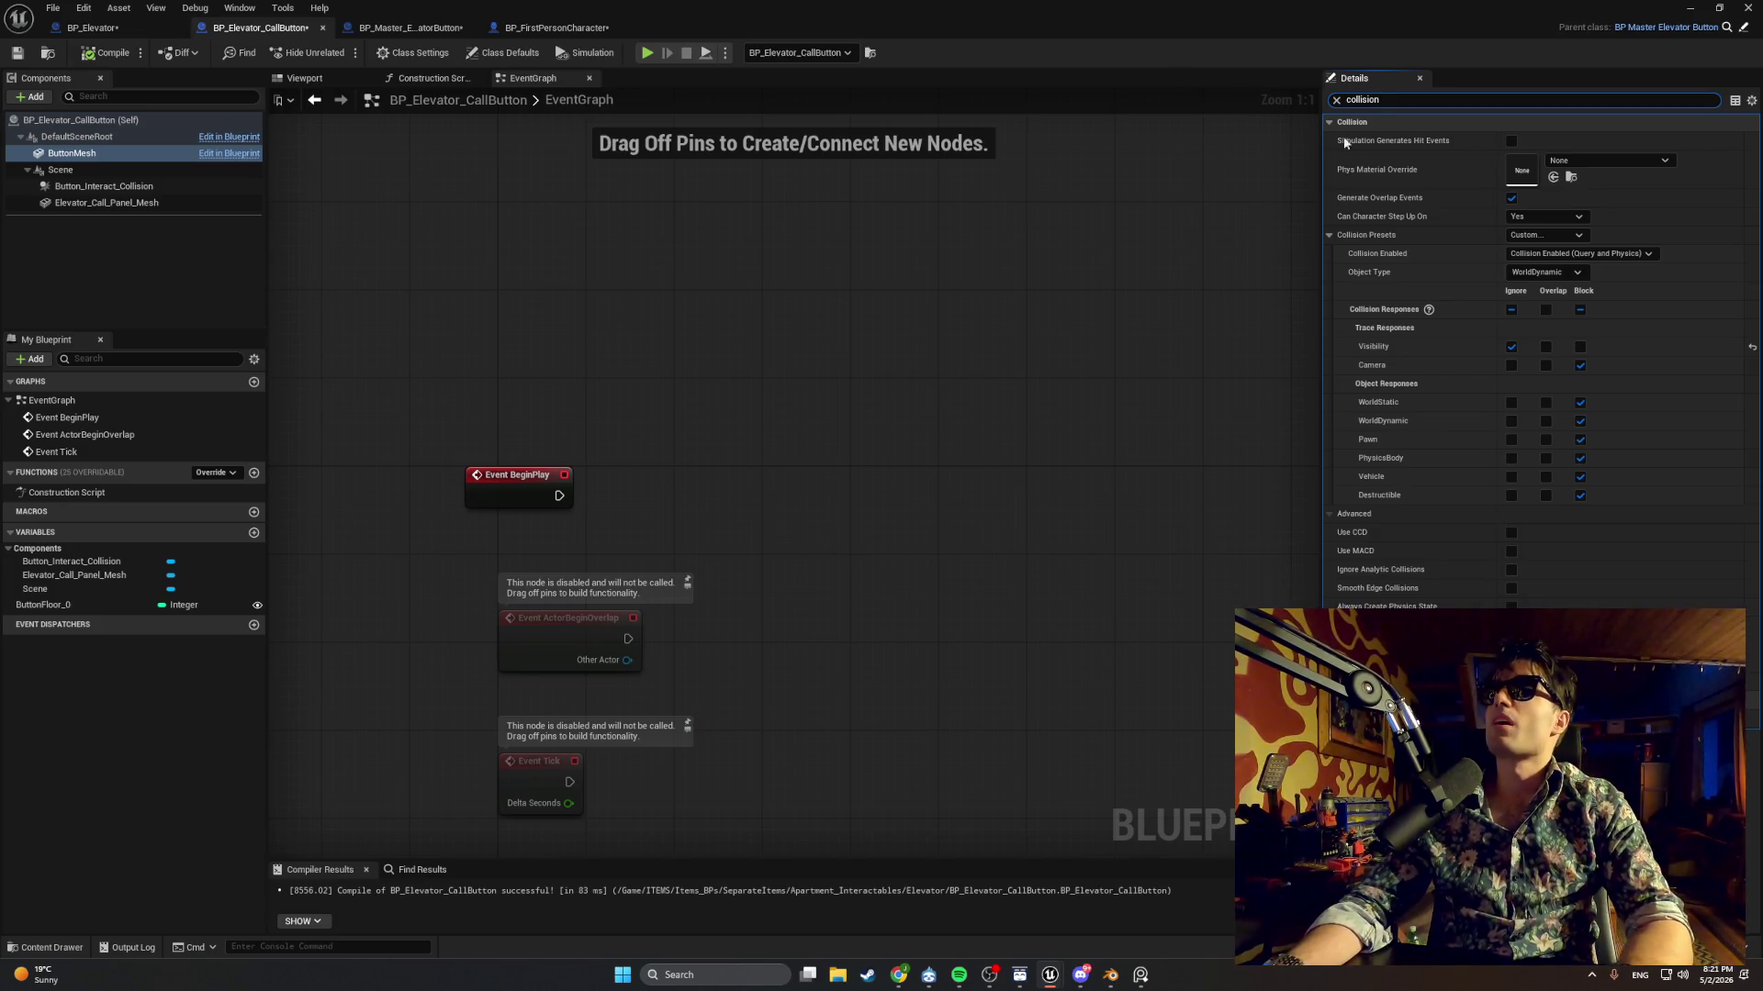
# Set ButtonMesh's Collision Enabled to No Collision and compile the call button blueprint.
pyautogui.click(1544, 273)
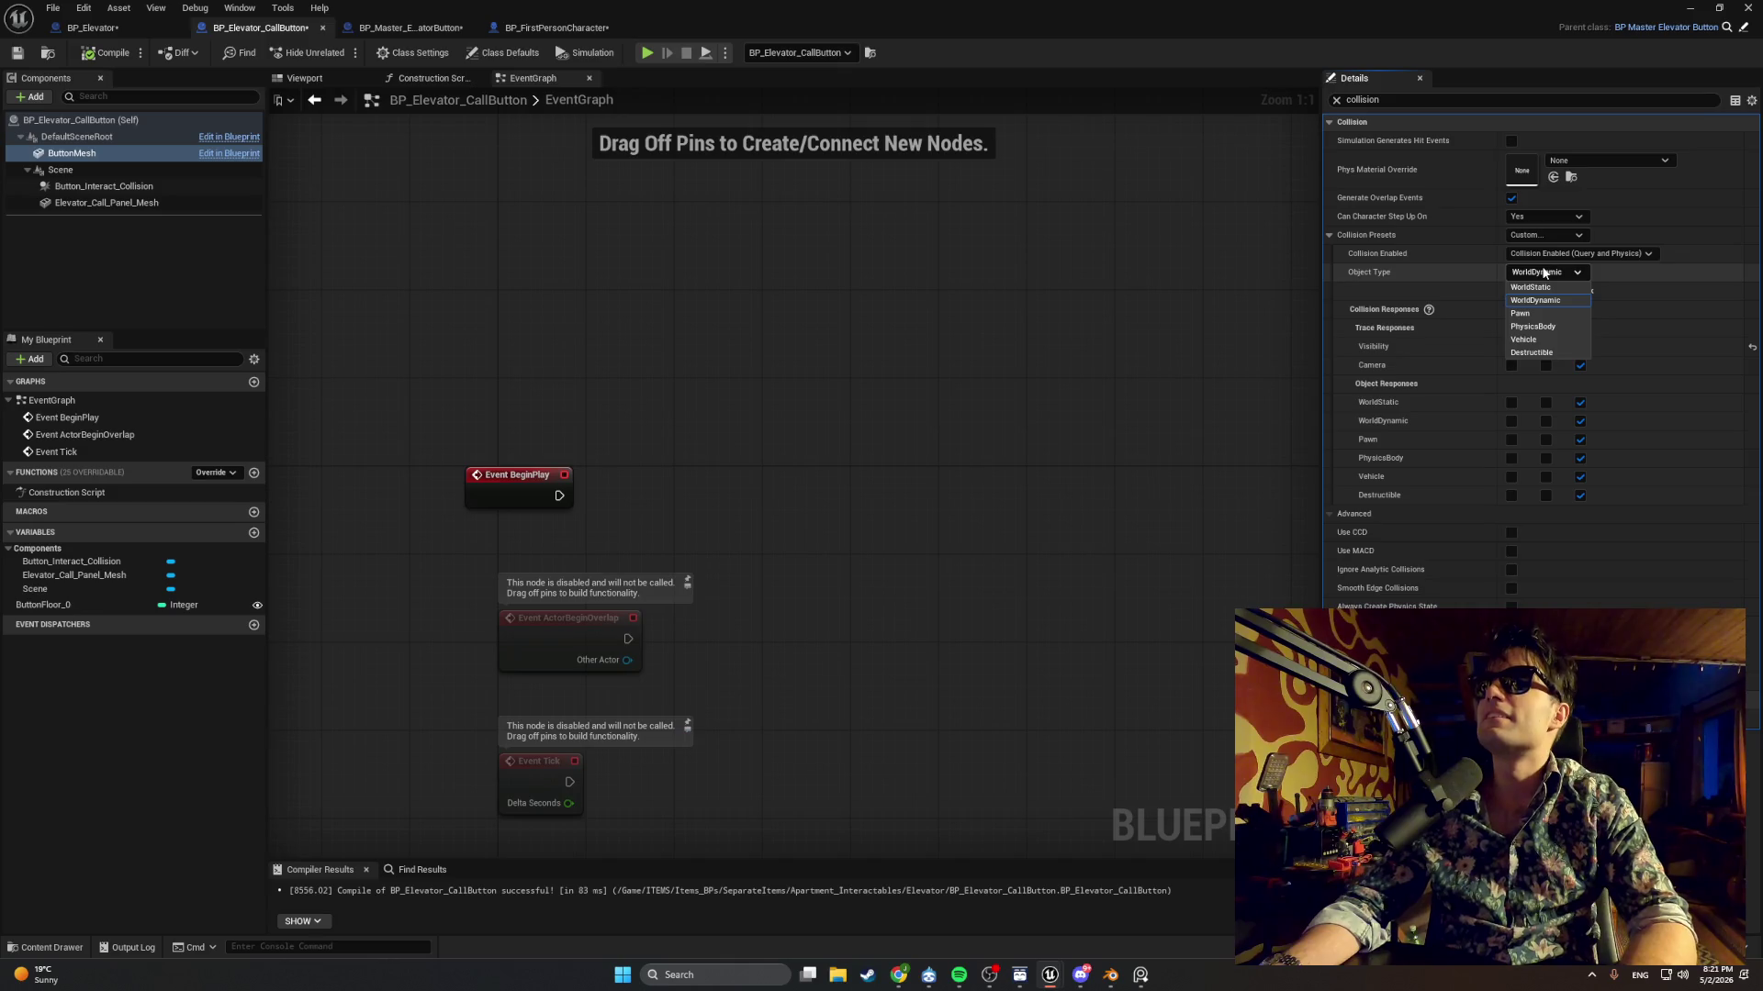
pyautogui.click(1545, 272)
pyautogui.click(1548, 254)
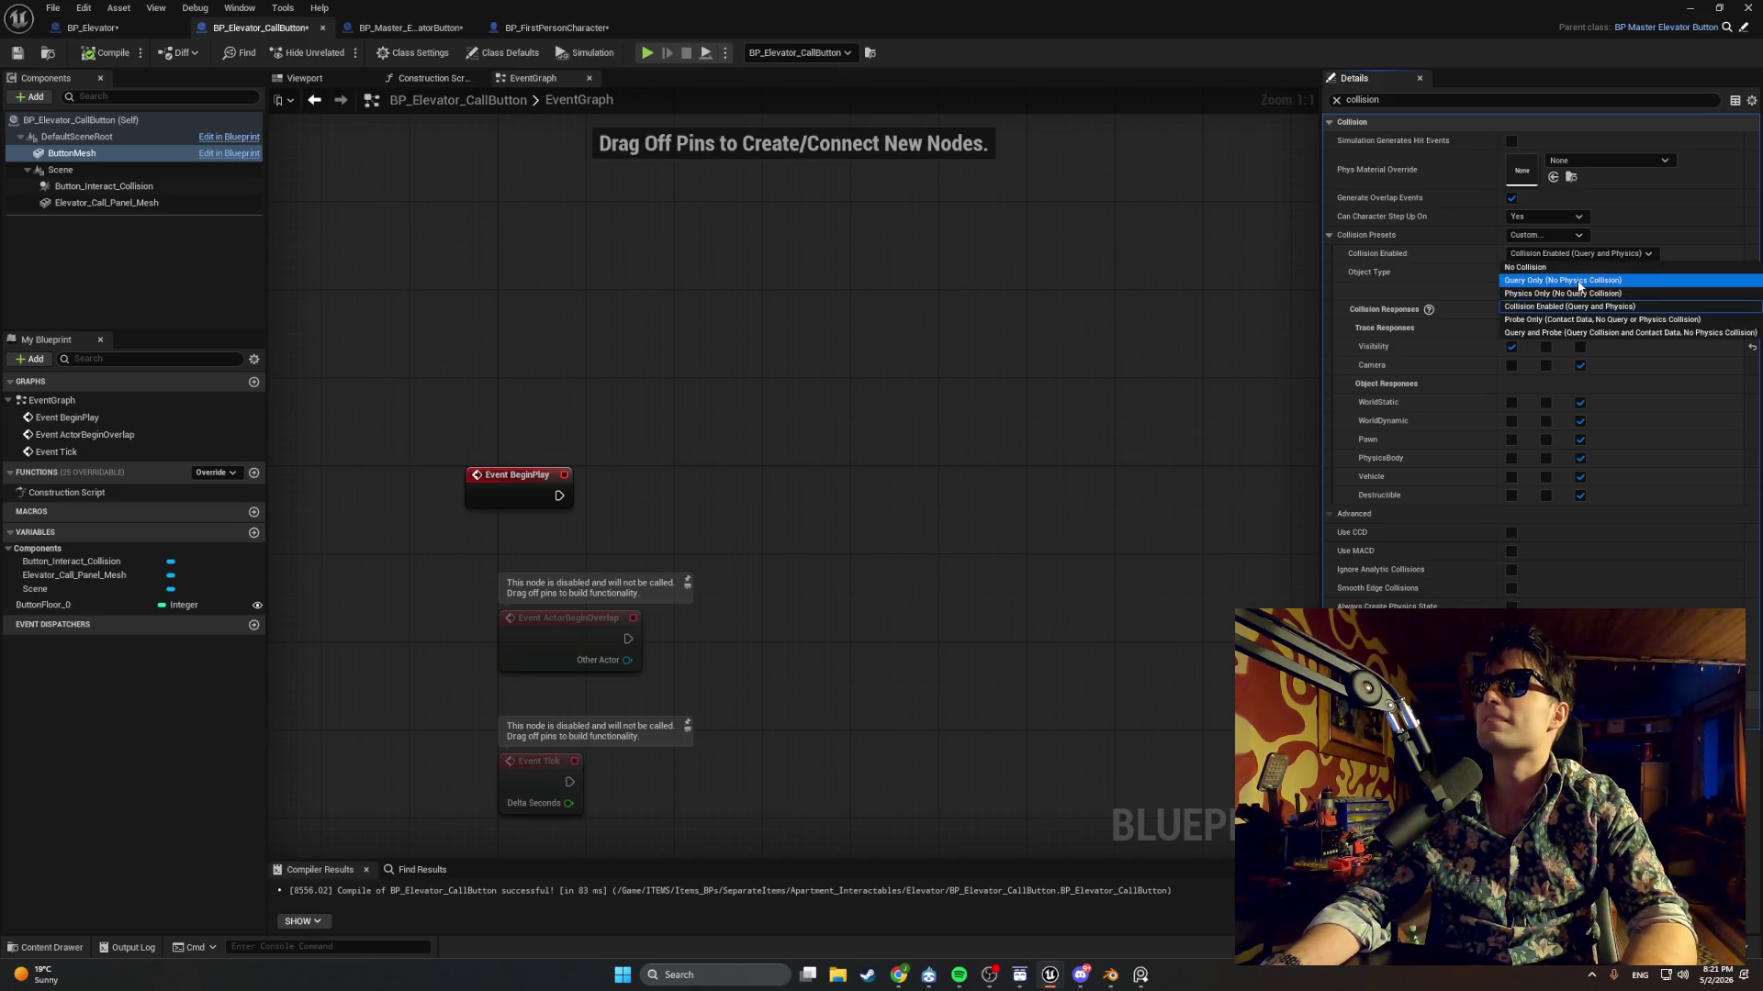
pyautogui.click(1575, 267)
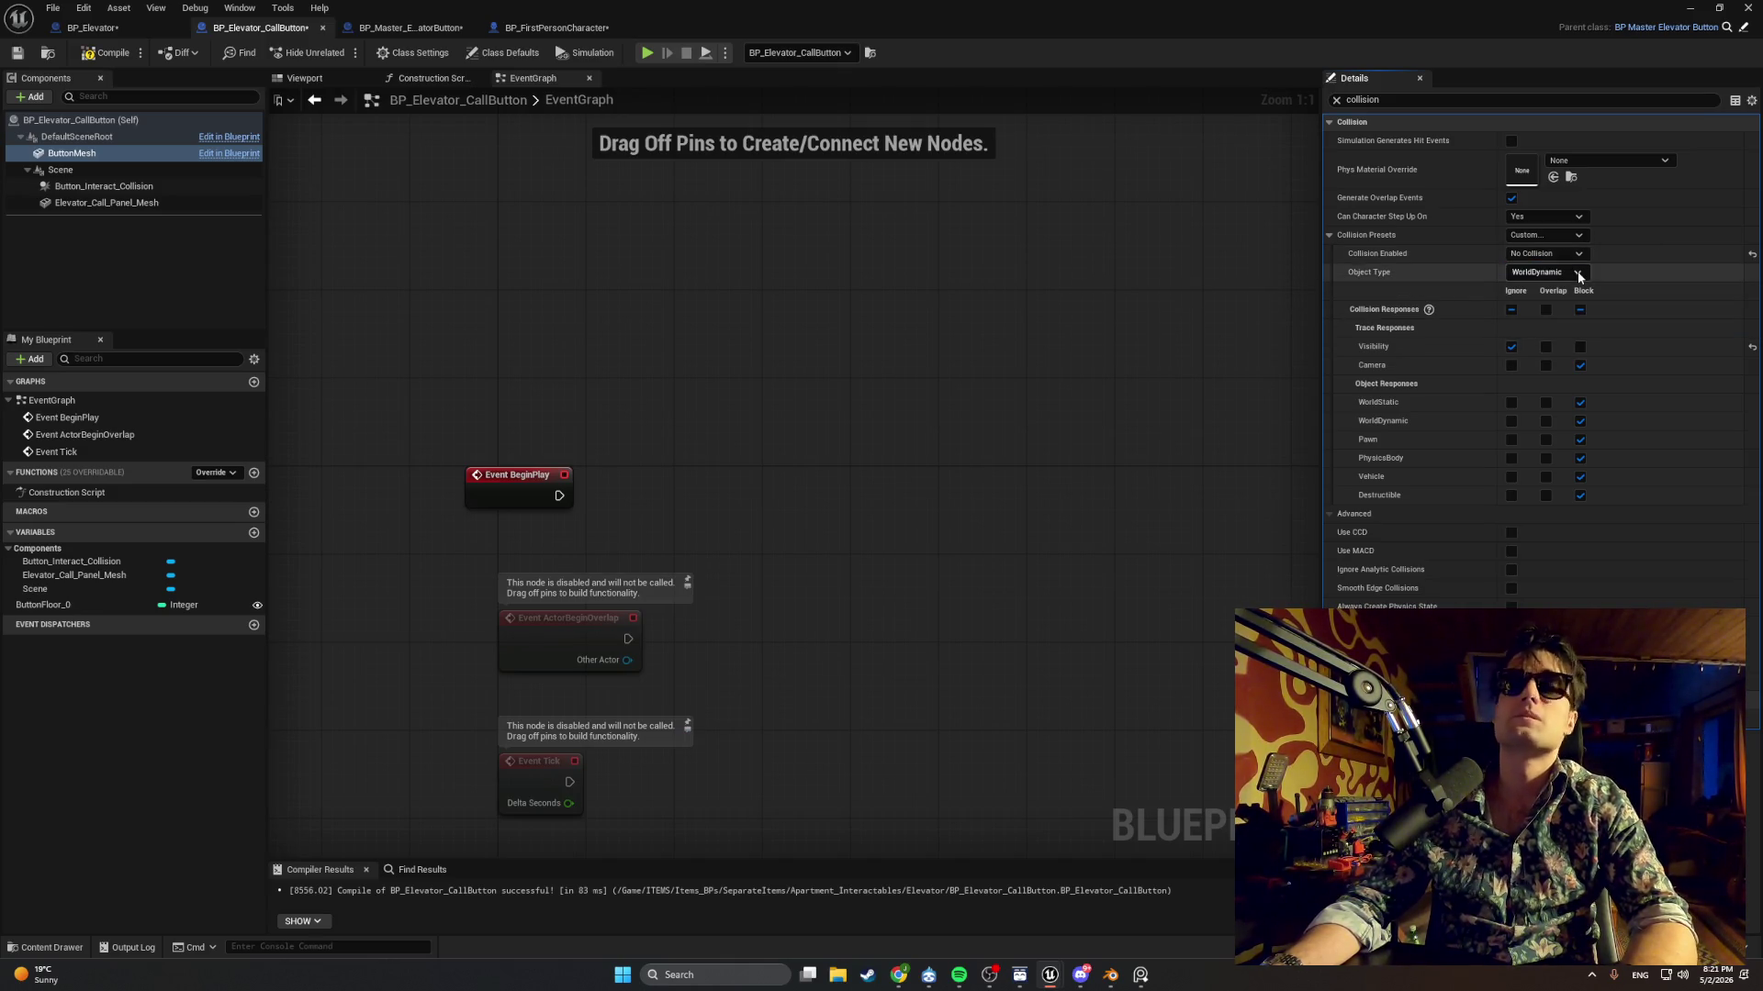
pyautogui.click(105, 52)
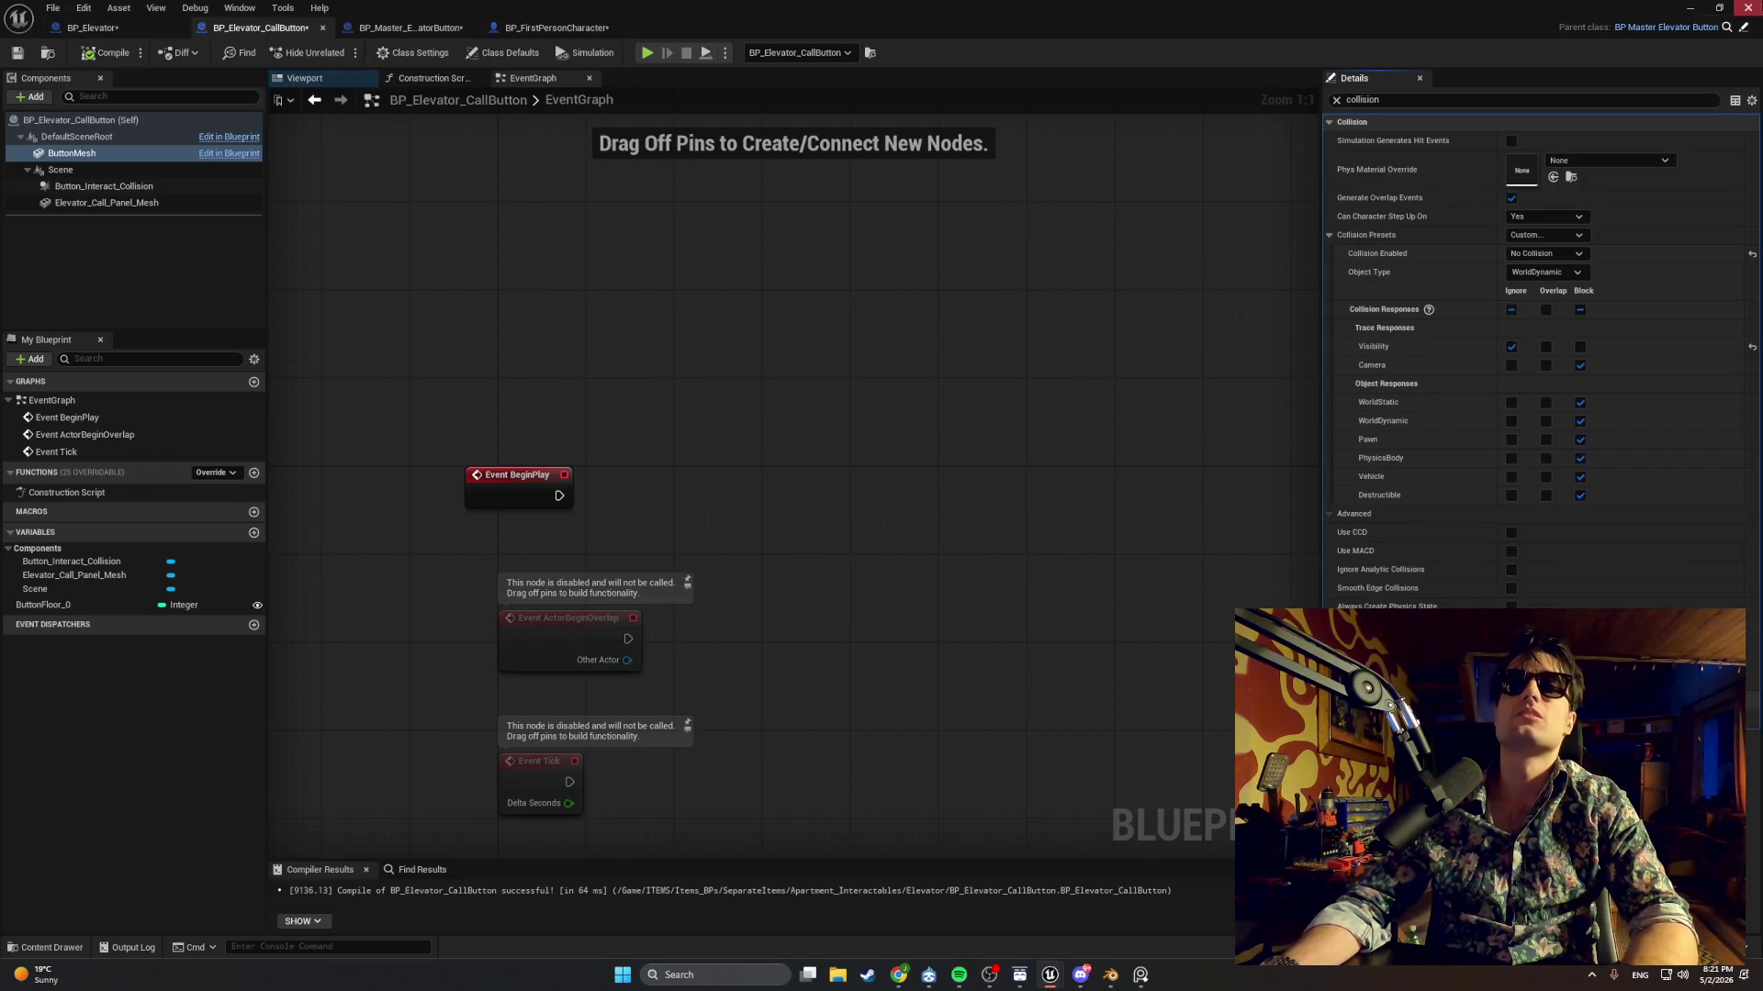
# Set Elevator_Call_Panel_Mesh's Collision Enabled to No Collision and return to the level editor.
pyautogui.click(118, 198)
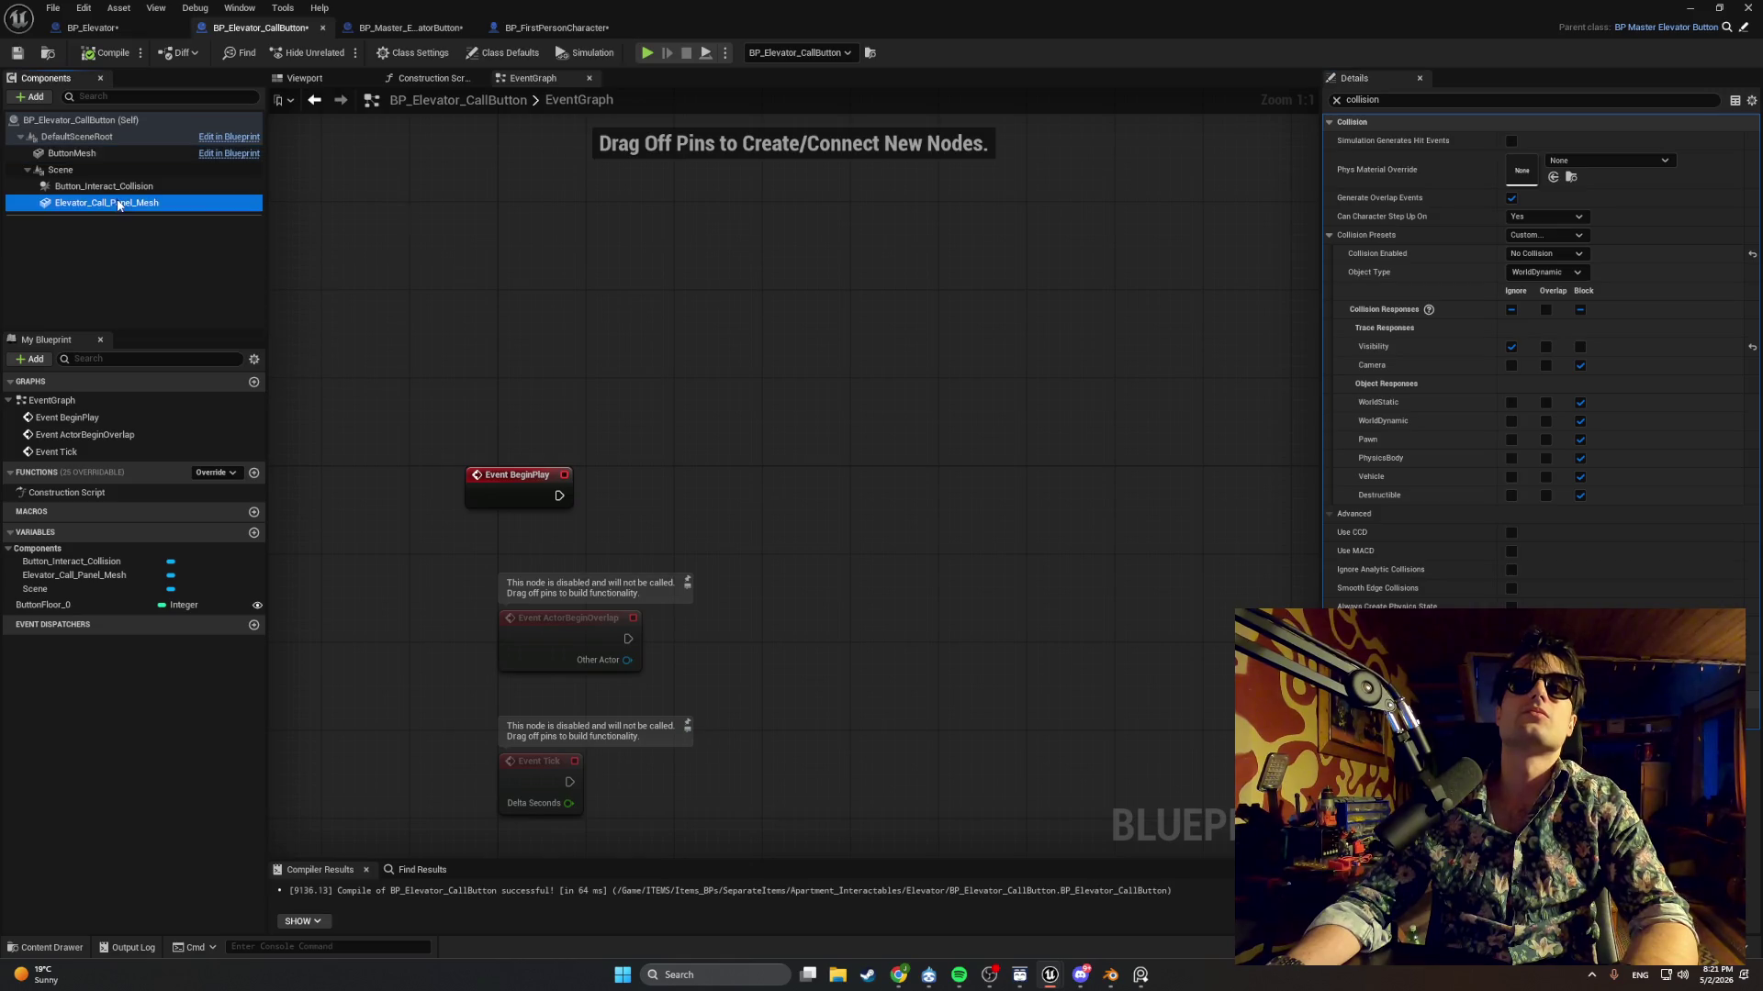
pyautogui.click(1539, 254)
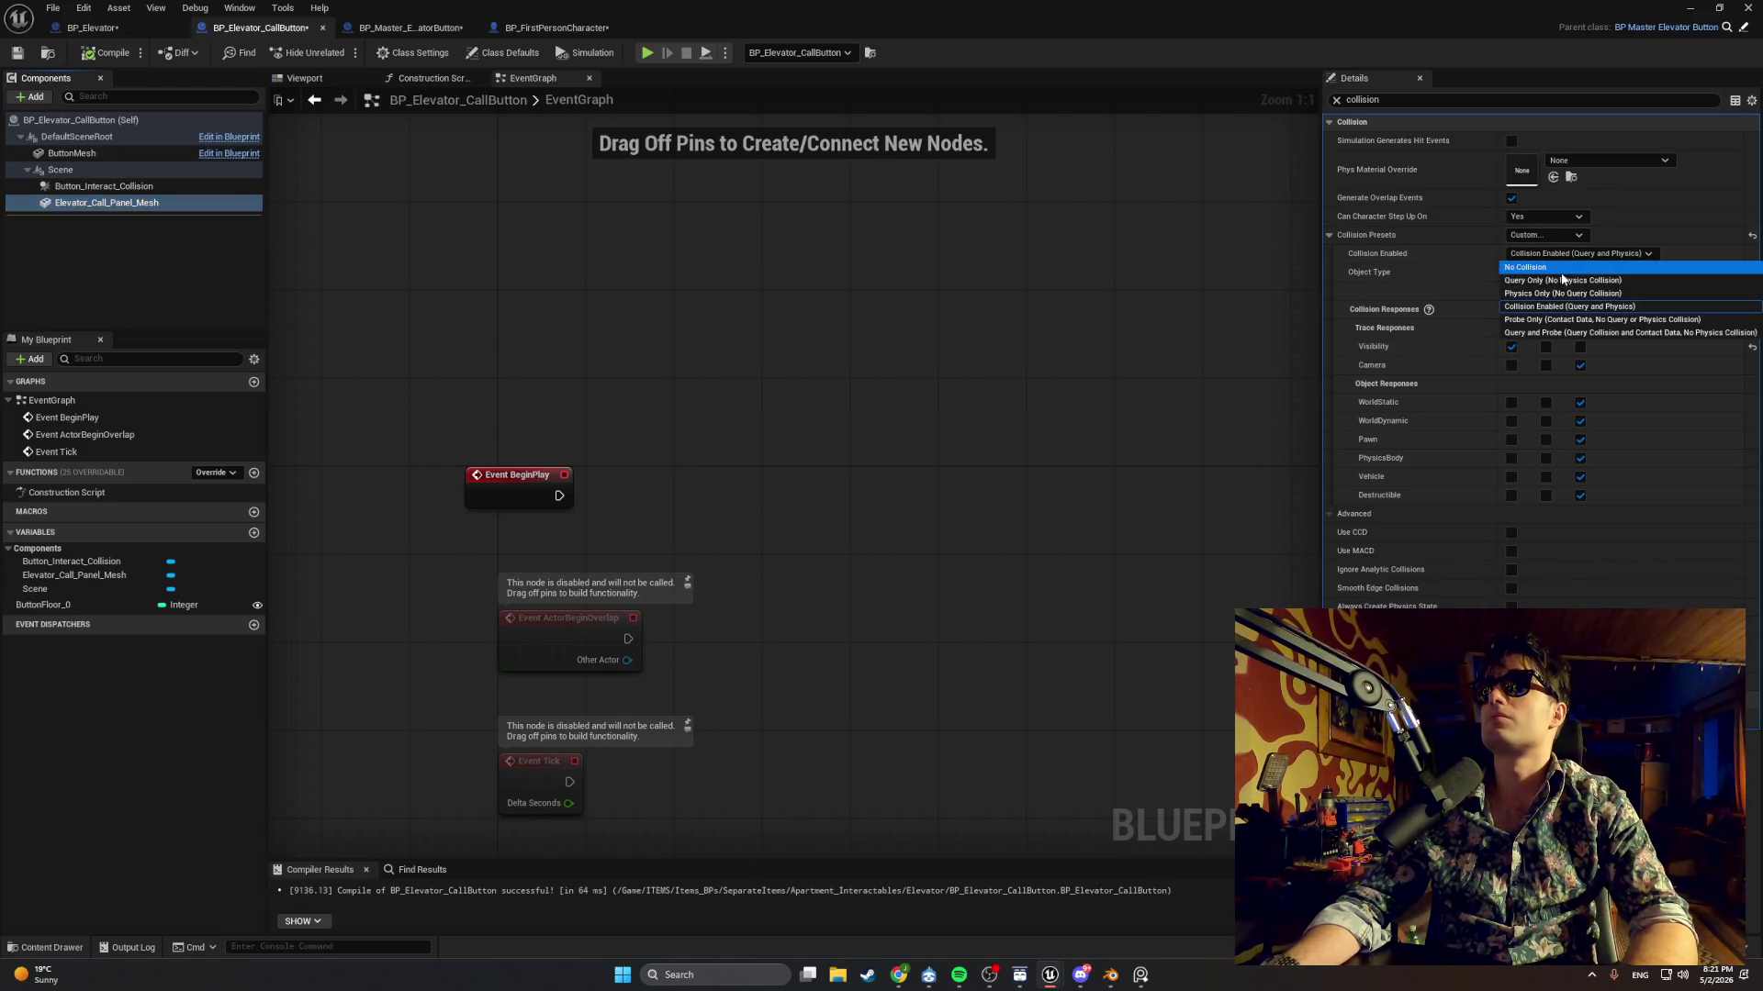
pyautogui.click(1542, 267)
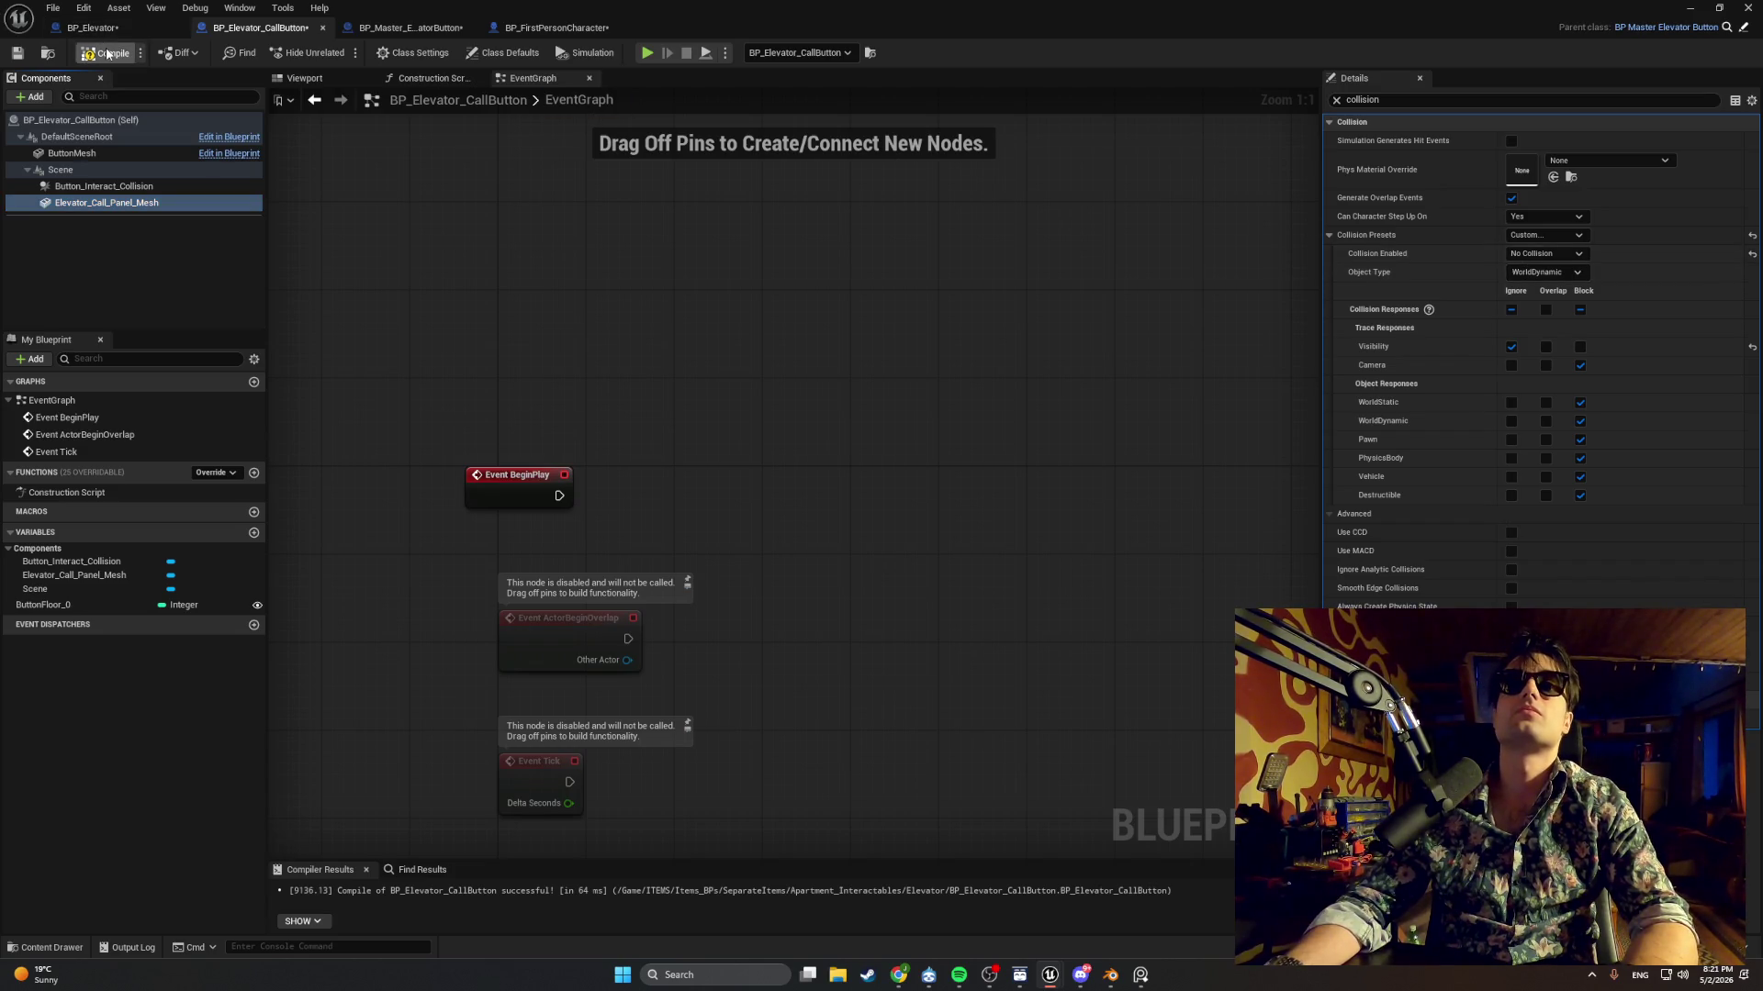
pyautogui.click(1690, 7)
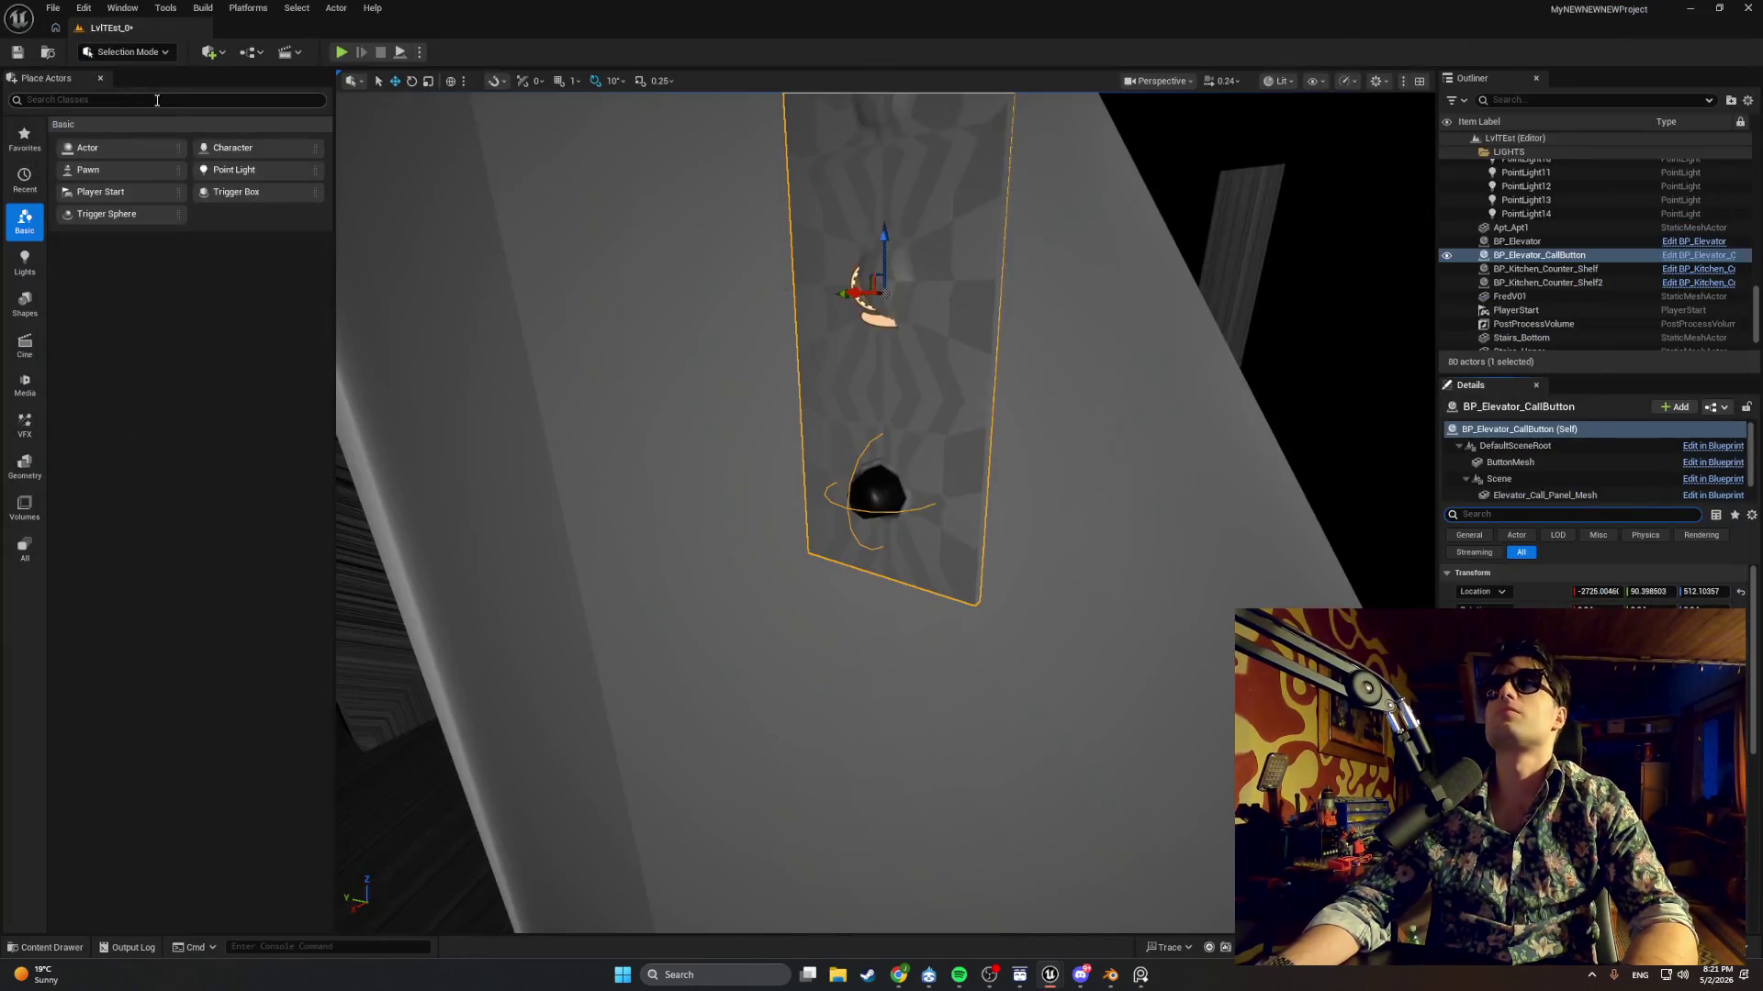
# Playtest the collision-free call button: walk up to it, press it, then stop.
pyautogui.click(340, 53)
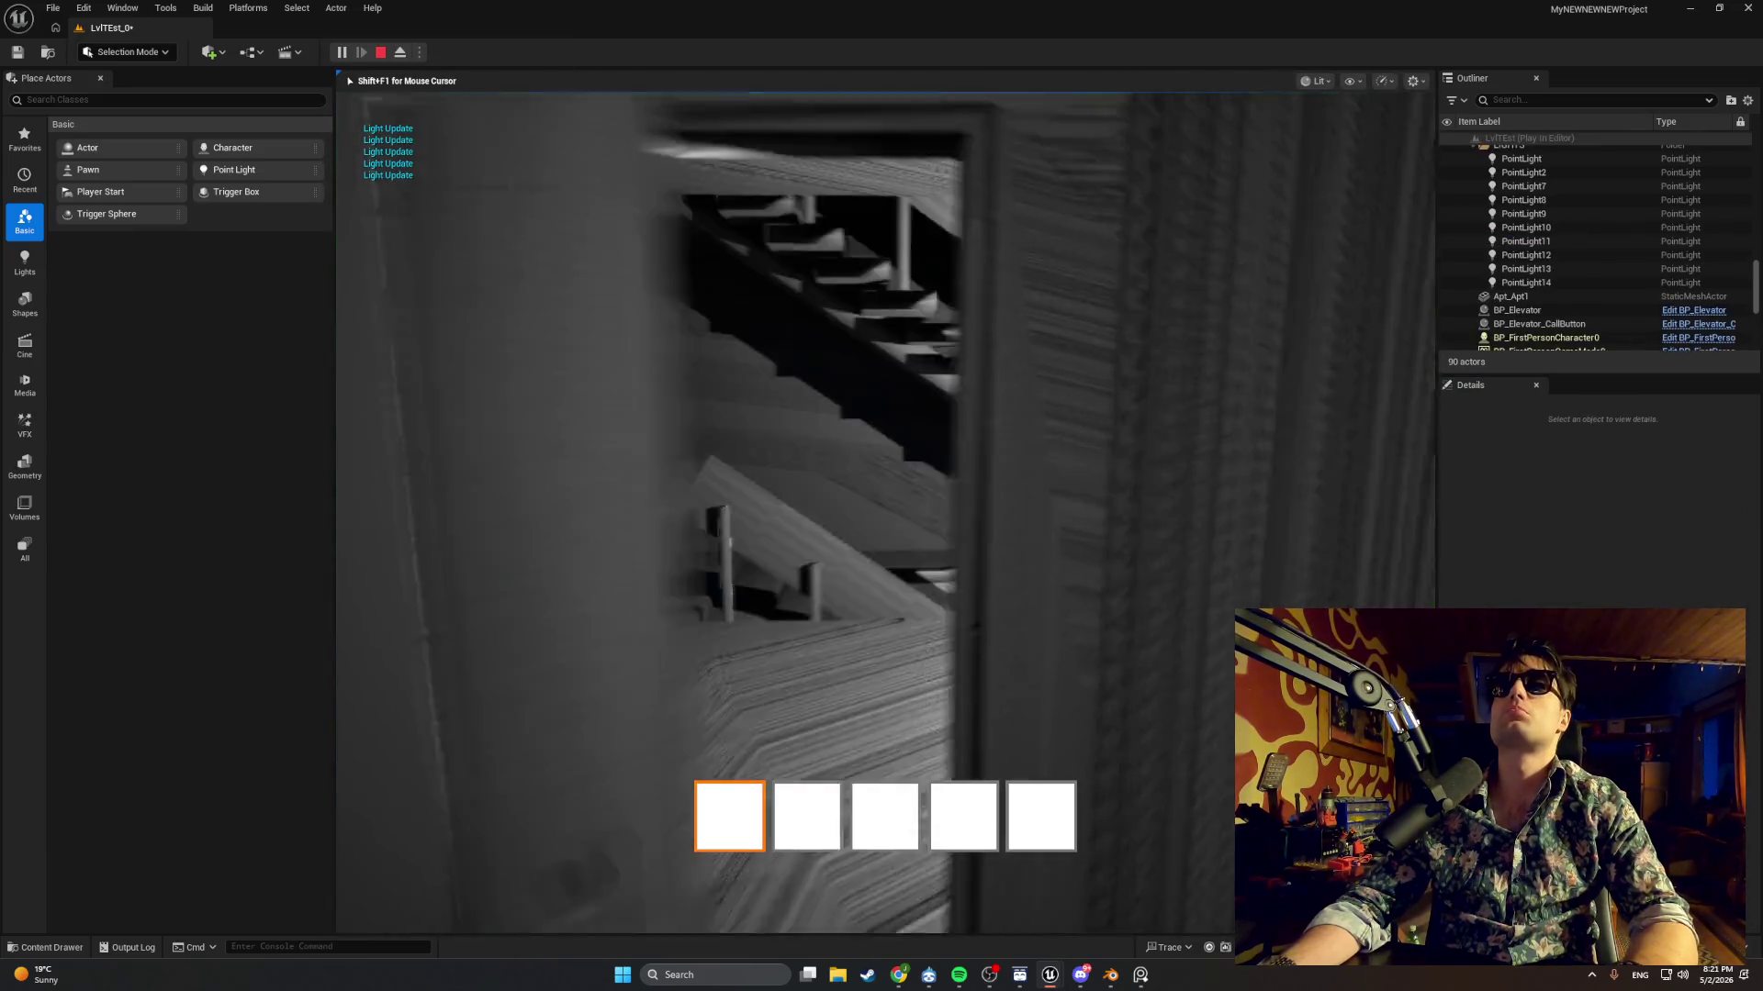
pyautogui.press('w')
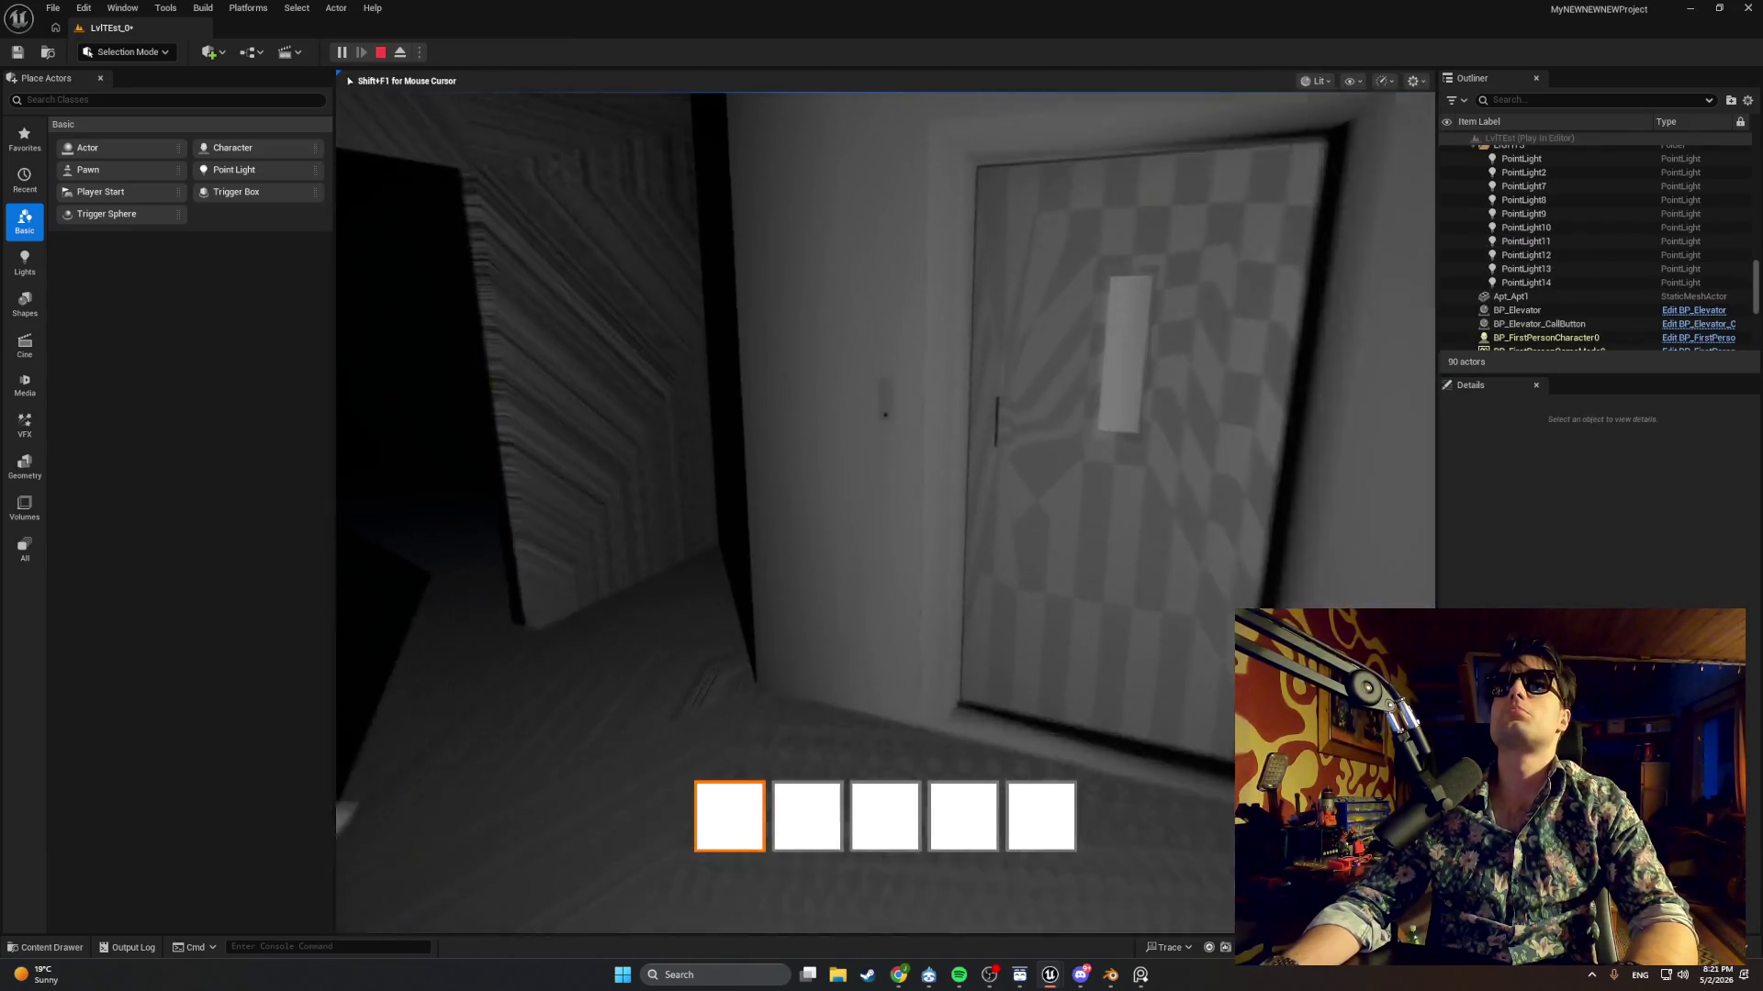
pyautogui.press('w')
pyautogui.press('e')
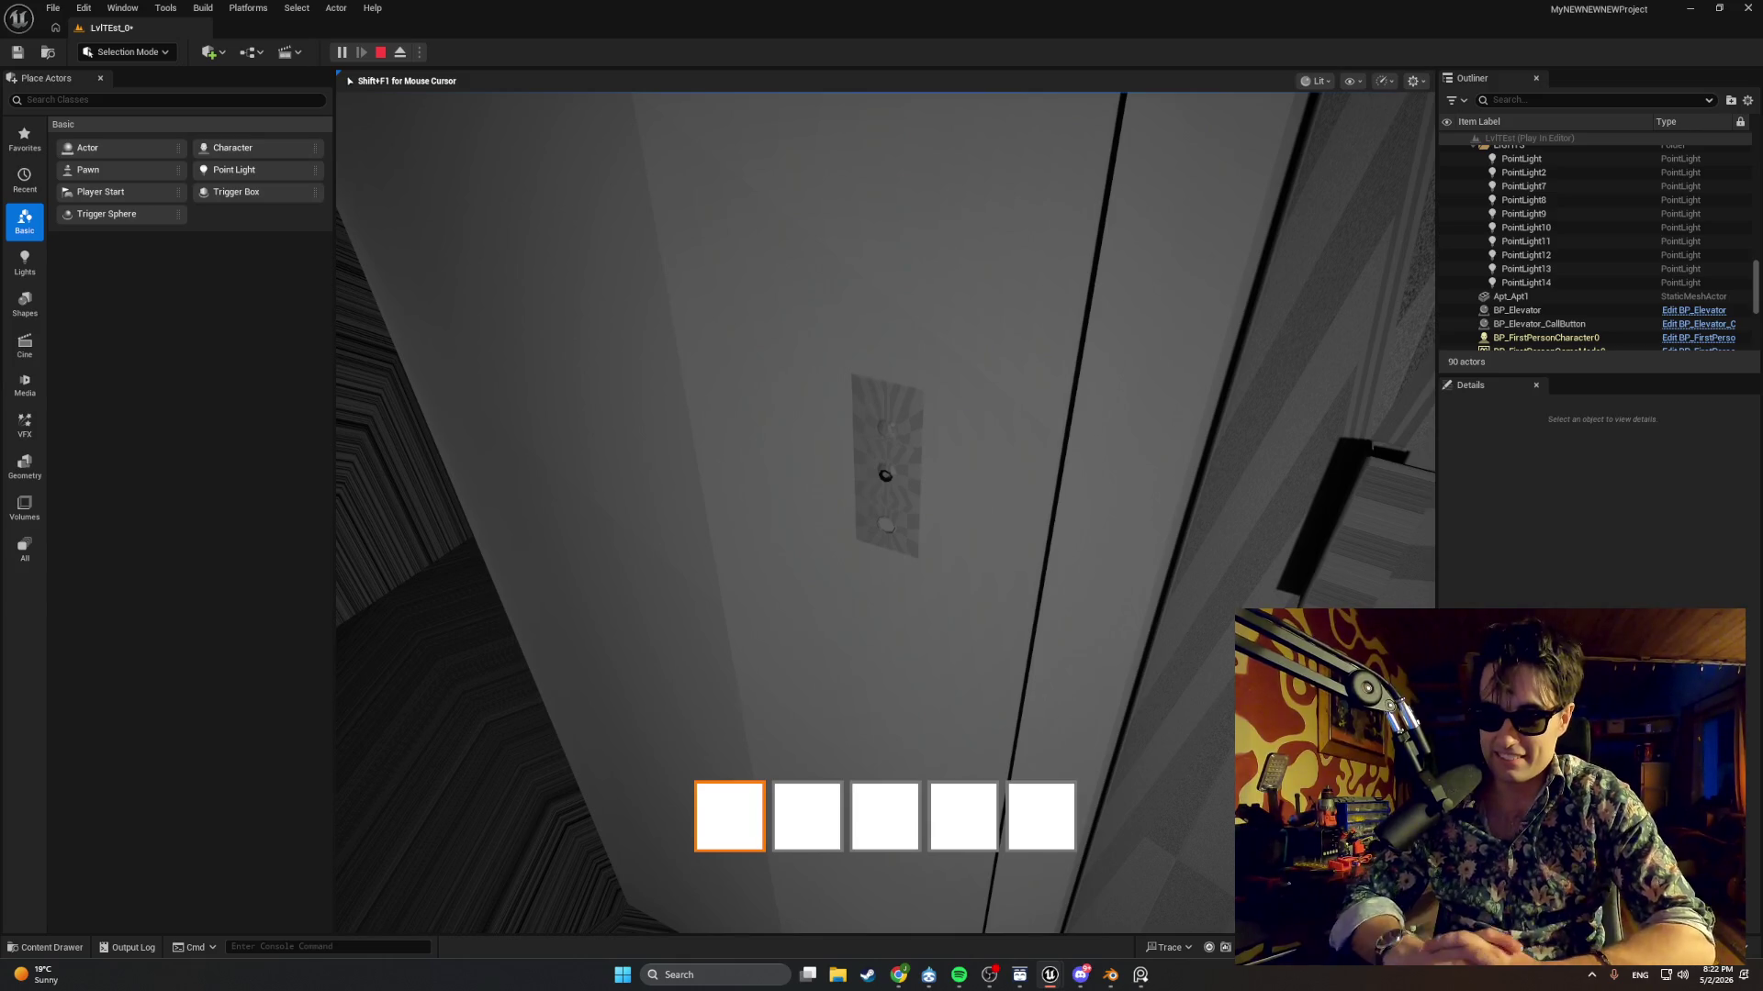
pyautogui.moveTo(881, 496)
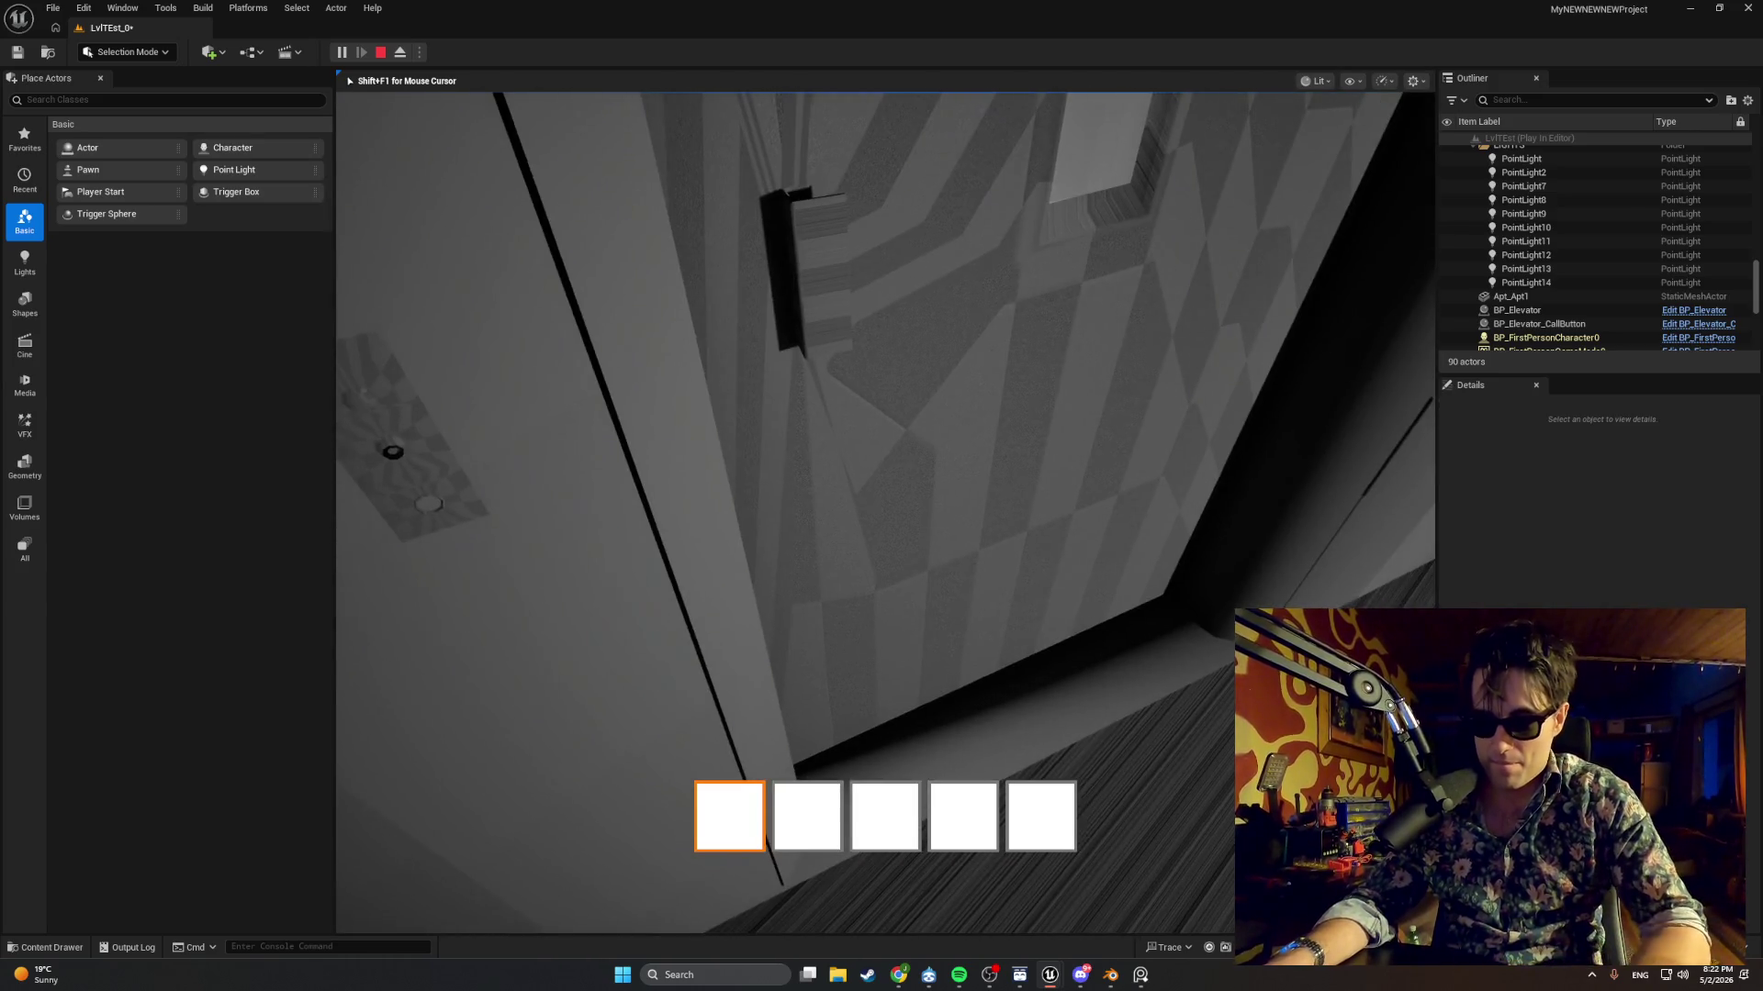
pyautogui.press('Escape')
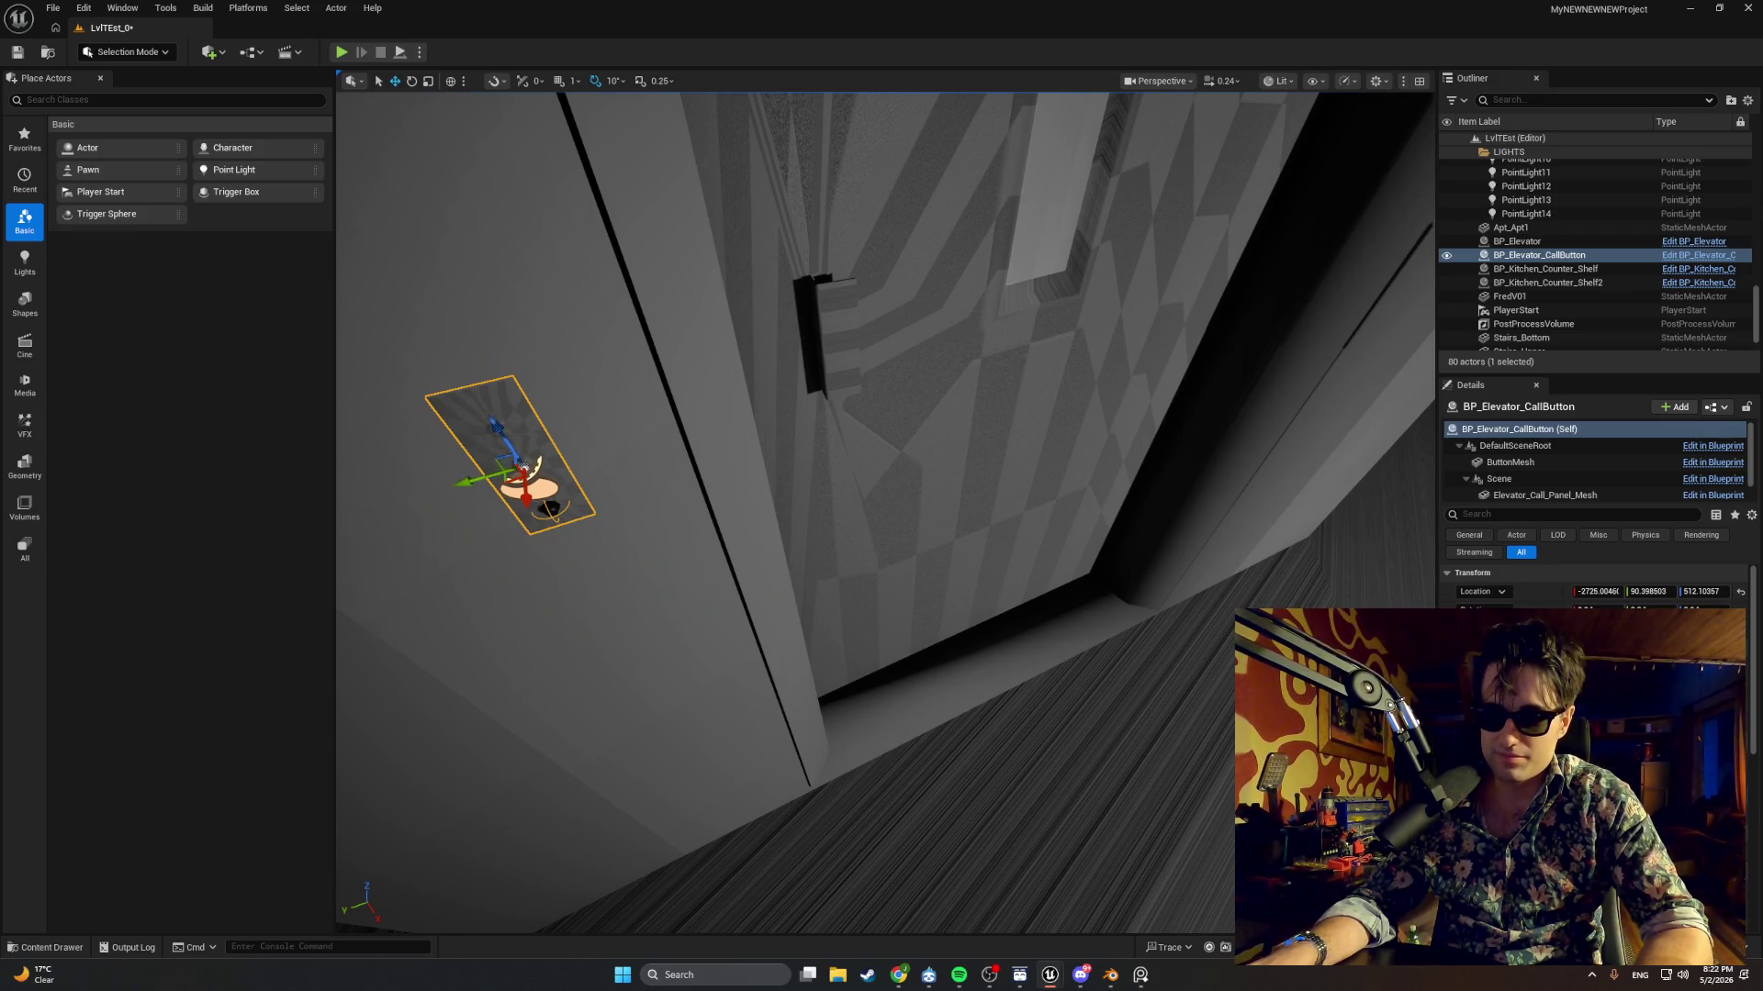
# Switch back to the BP_Elevator_CallButton Blueprint editor window from the taskbar.
pyautogui.hotkey('alt', 'Tab')
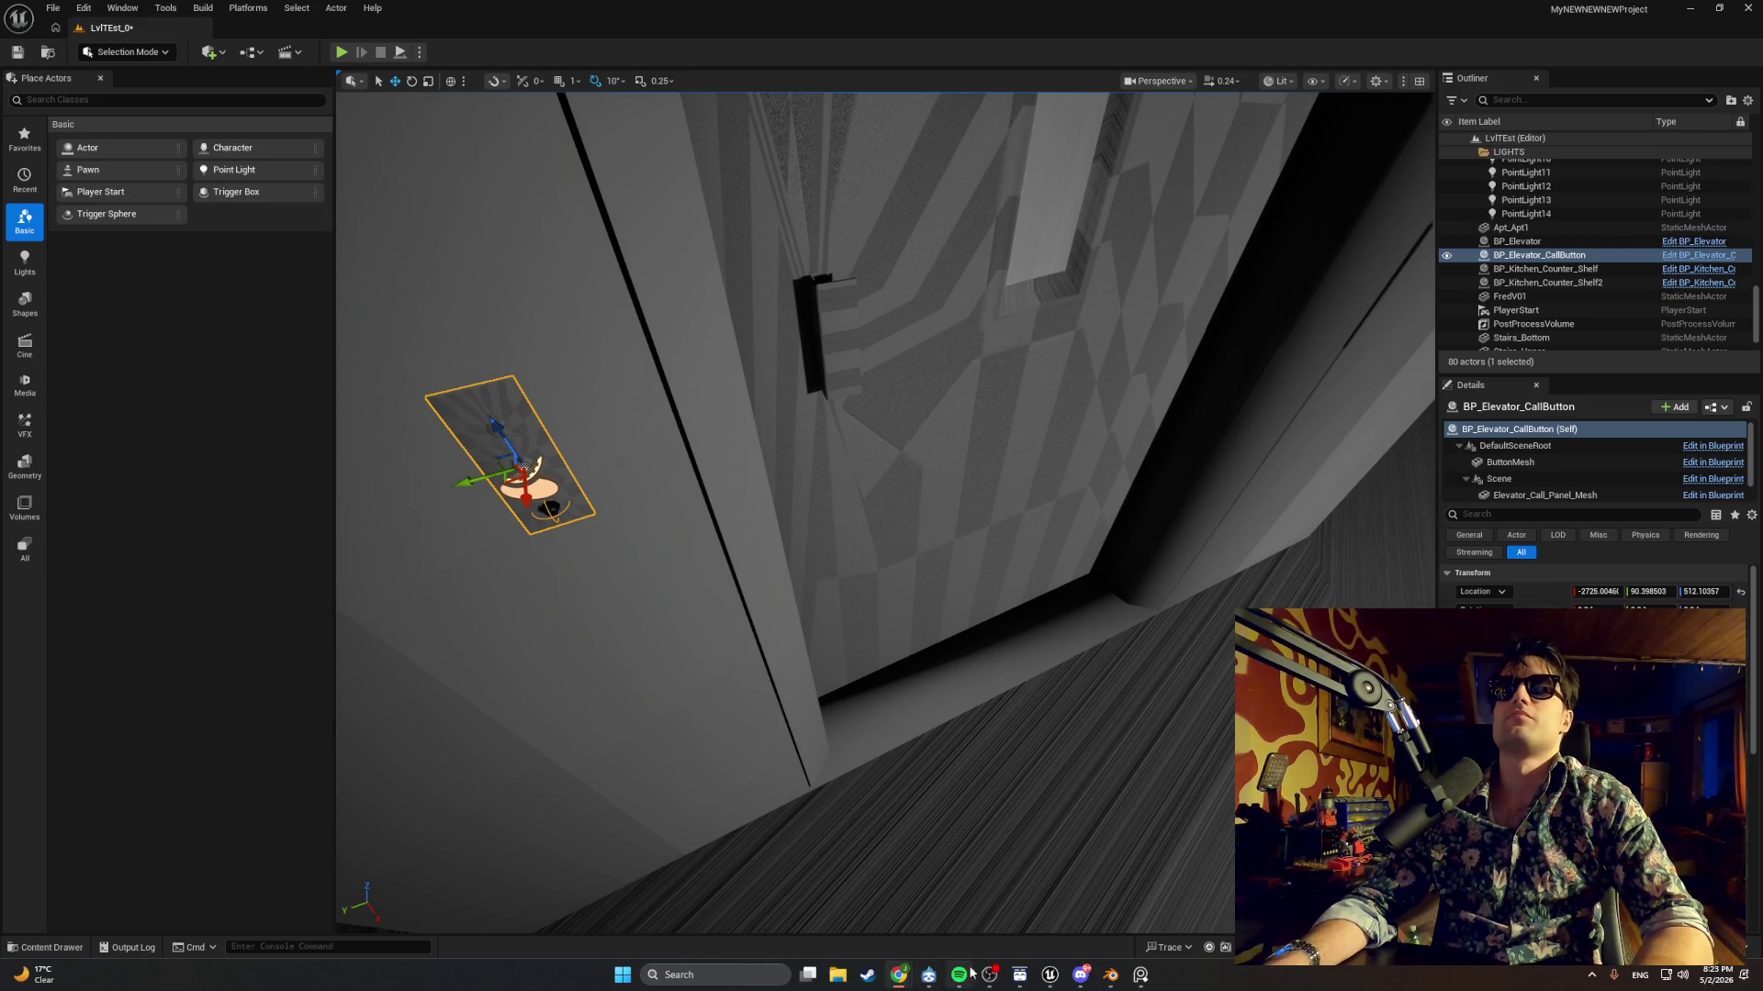
pyautogui.moveTo(988, 971)
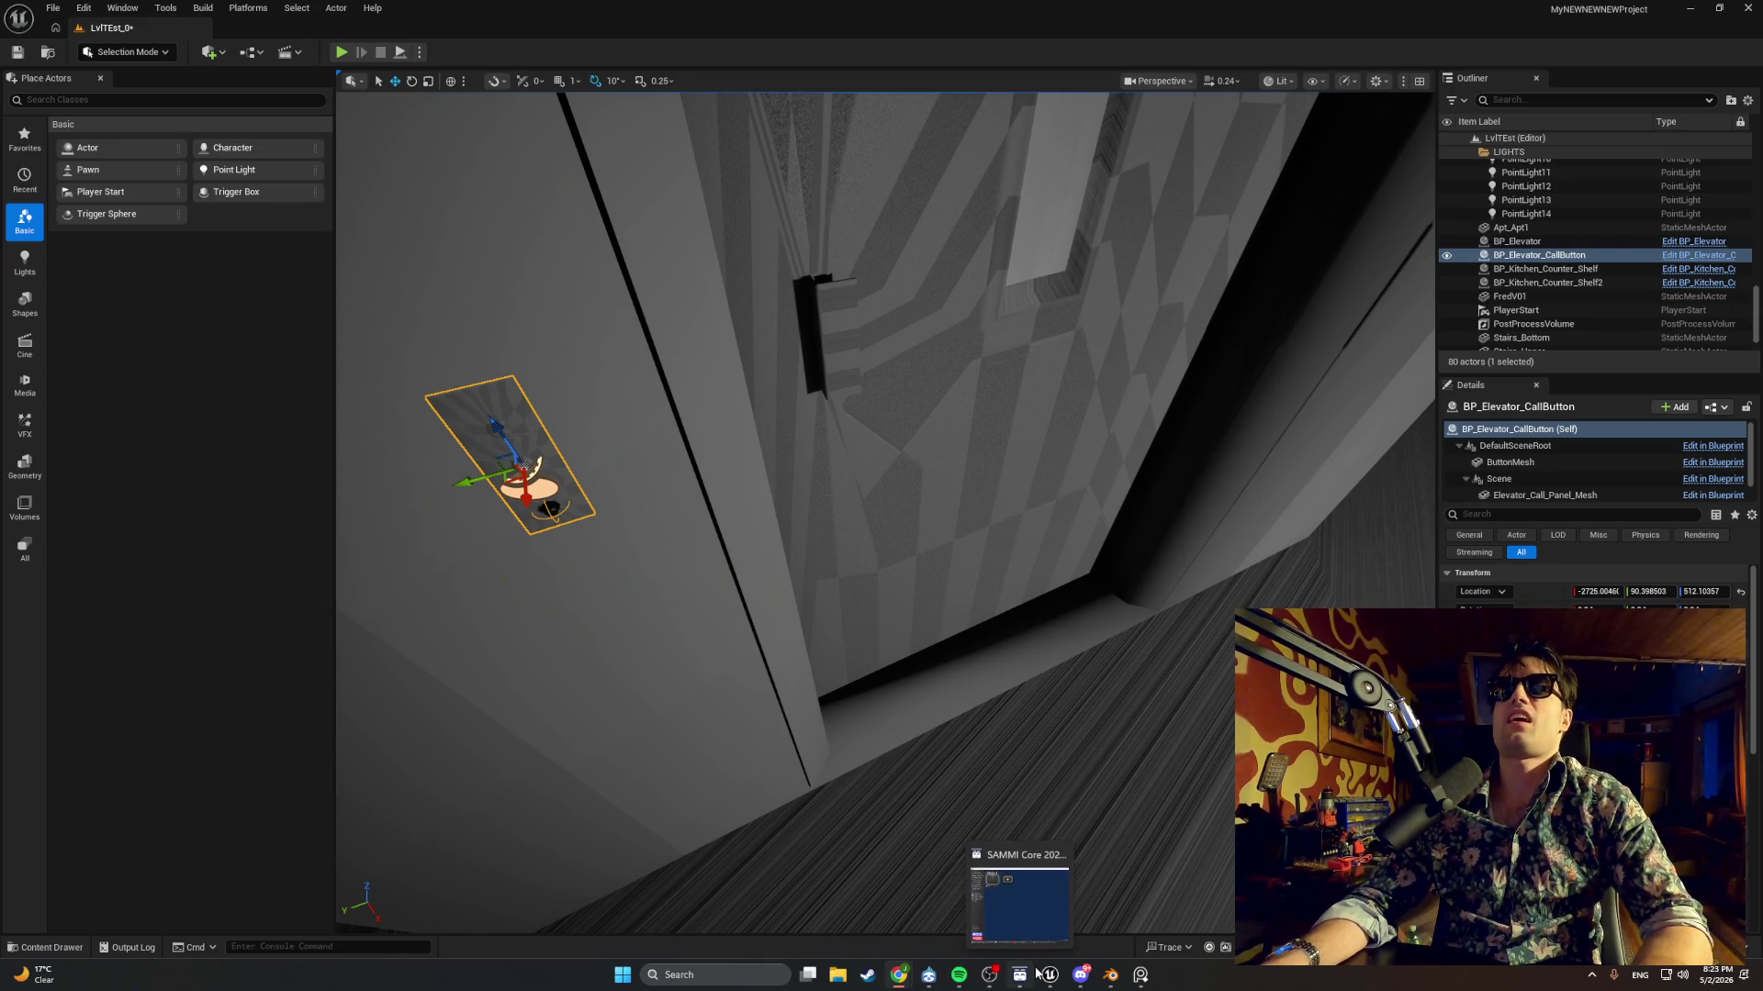
pyautogui.moveTo(1049, 973)
pyautogui.click(1087, 928)
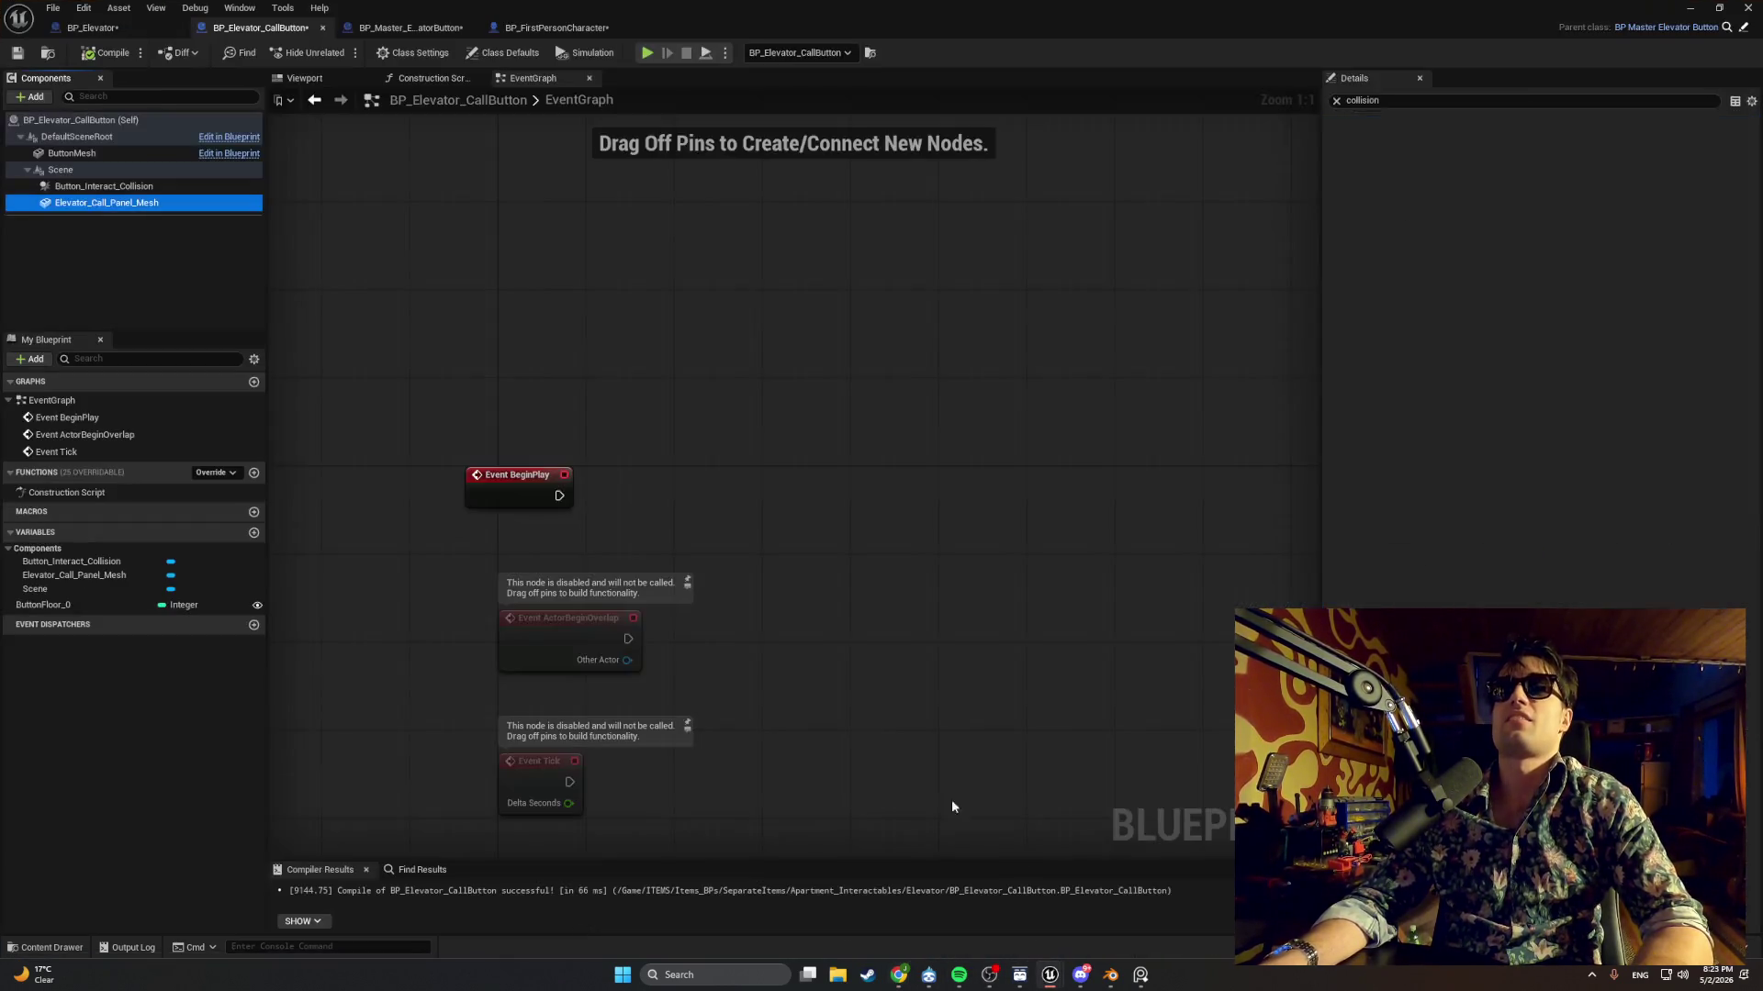
# Filter ButtonMesh's Details for 'Visible', untick it, and compile BP_Elevator_CallButton.
pyautogui.click(73, 154)
pyautogui.click(1362, 99)
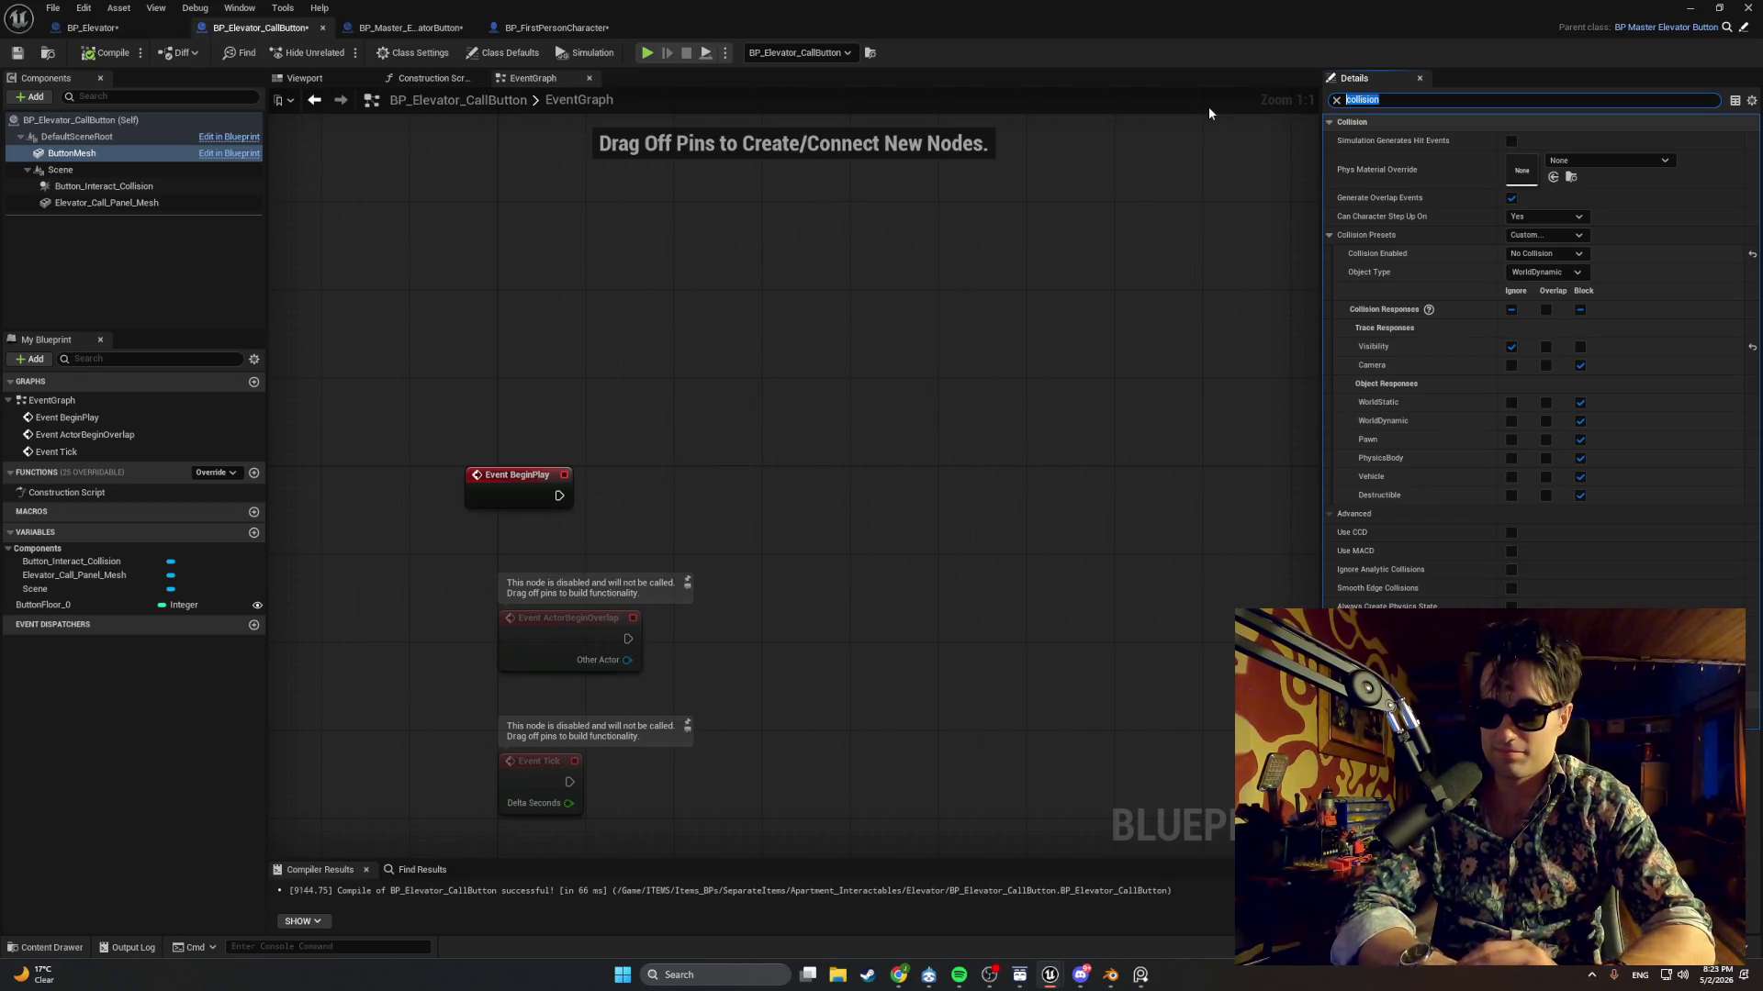
pyautogui.write('Visible')
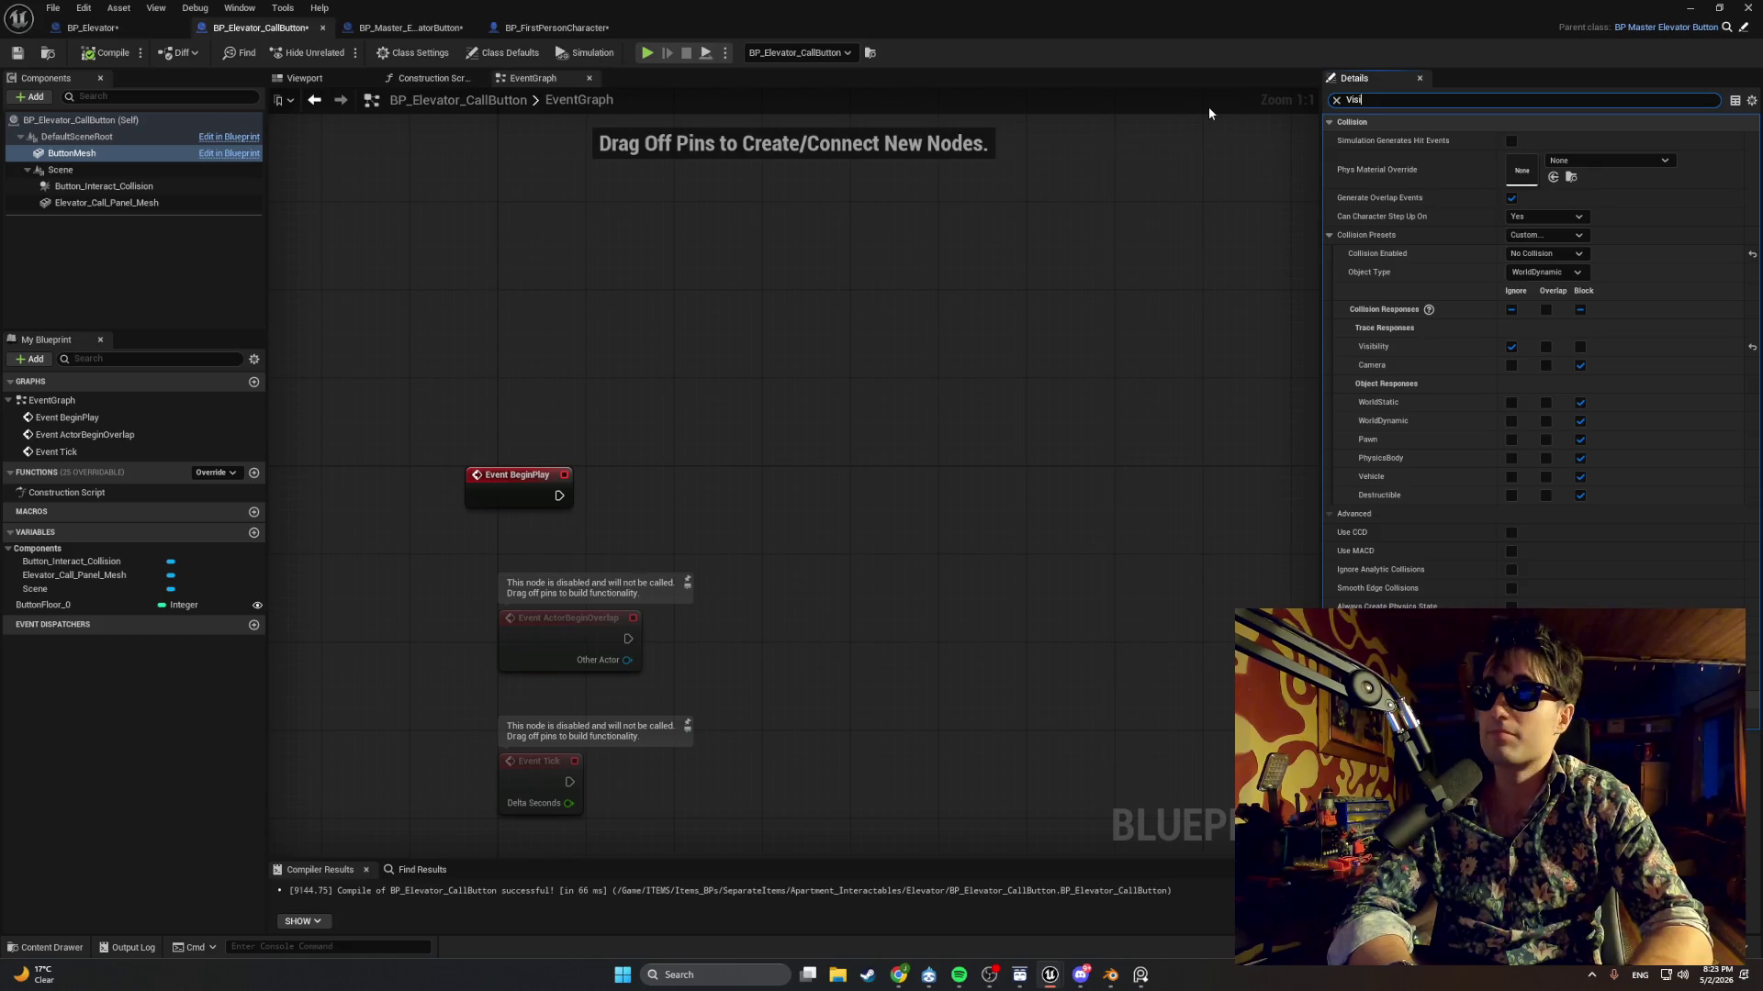
pyautogui.click(1511, 140)
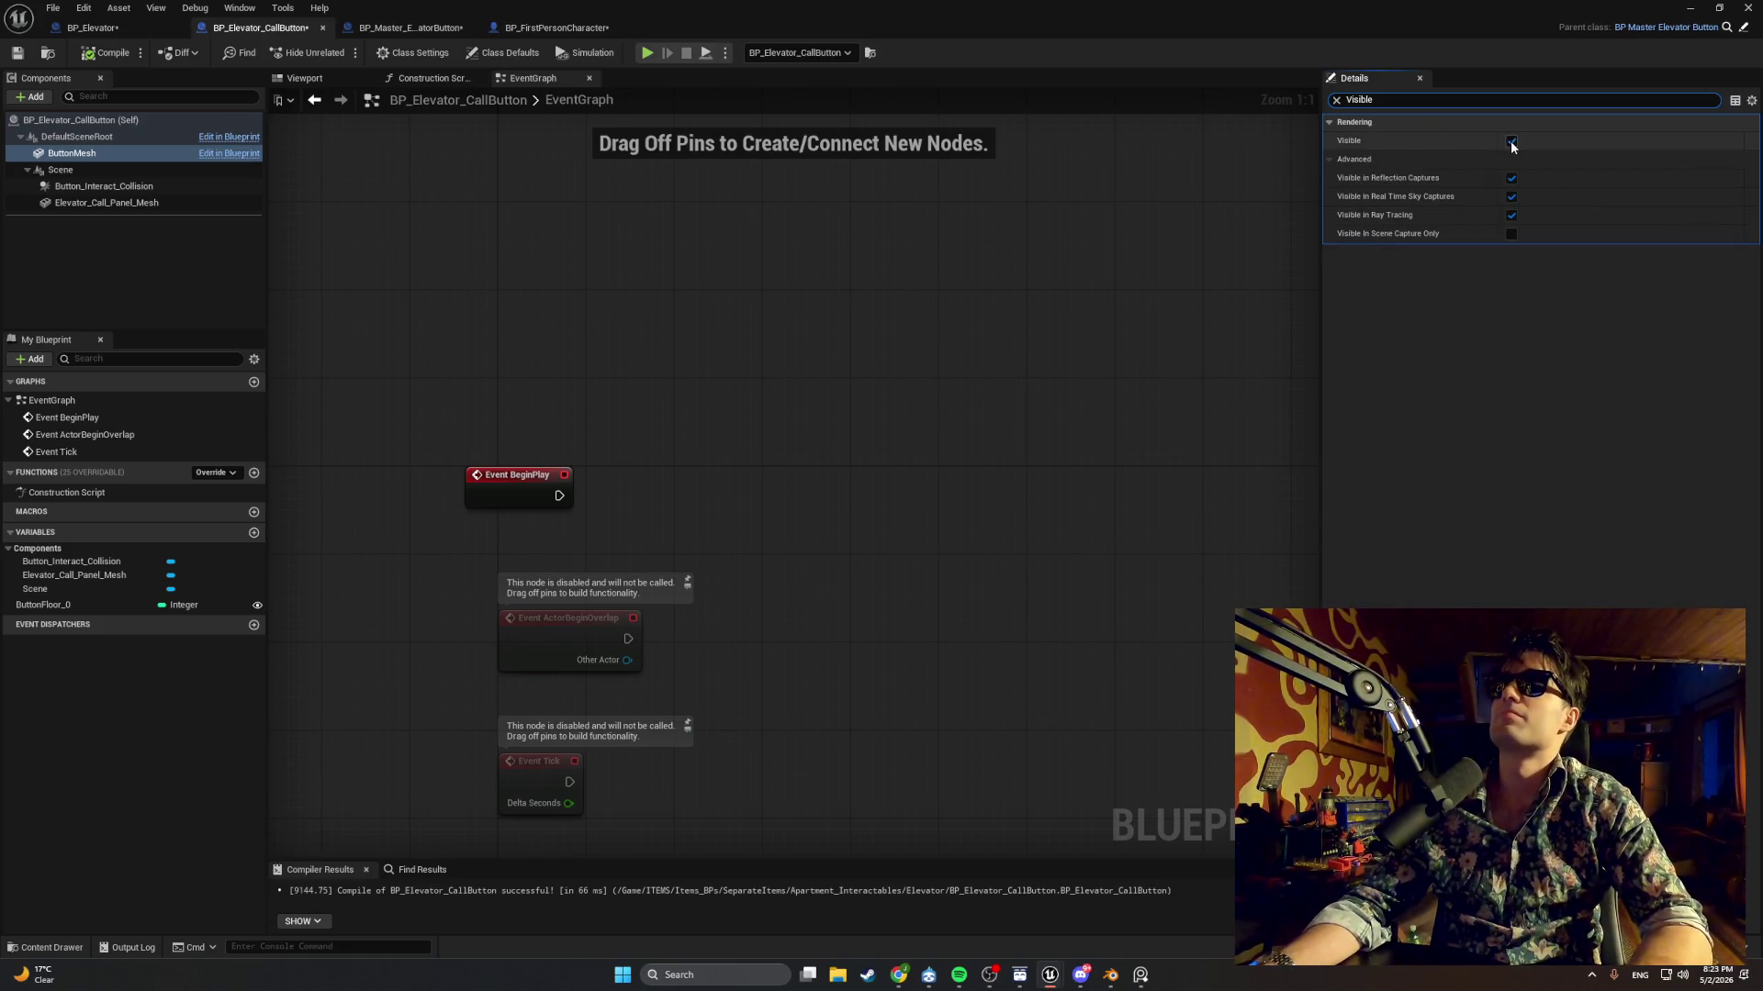
pyautogui.click(87, 57)
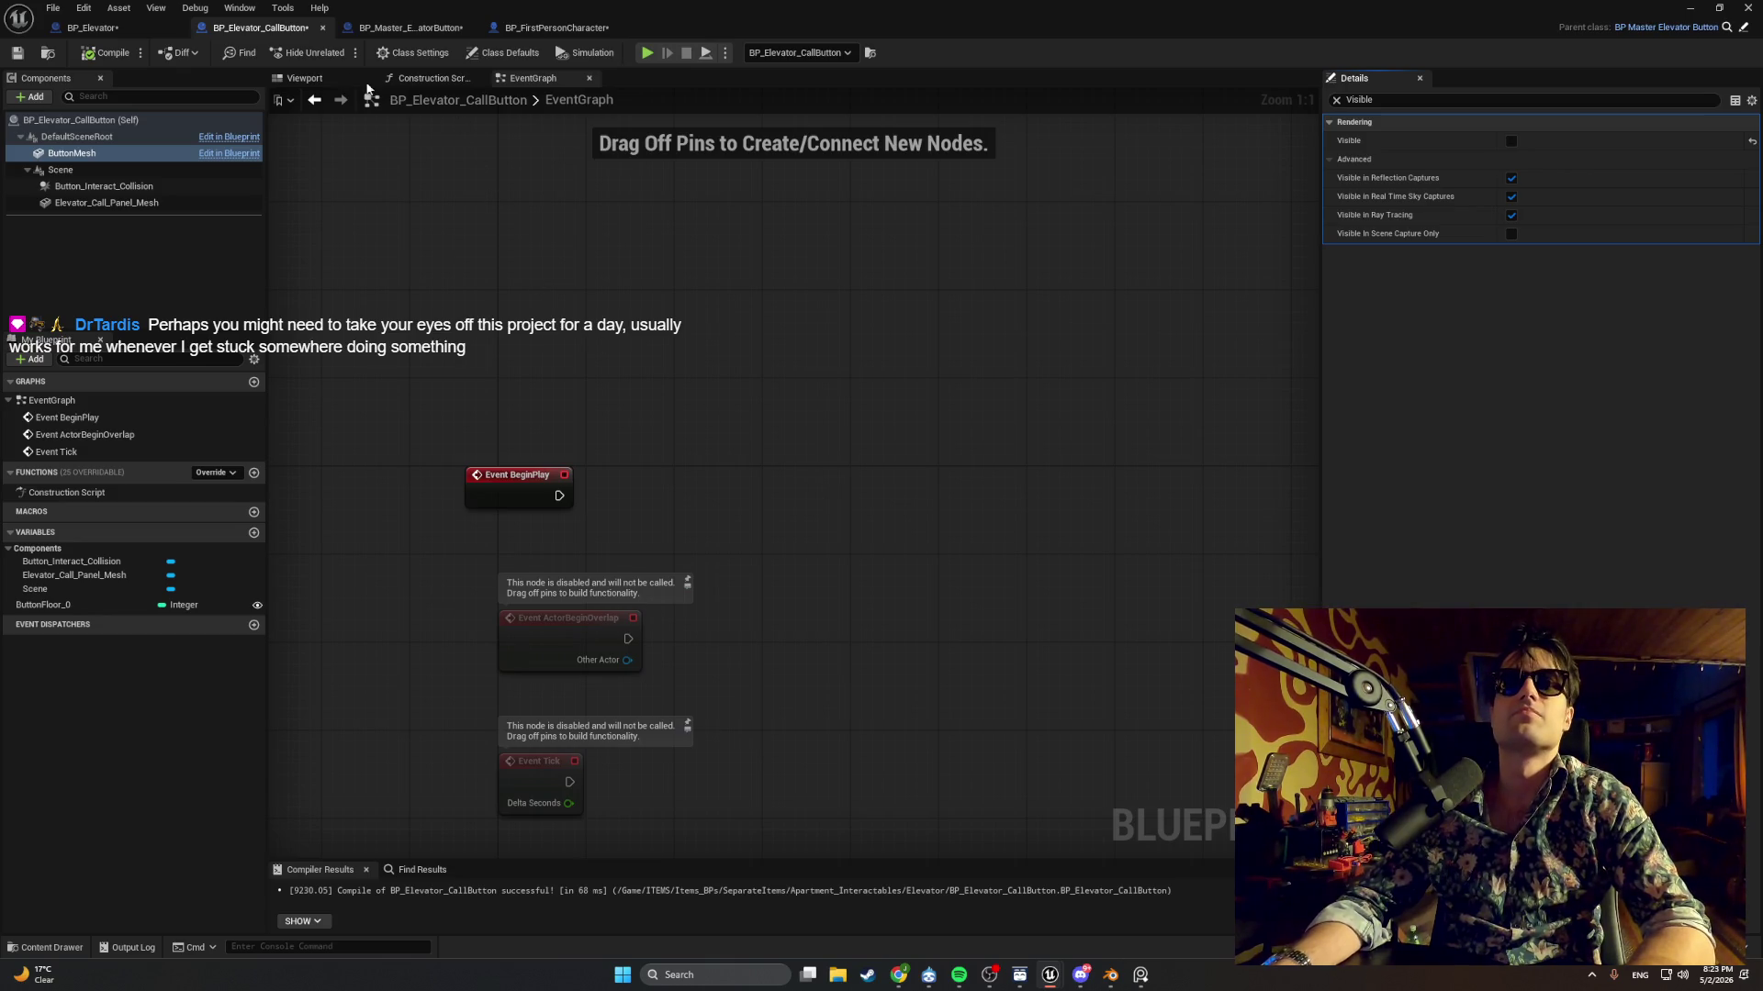
# In BP_Master_ElevatorButton, search 'set relative' and jump to both Set Relative Location nodes.
pyautogui.click(373, 26)
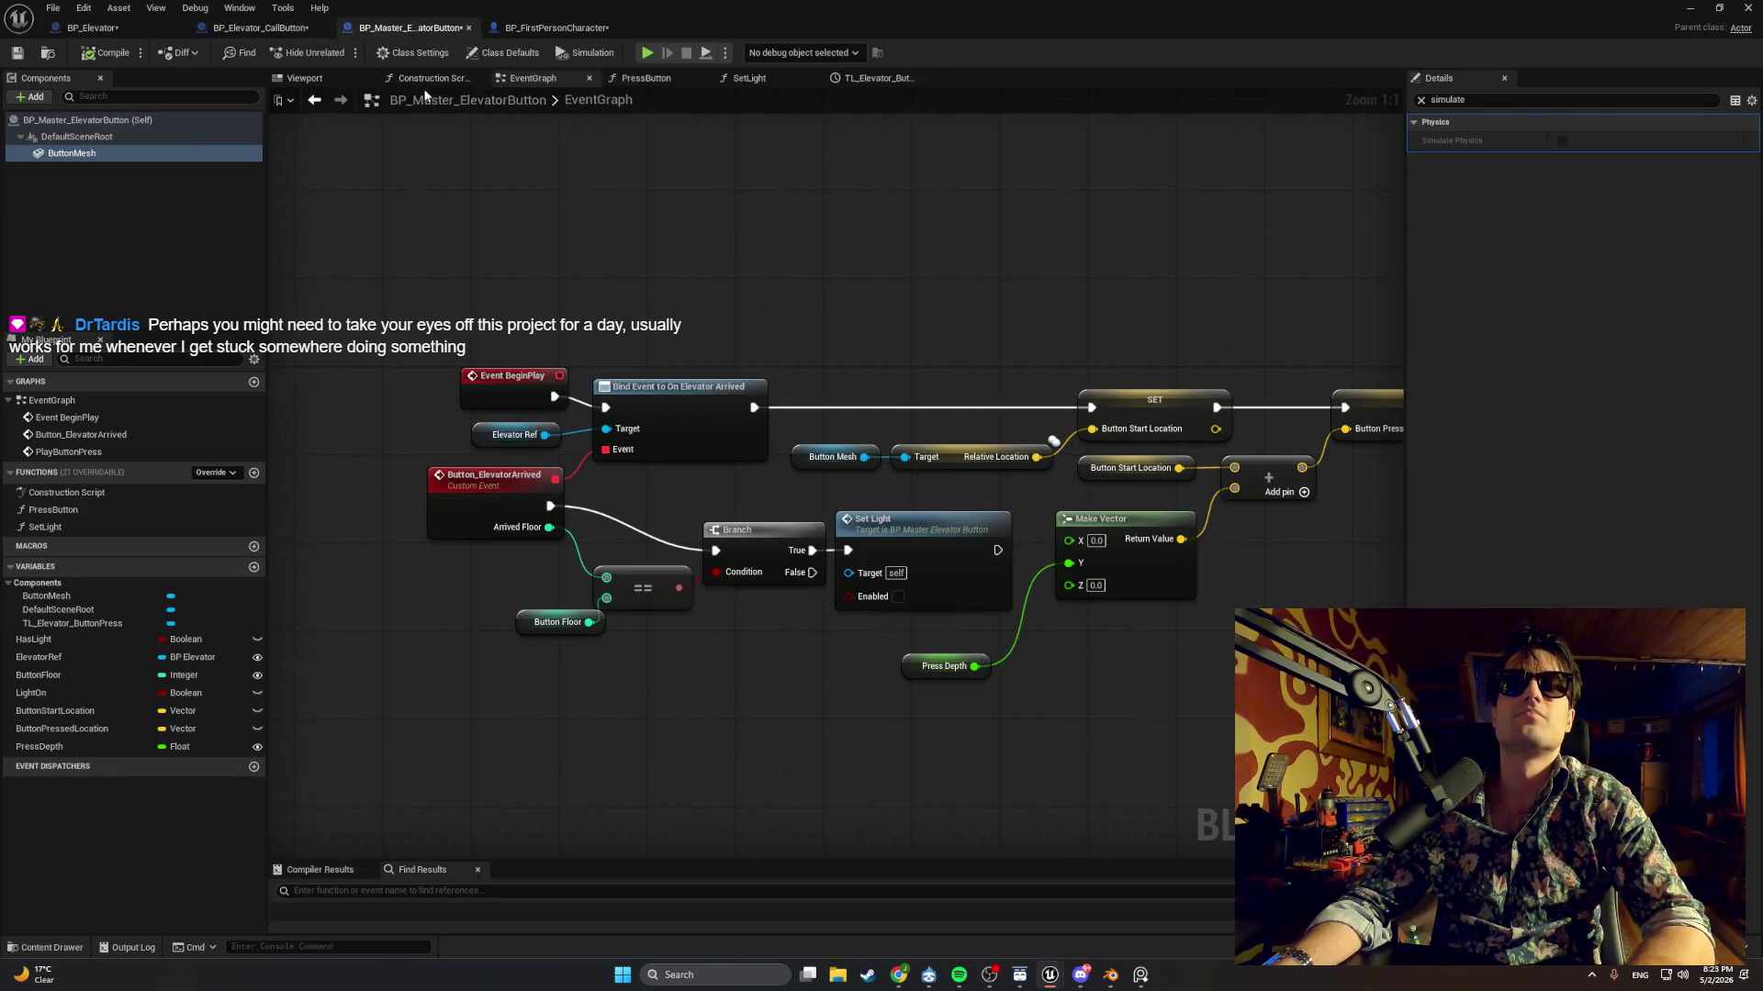
pyautogui.hotkey('ctrl', 'f')
pyautogui.write('se')
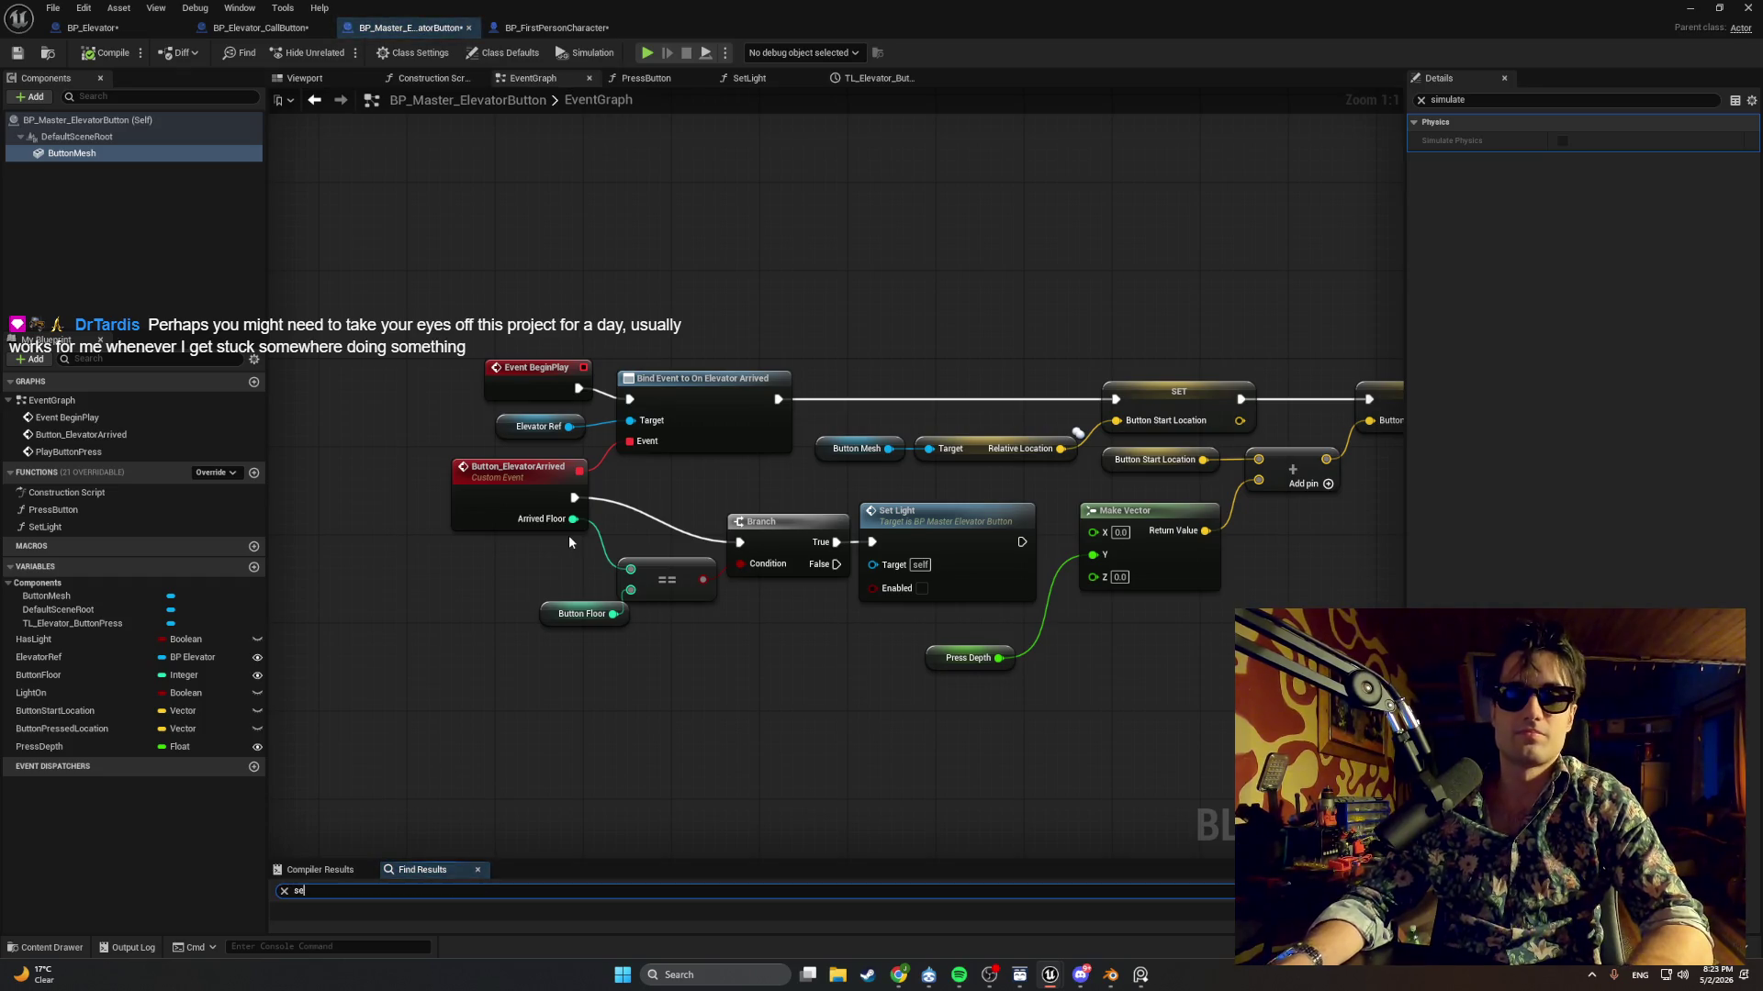
pyautogui.write('t relativ')
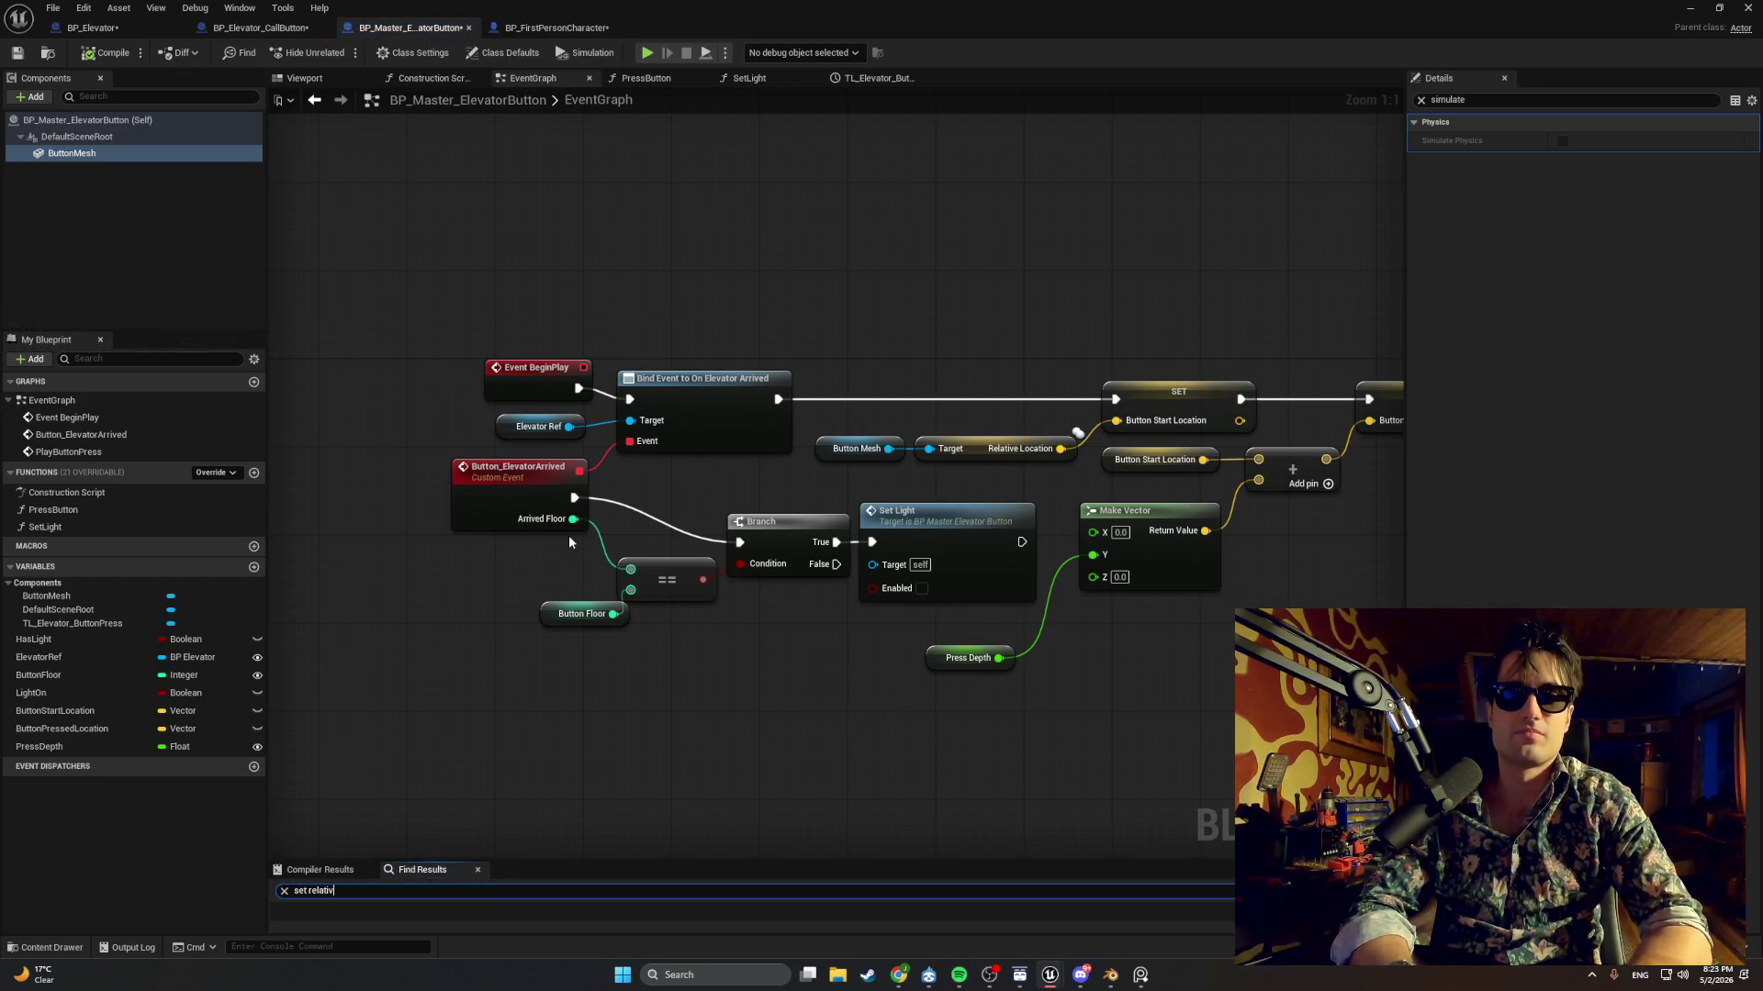
pyautogui.write('e')
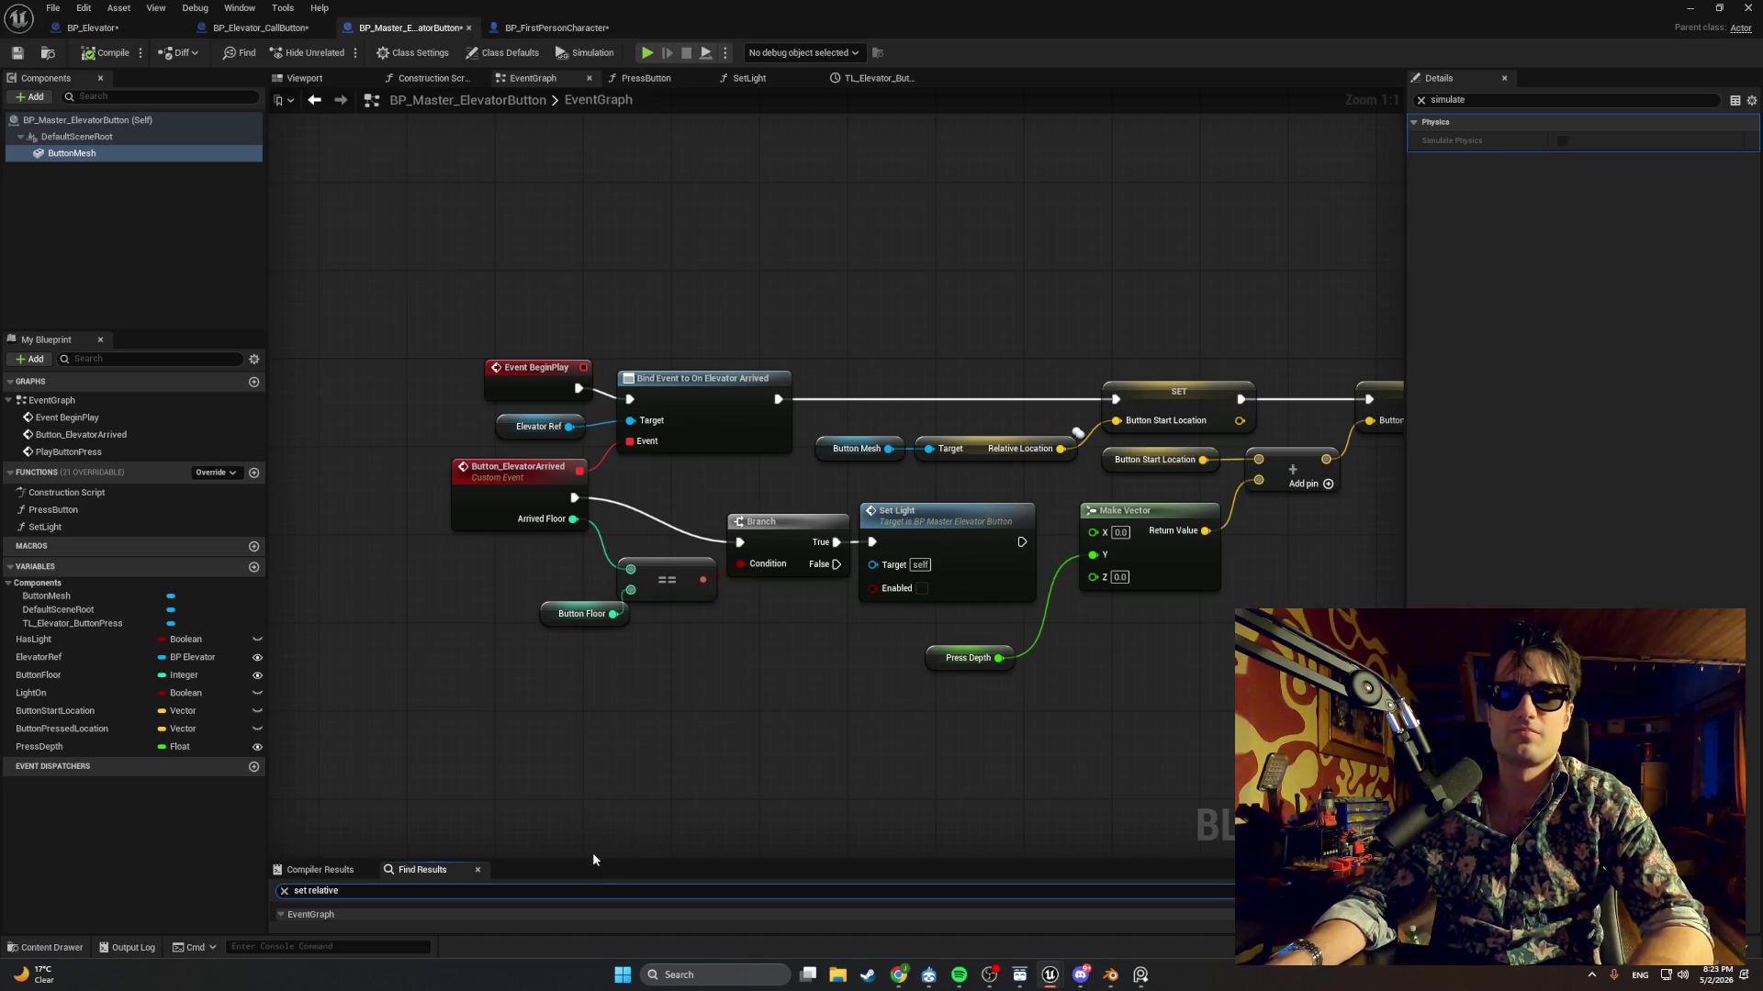
pyautogui.moveTo(594, 860); pyautogui.dragTo(603, 712)
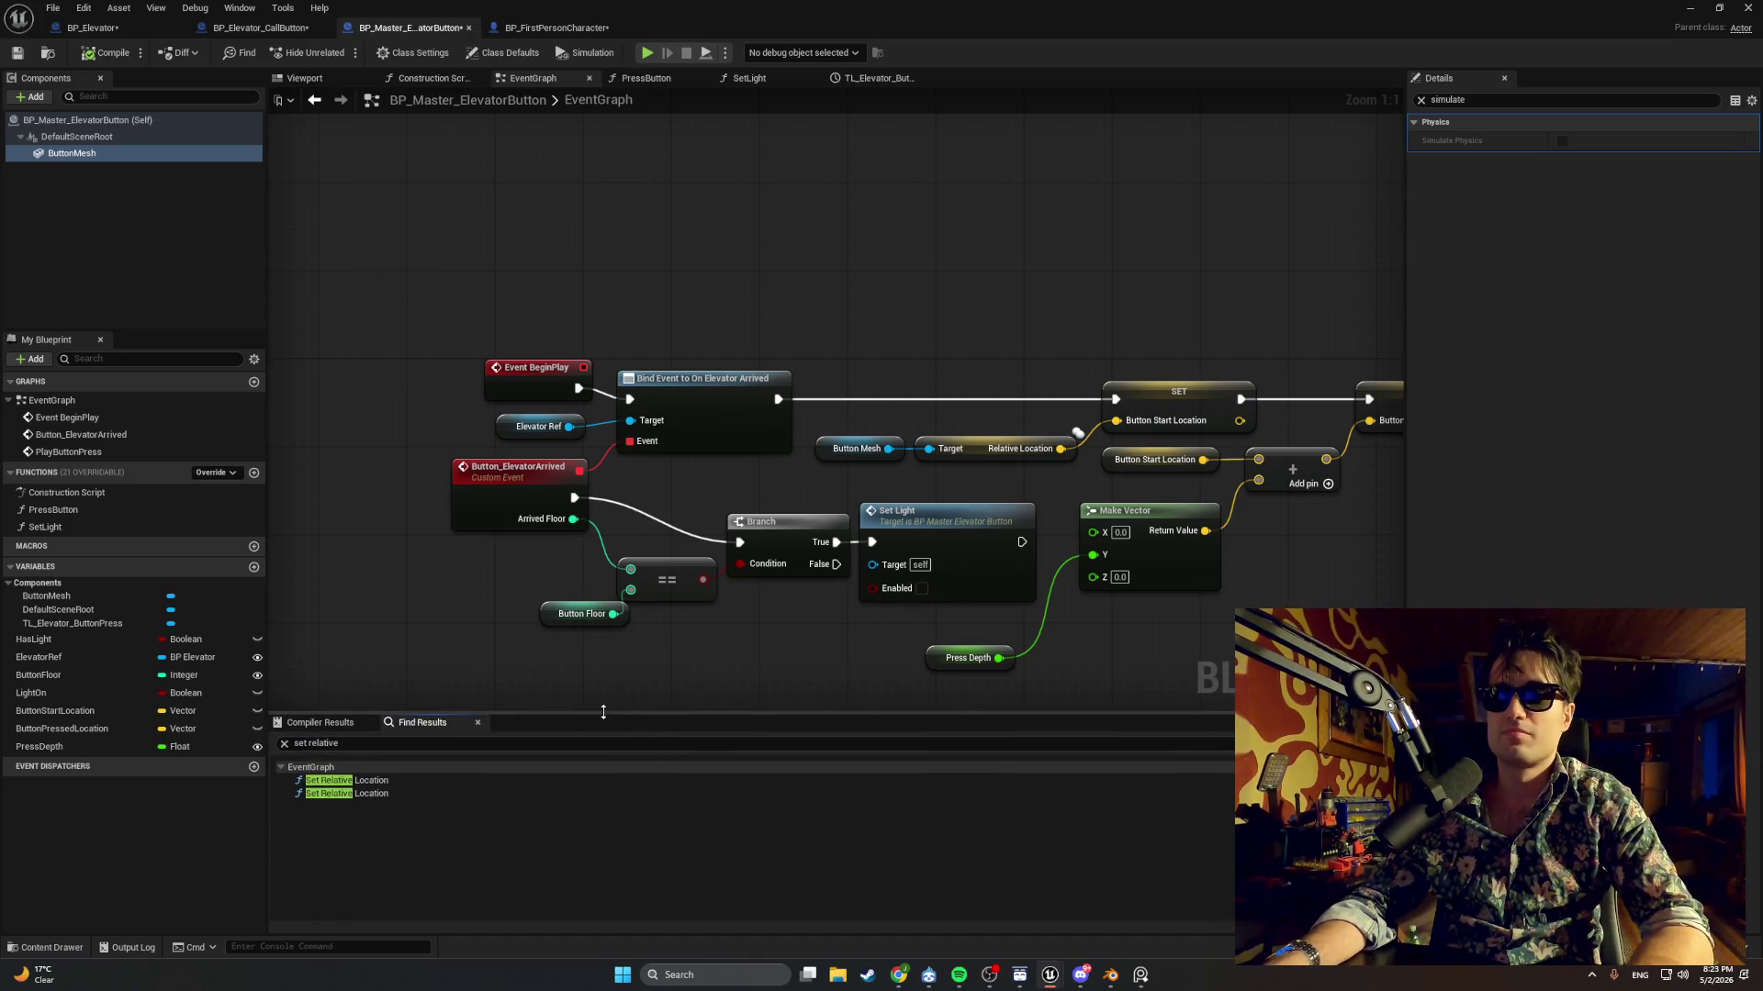
pyautogui.doubleClick(514, 780)
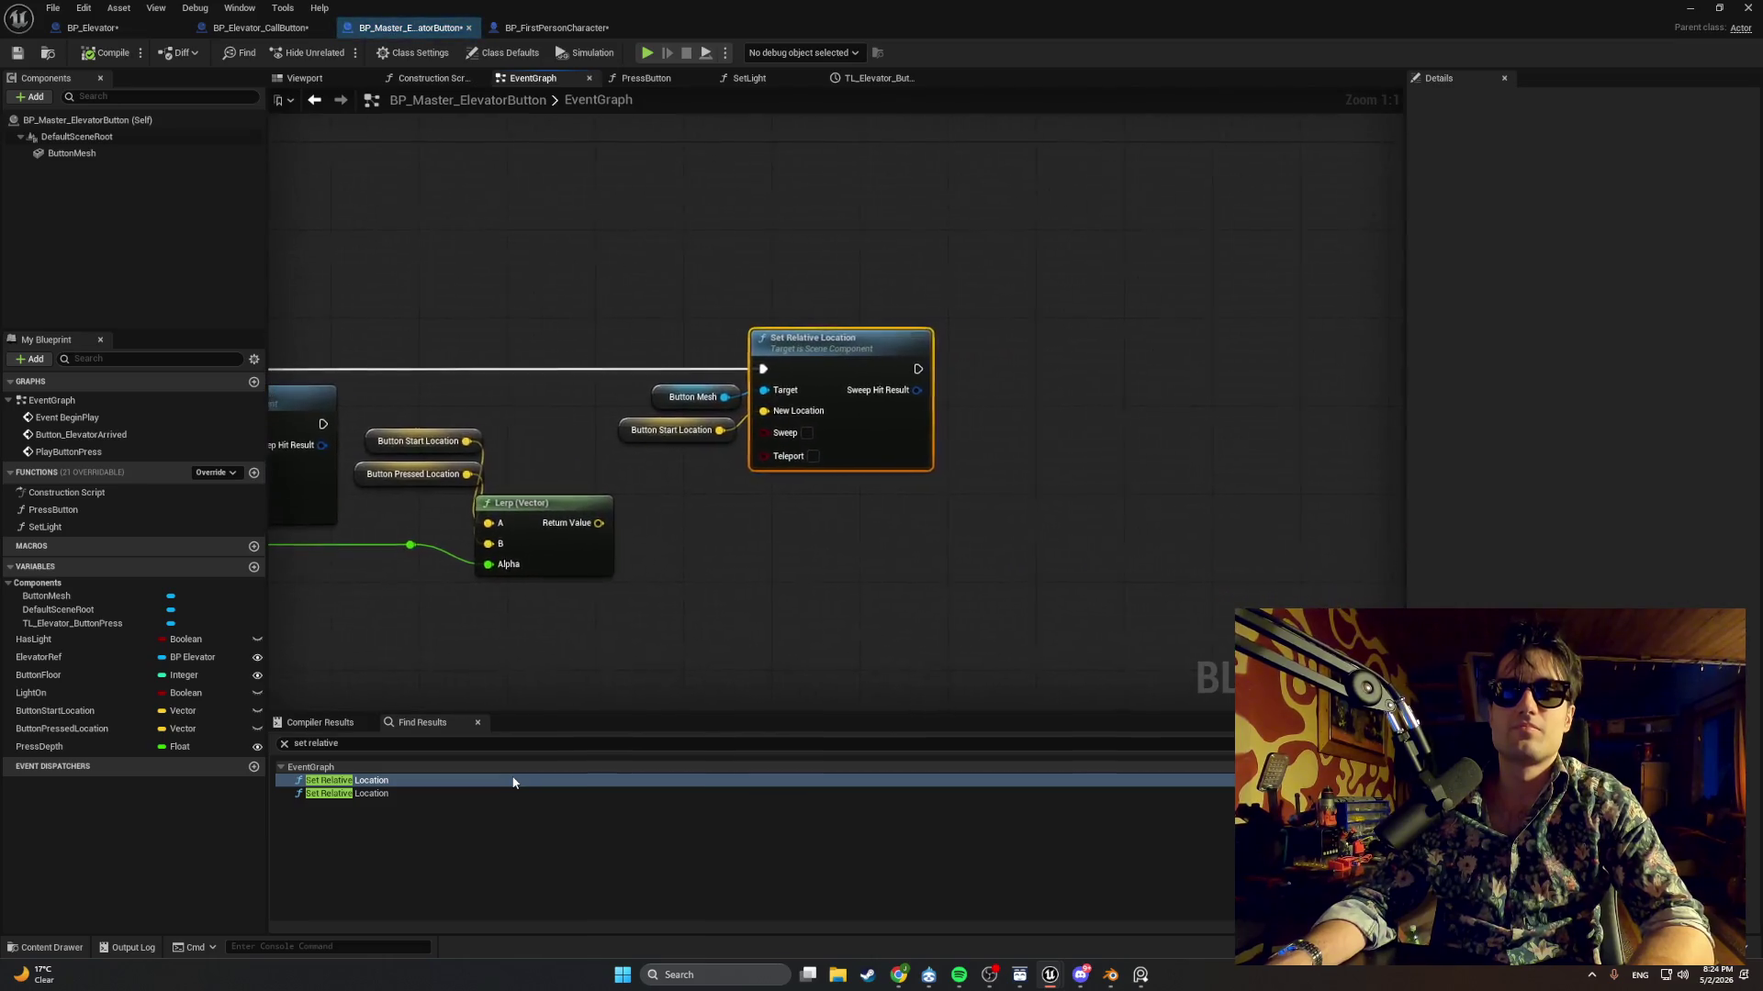
pyautogui.doubleClick(509, 793)
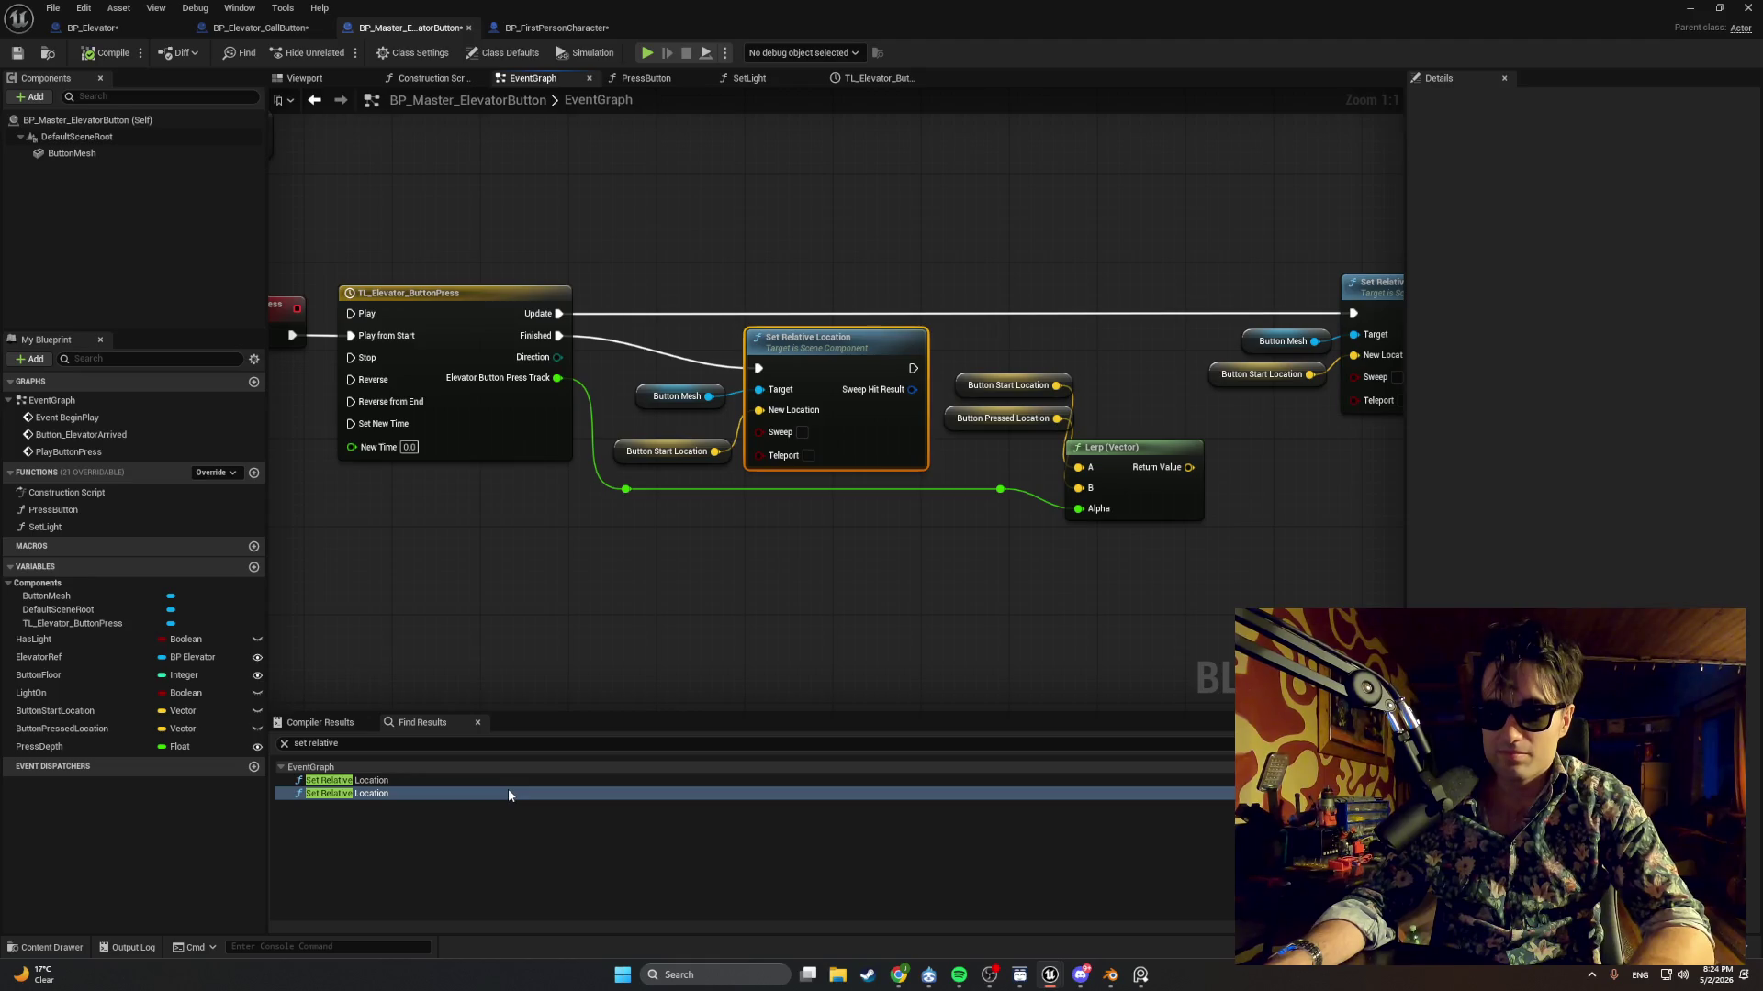
# Change the search to a Set World Location term and snip the results.
pyautogui.doubleClick(323, 744)
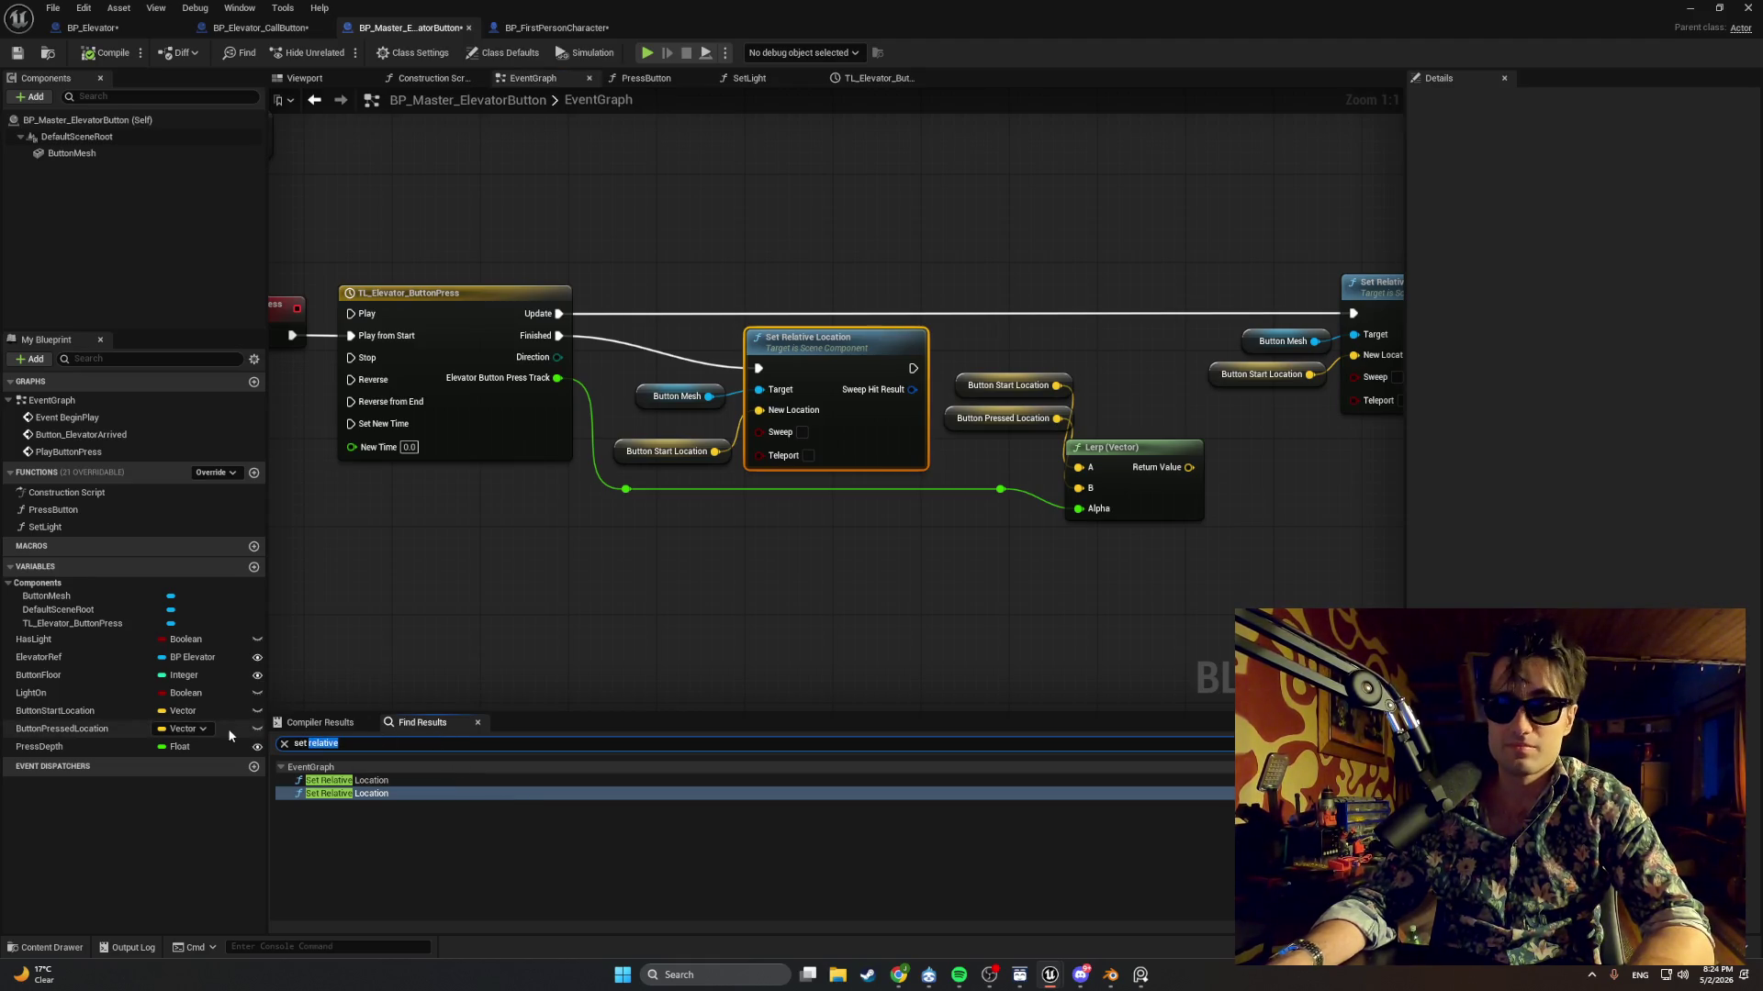
pyautogui.write('SetWo')
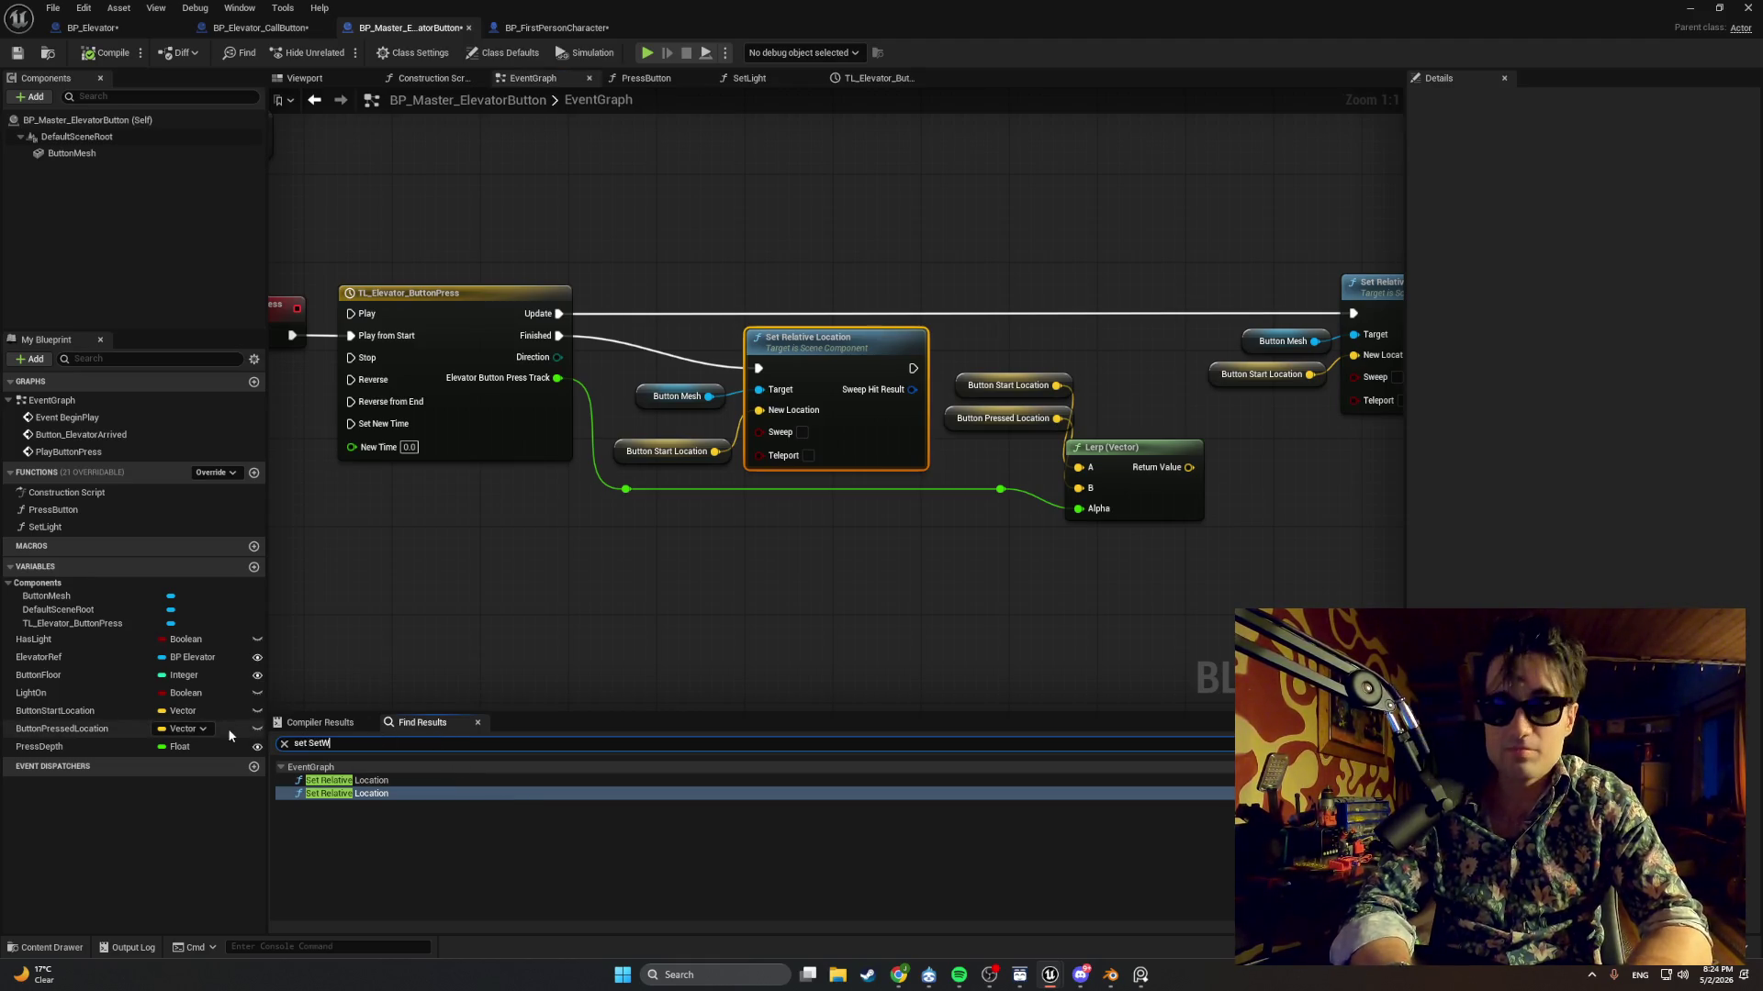
pyautogui.press('BackSpace')
pyautogui.press('BackSpace')
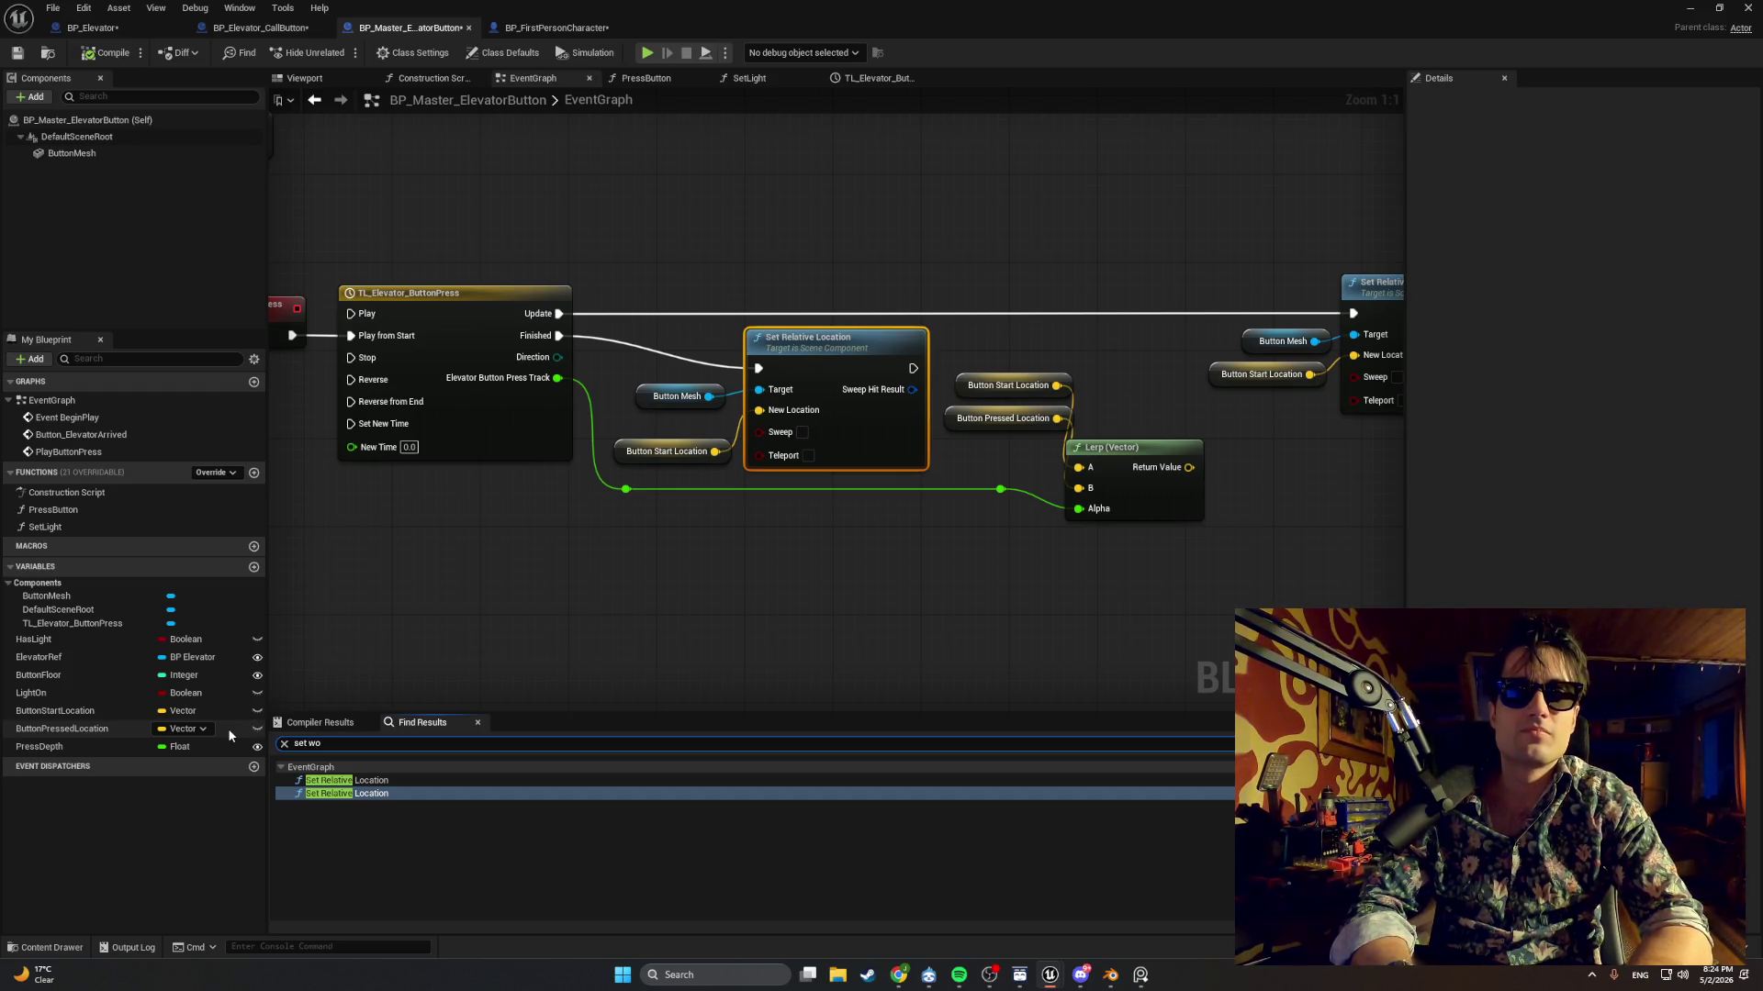
pyautogui.write('d locatio')
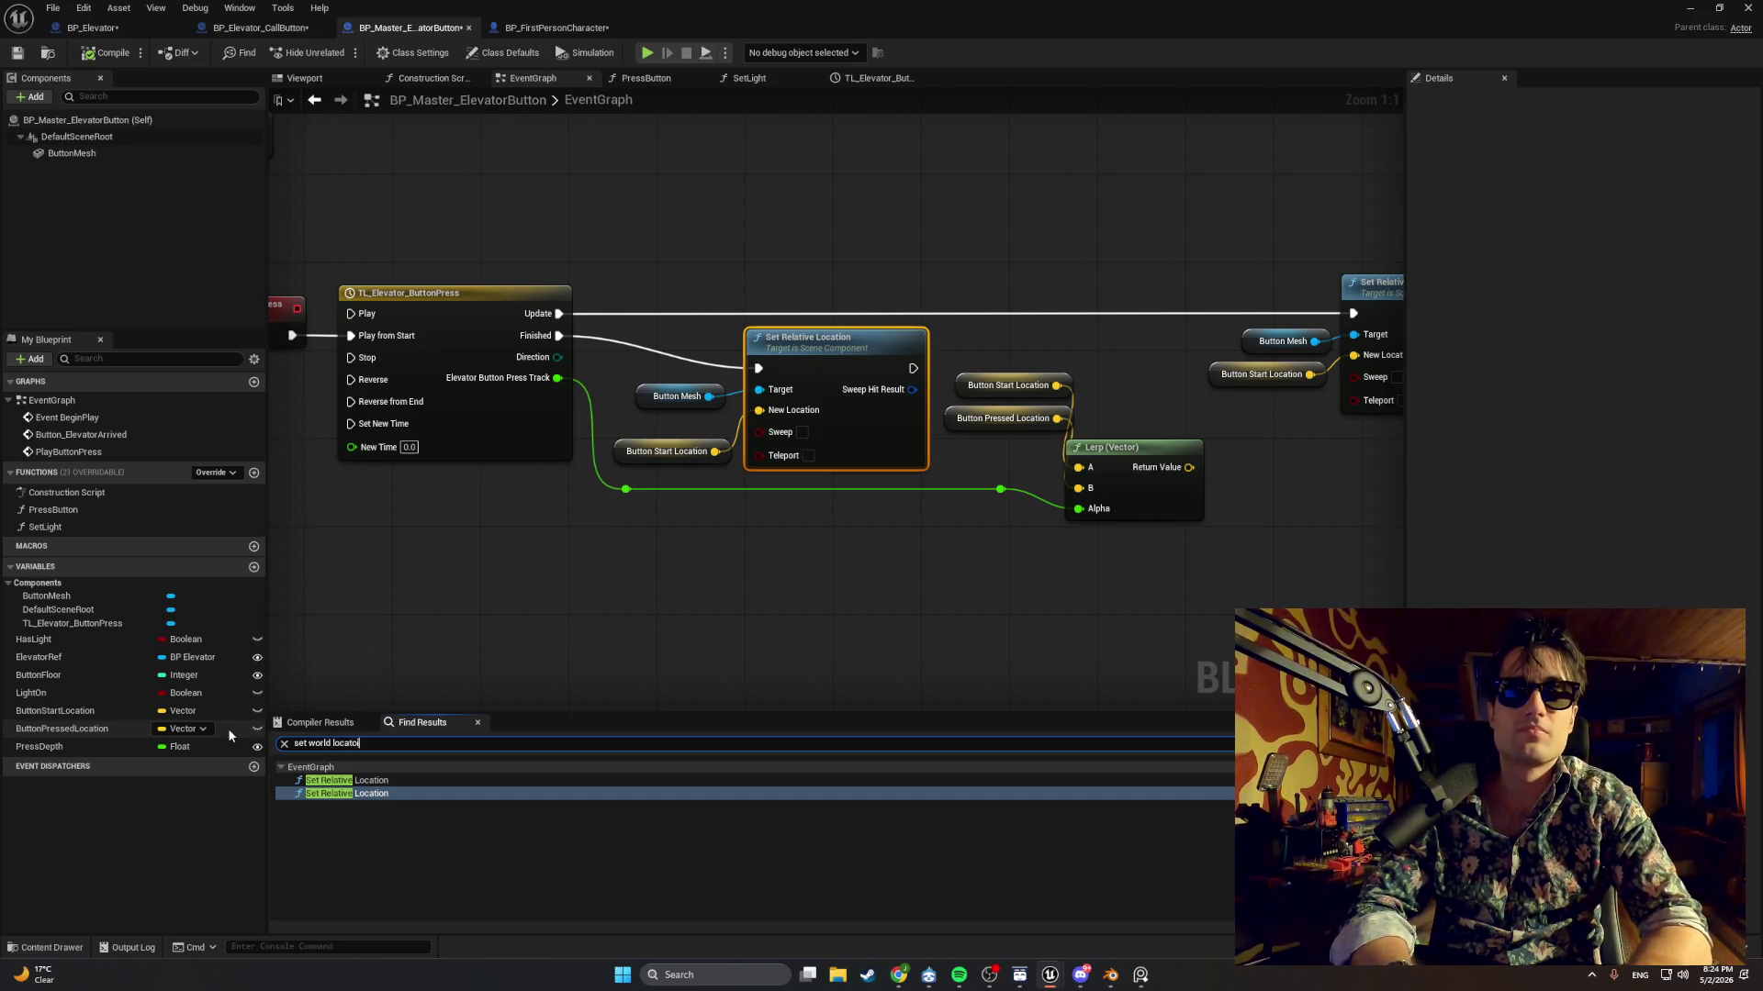
pyautogui.write('o')
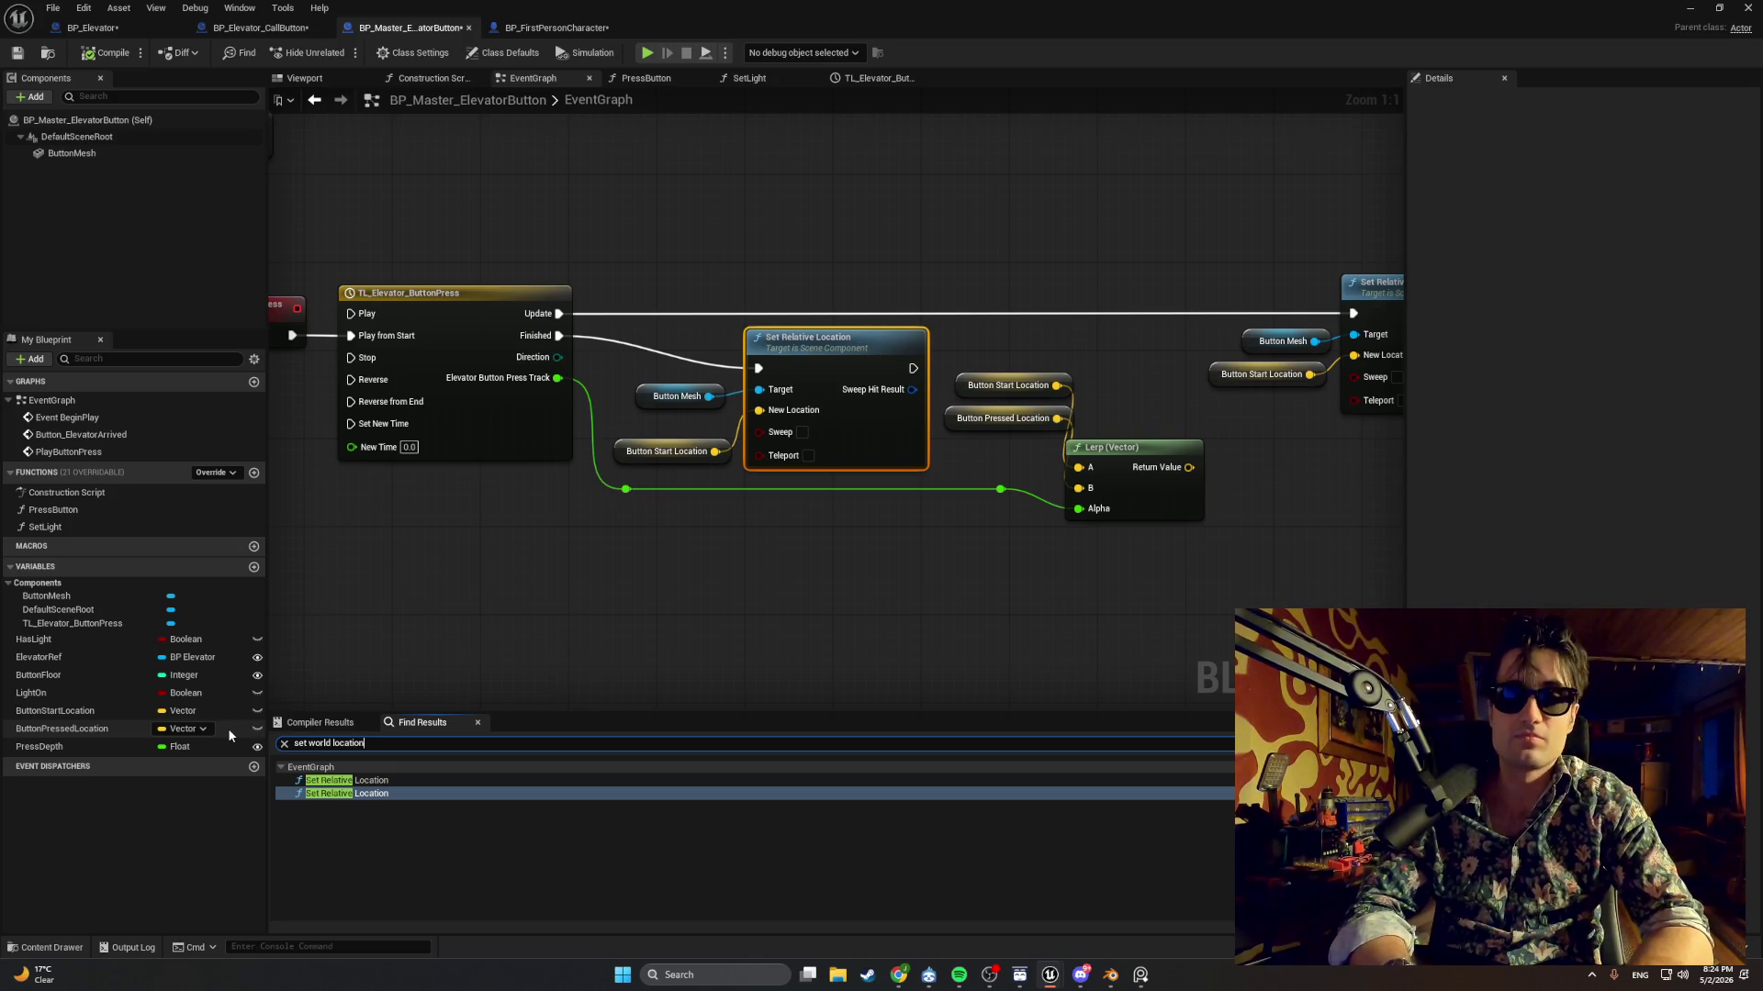
pyautogui.write('n')
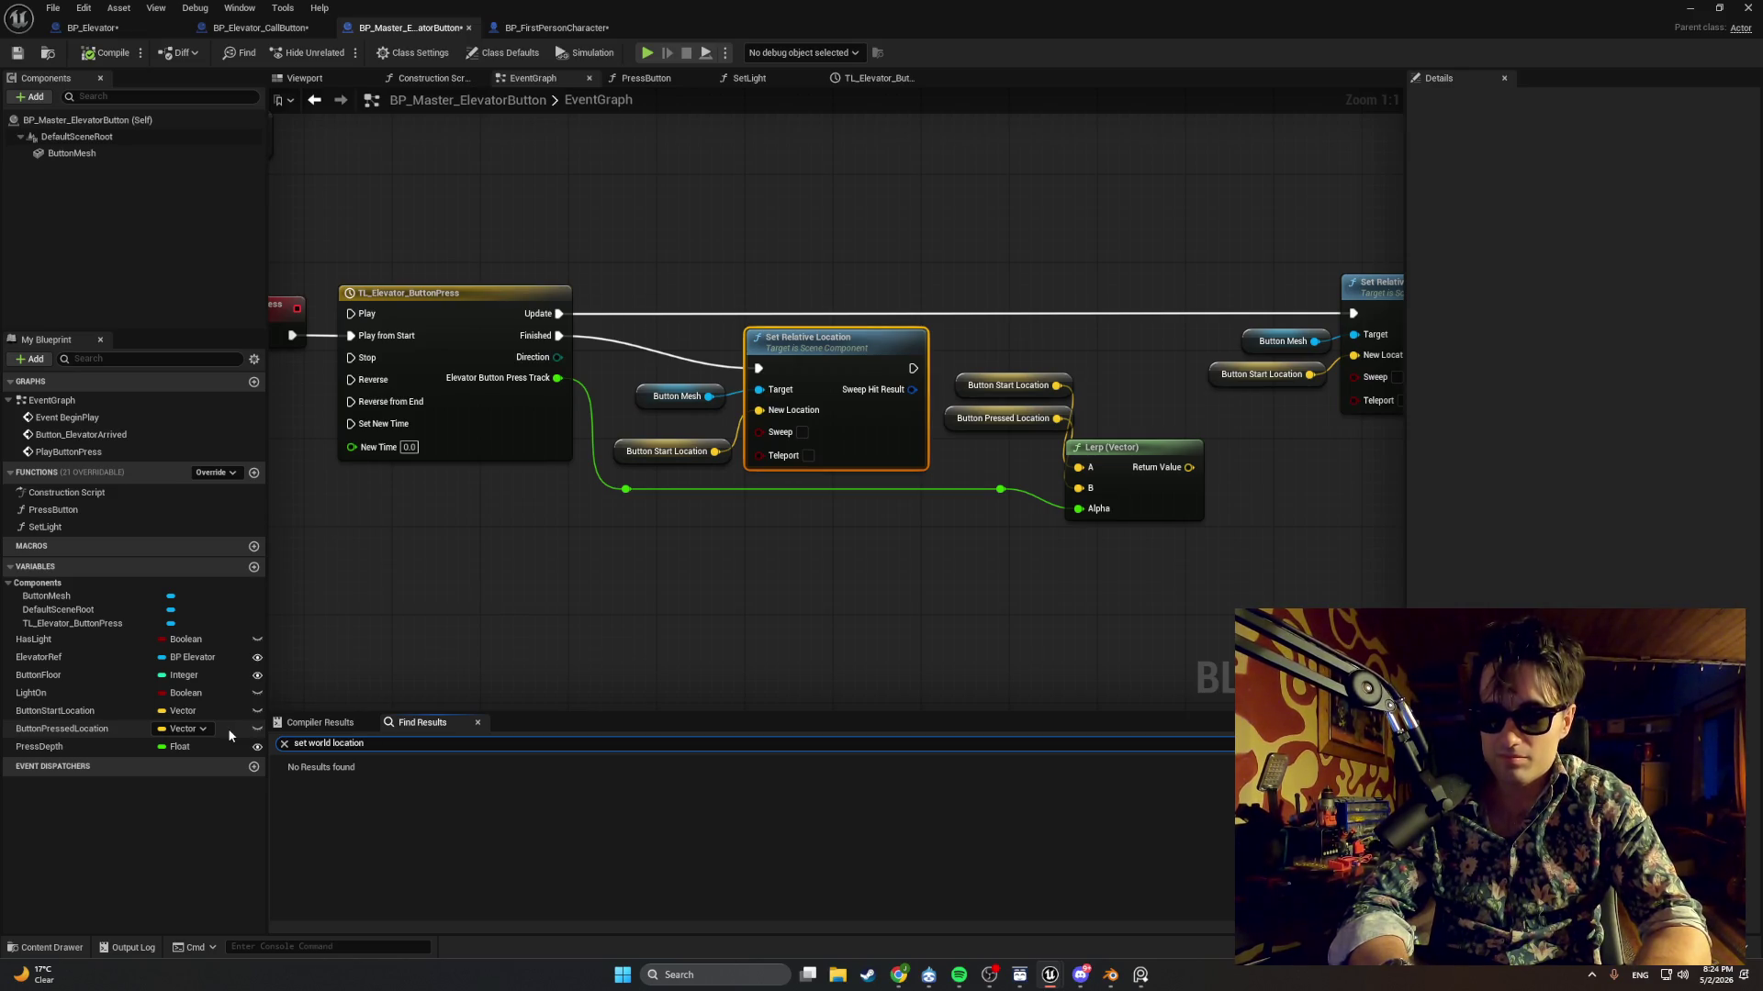
pyautogui.press('super+shift+s')
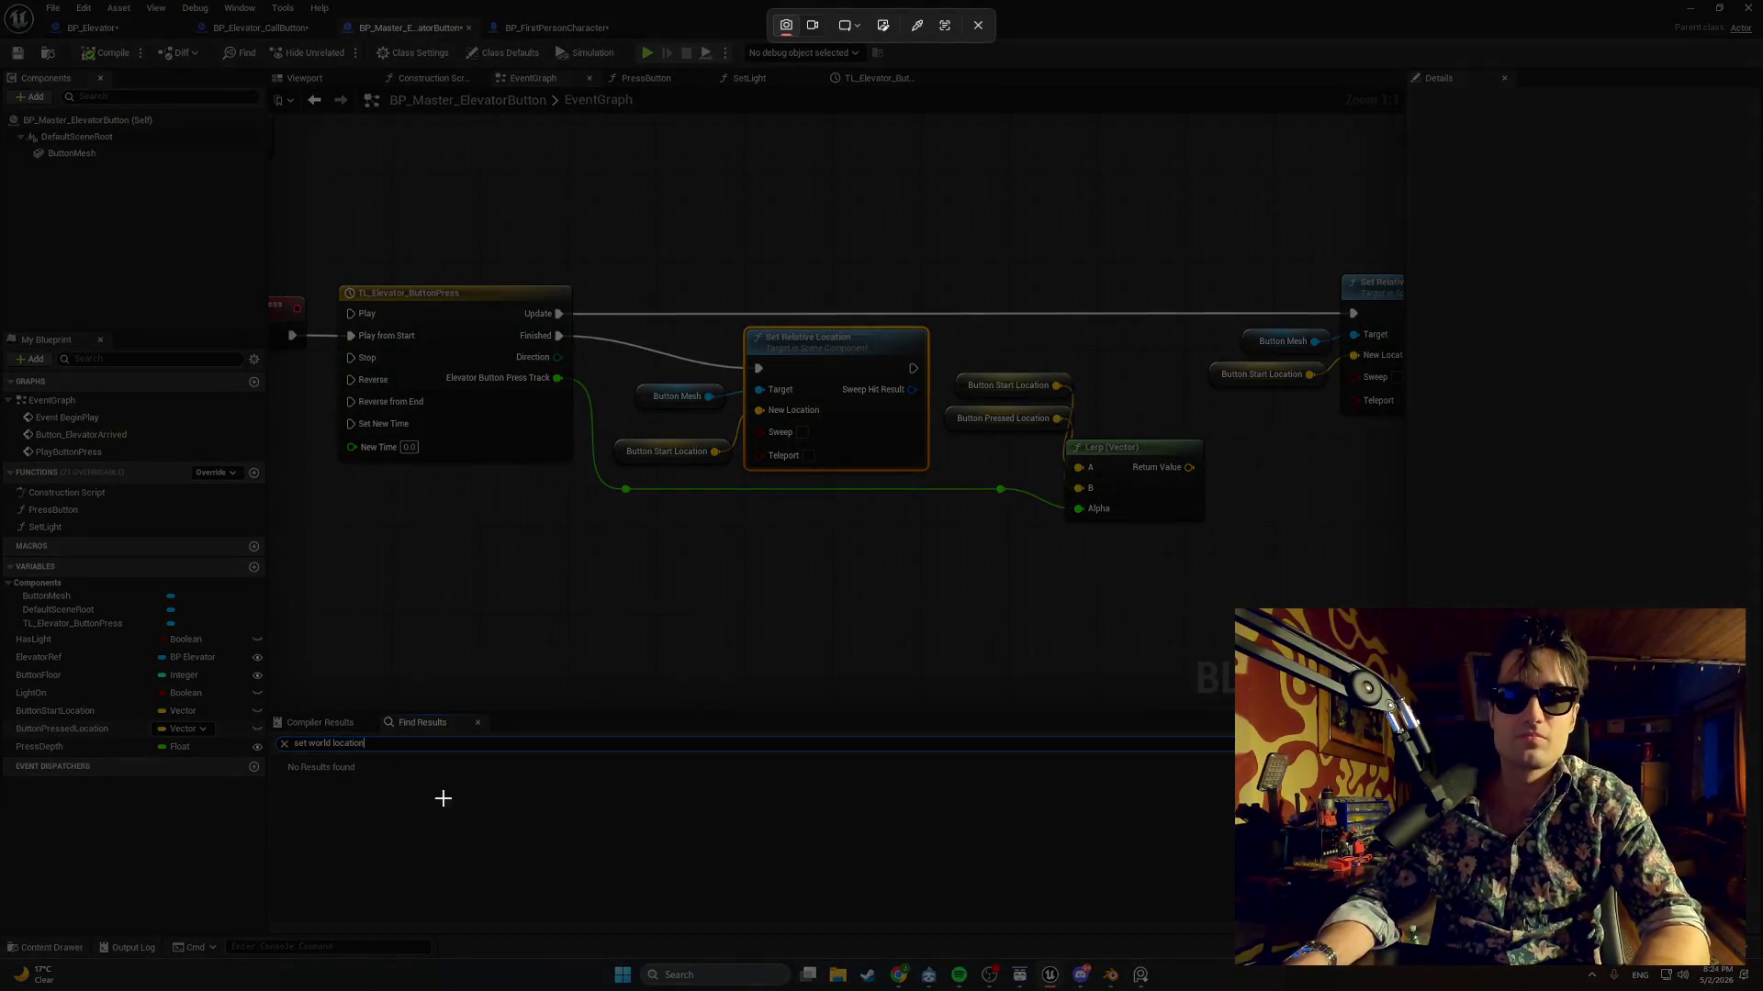
pyautogui.moveTo(461, 813); pyautogui.dragTo(258, 732)
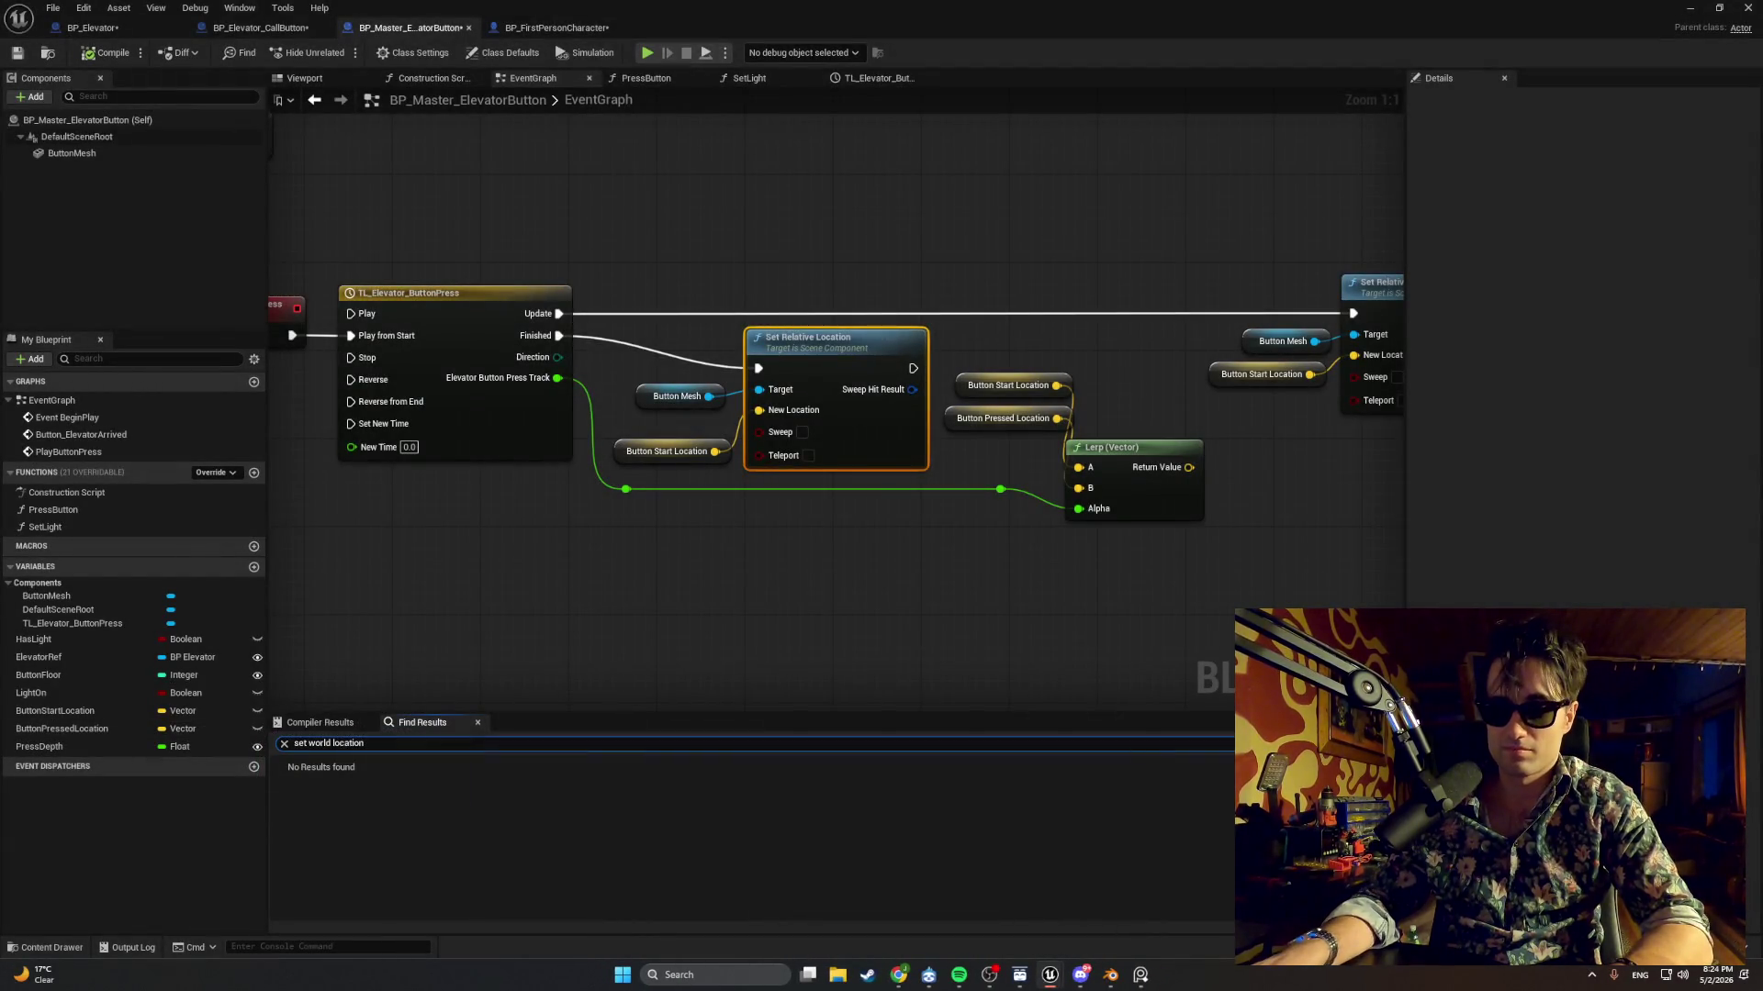
# Search for 'srel', then 'Addrelative', and snip the results.
pyautogui.click(383, 749)
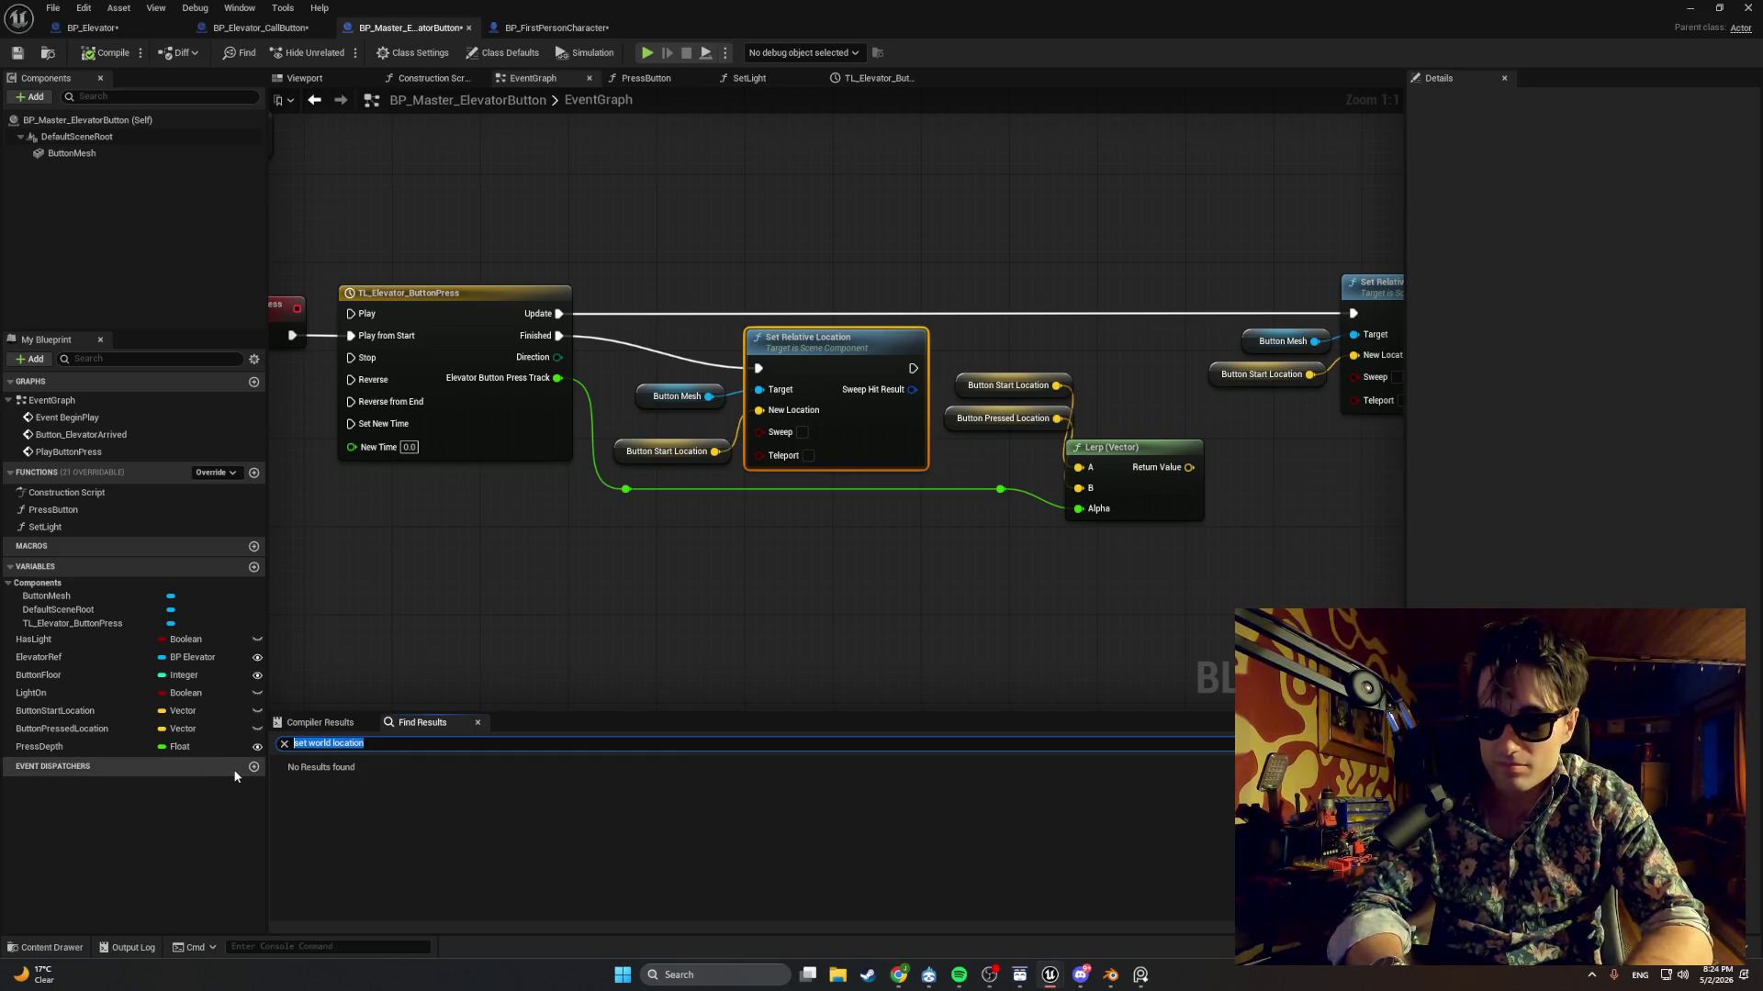
pyautogui.press('BackSpace')
pyautogui.write('add')
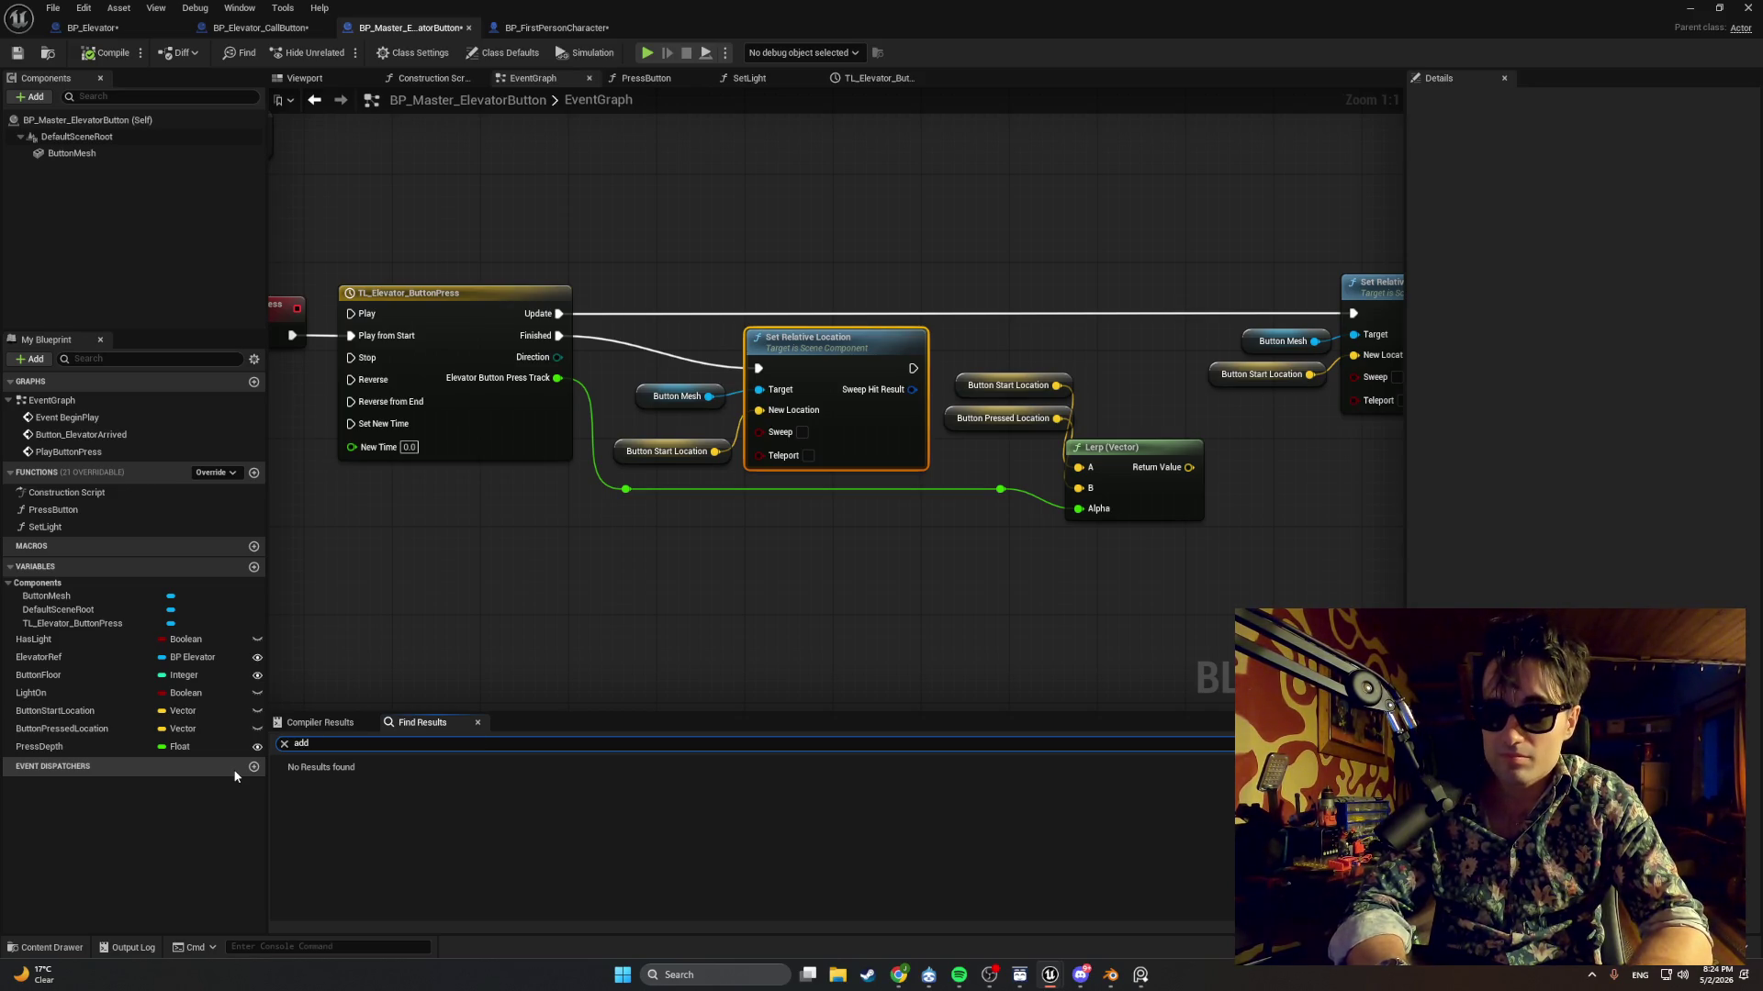
pyautogui.press('BackSpace')
pyautogui.press('BackSpace')
pyautogui.write('s')
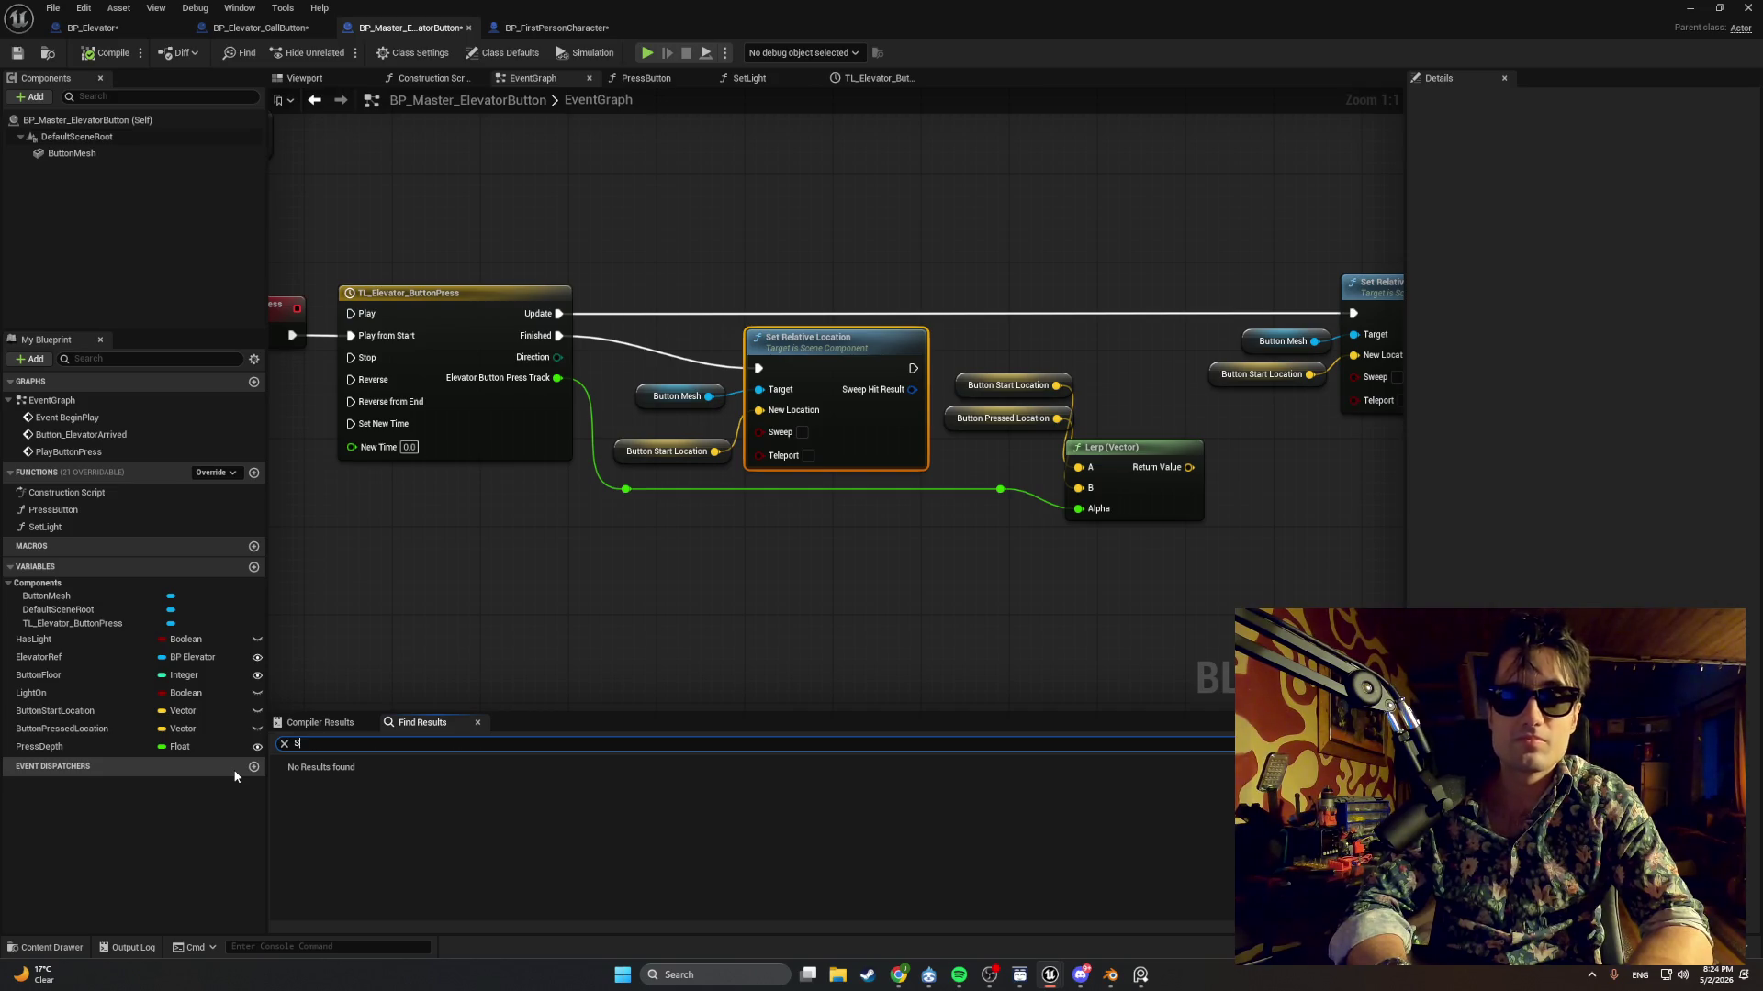
pyautogui.write('etrelative')
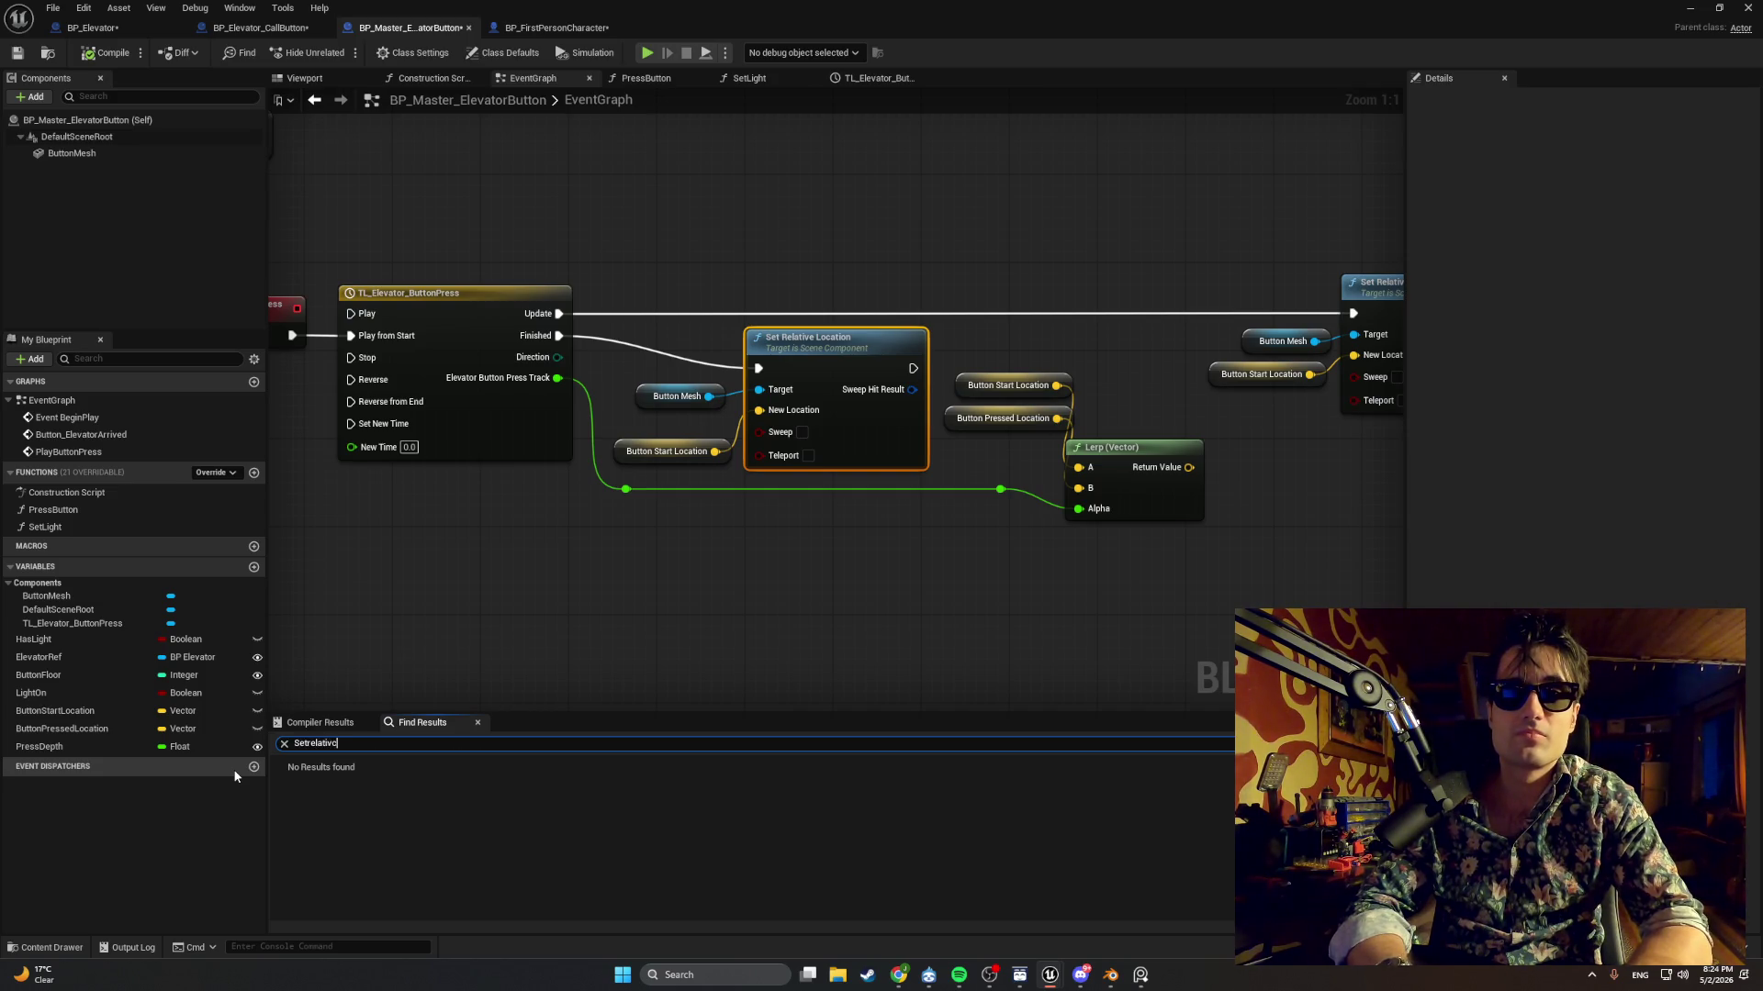
pyautogui.press('Return')
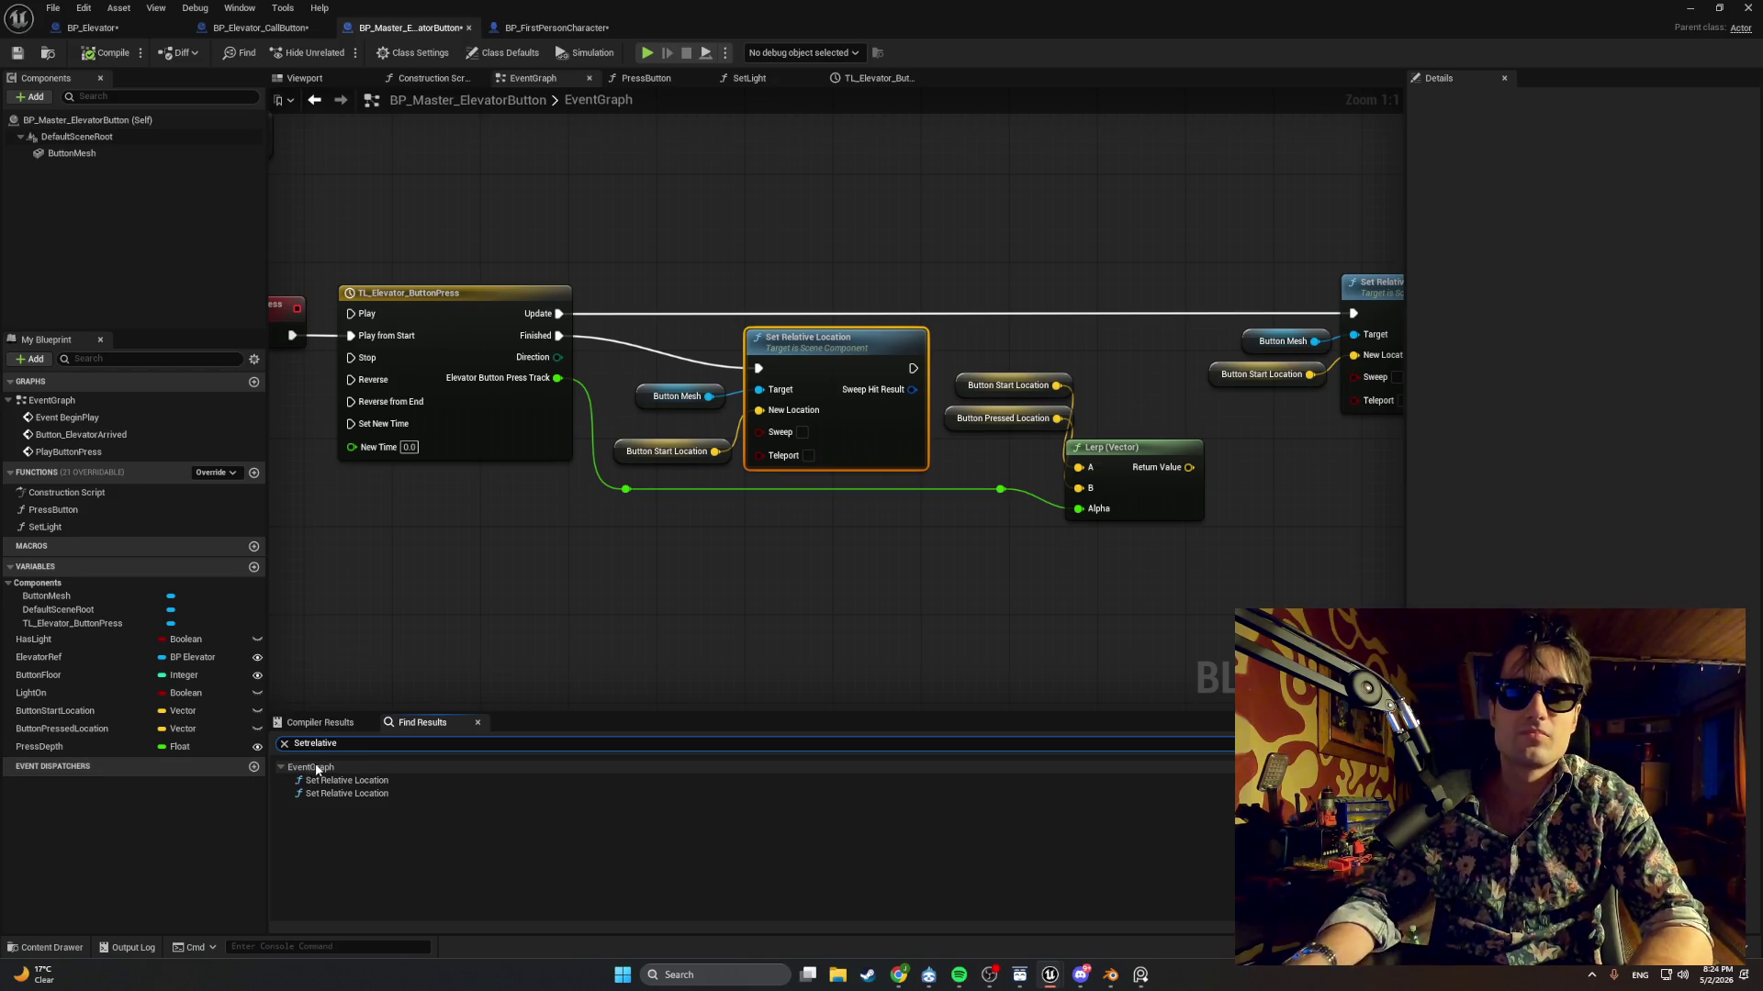
pyautogui.hotkey('ctrl', 'a')
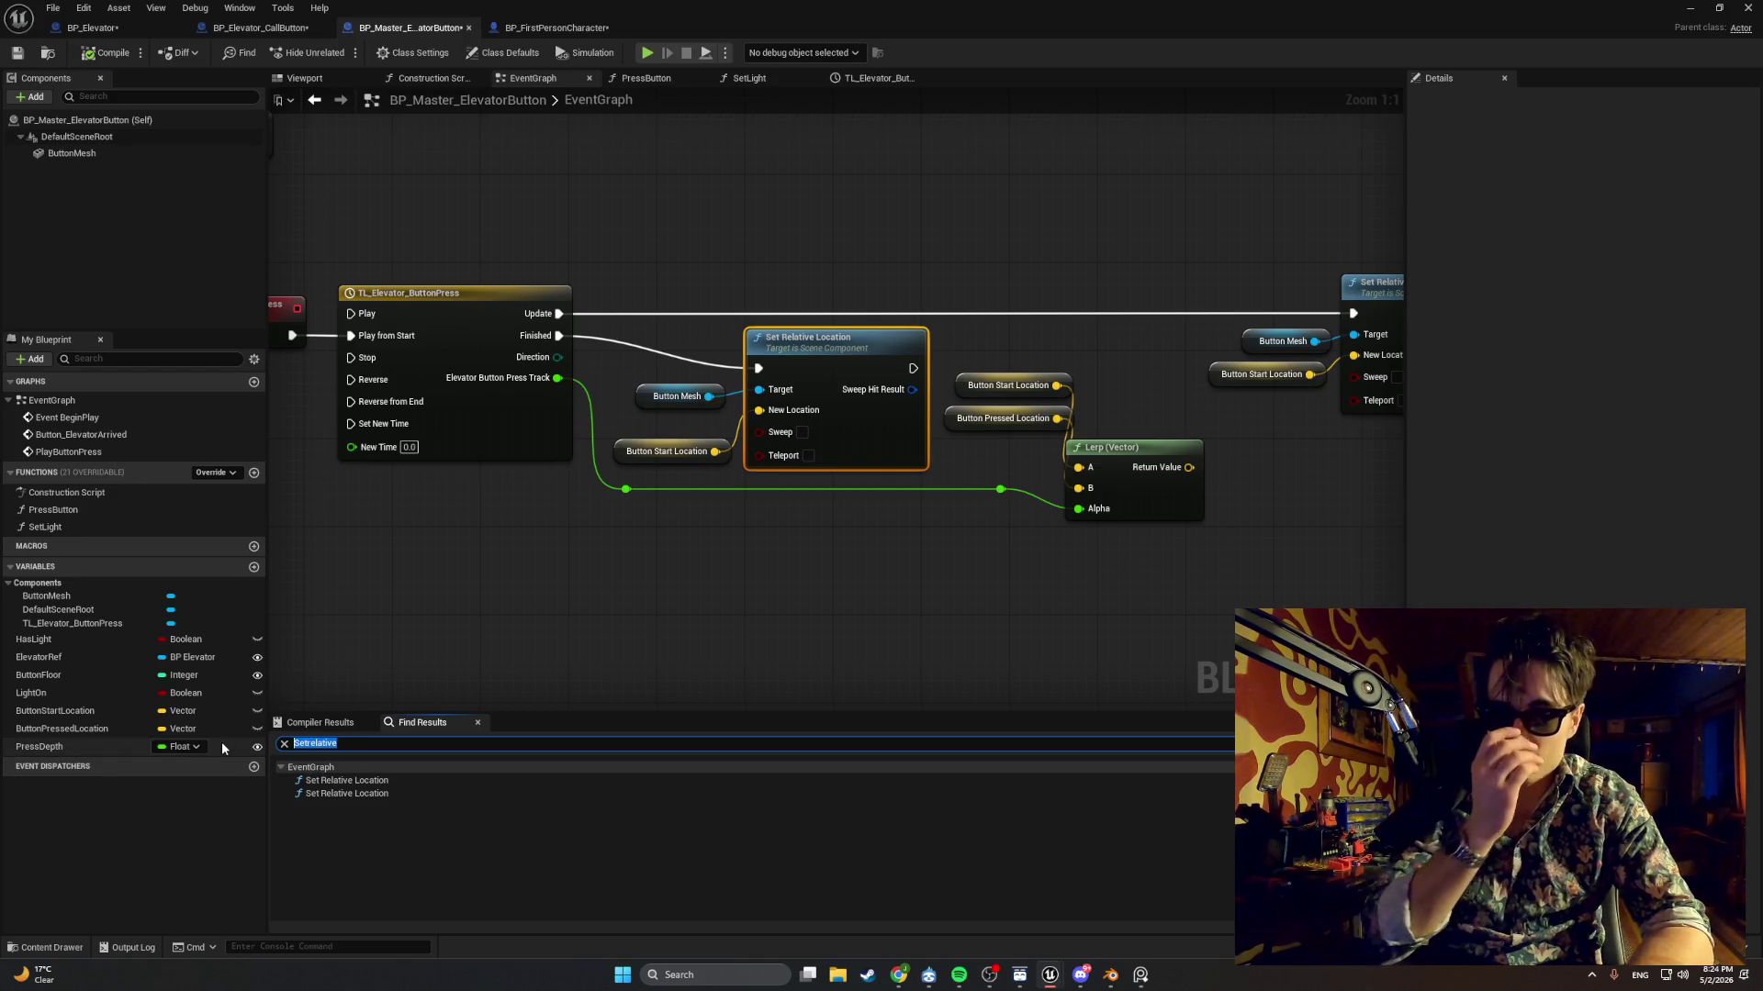
pyautogui.write('Addrela')
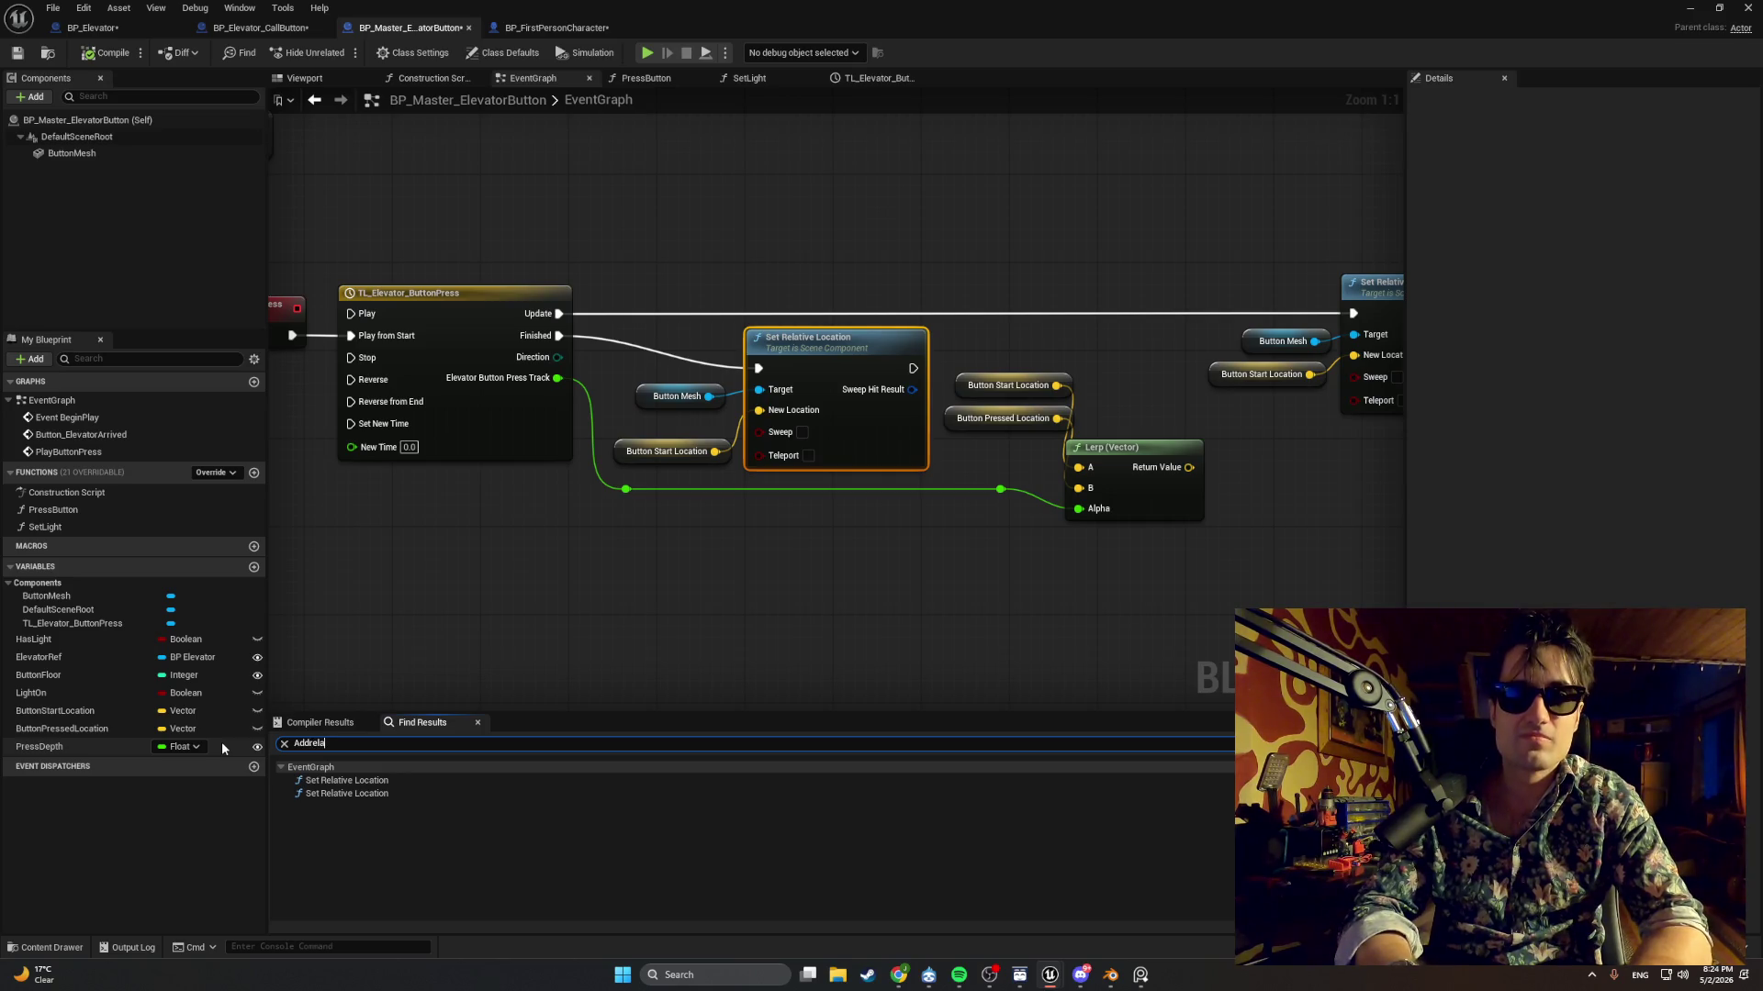
pyautogui.write('tive')
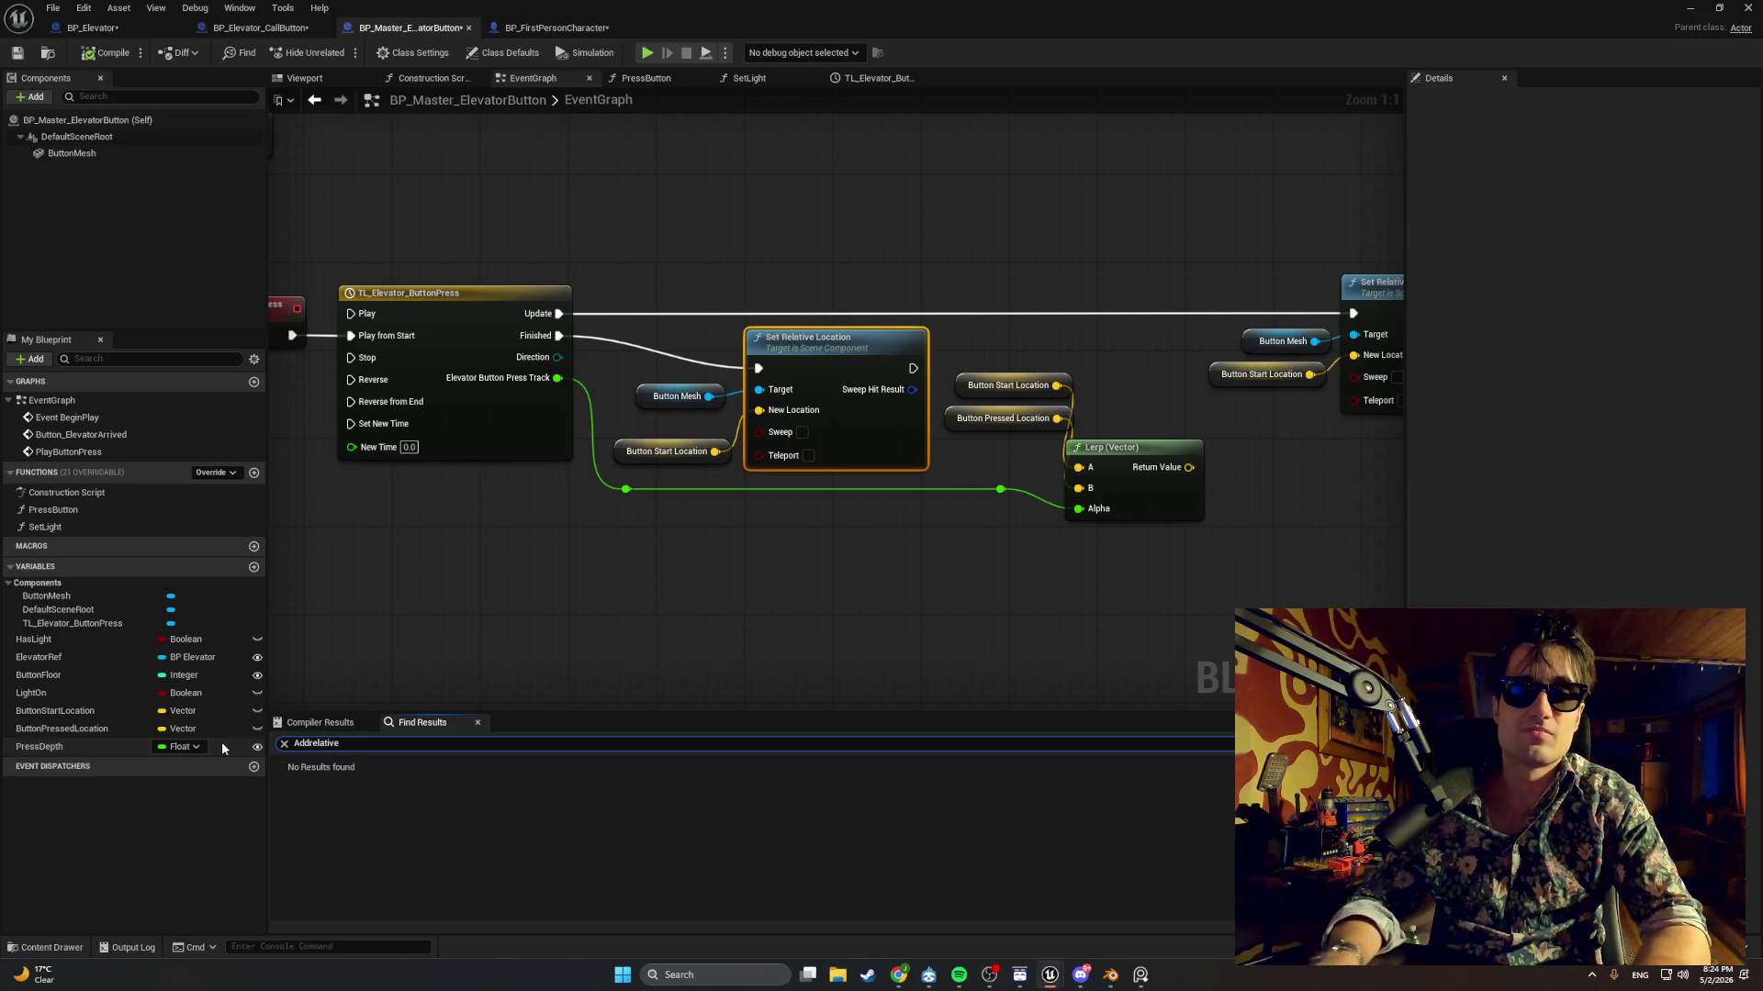
pyautogui.press('super+shift+s')
pyautogui.moveTo(404, 771); pyautogui.dragTo(263, 744)
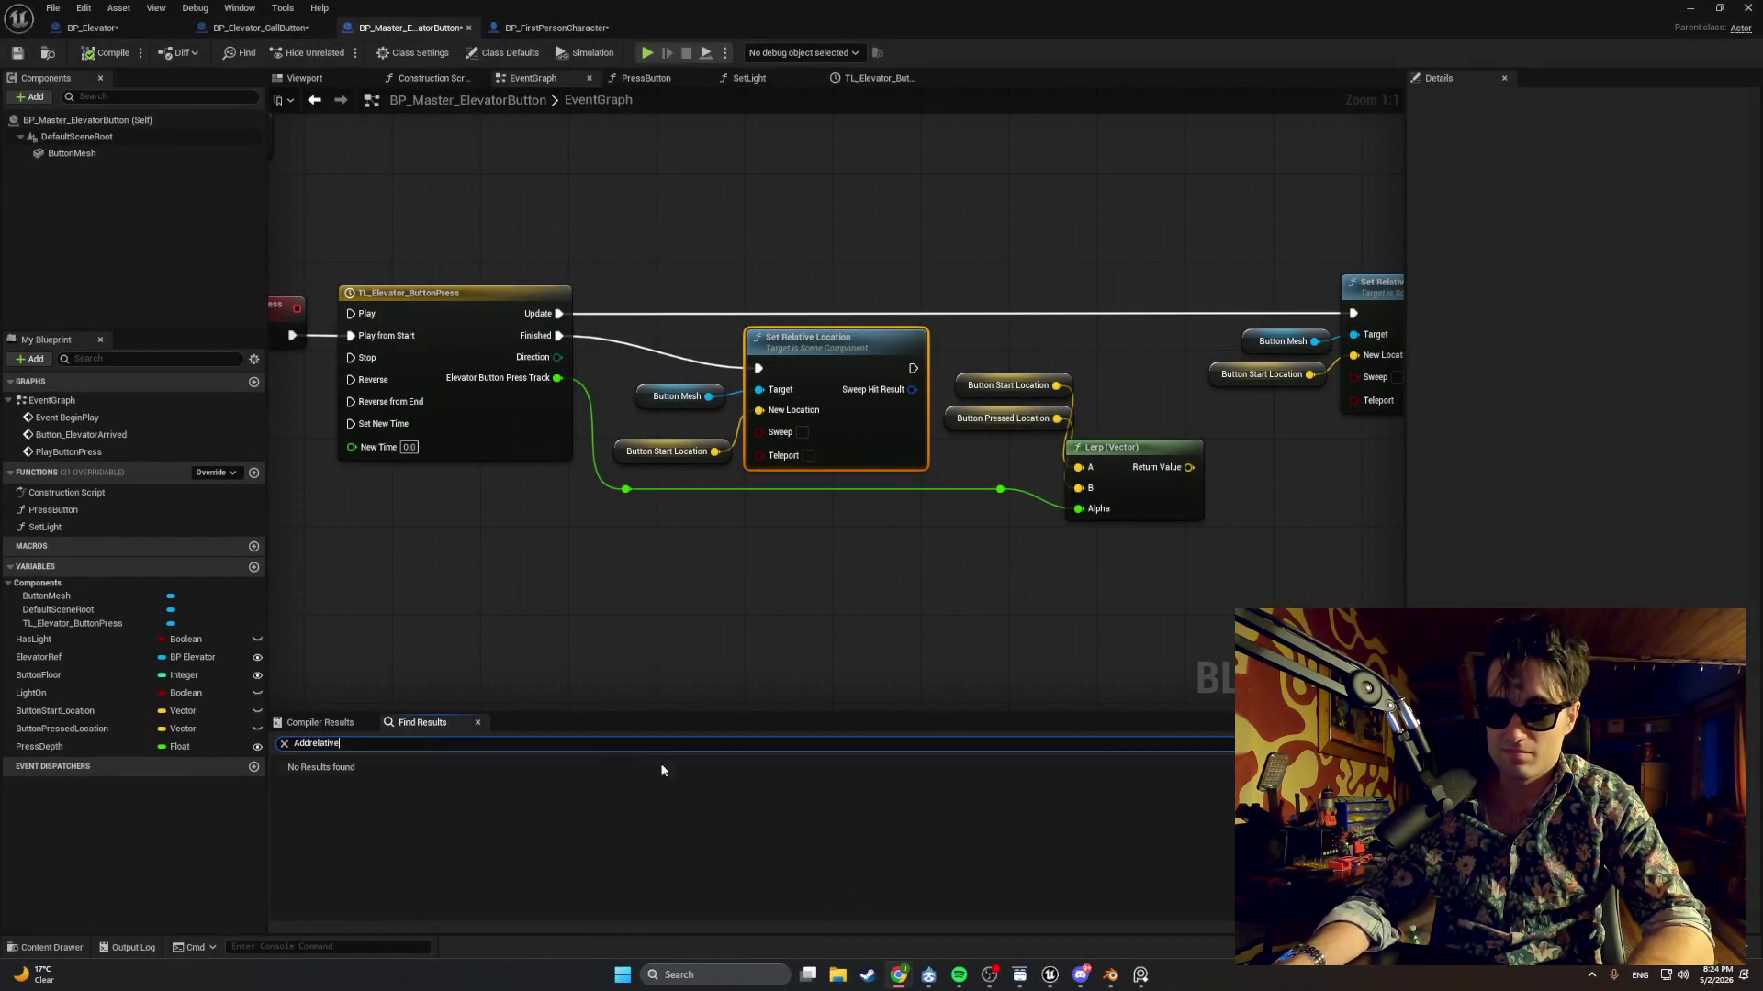
# Search for AddWorldOffset, which finds no results, then minimize the Blueprint editor.
pyautogui.click(316, 744)
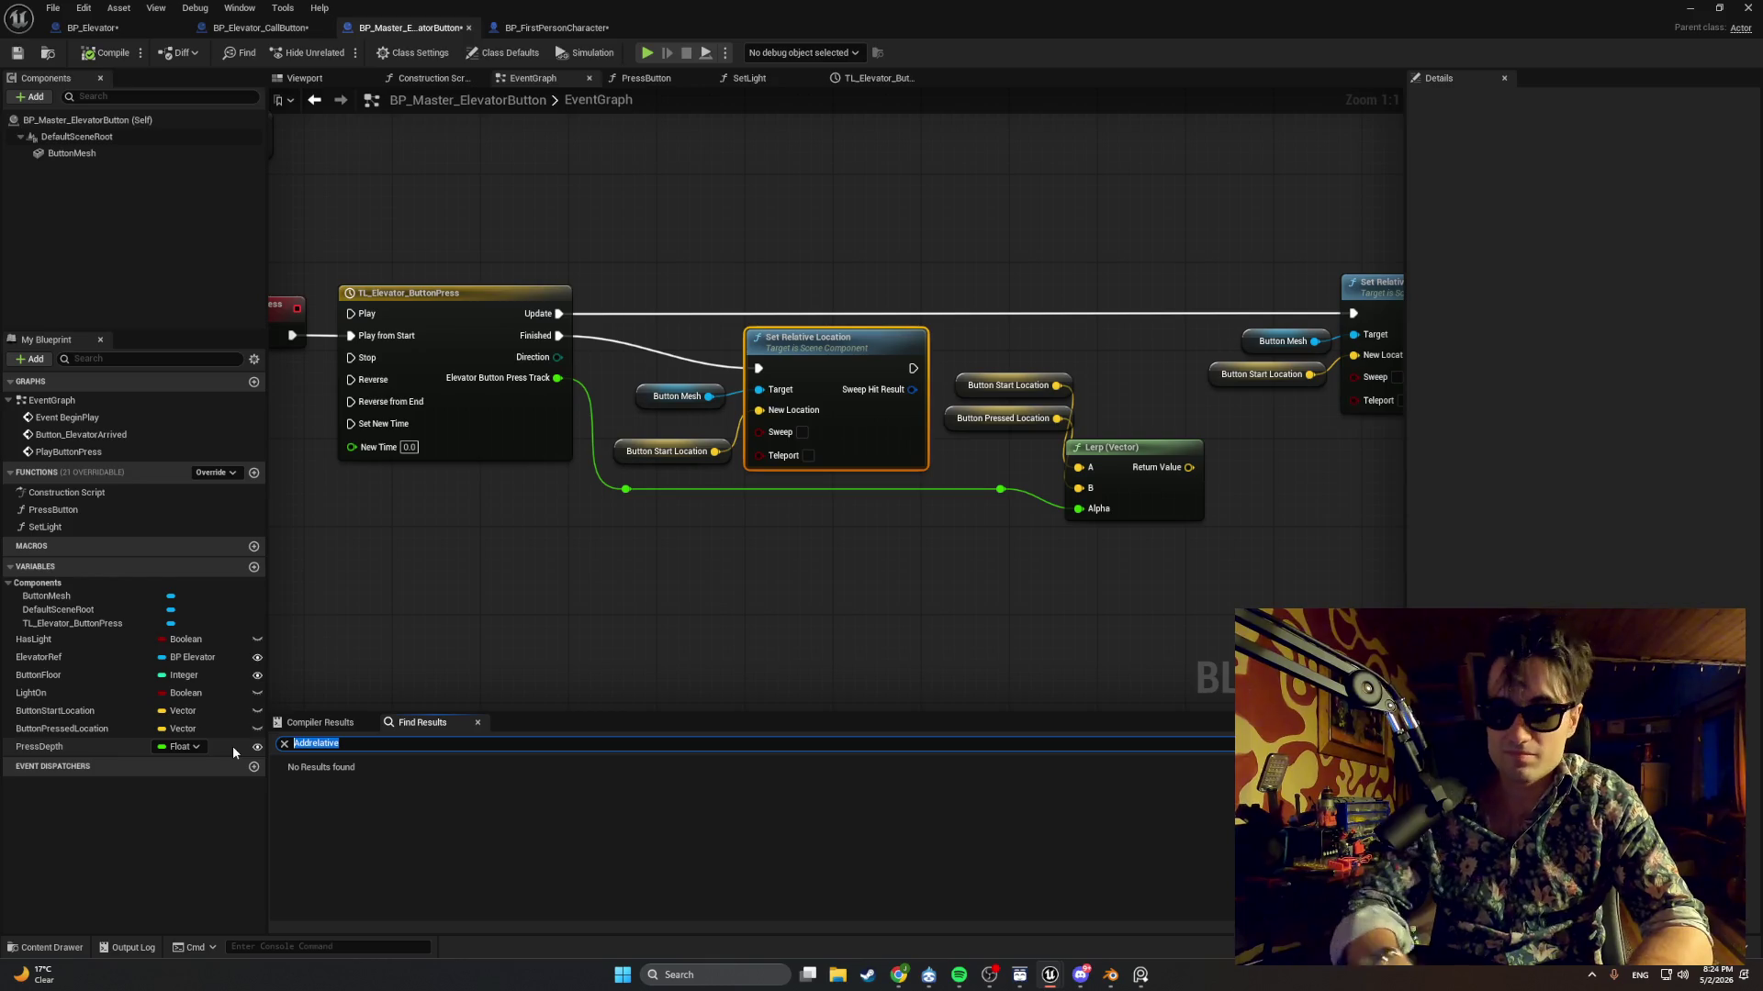
pyautogui.write('Addwor')
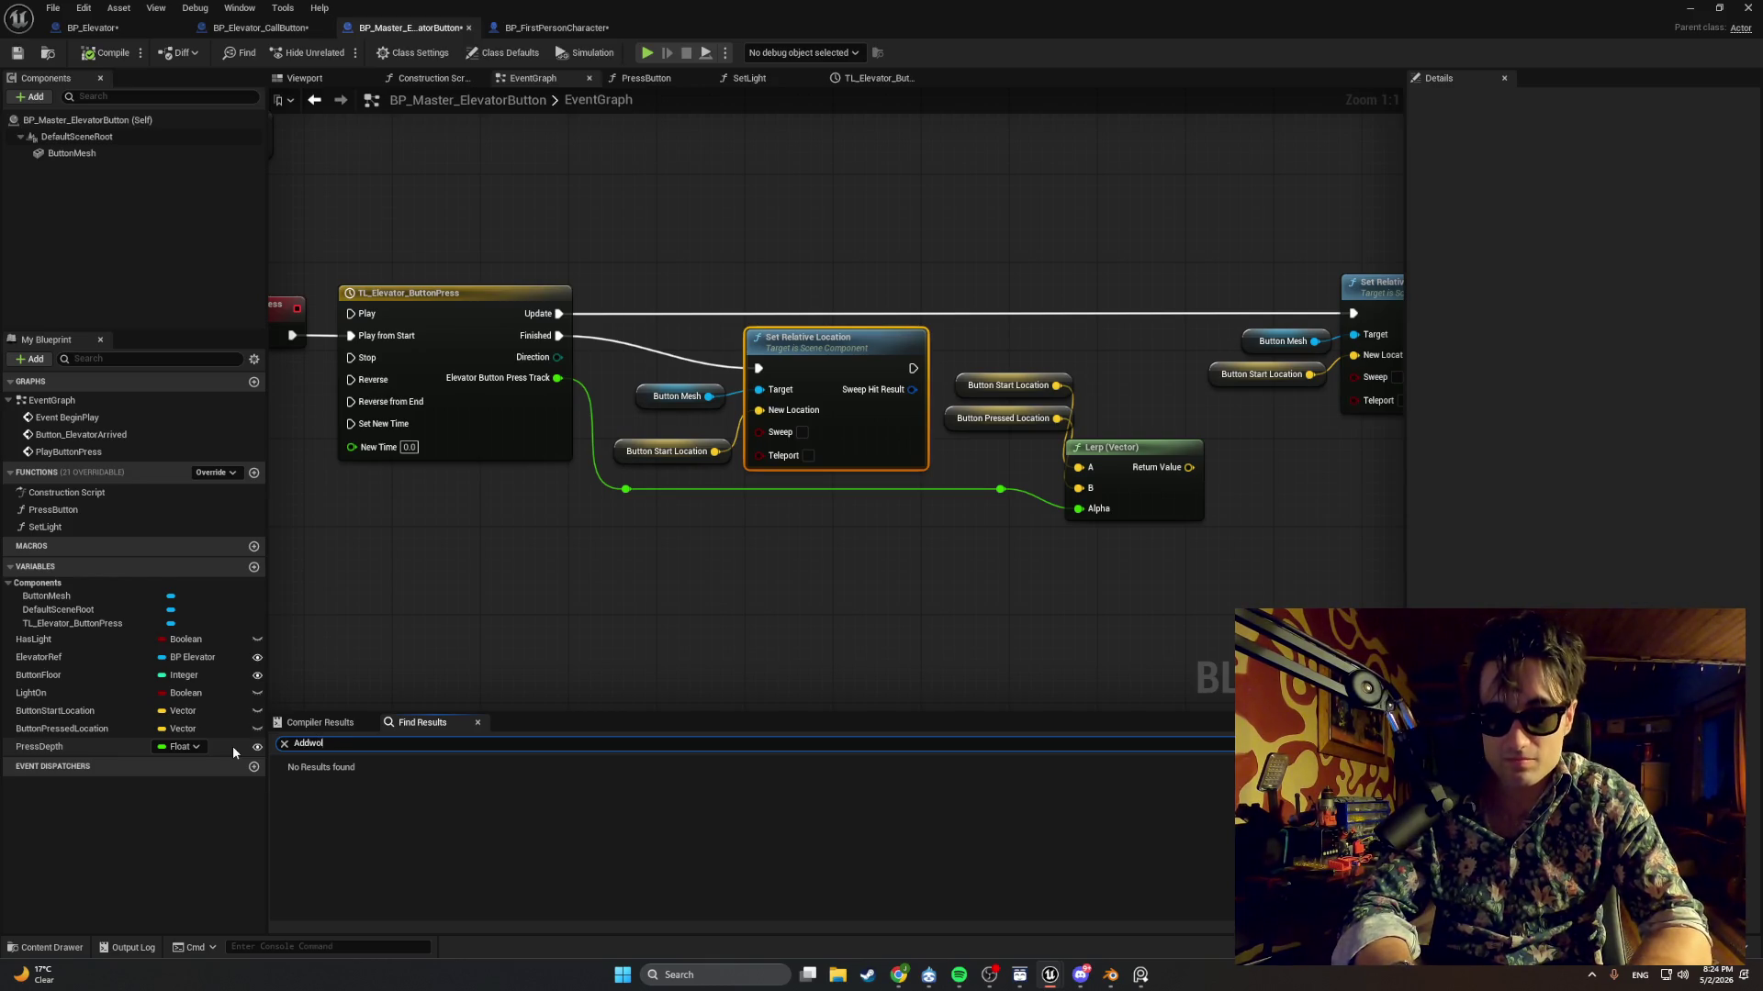
pyautogui.press('BackSpace')
pyautogui.write('rld')
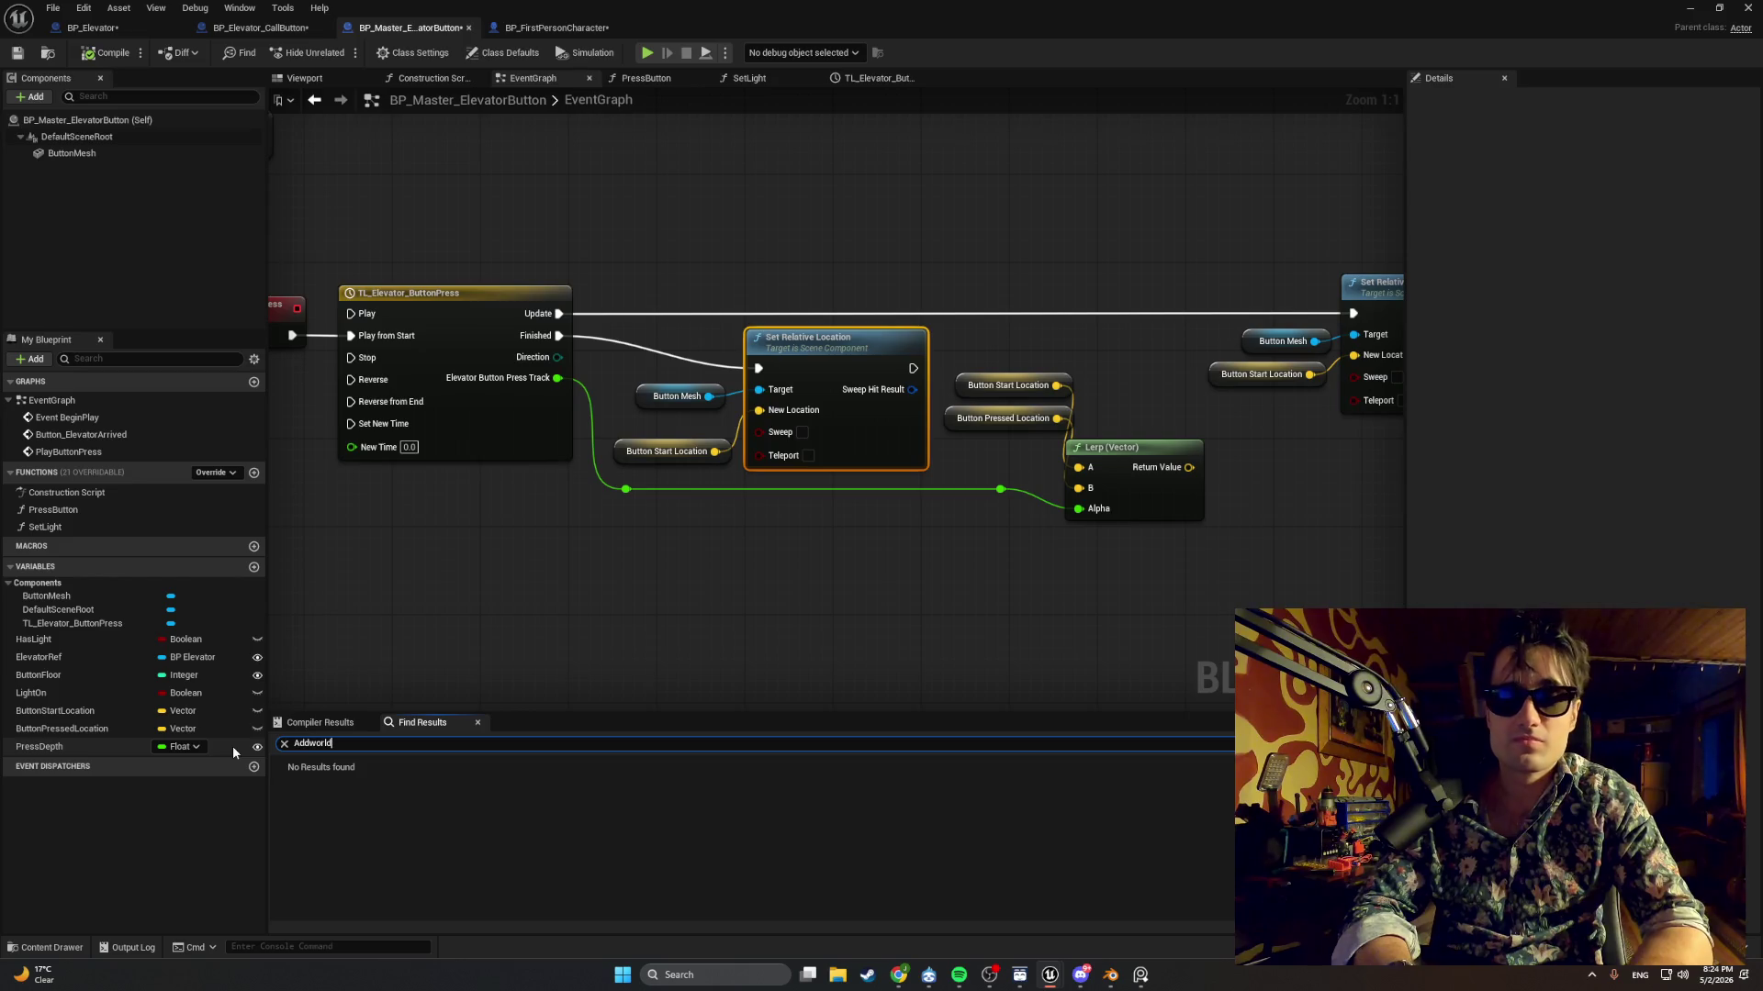
pyautogui.write('offset')
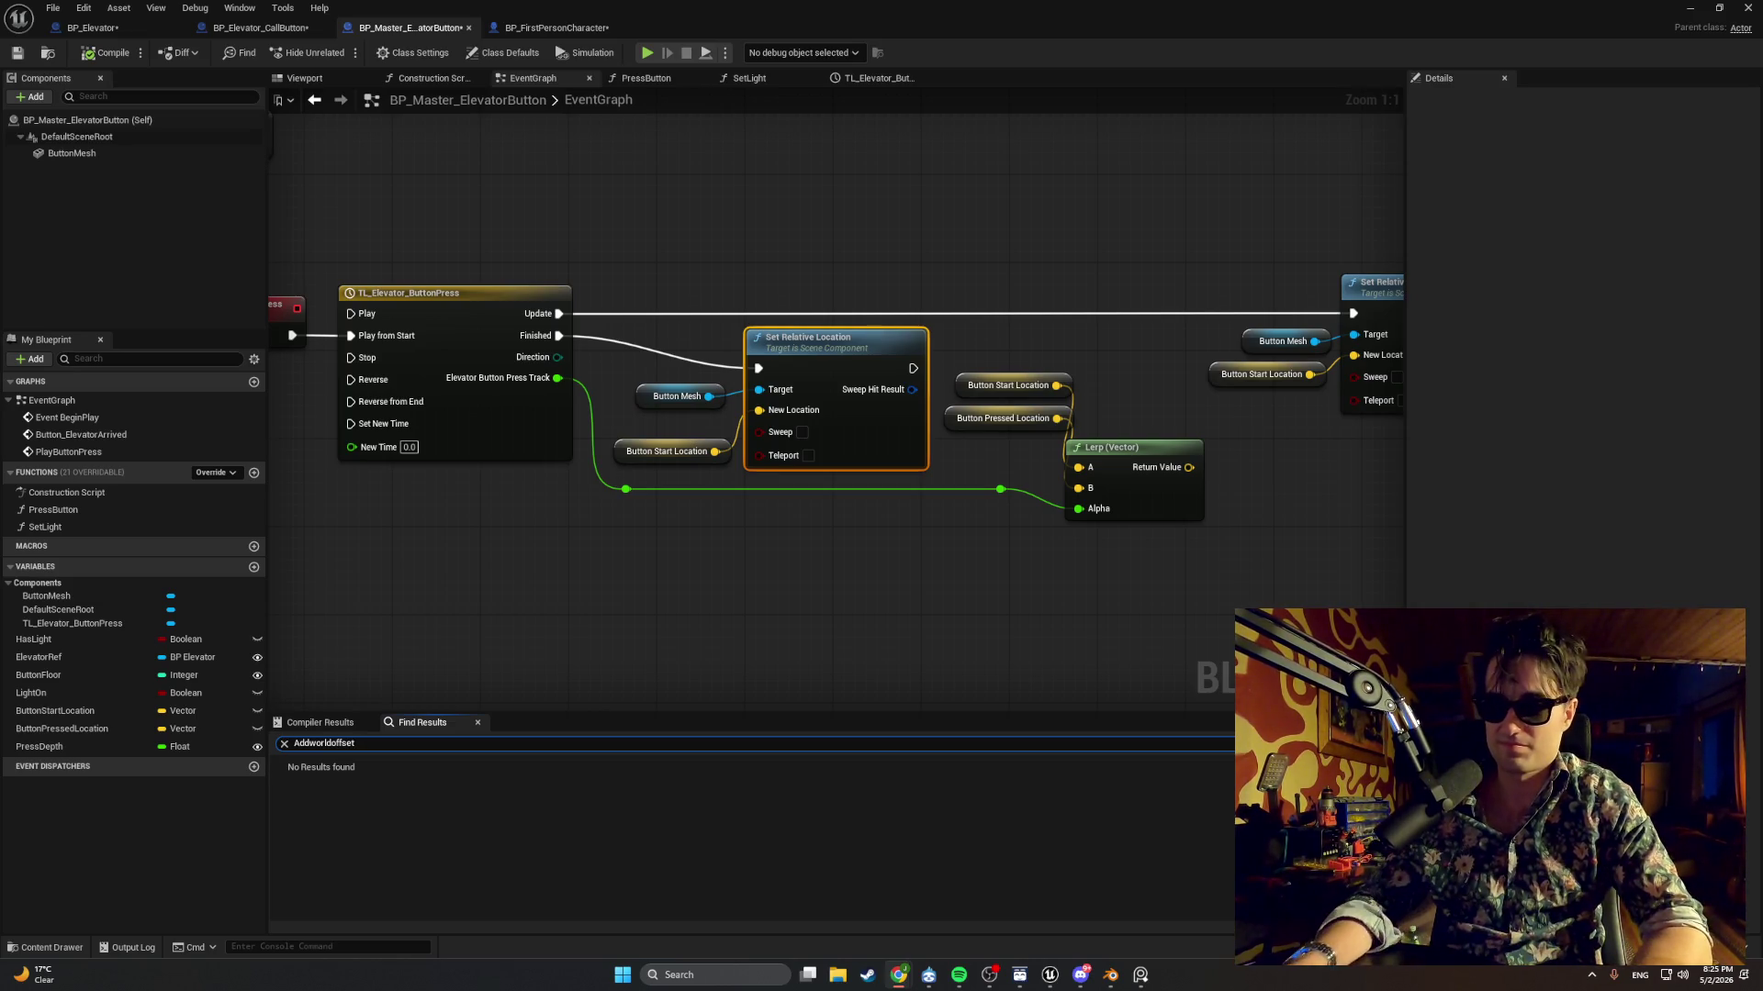
pyautogui.click(1689, 7)
# Play the level, walk to the elevator door, snip the call button panel, and stop.
pyautogui.click(336, 52)
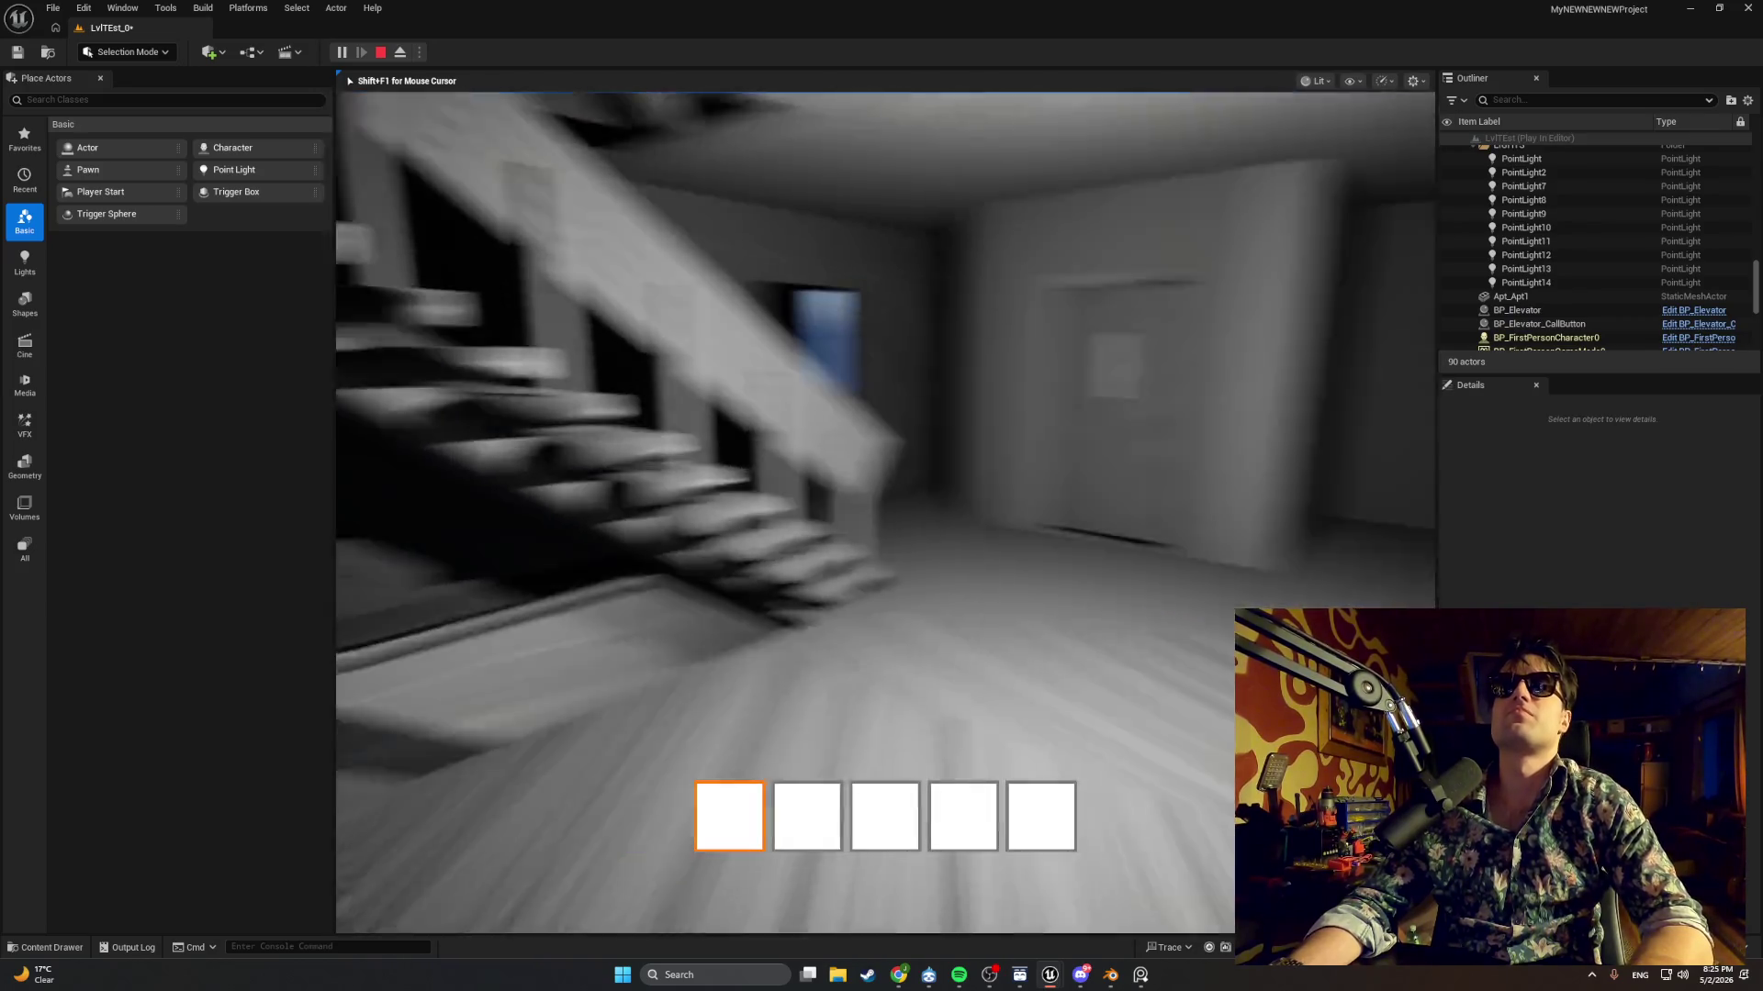
pyautogui.press('w')
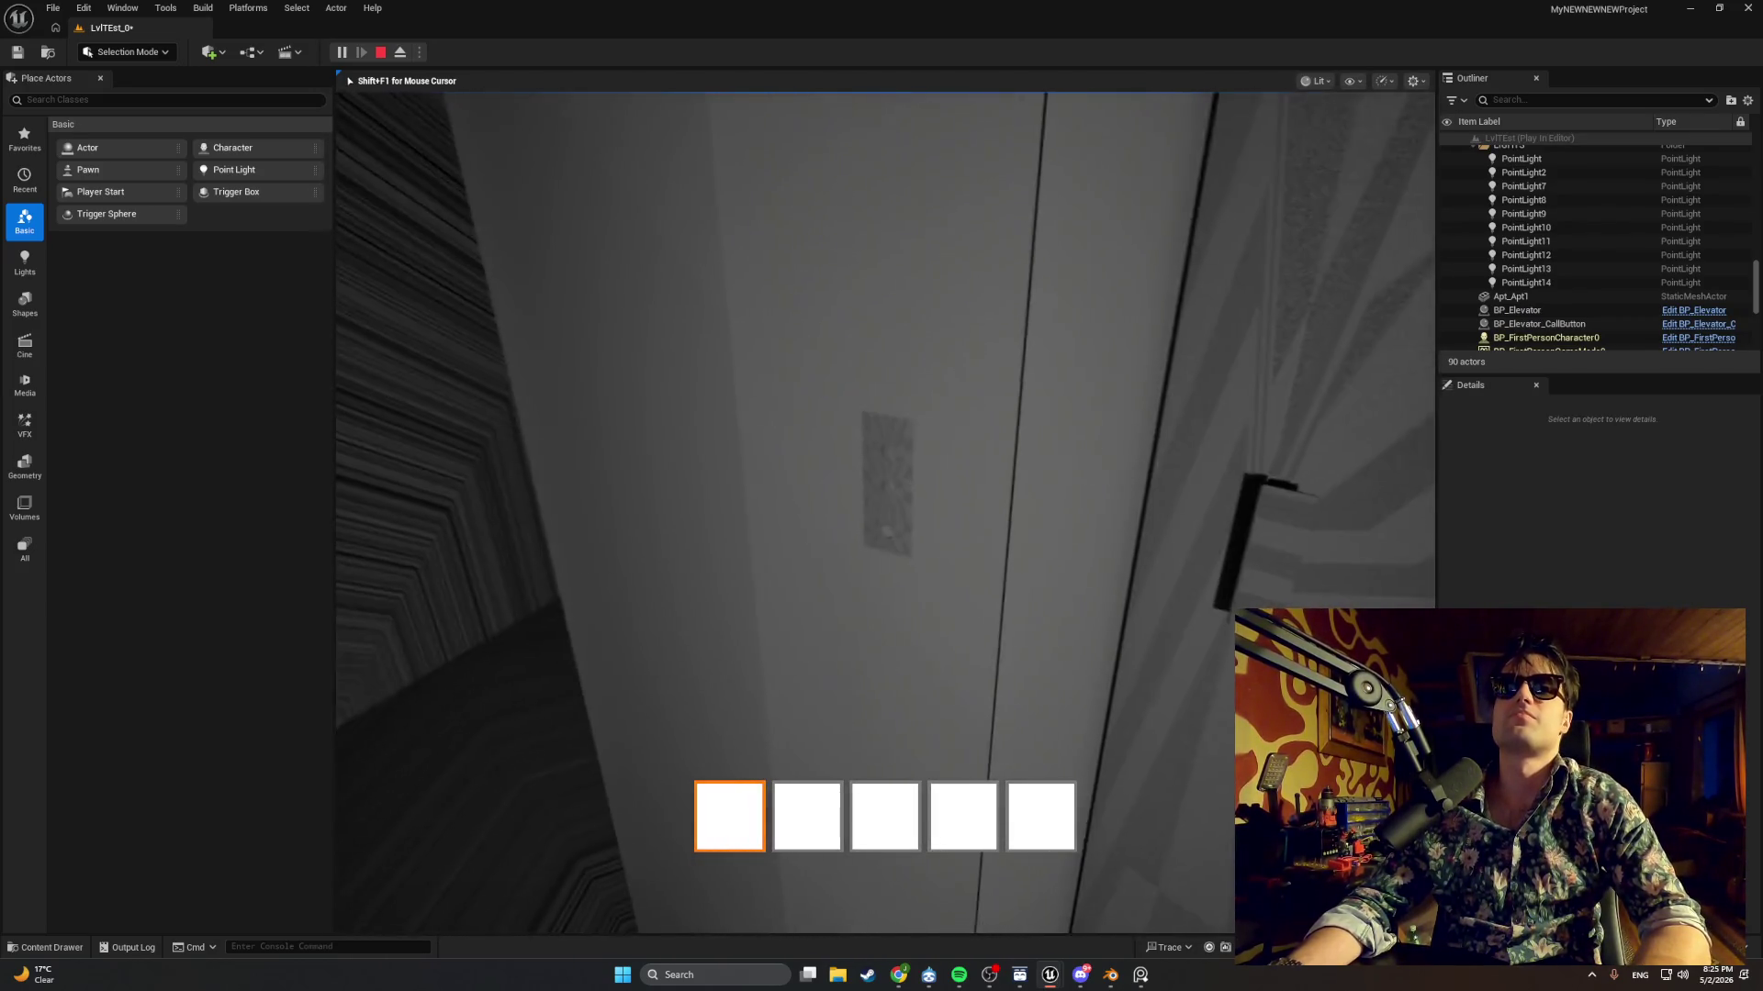
pyautogui.press('super+shift+s')
pyautogui.moveTo(947, 428); pyautogui.dragTo(812, 612)
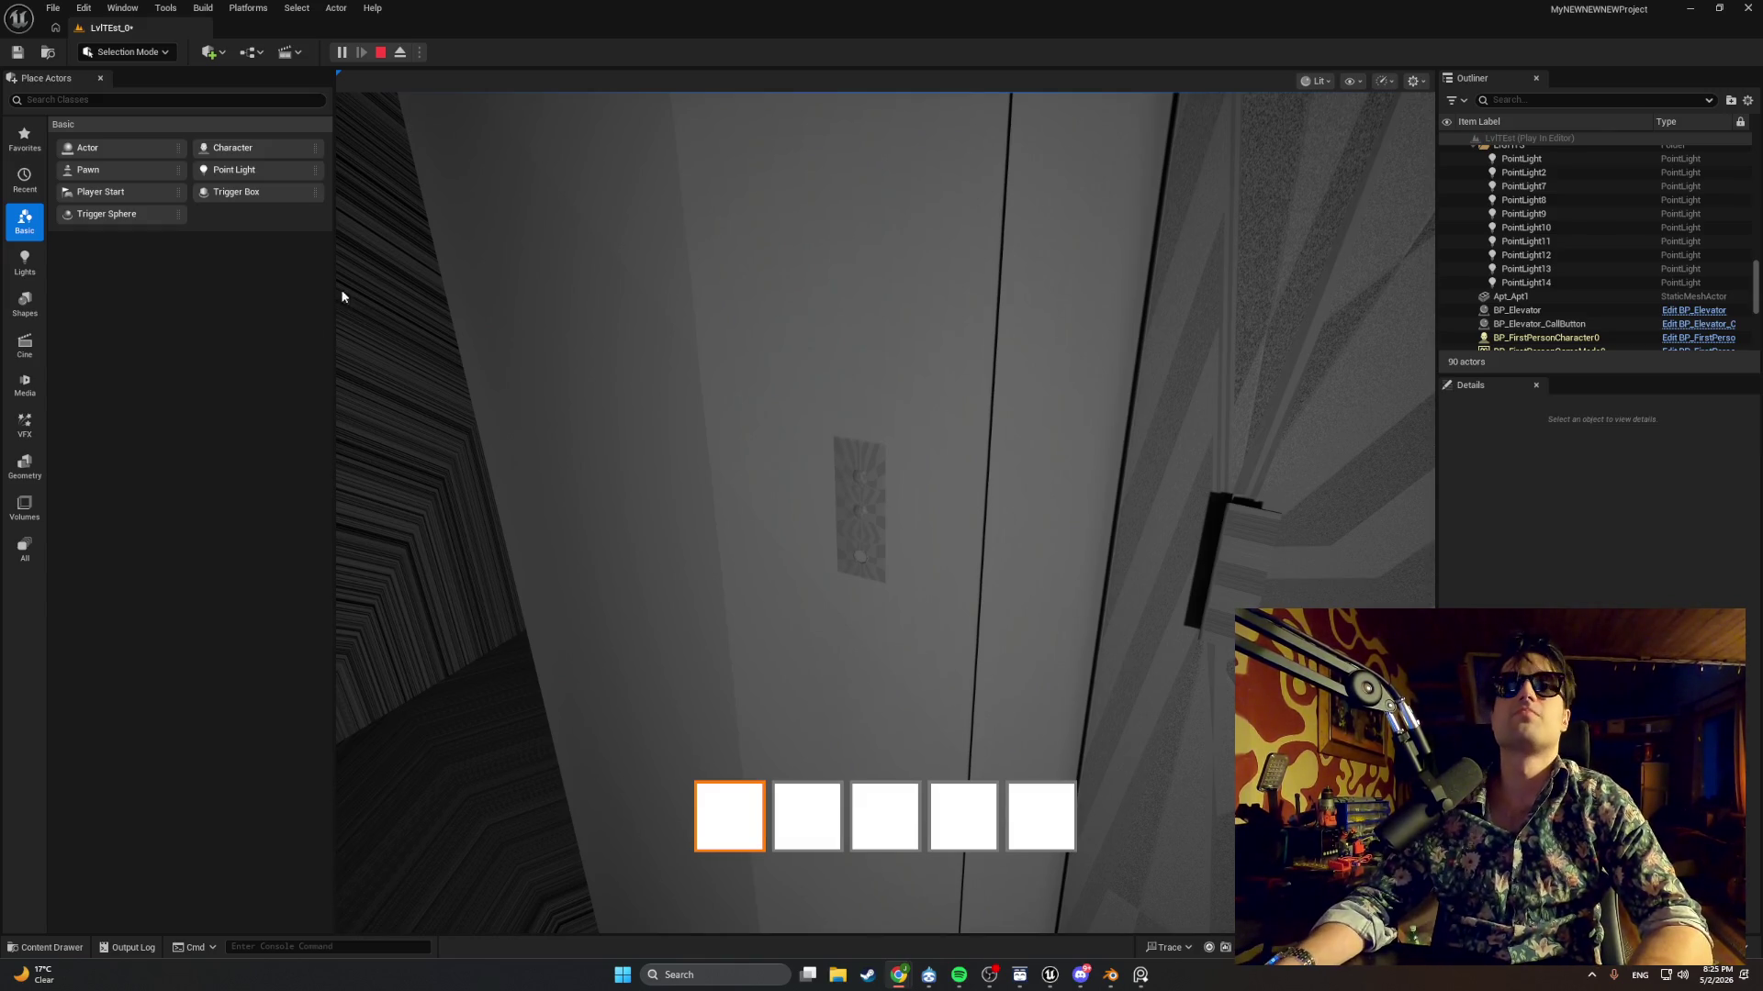
pyautogui.press('Escape')
# Open BP_Elevator_CallButton from the actor, tick ButtonMesh's Visible, compile, and return to the level.
pyautogui.rightClick(841, 492)
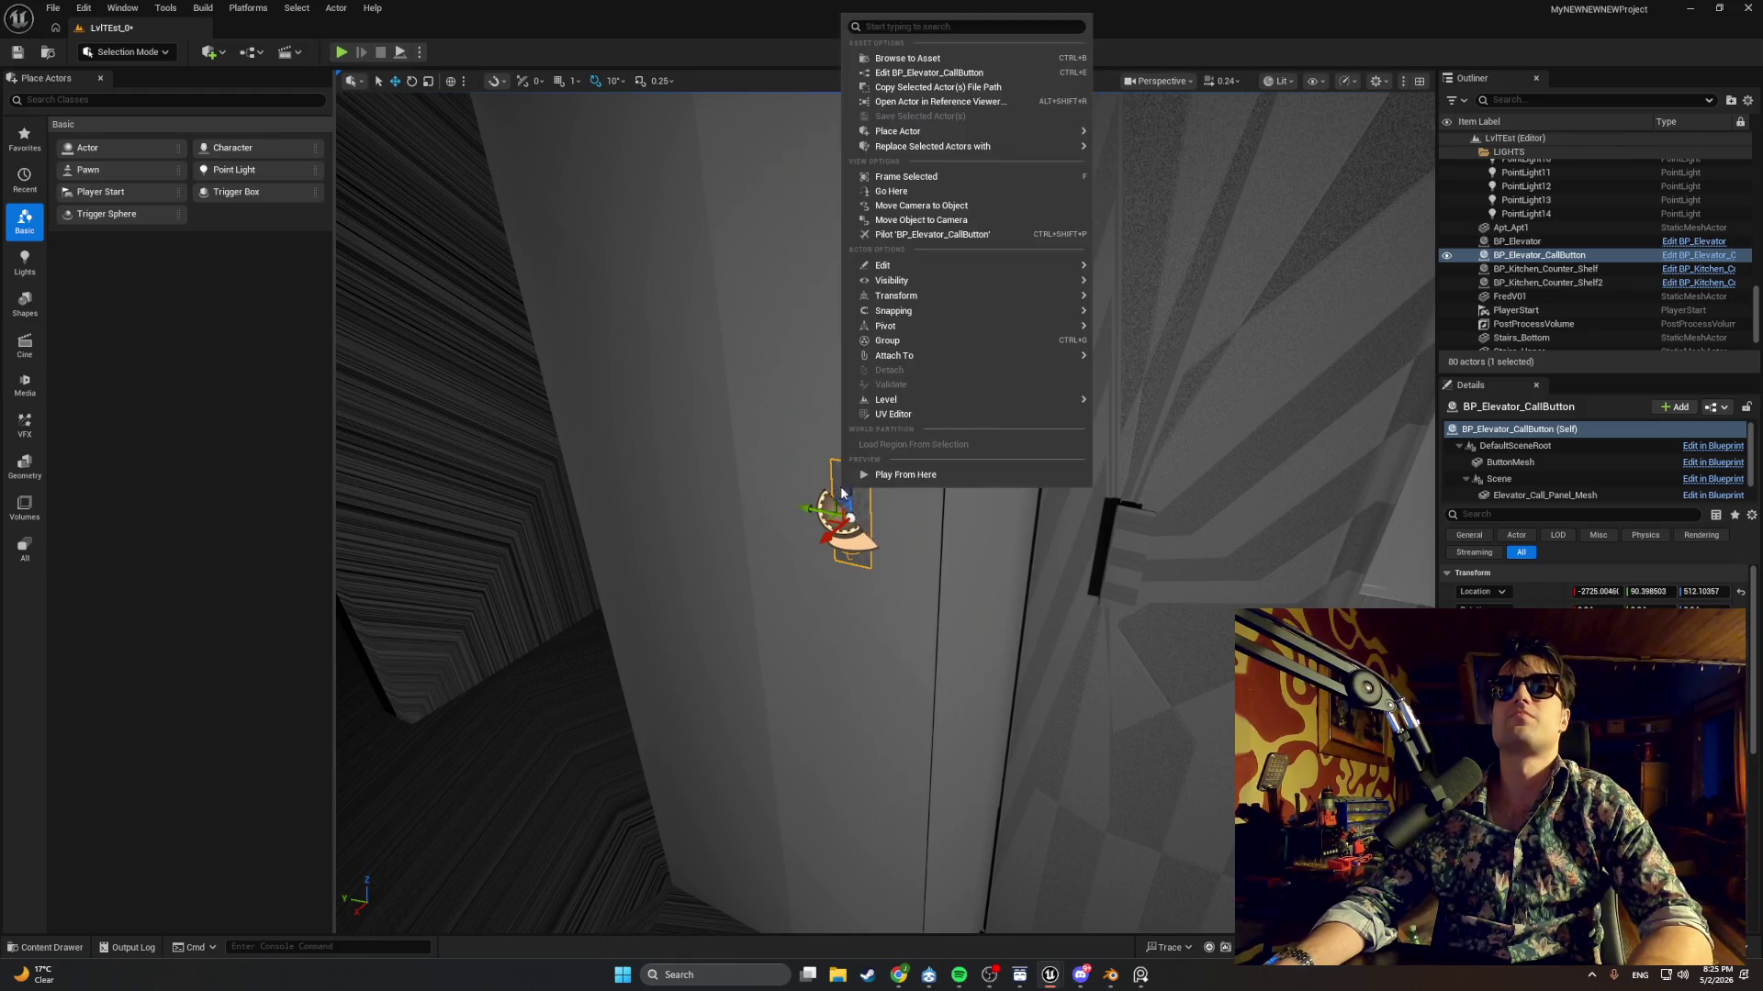
pyautogui.click(907, 58)
pyautogui.doubleClick(279, 730)
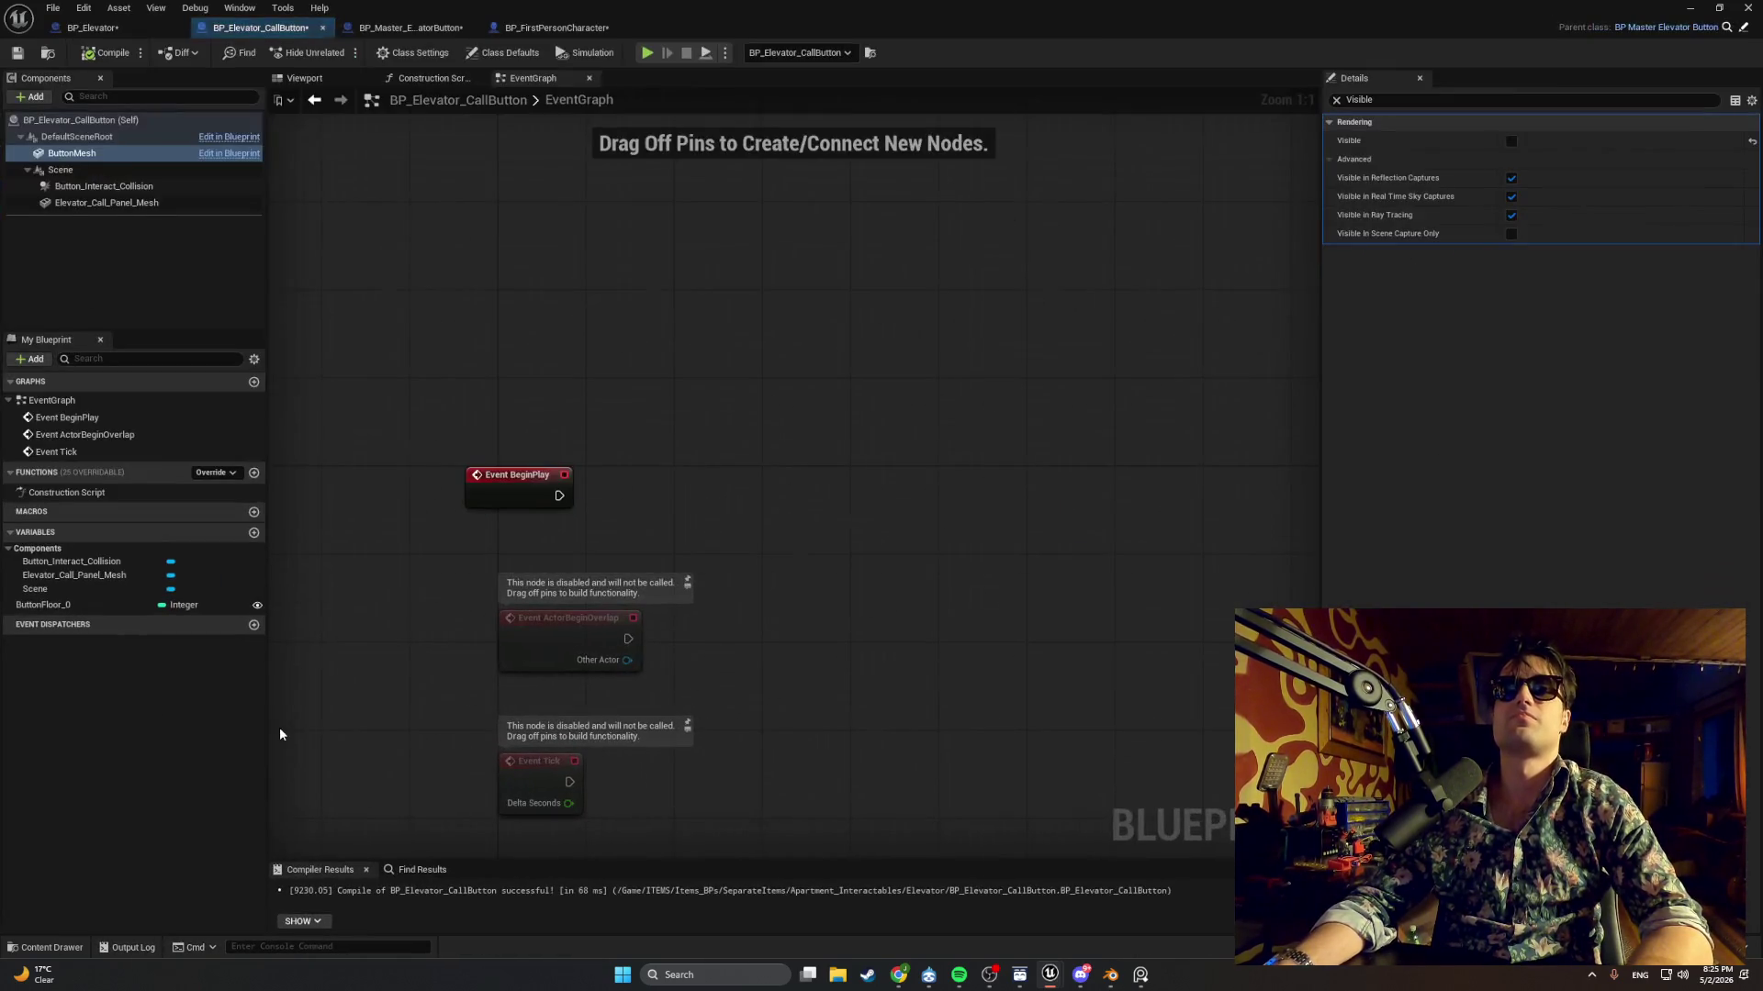
pyautogui.click(1511, 142)
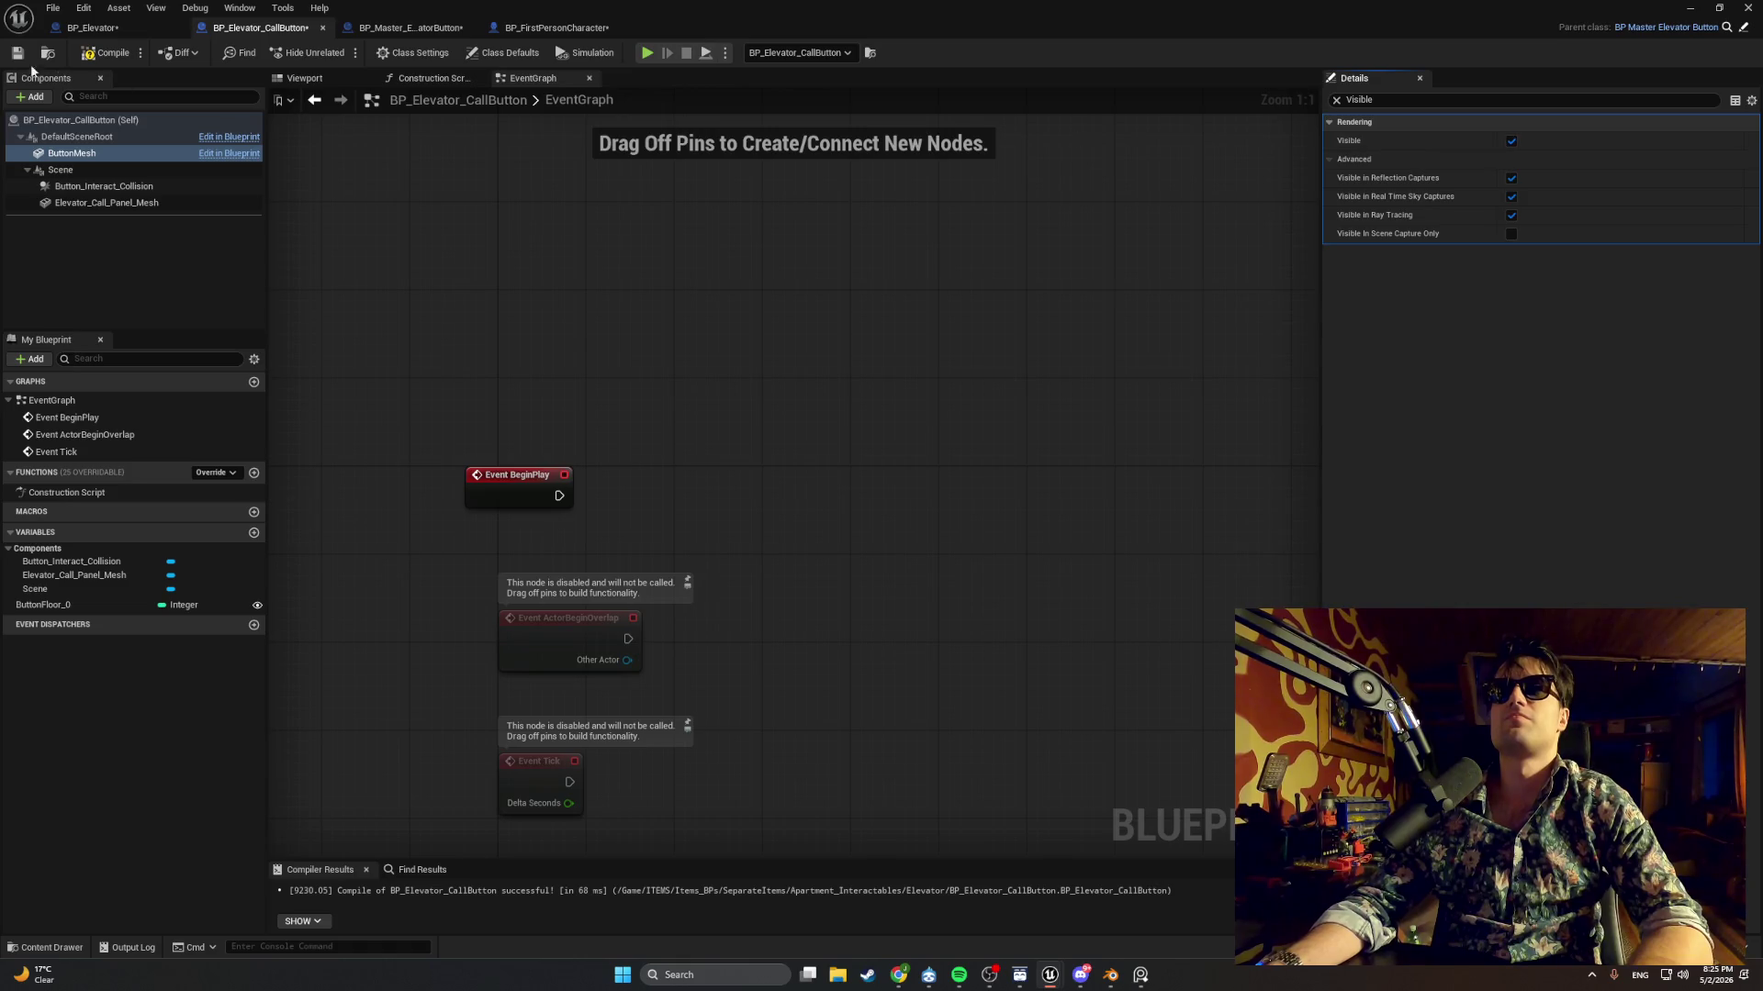
pyautogui.click(107, 53)
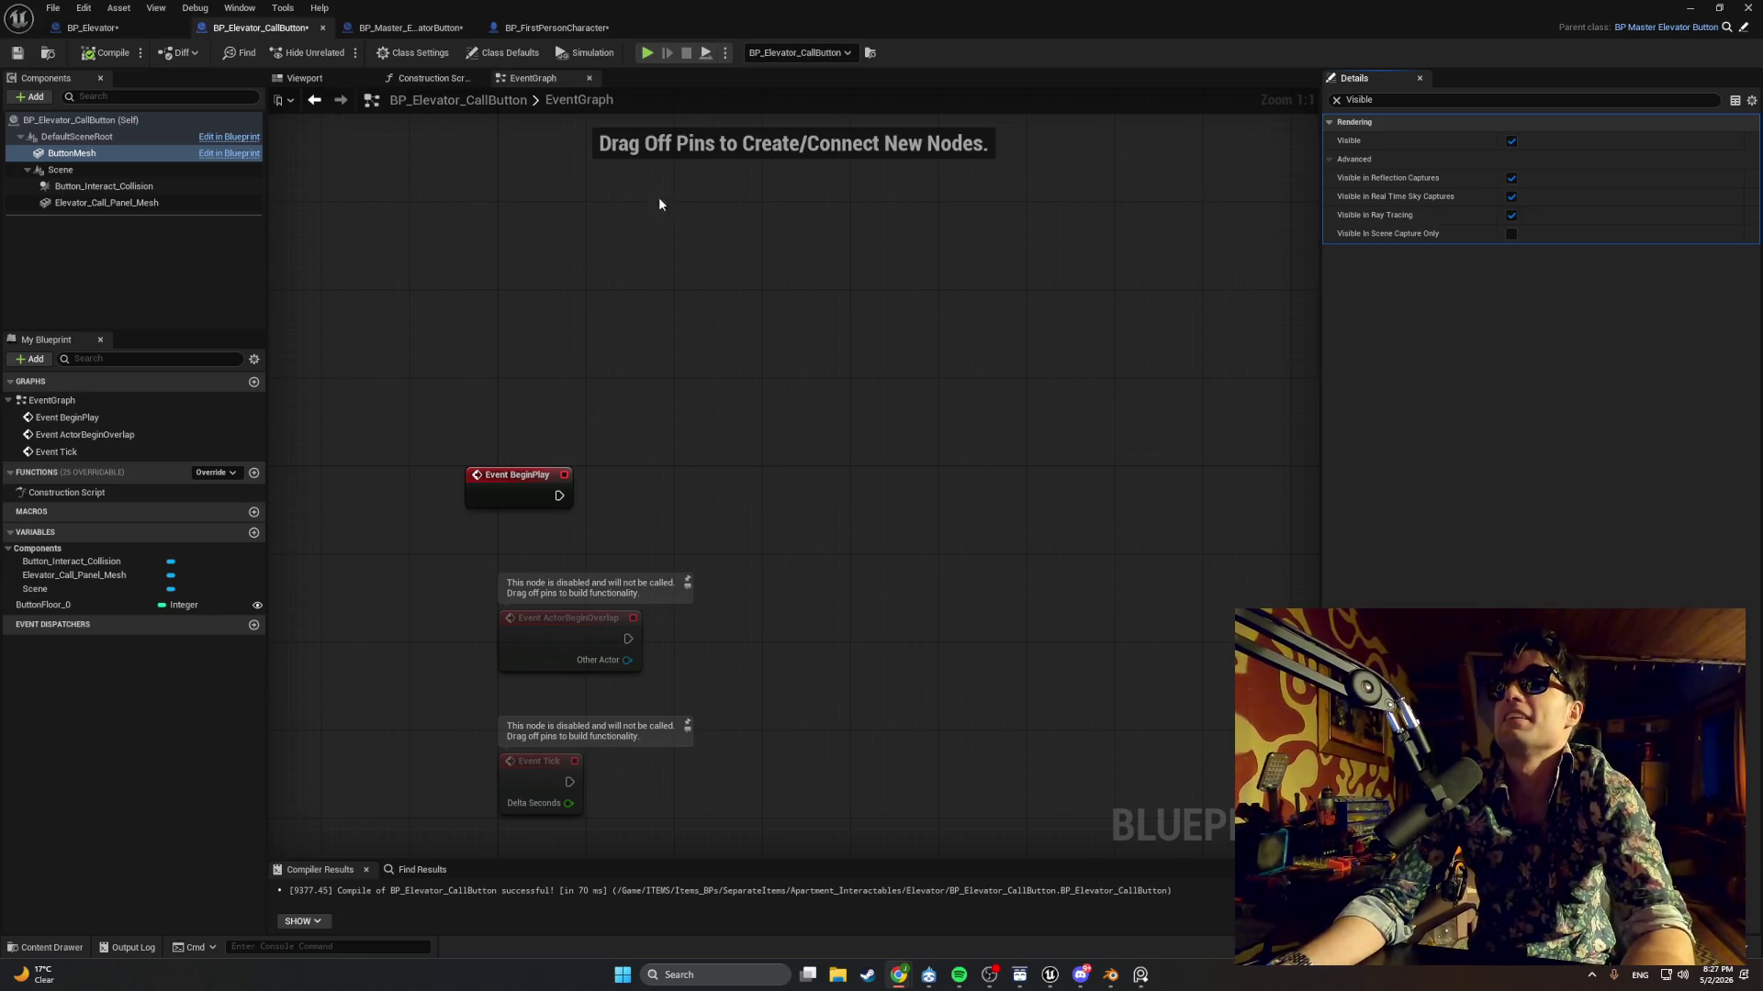
pyautogui.hotkey('alt', 'Tab')
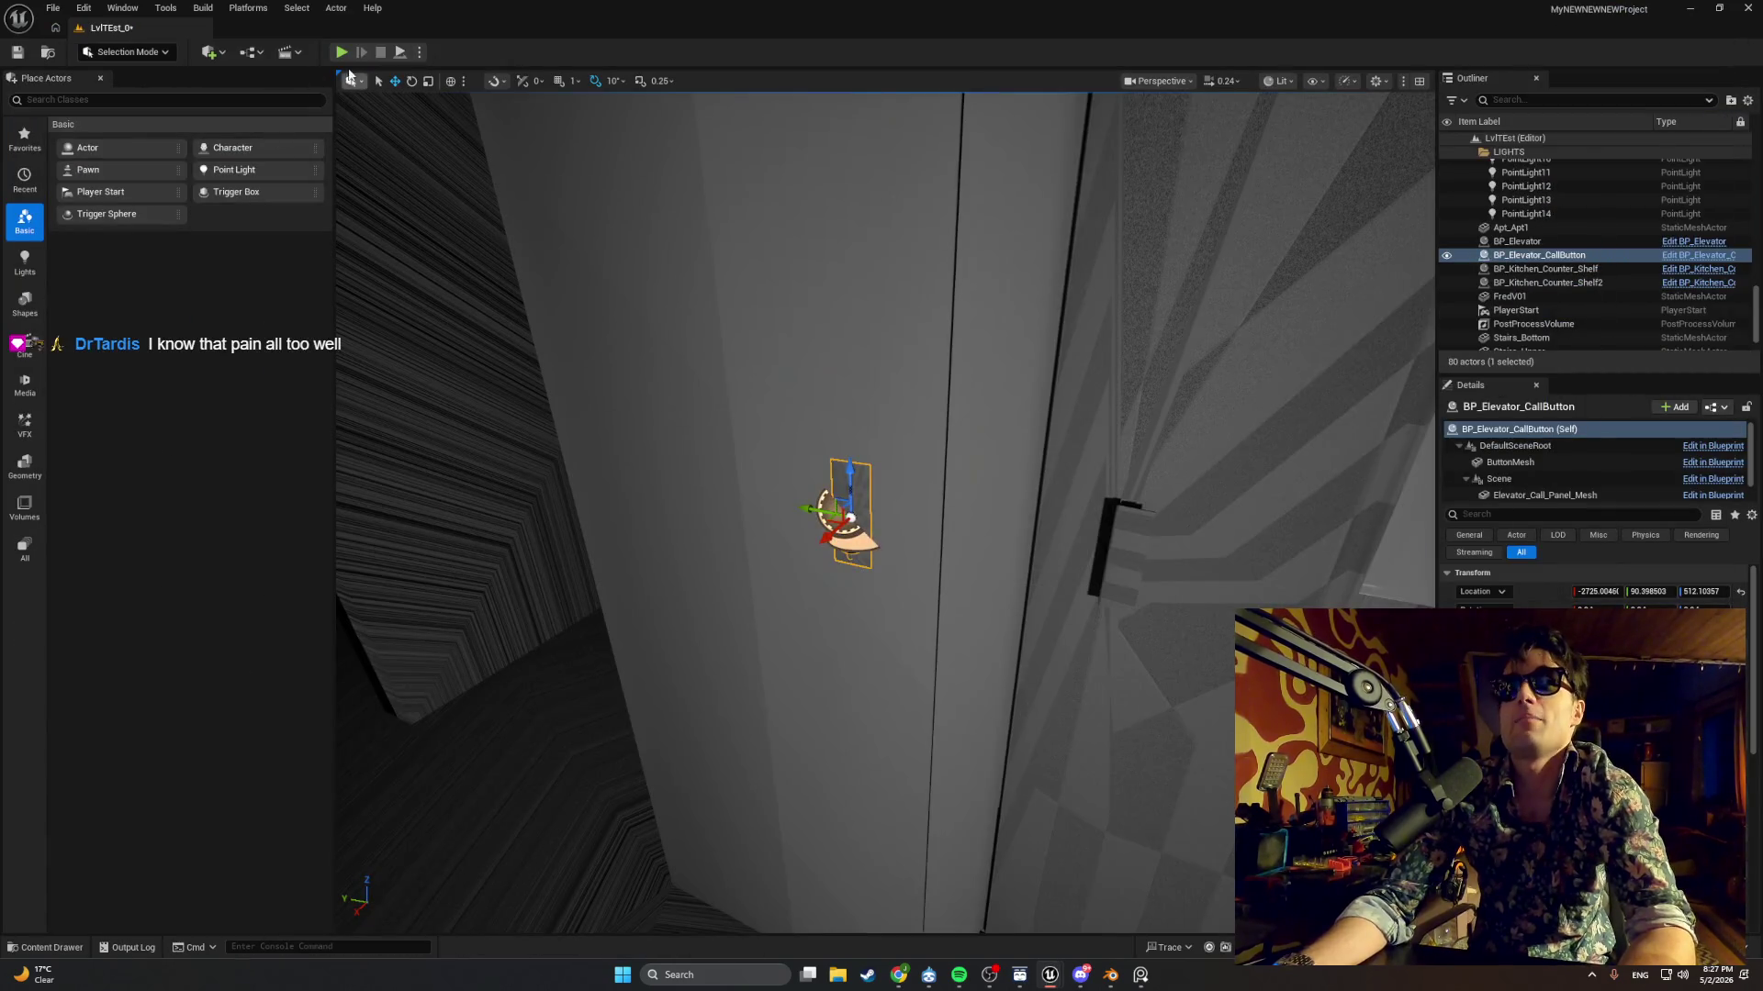
pyautogui.click(340, 51)
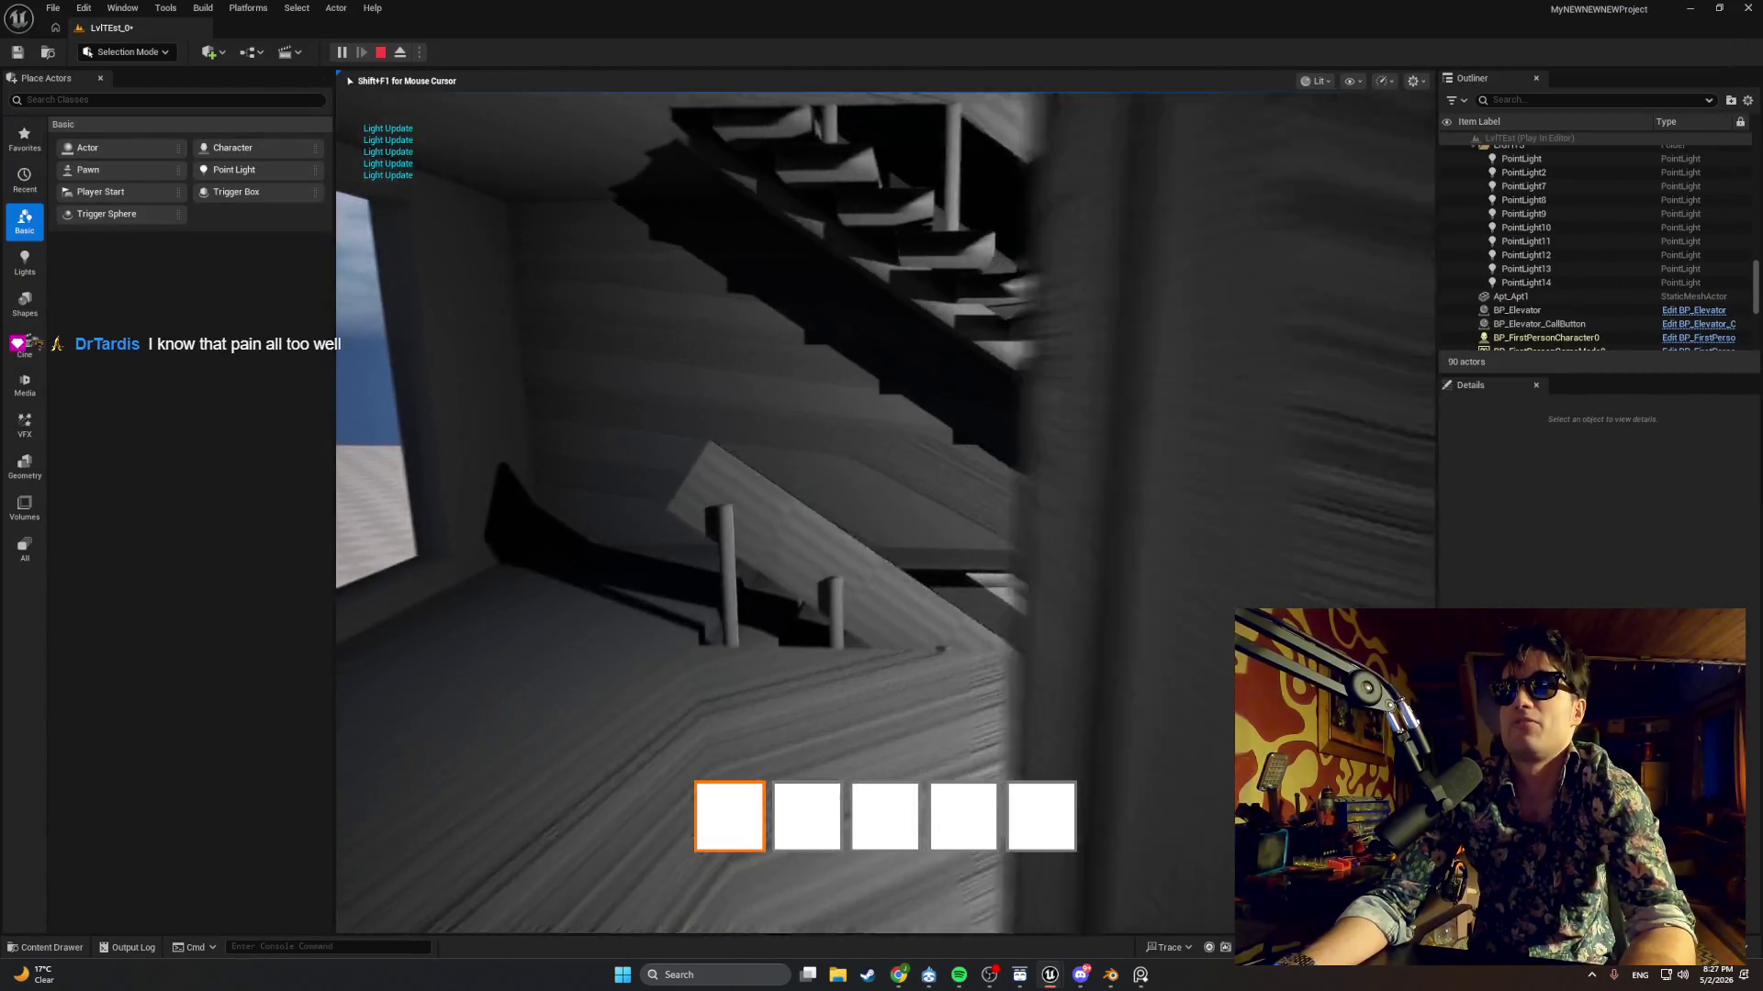
pyautogui.press('w')
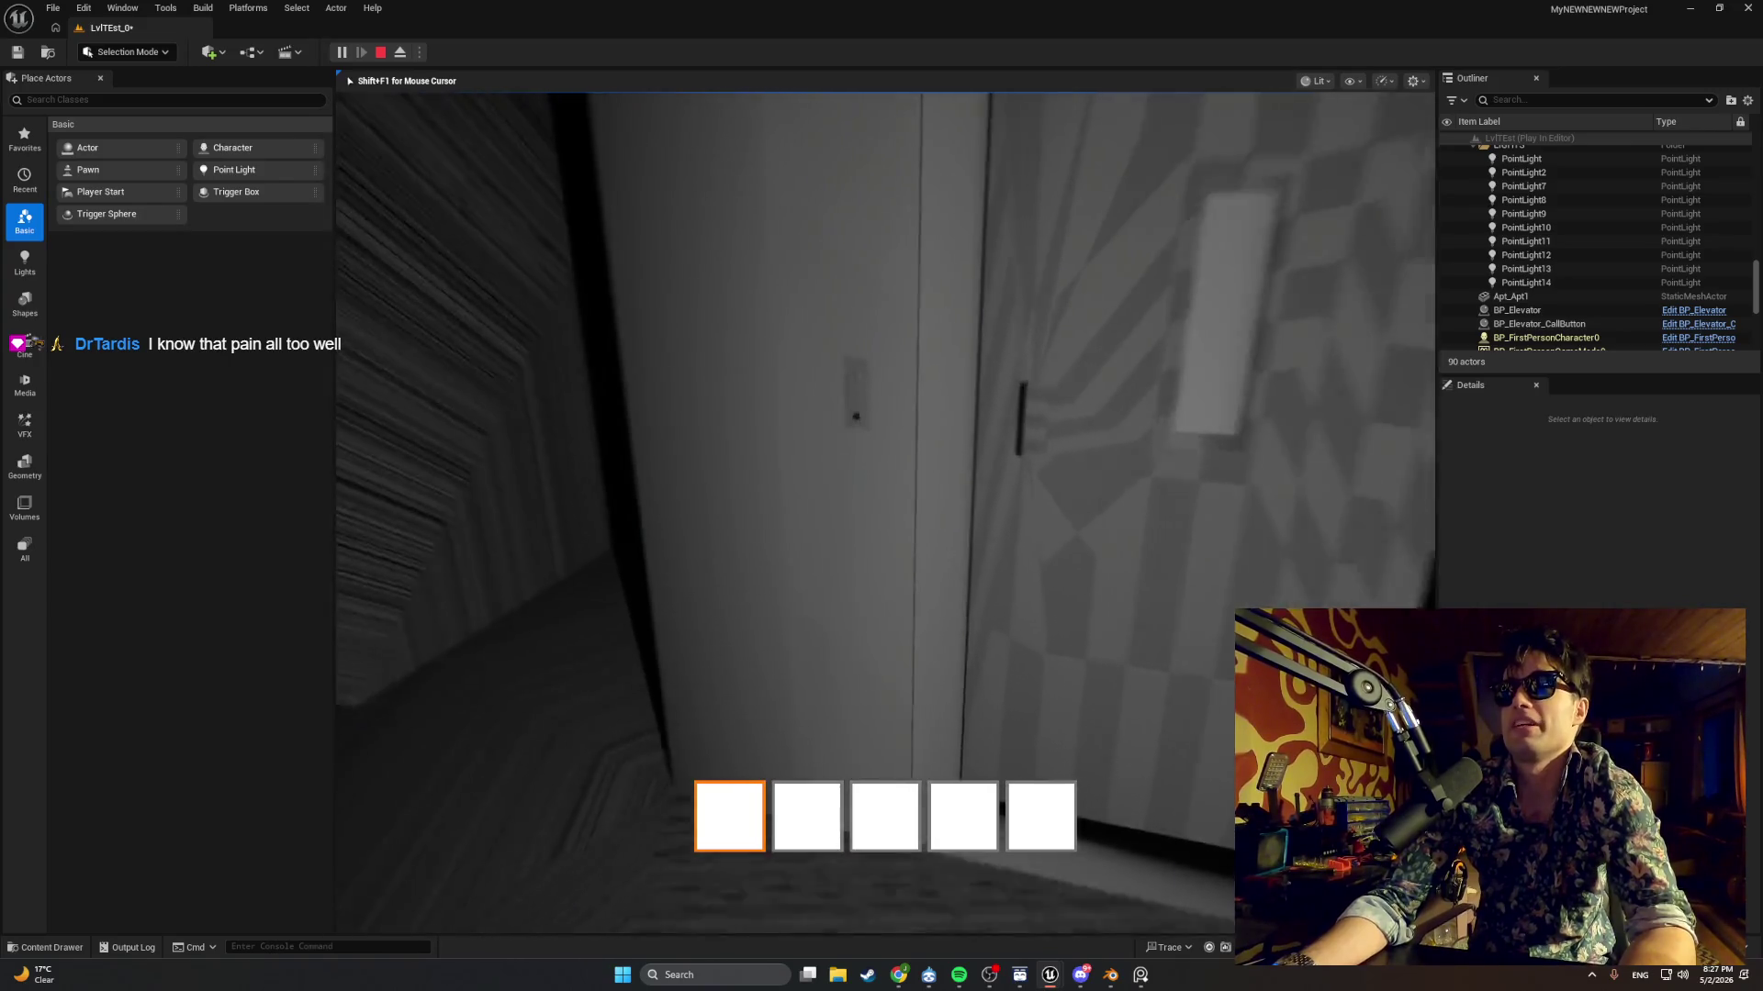
pyautogui.press('w')
pyautogui.press('e')
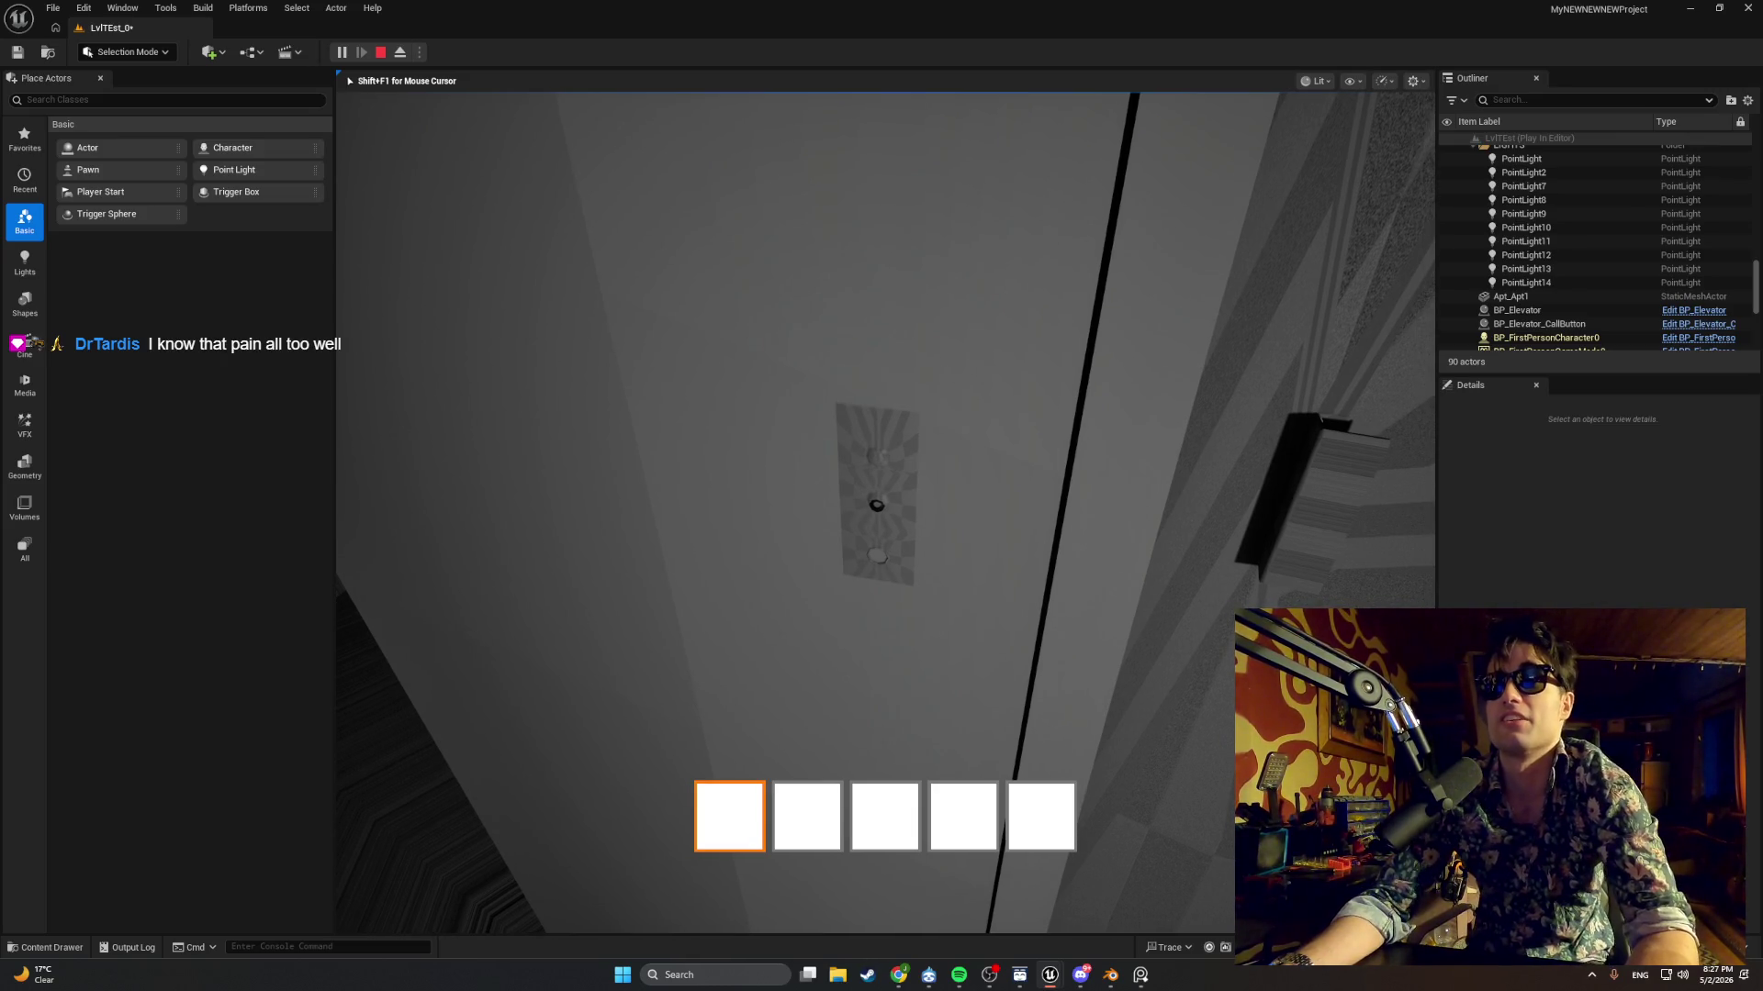
pyautogui.press('Escape')
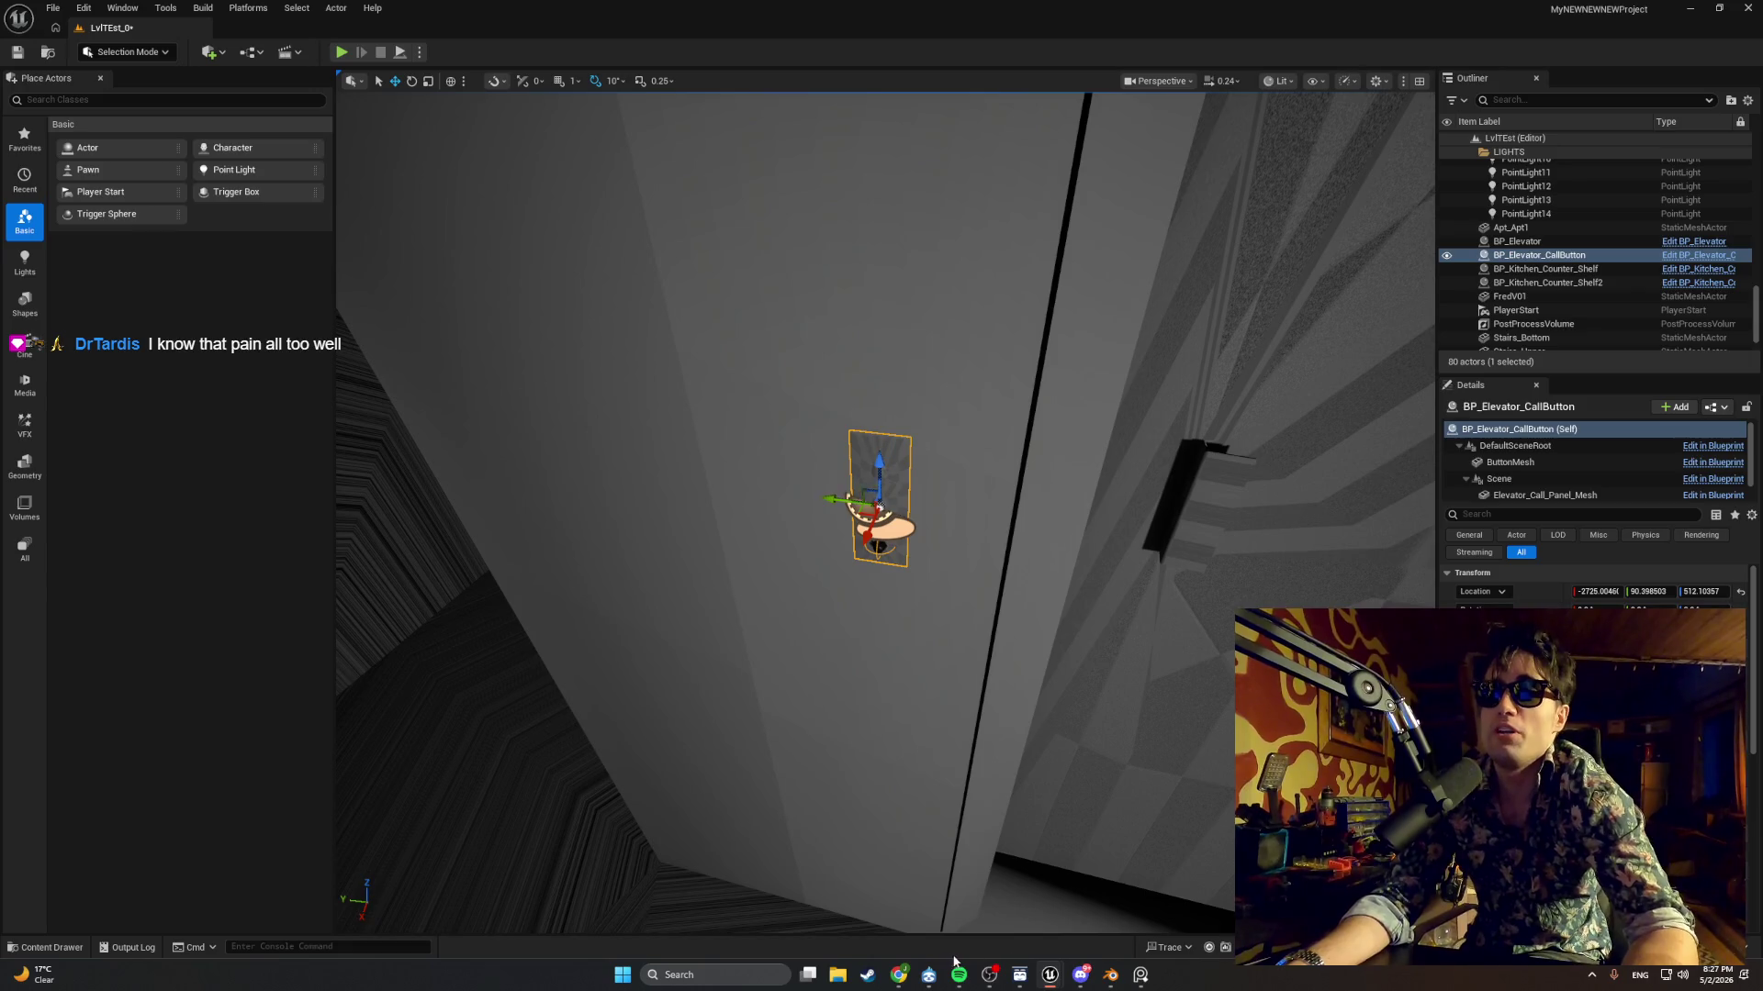
pyautogui.moveTo(1050, 973)
pyautogui.click(1087, 940)
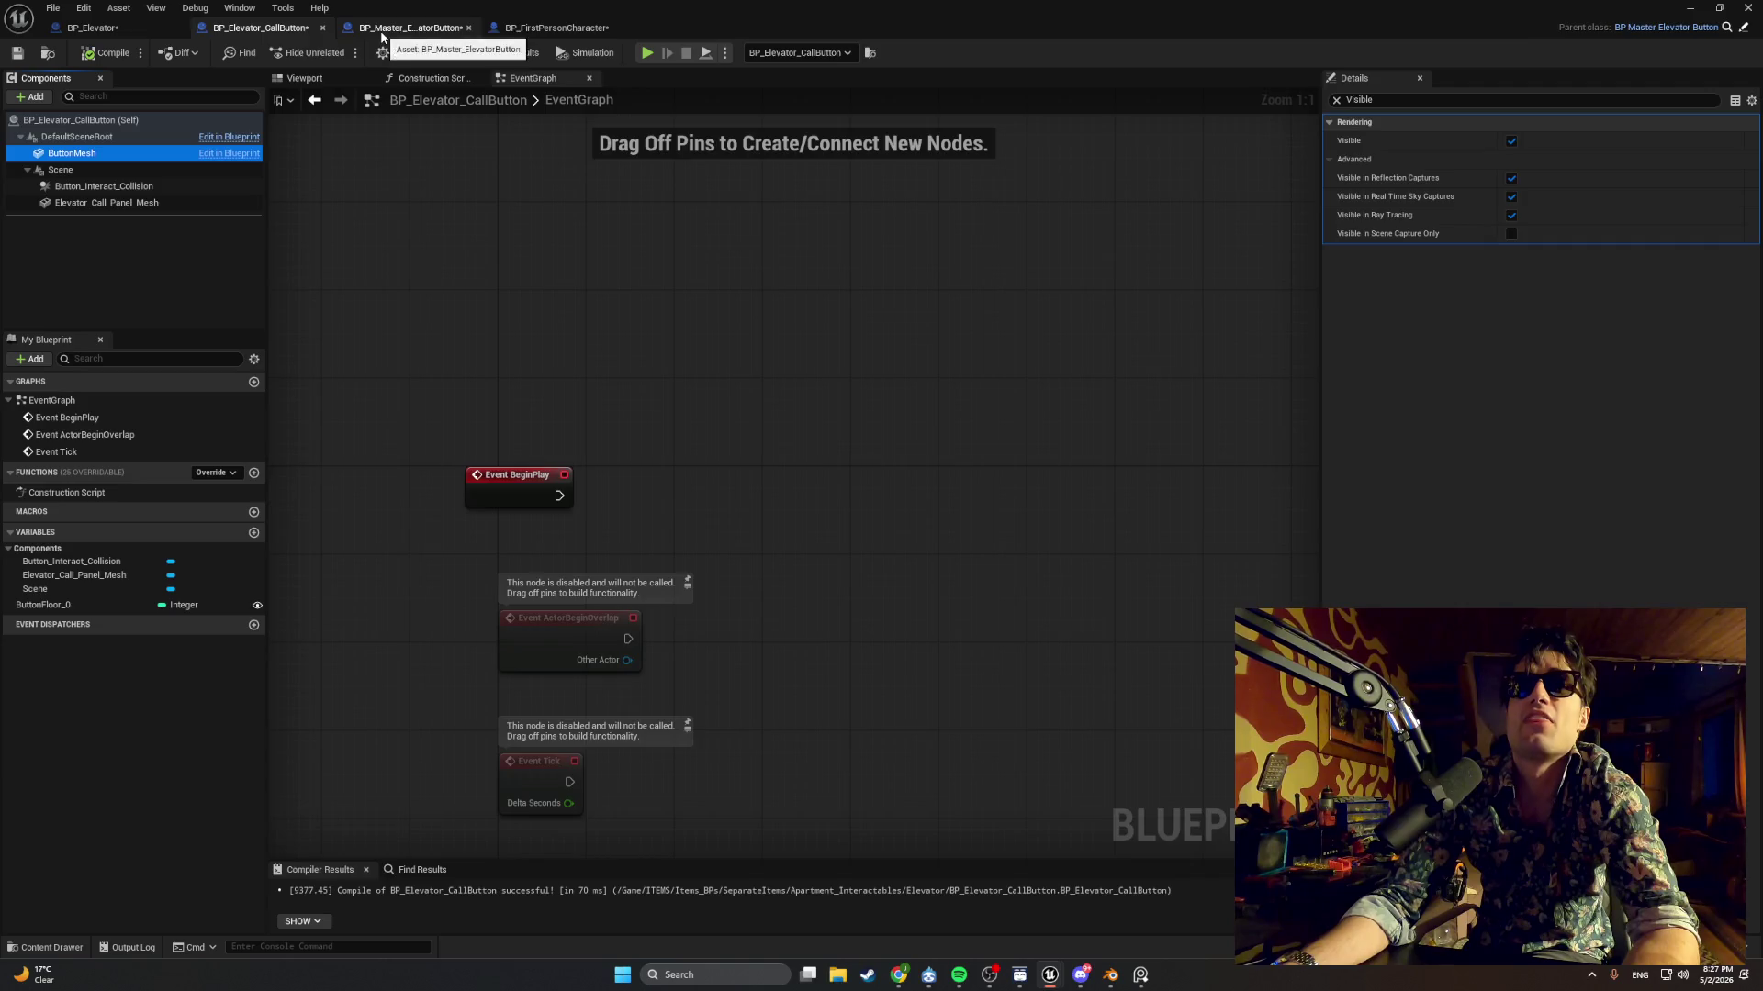
pyautogui.click(383, 36)
pyautogui.click(250, 27)
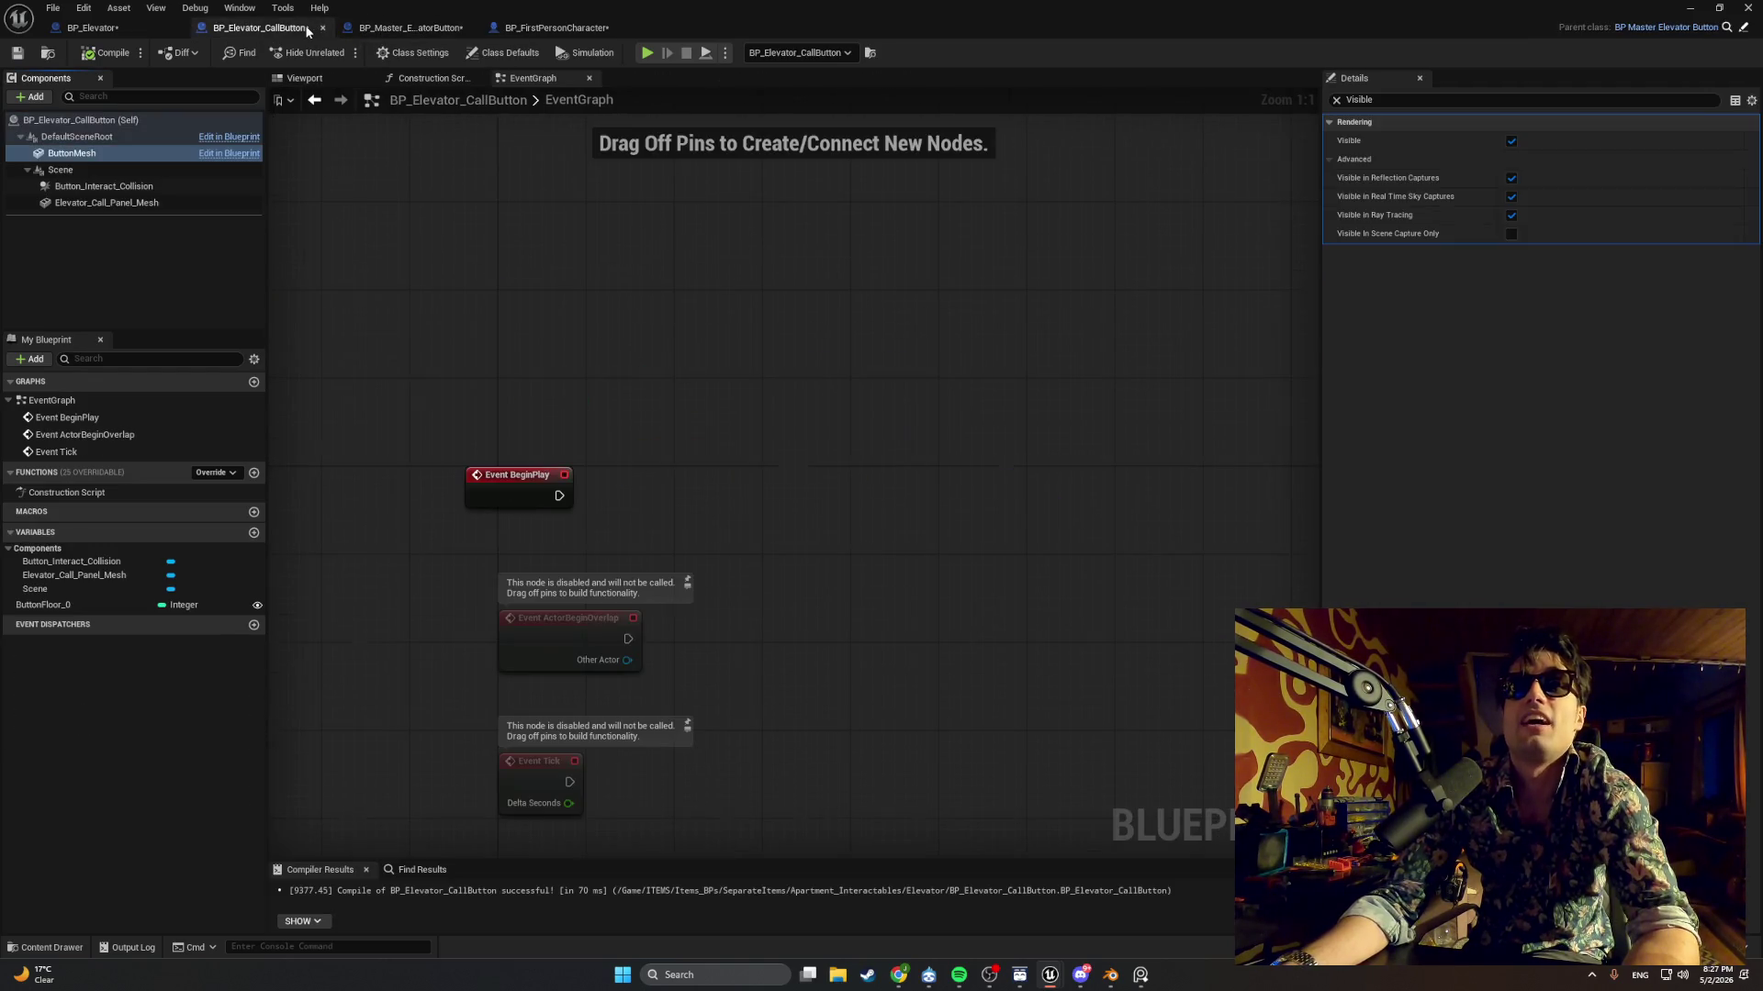
pyautogui.click(403, 29)
pyautogui.scroll(-2, 480, 204)
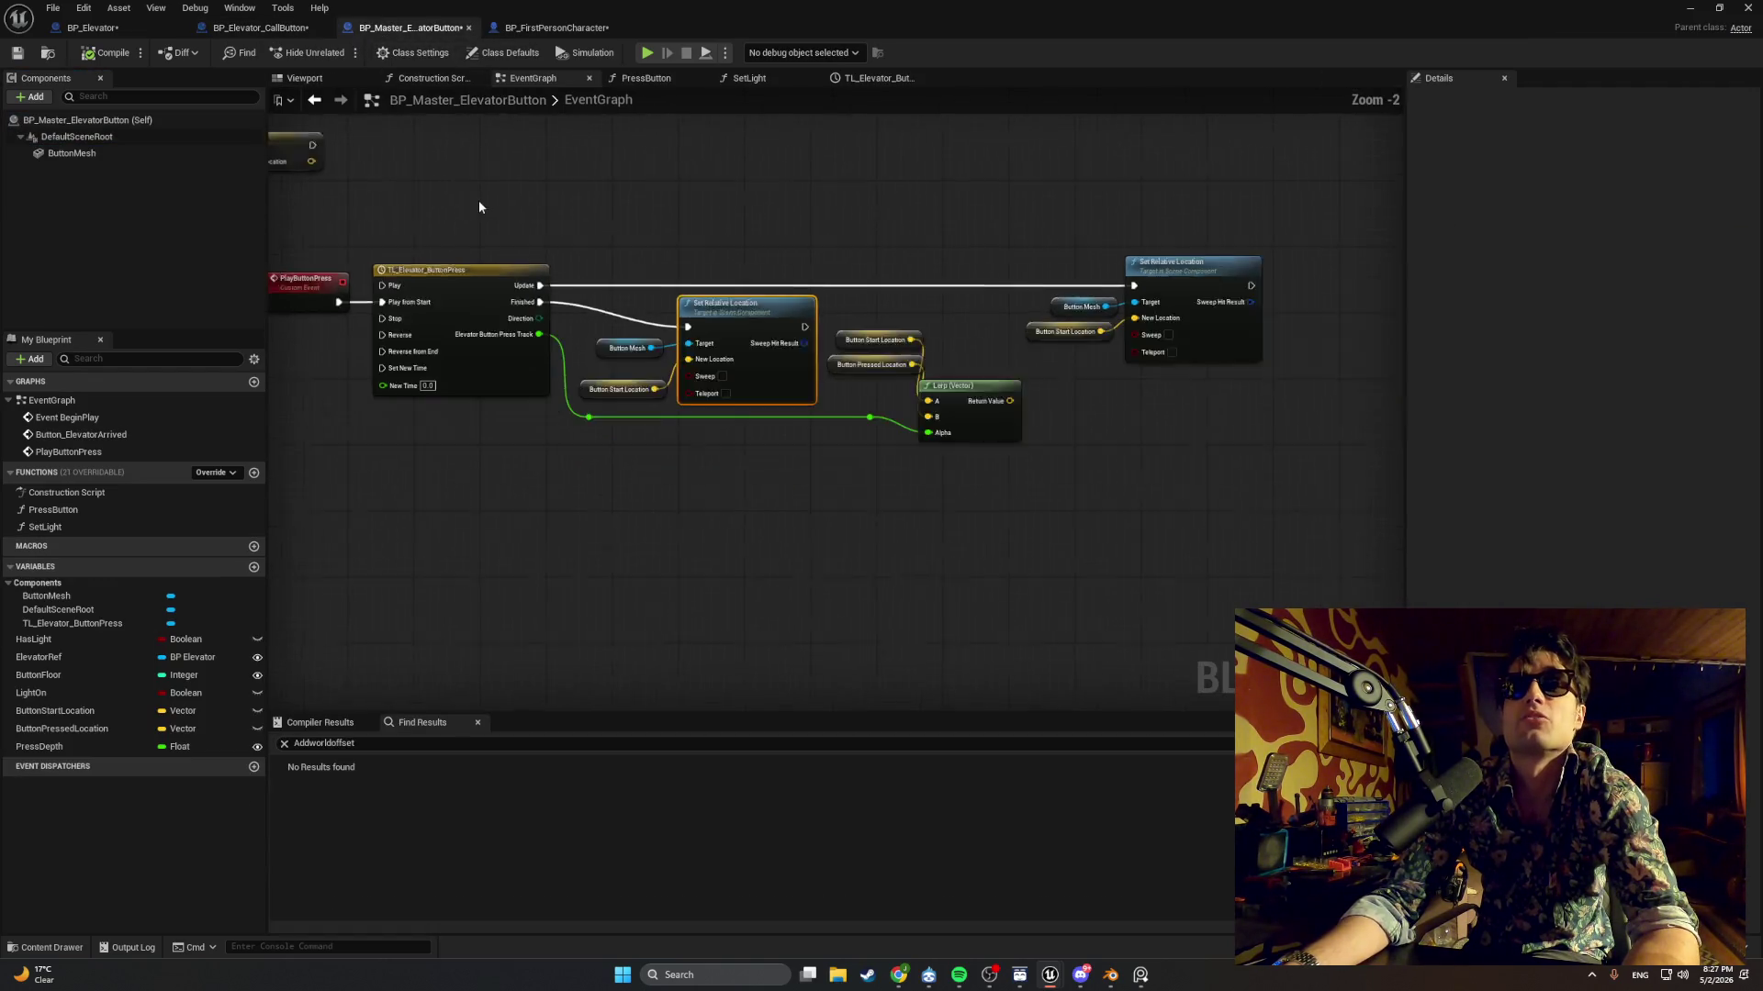
pyautogui.moveTo(647, 338); pyautogui.dragTo(1542, 441)
pyautogui.scroll(2, 647, 338)
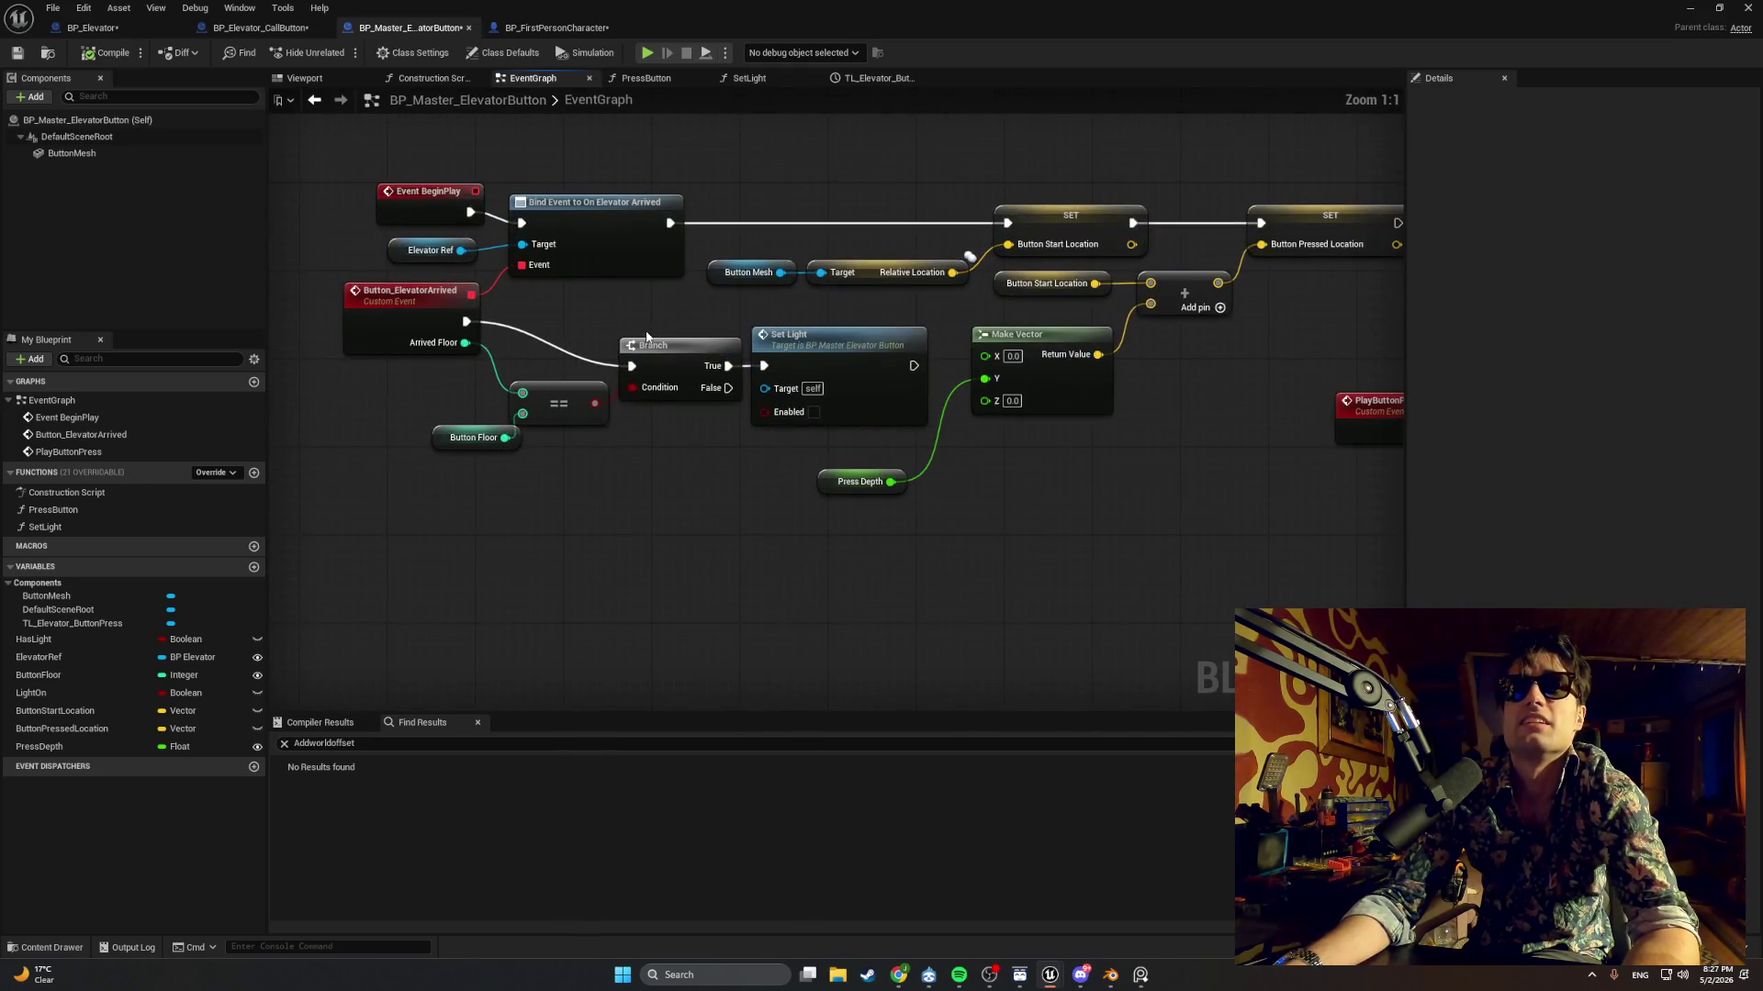
pyautogui.moveTo(709, 318); pyautogui.dragTo(614, 322)
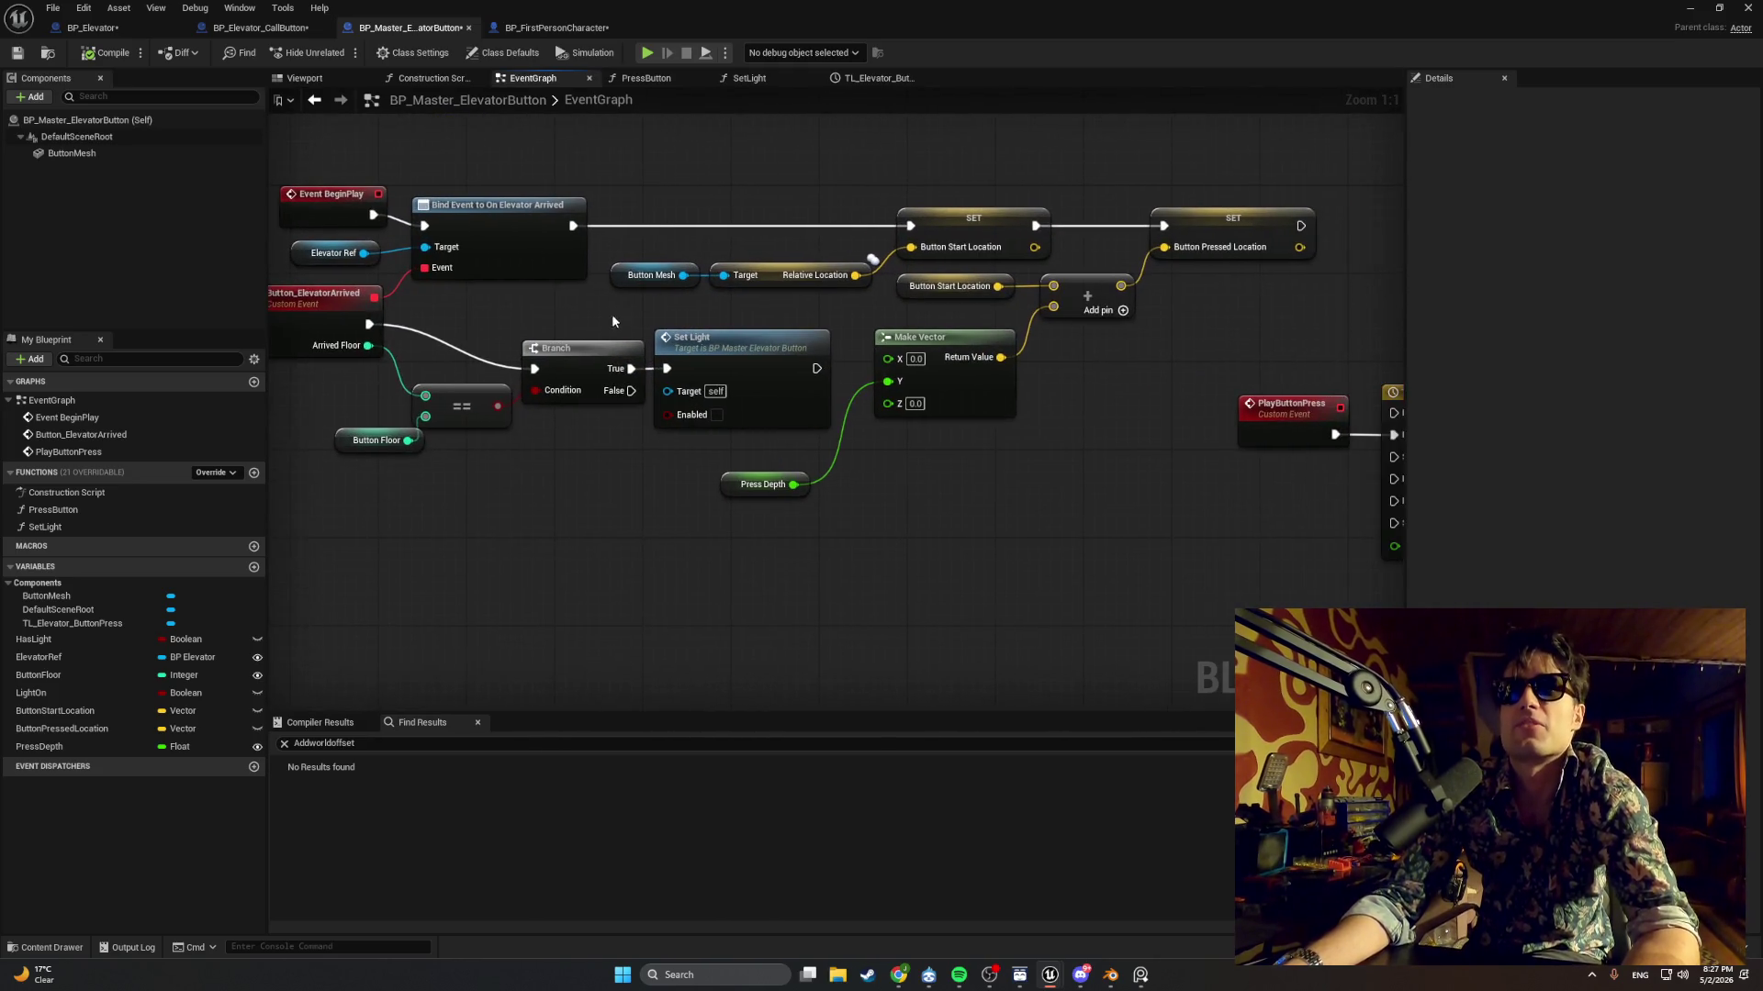
pyautogui.click(734, 482)
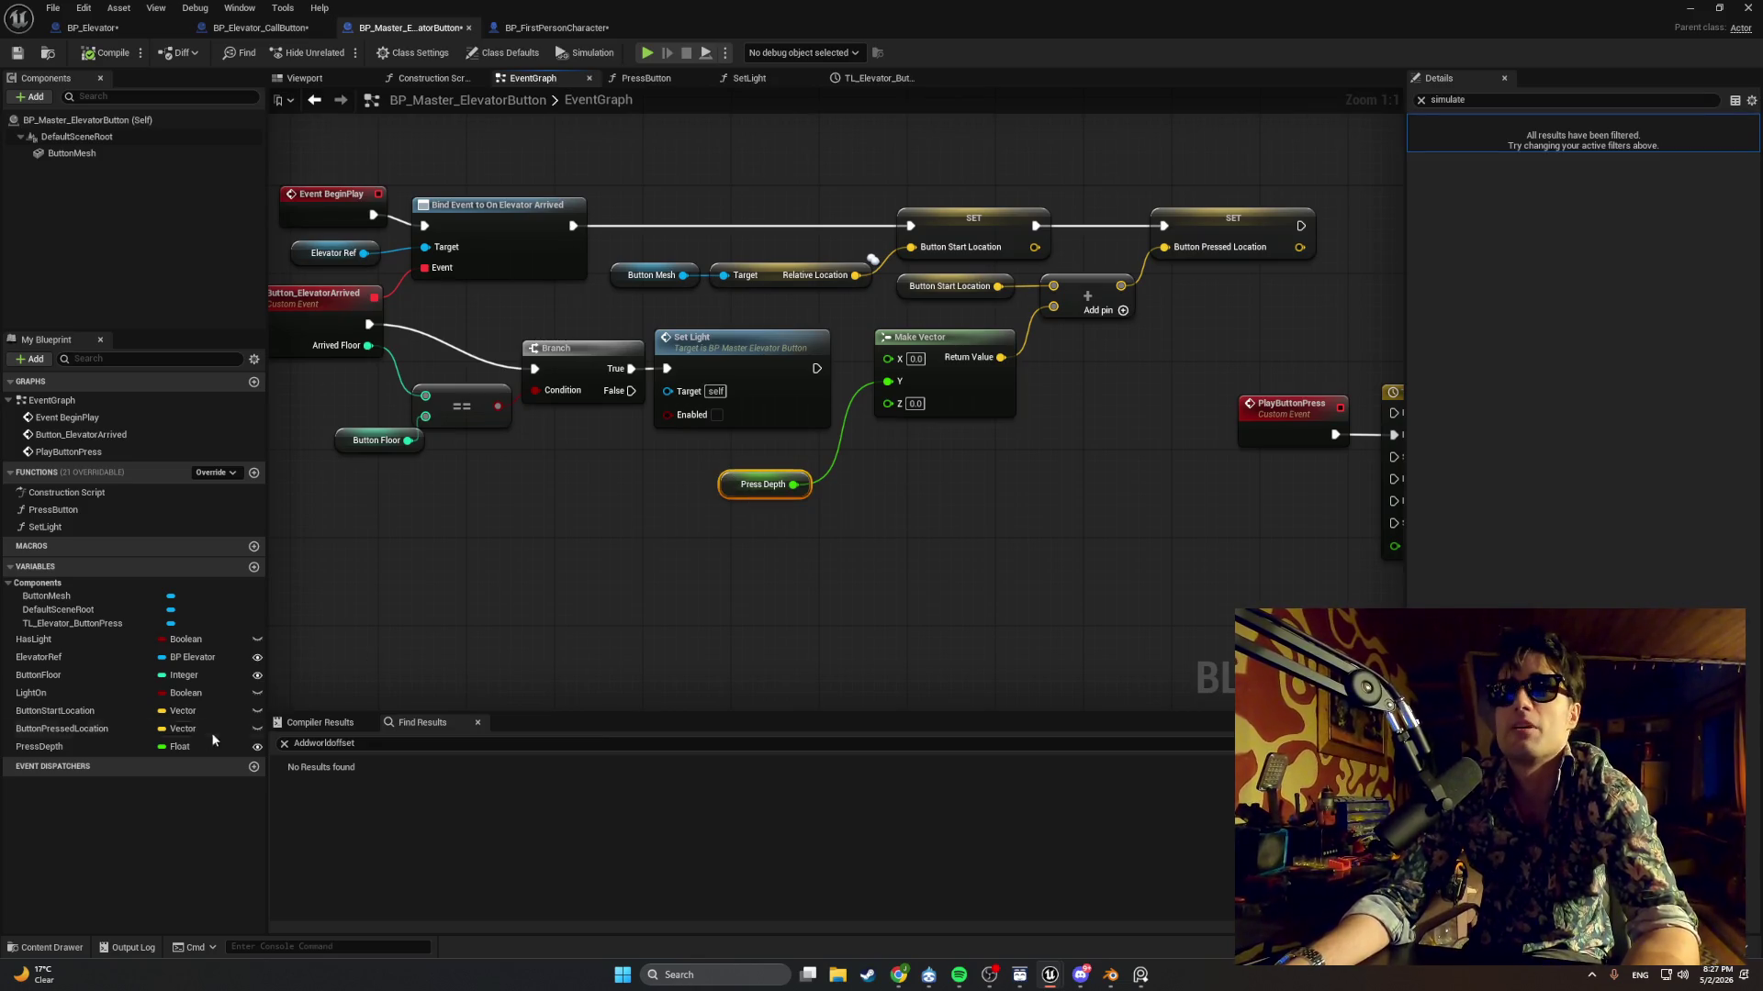
pyautogui.click(1420, 99)
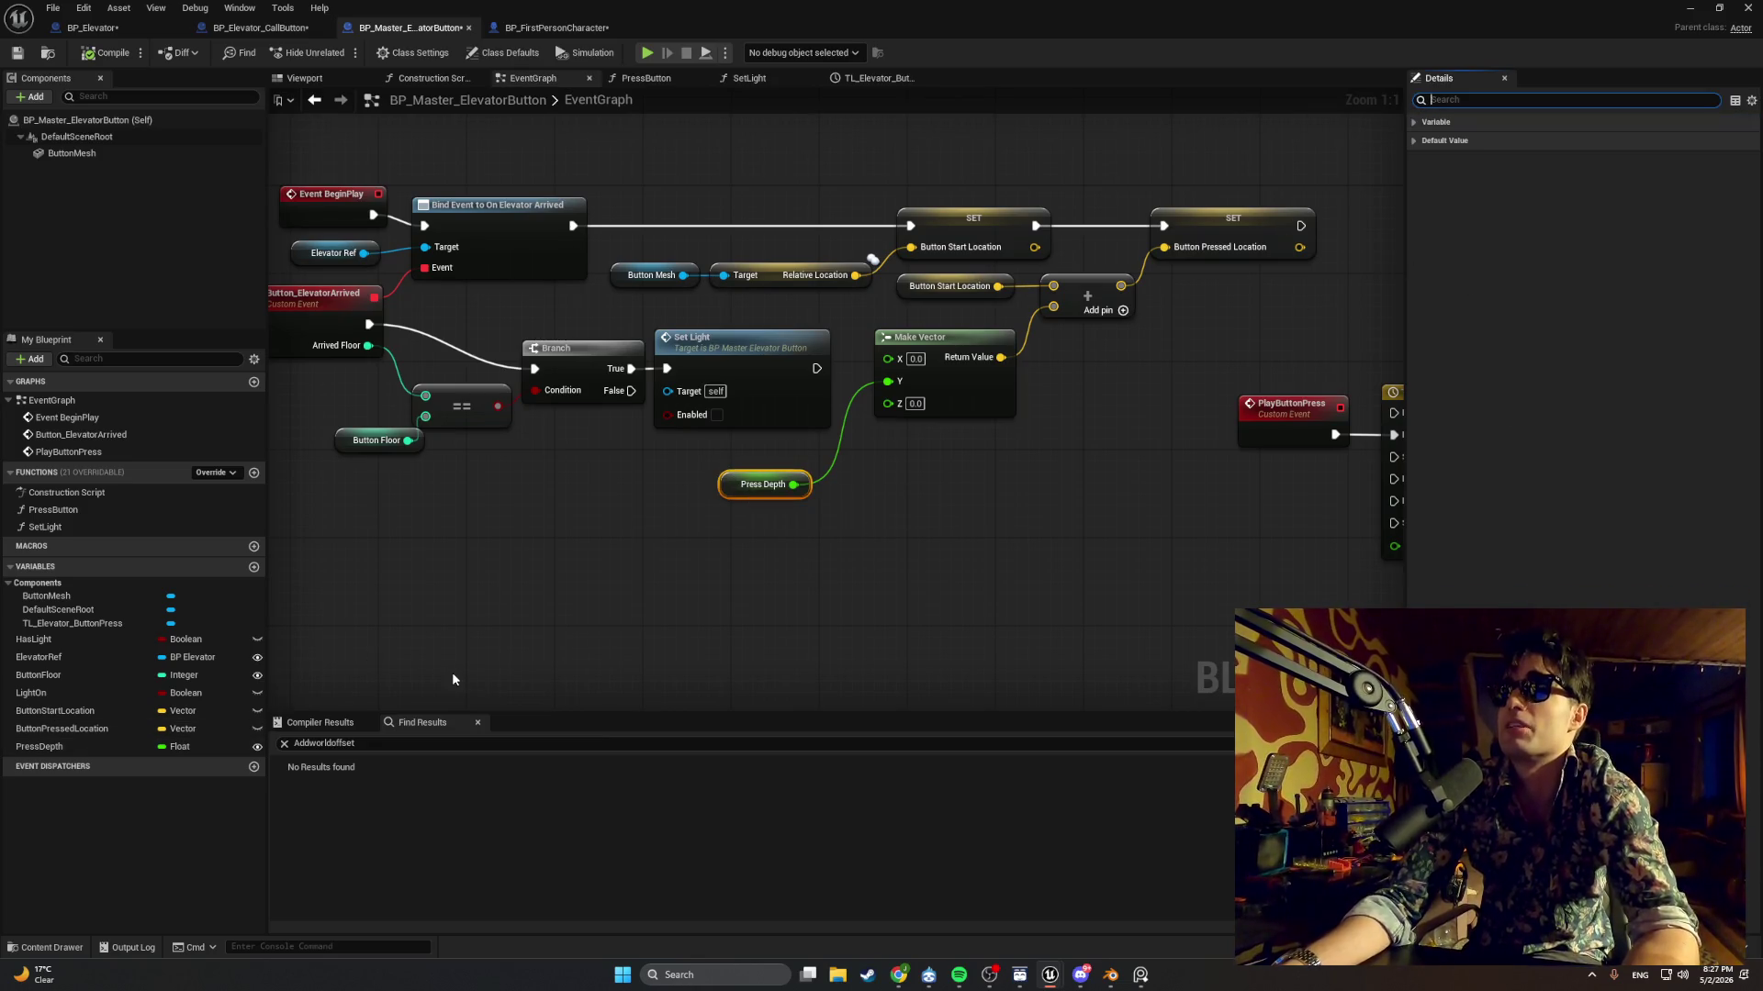
pyautogui.click(39, 746)
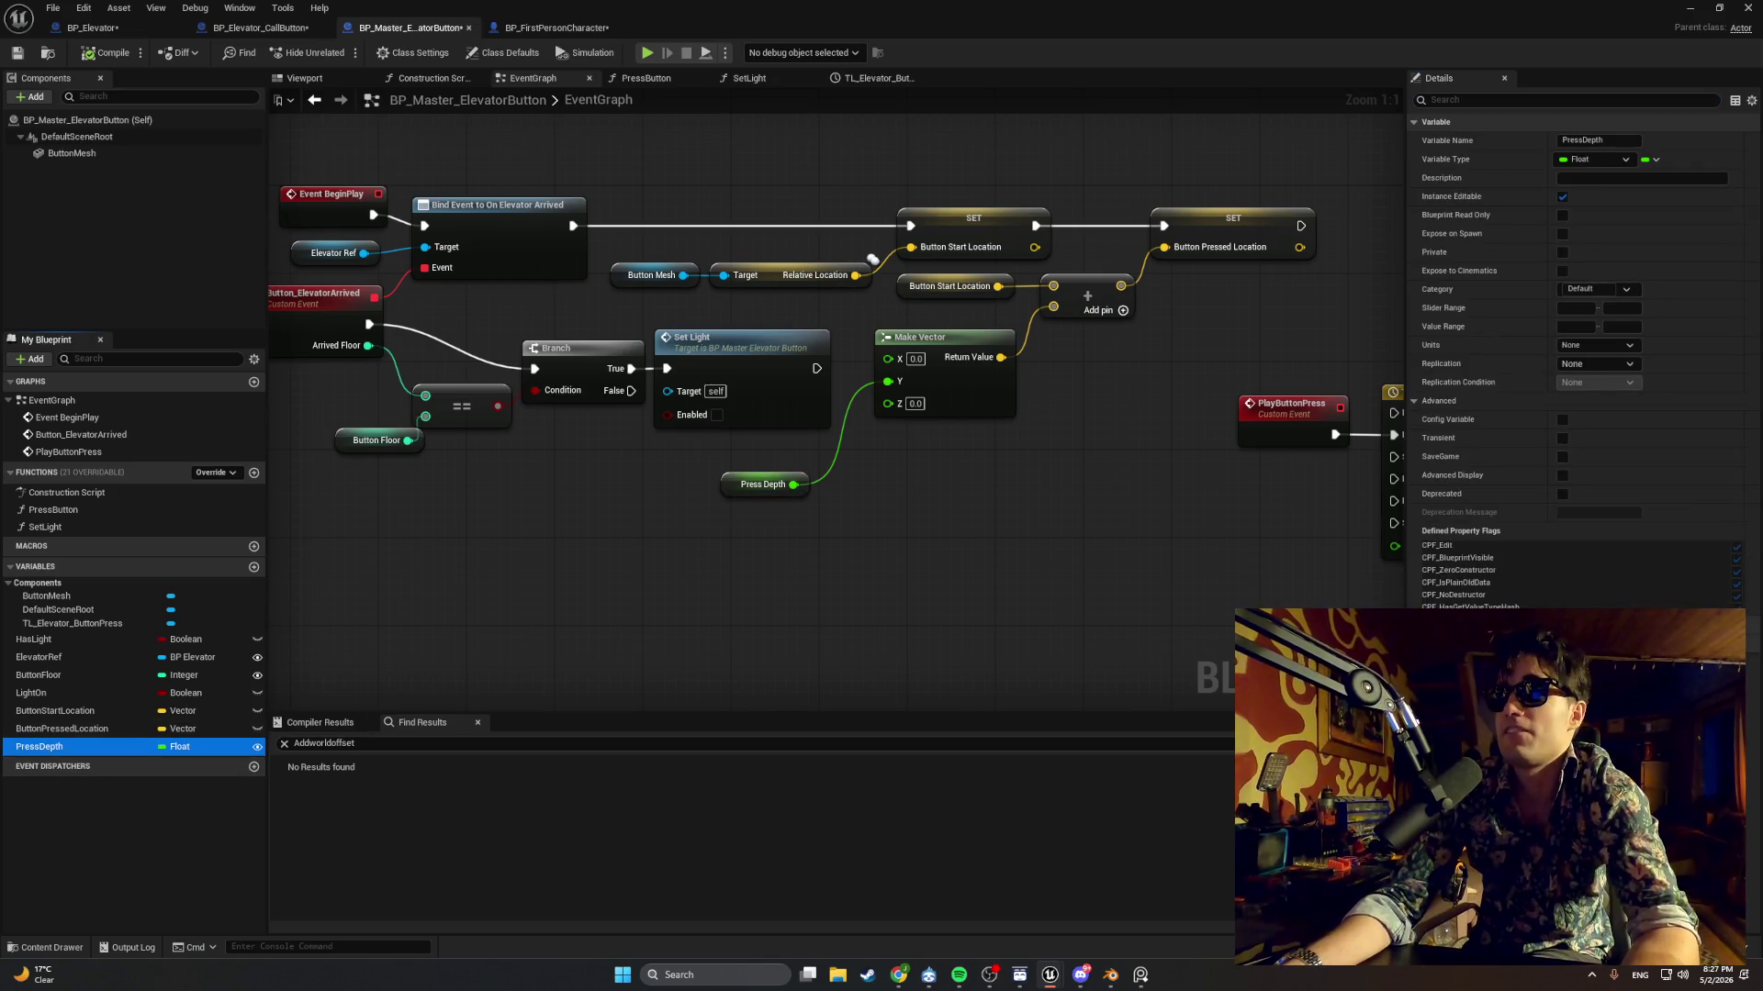
pyautogui.click(872, 260)
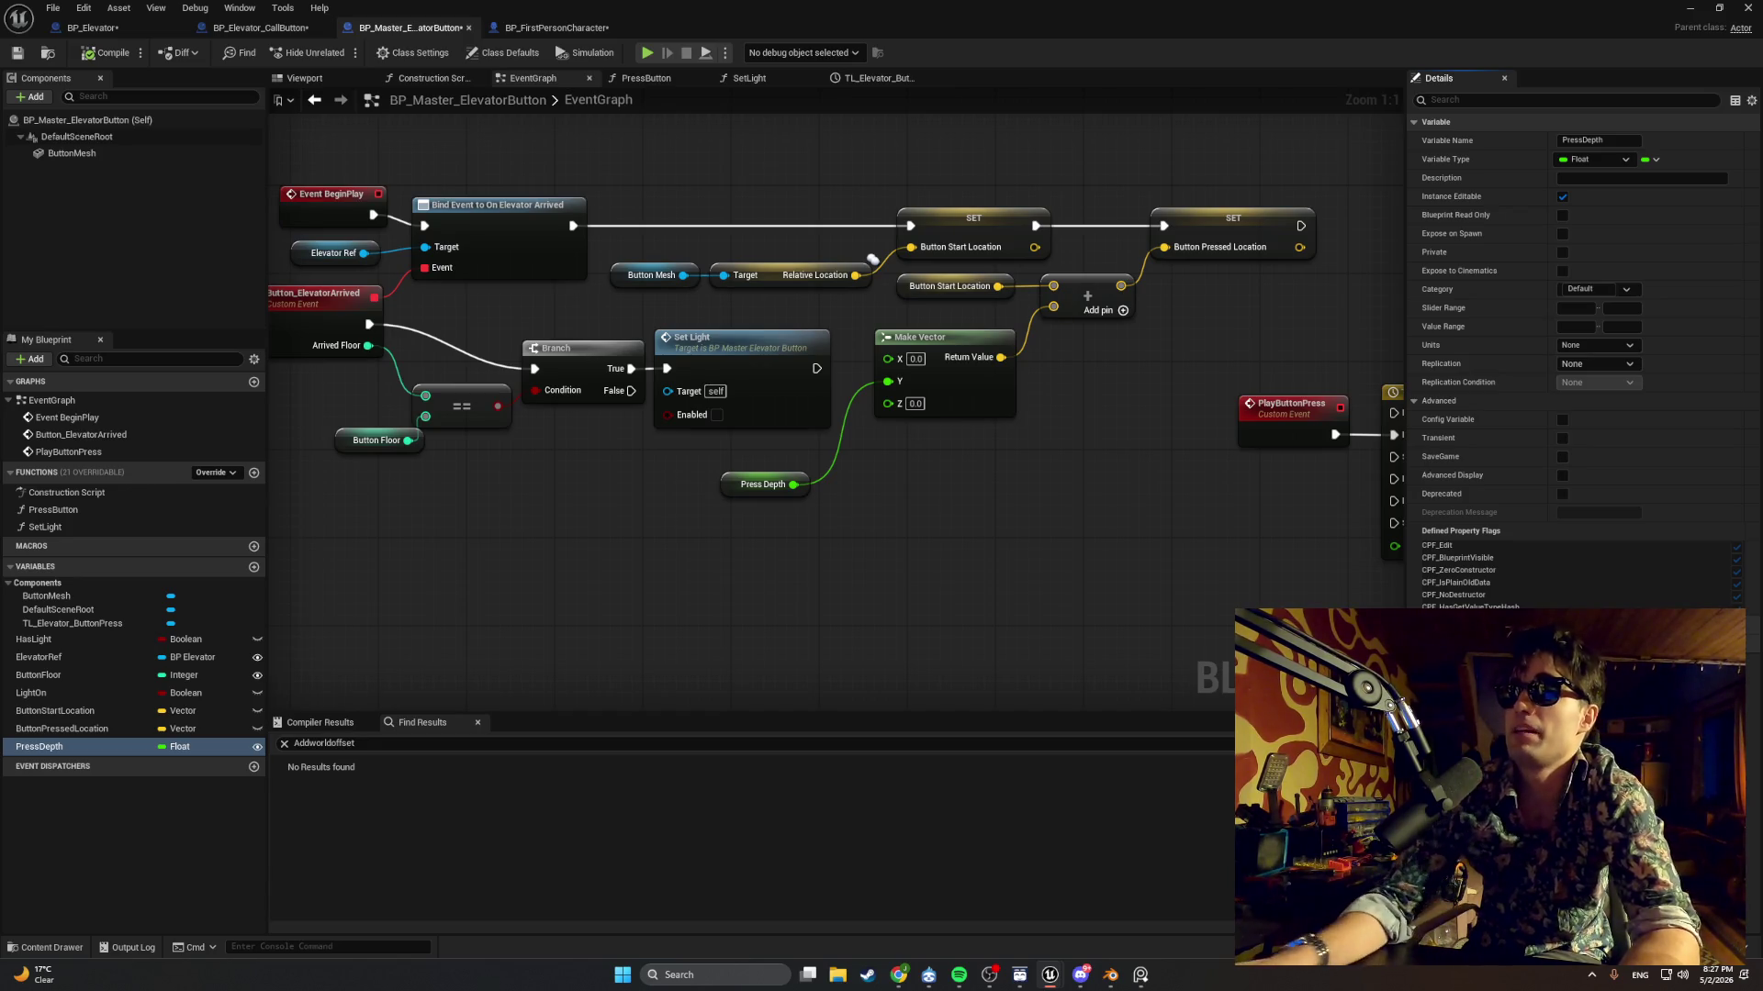
pyautogui.click(1177, 581)
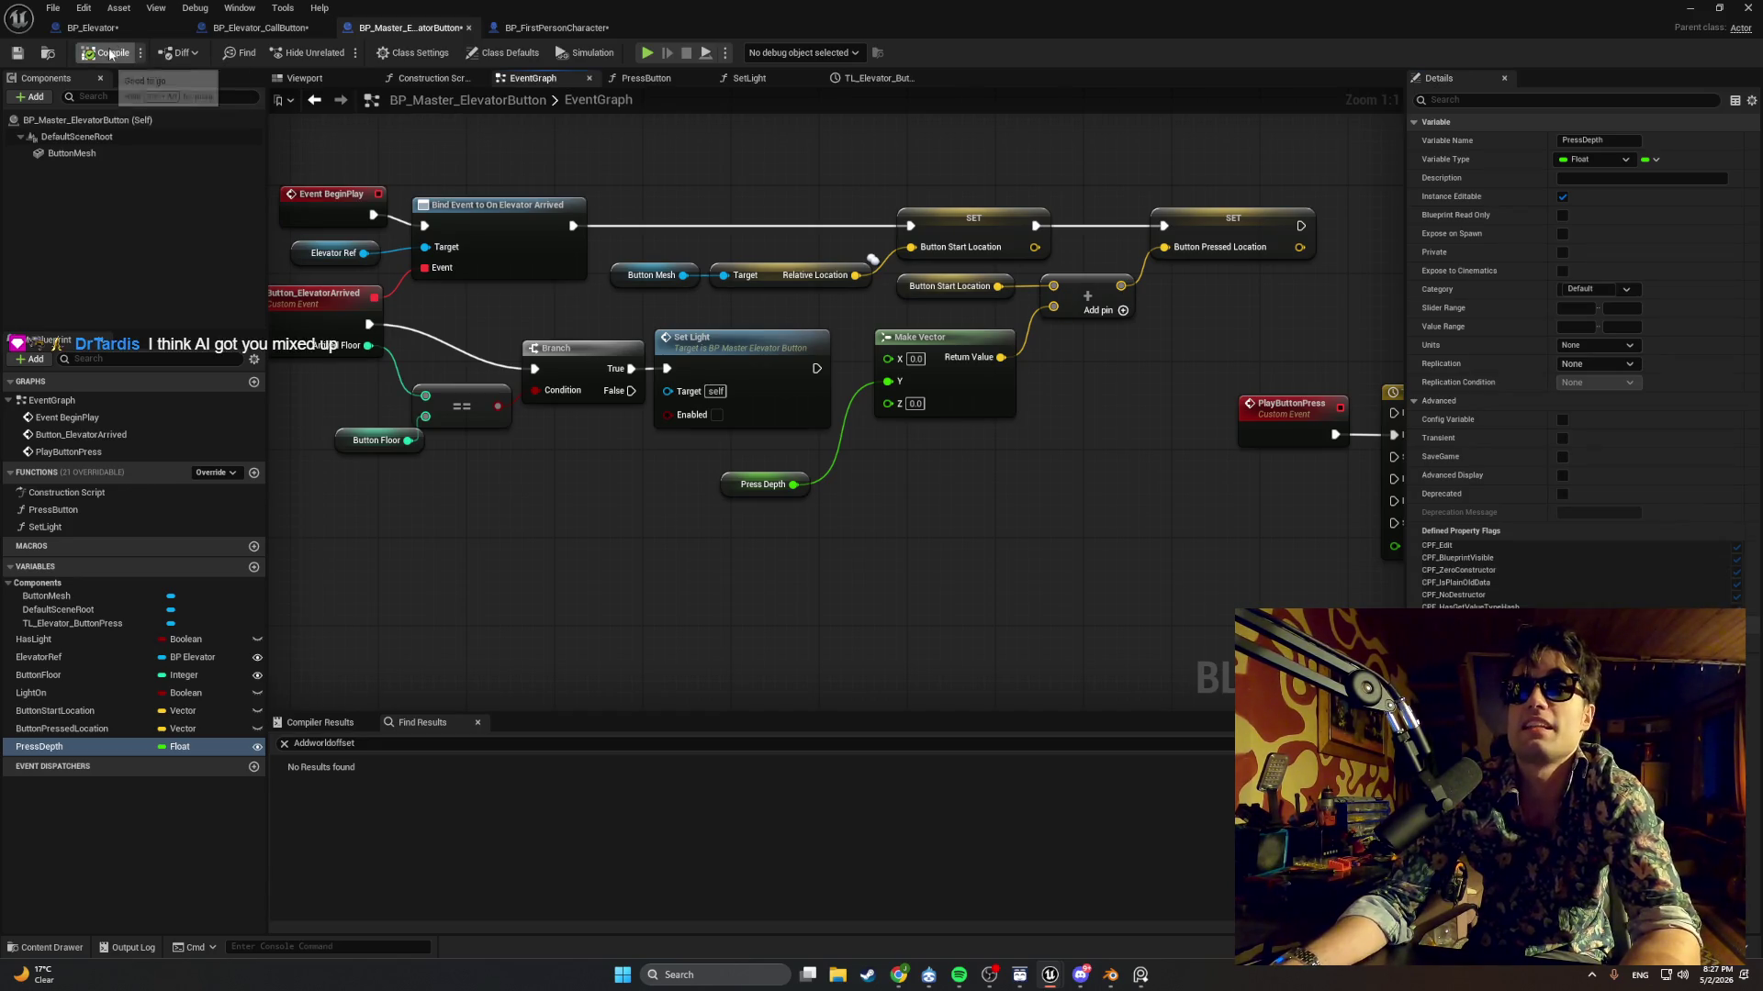
pyautogui.click(1689, 9)
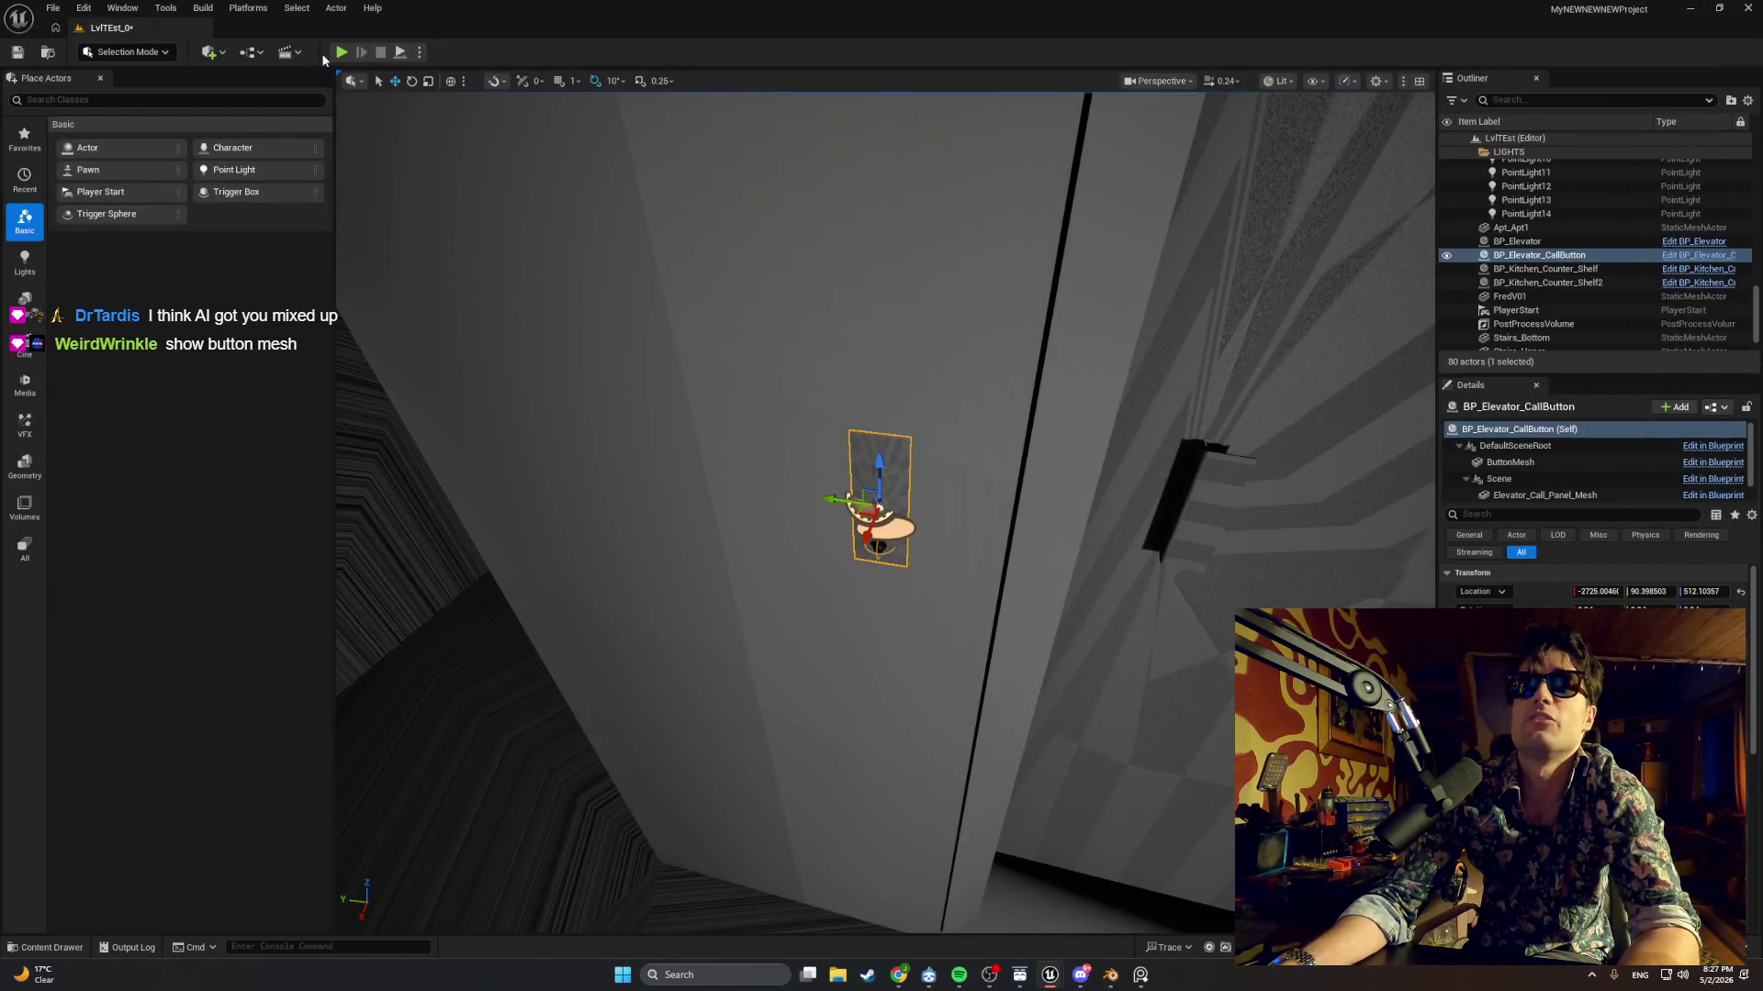
pyautogui.press('F8')
pyautogui.press('w')
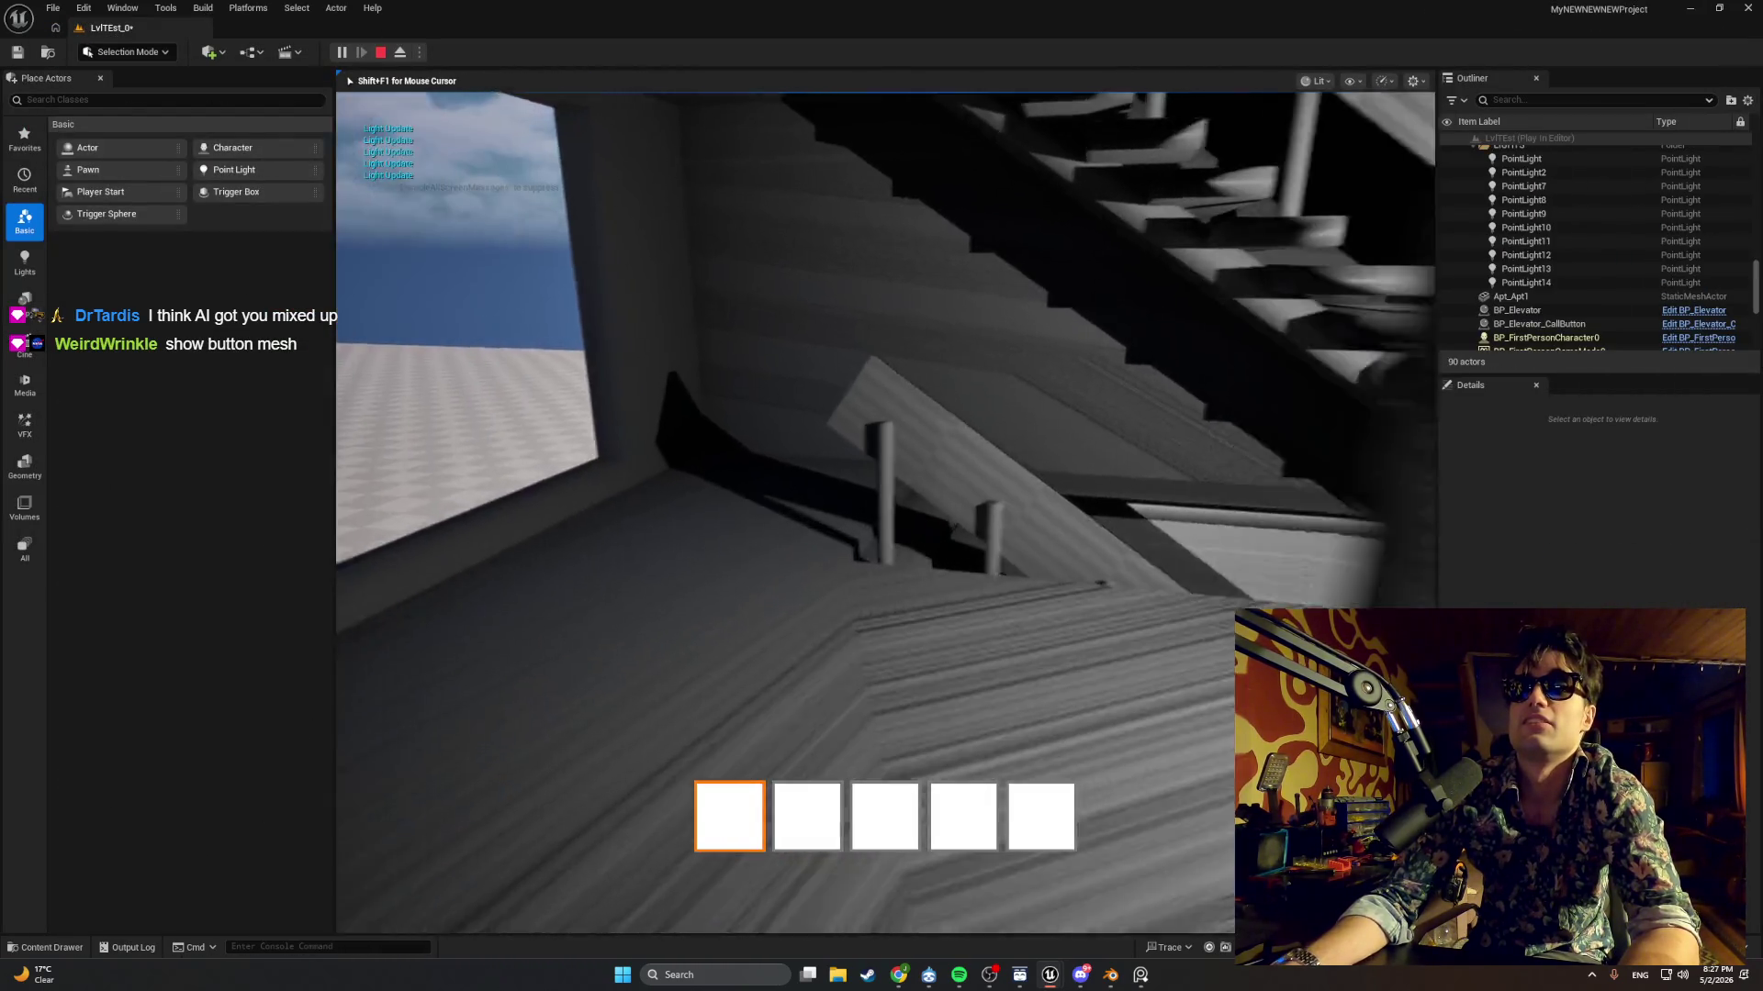
pyautogui.press('w')
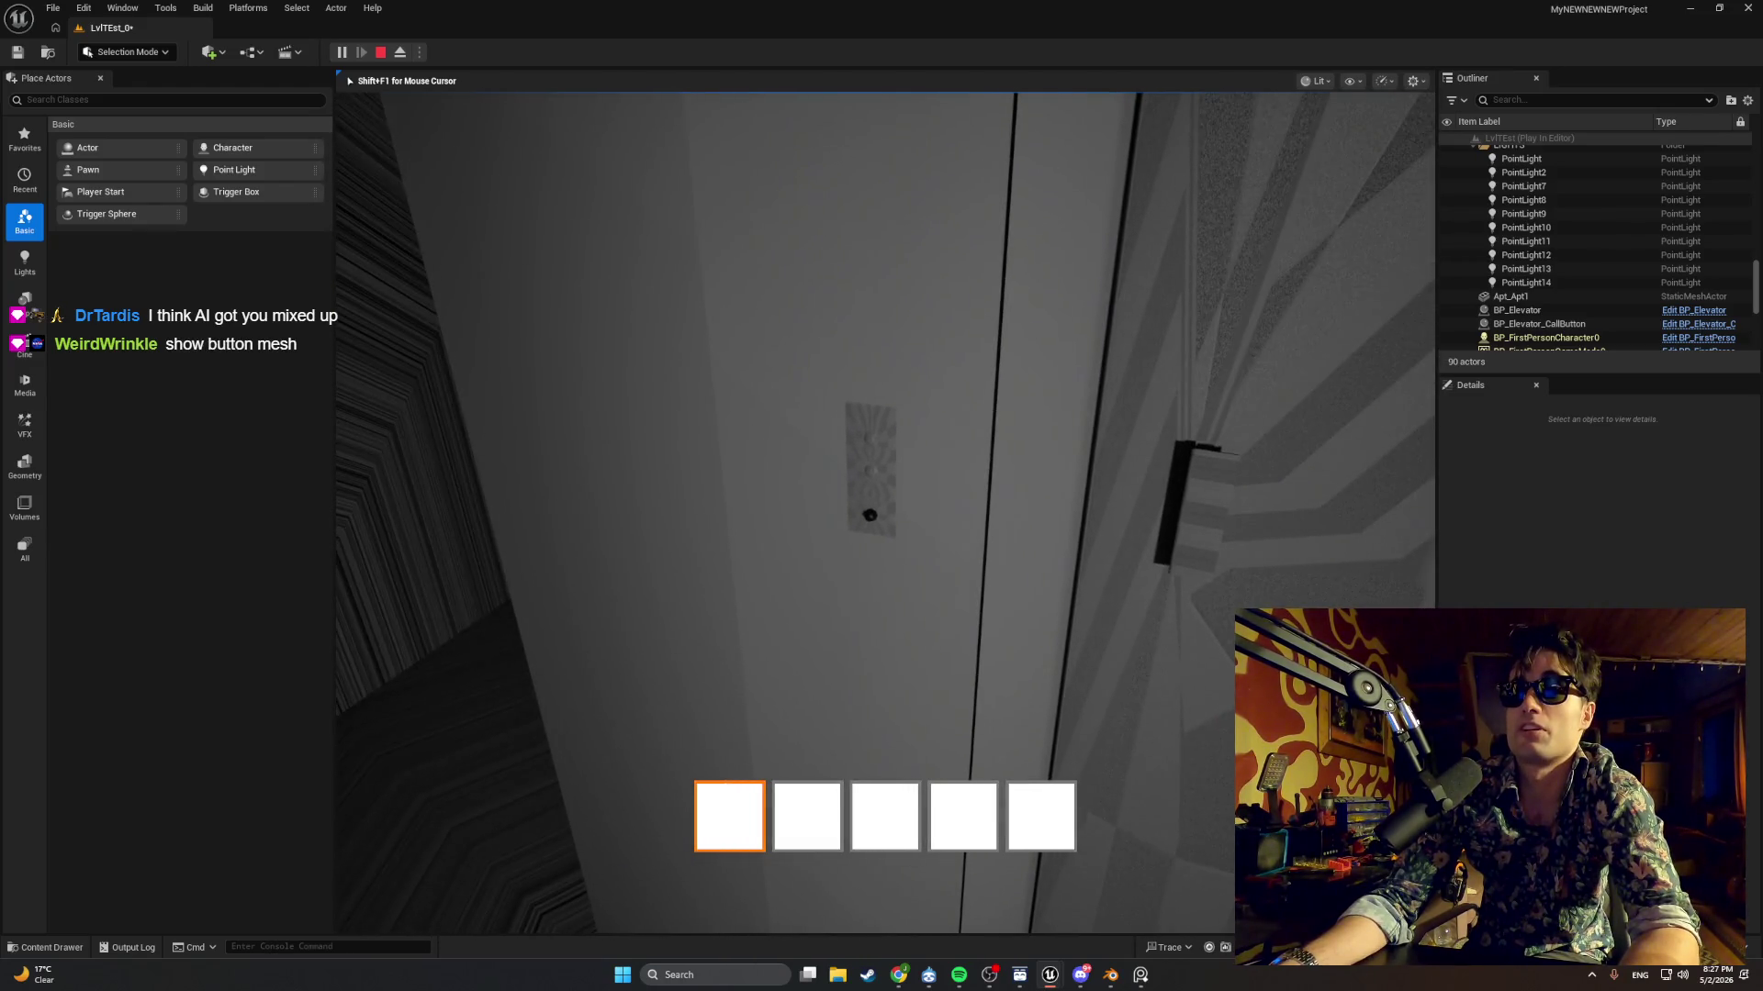
pyautogui.press('e')
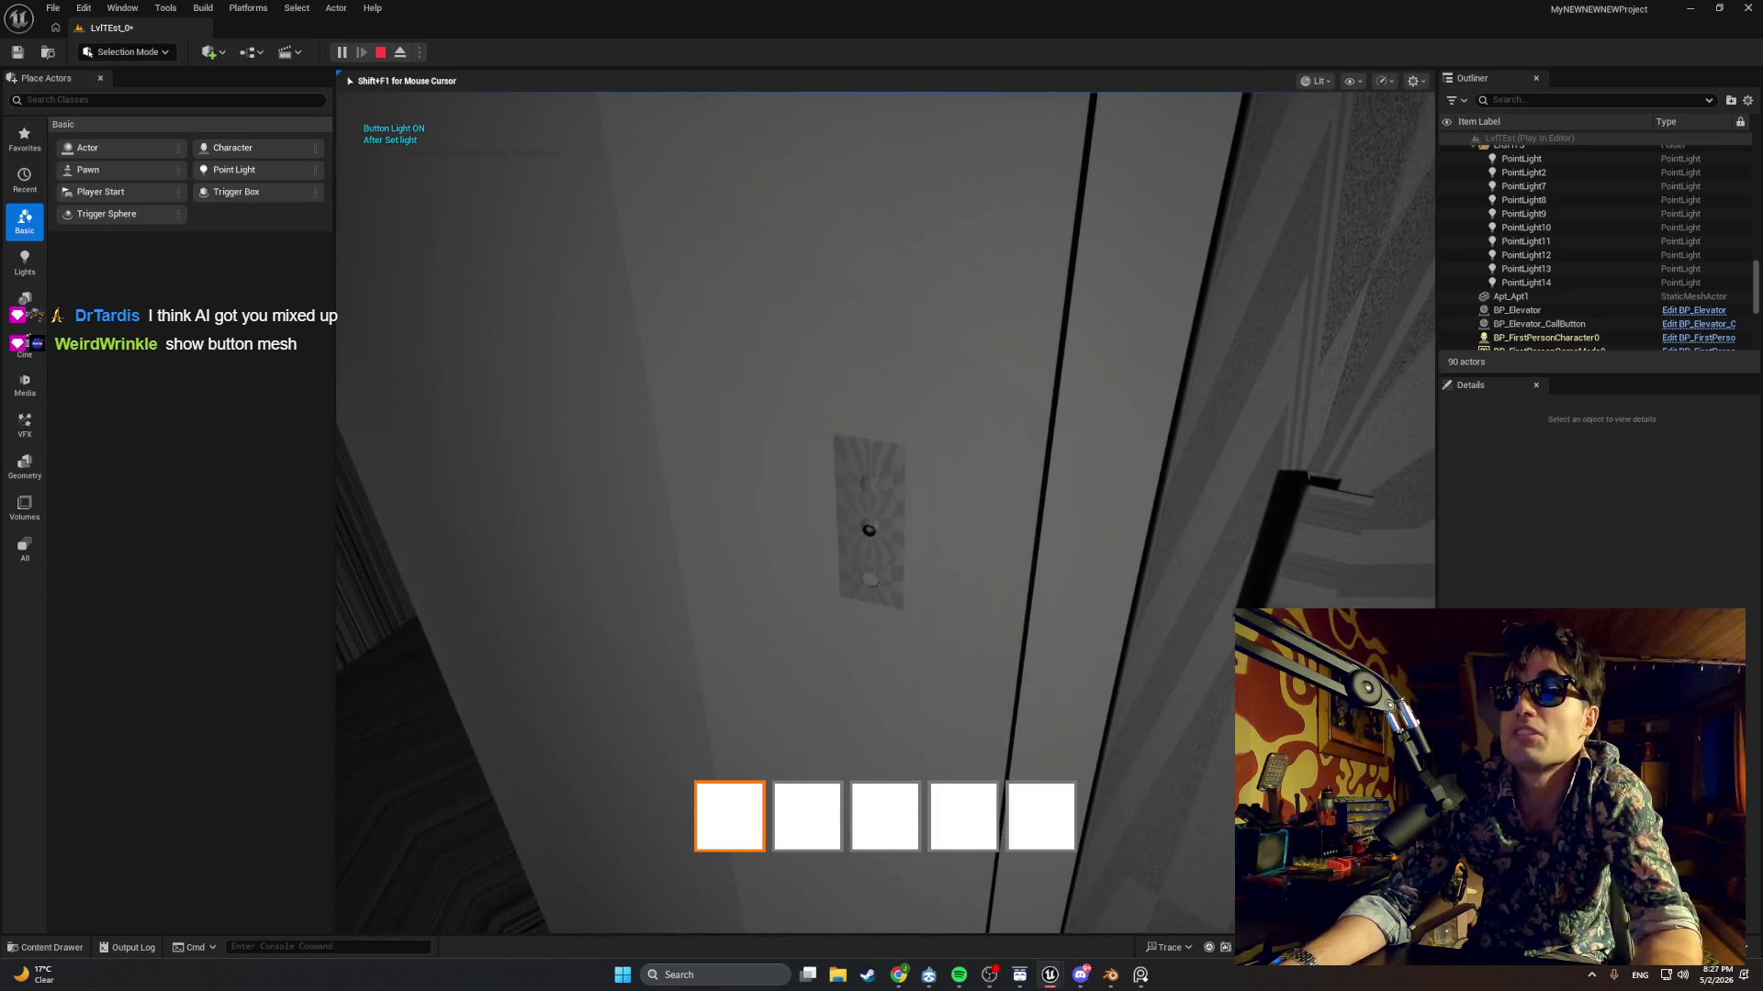
pyautogui.press('Escape')
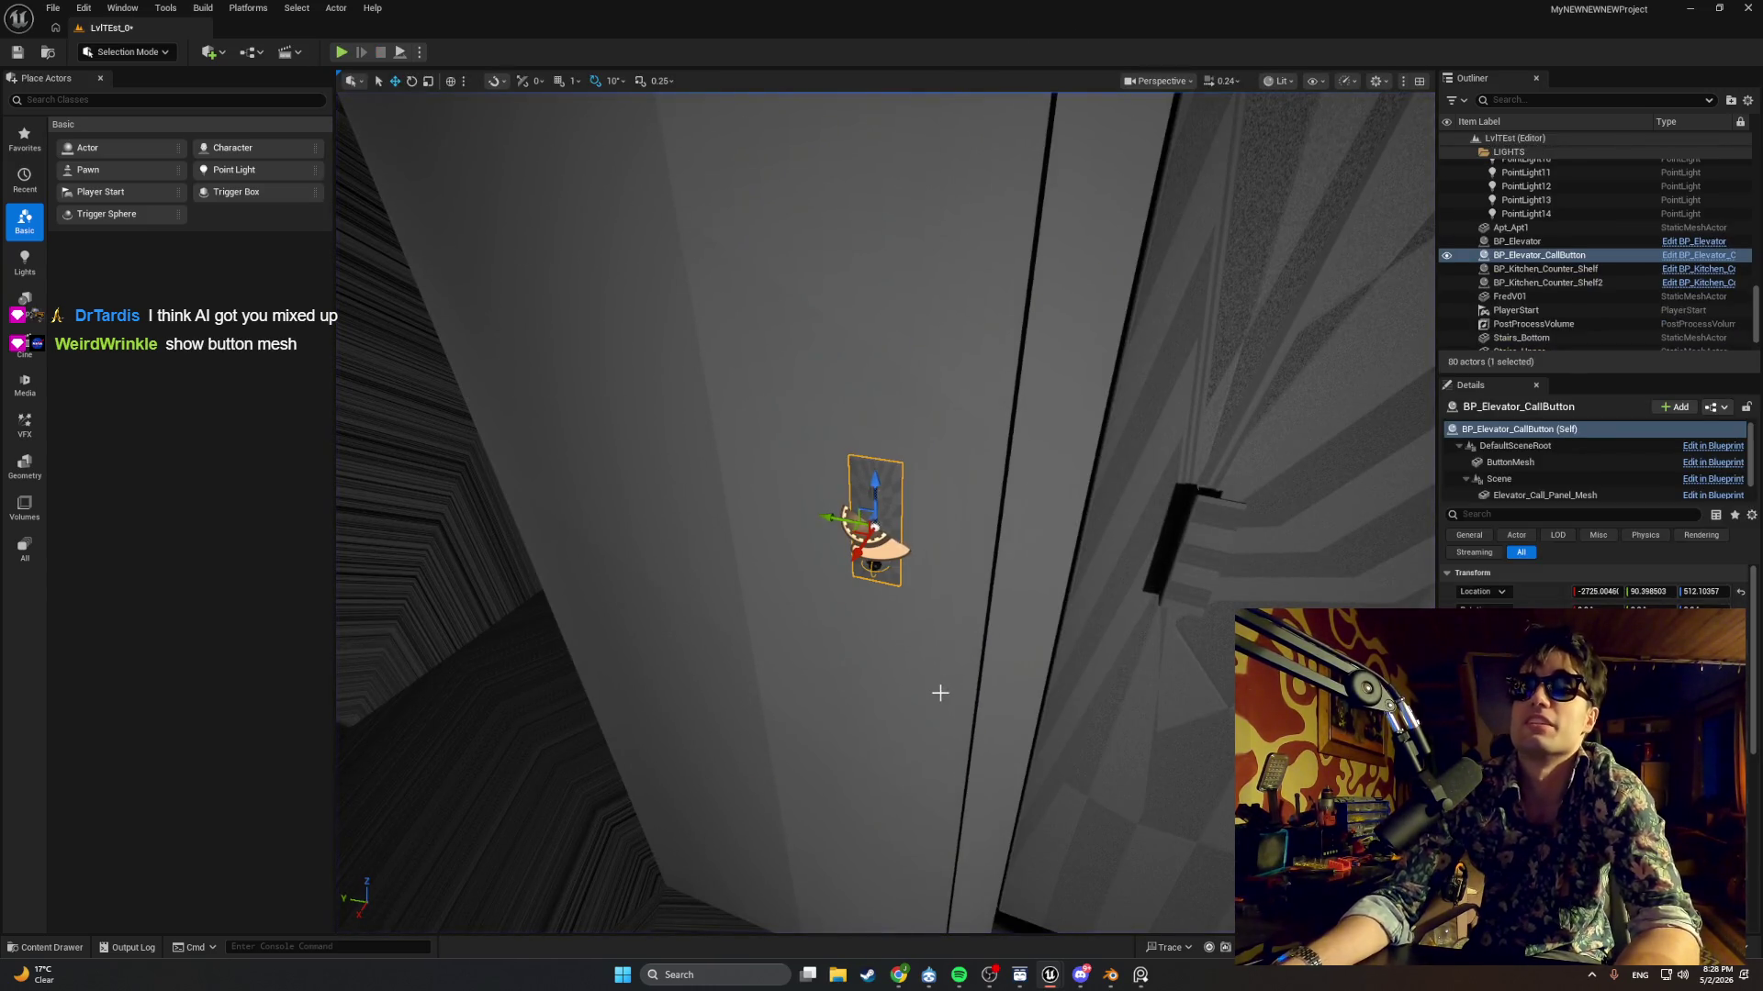
pyautogui.moveTo(1047, 978)
pyautogui.click(1125, 905)
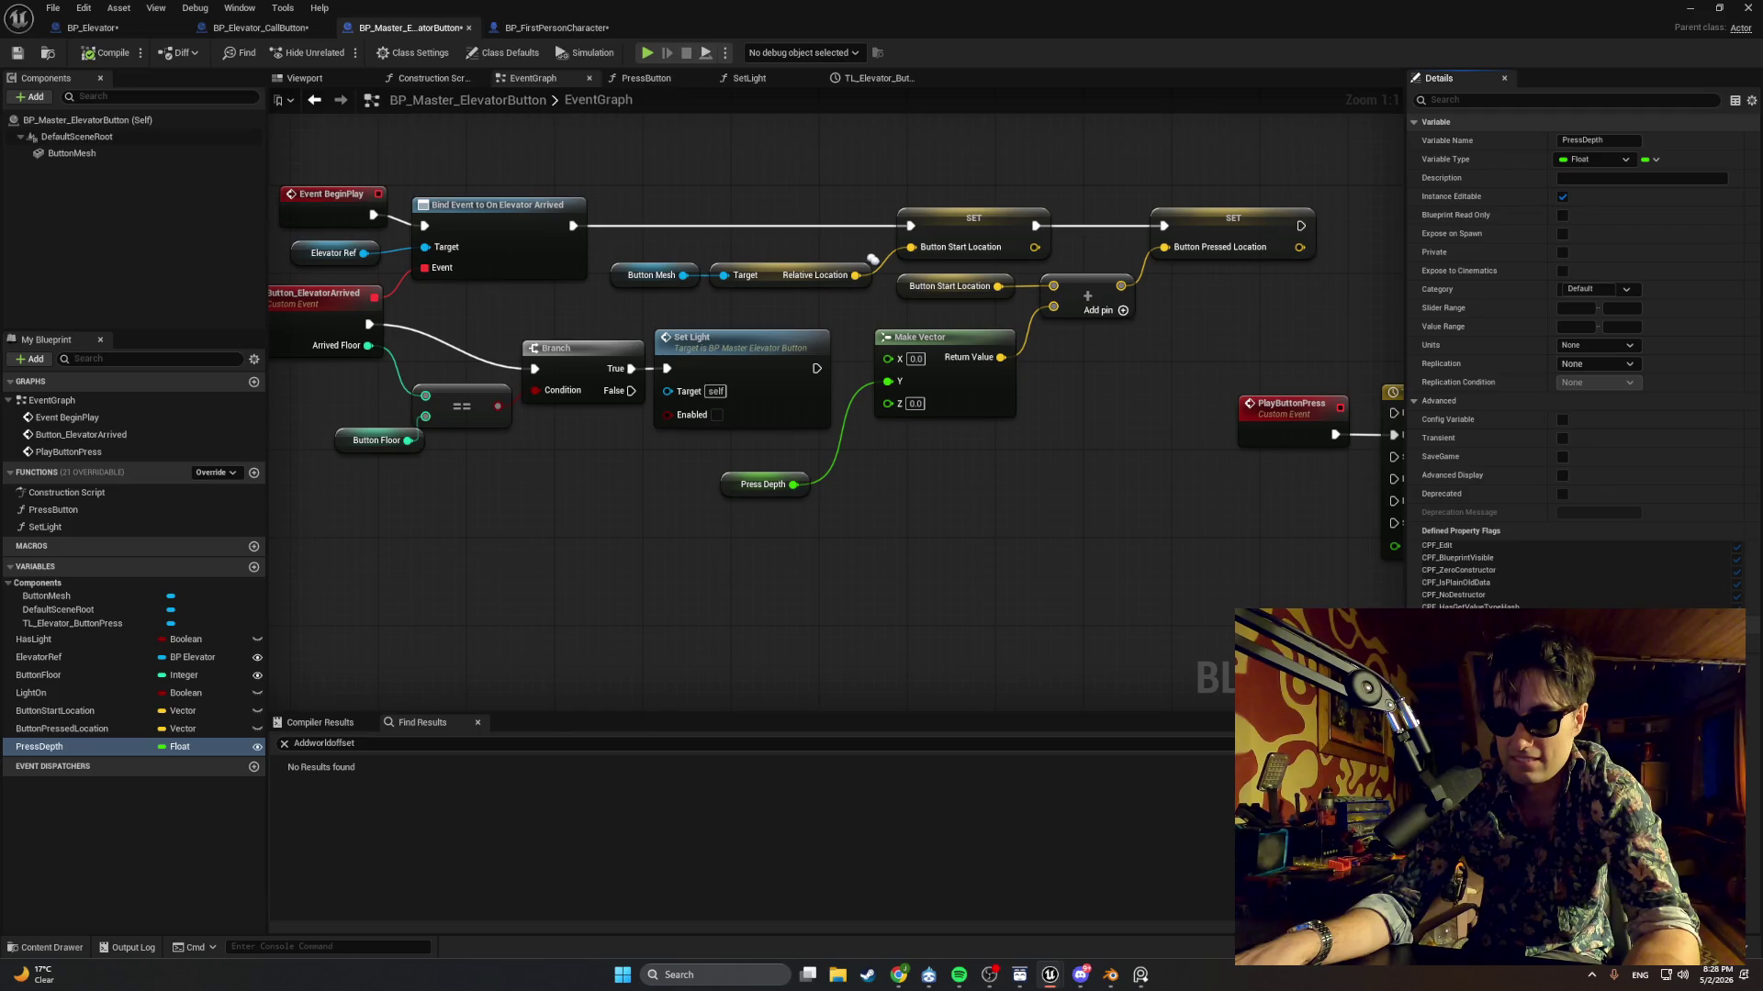
# Show BP_Master_ElevatorButton's Viewport tab with its round button mesh.
pyautogui.hotkey('alt', 'Tab')
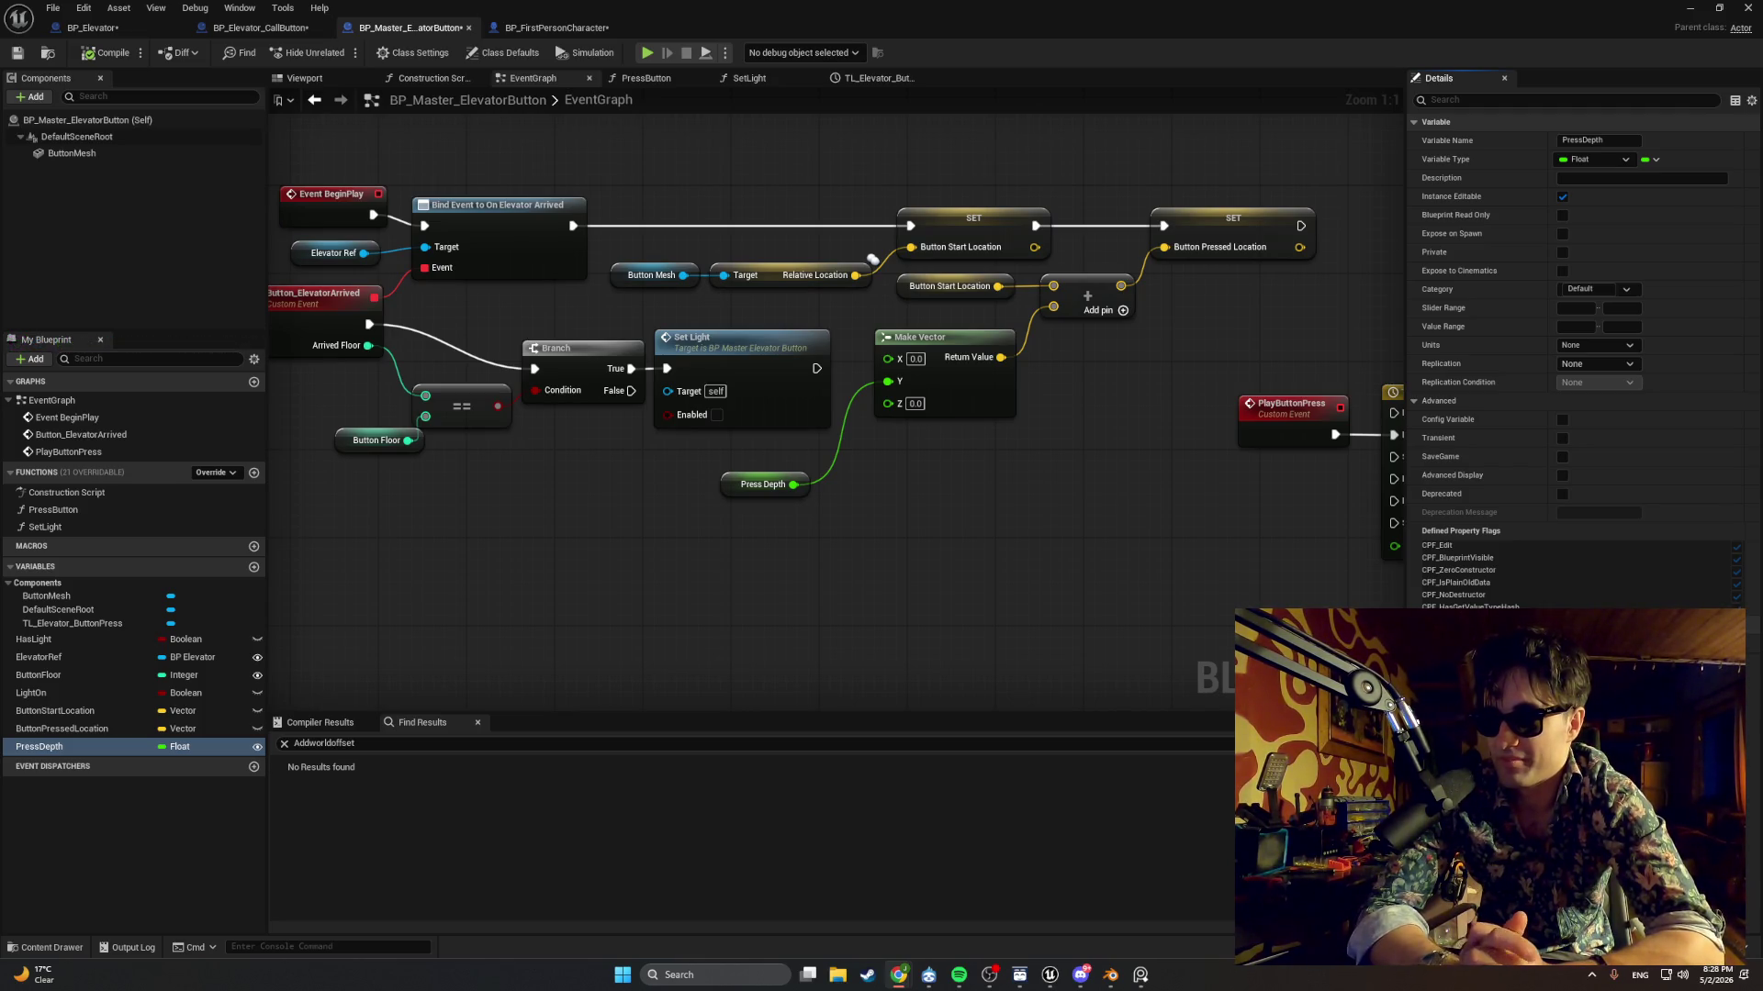
pyautogui.click(287, 78)
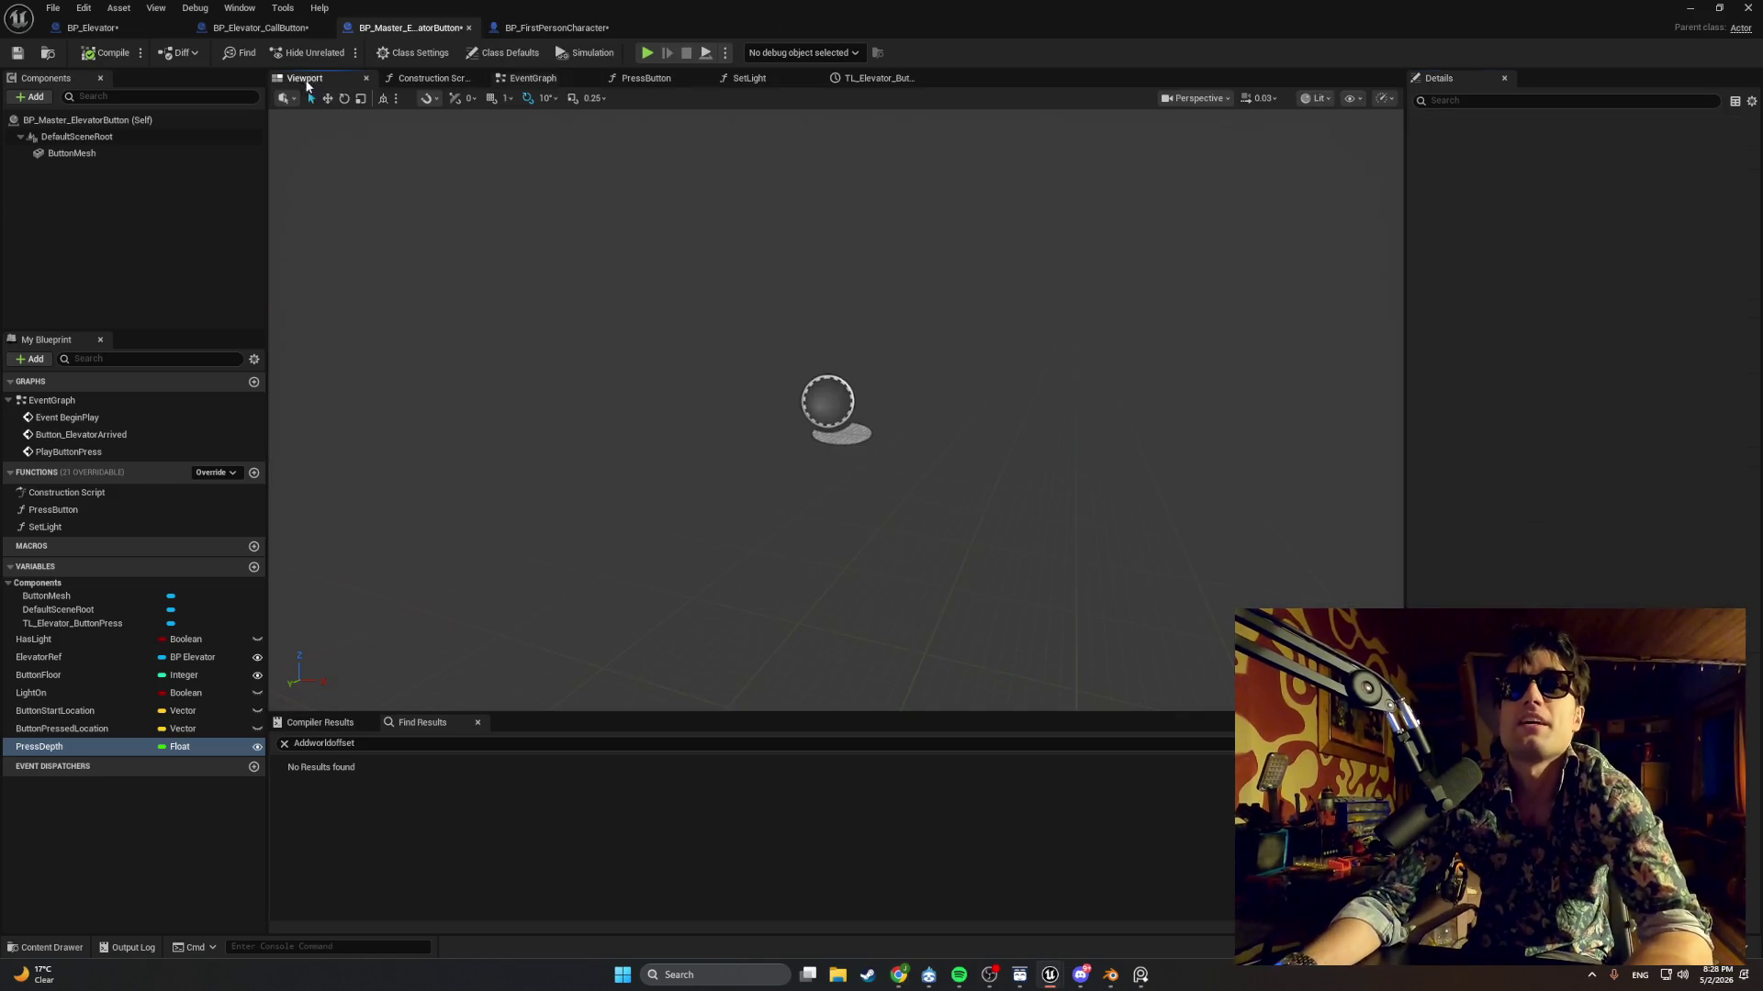
# Open BP_Elevator_CallButton's Viewport and orbit until the call panel stands upright.
pyautogui.click(242, 28)
pyautogui.click(358, 80)
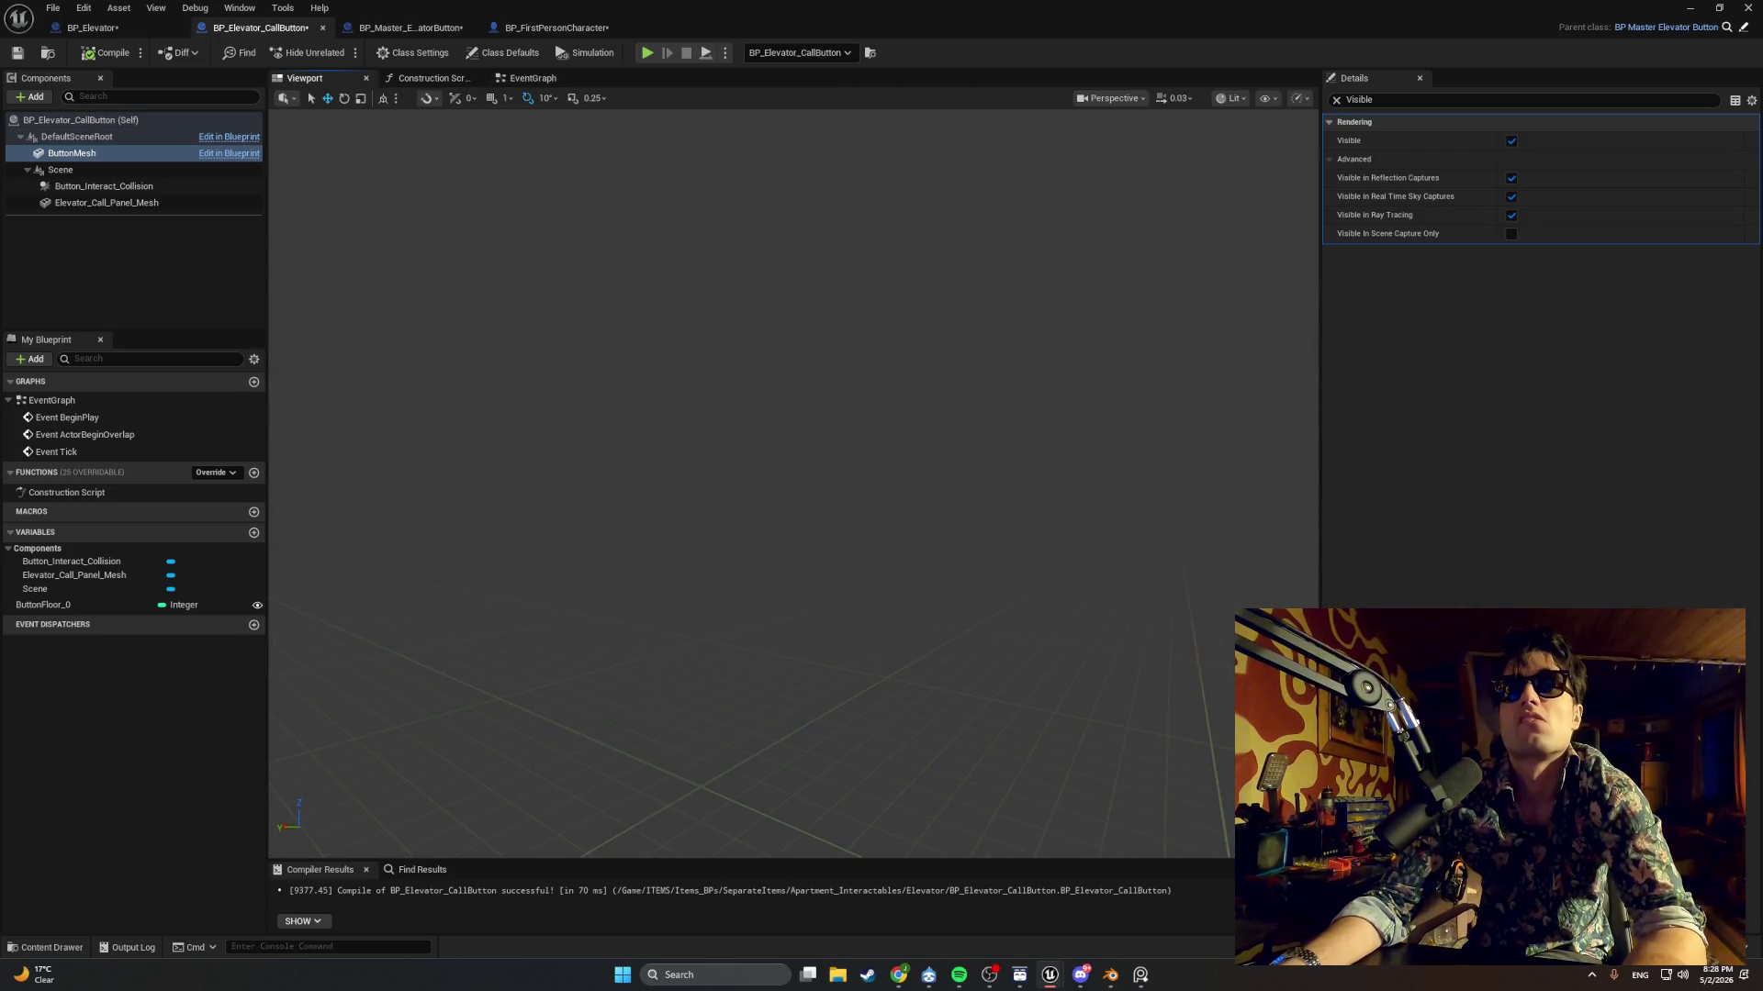
pyautogui.scroll(-5, 561, 531)
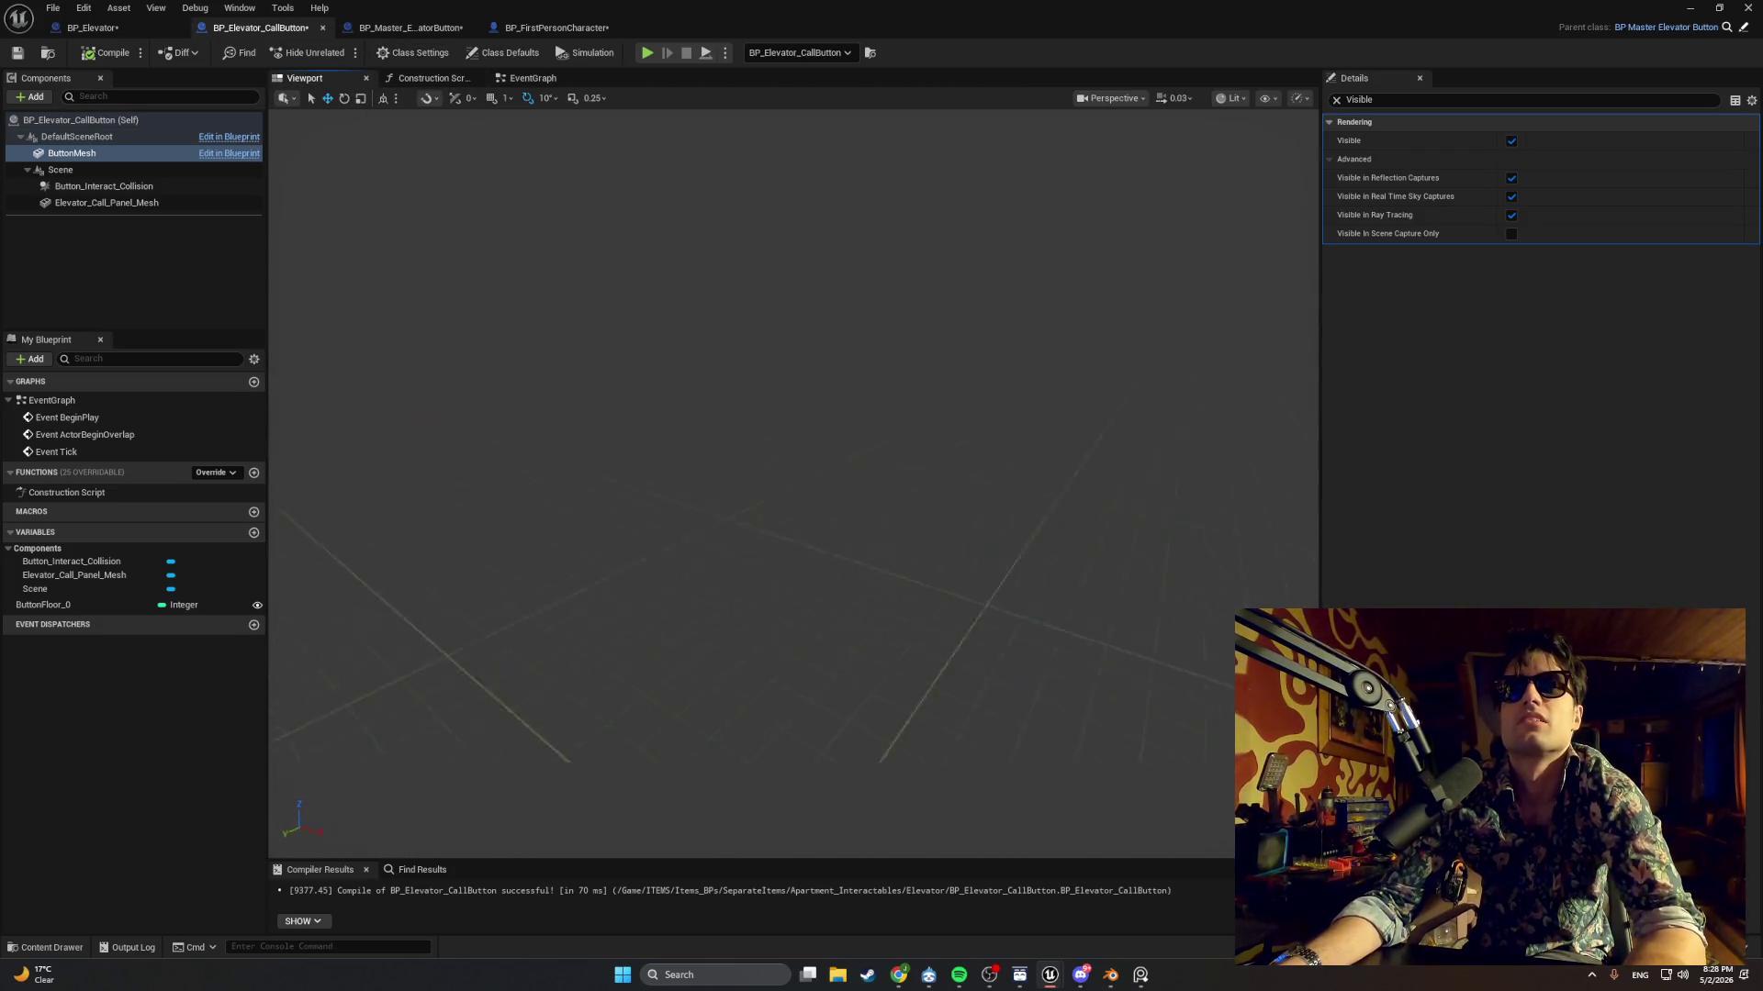
pyautogui.moveTo(560, 530)
pyautogui.mouseDown()
pyautogui.moveTo(786, 583)
pyautogui.moveTo(839, 566)
pyautogui.mouseUp()
pyautogui.moveTo(860, 280); pyautogui.dragTo(857, 342)
# Select and frame Elevator_Call_Panel_Mesh, Button_Interact_Collision and ButtonMesh in the preview.
pyautogui.click(857, 342)
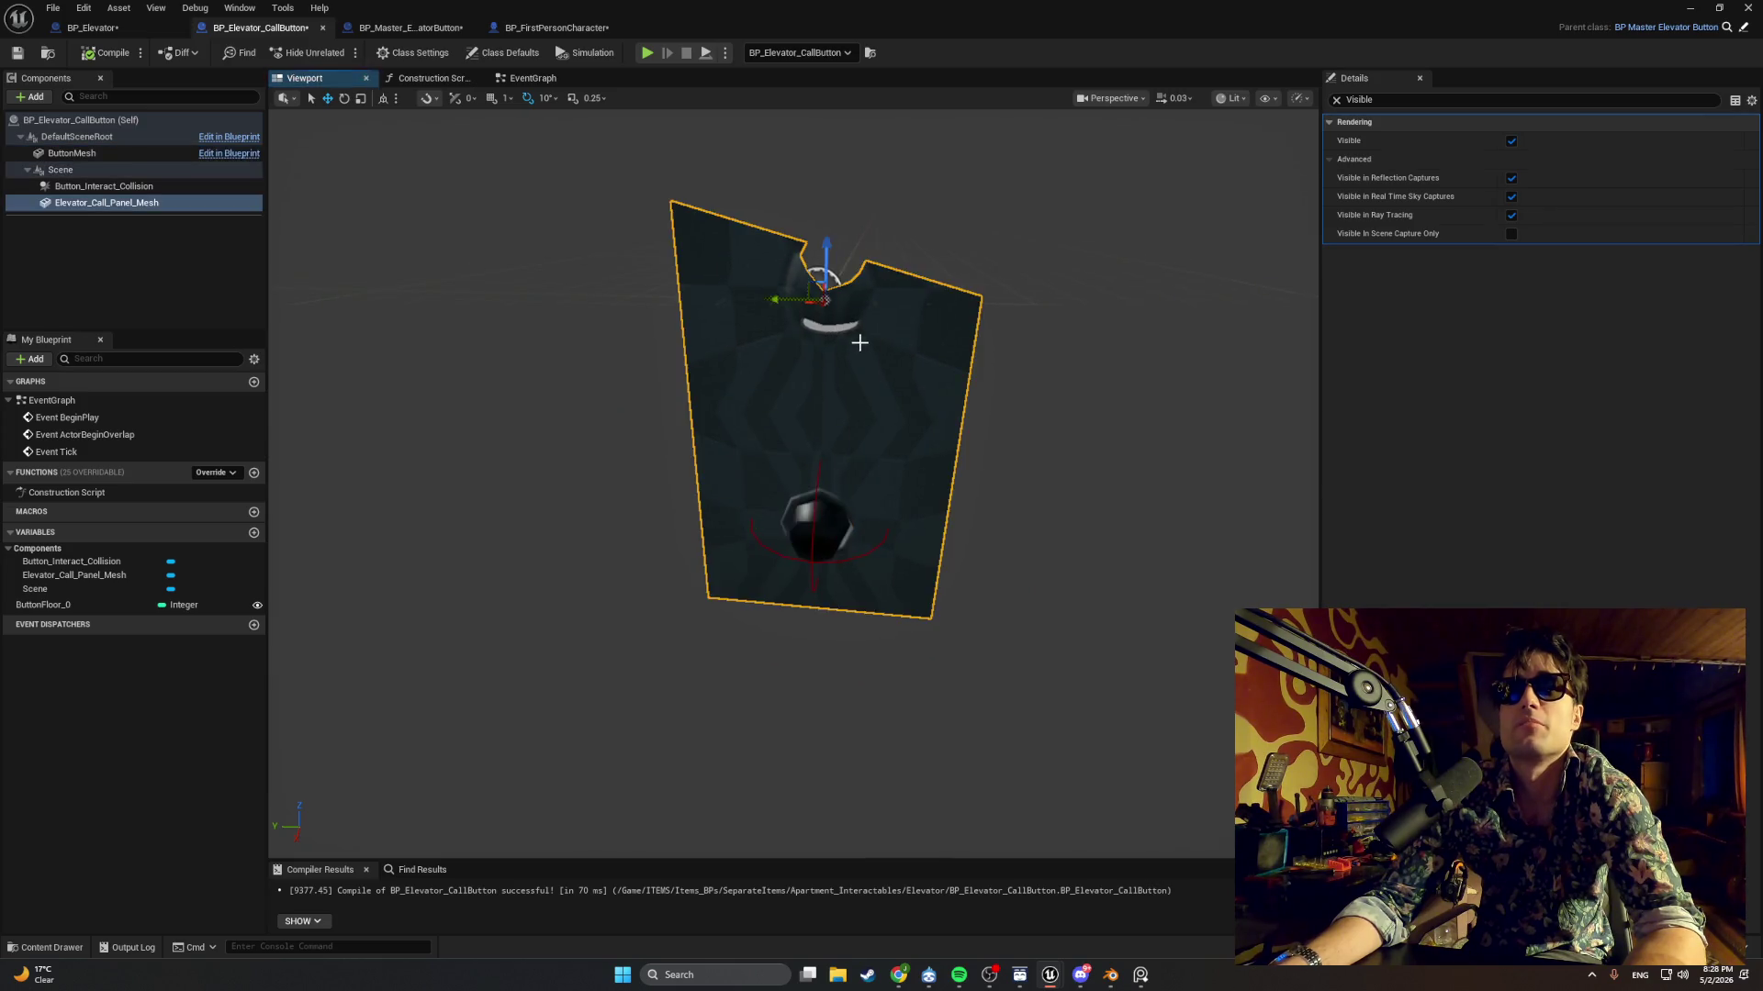
pyautogui.press('f')
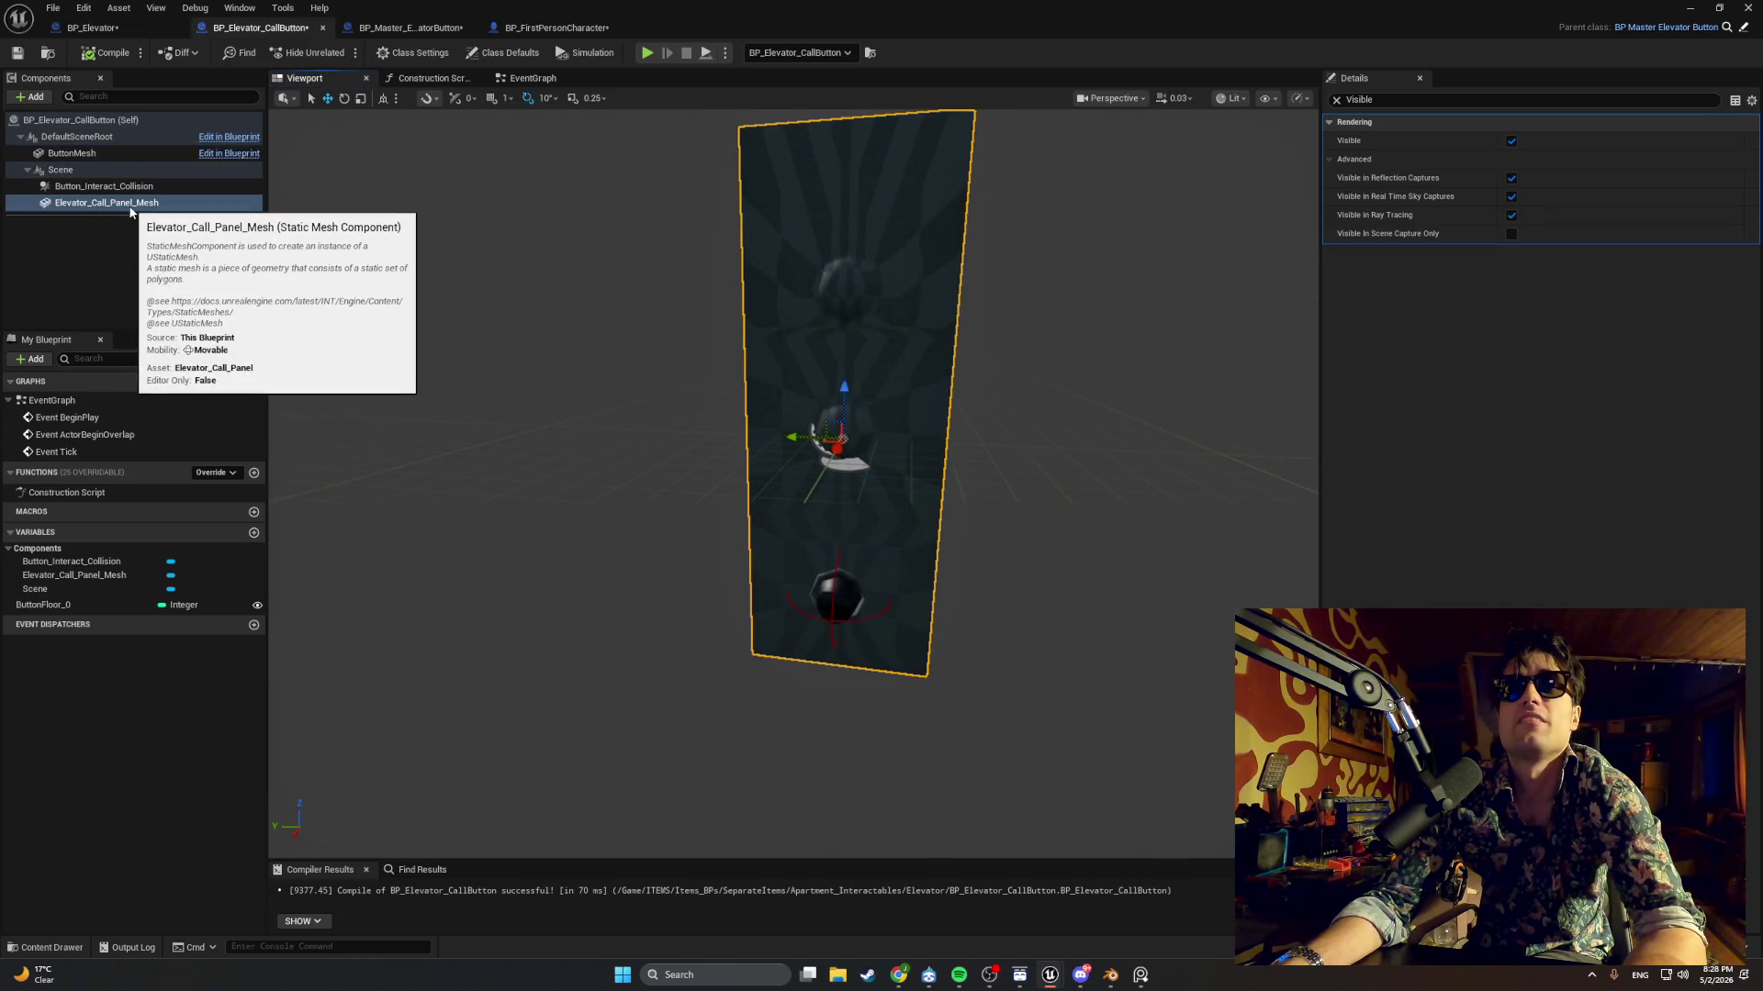
pyautogui.click(129, 186)
pyautogui.press('f')
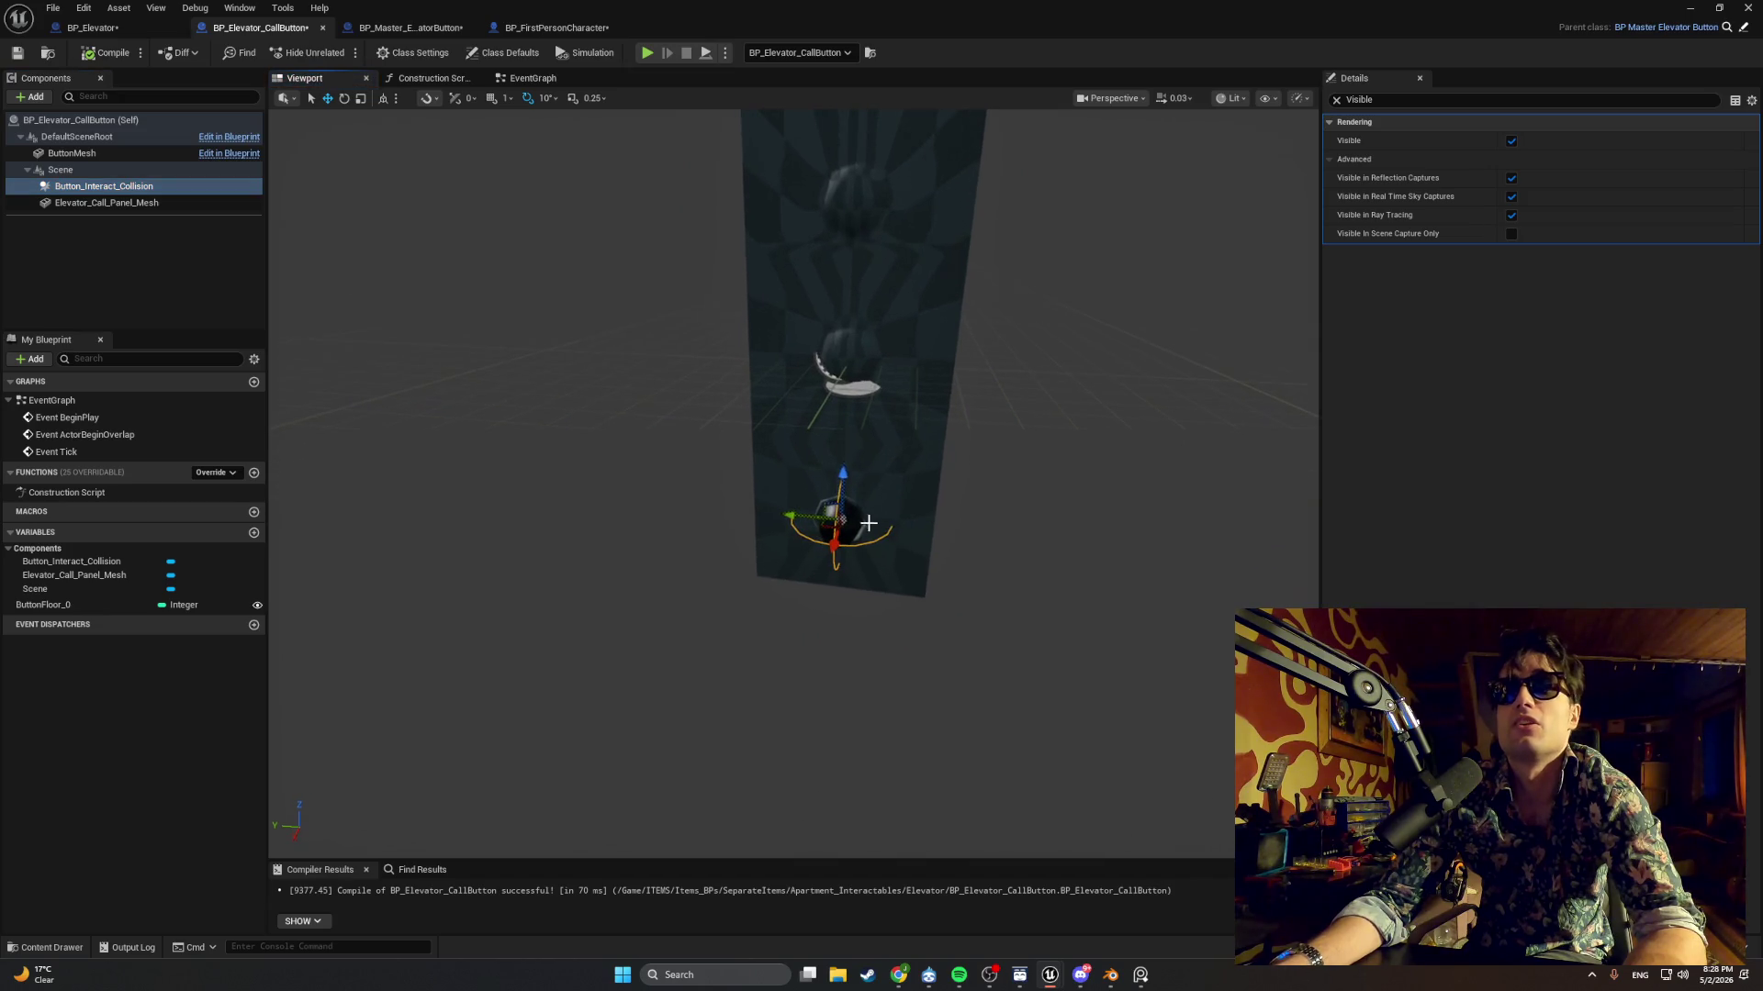
pyautogui.click(125, 154)
pyautogui.moveTo(811, 473)
pyautogui.mouseDown()
pyautogui.moveTo(753, 475)
pyautogui.moveTo(812, 473)
pyautogui.mouseUp()
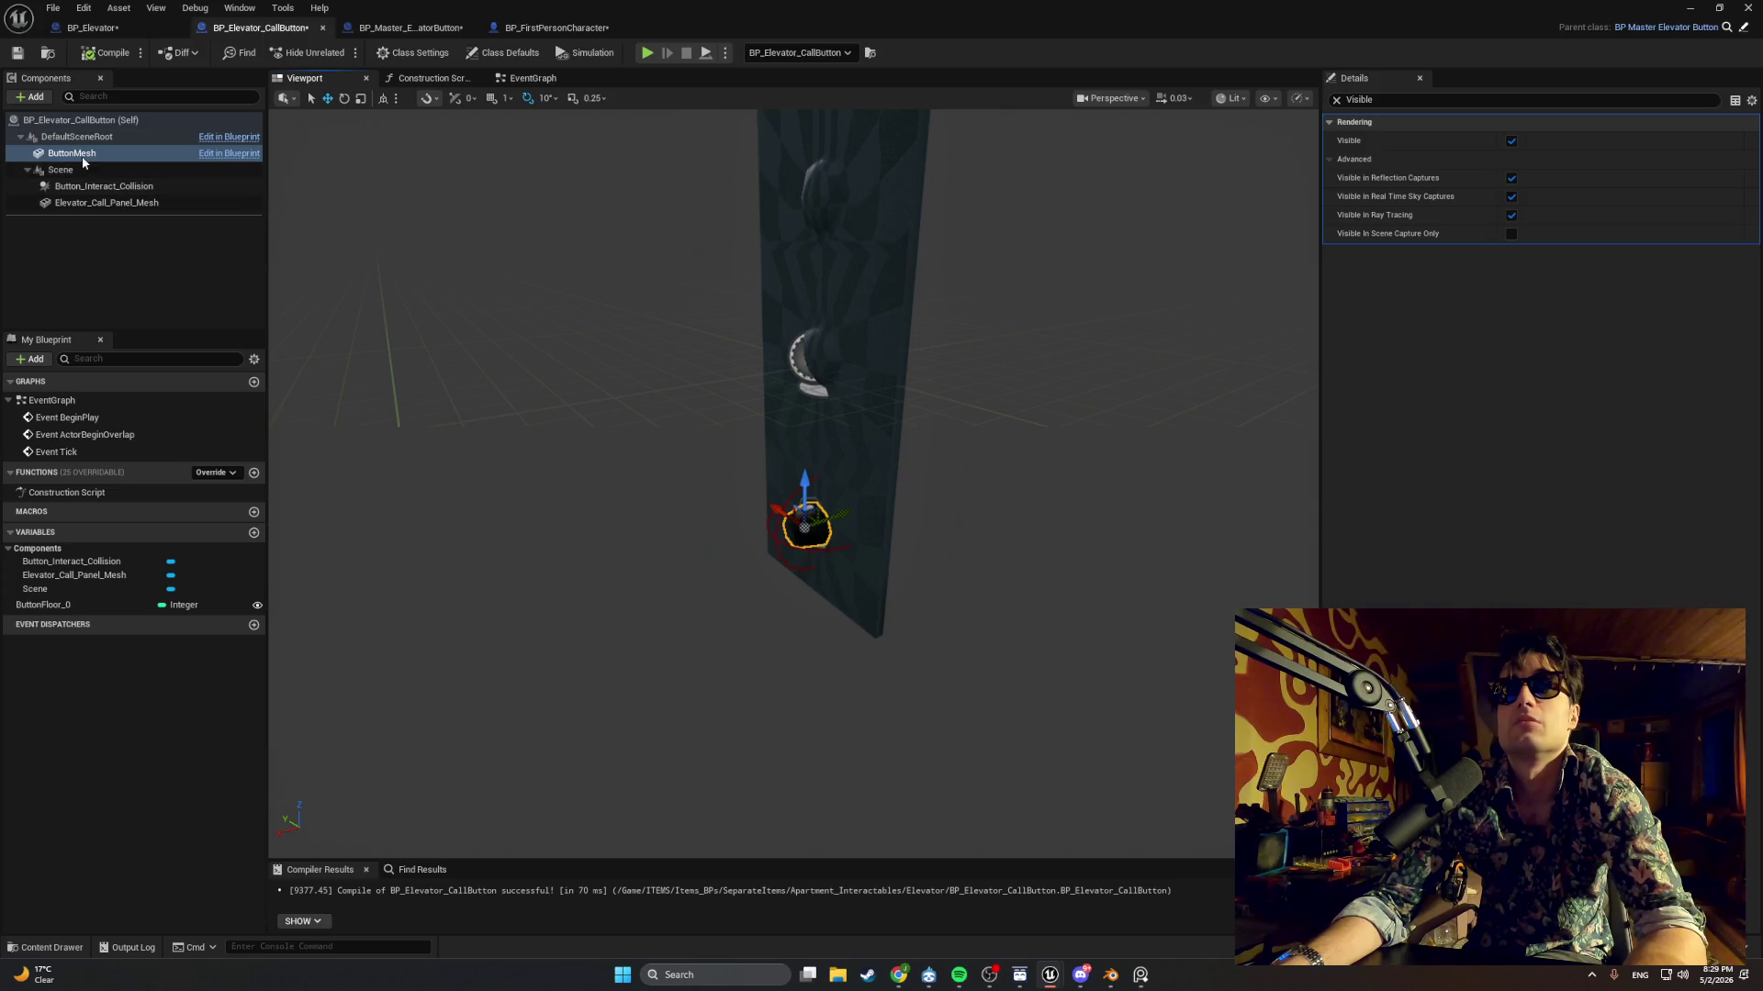
pyautogui.click(337, 29)
pyautogui.click(151, 155)
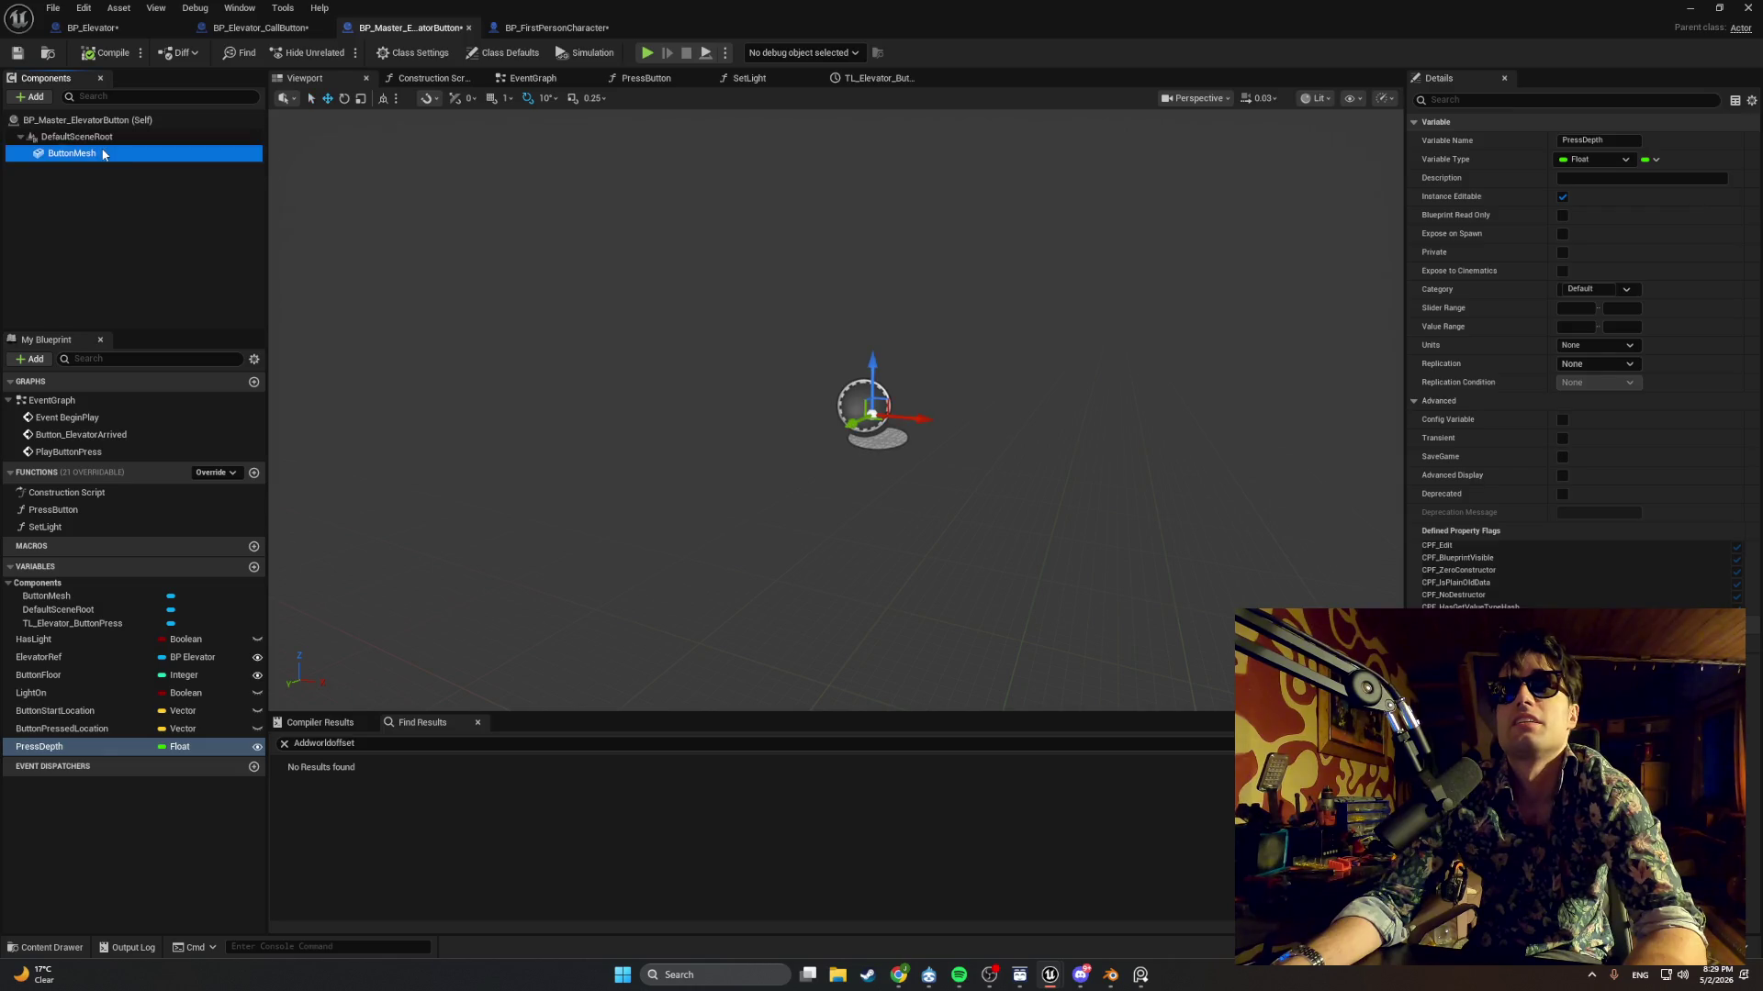
pyautogui.click(275, 28)
pyautogui.click(108, 160)
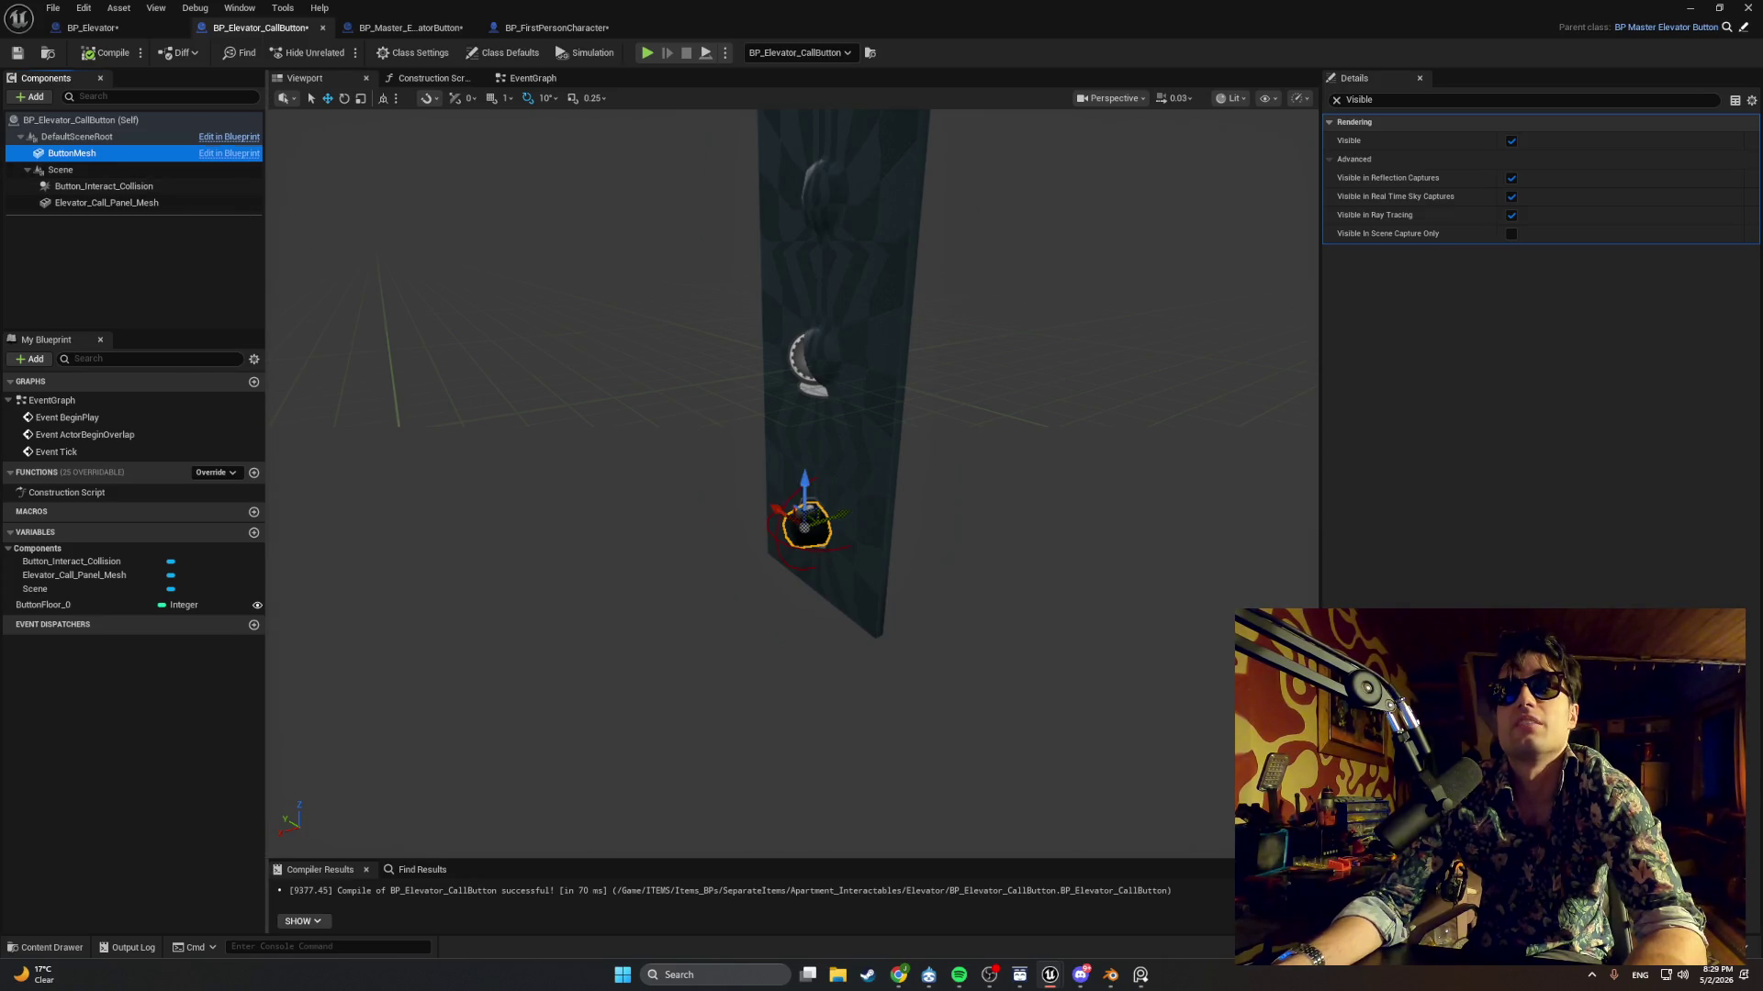
pyautogui.moveTo(812, 517)
pyautogui.mouseDown()
pyautogui.moveTo(771, 518)
pyautogui.moveTo(812, 517)
pyautogui.mouseUp()
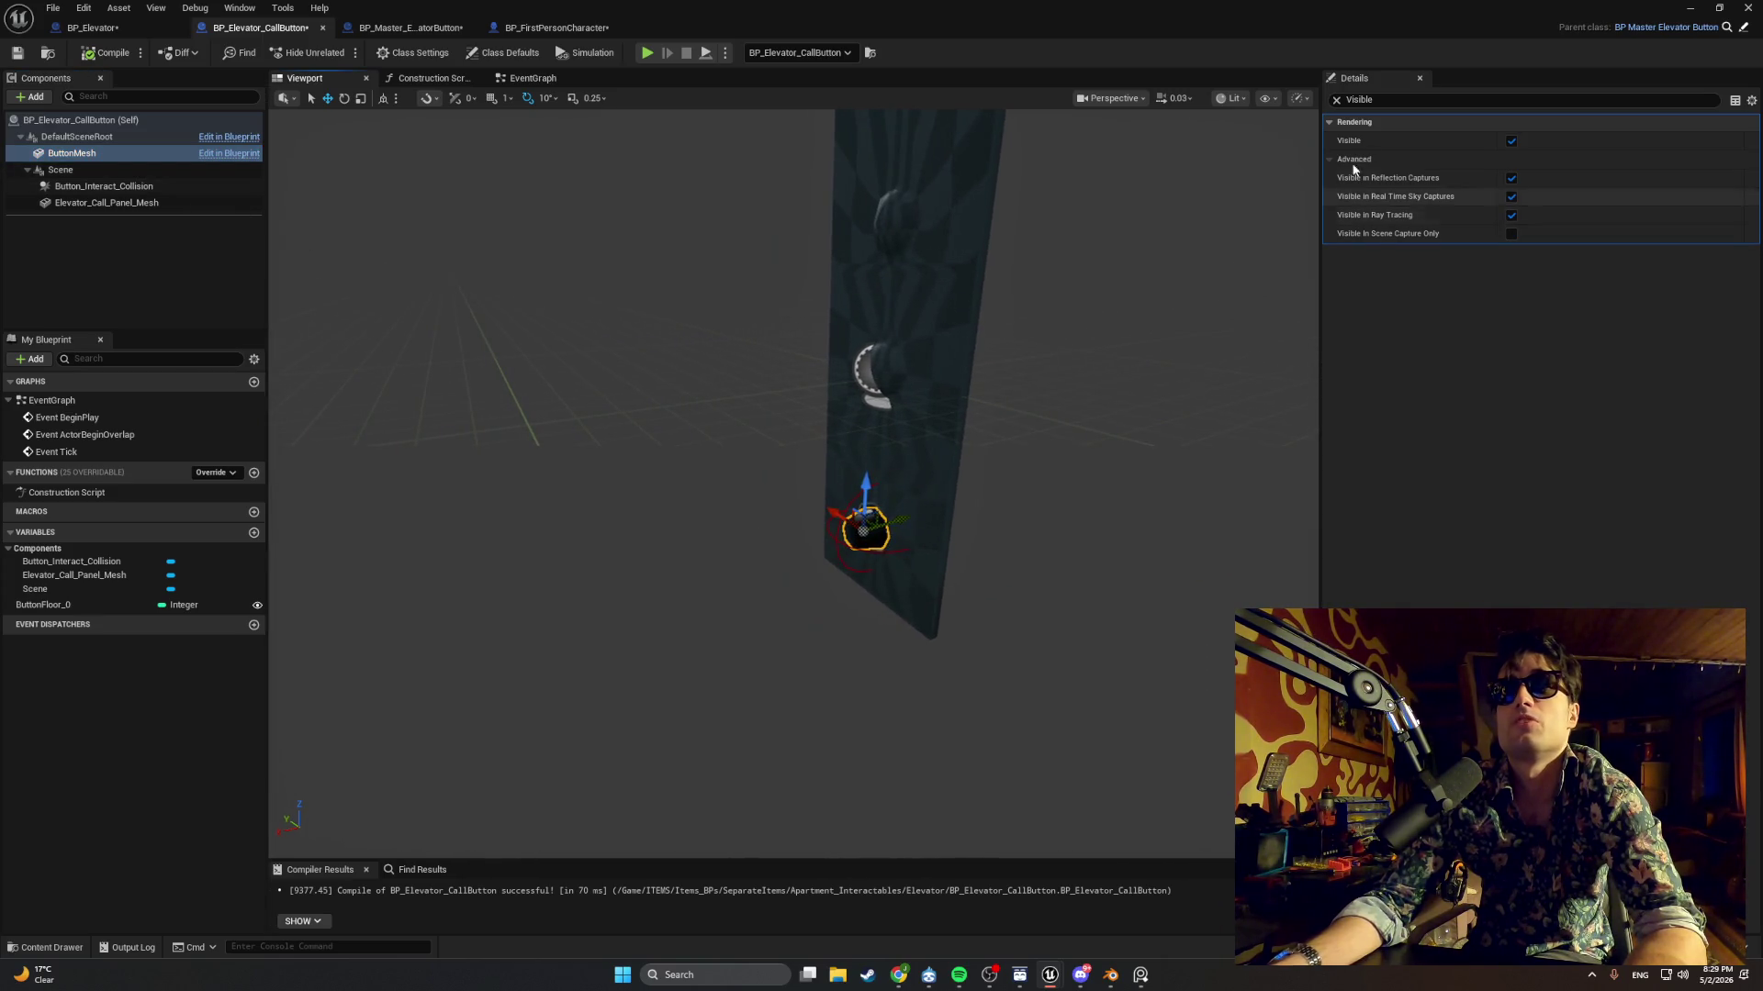
pyautogui.click(1336, 99)
pyautogui.write('mova')
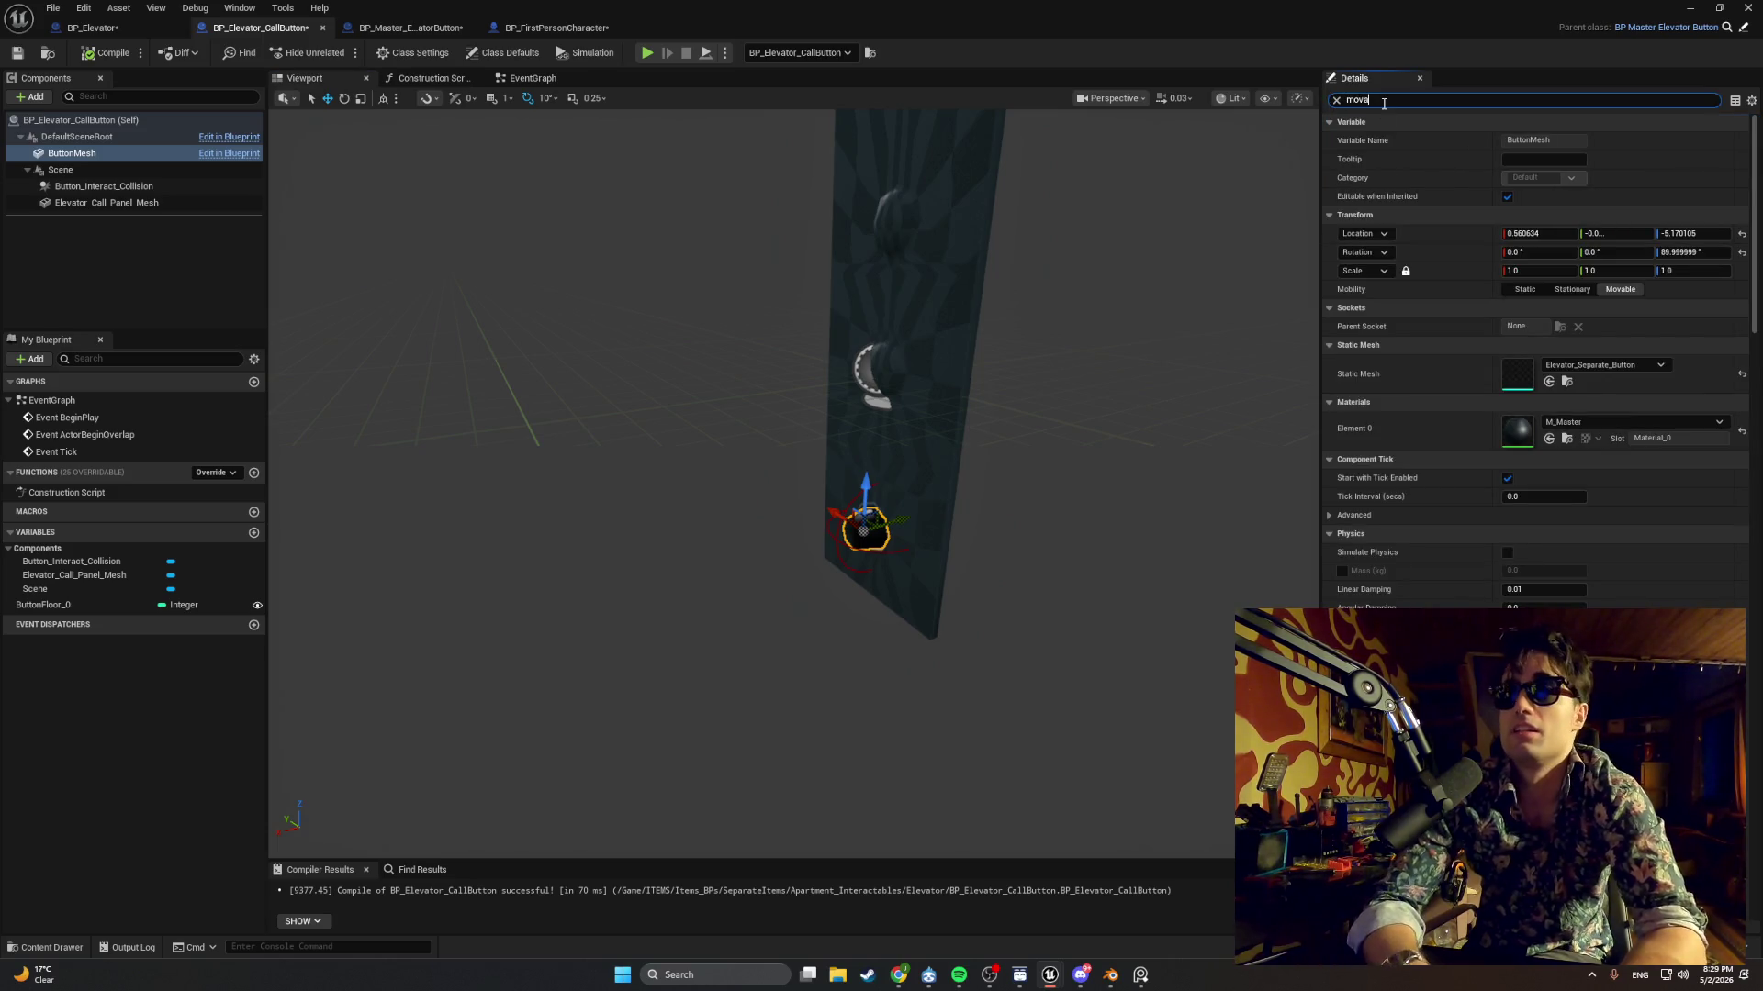
pyautogui.write('m')
pyautogui.press('BackSpace')
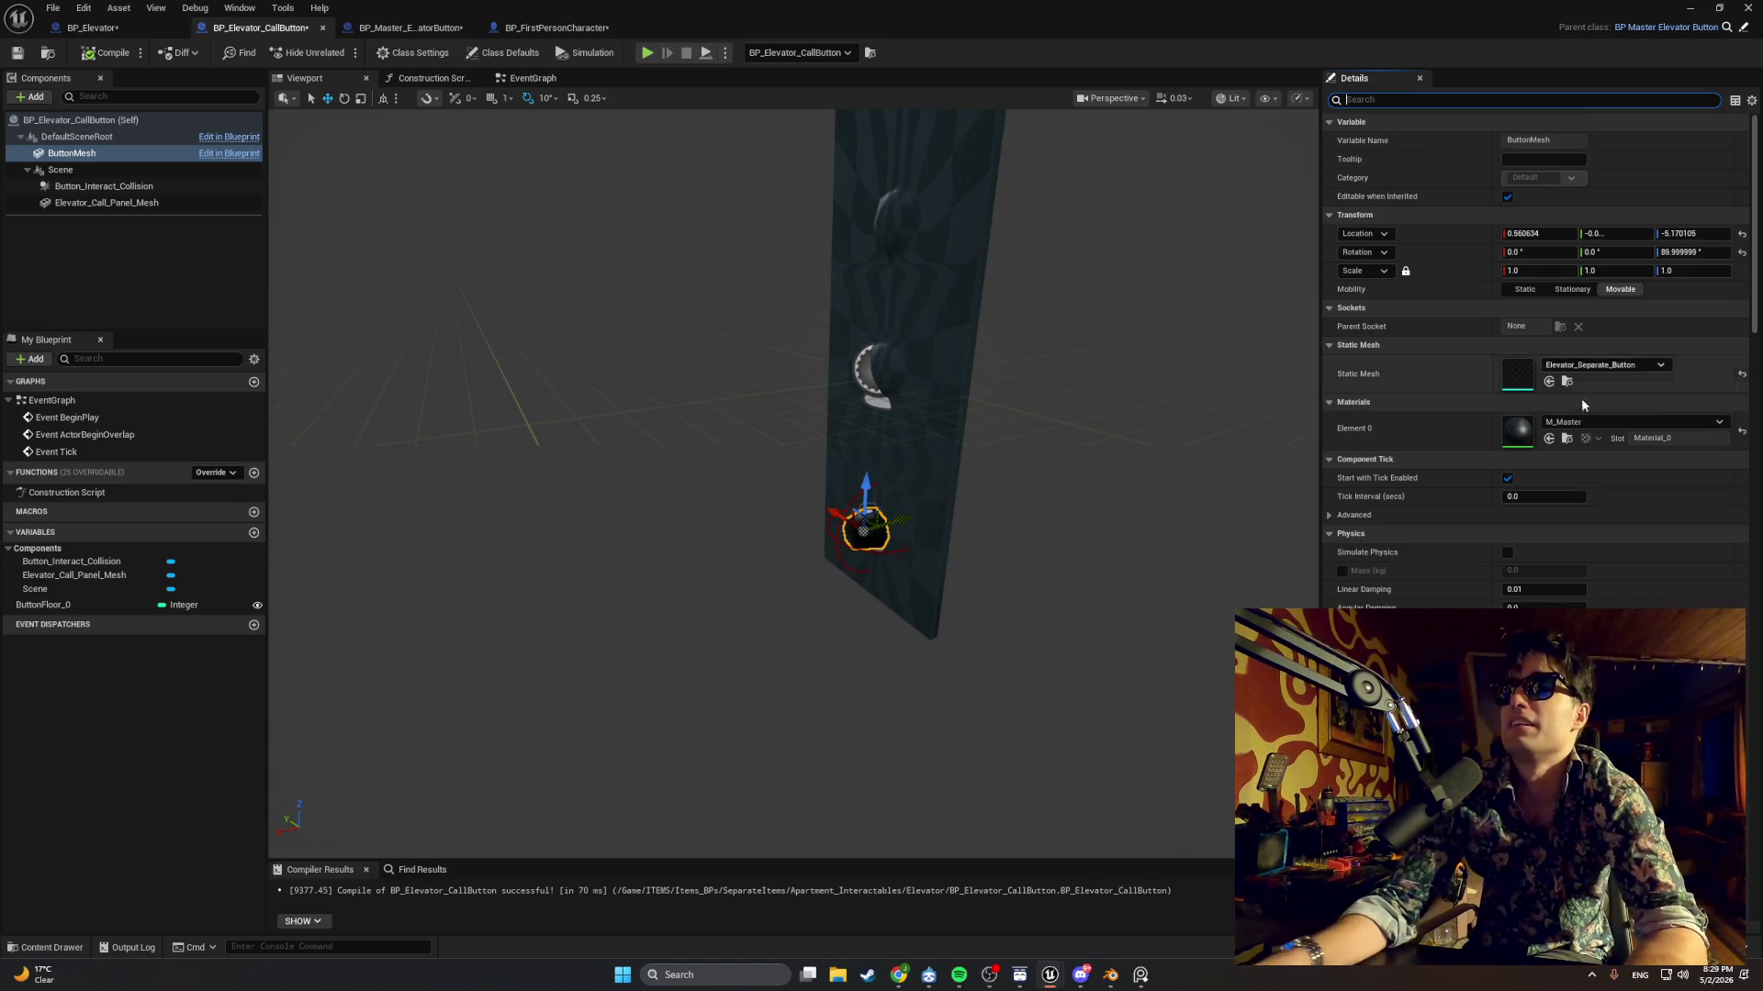
pyautogui.scroll(-10, 1579, 390)
pyautogui.scroll(-10, 1577, 380)
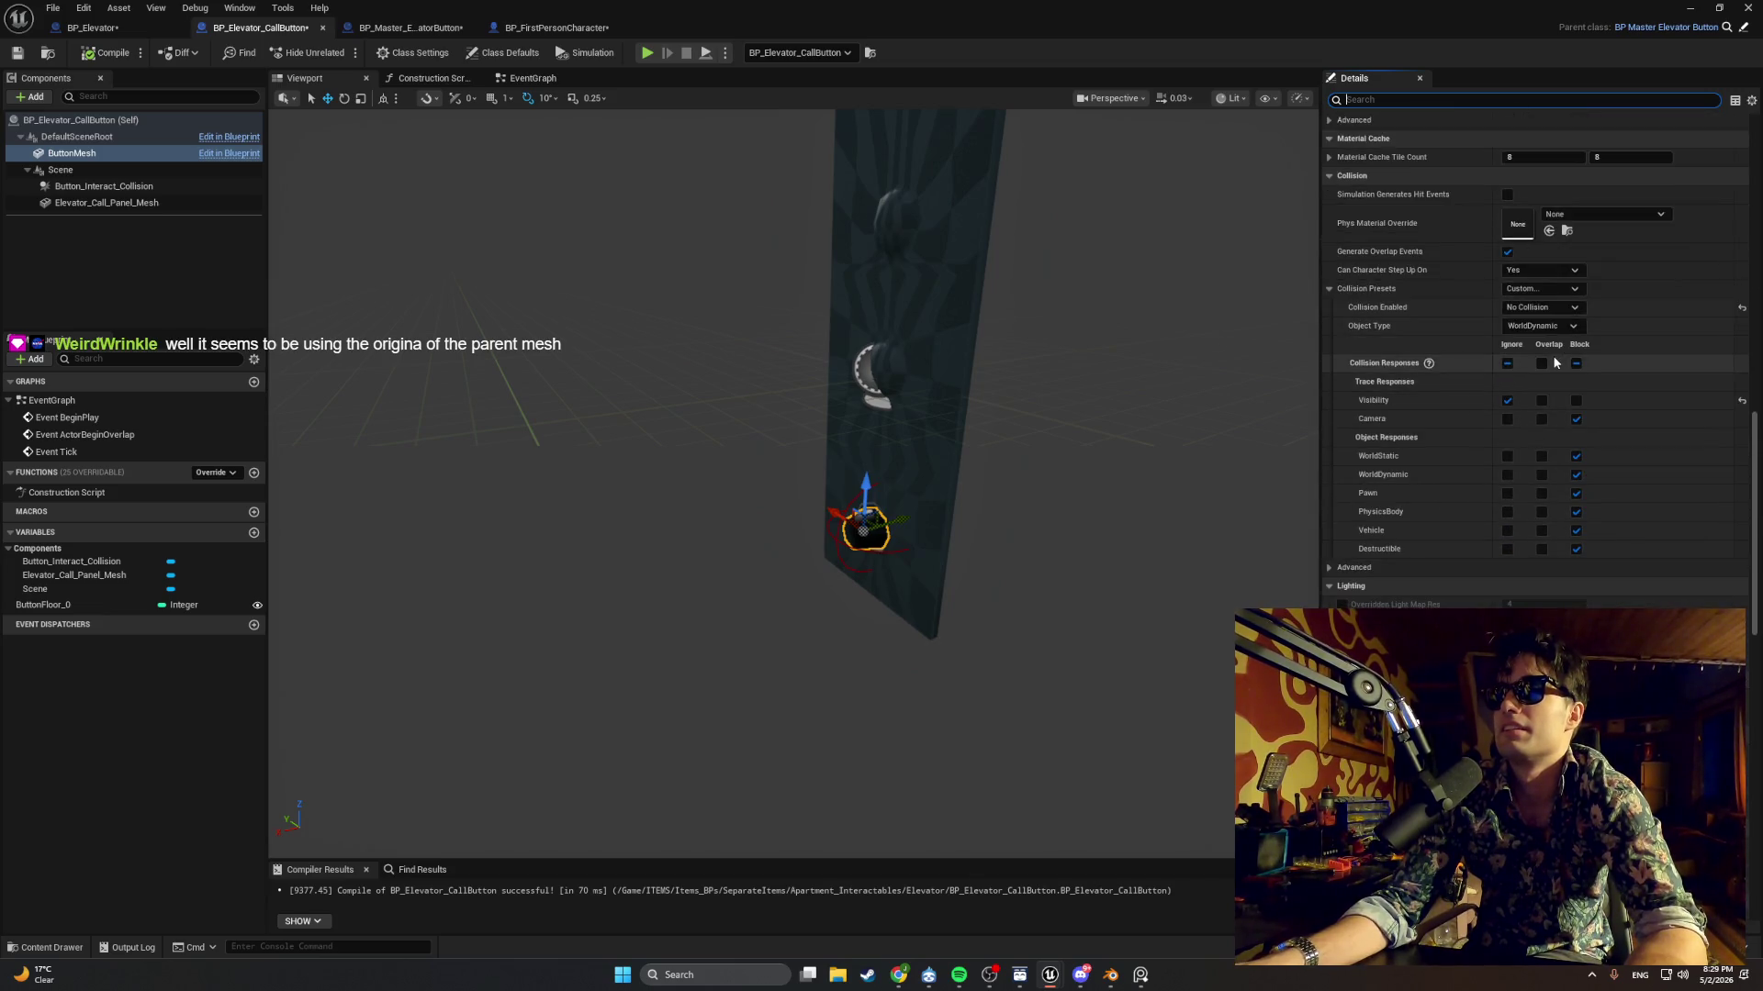
pyautogui.scroll(20, 1578, 353)
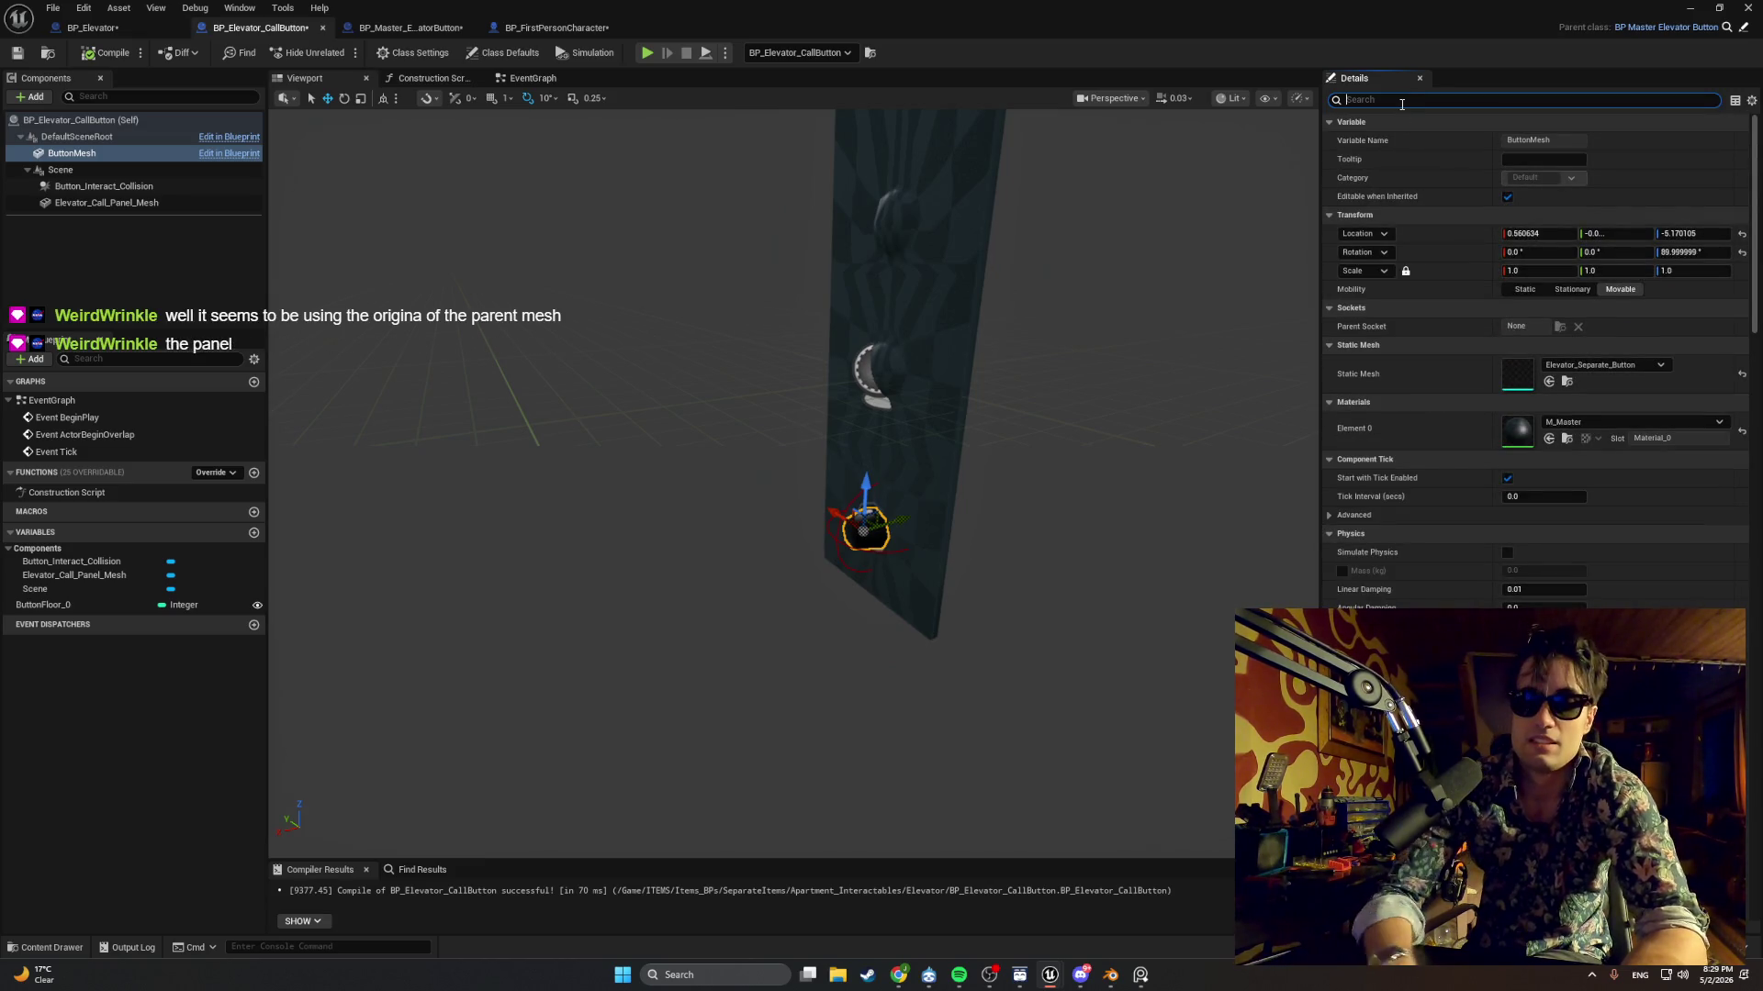
pyautogui.write('enable')
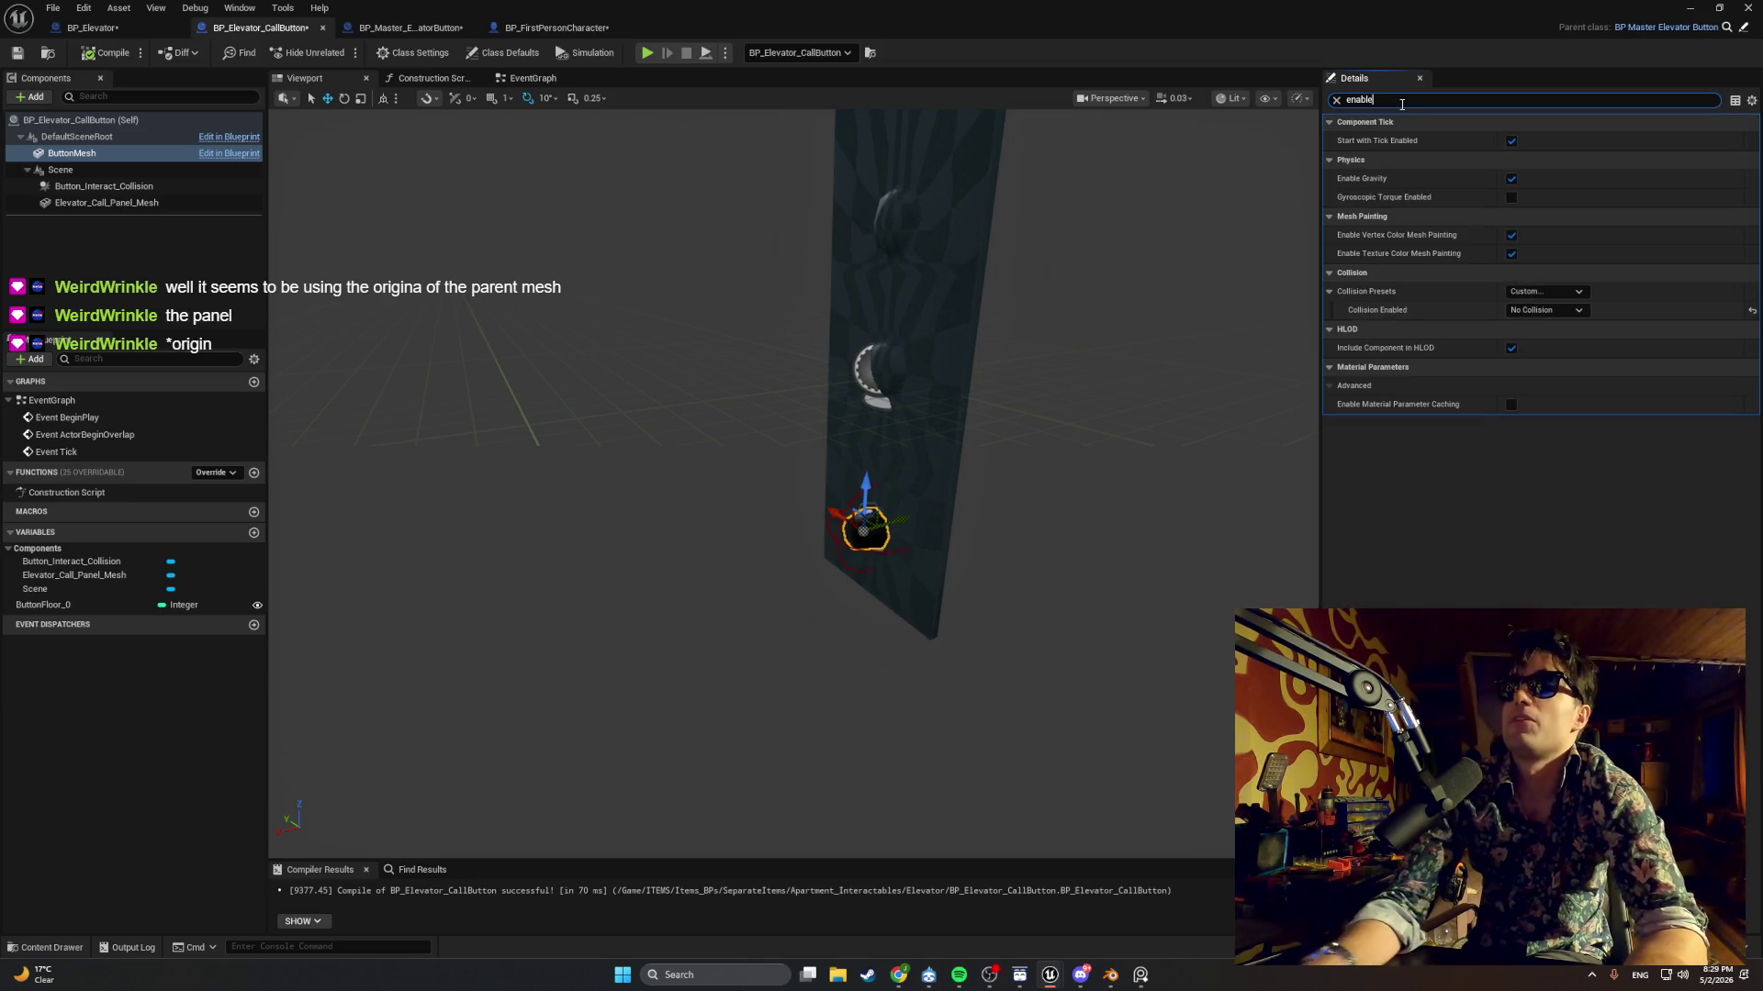
pyautogui.hotkey('ctrl', 'a')
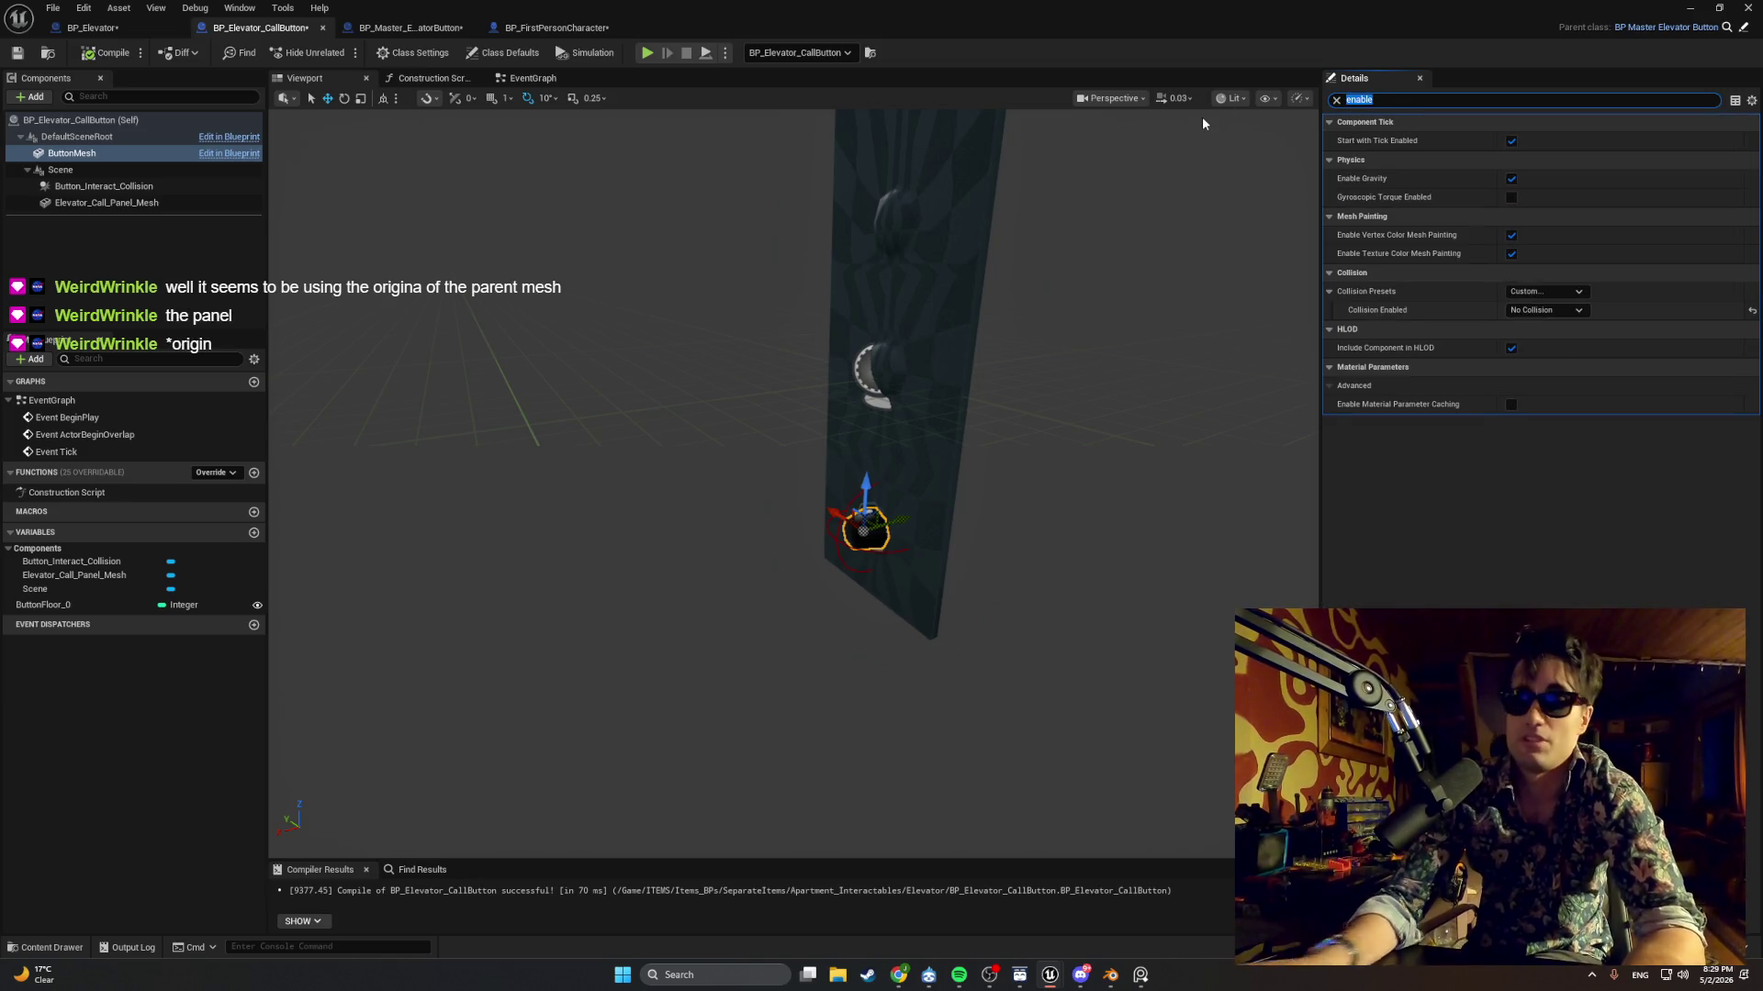
pyautogui.write('physic')
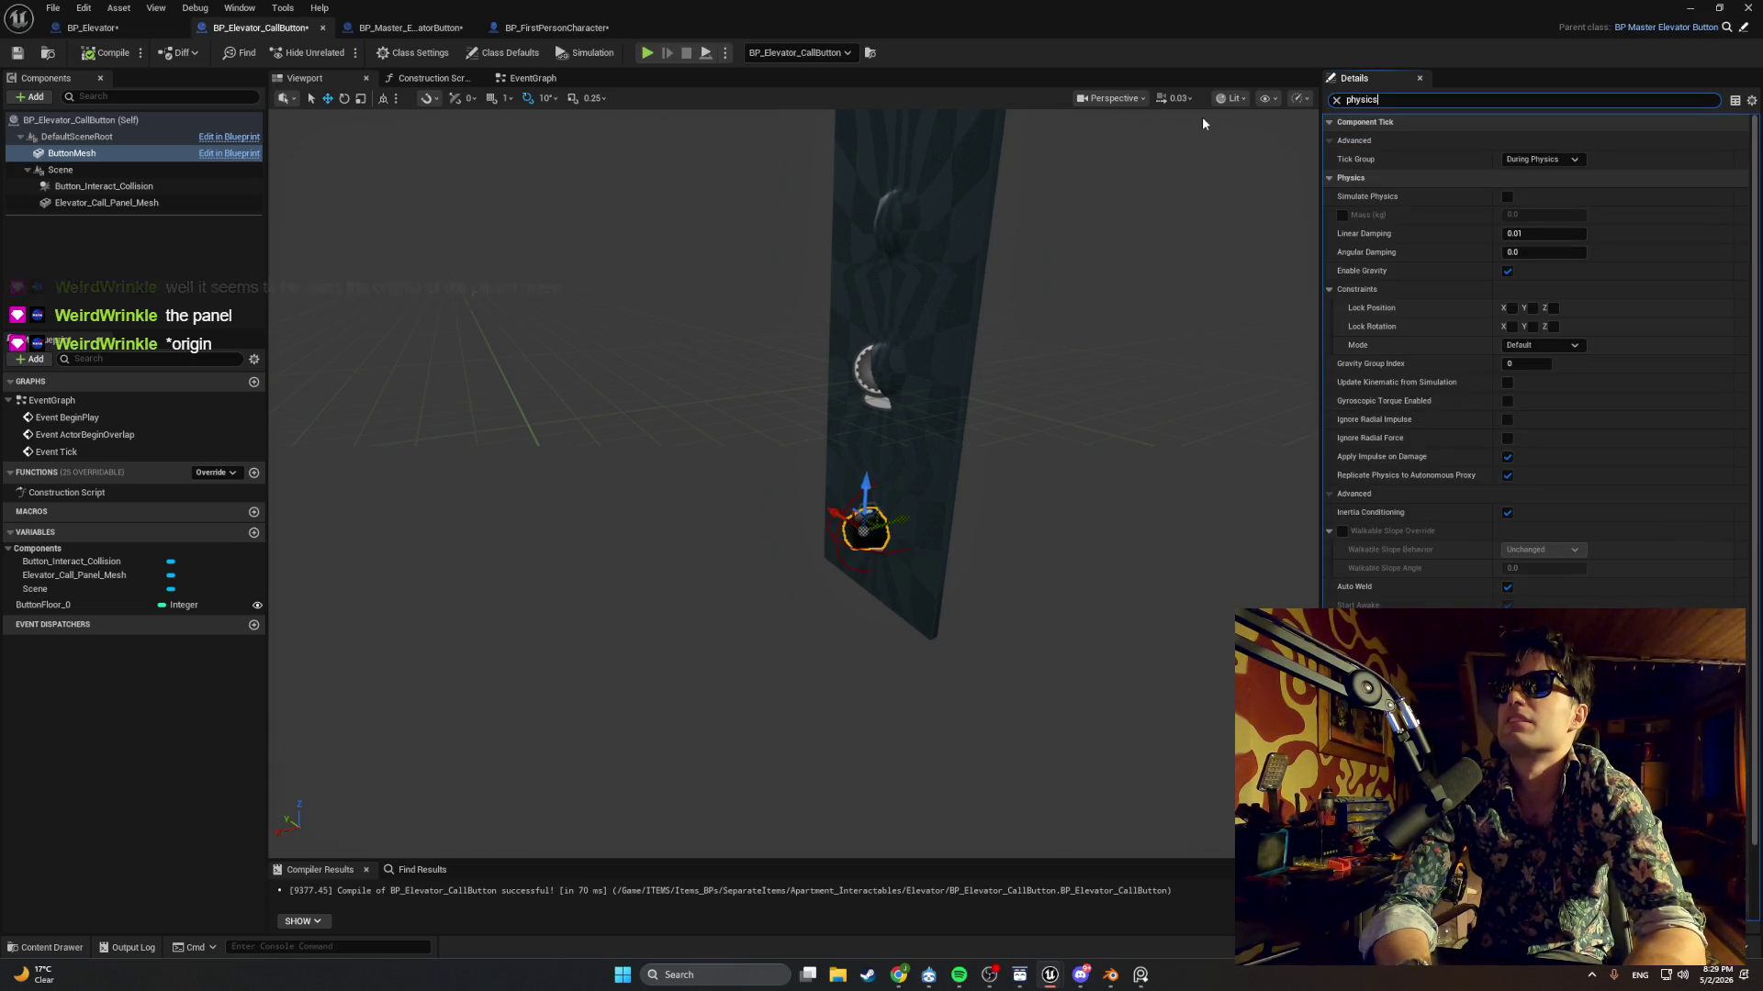
pyautogui.hotkey('ctrl', 'a')
pyautogui.press('BackSpace')
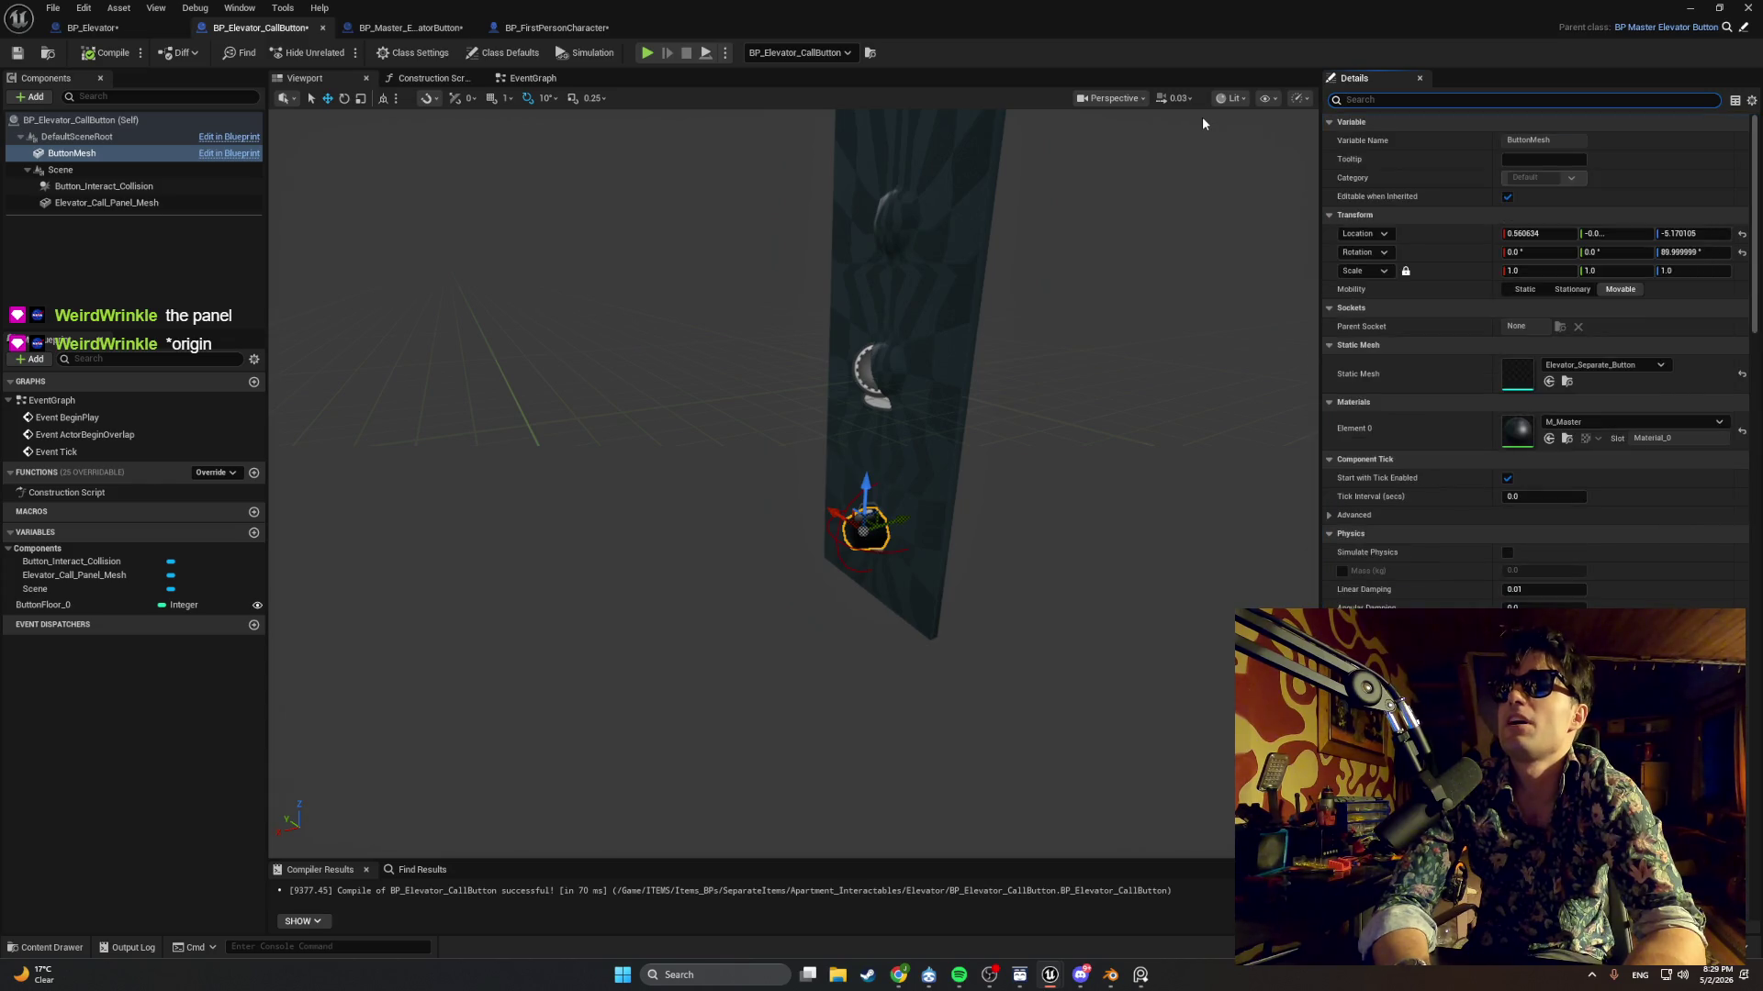
pyautogui.write('enable phy')
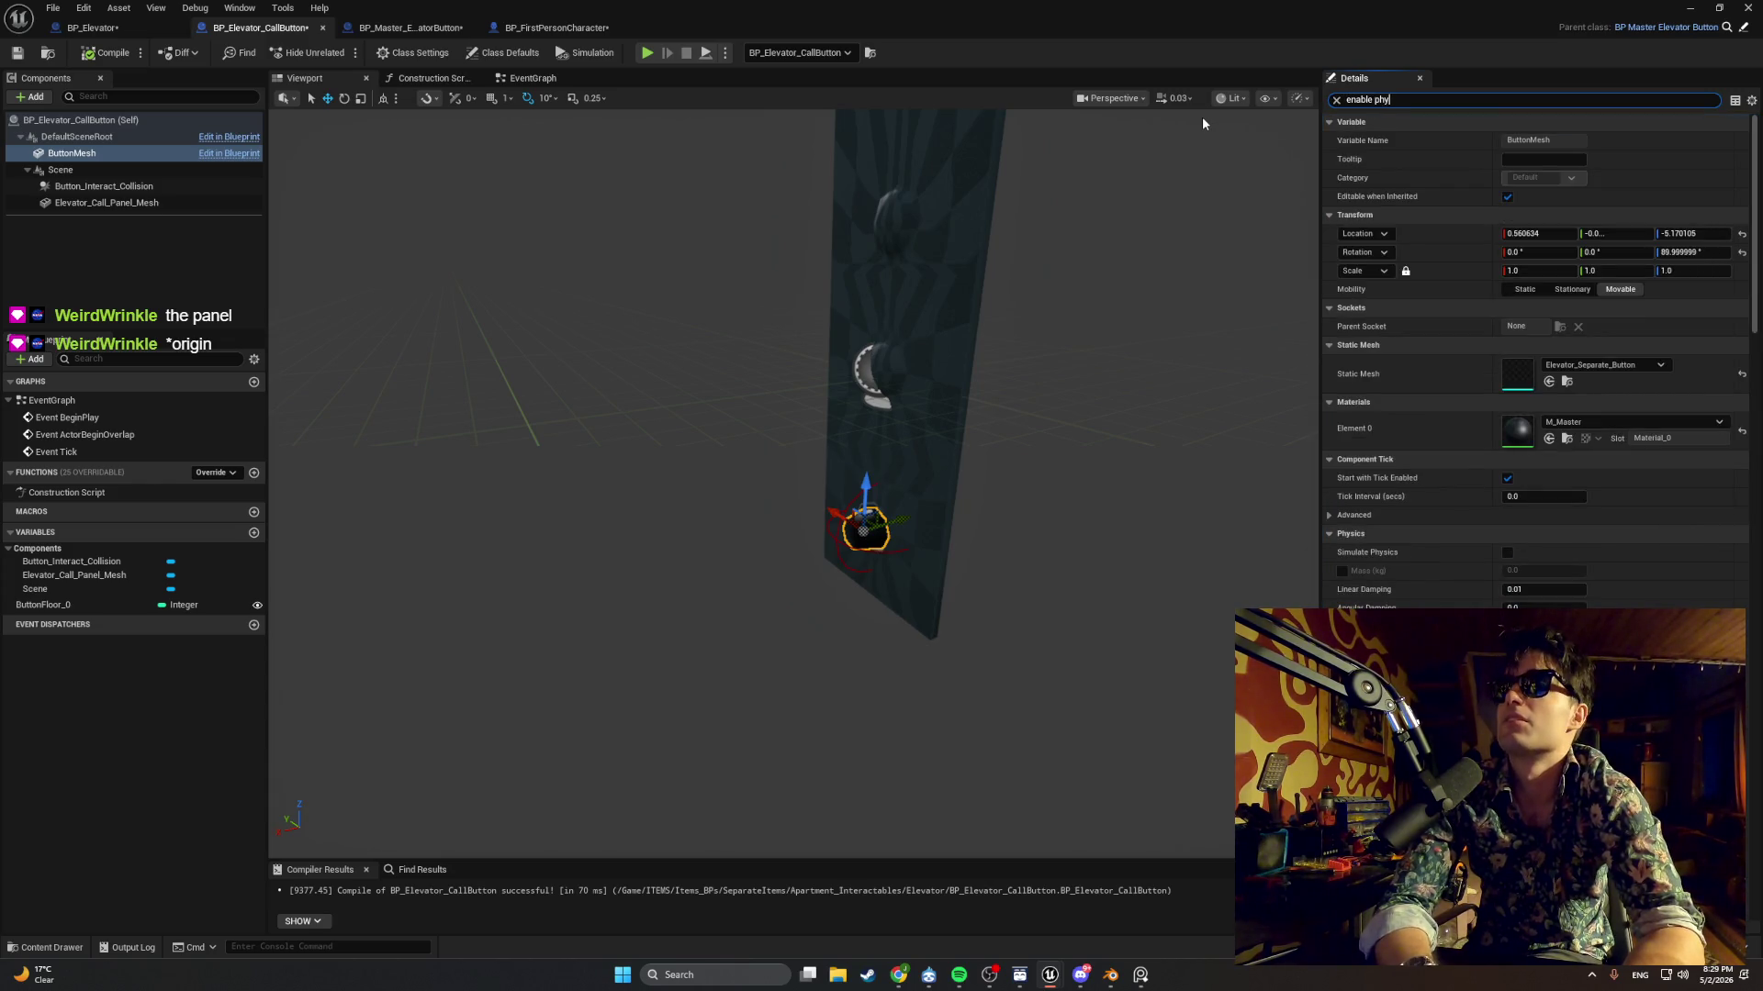
pyautogui.hotkey('ctrl', 'BackSpace')
pyautogui.hotkey('ctrl', 'BackSpace')
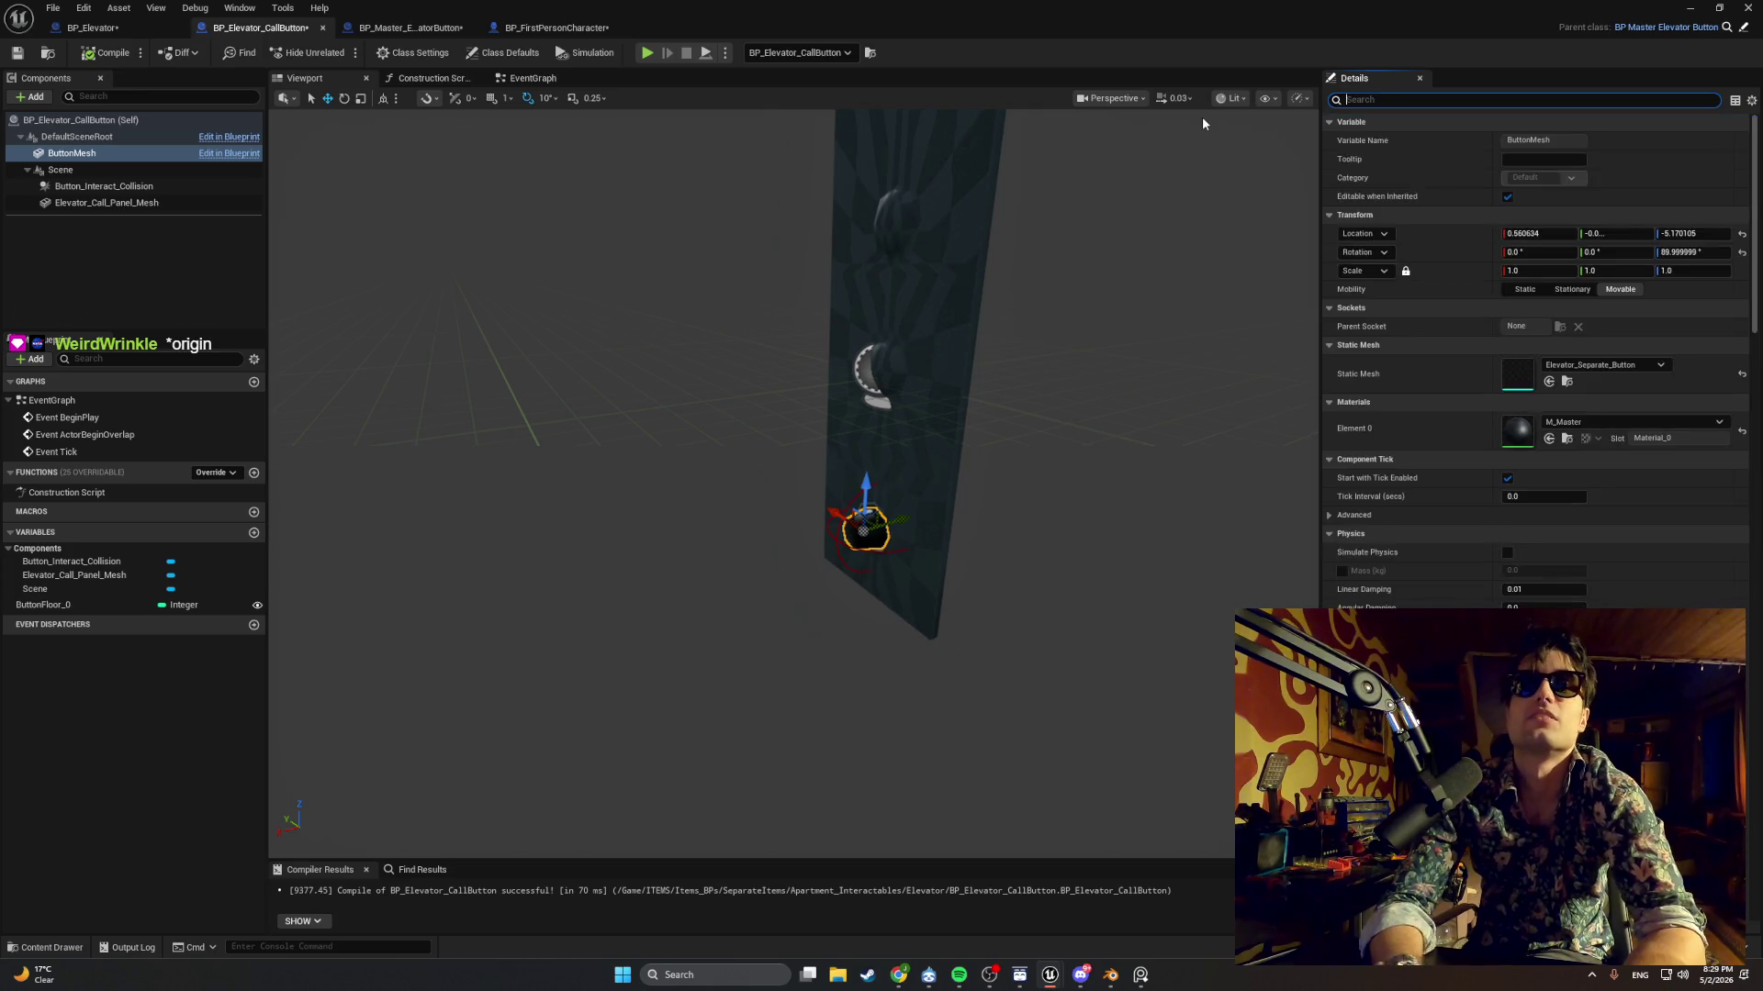
pyautogui.click(1362, 101)
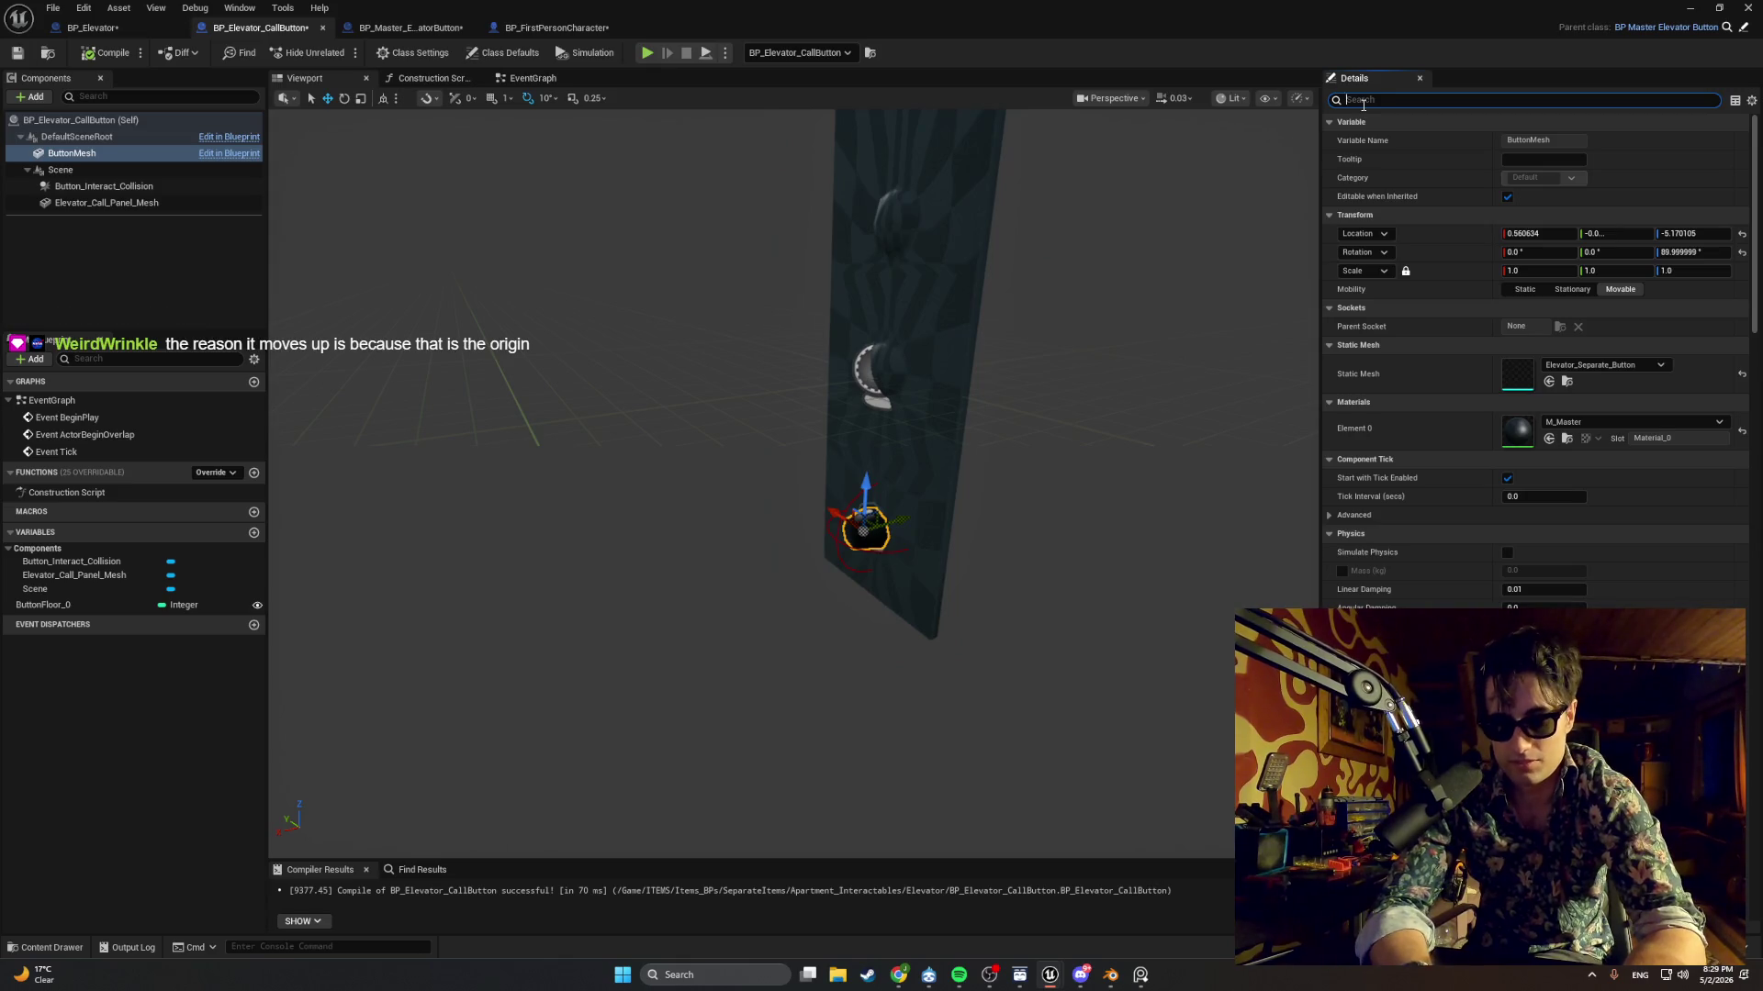
pyautogui.write('simulate p')
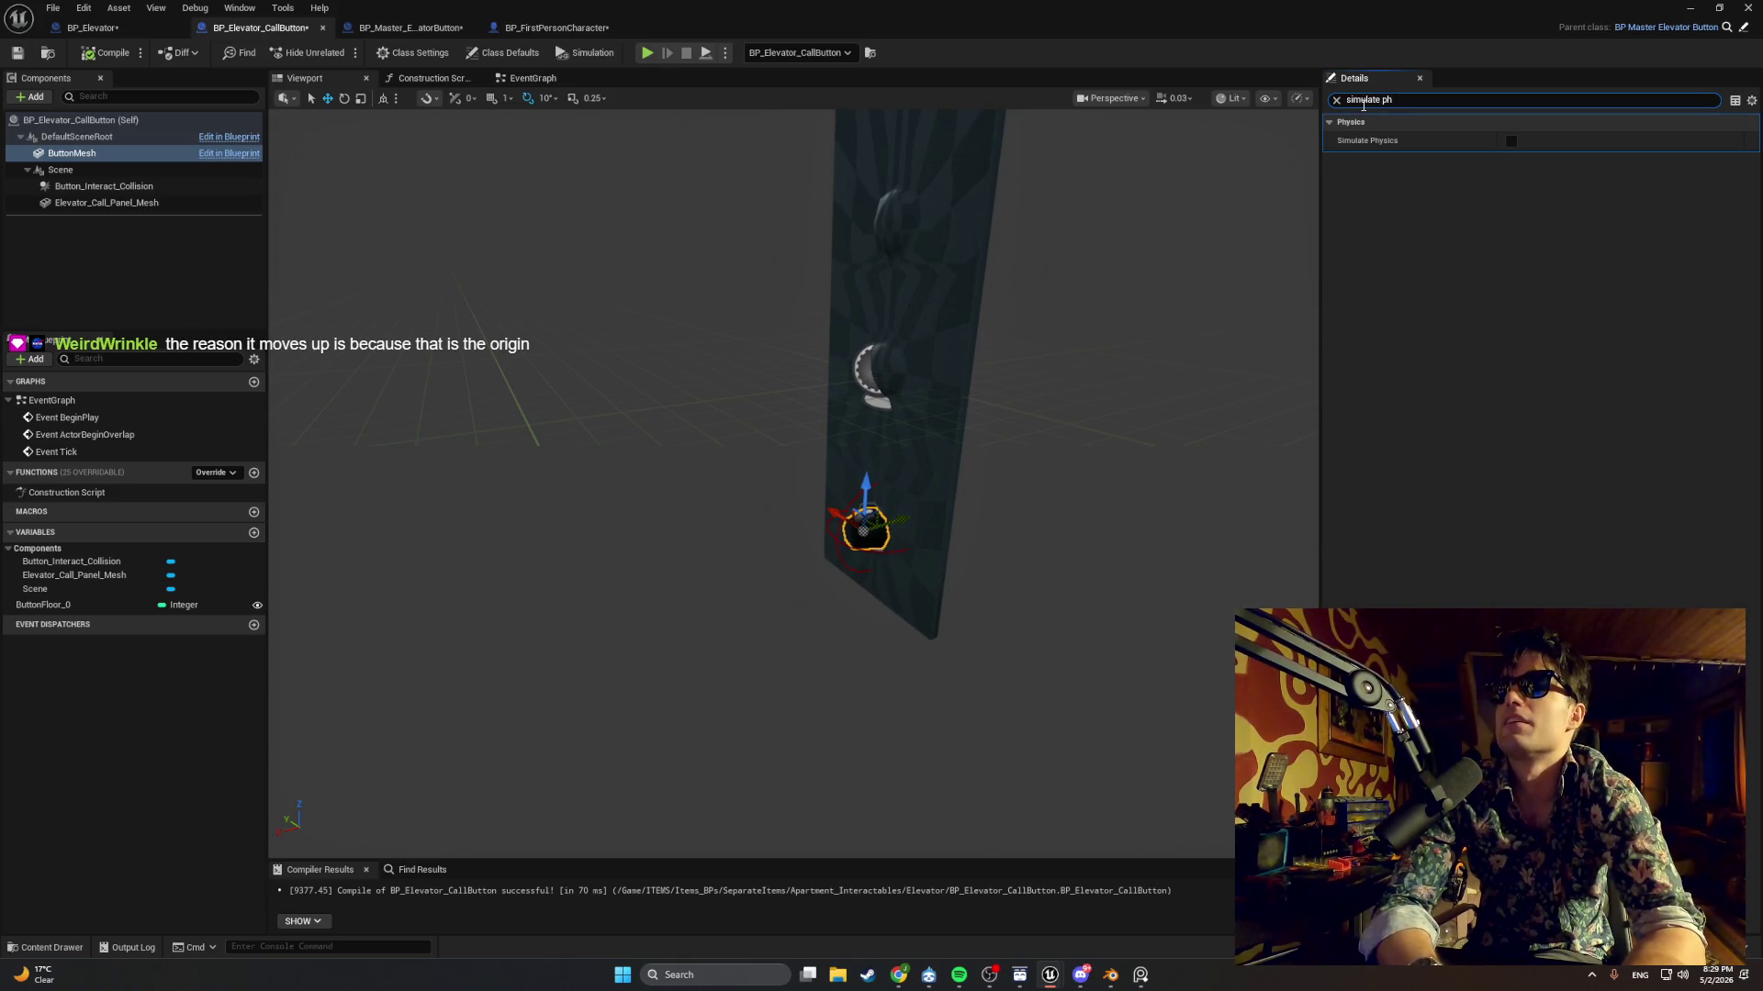
pyautogui.click(1336, 100)
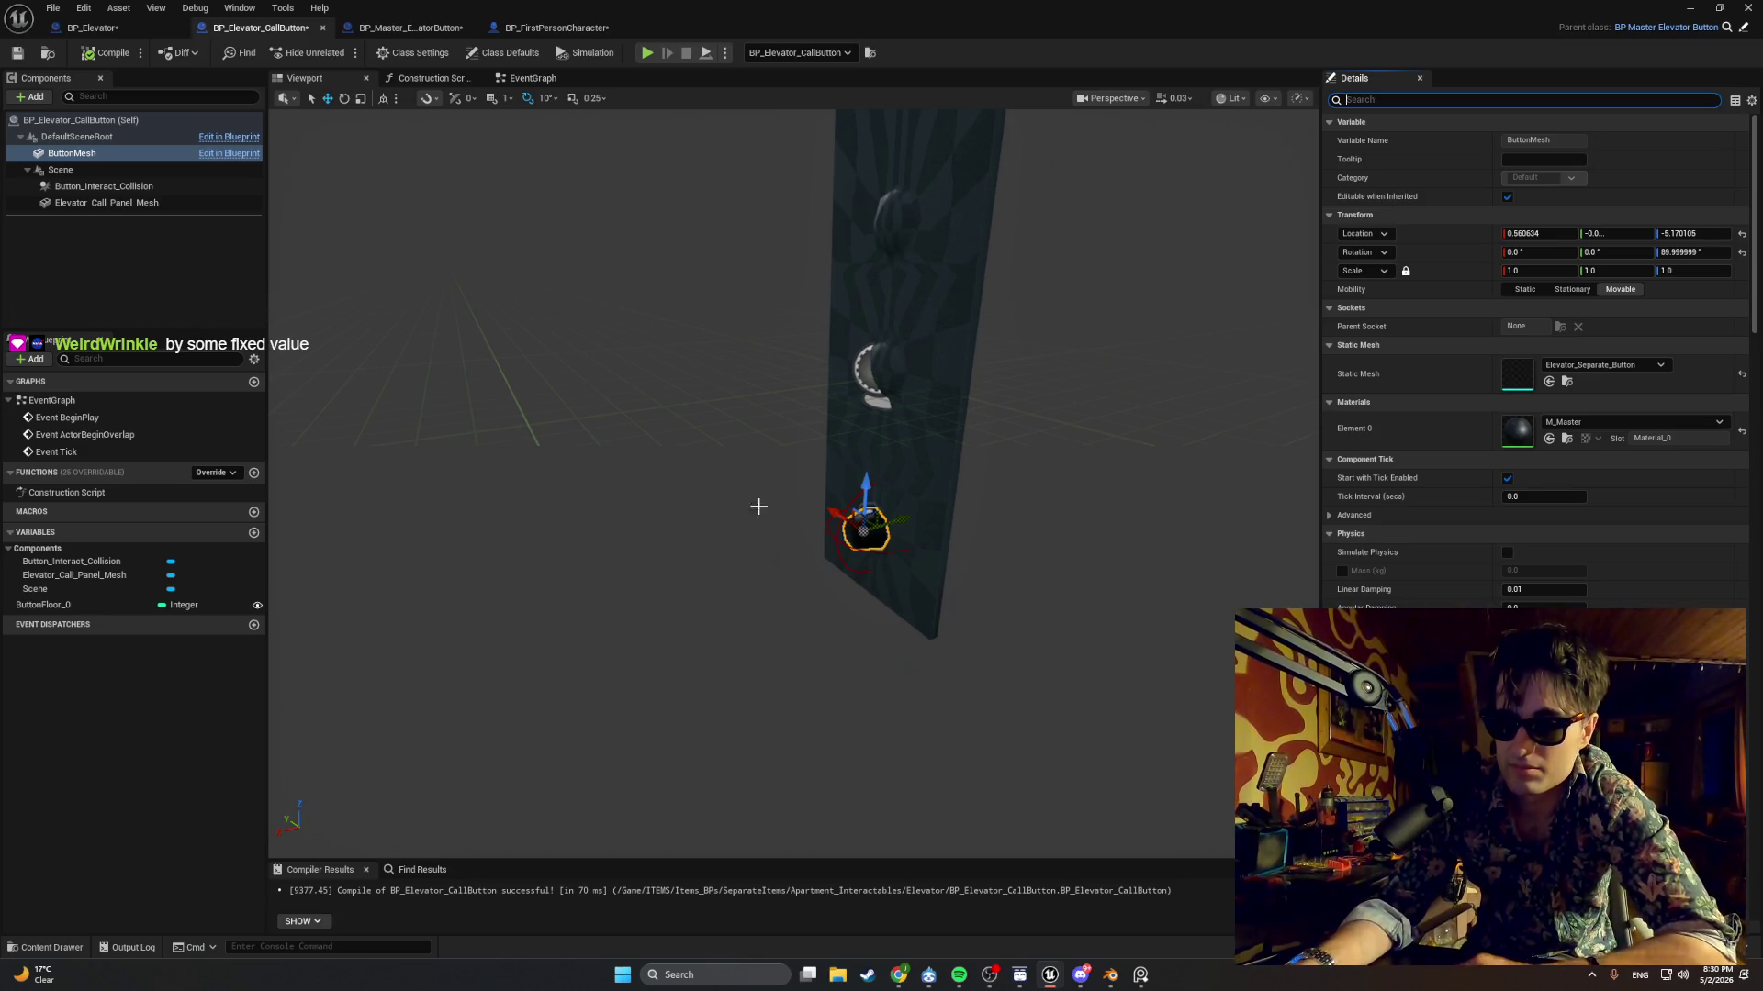
# On the master button's event graph, inspect Press Depth, the timeline, Make Vector and Button Start Location.
pyautogui.click(408, 28)
pyautogui.click(530, 78)
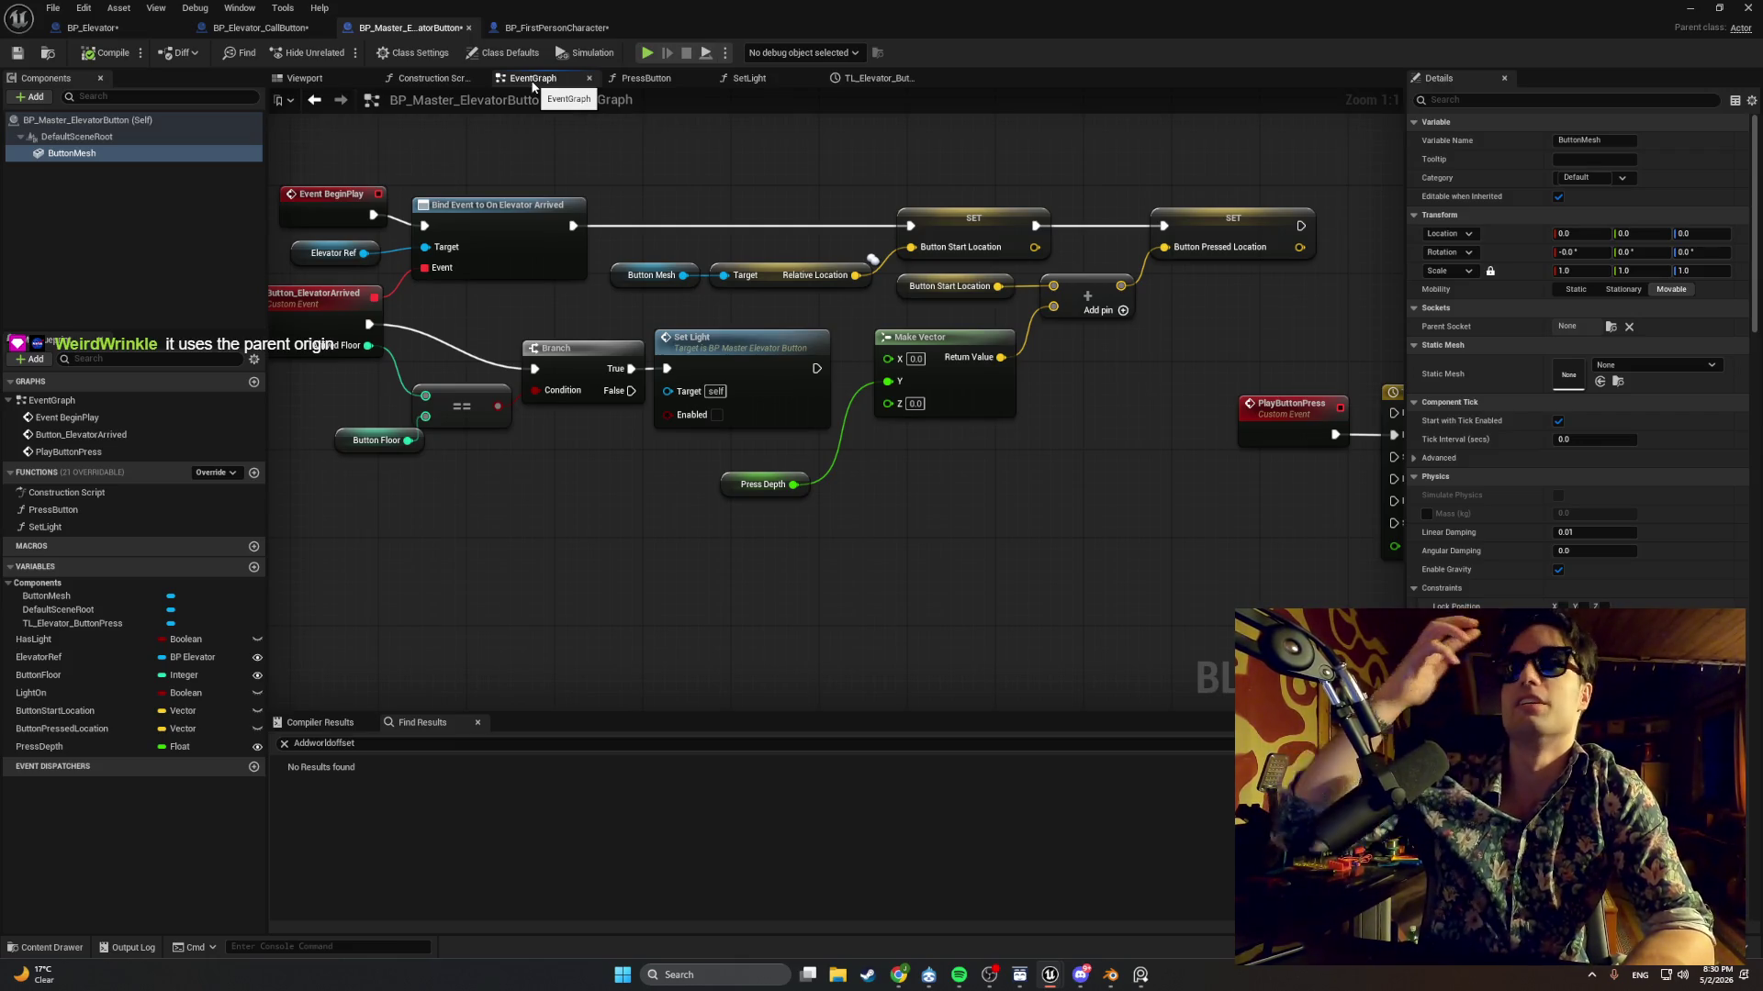
pyautogui.click(728, 482)
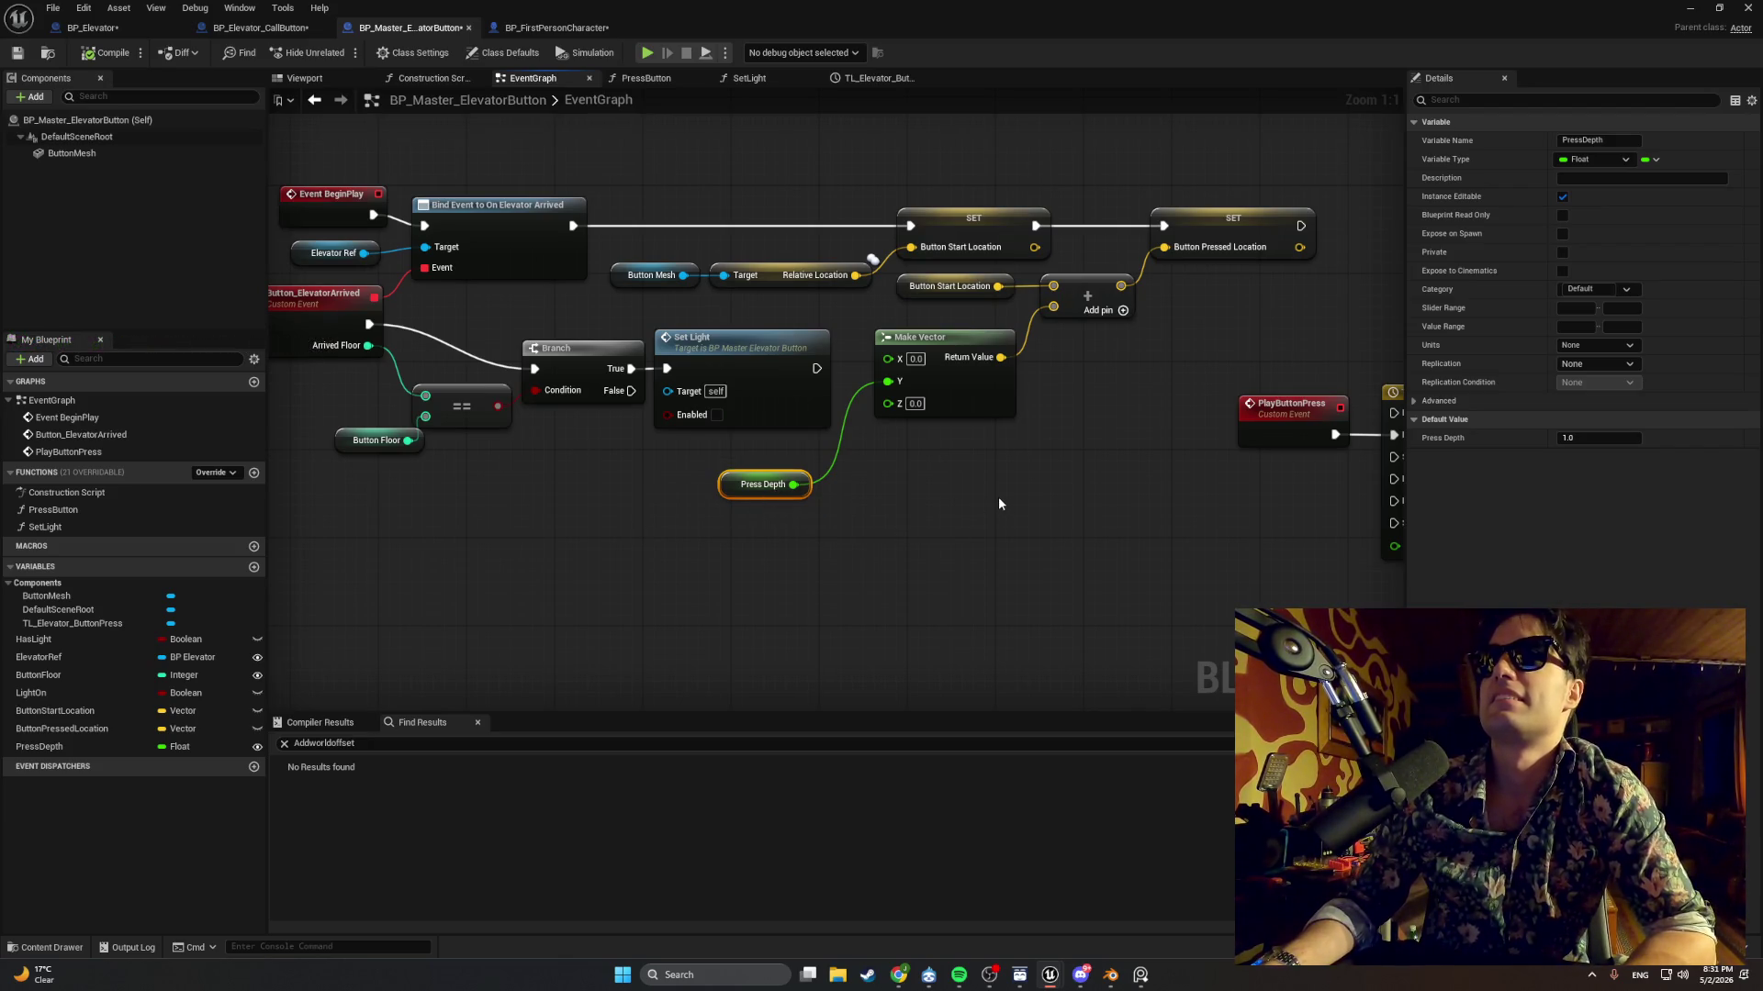
pyautogui.moveTo(999, 497); pyautogui.dragTo(909, 523)
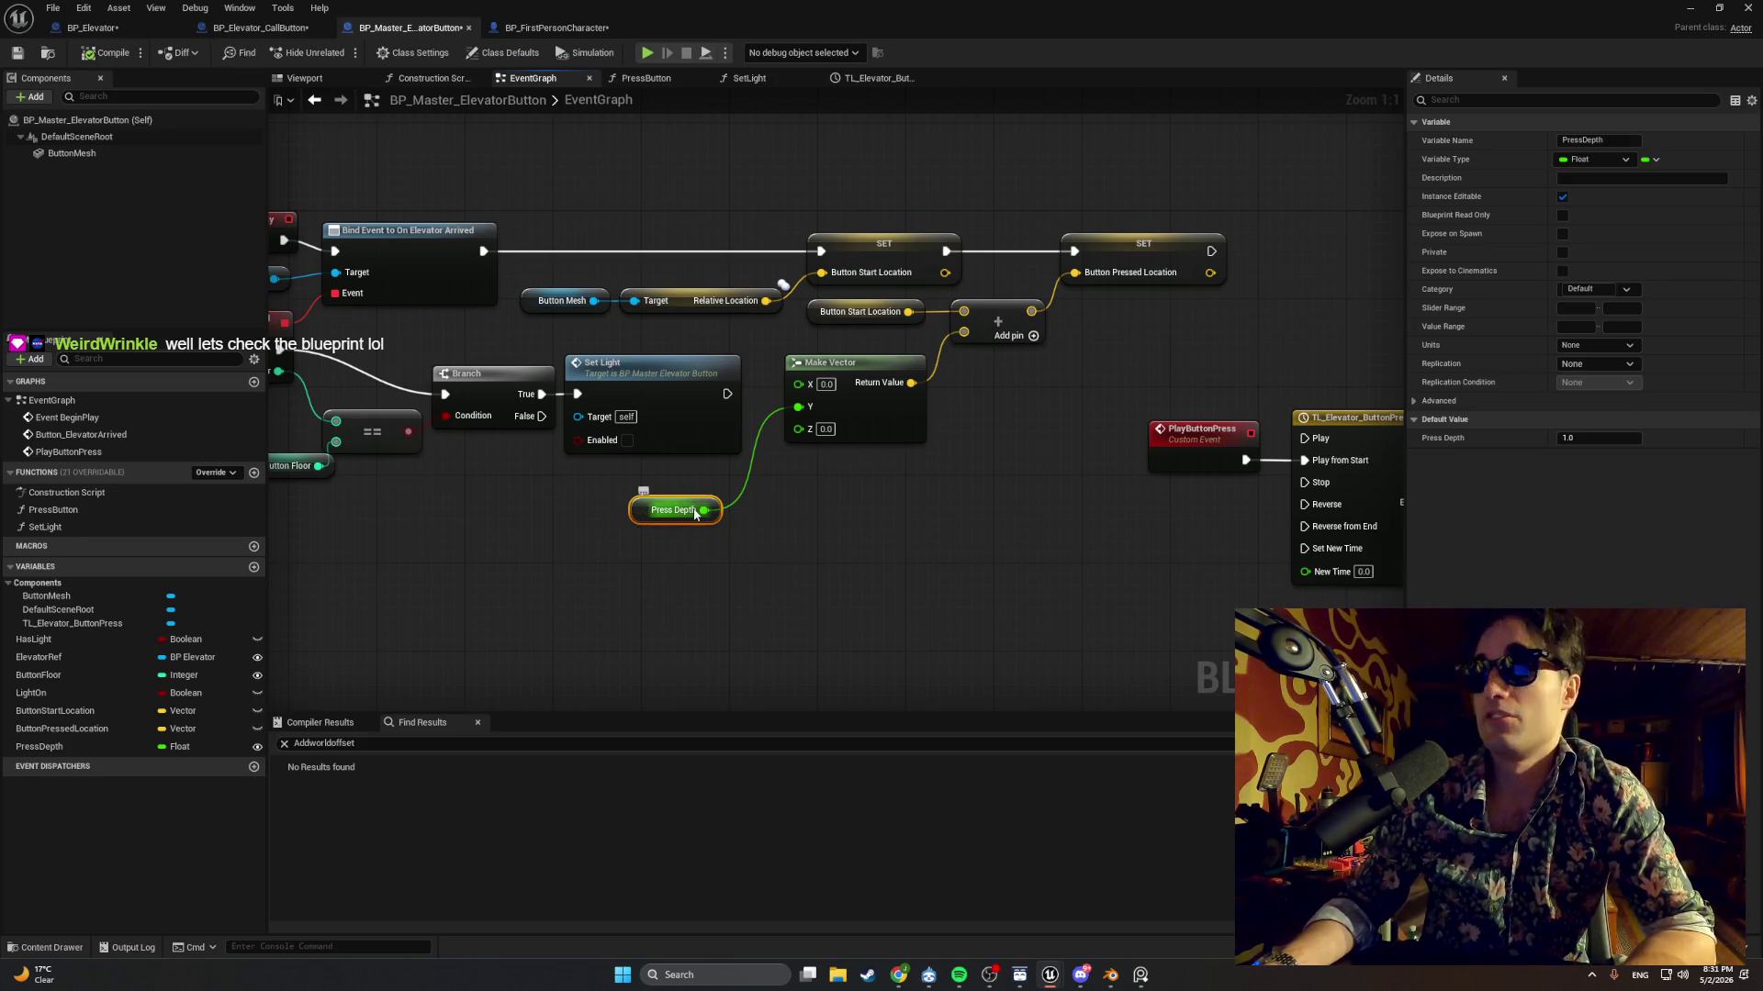
pyautogui.click(844, 368)
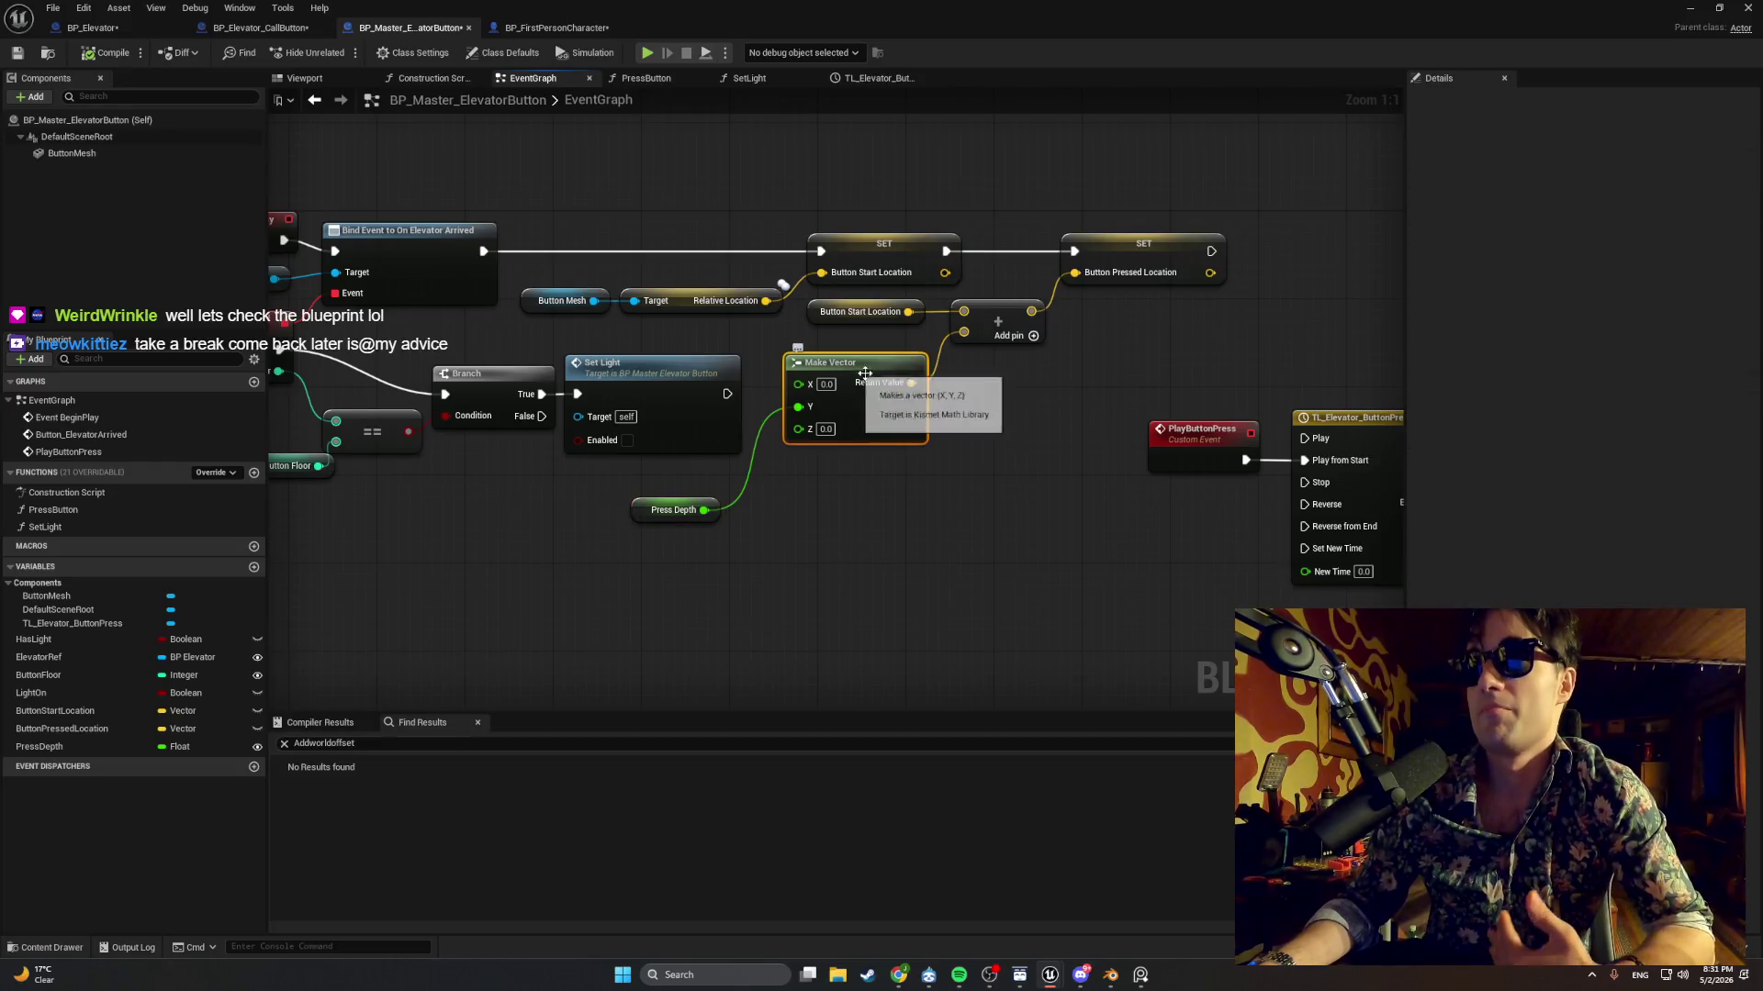
pyautogui.click(843, 313)
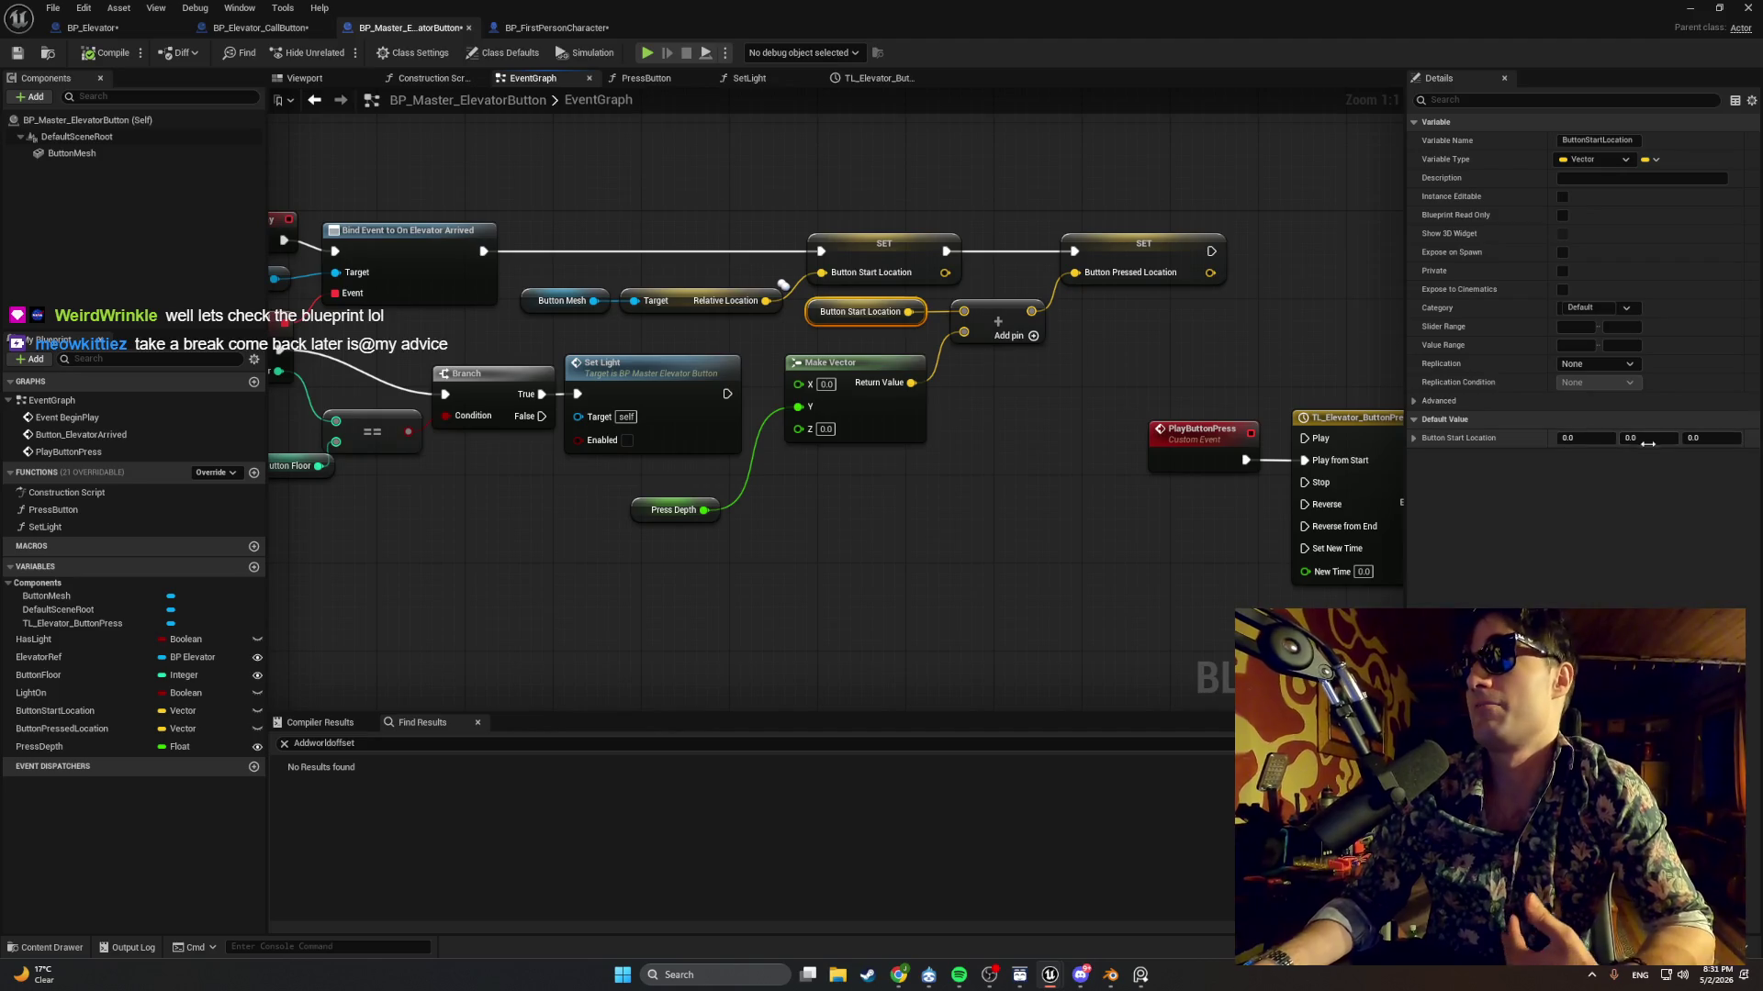
# Check the SET Button Start Location, Button Mesh and Press Depth nodes, then pan to the press timeline.
pyautogui.moveTo(502, 258); pyautogui.dragTo(567, 280)
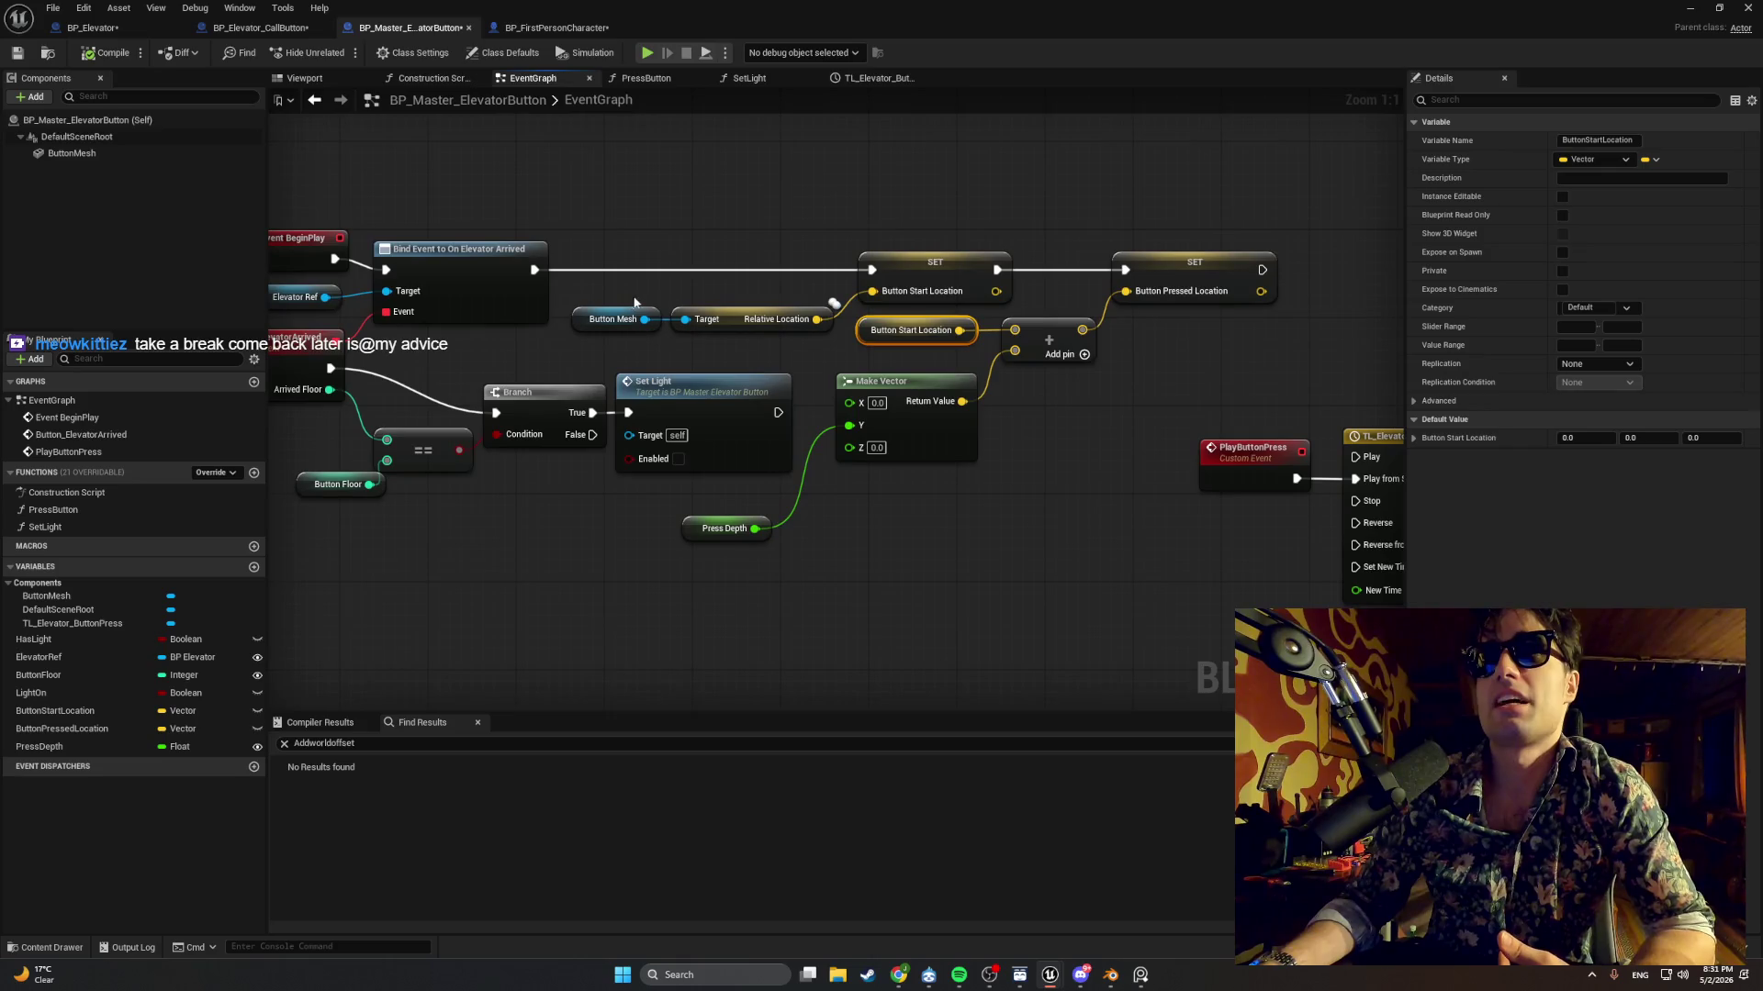
pyautogui.click(915, 273)
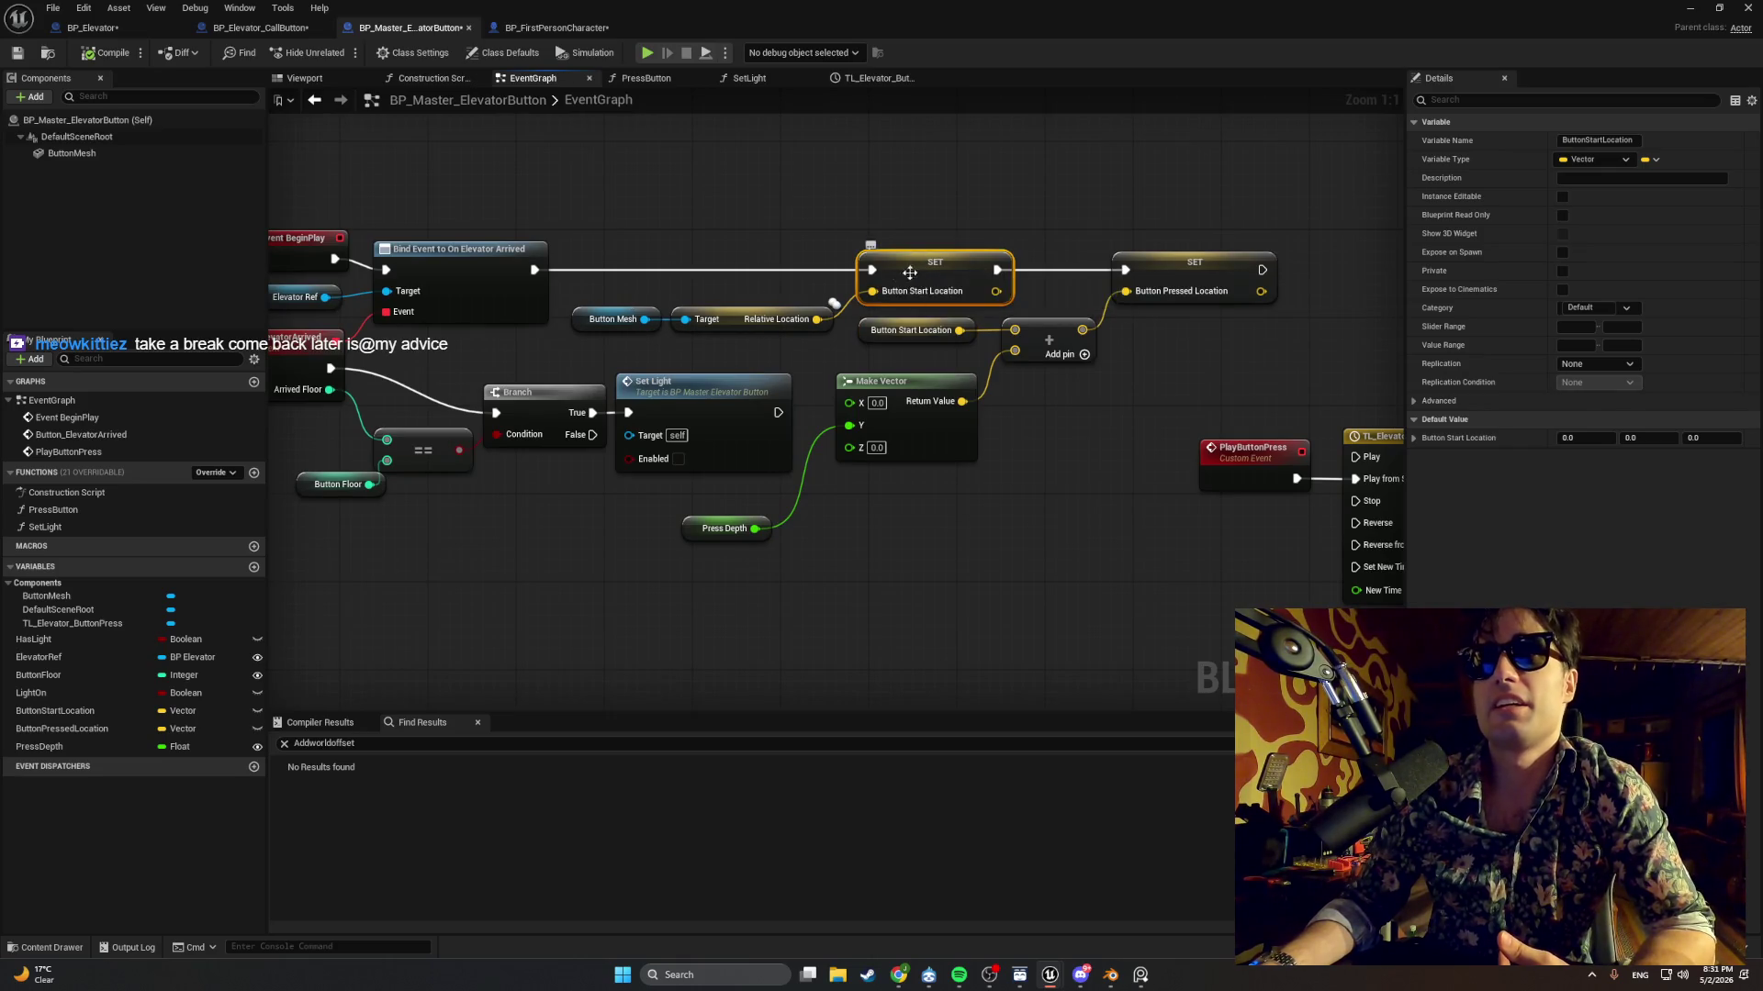
pyautogui.click(586, 323)
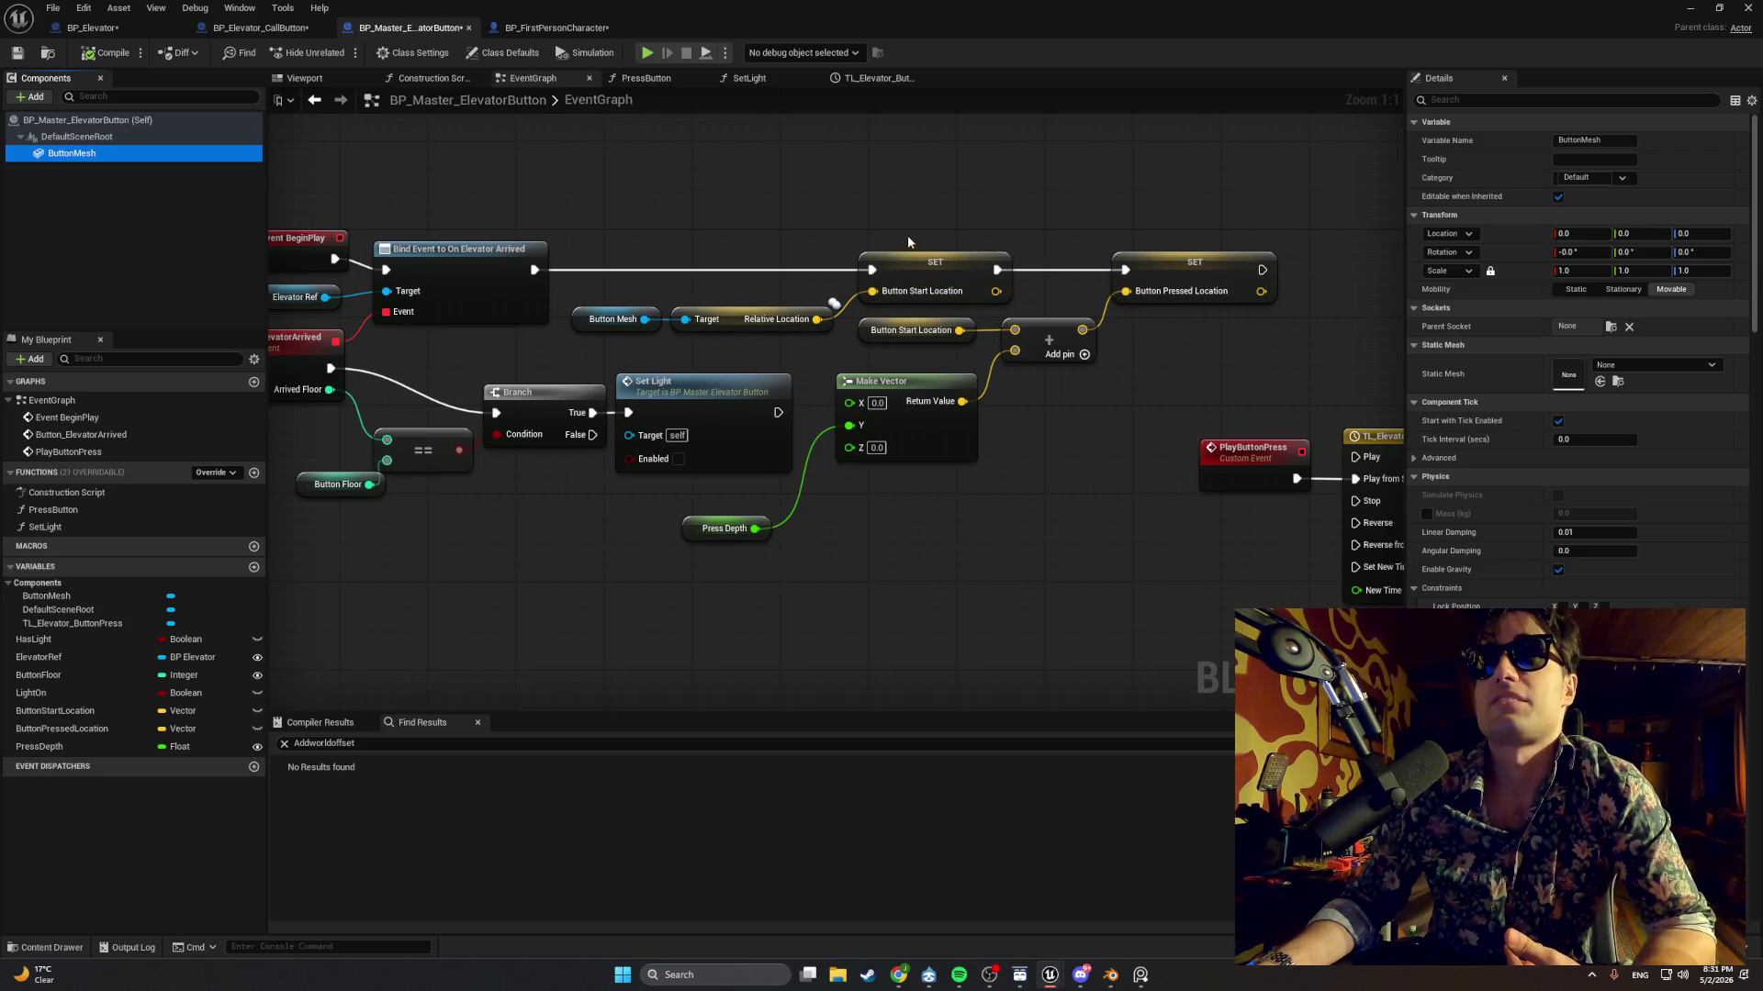
pyautogui.moveTo(929, 225); pyautogui.dragTo(851, 230)
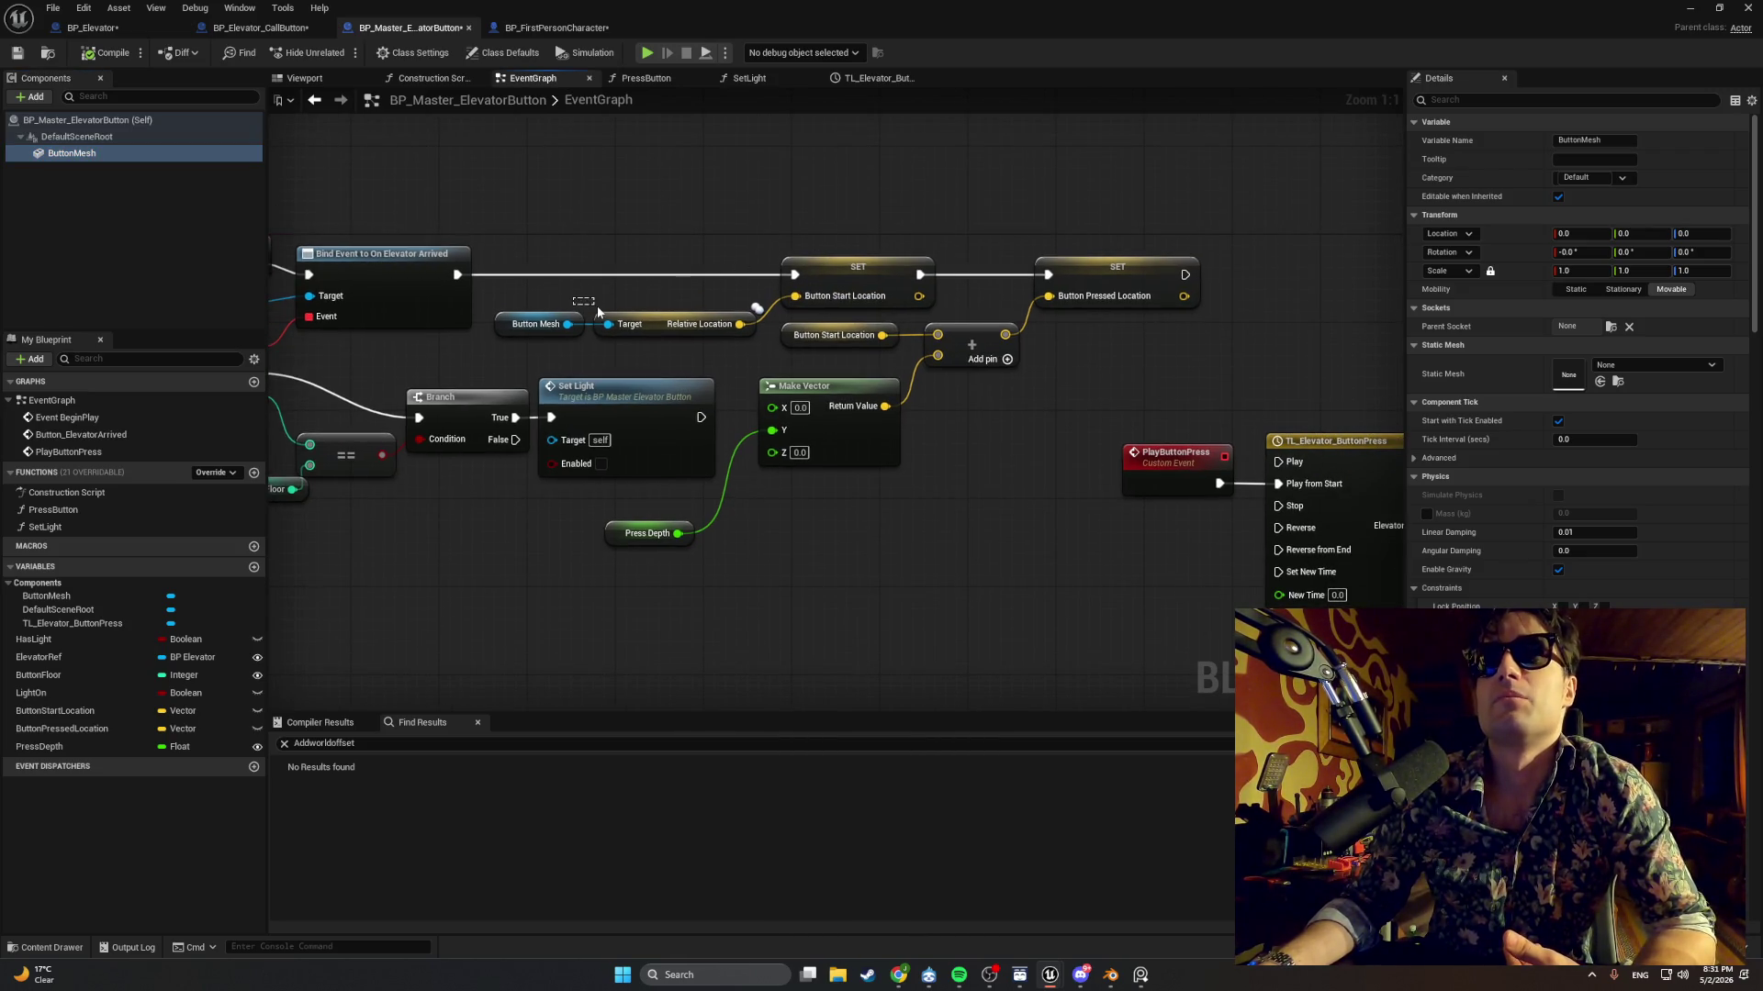
pyautogui.click(97, 712)
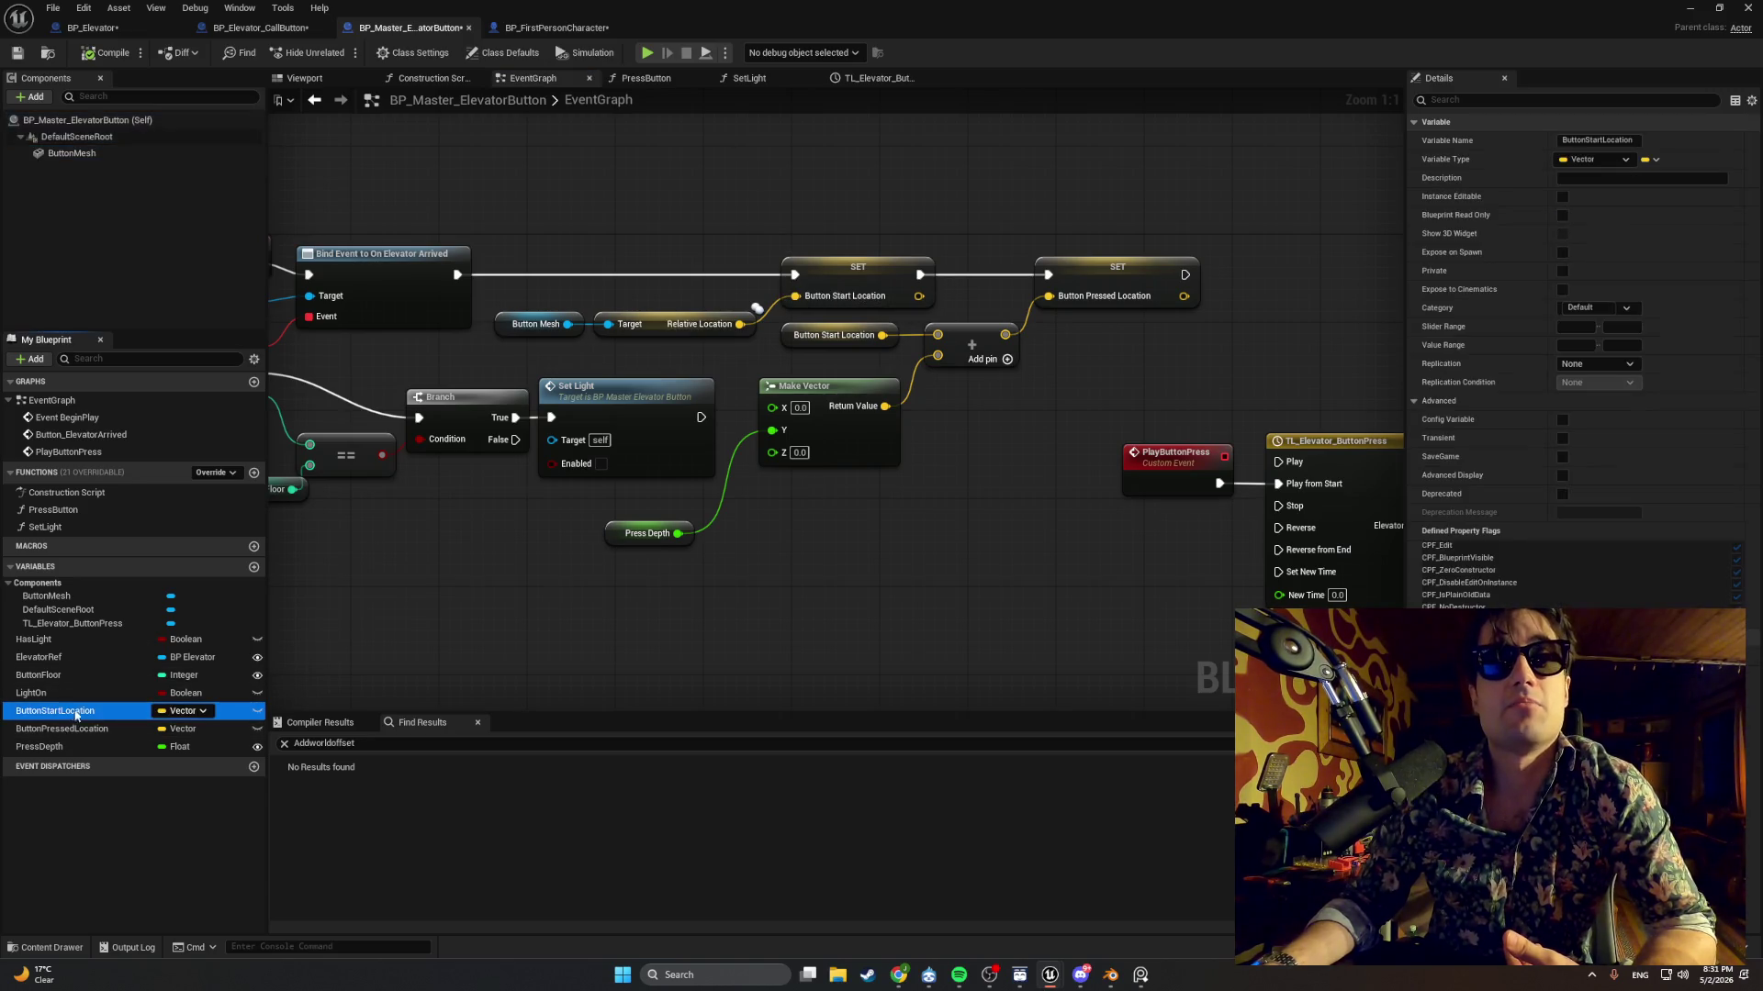
pyautogui.moveTo(823, 342); pyautogui.dragTo(669, 370)
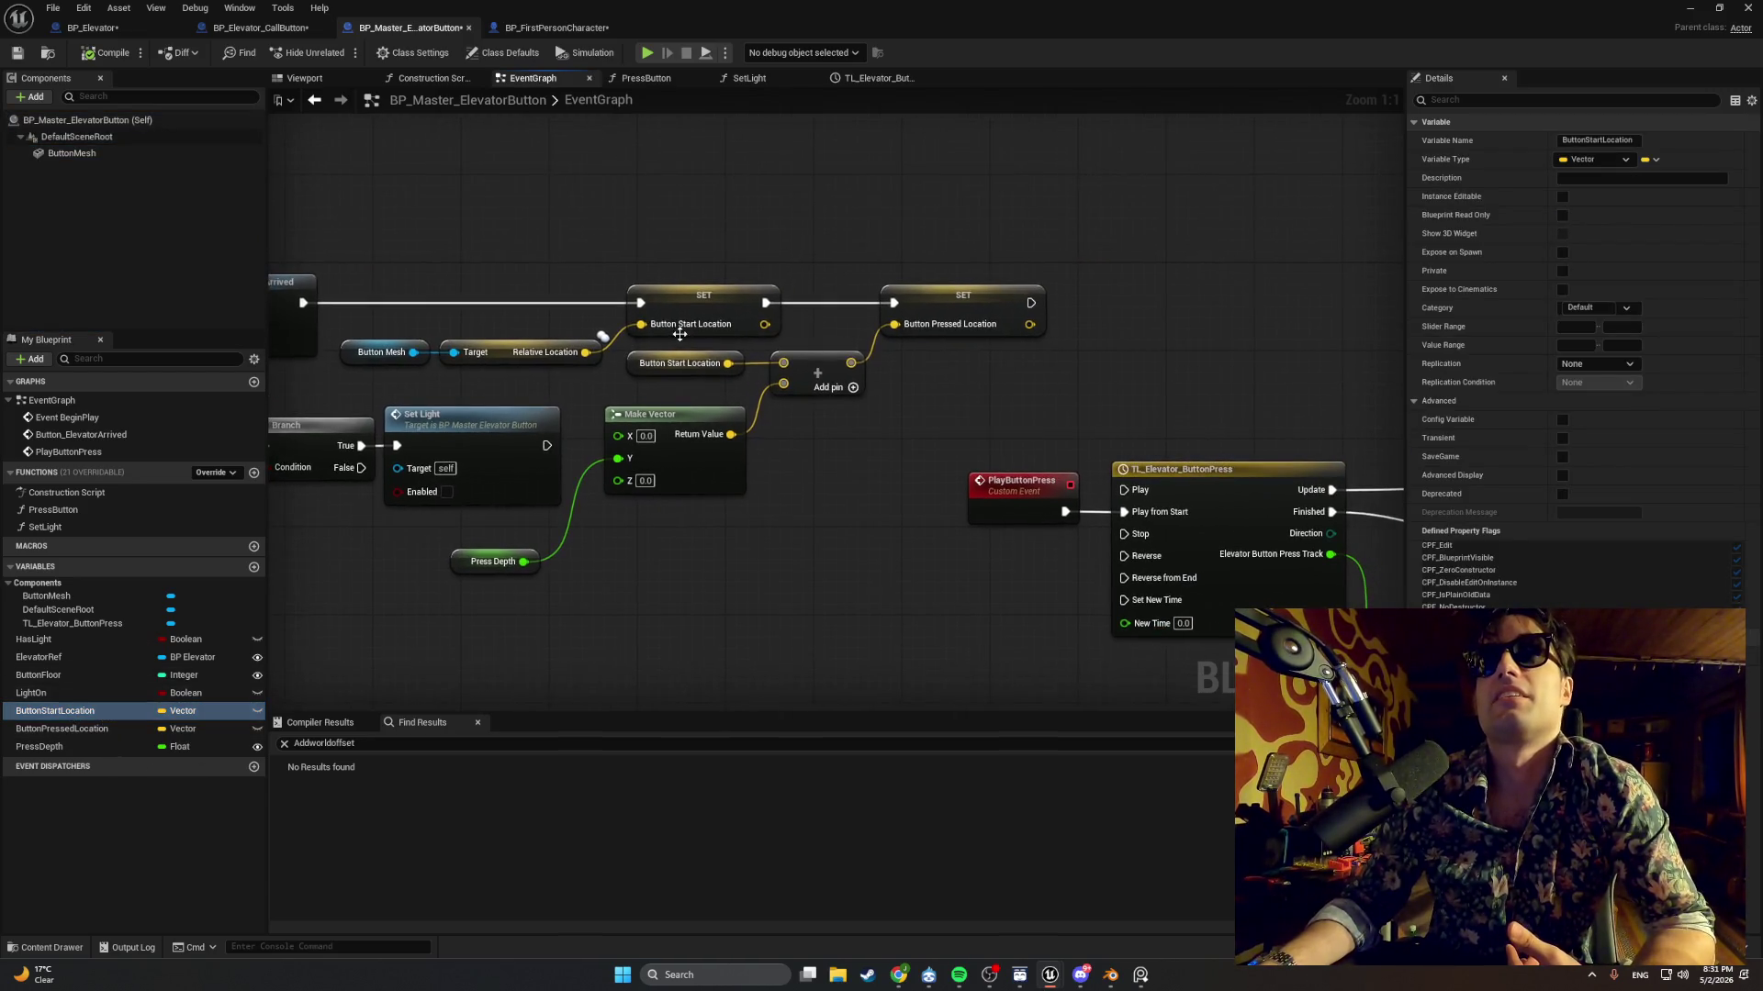
pyautogui.click(634, 367)
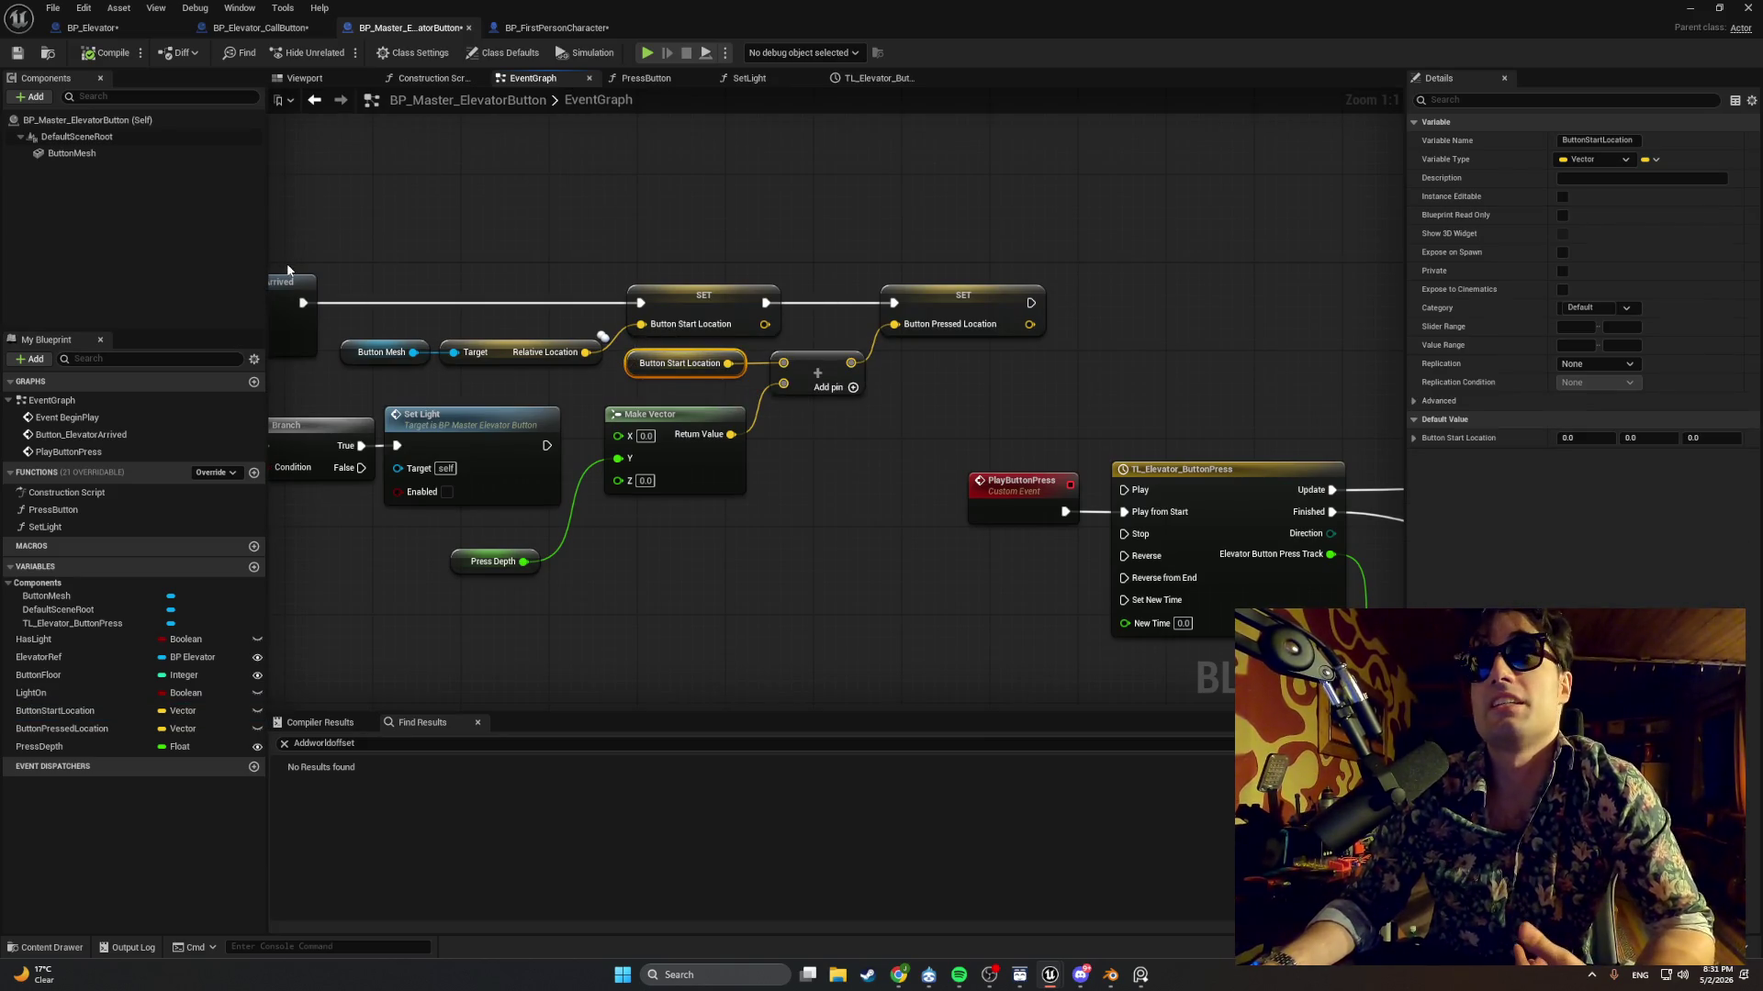
pyautogui.click(472, 564)
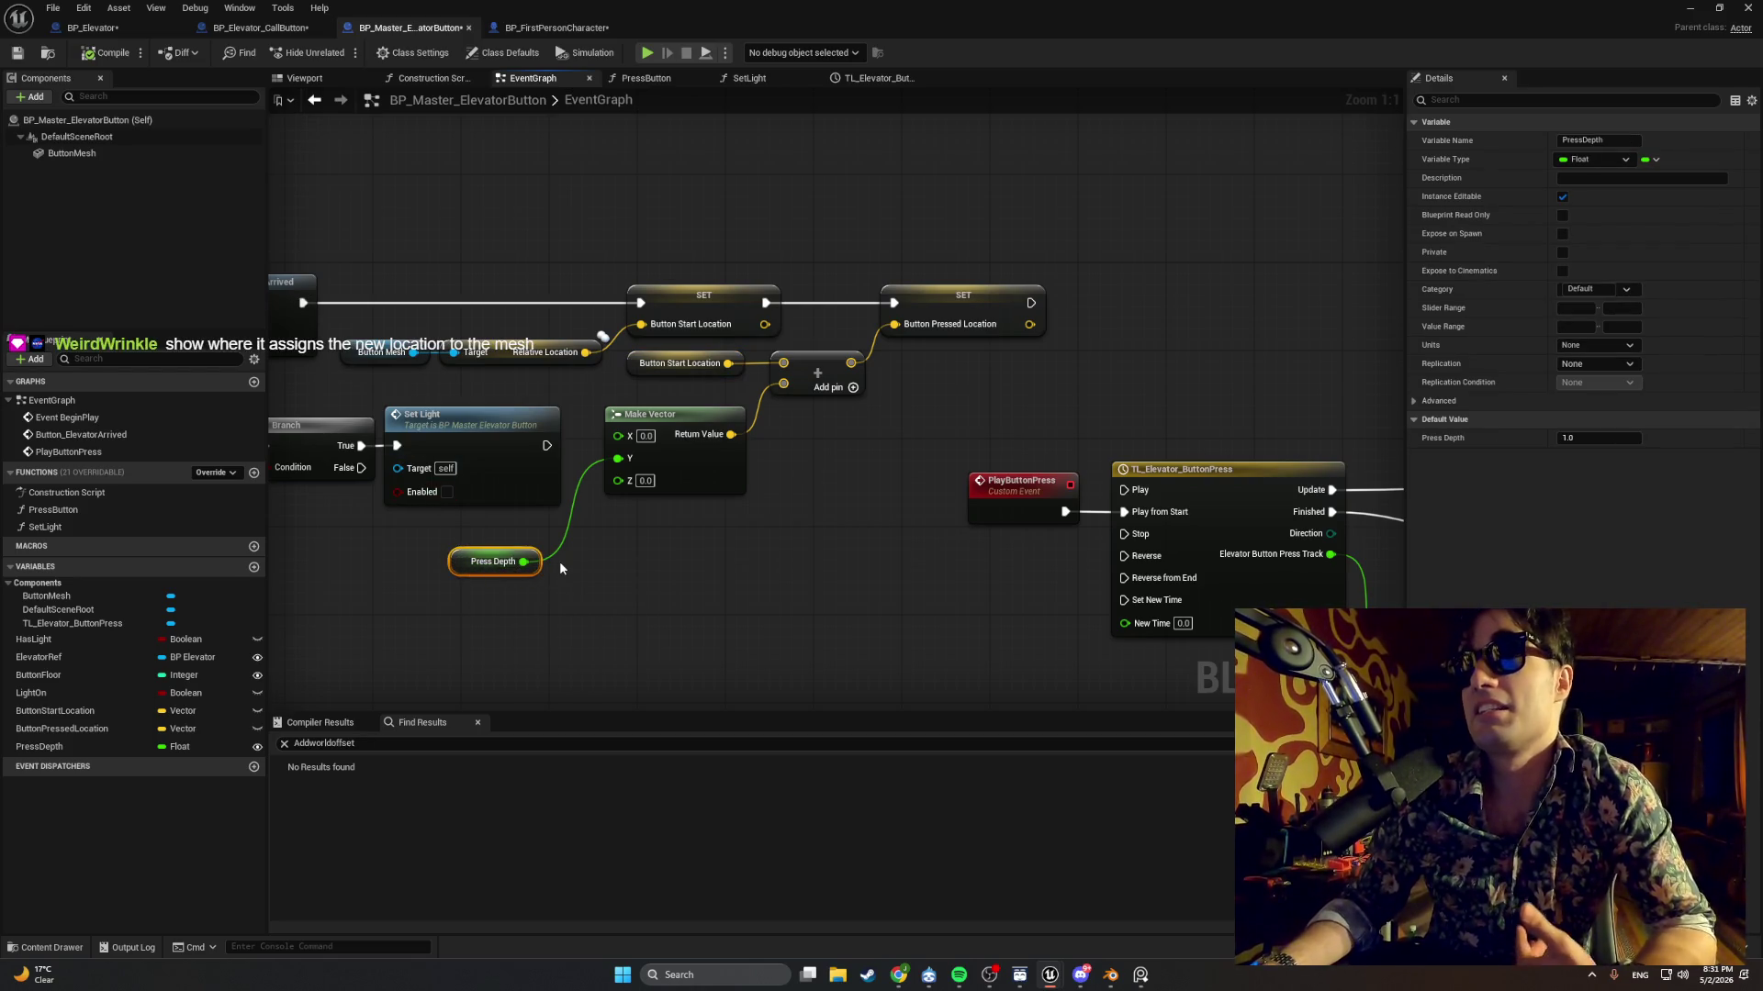
pyautogui.moveTo(940, 354)
pyautogui.mouseDown()
pyautogui.moveTo(827, 346)
pyautogui.moveTo(764, 250)
pyautogui.moveTo(582, 278)
pyautogui.moveTo(373, 239)
pyautogui.mouseUp()
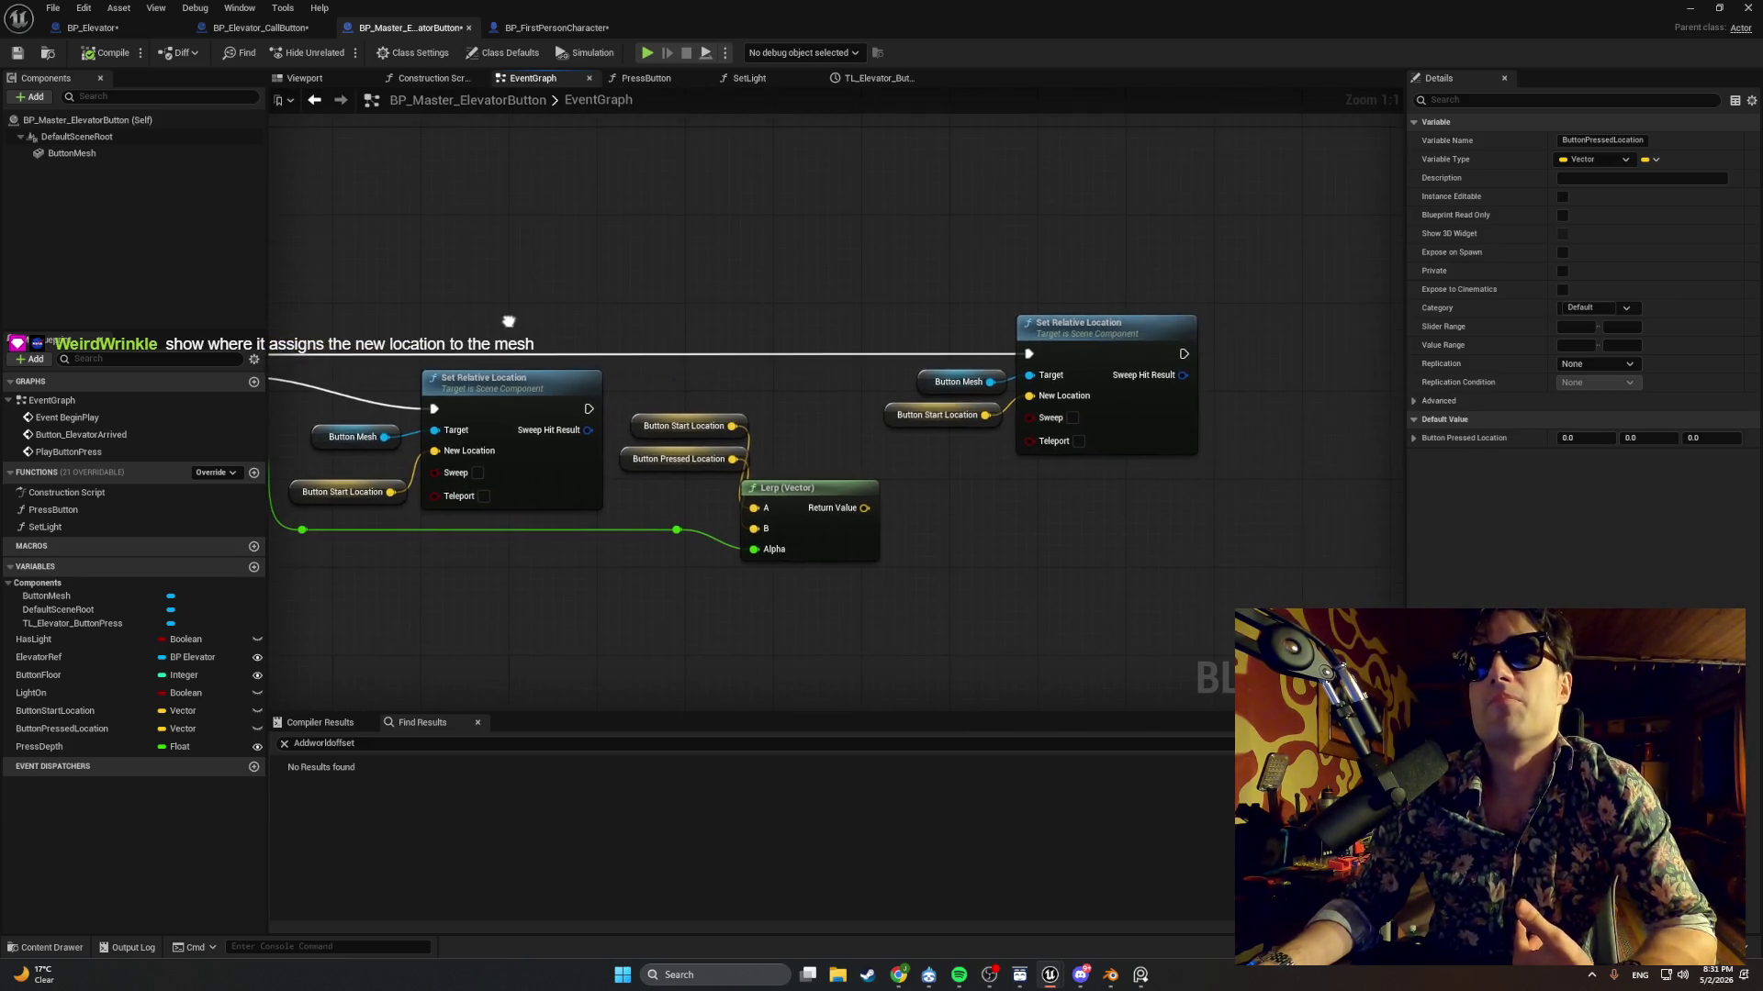
# Wire Lerp (Vector)'s result into the second Set Relative Location and delete the old Button Start Location getter.
pyautogui.moveTo(762, 450); pyautogui.dragTo(494, 423)
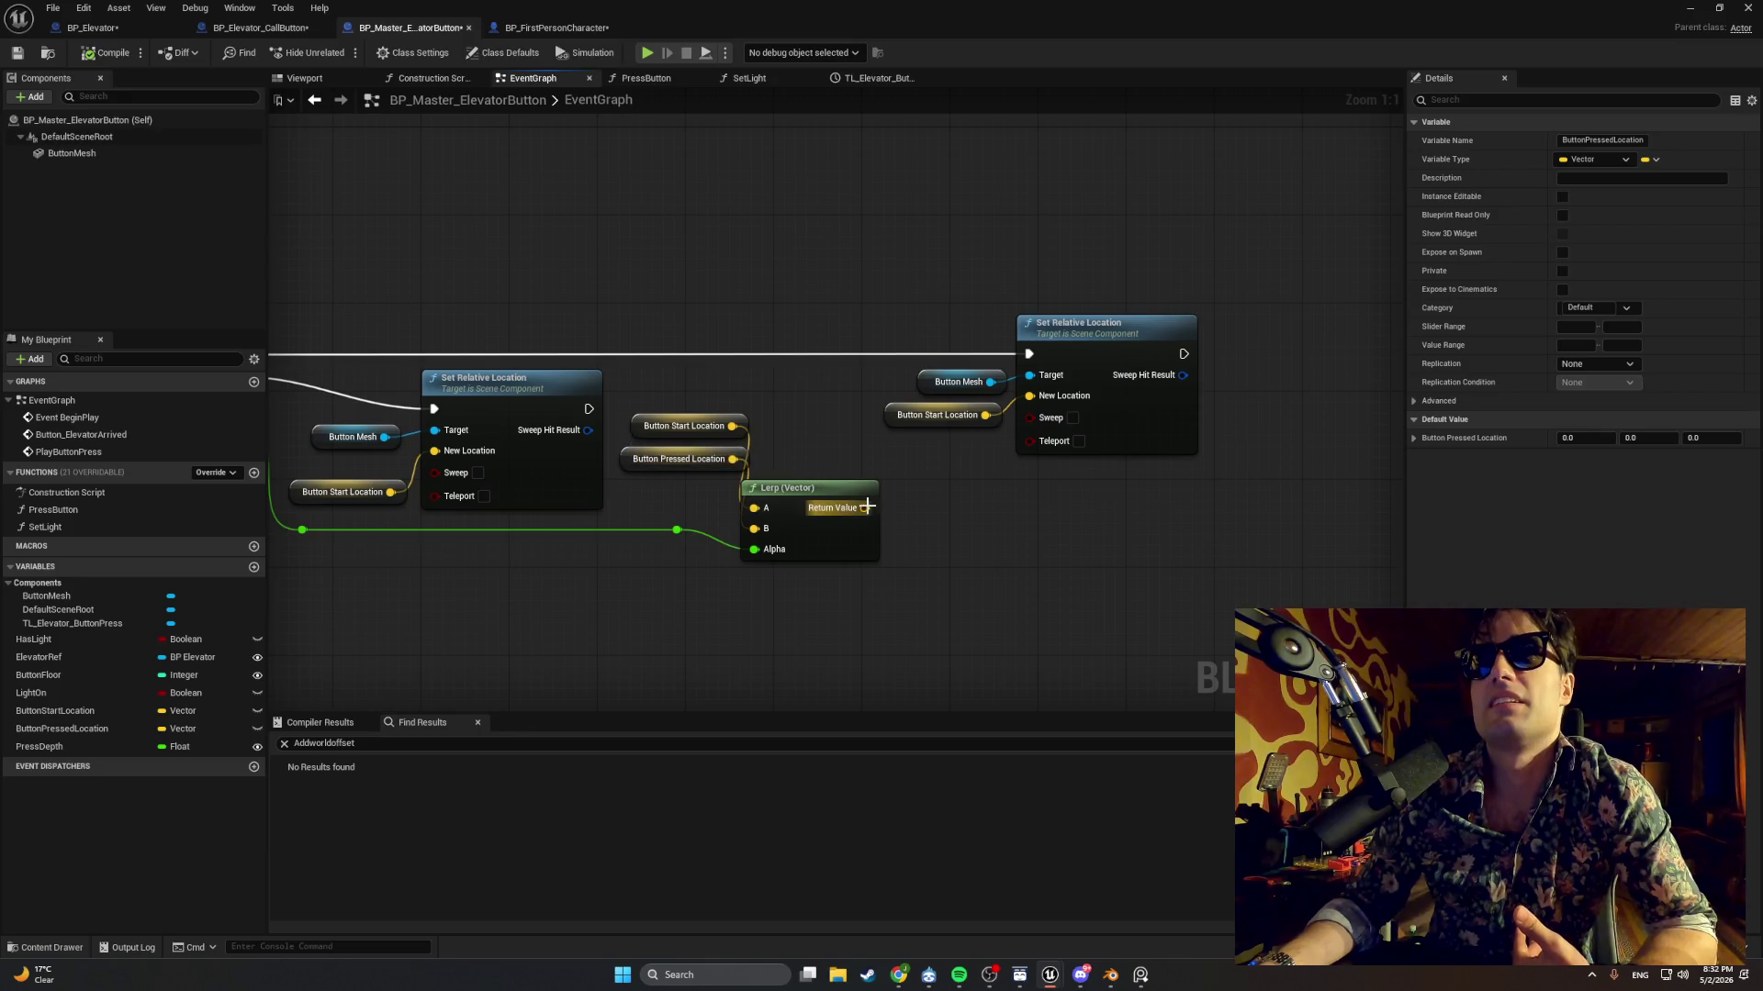
pyautogui.moveTo(863, 508)
pyautogui.mouseDown()
pyautogui.moveTo(982, 418)
pyautogui.moveTo(1037, 404)
pyautogui.mouseUp()
pyautogui.click(903, 421)
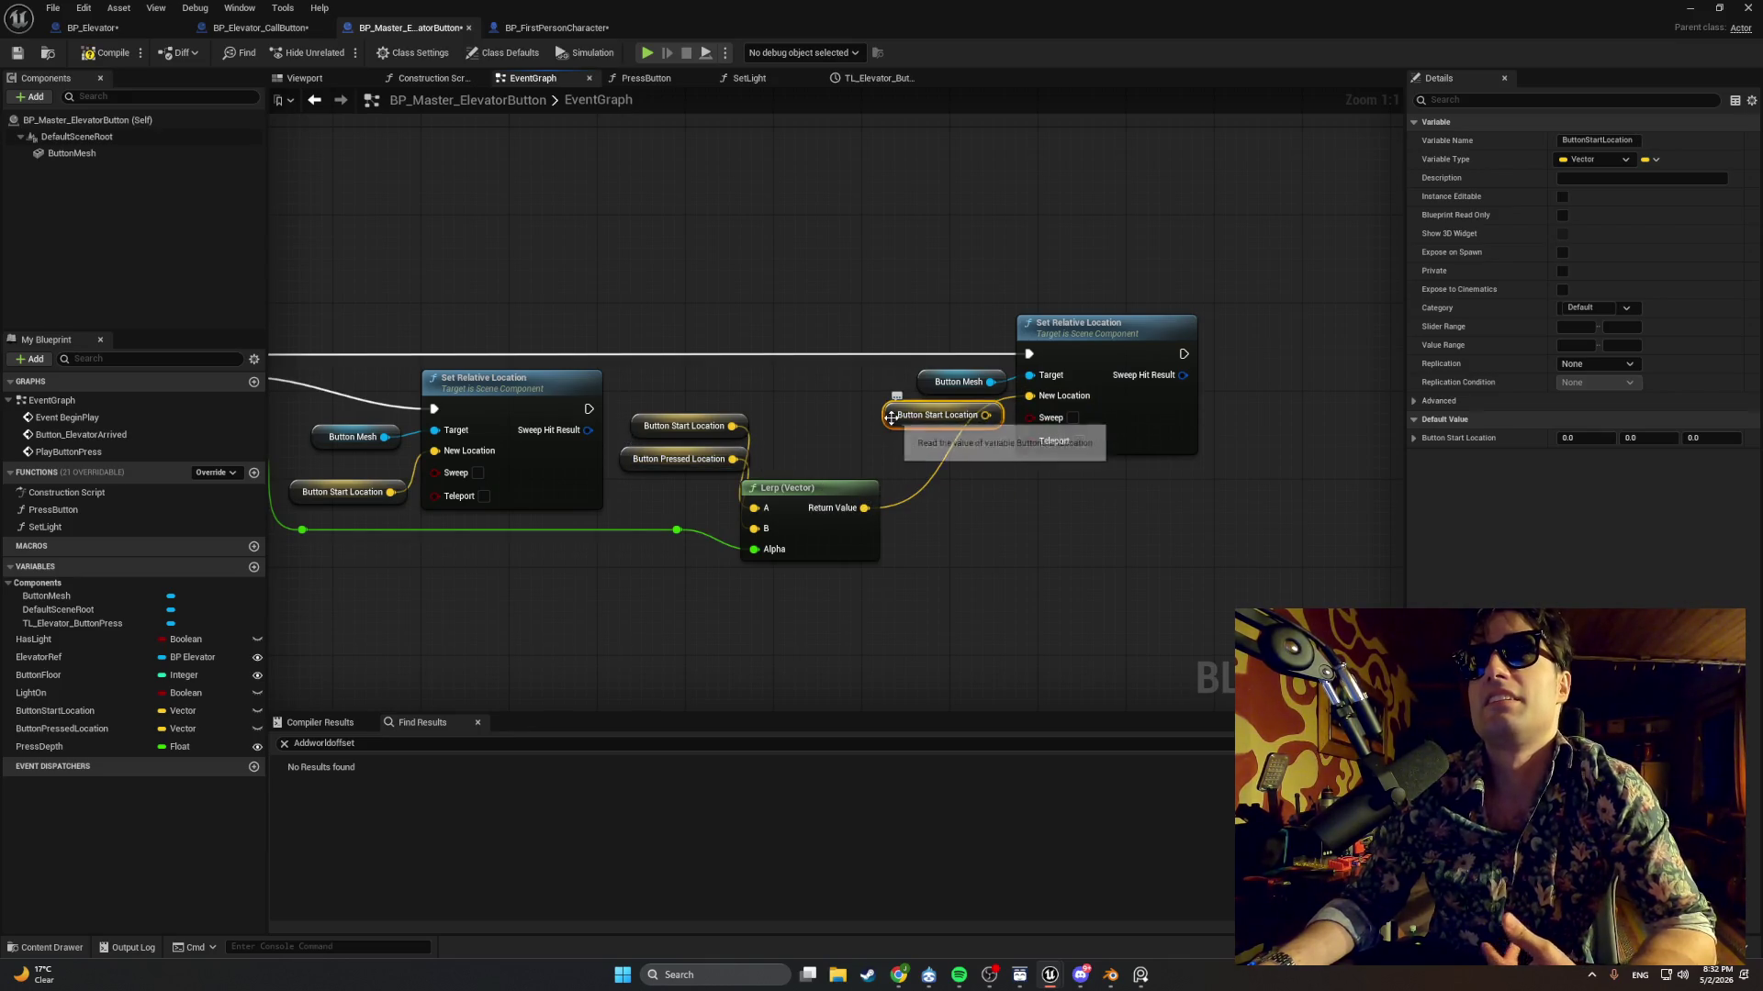
pyautogui.press('Delete')
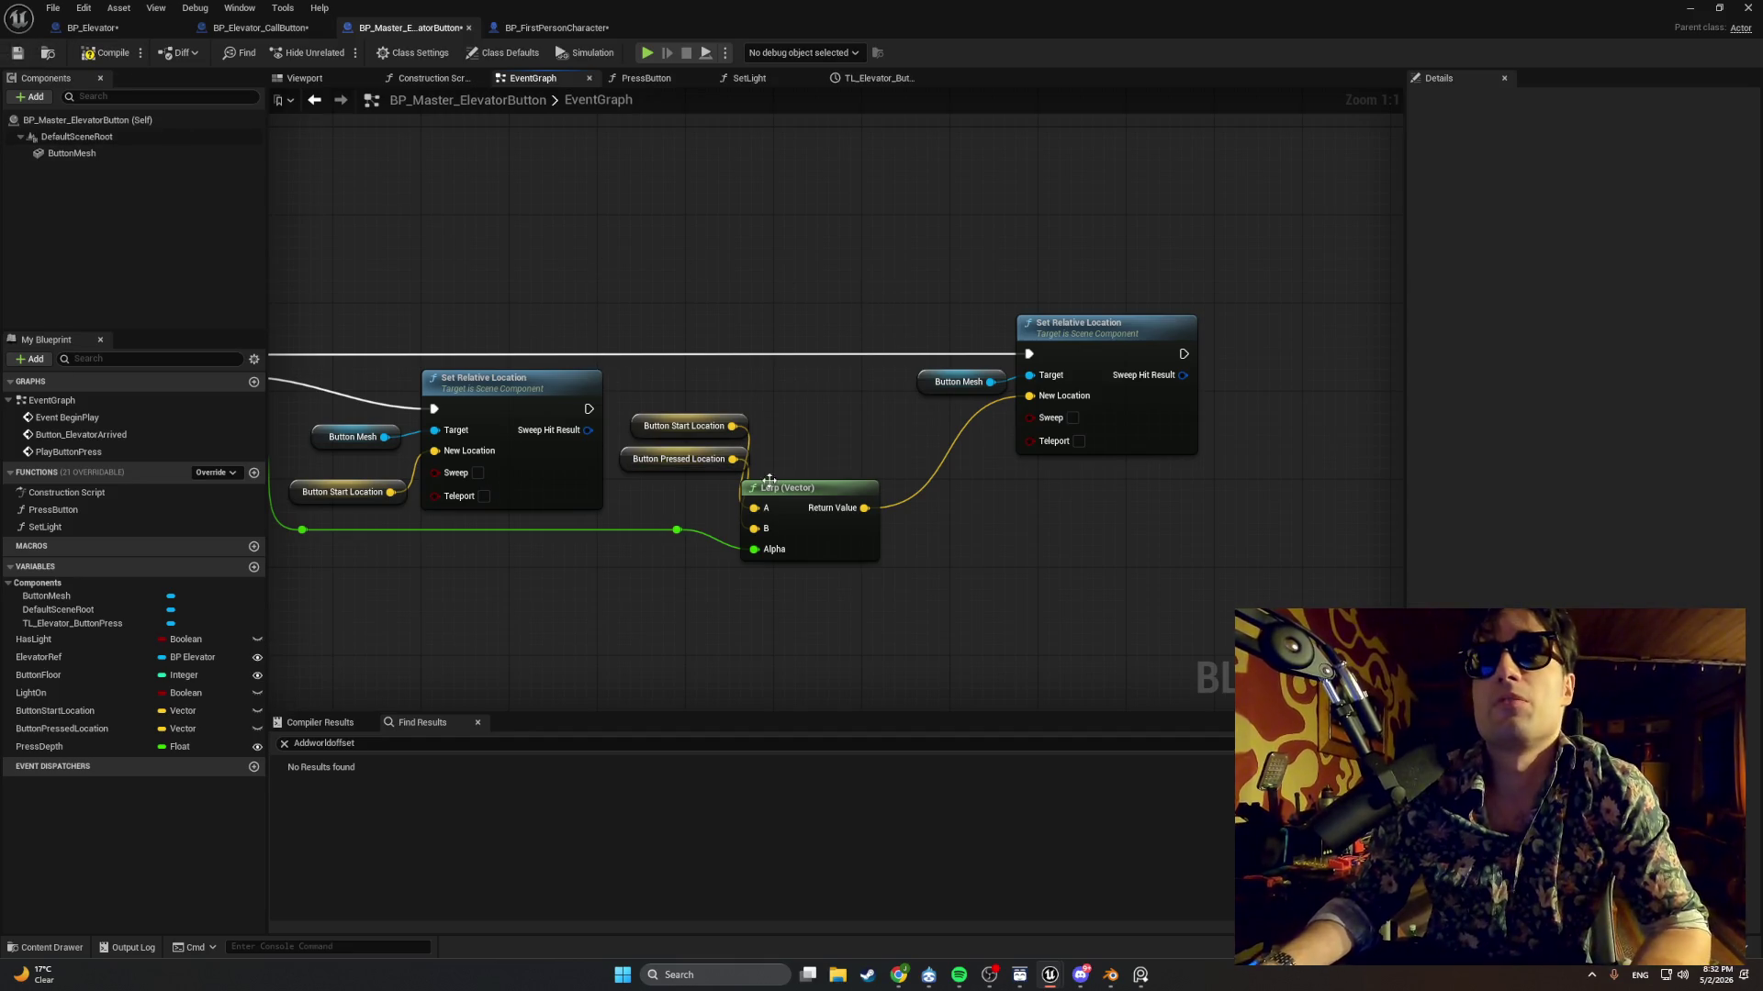
pyautogui.moveTo(790, 487); pyautogui.dragTo(842, 422)
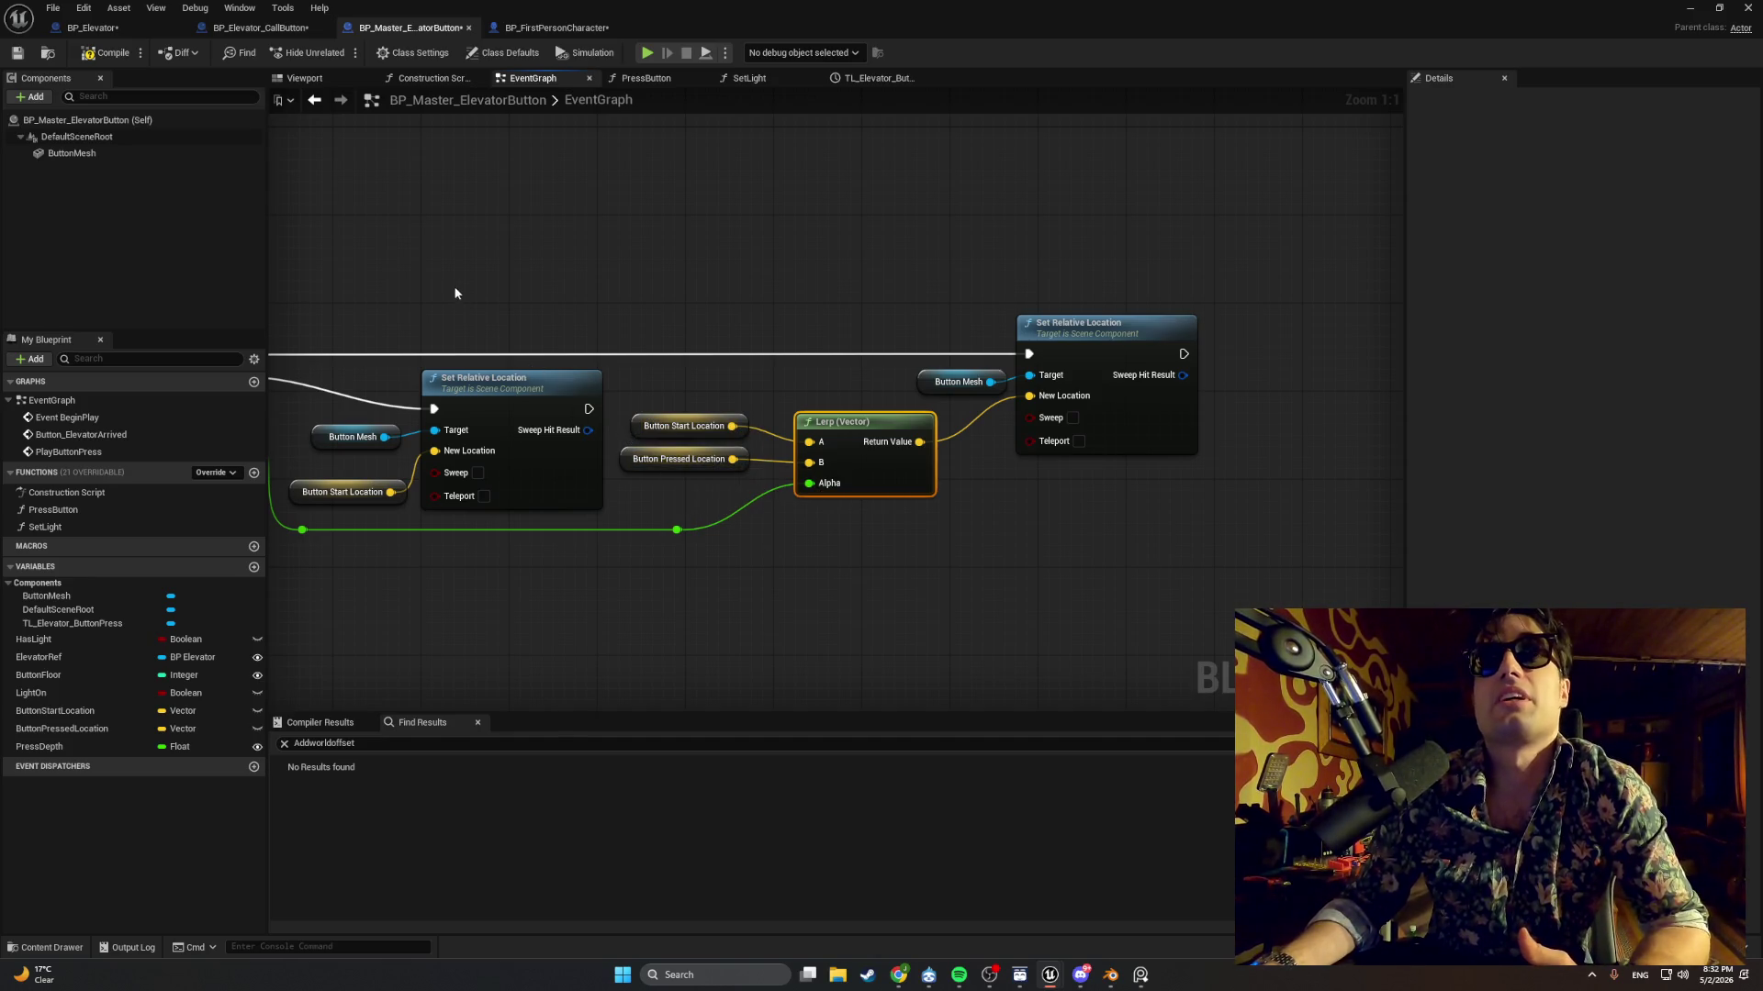
pyautogui.scroll(-1, 356, 282)
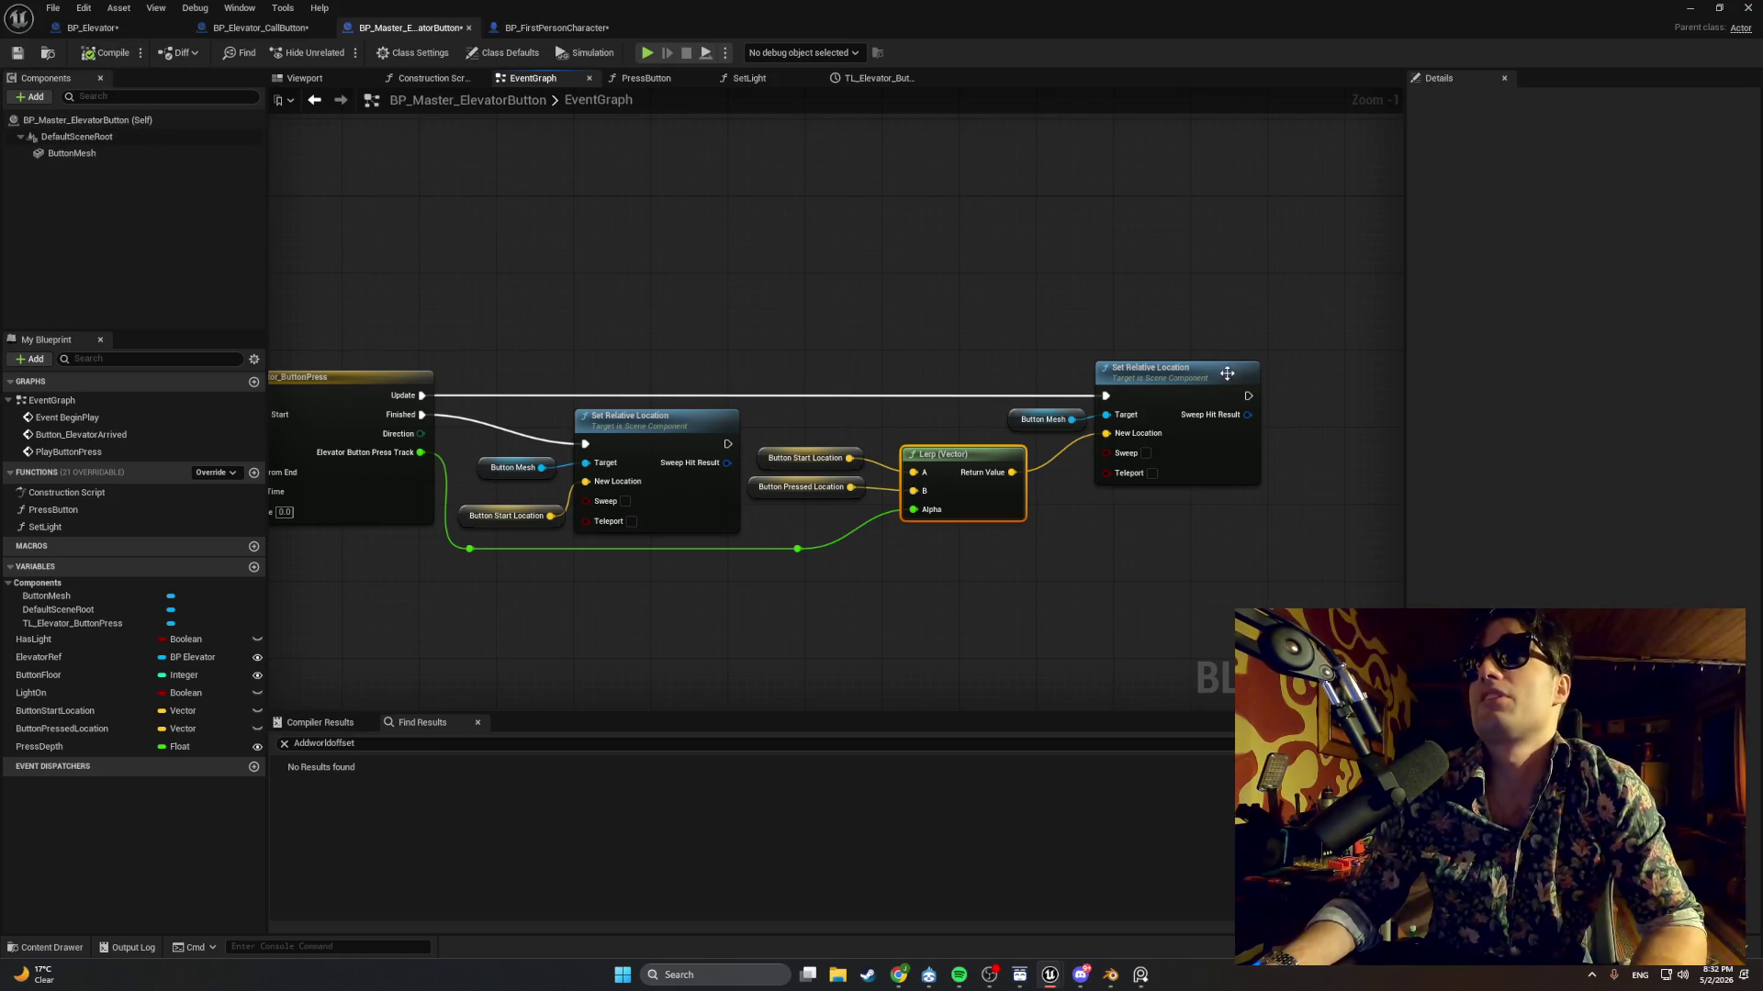
pyautogui.click(1043, 419)
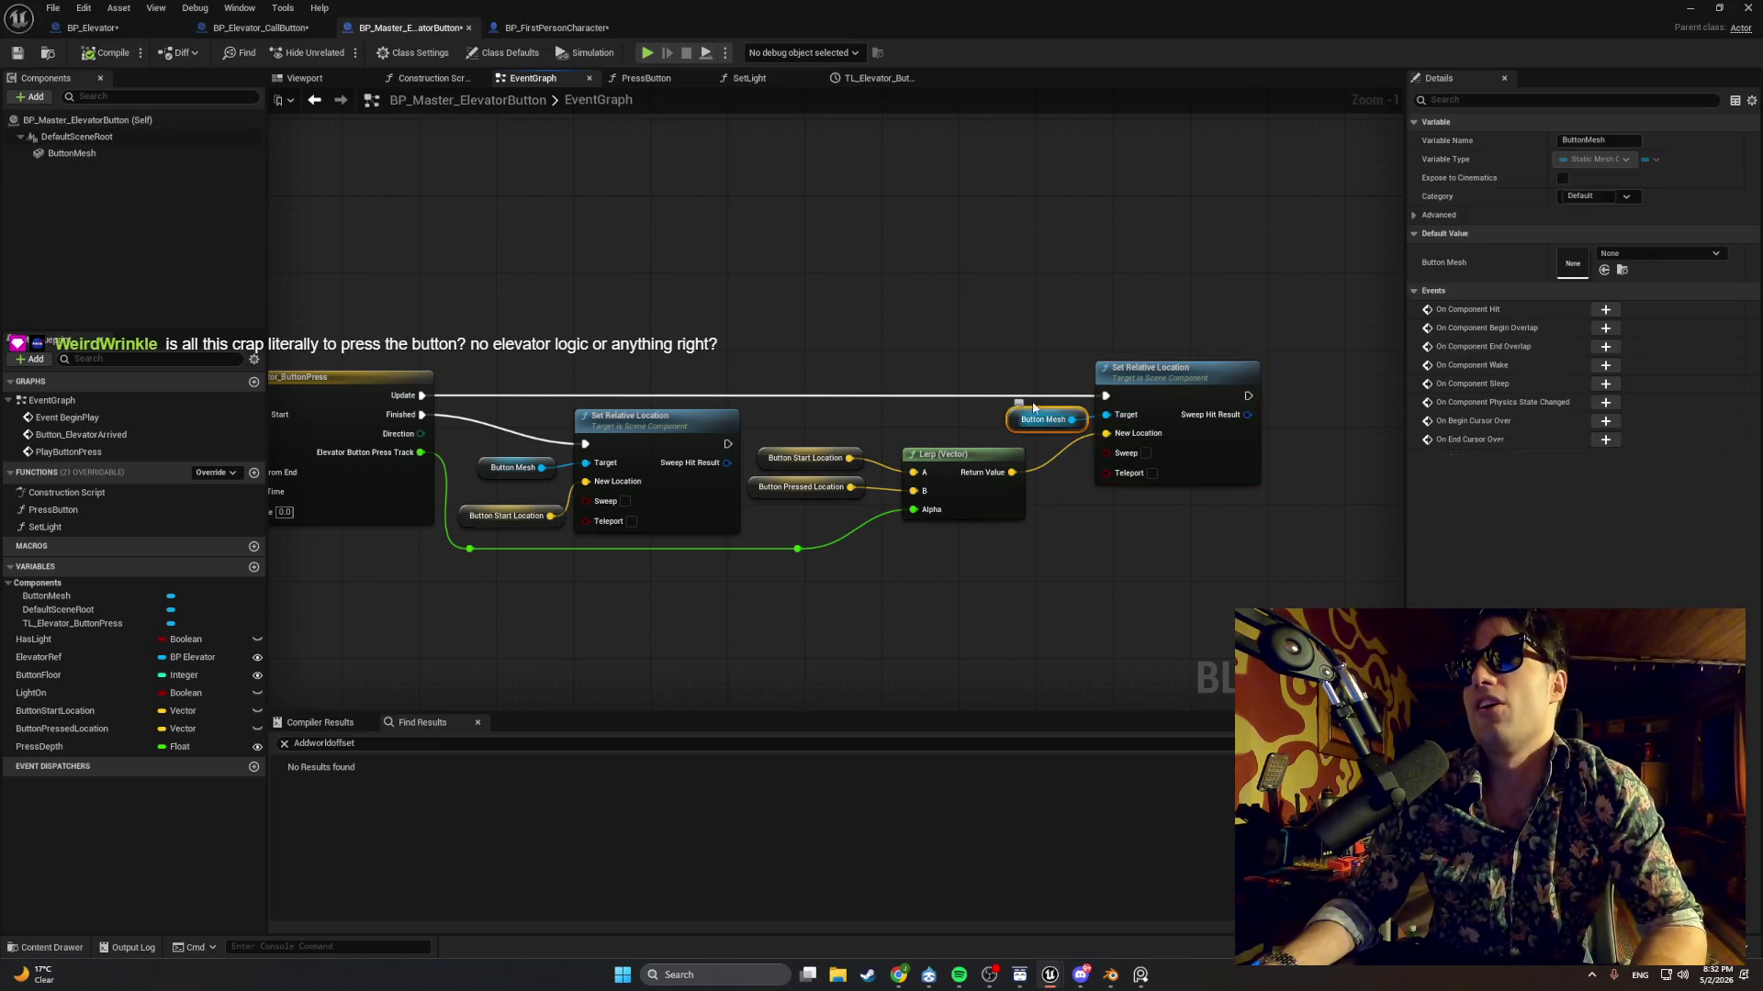
pyautogui.click(1687, 9)
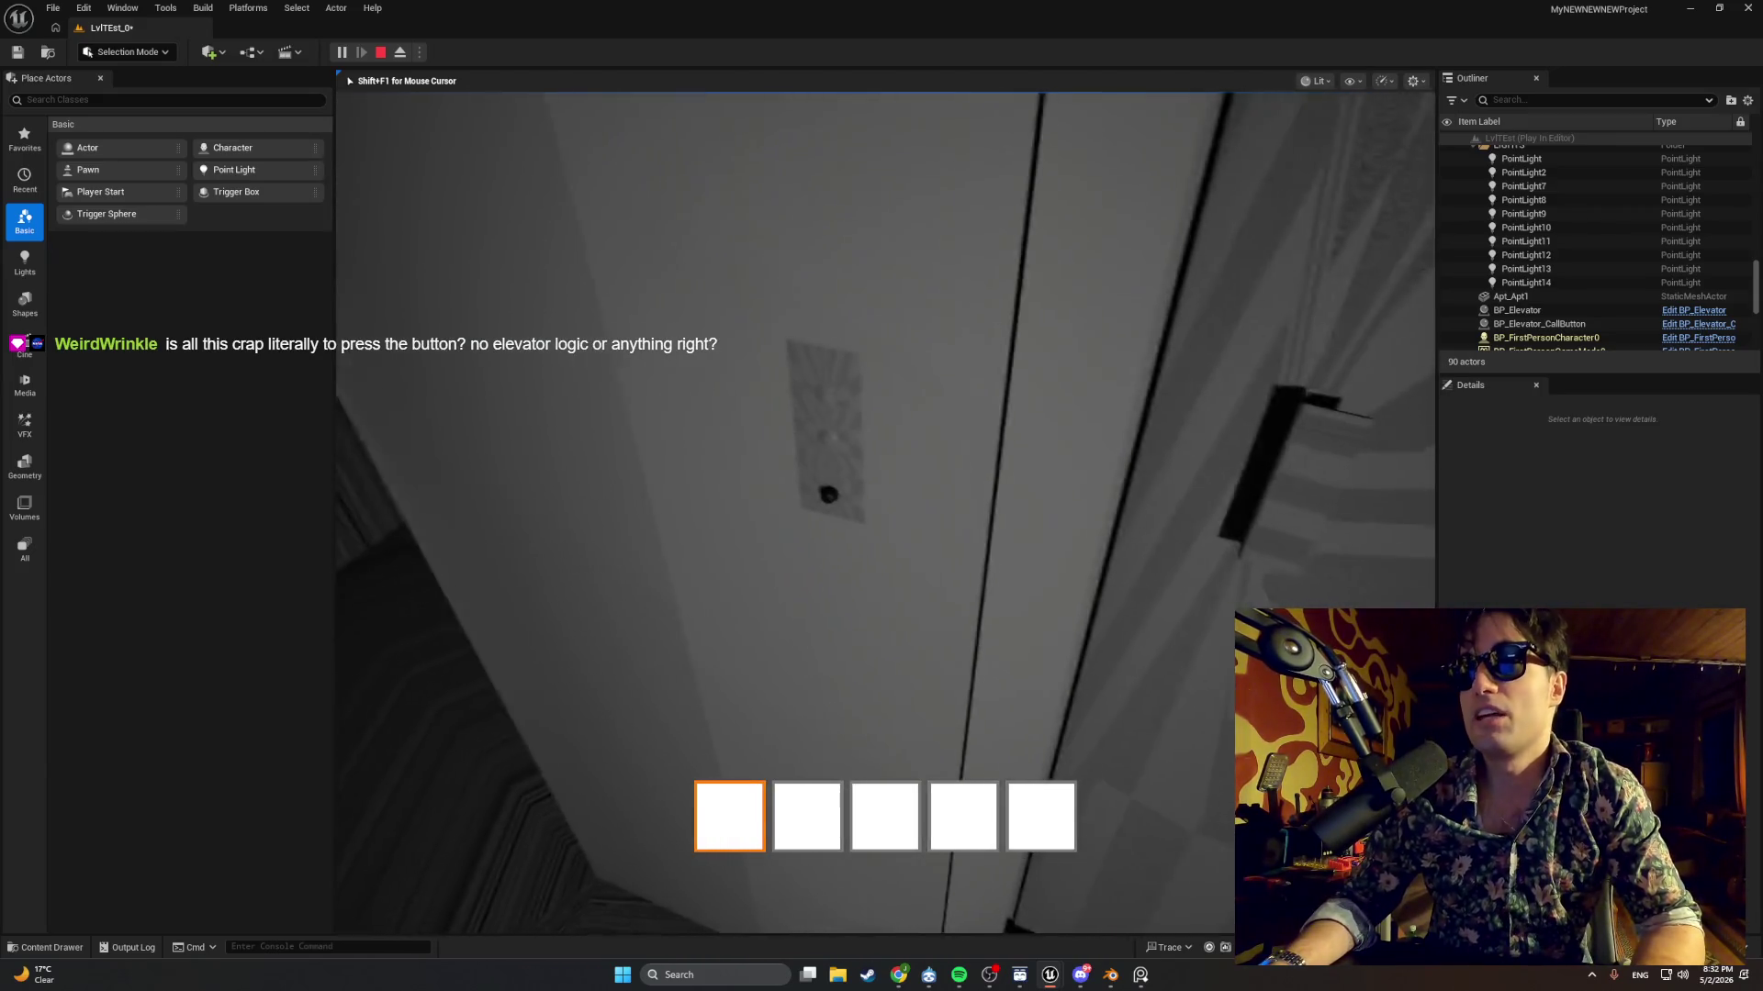
# Press the call button with E, stop play, and glance at the master button's event graph.
pyautogui.press('e')
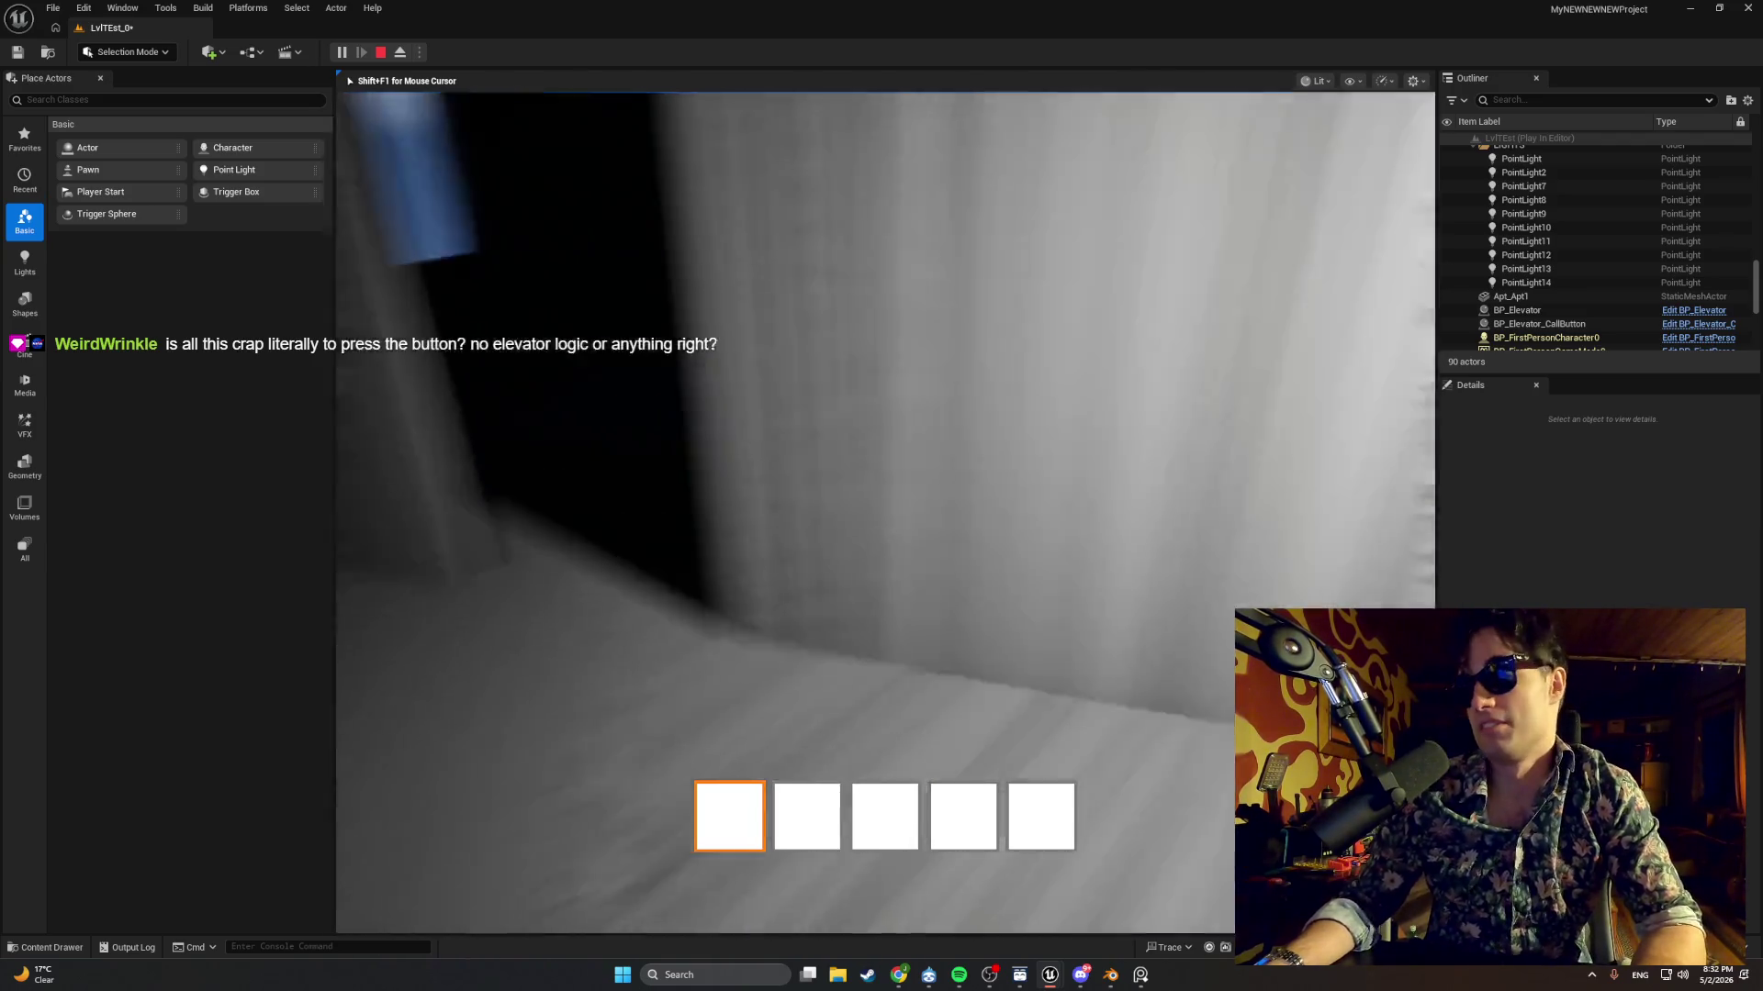
pyautogui.press('Escape')
pyautogui.moveTo(1043, 982)
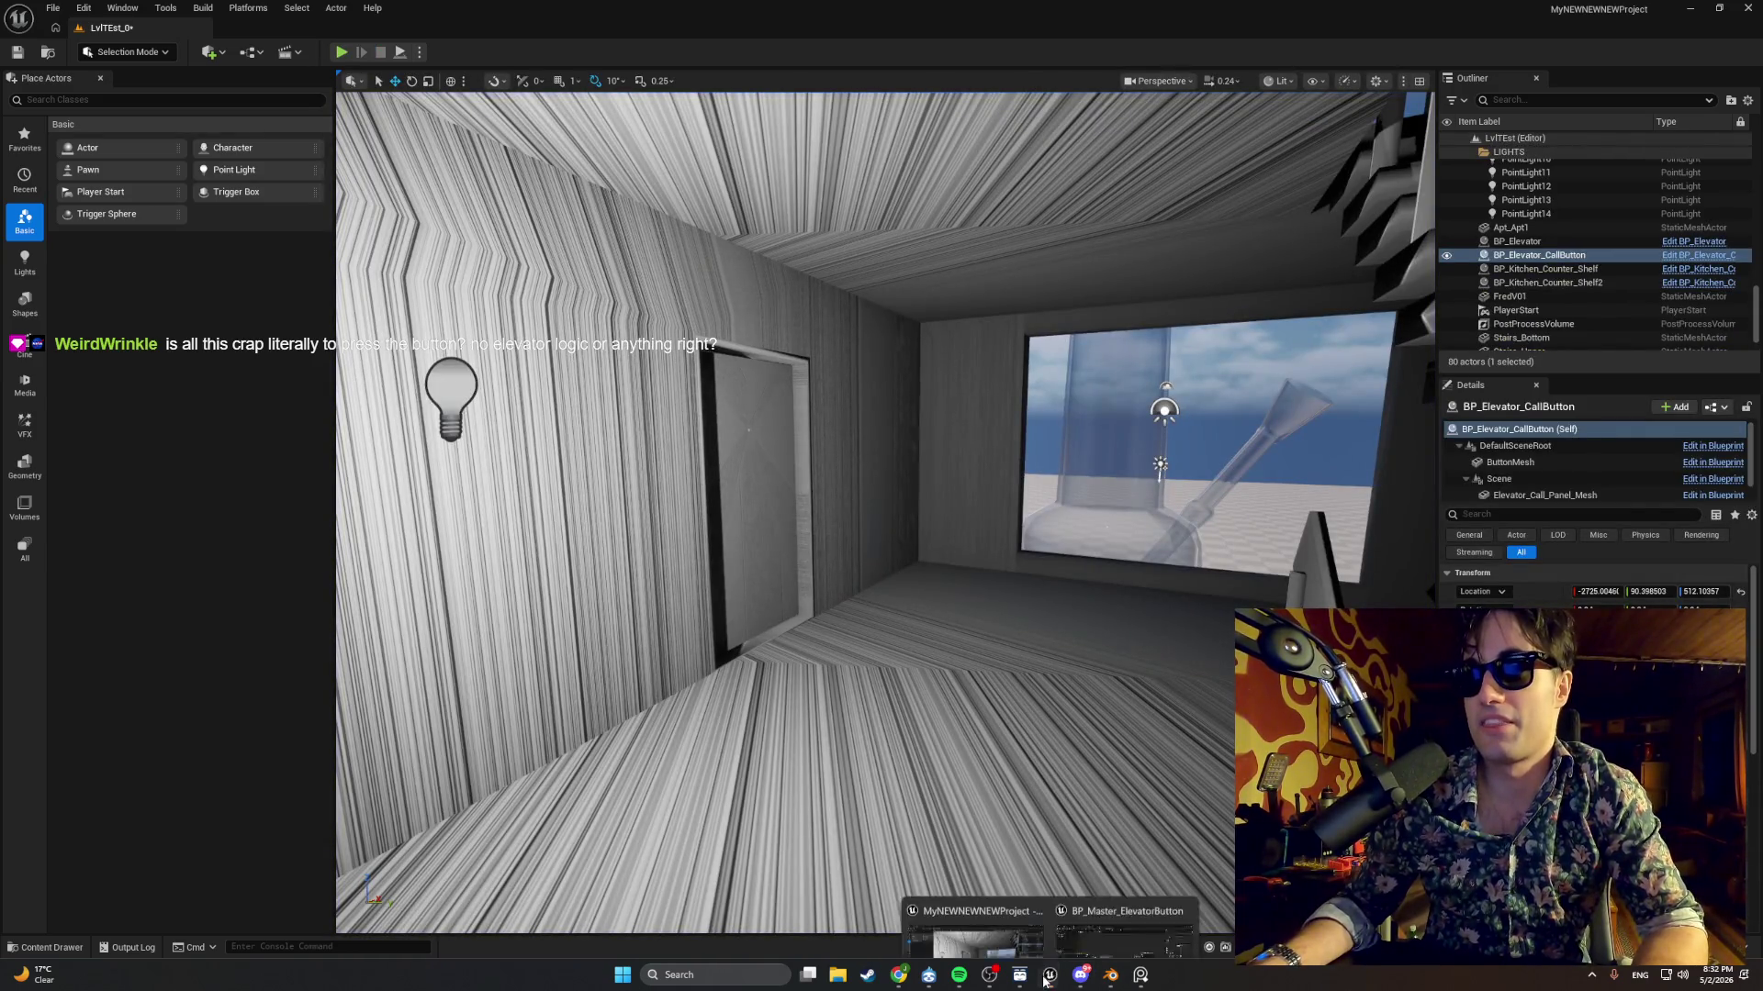
pyautogui.click(1125, 936)
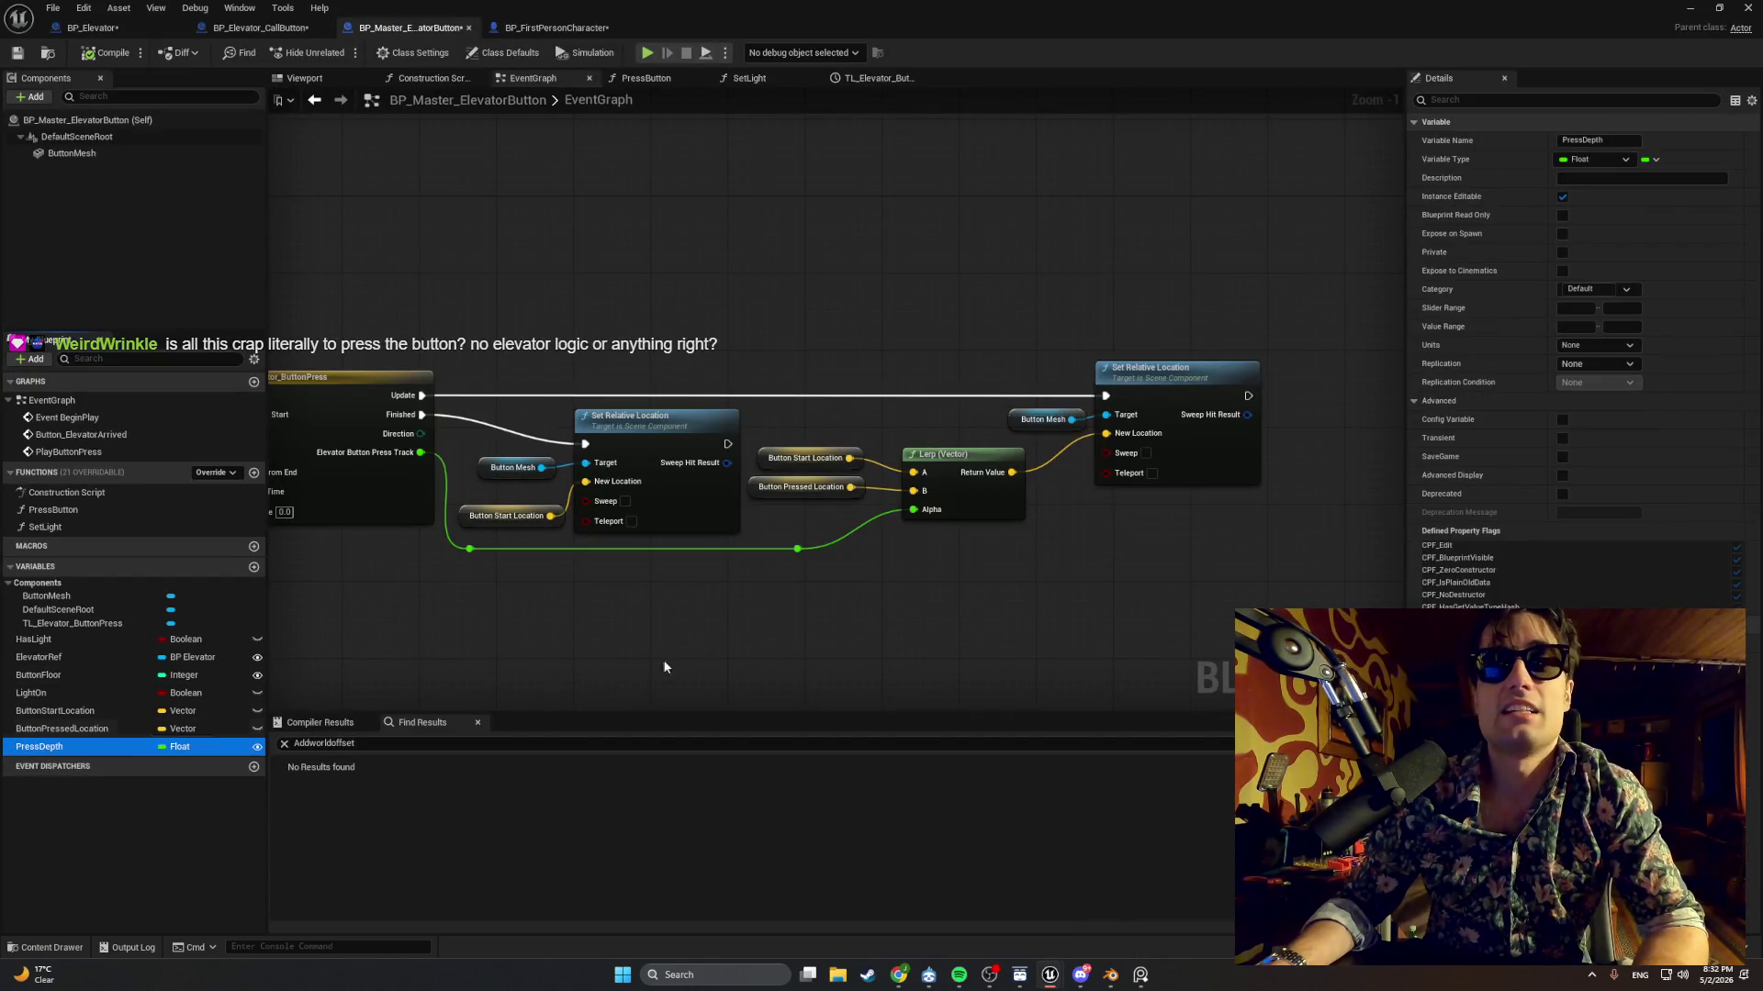
pyautogui.click(1359, 690)
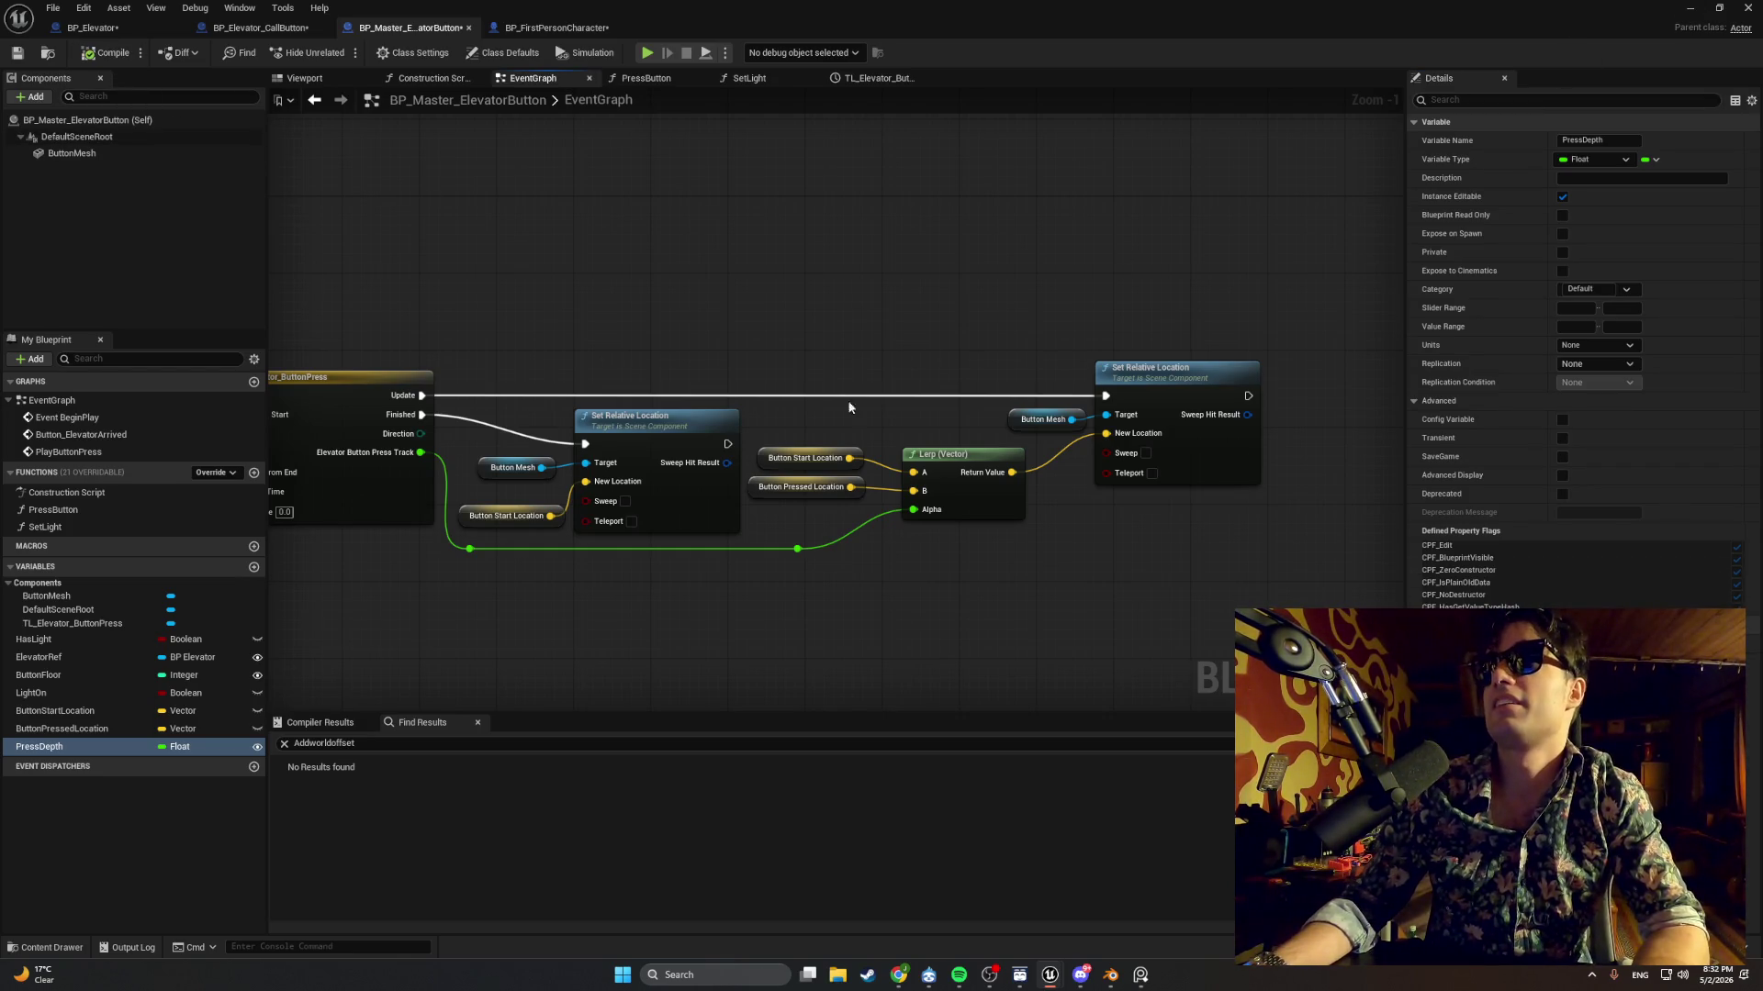
pyautogui.hotkey('alt', 'Tab')
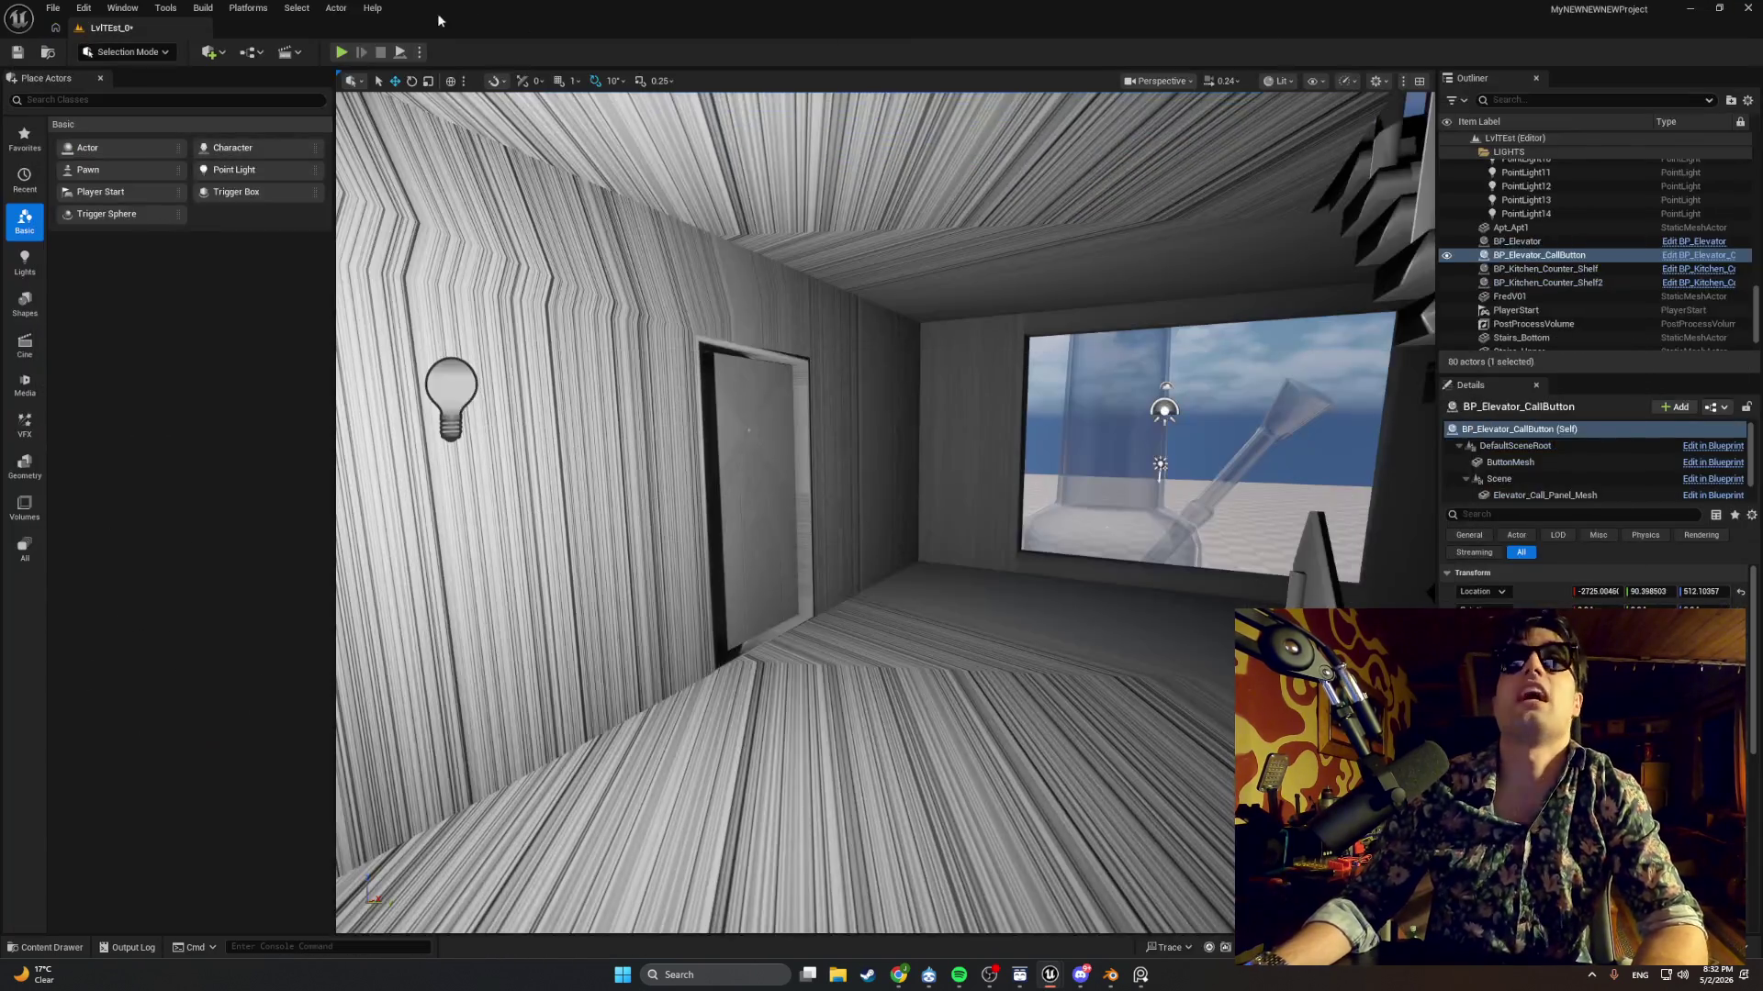
# Play the level again, walk to the call button, press E, then stop playing.
pyautogui.click(341, 53)
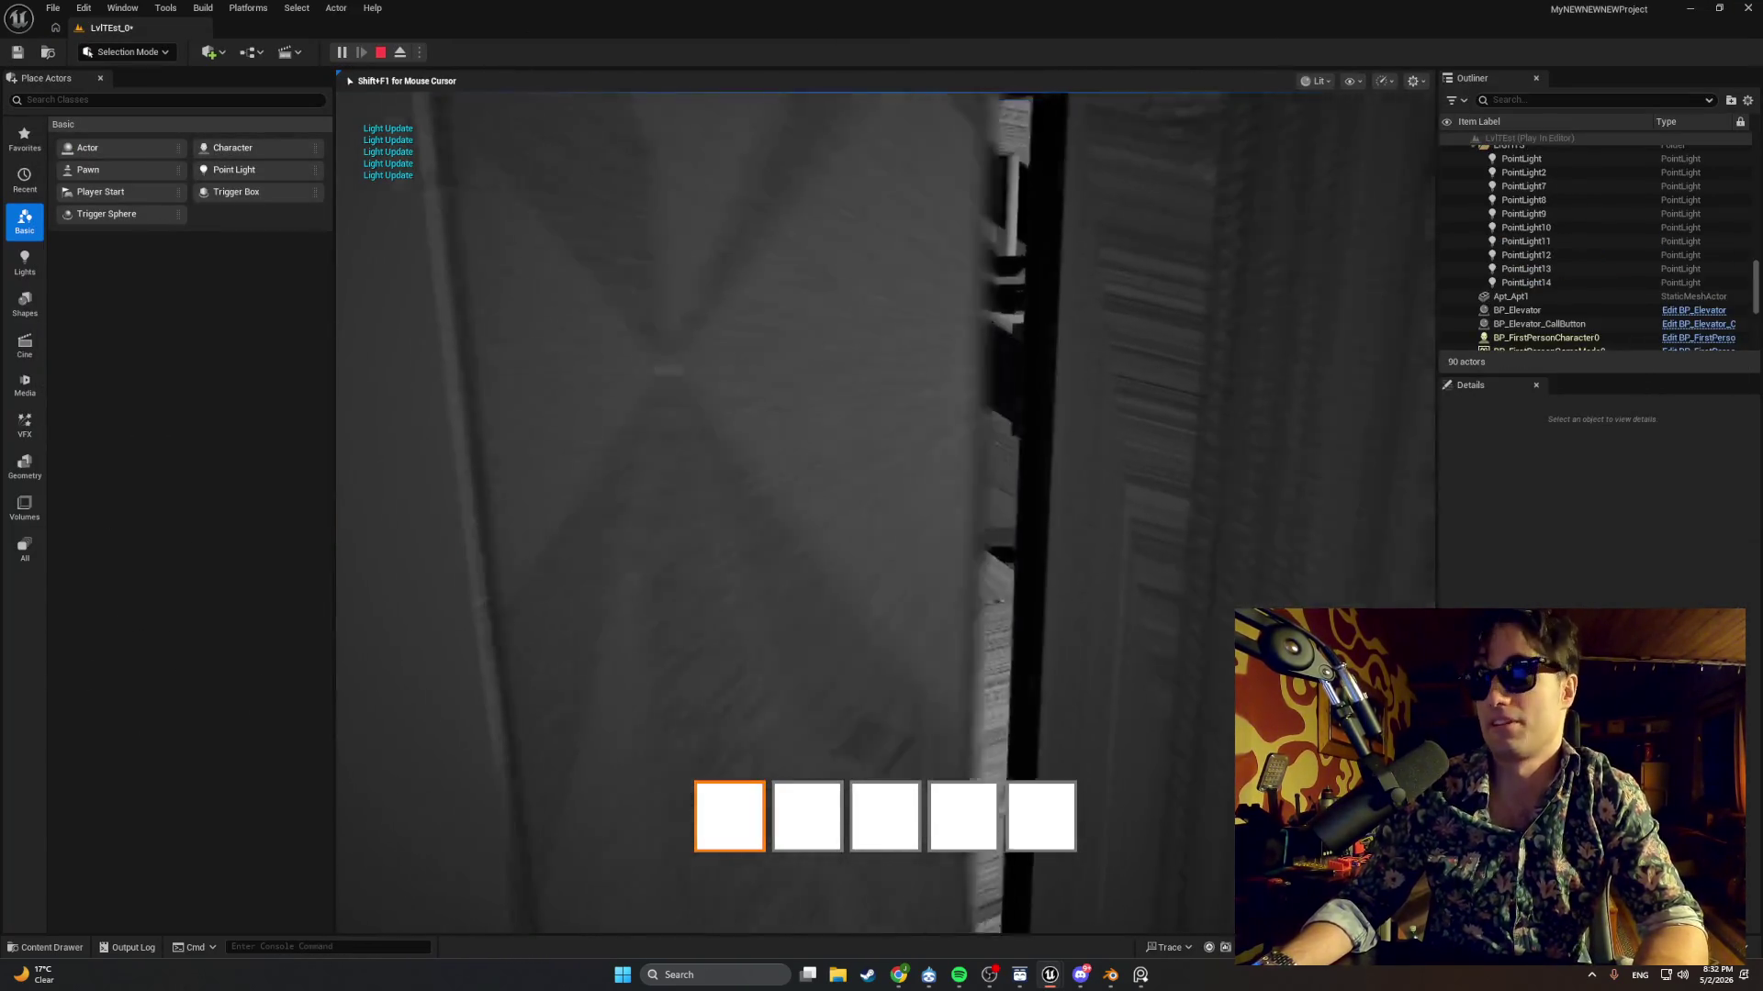
pyautogui.press('w')
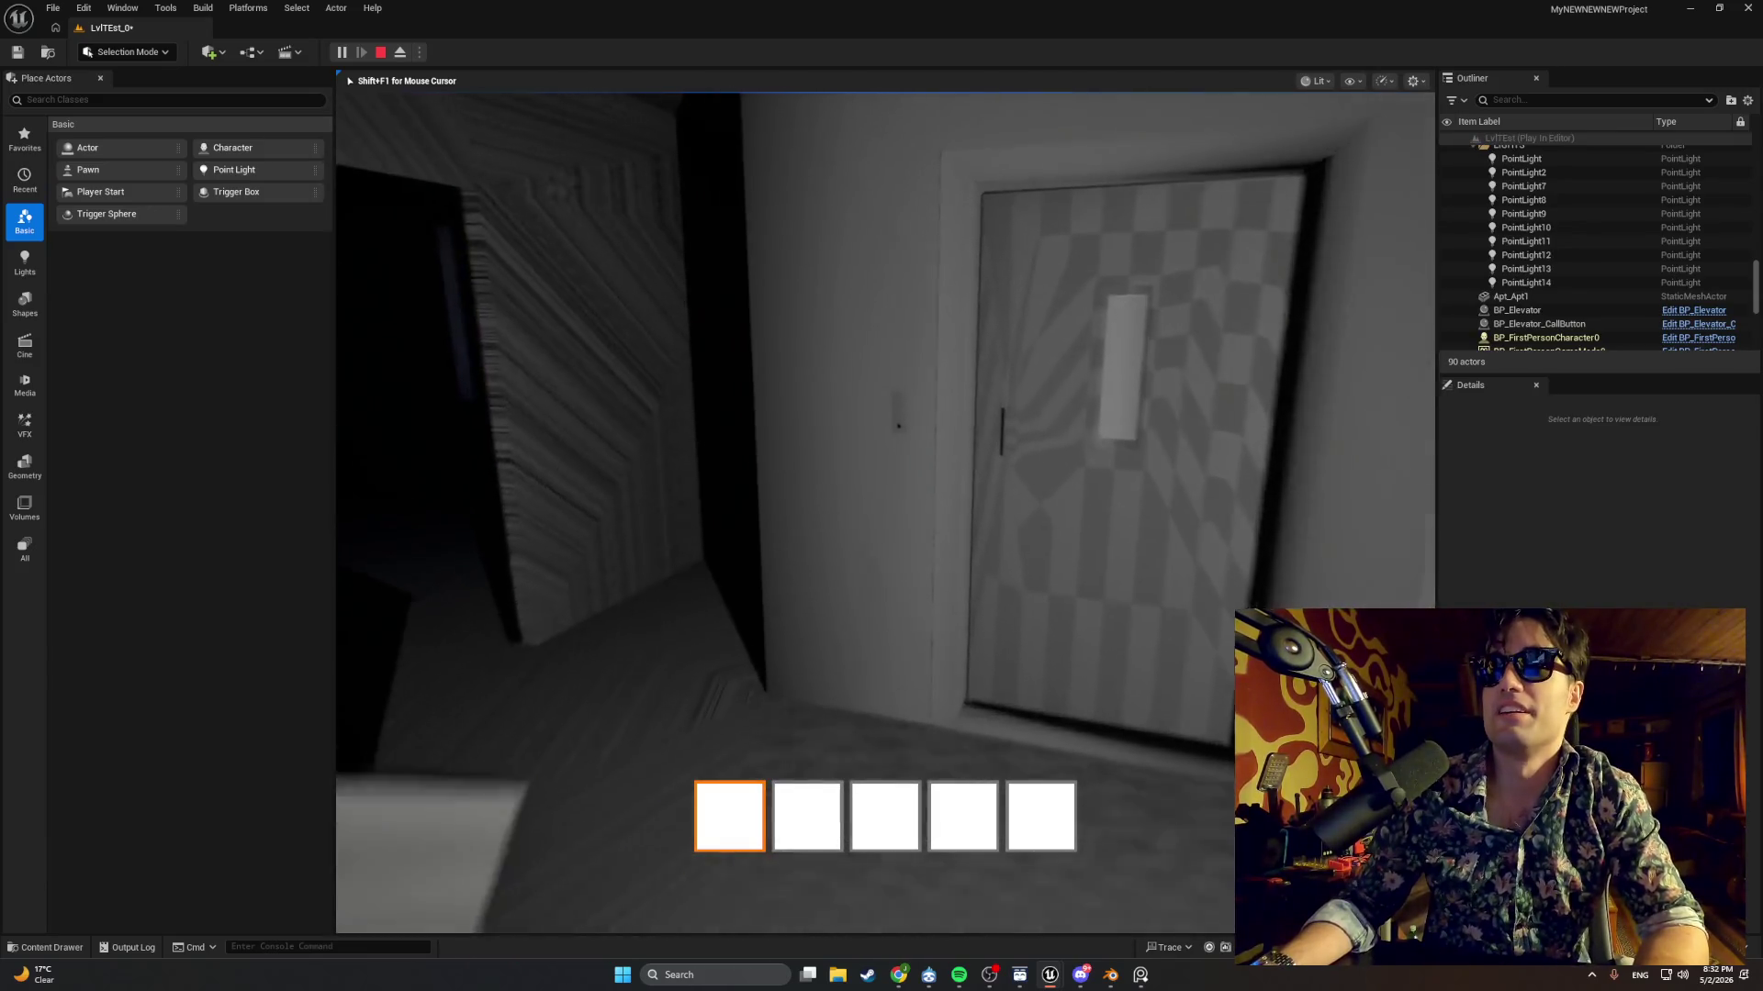
pyautogui.press('e')
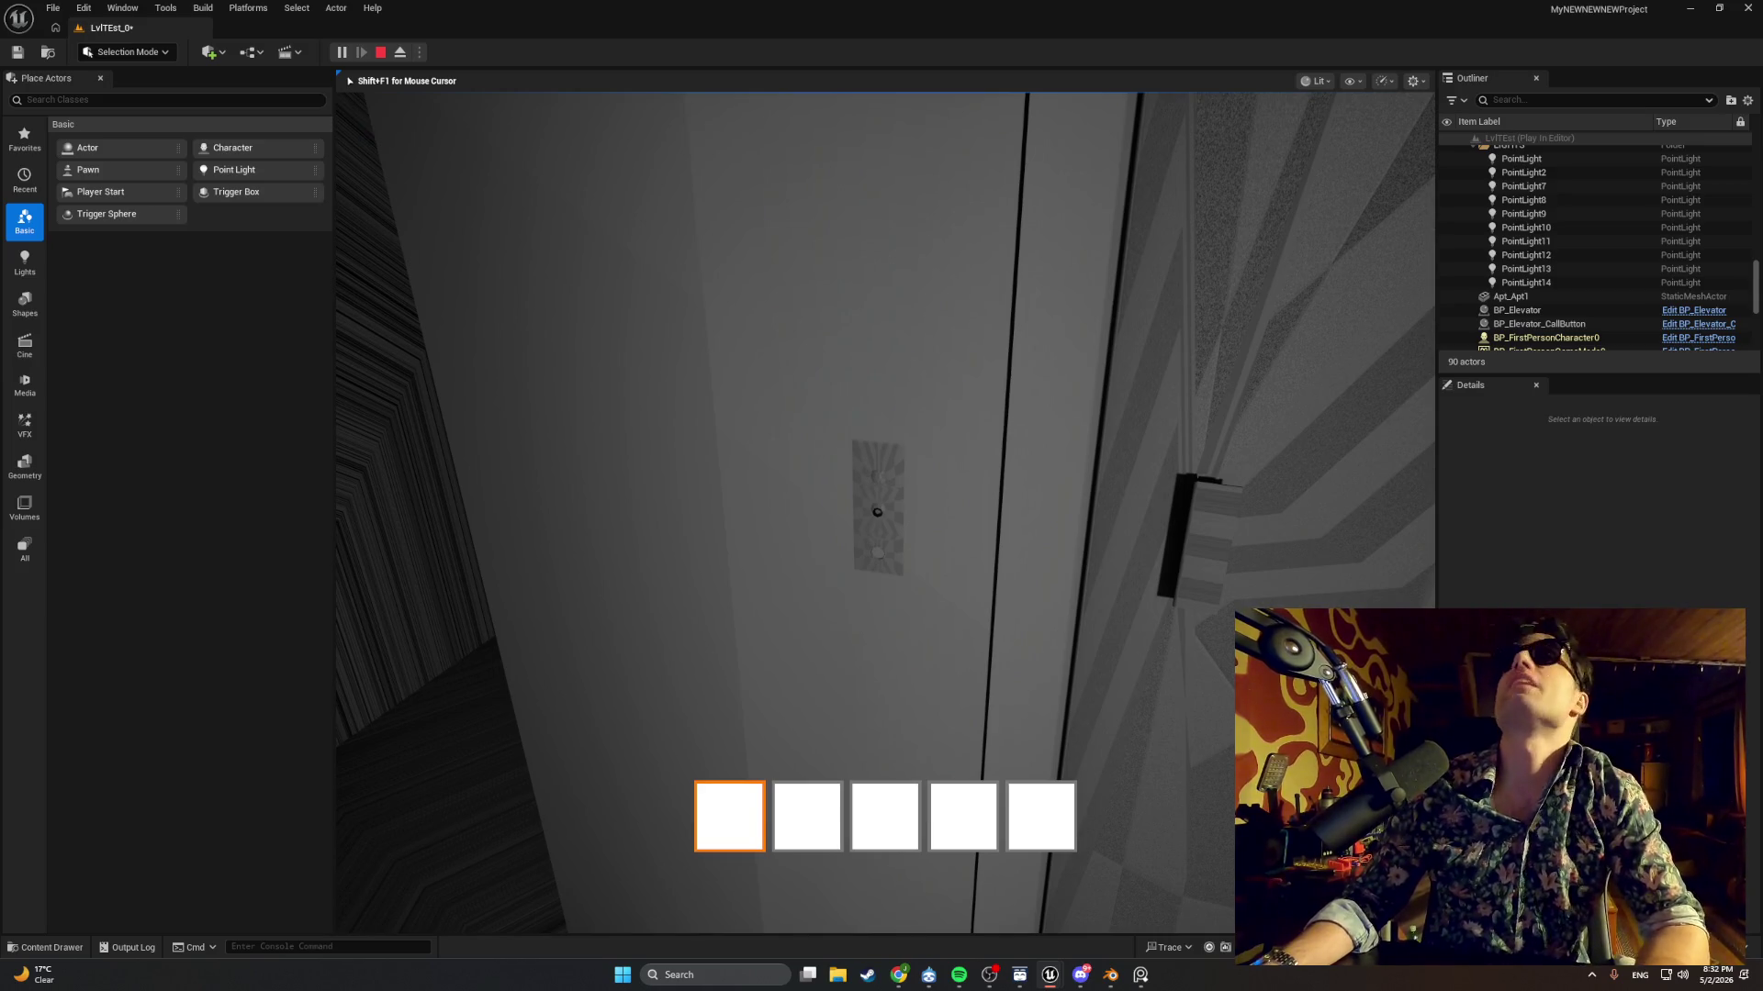
pyautogui.press('w')
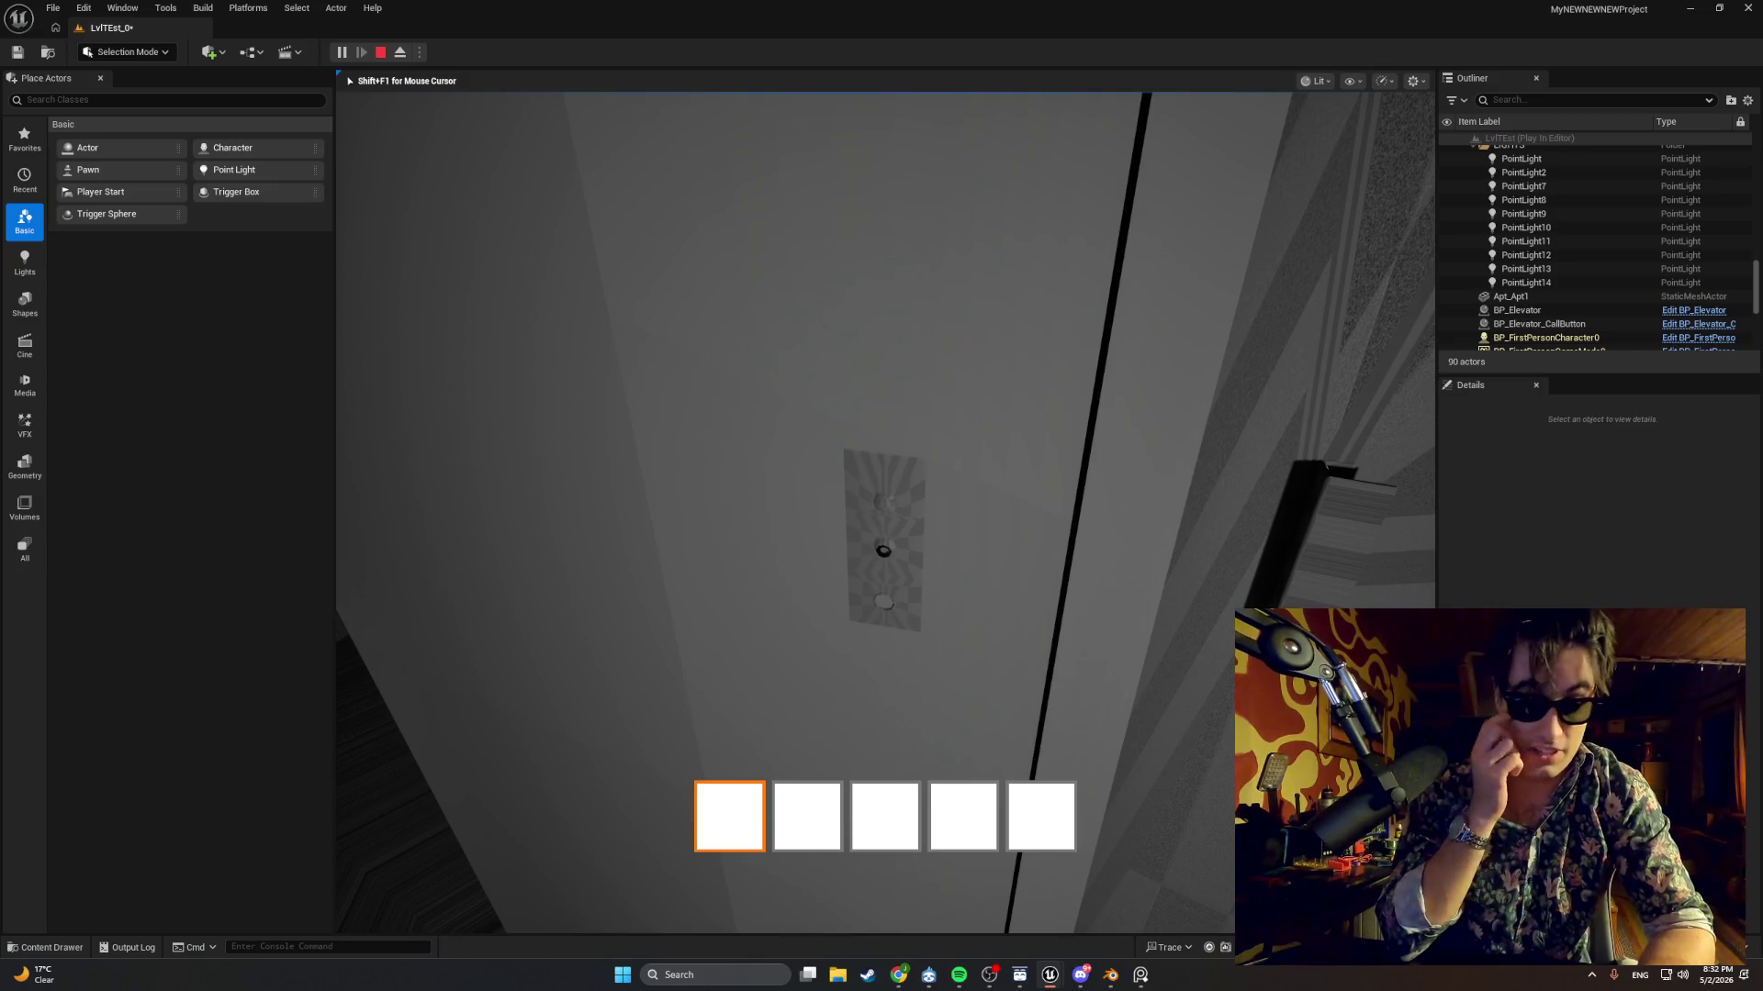
pyautogui.press('s')
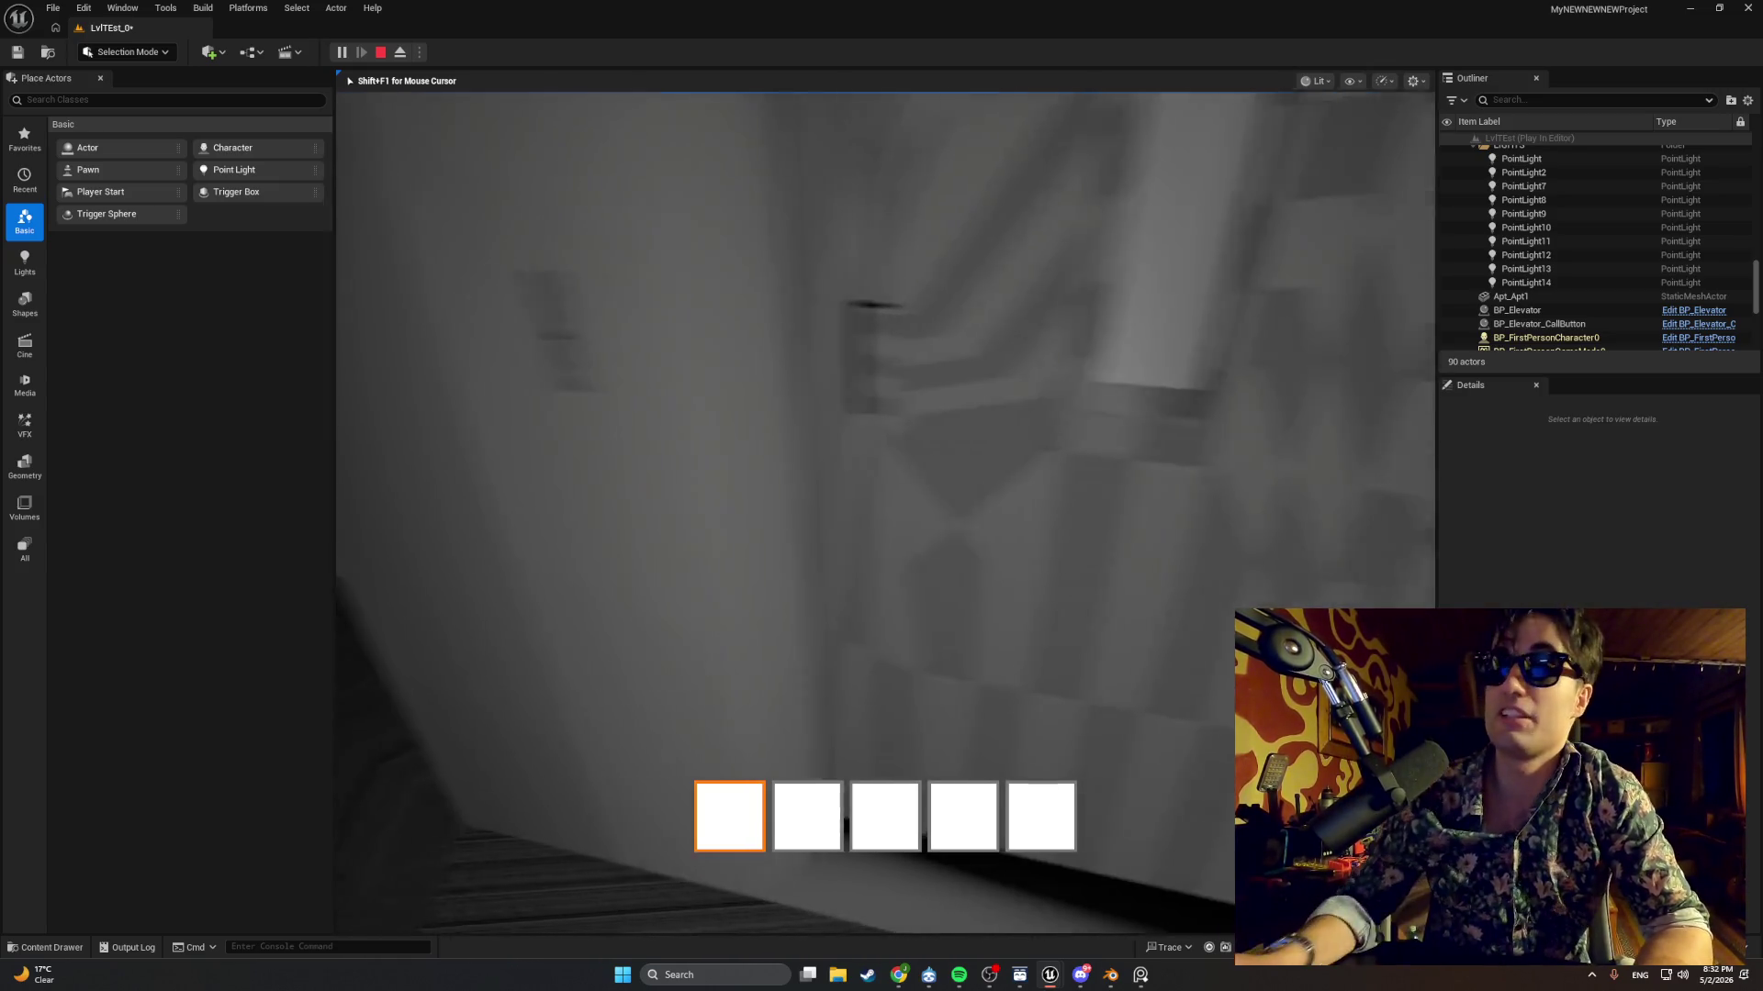
pyautogui.press('Escape')
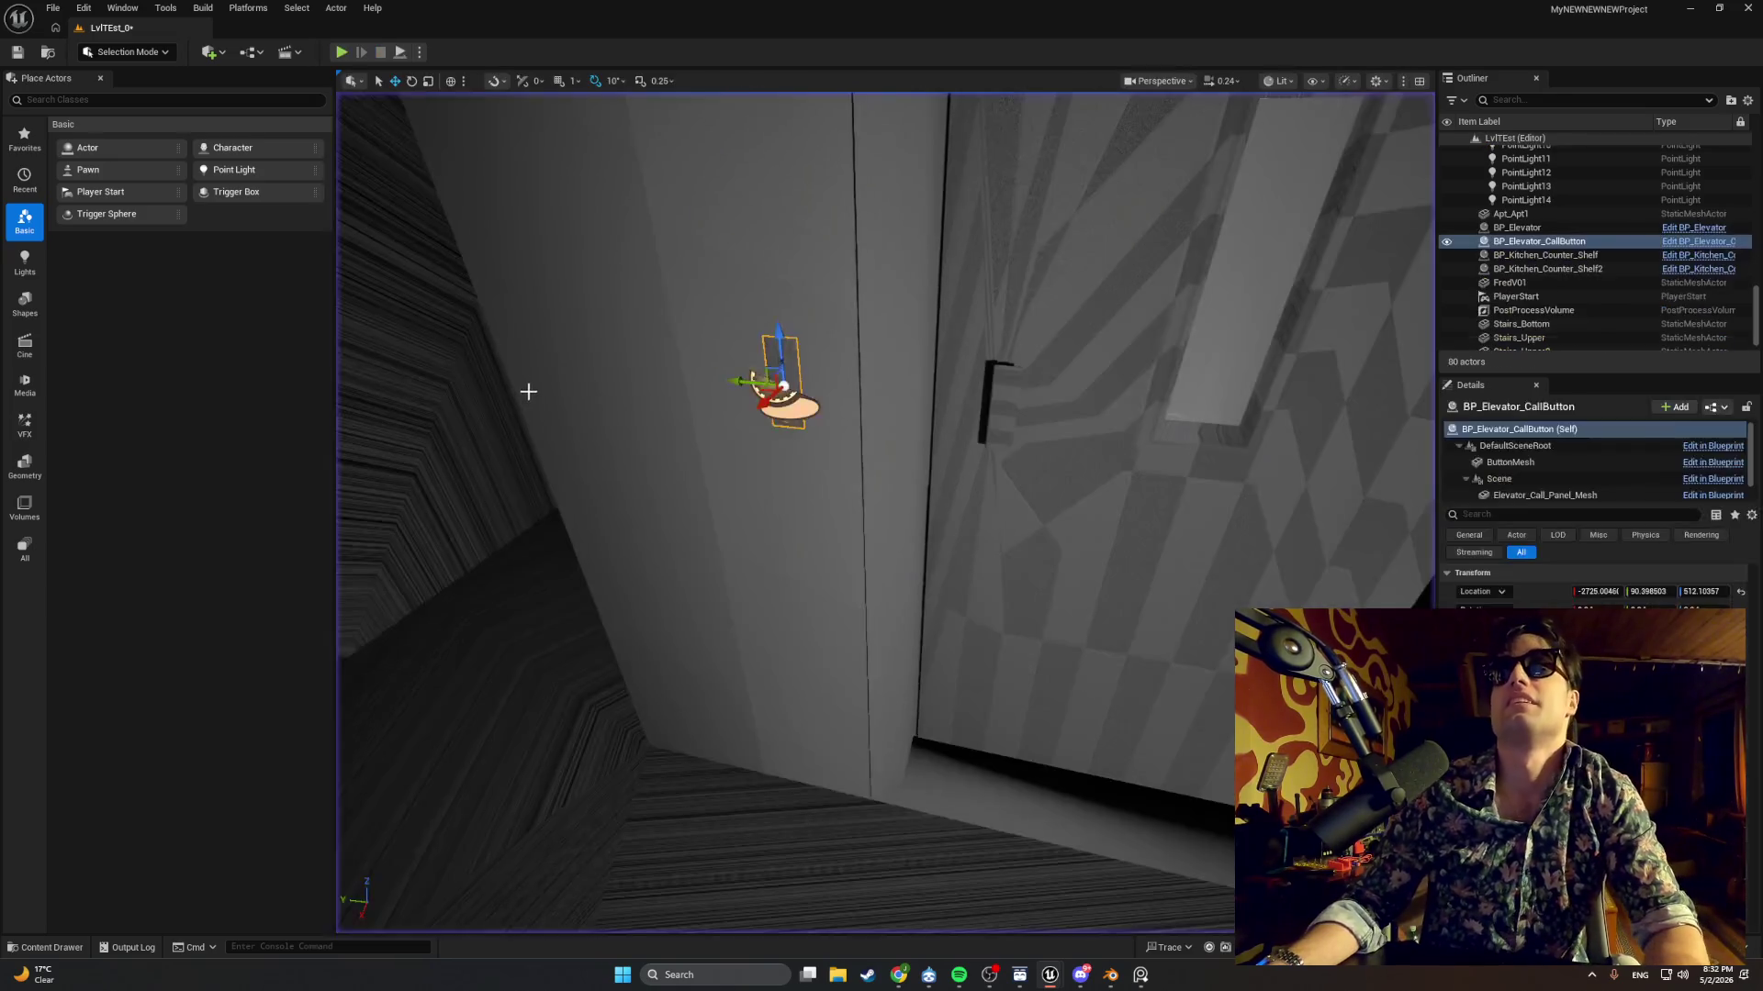
# Minimize the music player and bring up BP_Master_ElevatorButton's BeginPlay and Set Light nodes.
pyautogui.click(958, 975)
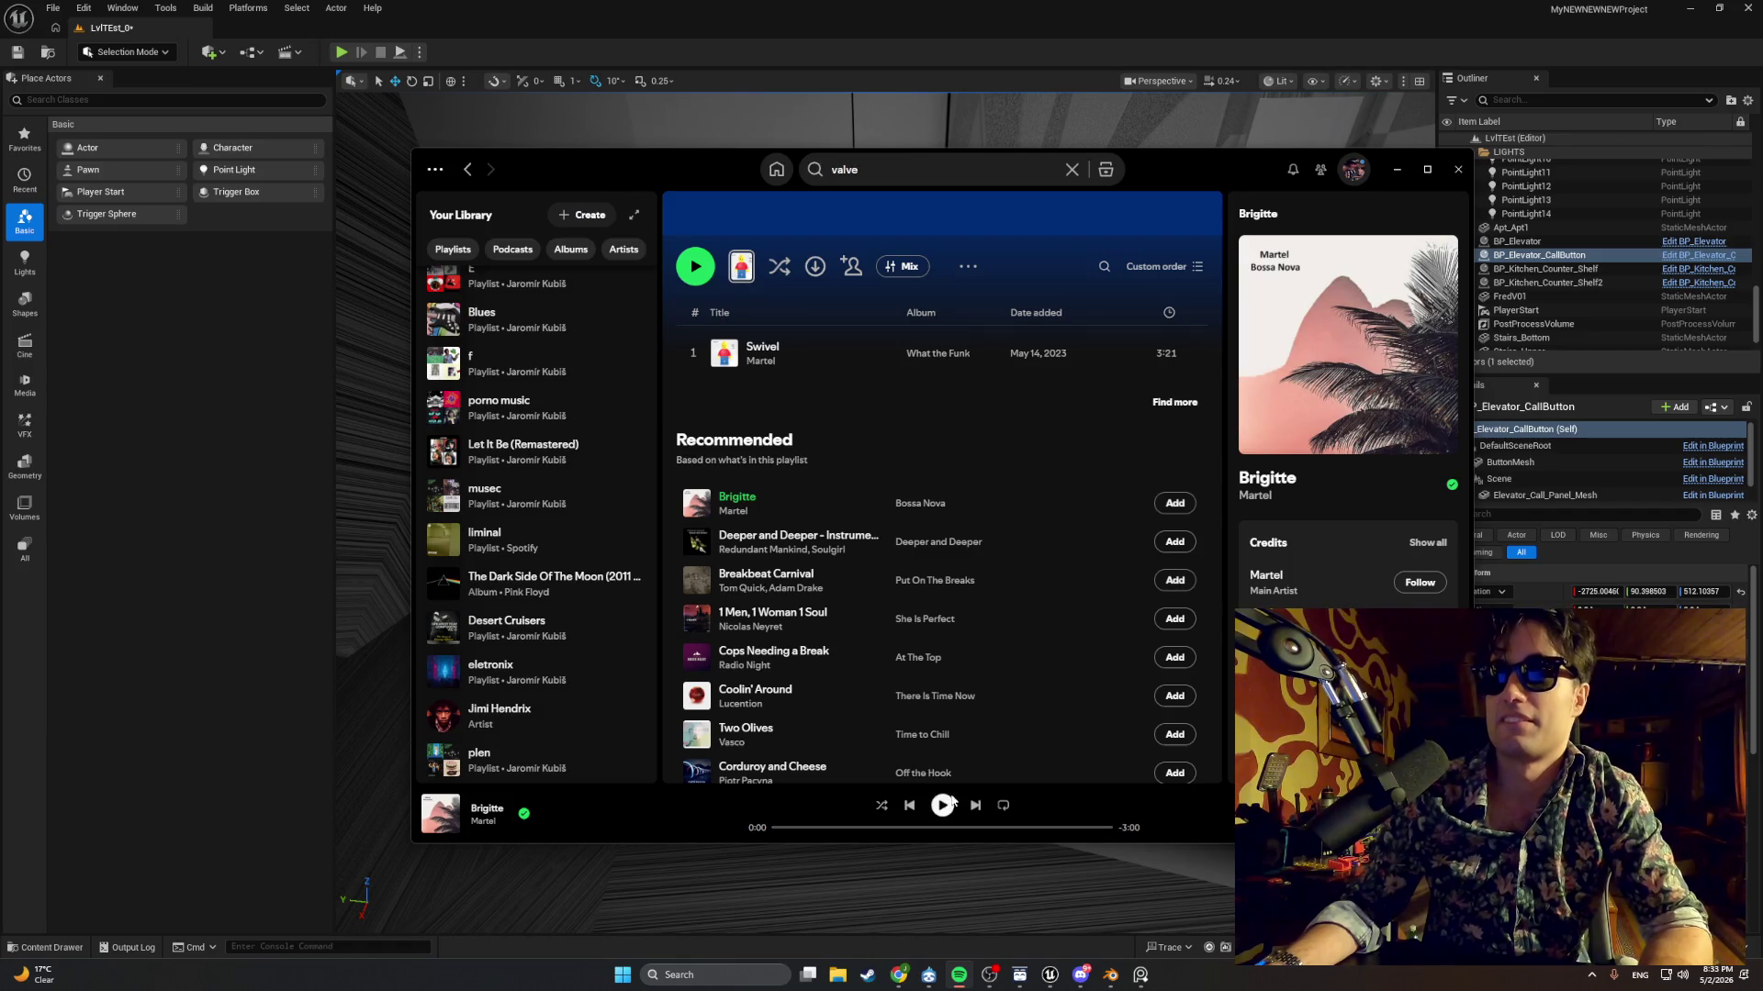
pyautogui.click(1395, 171)
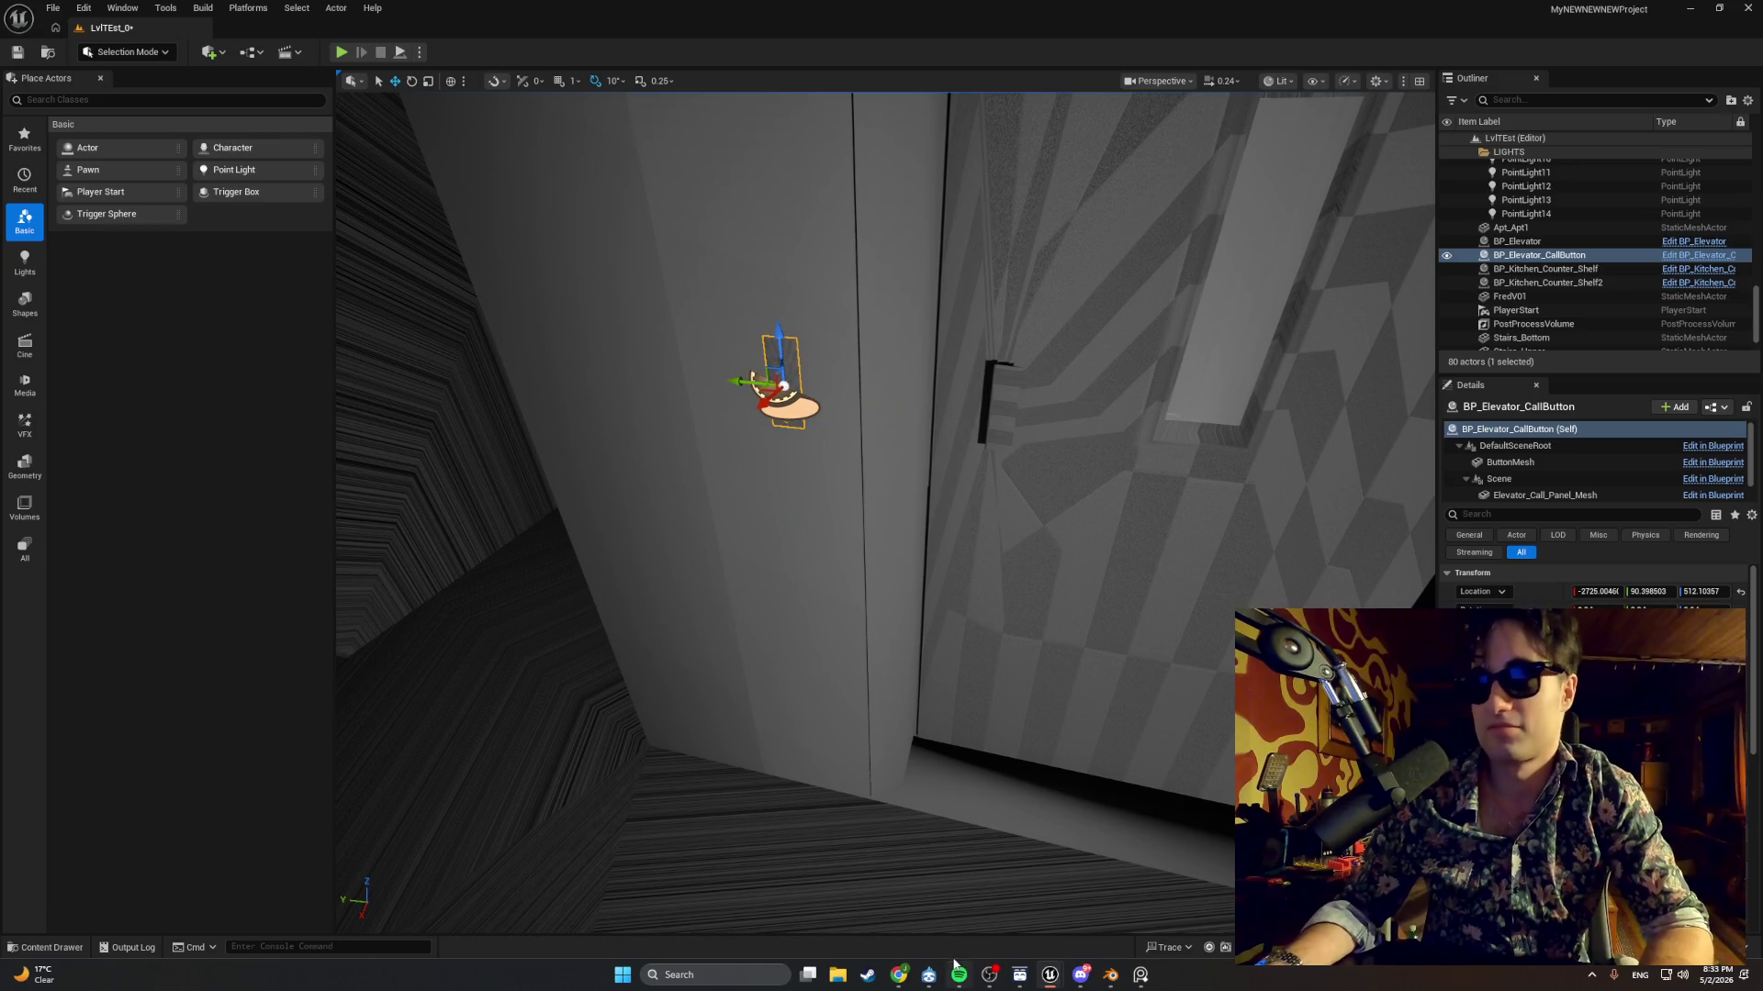
pyautogui.moveTo(955, 971)
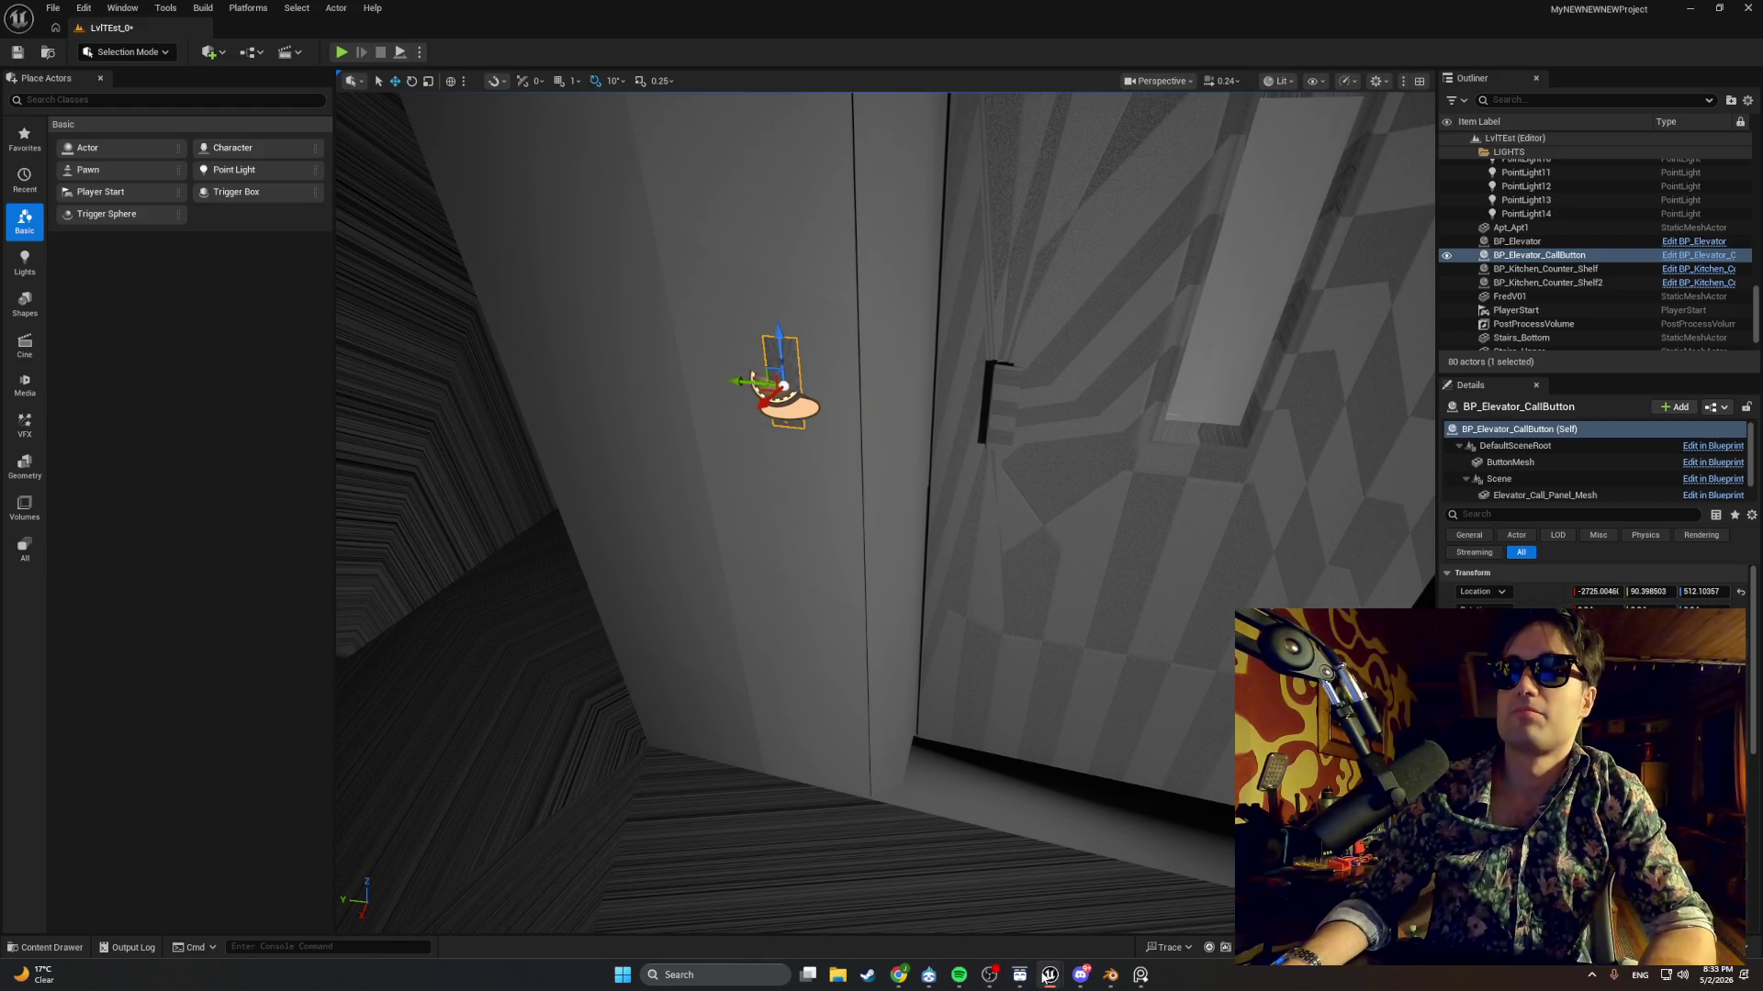
pyautogui.moveTo(1049, 975)
pyautogui.click(1100, 935)
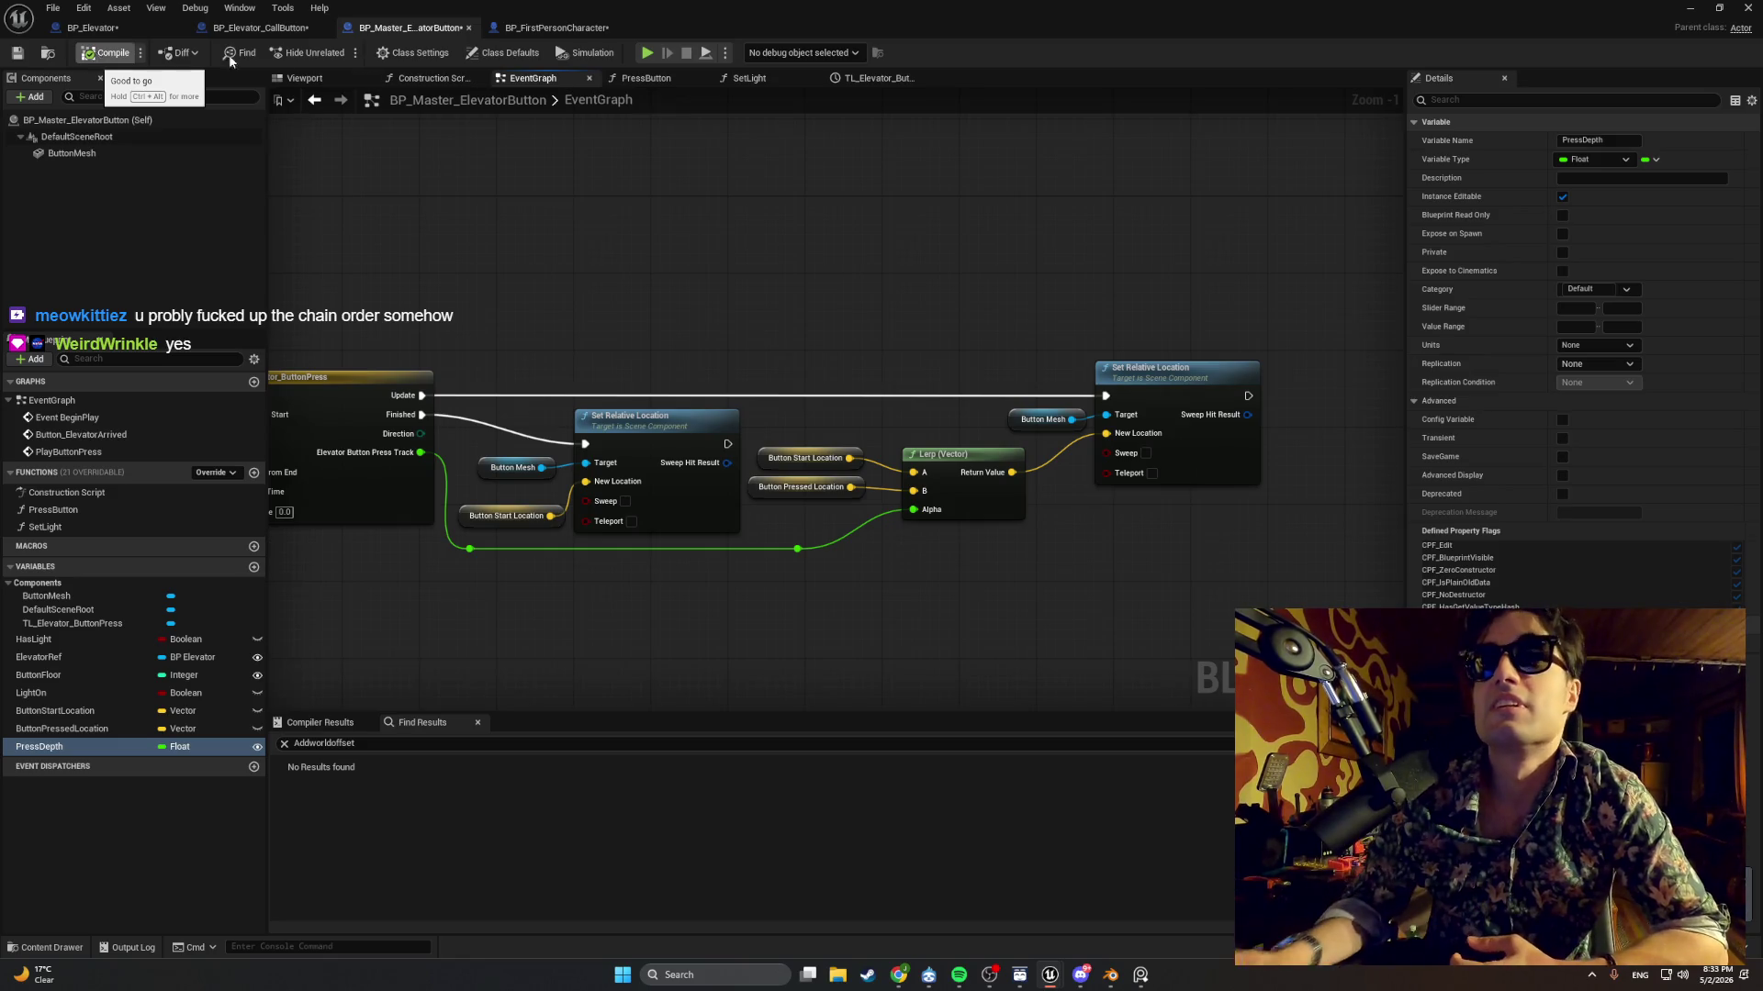
pyautogui.scroll(-1, 563, 260)
pyautogui.moveTo(563, 260)
pyautogui.mouseDown()
pyautogui.moveTo(813, 305)
pyautogui.moveTo(1231, 342)
pyautogui.mouseUp()
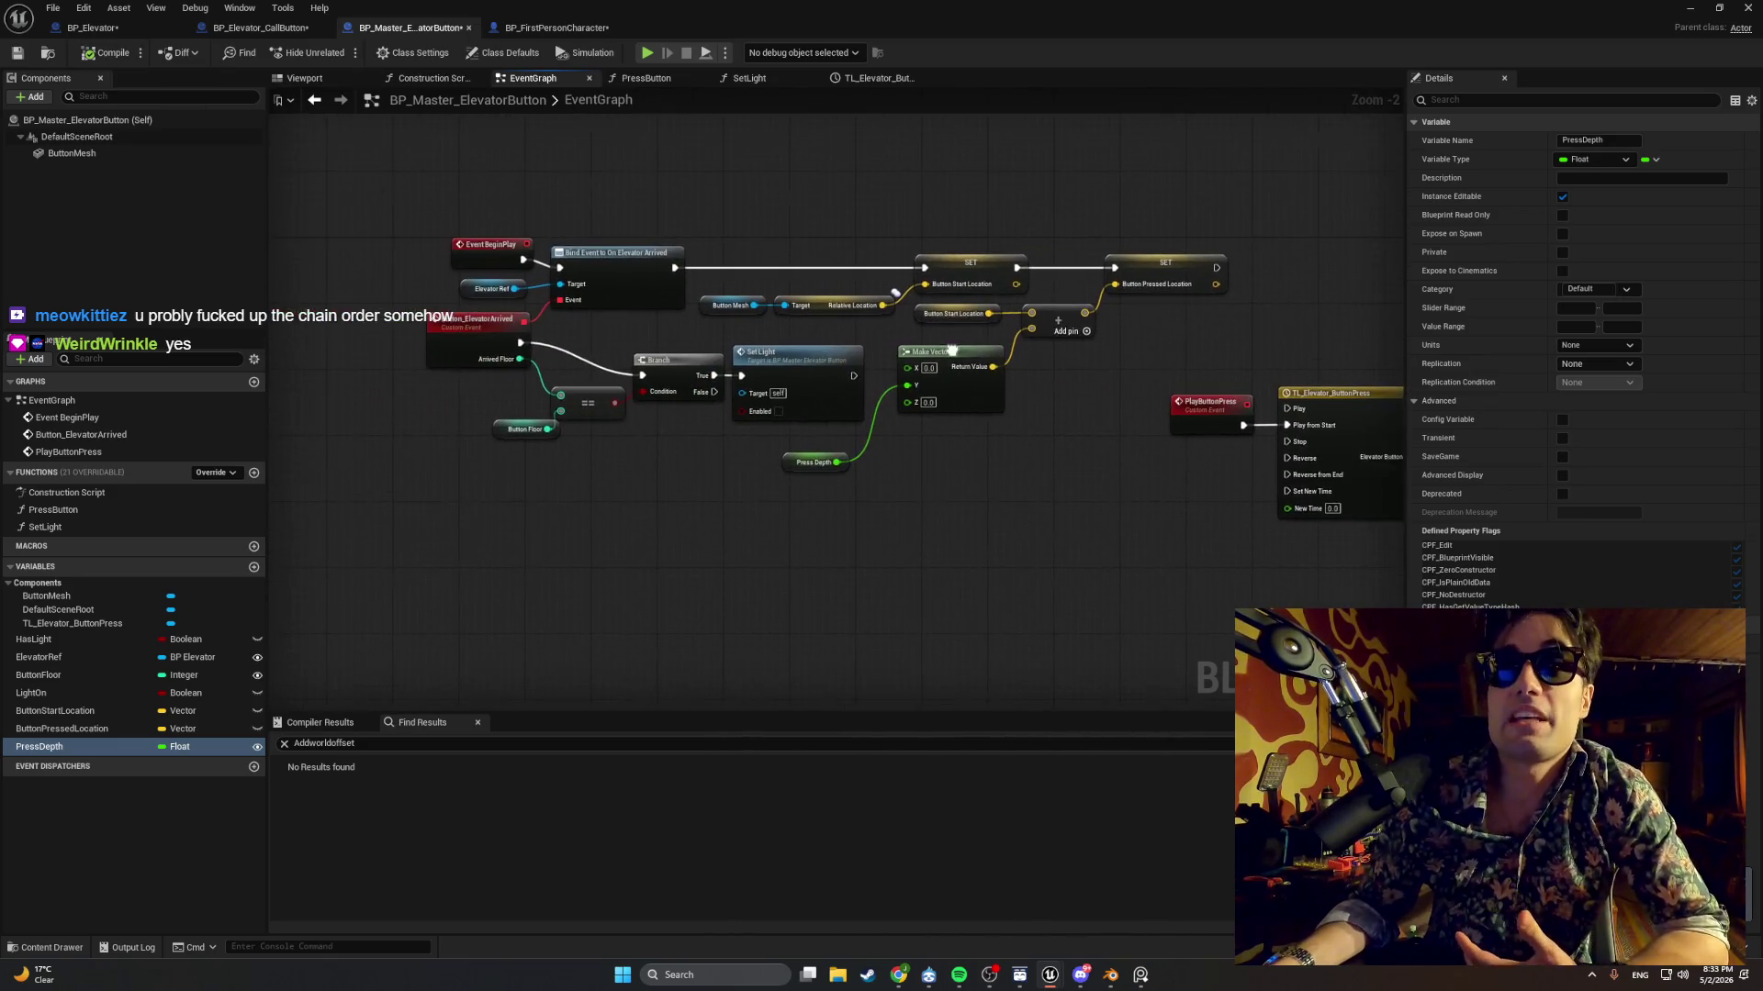
pyautogui.scroll(2, 549, 338)
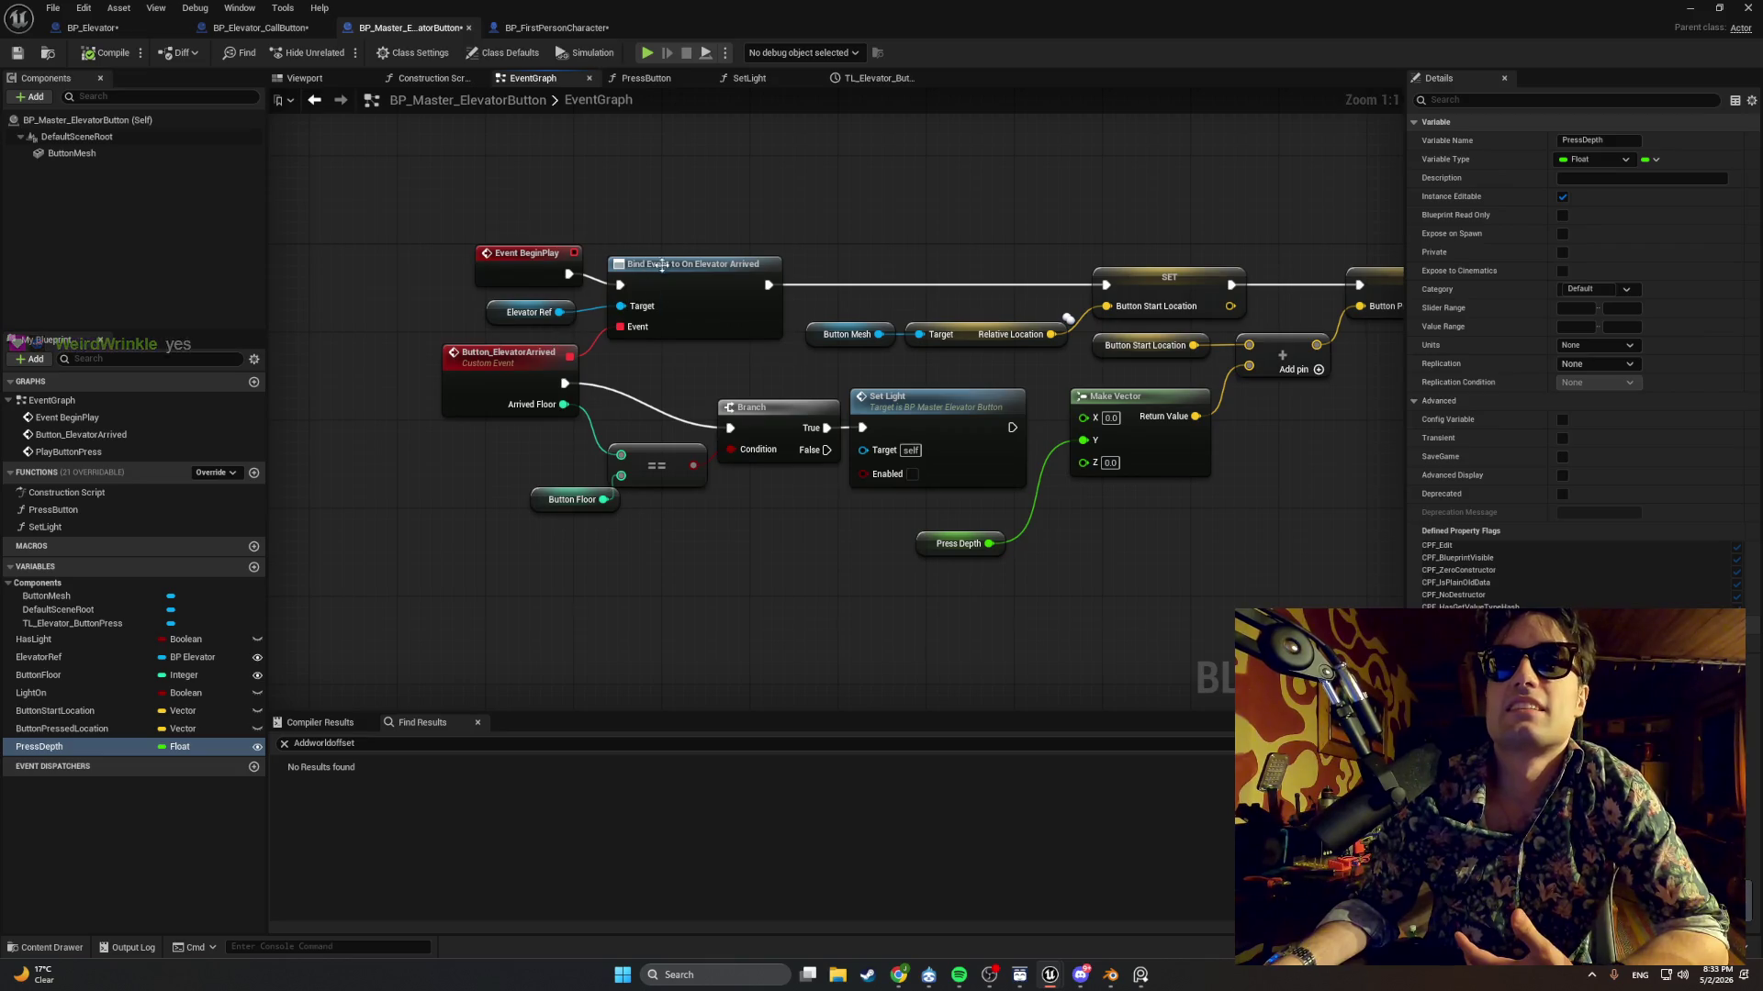
pyautogui.click(671, 294)
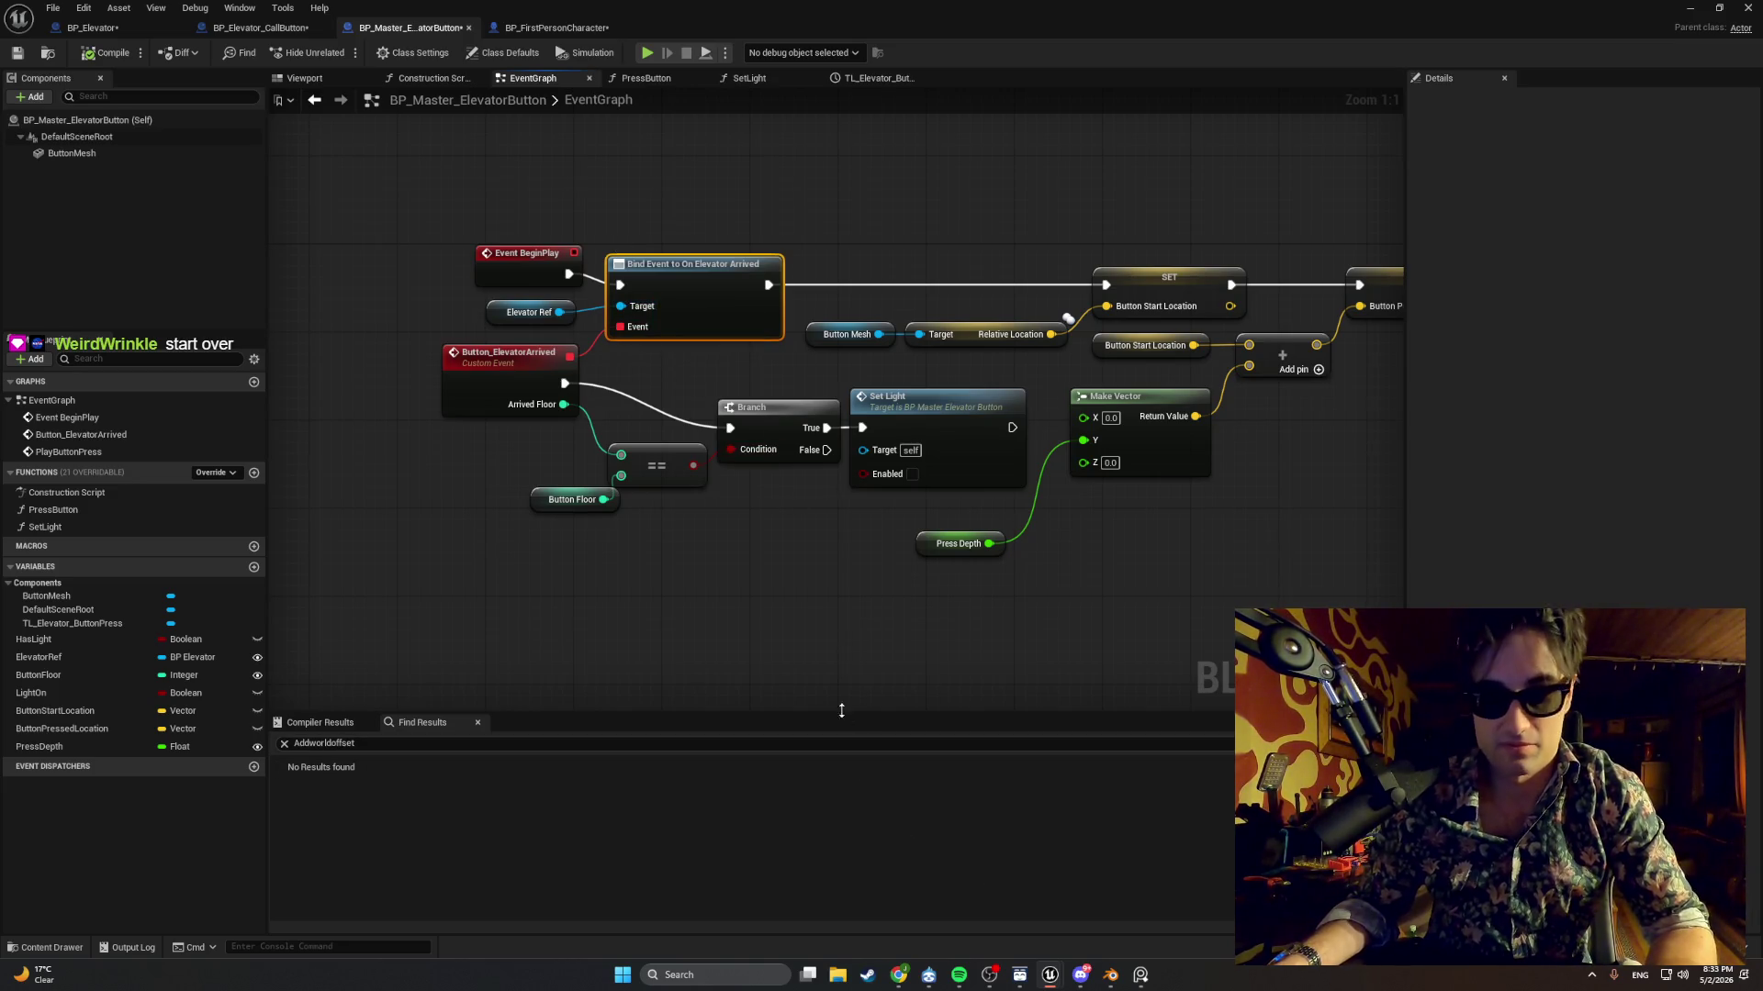
pyautogui.press('super+shift+s')
pyautogui.press('Escape')
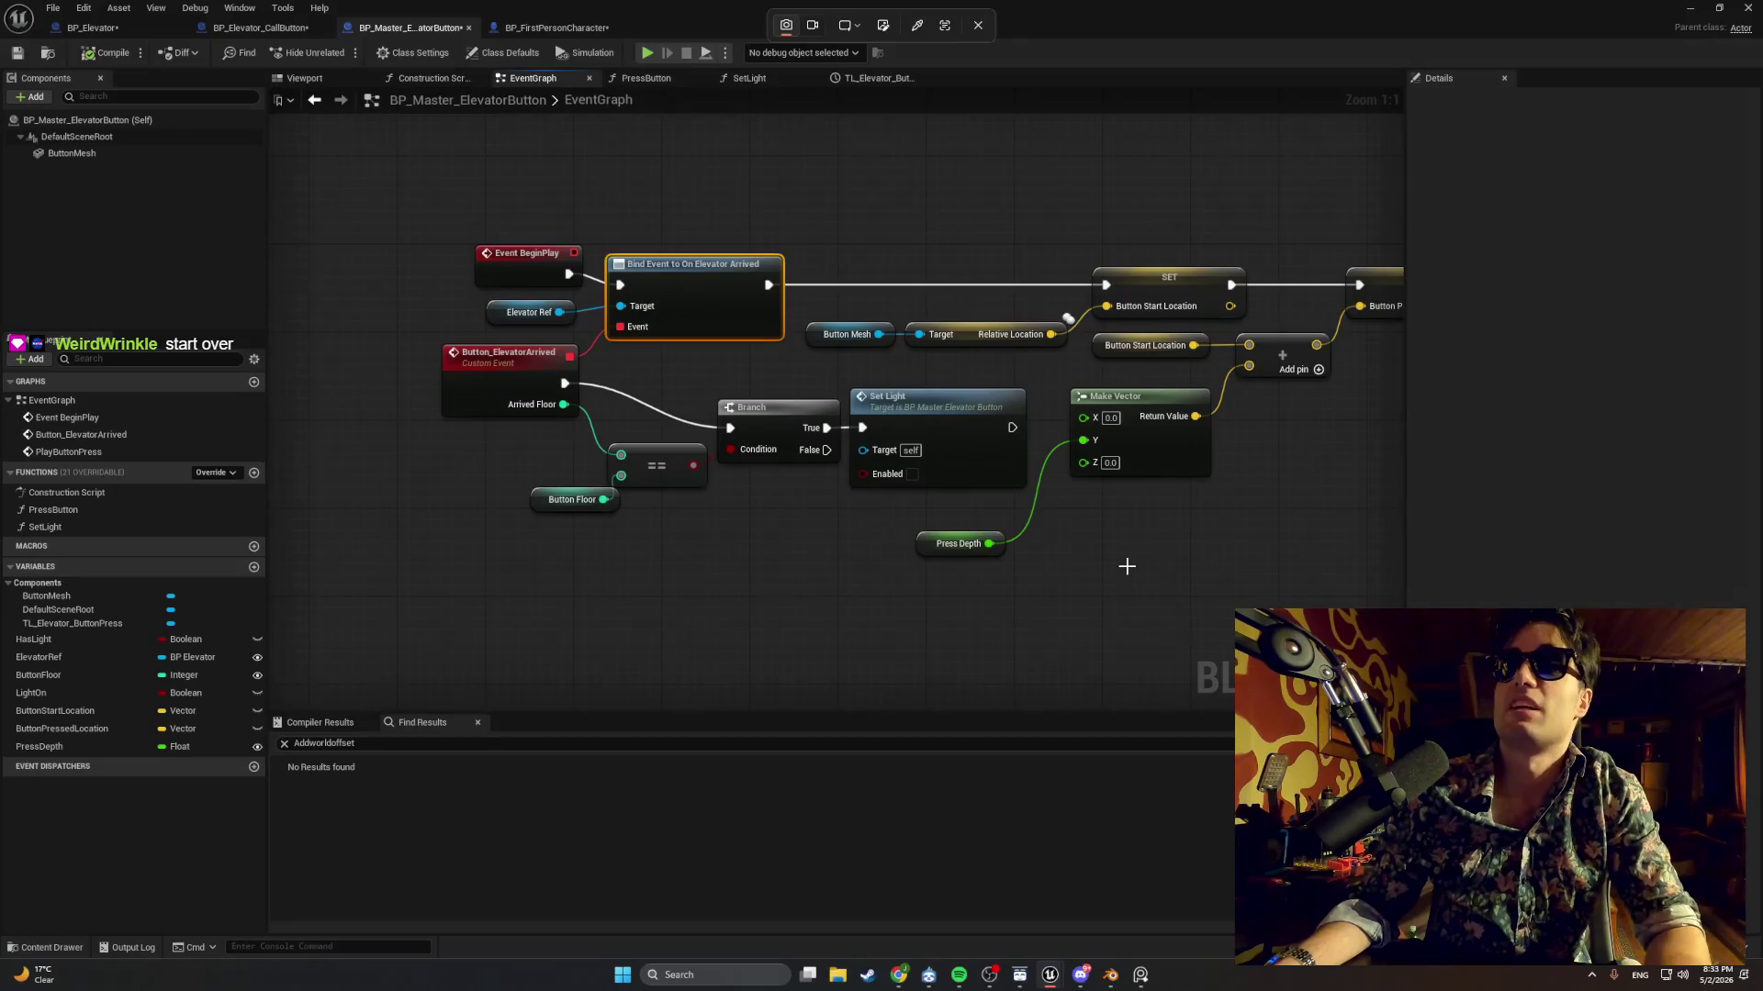
pyautogui.moveTo(1129, 562); pyautogui.dragTo(1055, 591)
pyautogui.press('super+shift+s')
pyautogui.moveTo(1349, 224)
pyautogui.mouseDown()
pyautogui.moveTo(295, 527)
pyautogui.moveTo(325, 598)
pyautogui.mouseUp()
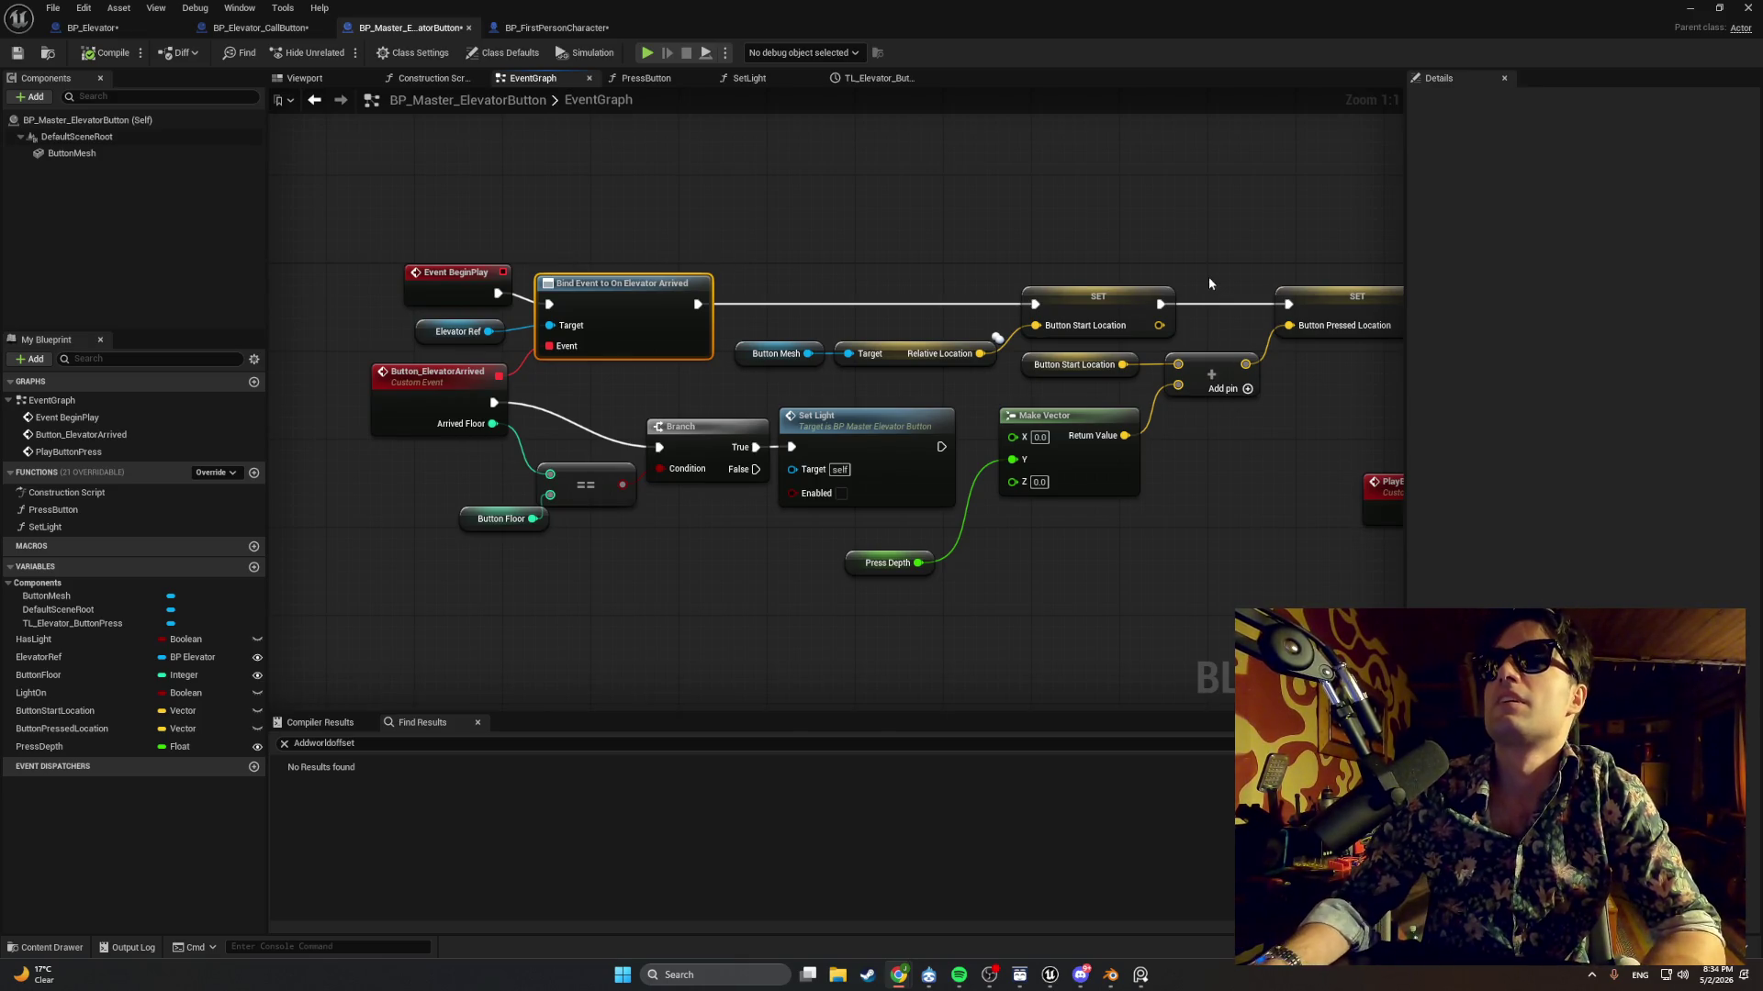
# Add a Print String node after the last Set Button Pressed Location node.
pyautogui.moveTo(1208, 277); pyautogui.dragTo(874, 333)
pyautogui.moveTo(1057, 352); pyautogui.dragTo(1145, 347)
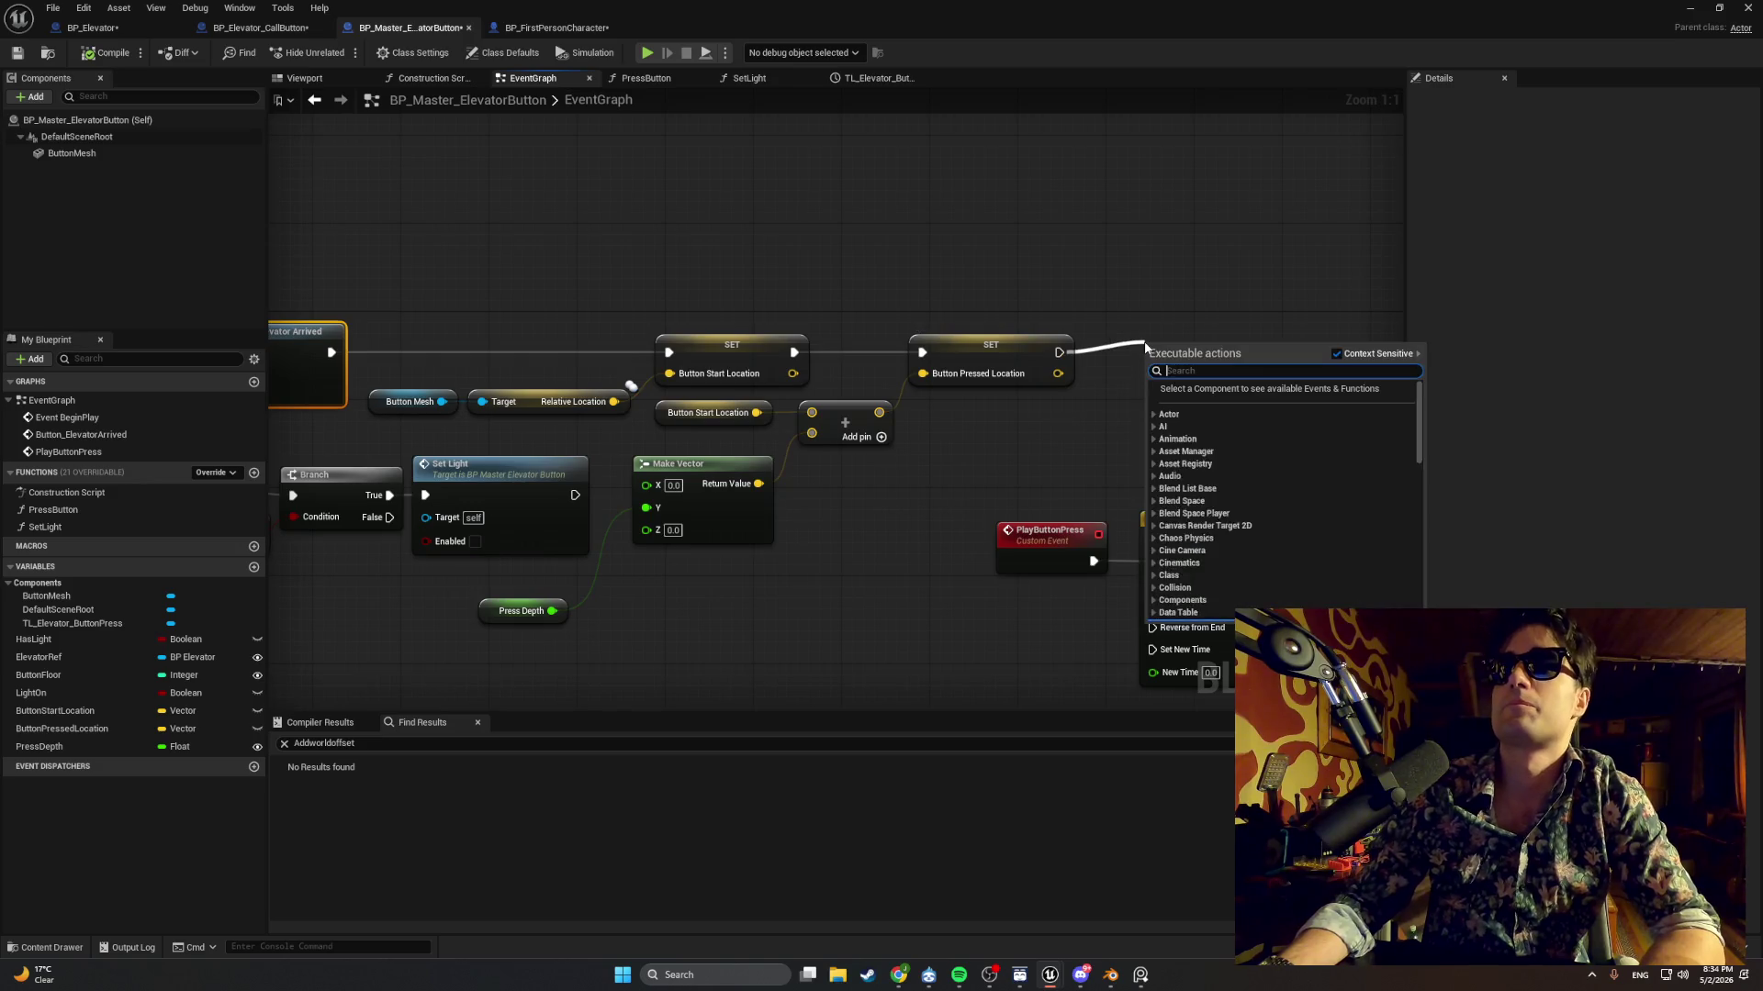
pyautogui.write('print')
pyautogui.press('Return')
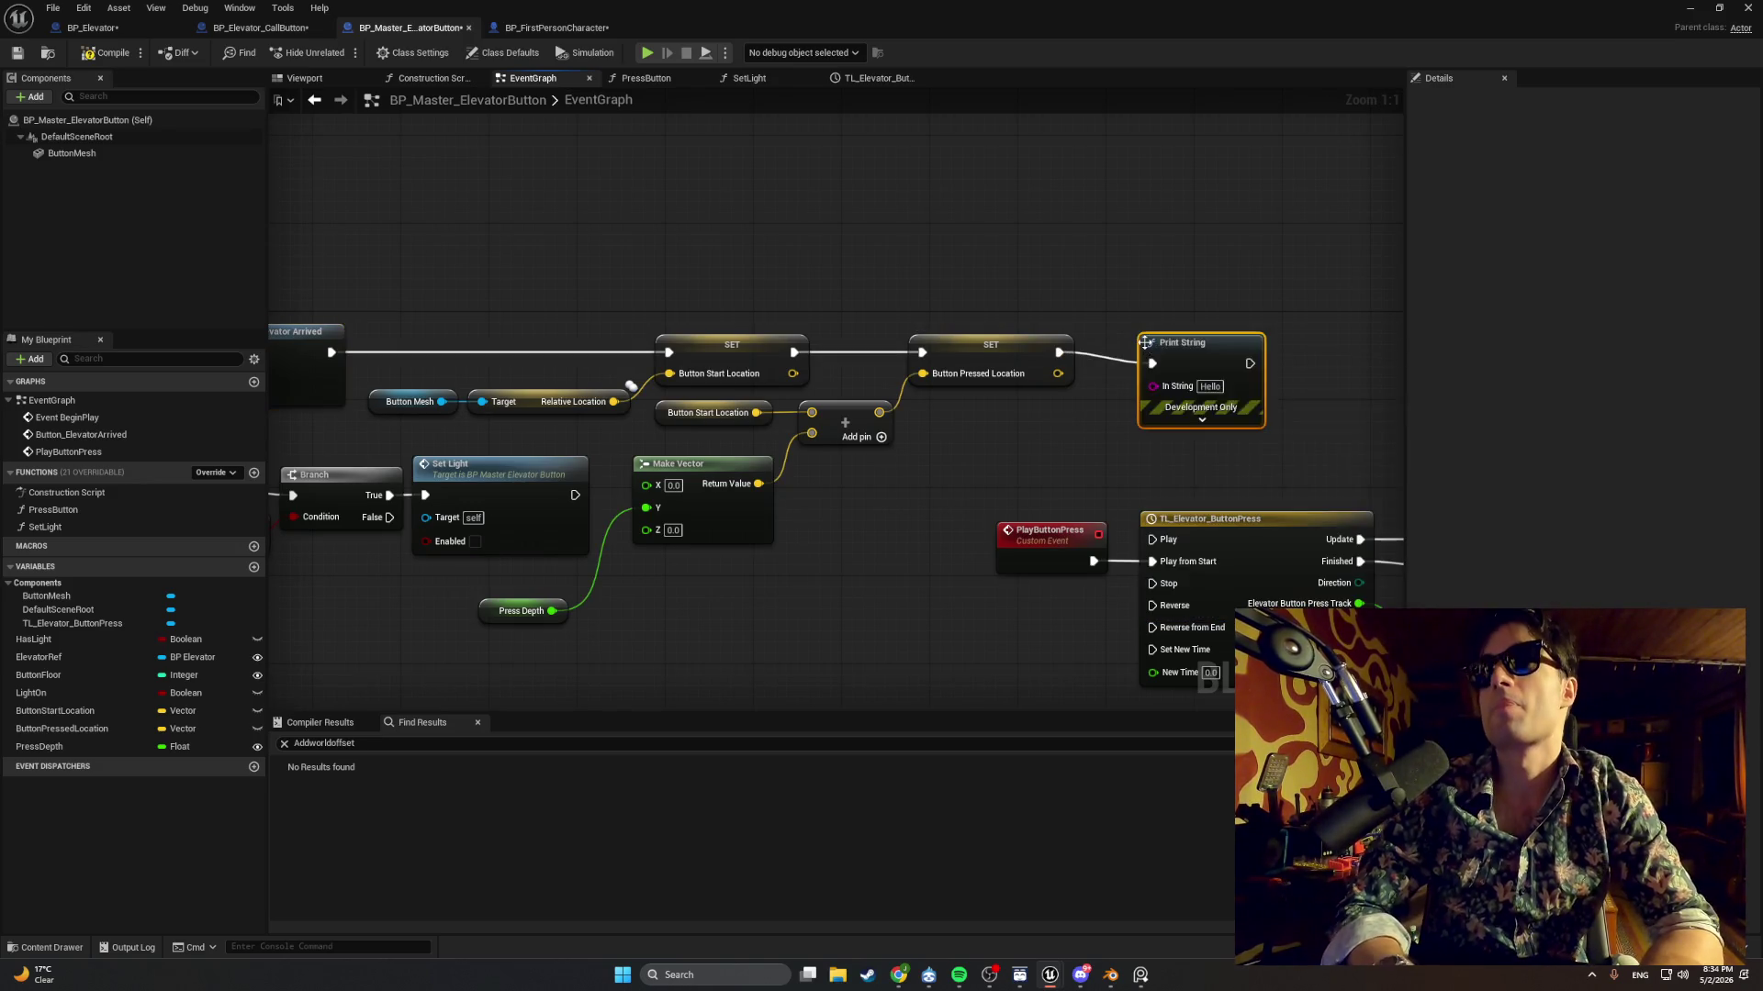
# Set the Print String message to 'Button Pressed location set' and return to the level.
pyautogui.click(1214, 386)
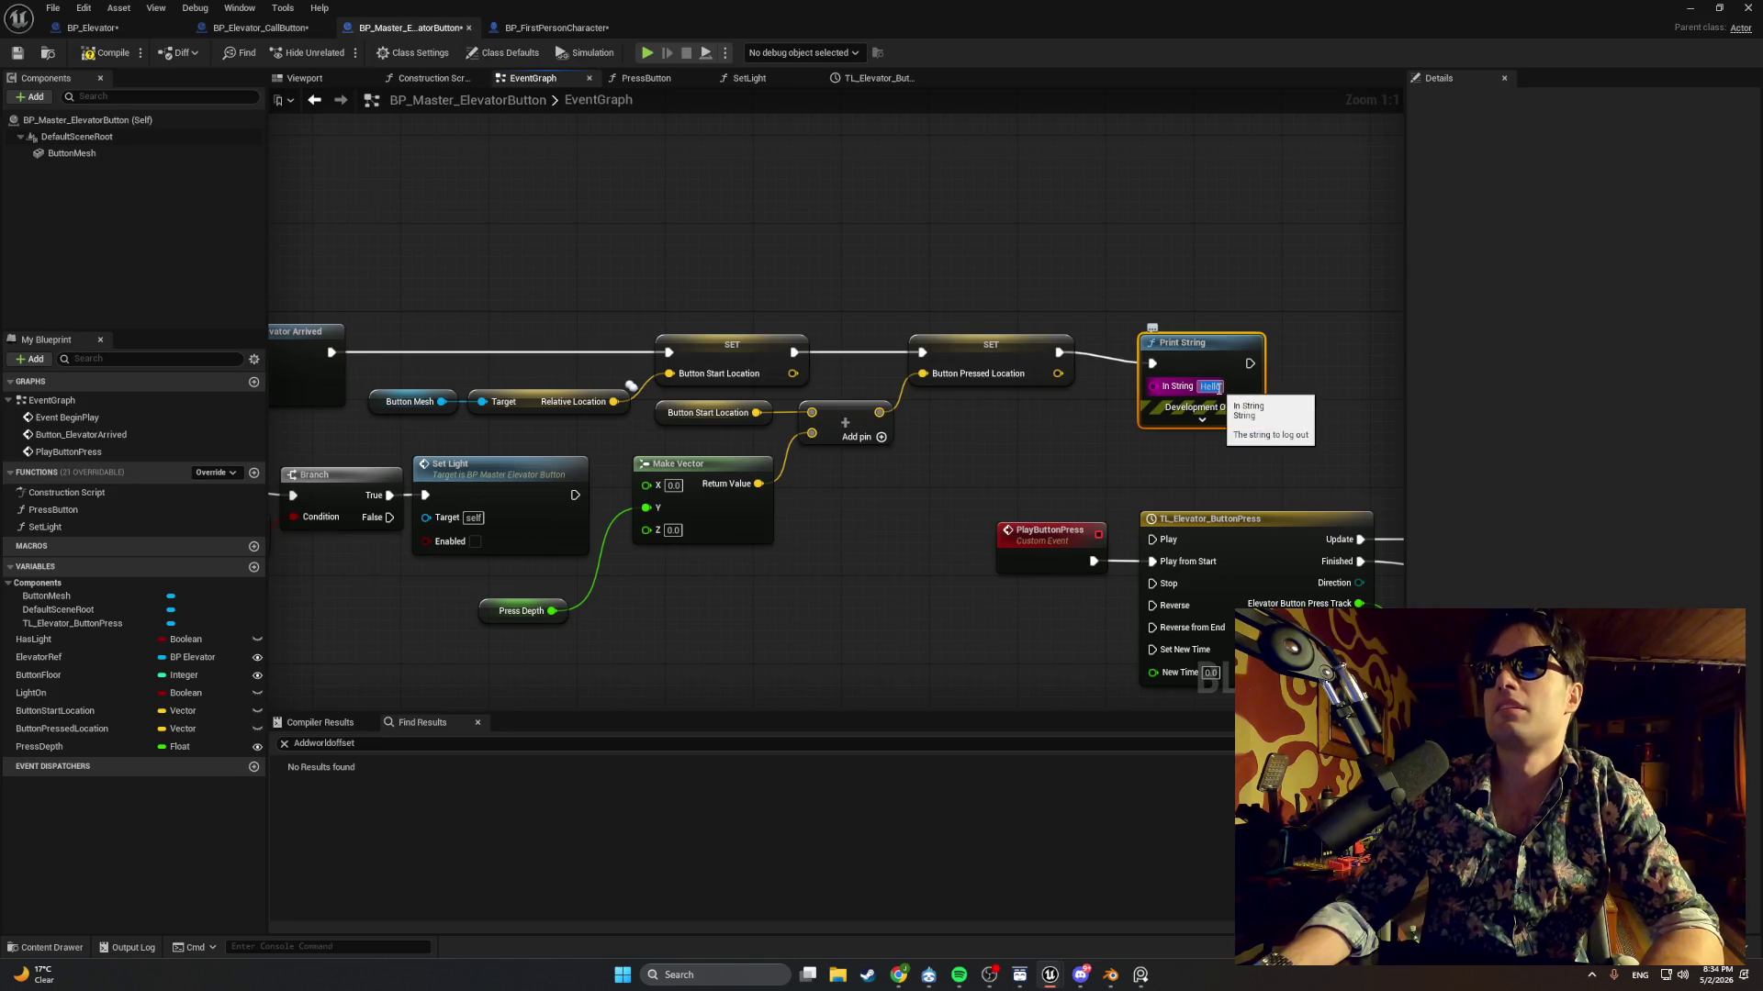
pyautogui.write('Button Pres')
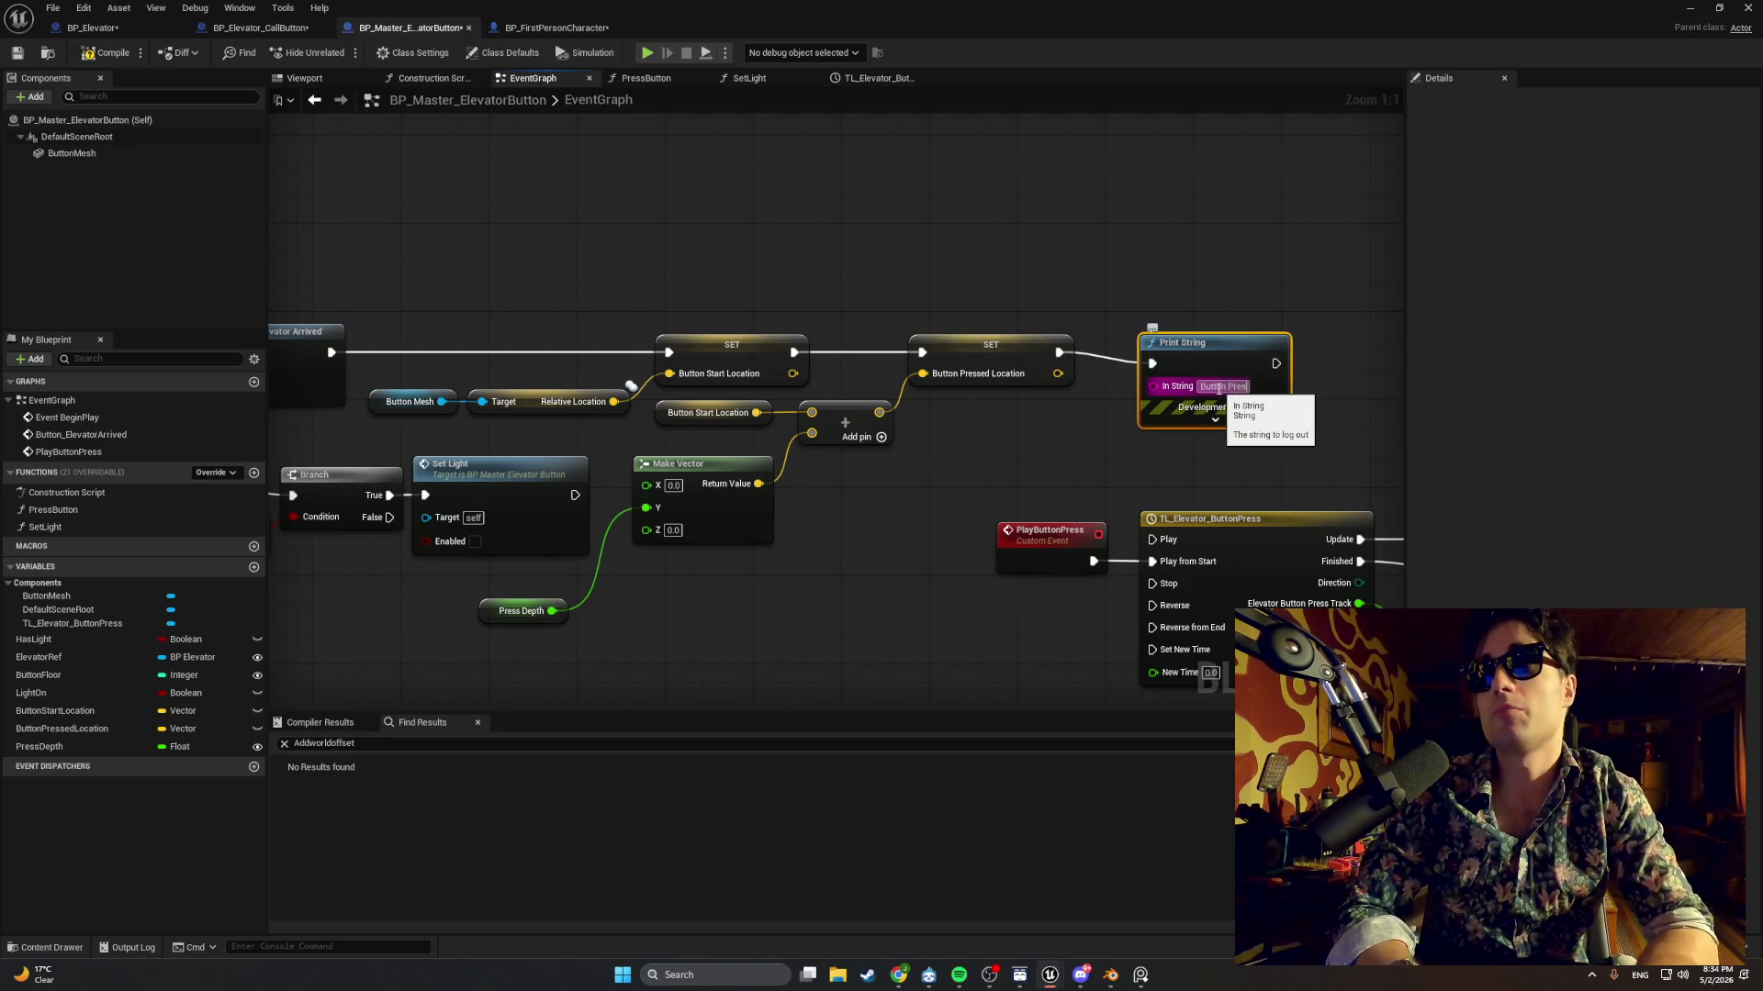
pyautogui.write('sed again')
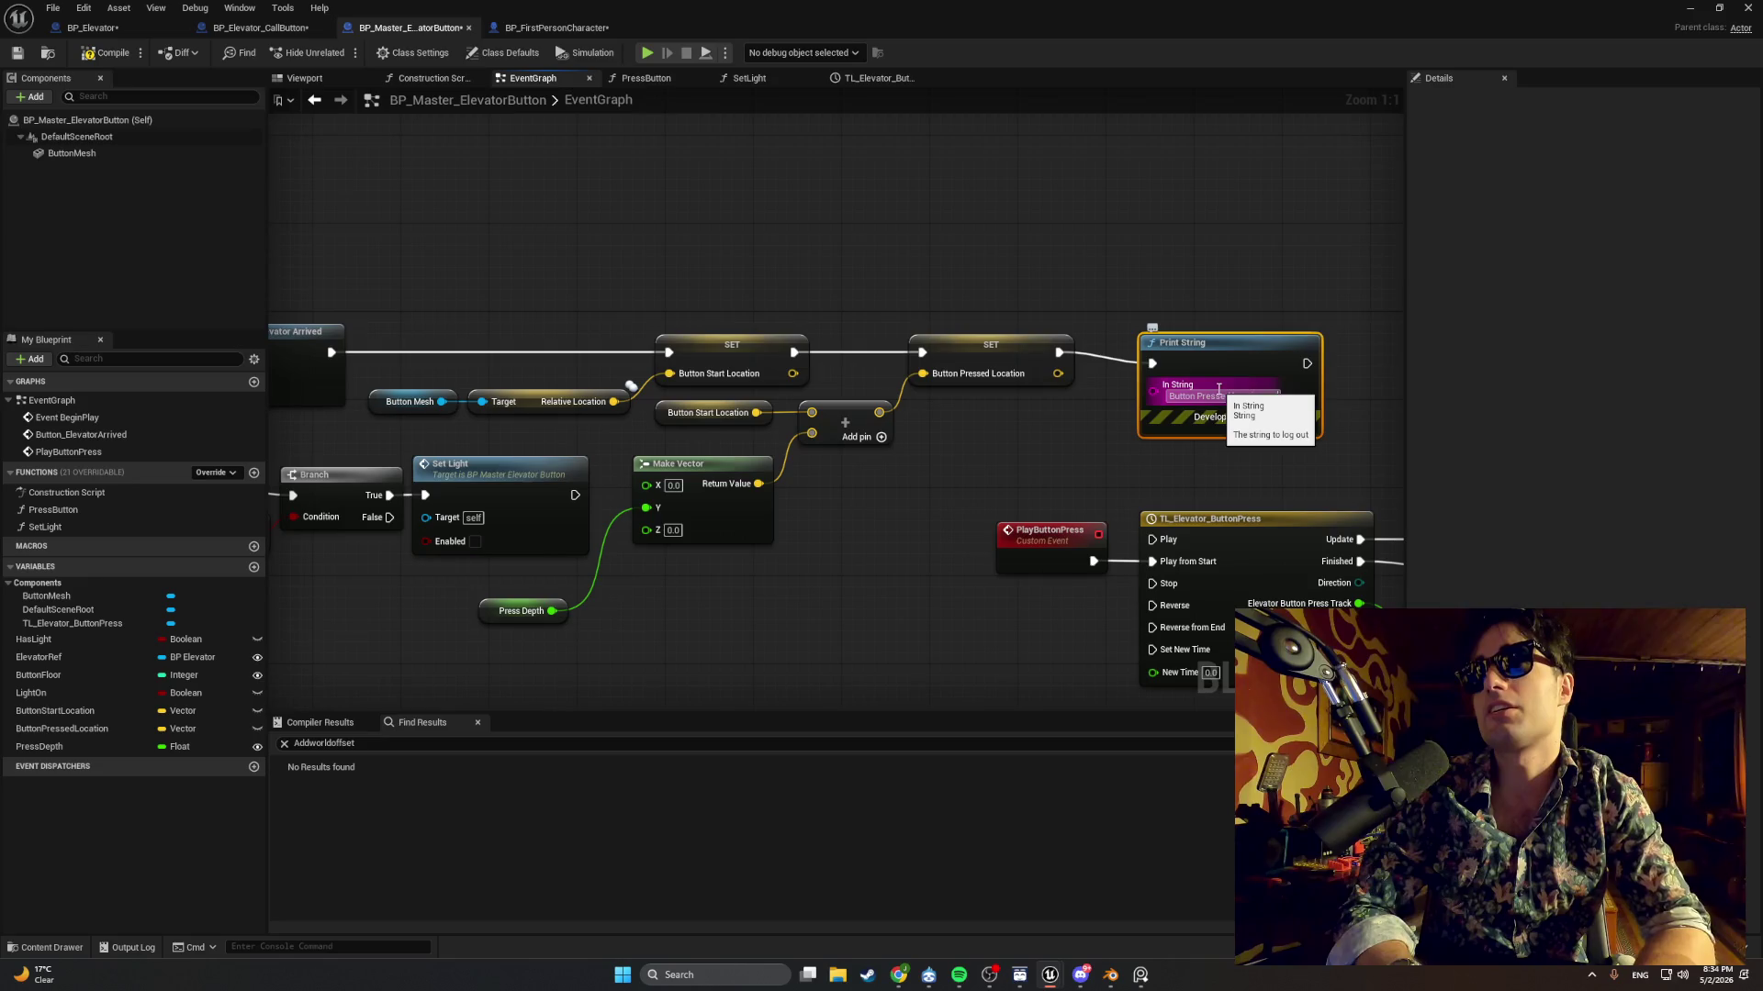
pyautogui.click(973, 226)
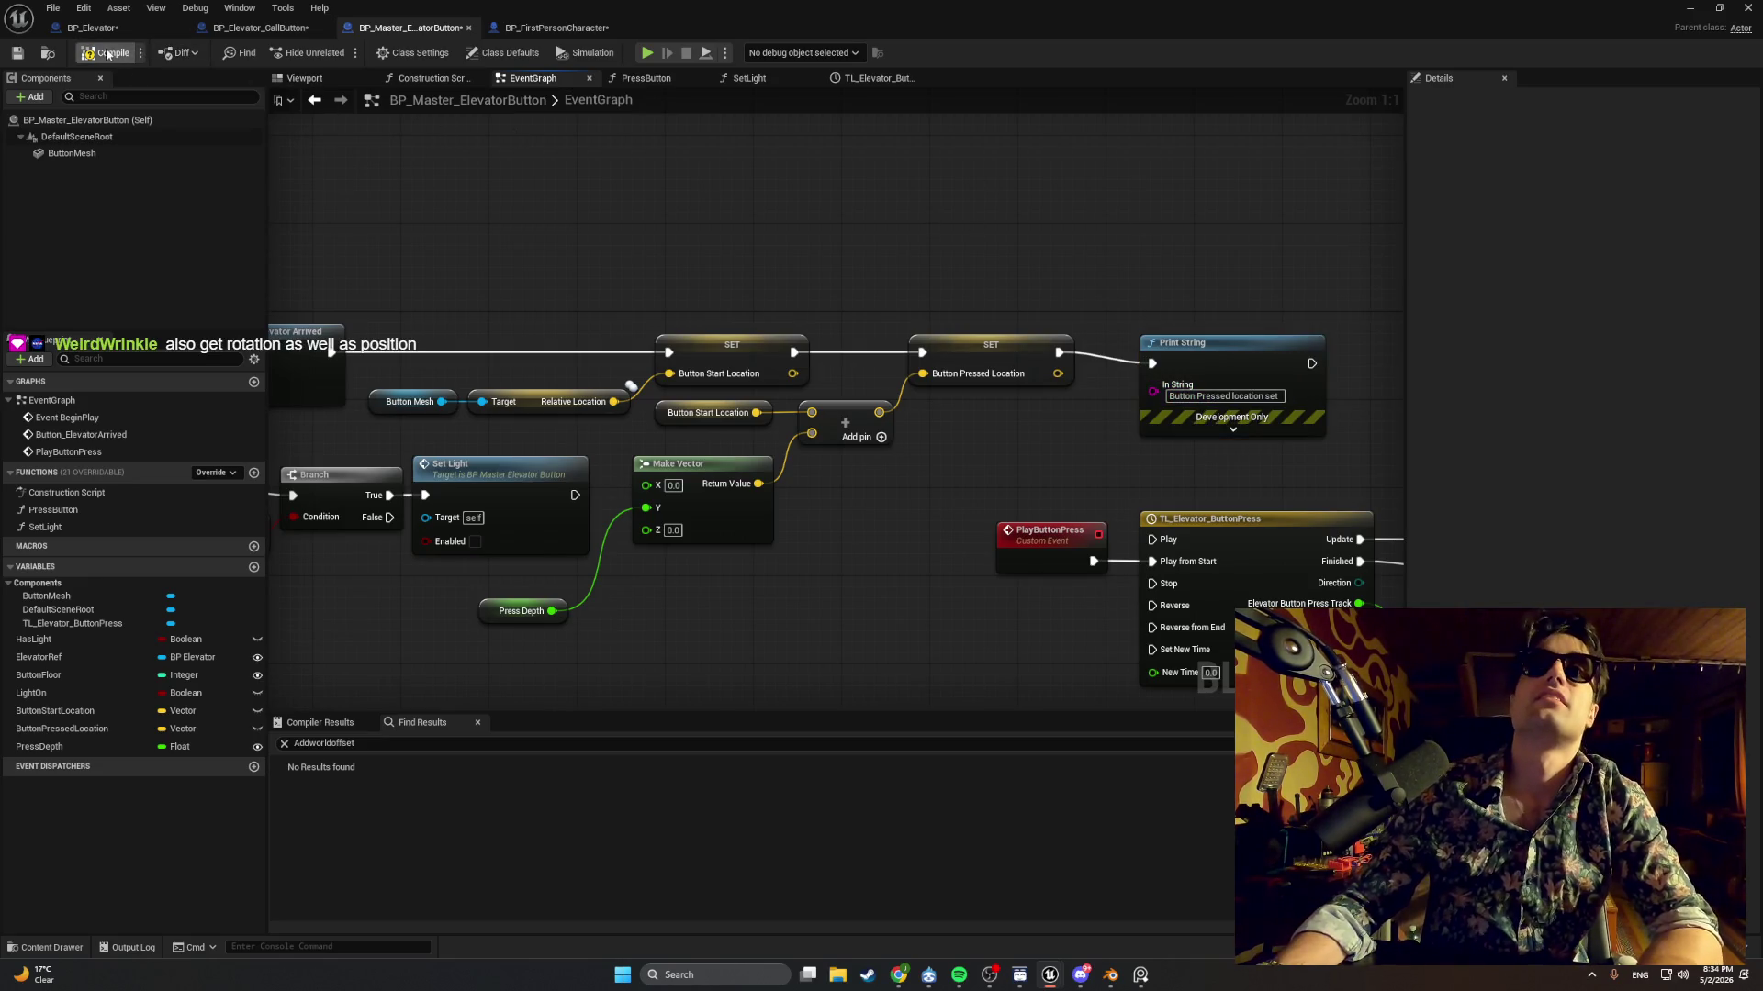
pyautogui.click(1689, 9)
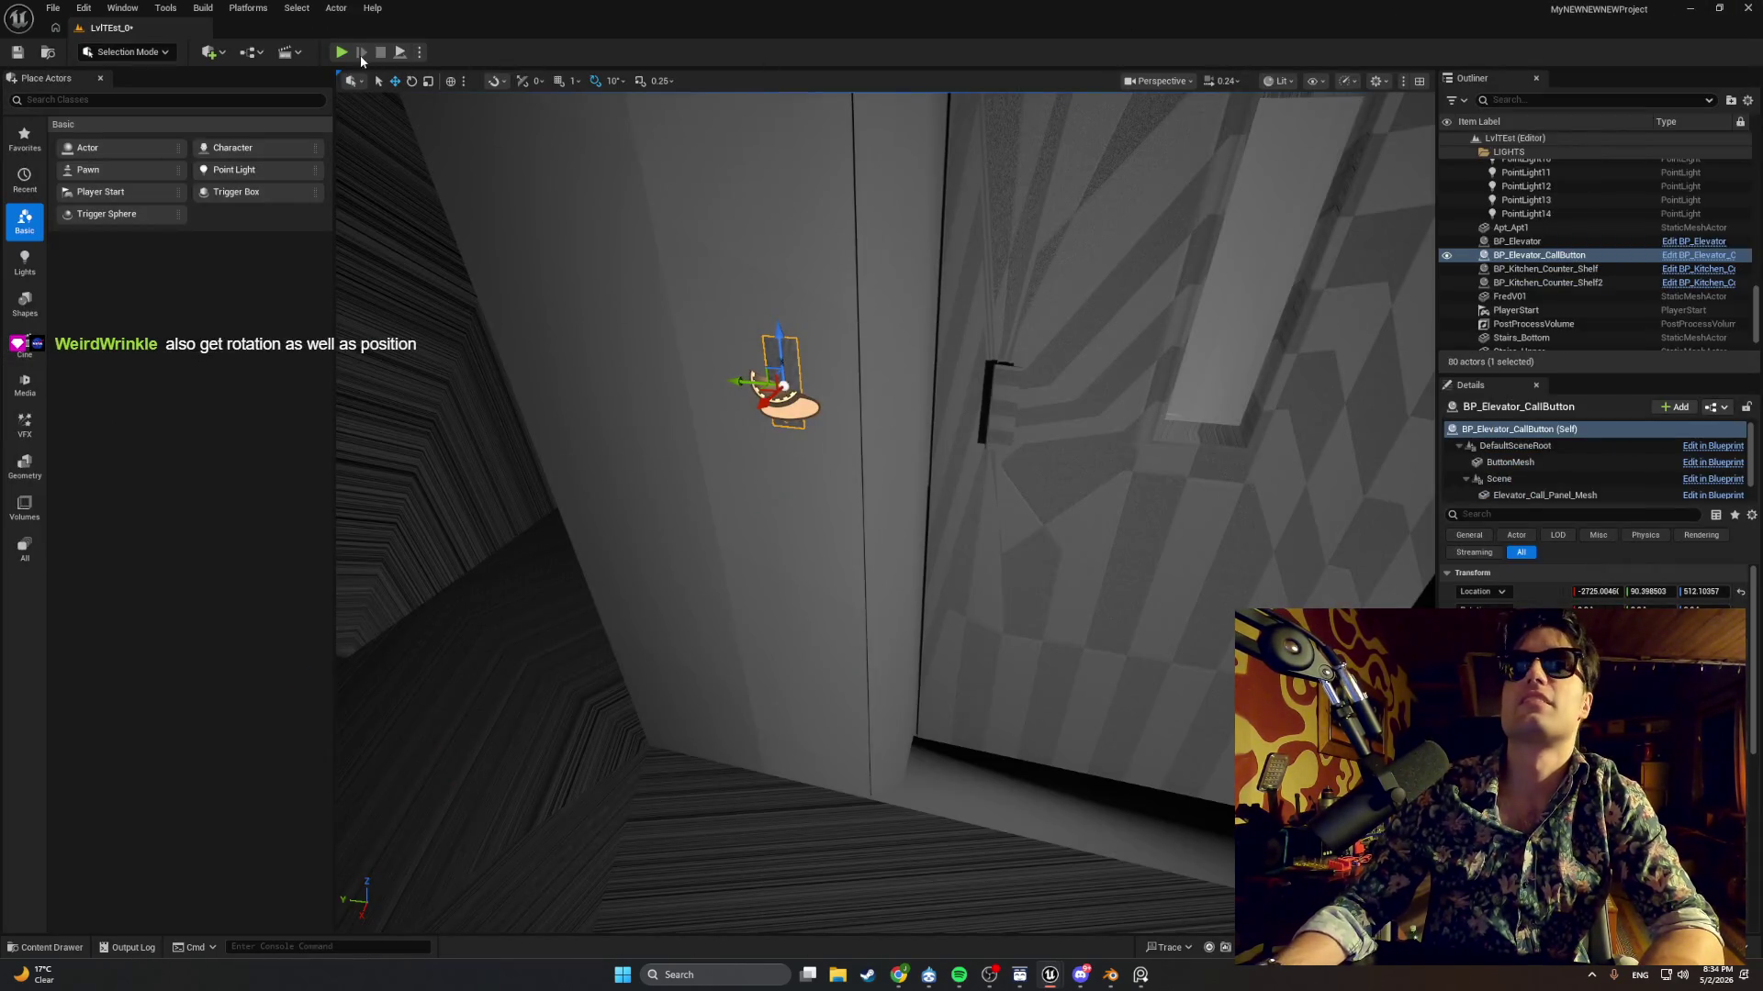
# Playtest the level, press the elevator call button with E, then stop play.
pyautogui.hotkey('alt', 'p')
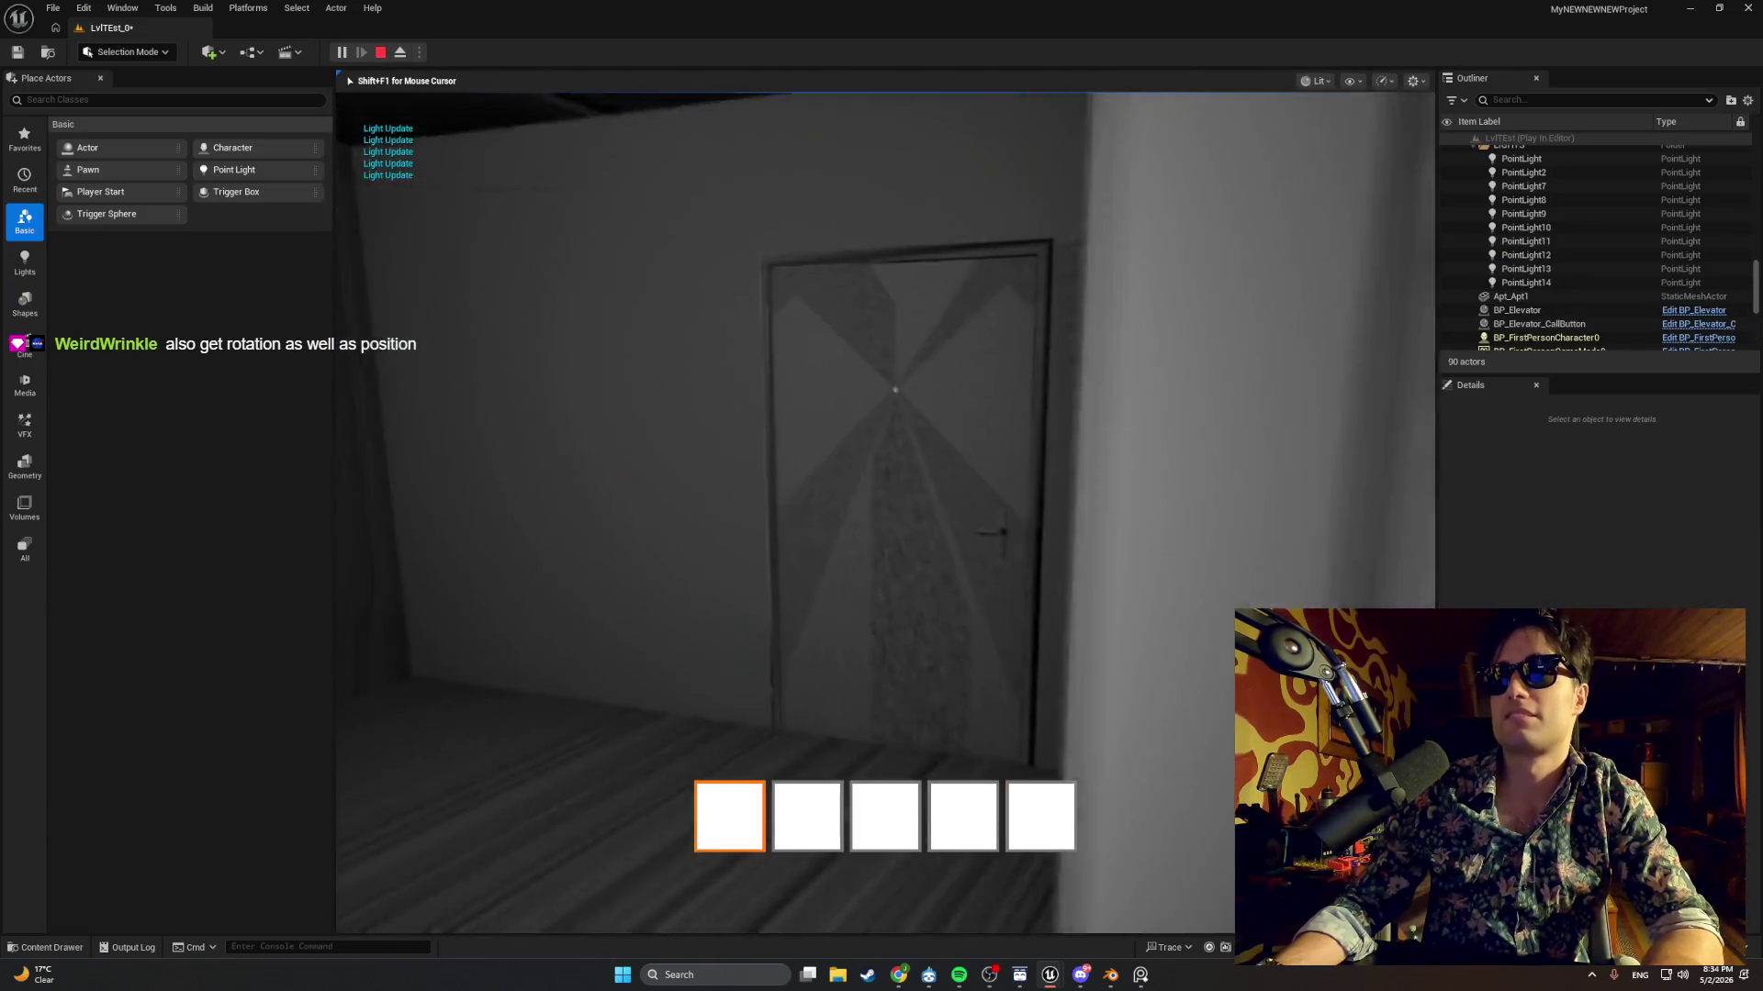
pyautogui.press('w')
pyautogui.press('w')
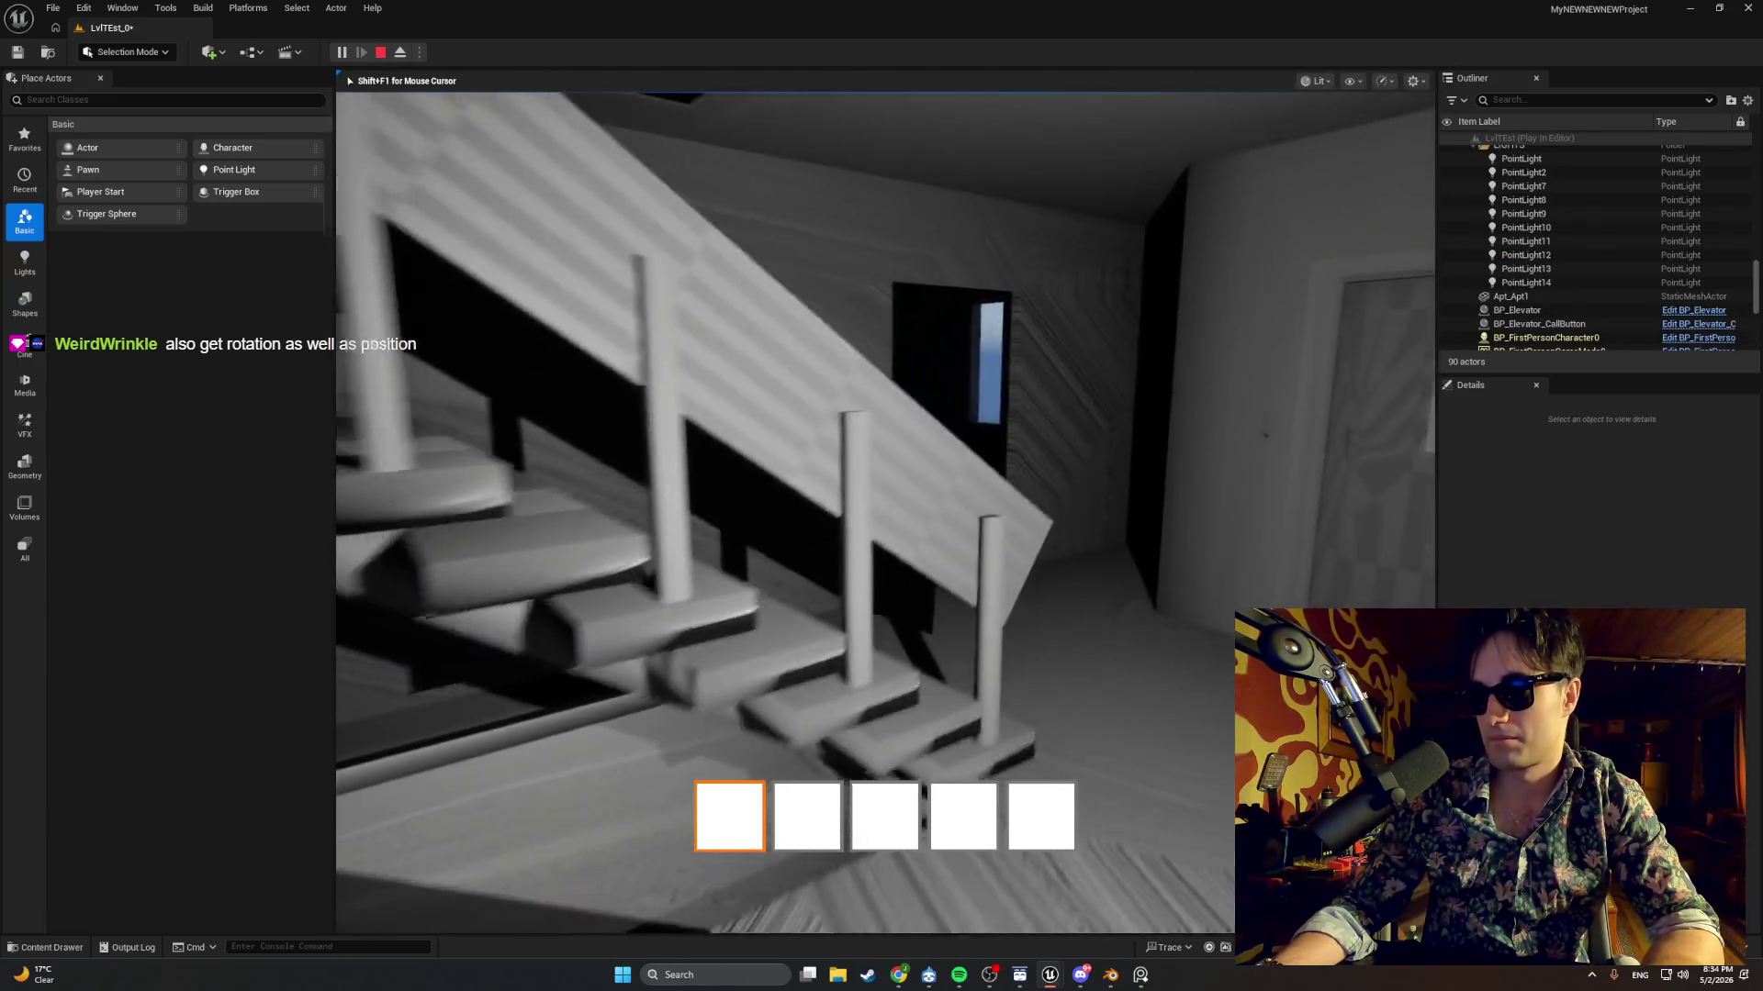
pyautogui.press('w')
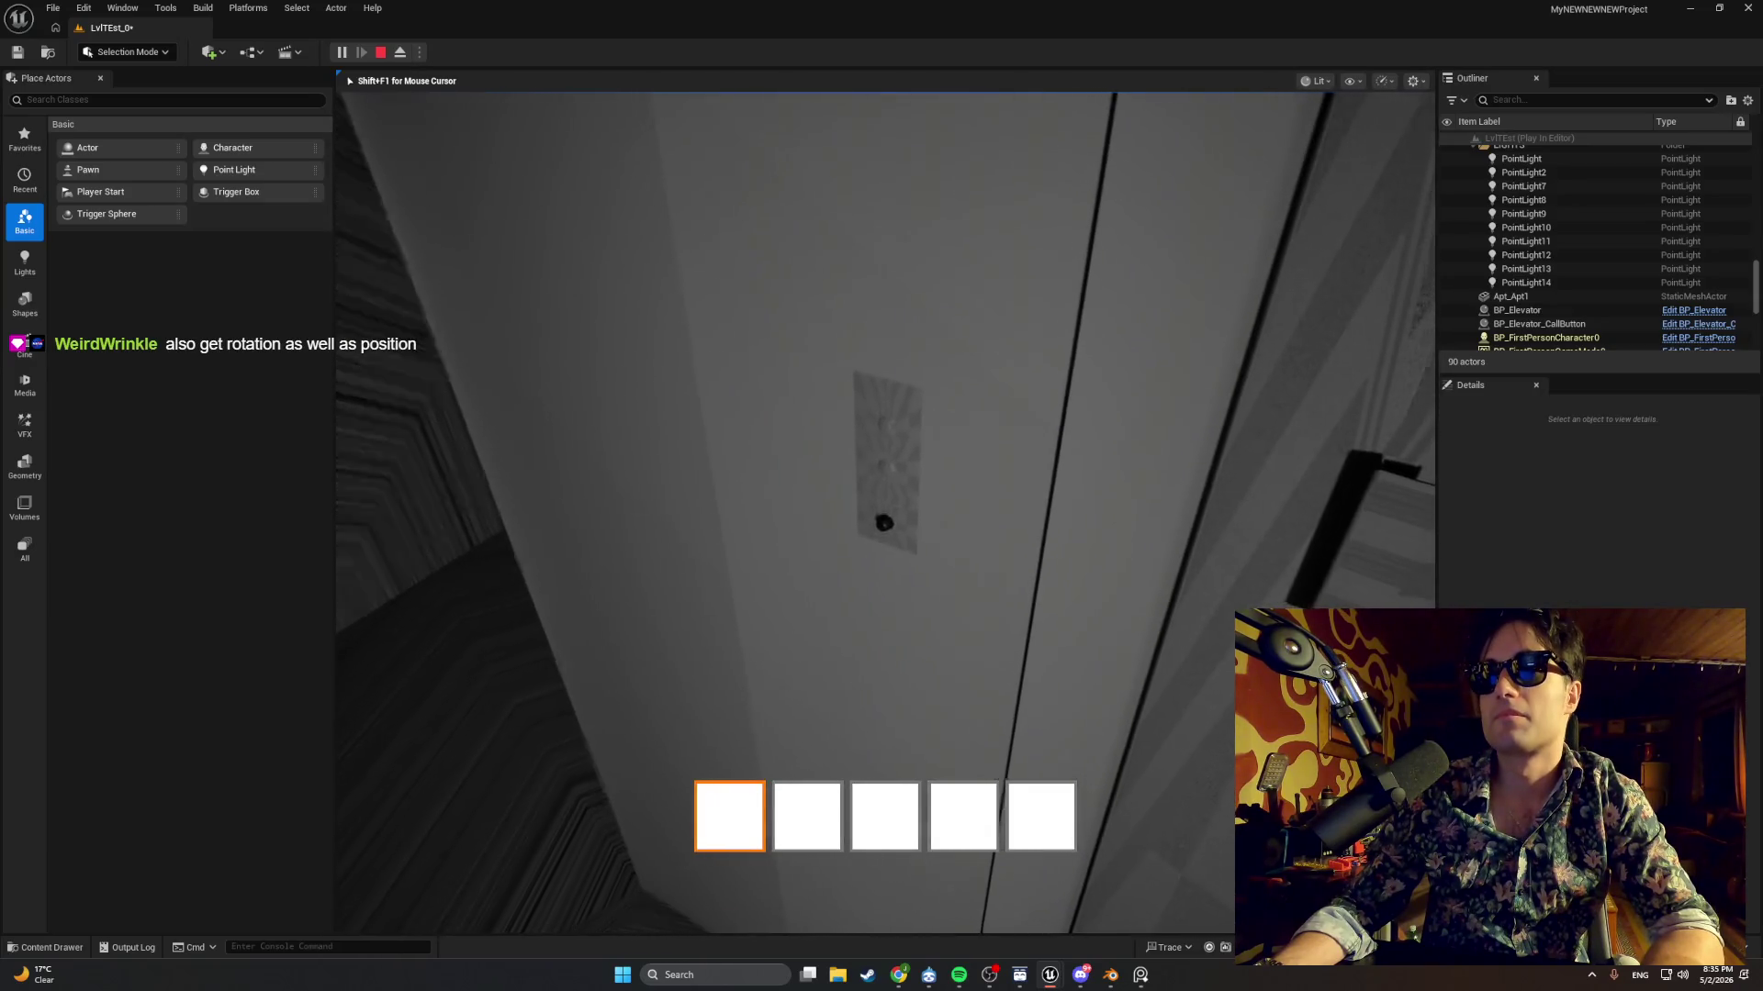
pyautogui.press('e')
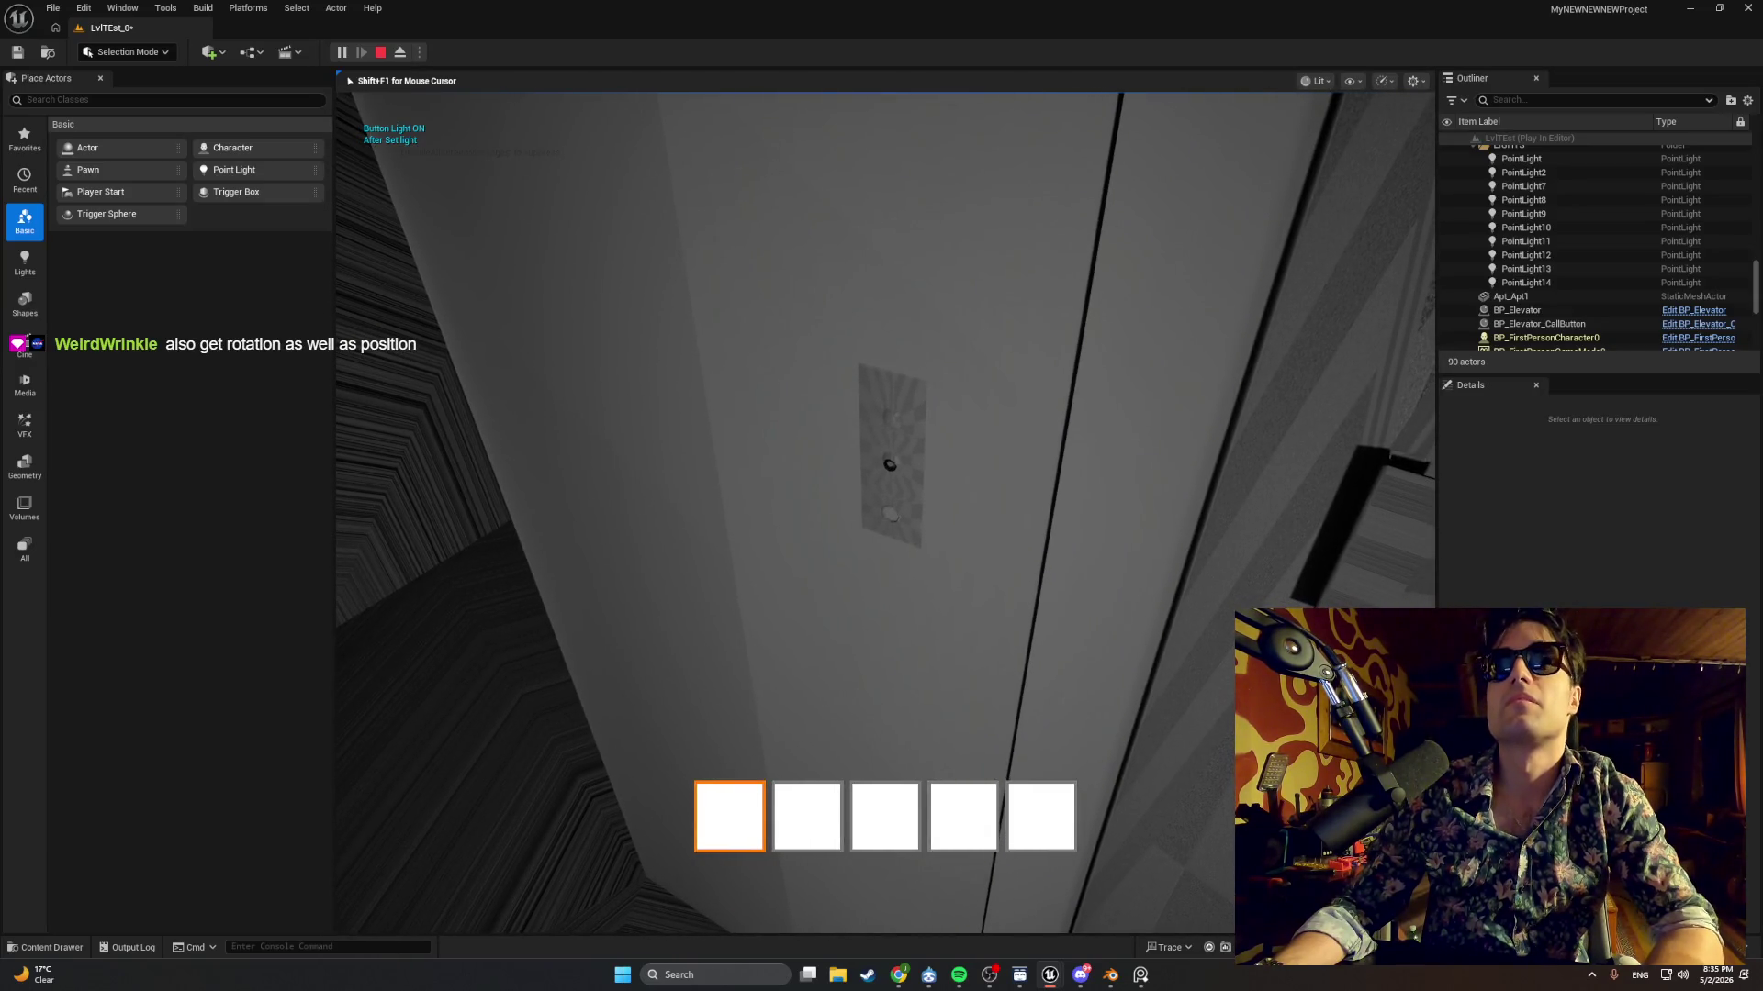
pyautogui.press('Escape')
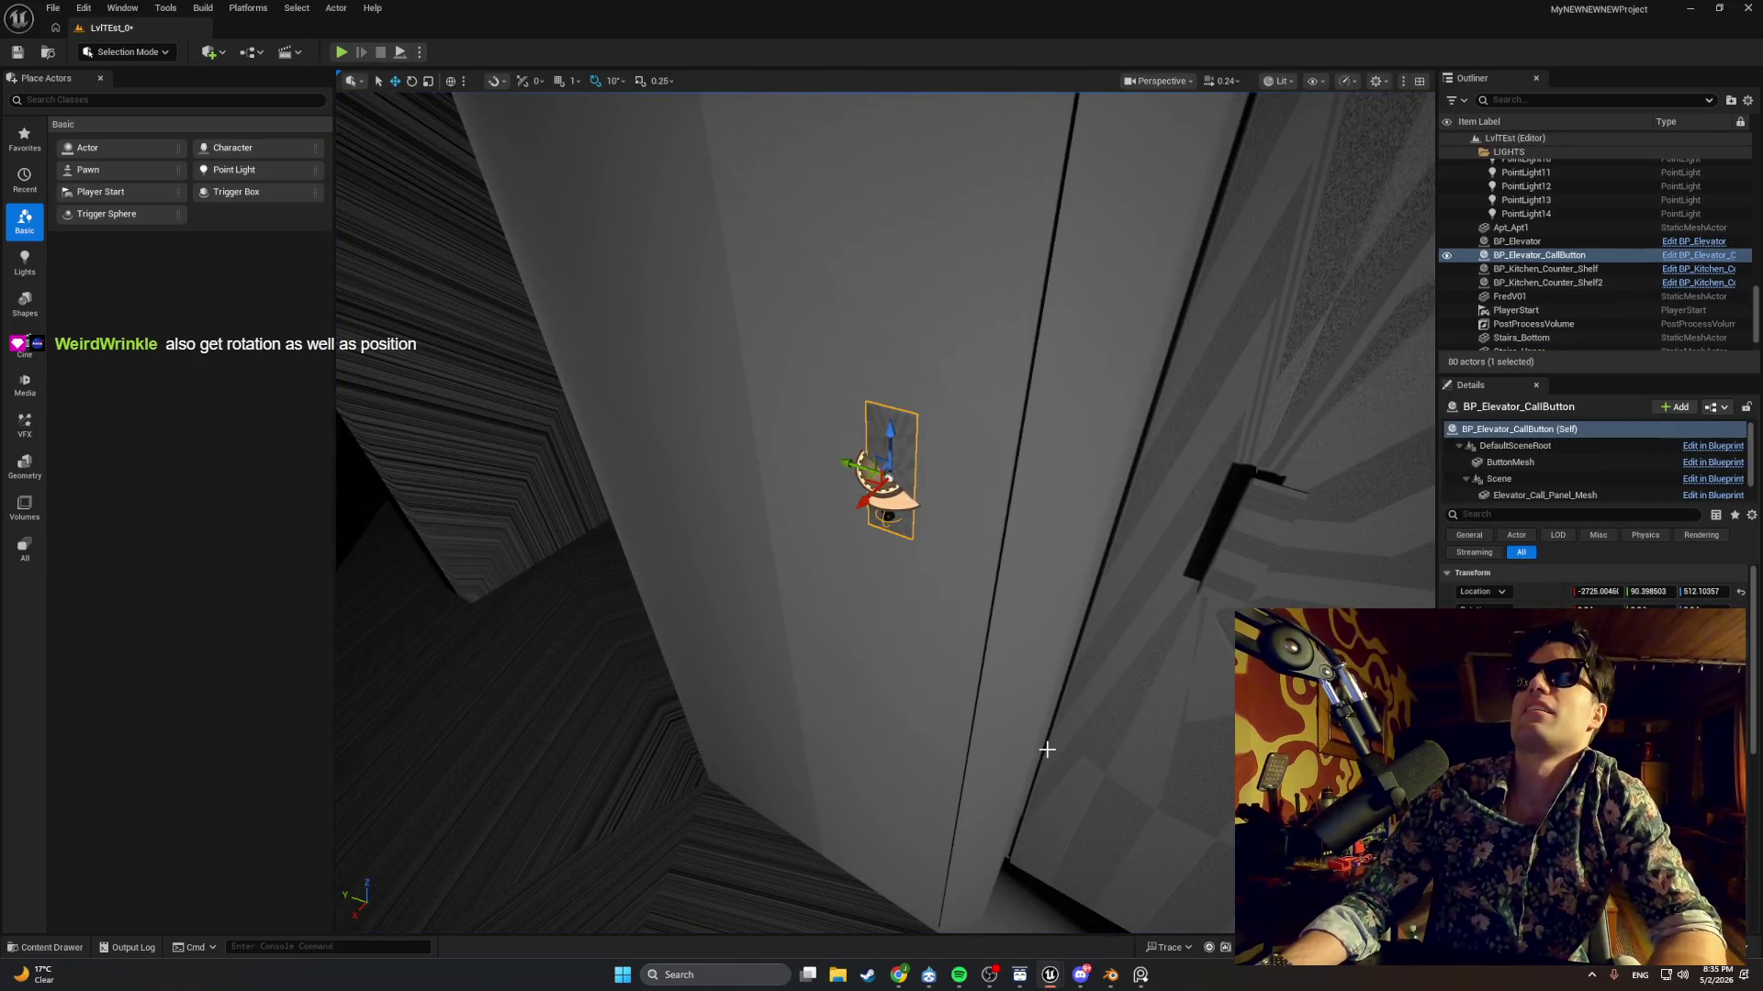
# Back in the button blueprint, nudge the Print String beside the SET chain and screenshot the area.
pyautogui.hotkey('alt', 'Tab')
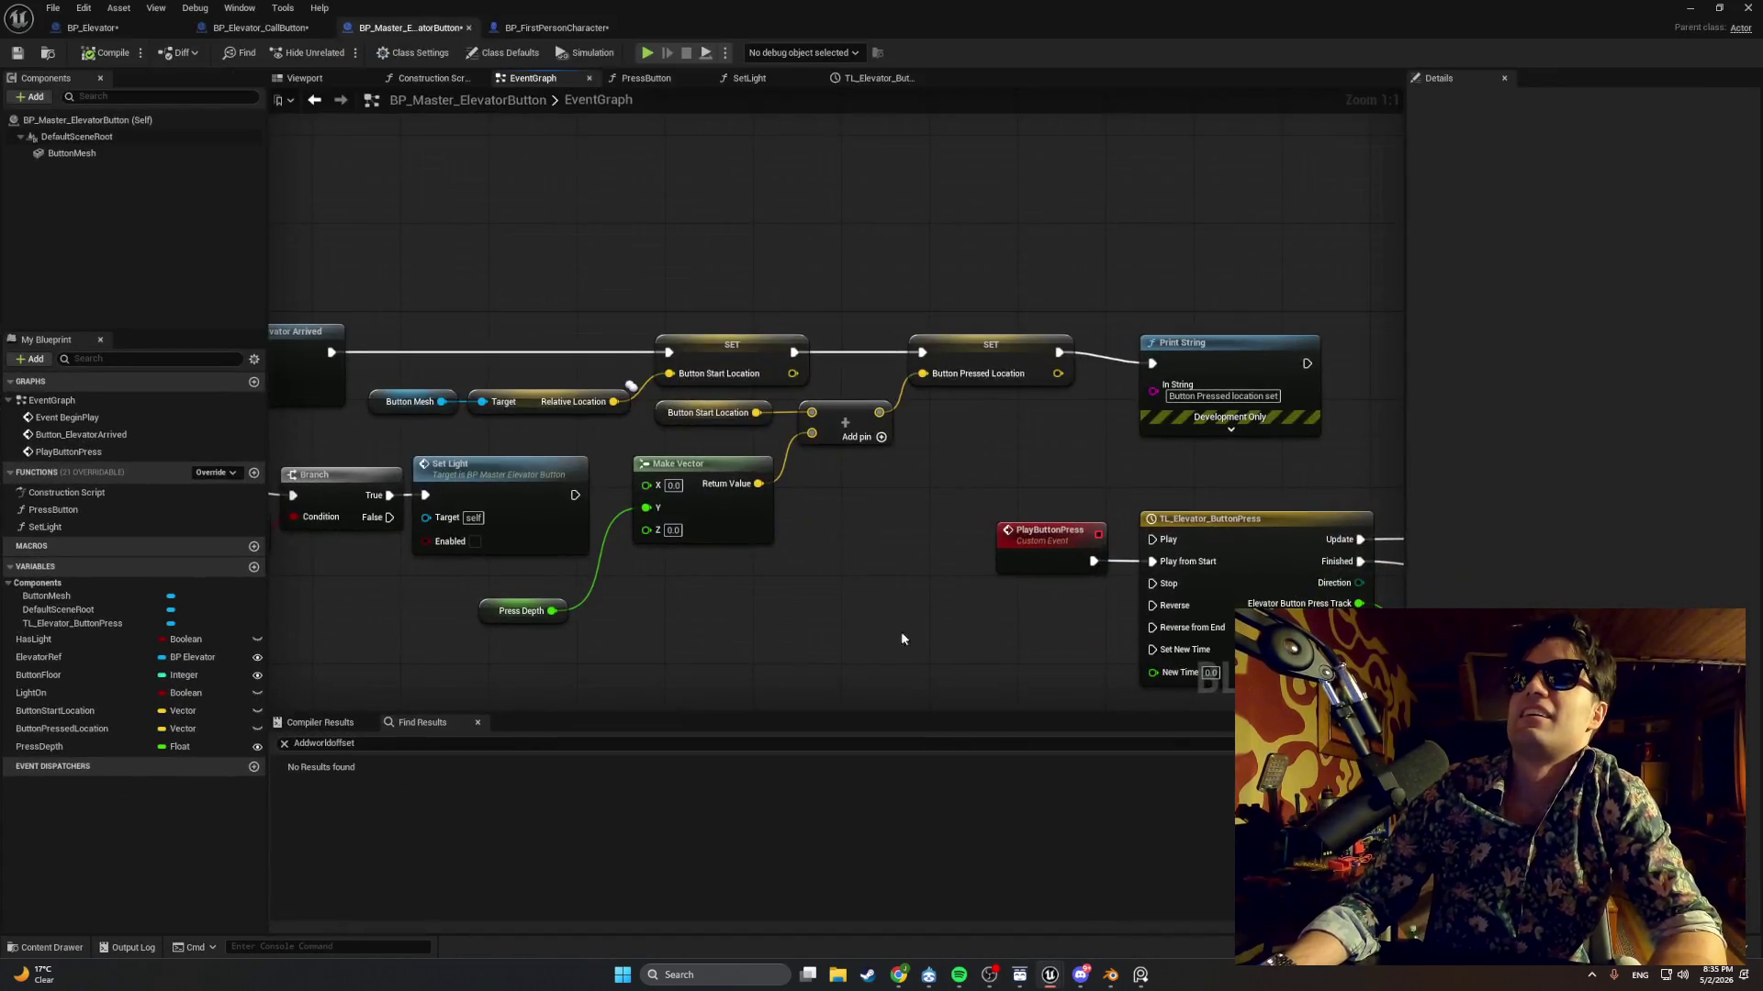
pyautogui.moveTo(1233, 341); pyautogui.dragTo(1197, 315)
pyautogui.scroll(-1, 1009, 417)
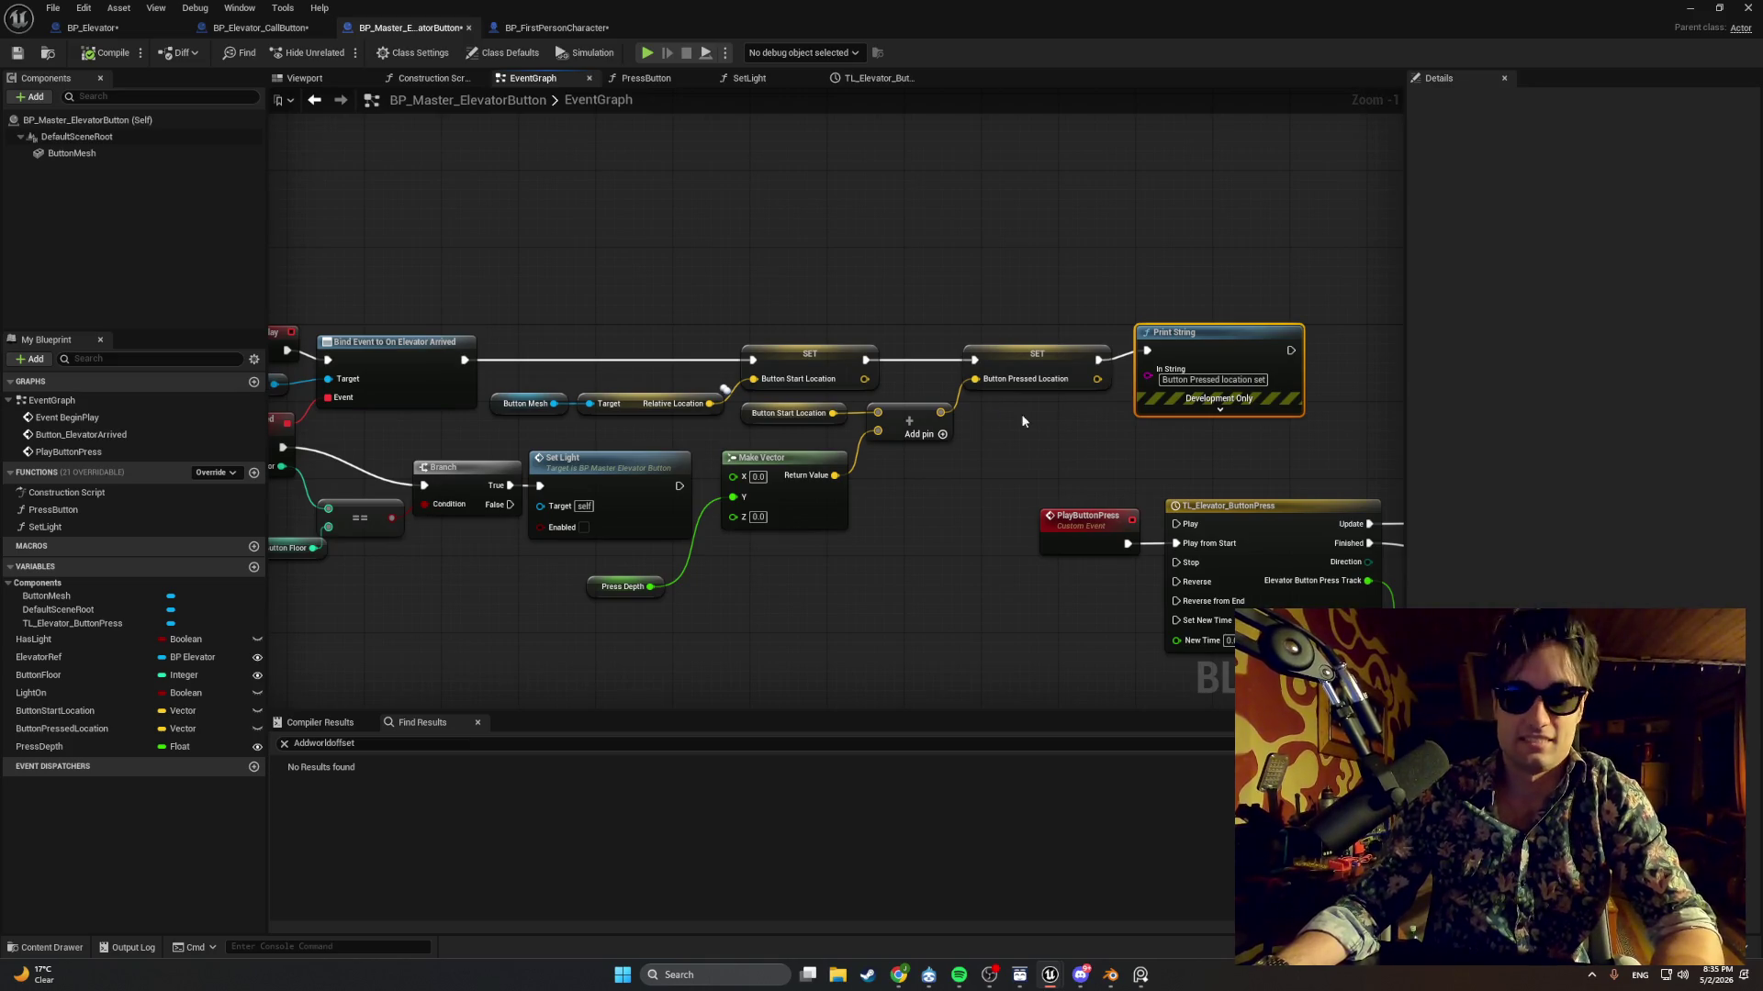
pyautogui.press('super+shift+s')
pyautogui.moveTo(1296, 459)
pyautogui.mouseDown()
pyautogui.moveTo(830, 256)
pyautogui.moveTo(675, 245)
pyautogui.mouseUp()
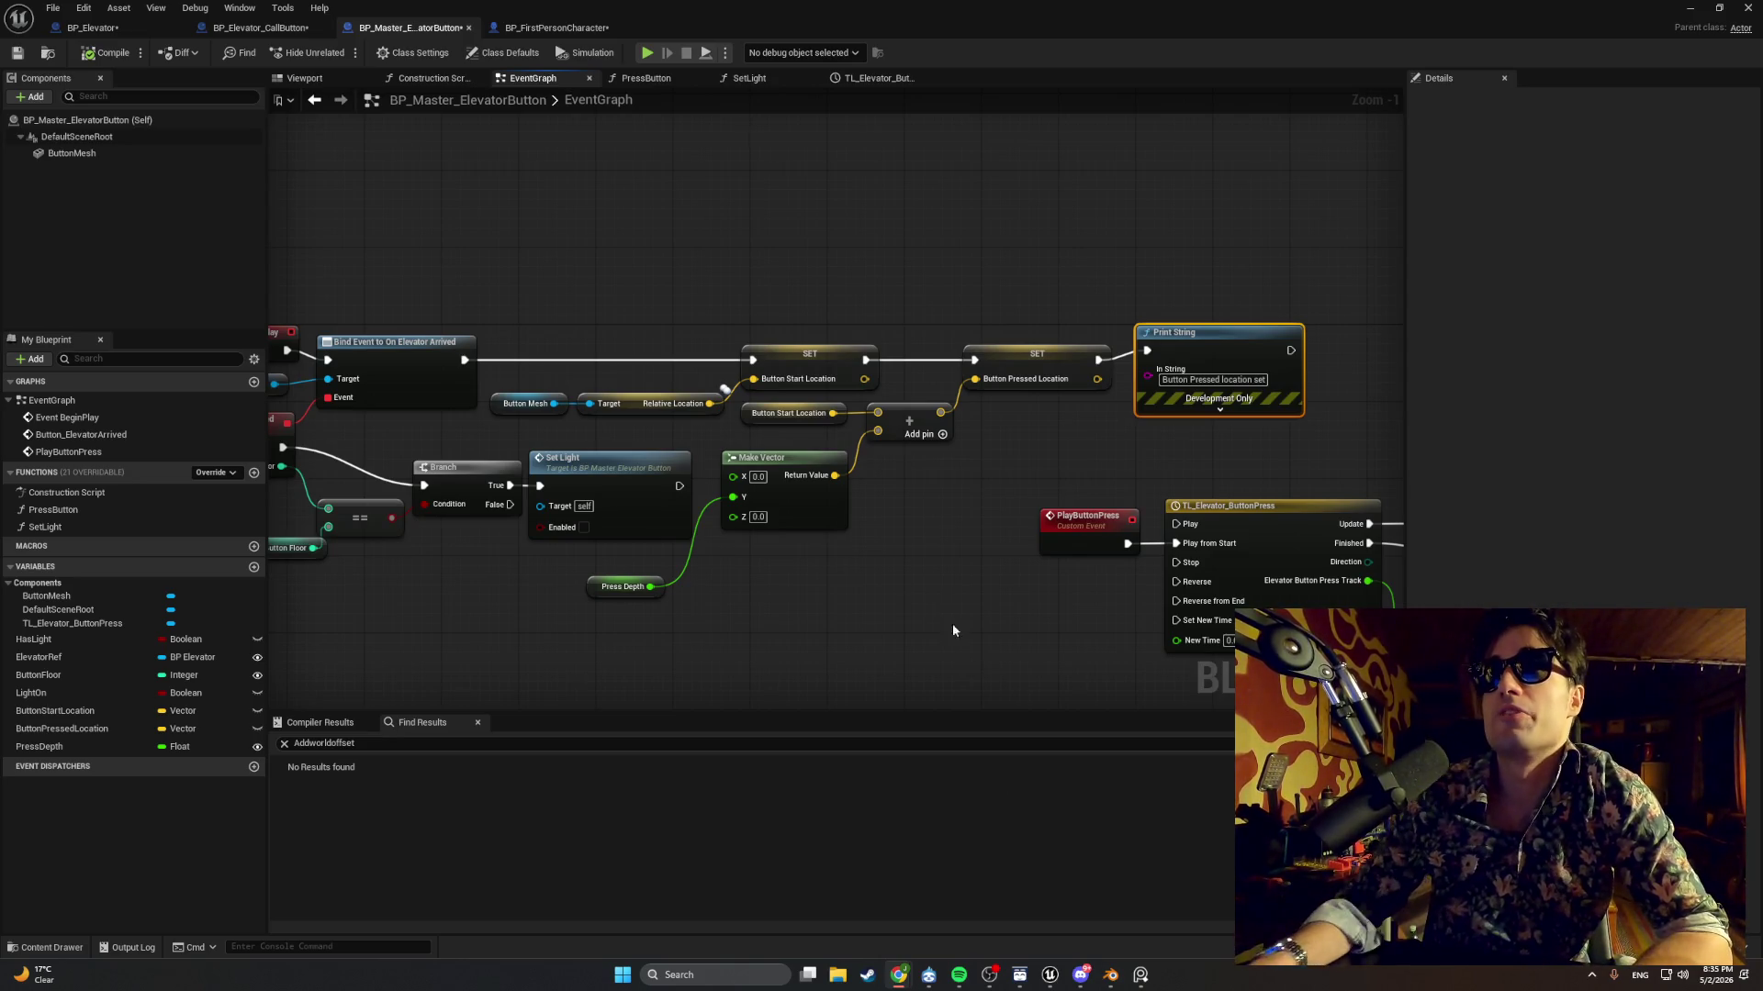
# Select the SET, Print String and light nodes and move them up and right.
pyautogui.moveTo(795, 251)
pyautogui.mouseDown()
pyautogui.moveTo(1015, 267)
pyautogui.moveTo(675, 283)
pyautogui.moveTo(783, 315)
pyautogui.mouseUp()
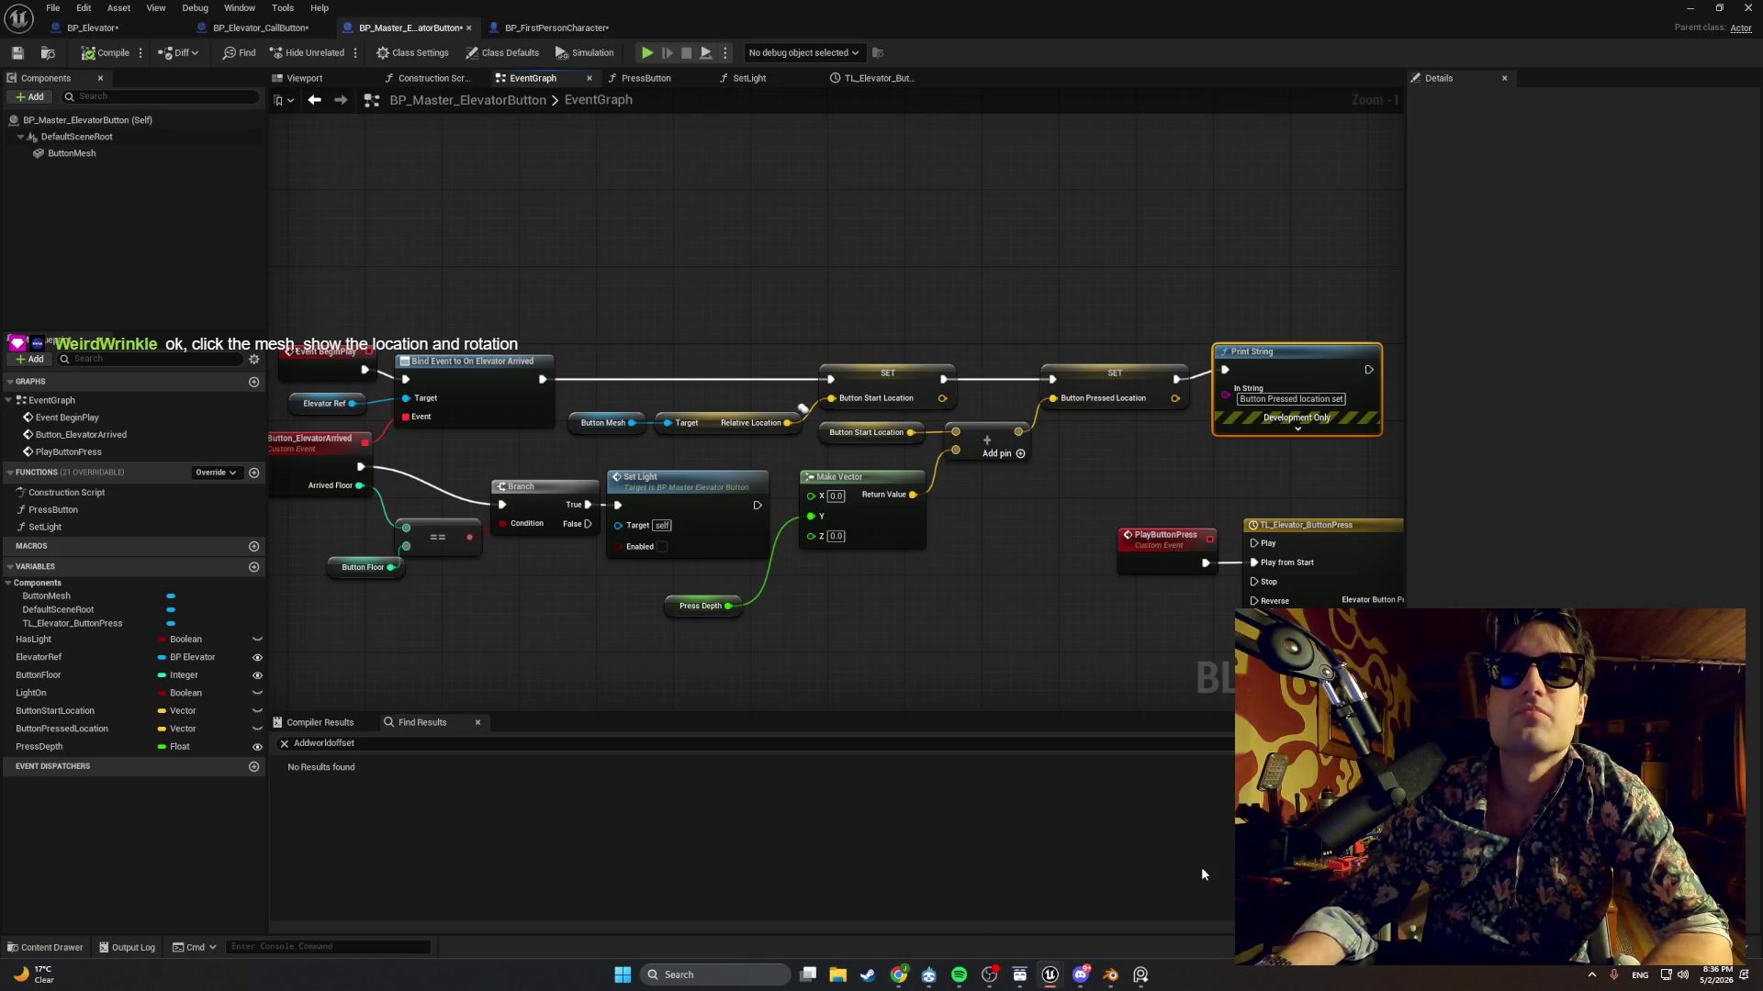
pyautogui.moveTo(583, 591)
pyautogui.mouseDown()
pyautogui.moveTo(663, 588)
pyautogui.moveTo(642, 591)
pyautogui.mouseUp()
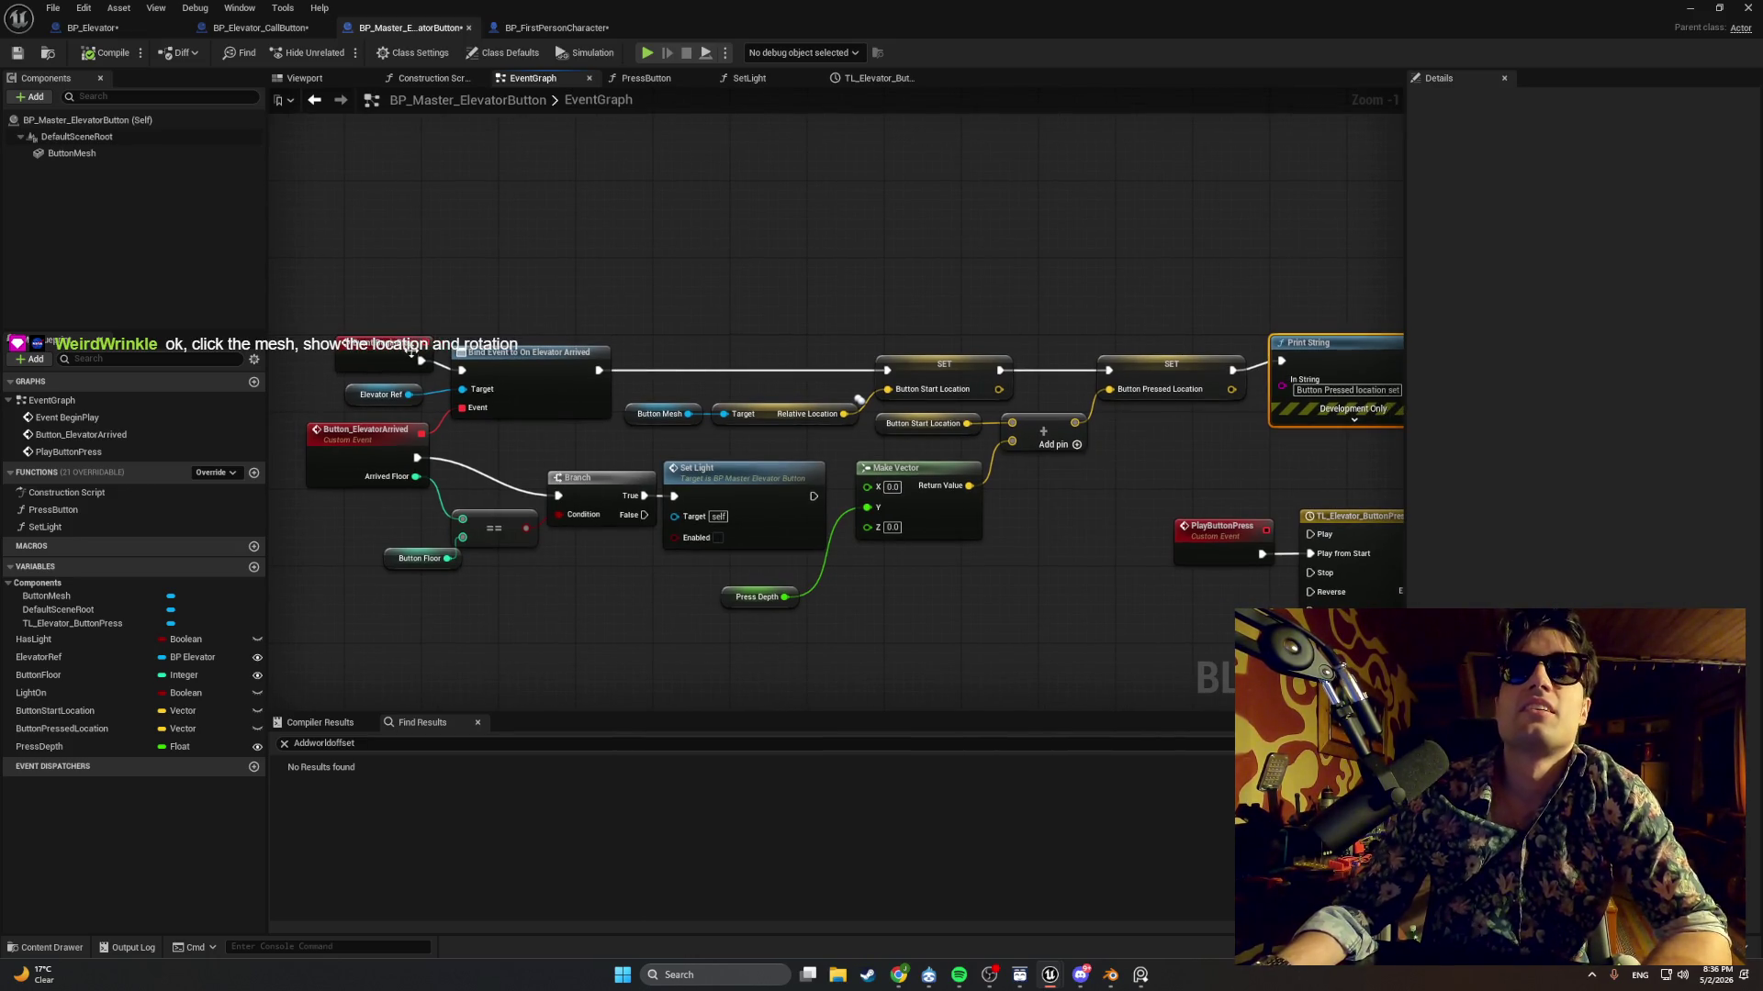
pyautogui.moveTo(421, 361)
pyautogui.mouseDown()
pyautogui.moveTo(640, 277)
pyautogui.moveTo(570, 368)
pyautogui.moveTo(464, 370)
pyautogui.mouseUp()
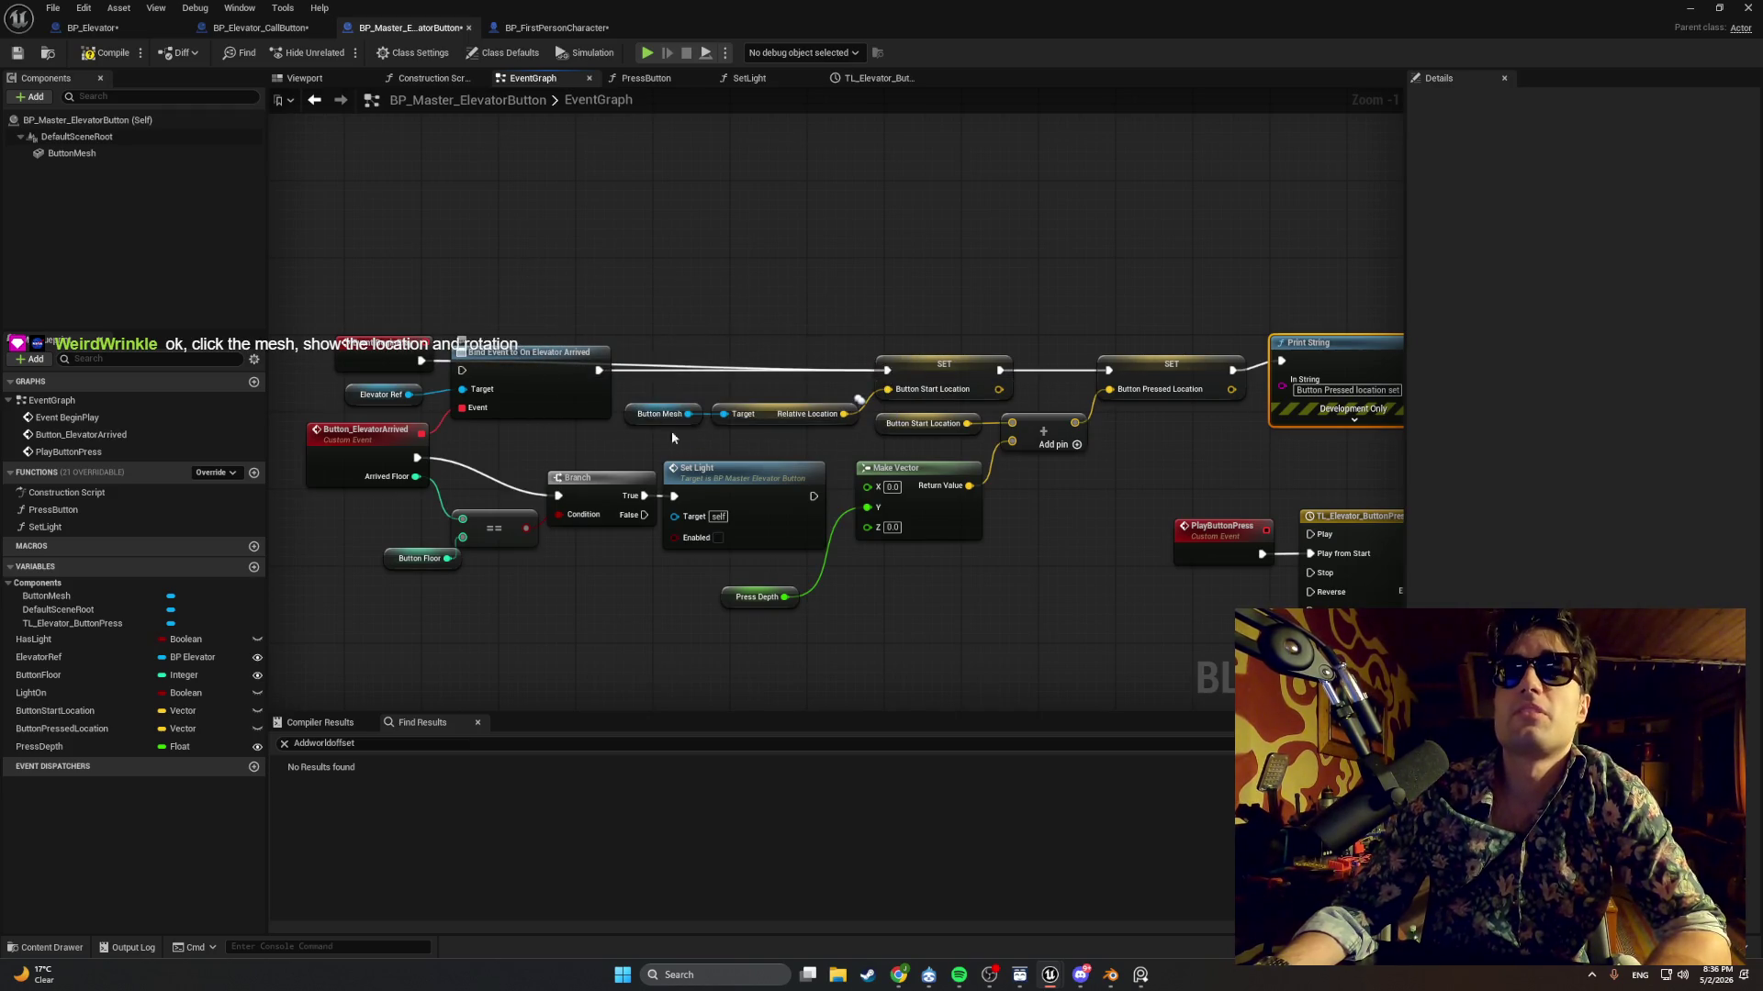
pyautogui.moveTo(1015, 454); pyautogui.dragTo(876, 431)
pyautogui.moveTo(1194, 300)
pyautogui.mouseDown()
pyautogui.moveTo(634, 537)
pyautogui.moveTo(582, 473)
pyautogui.moveTo(411, 486)
pyautogui.mouseUp()
pyautogui.moveTo(752, 370)
pyautogui.mouseDown()
pyautogui.moveTo(944, 157)
pyautogui.moveTo(1003, 114)
pyautogui.moveTo(1000, 128)
pyautogui.mouseUp()
# Undo the move, reselect the location-setting SET and Print String group, and raise it.
pyautogui.scroll(-1, 665, 443)
pyautogui.scroll(-1, 684, 446)
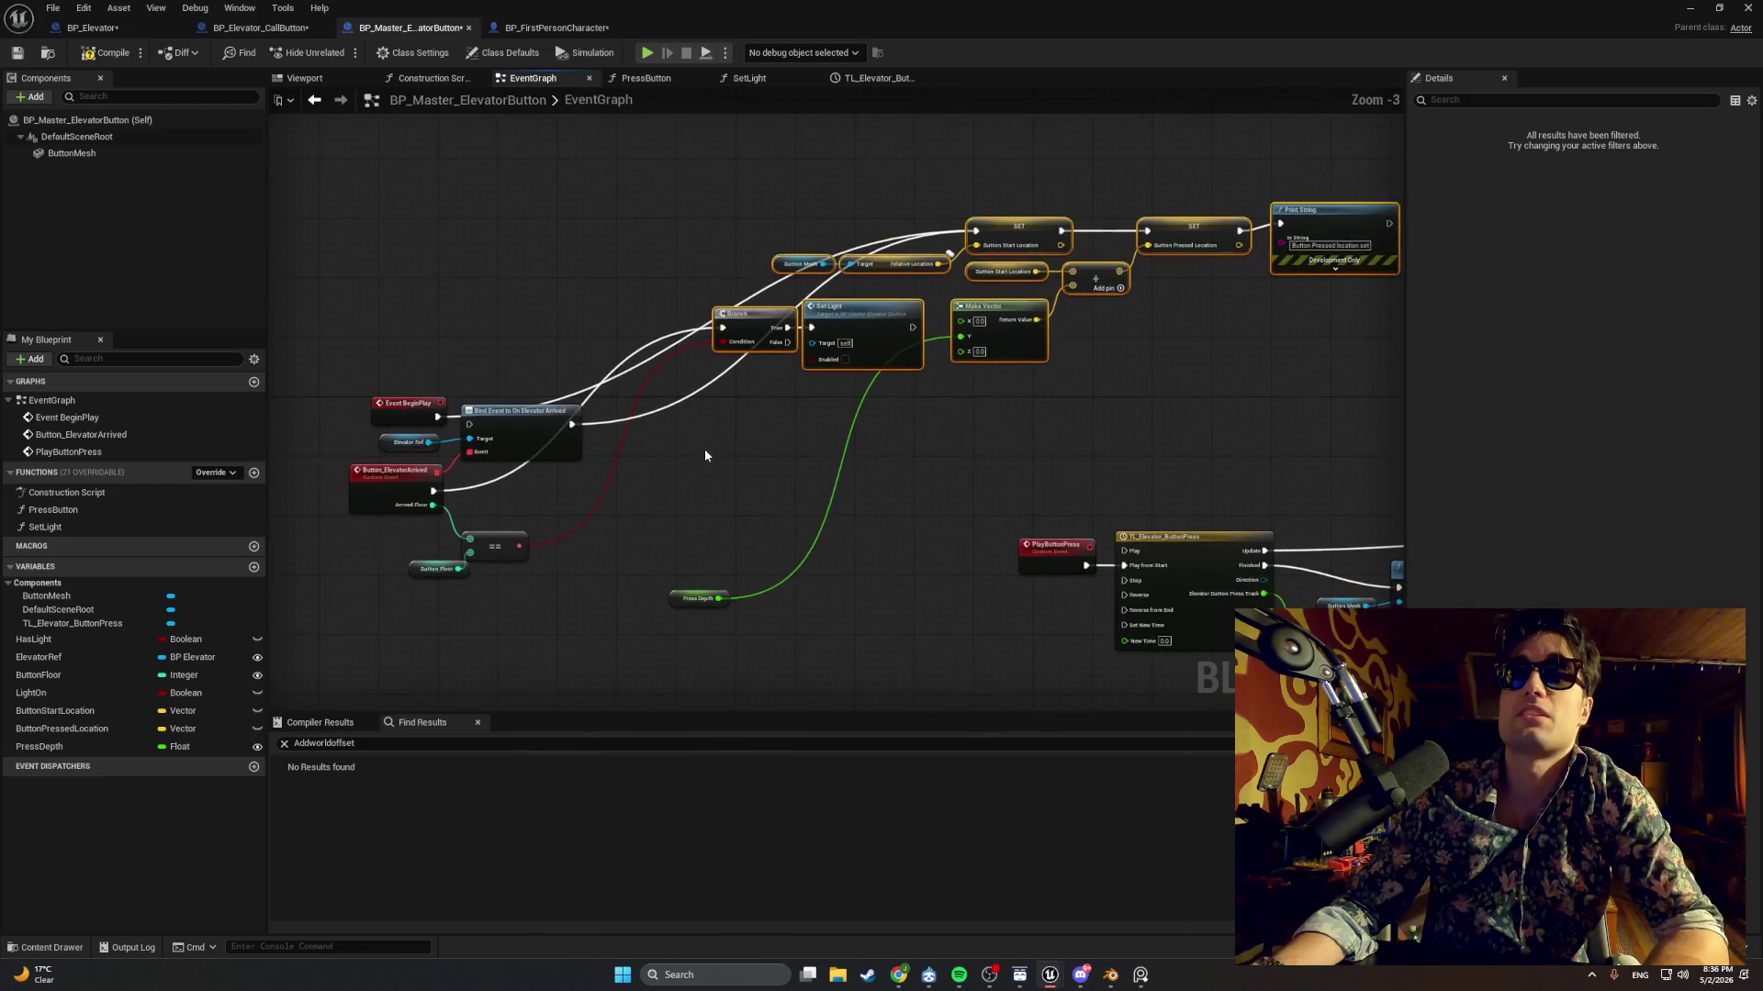
pyautogui.hotkey('ctrl', 'z')
pyautogui.moveTo(863, 629); pyautogui.dragTo(643, 366)
pyautogui.moveTo(1276, 340); pyautogui.dragTo(872, 470)
pyautogui.moveTo(614, 621); pyautogui.dragTo(477, 494)
pyautogui.moveTo(640, 565)
pyautogui.mouseDown()
pyautogui.moveTo(398, 494)
pyautogui.moveTo(416, 508)
pyautogui.mouseUp()
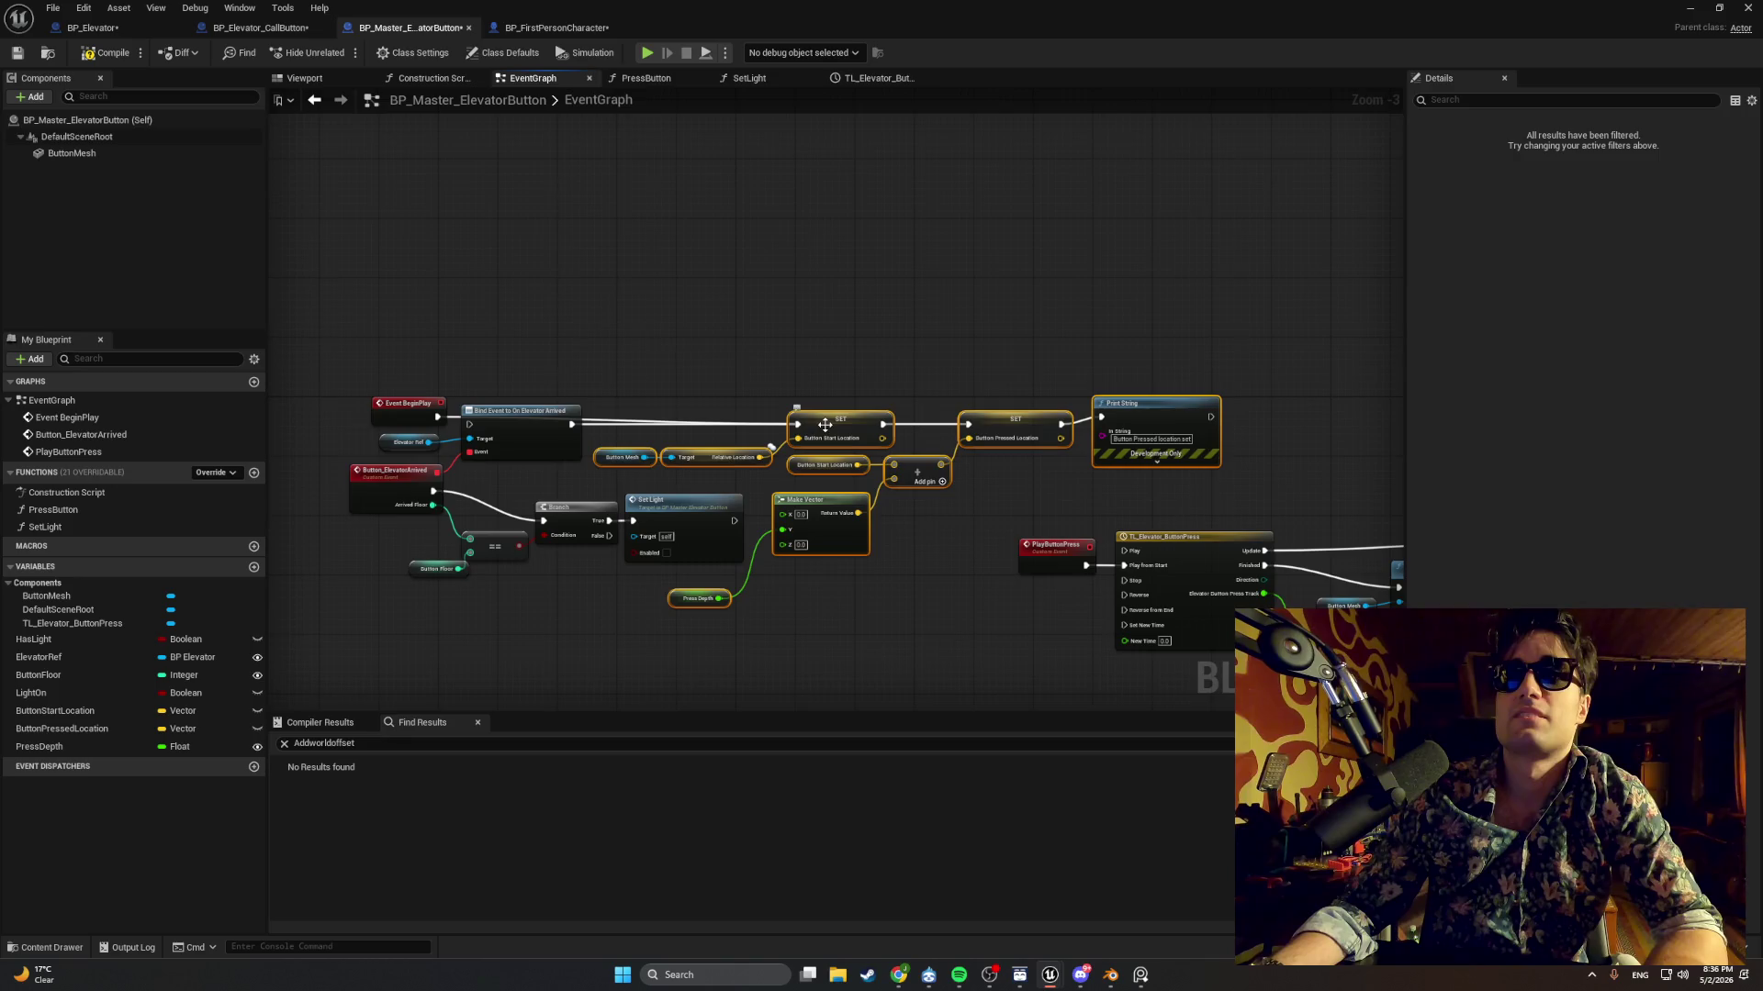
pyautogui.moveTo(824, 414)
pyautogui.mouseDown()
pyautogui.moveTo(845, 324)
pyautogui.moveTo(821, 215)
pyautogui.moveTo(845, 184)
pyautogui.moveTo(919, 190)
pyautogui.mouseUp()
pyautogui.moveTo(571, 424)
pyautogui.mouseDown()
pyautogui.moveTo(616, 440)
pyautogui.moveTo(600, 428)
pyautogui.mouseUp()
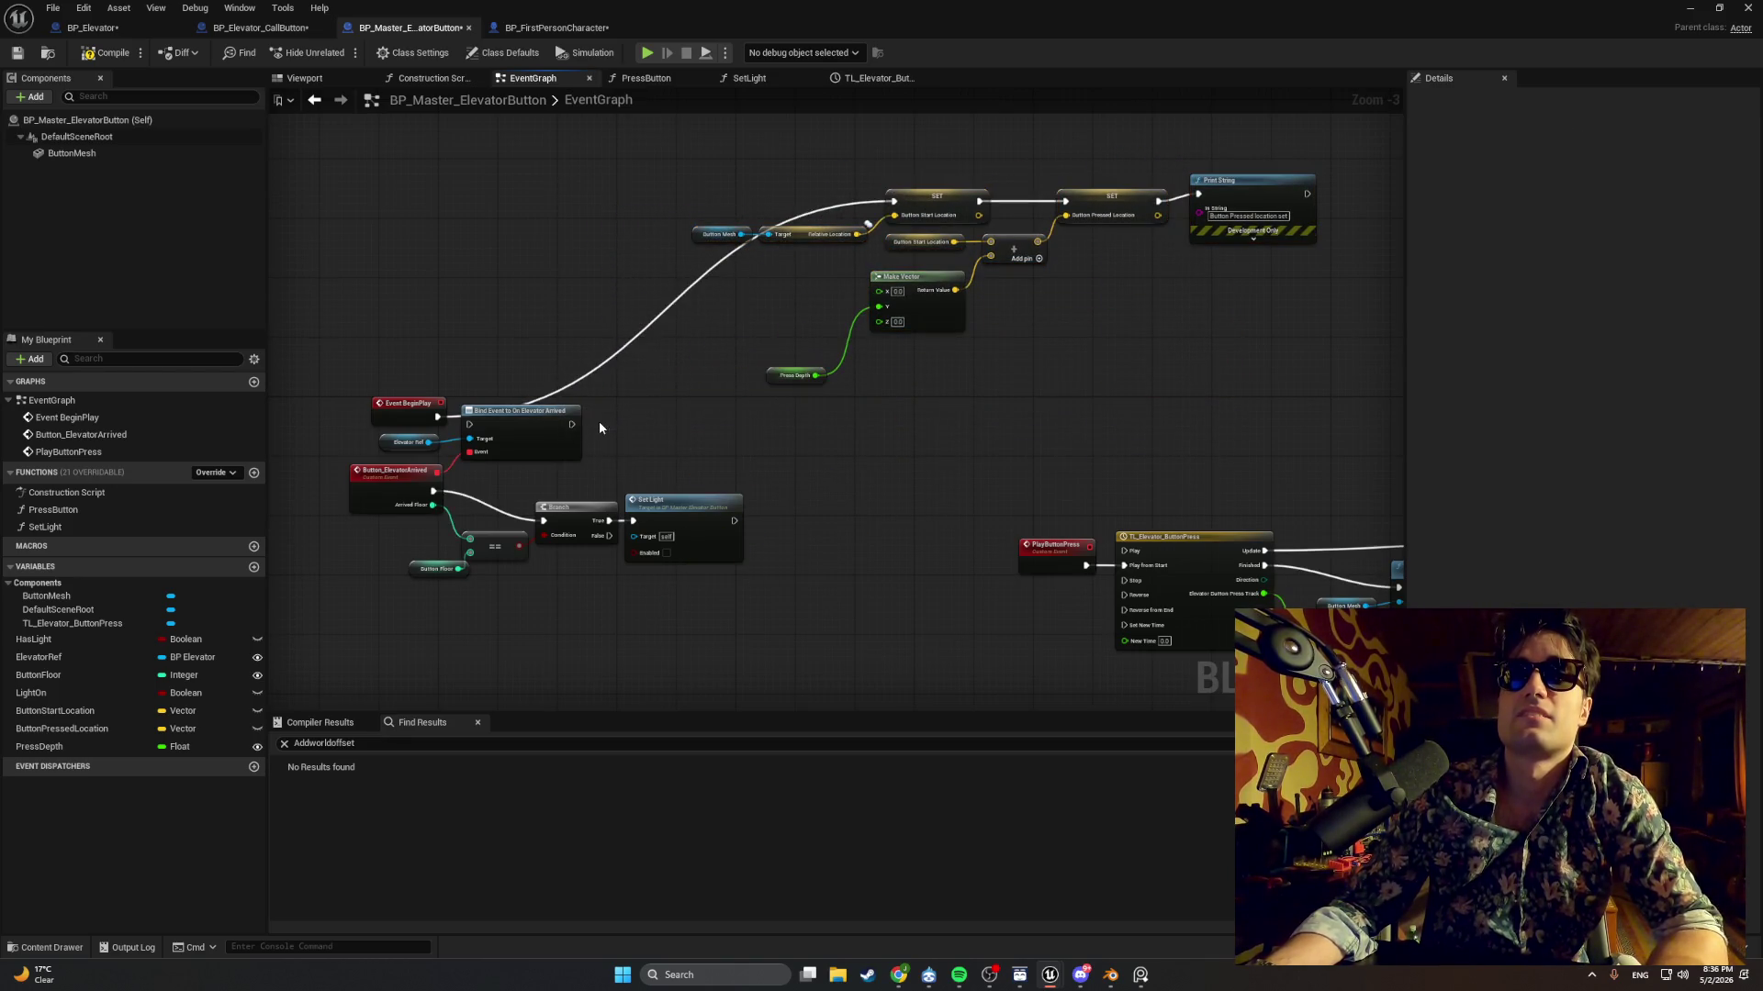
# Add a reroute point on BeginPlay's execution wire, compile, and return to the level.
pyautogui.moveTo(1268, 432); pyautogui.dragTo(657, 167)
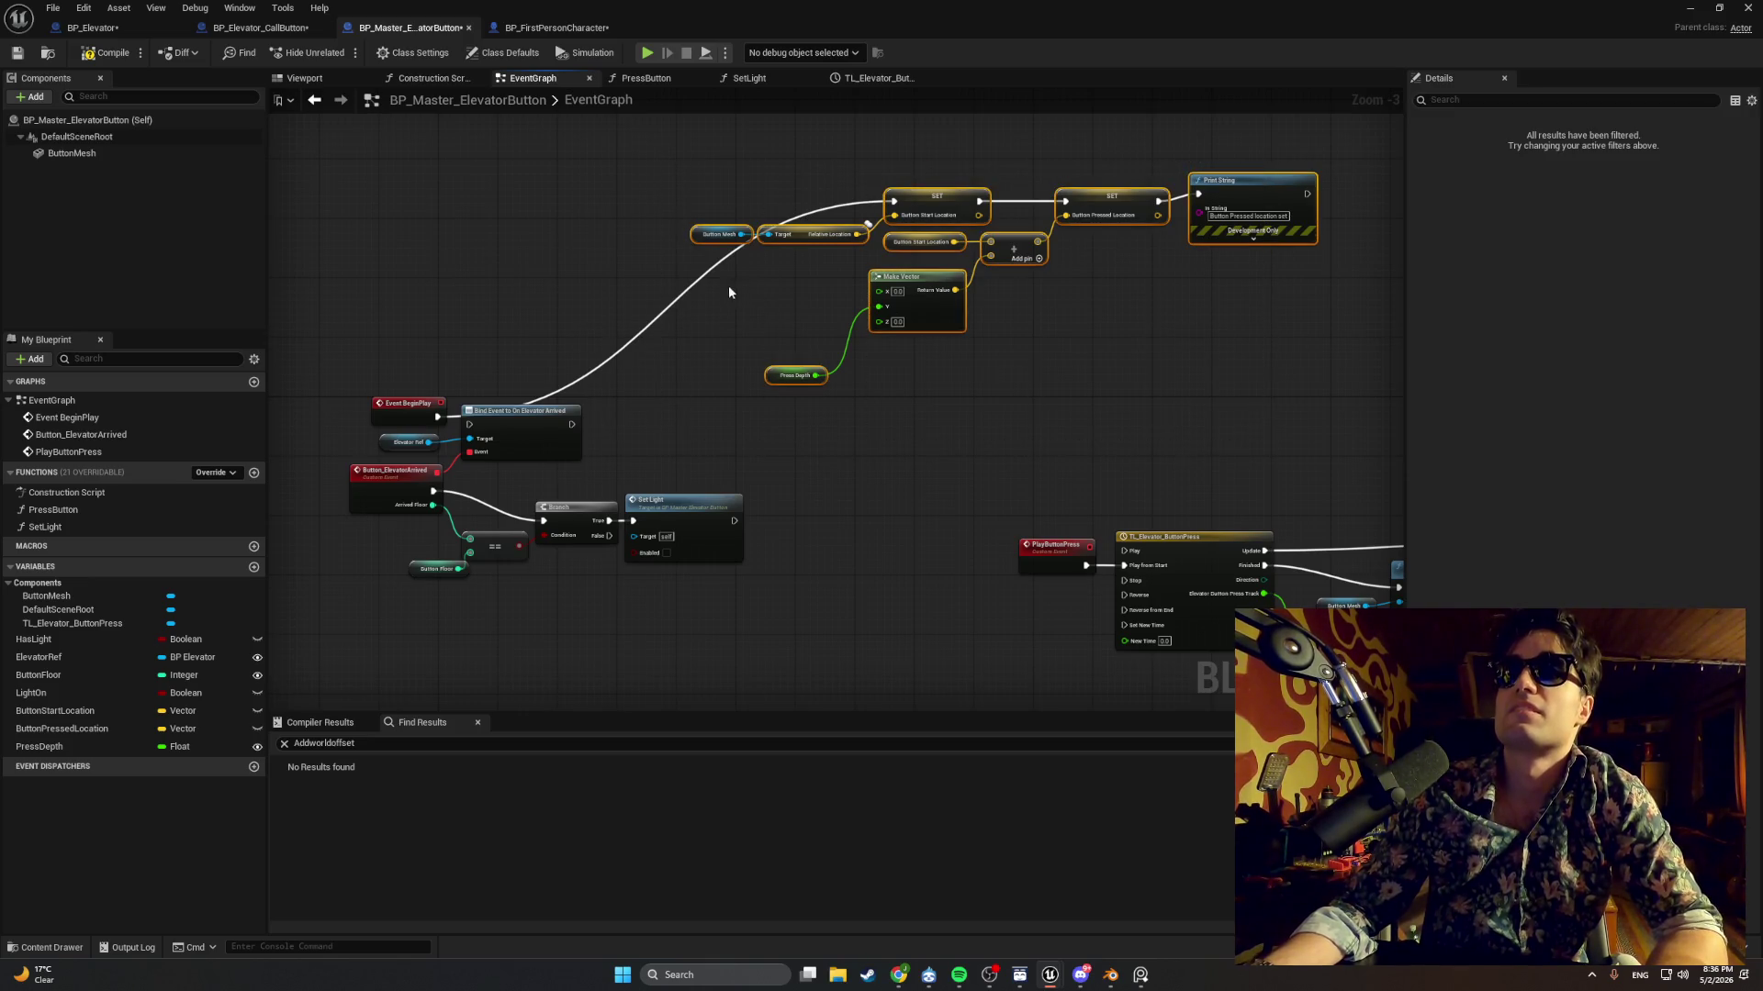
pyautogui.doubleClick(671, 297)
pyautogui.moveTo(673, 301)
pyautogui.mouseDown()
pyautogui.moveTo(691, 319)
pyautogui.moveTo(647, 205)
pyautogui.mouseUp()
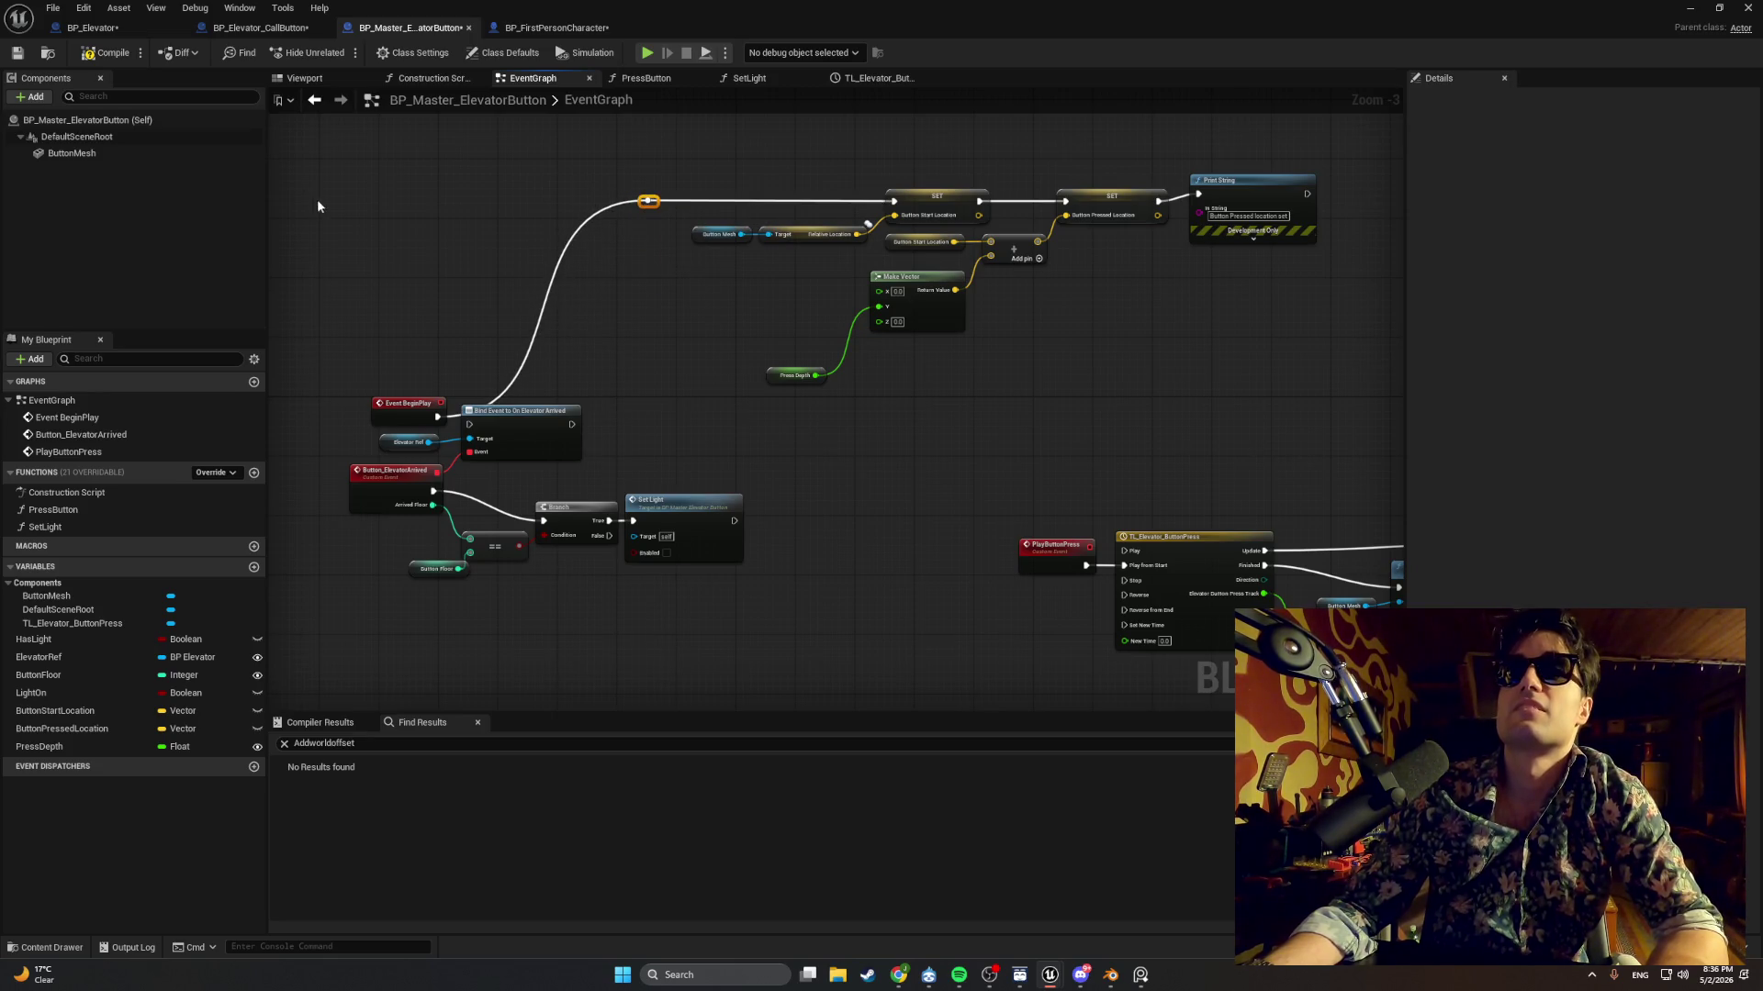
pyautogui.click(104, 55)
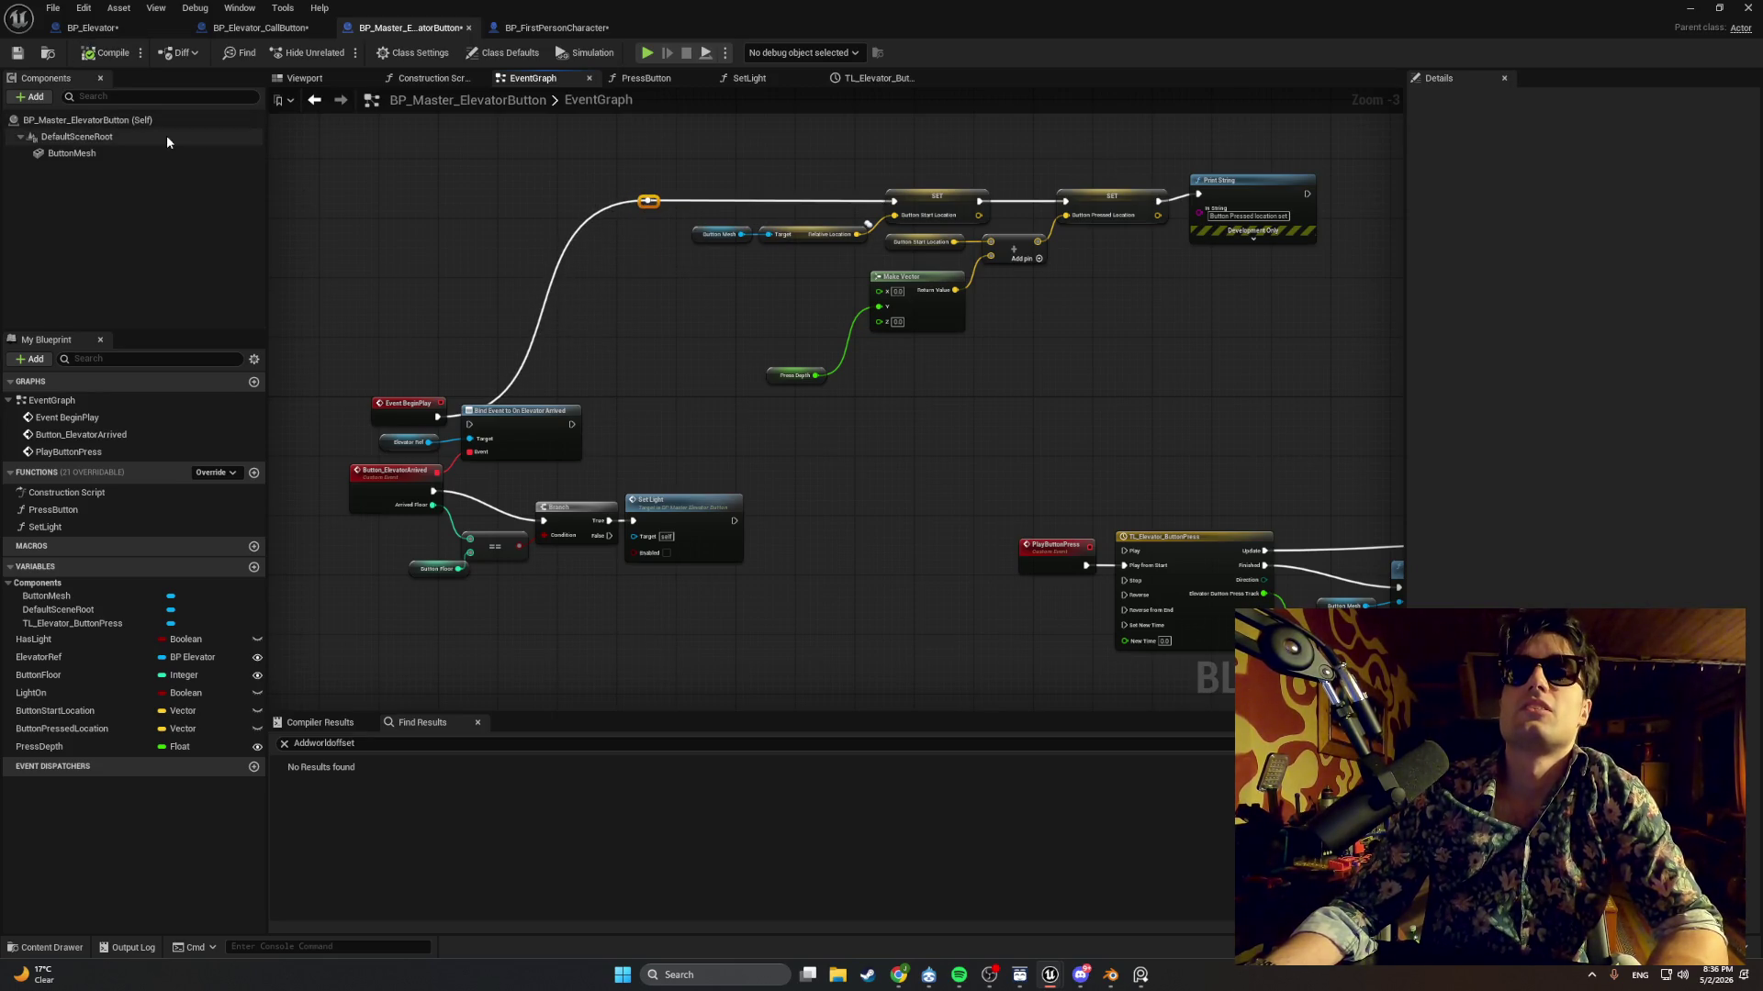
pyautogui.click(1686, 8)
# Playtest again, press the elevator call button with E, and stop the session.
pyautogui.click(343, 53)
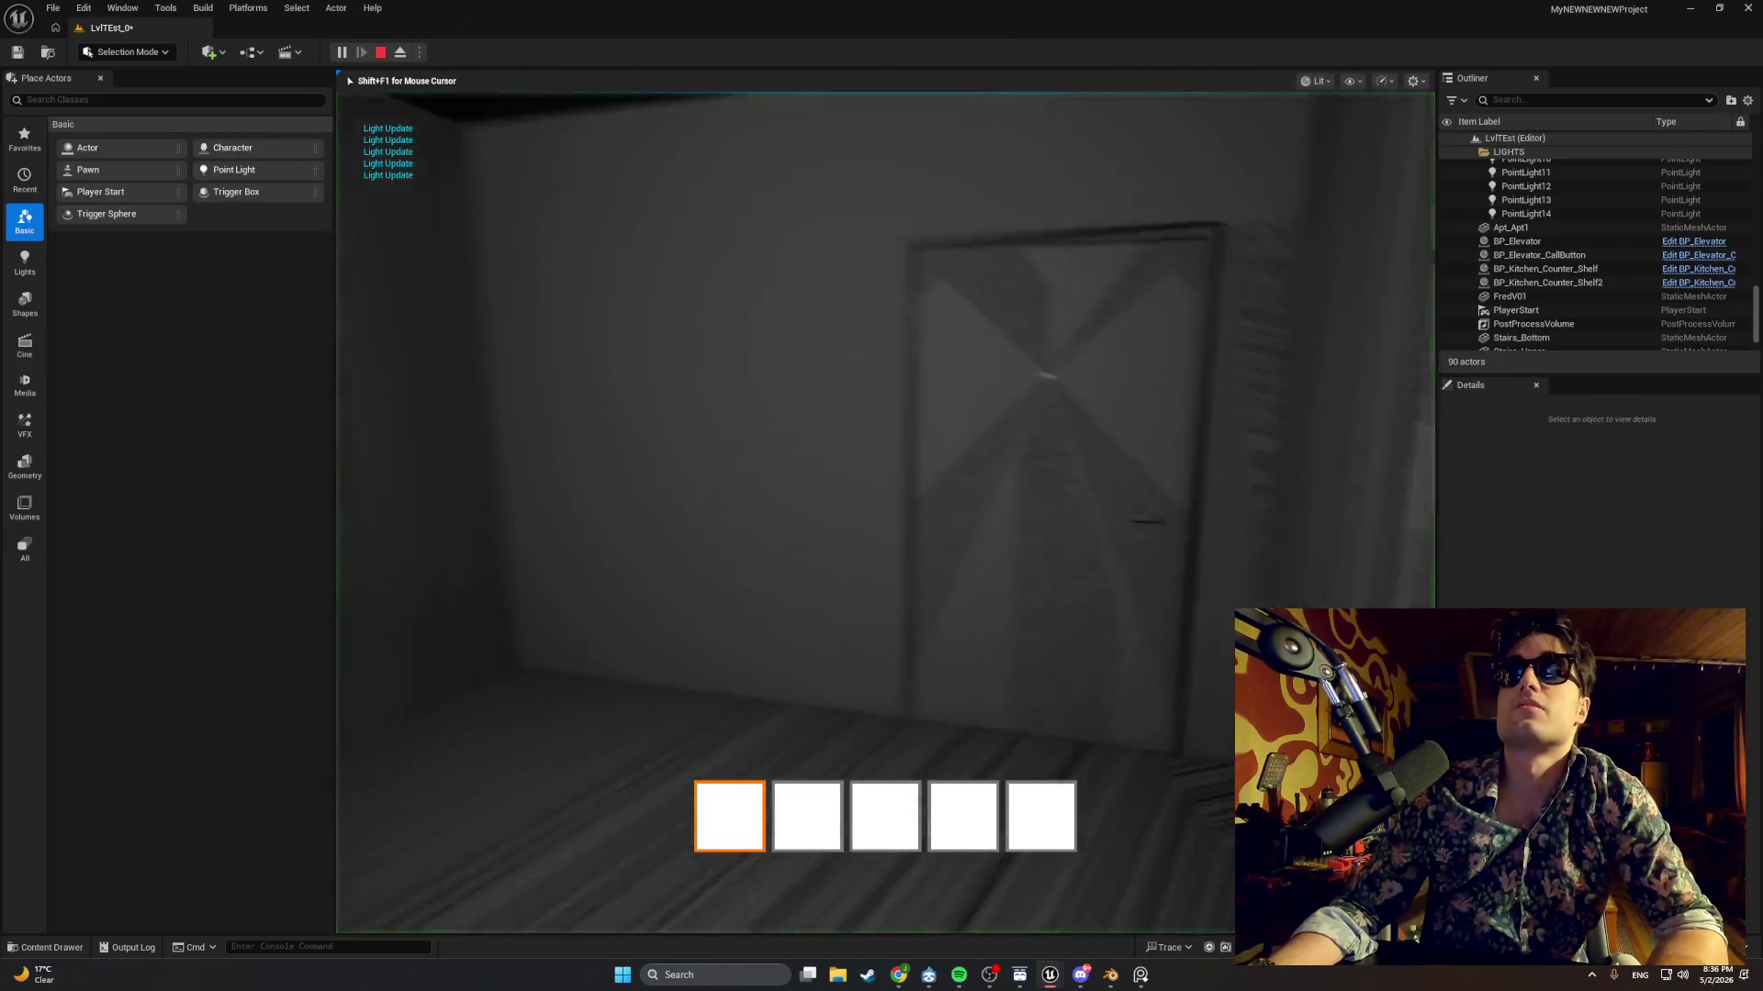
pyautogui.press('w')
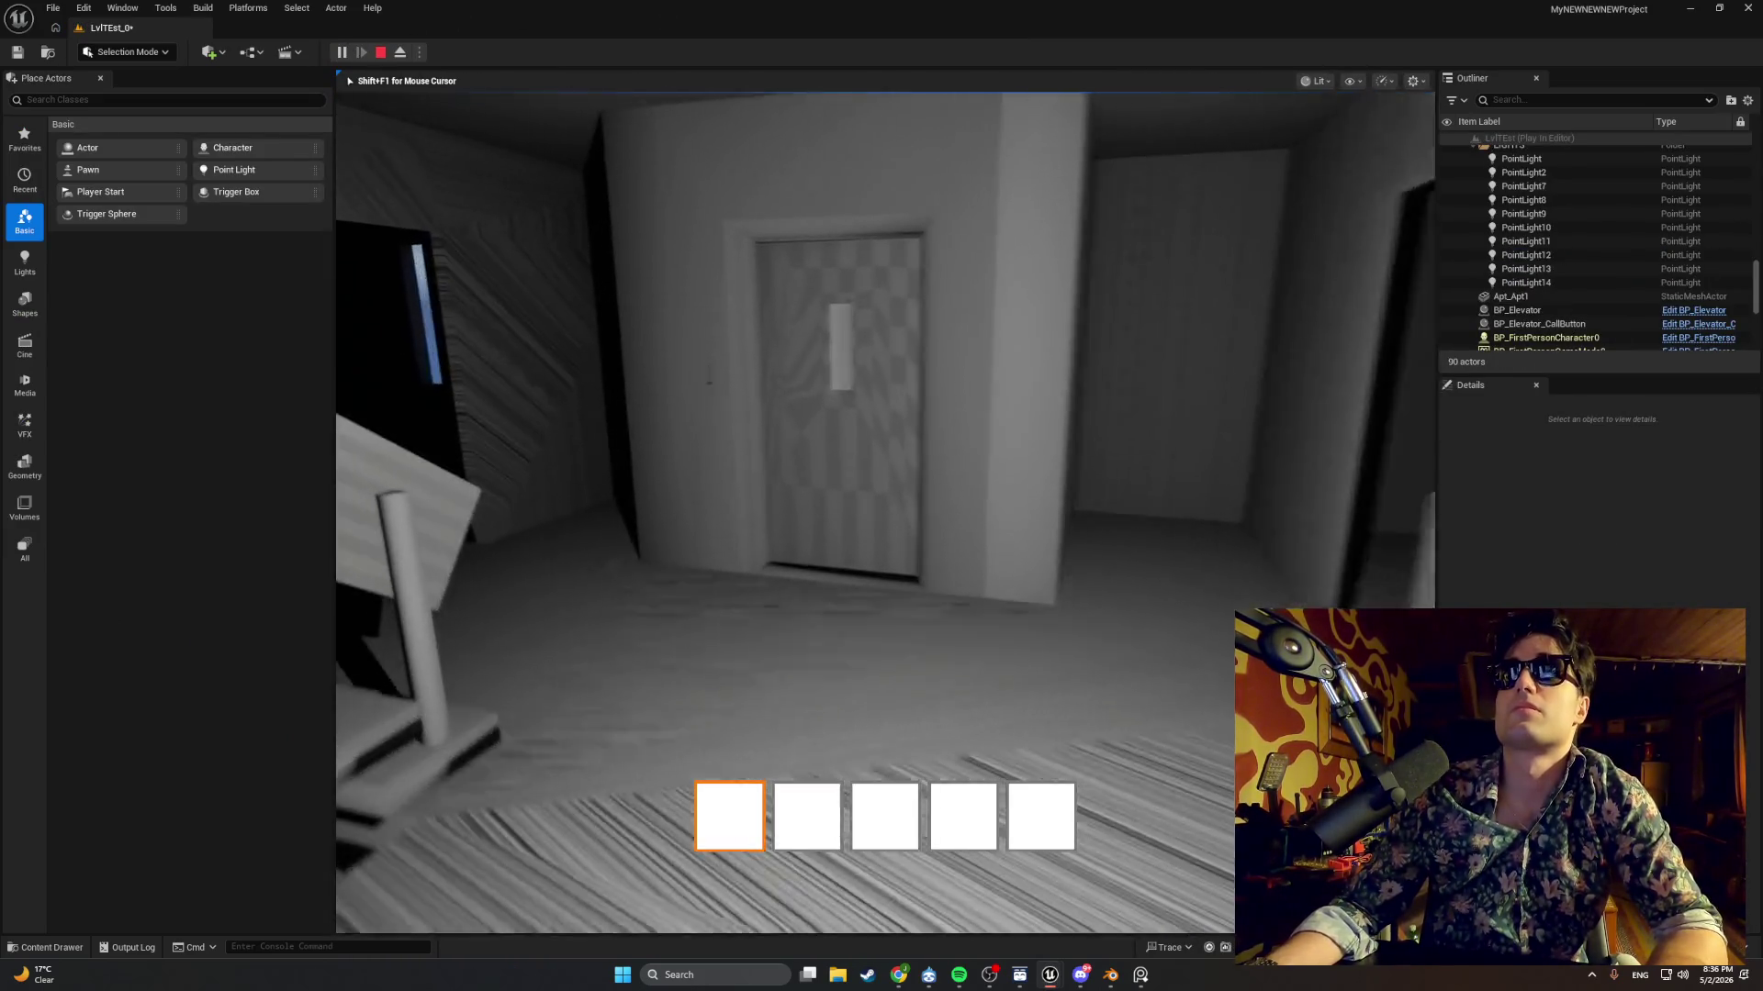
pyautogui.press('w')
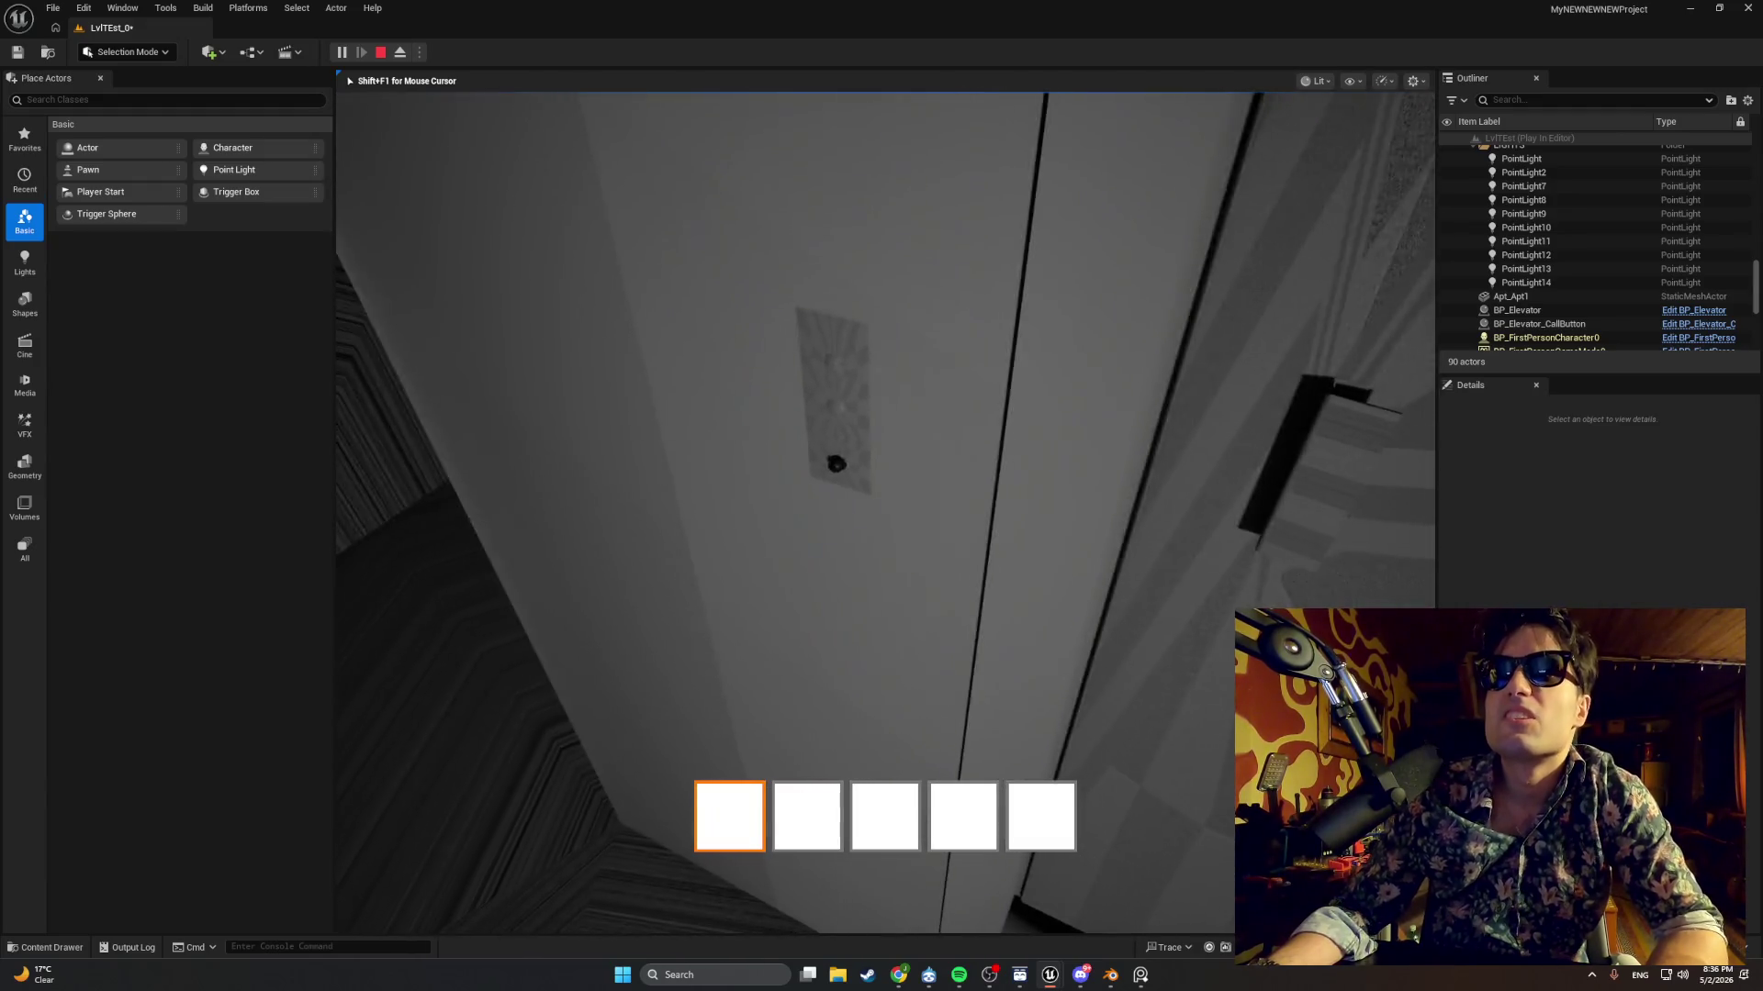
pyautogui.press('e')
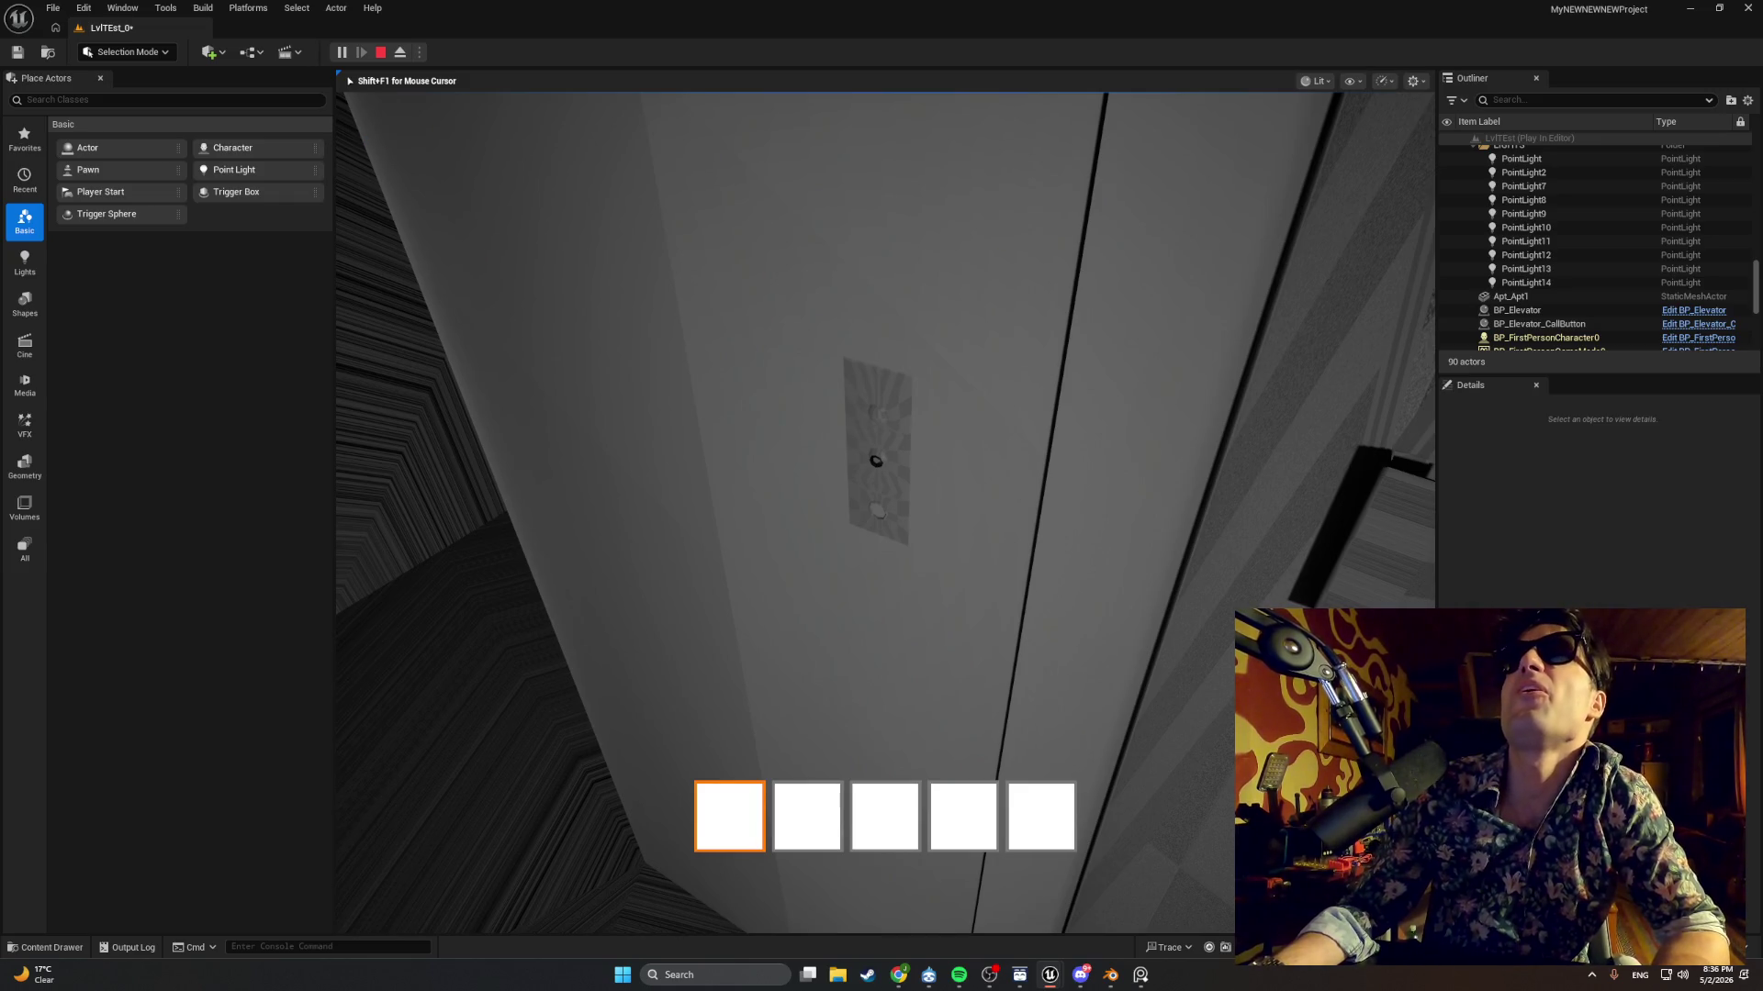
pyautogui.press('Escape')
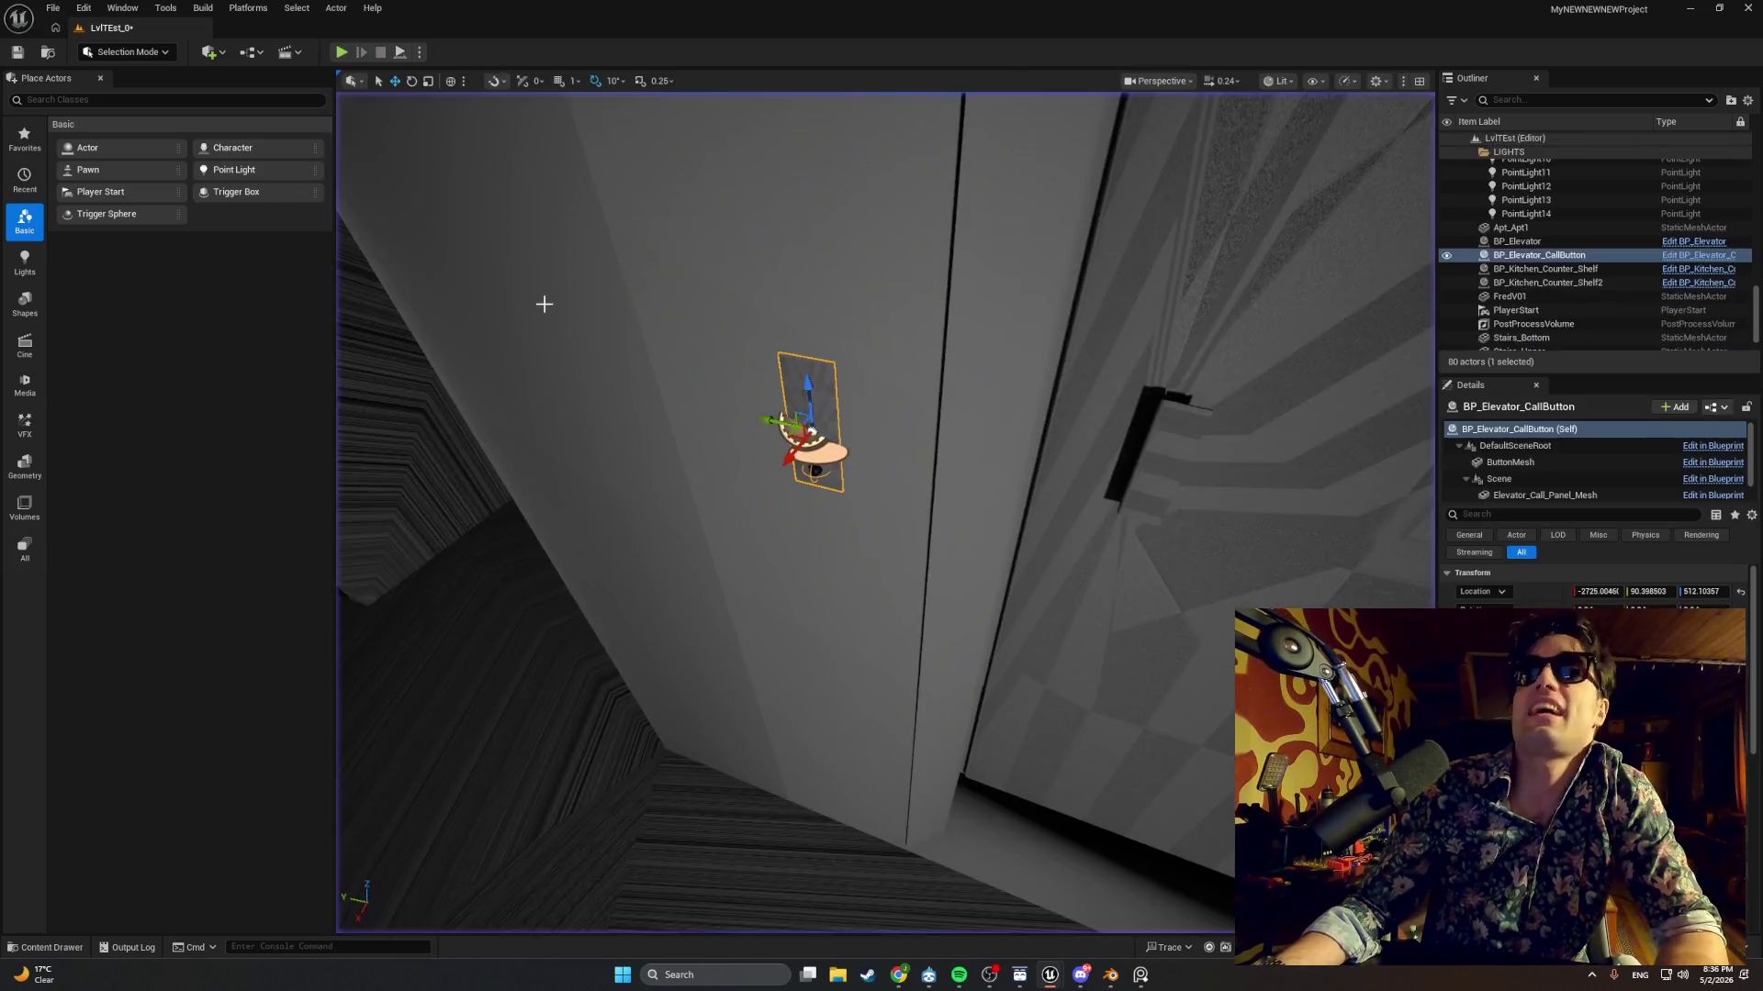
# Minimize the editor window and restore it from the taskbar.
pyautogui.click(1689, 8)
pyautogui.click(1047, 978)
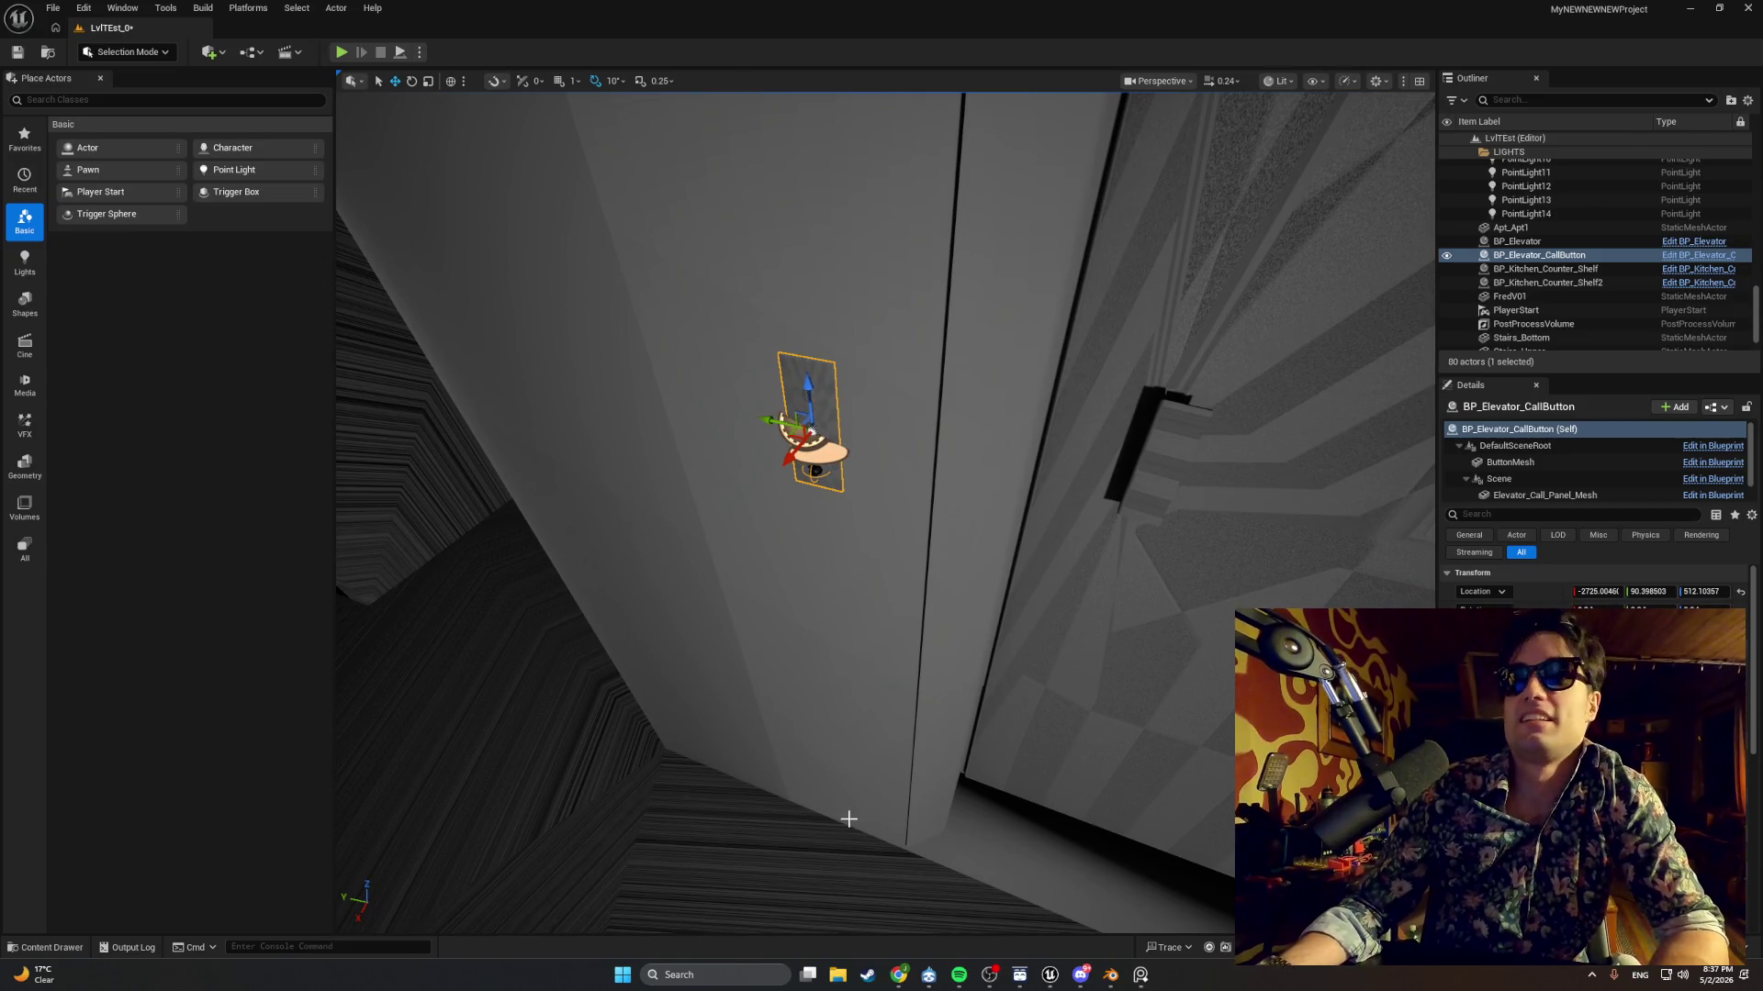
pyautogui.moveTo(1049, 975)
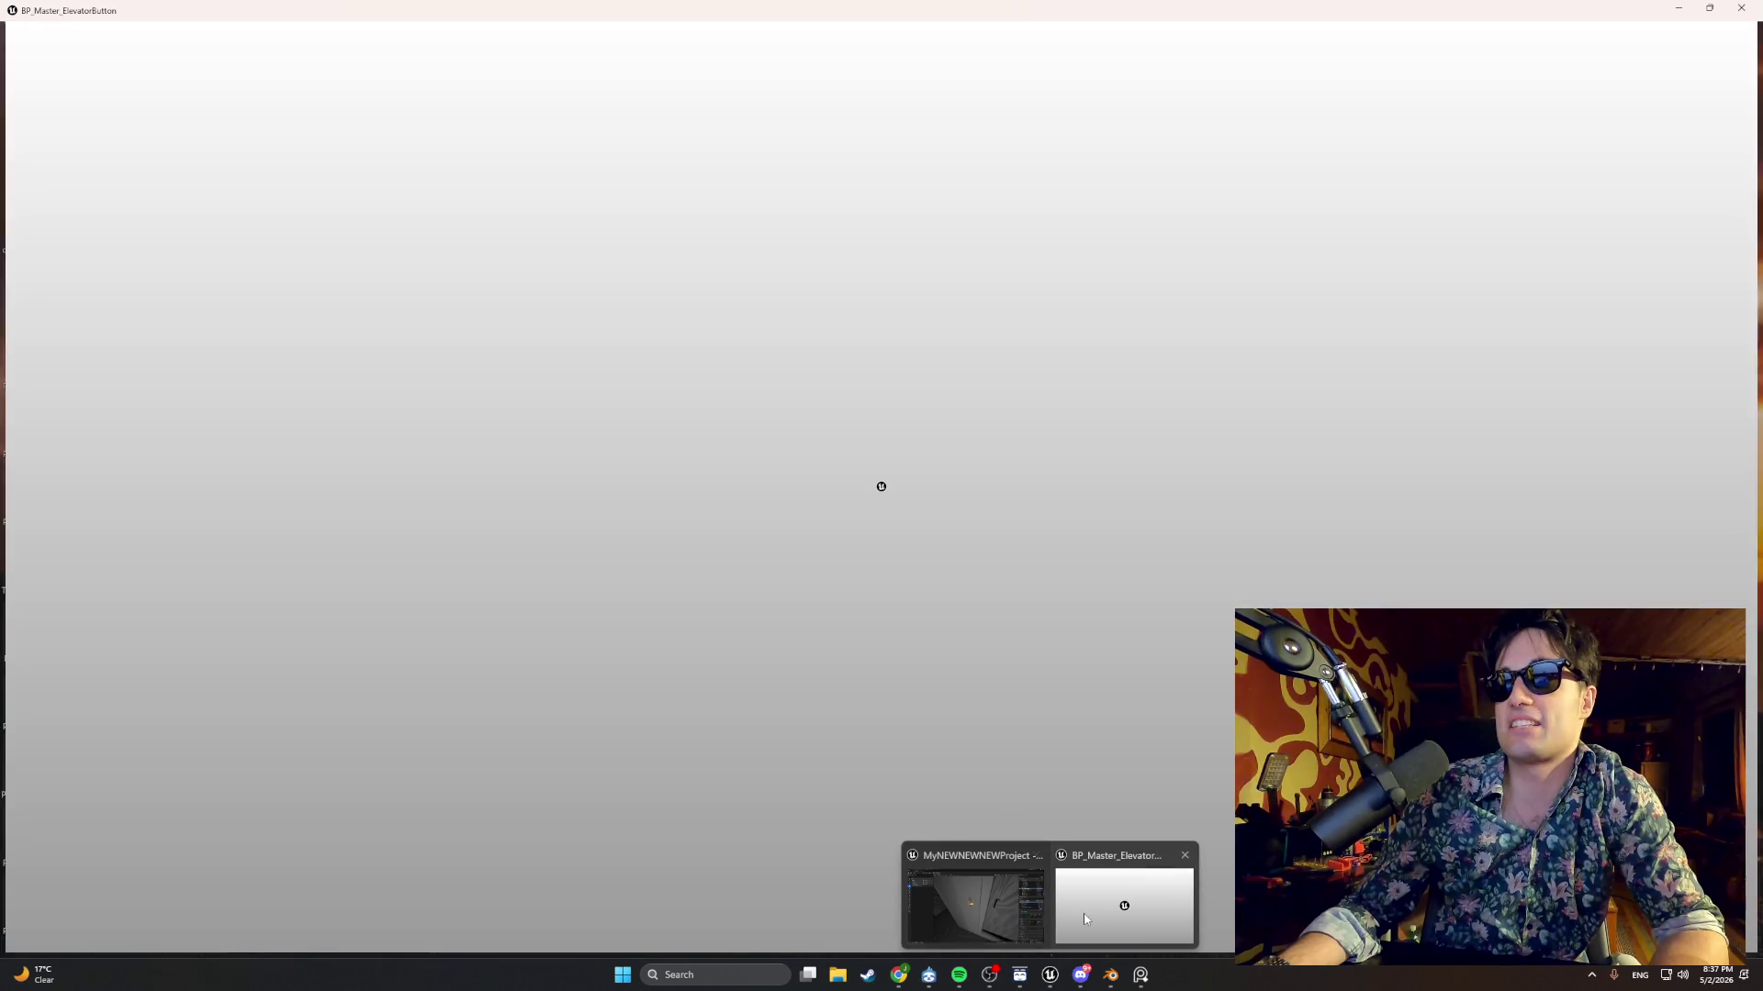
# Review BP_Master_ElevatorButton's PressButton, SetLight and EventGraph graphs, then switch to BP_FirstPersonCharacter.
pyautogui.click(1083, 913)
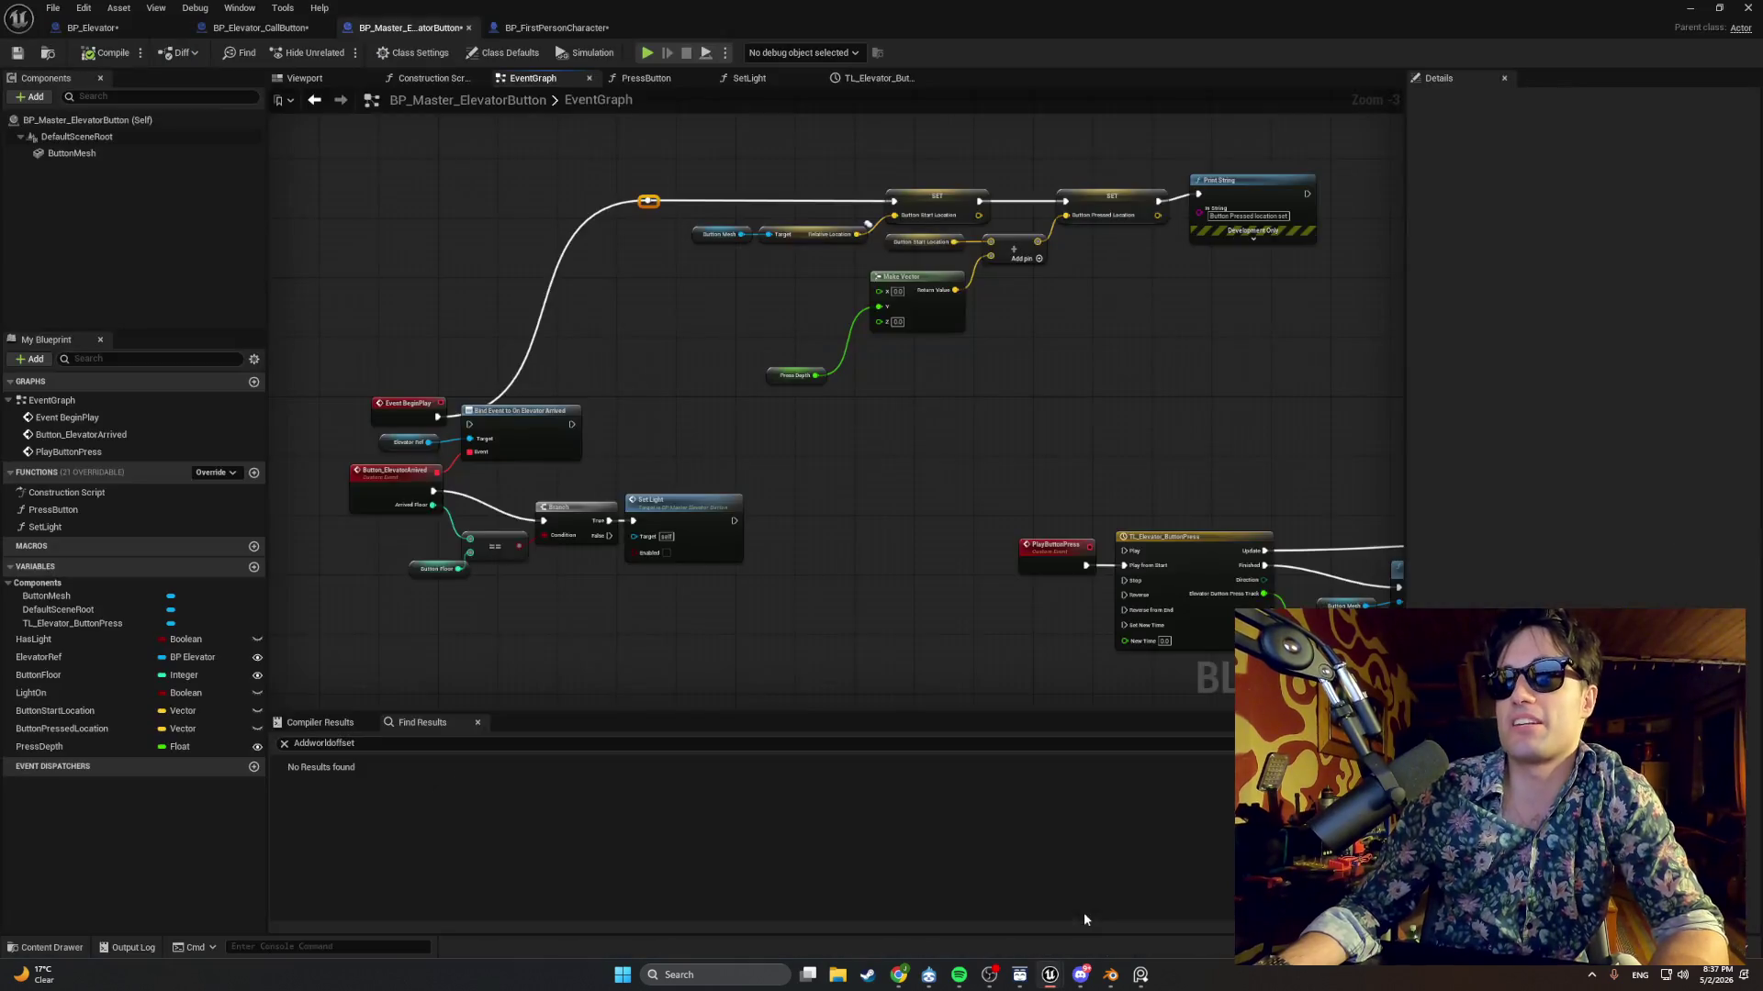
pyautogui.click(646, 78)
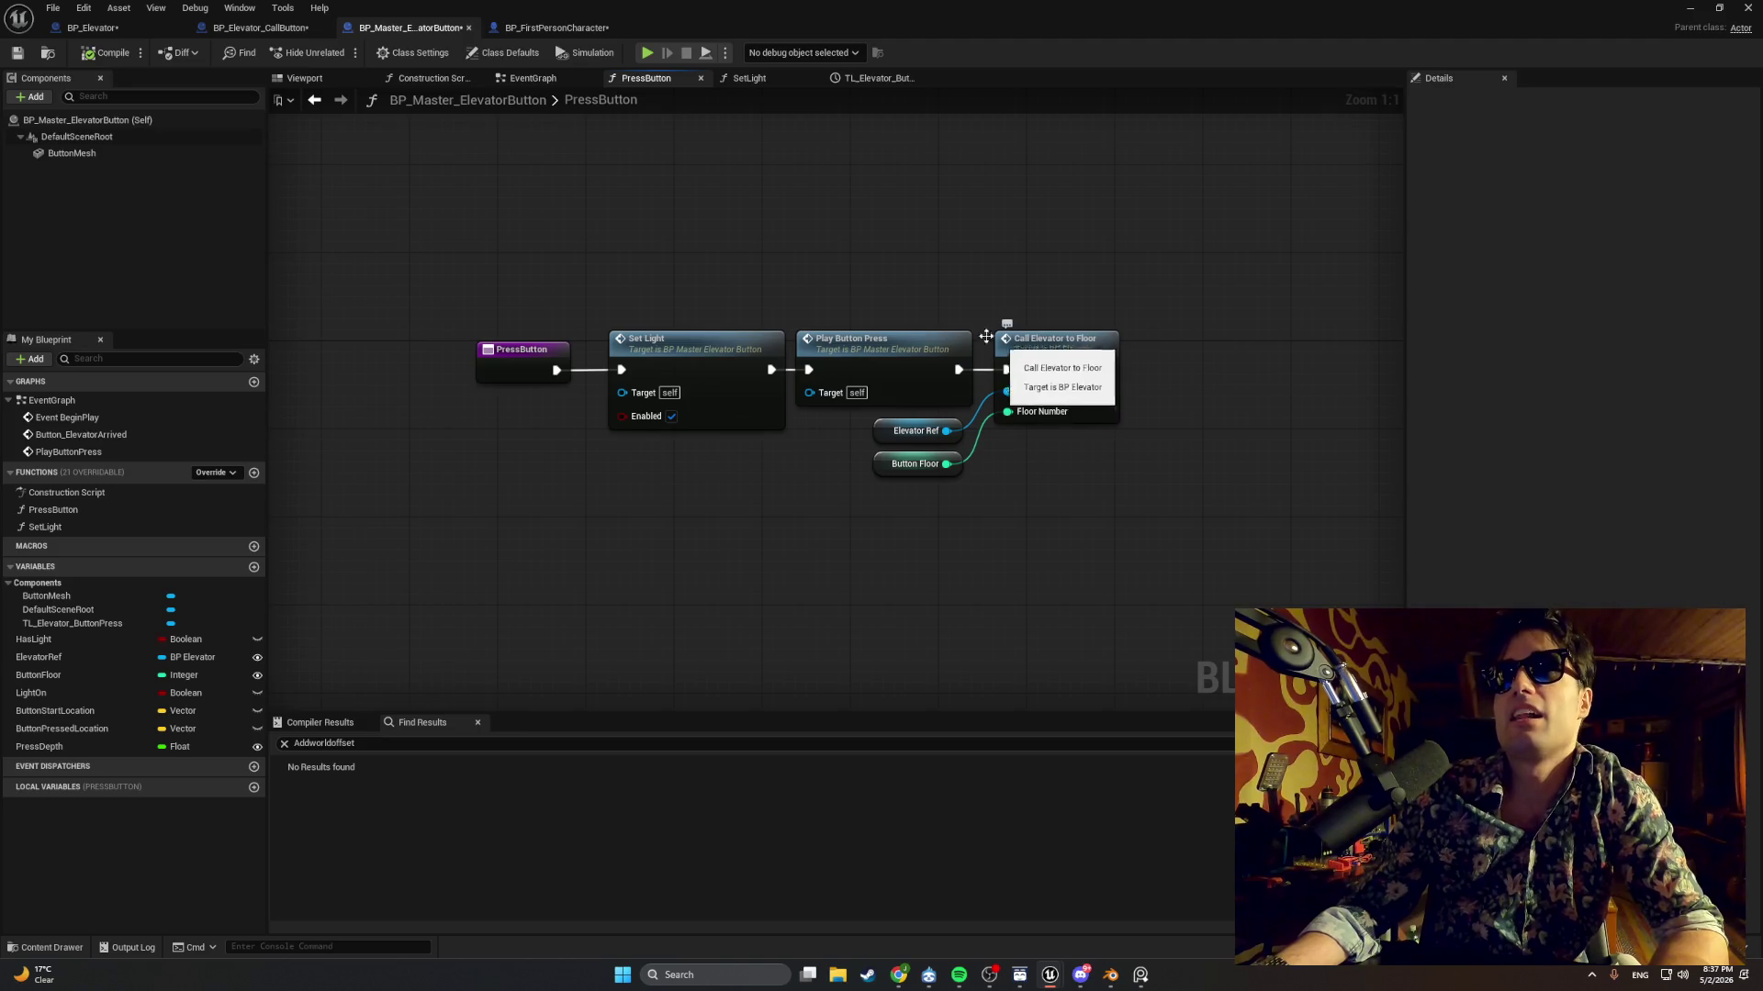
pyautogui.click(758, 81)
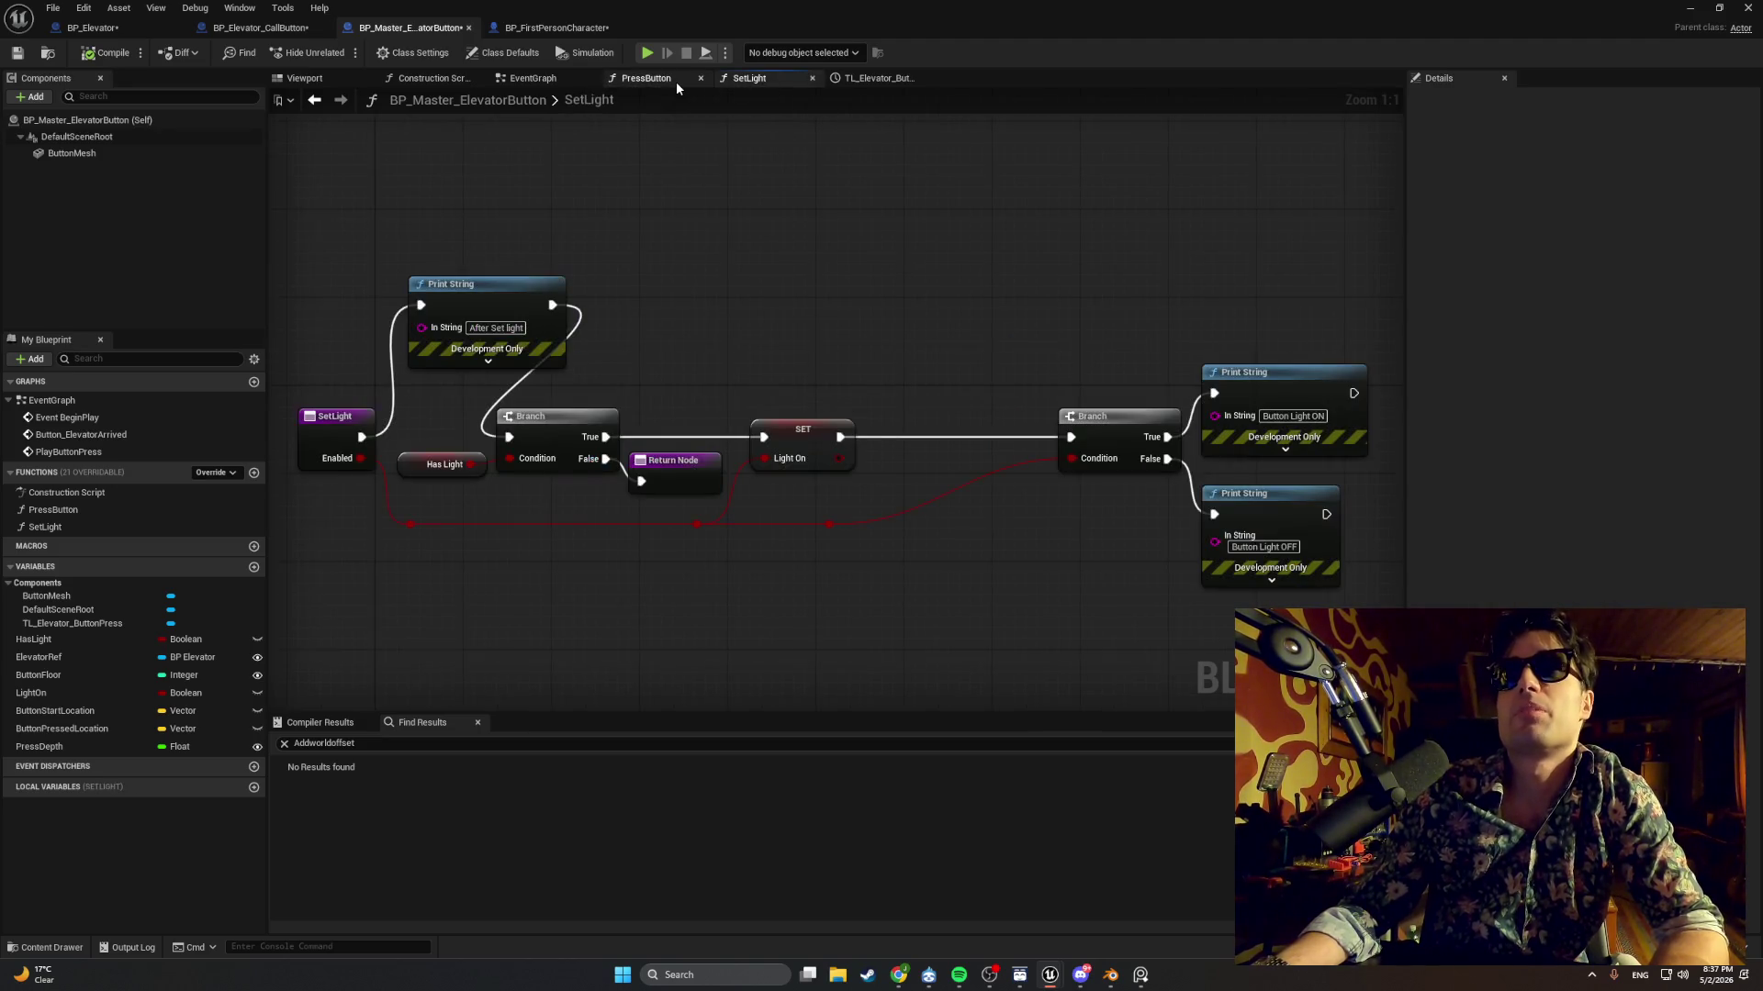
pyautogui.click(639, 81)
pyautogui.click(530, 79)
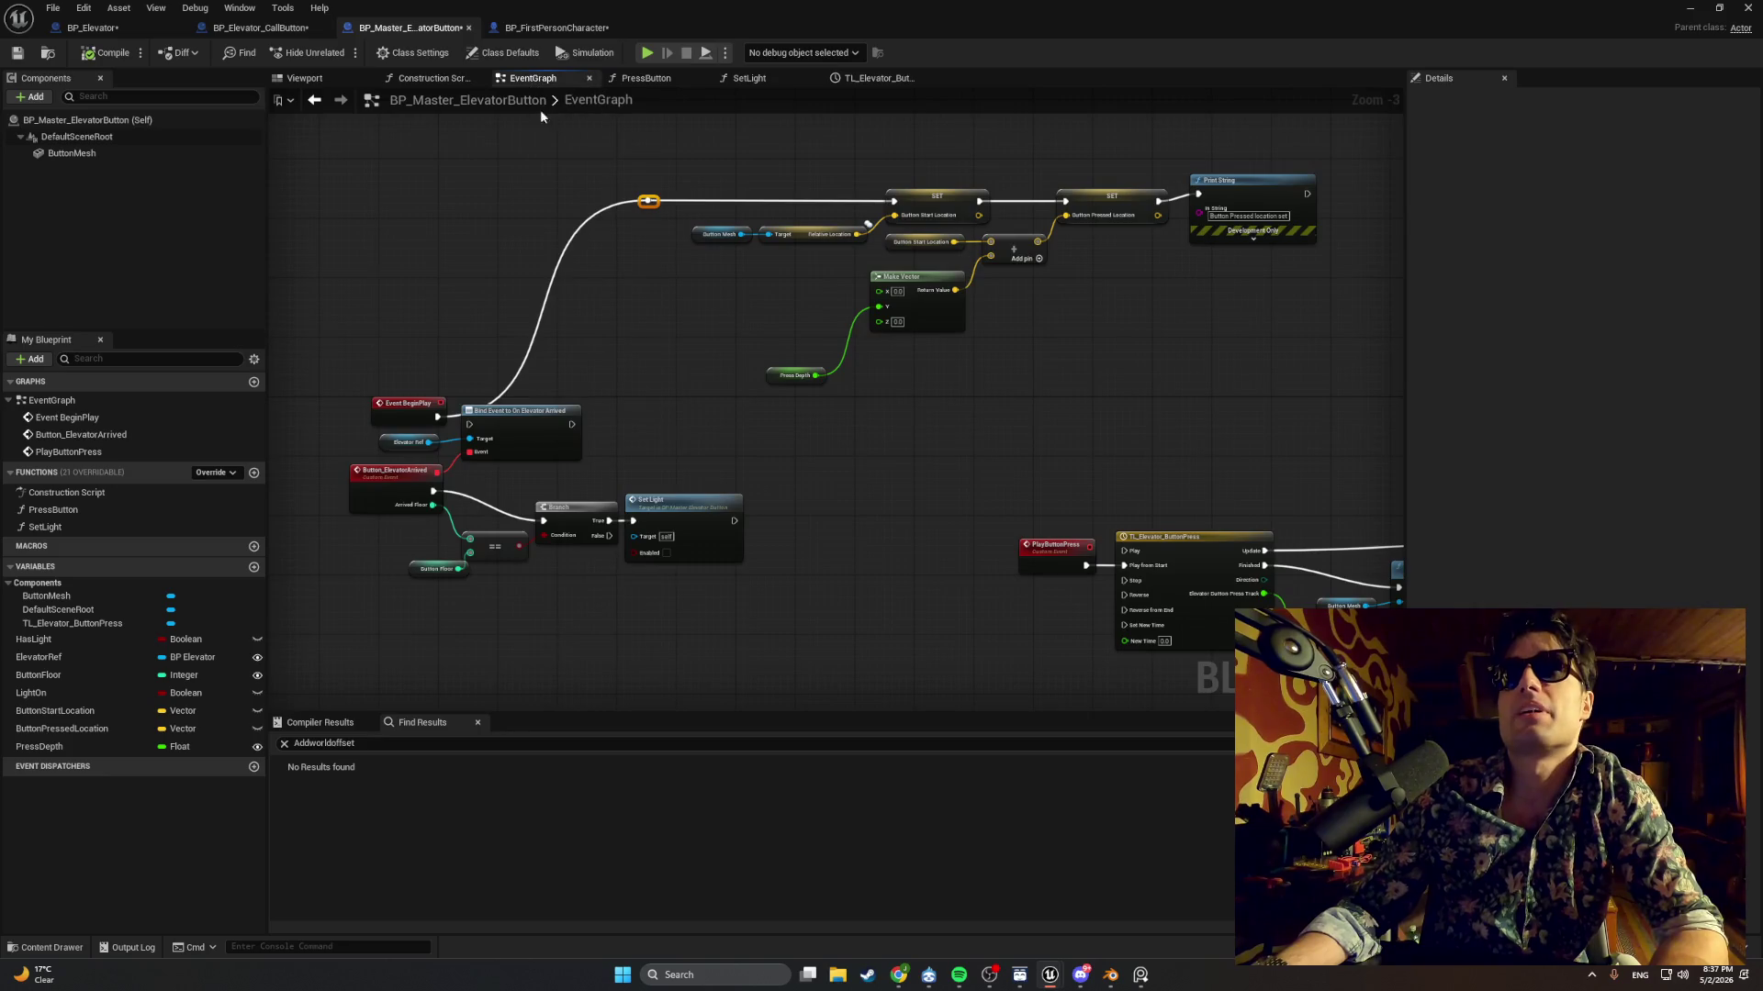
pyautogui.scroll(3, 444, 355)
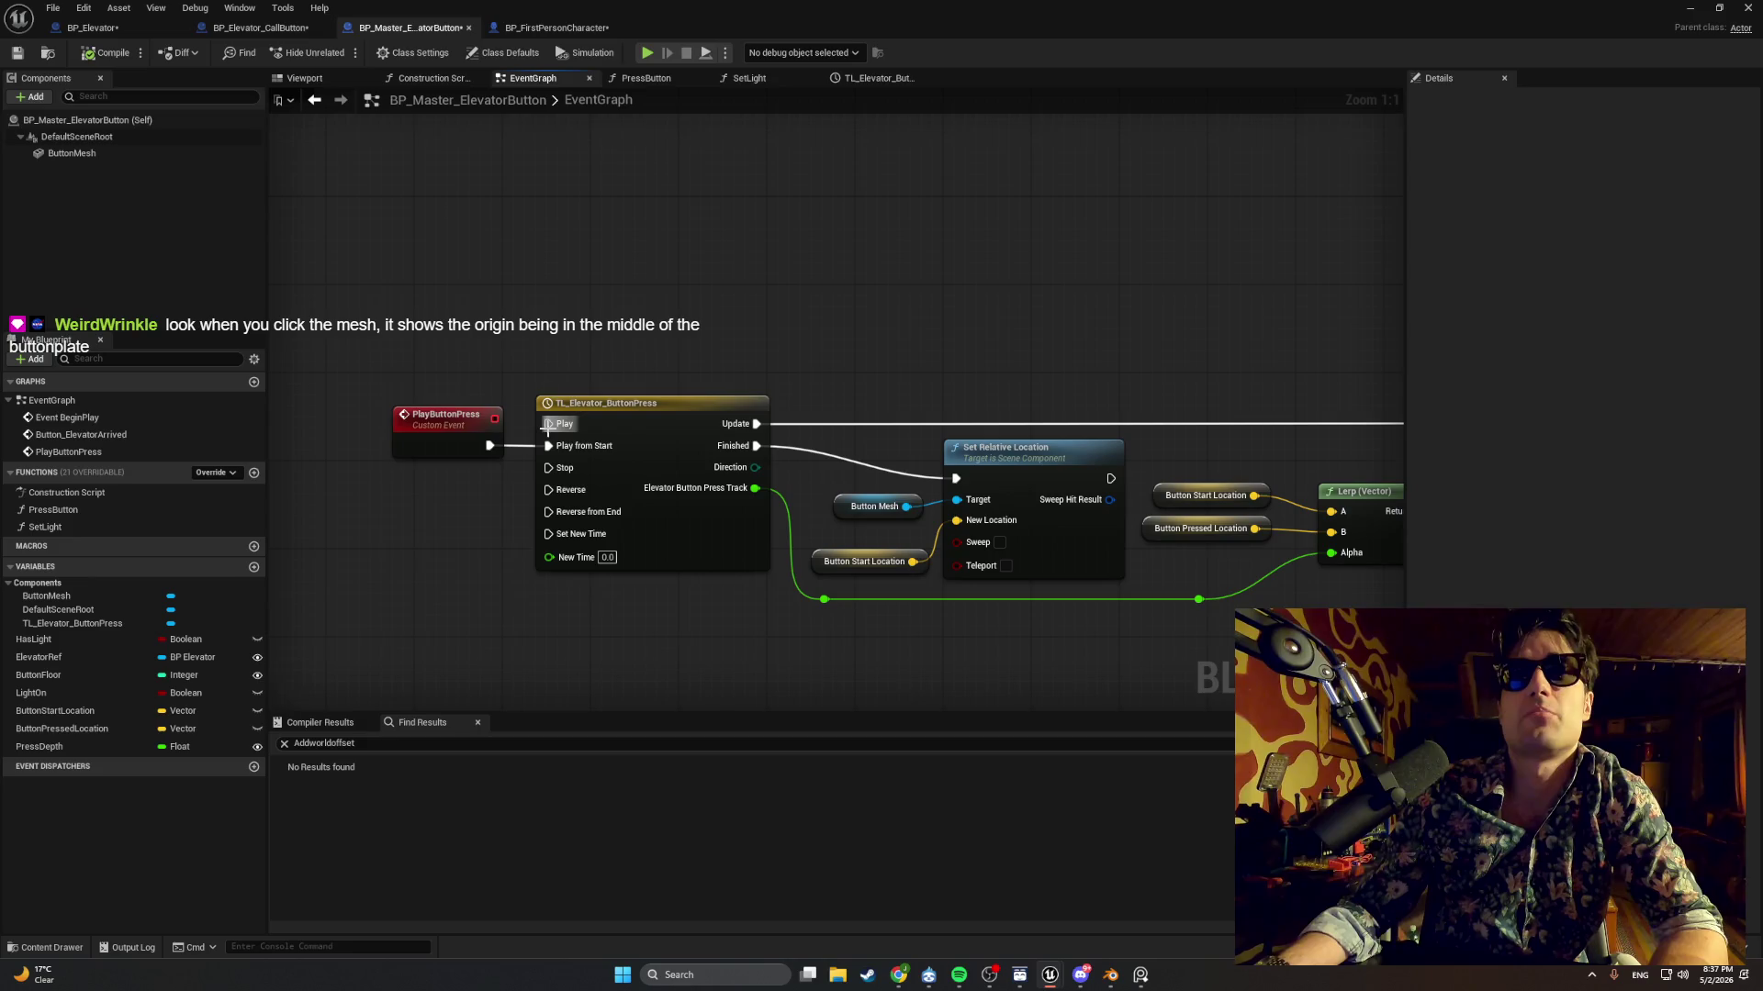
pyautogui.click(645, 79)
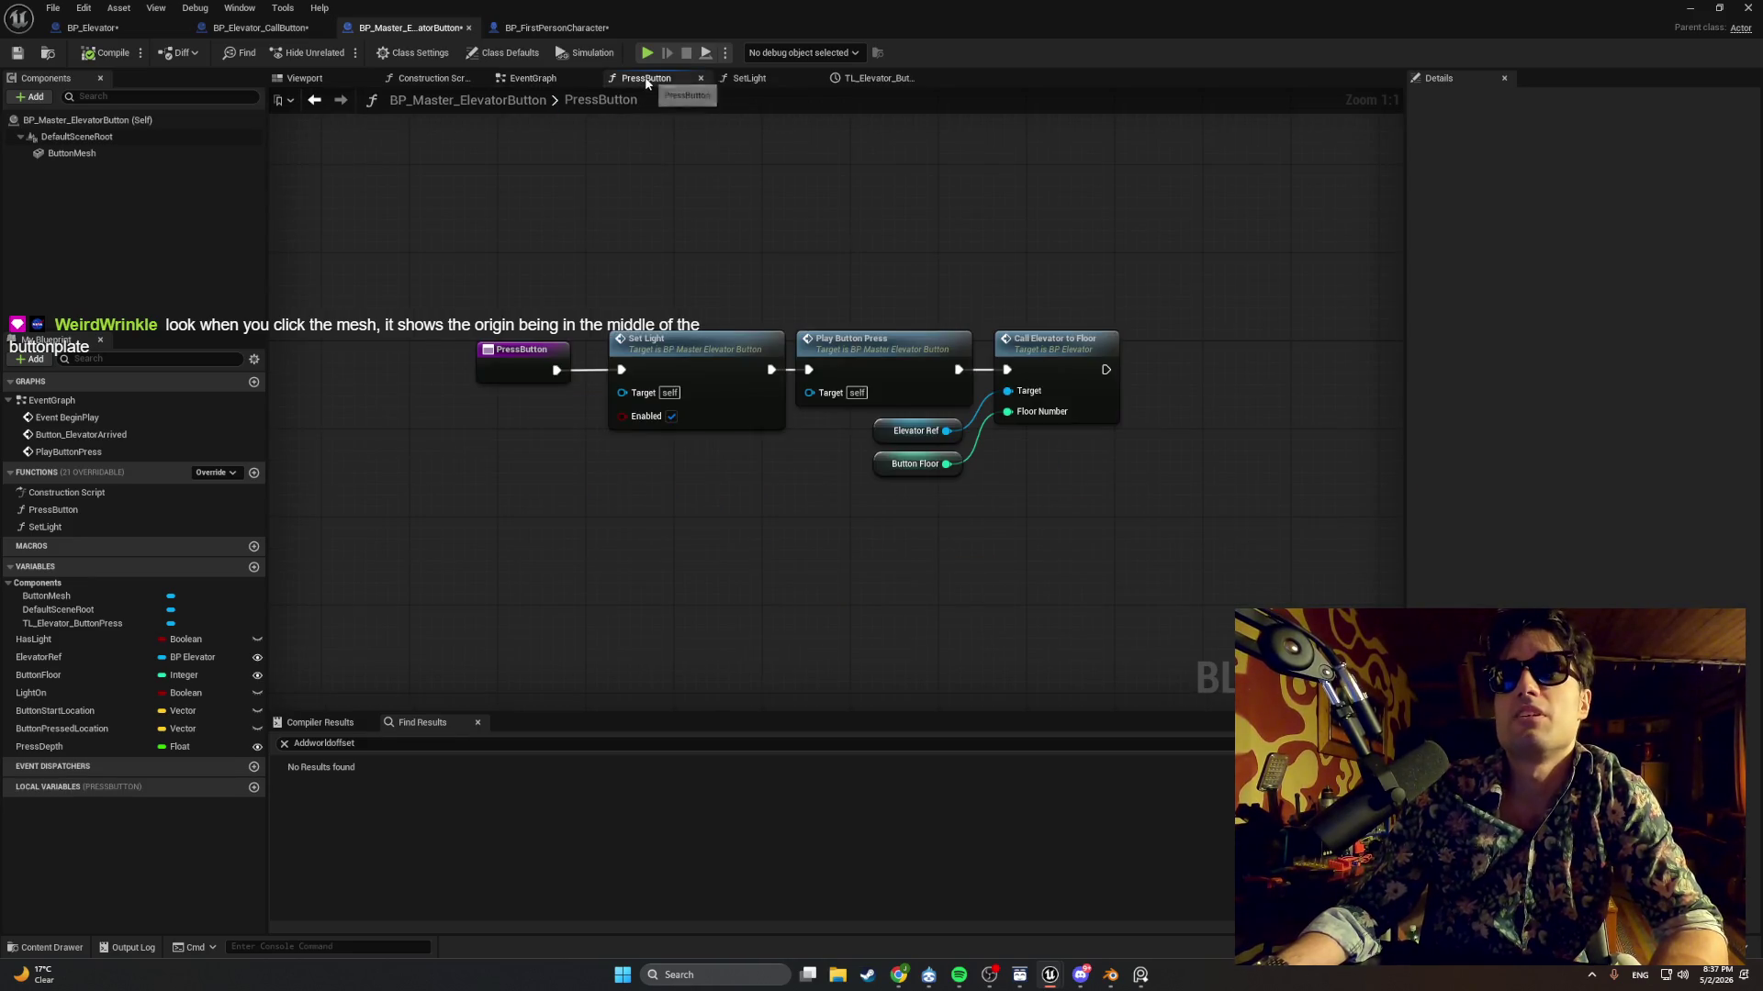
pyautogui.click(554, 77)
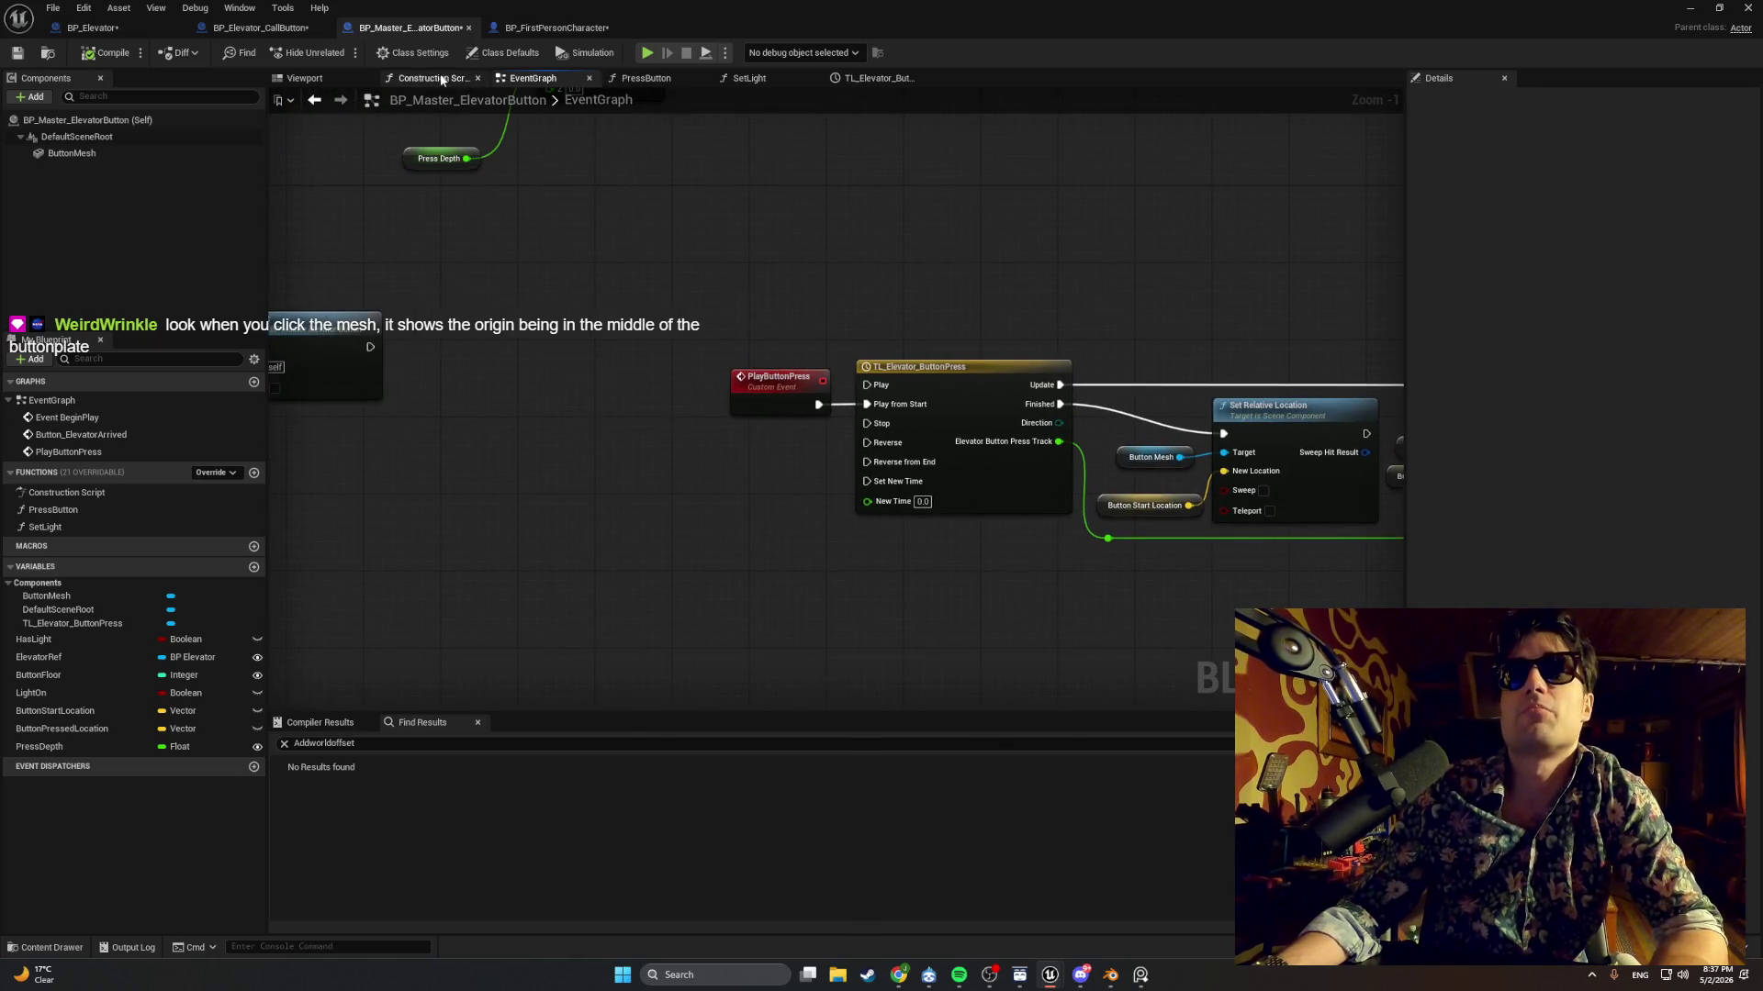
pyautogui.click(491, 29)
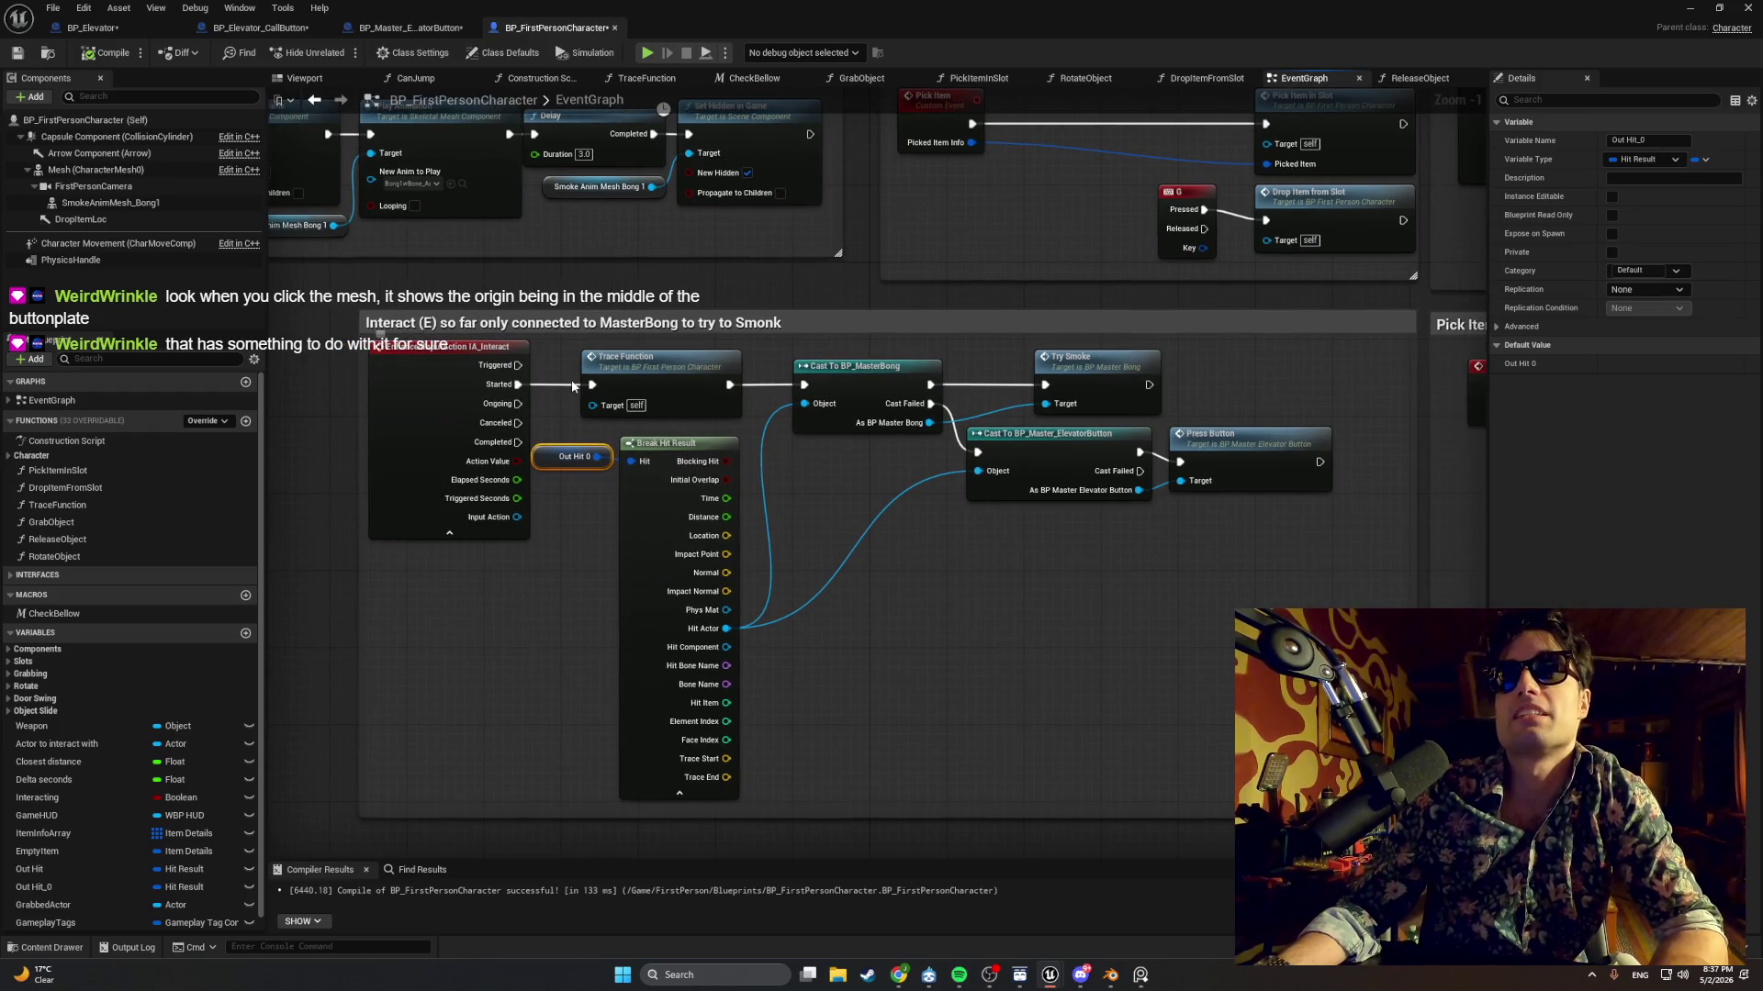
# Pan to the Press Button call, then view BP_Master_ElevatorButton's PressButton function chain.
pyautogui.moveTo(778, 353); pyautogui.dragTo(582, 329)
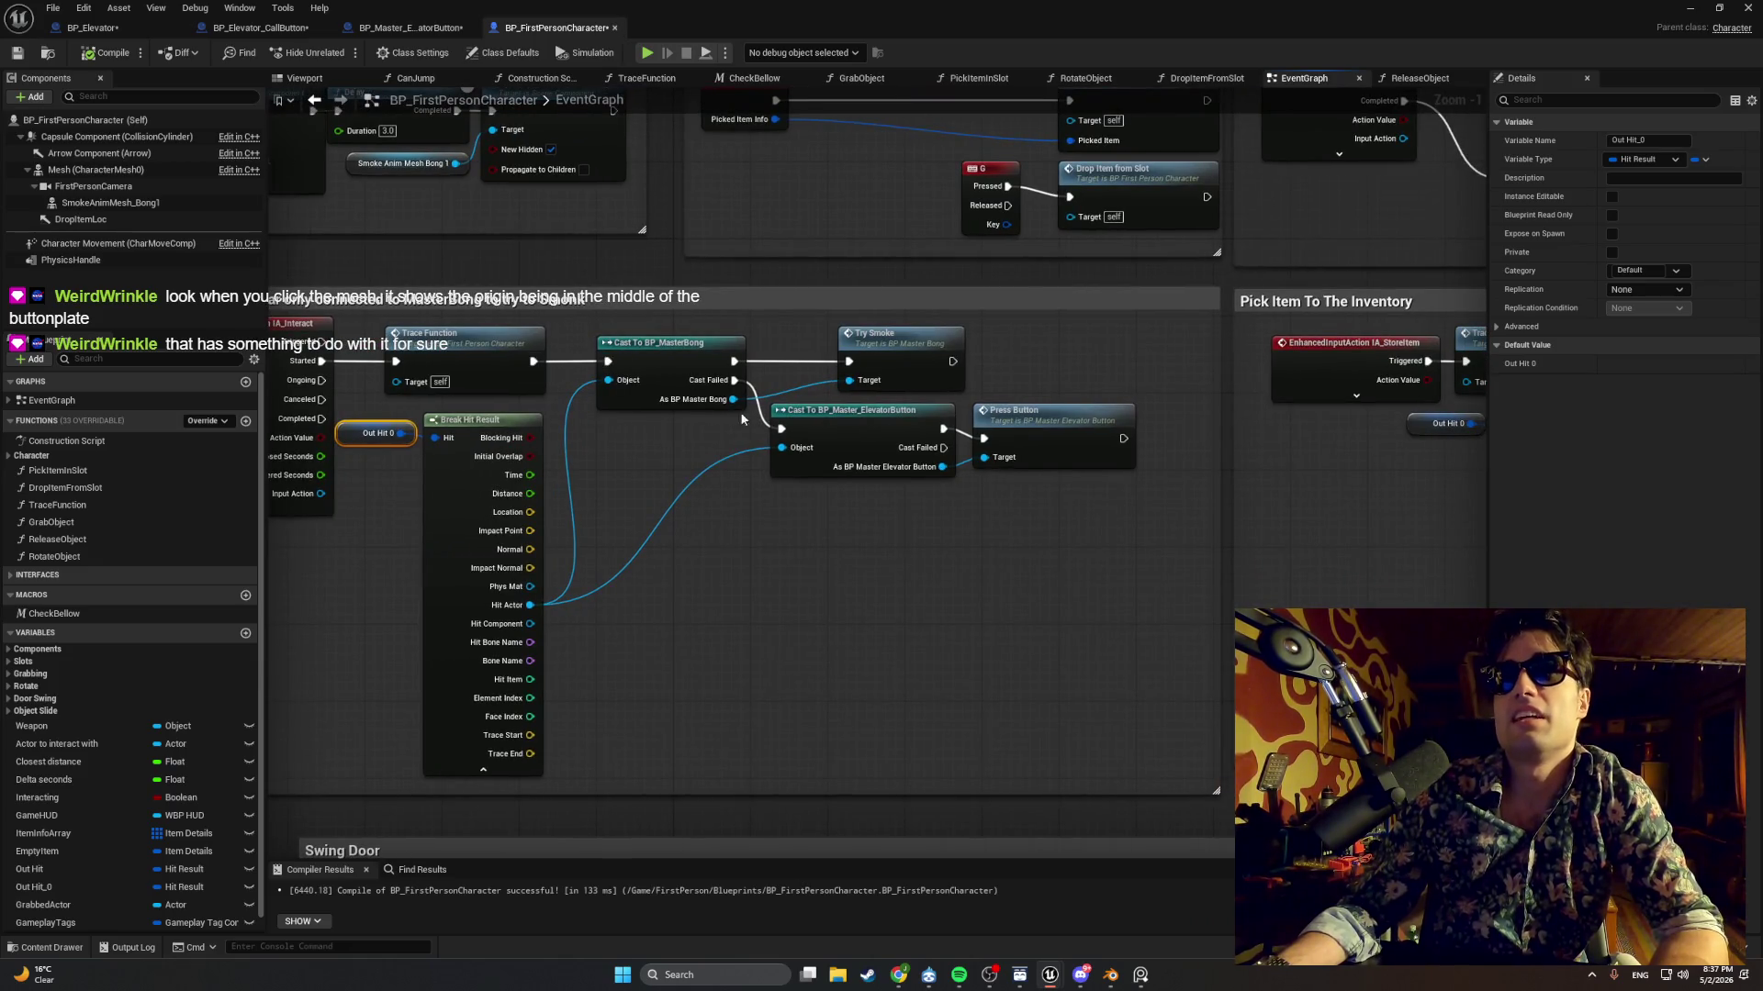
pyautogui.moveTo(742, 418); pyautogui.dragTo(603, 407)
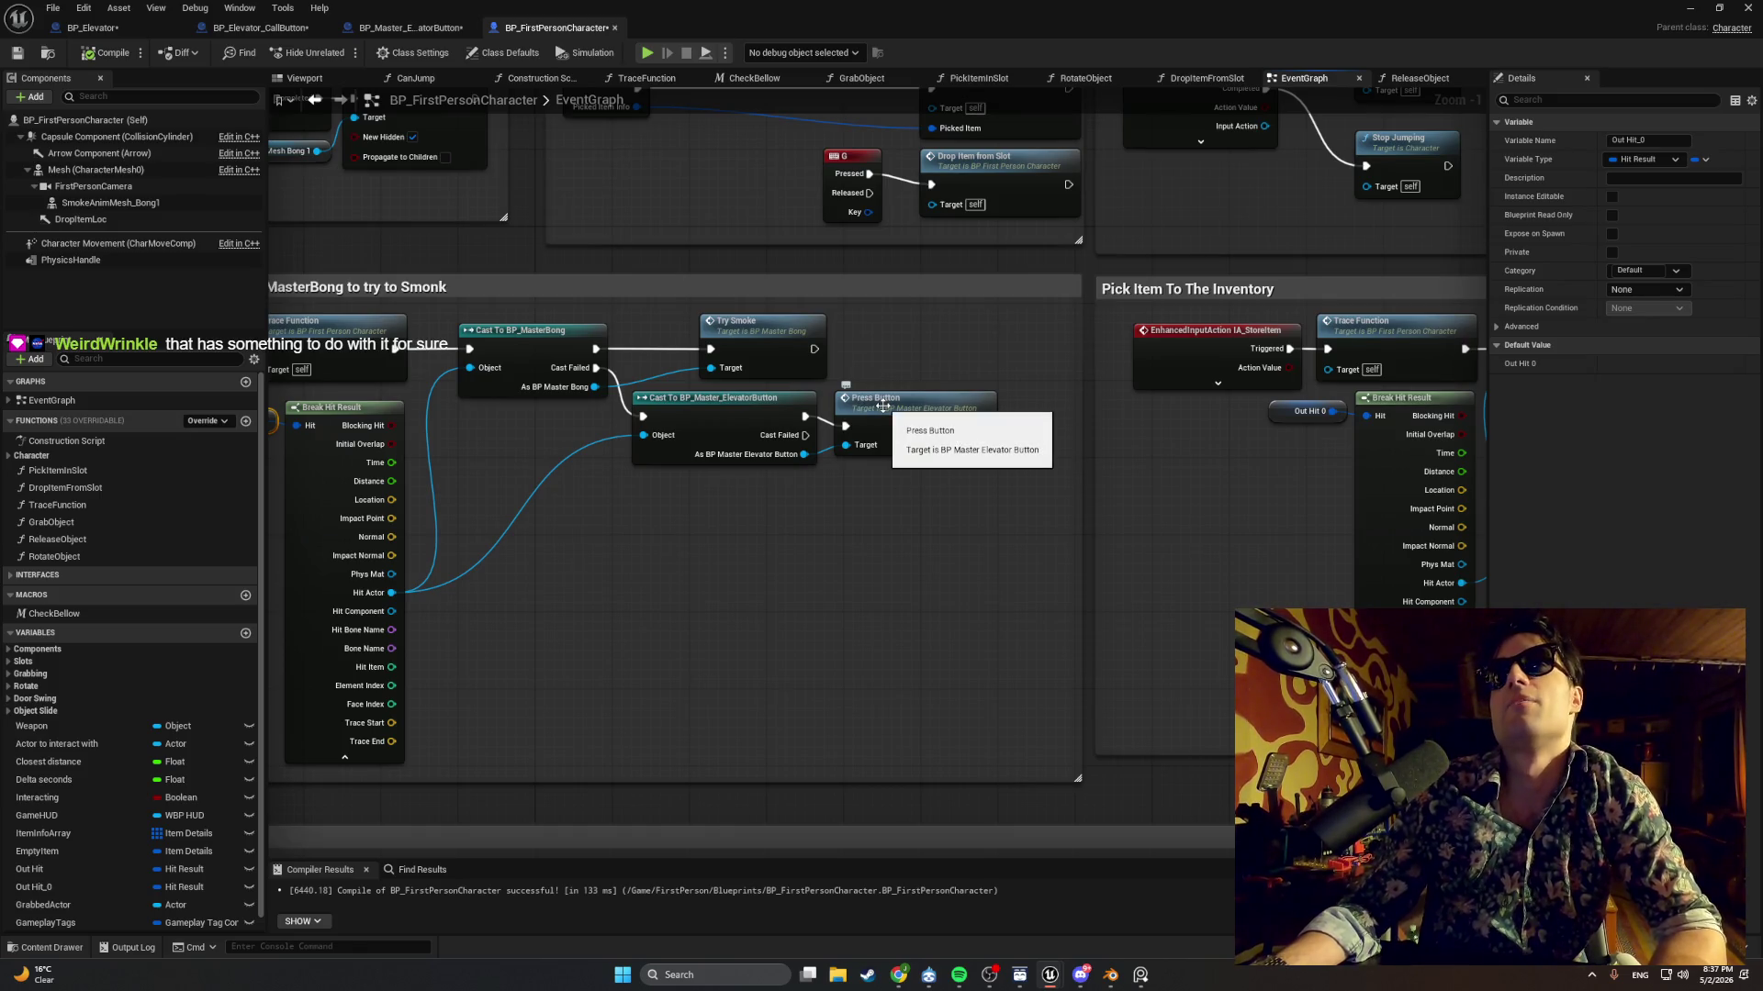
pyautogui.click(260, 28)
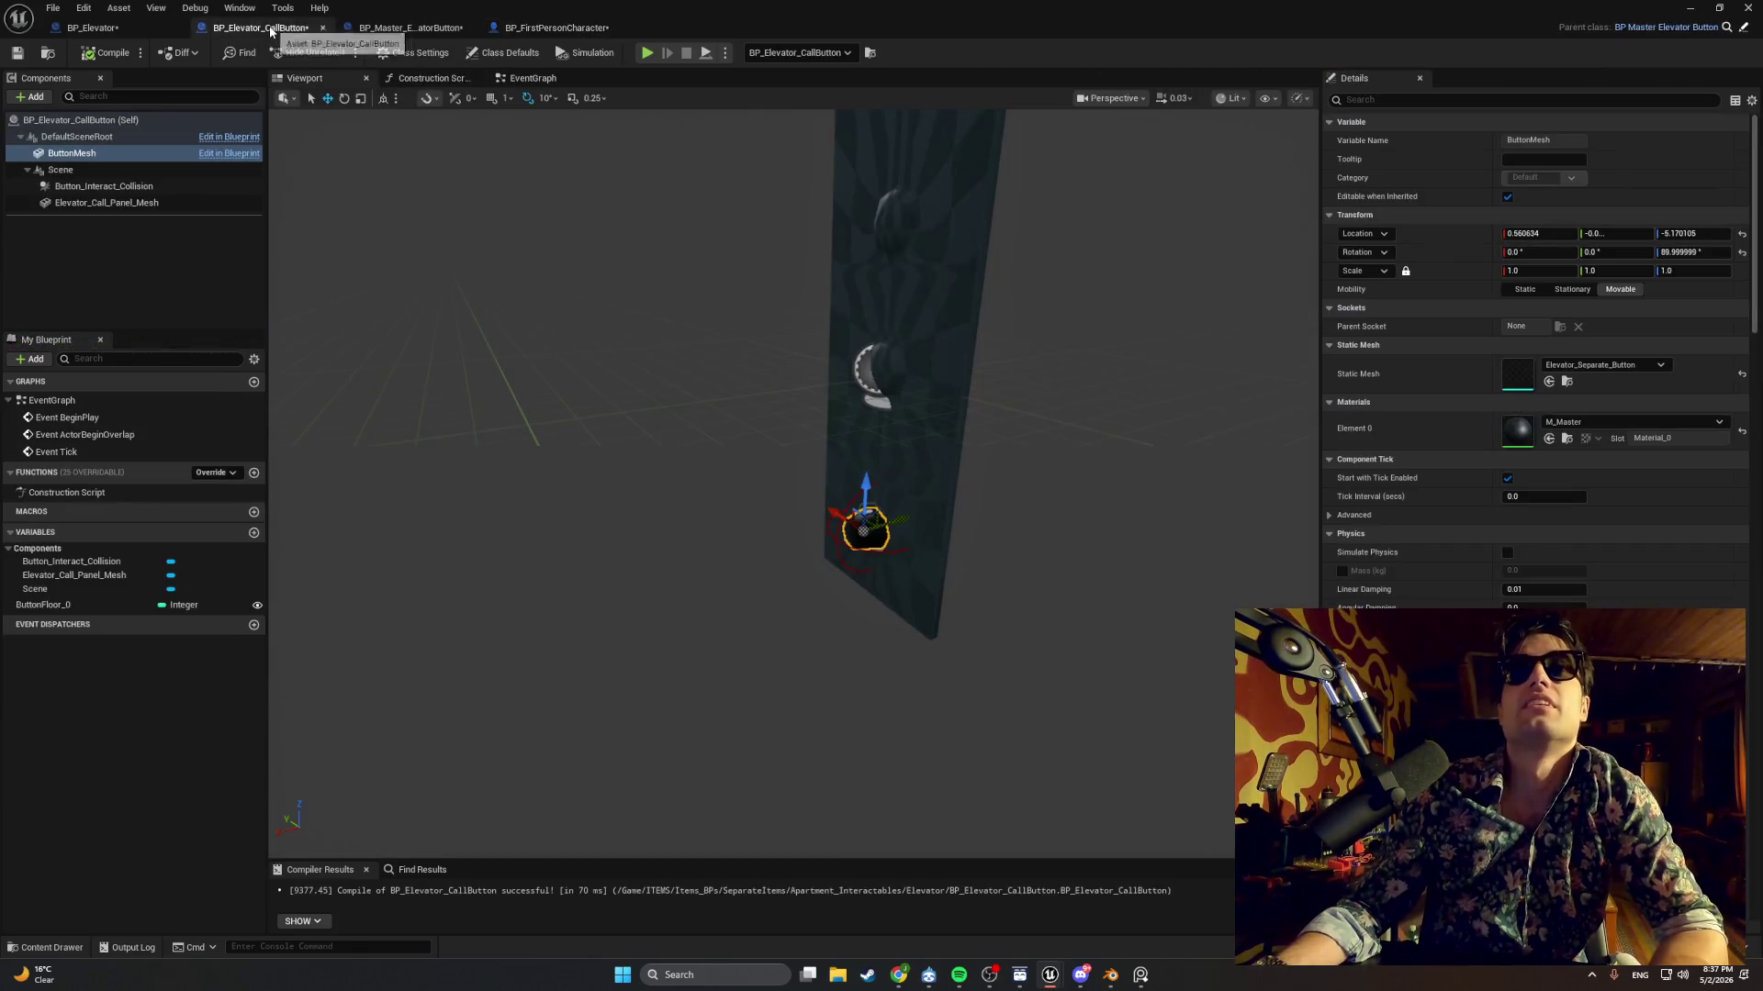
pyautogui.click(350, 30)
pyautogui.click(654, 80)
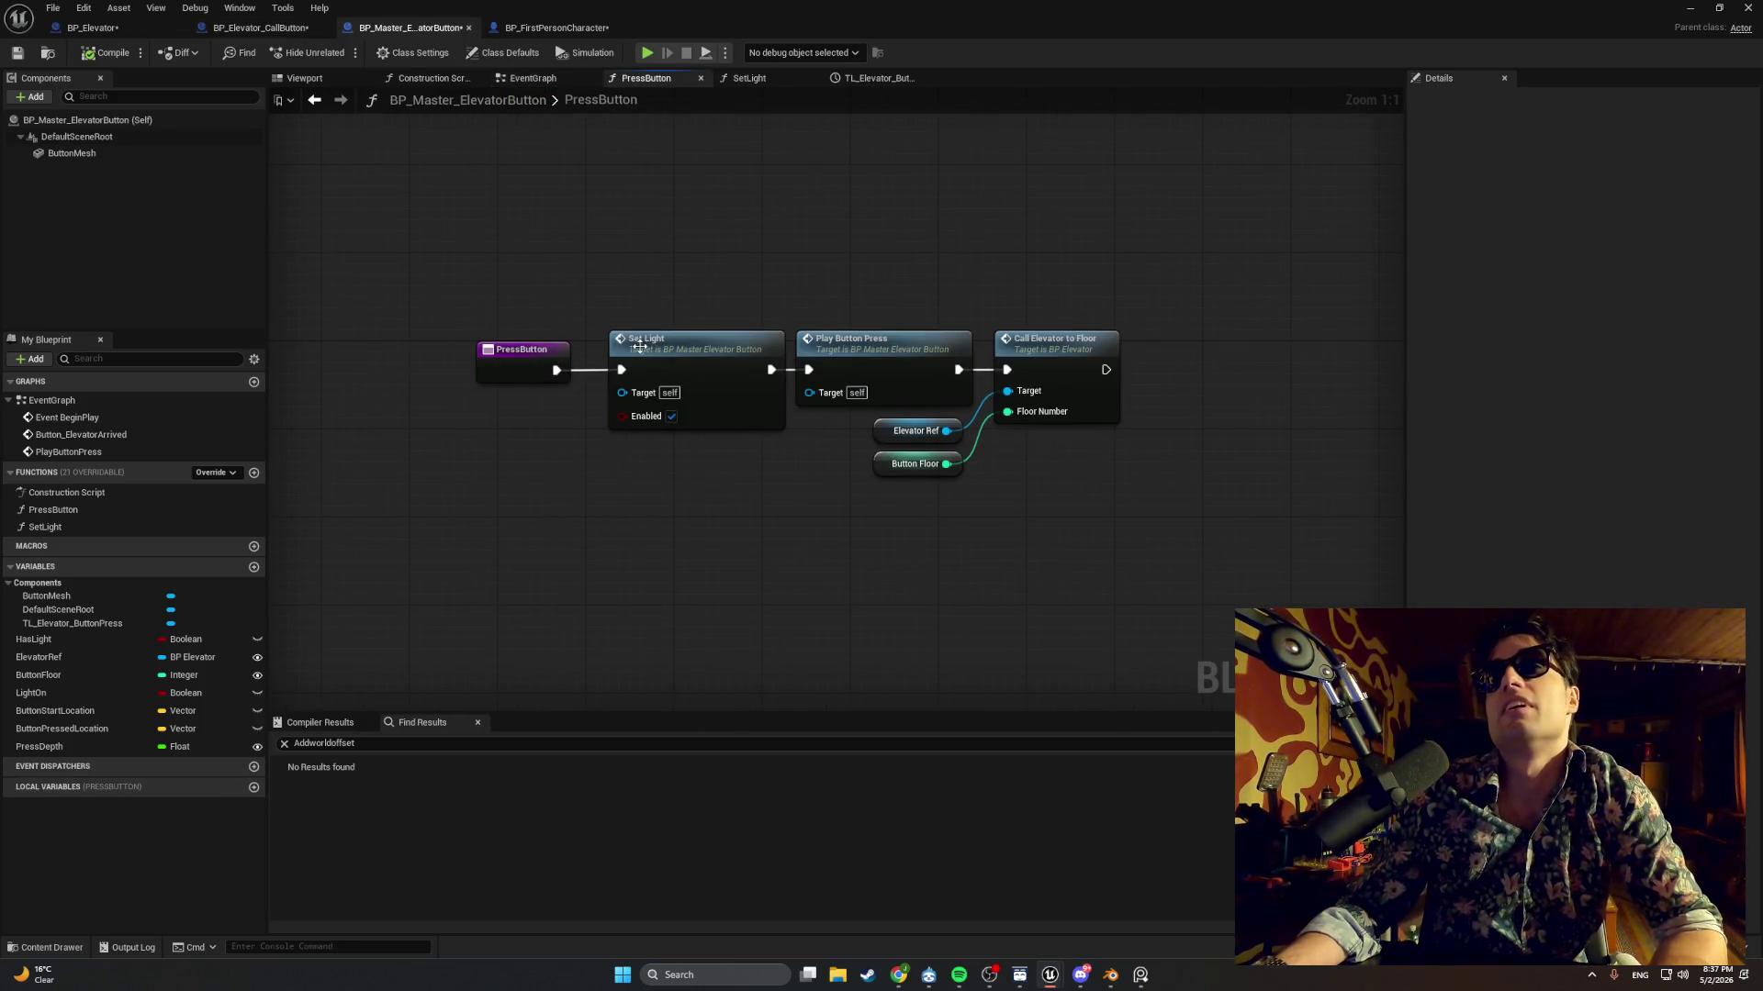
pyautogui.moveTo(696, 292); pyautogui.dragTo(563, 276)
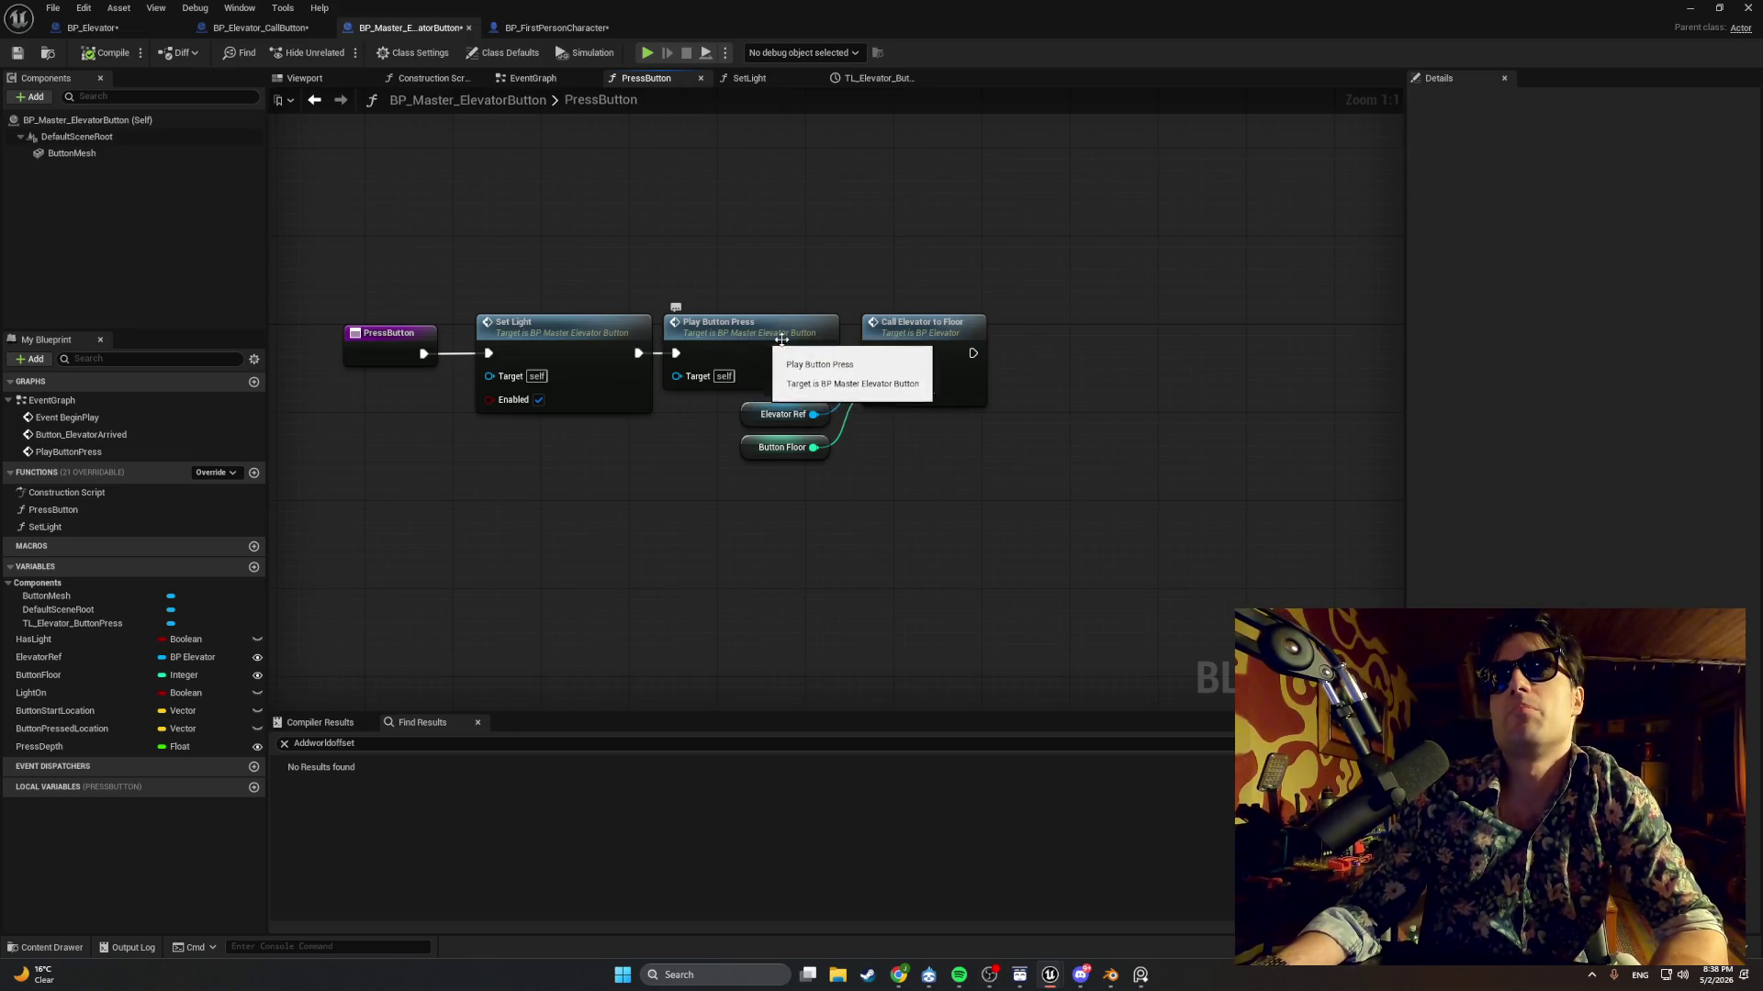
# In the event graph, select PlayButtonPress and follow its chain to the TL_Elevator_ButtonPress timeline.
pyautogui.click(515, 80)
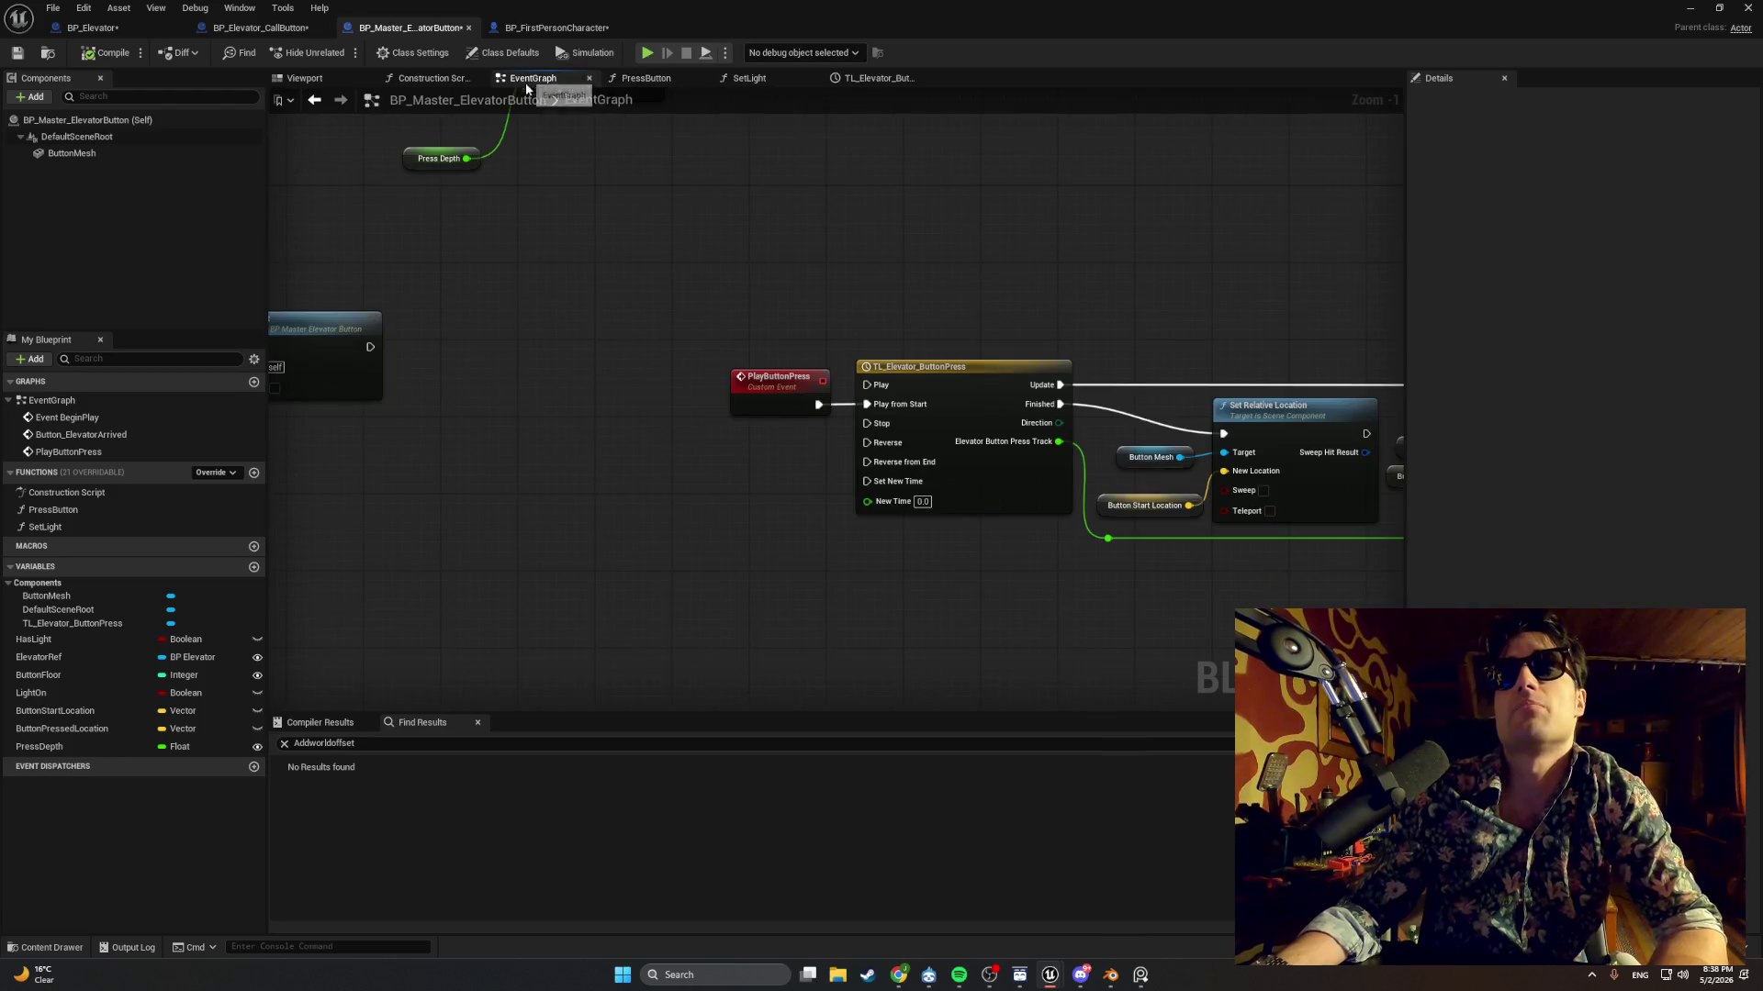
pyautogui.scroll(1, 657, 308)
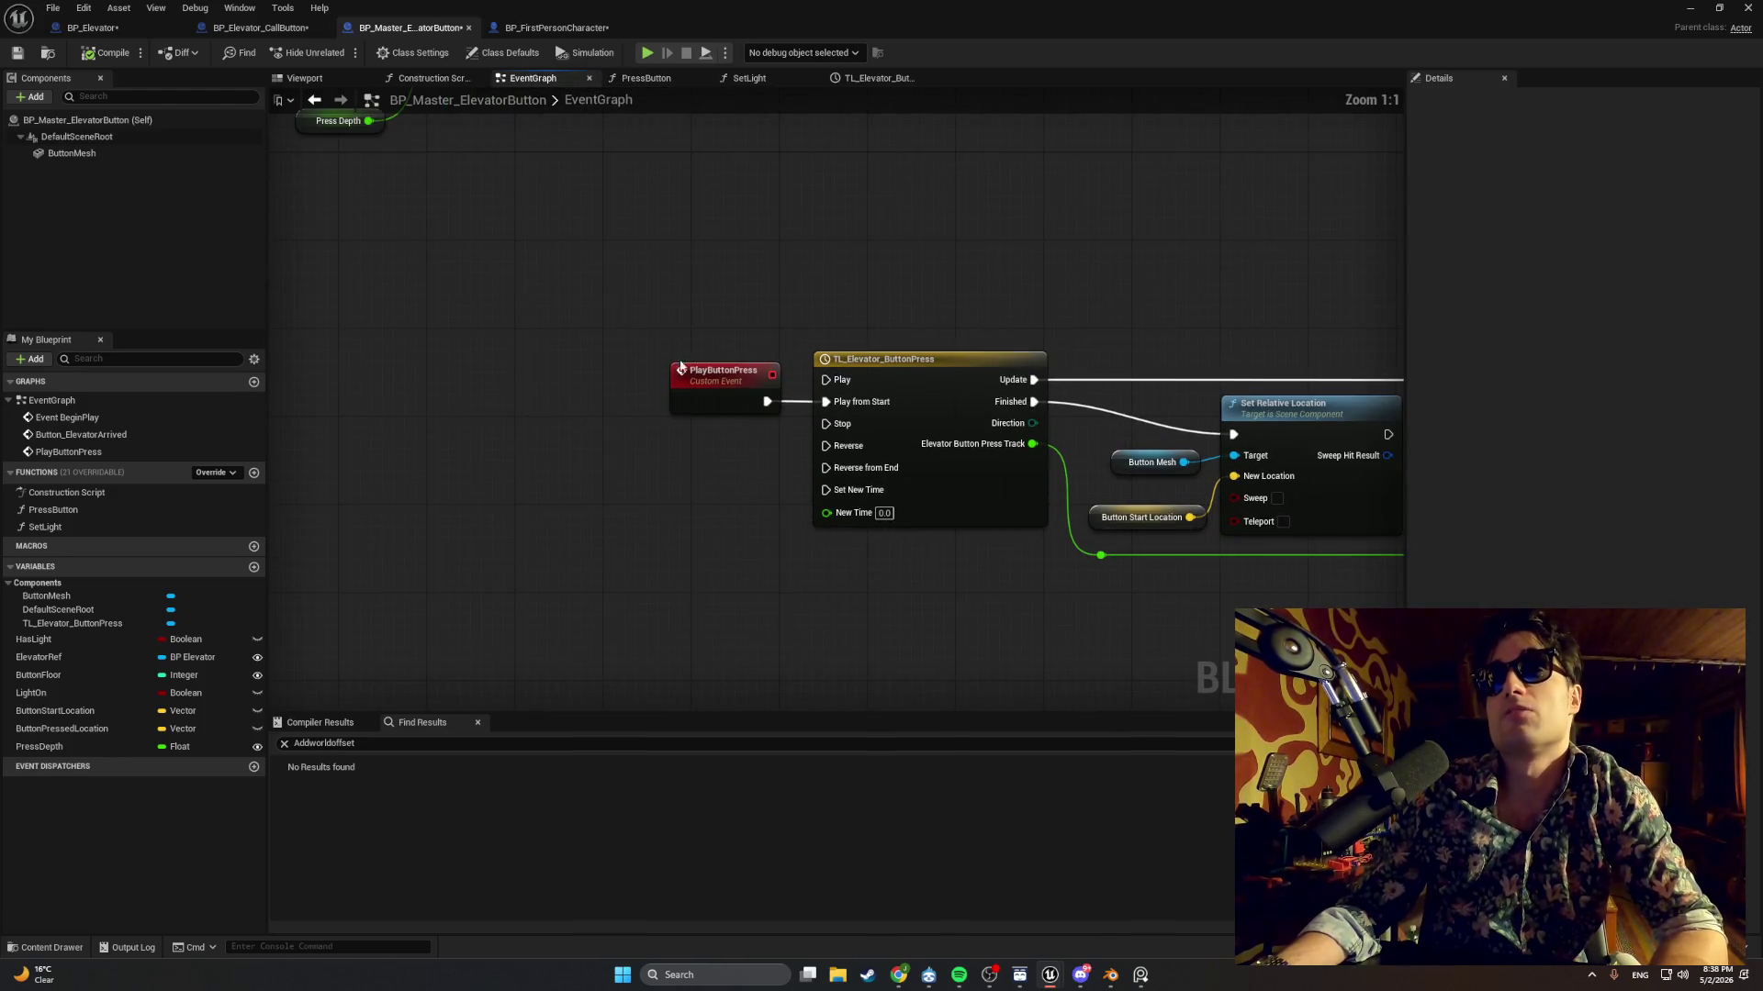
pyautogui.click(707, 377)
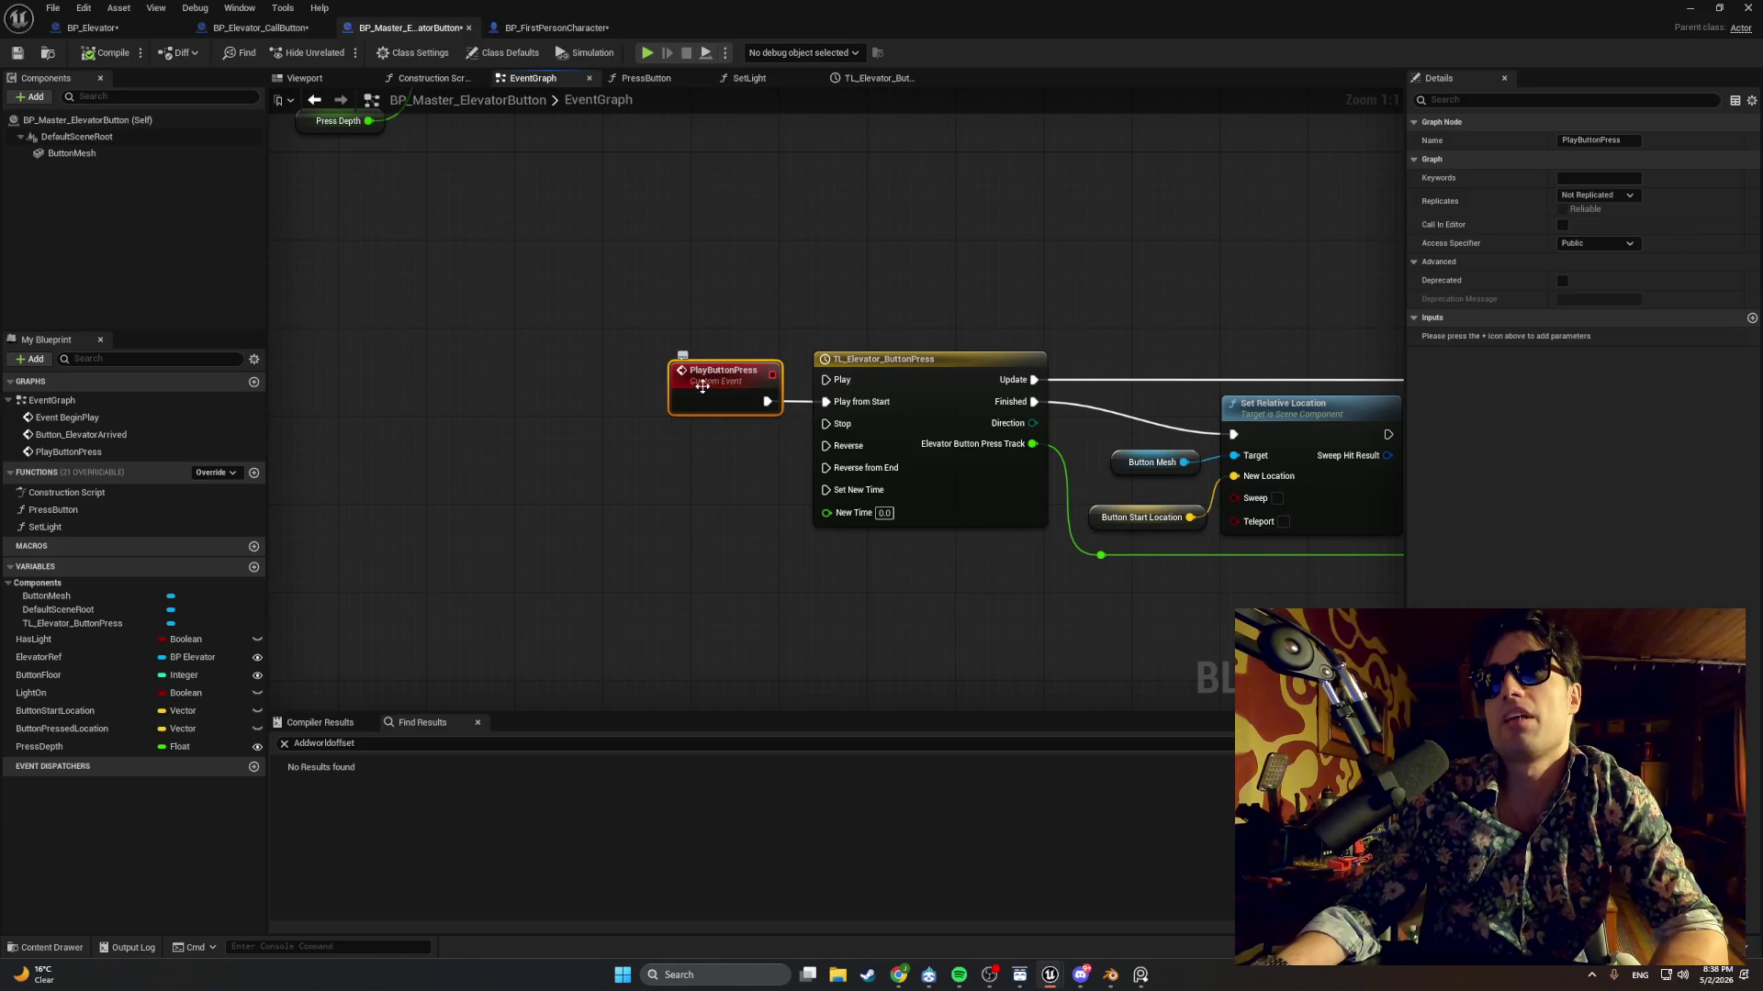
pyautogui.moveTo(775, 320); pyautogui.dragTo(596, 392)
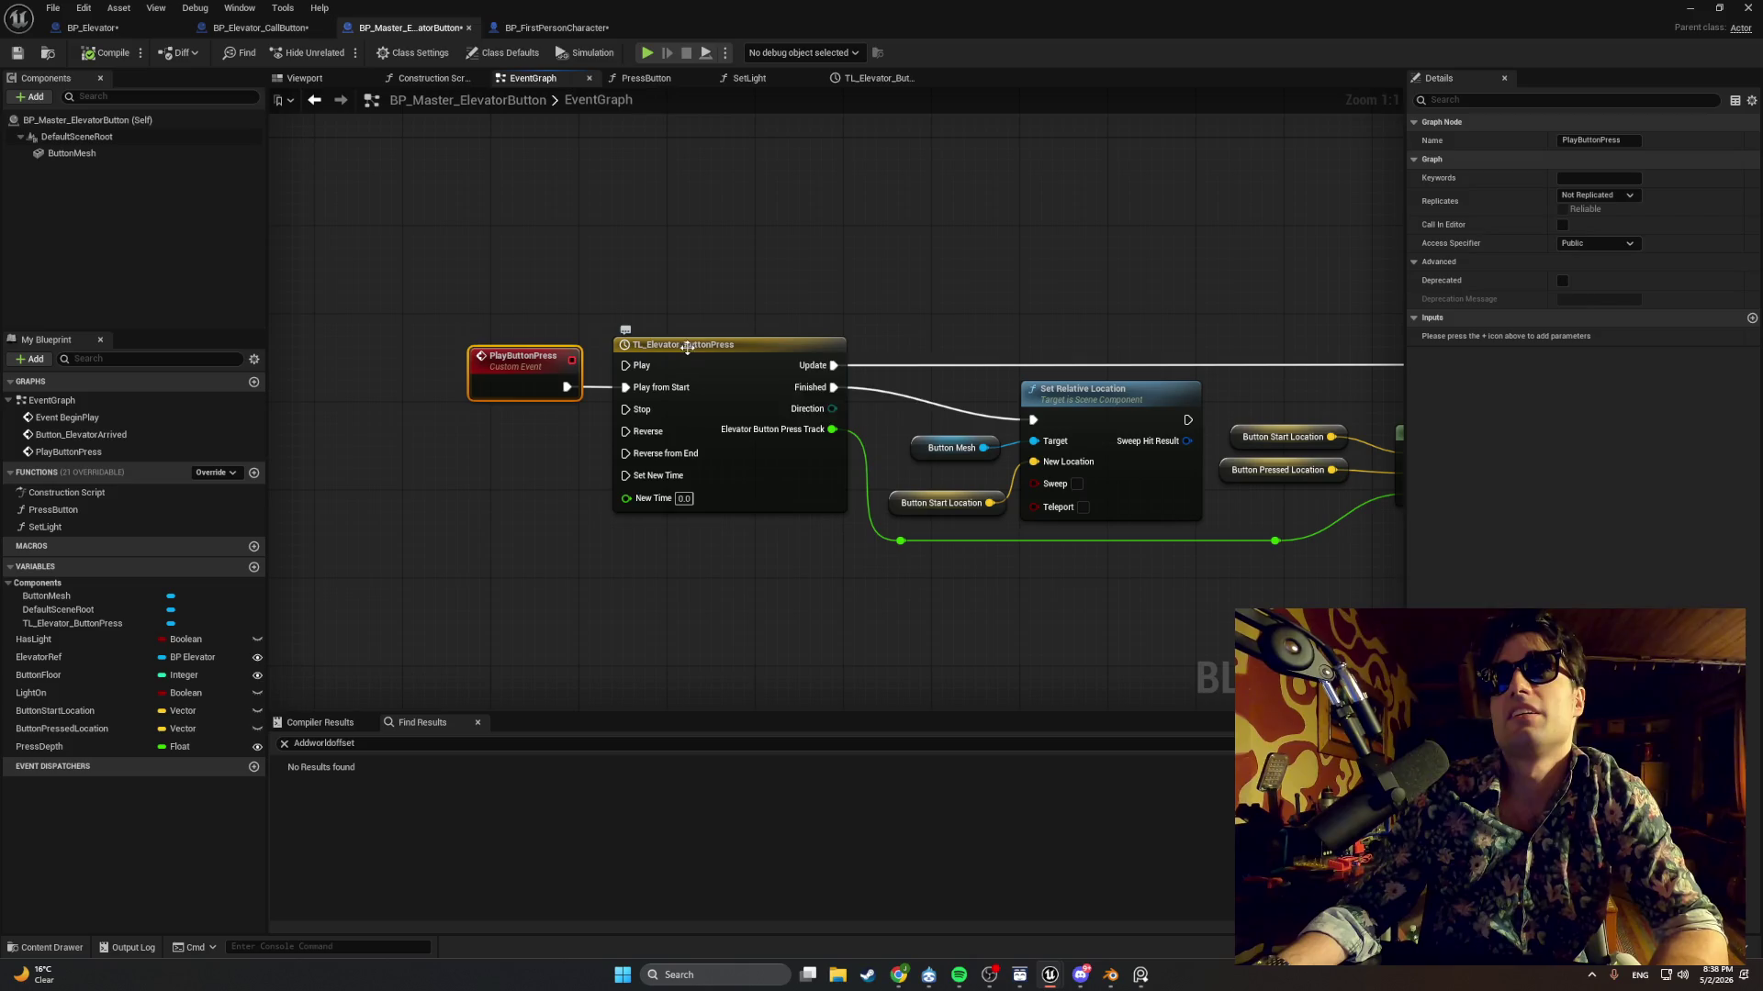
pyautogui.moveTo(783, 315); pyautogui.dragTo(375, 311)
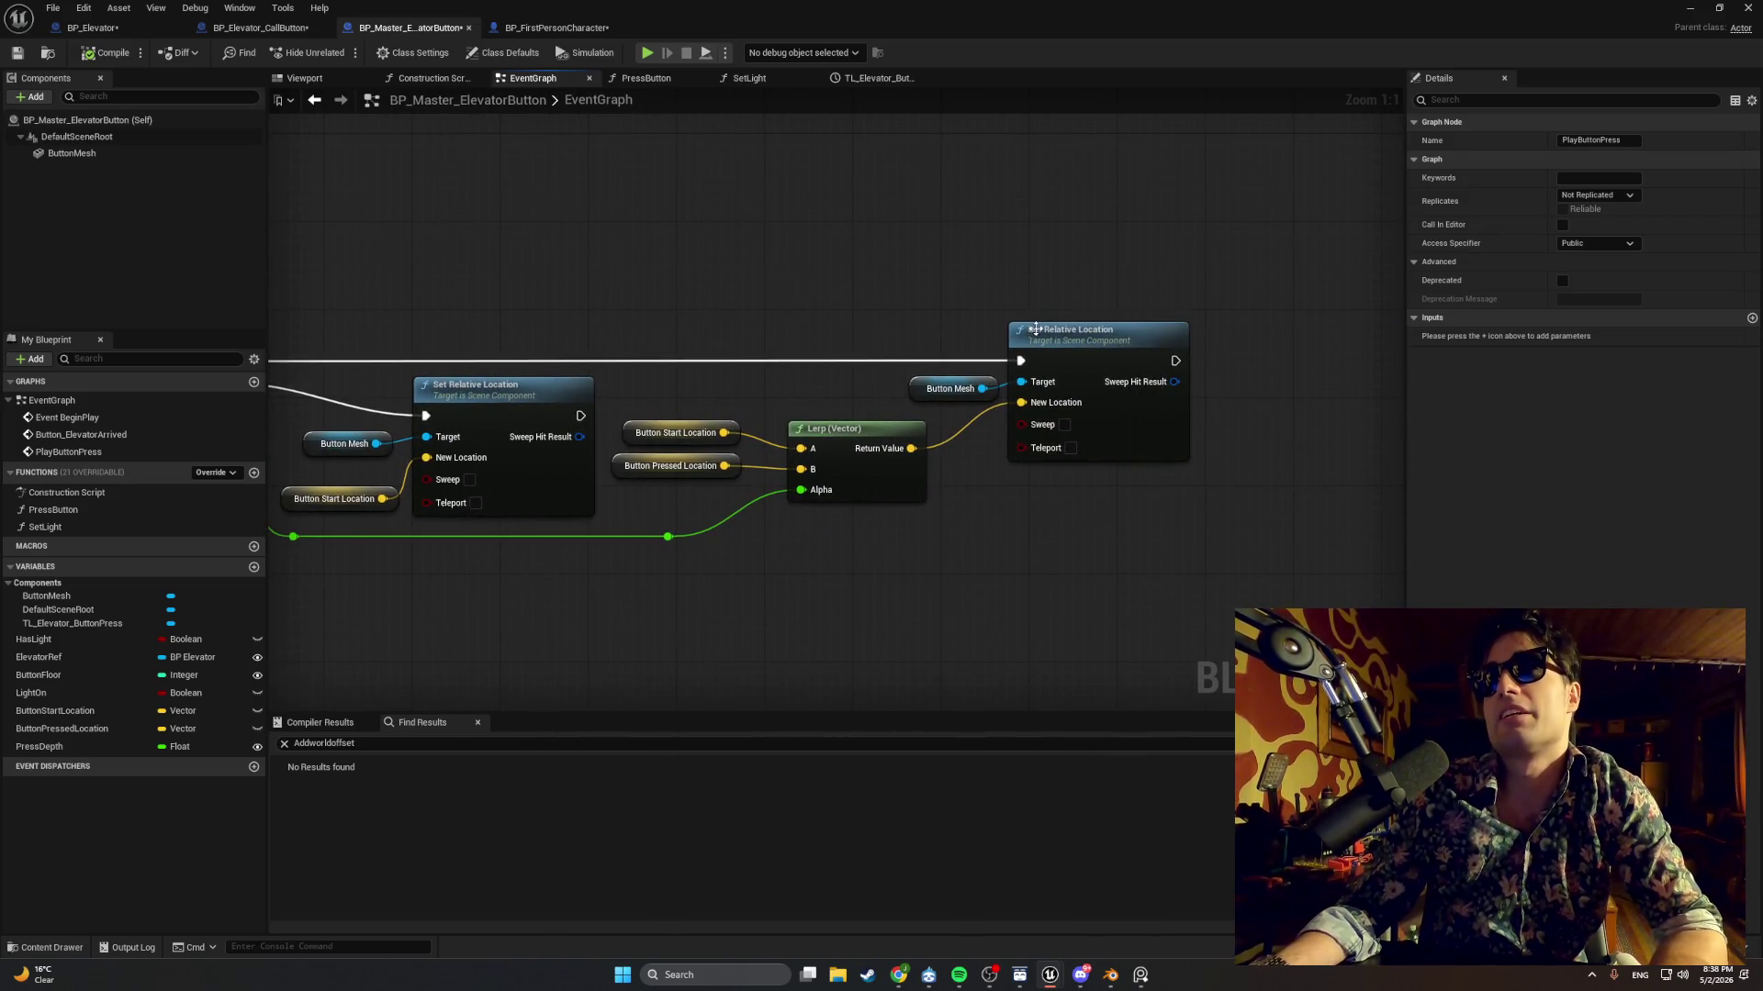
pyautogui.click(915, 386)
# Open the TL_Elevator_ButtonPress timeline and inspect the start and peak keys of the press curve.
pyautogui.doubleClick(633, 321)
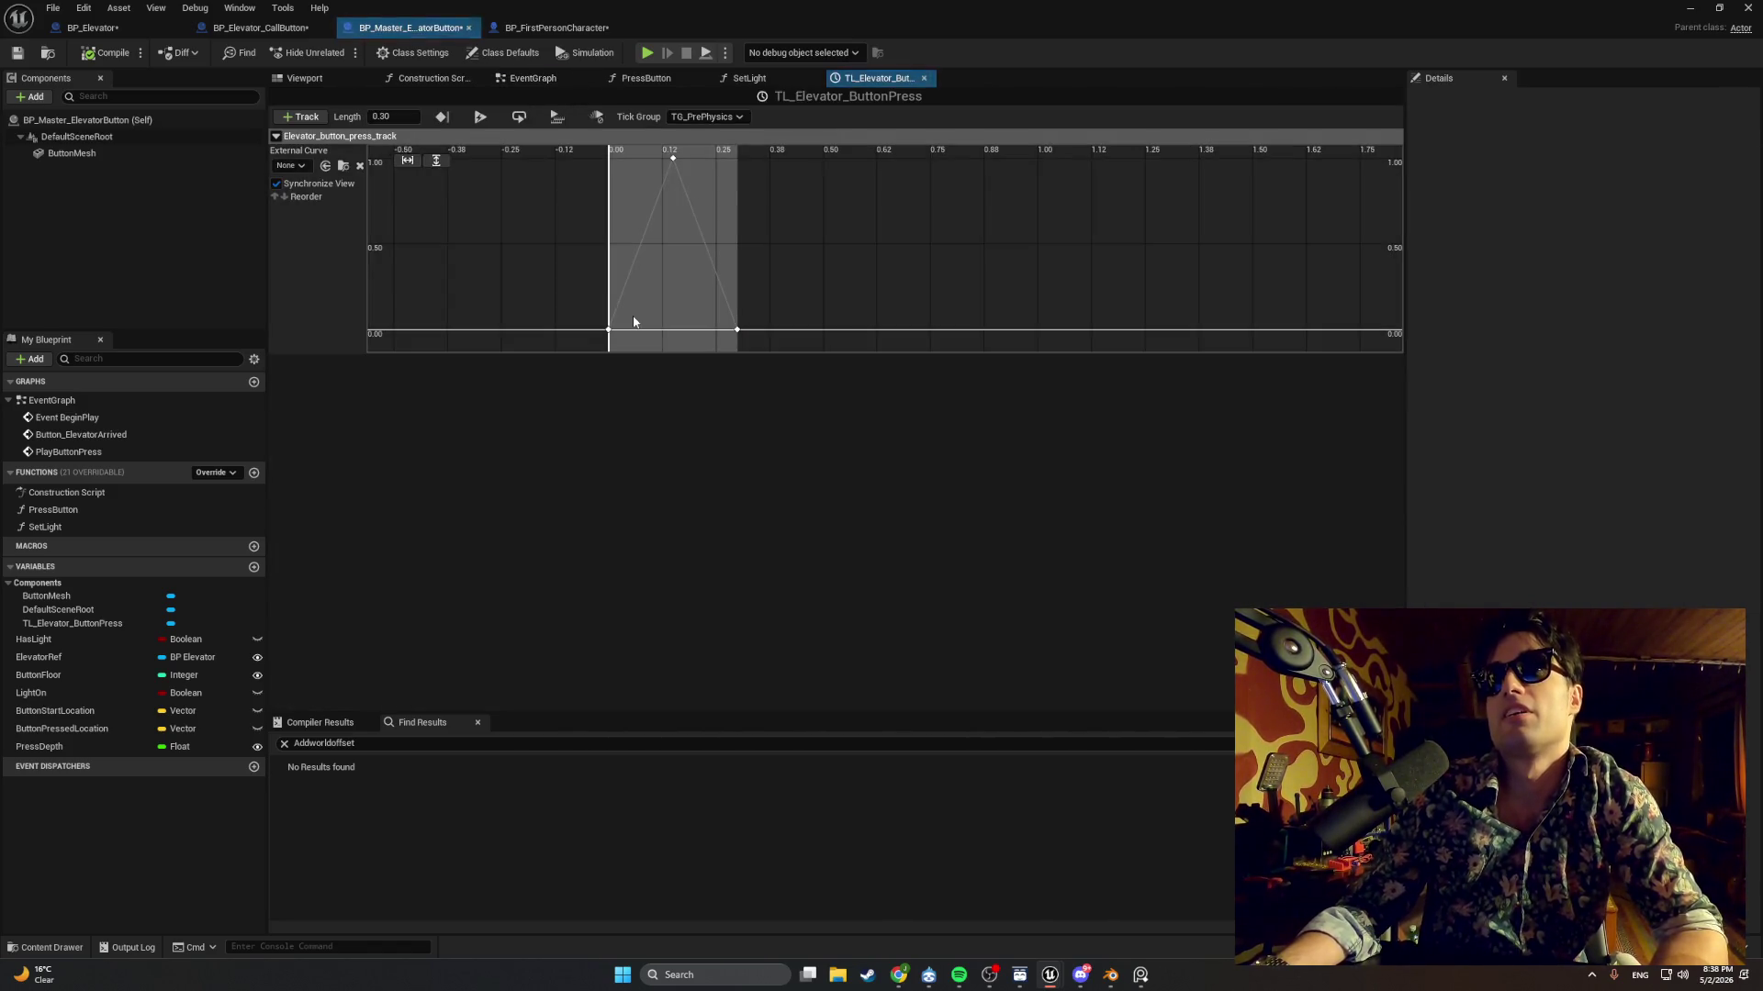
pyautogui.moveTo(614, 257)
pyautogui.mouseDown()
pyautogui.moveTo(646, 296)
pyautogui.moveTo(682, 246)
pyautogui.mouseUp()
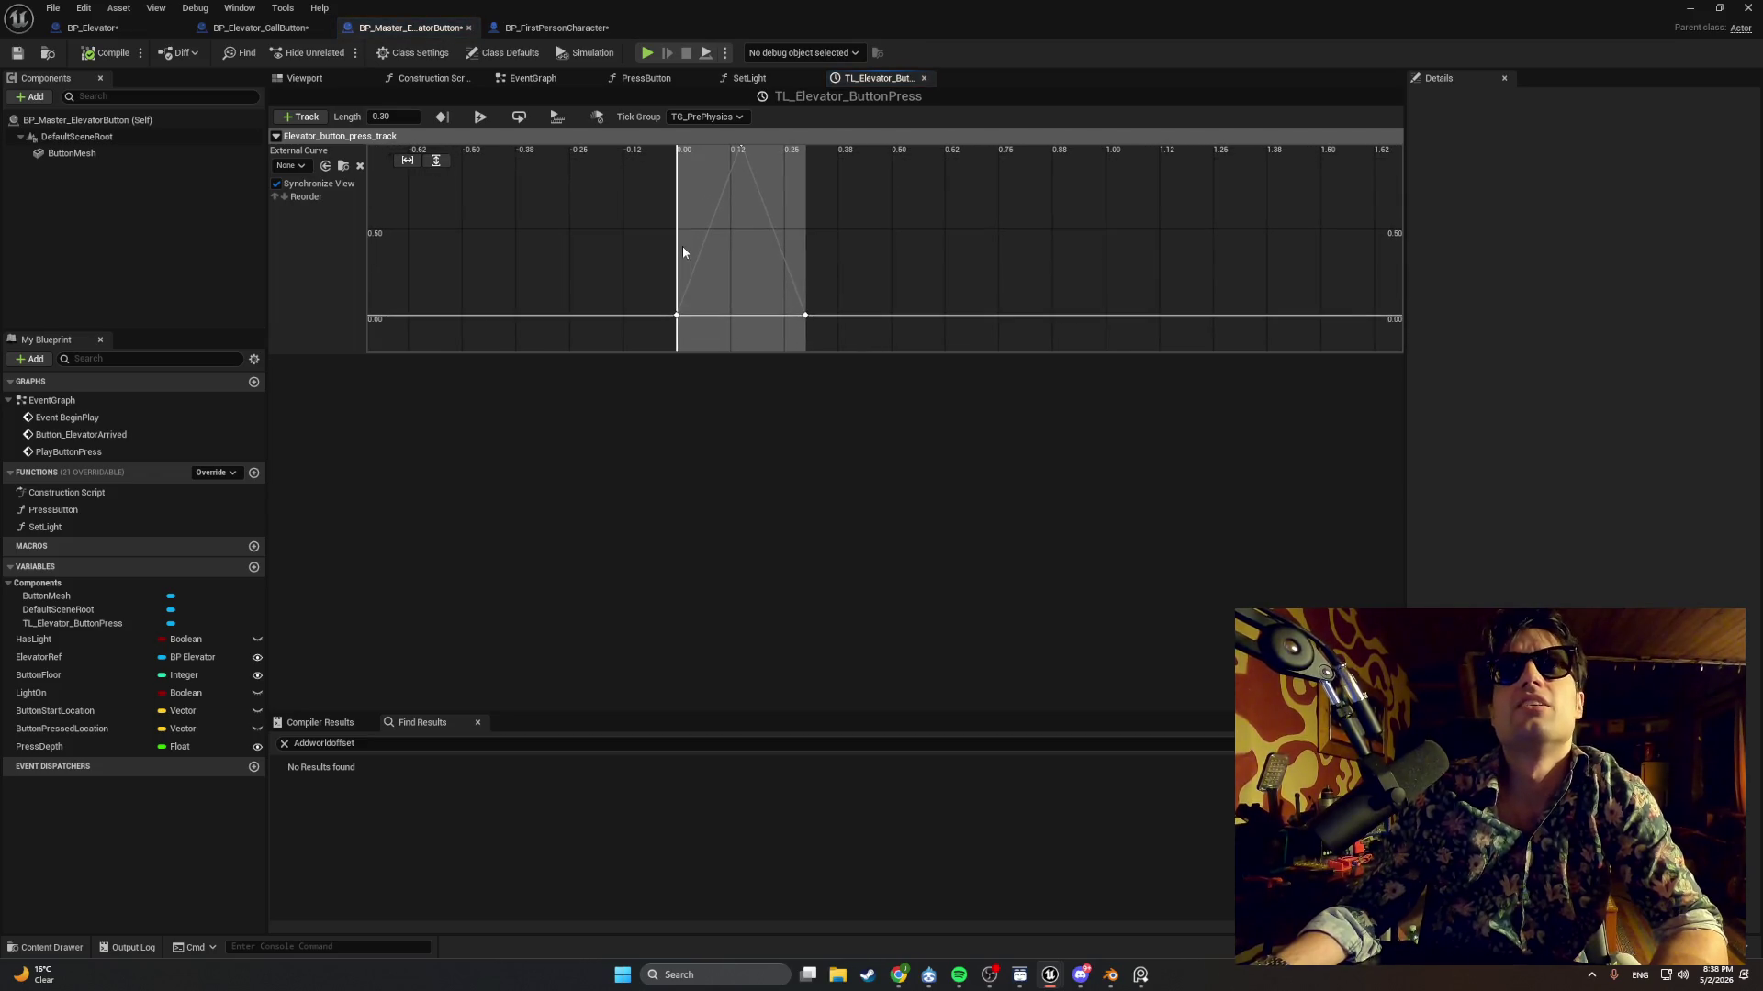
pyautogui.click(677, 316)
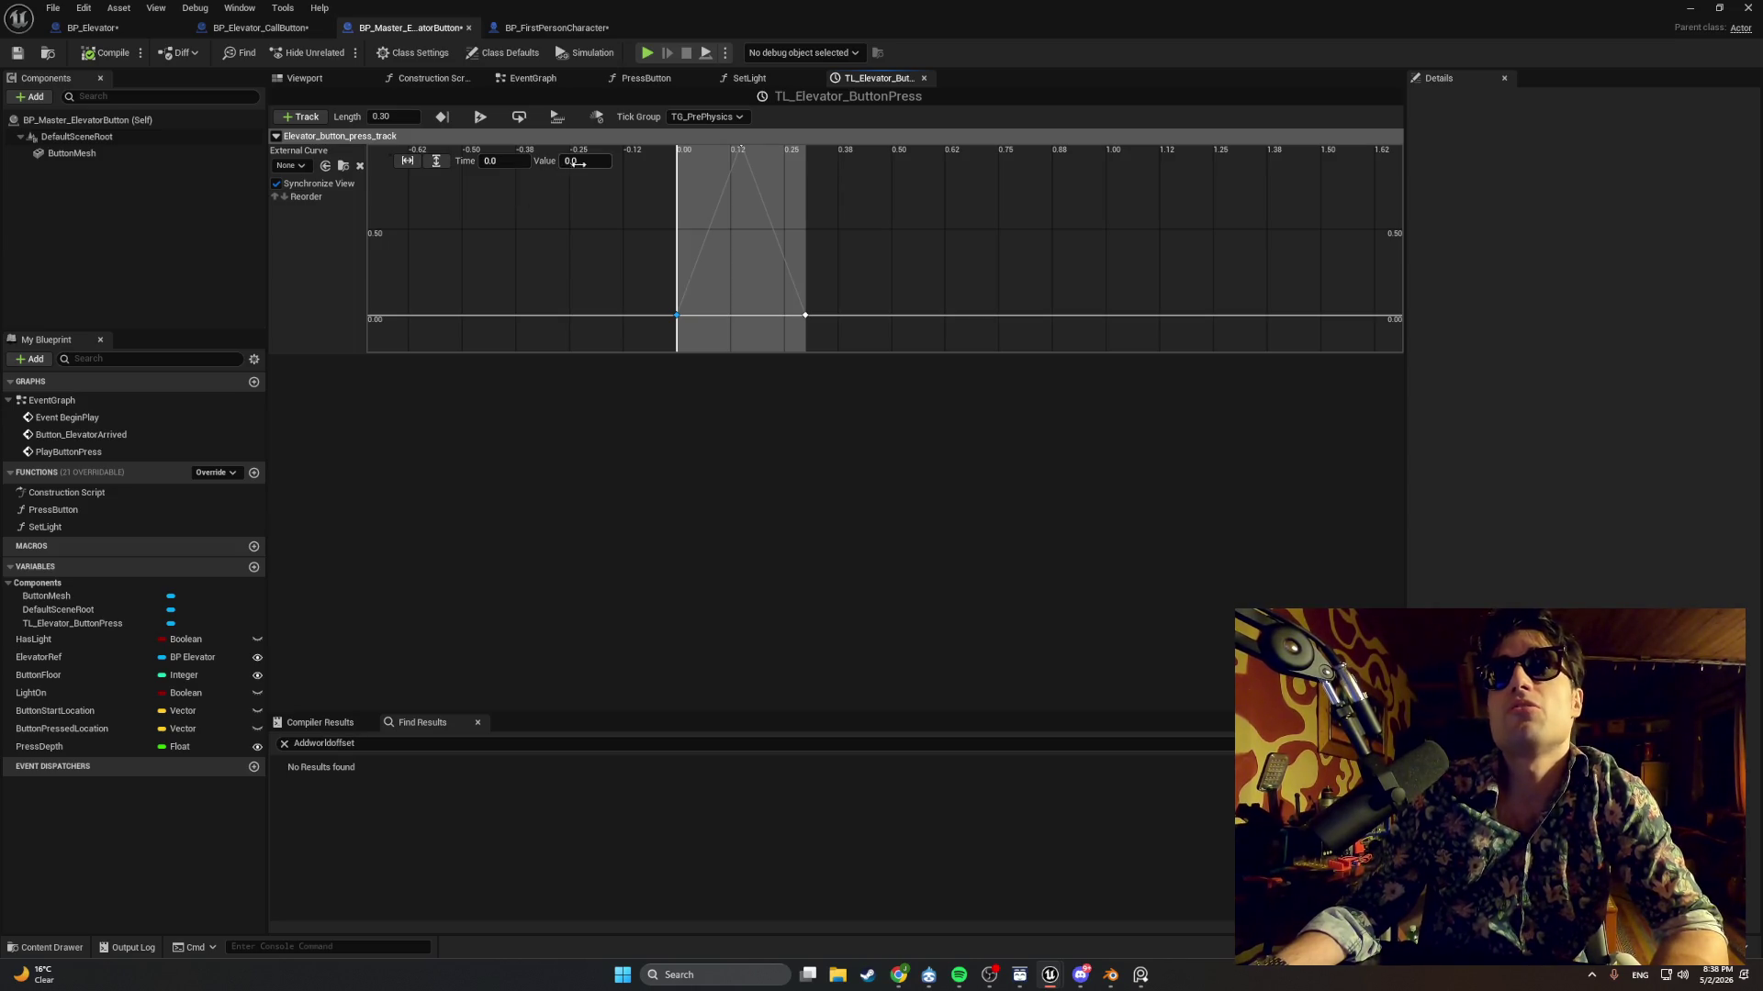
pyautogui.moveTo(653, 178); pyautogui.dragTo(626, 279)
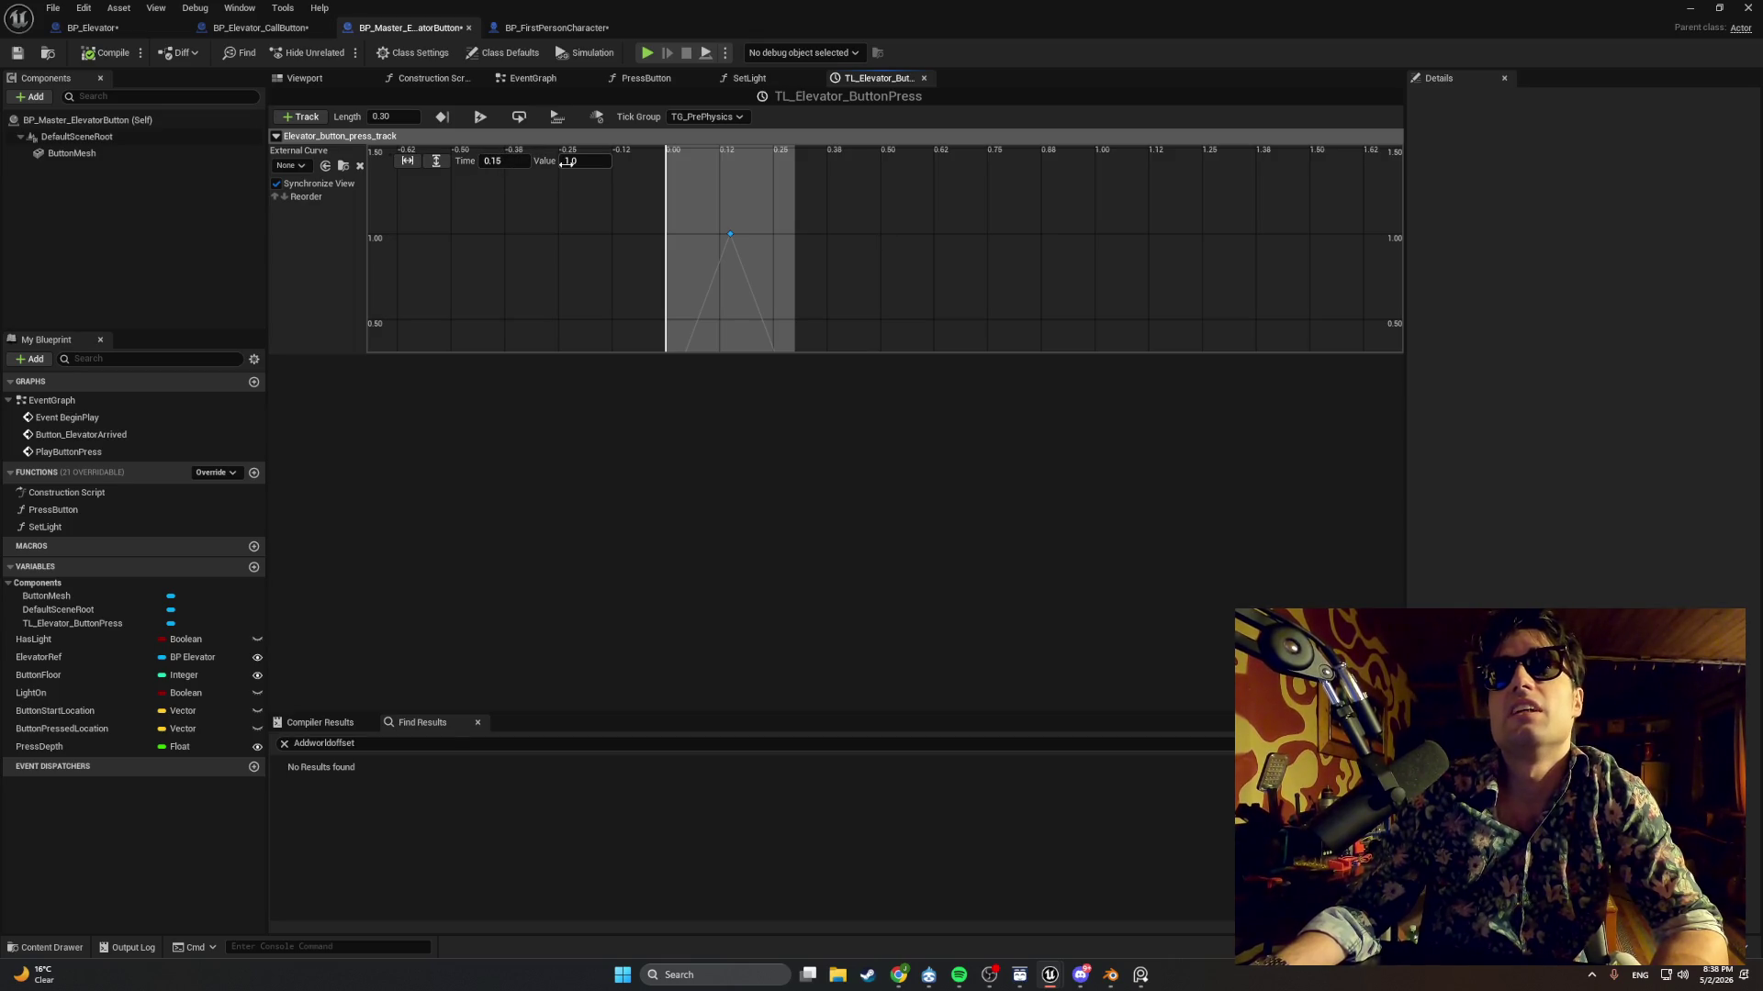
pyautogui.moveTo(618, 251); pyautogui.dragTo(590, 177)
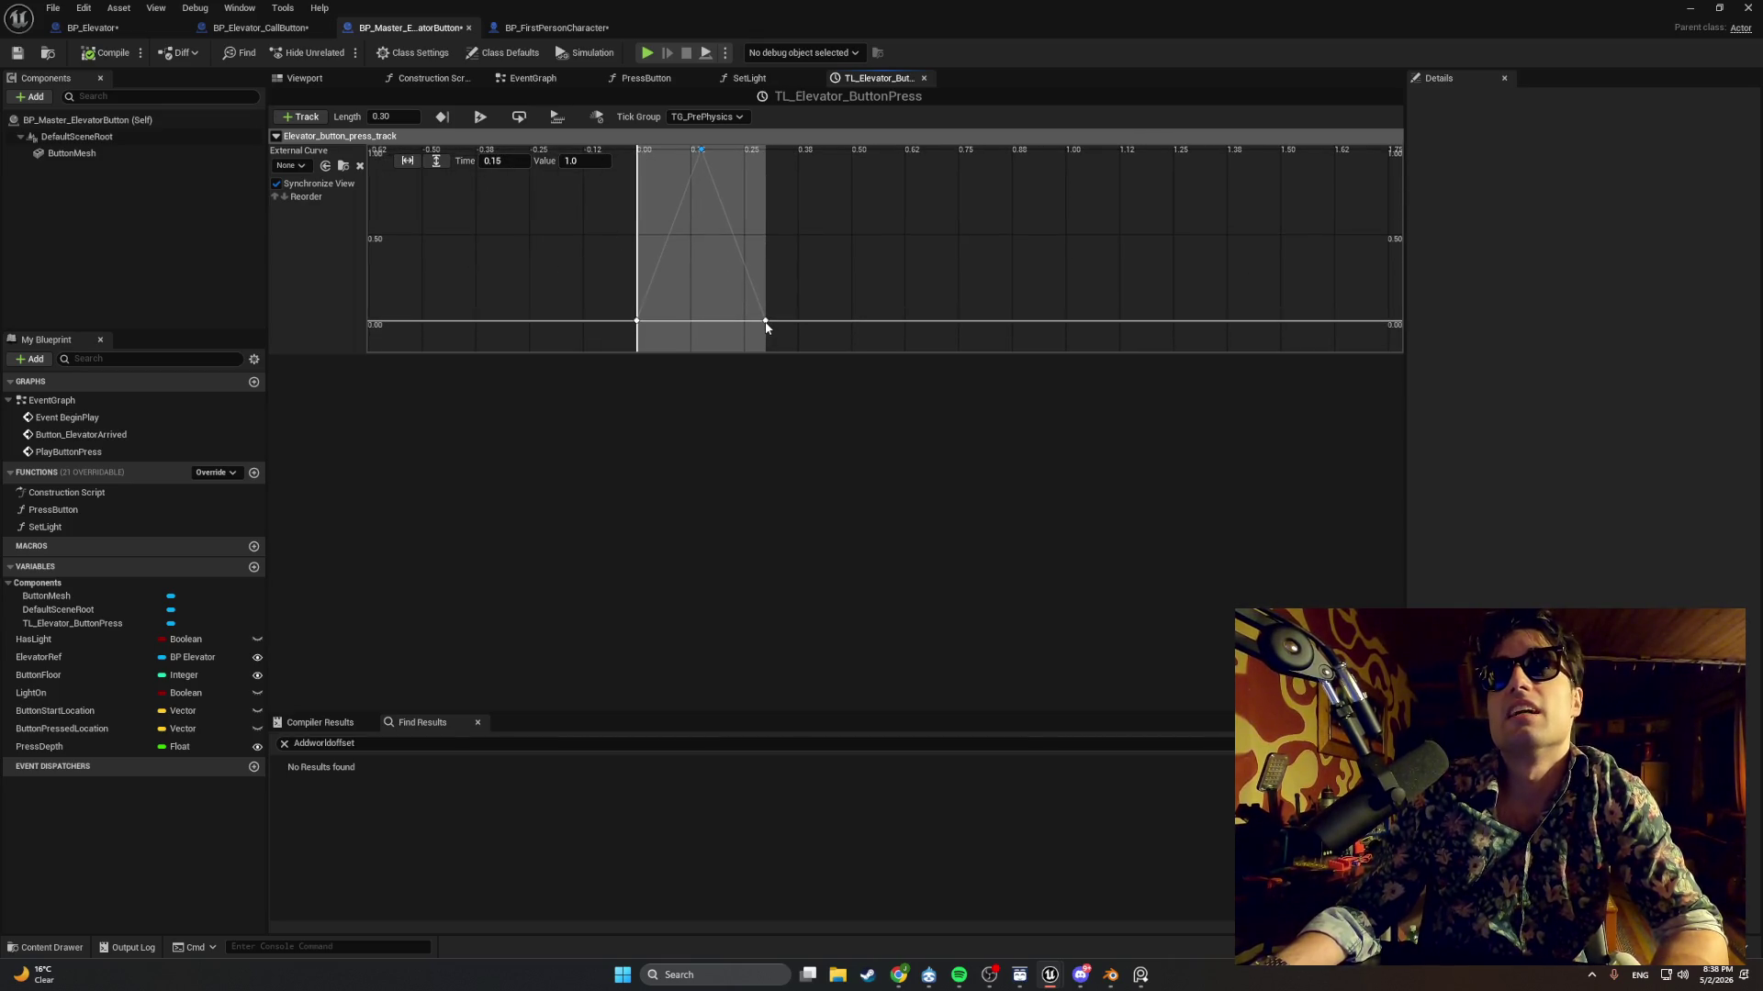
# Confirm the last key sits at time 0.3, value 0.0, then switch to BP_Elevator.
pyautogui.click(766, 321)
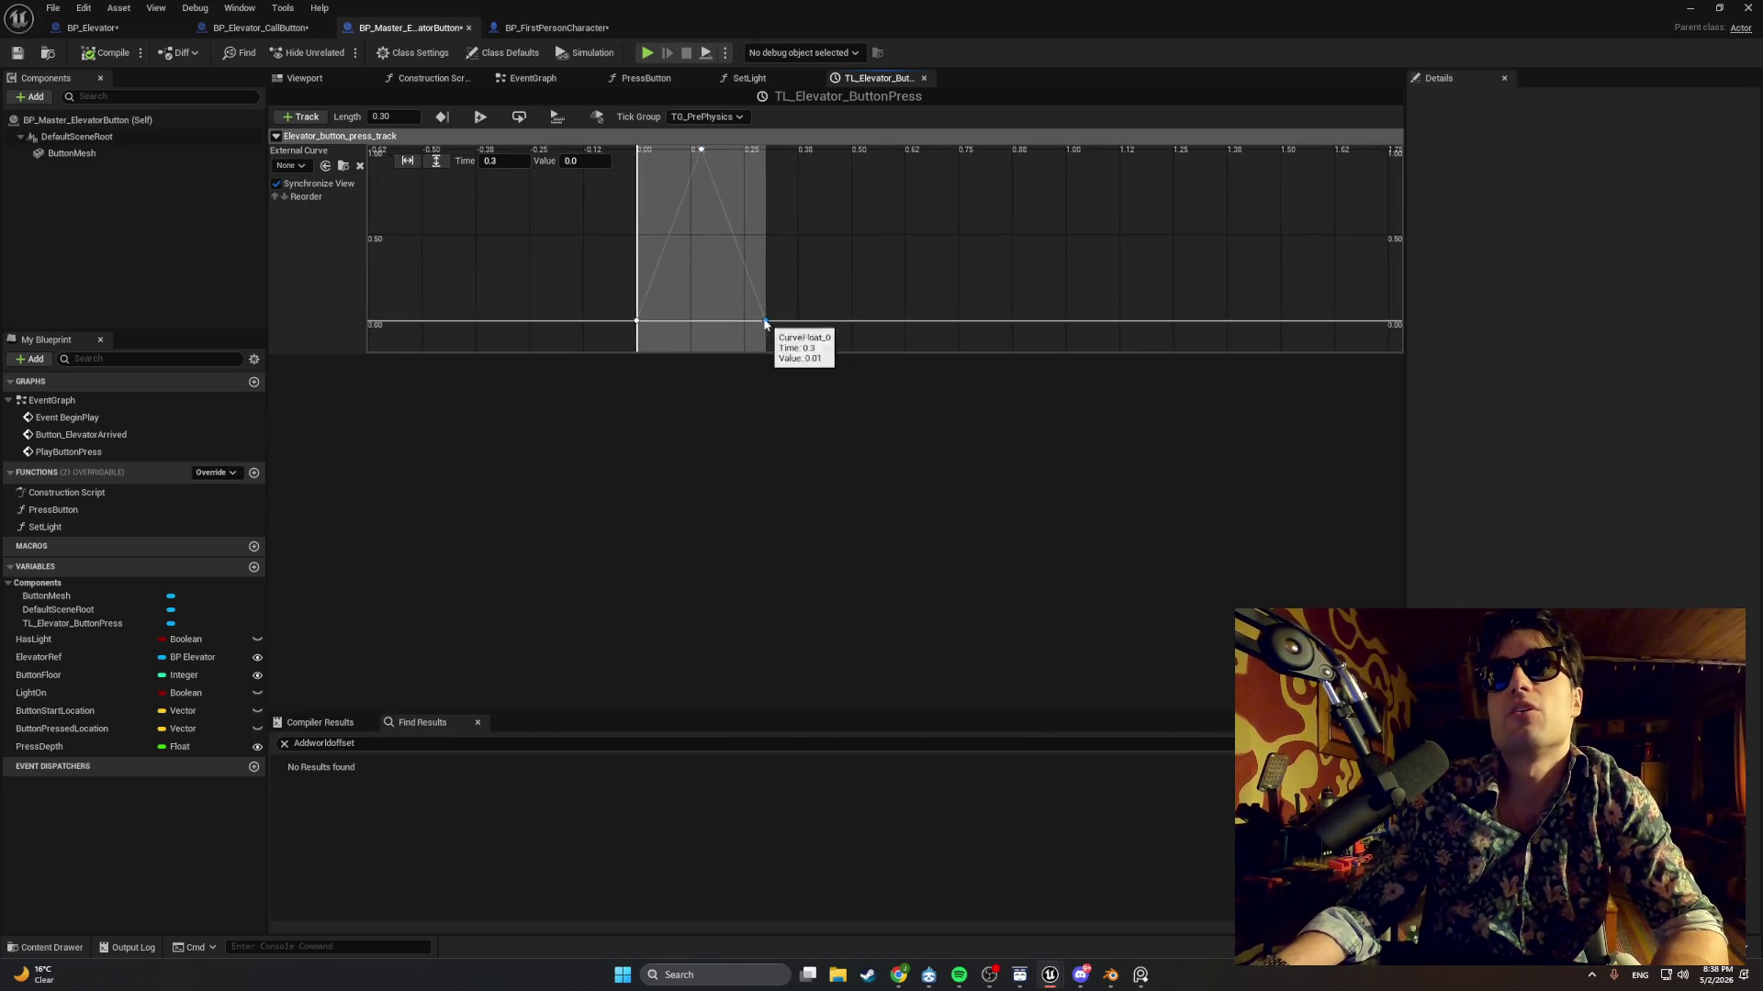
pyautogui.click(490, 162)
pyautogui.click(580, 161)
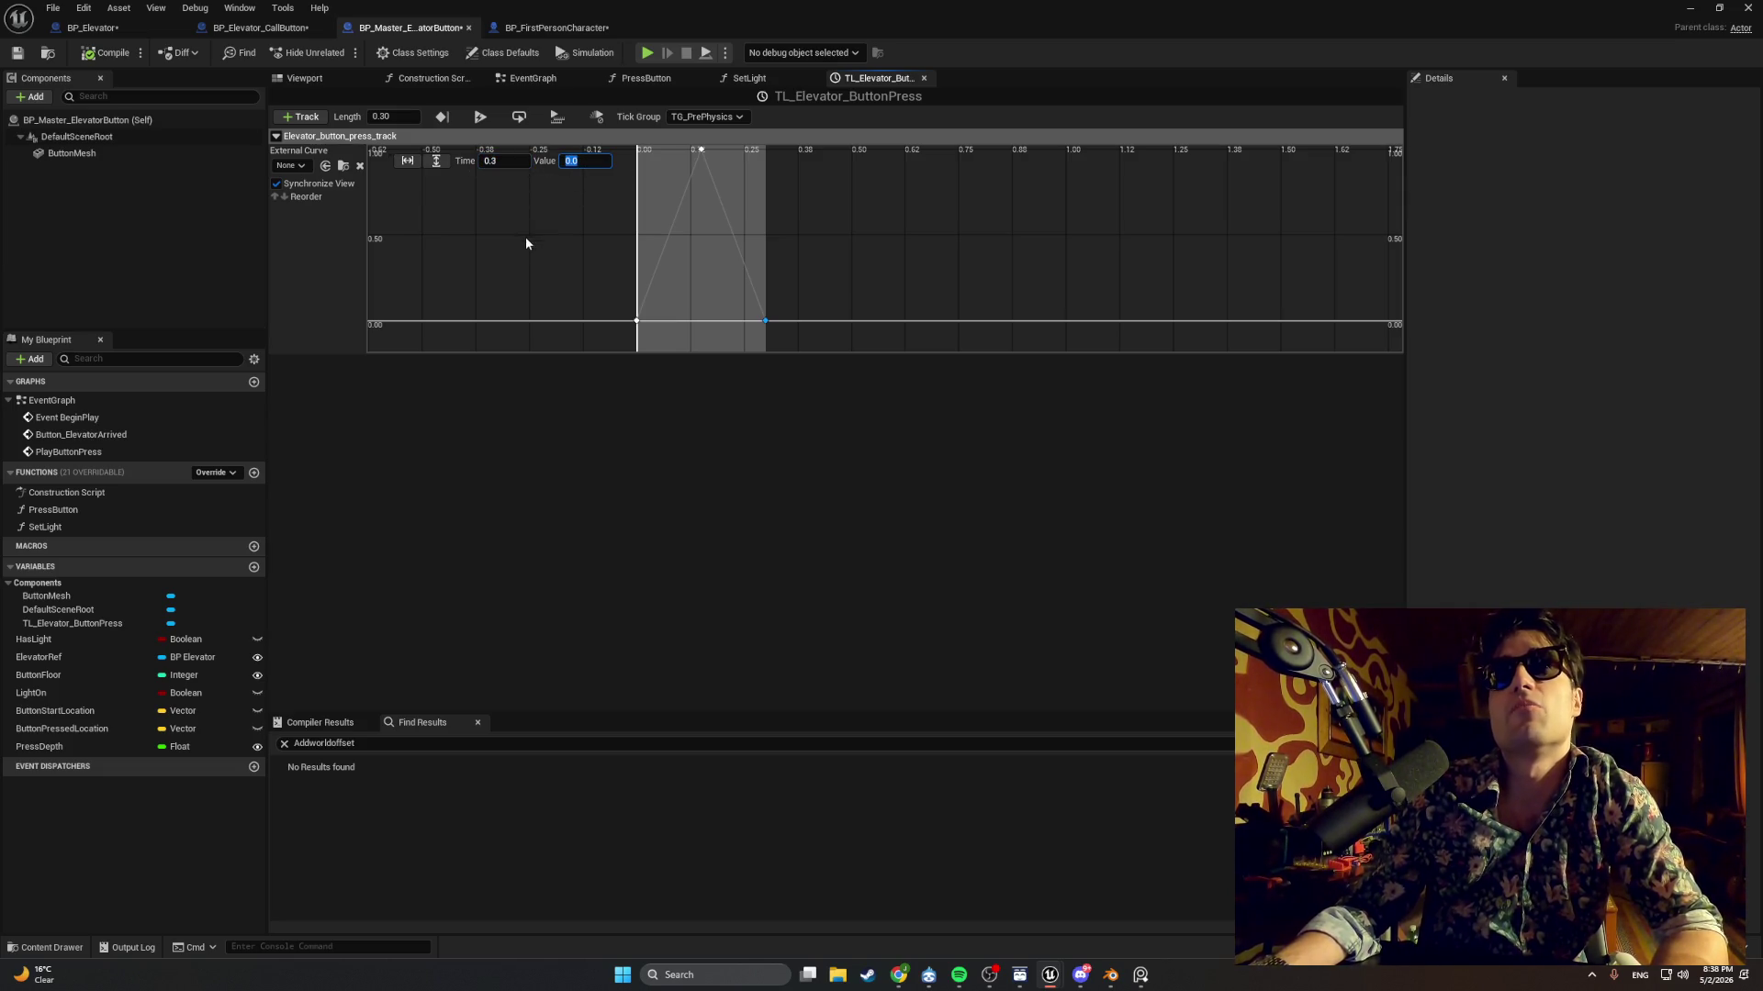
pyautogui.press('Return')
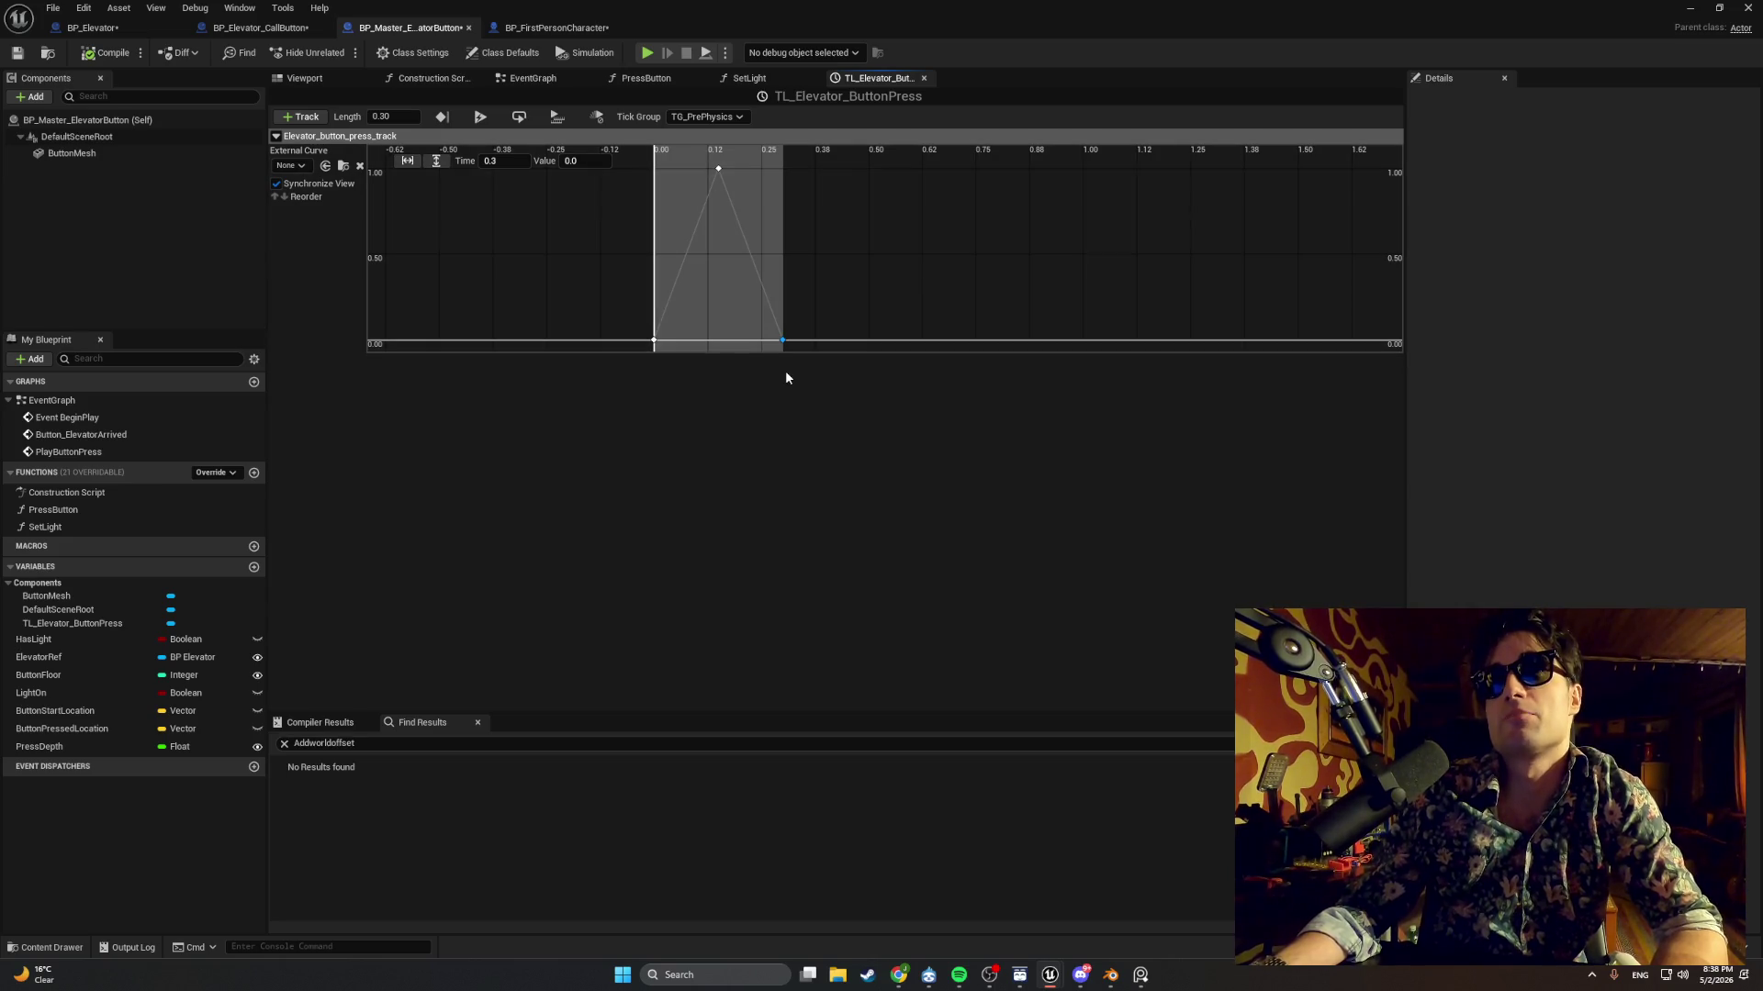
pyautogui.moveTo(512, 245)
pyautogui.mouseDown()
pyautogui.moveTo(558, 255)
pyautogui.moveTo(573, 240)
pyautogui.moveTo(549, 252)
pyautogui.mouseUp()
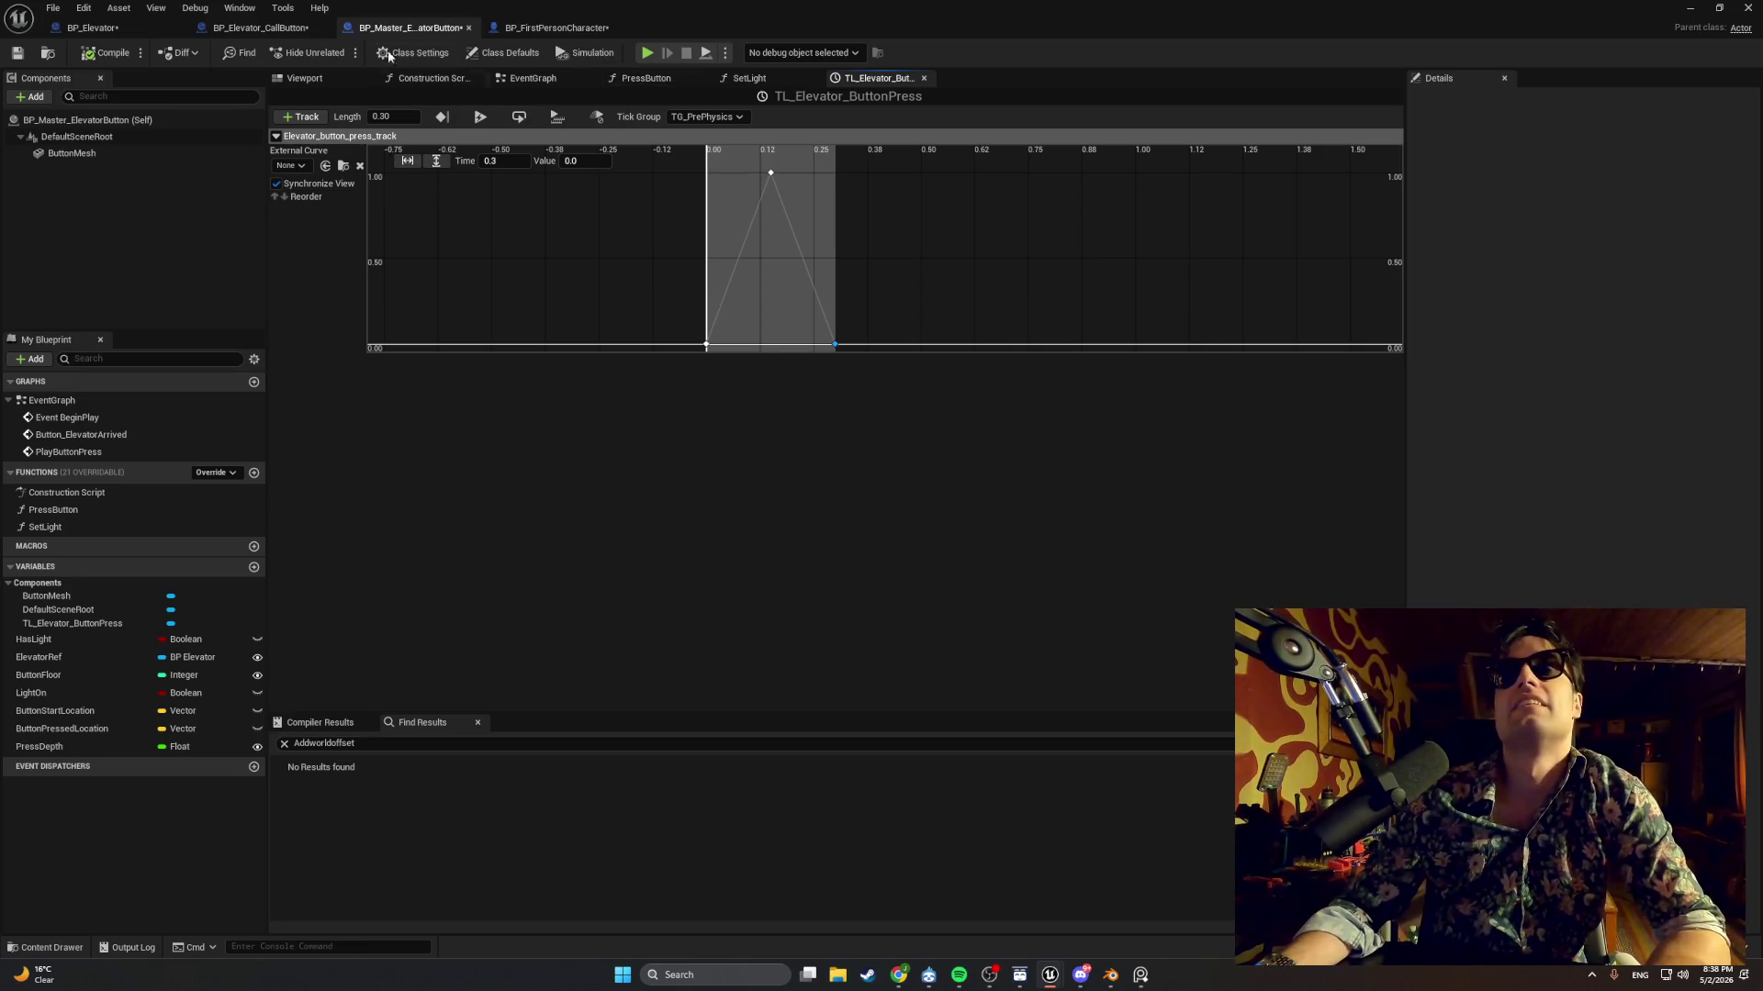
pyautogui.click(92, 28)
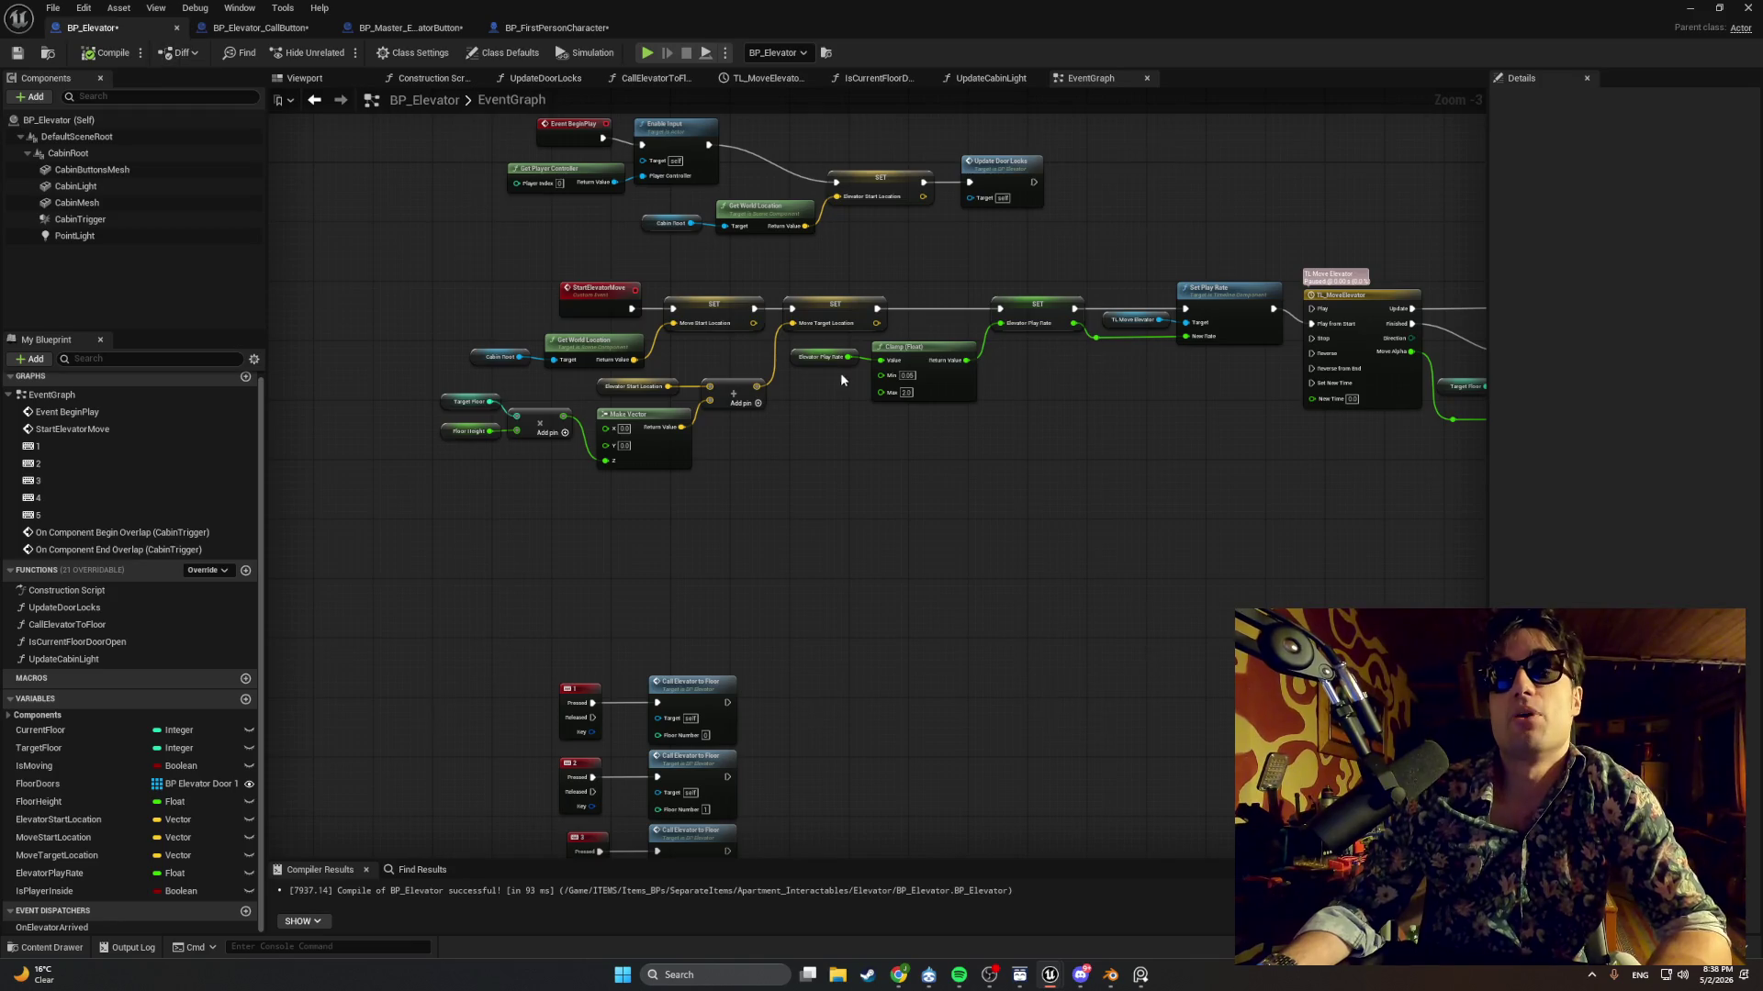
# Inspect BP_Elevator's TL_MoveElevator chain and IsCurrentFloorDoorOpen function, then switch to BP_Elevator_CallButton.
pyautogui.moveTo(841, 380)
pyautogui.mouseDown()
pyautogui.moveTo(558, 376)
pyautogui.moveTo(838, 382)
pyautogui.moveTo(887, 422)
pyautogui.moveTo(804, 459)
pyautogui.moveTo(557, 452)
pyautogui.mouseUp()
pyautogui.scroll(1, 786, 459)
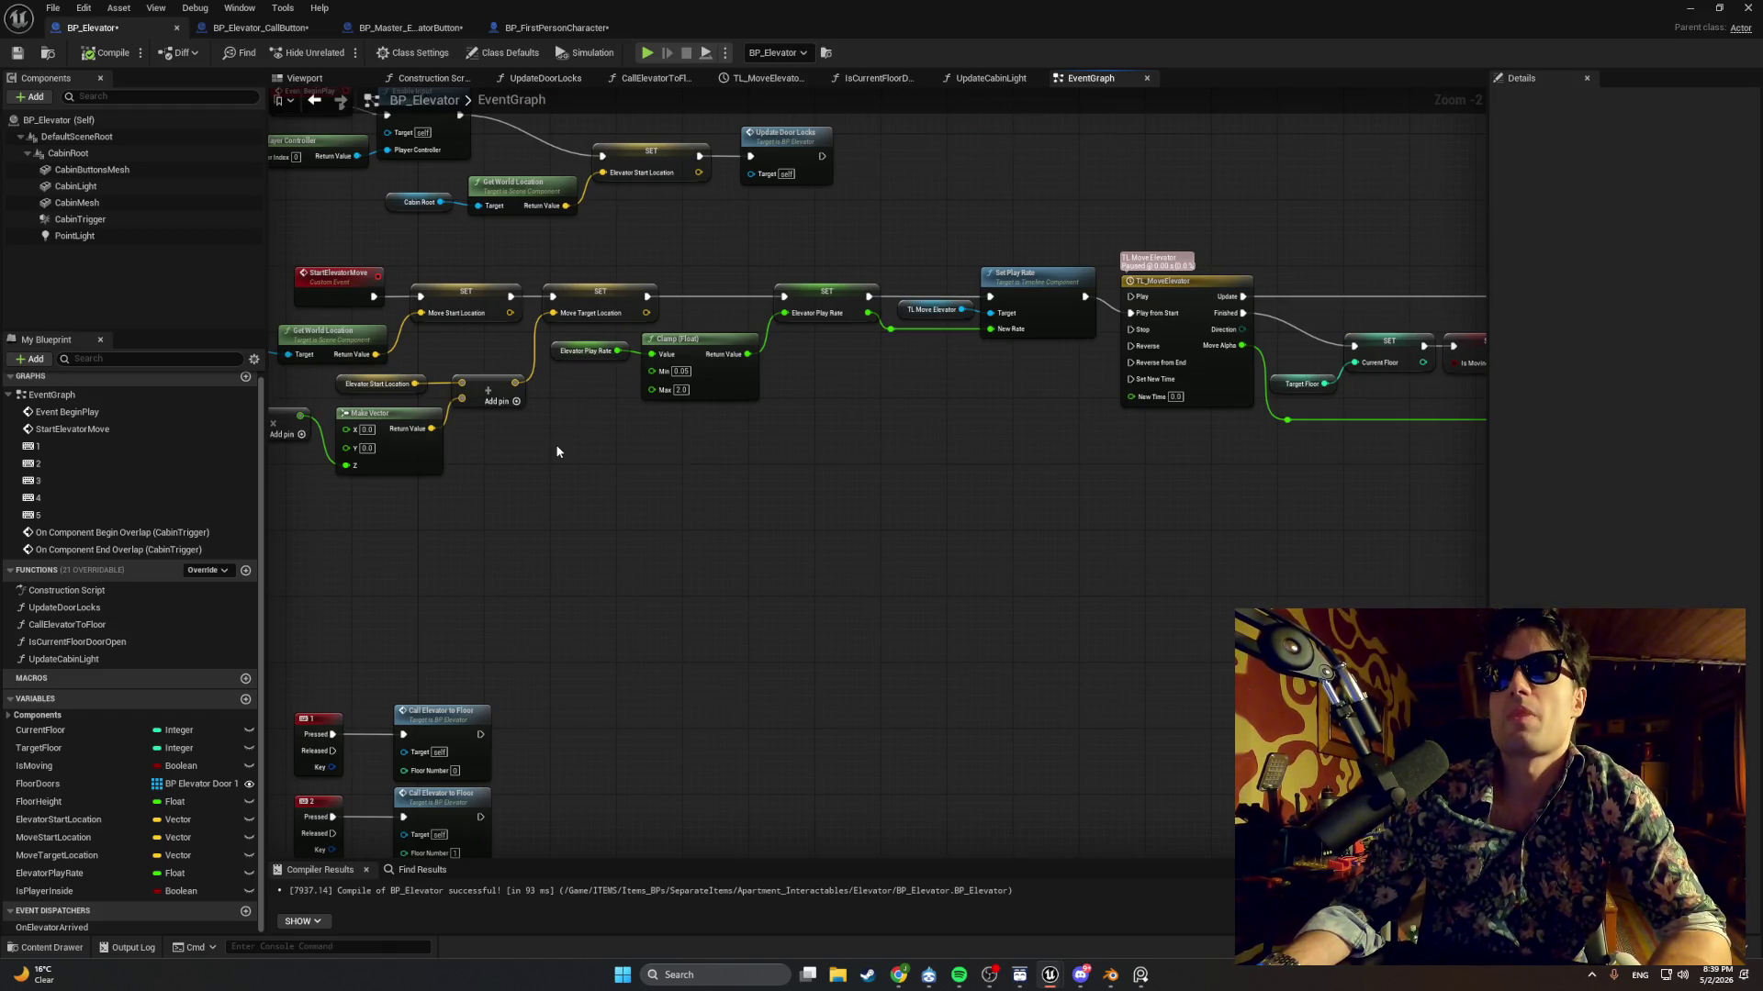
pyautogui.moveTo(650, 450); pyautogui.dragTo(415, 451)
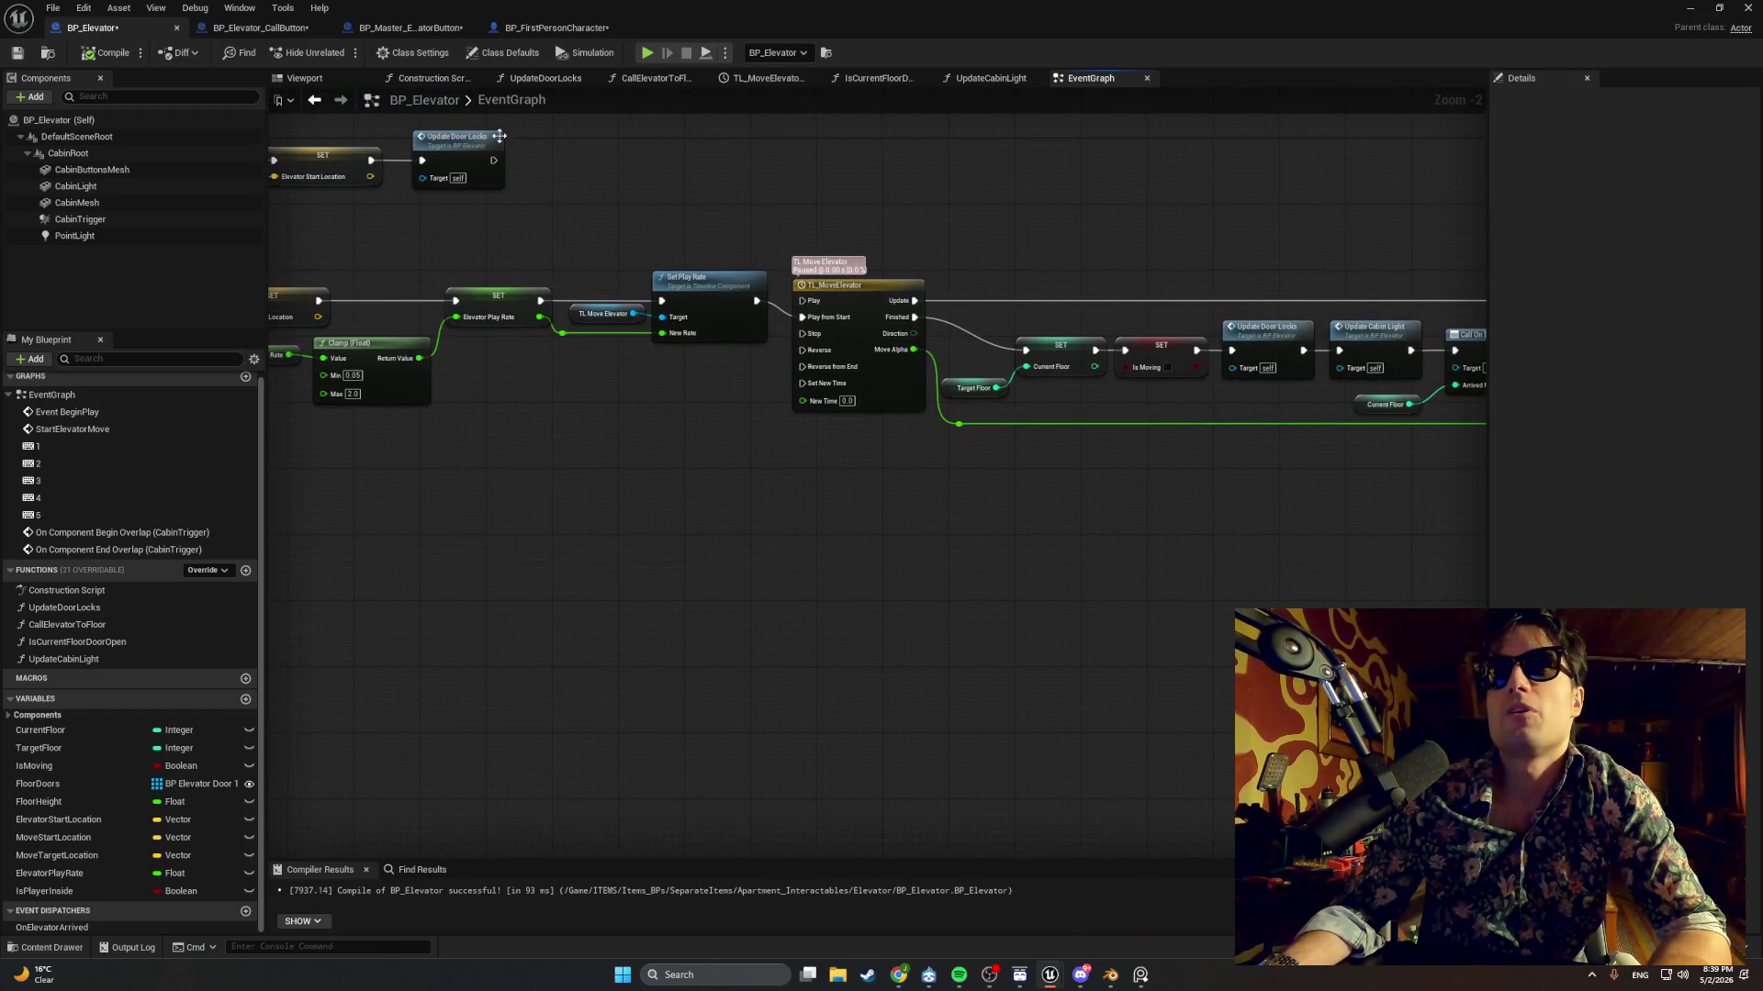
pyautogui.click(844, 79)
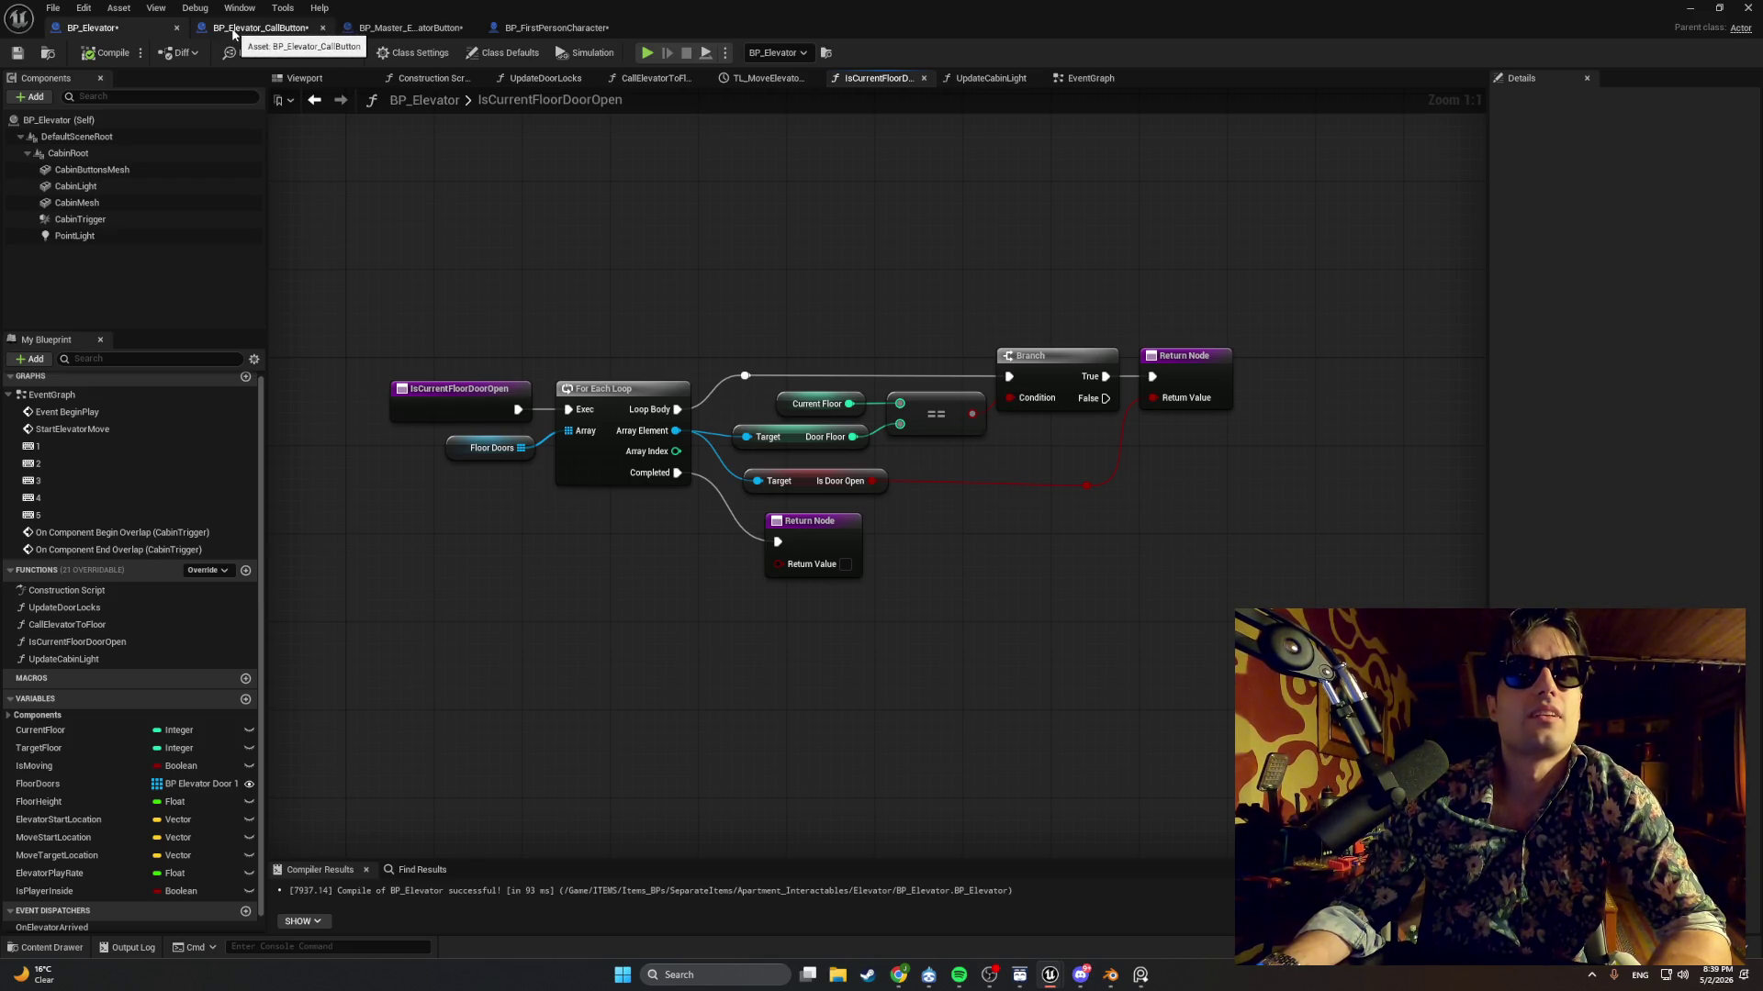
pyautogui.click(234, 34)
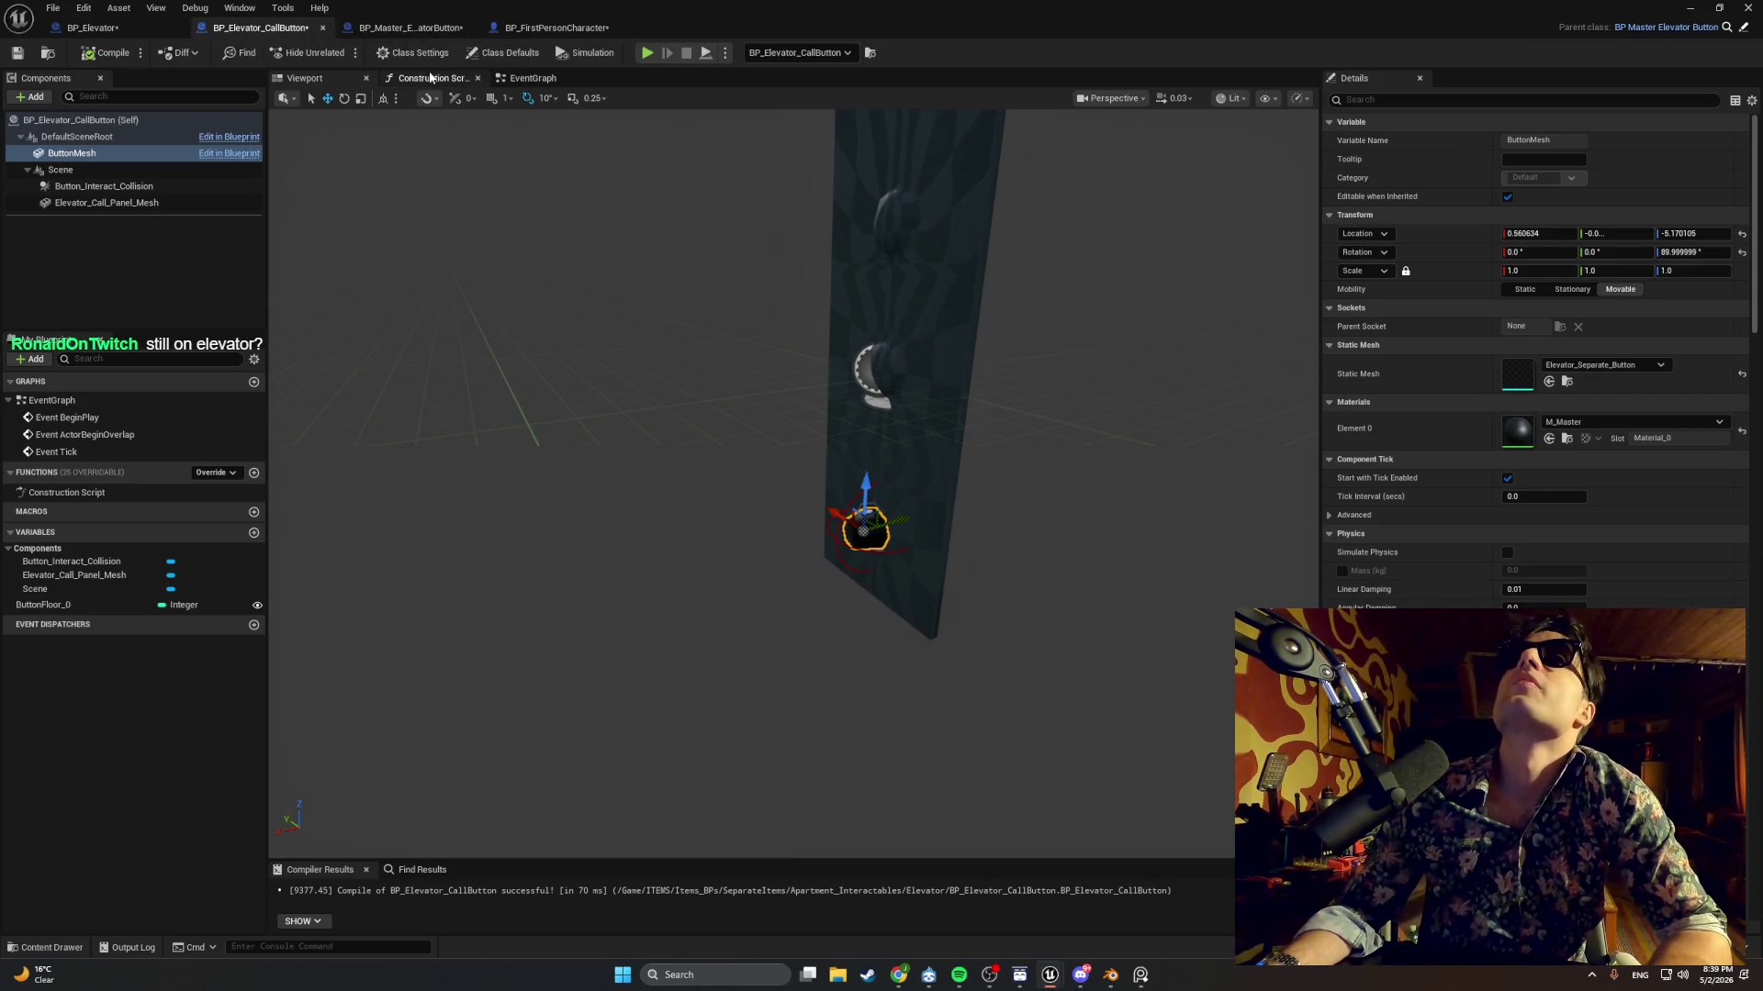
# Open the call button's Construction Script graph and select the ButtonMesh component.
pyautogui.click(500, 78)
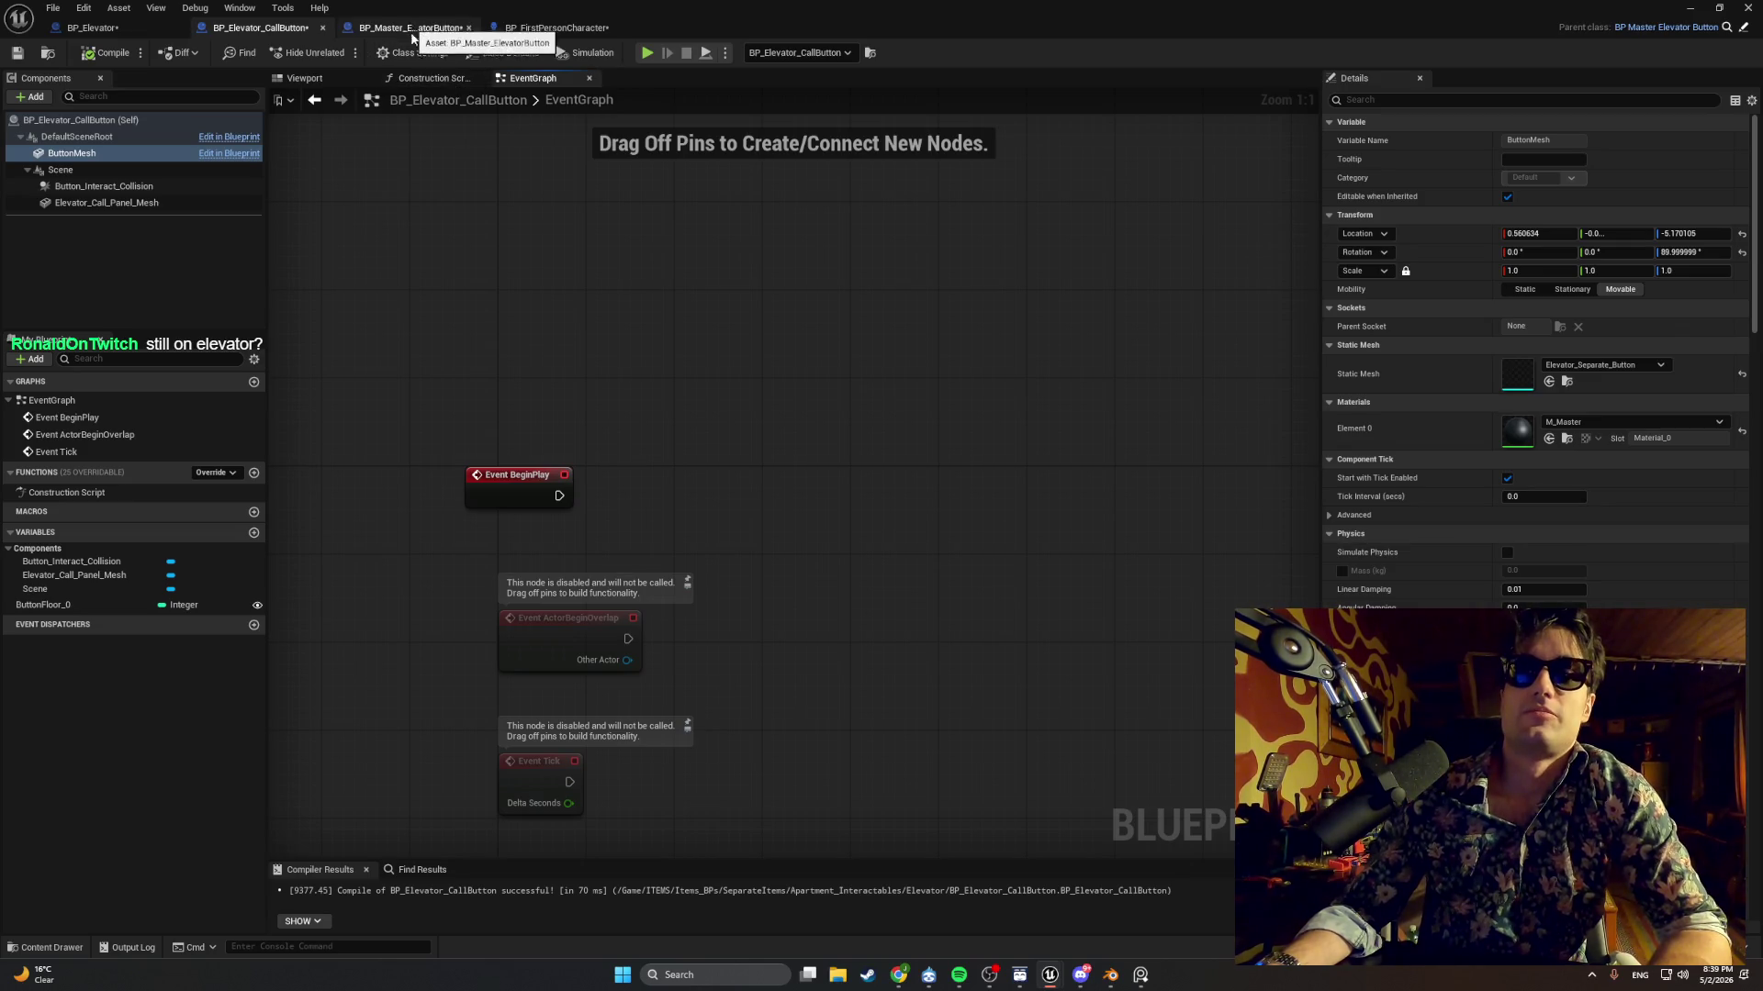
pyautogui.click(431, 78)
pyautogui.click(167, 226)
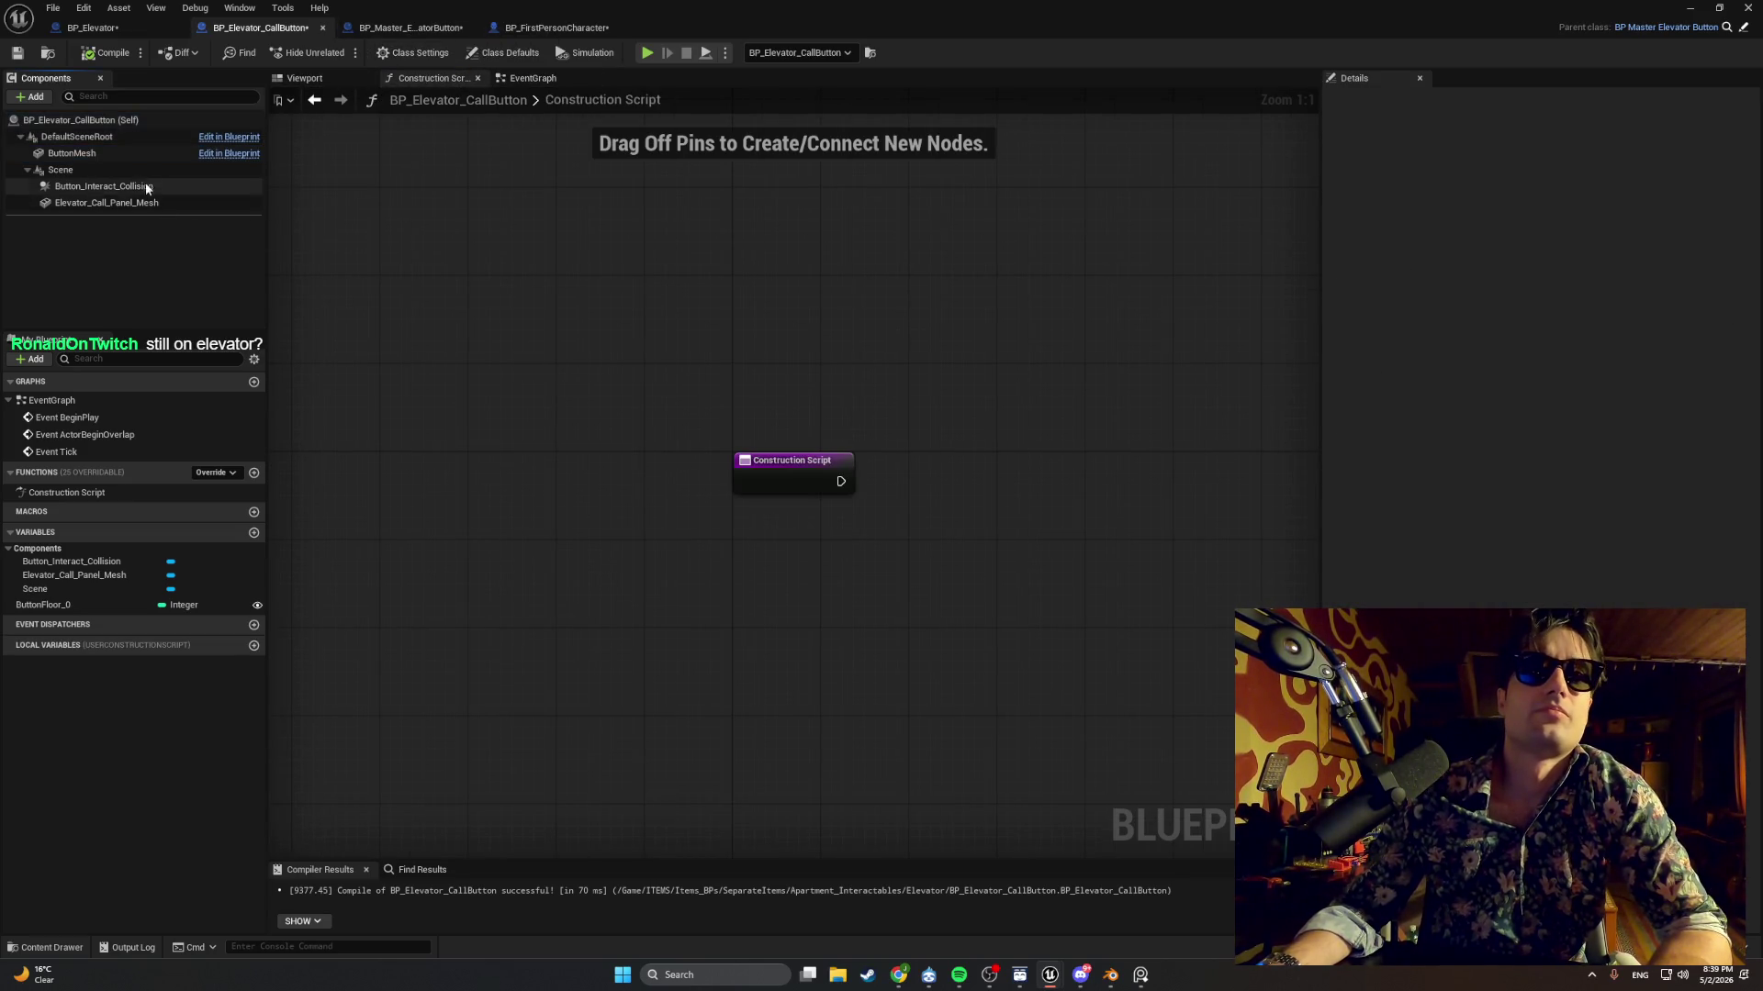
pyautogui.click(135, 156)
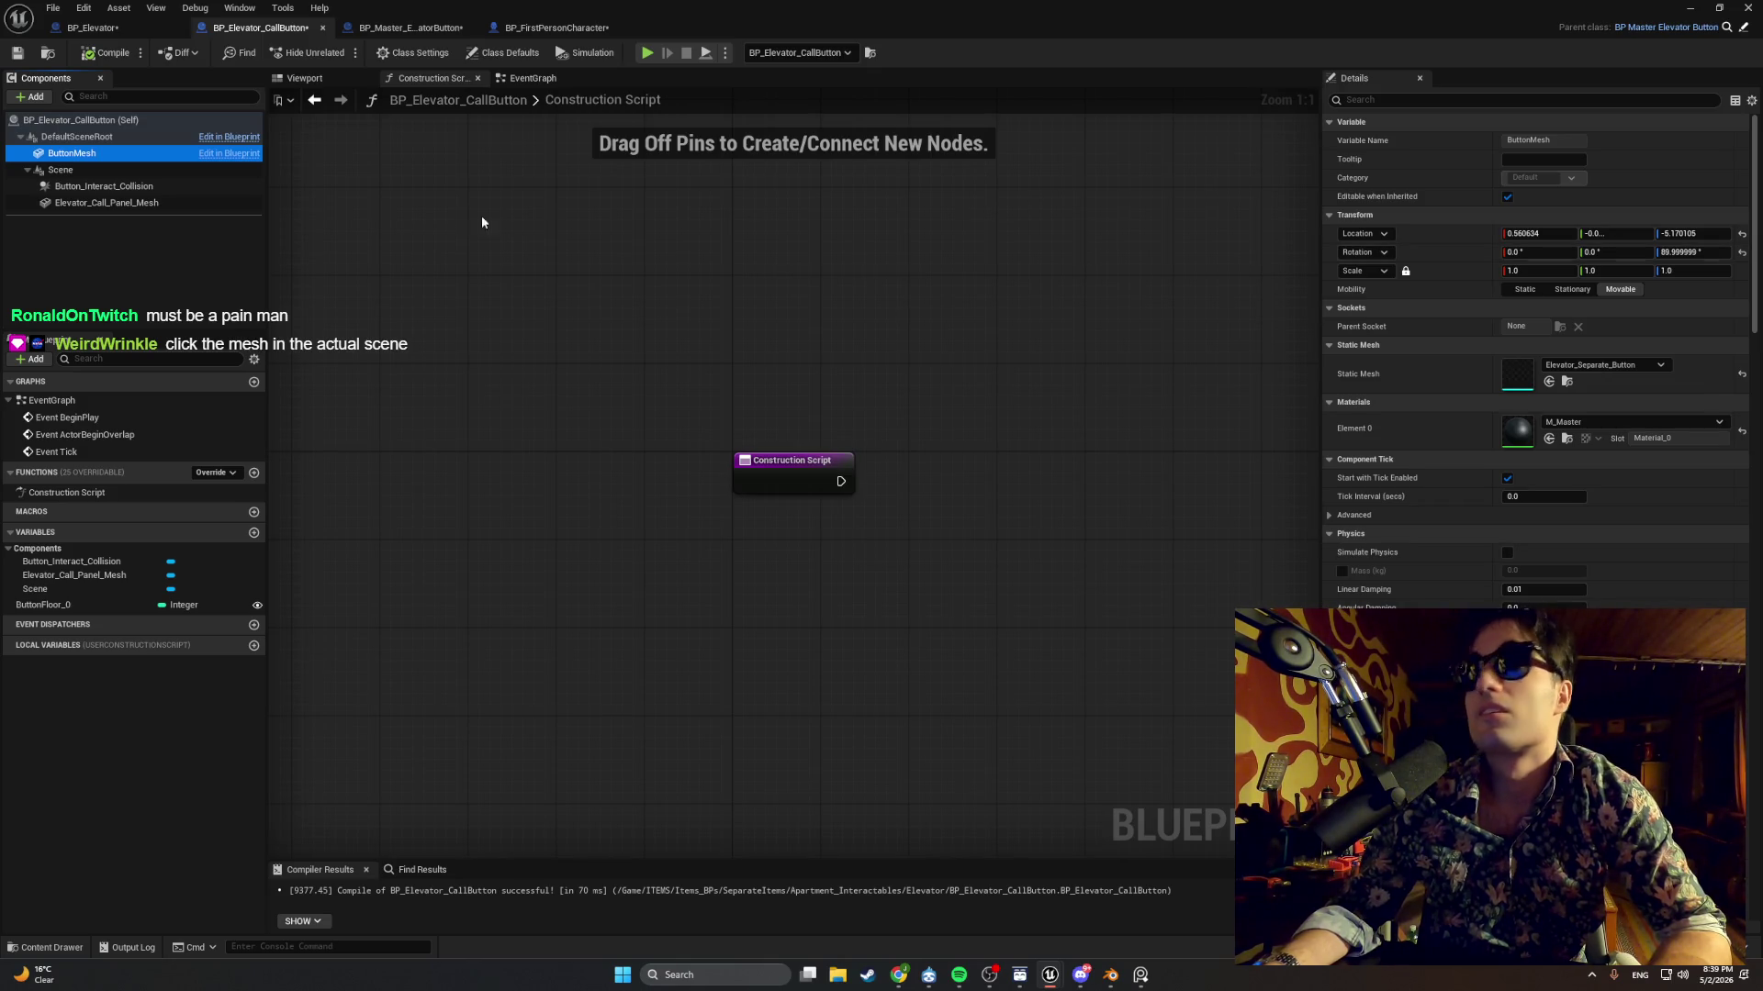
# In the blueprint Viewport, test-raise the button mesh along Z, then undo the move.
pyautogui.click(341, 80)
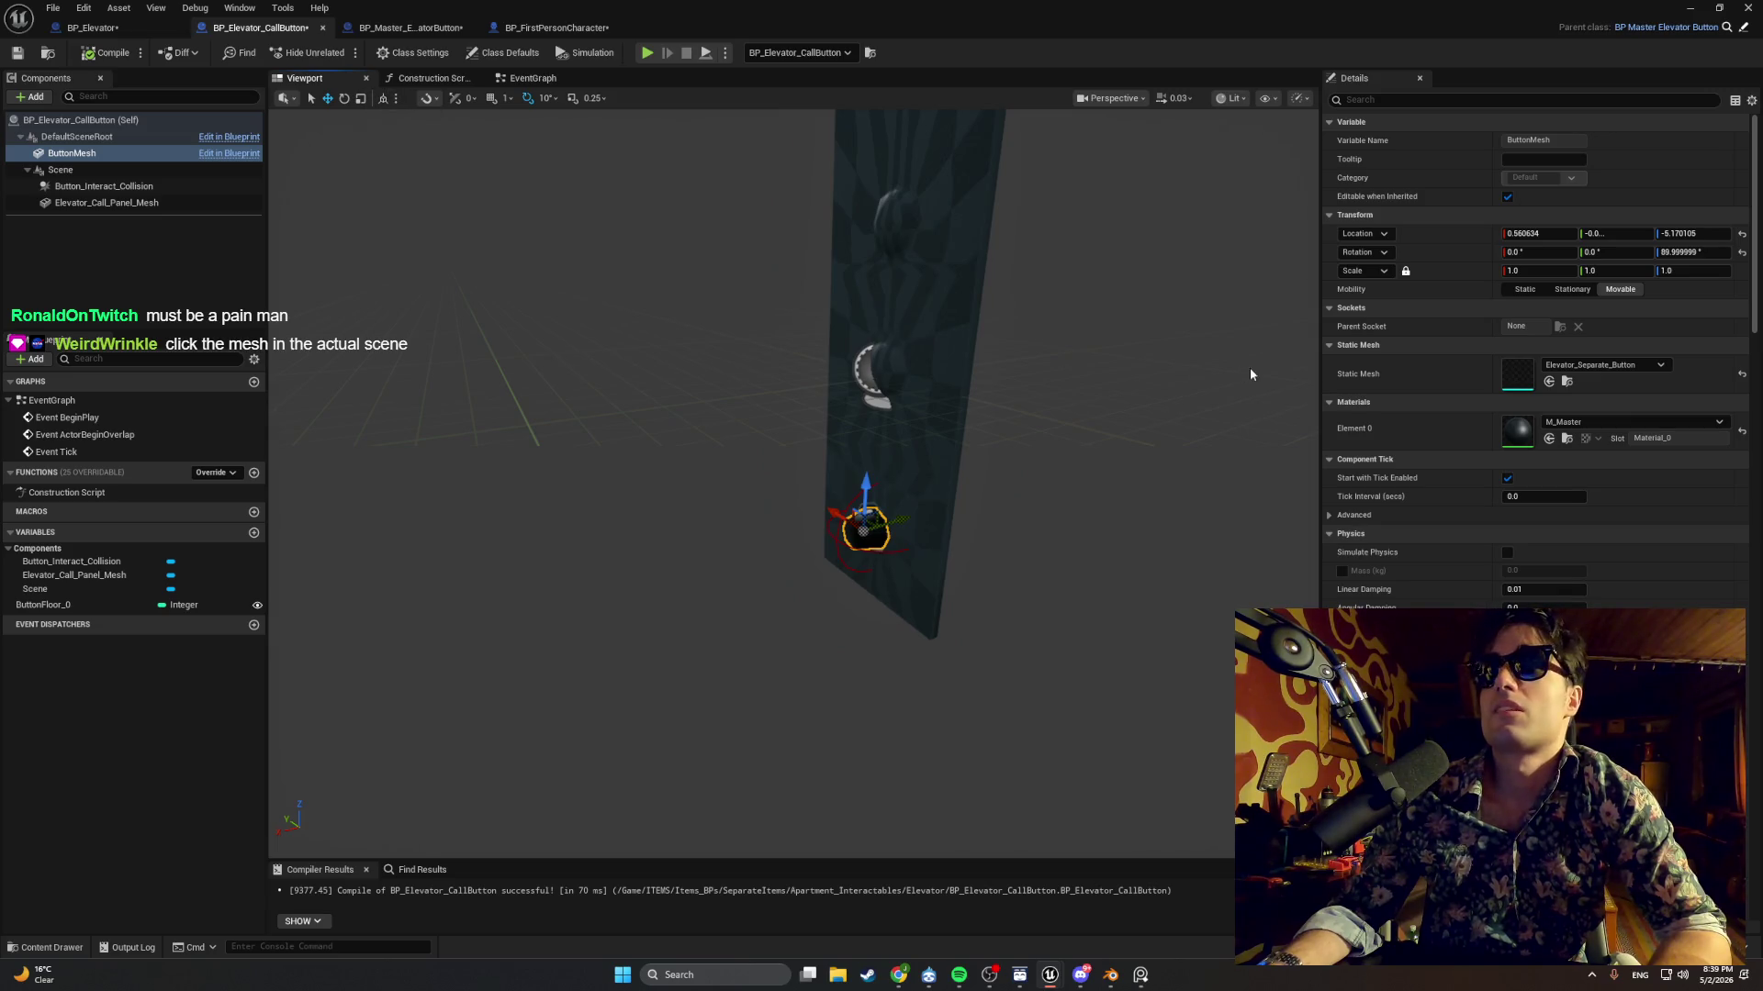
pyautogui.moveTo(862, 481)
pyautogui.mouseDown()
pyautogui.moveTo(909, 317)
pyautogui.moveTo(894, 371)
pyautogui.mouseUp()
pyautogui.hotkey('ctrl', 'z')
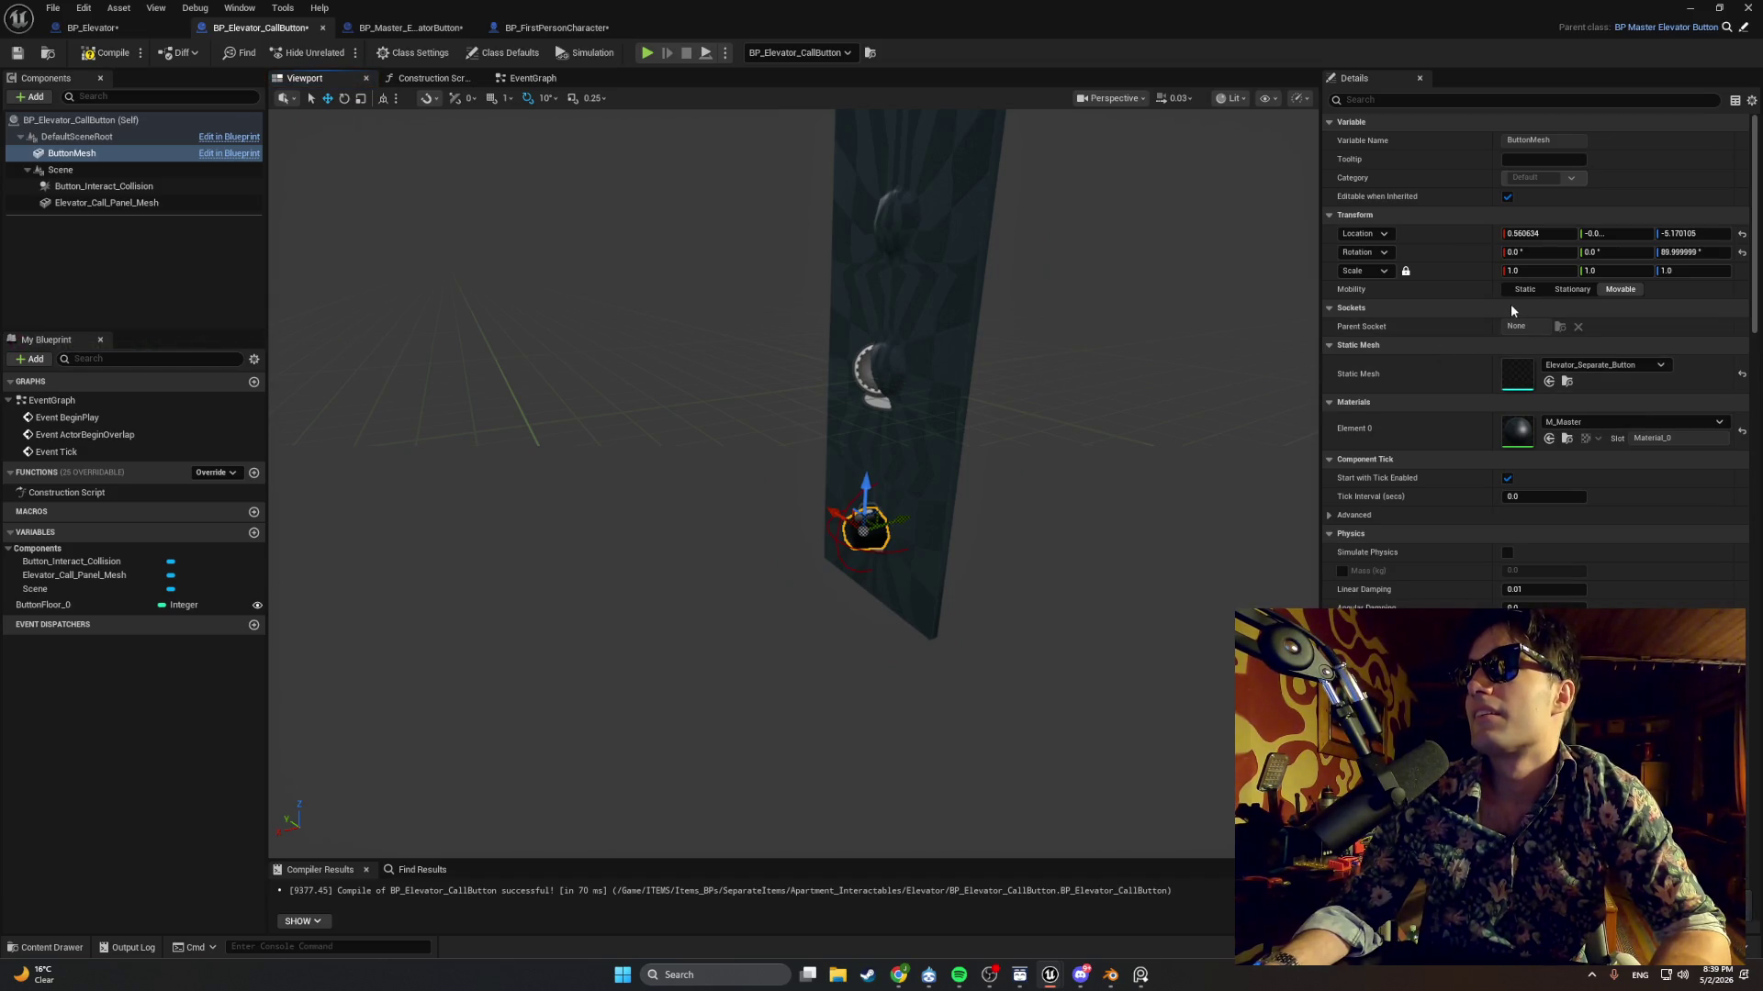
# Re-enter the button mesh's Yaw rotation so it stays at 90°, then reselect the mesh.
pyautogui.click(1669, 255)
pyautogui.write('0')
pyautogui.press('Return')
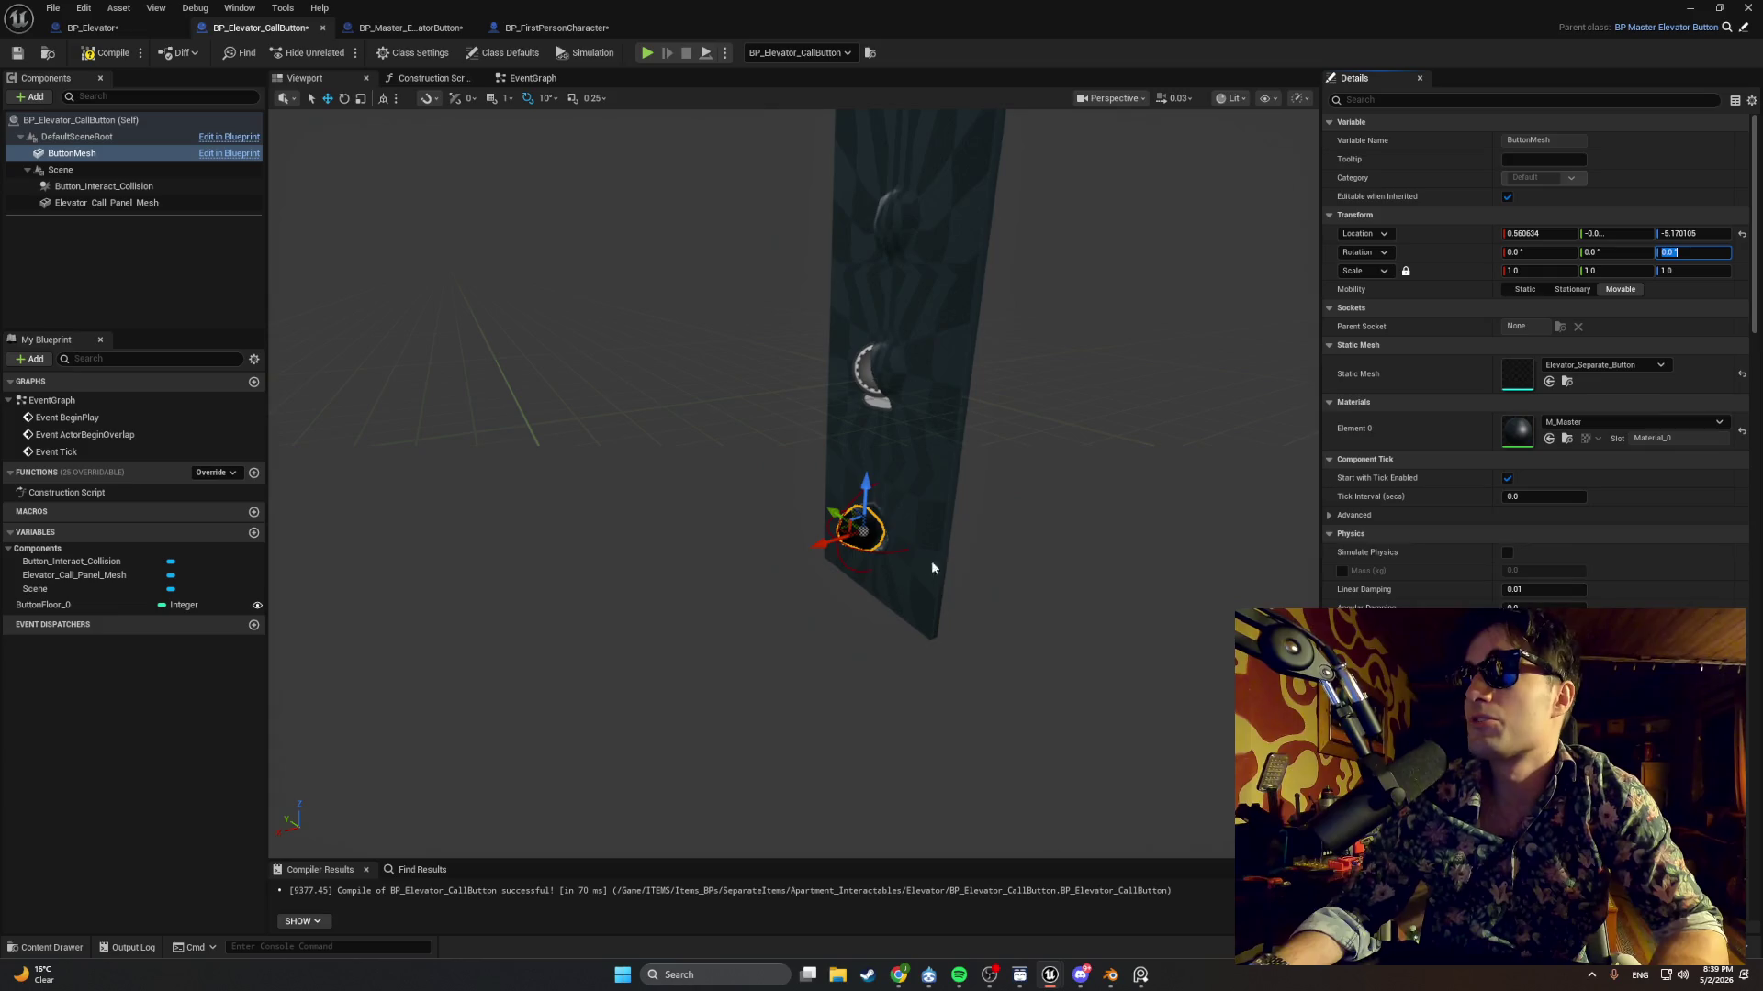
pyautogui.write('0')
pyautogui.press('BackSpace')
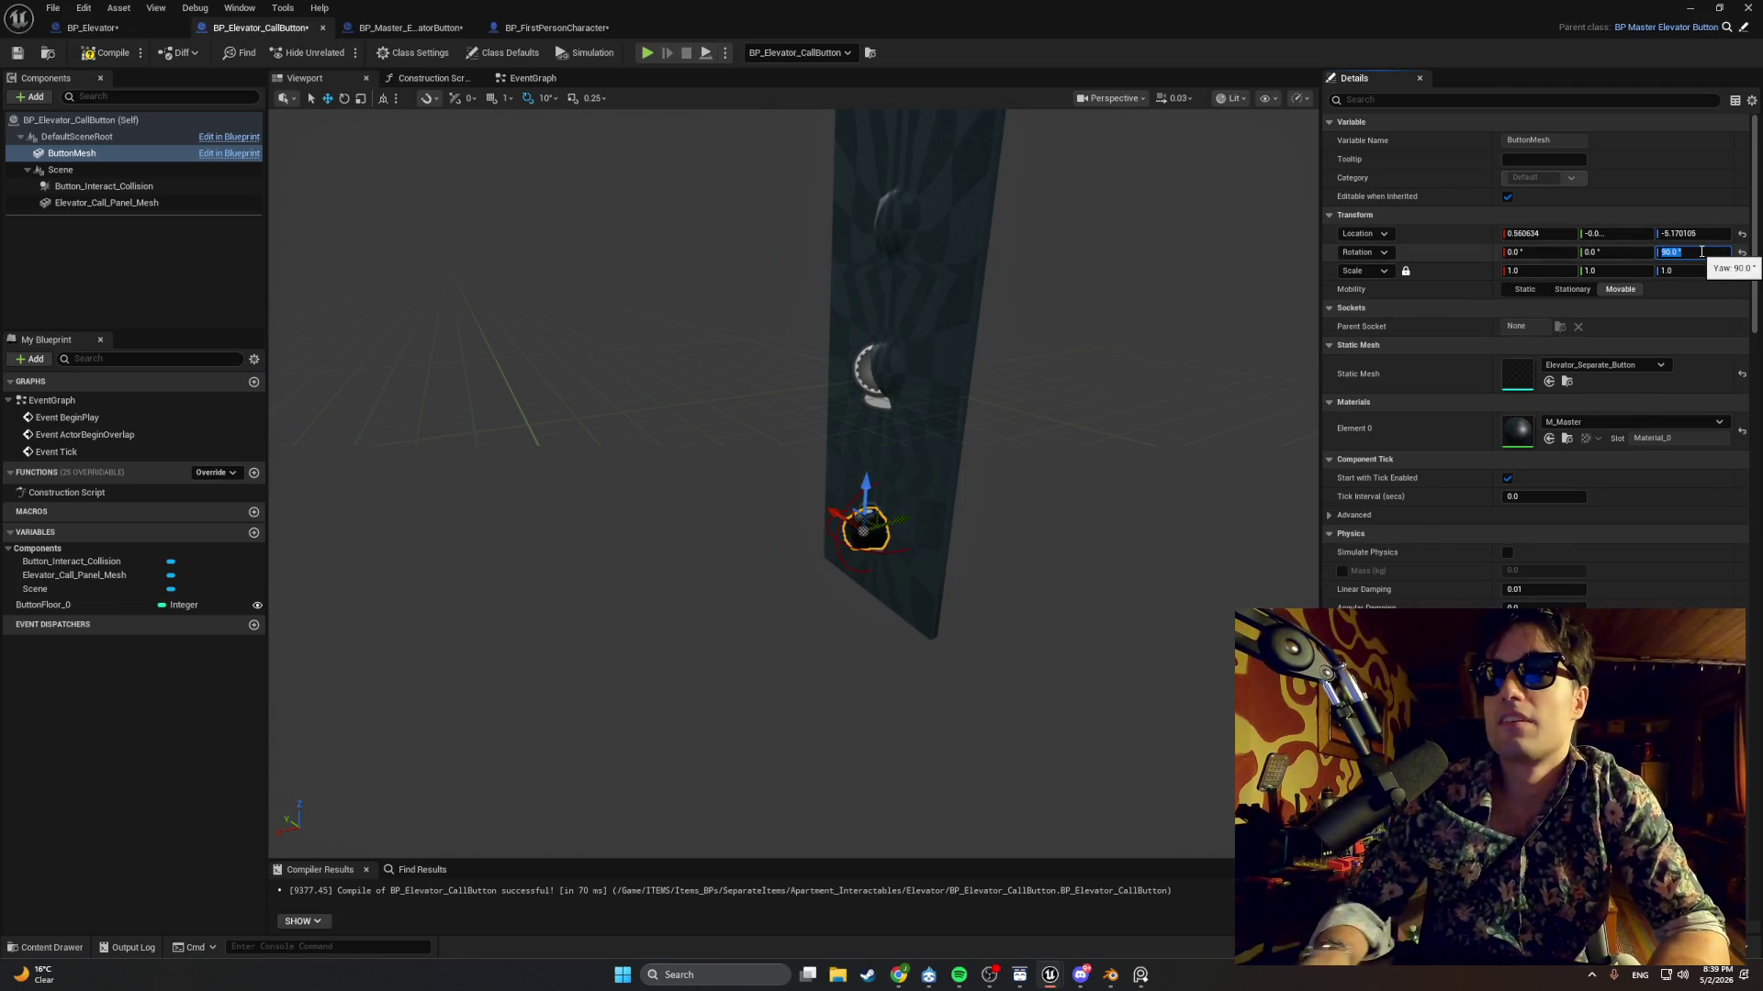
pyautogui.click(1267, 418)
pyautogui.click(862, 533)
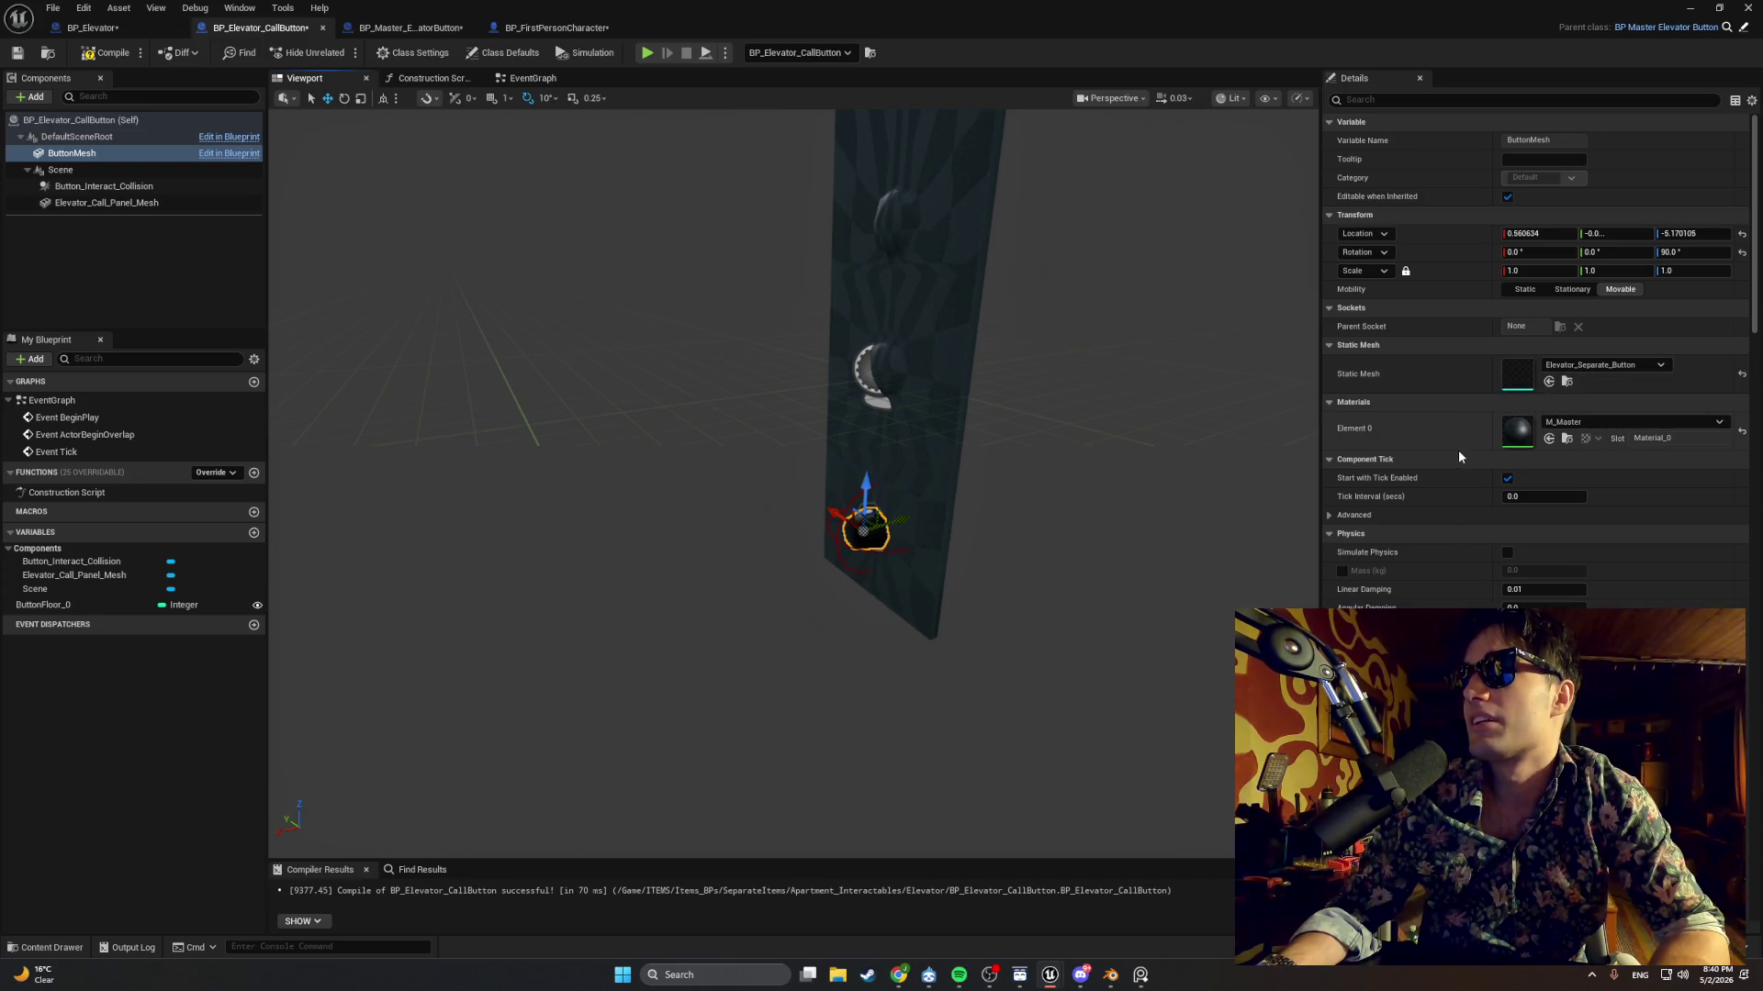
# Uncheck Enable Gravity in ButtonMesh's Physics settings and compile the blueprint.
pyautogui.scroll(-2, 1468, 482)
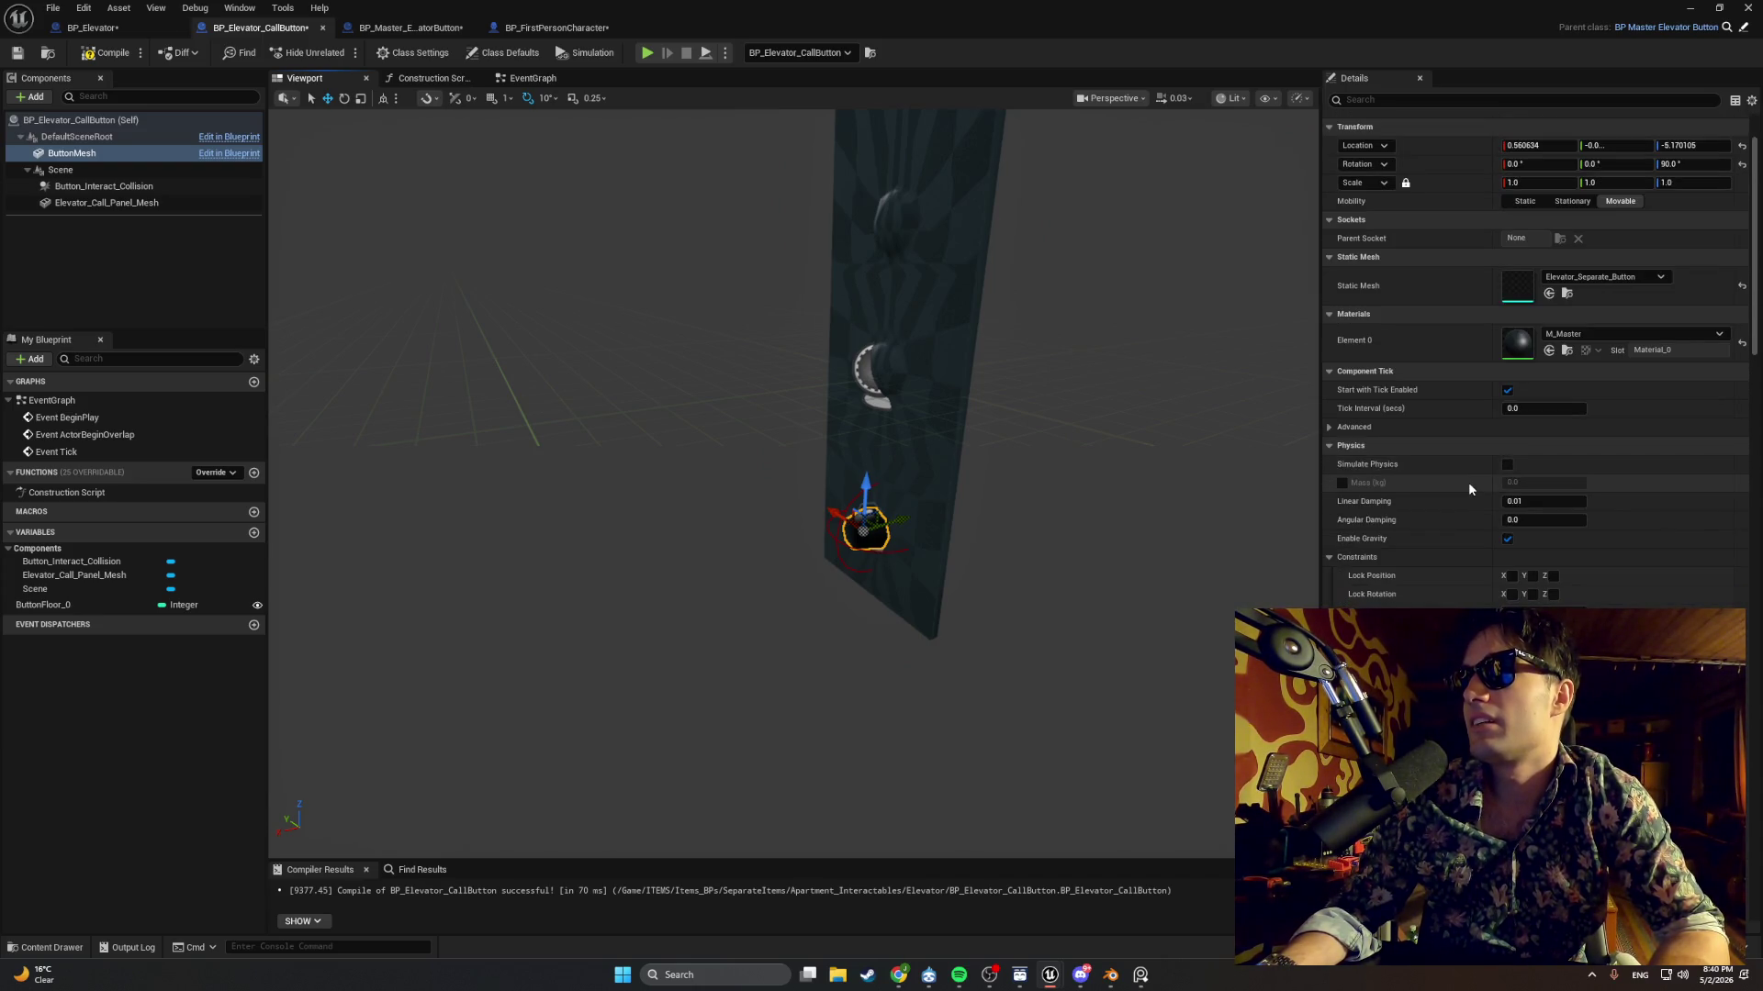
pyautogui.scroll(-1, 1468, 482)
pyautogui.click(1507, 517)
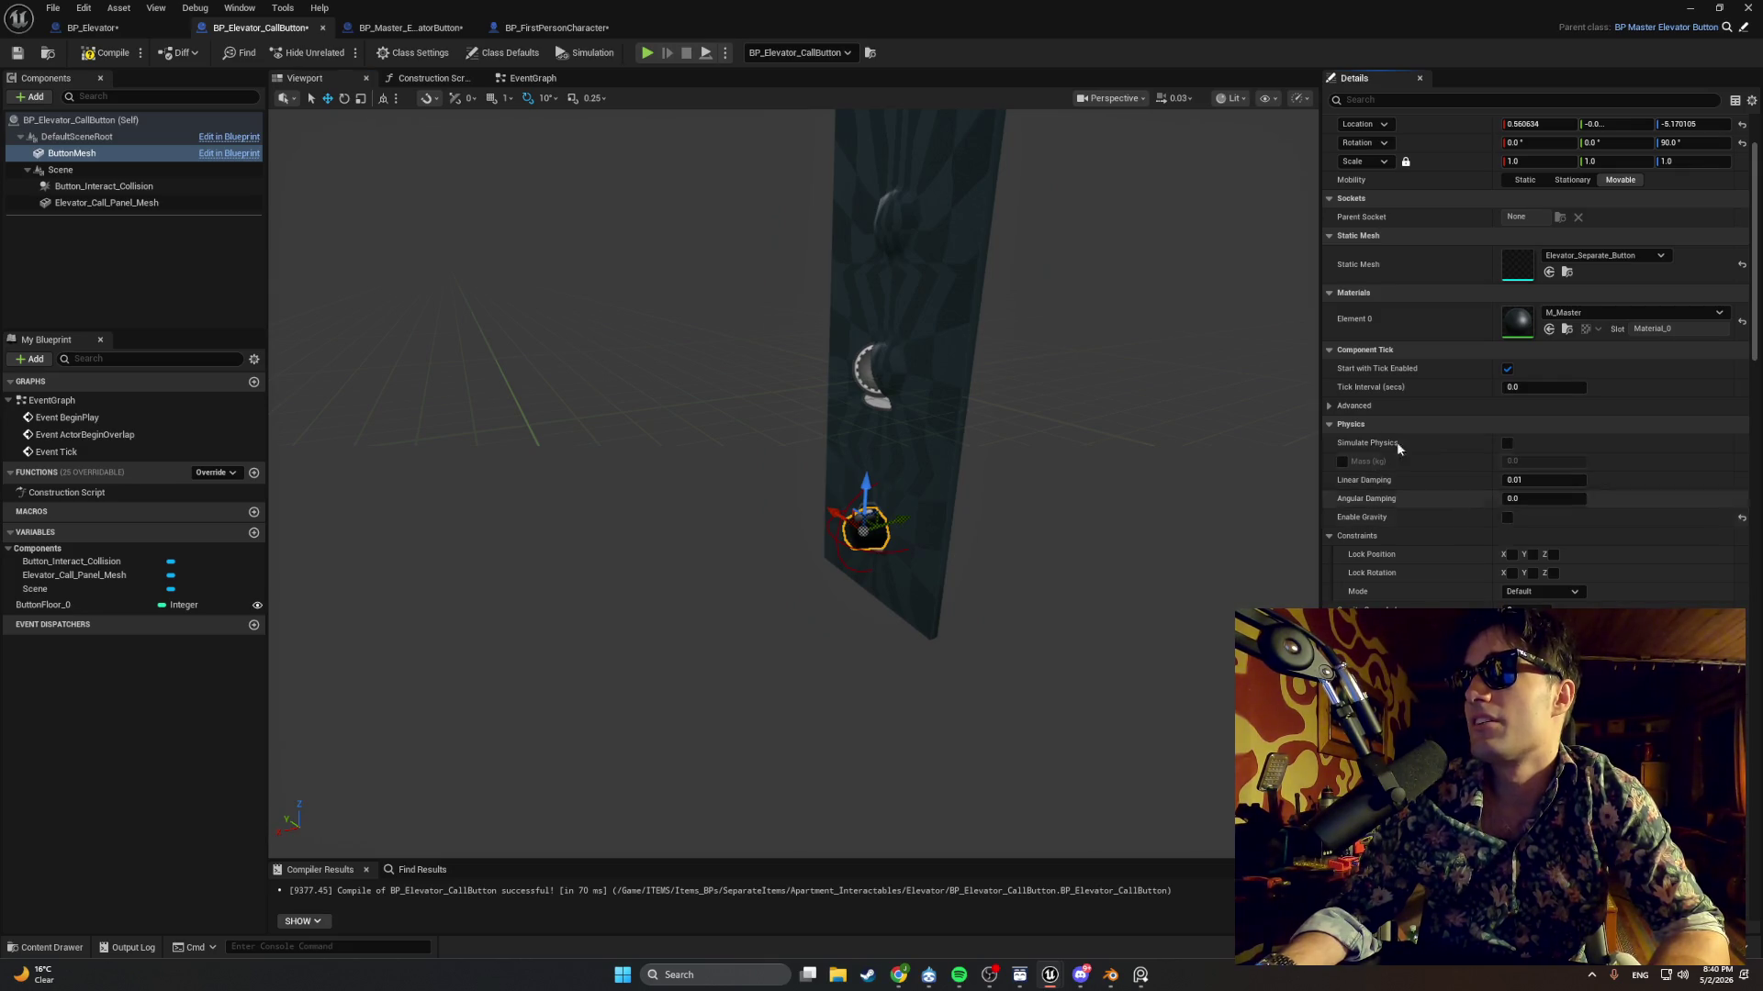
pyautogui.click(106, 52)
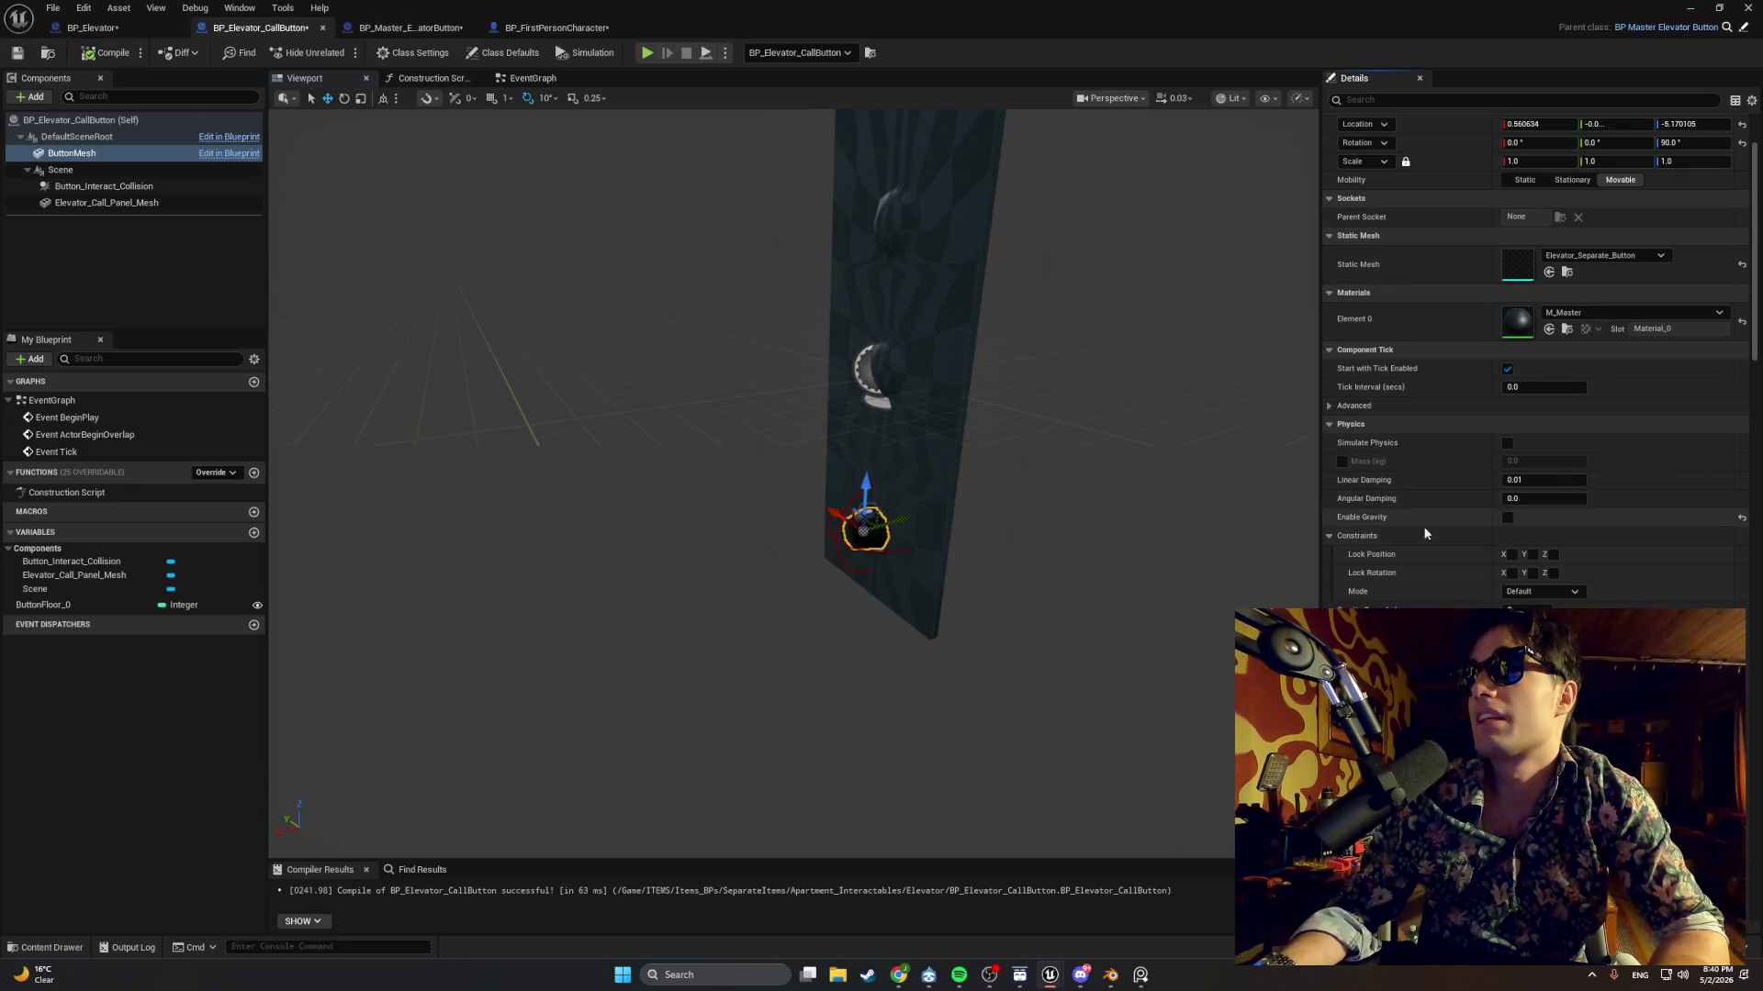
# Review Elevator_Call_Panel_Mesh and Button_Interact_Collision settings (Custom preset, Query Only, WorldDynamic), then reselect ButtonMesh.
pyautogui.scroll(-3, 1432, 531)
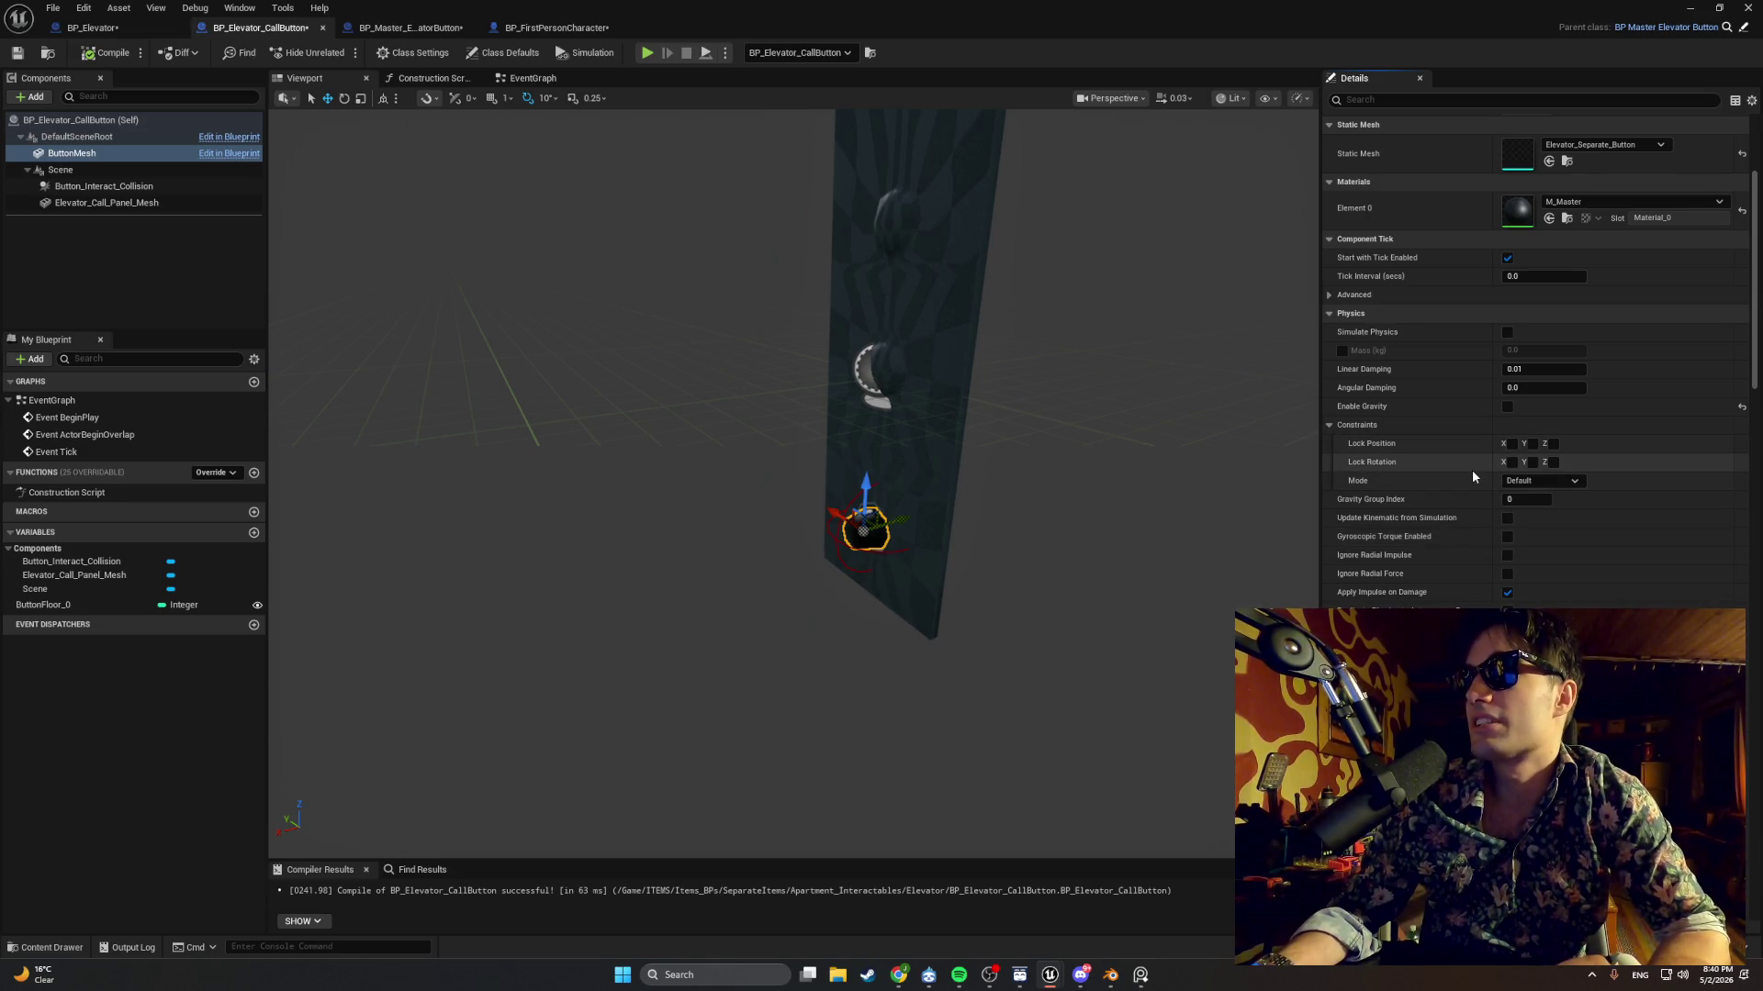
pyautogui.scroll(-1, 1472, 472)
pyautogui.scroll(-1, 1473, 476)
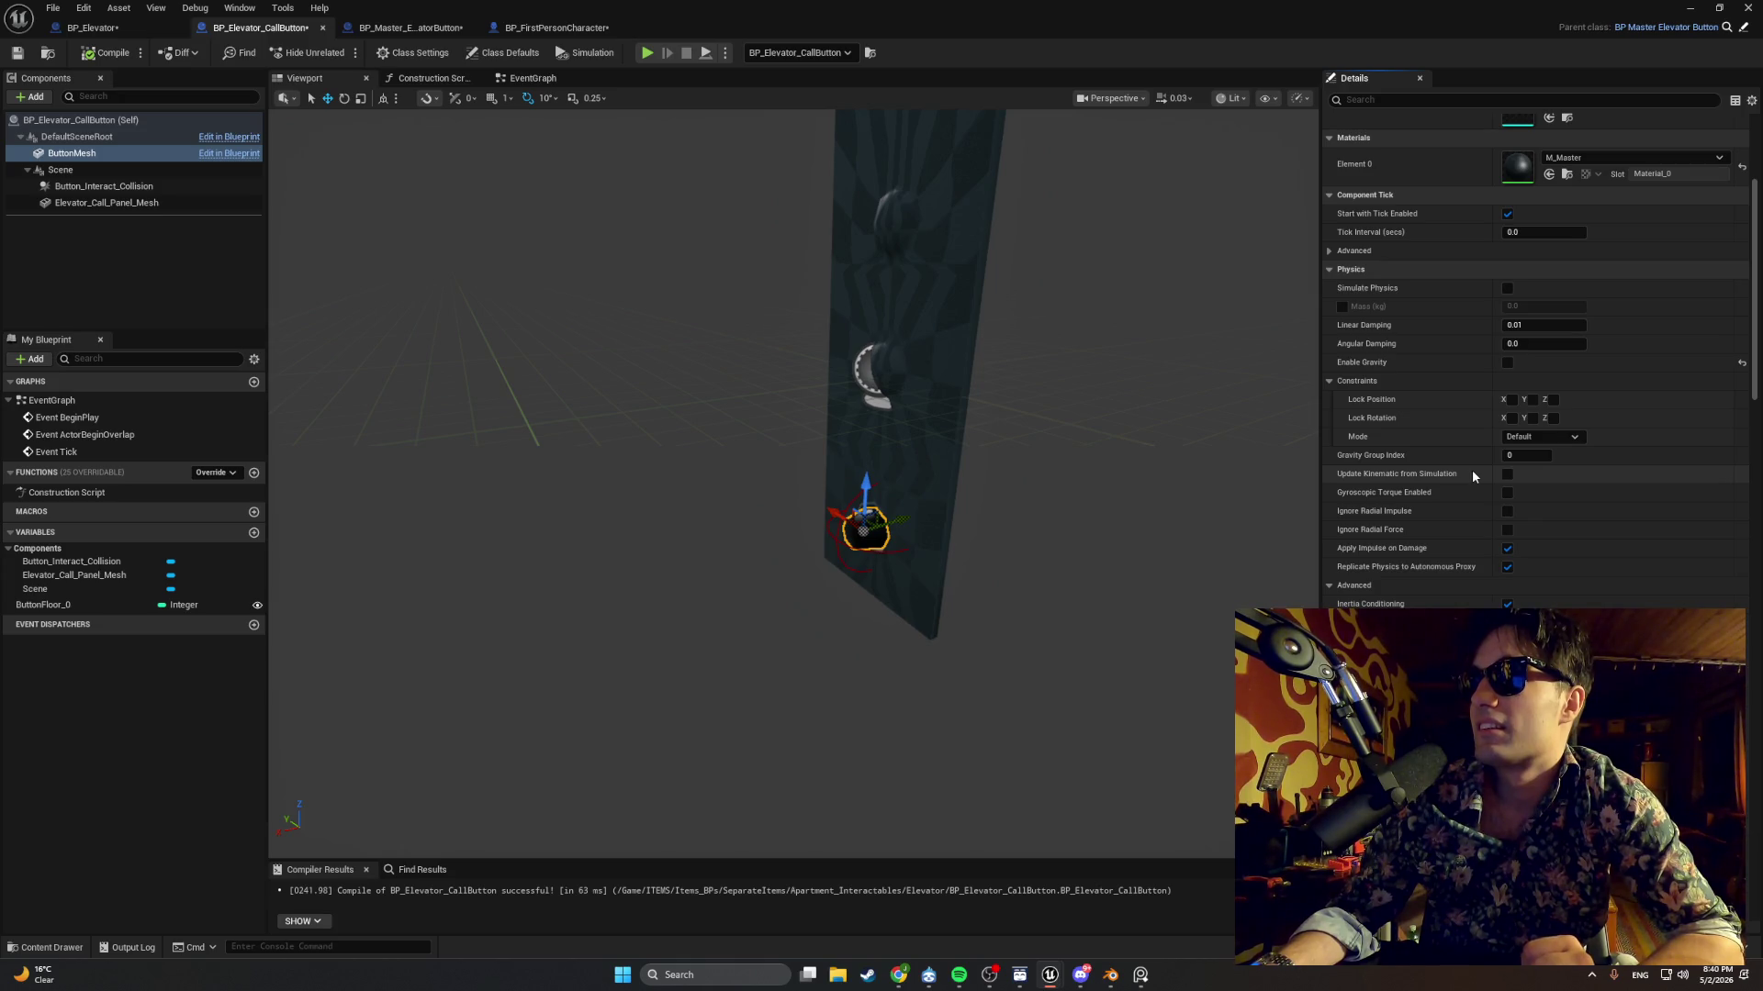
pyautogui.scroll(-10, 1473, 474)
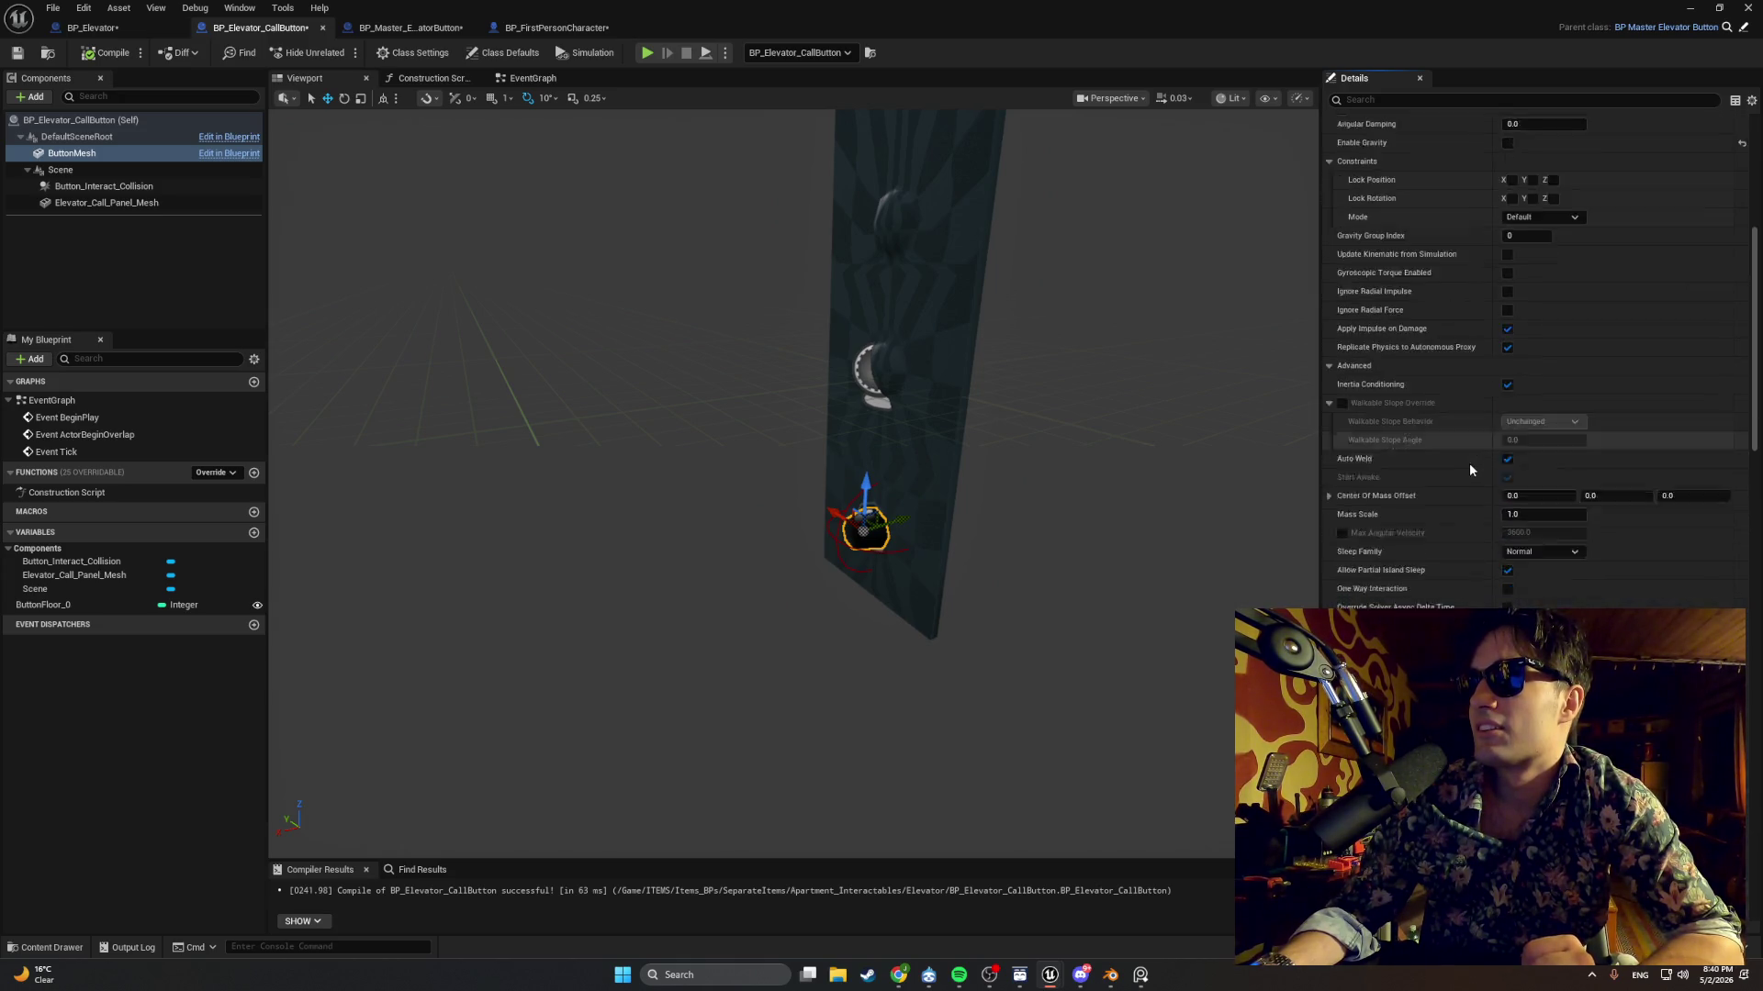
pyautogui.scroll(-20, 1468, 464)
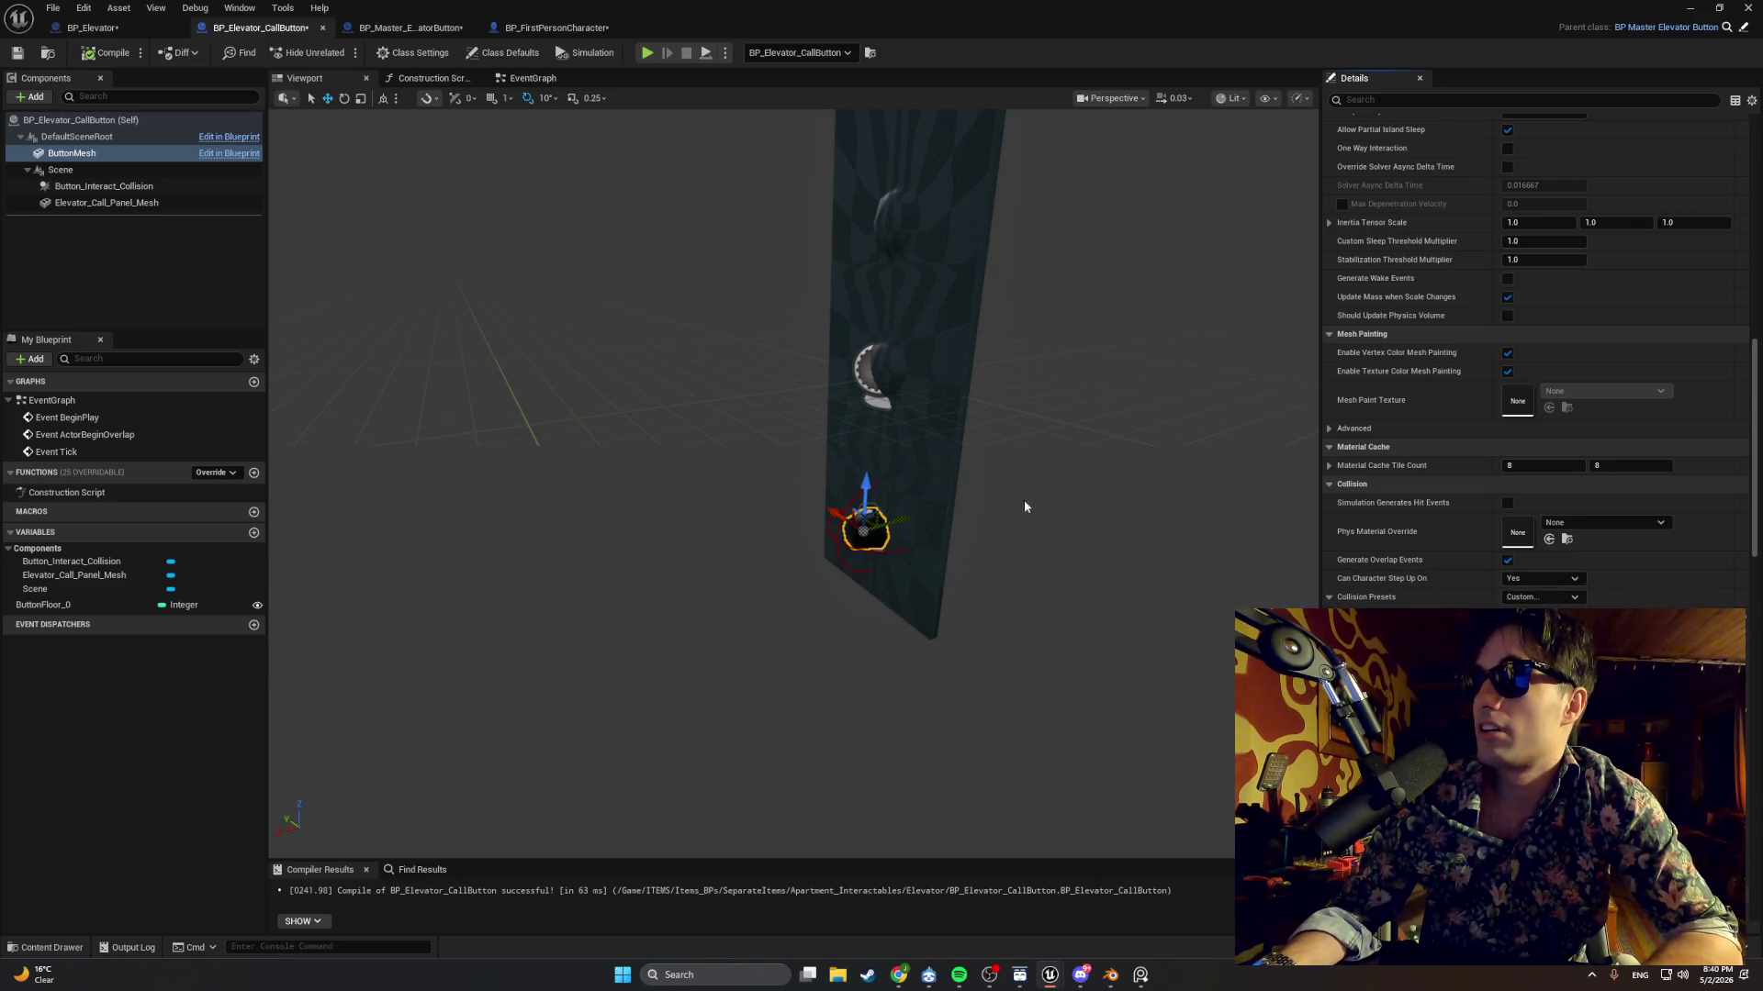
pyautogui.click(862, 548)
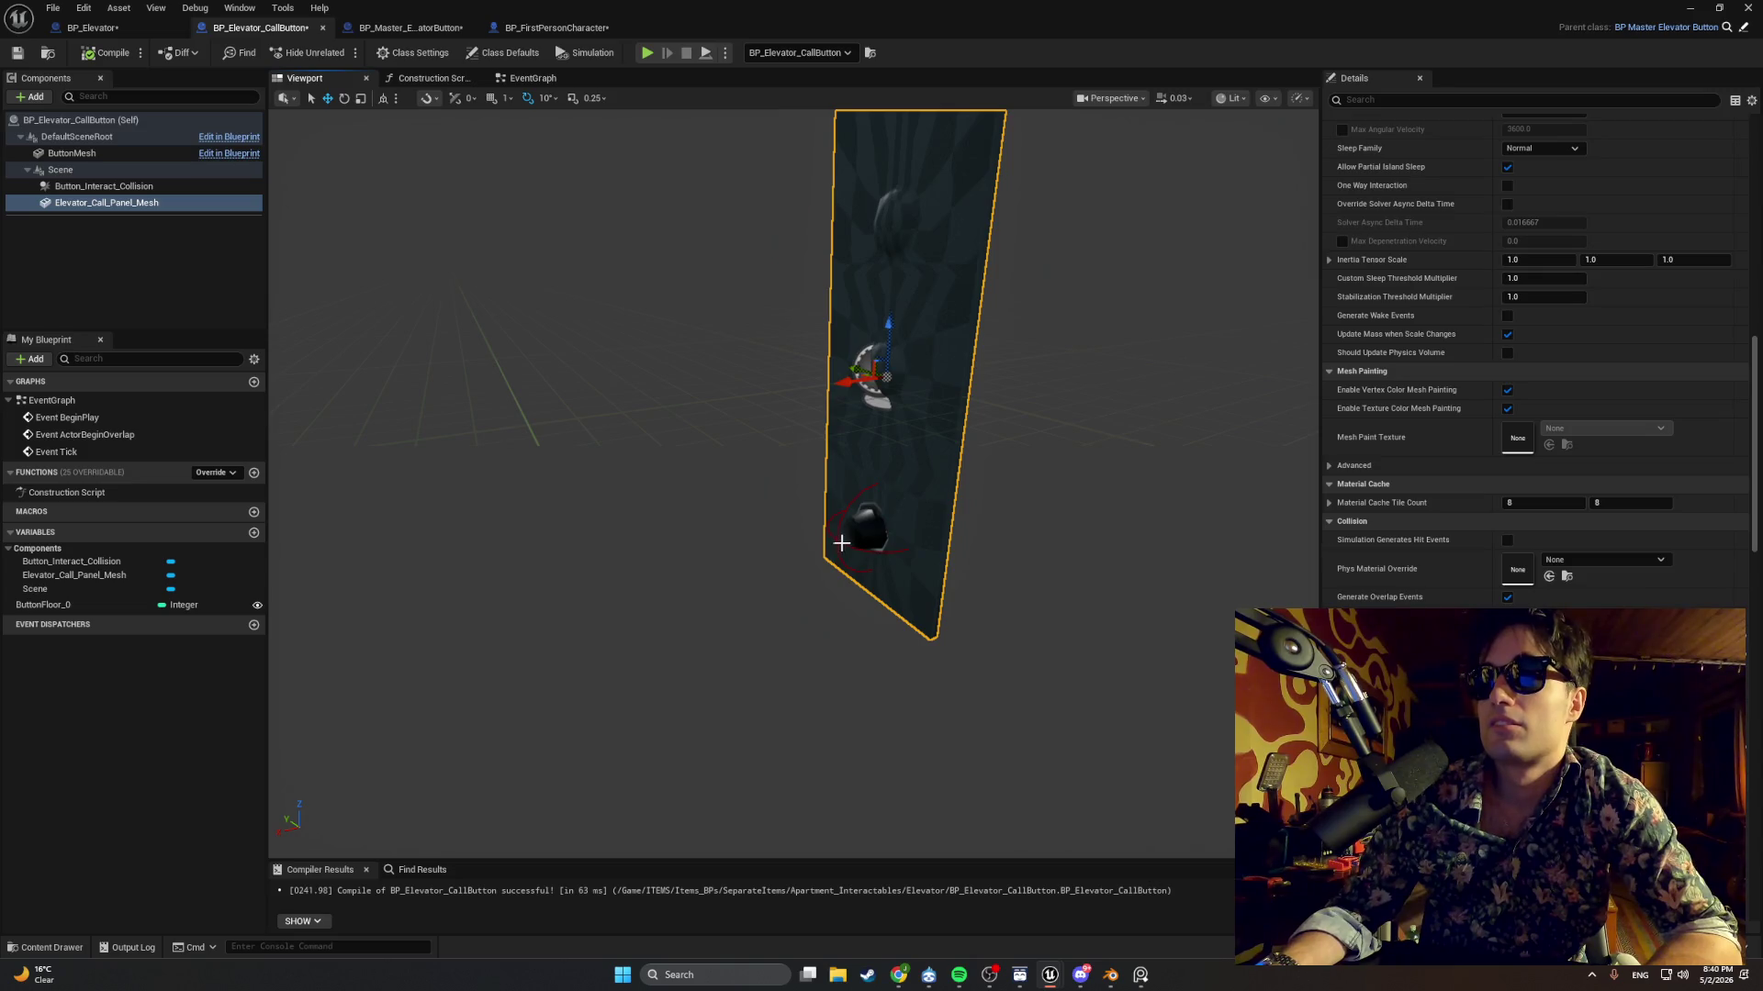
pyautogui.click(838, 534)
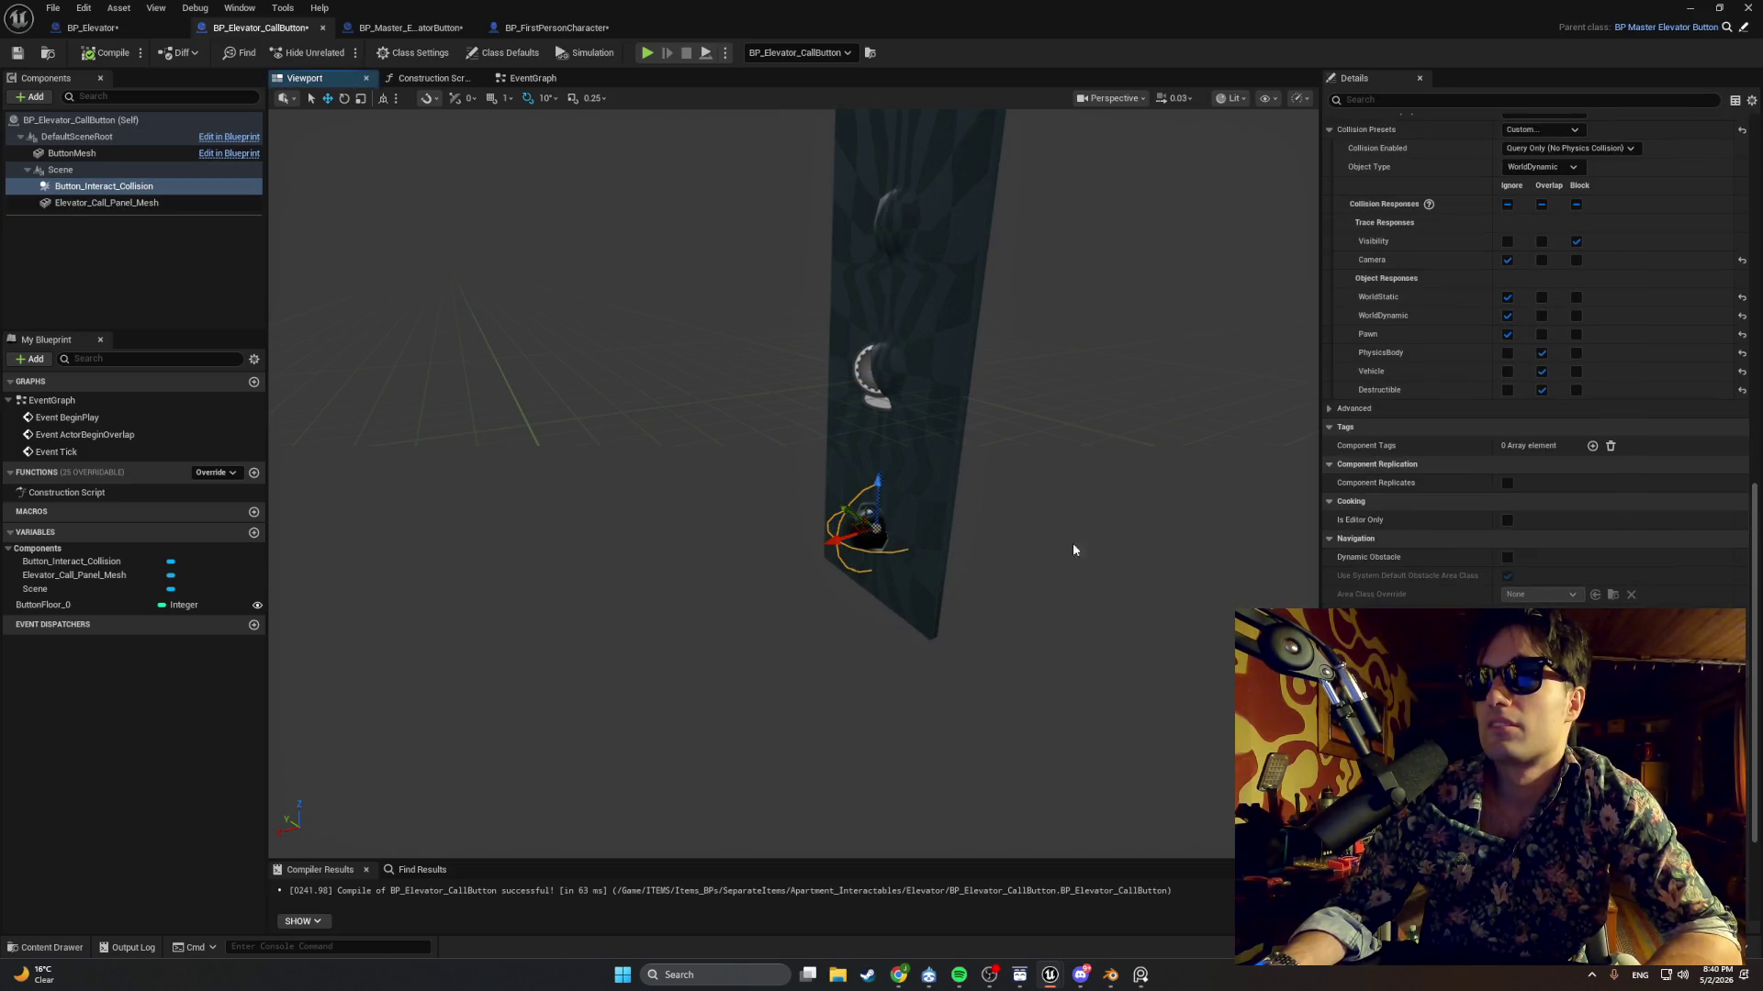
pyautogui.scroll(-10, 1445, 526)
pyautogui.scroll(5, 1480, 433)
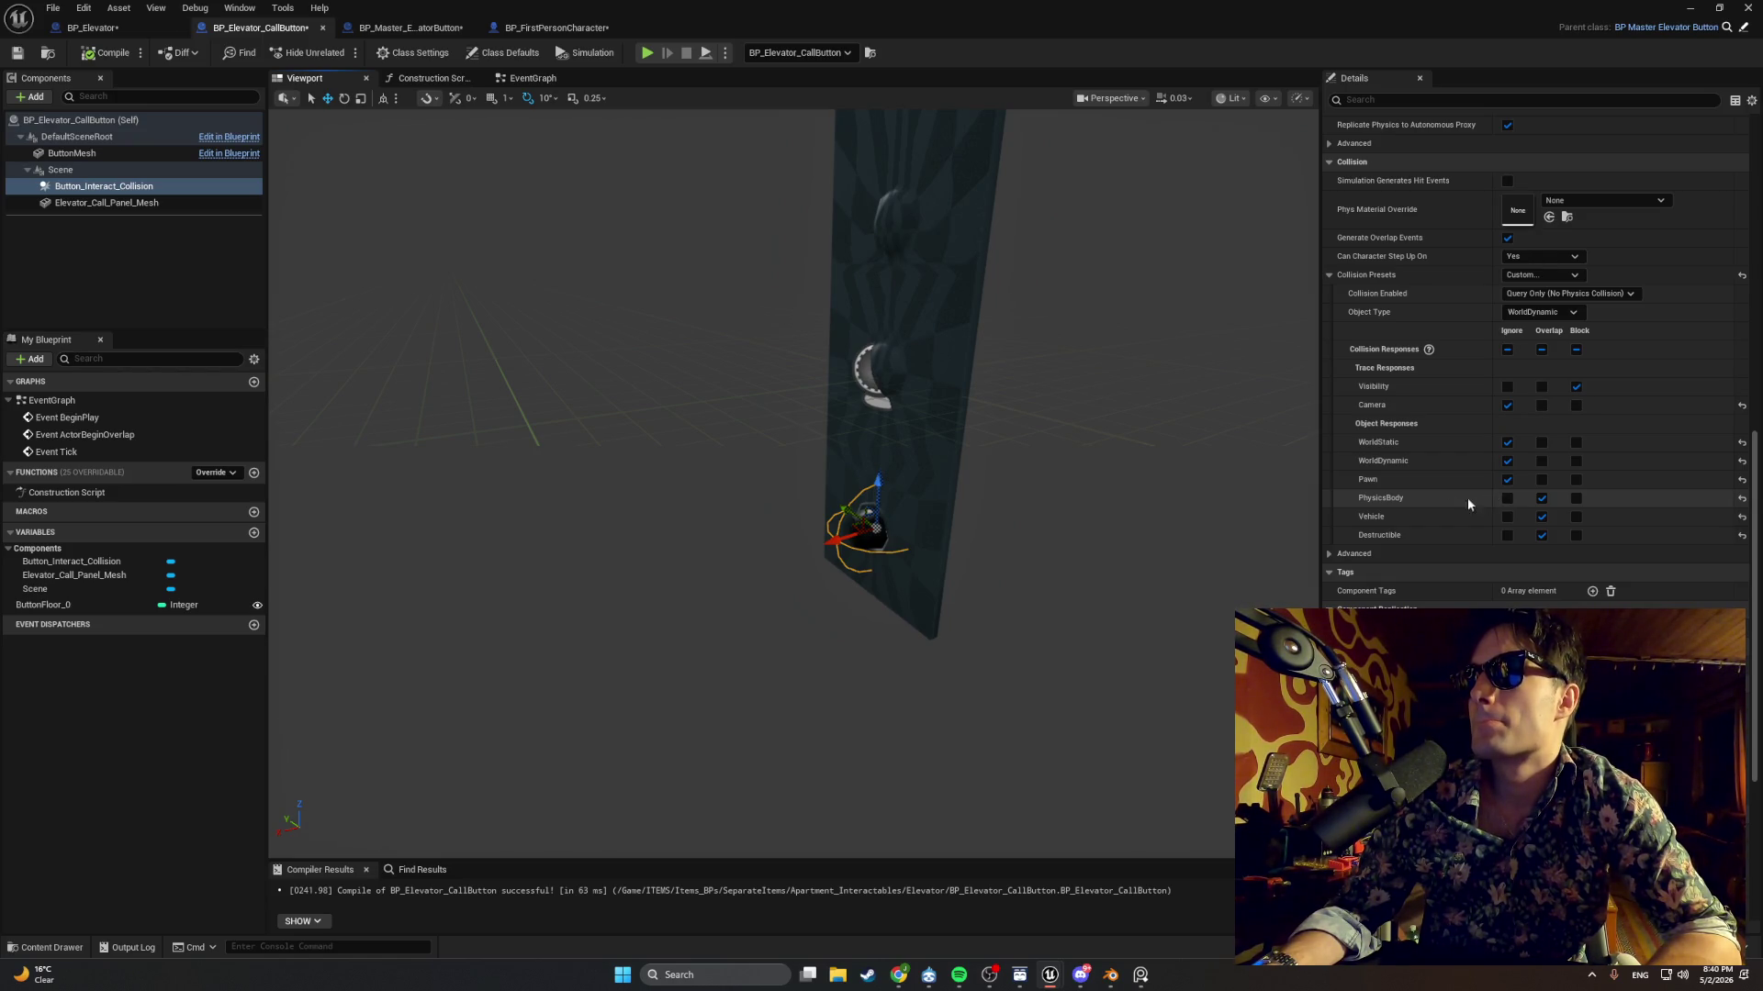
pyautogui.hotkey('ctrl', 'space')
pyautogui.click(877, 520)
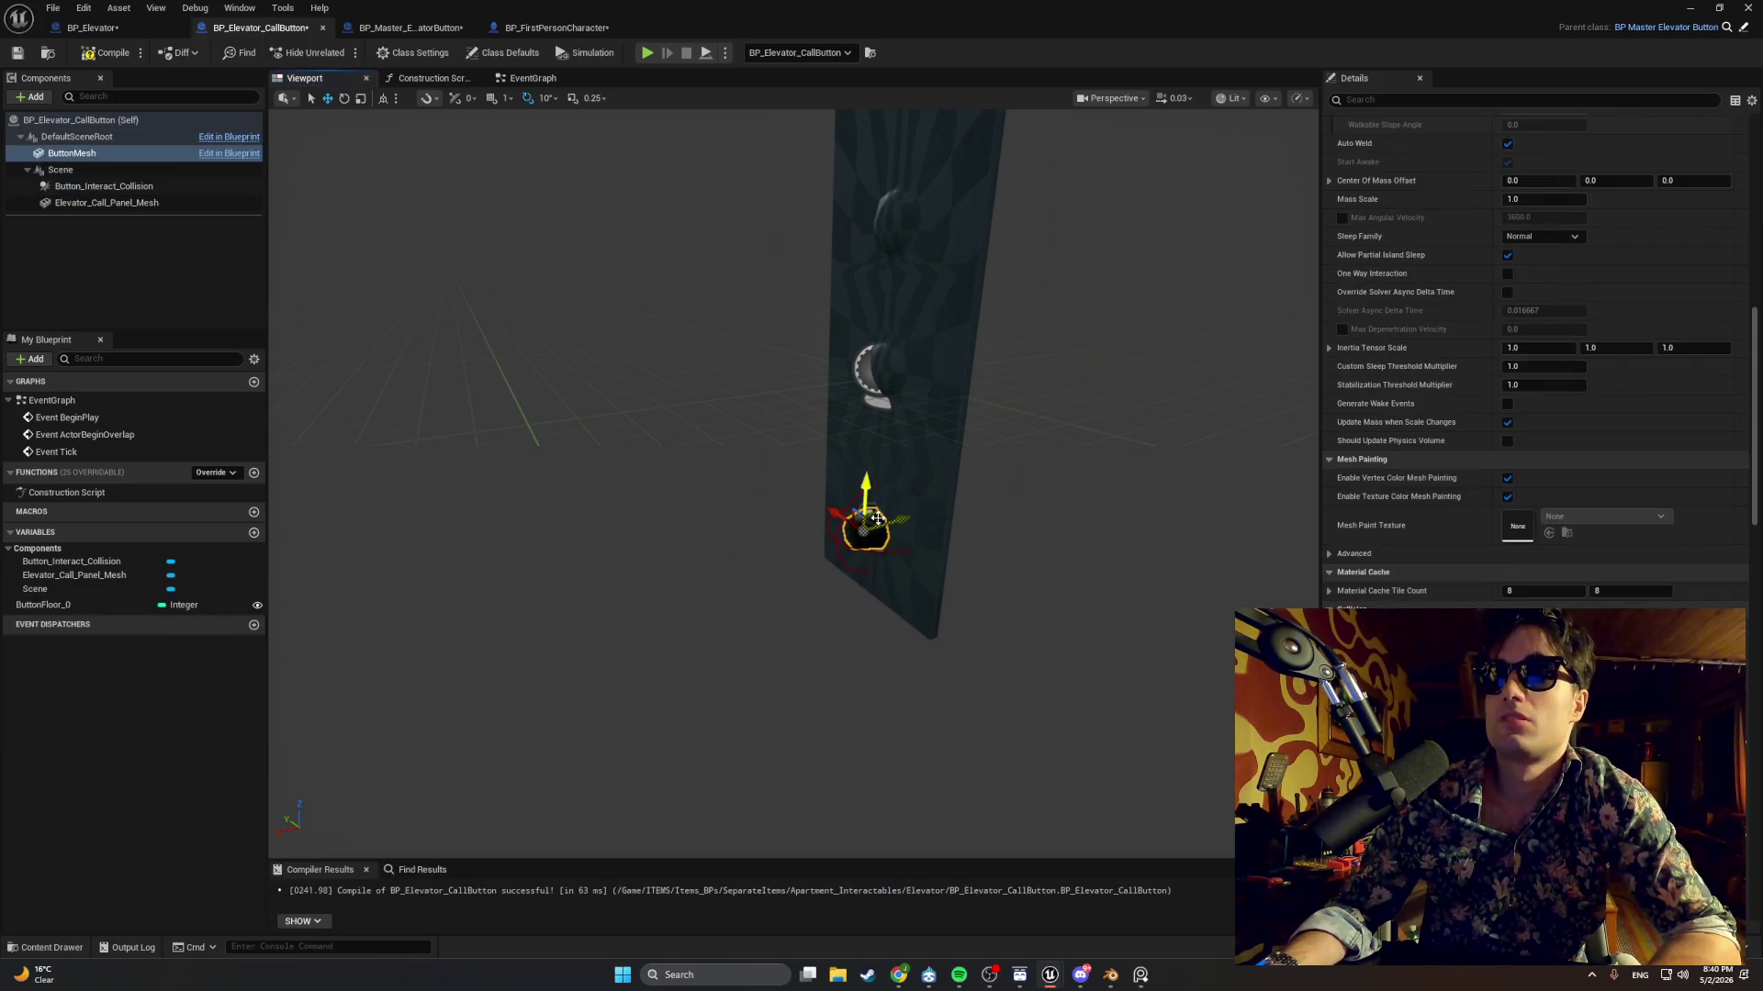
# Browse the Content Drawer to the Apartment_Doors folder, close it, and minimize the Blueprint editor.
pyautogui.hotkey('ctrl', 'space')
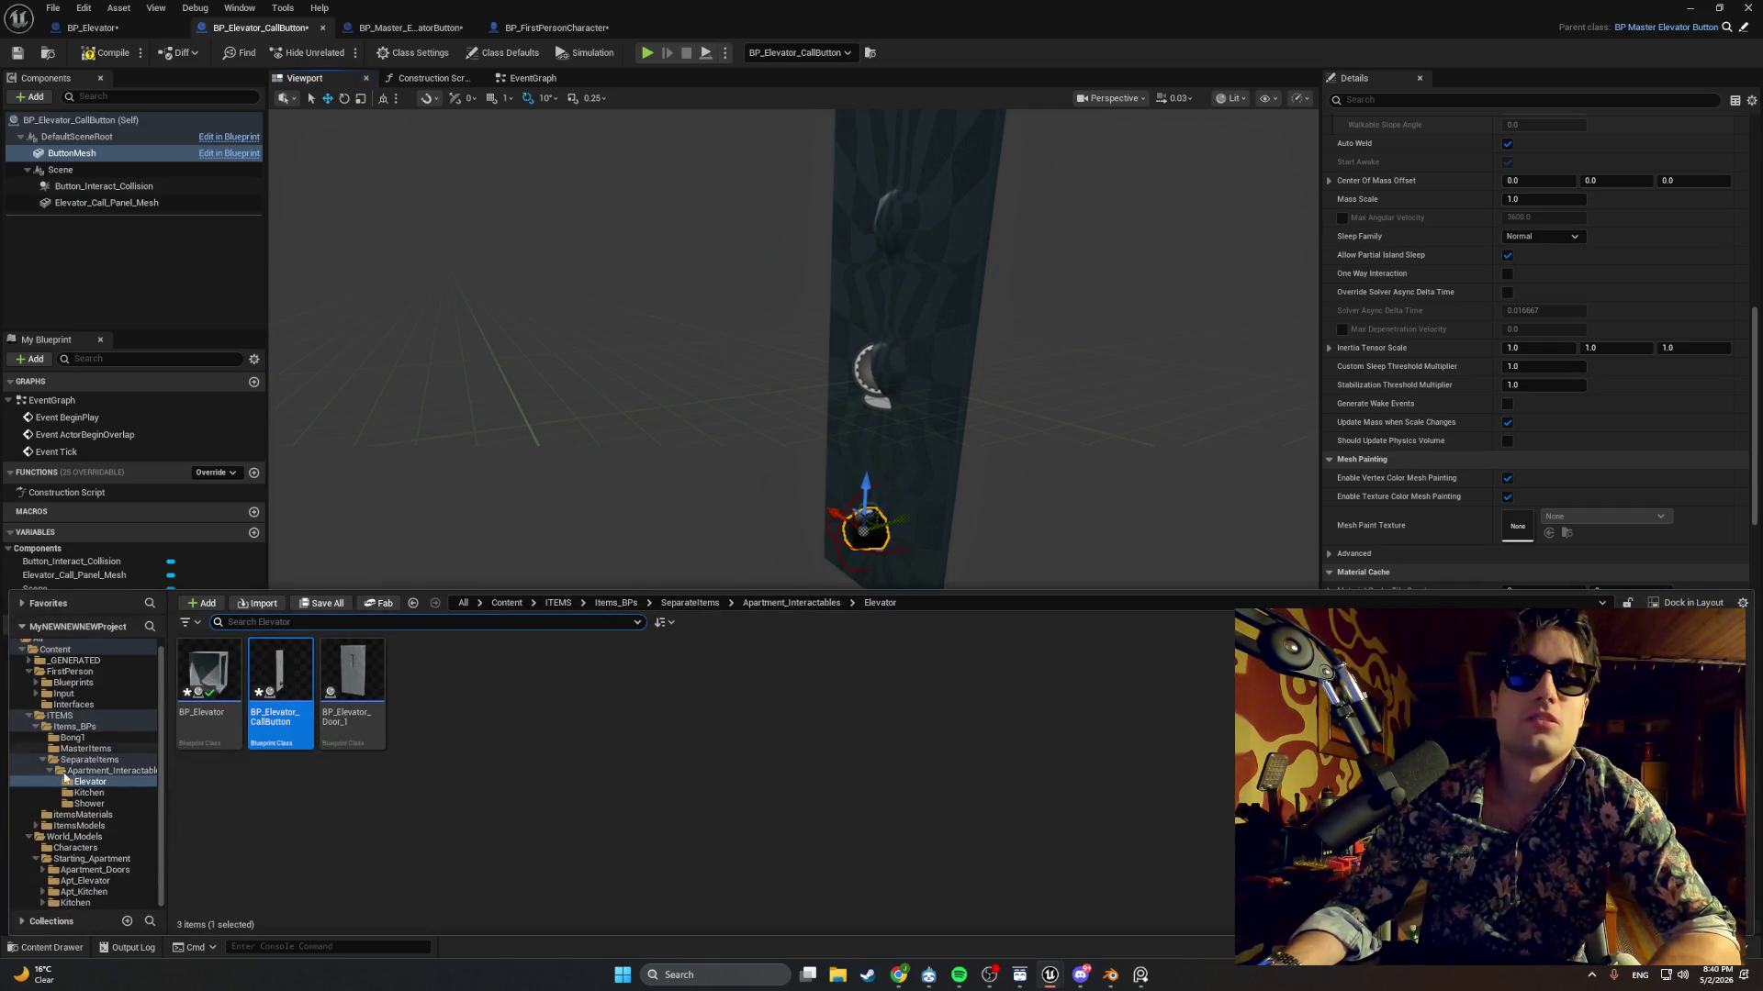
pyautogui.click(84, 870)
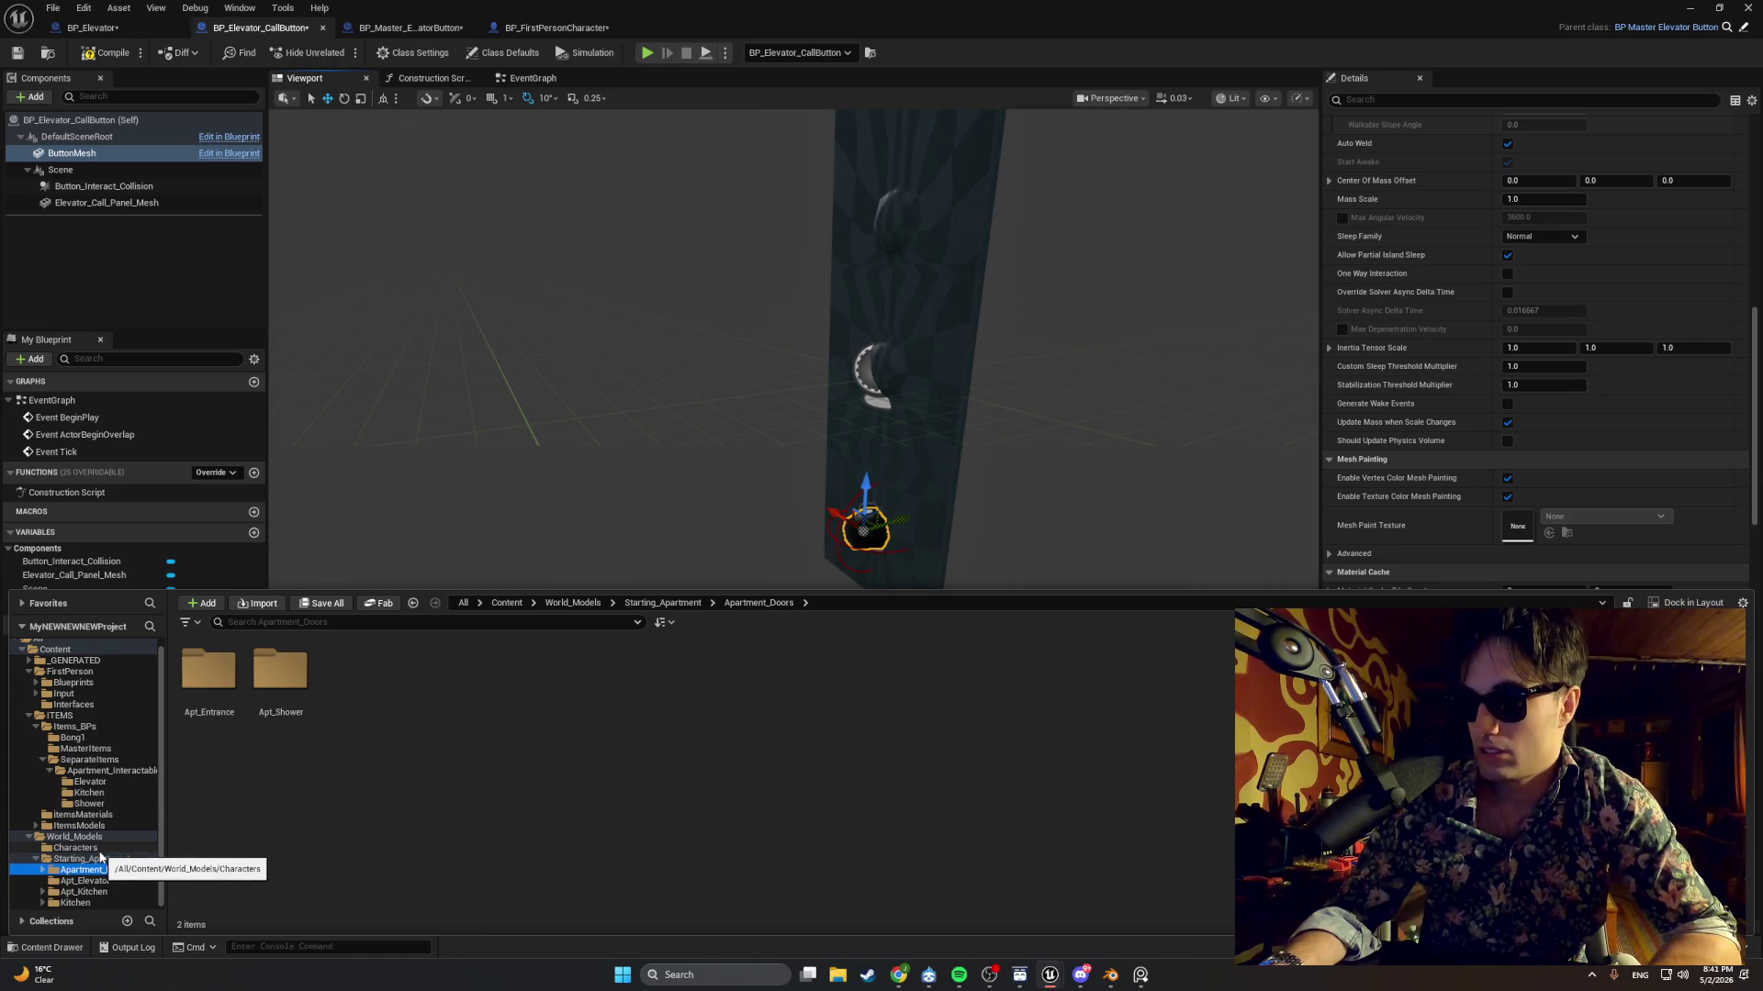
pyautogui.click(356, 348)
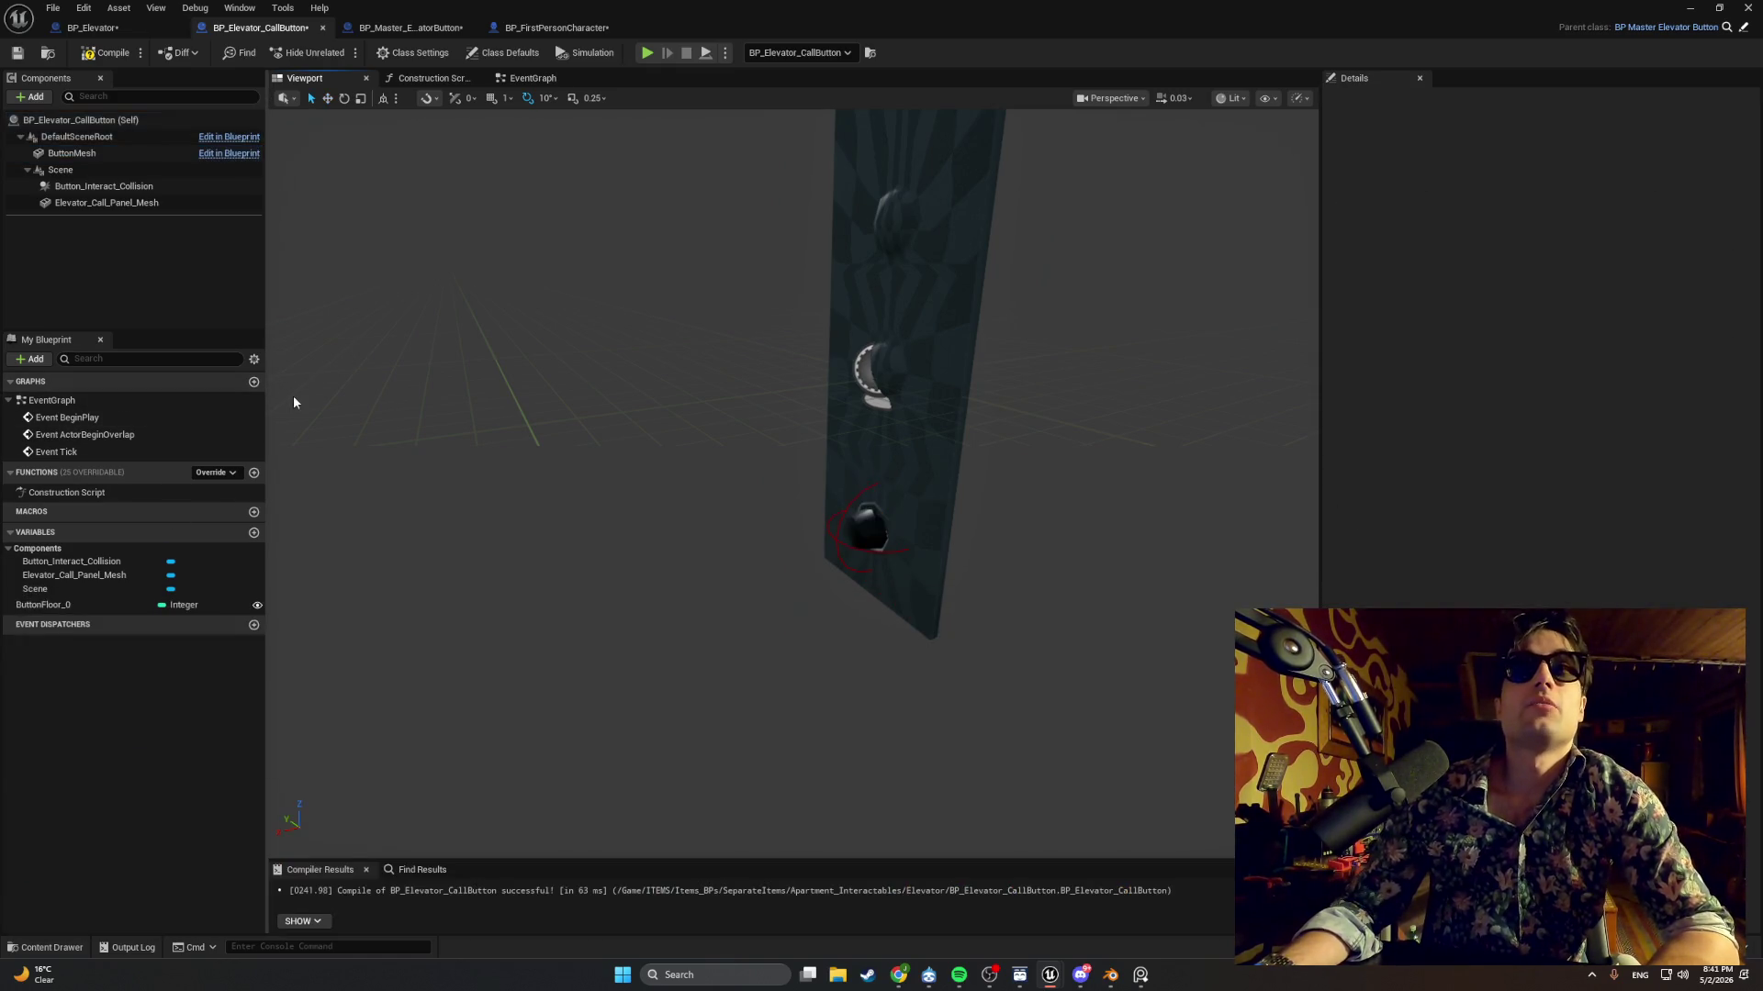
pyautogui.click(1685, 11)
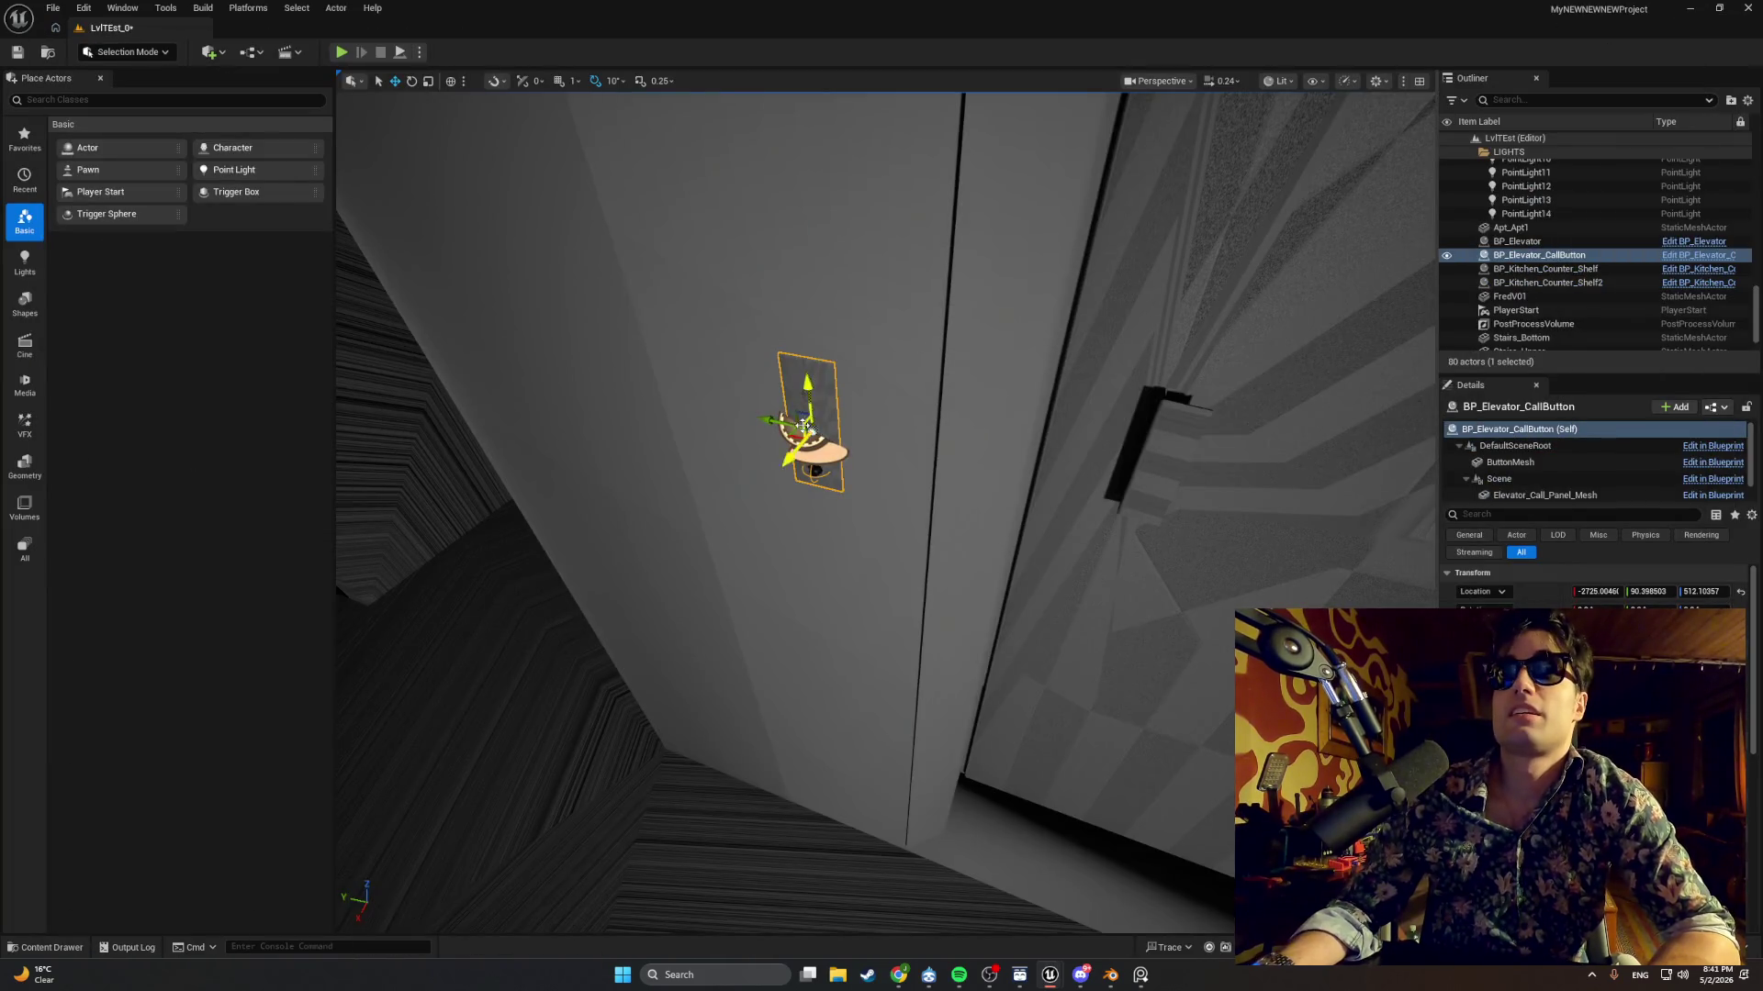
# Fly the camera in front of the wall-mounted call button and select its button mesh.
pyautogui.moveTo(839, 426); pyautogui.dragTo(826, 489)
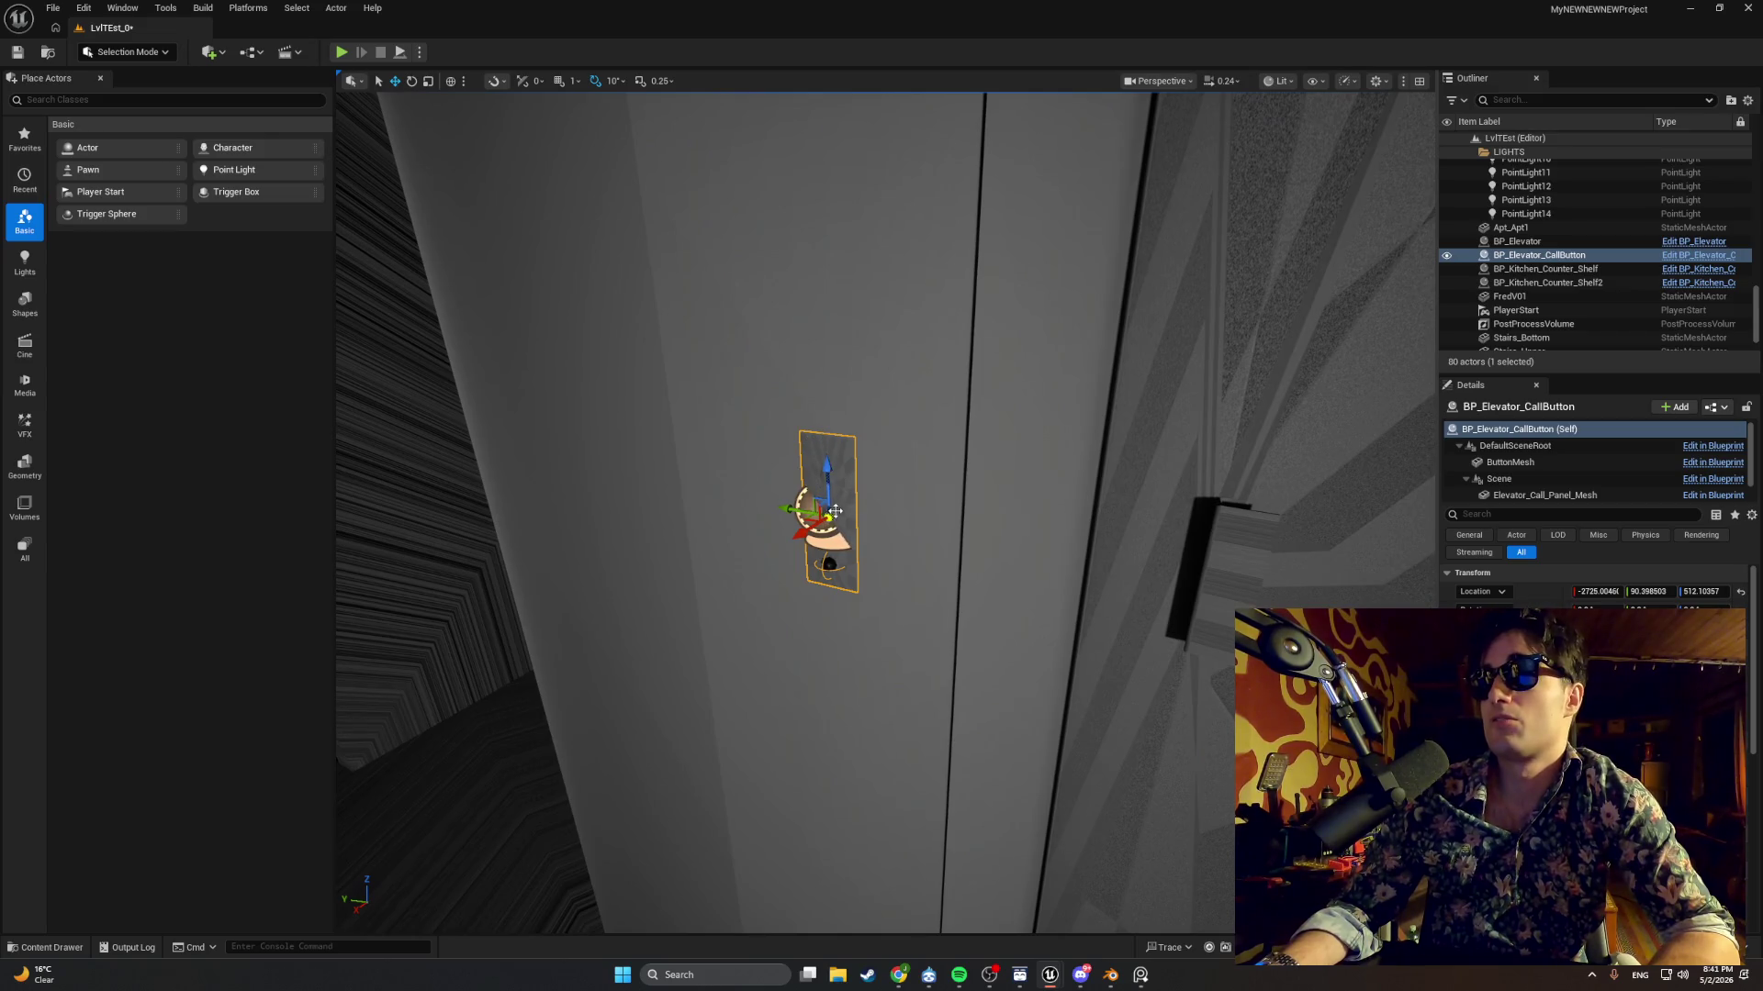
pyautogui.moveTo(885, 595); pyautogui.dragTo(840, 556)
pyautogui.click(840, 557)
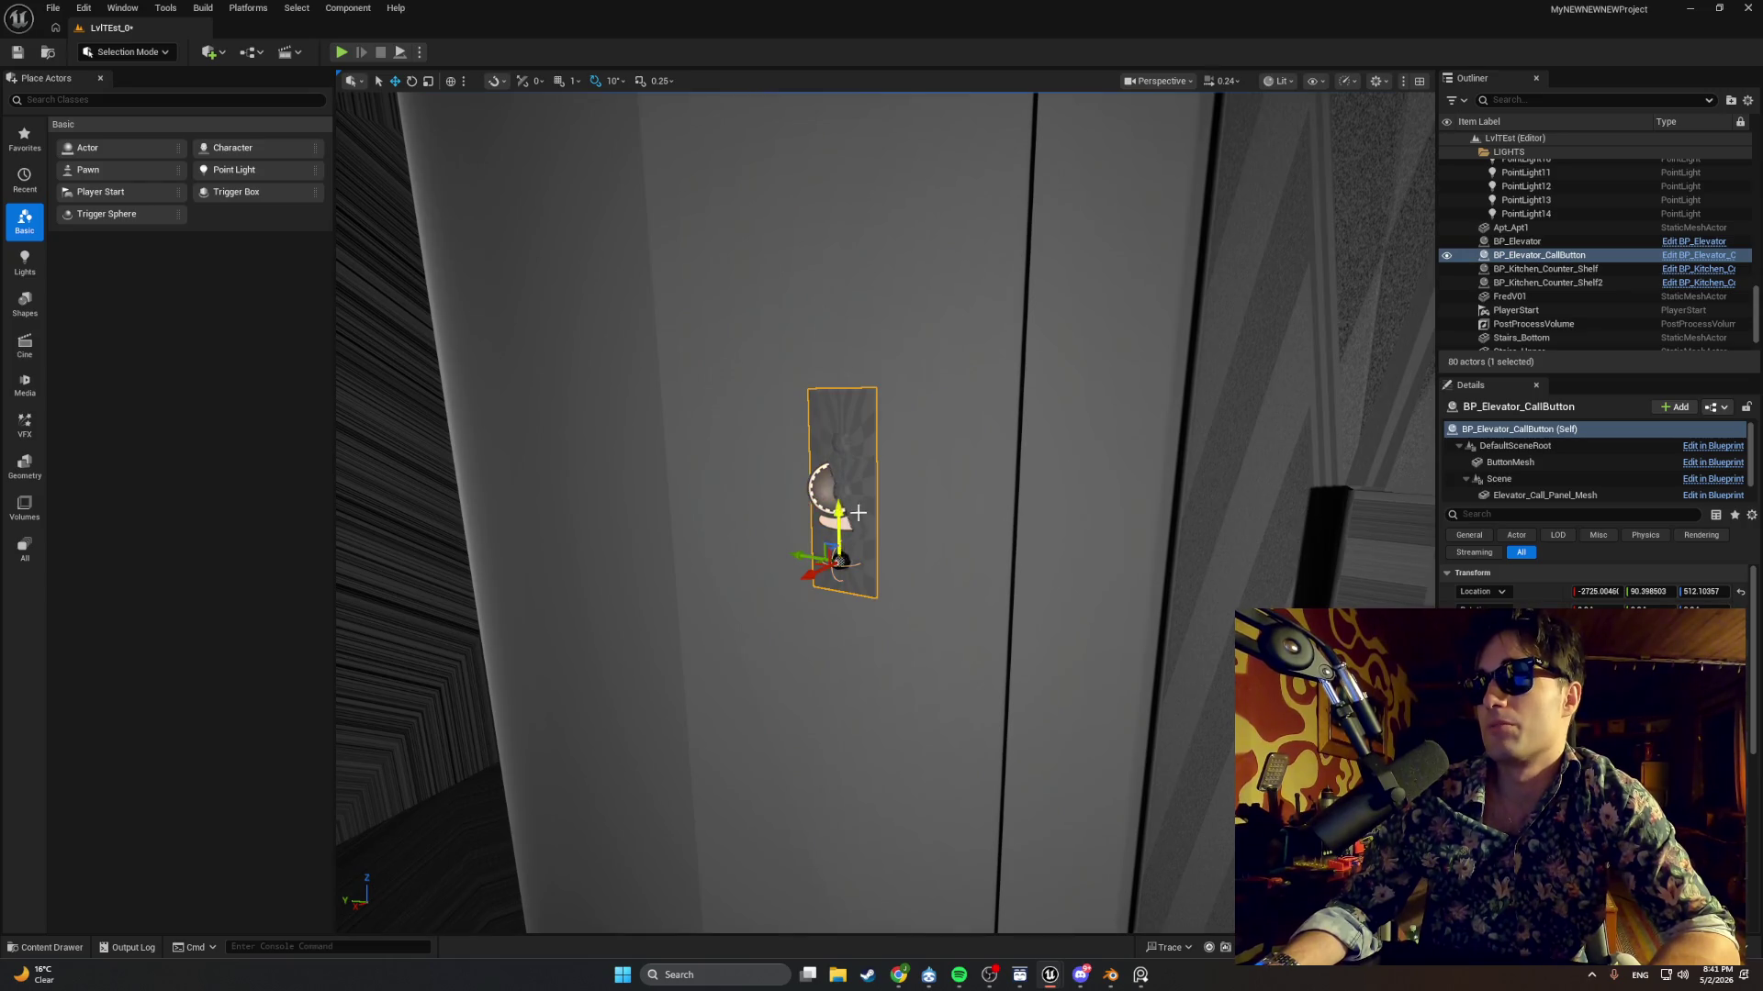
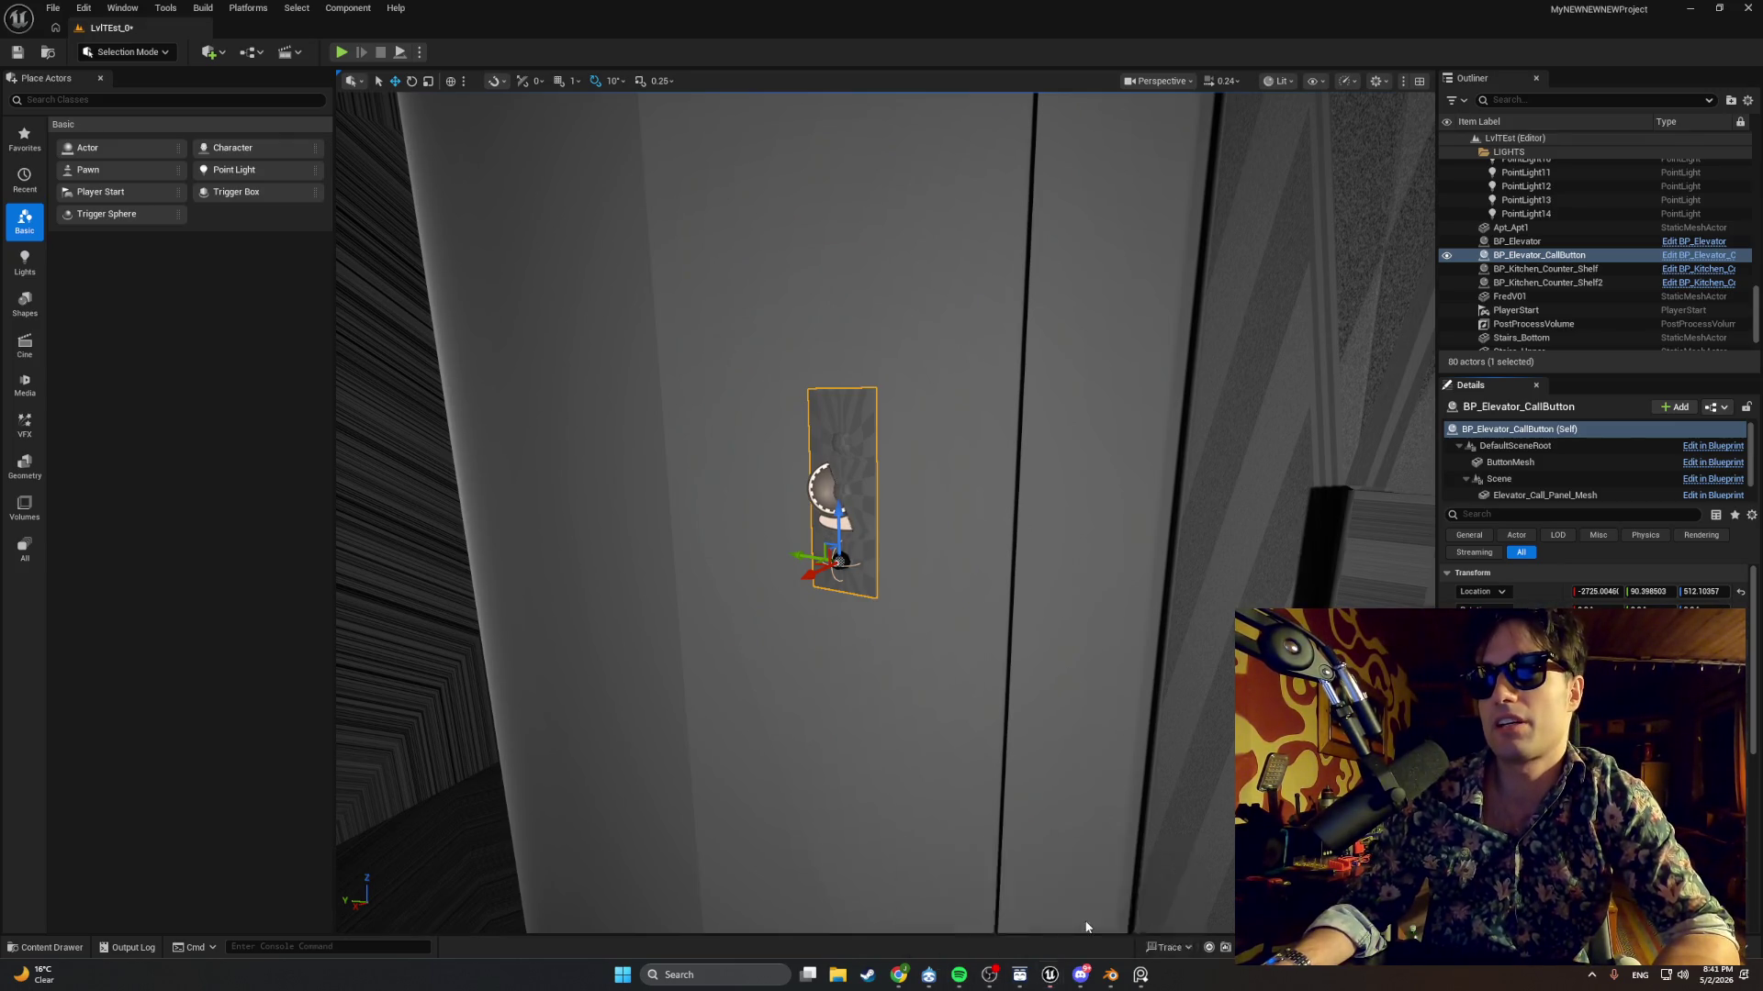
# Delete the ButtonFloor_0 variable from the BP_Elevator_CallButton Blueprint.
pyautogui.click(1048, 974)
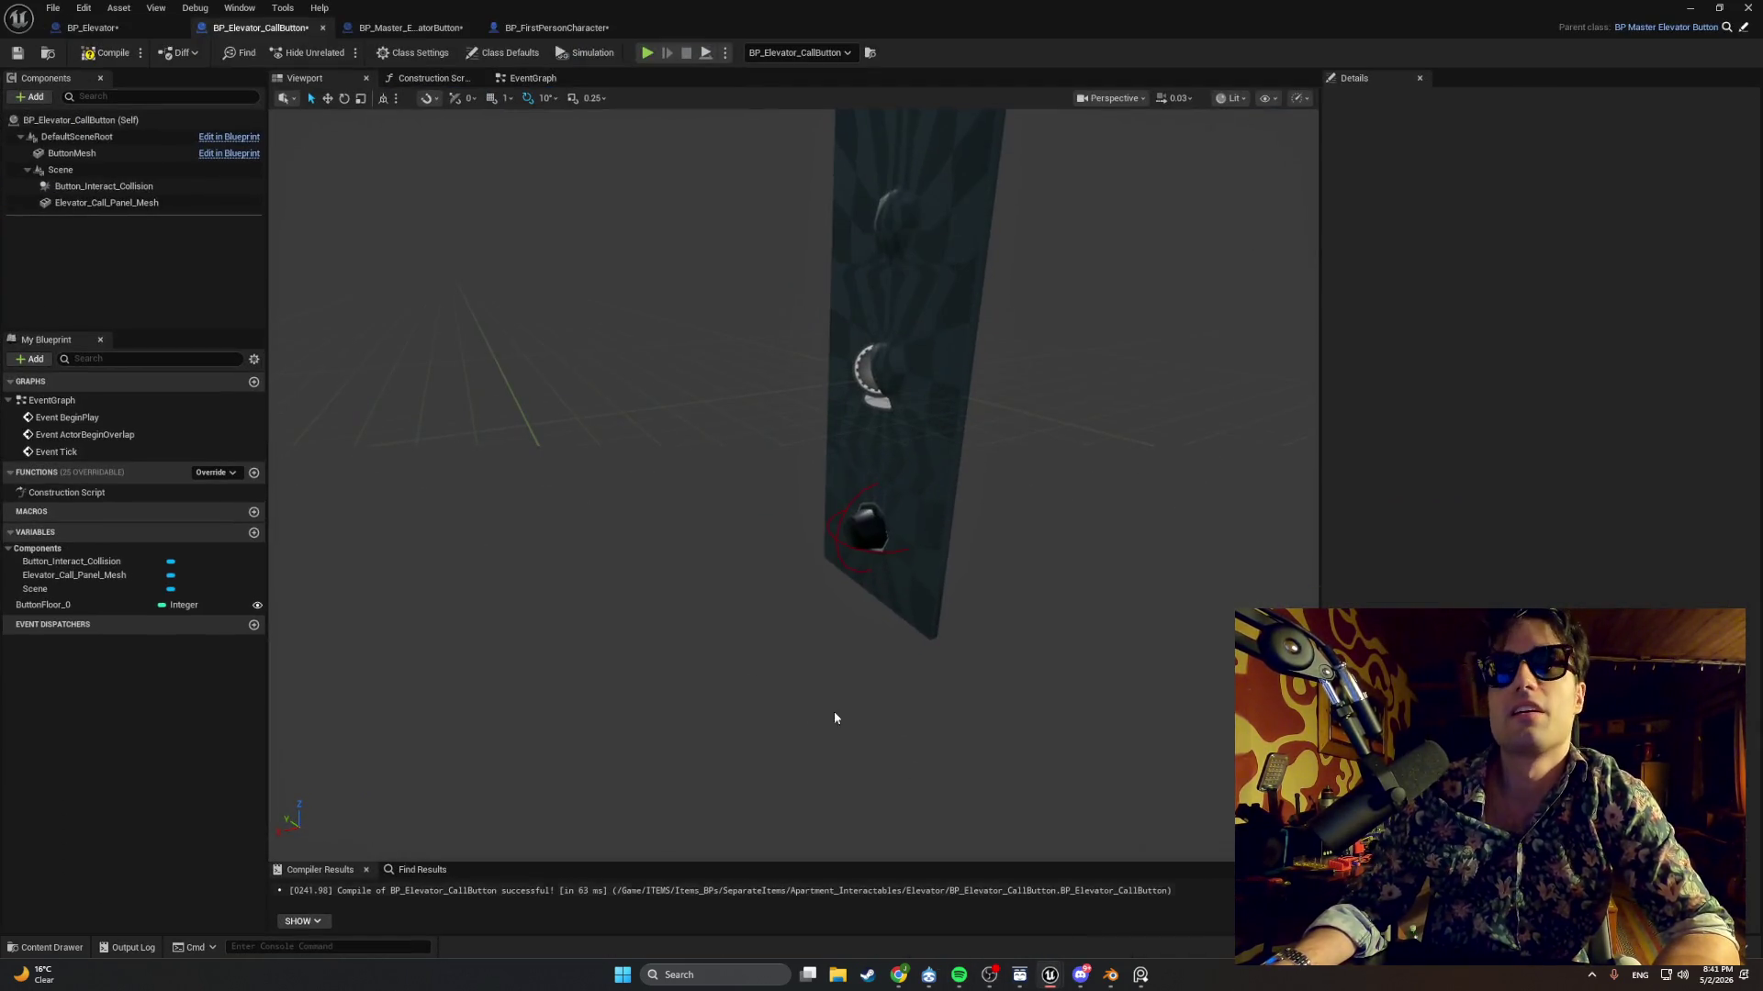
pyautogui.click(103, 605)
pyautogui.press('Delete')
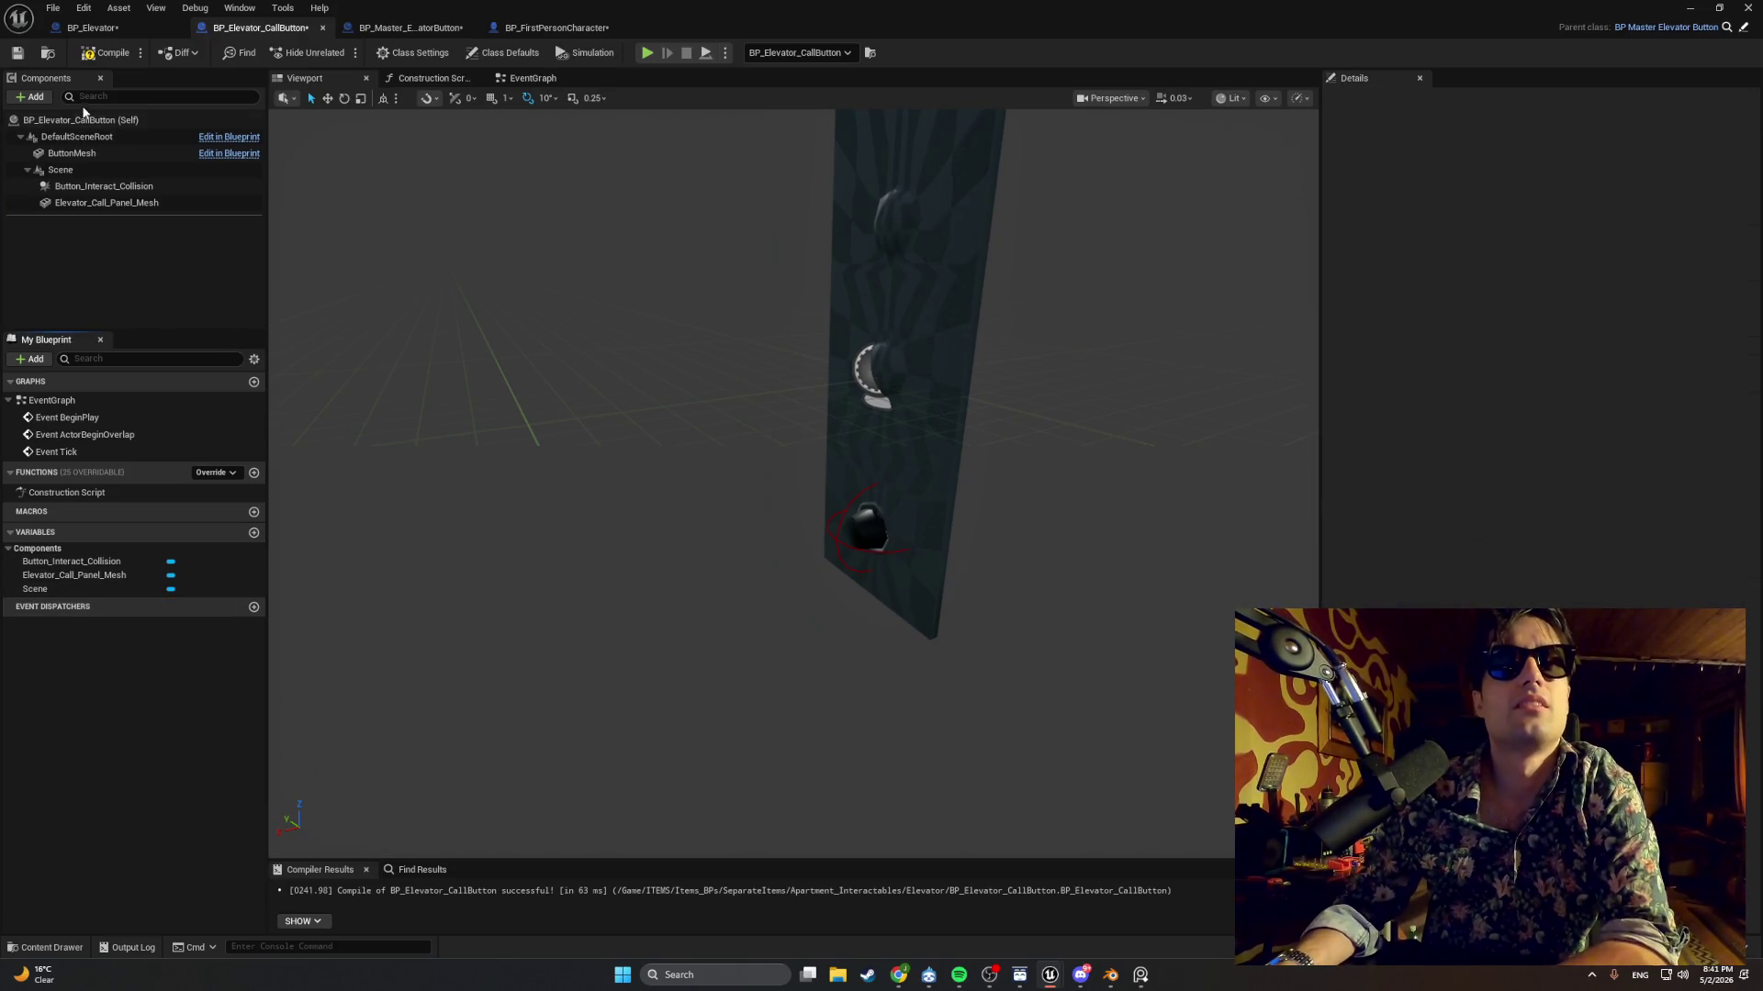
# Compile the Blueprint and save the LvlTEst_0 level.
pyautogui.click(90, 52)
pyautogui.click(1697, 7)
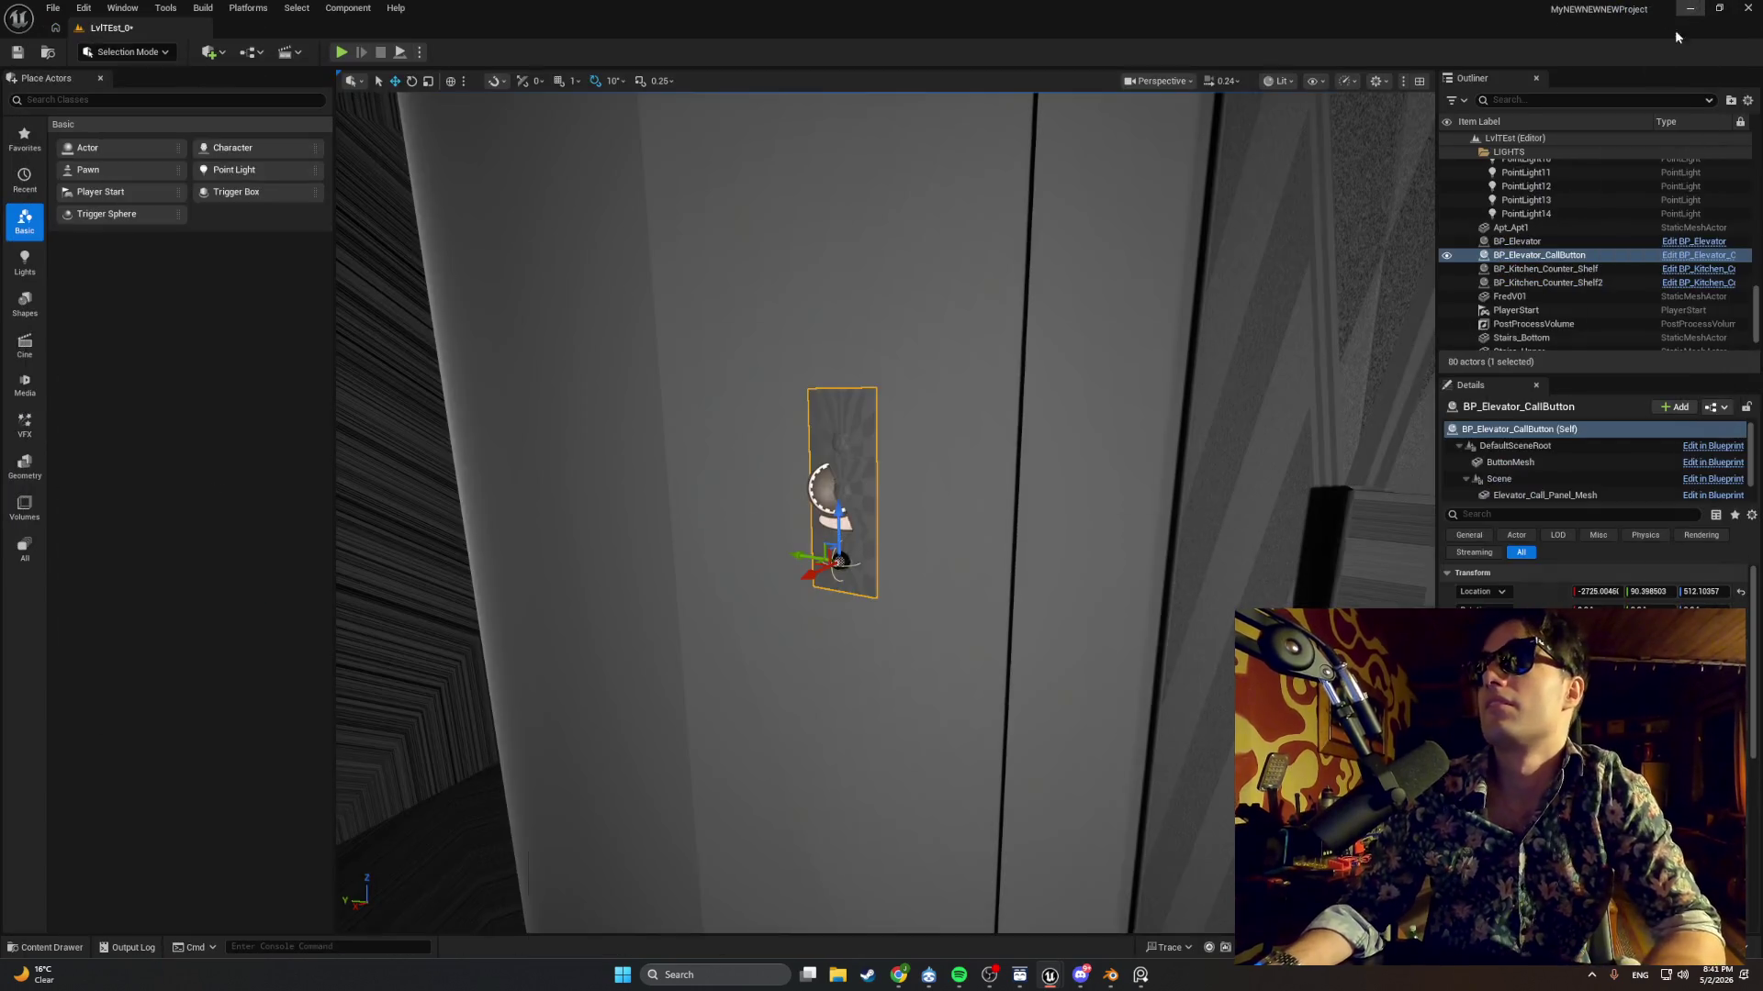
pyautogui.click(19, 52)
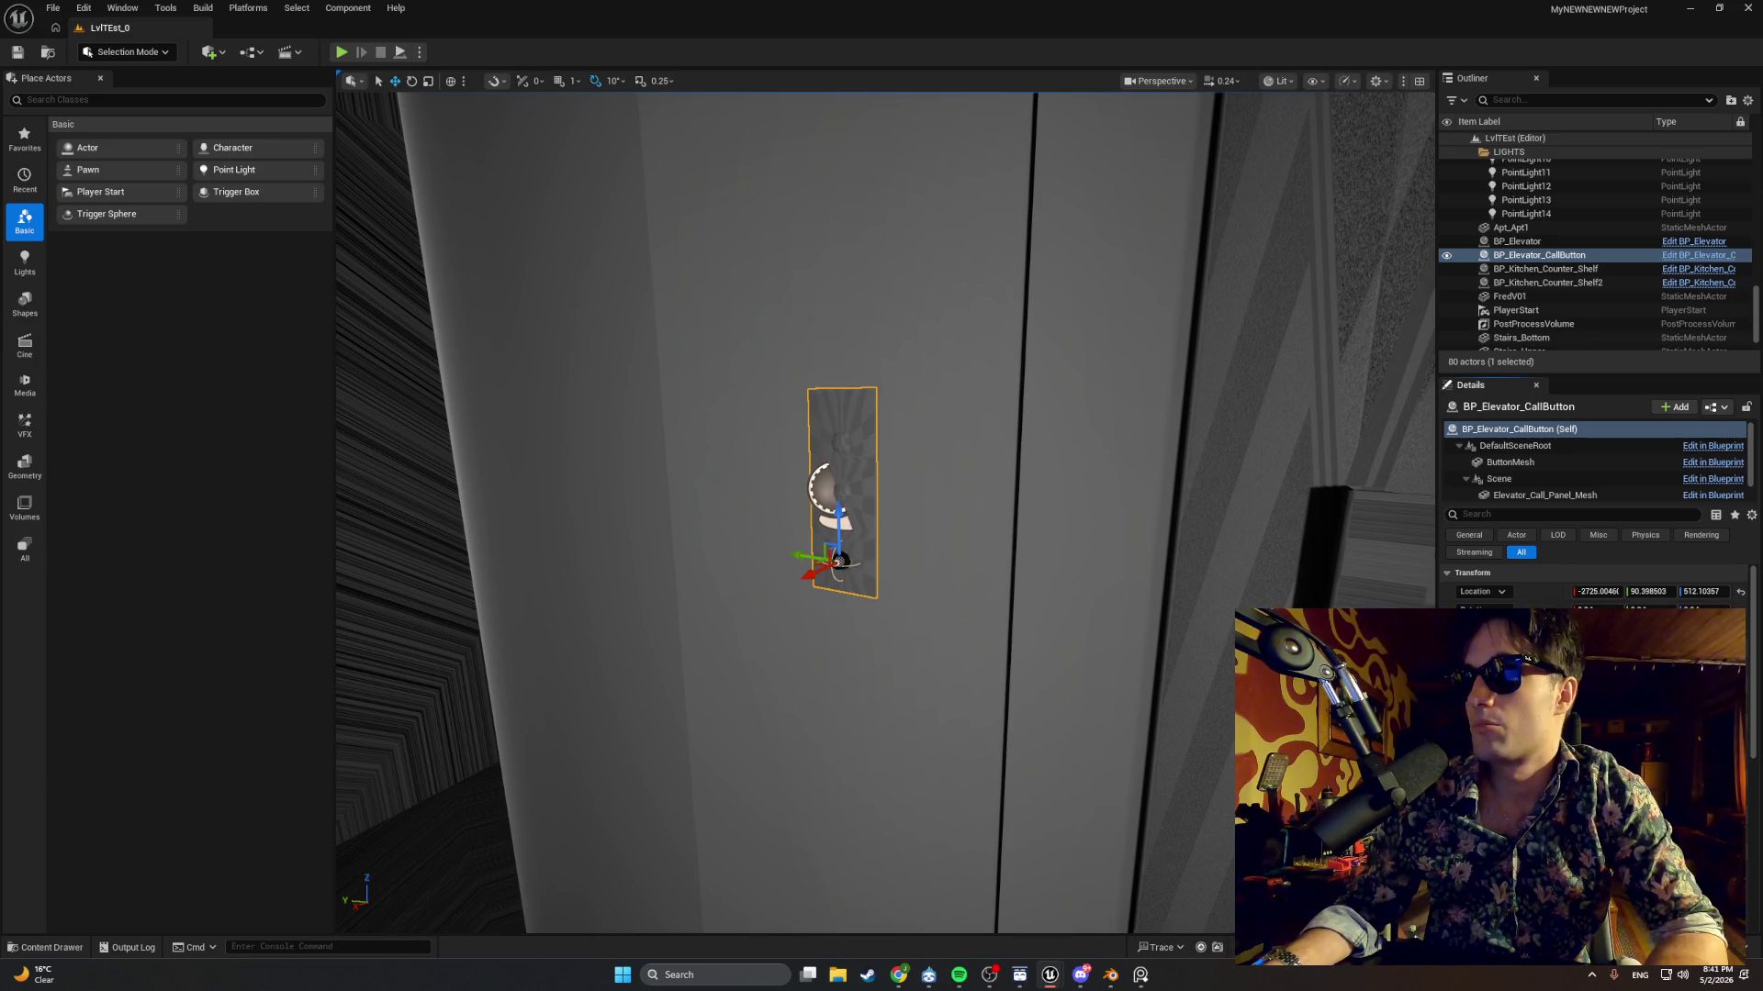
# Select the BP_Elevator_CallButton actor on the wall and check its Press Depth of 1.0 in Details.
pyautogui.click(811, 752)
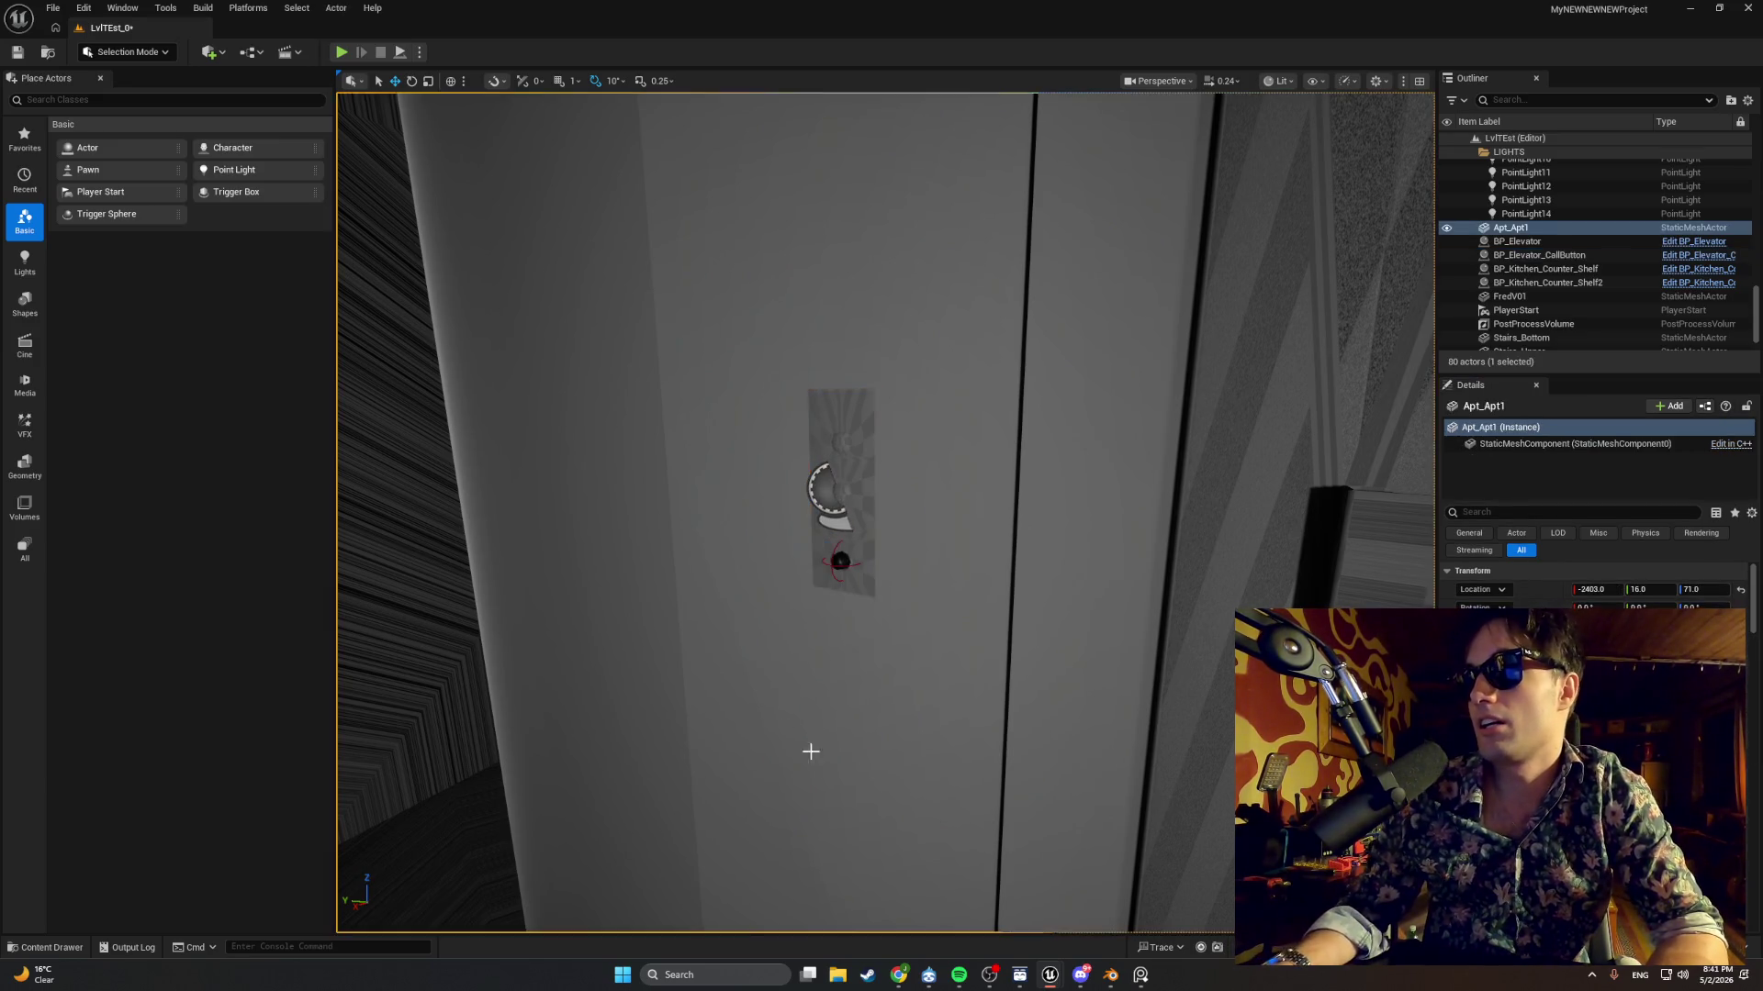
pyautogui.click(25, 55)
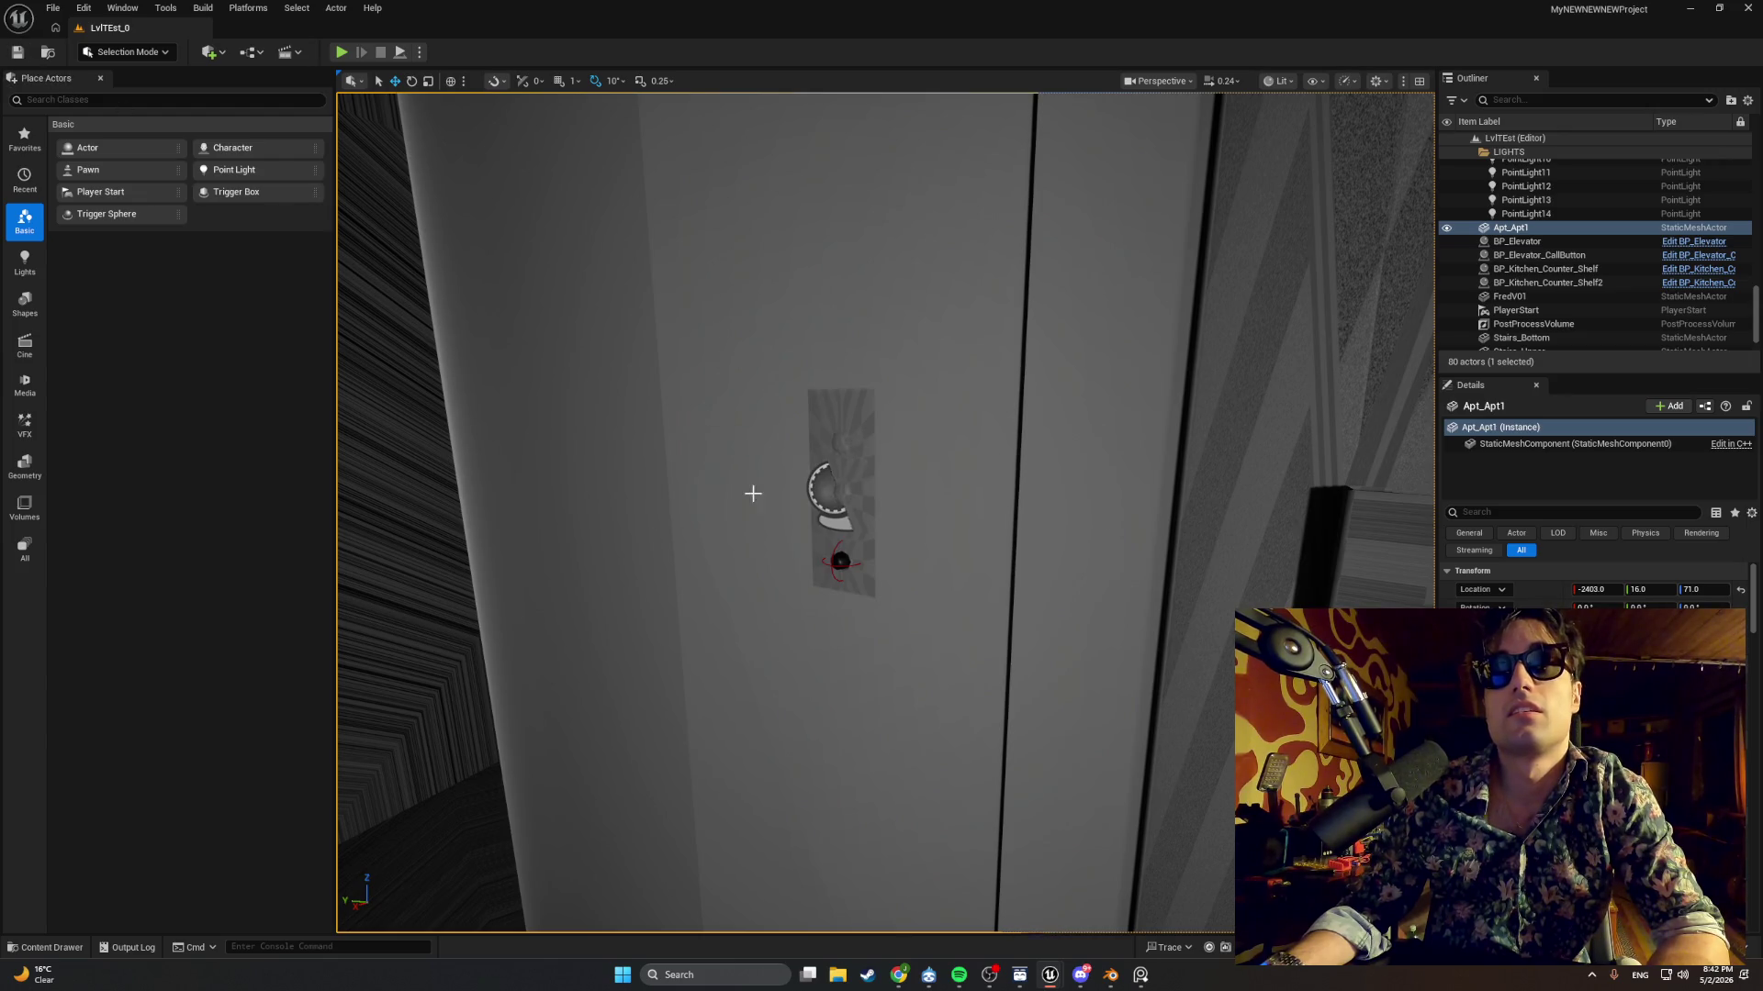
pyautogui.click(861, 473)
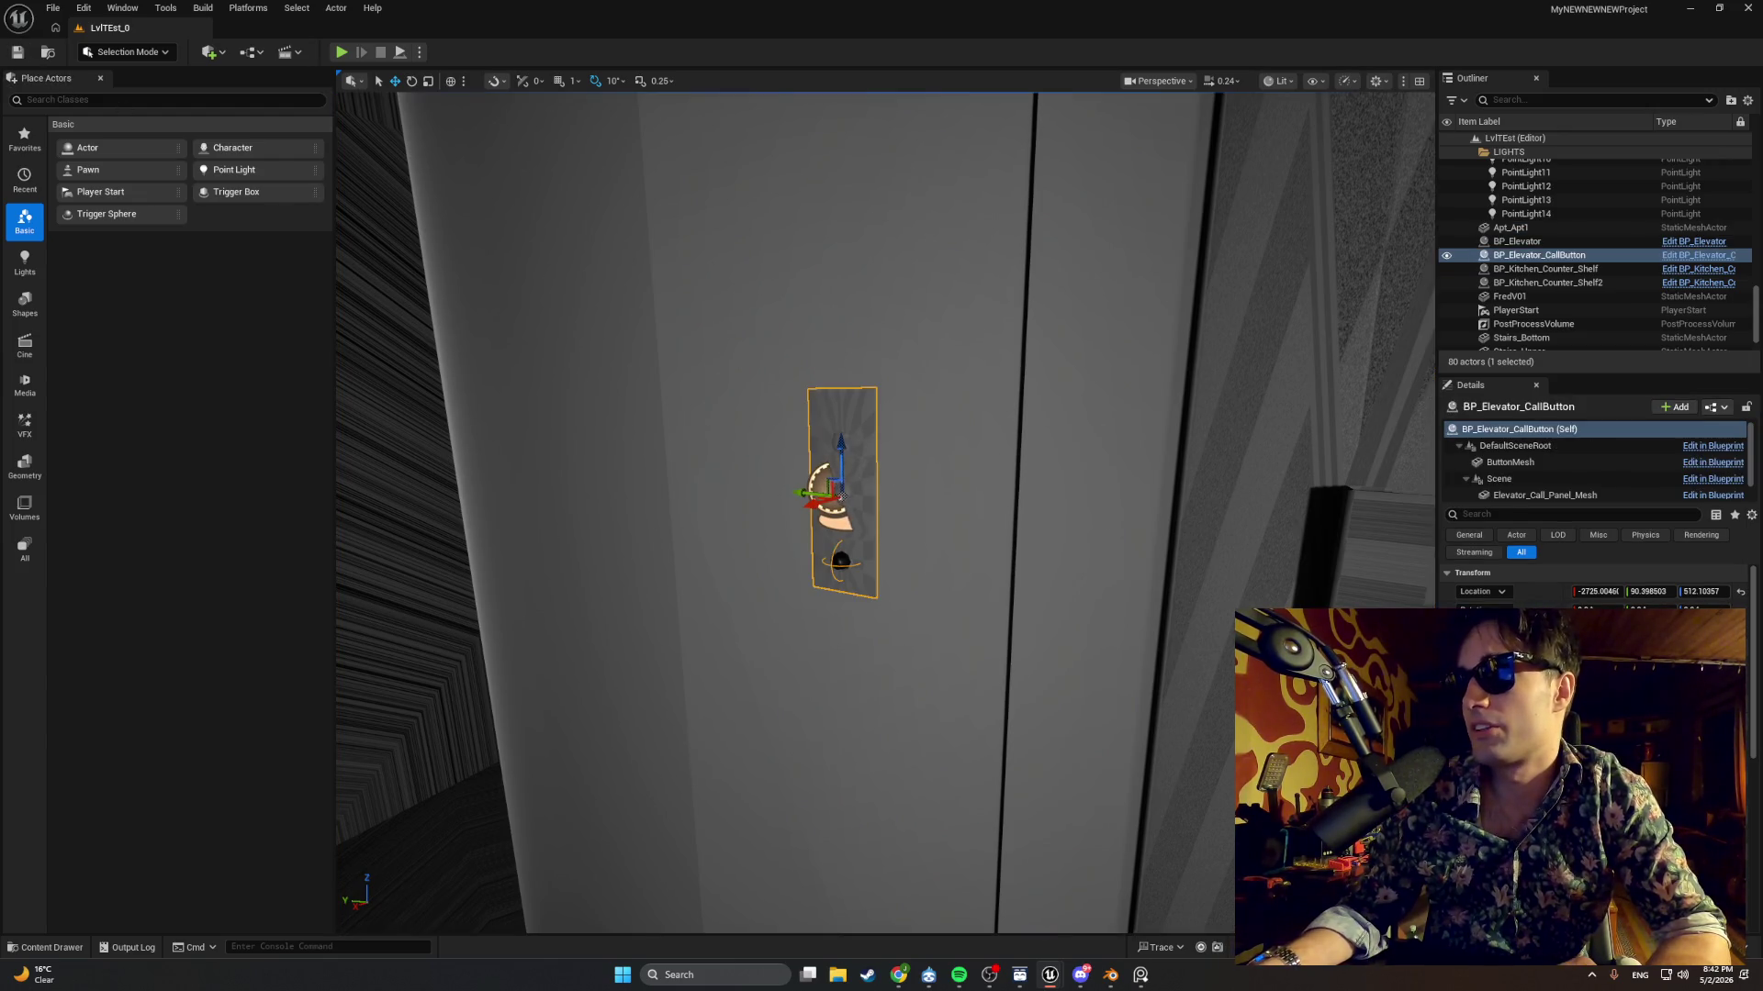
pyautogui.scroll(-1, 1593, 587)
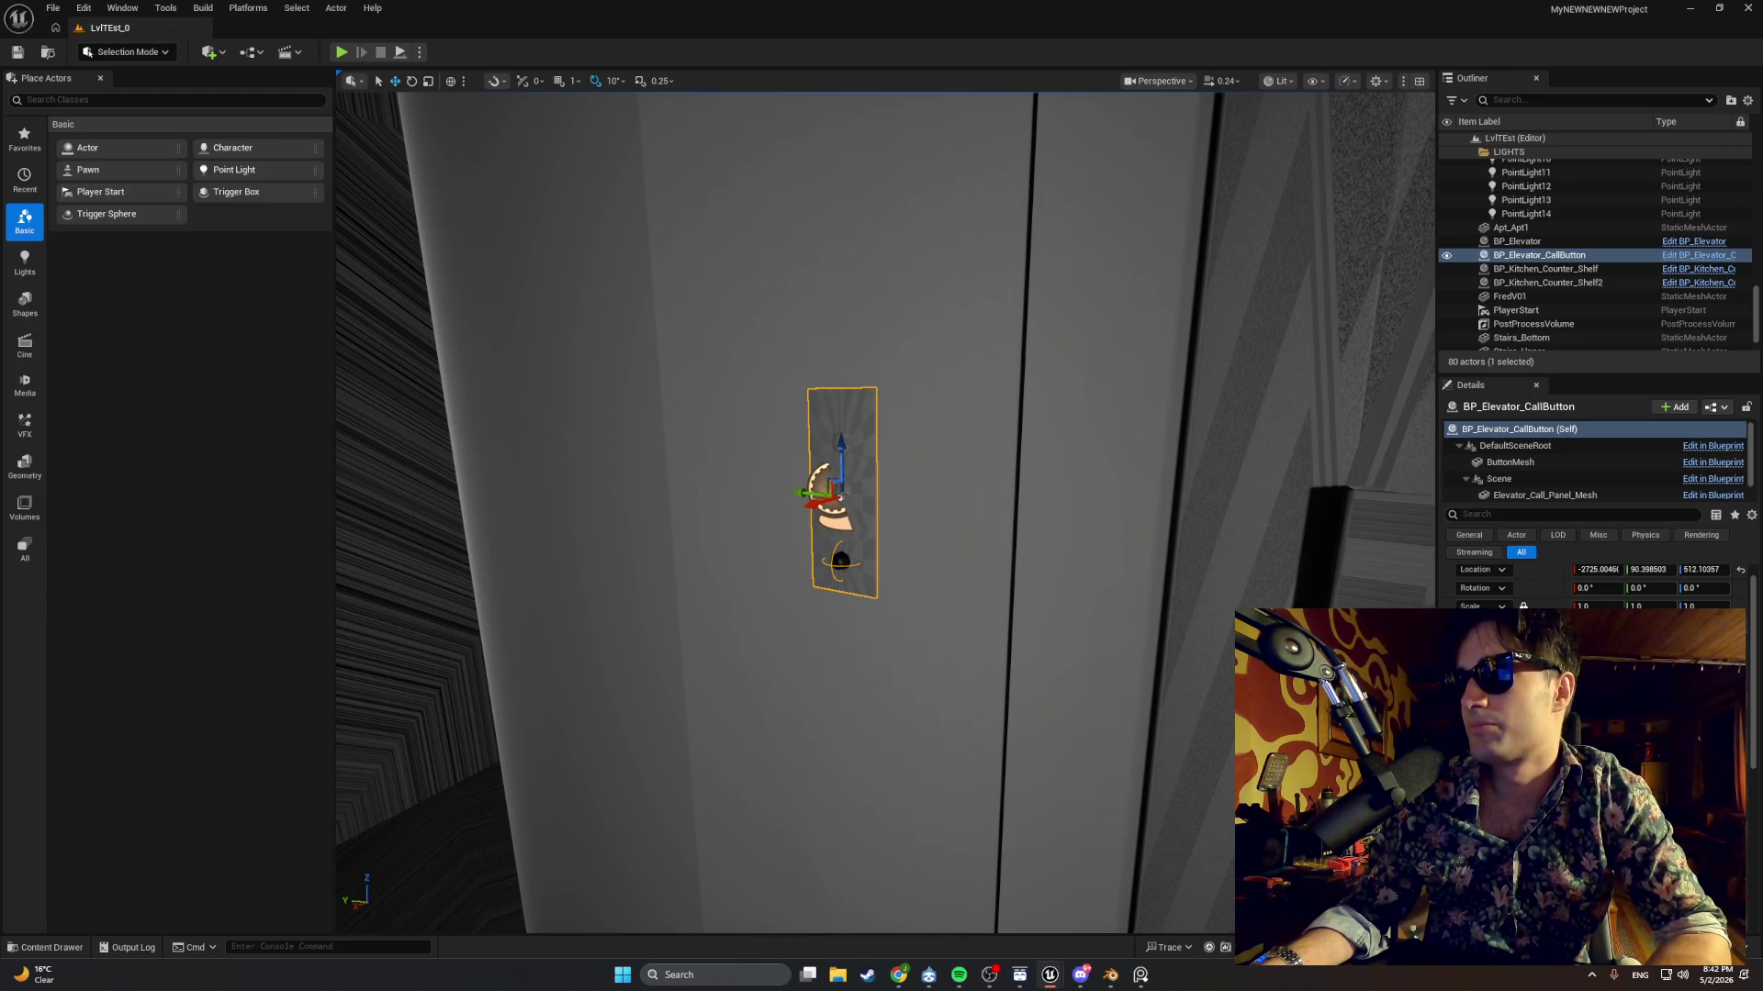
pyautogui.scroll(-5, 1593, 587)
pyautogui.scroll(-3, 1593, 583)
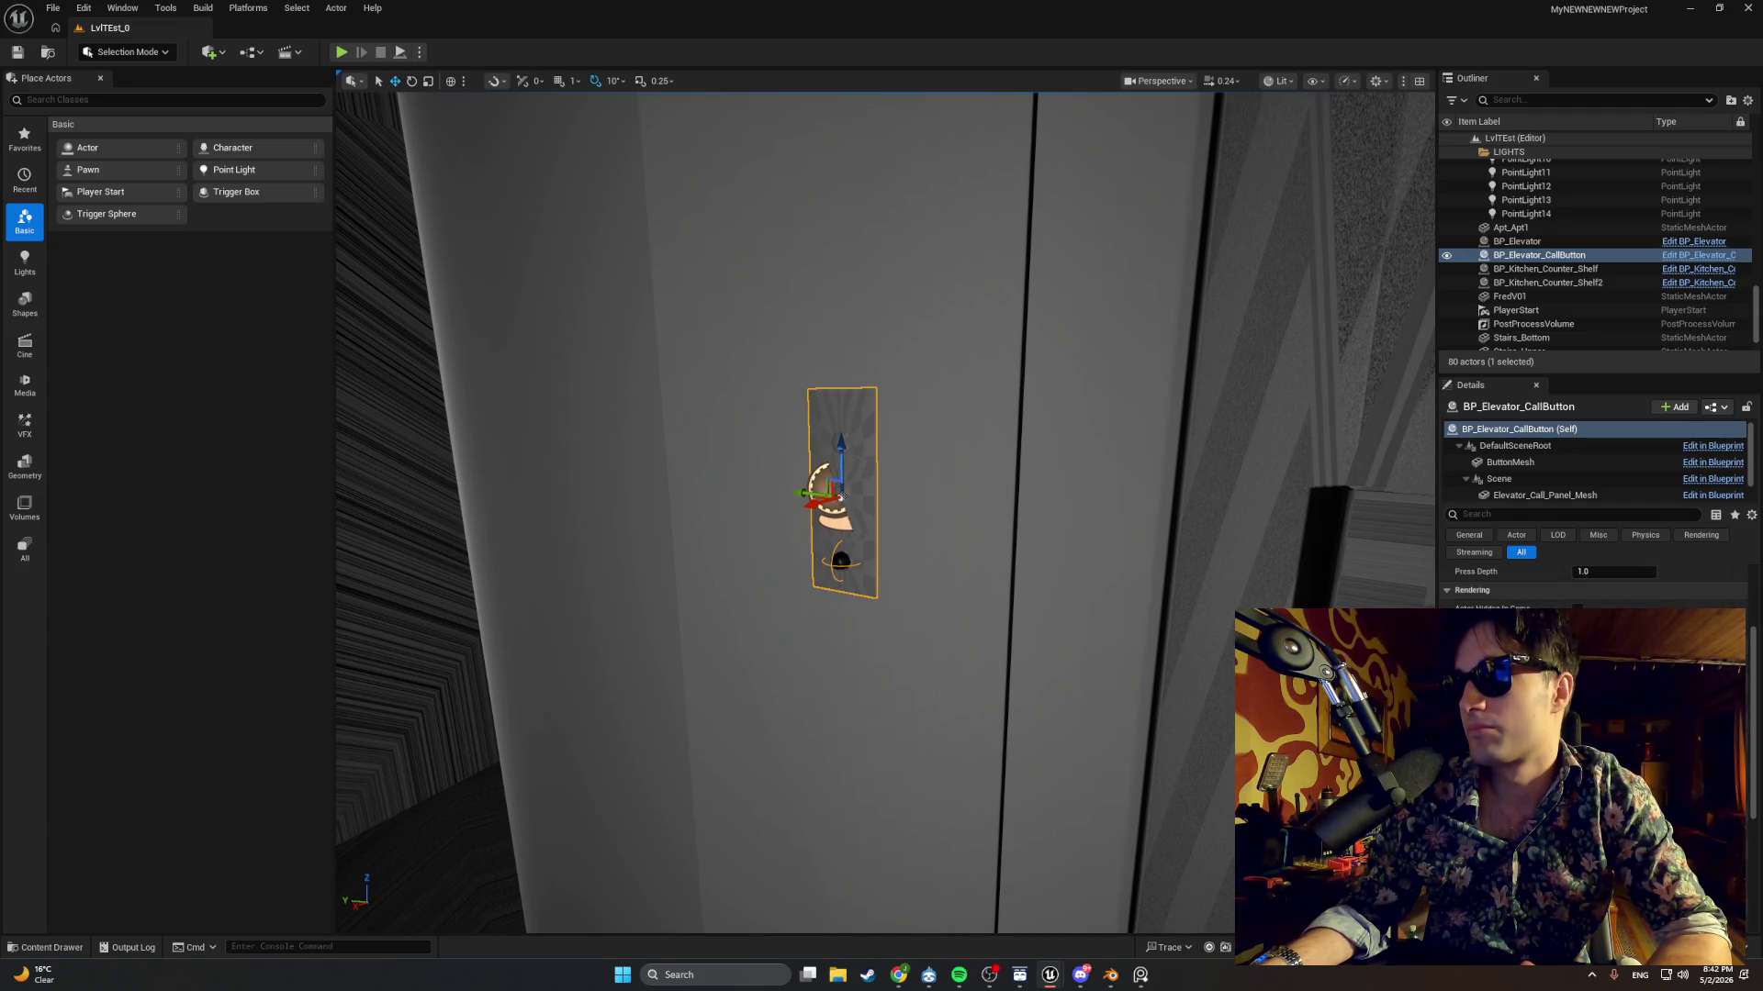
pyautogui.scroll(-3, 1593, 583)
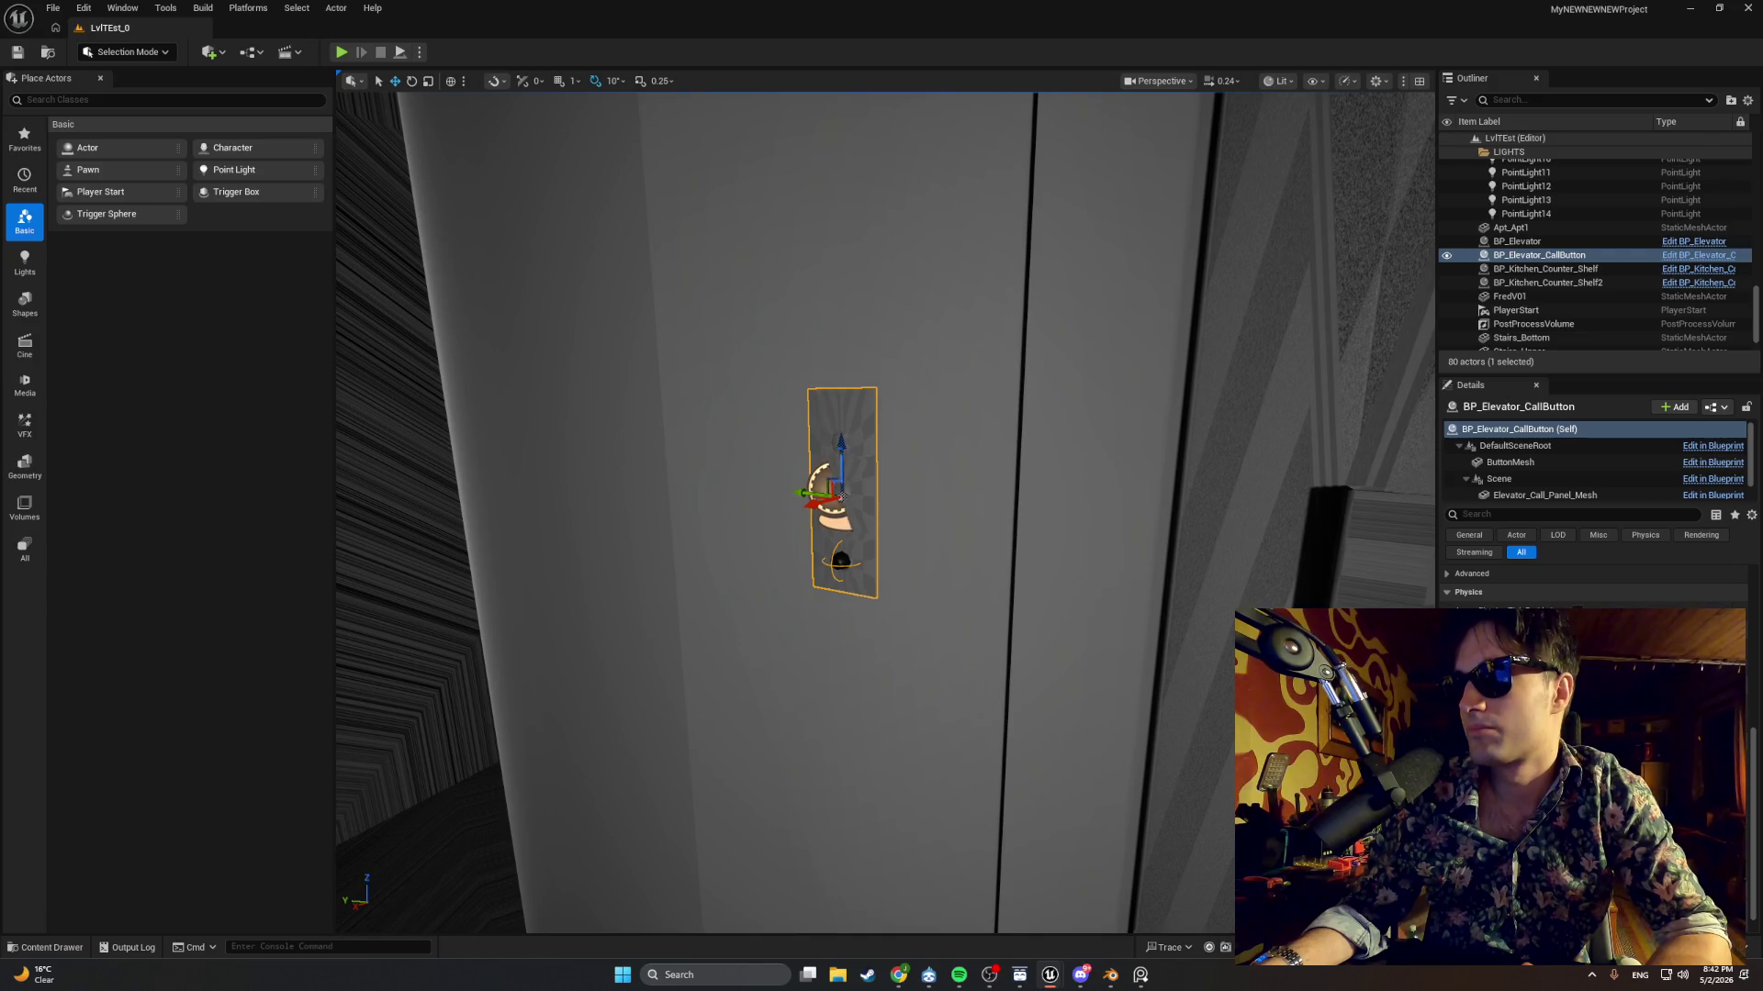
pyautogui.scroll(-1, 1593, 583)
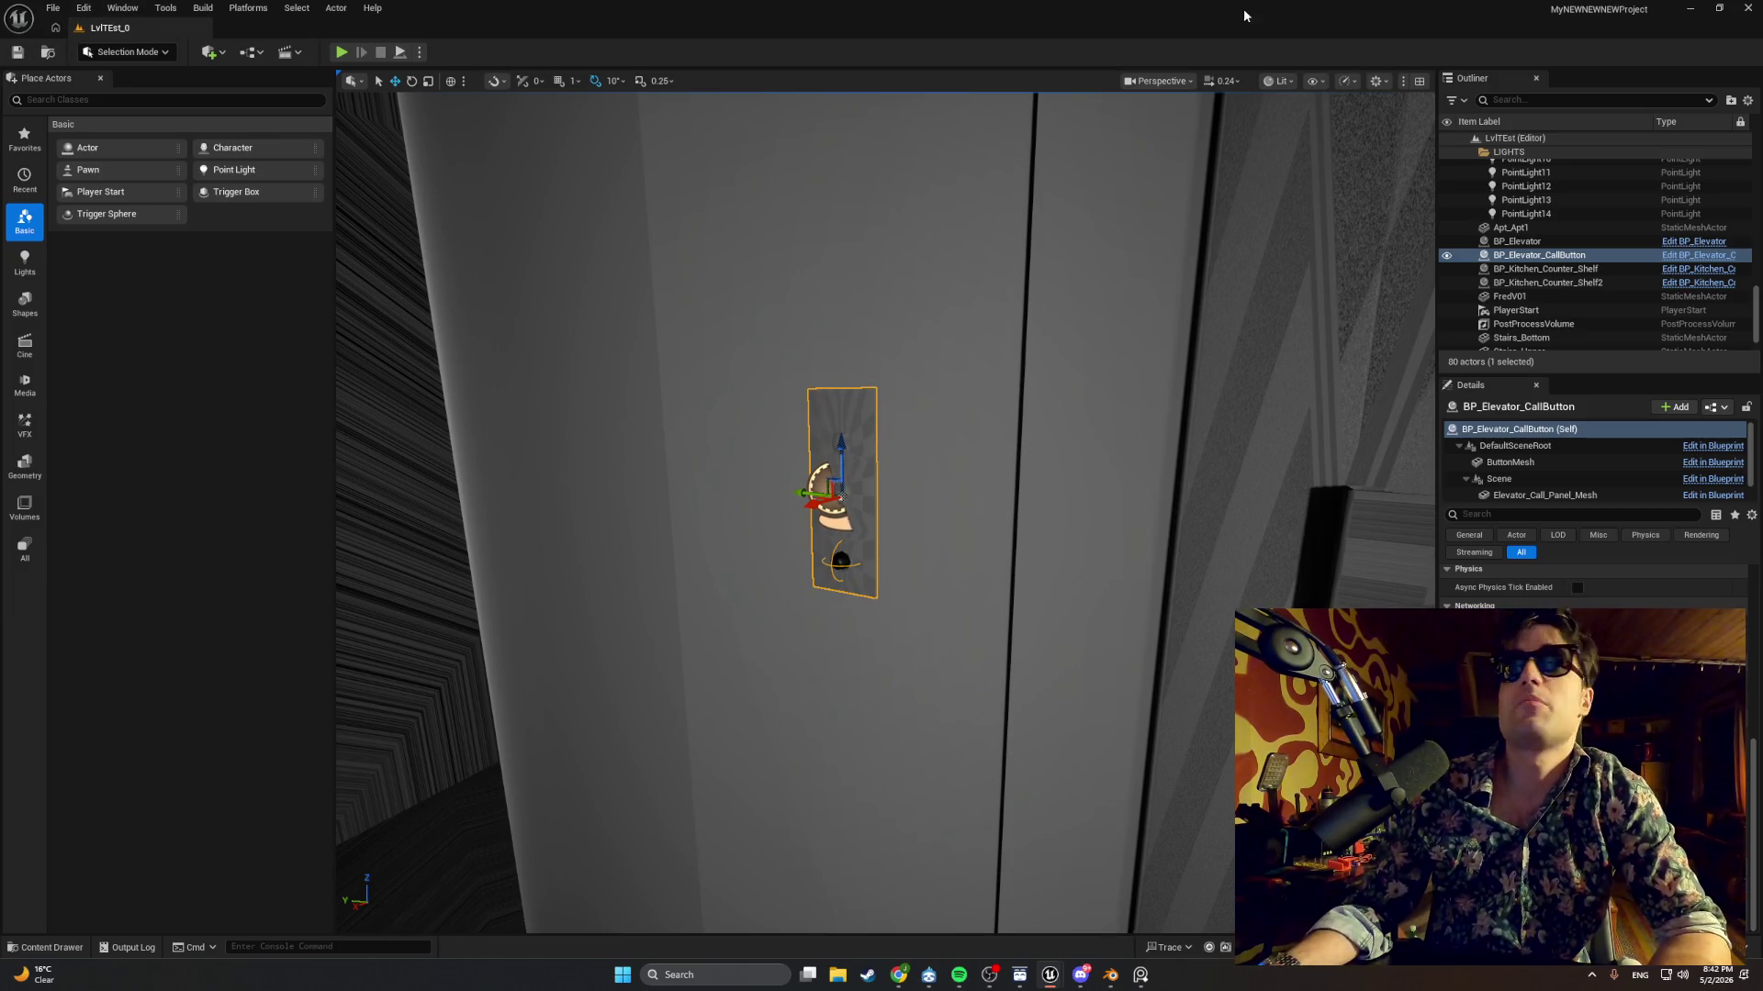
pyautogui.hotkey('alt', 'Tab')
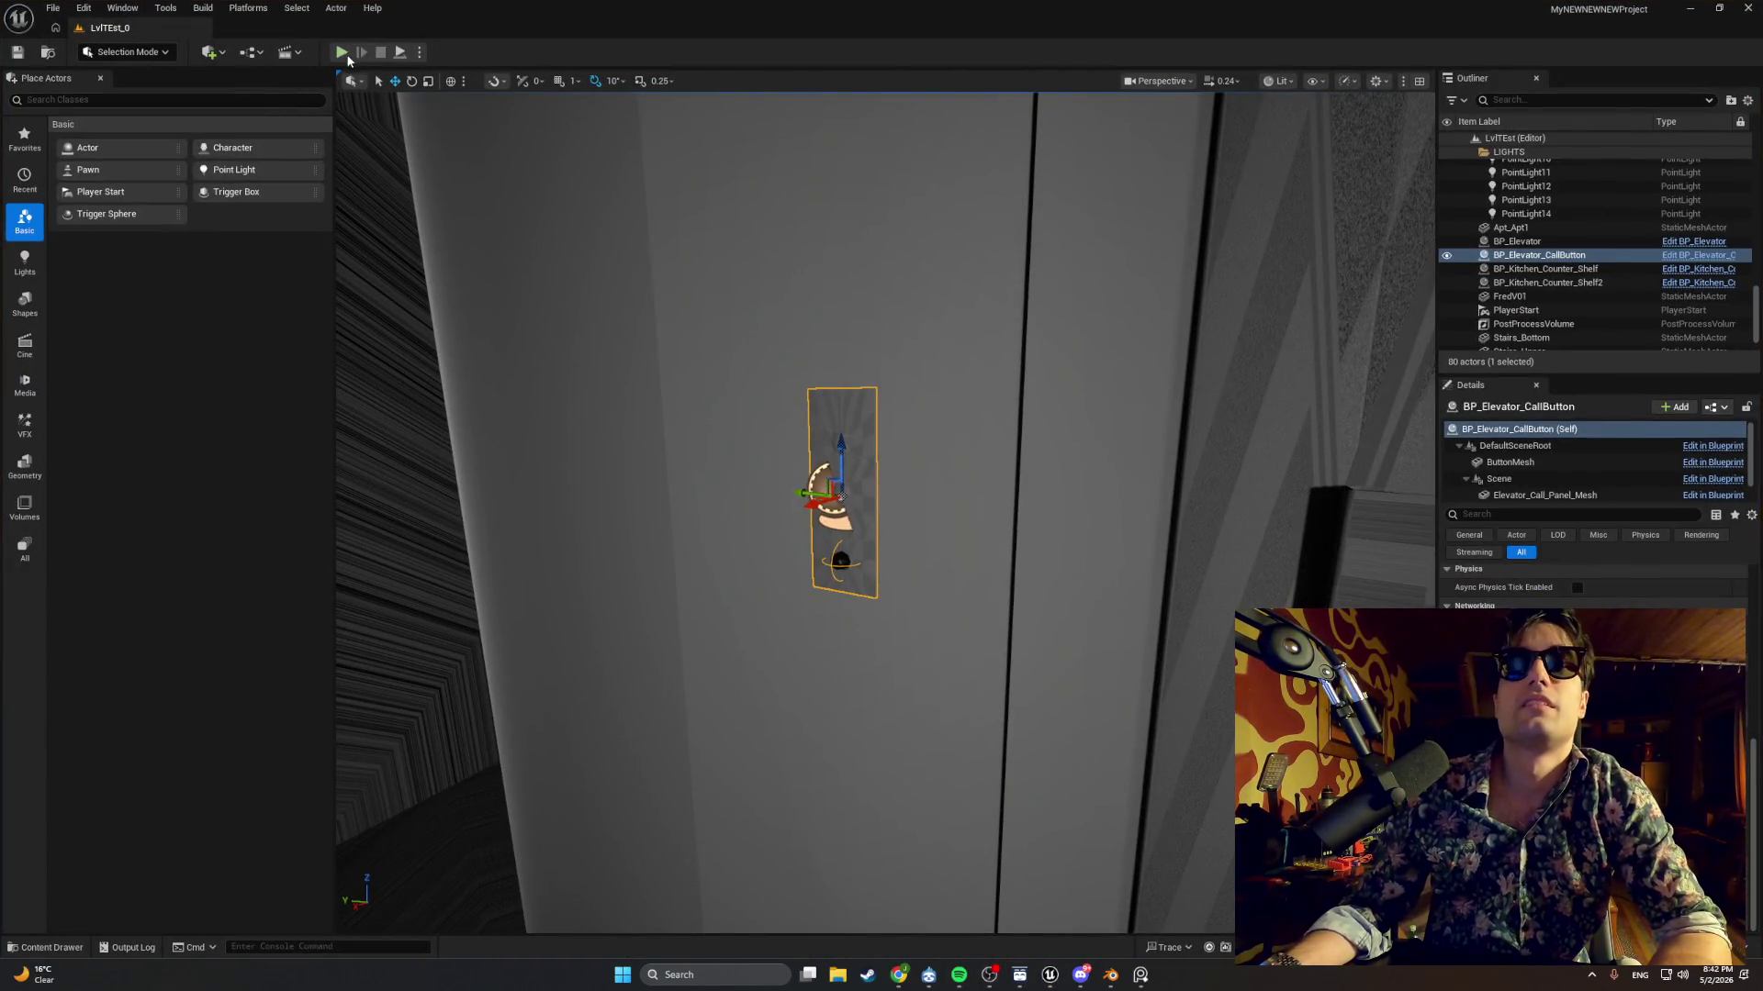
pyautogui.click(342, 53)
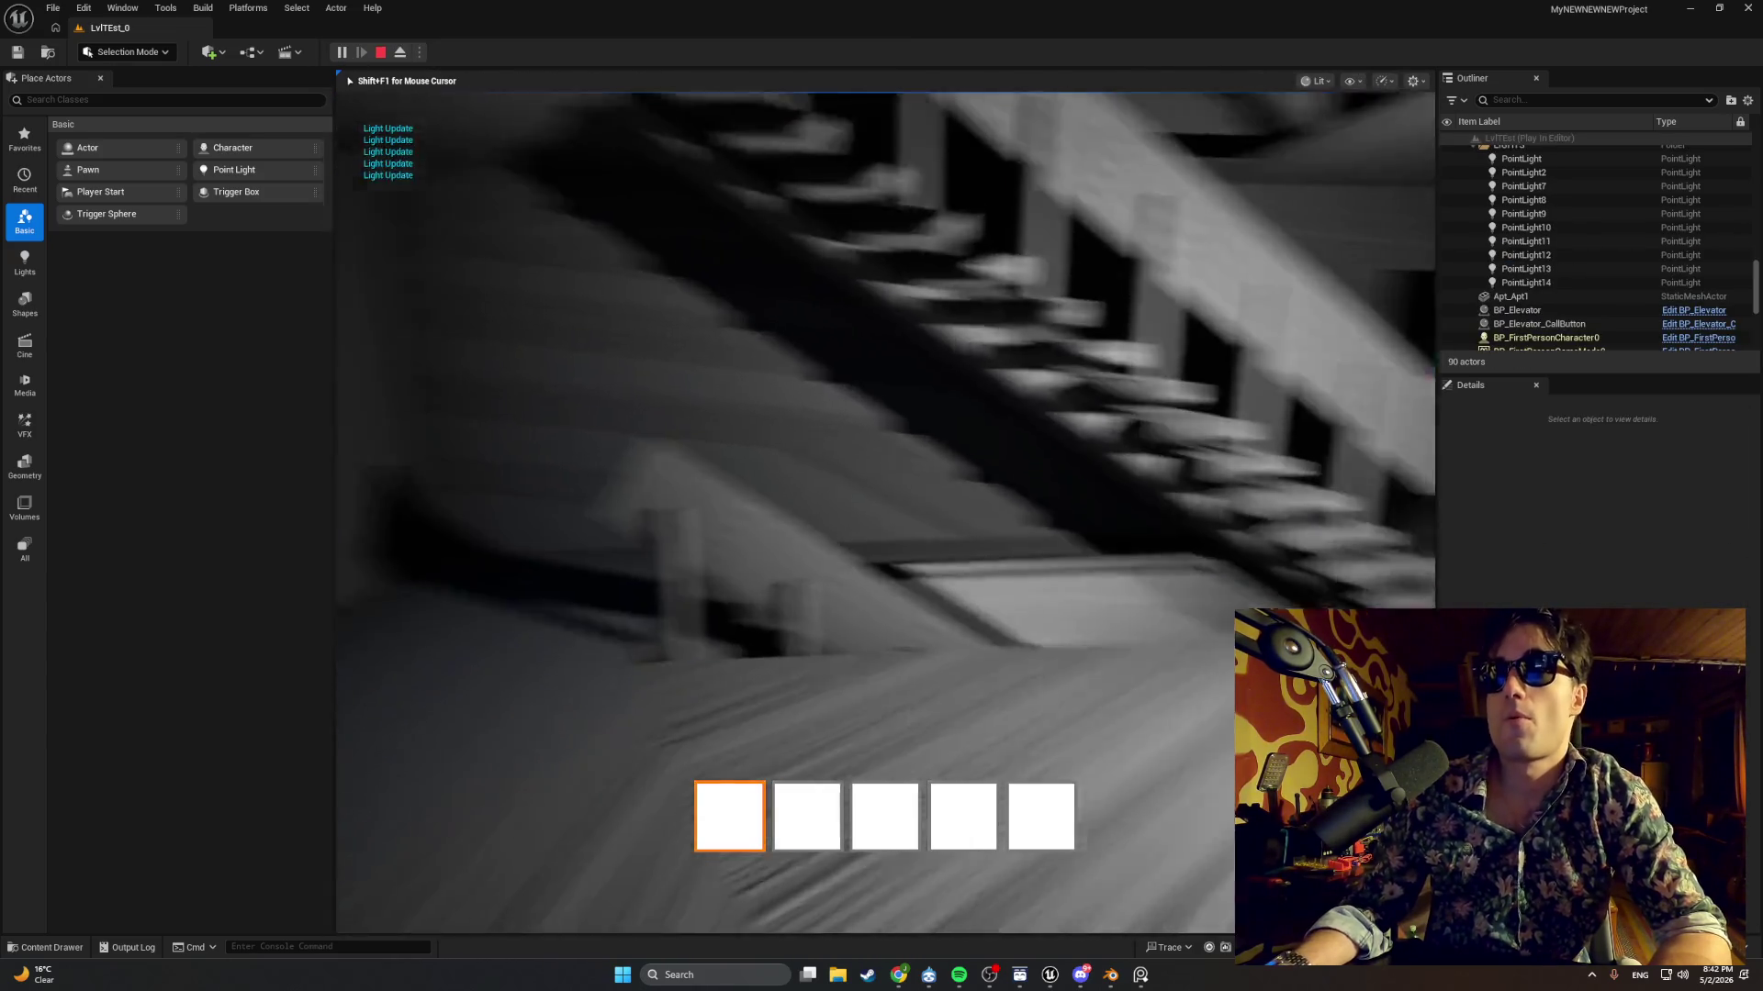
pyautogui.press('w')
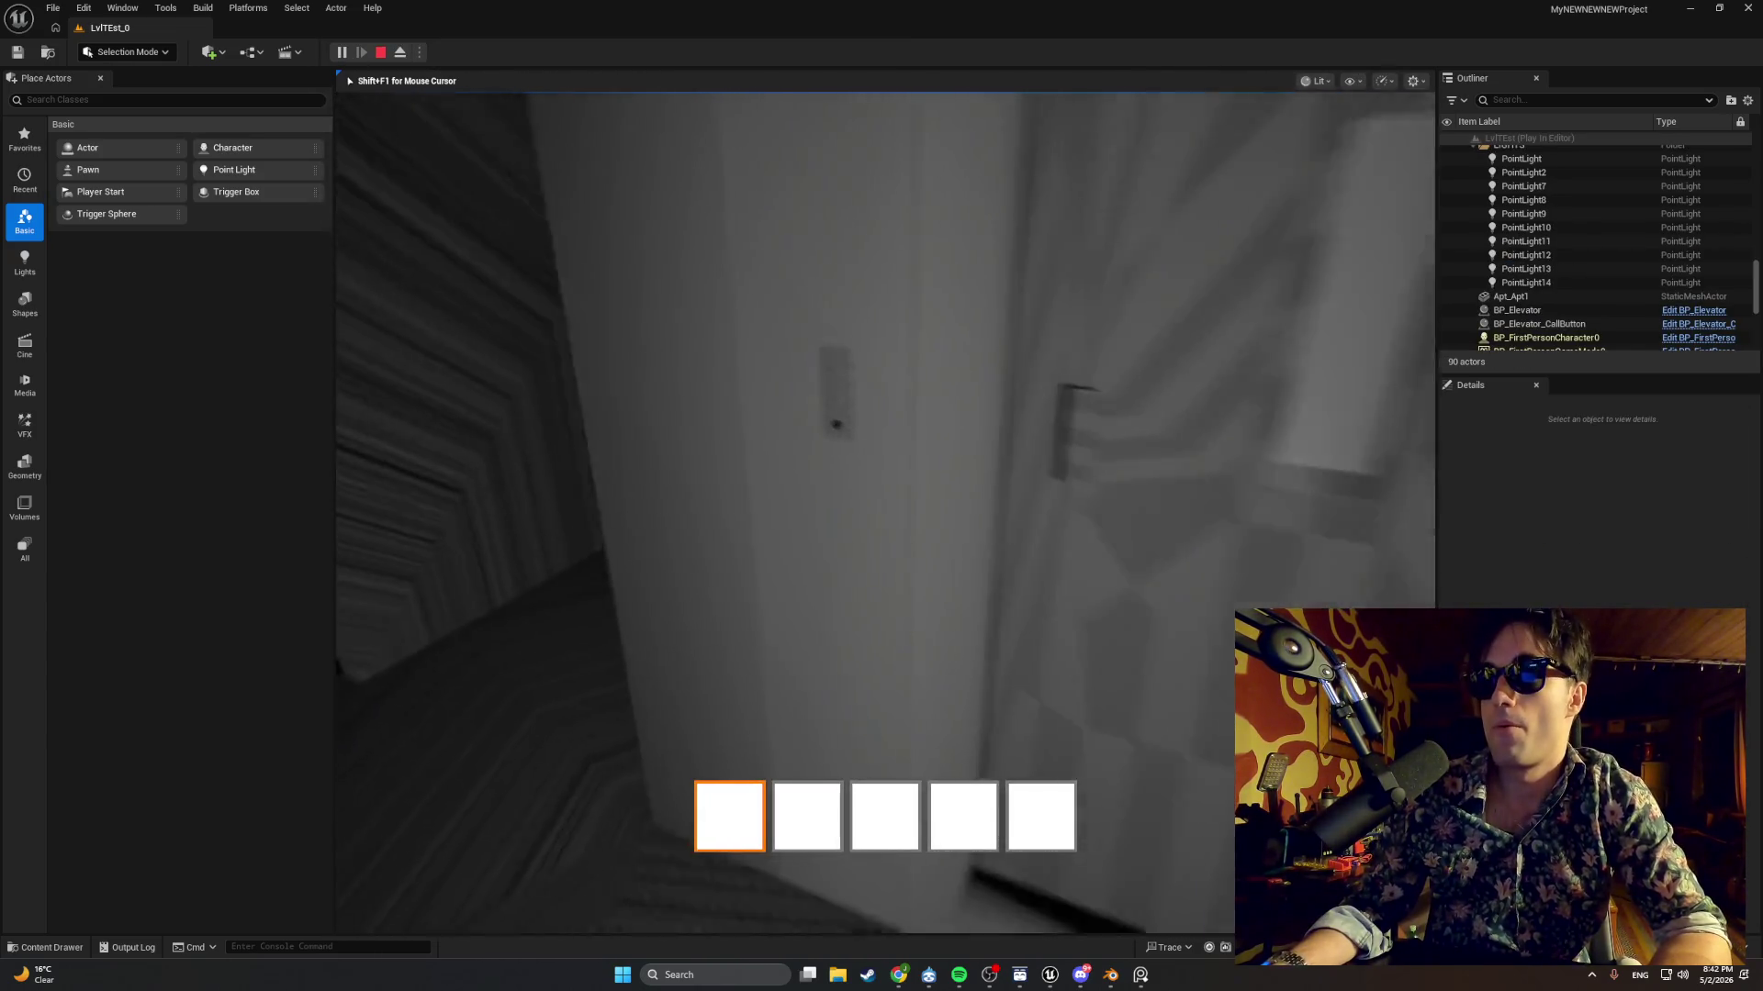
pyautogui.press('e')
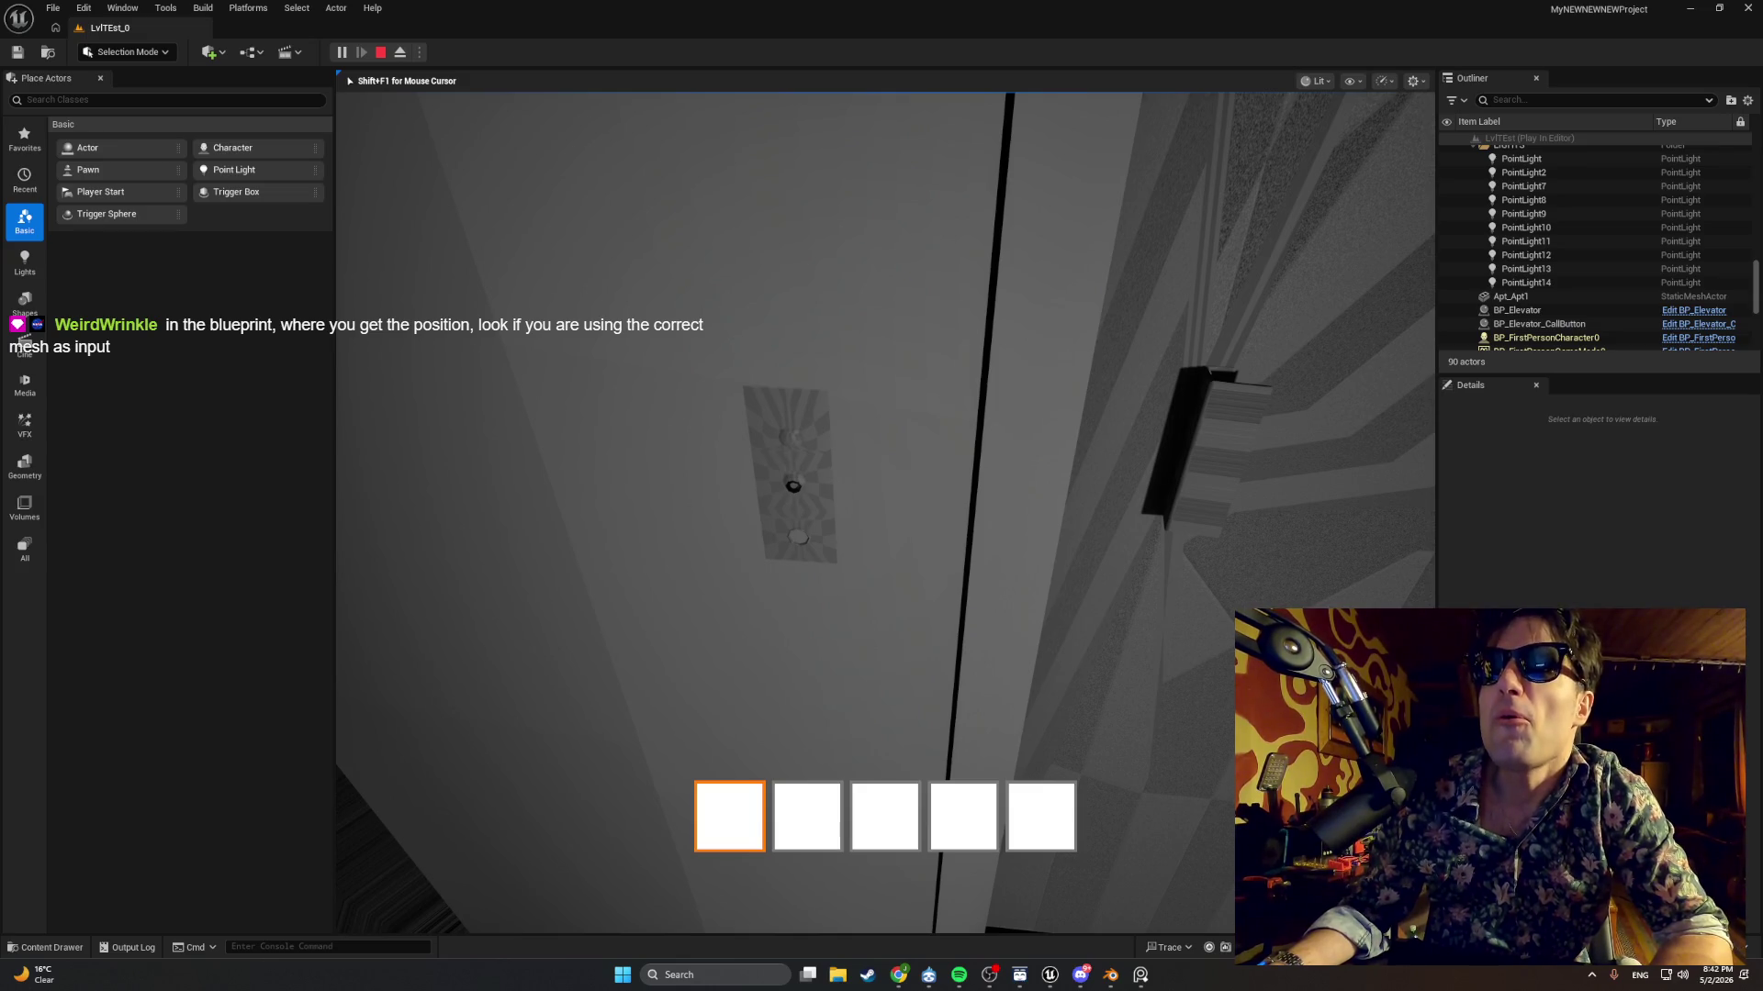
pyautogui.press('Escape')
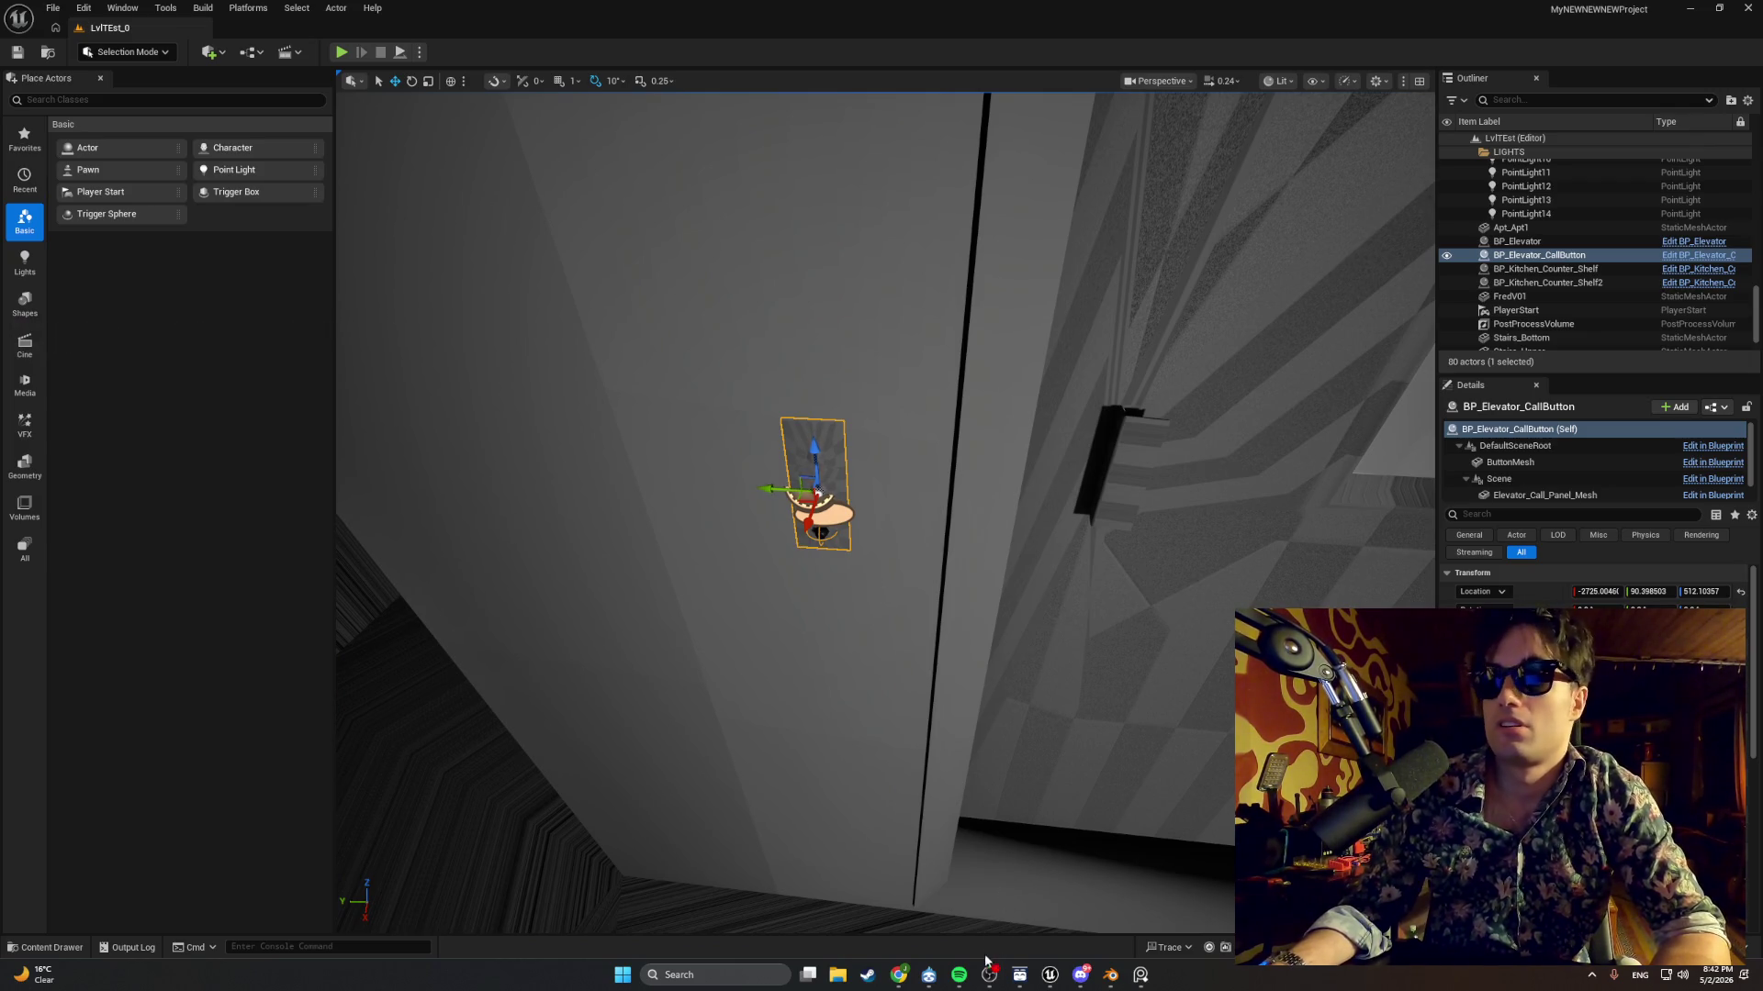
# Select the call button's ButtonMesh and inspect the master button's mesh in BP_Master_ElevatorButton.
pyautogui.click(1015, 912)
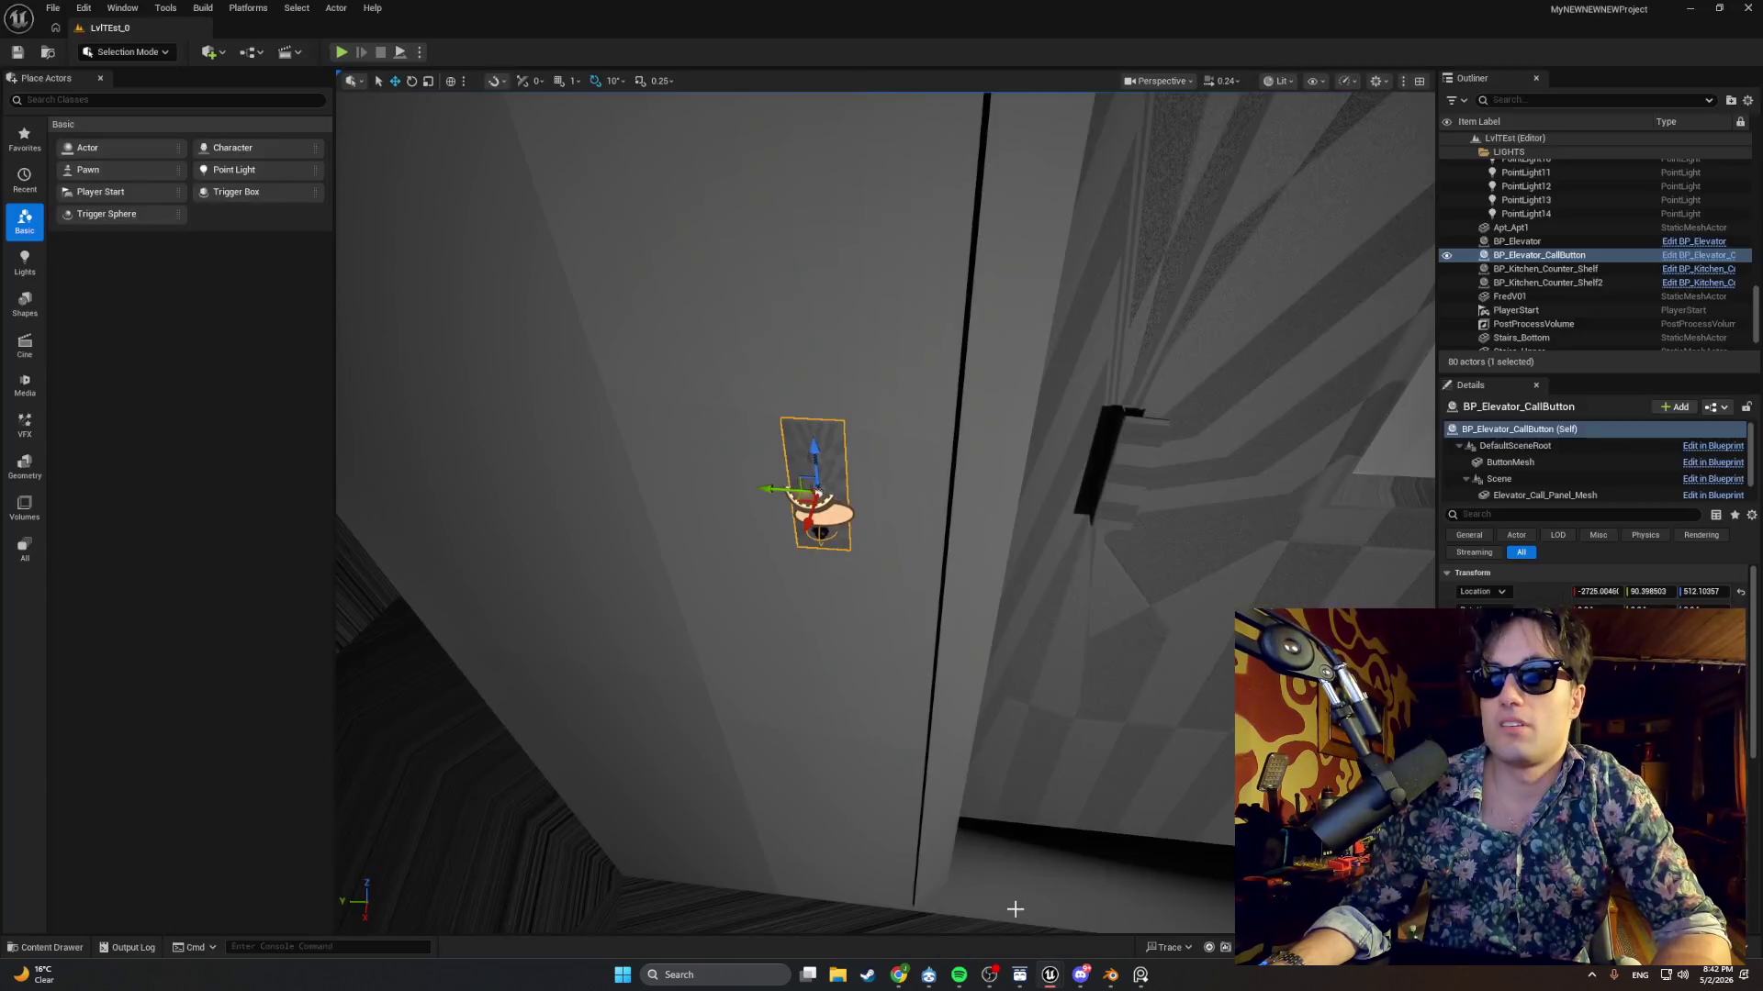
pyautogui.moveTo(1049, 972)
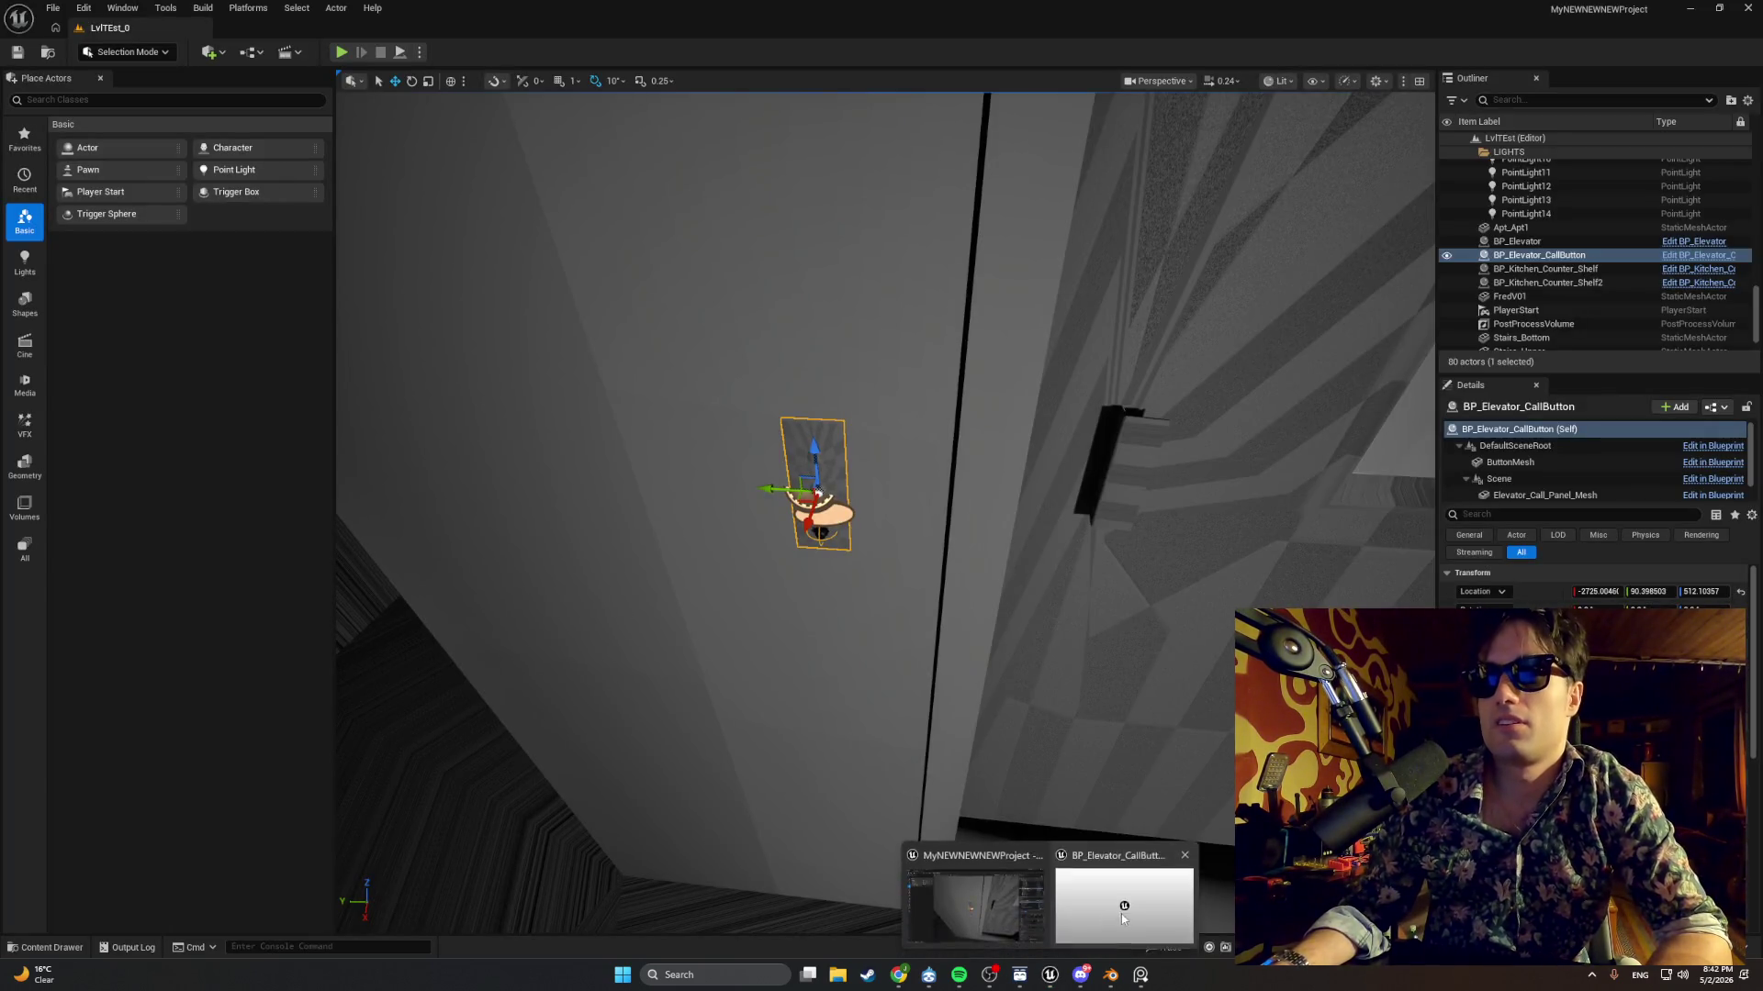
pyautogui.click(1121, 912)
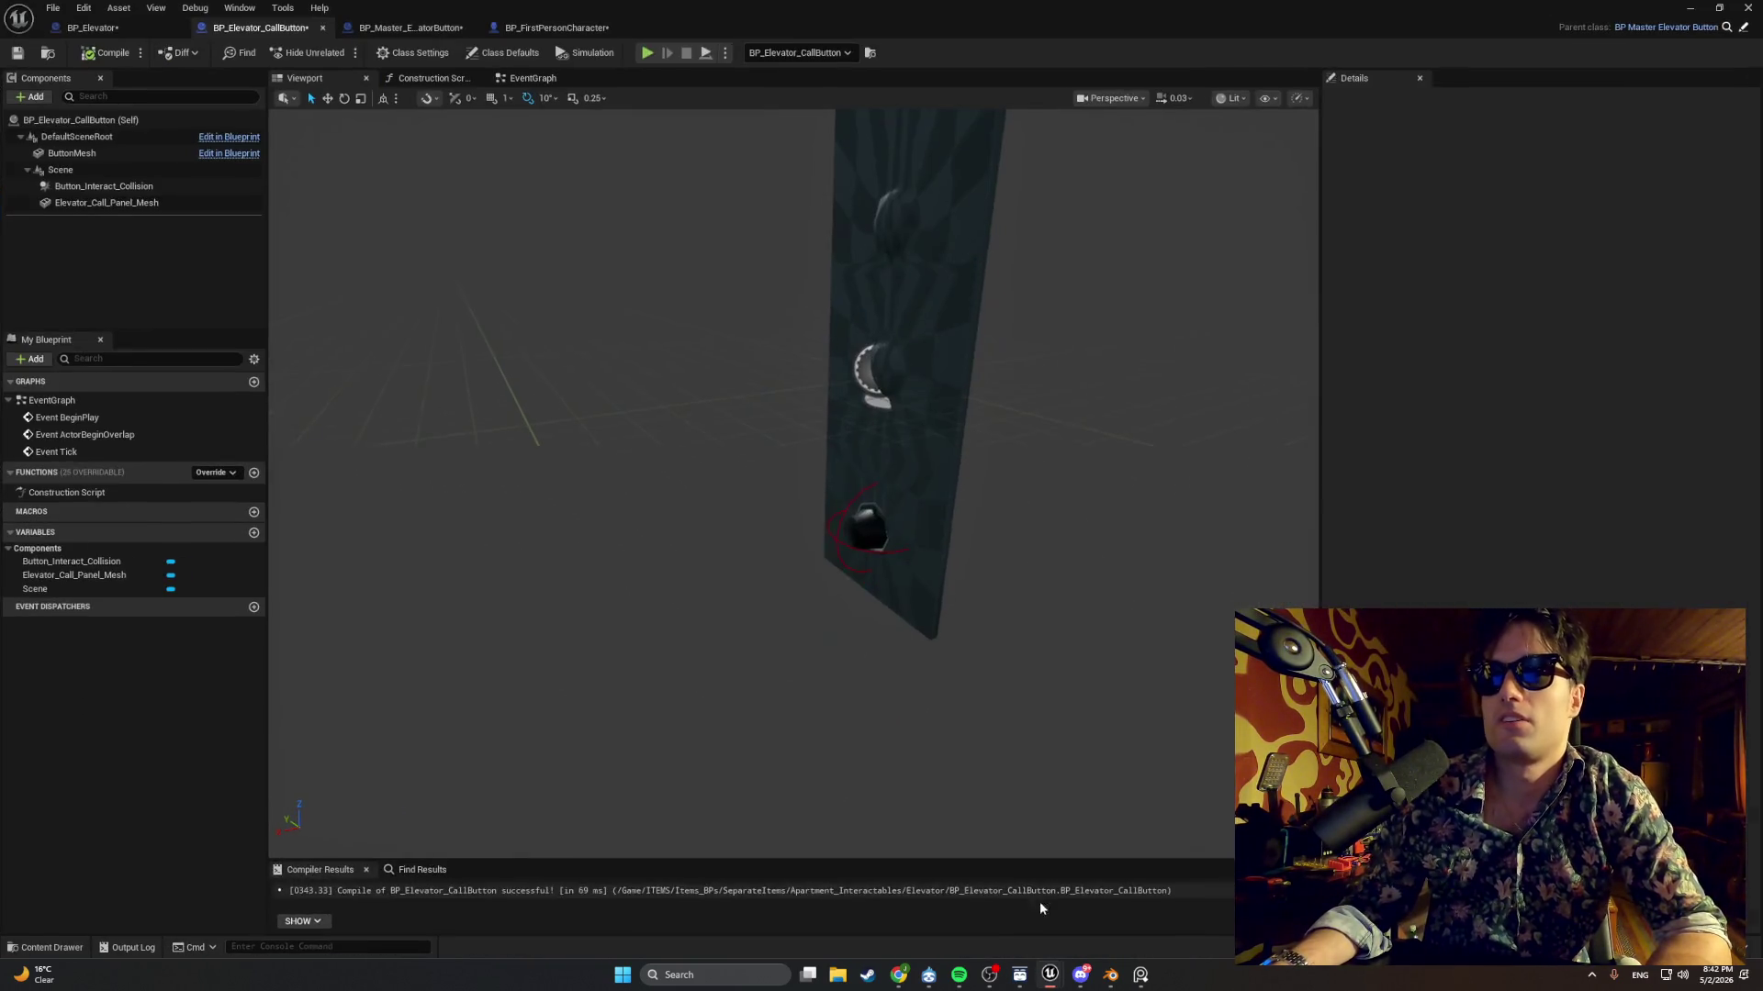
pyautogui.click(846, 516)
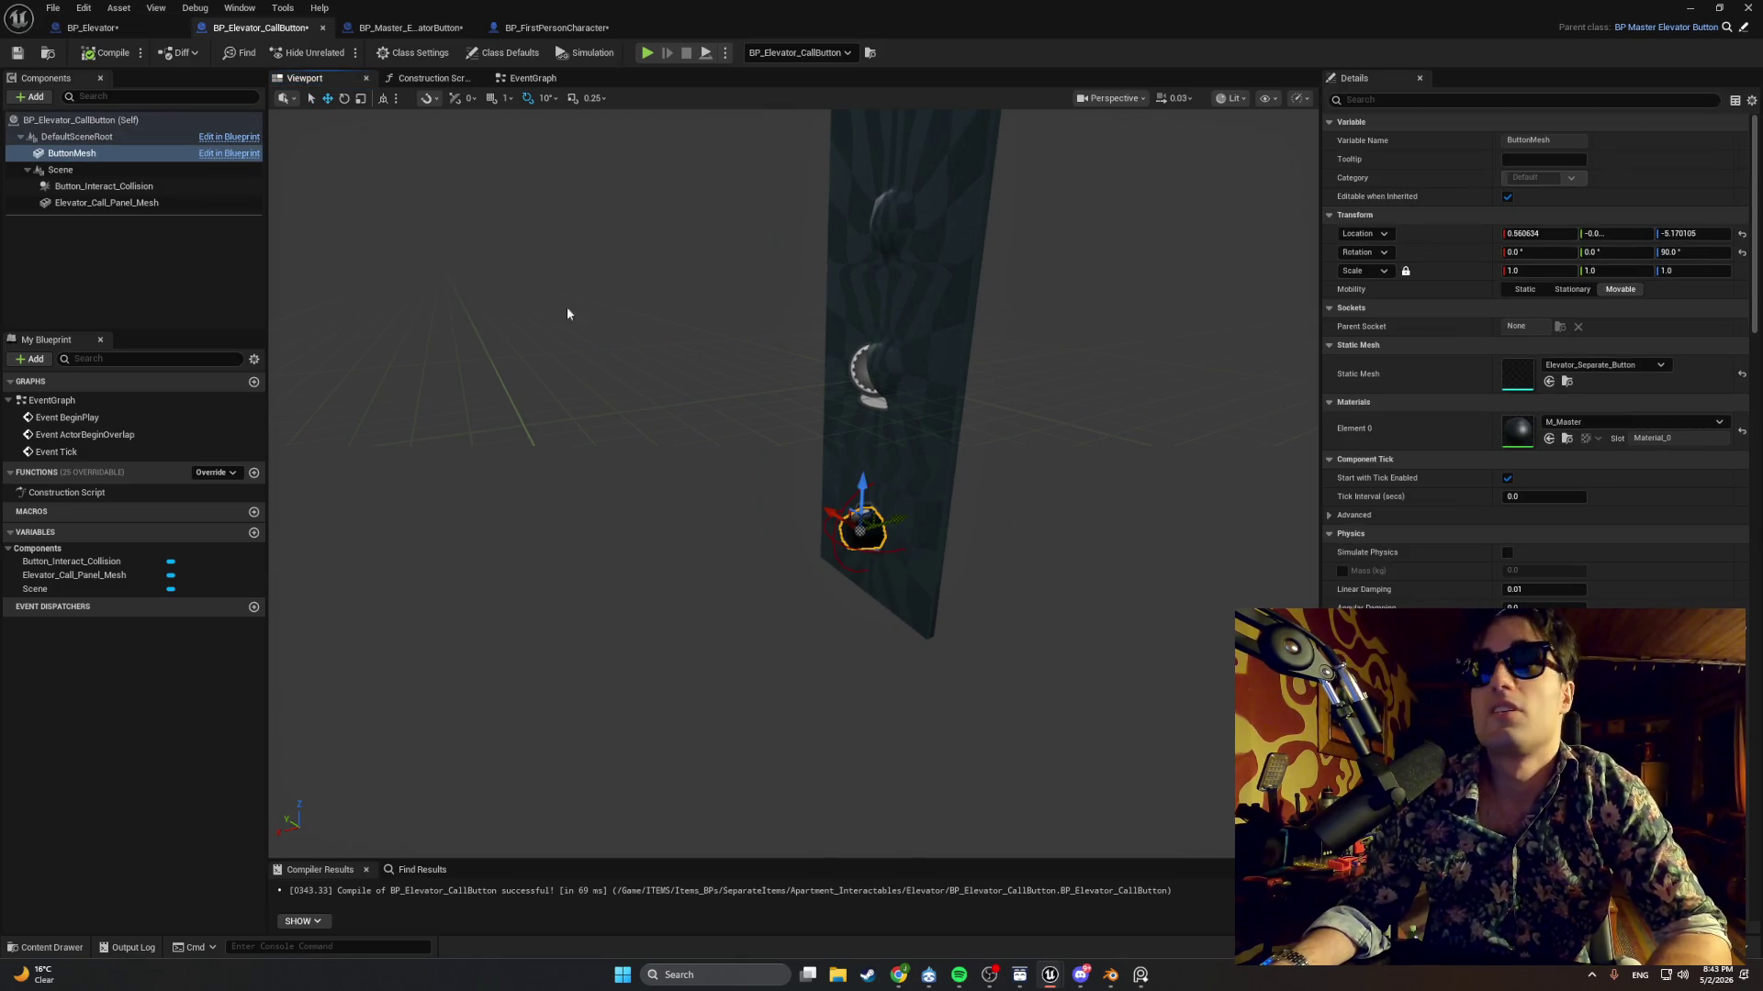
pyautogui.click(404, 27)
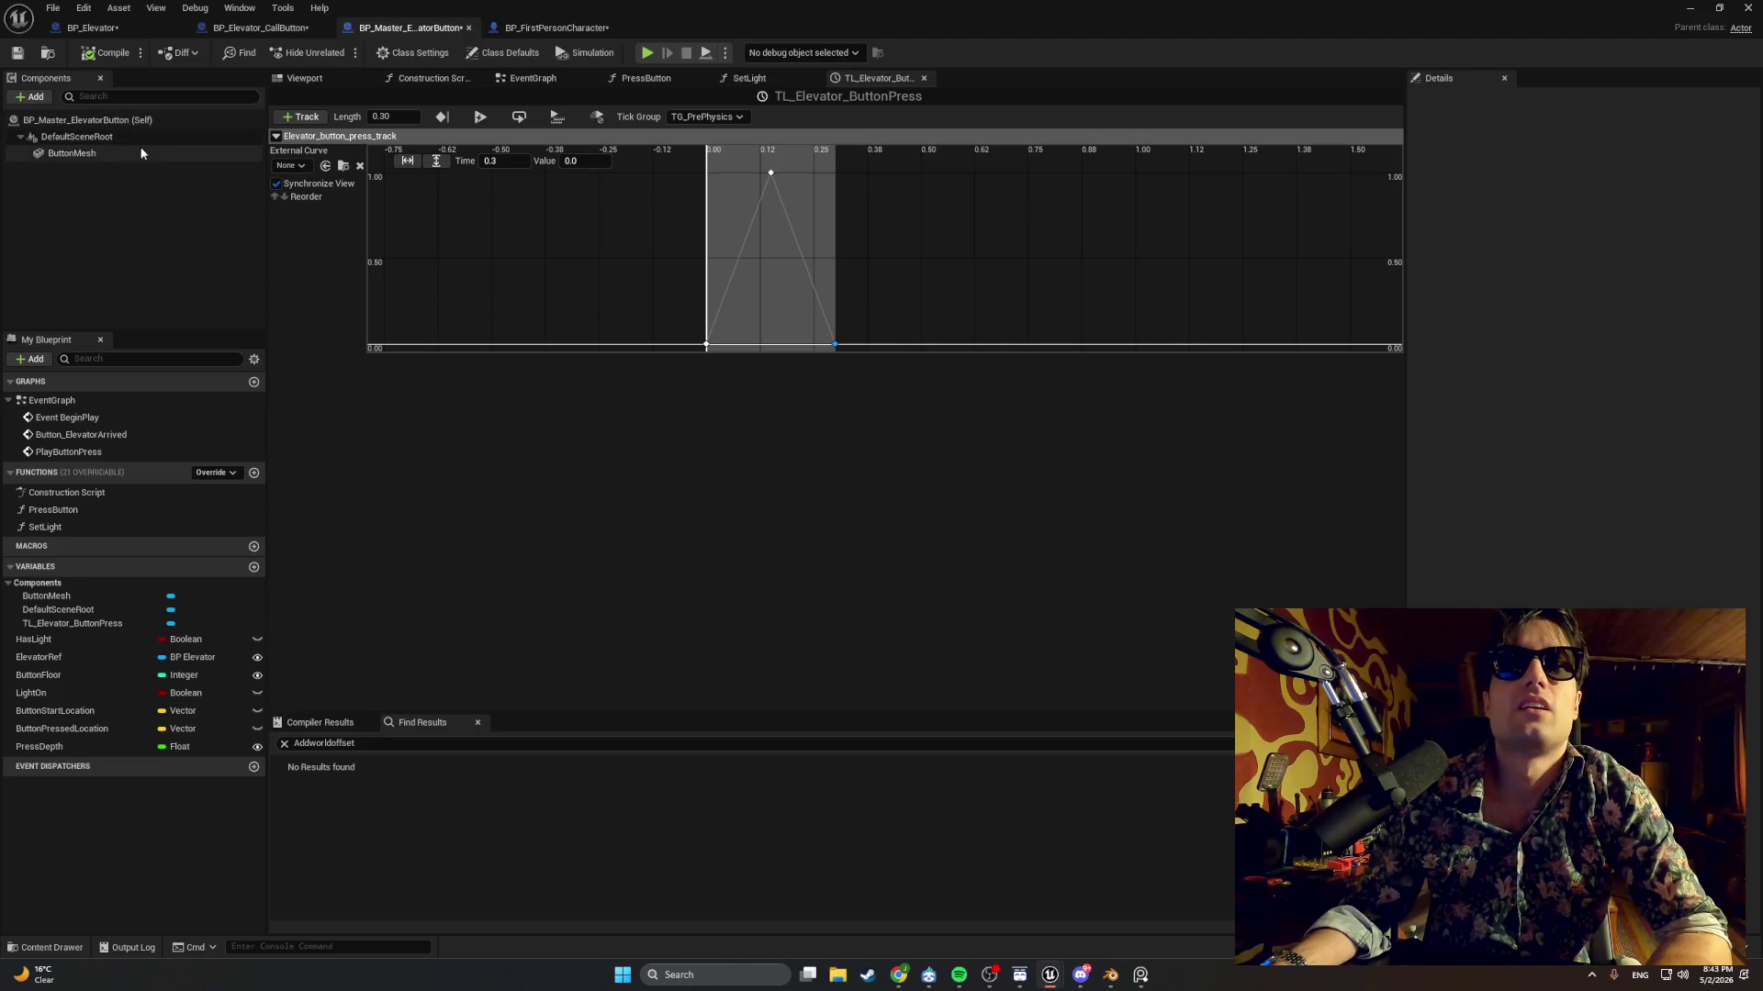
pyautogui.click(305, 78)
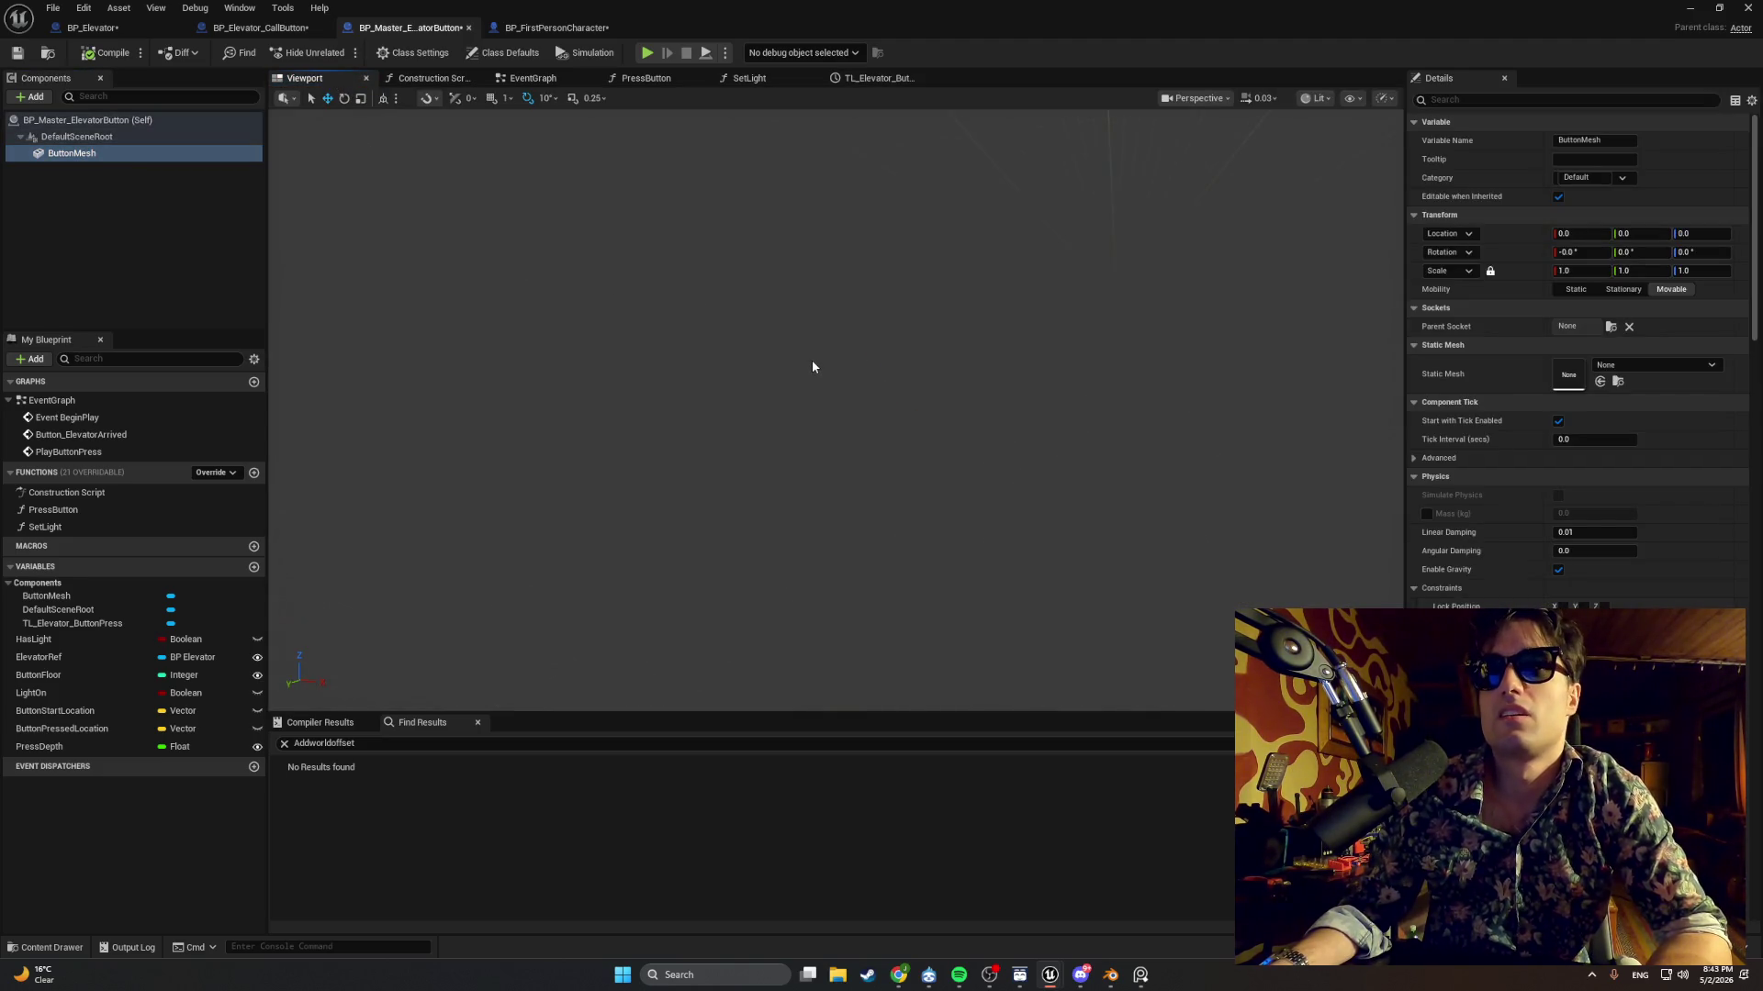
pyautogui.moveTo(813, 360)
pyautogui.mouseDown()
pyautogui.moveTo(881, 367)
pyautogui.moveTo(762, 356)
pyautogui.moveTo(799, 355)
pyautogui.moveTo(782, 354)
pyautogui.mouseUp()
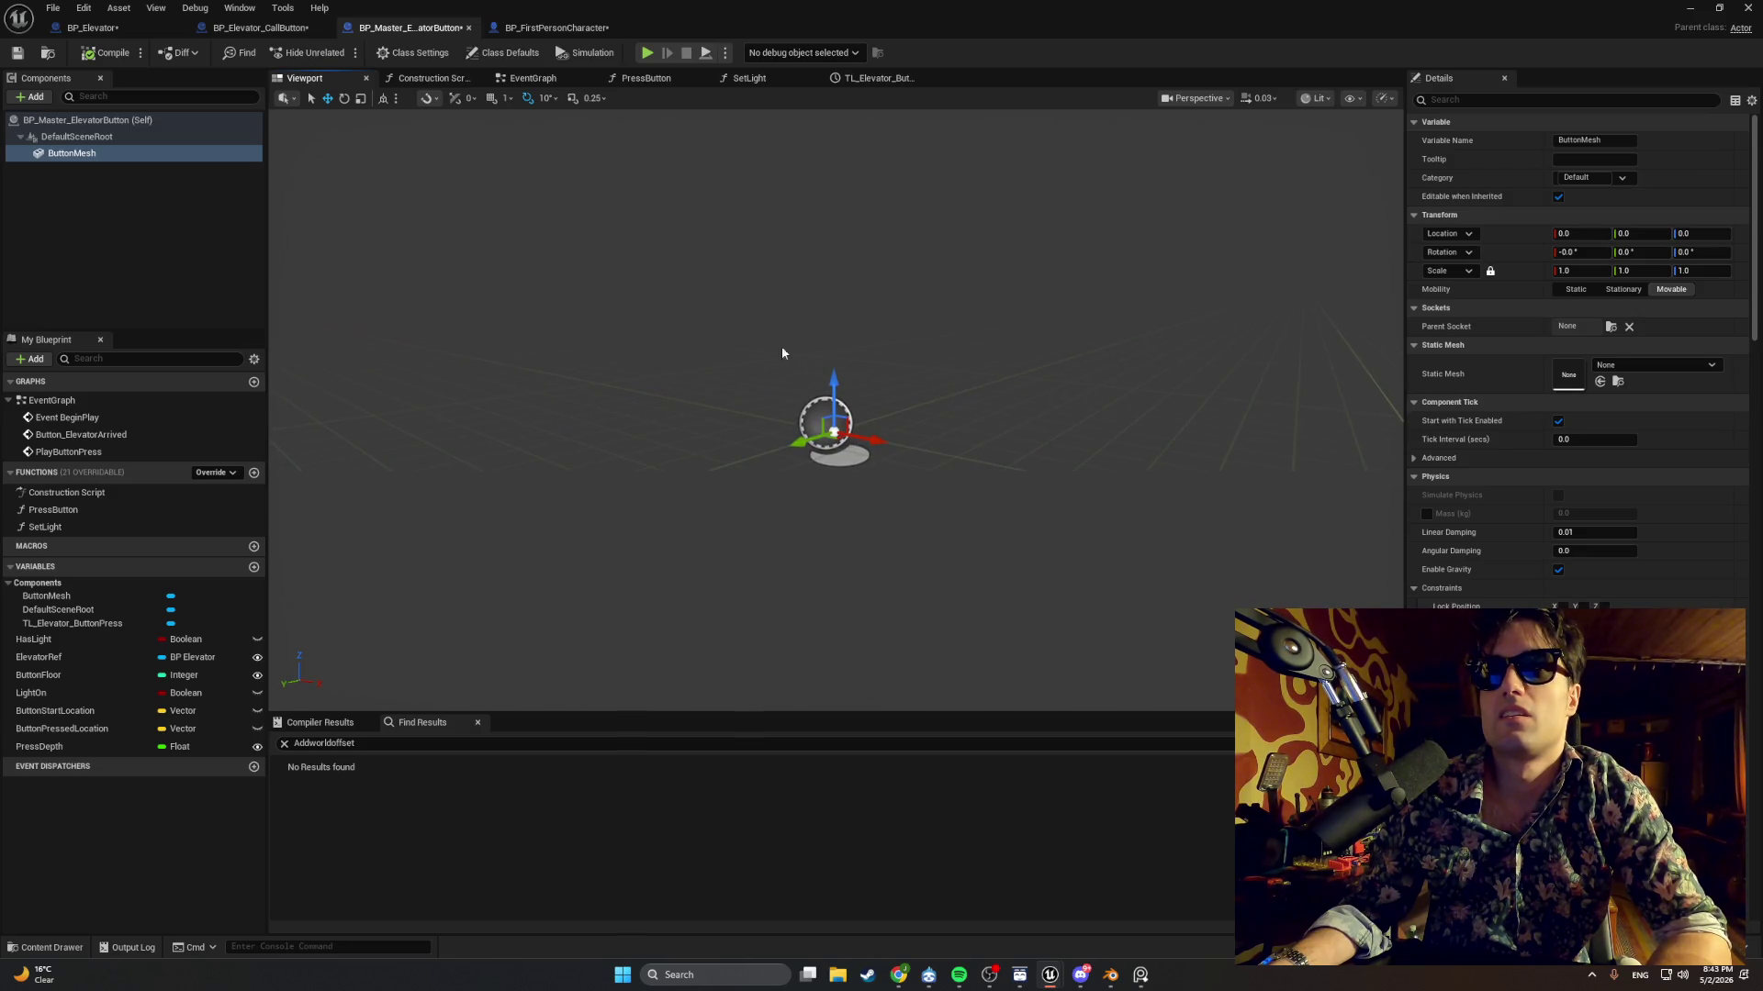
pyautogui.click(1624, 369)
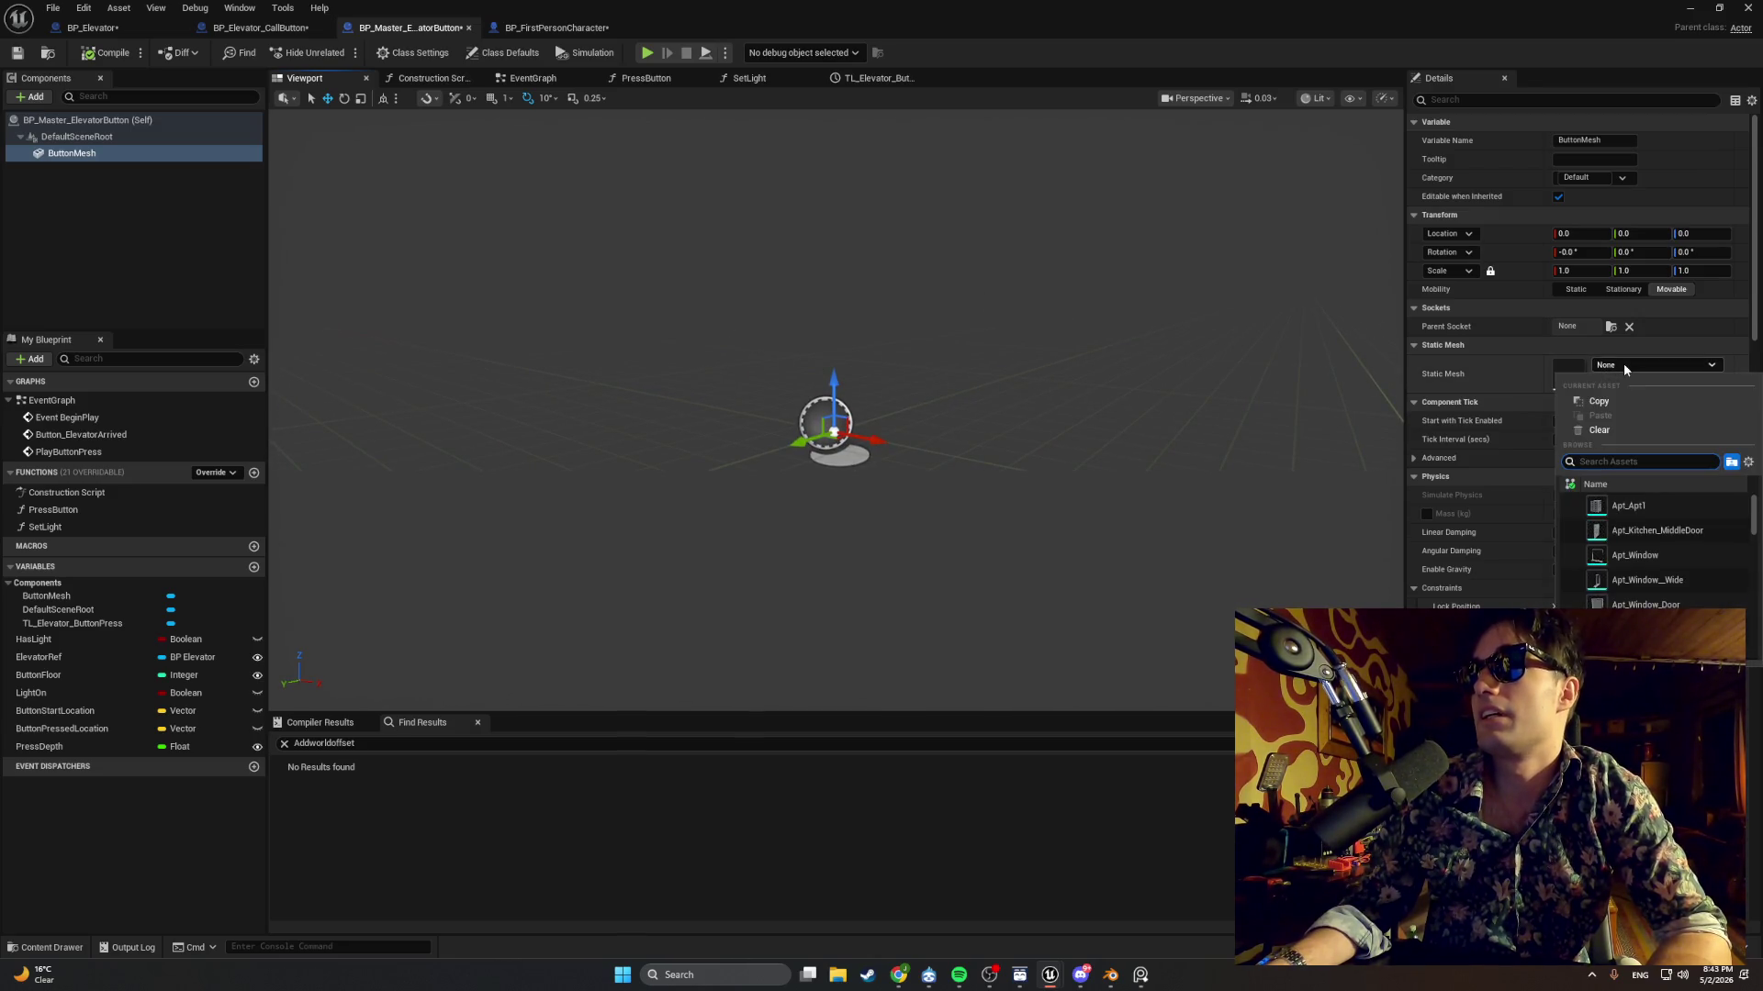
# Set the call button's ButtonMesh static mesh to None, with location 0,0,0 and Z rotation 0.
pyautogui.click(292, 29)
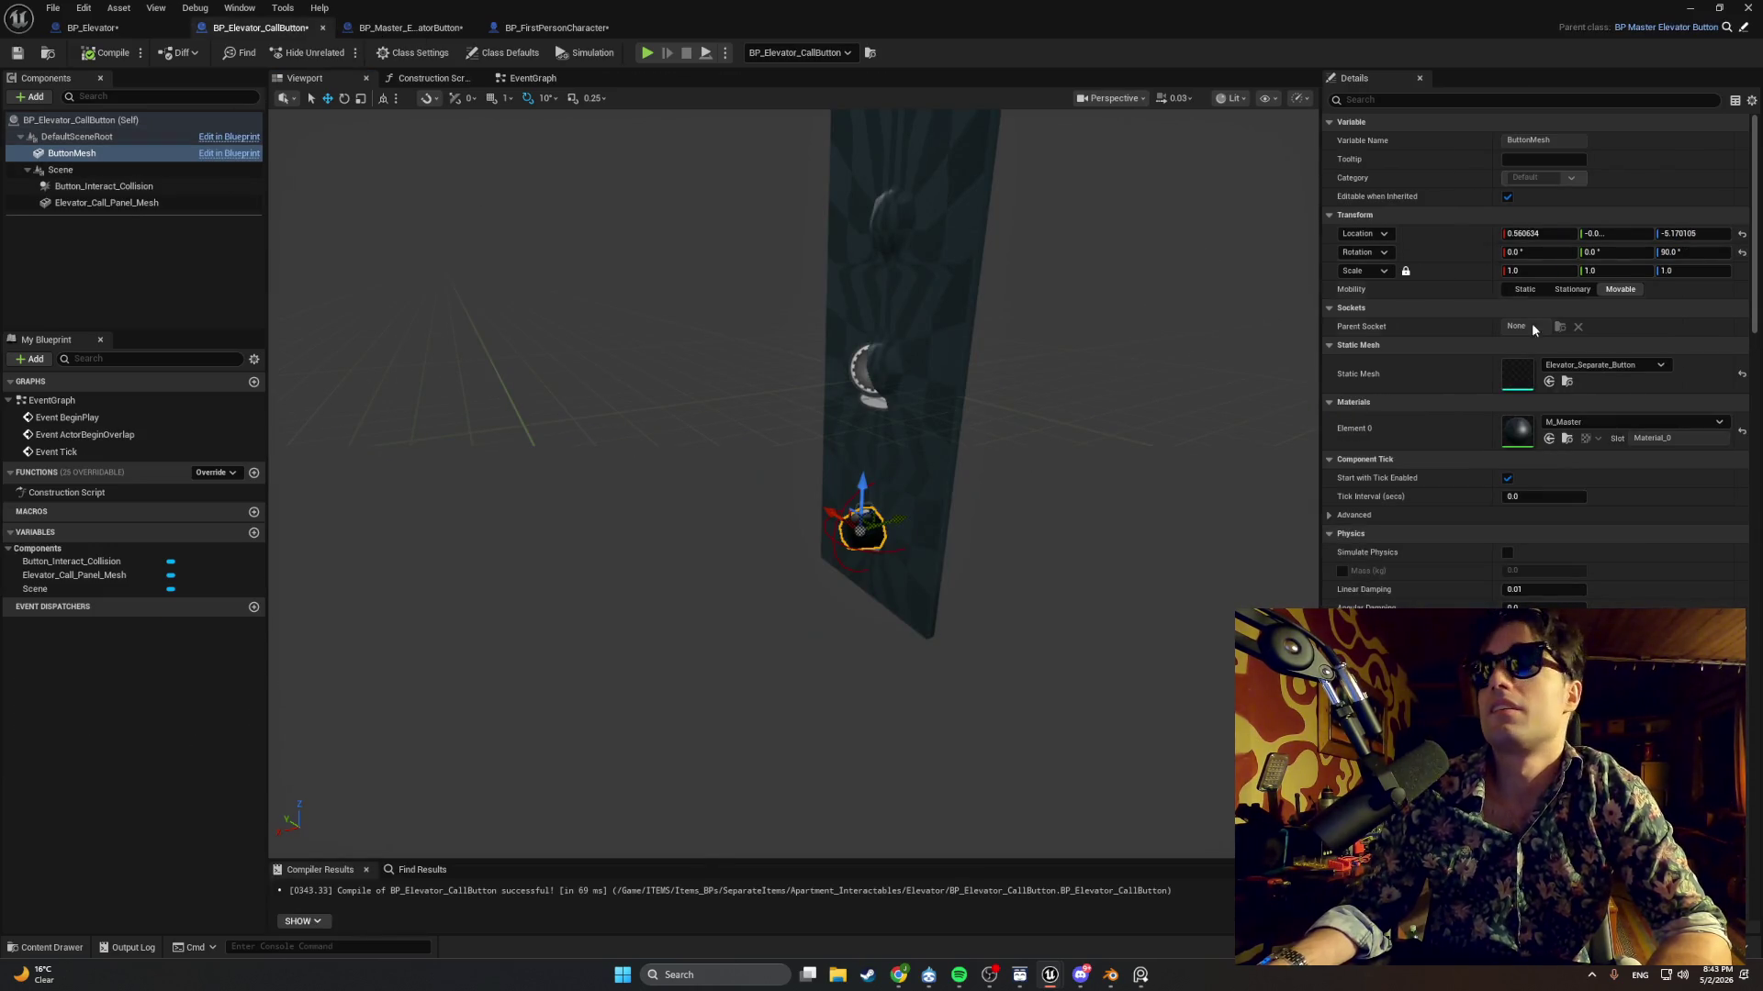
pyautogui.click(1604, 366)
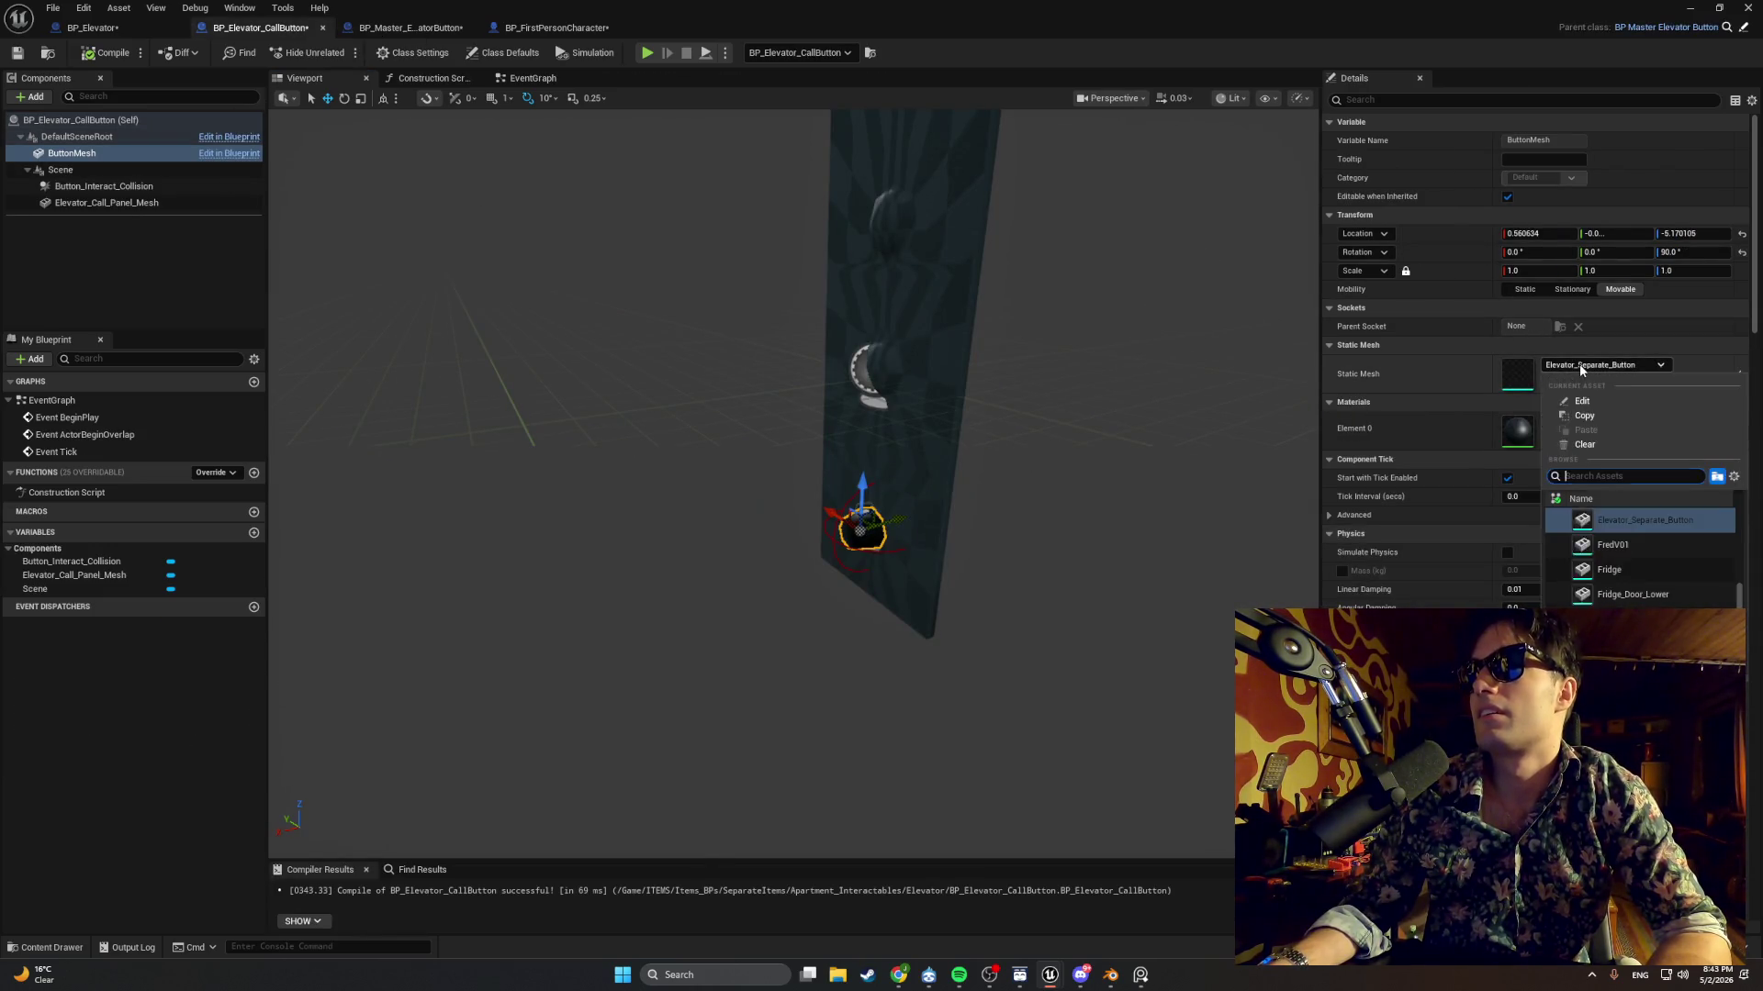
pyautogui.click(1579, 444)
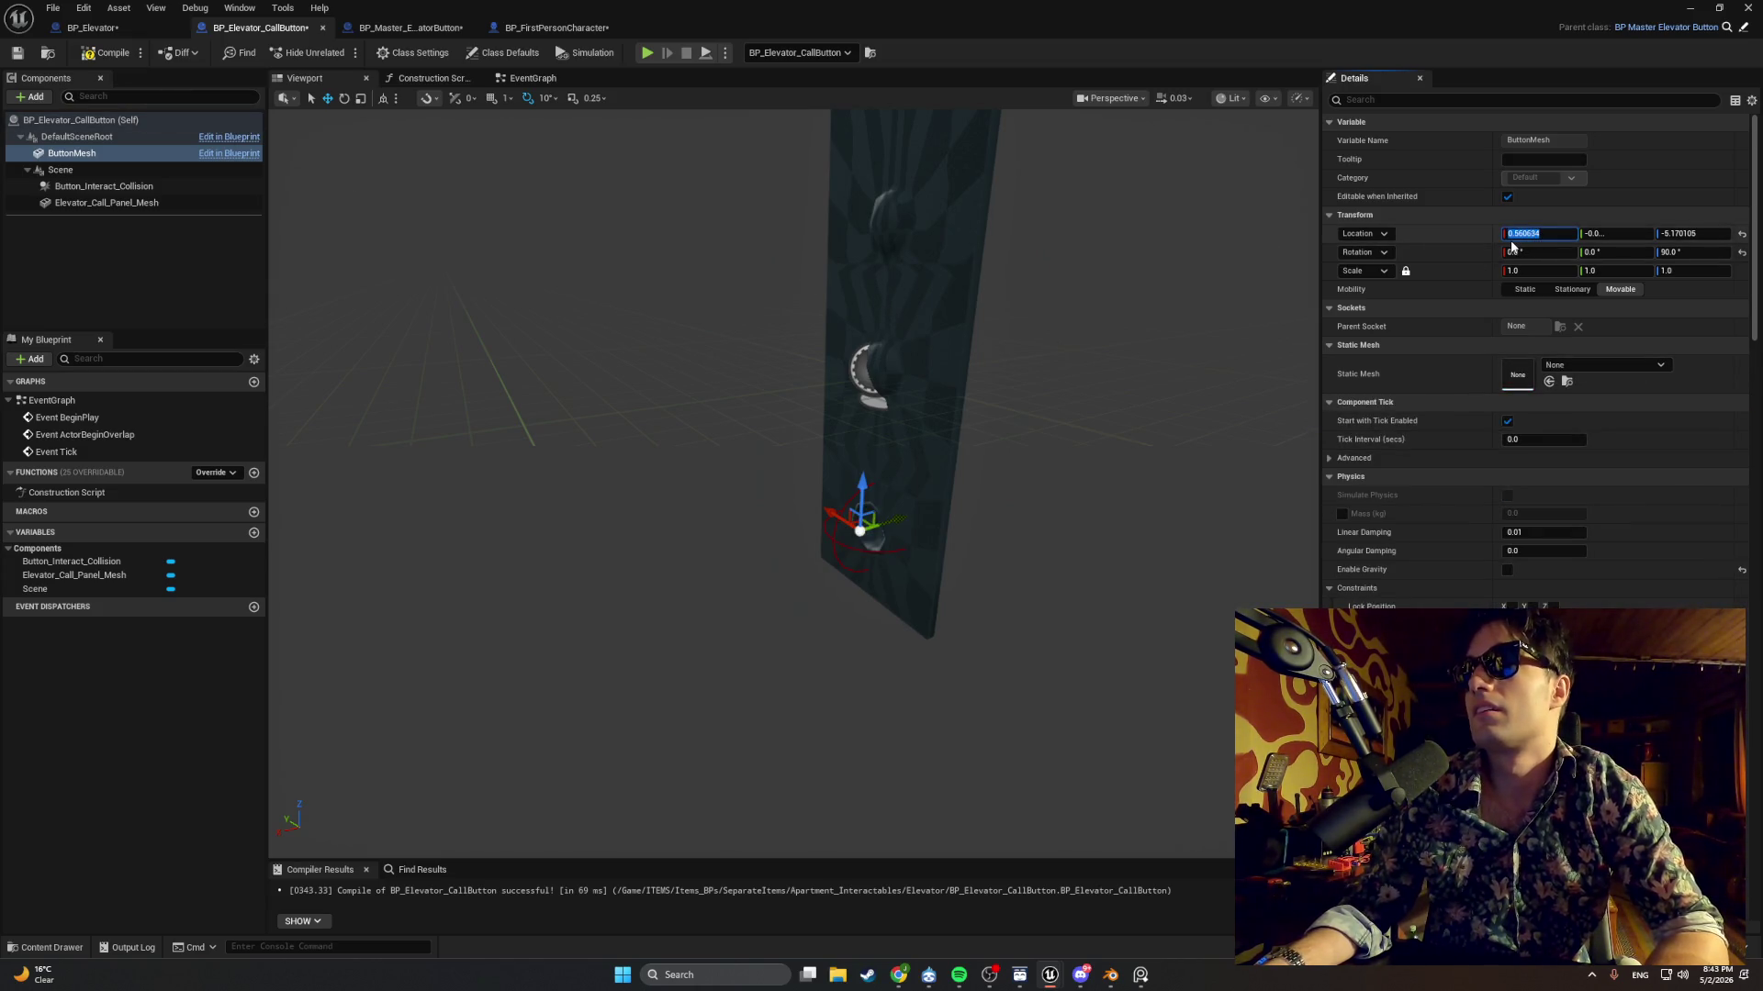
pyautogui.write('0')
pyautogui.press('Tab')
pyautogui.write('0')
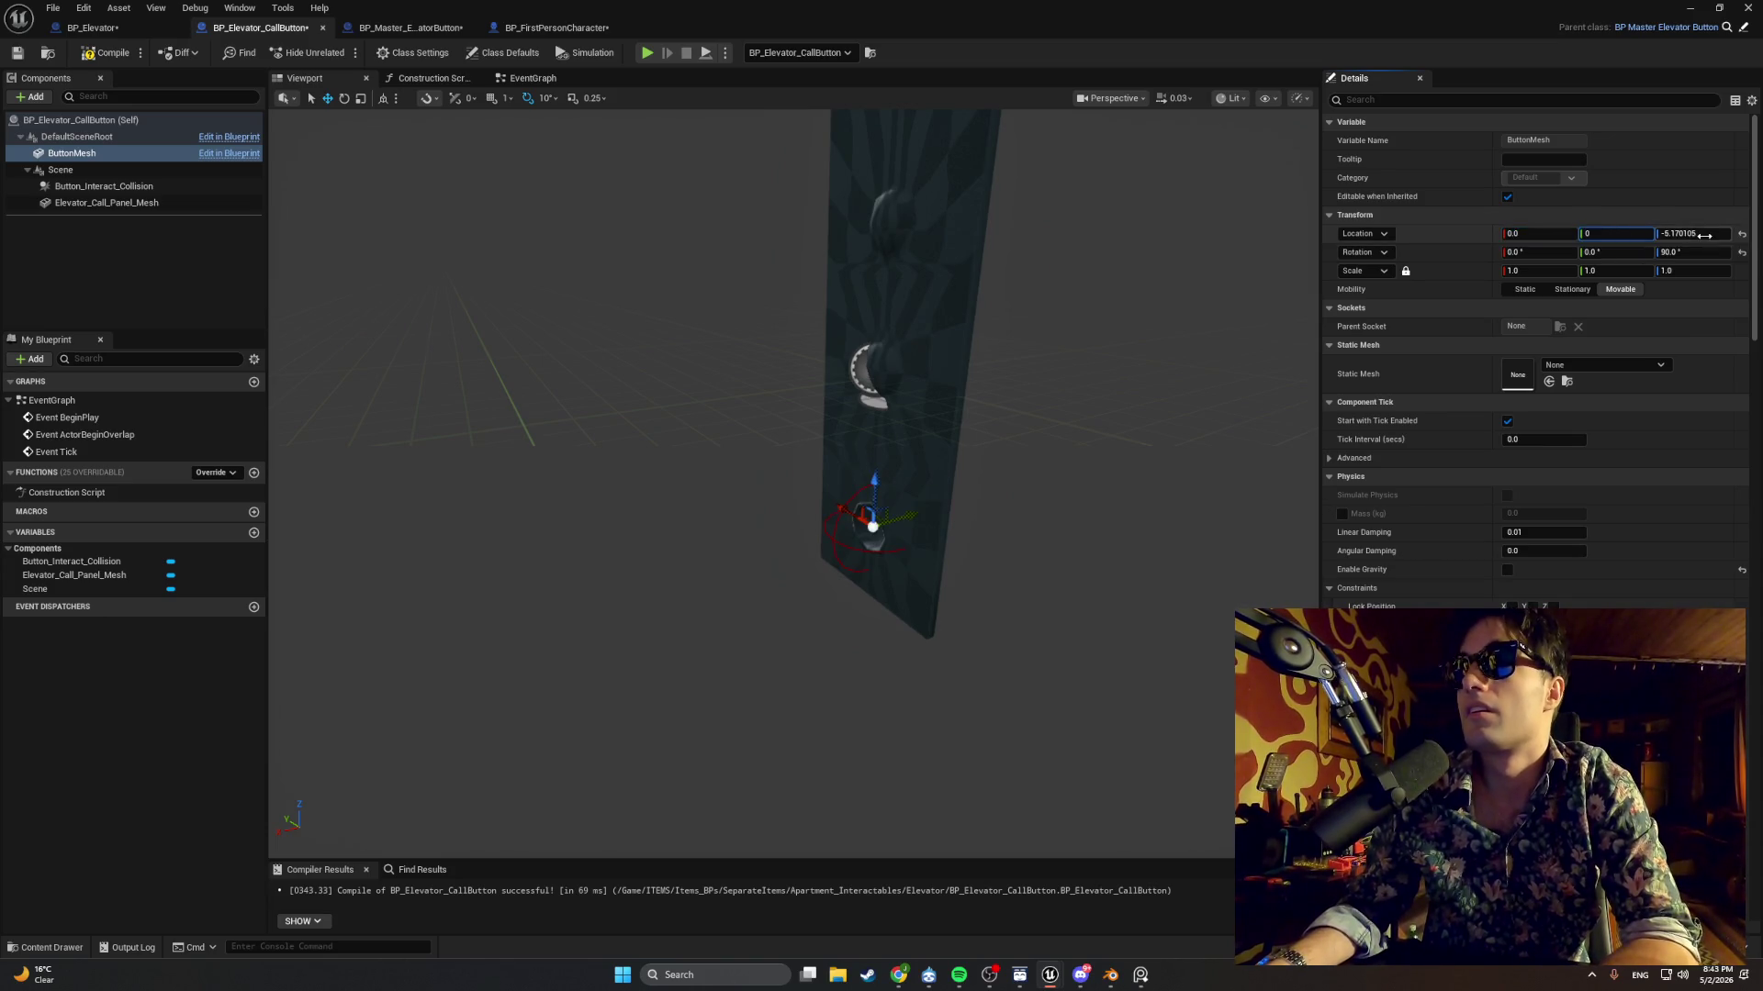
pyautogui.press('Tab')
pyautogui.write('0')
pyautogui.click(1687, 253)
pyautogui.write('0')
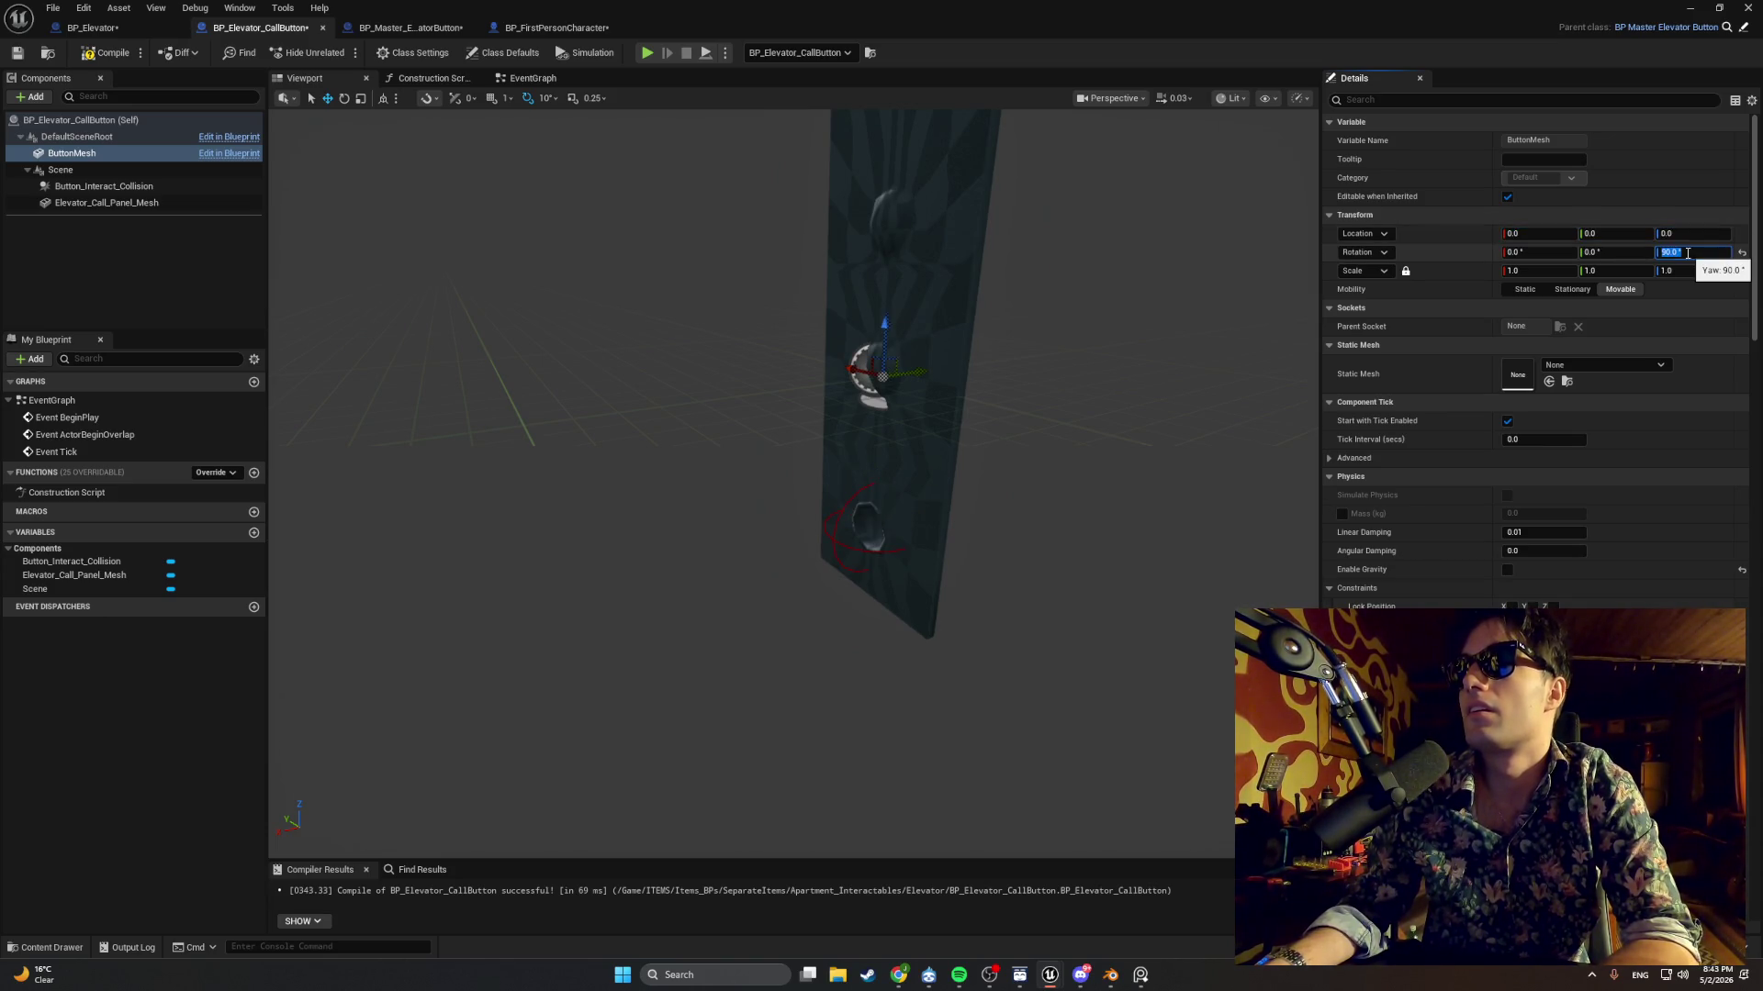
pyautogui.click(1193, 303)
# Assign Elevator_Separate_Button as the static mesh of the master button's ButtonMesh.
pyautogui.click(410, 27)
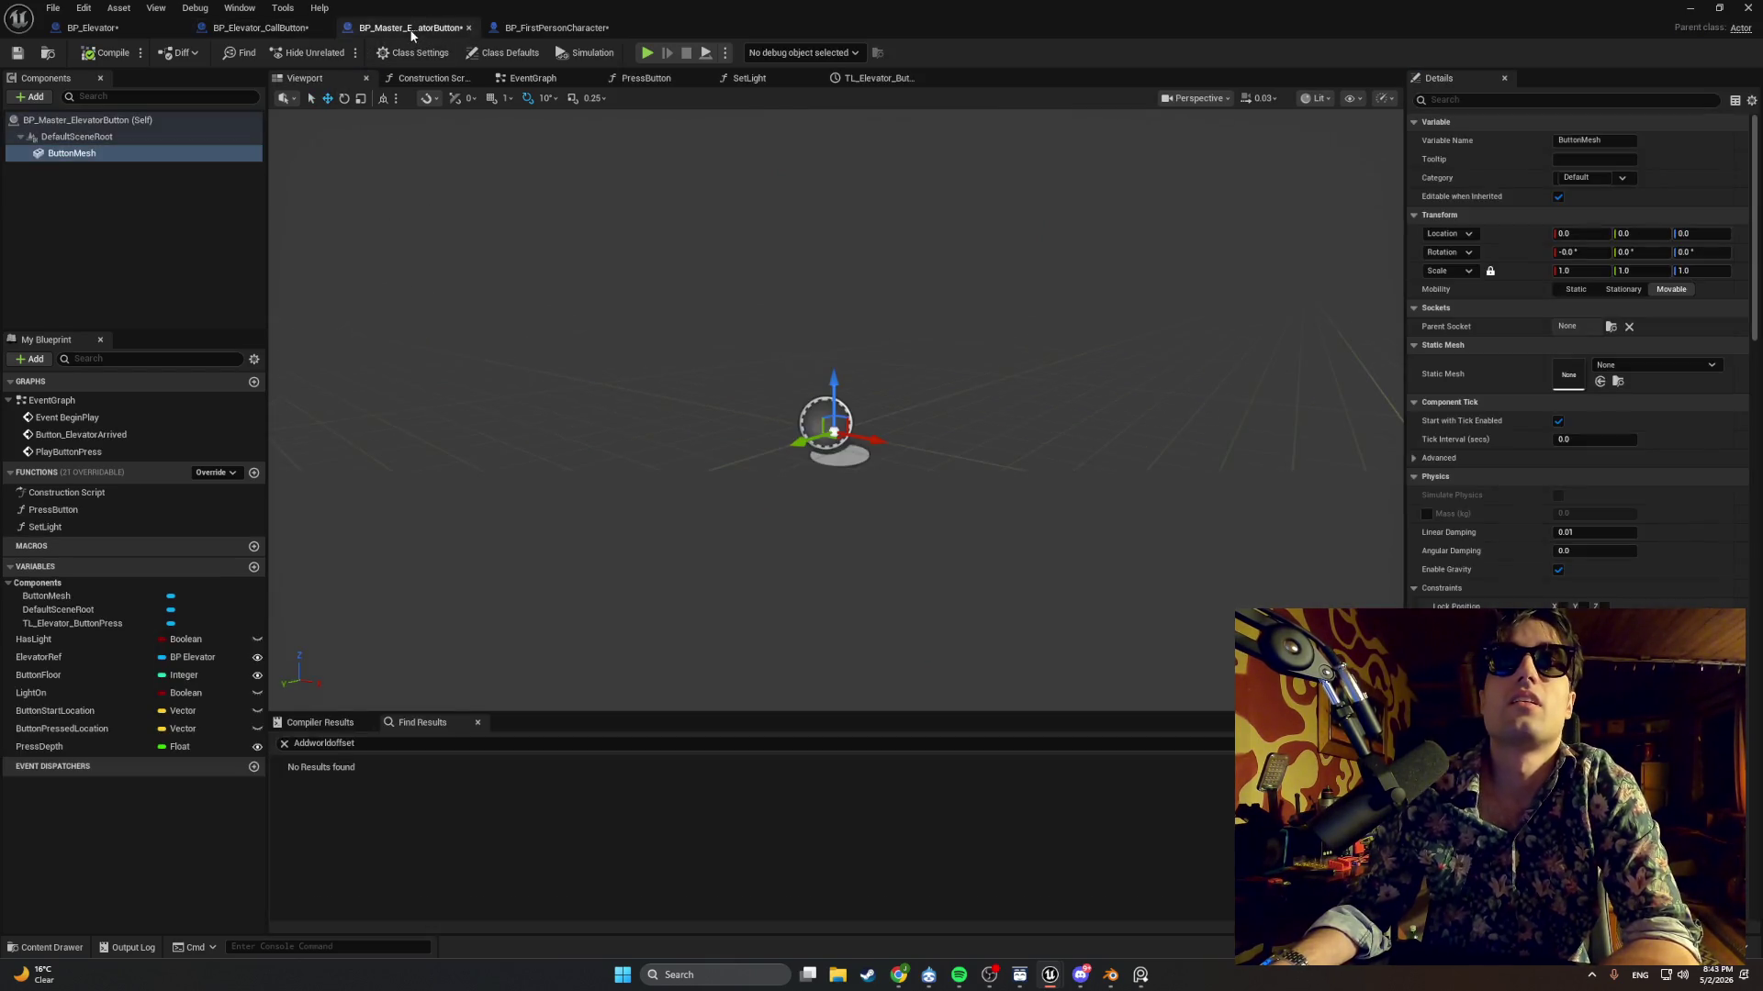
pyautogui.click(551, 27)
pyautogui.click(441, 32)
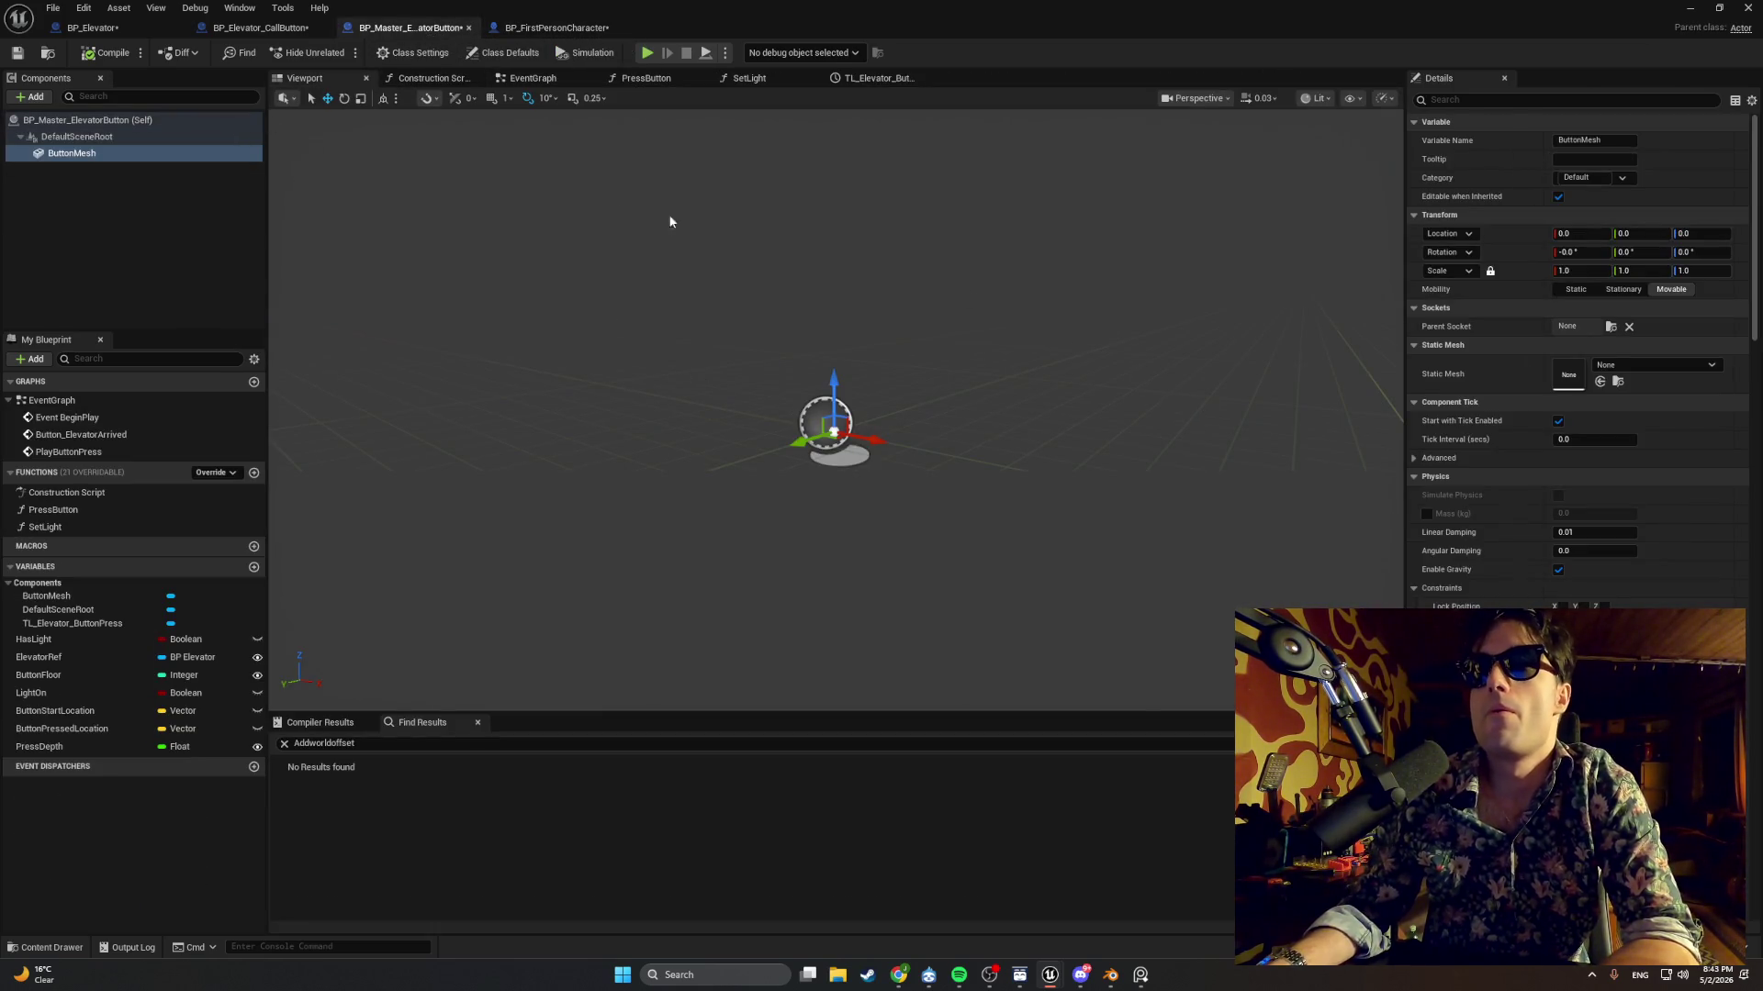
pyautogui.click(149, 153)
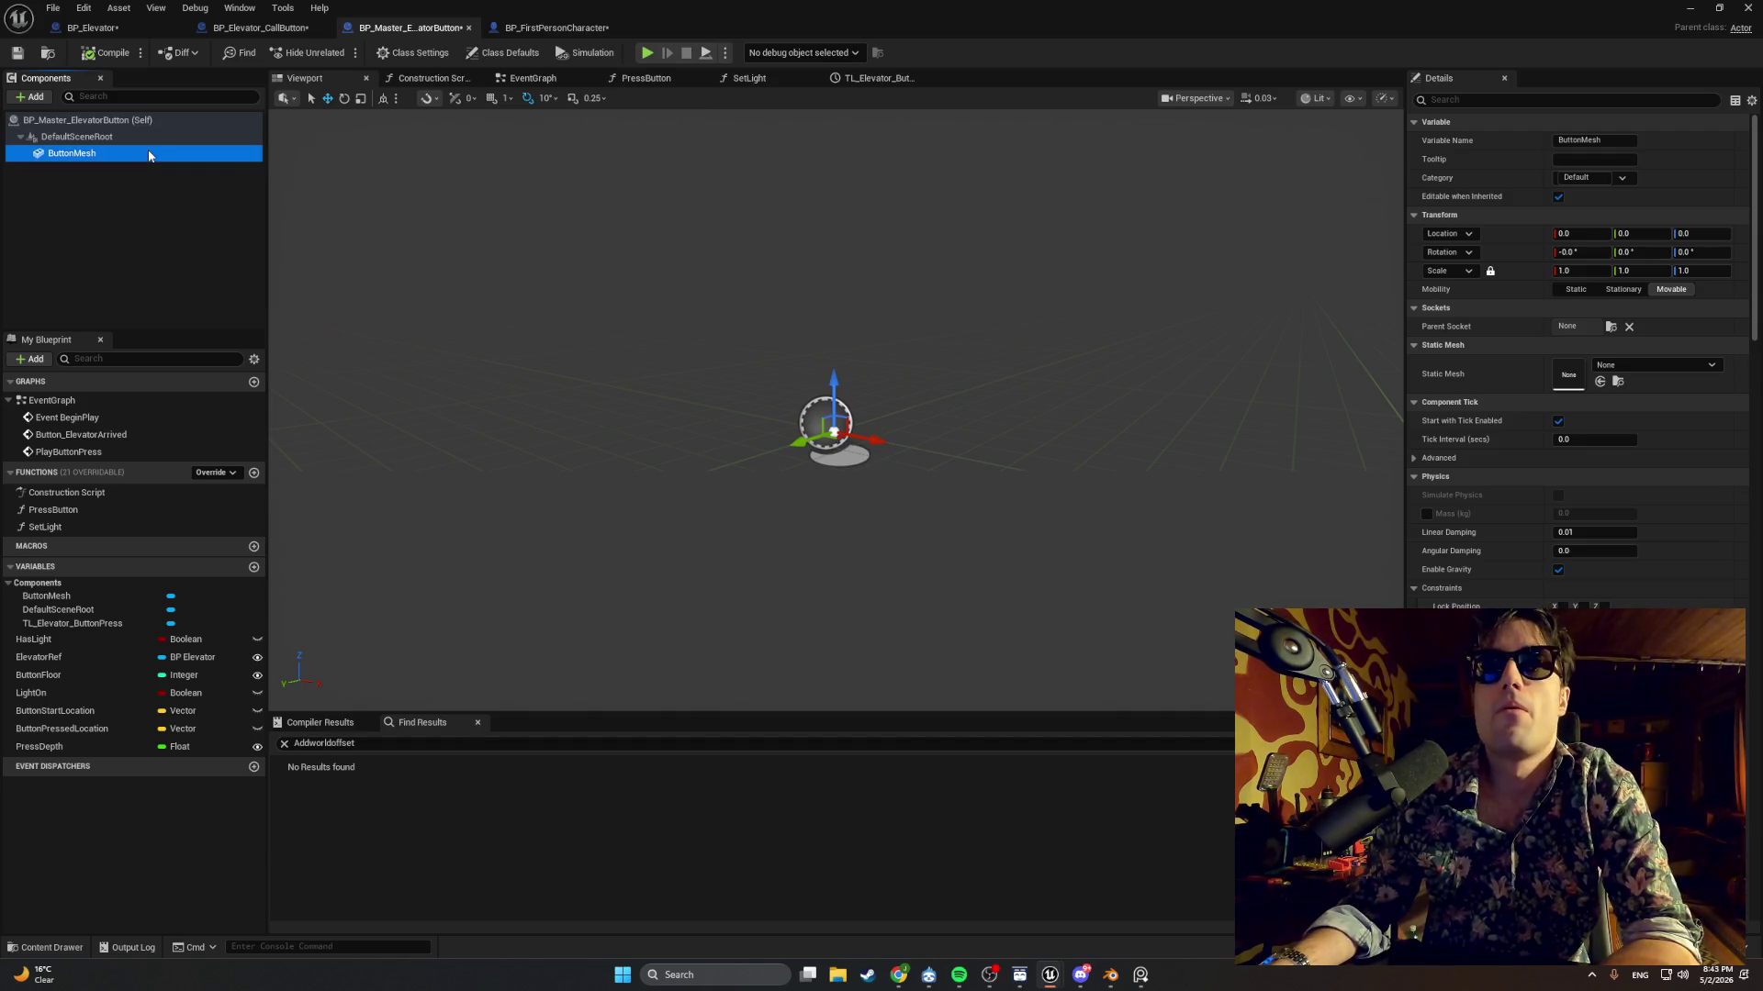
pyautogui.click(1616, 365)
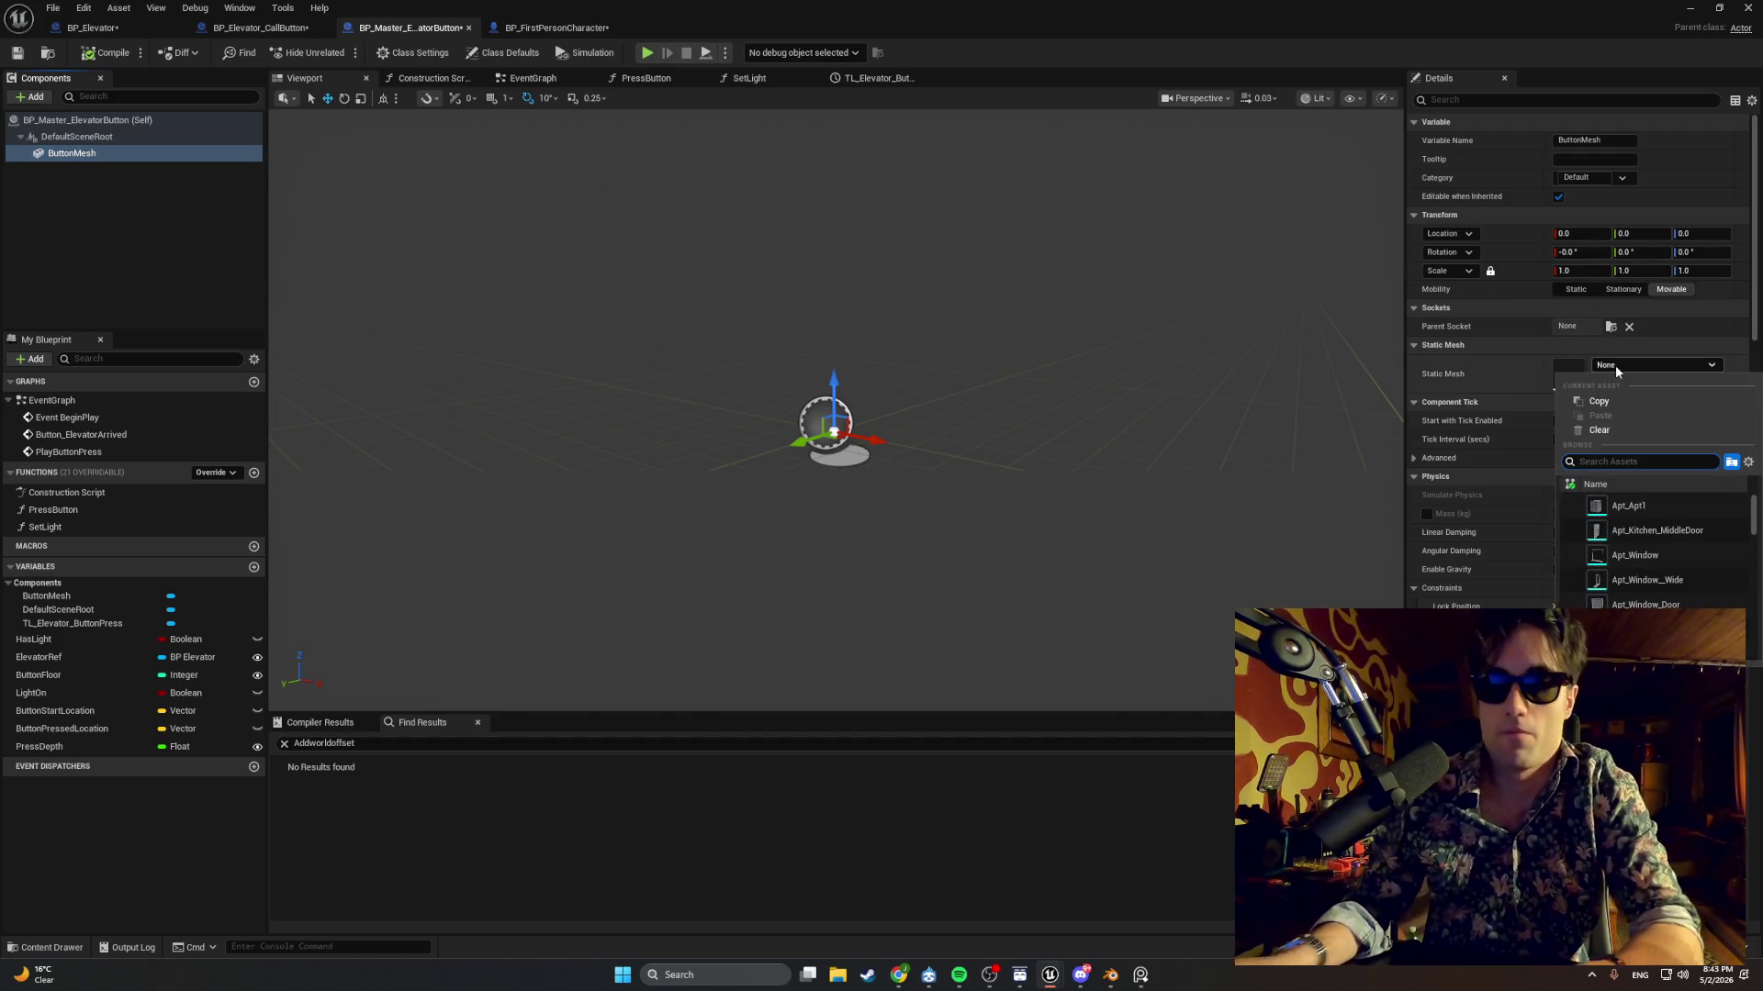
pyautogui.write('button')
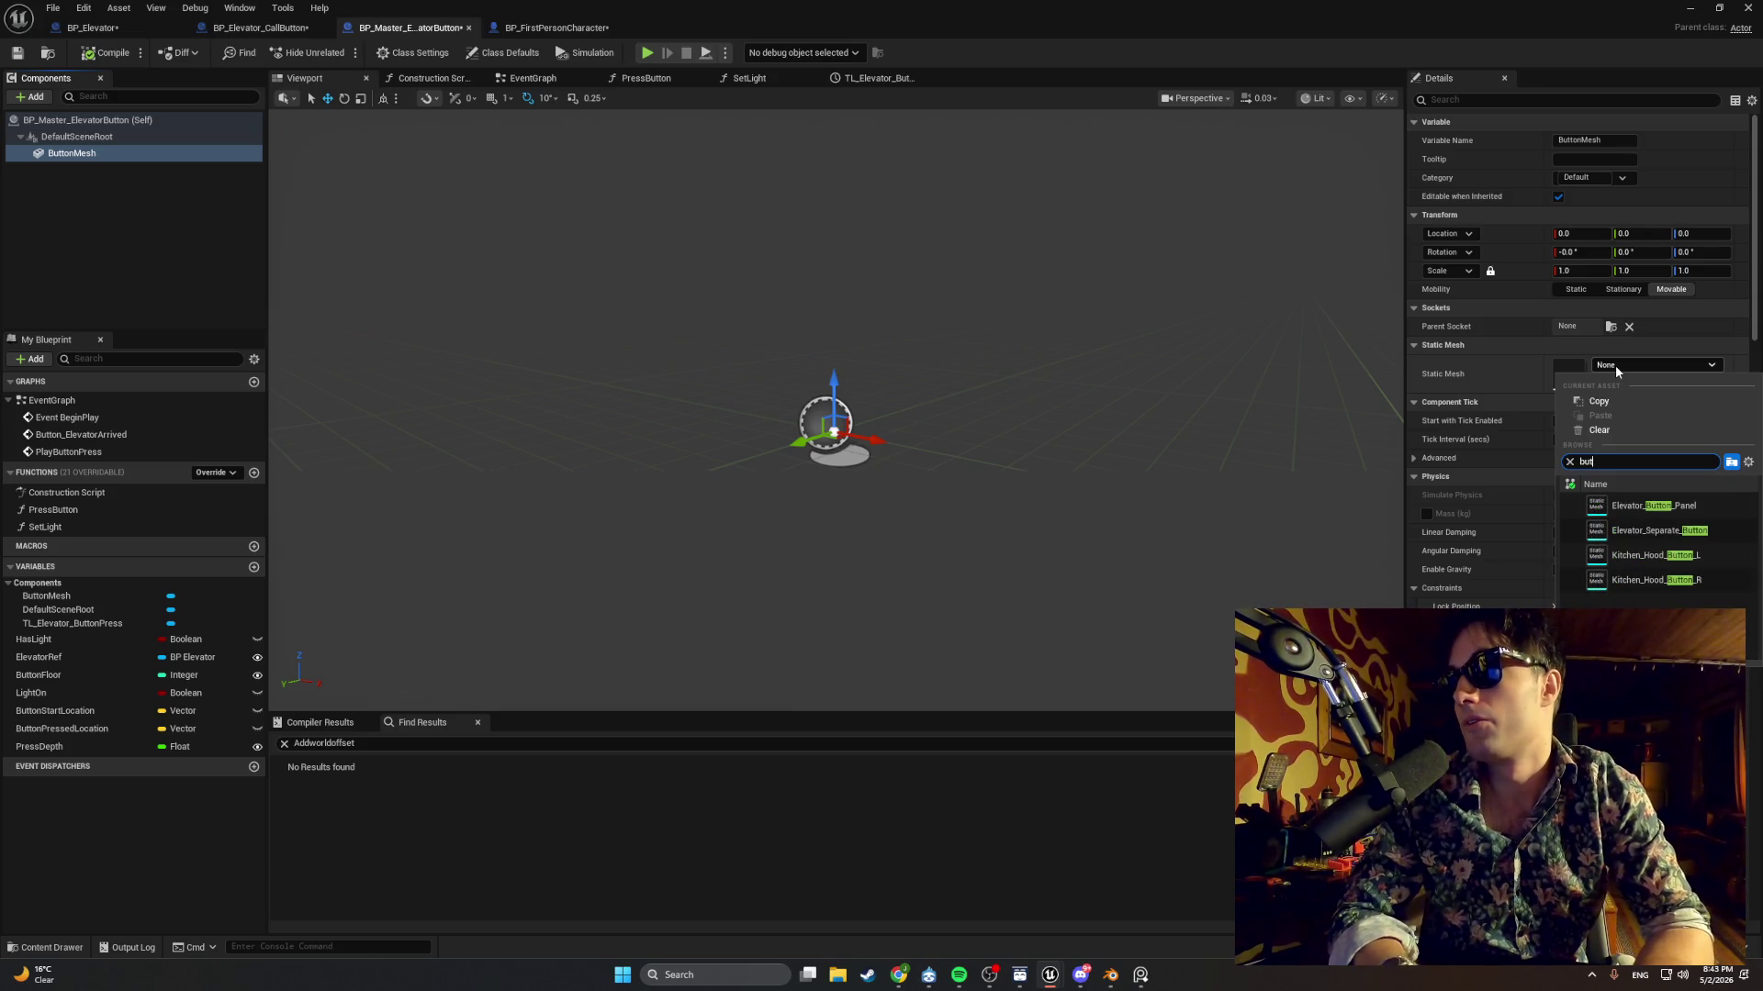
pyautogui.write('ton')
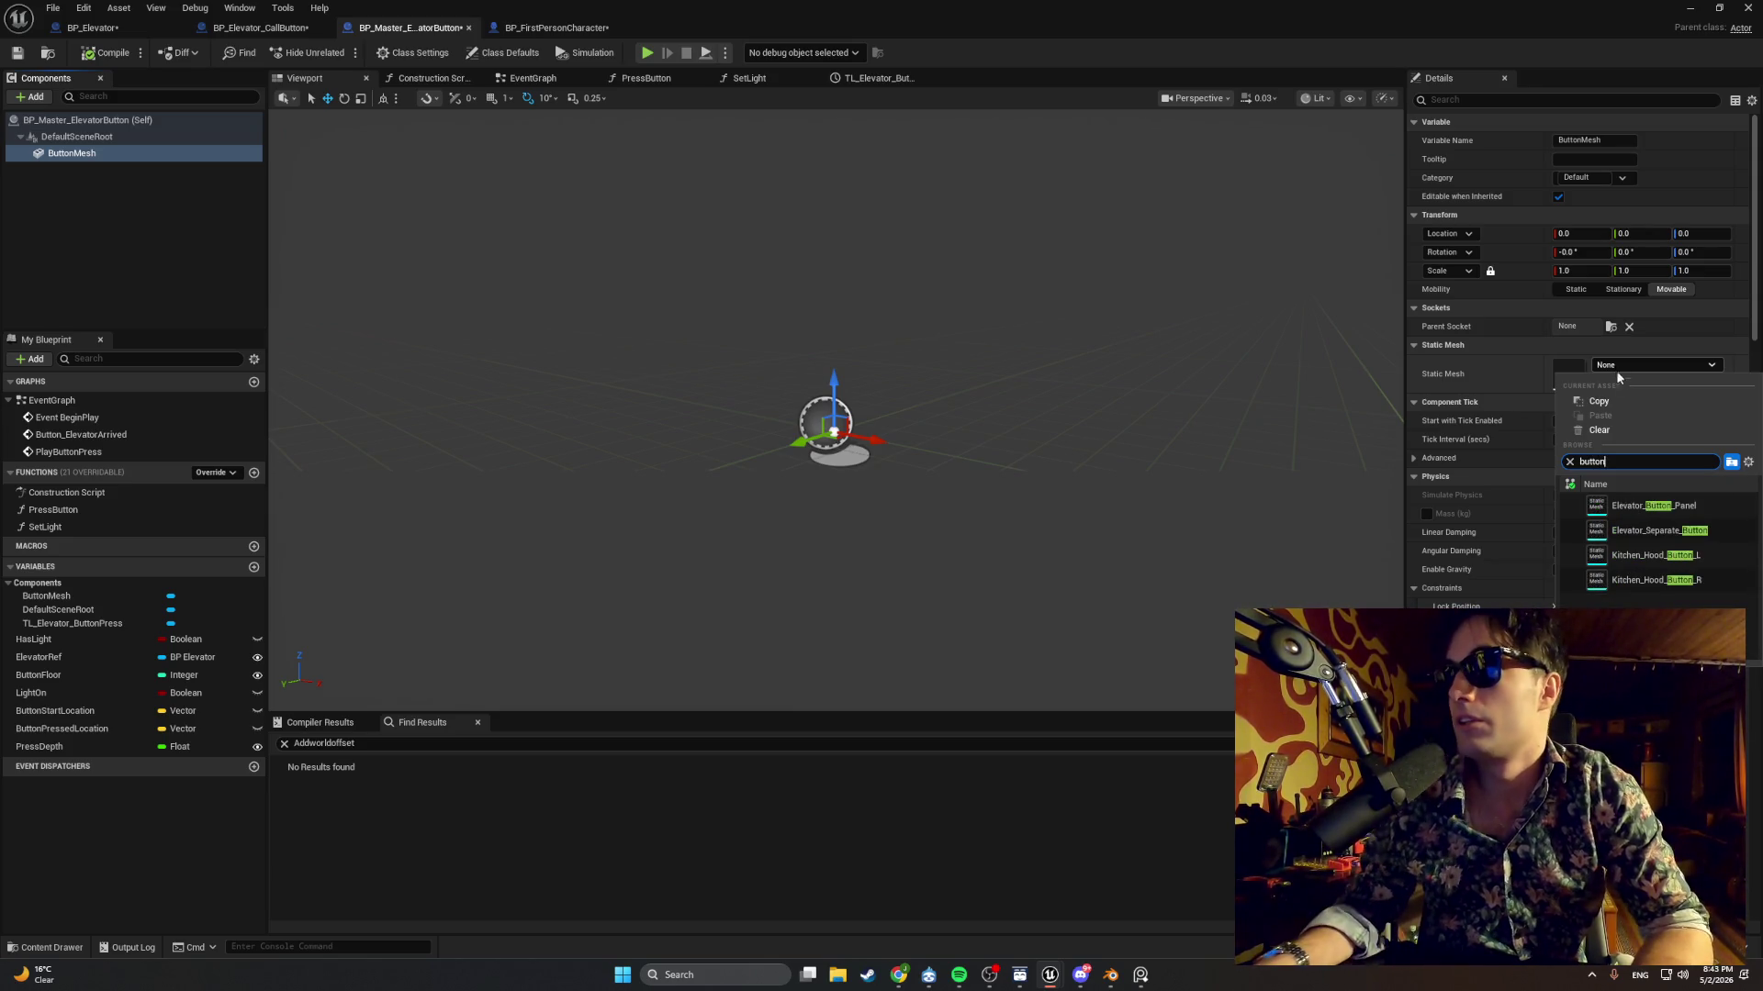
pyautogui.moveTo(1614, 510)
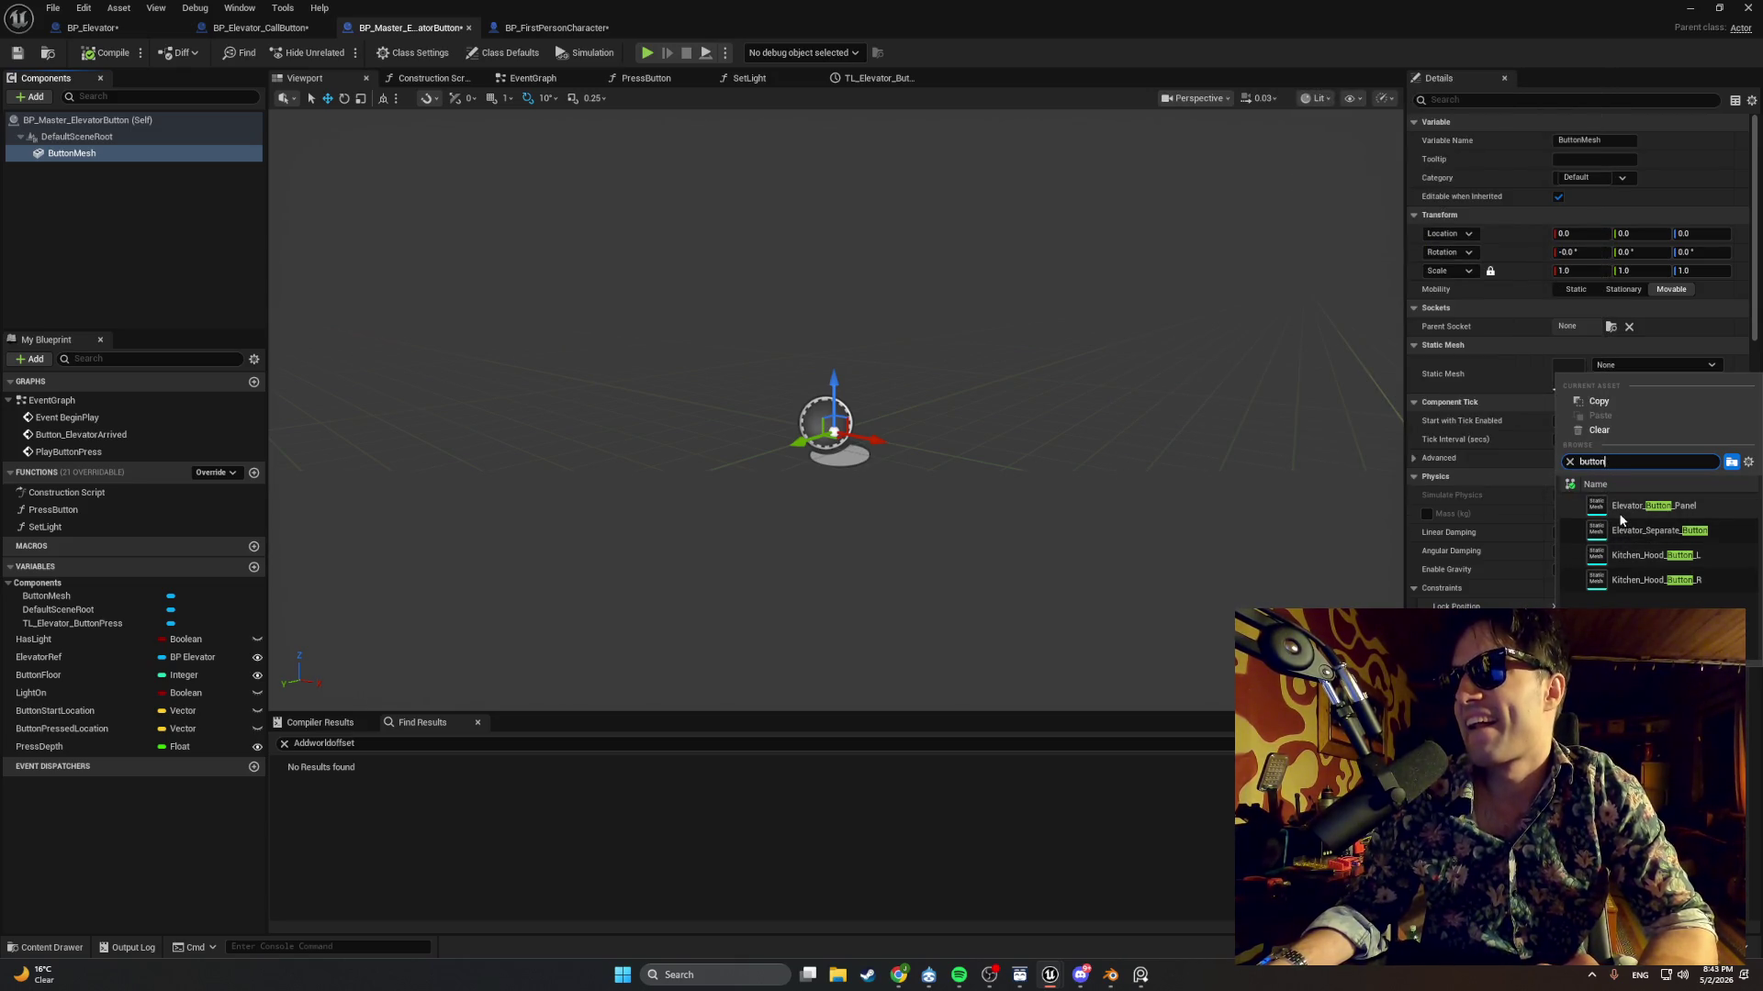
pyautogui.click(1643, 531)
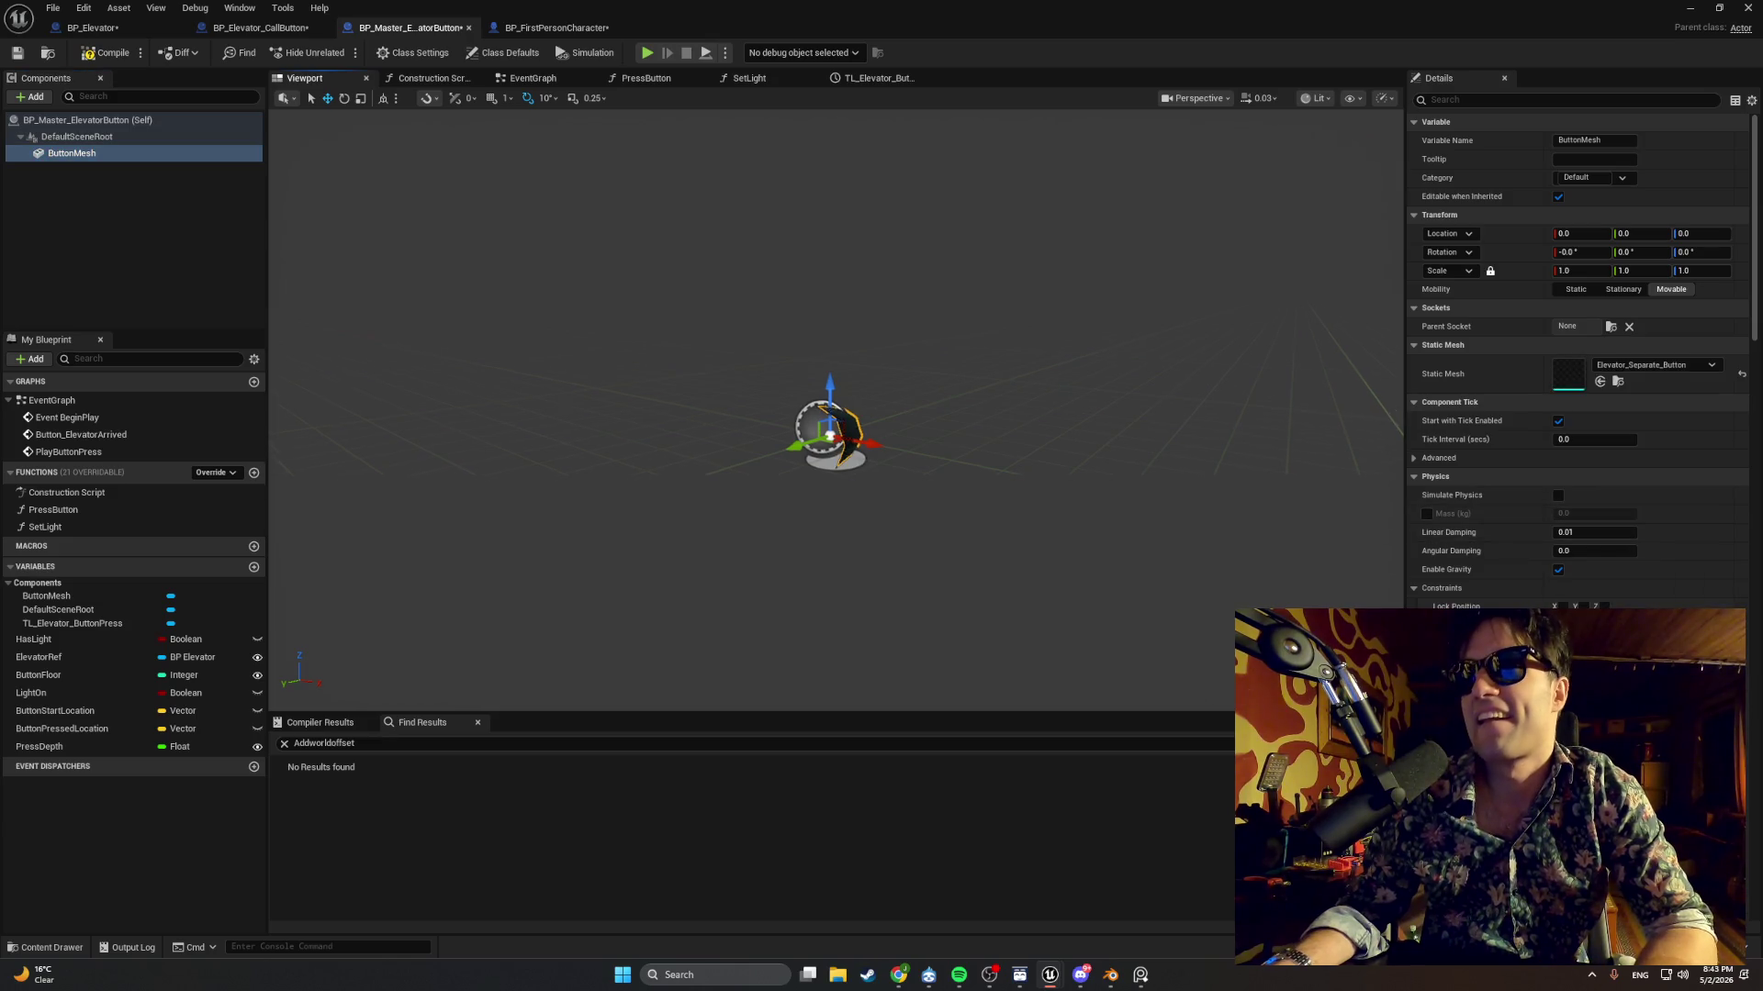
pyautogui.moveTo(826, 413)
pyautogui.mouseDown()
pyautogui.moveTo(716, 395)
pyautogui.moveTo(734, 404)
pyautogui.mouseUp()
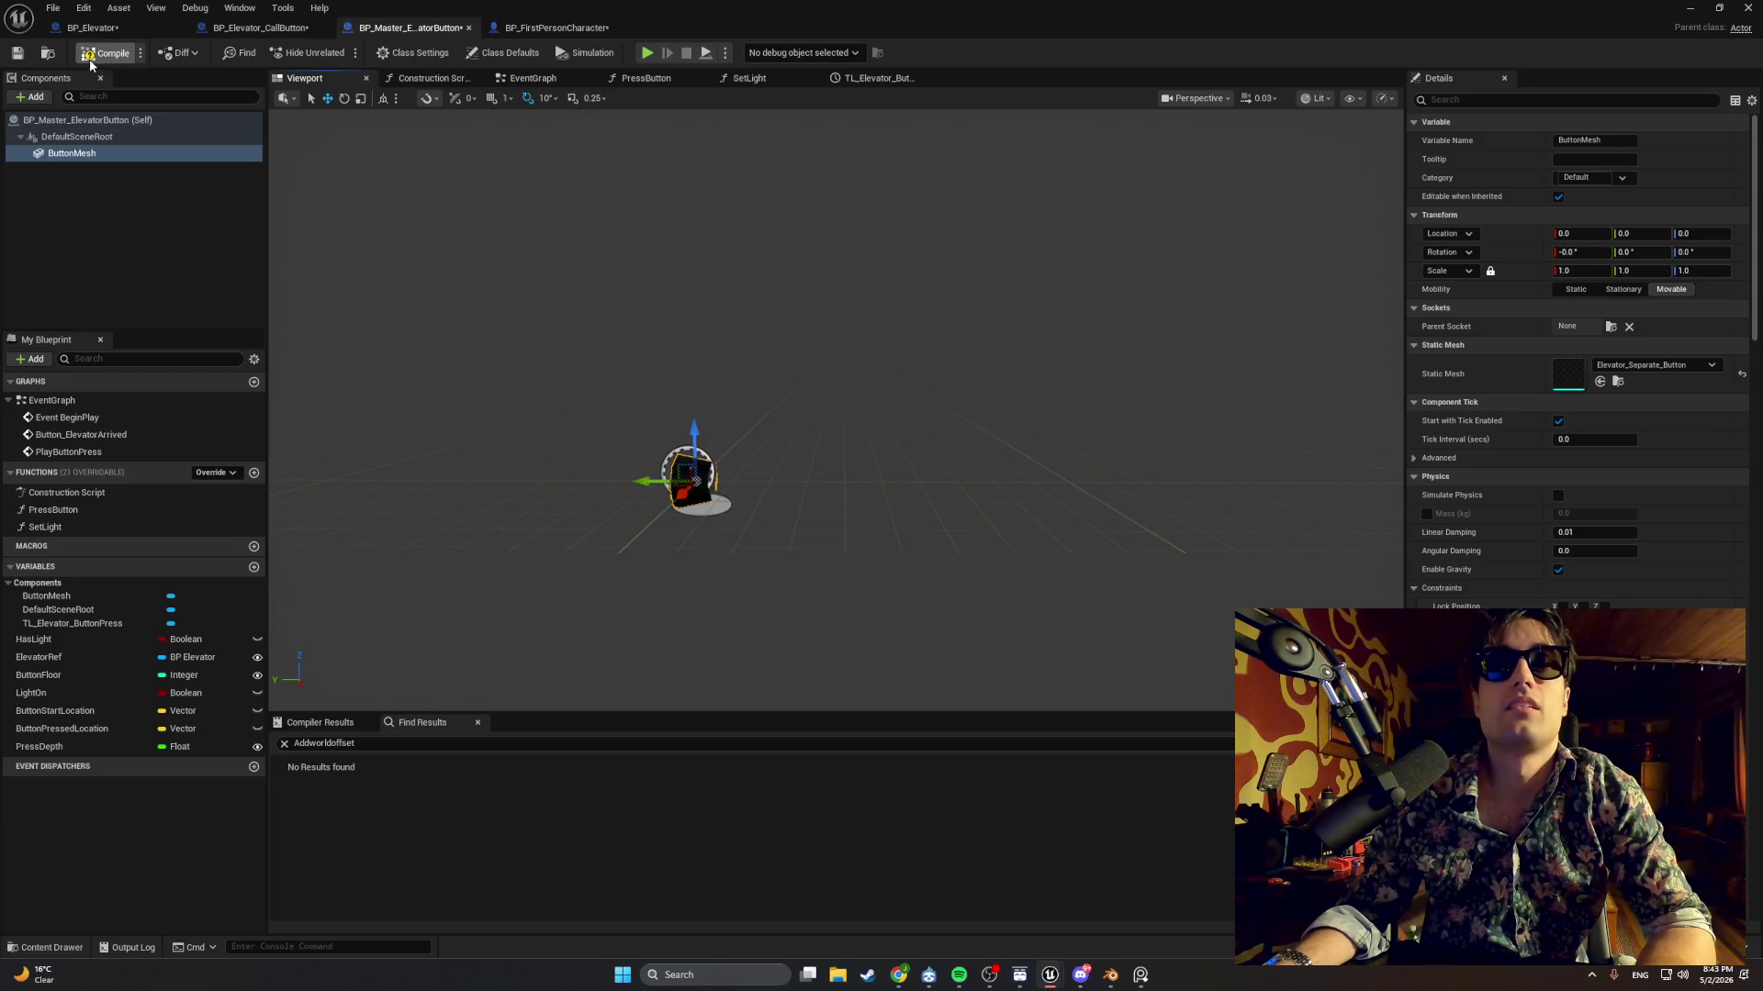
# Compile BP_Master_ElevatorButton and view the call panel edge-on.
pyautogui.click(238, 28)
pyautogui.moveTo(435, 216); pyautogui.dragTo(322, 234)
pyautogui.moveTo(789, 450); pyautogui.dragTo(592, 466)
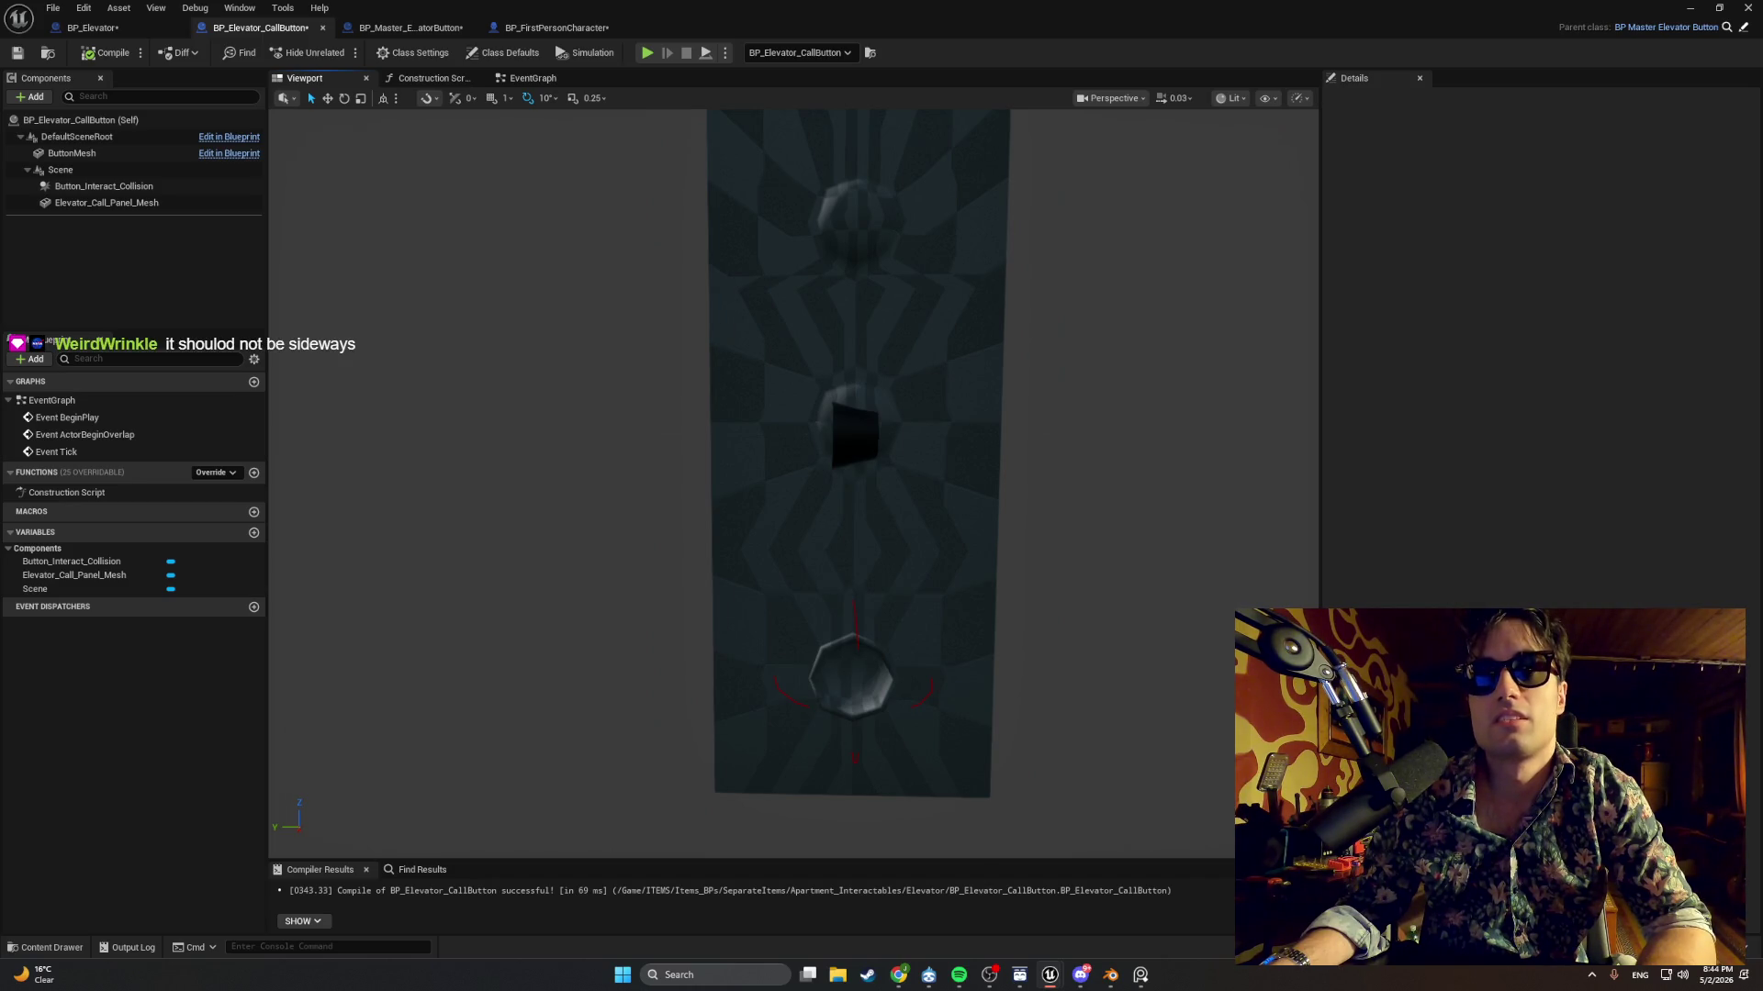
# Re-angle the call panel preview, then start Play In Editor from the level editor.
pyautogui.moveTo(593, 466); pyautogui.dragTo(634, 514)
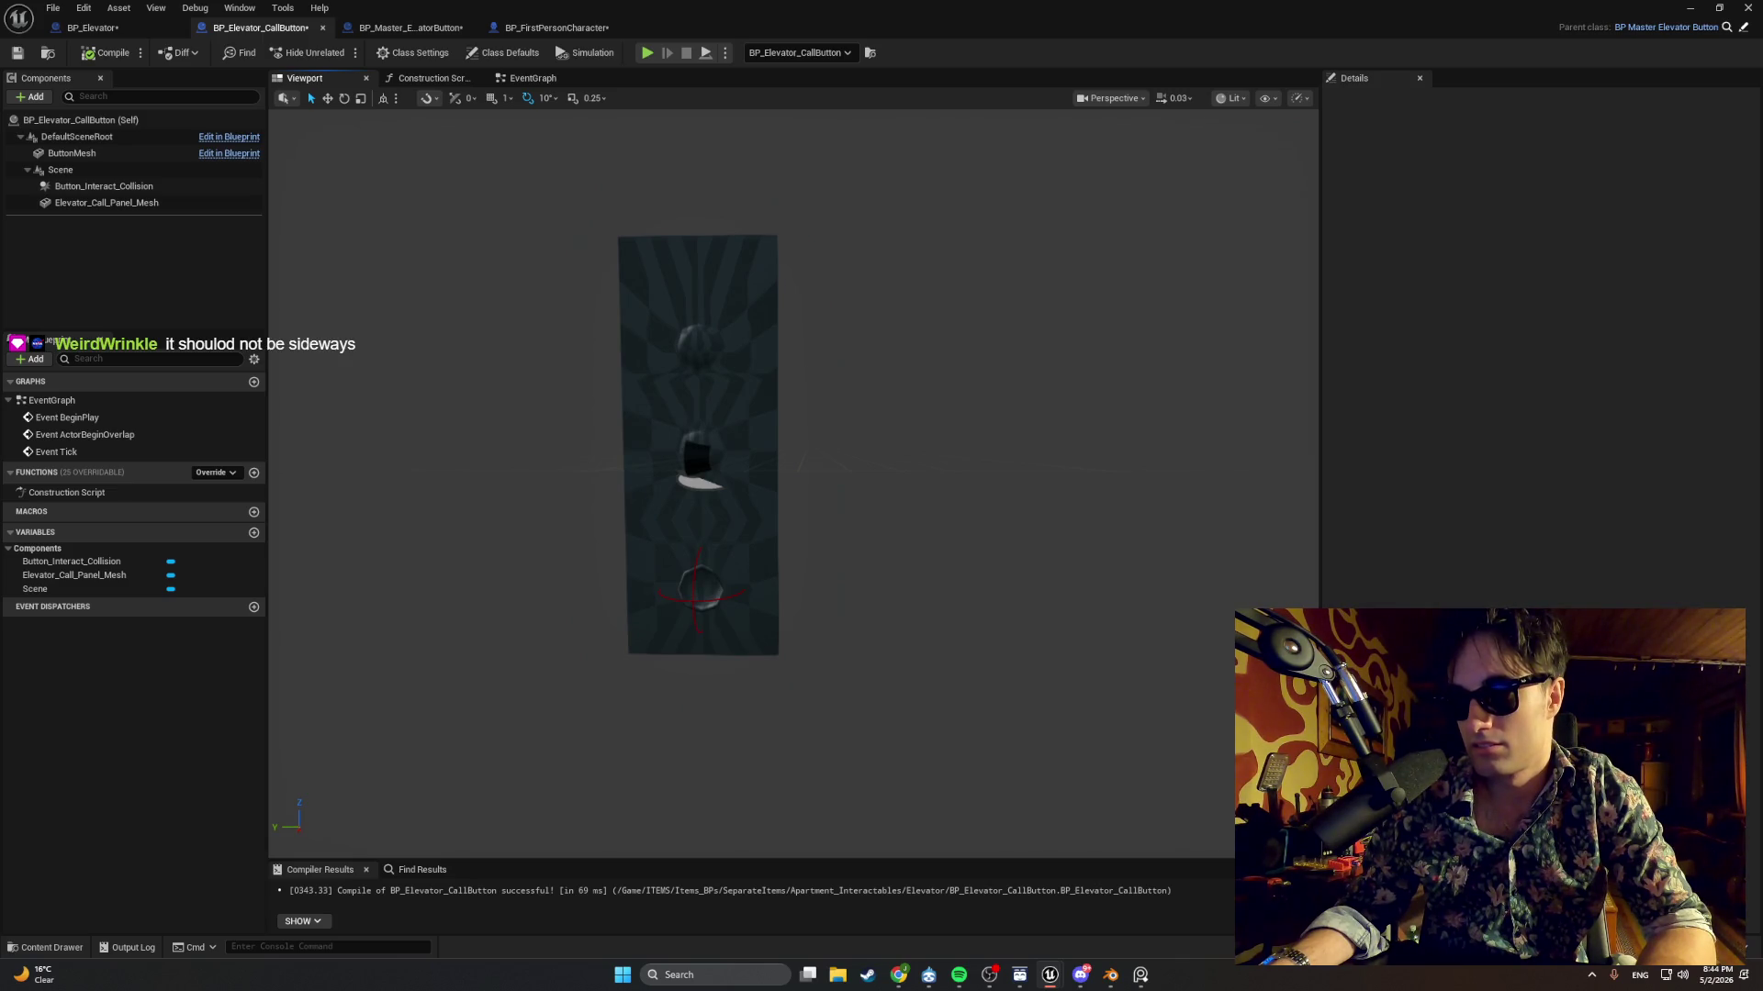
pyautogui.moveTo(634, 514); pyautogui.dragTo(578, 239)
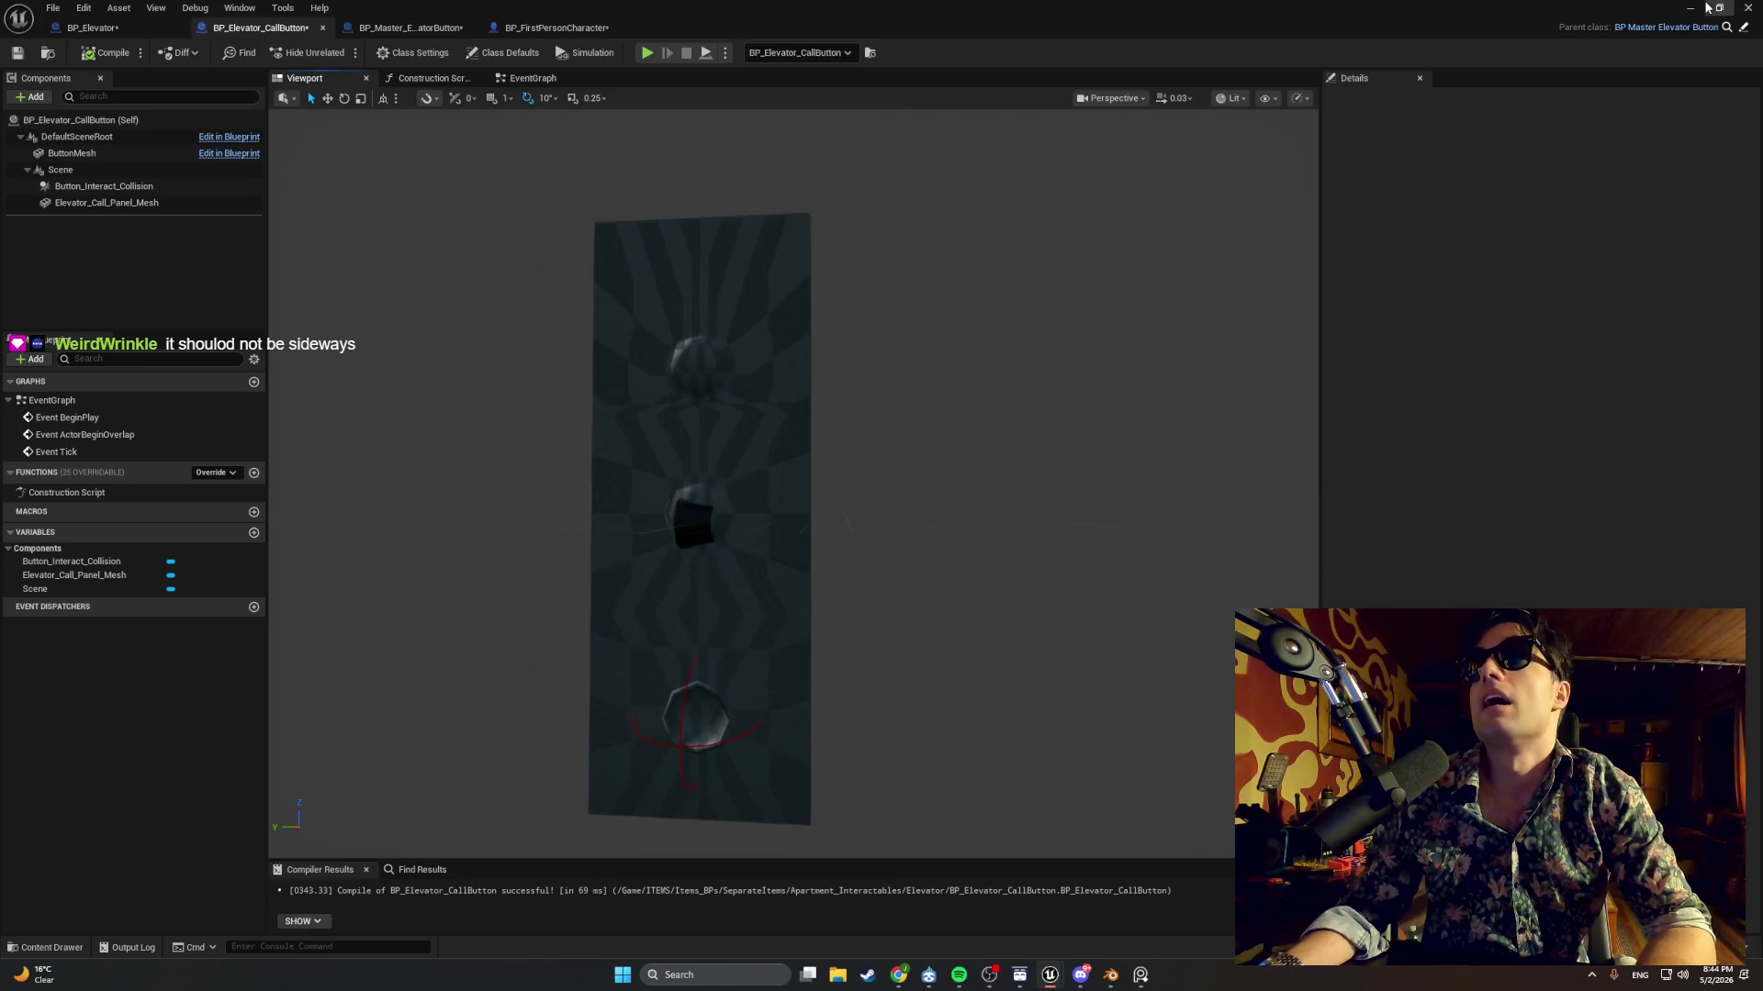
pyautogui.hotkey('alt', 'Tab')
pyautogui.click(341, 51)
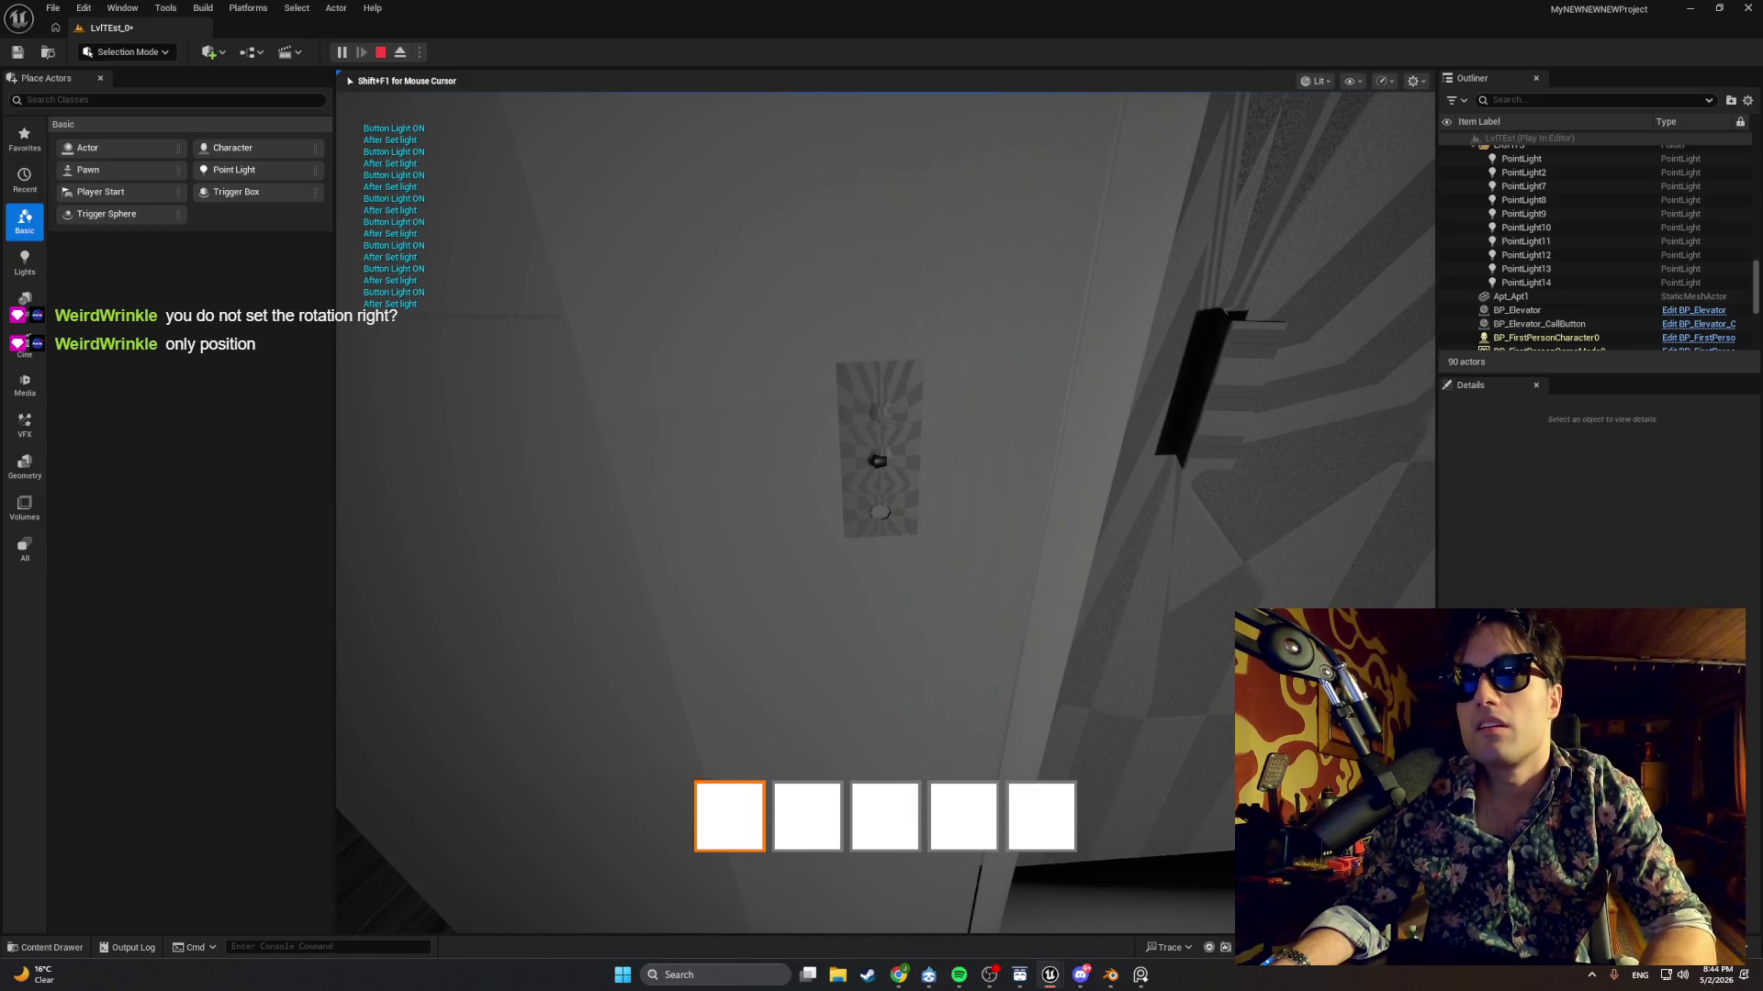
# End the play test and return to BP_Elevator_CallButton with its button mesh selected.
pyautogui.press('Escape')
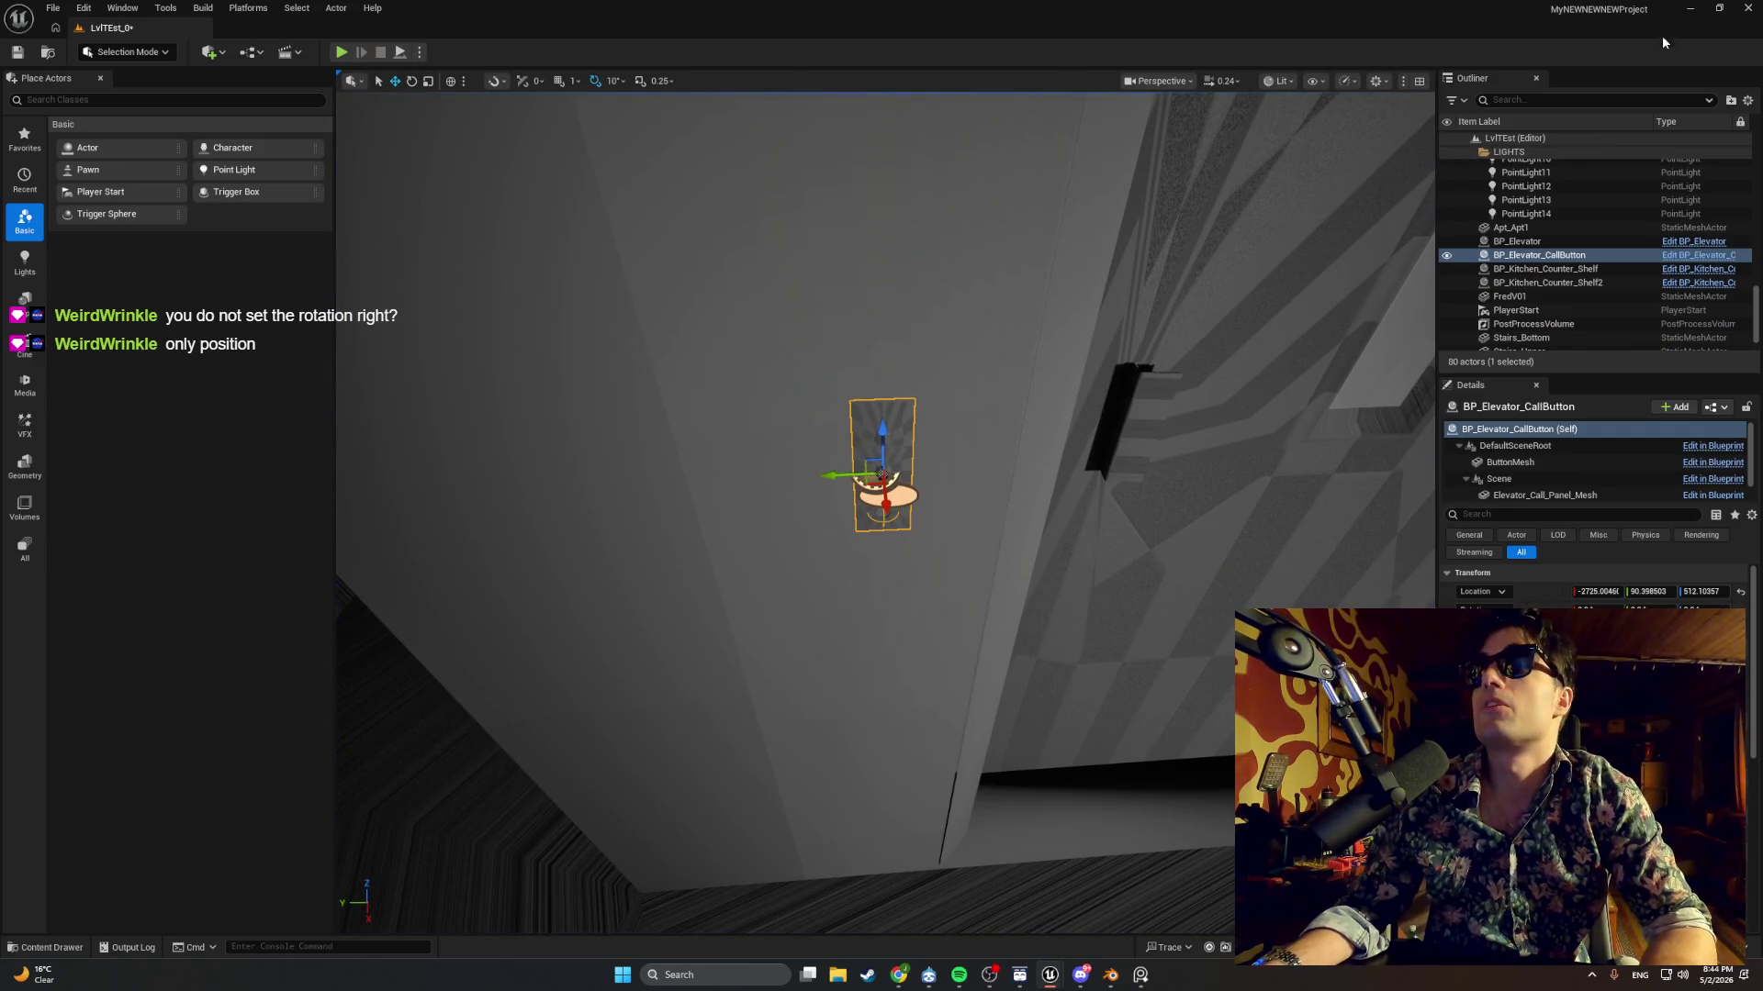
pyautogui.click(1689, 9)
pyautogui.click(1019, 975)
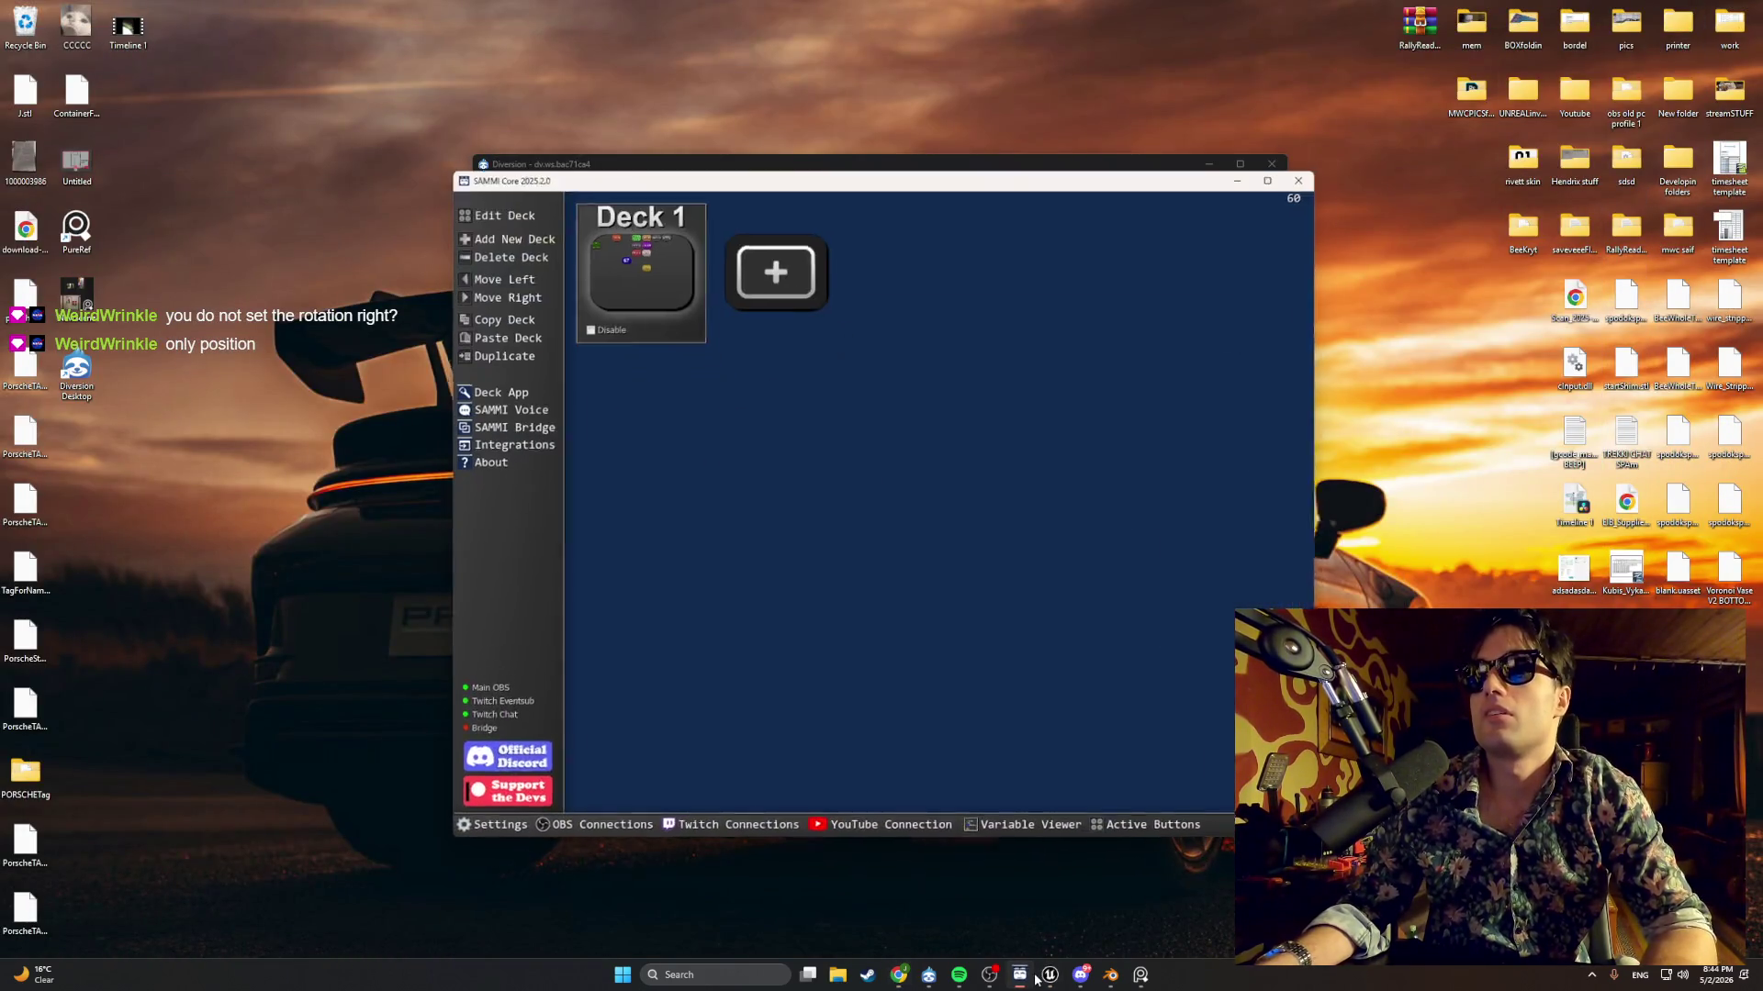
pyautogui.click(1050, 975)
pyautogui.click(911, 575)
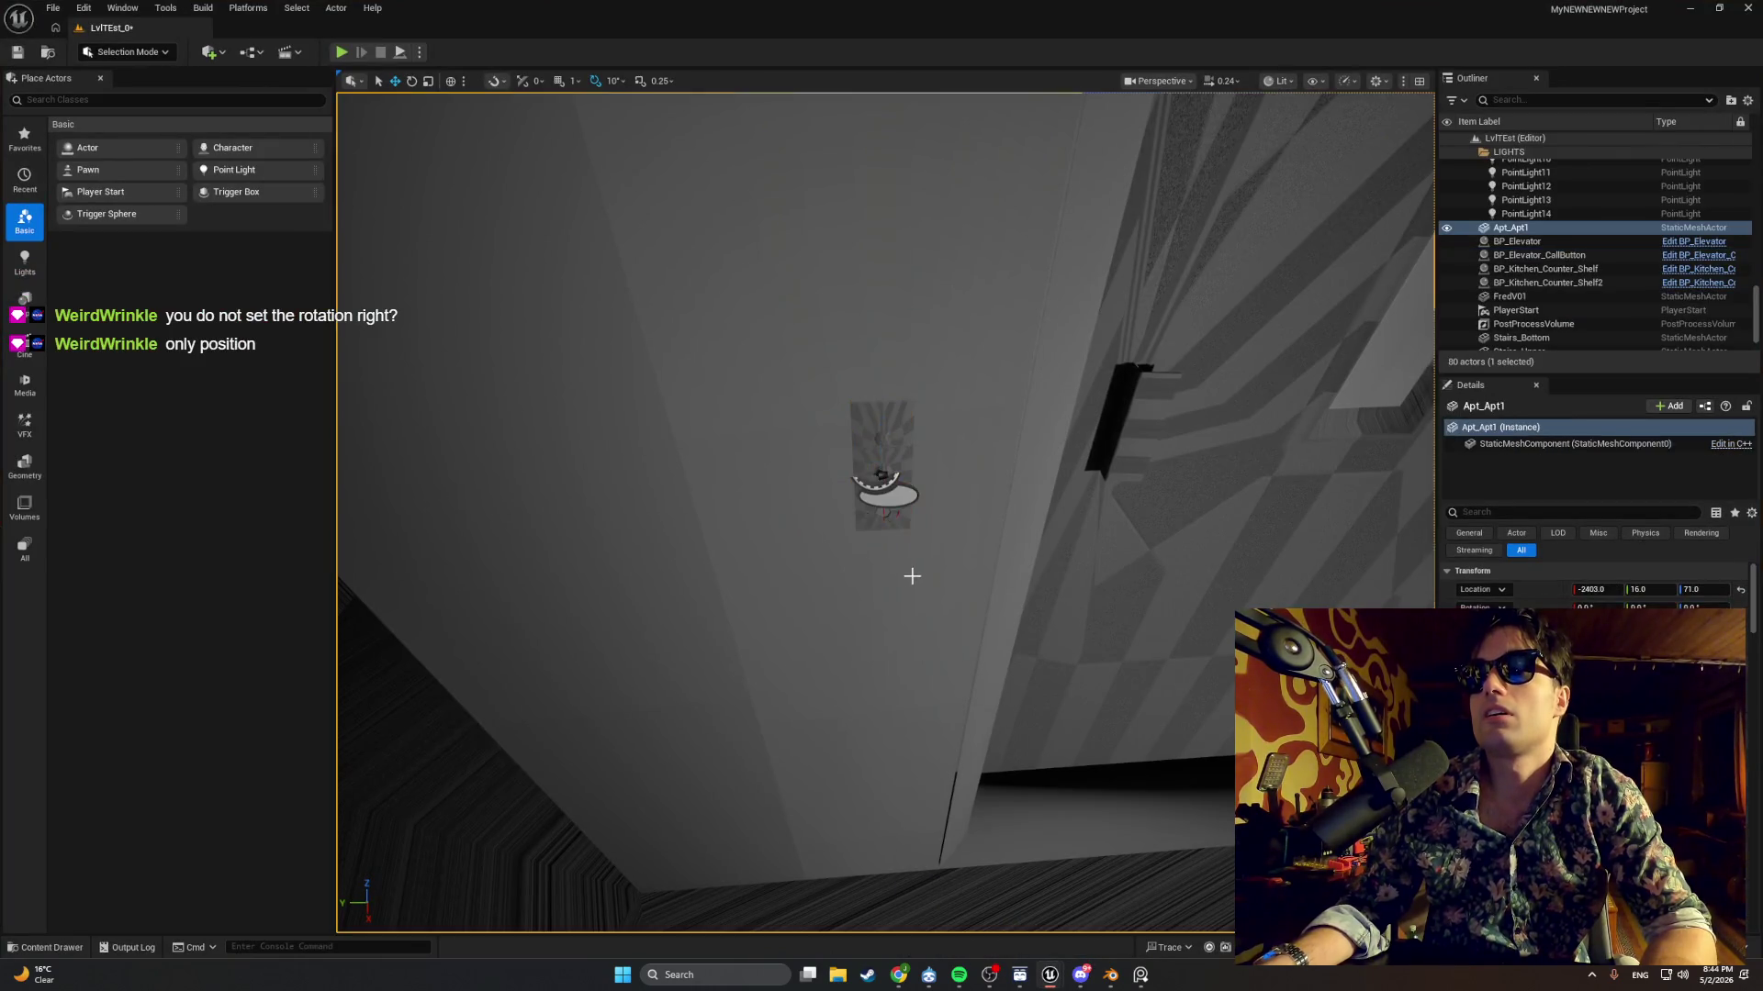
pyautogui.moveTo(1048, 968)
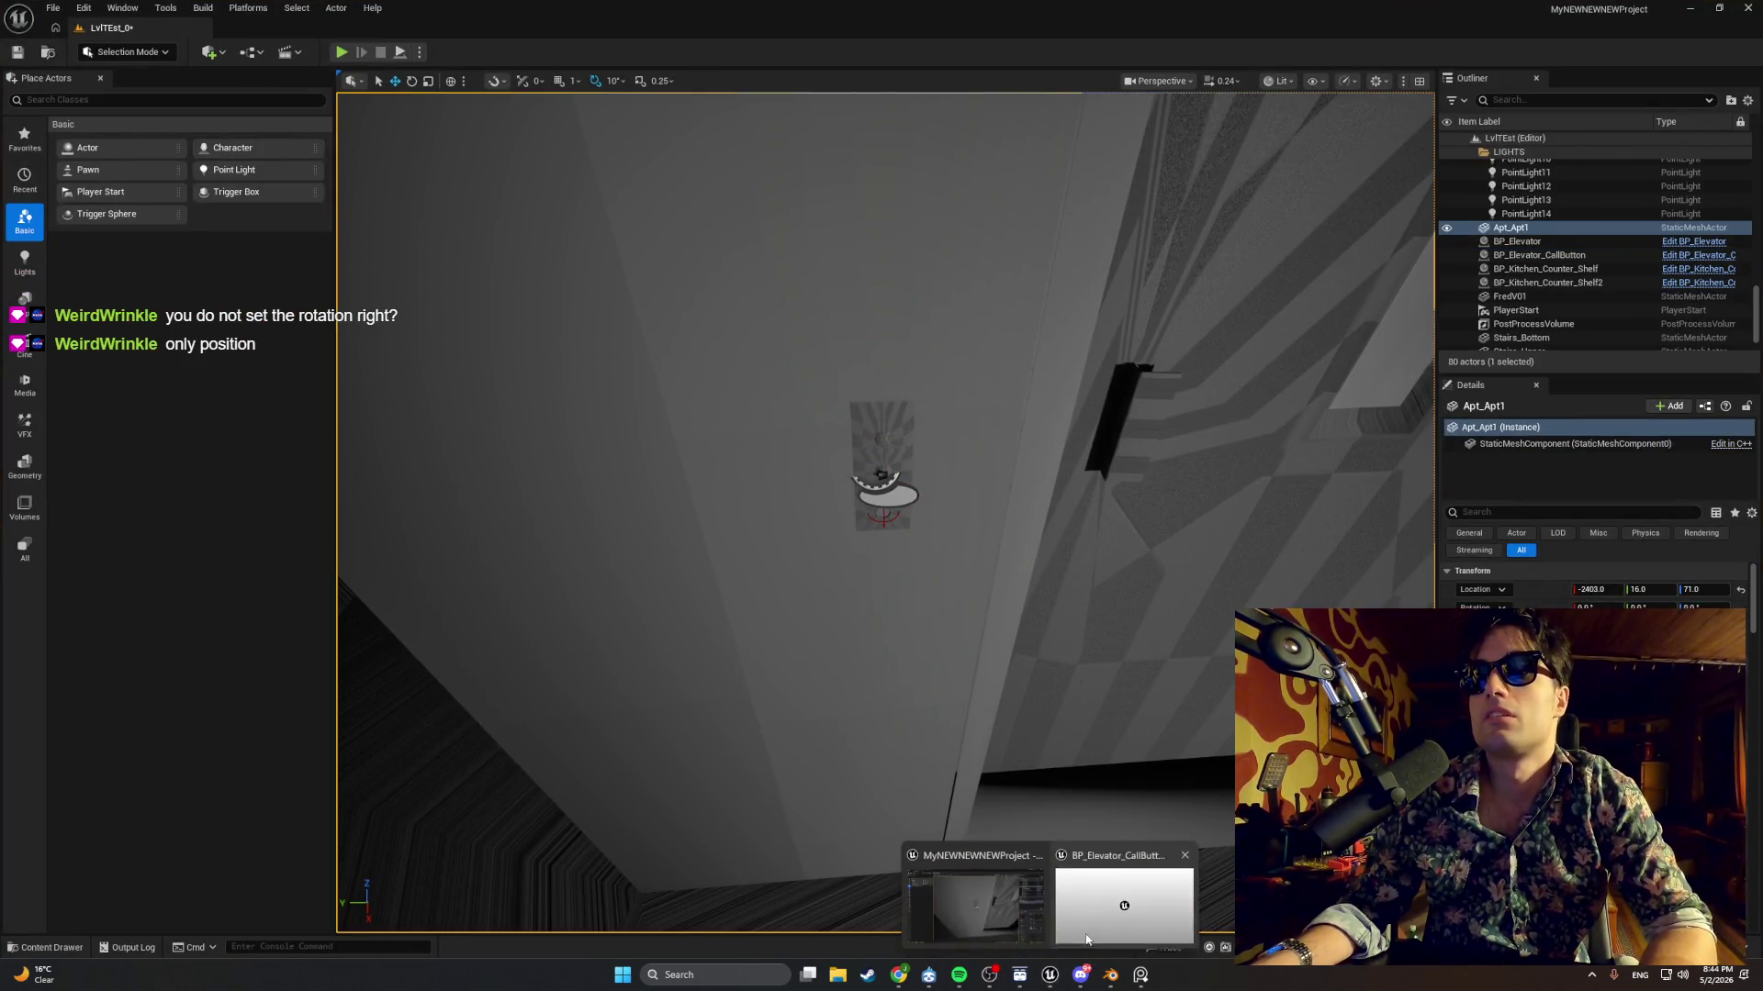
pyautogui.click(1120, 895)
pyautogui.click(665, 514)
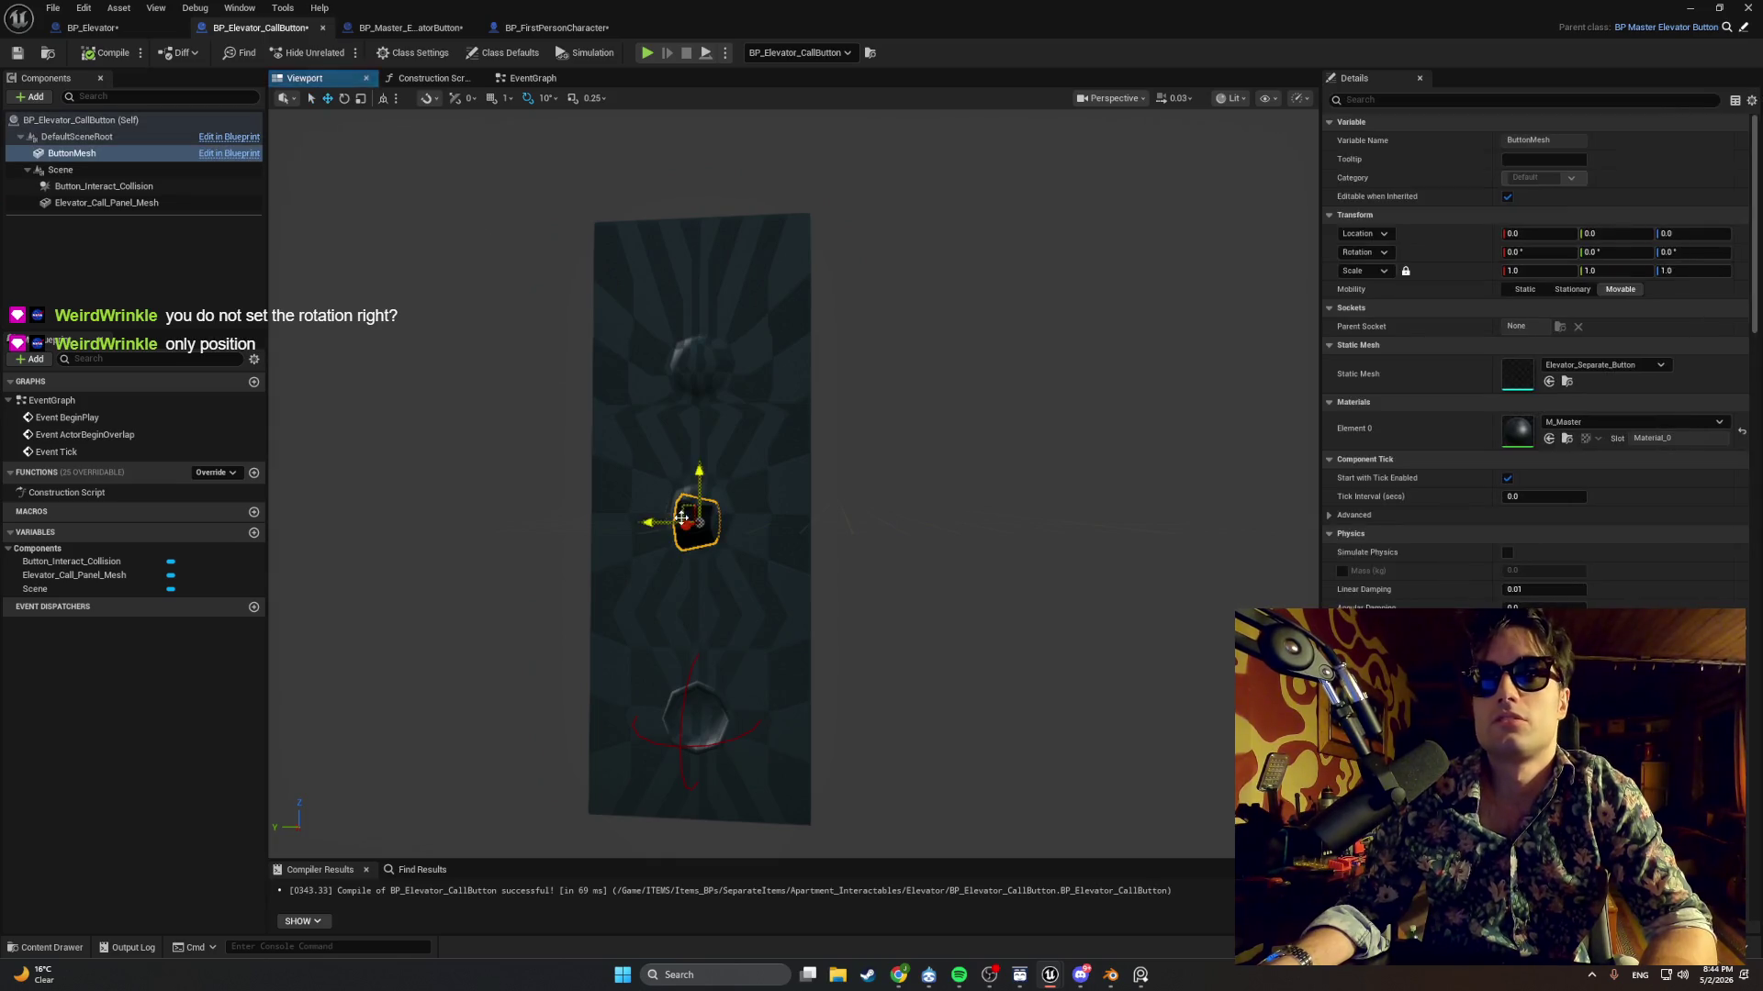
# Rotate the ButtonMesh 90° and move it to about X 0.39, Z -5.27.
pyautogui.moveTo(666, 514); pyautogui.dragTo(743, 519)
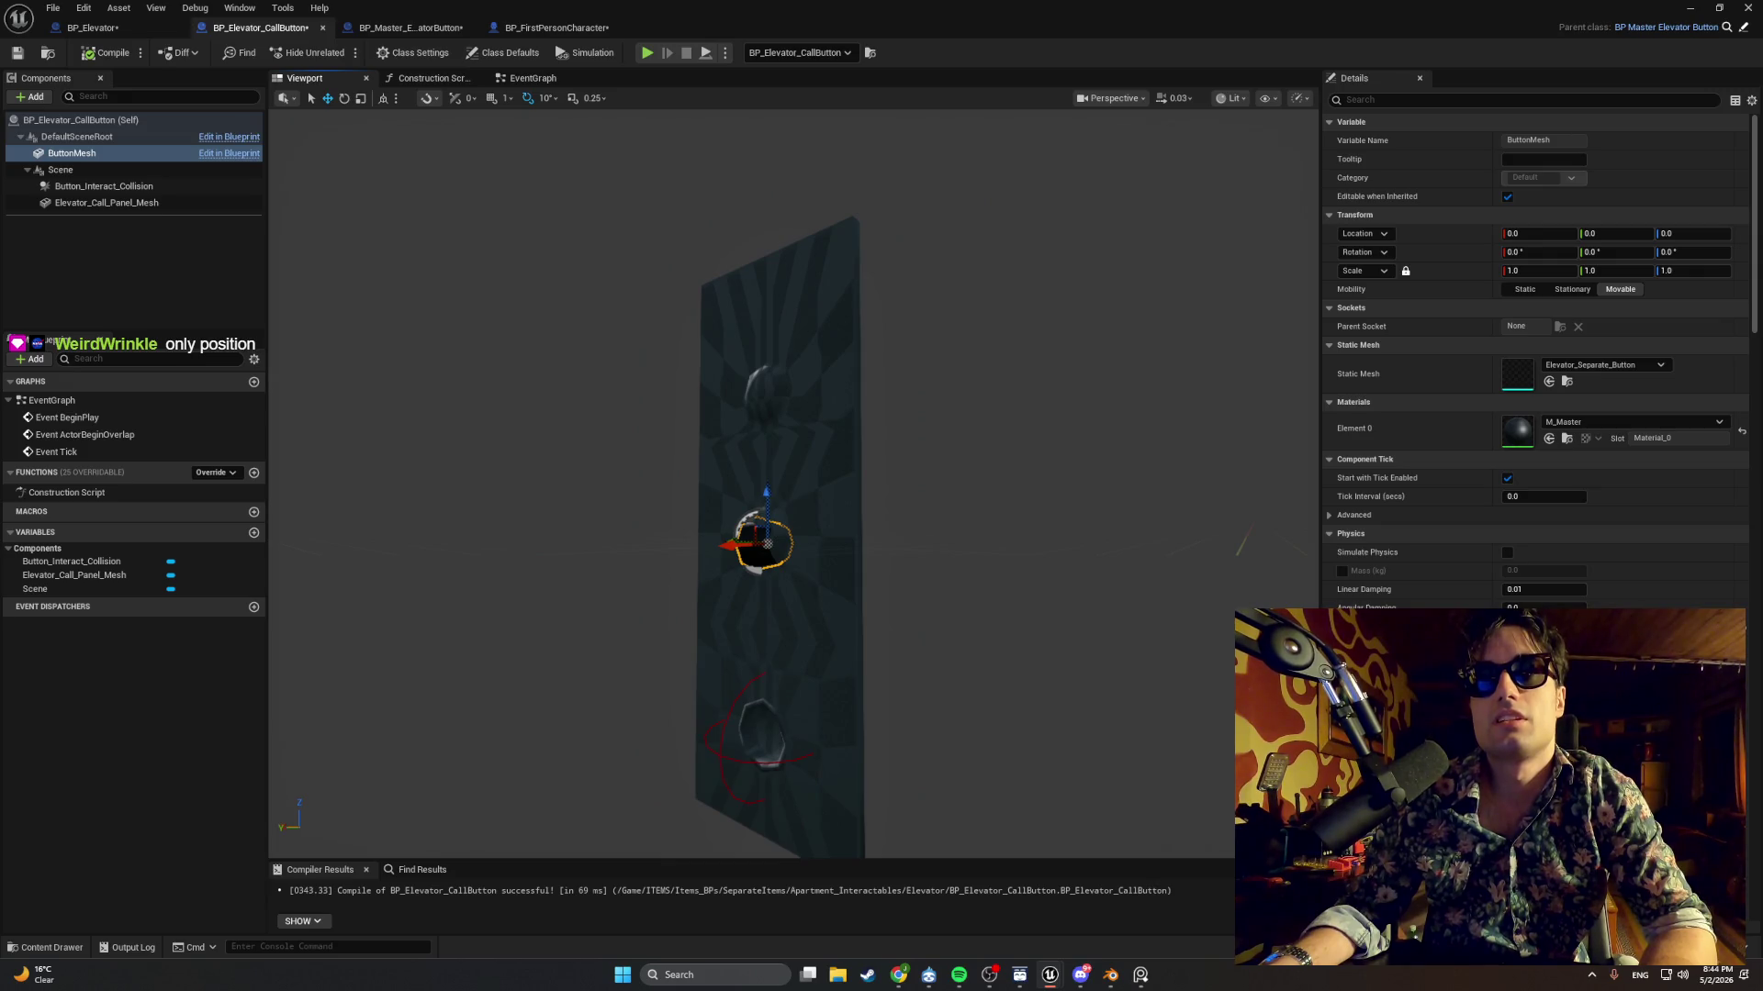
pyautogui.moveTo(768, 495)
pyautogui.mouseDown()
pyautogui.moveTo(786, 700)
pyautogui.moveTo(783, 636)
pyautogui.moveTo(740, 630)
pyautogui.moveTo(851, 620)
pyautogui.mouseUp()
pyautogui.press('e')
pyautogui.press('w')
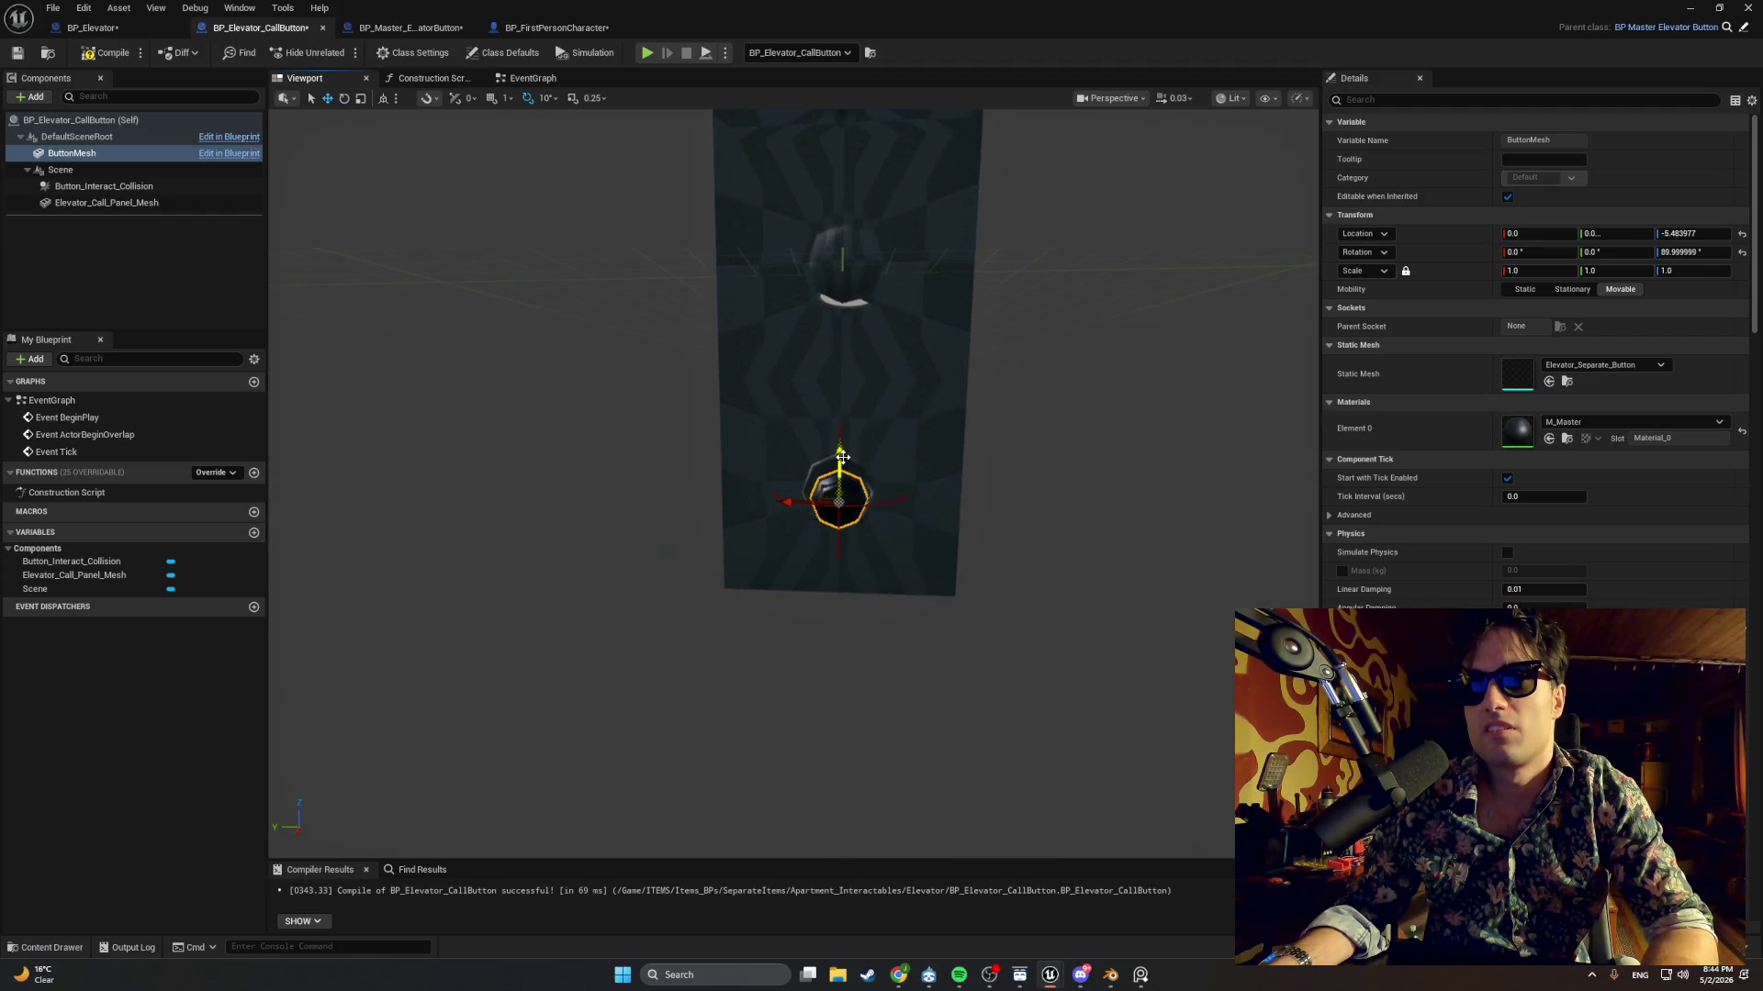
pyautogui.moveTo(842, 456)
pyautogui.mouseDown()
pyautogui.moveTo(879, 458)
pyautogui.moveTo(856, 508)
pyautogui.moveTo(642, 272)
pyautogui.mouseUp()
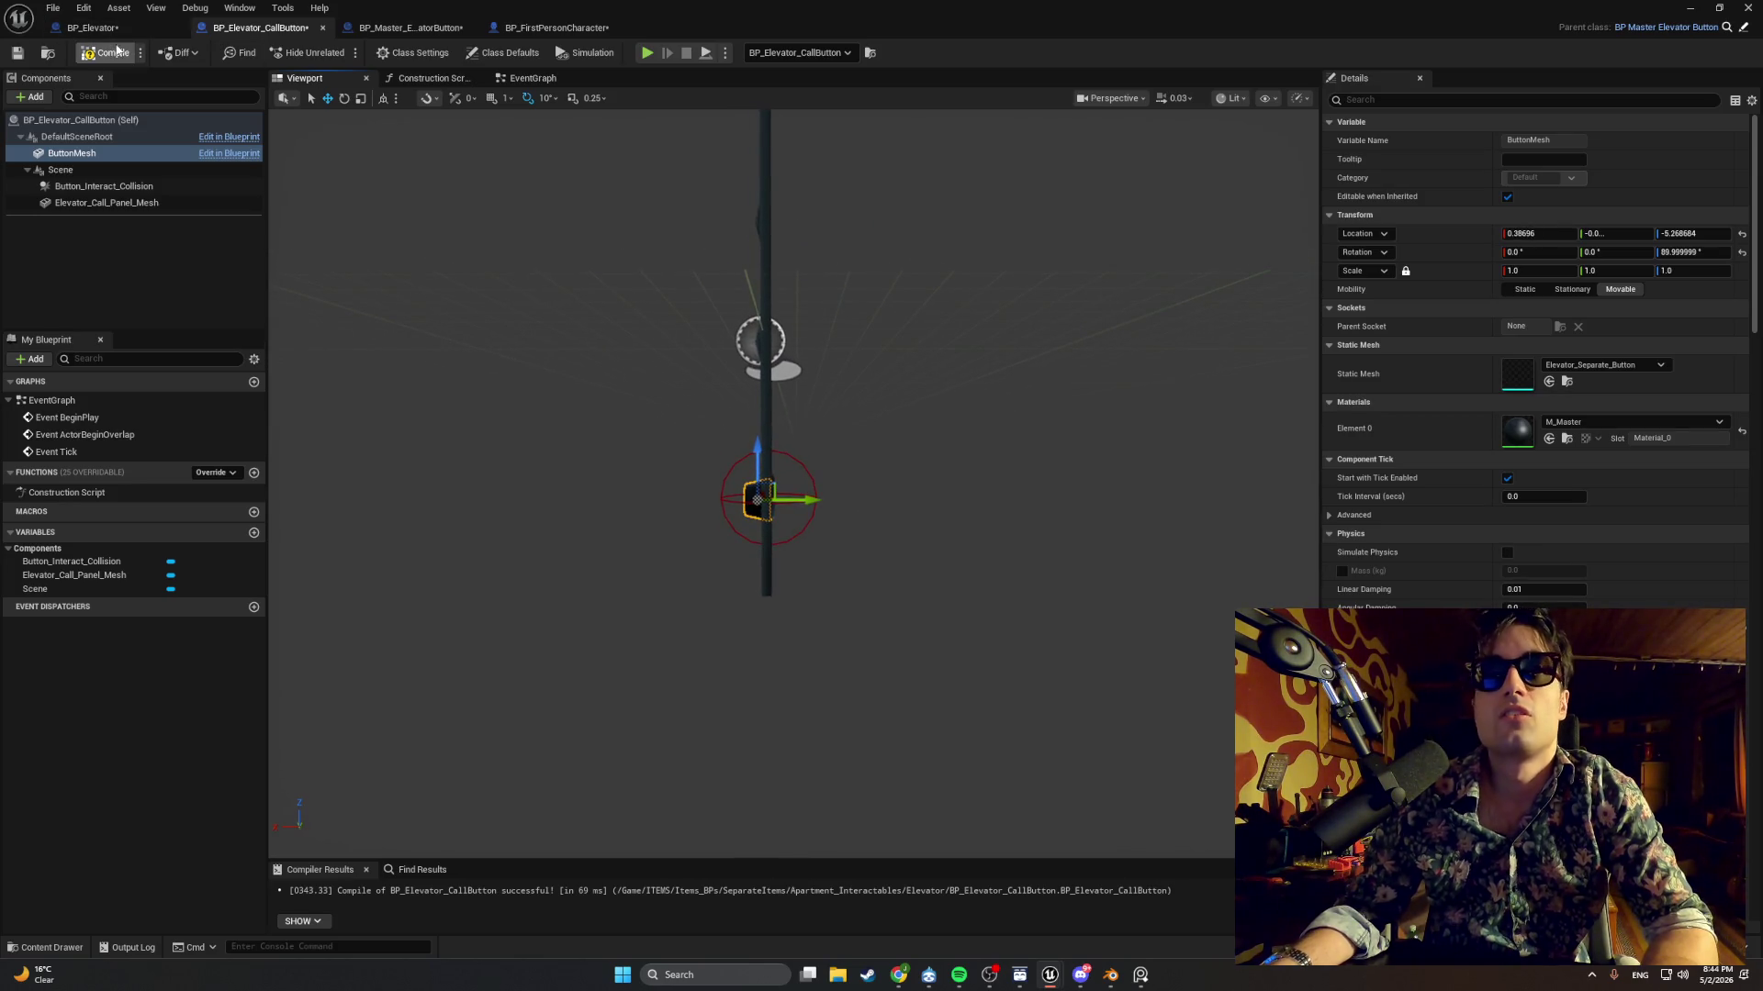
pyautogui.click(1690, 7)
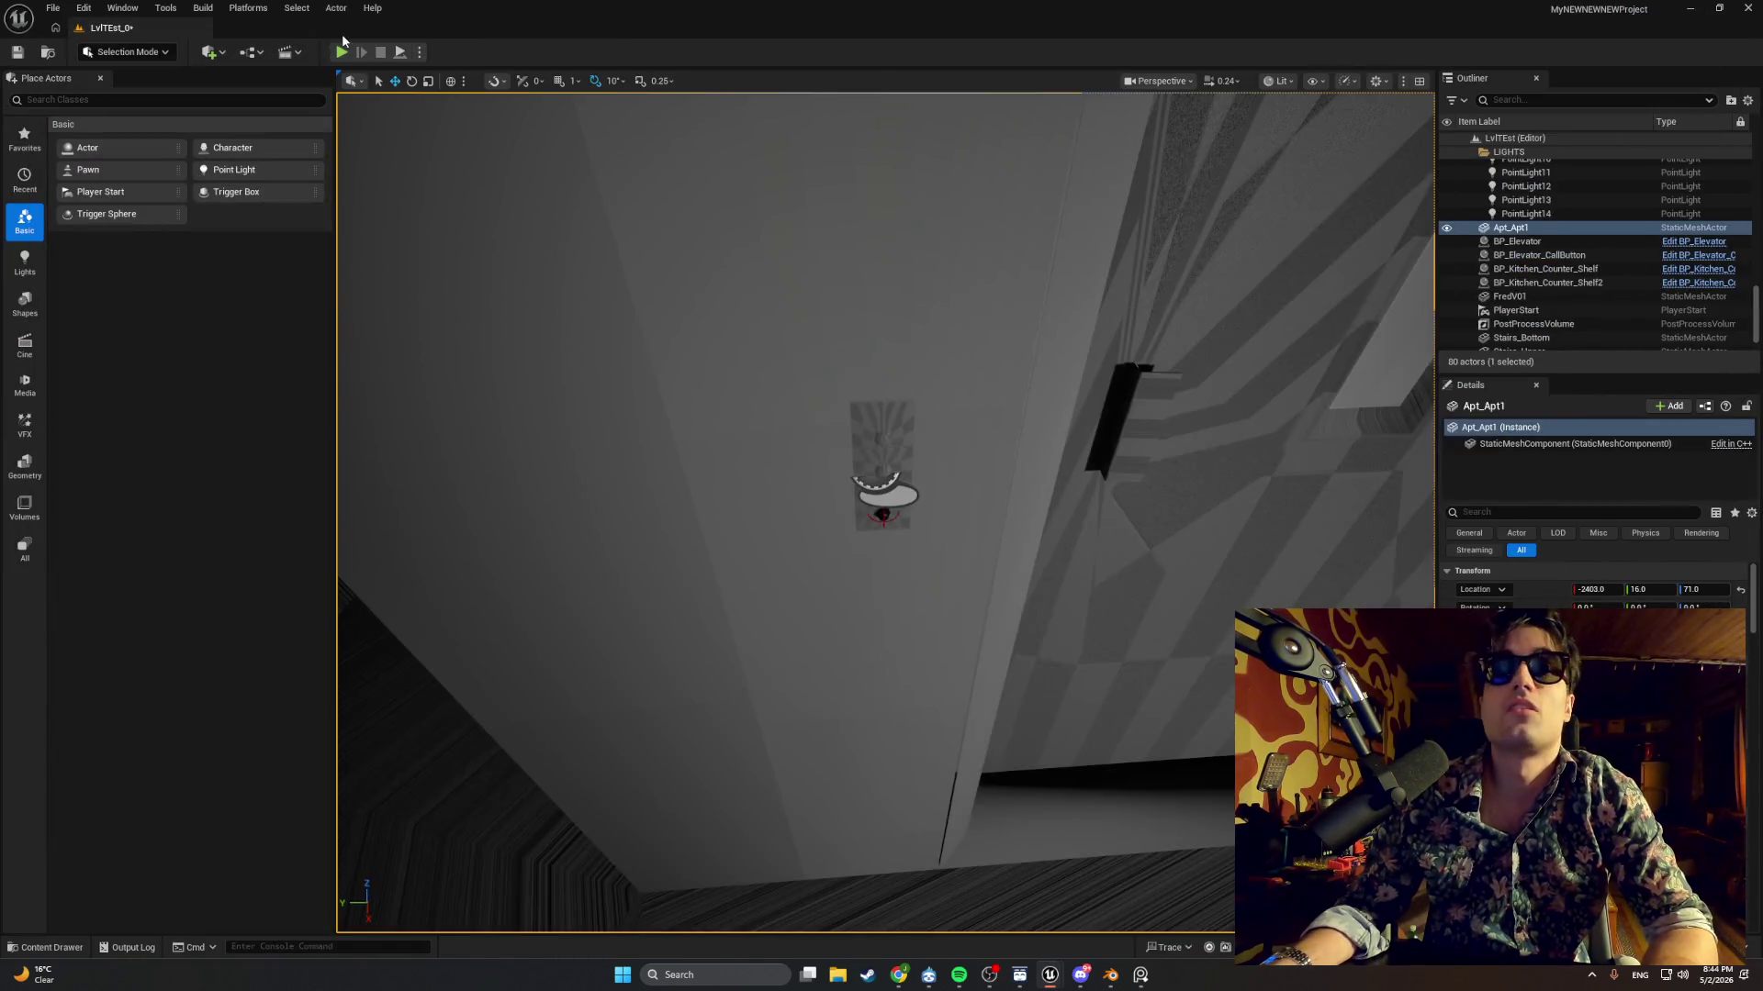
# Play-test by walking up to the call button beside the door, then reopen the call button Blueprint.
pyautogui.click(341, 51)
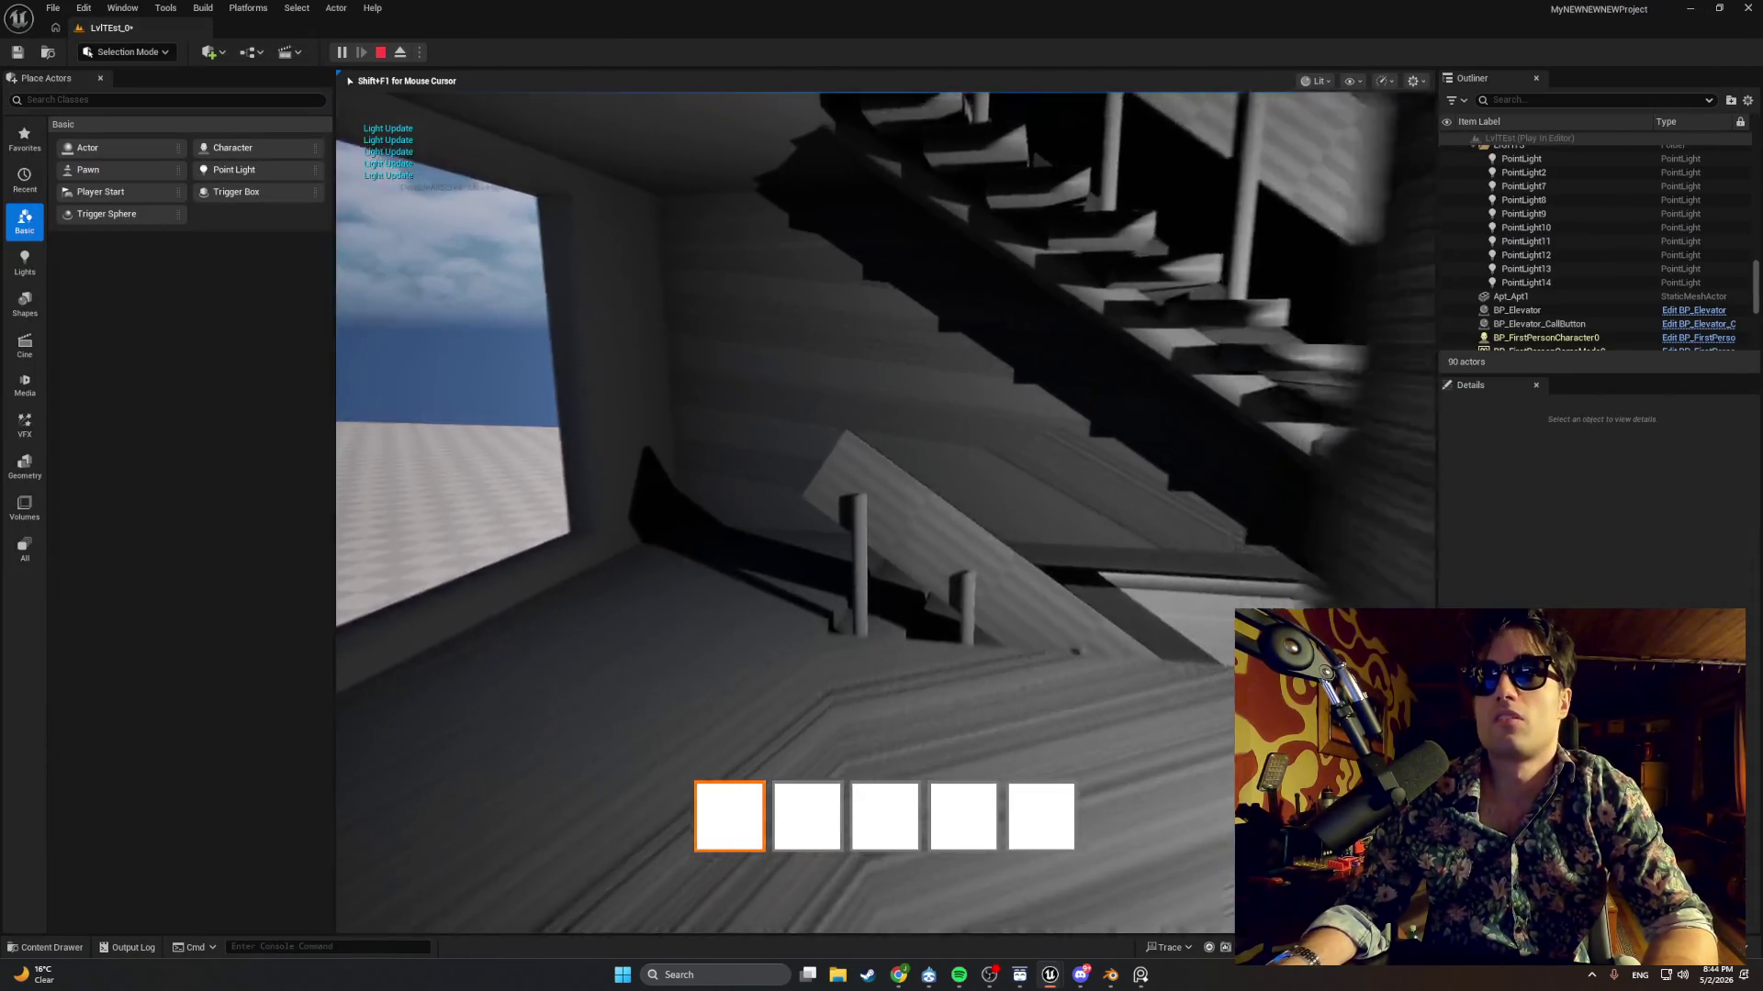
pyautogui.press('w')
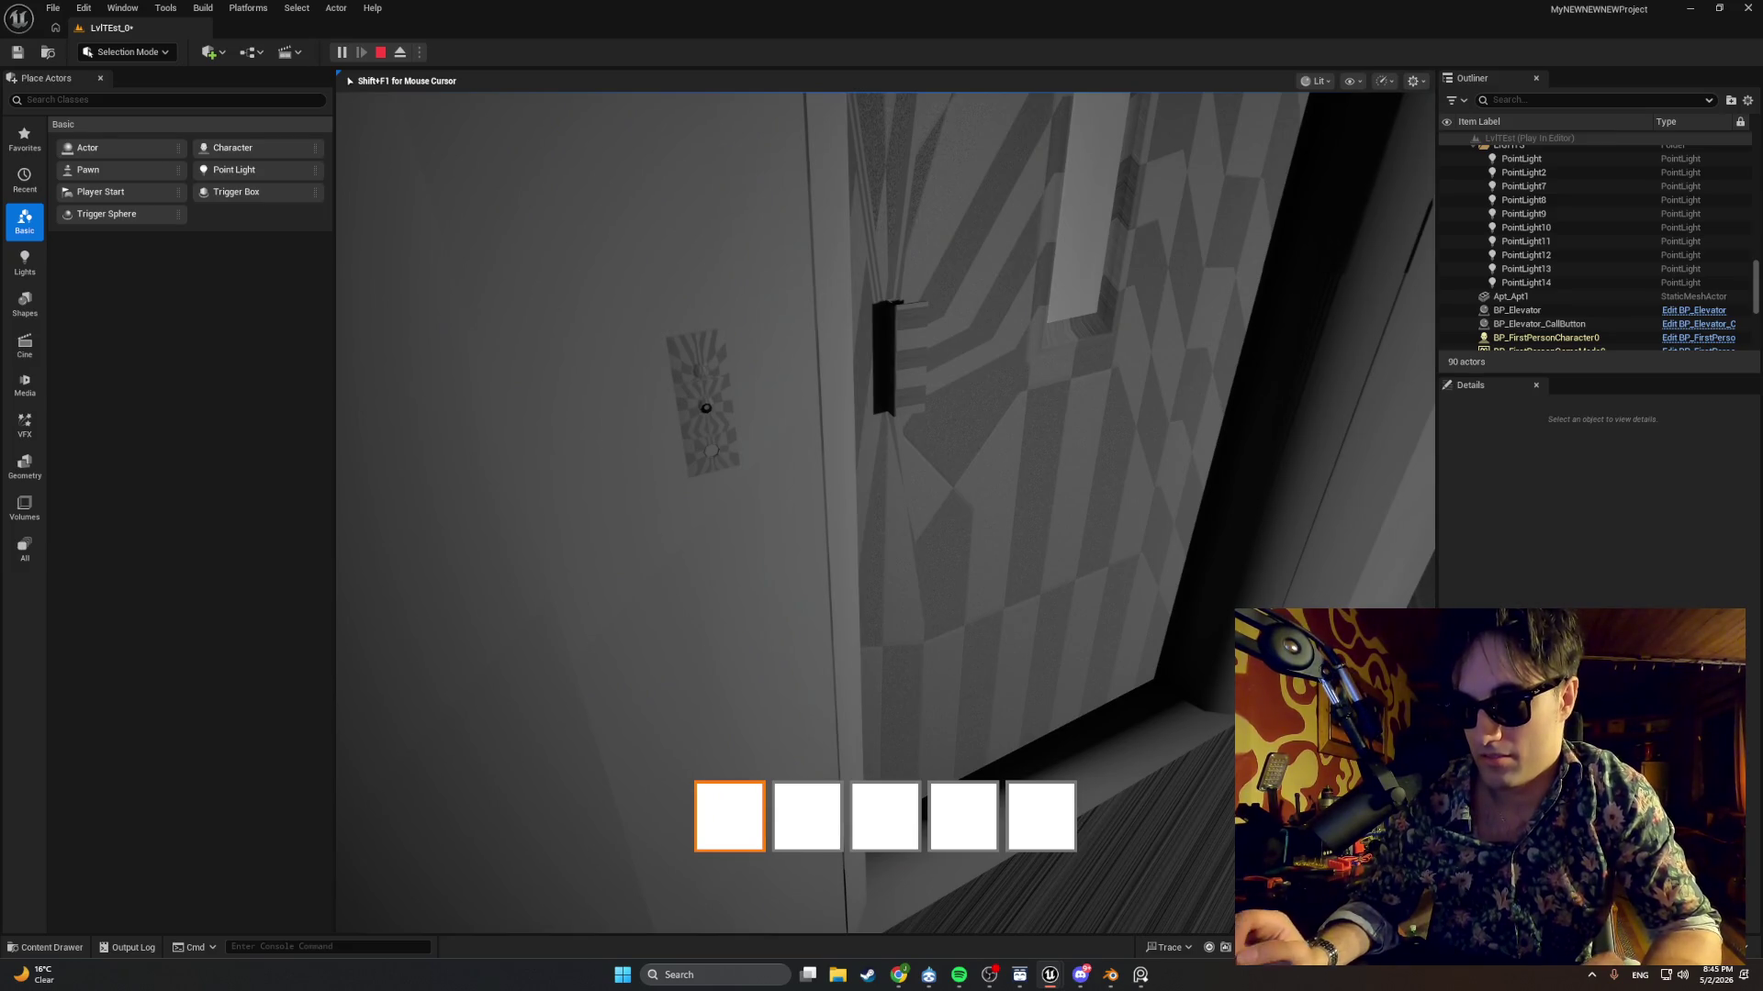
pyautogui.press('Escape')
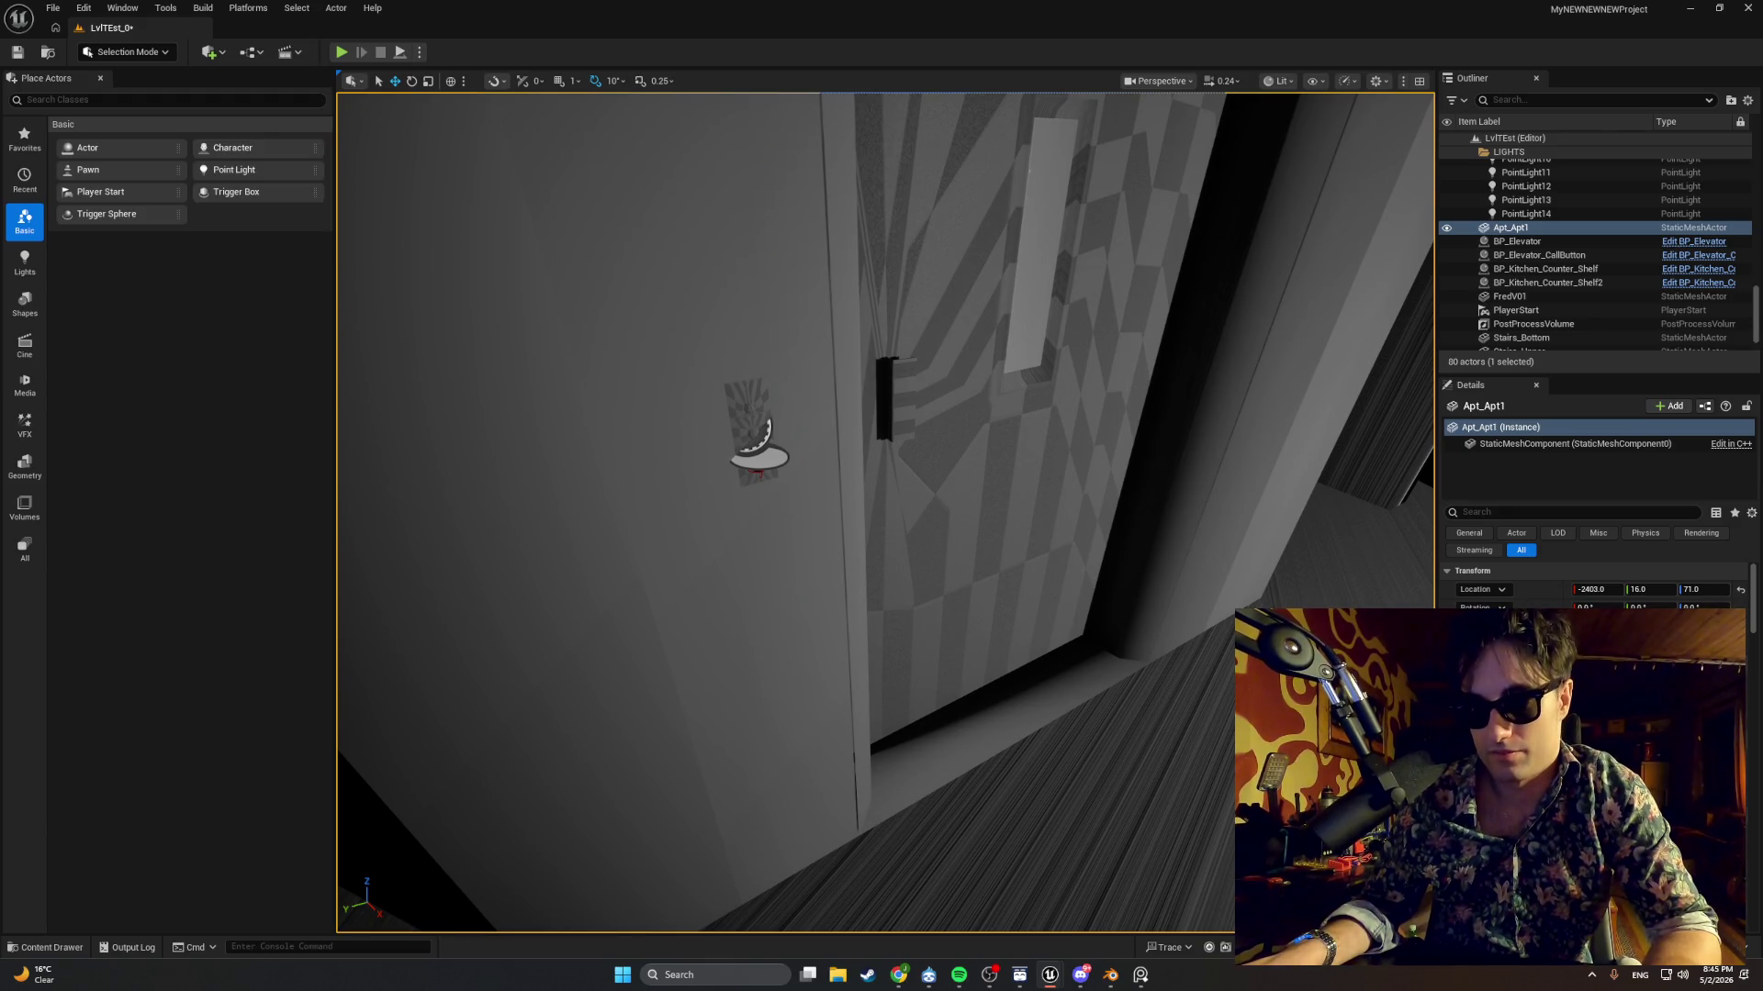
pyautogui.hotkey('alt', 'Tab')
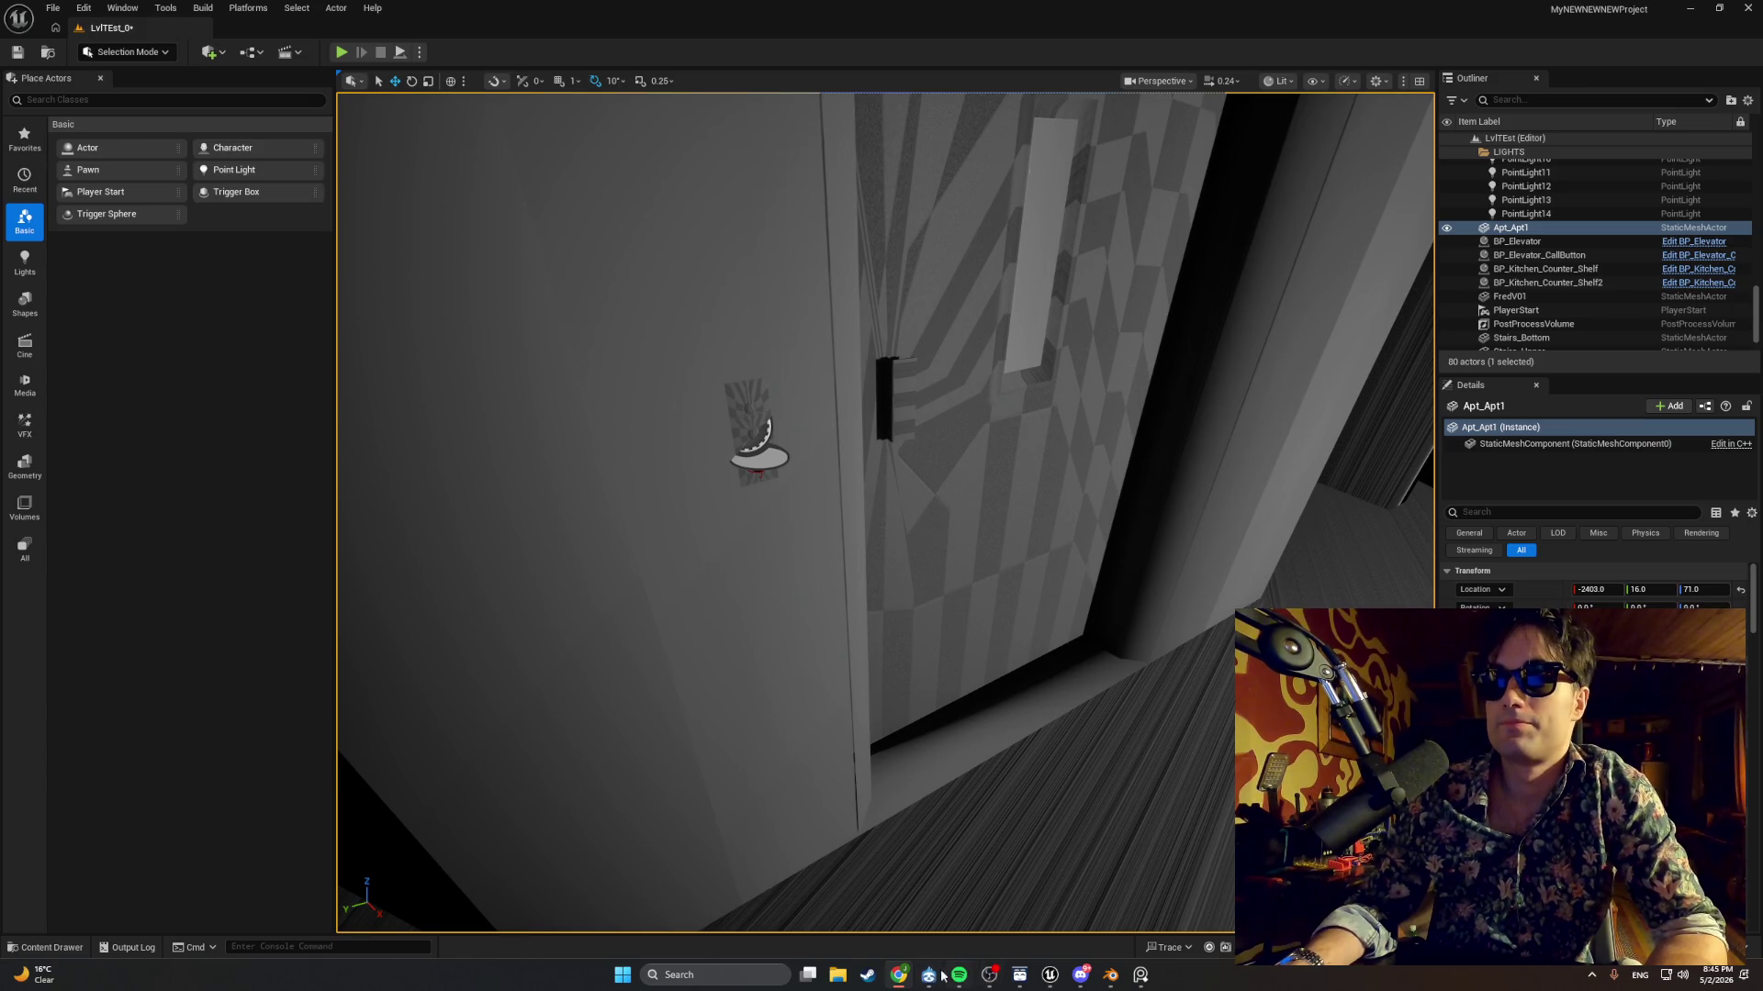
pyautogui.moveTo(1046, 973)
pyautogui.click(1089, 923)
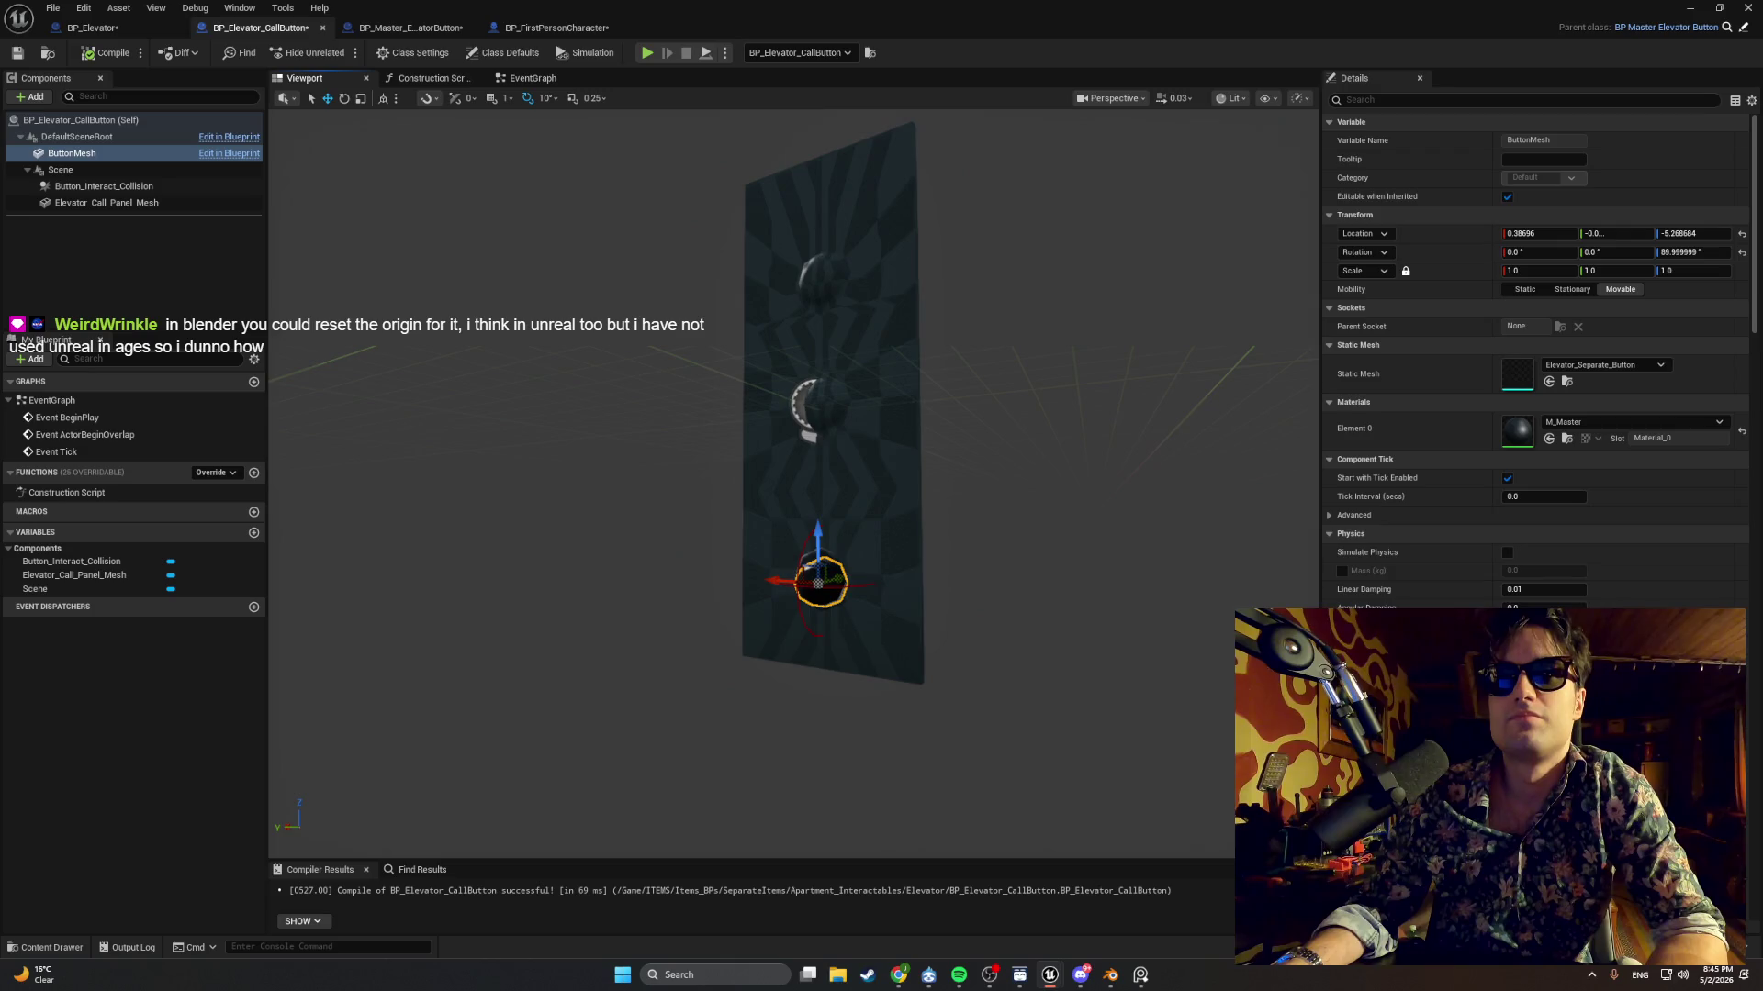
# Snip the ButtonMesh Details panel in BP_Master_ElevatorButton.
pyautogui.click(410, 28)
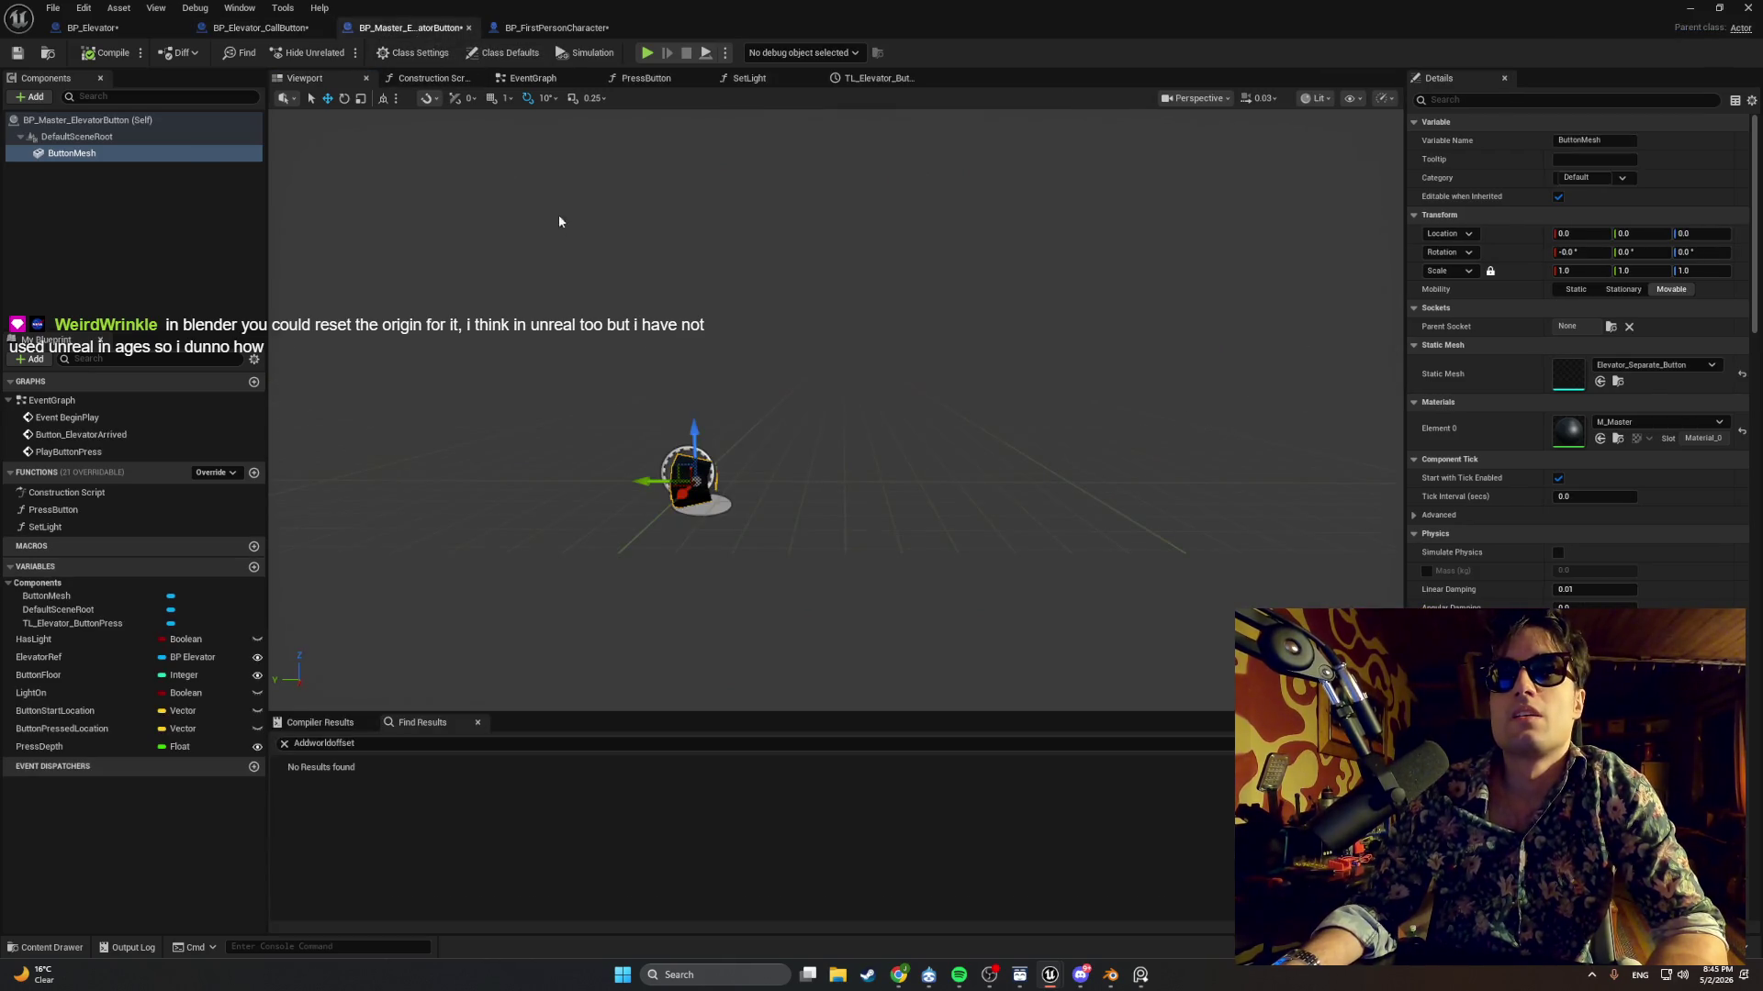
pyautogui.moveTo(571, 234)
pyautogui.mouseDown()
pyautogui.moveTo(588, 246)
pyautogui.moveTo(571, 234)
pyautogui.mouseUp()
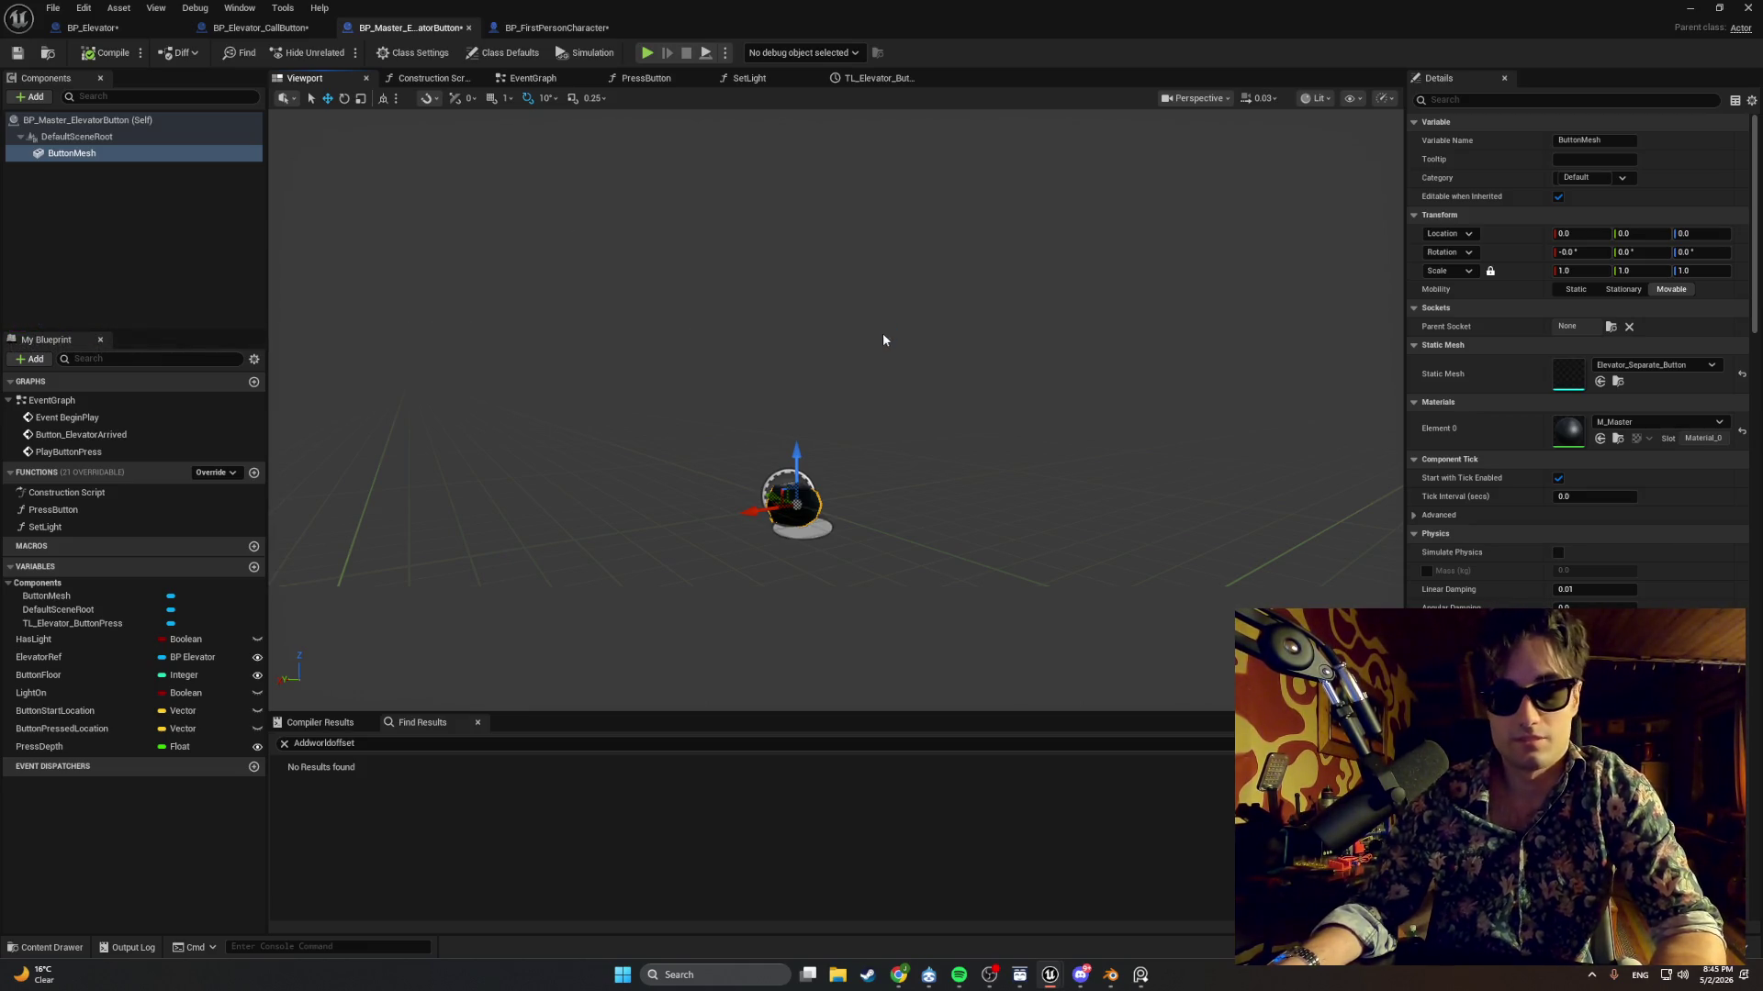
pyautogui.press('super+shift+s')
pyautogui.moveTo(1411, 72); pyautogui.dragTo(1759, 793)
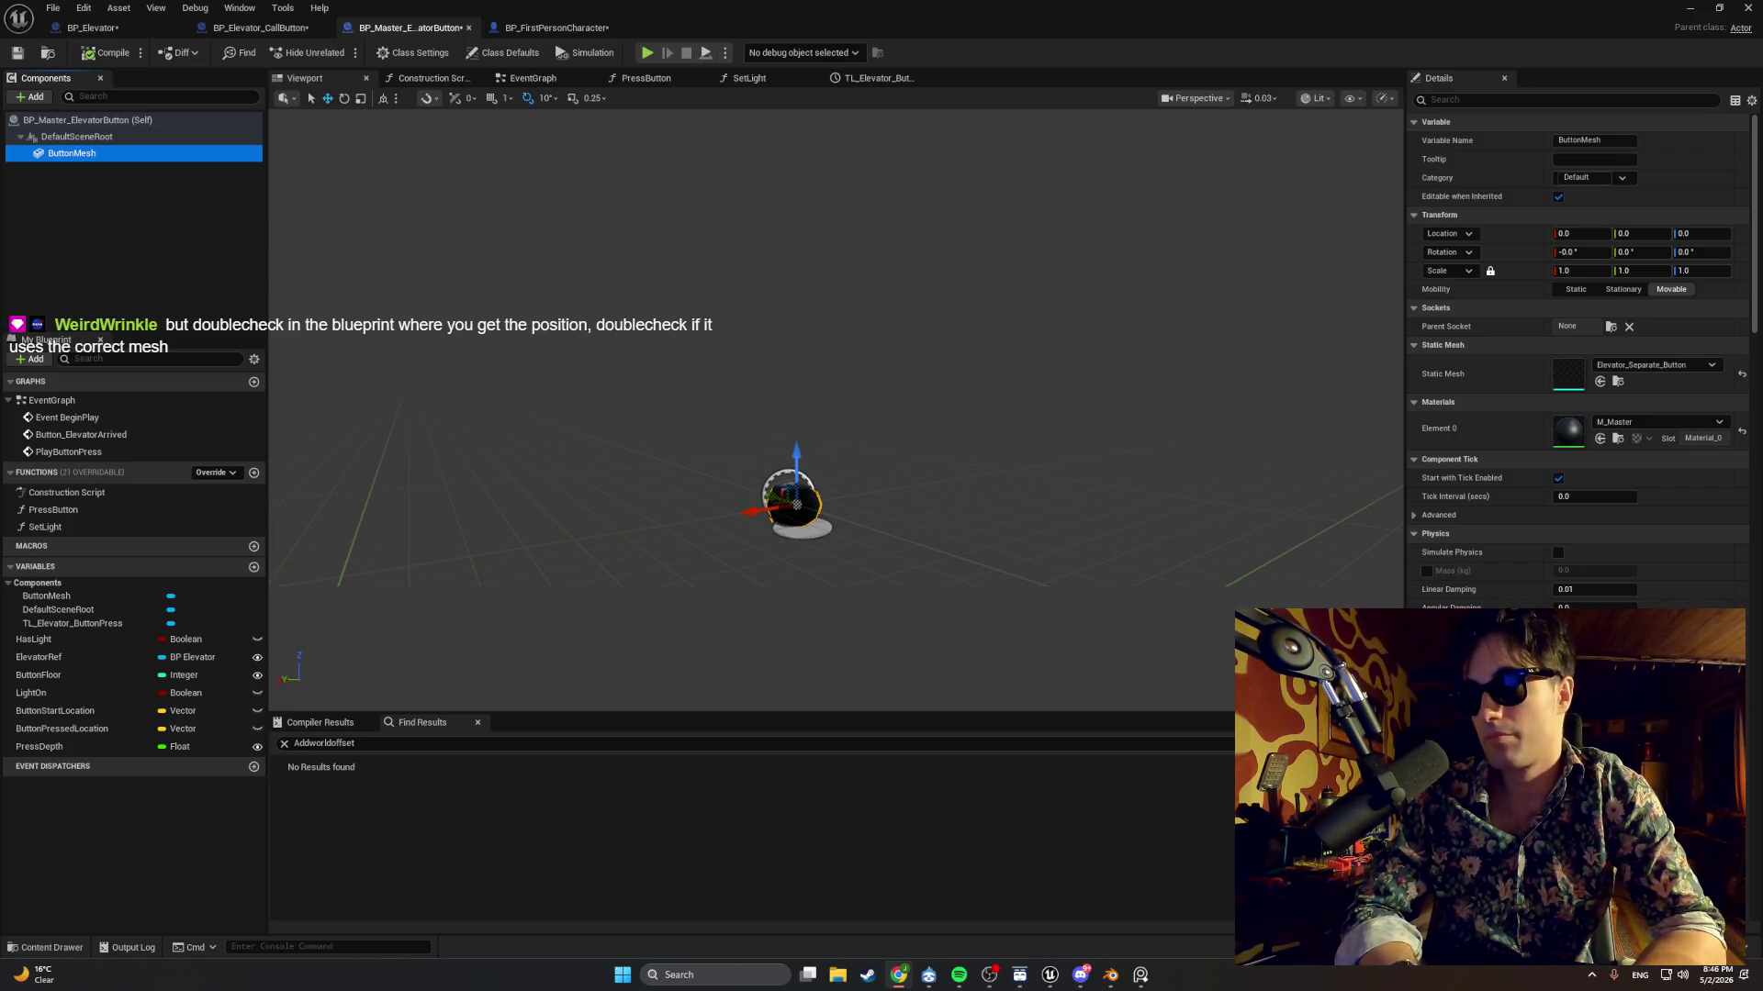
# Scroll to the ButtonMesh collision settings and screenshot them.
pyautogui.scroll(-10, 1616, 498)
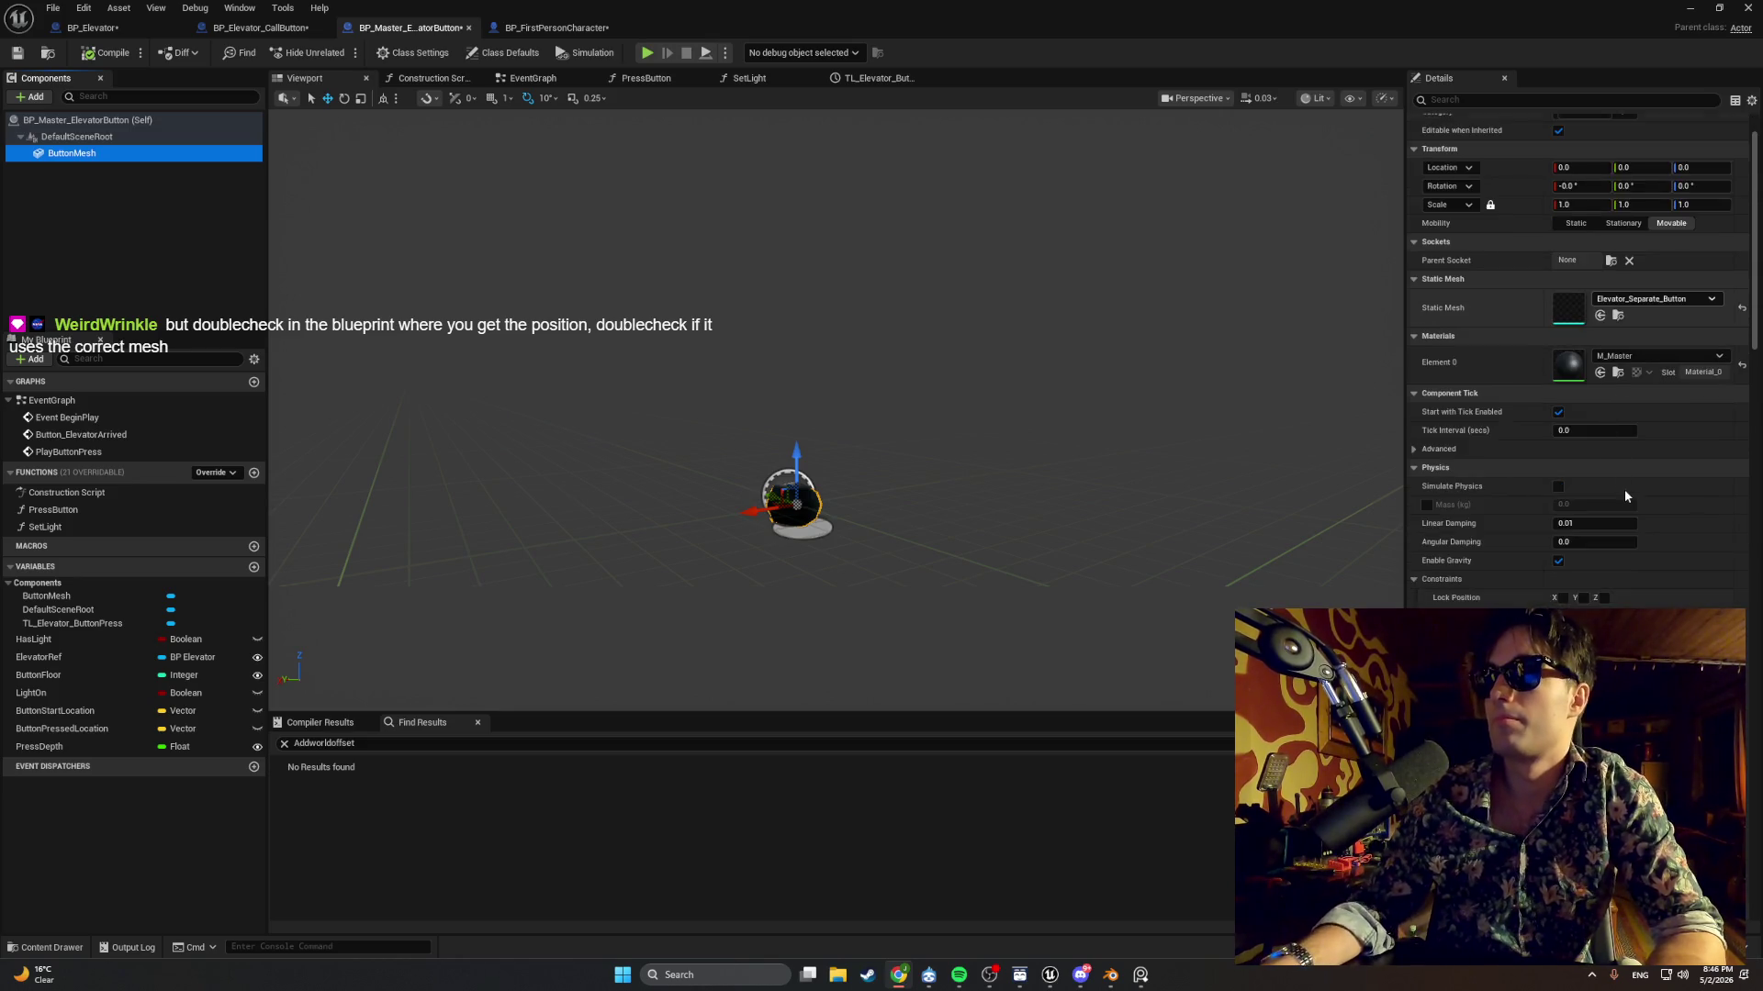
pyautogui.scroll(-4, 1615, 499)
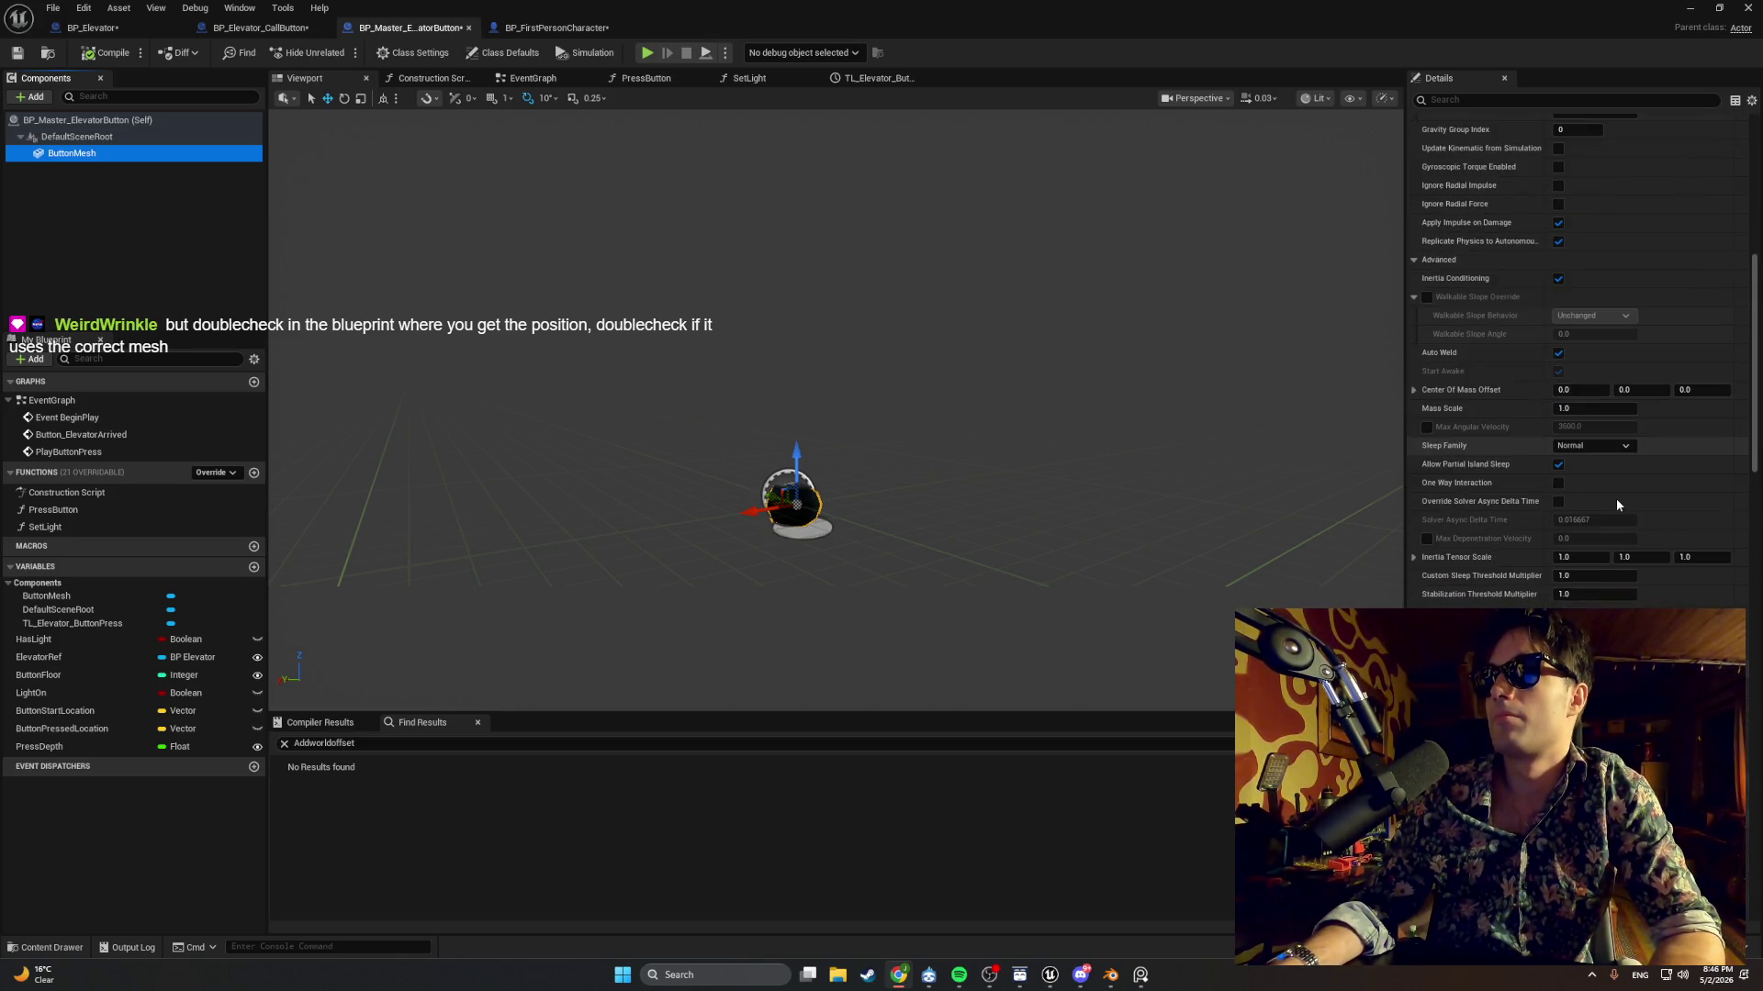
pyautogui.click(1297, 428)
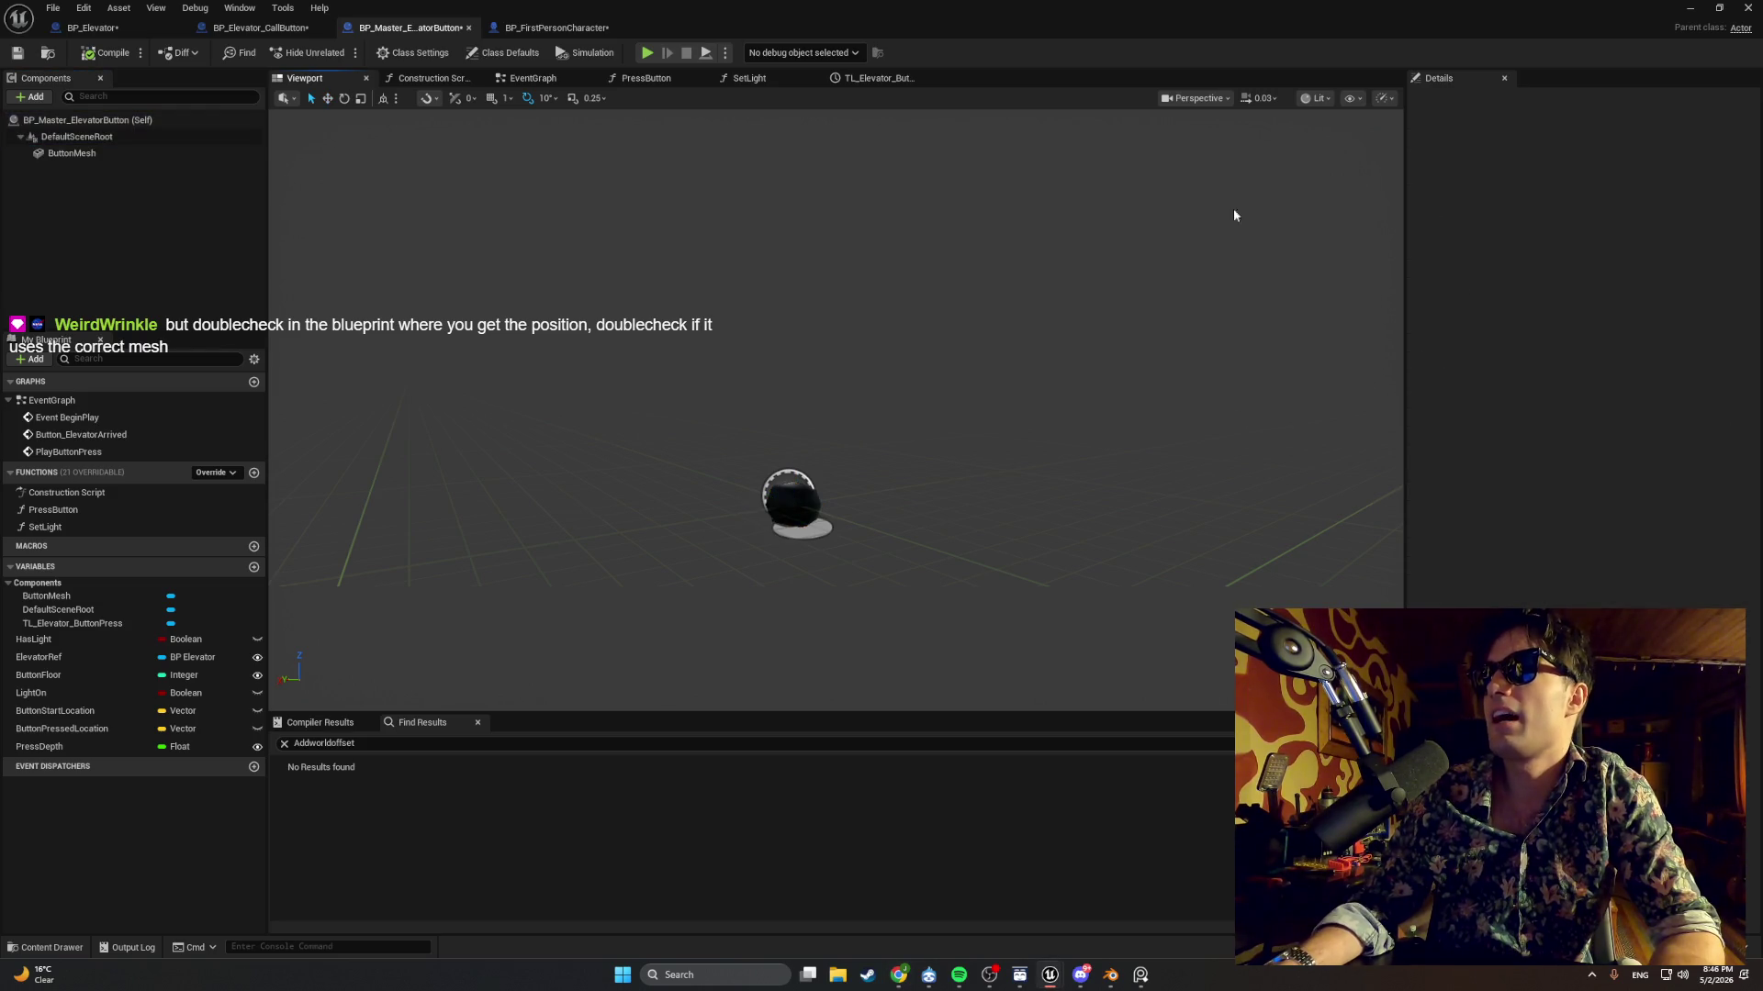
pyautogui.hotkey('ctrl', 'z')
pyautogui.scroll(-4, 1557, 333)
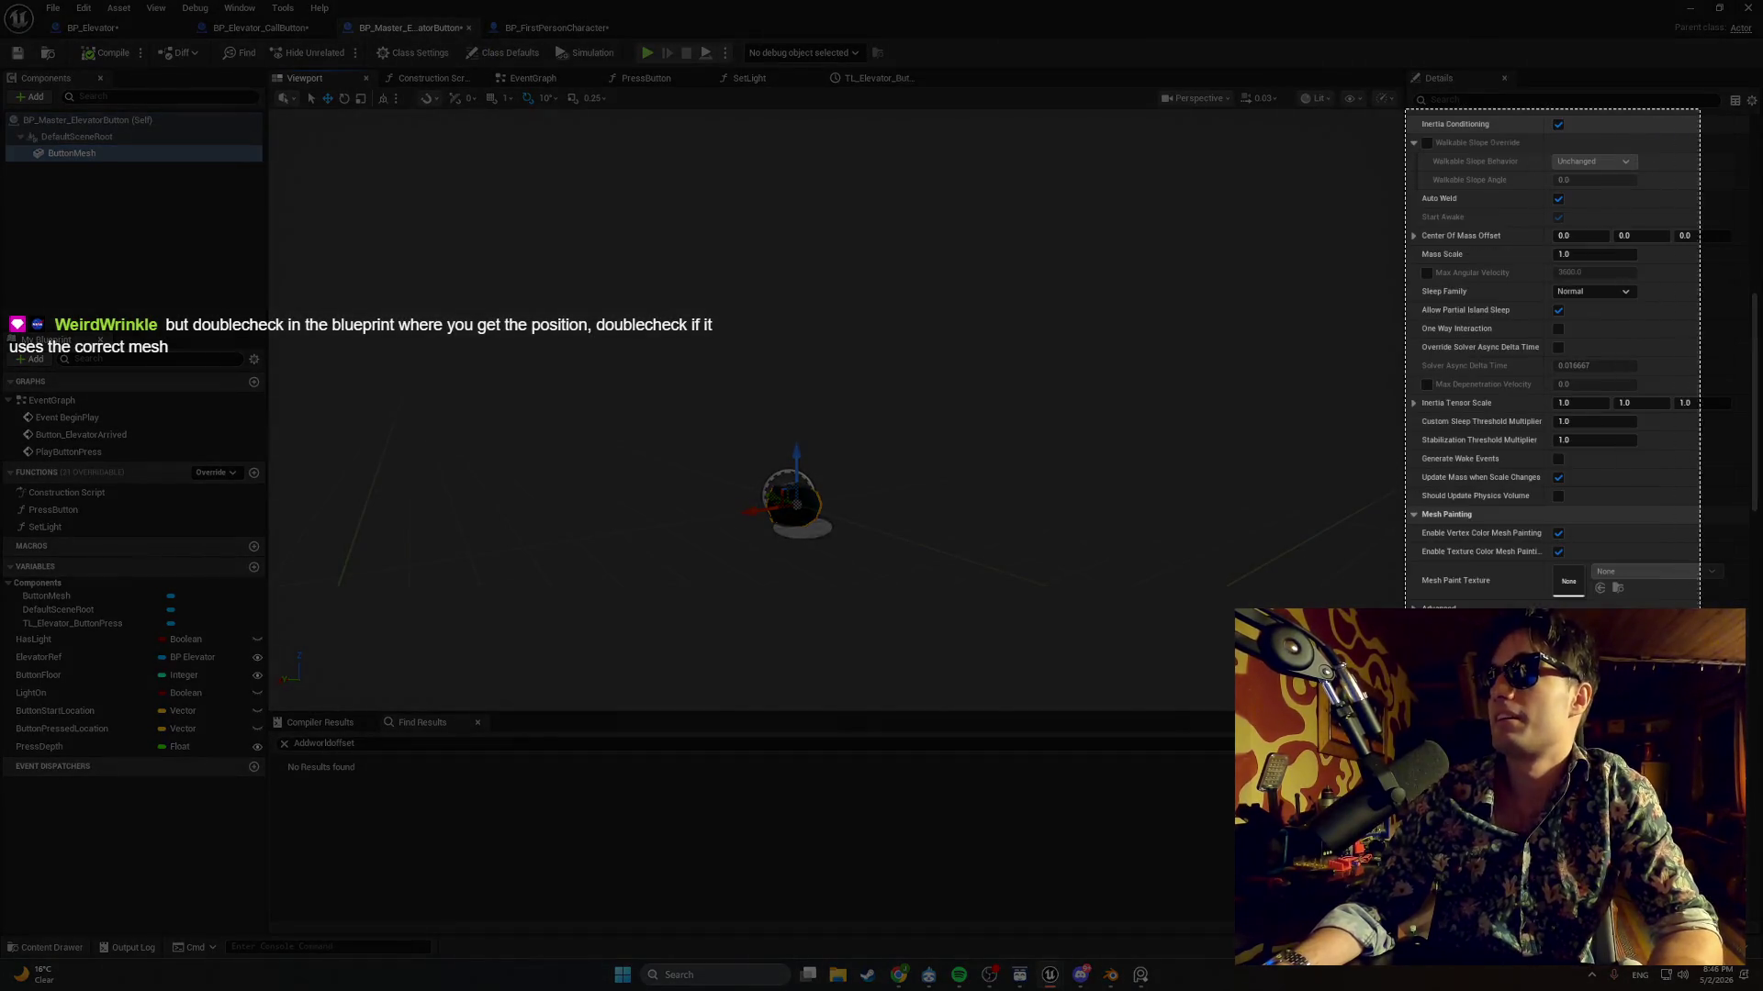
pyautogui.scroll(-10, 1498, 537)
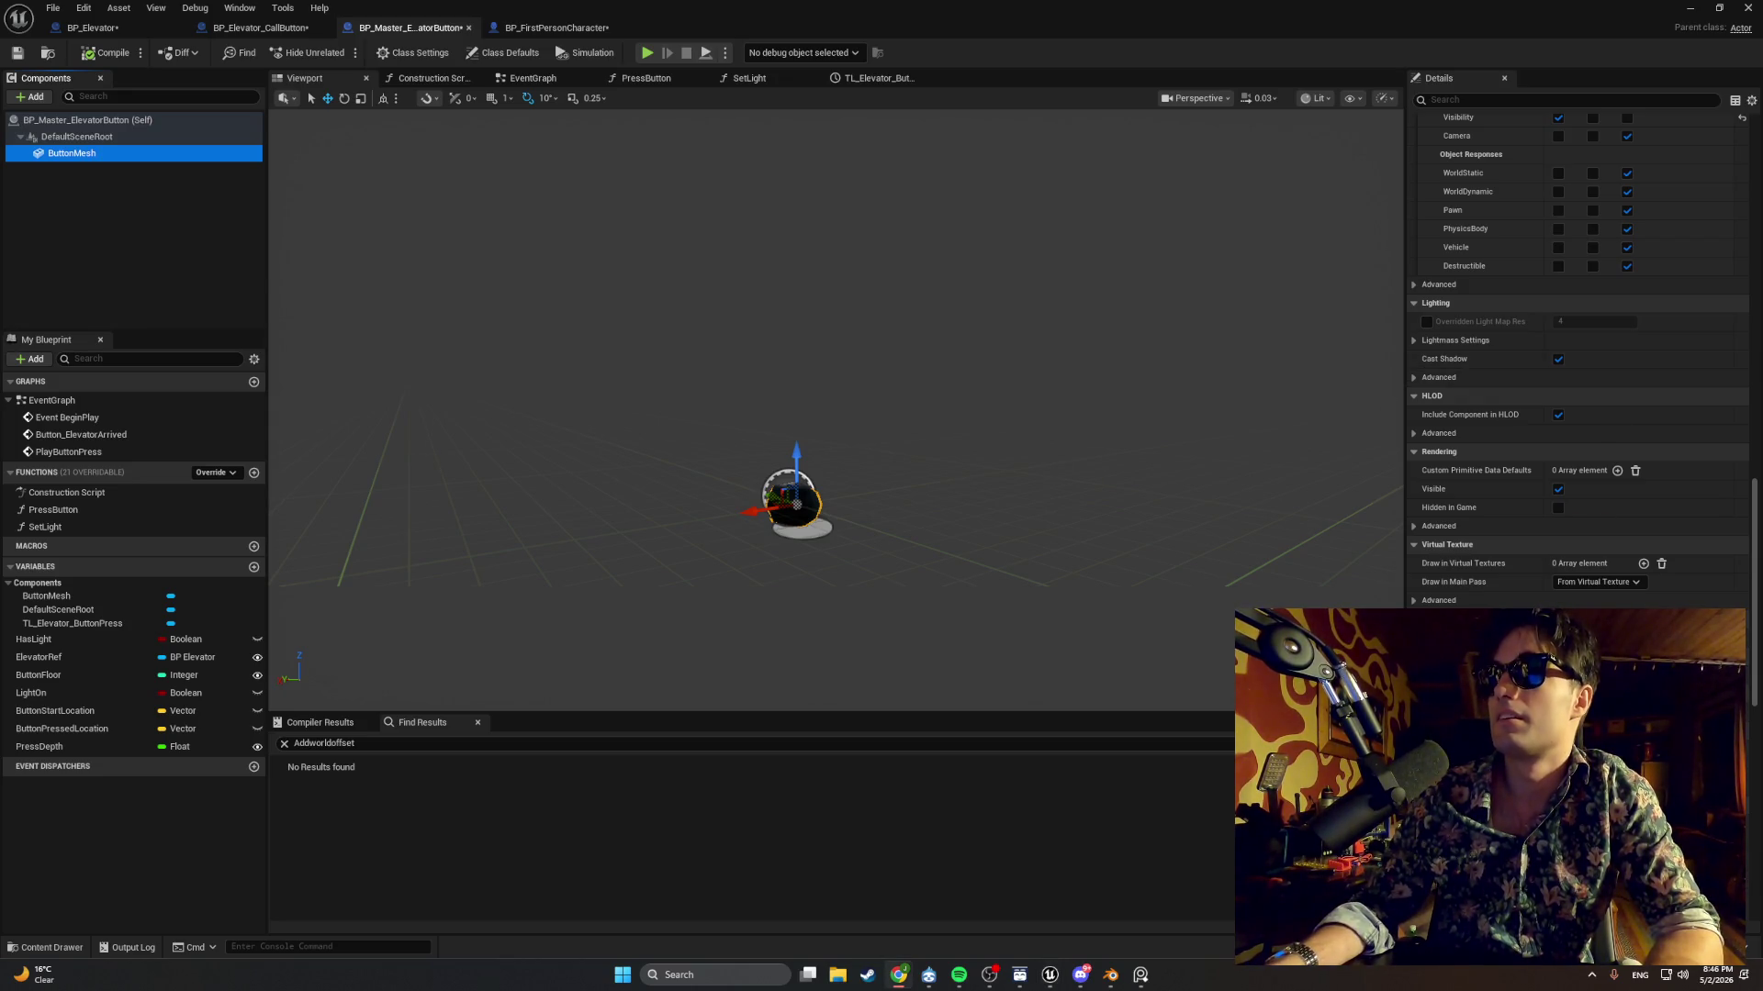
pyautogui.scroll(1, 1523, 404)
pyautogui.click(1395, 380)
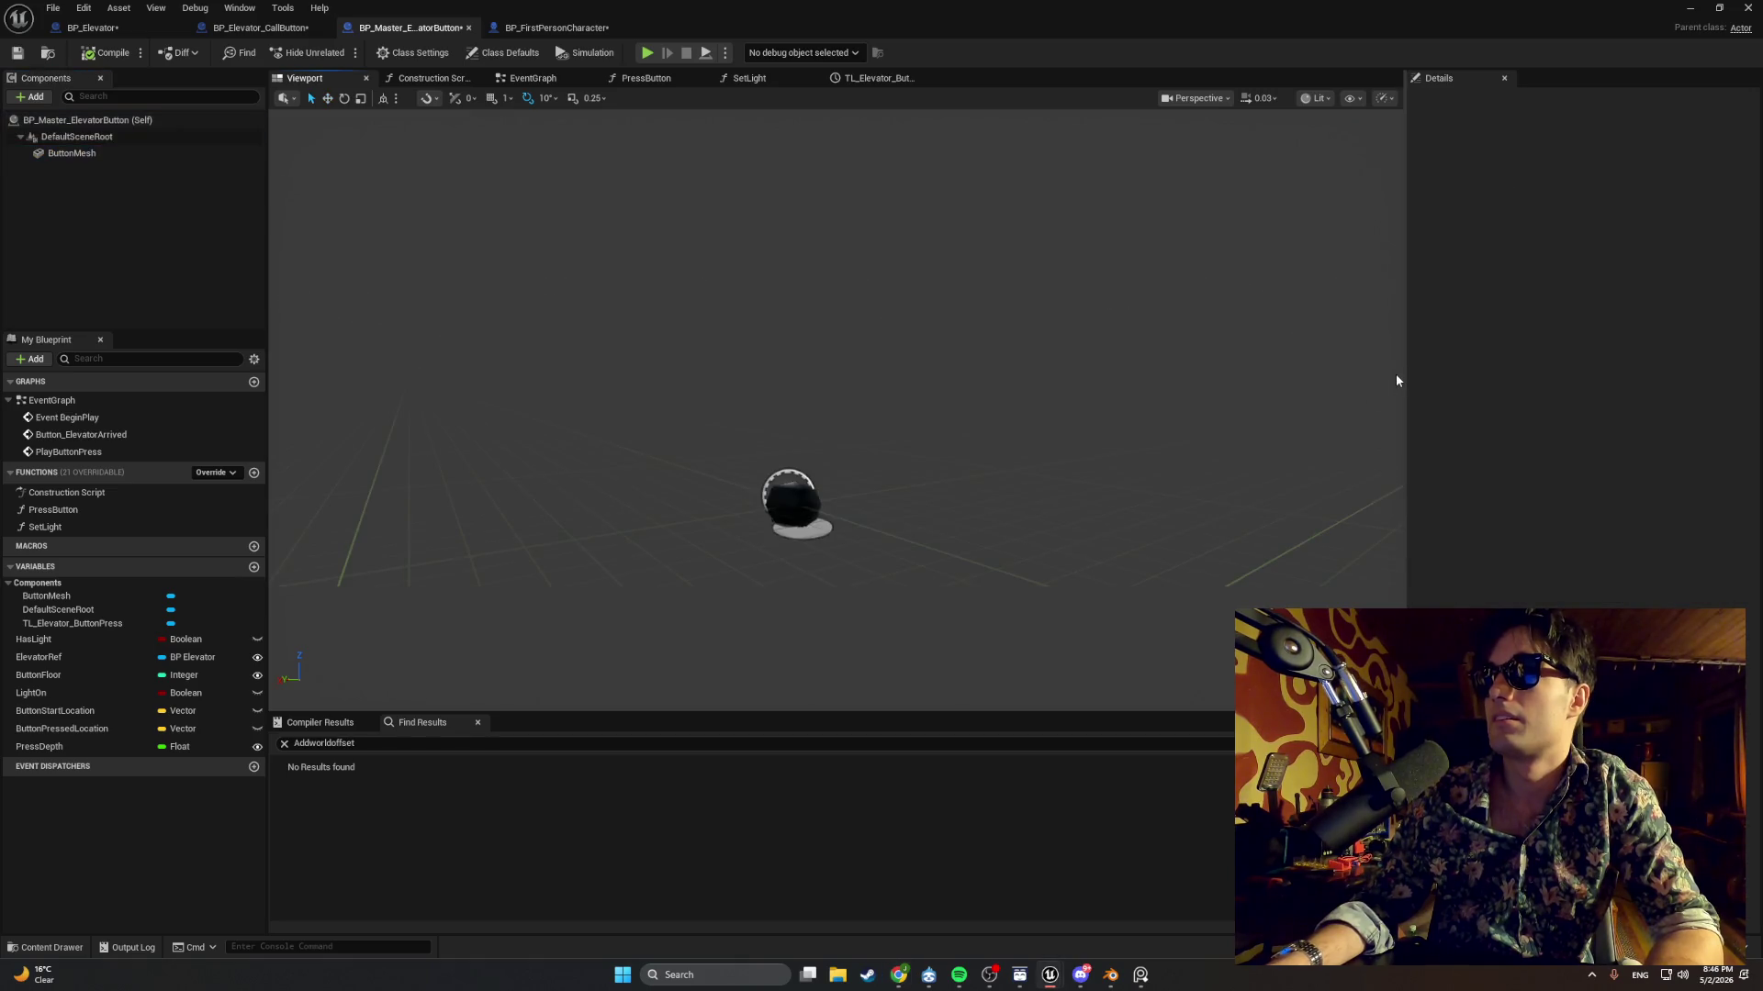
pyautogui.hotkey('ctrl', 'z')
pyautogui.scroll(-3, 1546, 340)
pyautogui.scroll(3, 1506, 330)
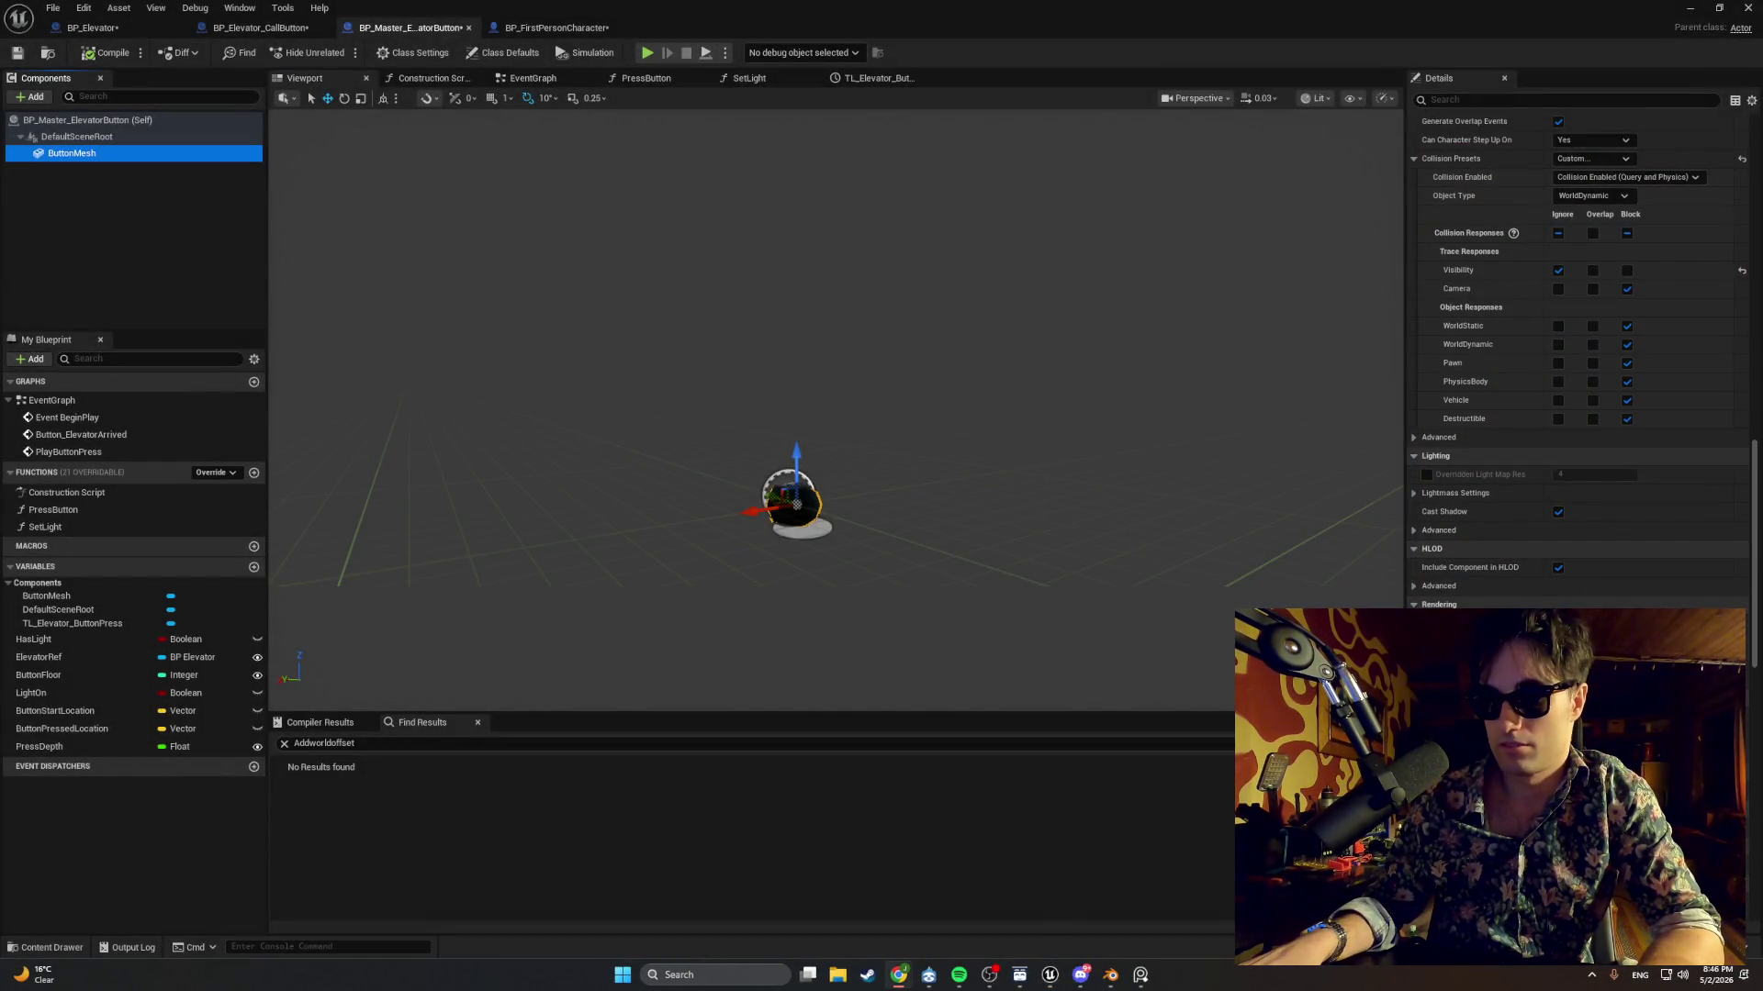
pyautogui.scroll(-5, 1597, 382)
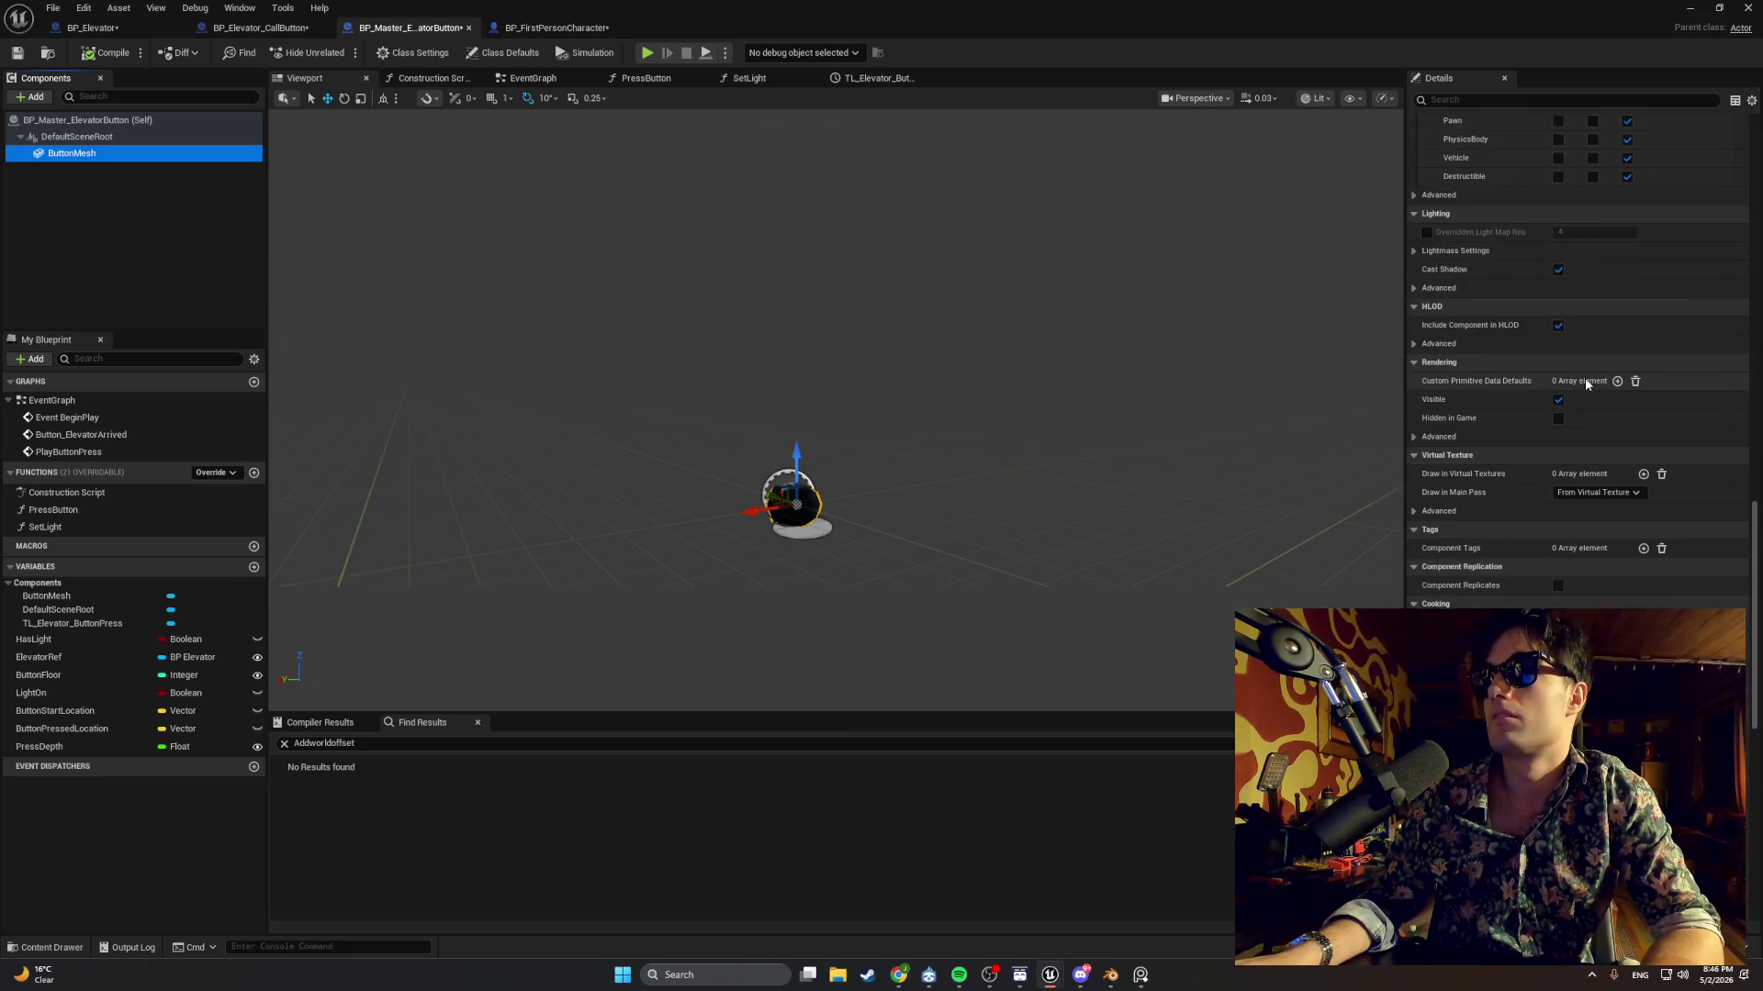
pyautogui.scroll(-1, 1585, 382)
pyautogui.press('super+shift+s')
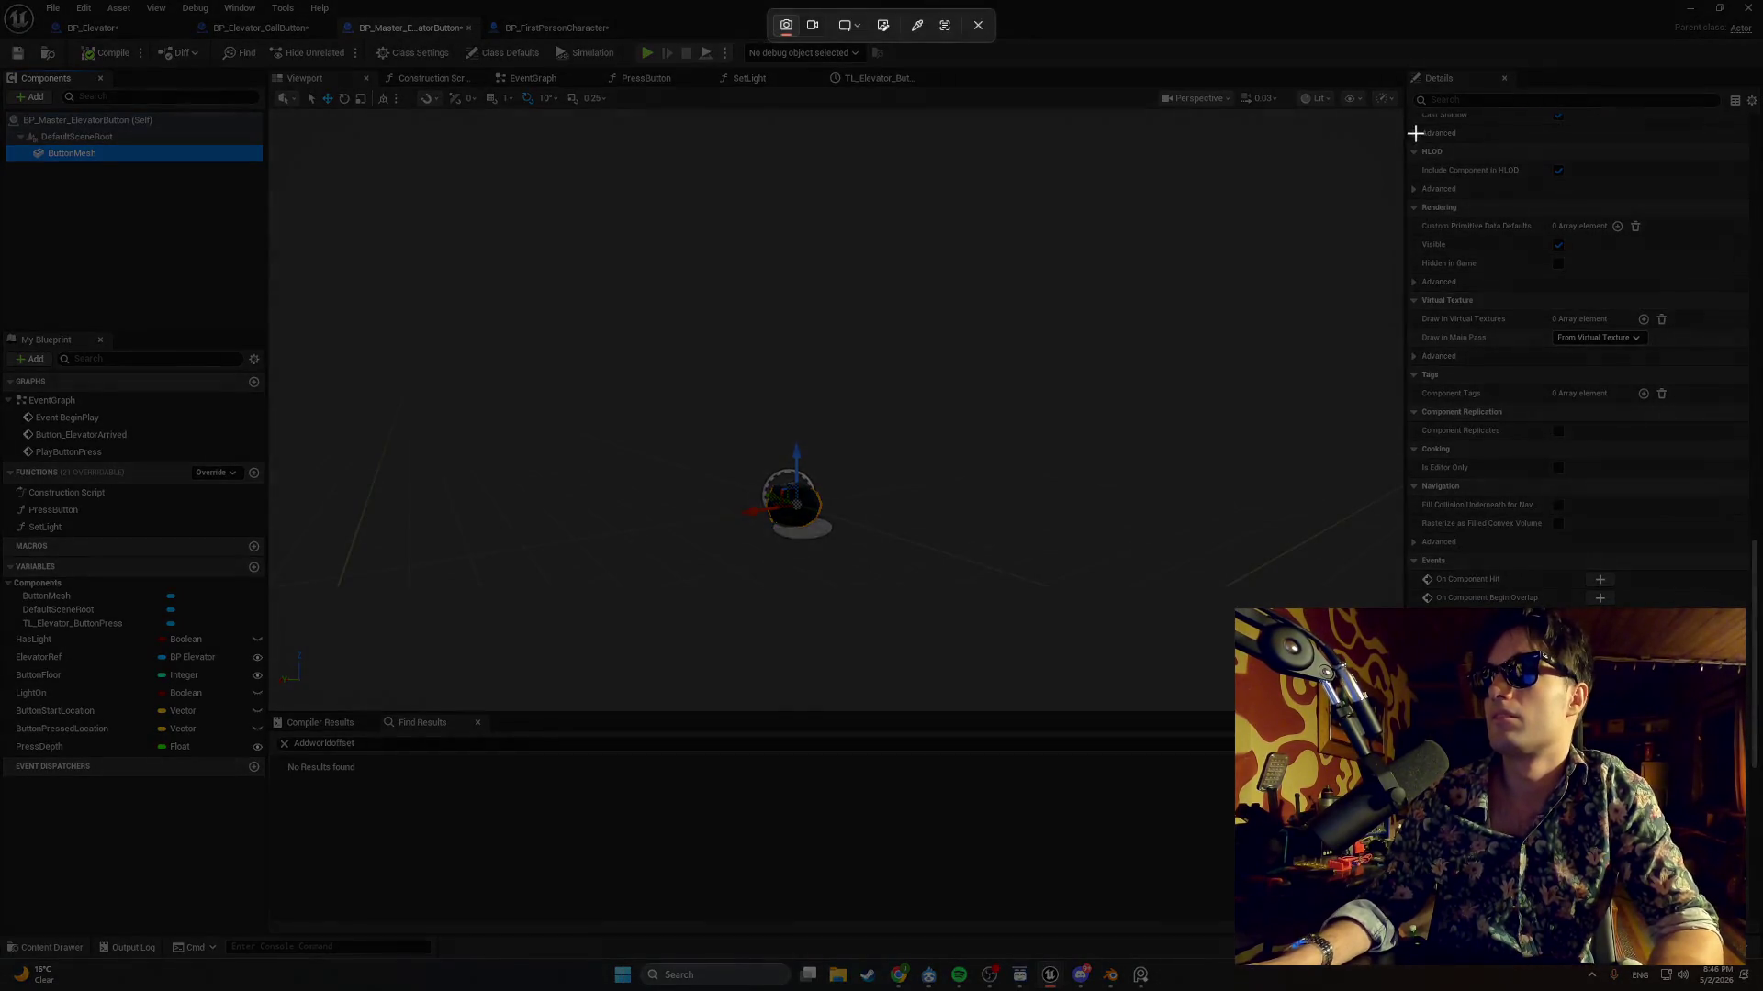
pyautogui.click(1586, 382)
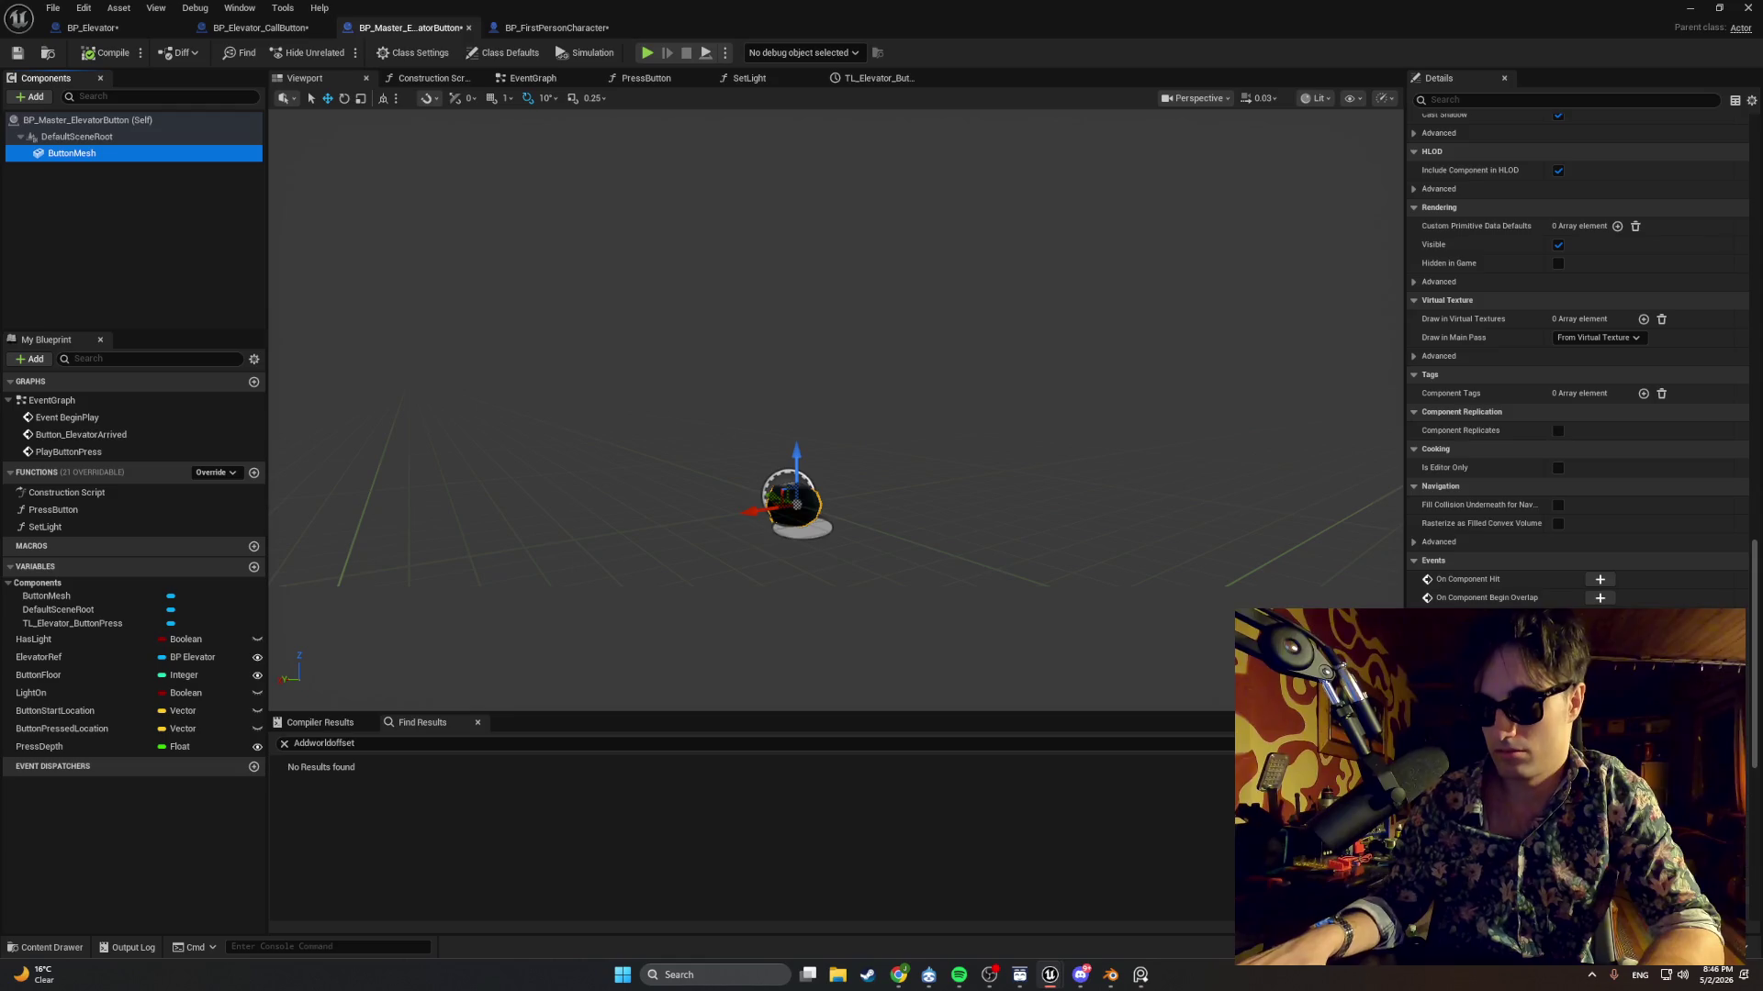
# Screenshot the event settings further down, then view the EventGraph's button press timeline.
pyautogui.scroll(-4, 1553, 472)
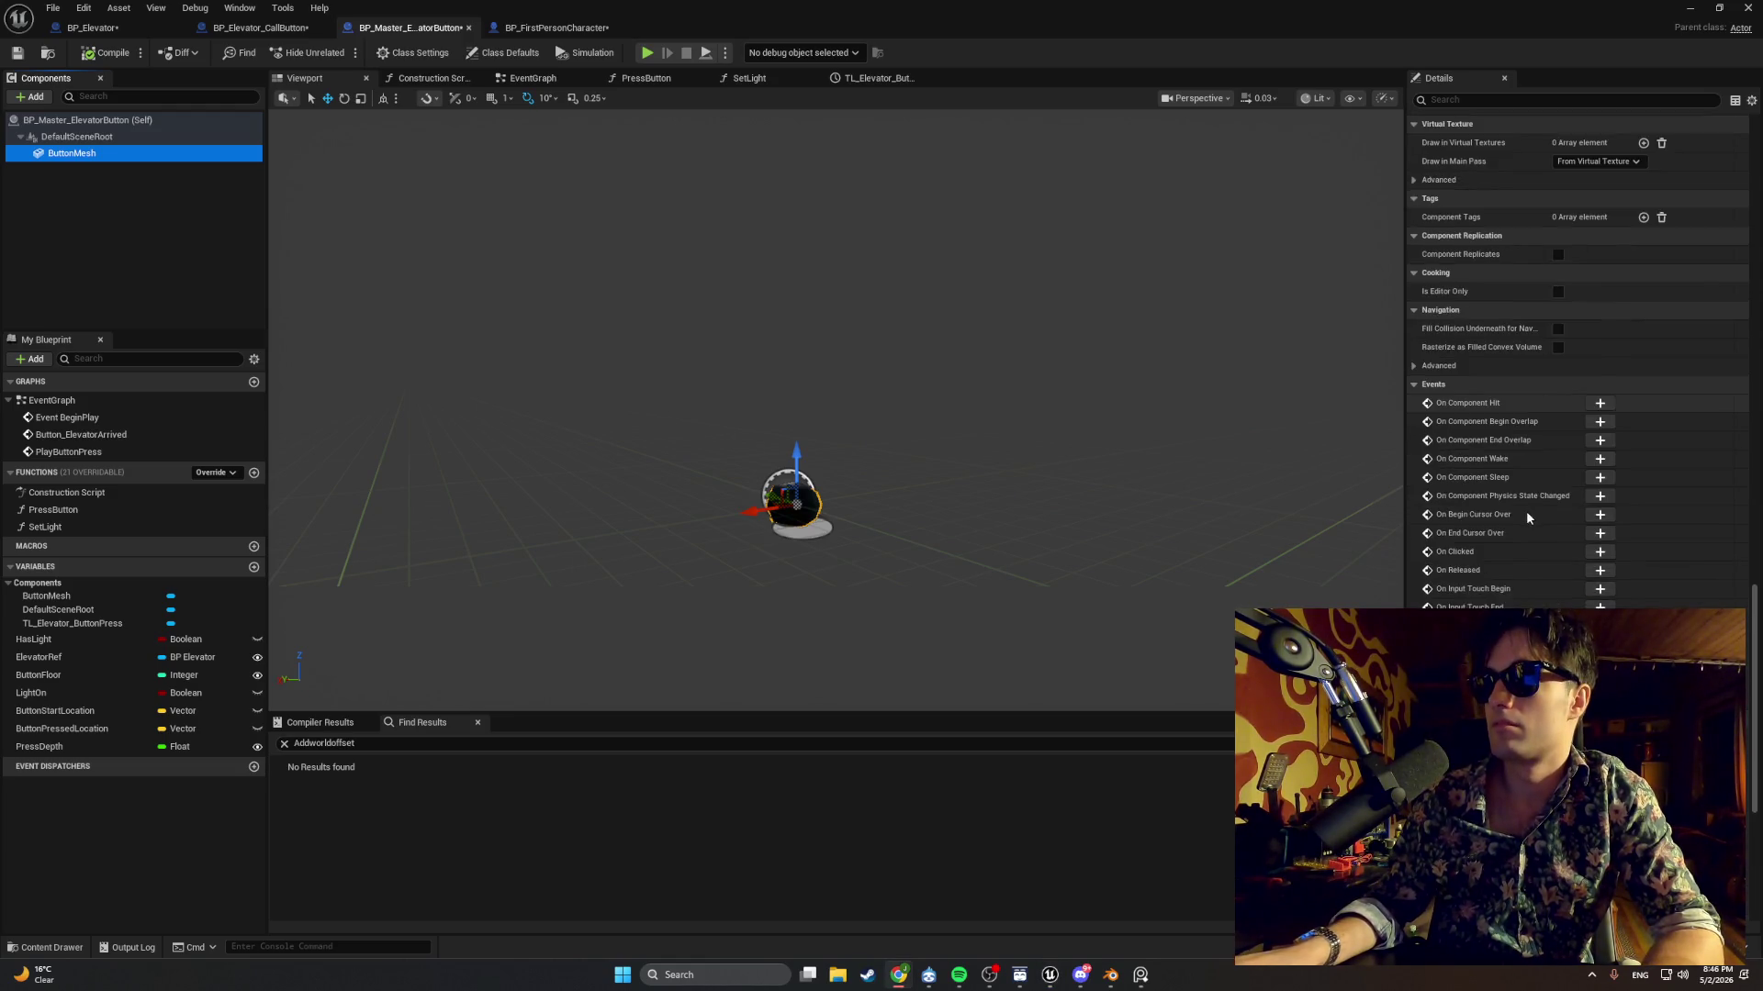
pyautogui.scroll(-4, 1507, 393)
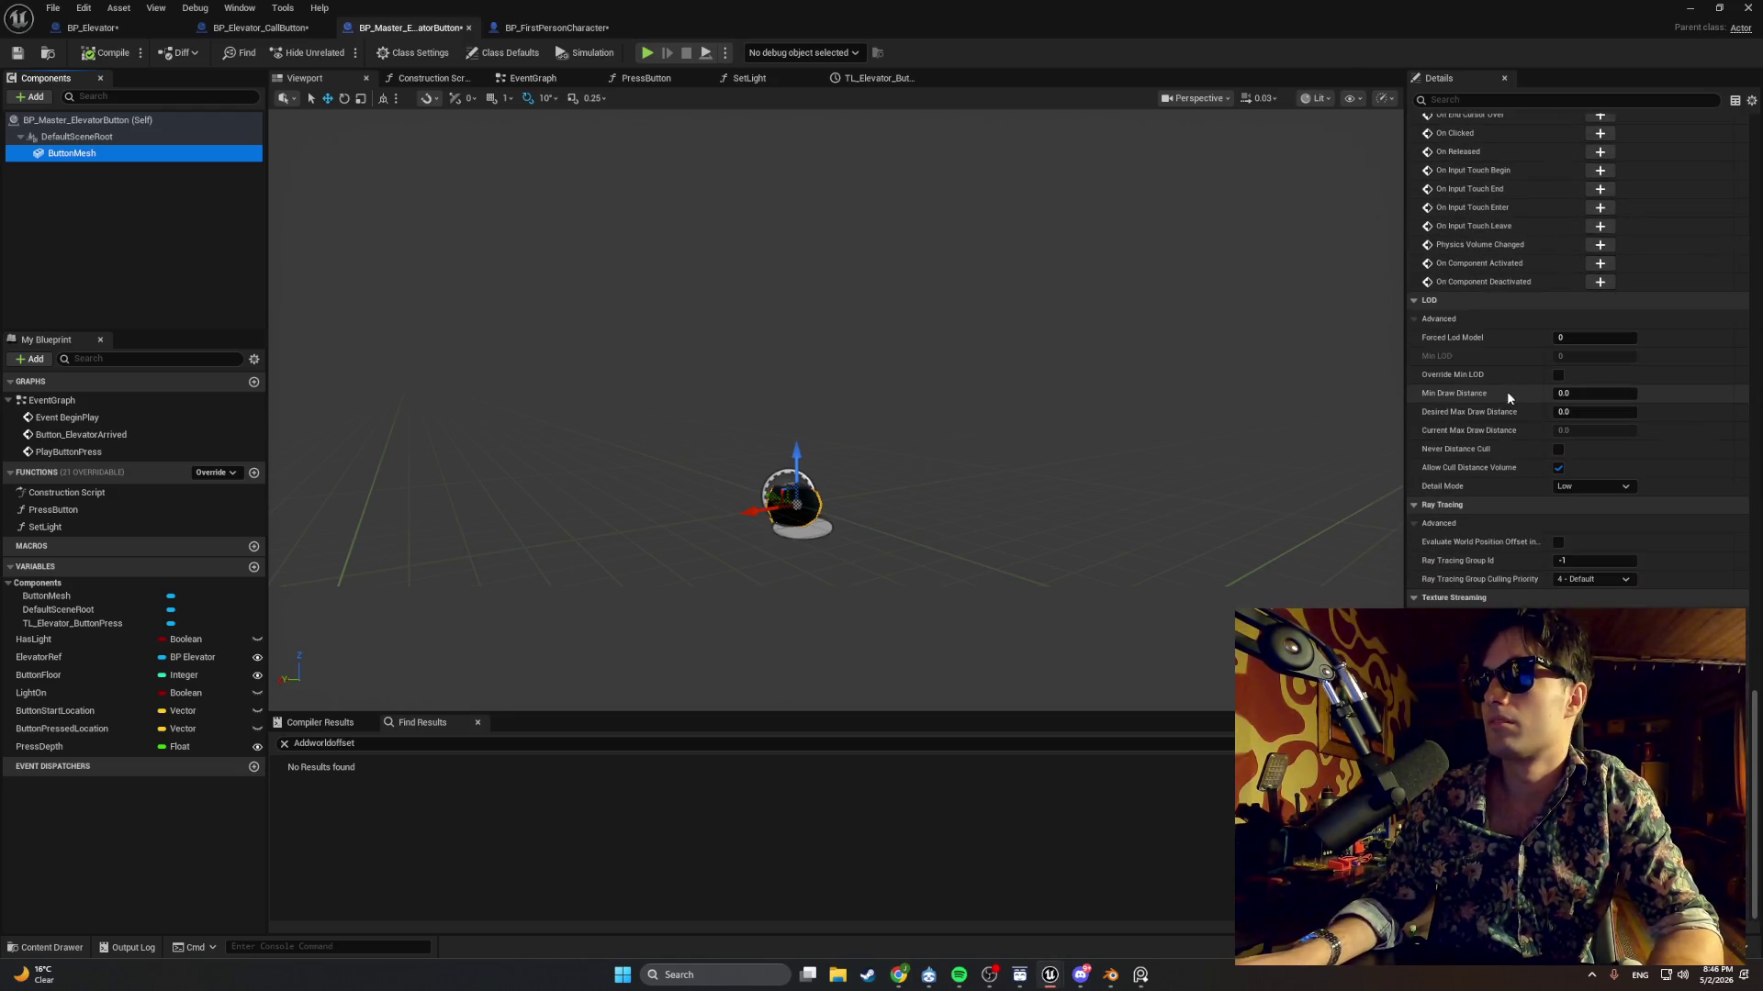
pyautogui.press('super+shift+s')
pyautogui.moveTo(1410, 288)
pyautogui.mouseDown()
pyautogui.moveTo(1751, 793)
pyautogui.moveTo(1761, 941)
pyautogui.mouseUp()
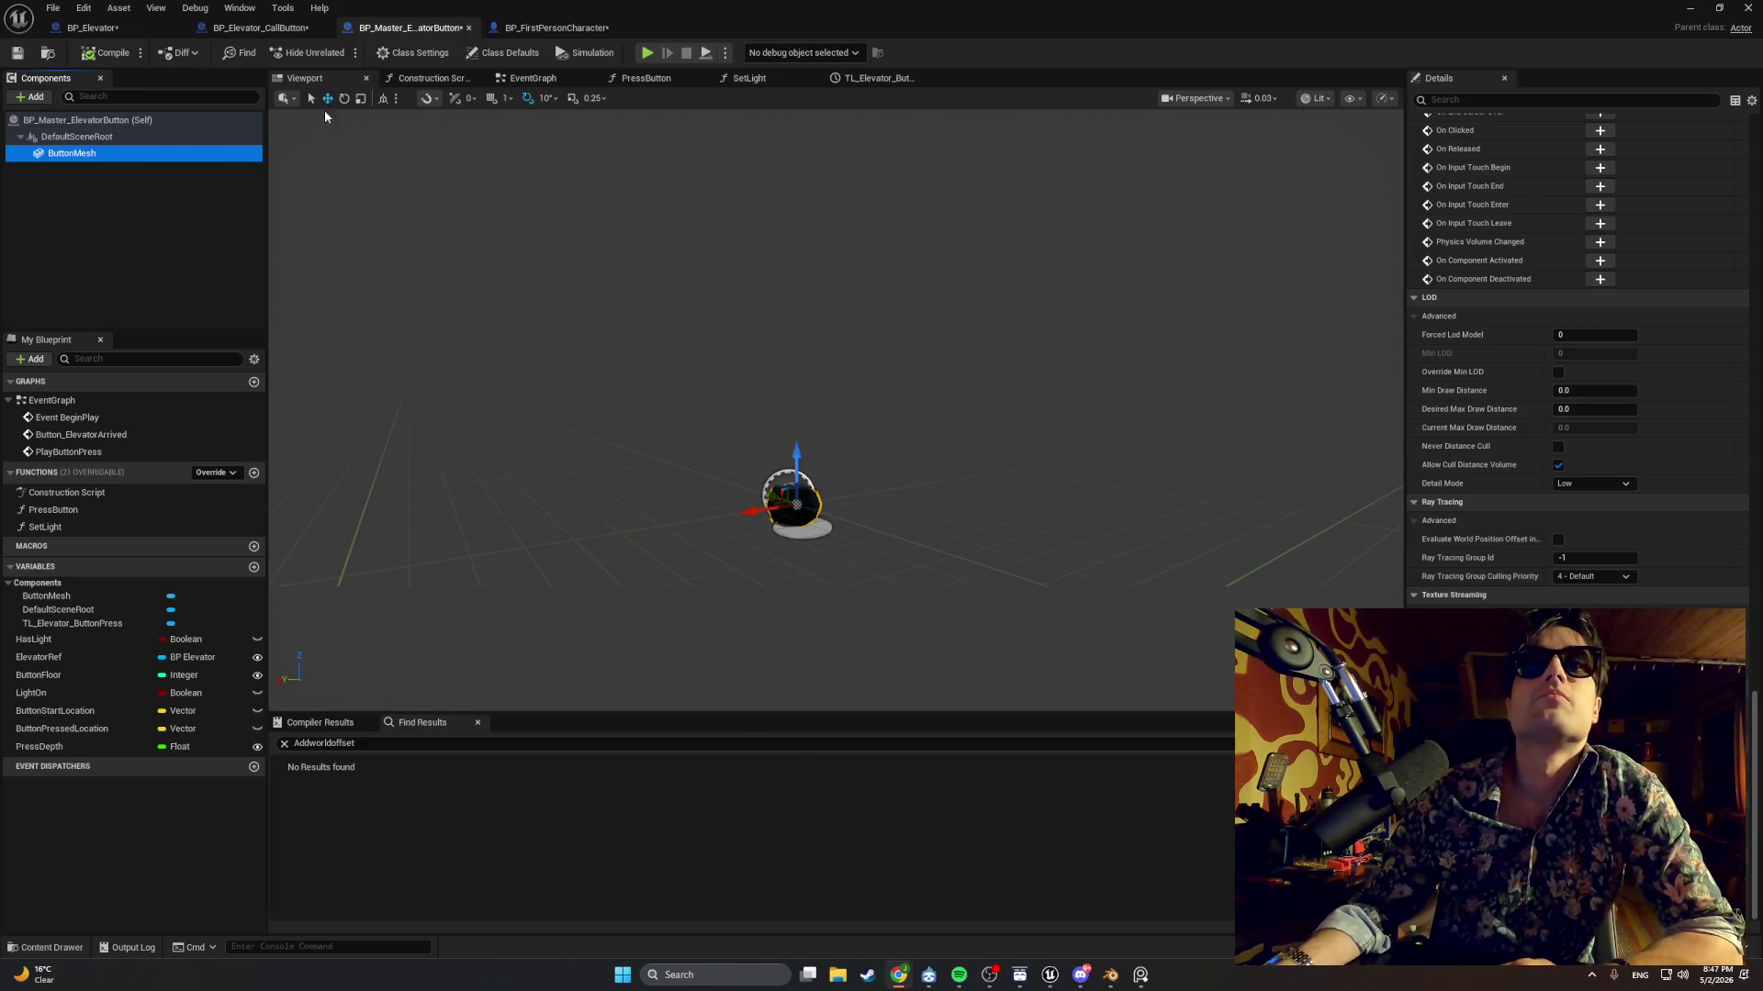
pyautogui.click(516, 78)
pyautogui.scroll(-4, 453, 229)
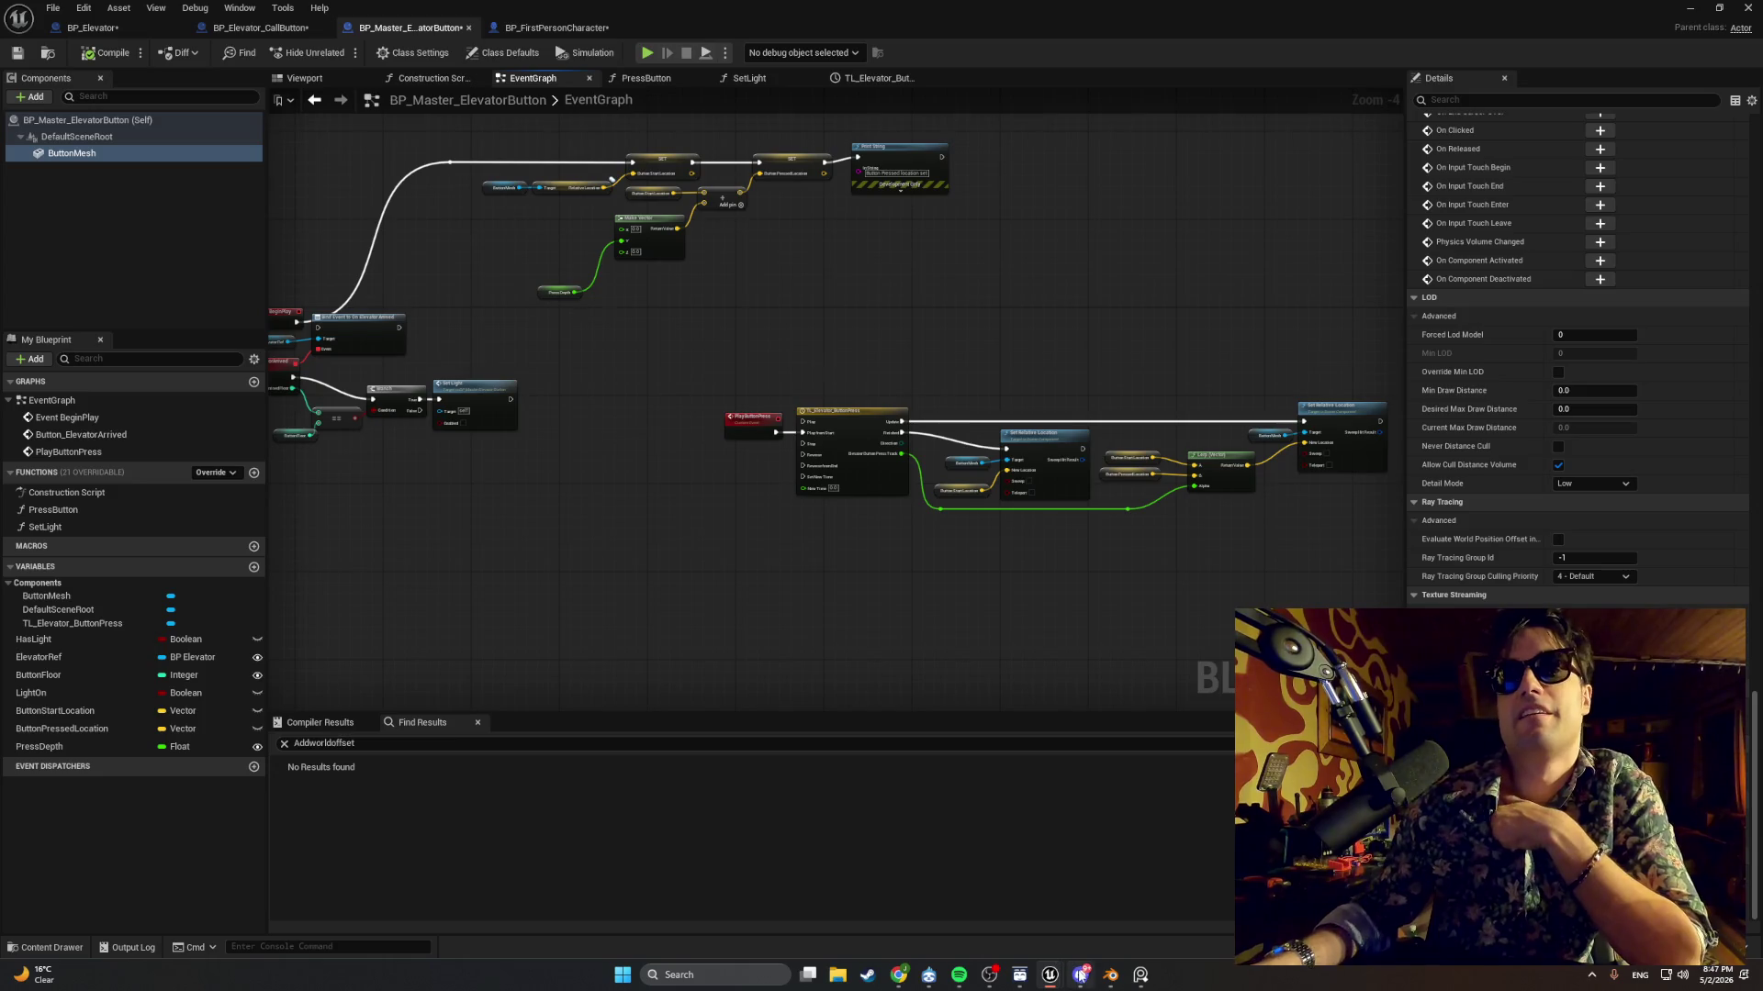
# In Blender, start opening a new file and discard the unsaved FredV01.blend changes.
pyautogui.click(1110, 975)
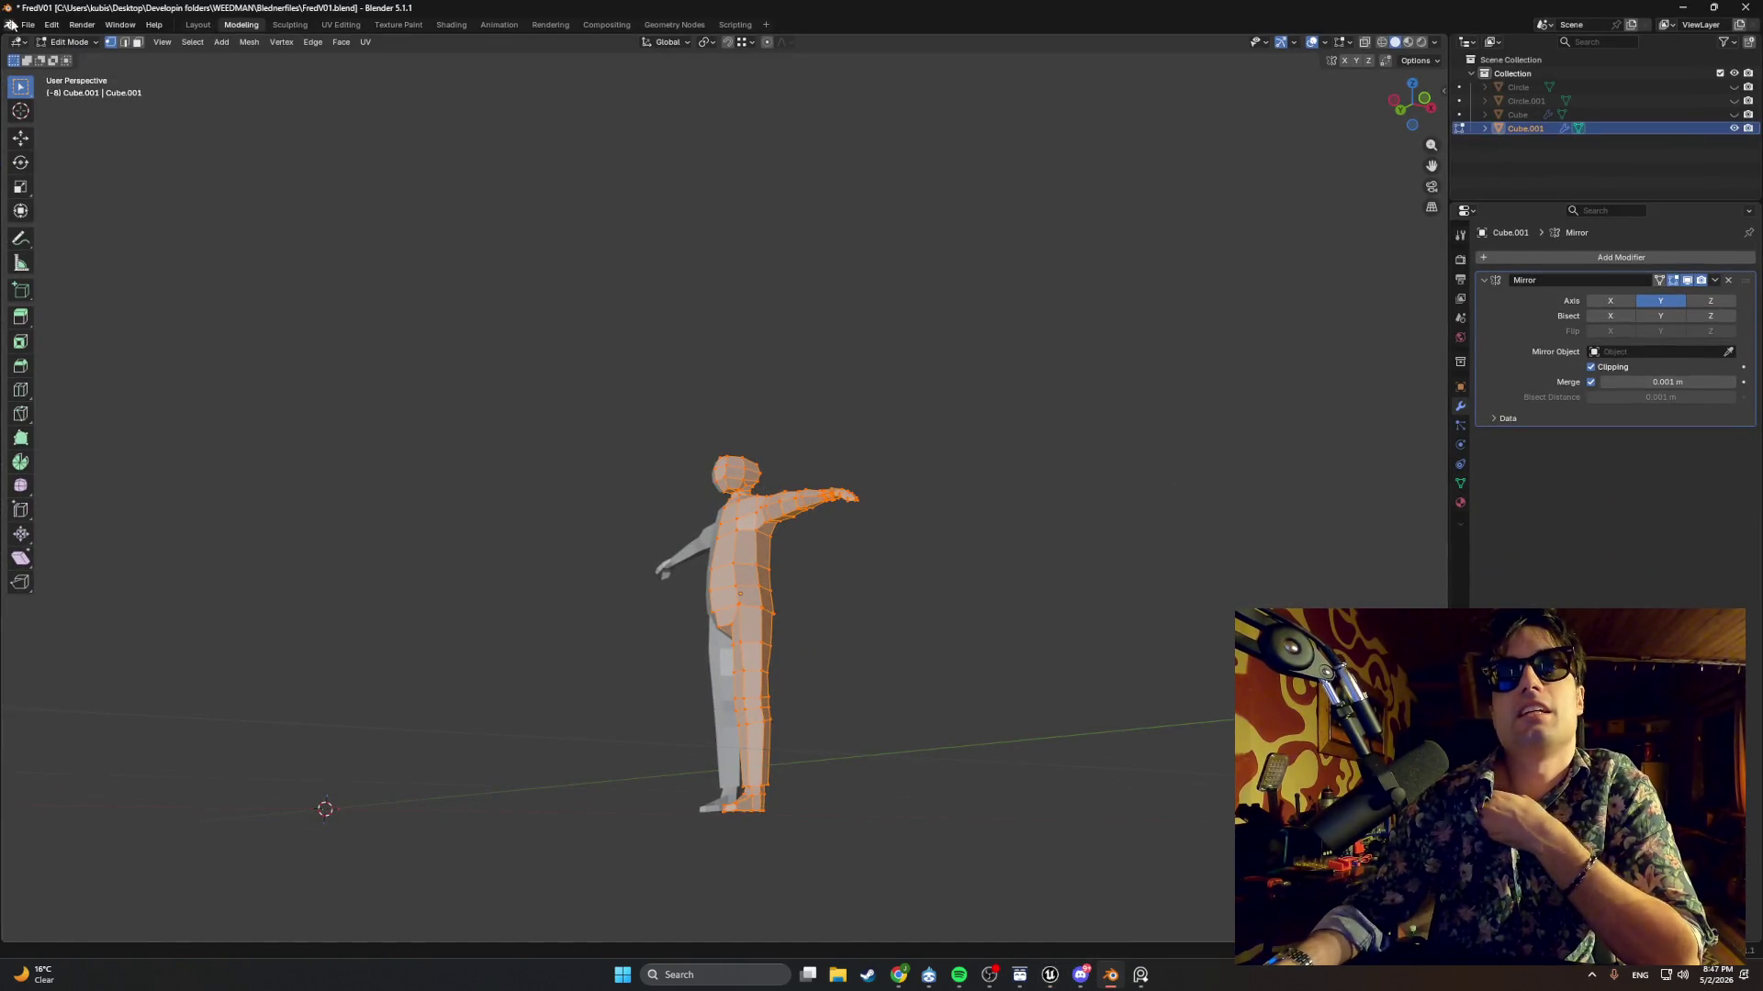
pyautogui.click(28, 24)
pyautogui.click(37, 61)
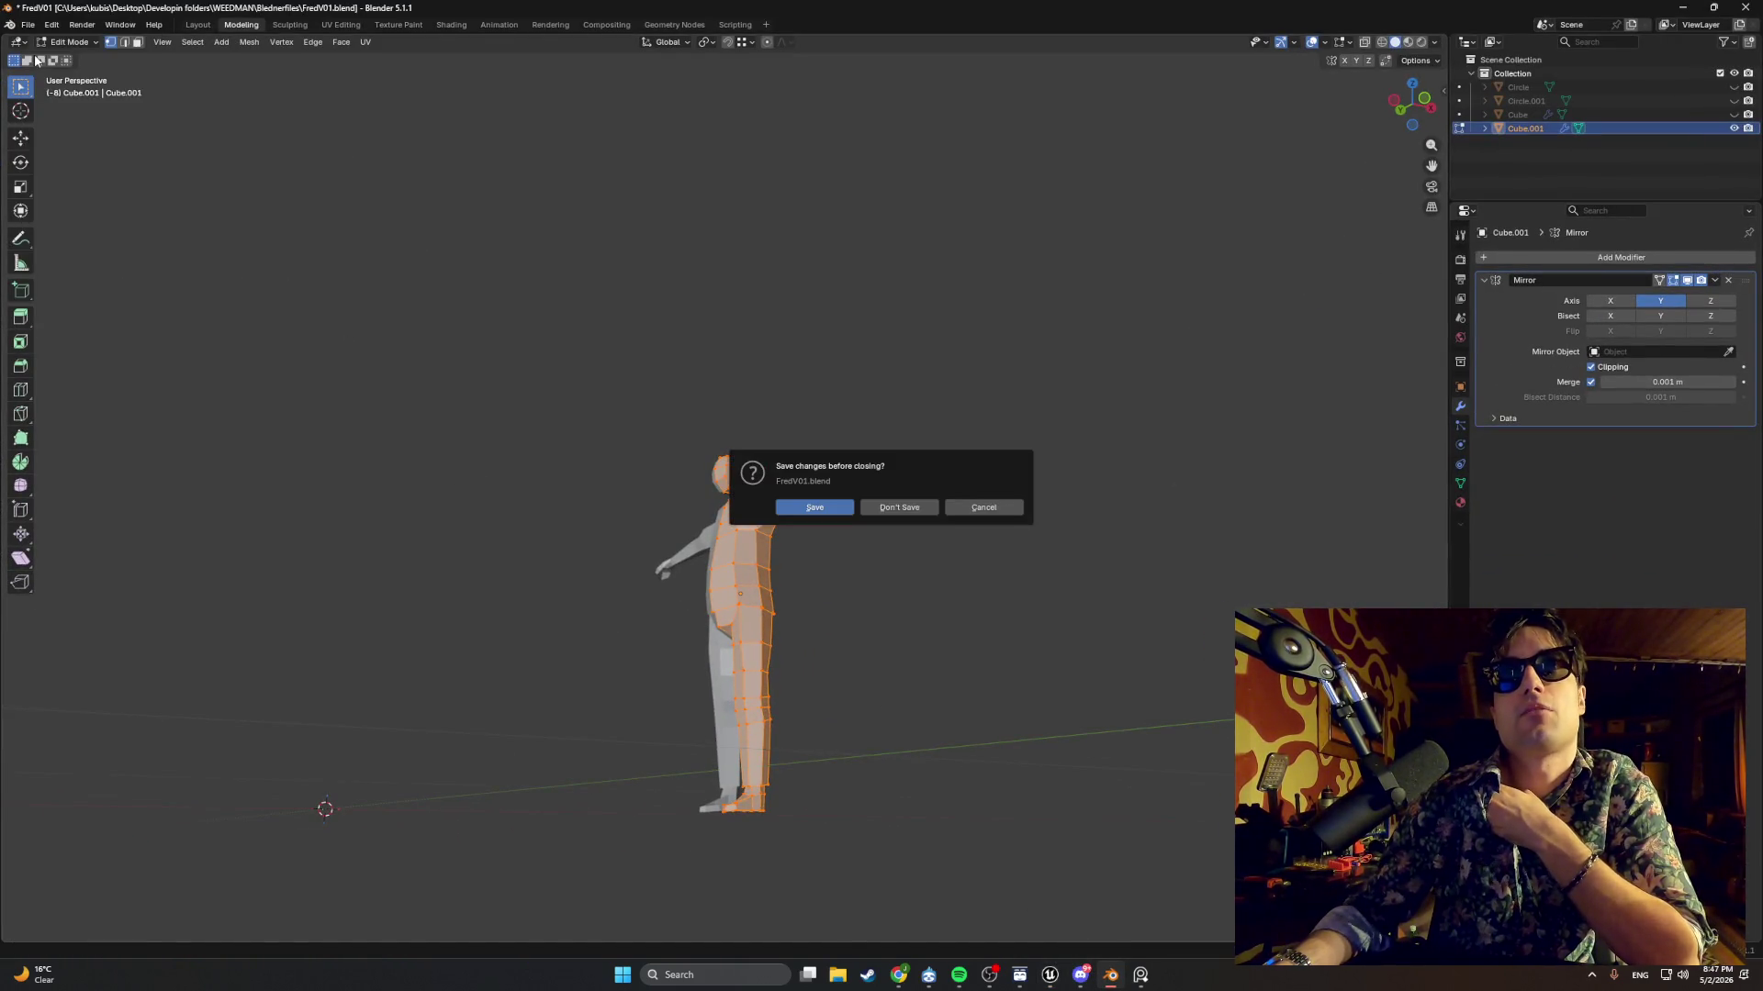
pyautogui.click(883, 507)
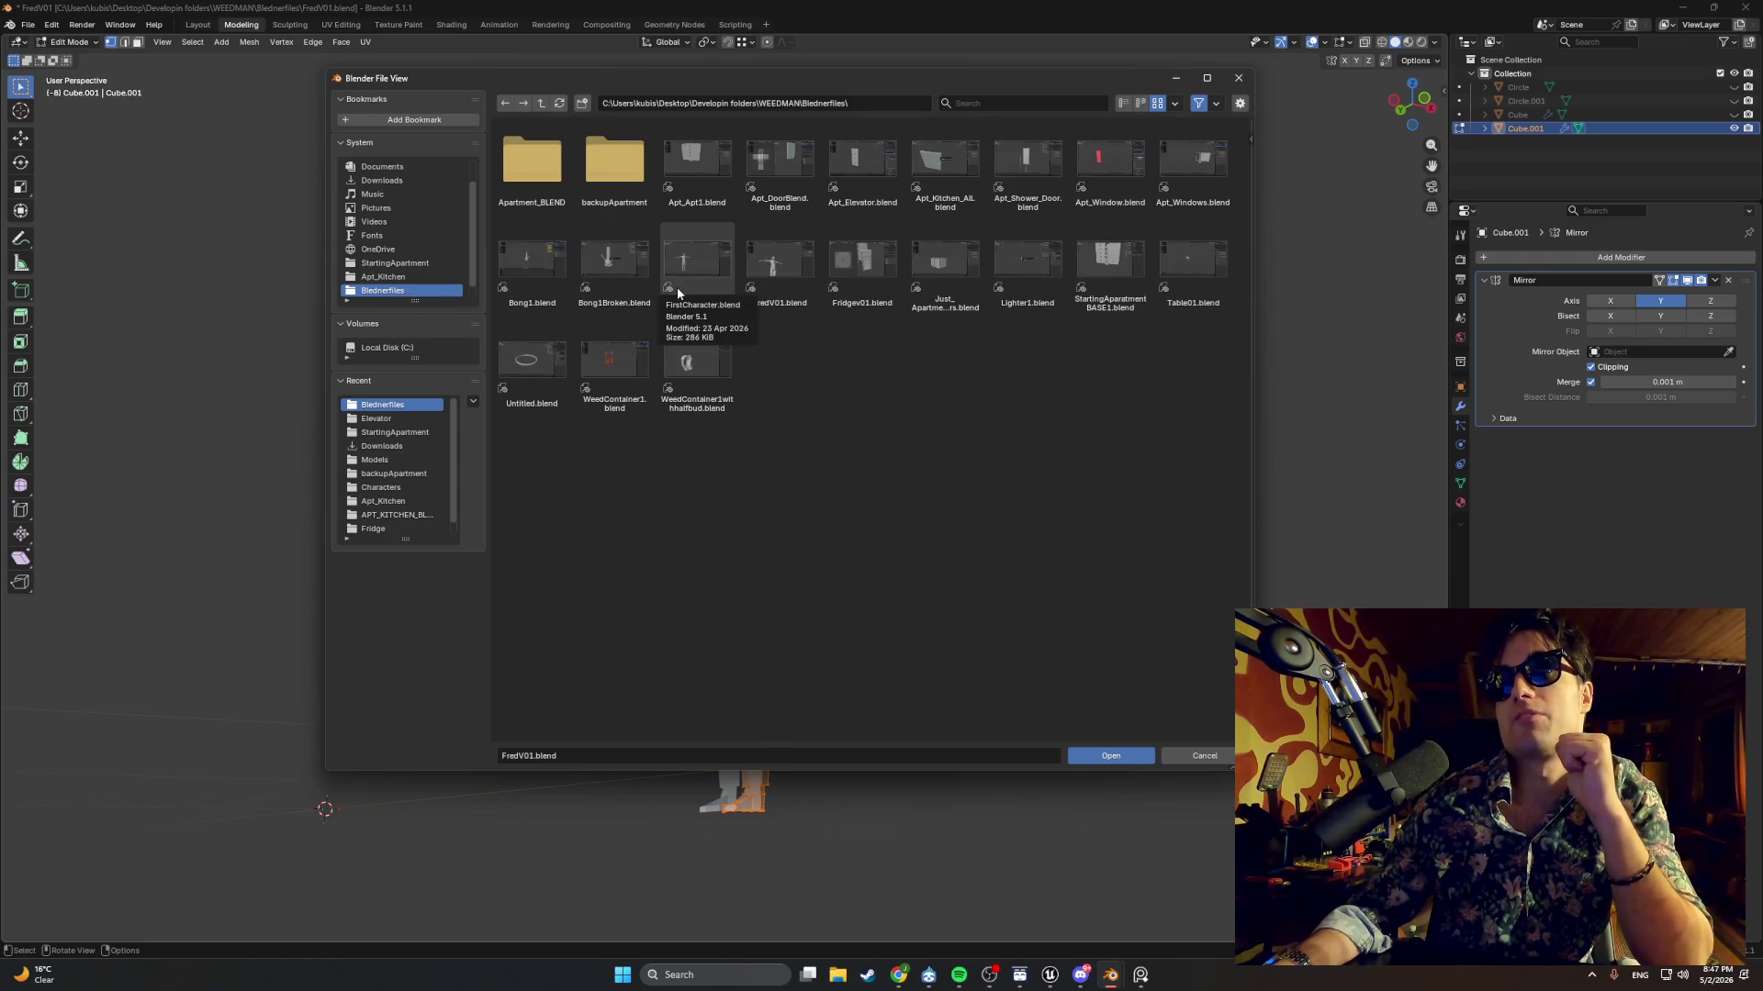
# Open Apt_Elevator.blend from the Blednerfiles folder.
pyautogui.click(504, 165)
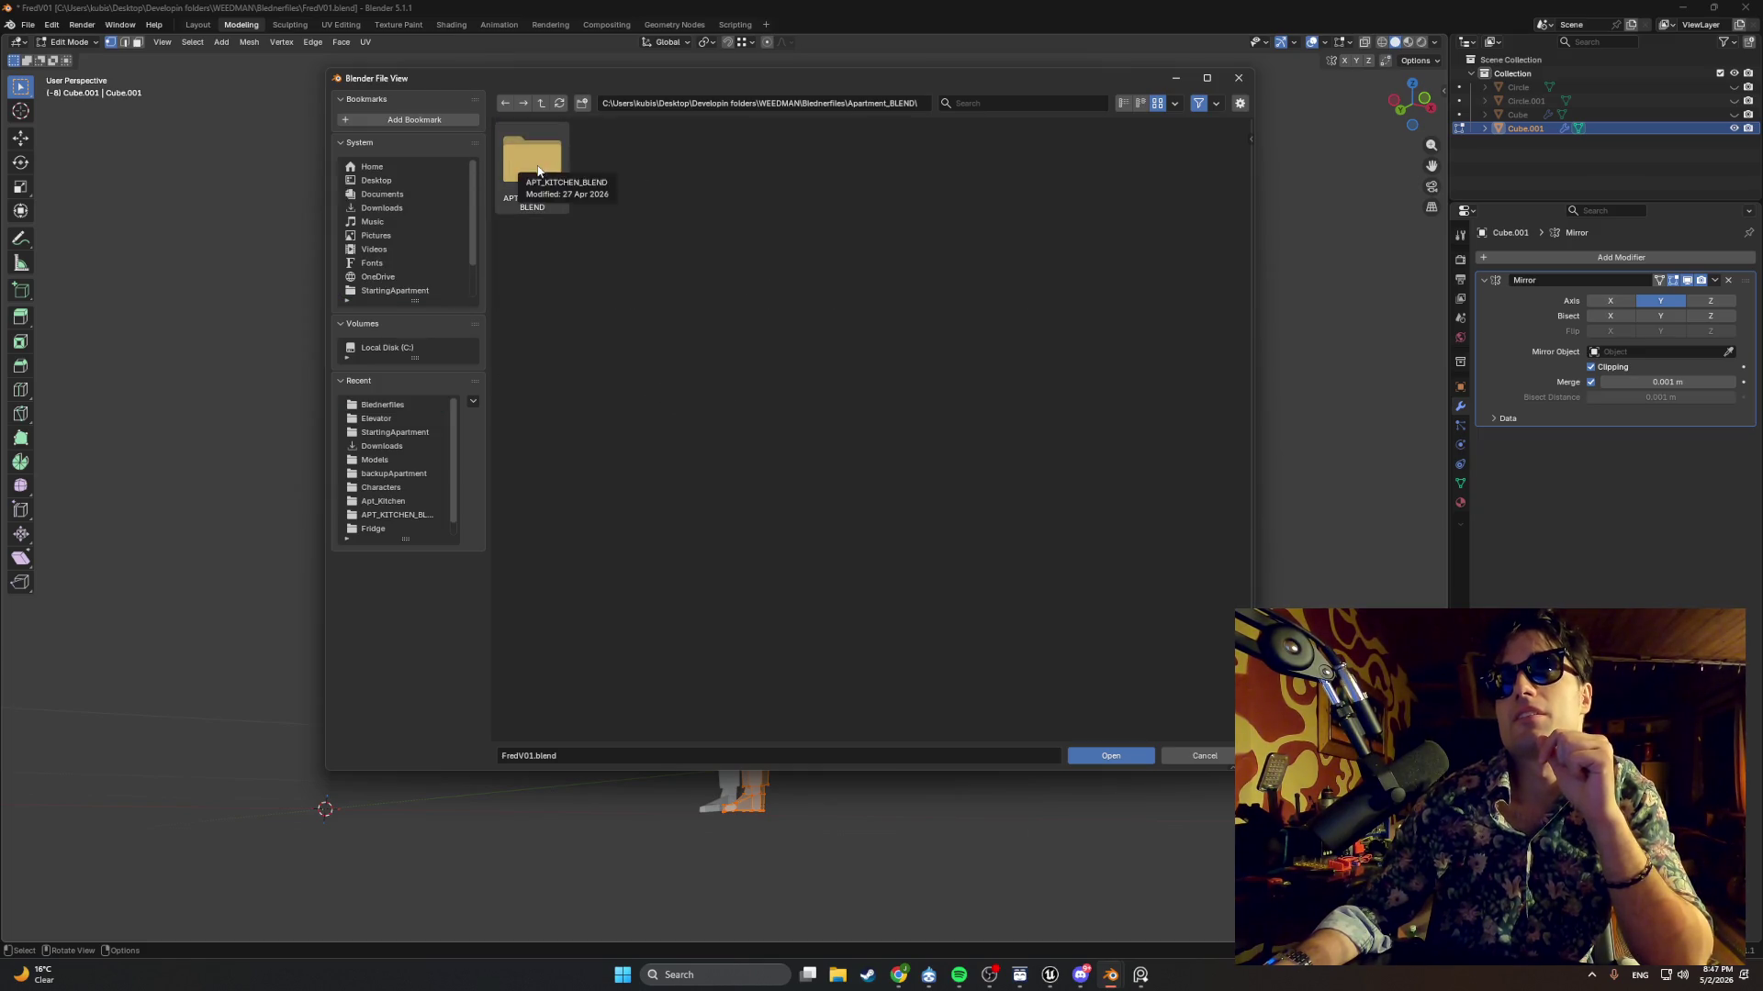
pyautogui.click(504, 103)
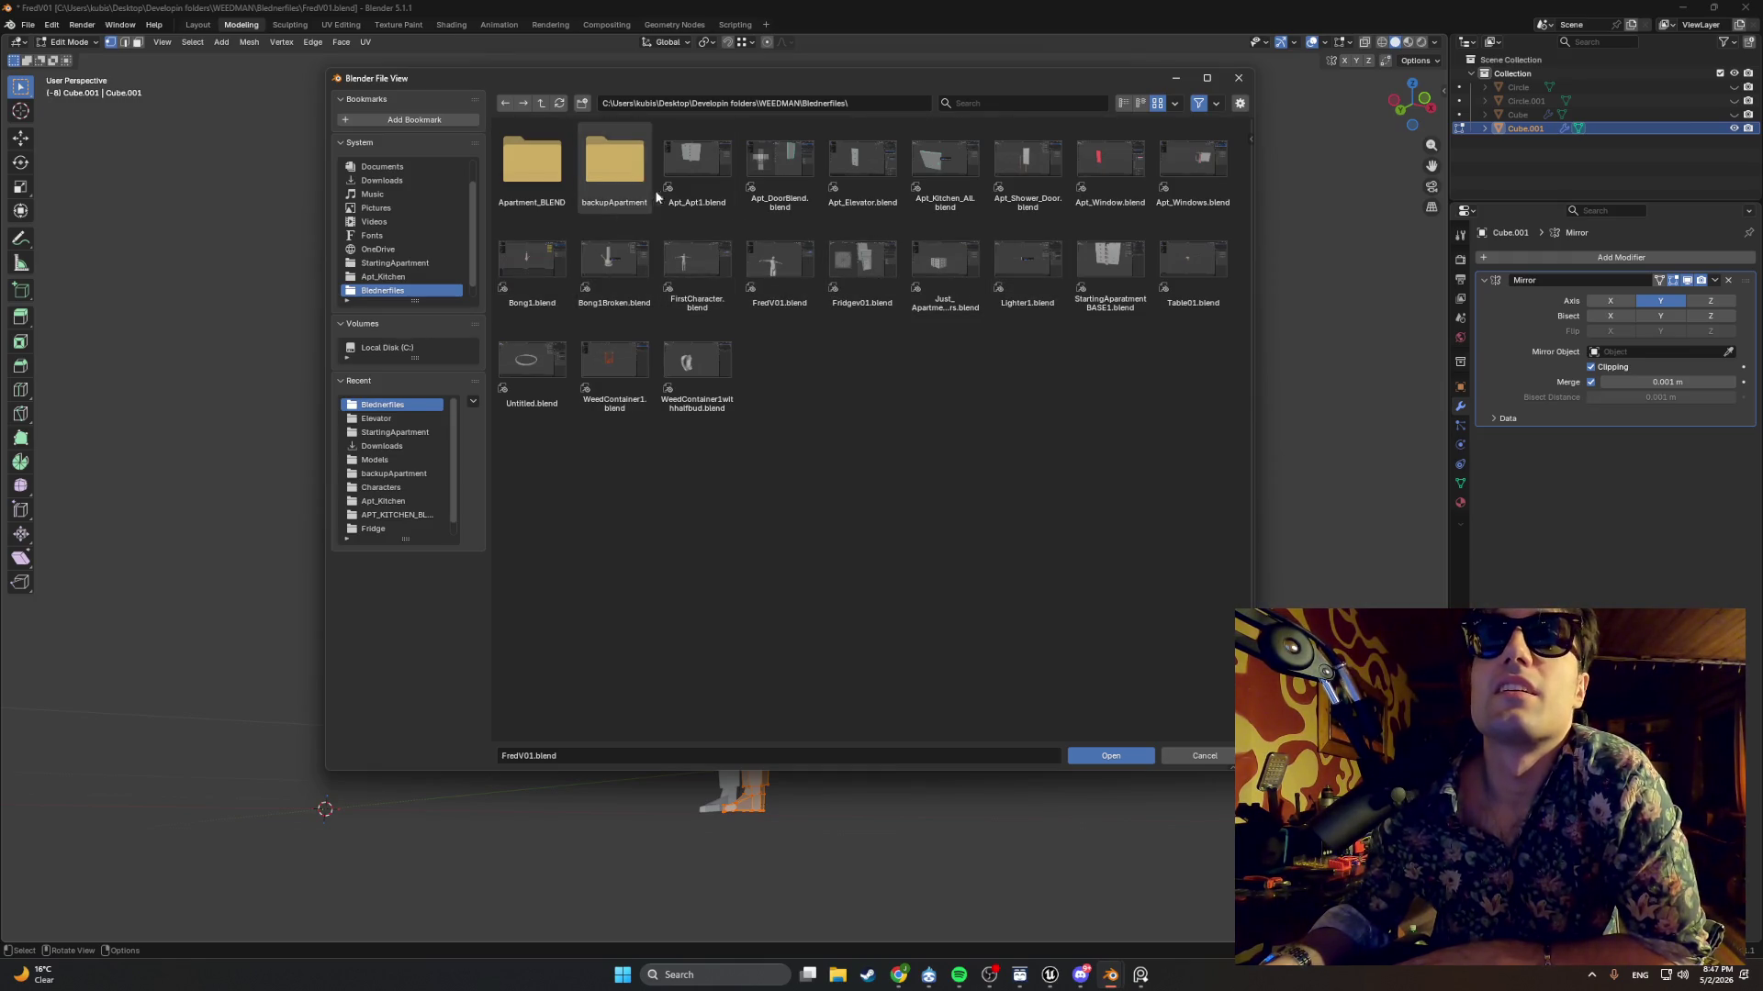
pyautogui.click(543, 182)
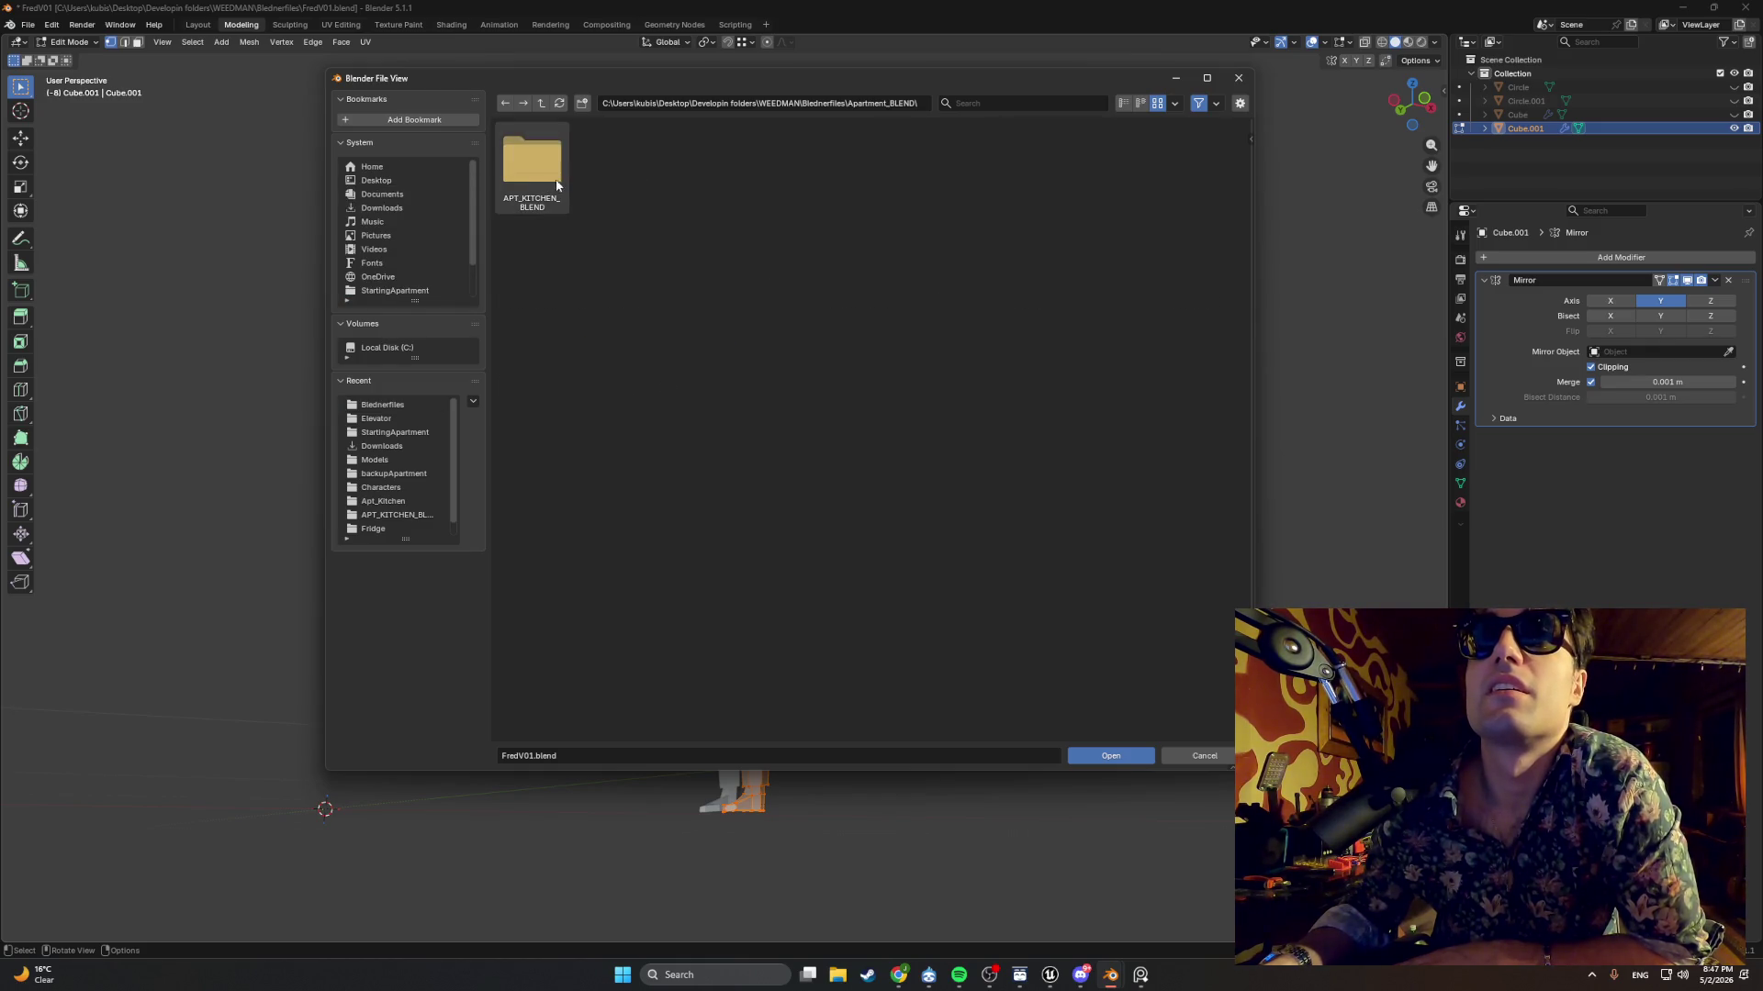
pyautogui.click(506, 104)
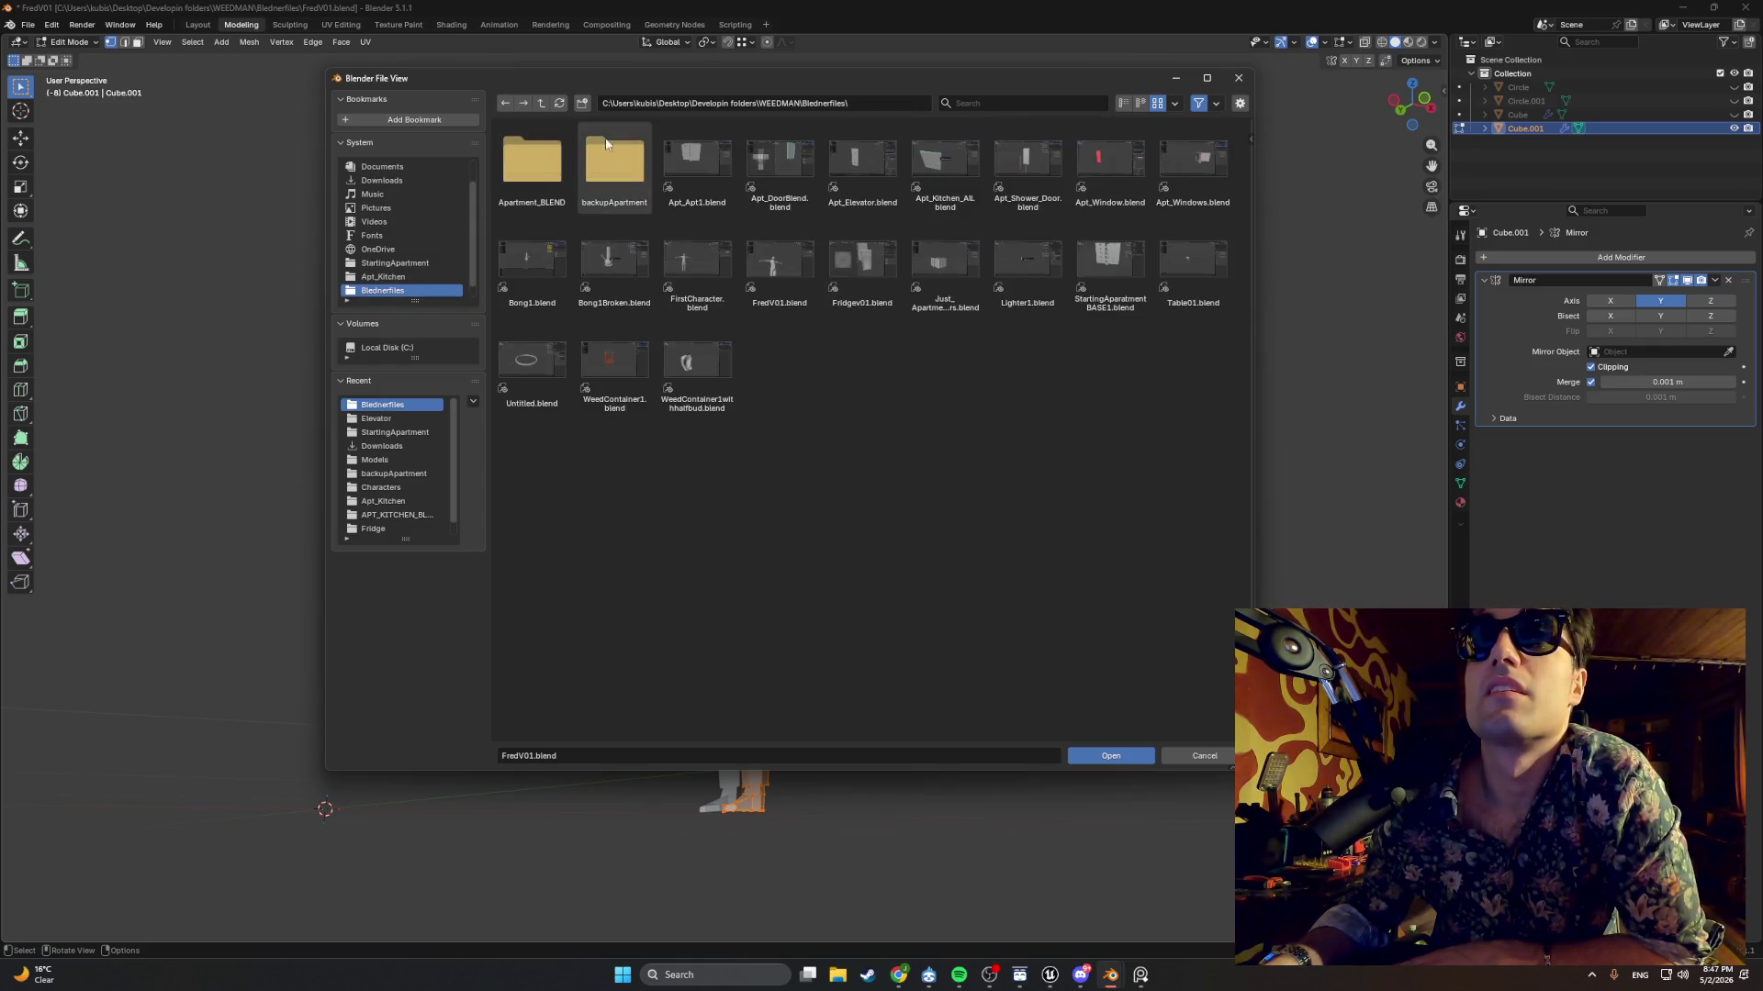
pyautogui.doubleClick(862, 161)
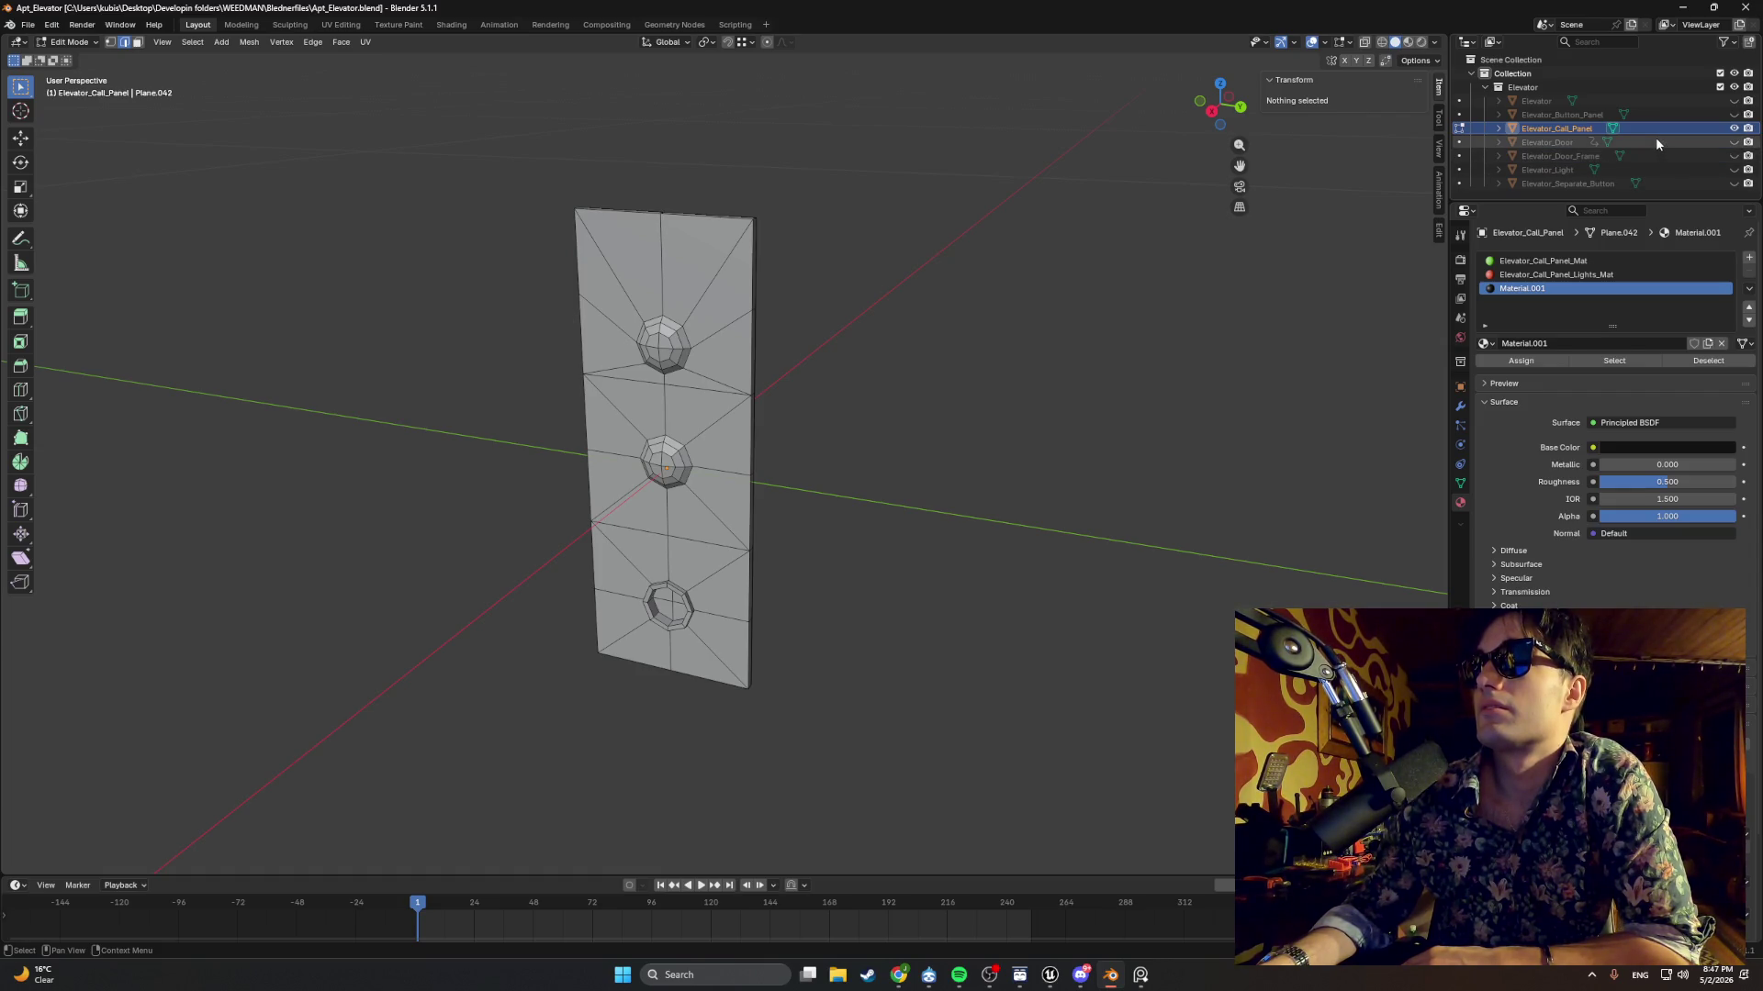
# Unhide Elevator_Separate_Button and select it in Object Mode, facing the panel.
pyautogui.click(1733, 183)
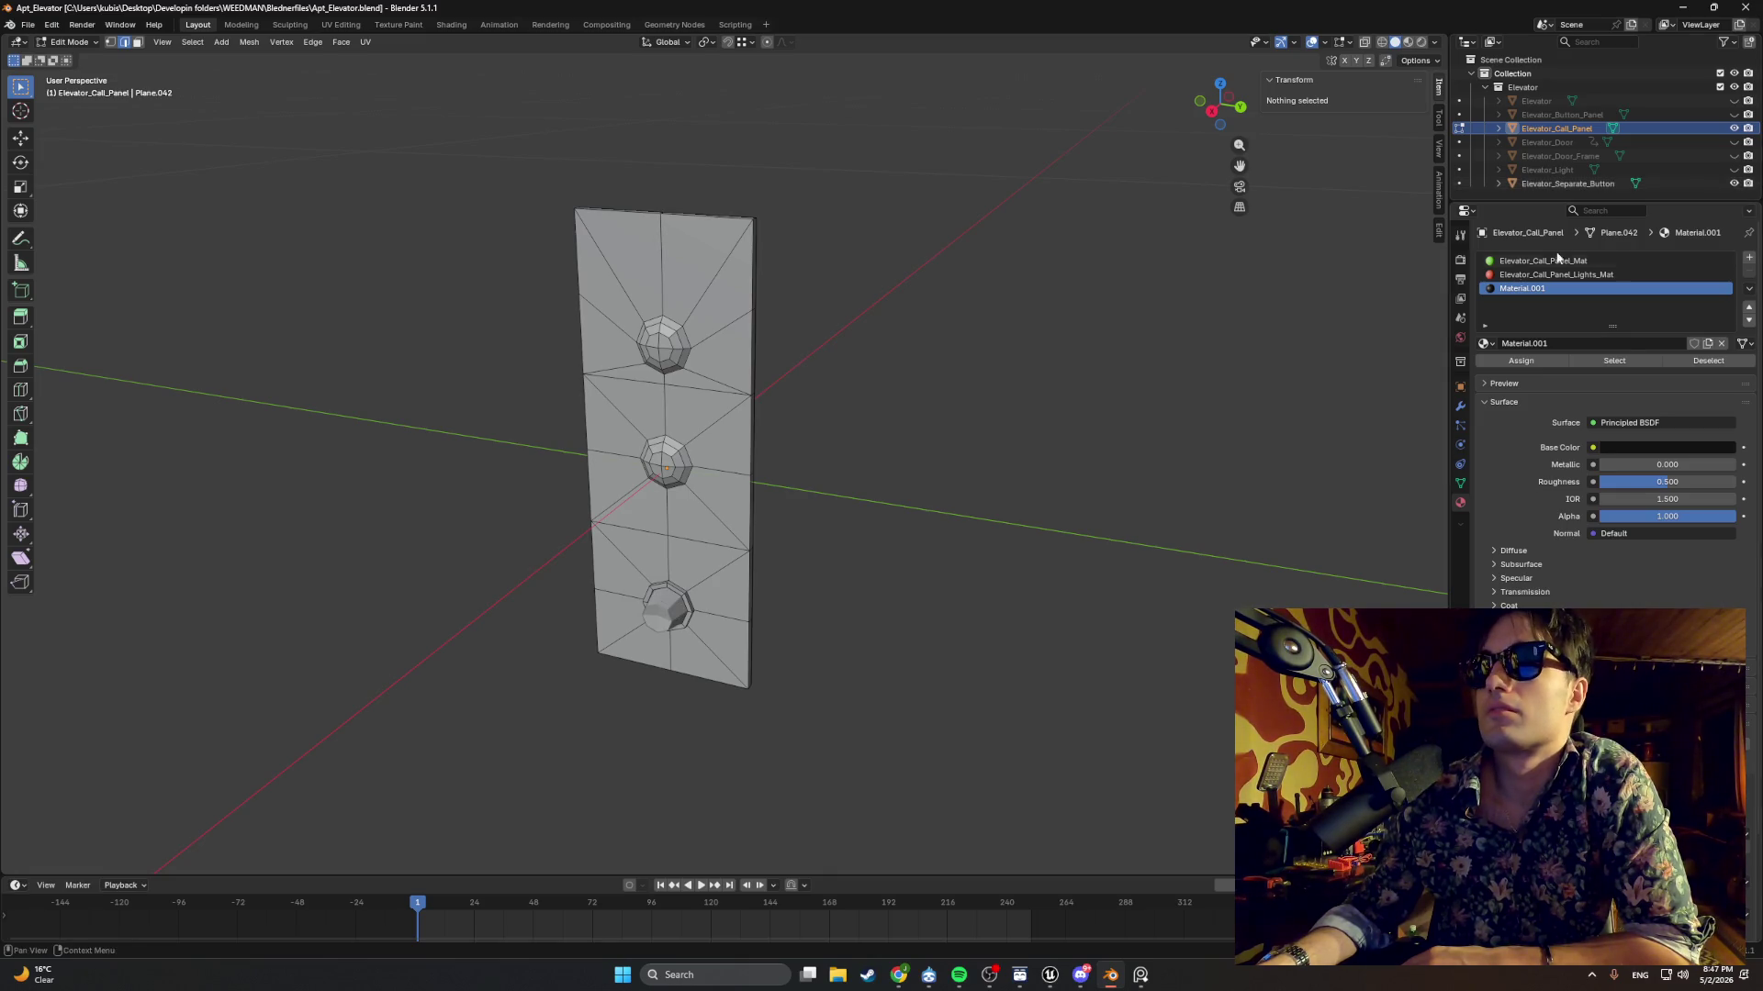
pyautogui.press('Tab')
pyautogui.click(661, 608)
pyautogui.scroll(5, 589, 685)
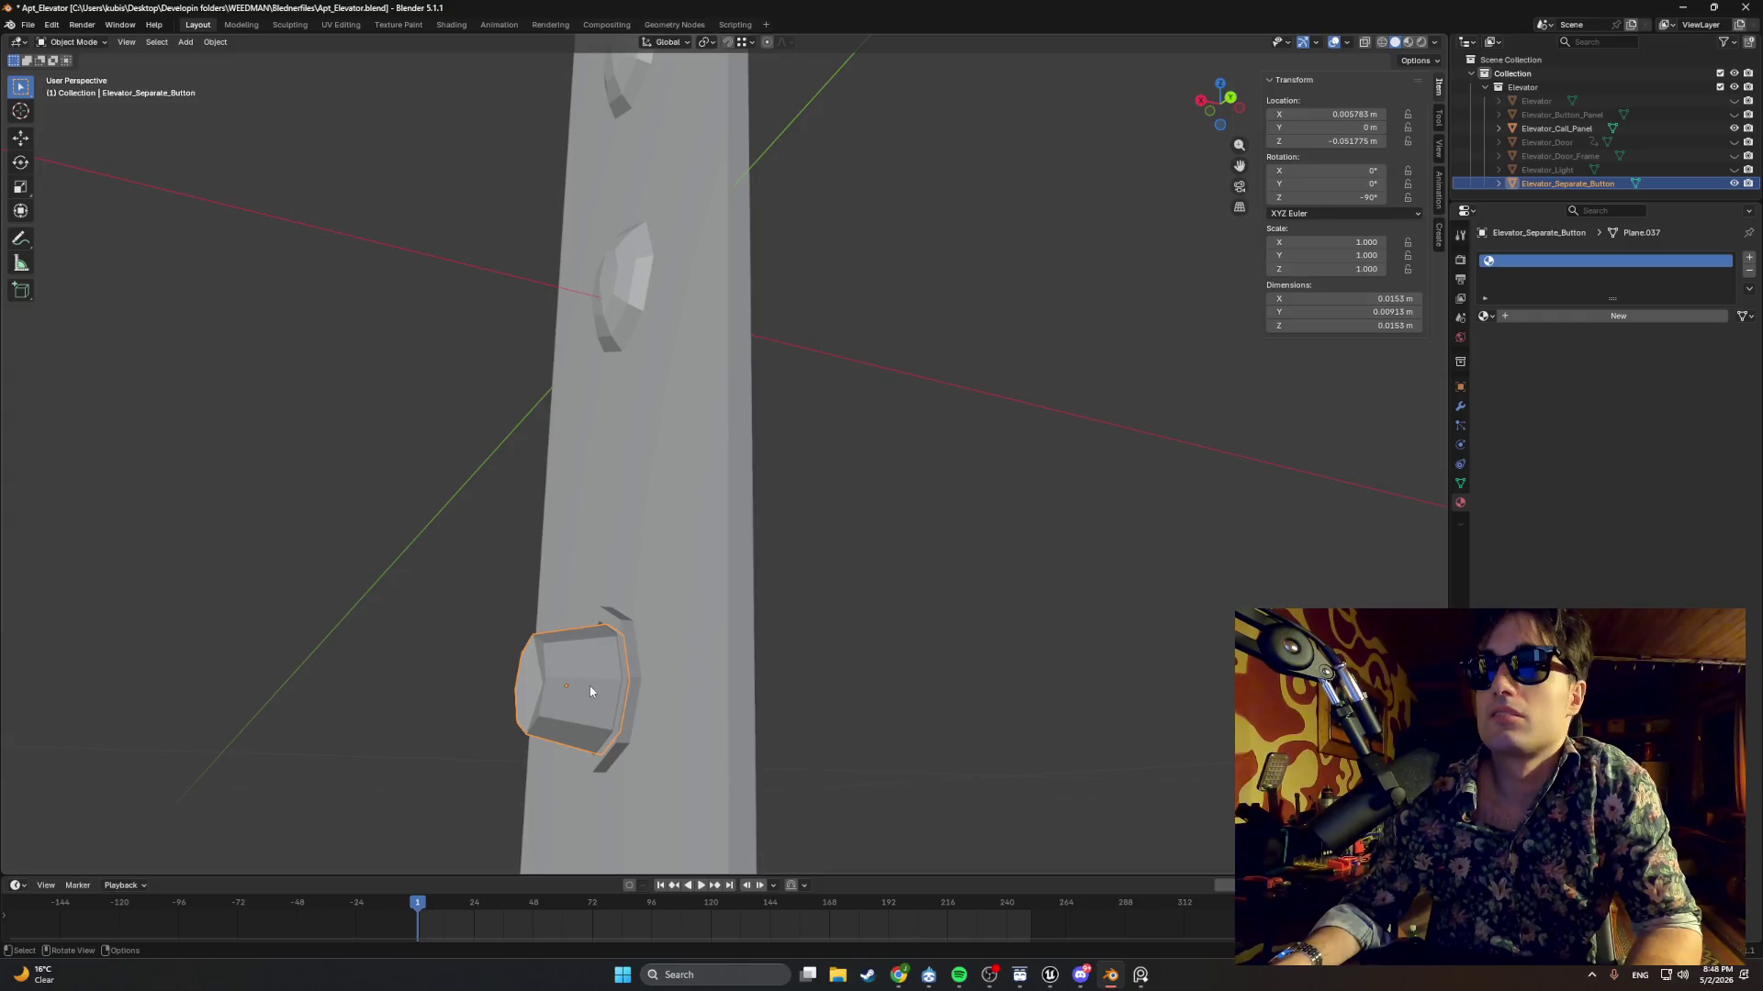
pyautogui.moveTo(597, 674)
pyautogui.mouseDown()
pyautogui.moveTo(624, 609)
pyautogui.moveTo(635, 630)
pyautogui.moveTo(561, 716)
pyautogui.moveTo(653, 609)
pyautogui.moveTo(670, 514)
pyautogui.mouseUp()
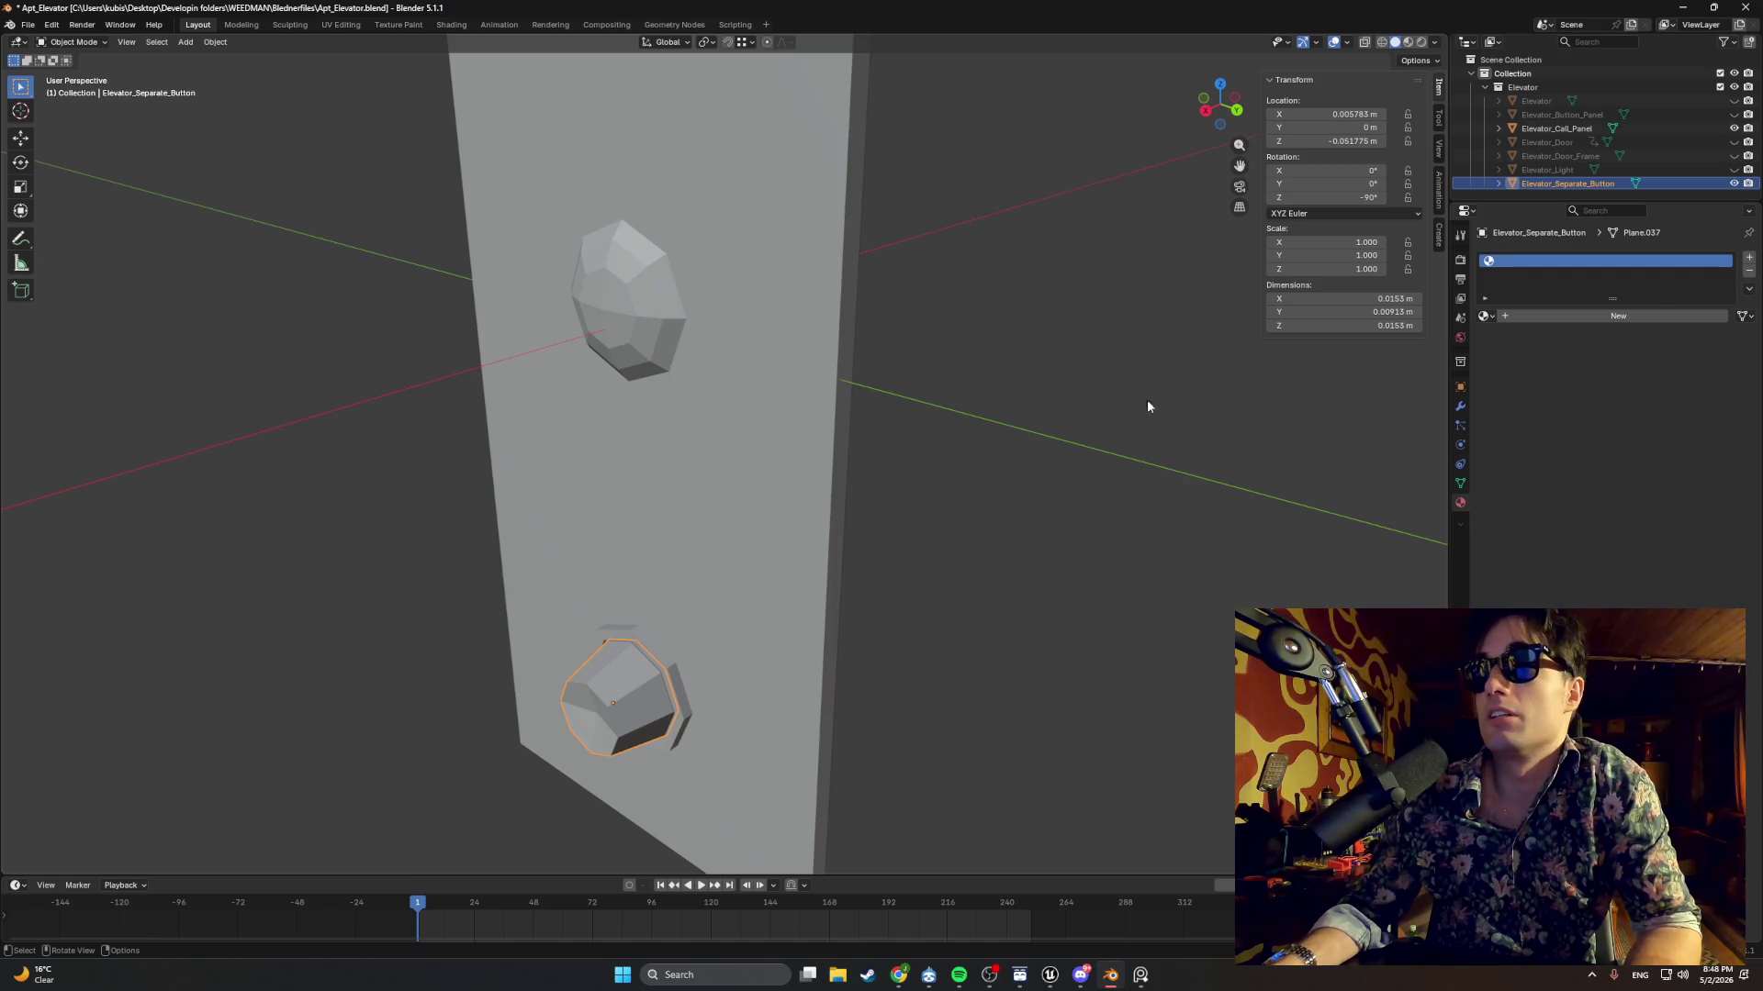
# Zero the button's location so it sits in the top hole, check it, then minimise Blender.
pyautogui.click(1338, 114)
pyautogui.write('0')
pyautogui.press('Tab')
pyautogui.press('Tab')
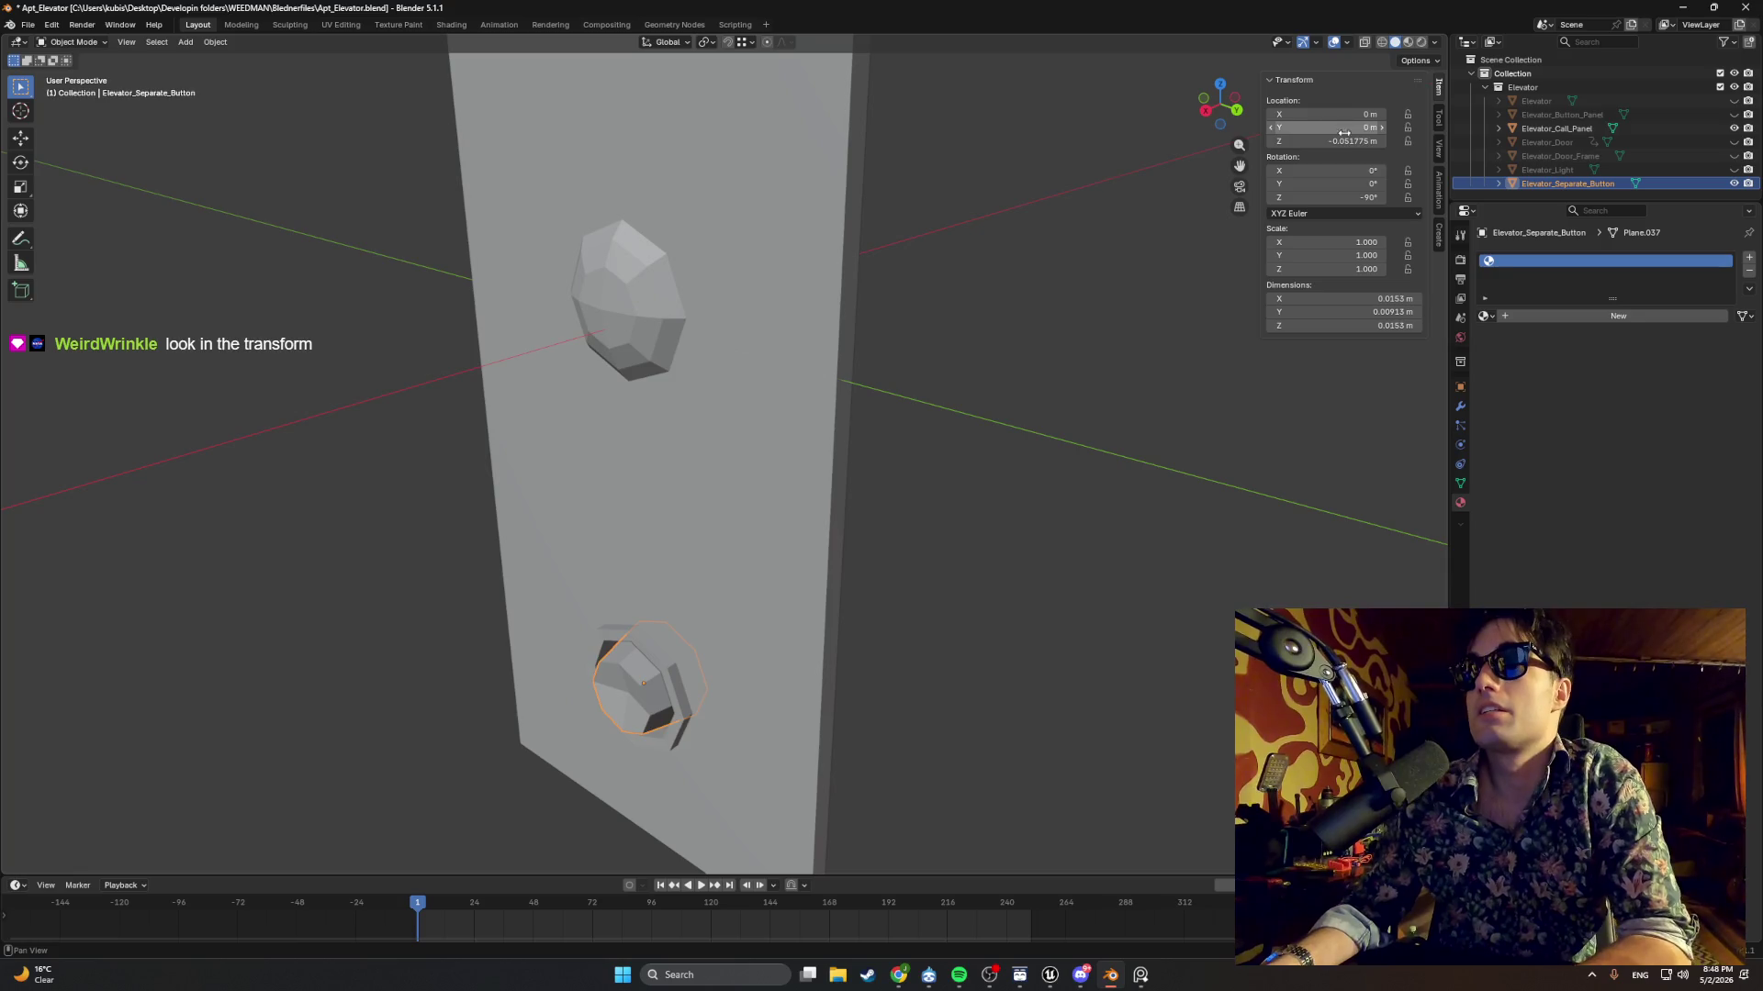
pyautogui.write('0')
pyautogui.press('Return')
pyautogui.moveTo(1188, 259)
pyautogui.mouseDown()
pyautogui.moveTo(1024, 328)
pyautogui.moveTo(831, 329)
pyautogui.moveTo(973, 329)
pyautogui.moveTo(1182, 180)
pyautogui.mouseUp()
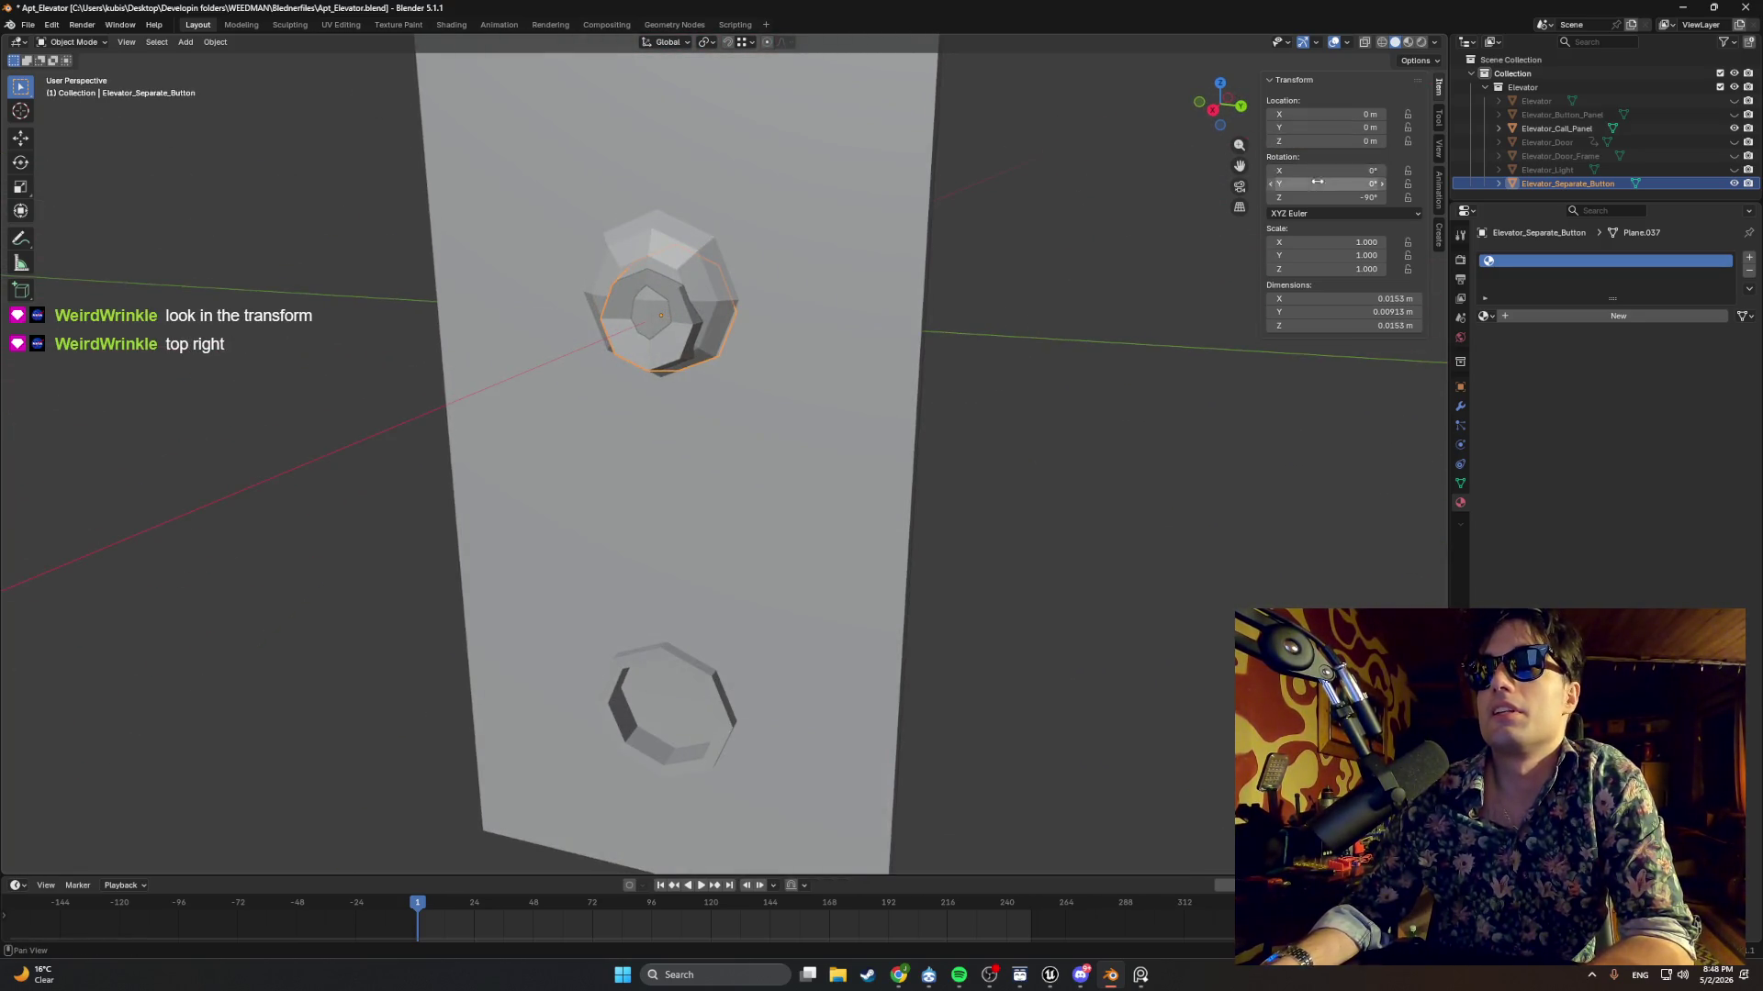
pyautogui.moveTo(1231, 239)
pyautogui.mouseDown()
pyautogui.moveTo(866, 263)
pyautogui.moveTo(1034, 287)
pyautogui.mouseUp()
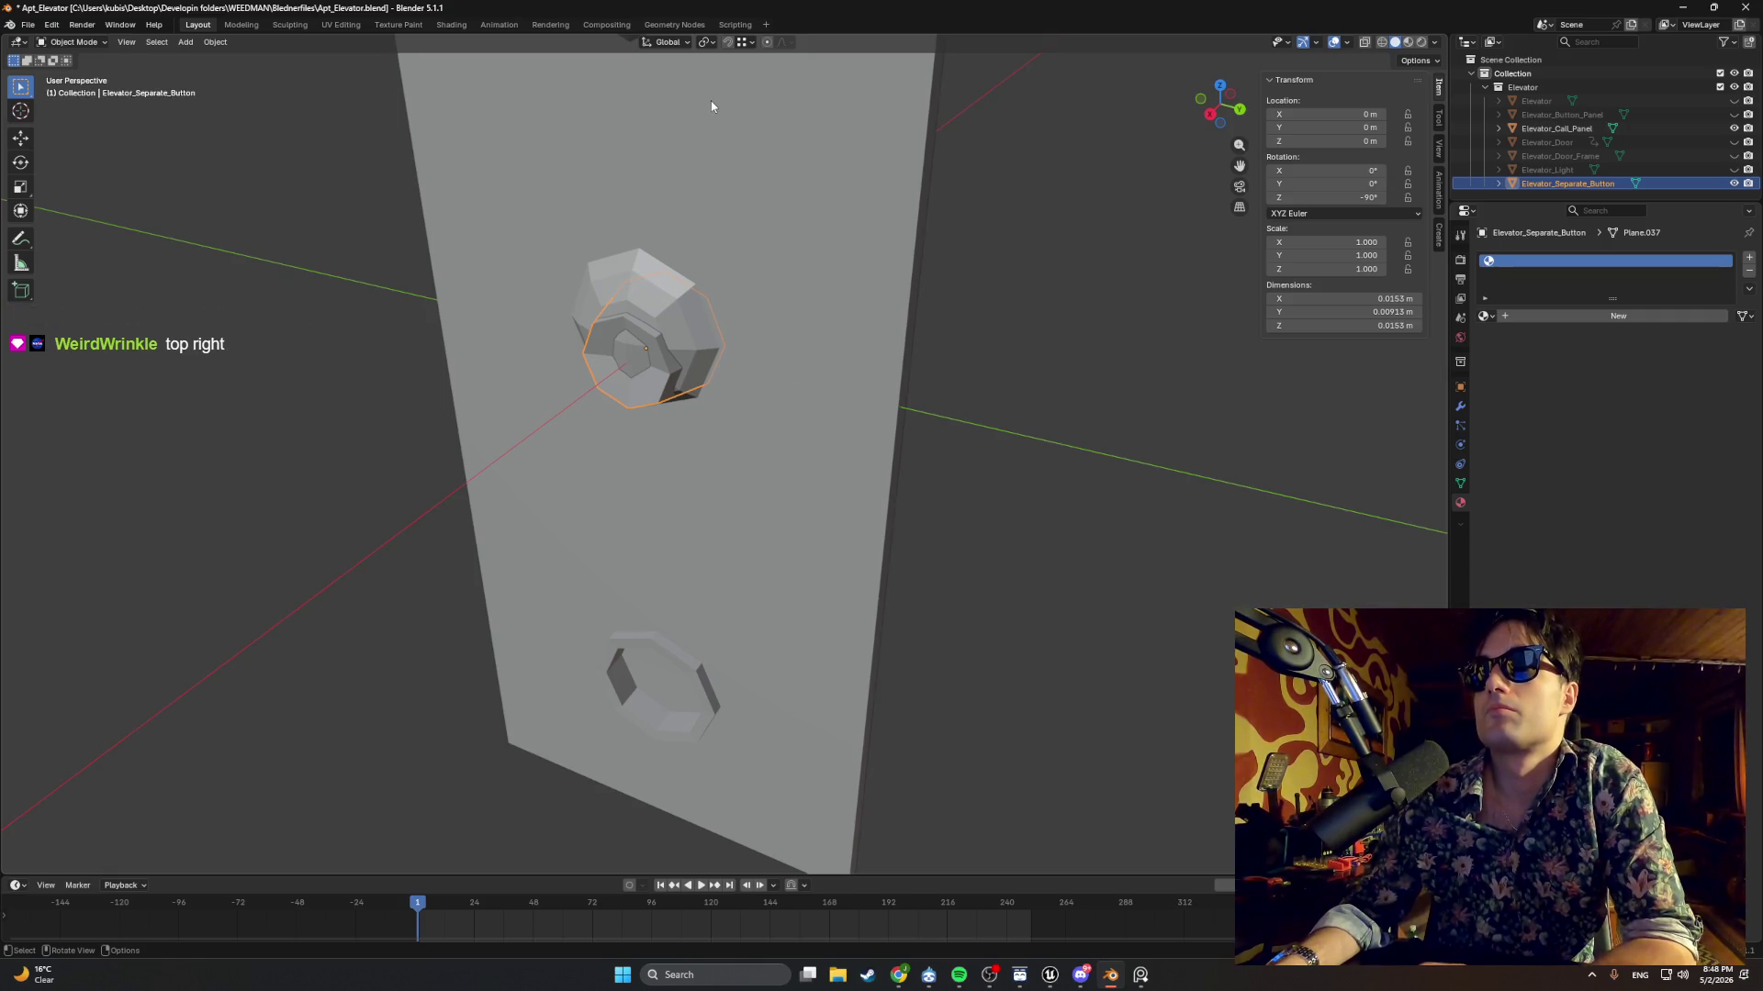
pyautogui.click(1676, 8)
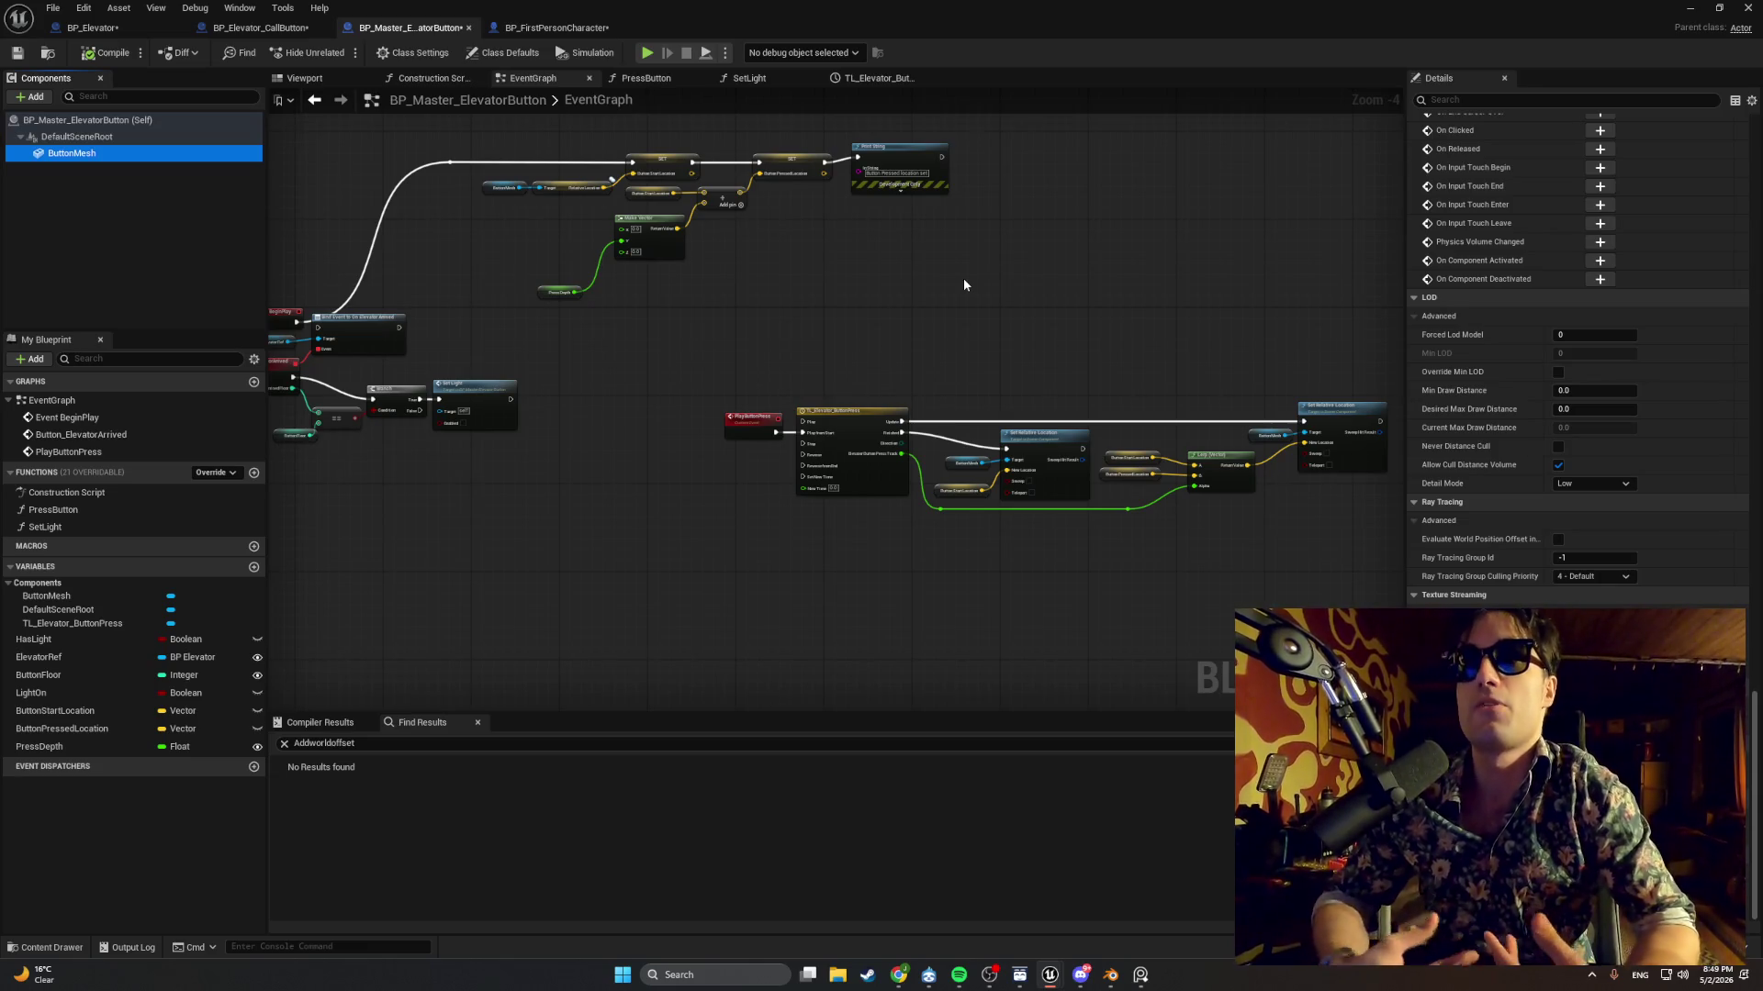
# Inspect the Make Vector and Set nodes, then nudge the Bind Event to On Elevator Arrived node.
pyautogui.moveTo(571, 288); pyautogui.dragTo(900, 294)
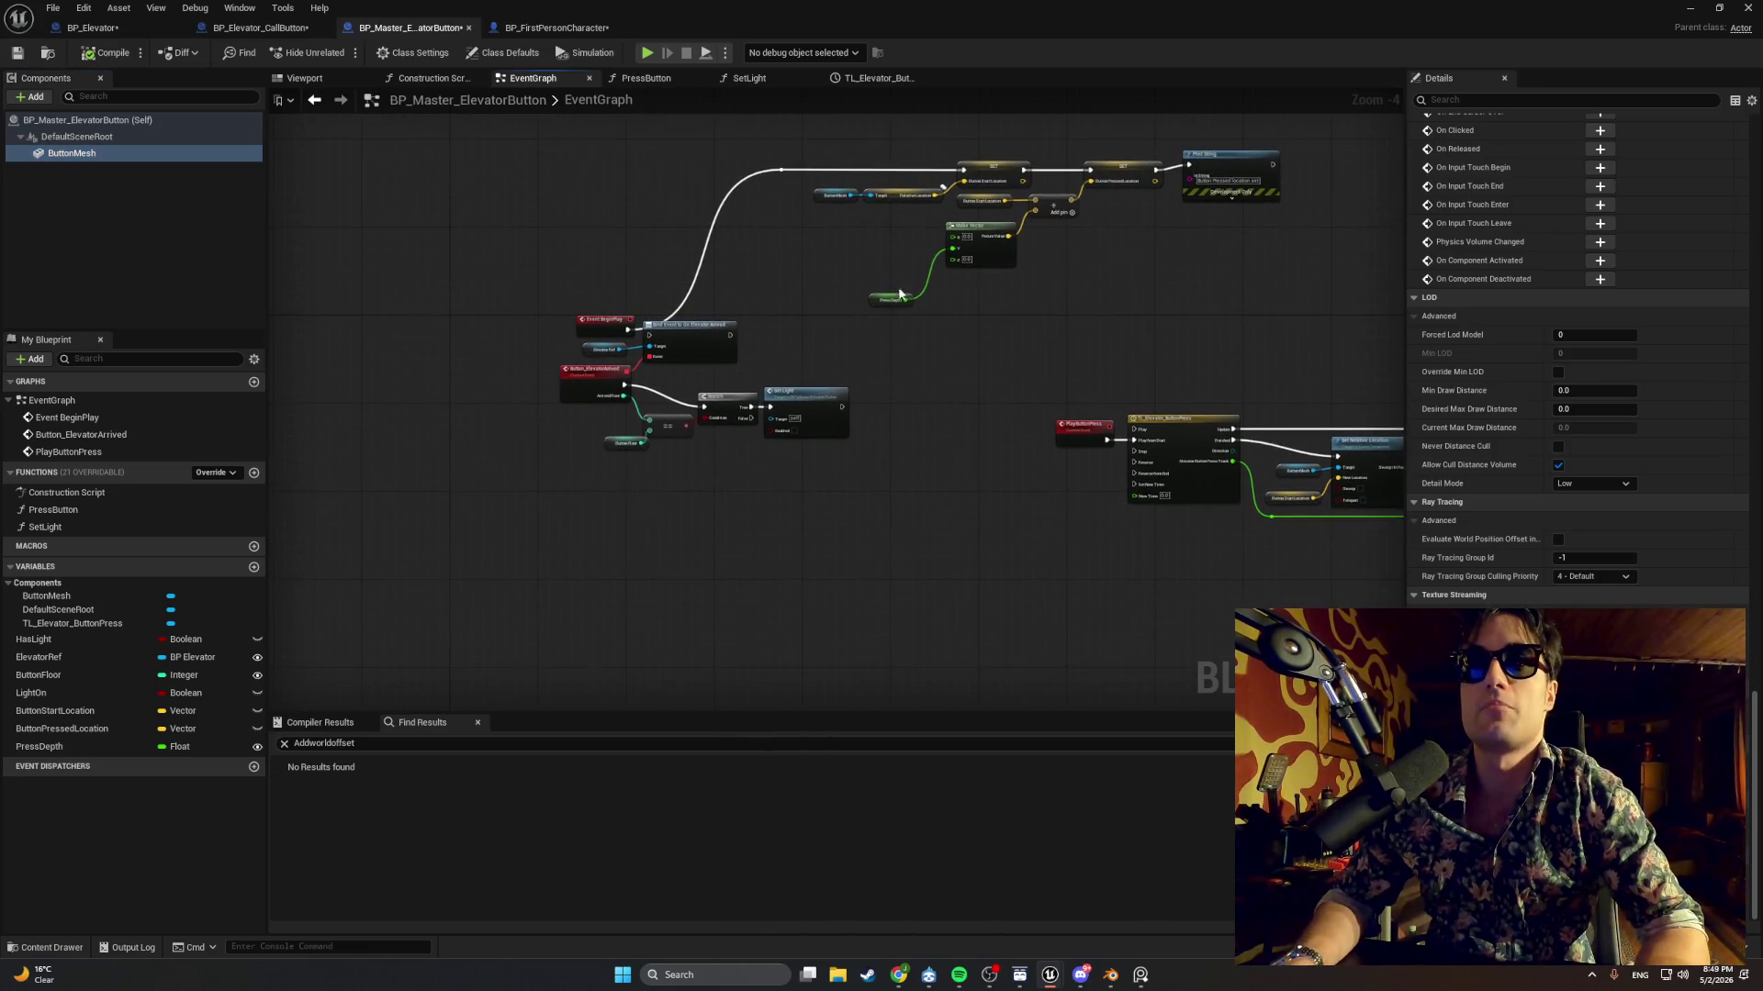
pyautogui.moveTo(1053, 325); pyautogui.dragTo(930, 329)
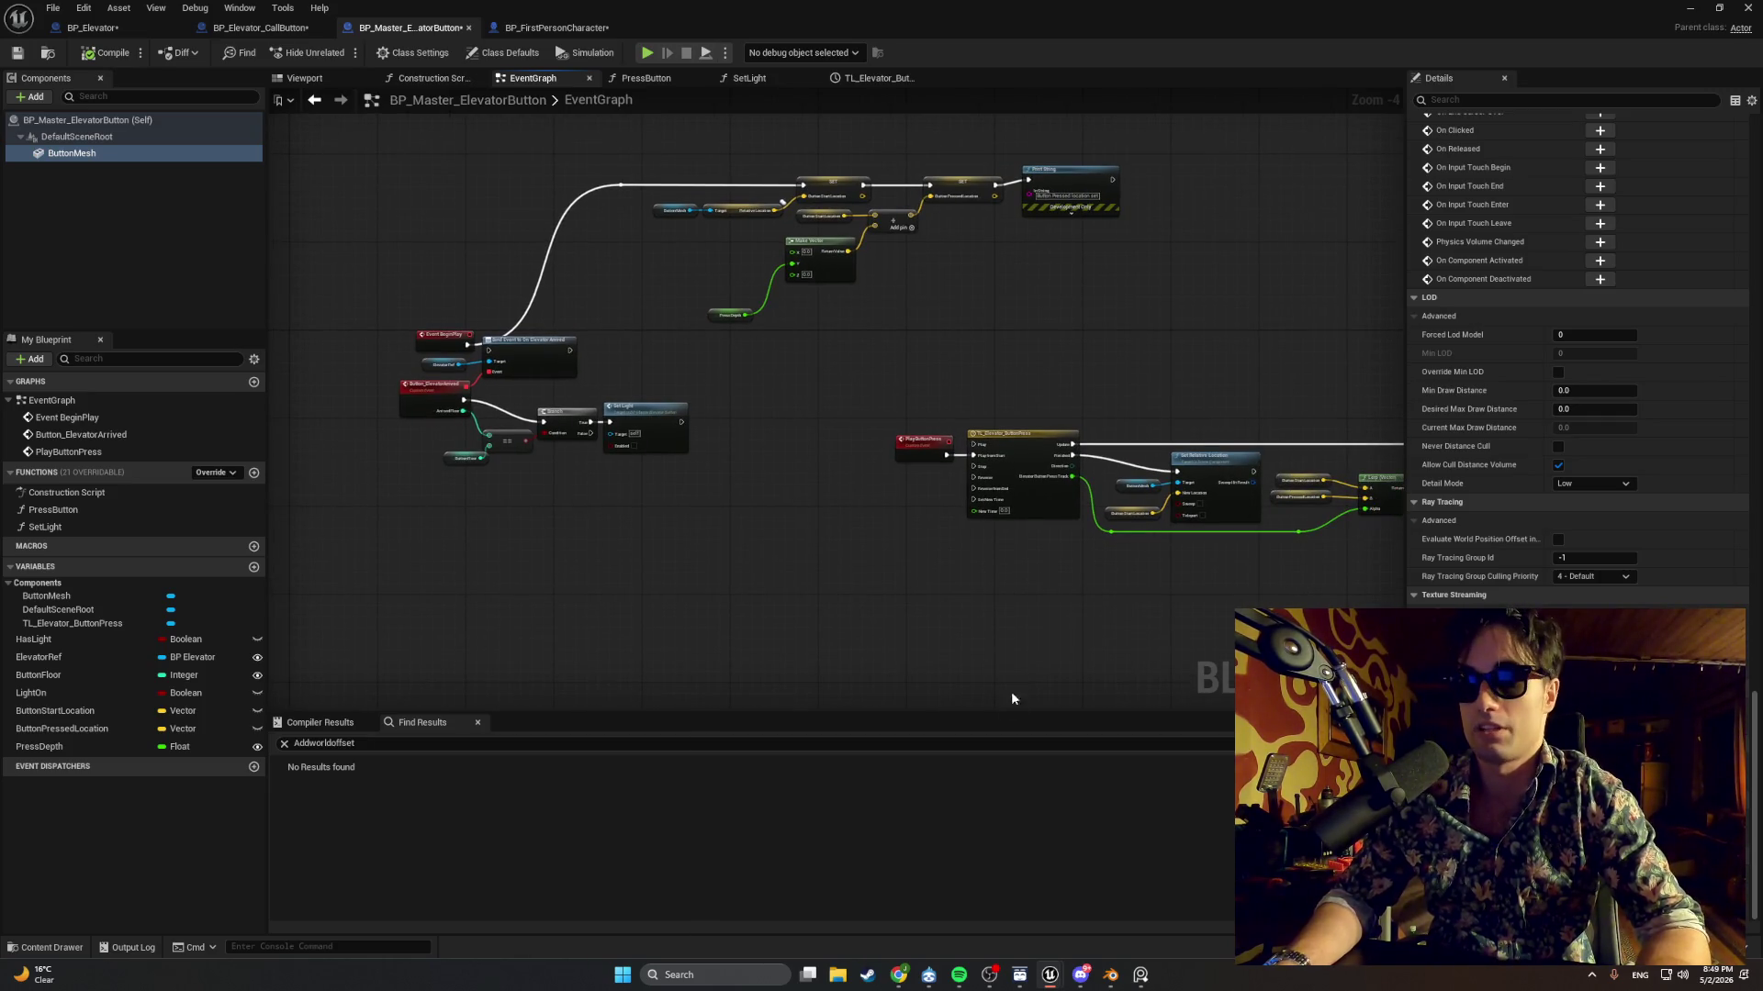
pyautogui.scroll(4, 560, 361)
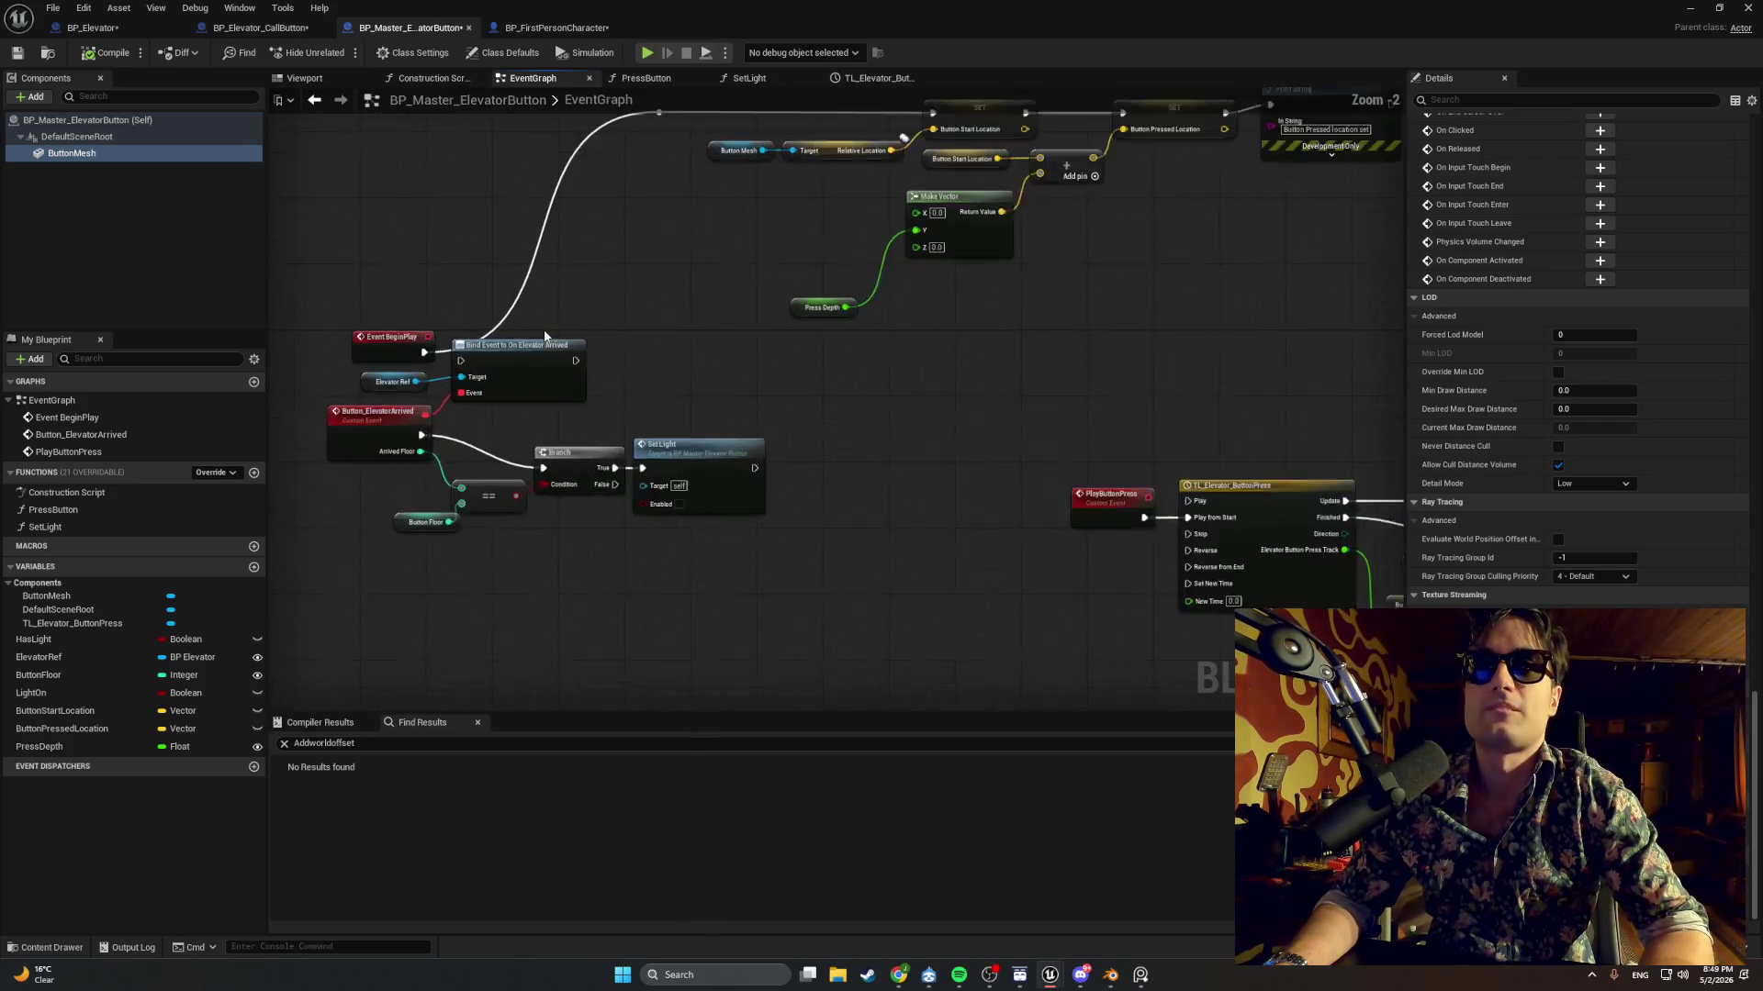
pyautogui.moveTo(675, 367); pyautogui.dragTo(389, 460)
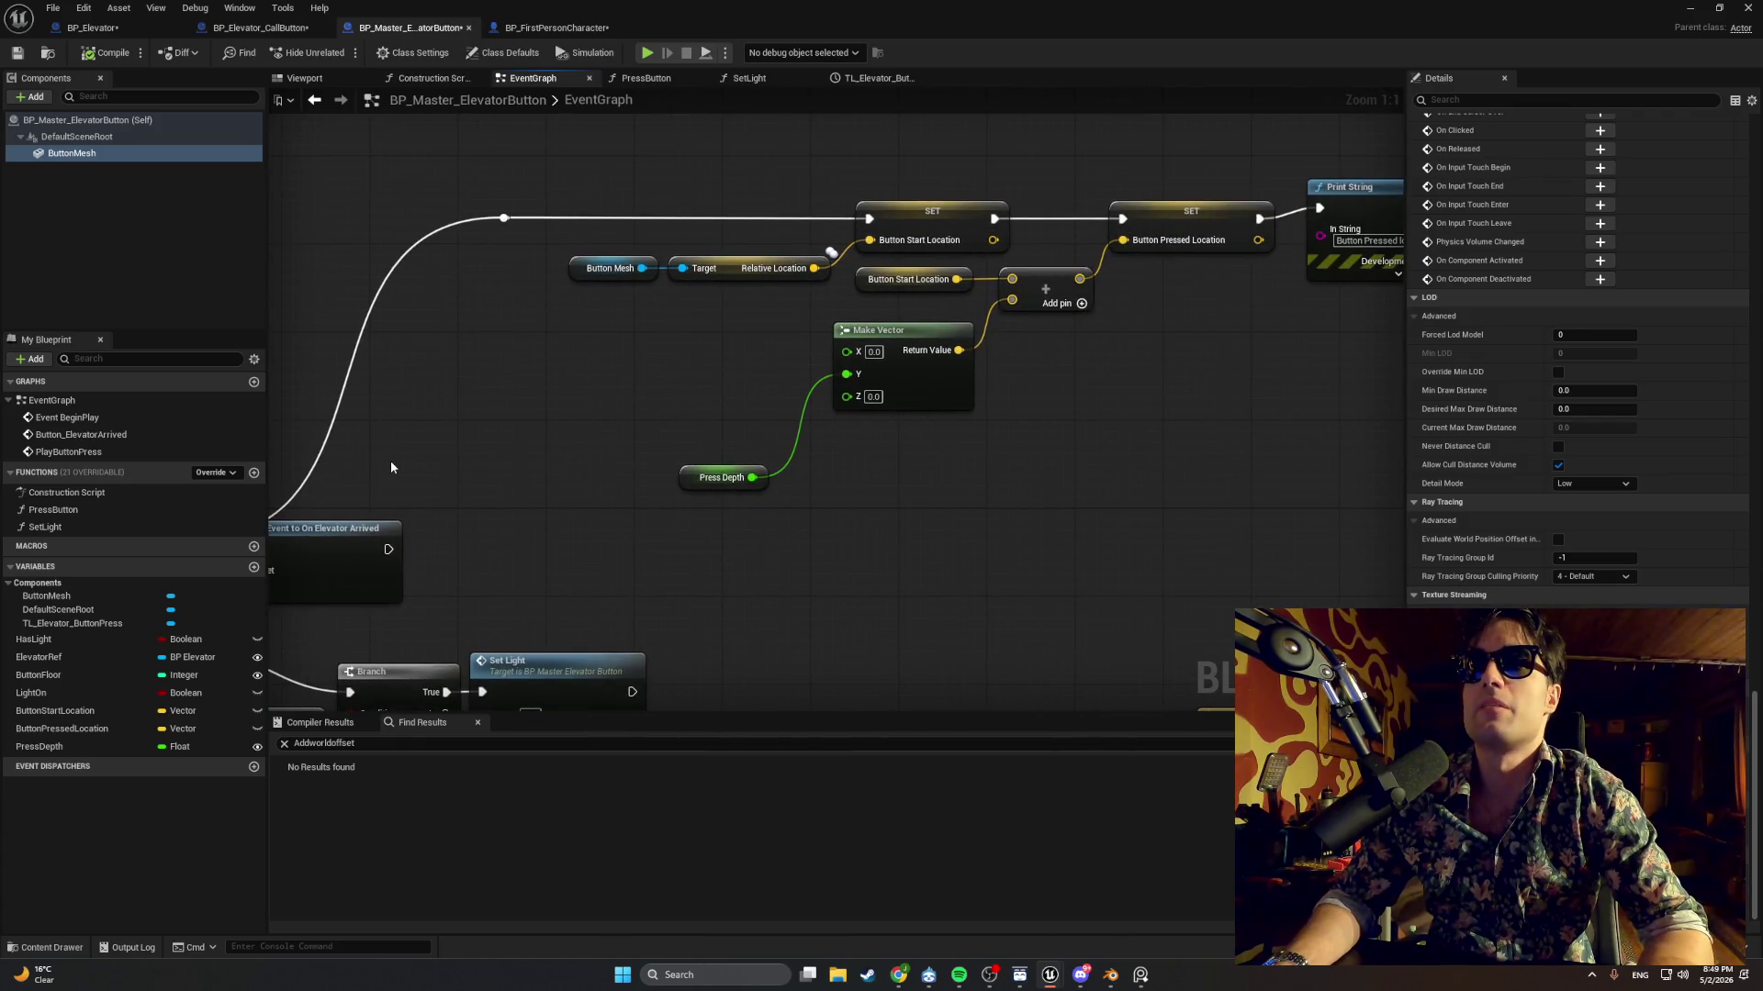
pyautogui.moveTo(649, 425)
pyautogui.mouseDown()
pyautogui.moveTo(488, 422)
pyautogui.moveTo(639, 399)
pyautogui.mouseUp()
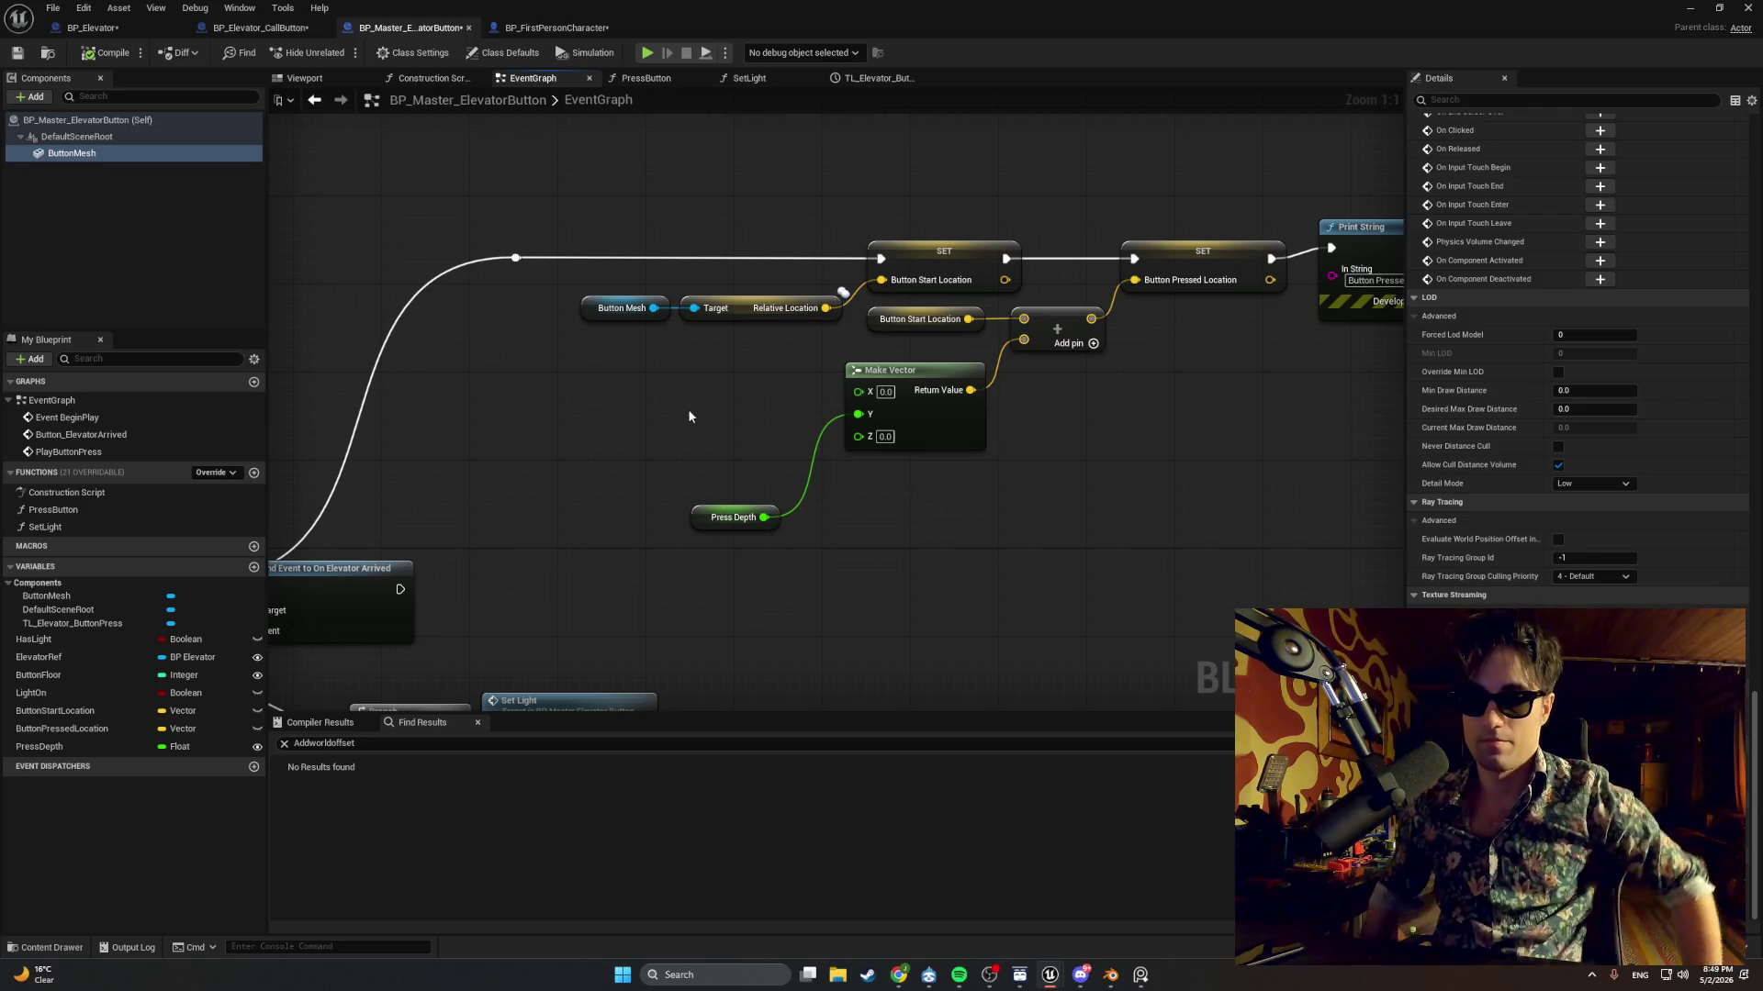
pyautogui.scroll(-2, 688, 416)
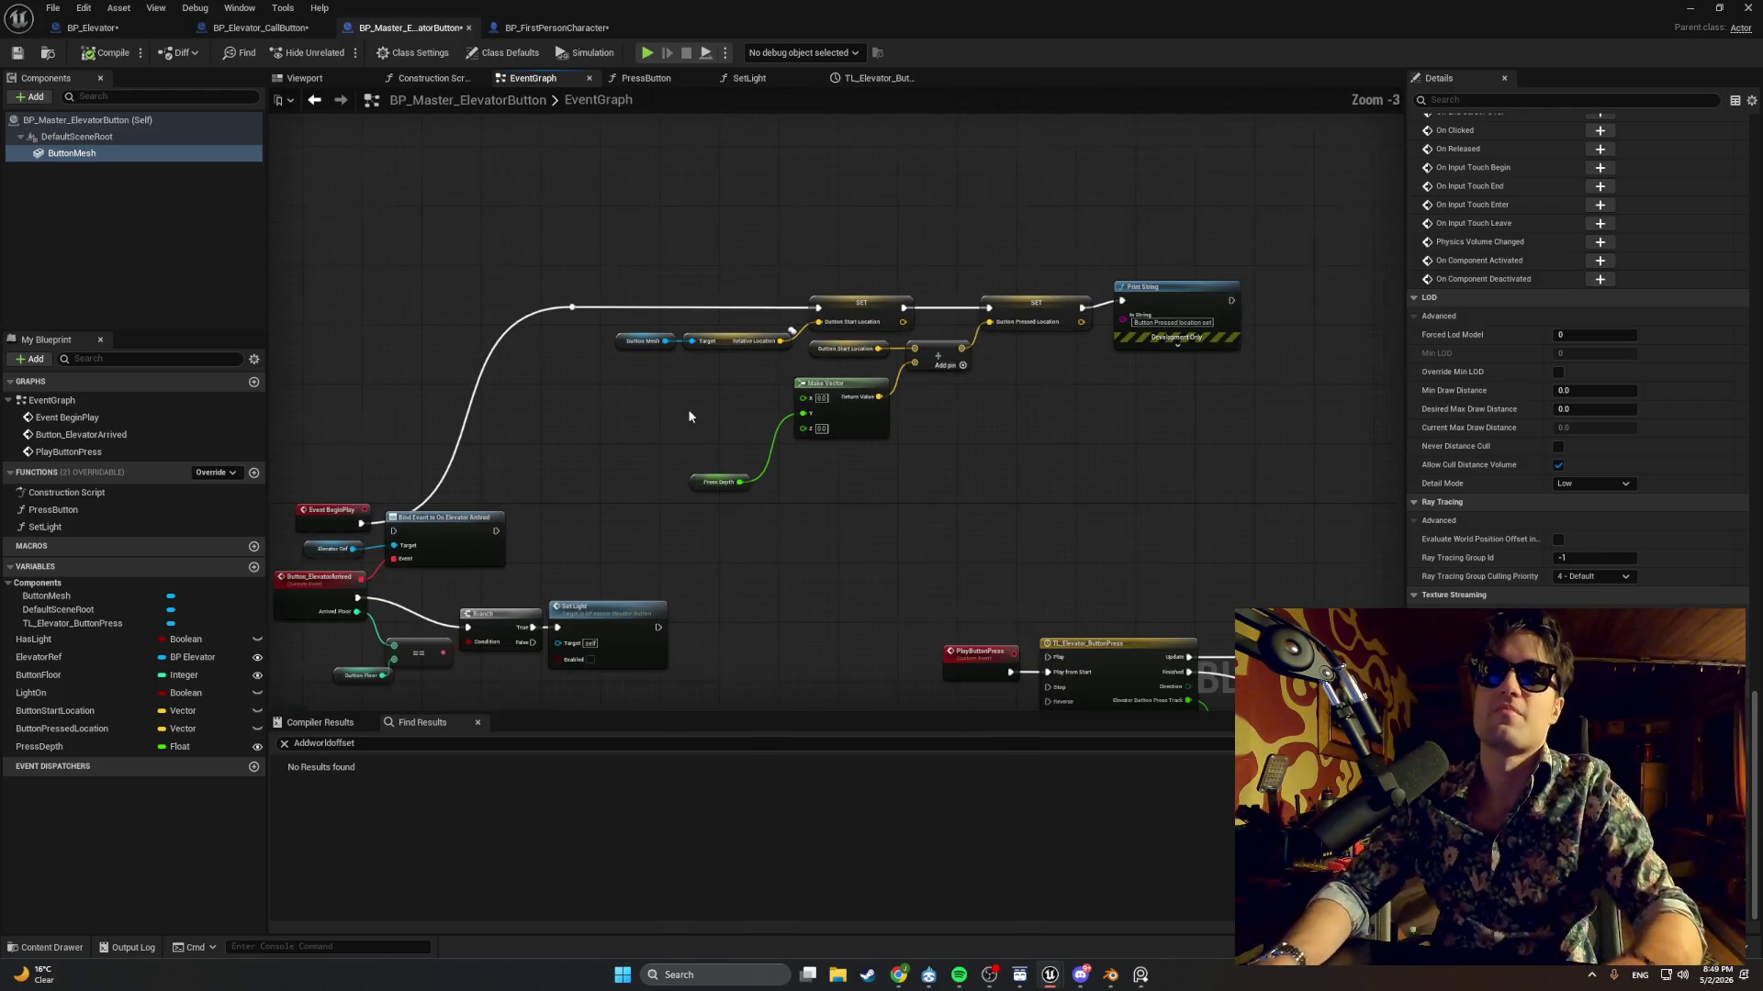
pyautogui.scroll(-1, 691, 487)
pyautogui.moveTo(714, 483); pyautogui.dragTo(755, 474)
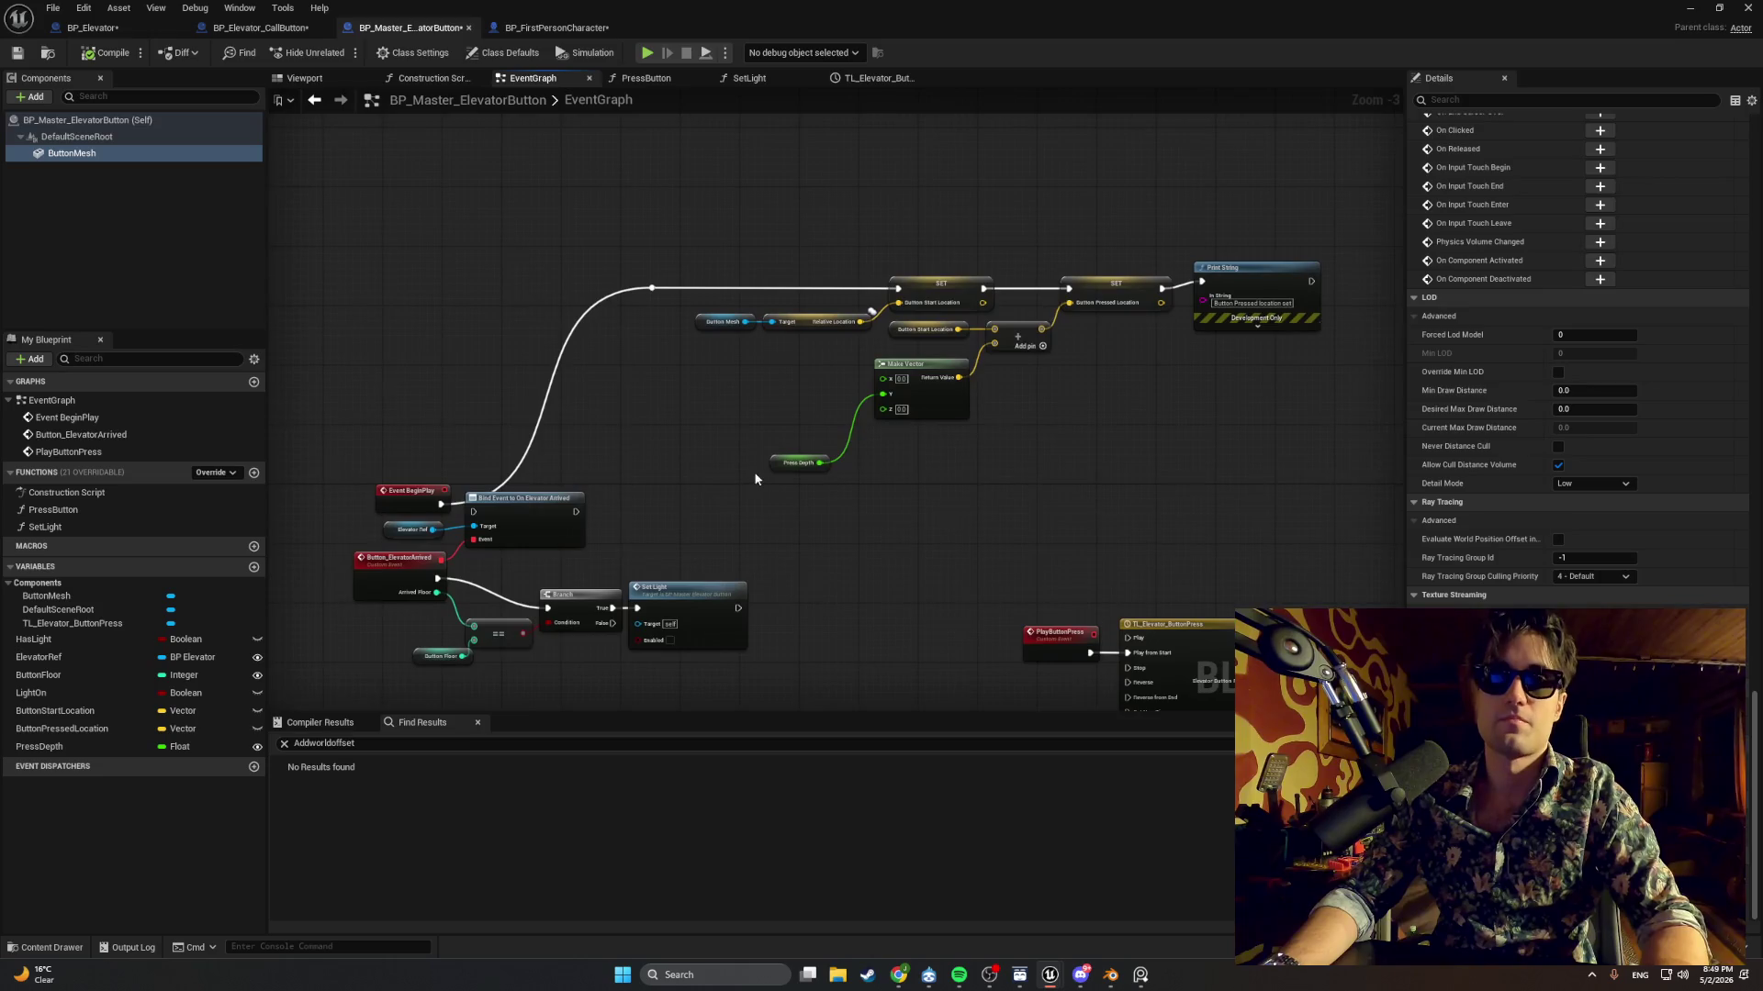
pyautogui.moveTo(509, 500)
pyautogui.mouseDown()
pyautogui.moveTo(537, 515)
pyautogui.moveTo(459, 509)
pyautogui.moveTo(505, 521)
pyautogui.mouseUp()
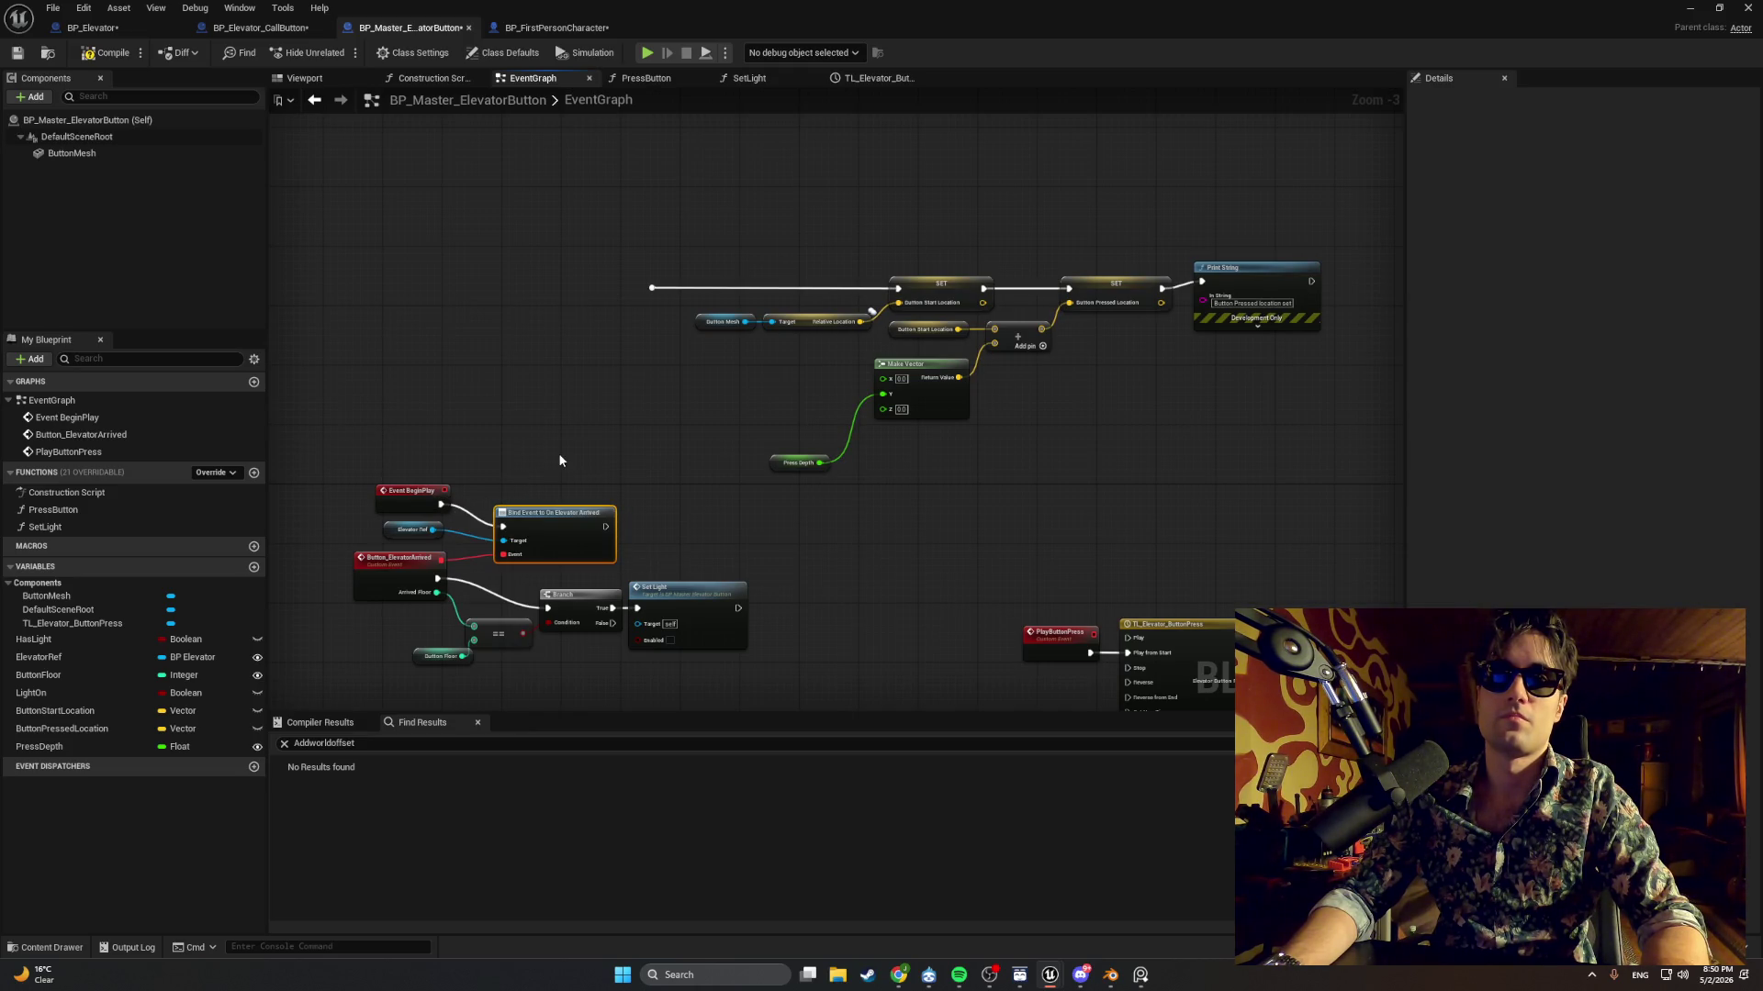
# Undo the last change so Event BeginPlay reconnects to the reroute knot.
pyautogui.press('super+shift+s')
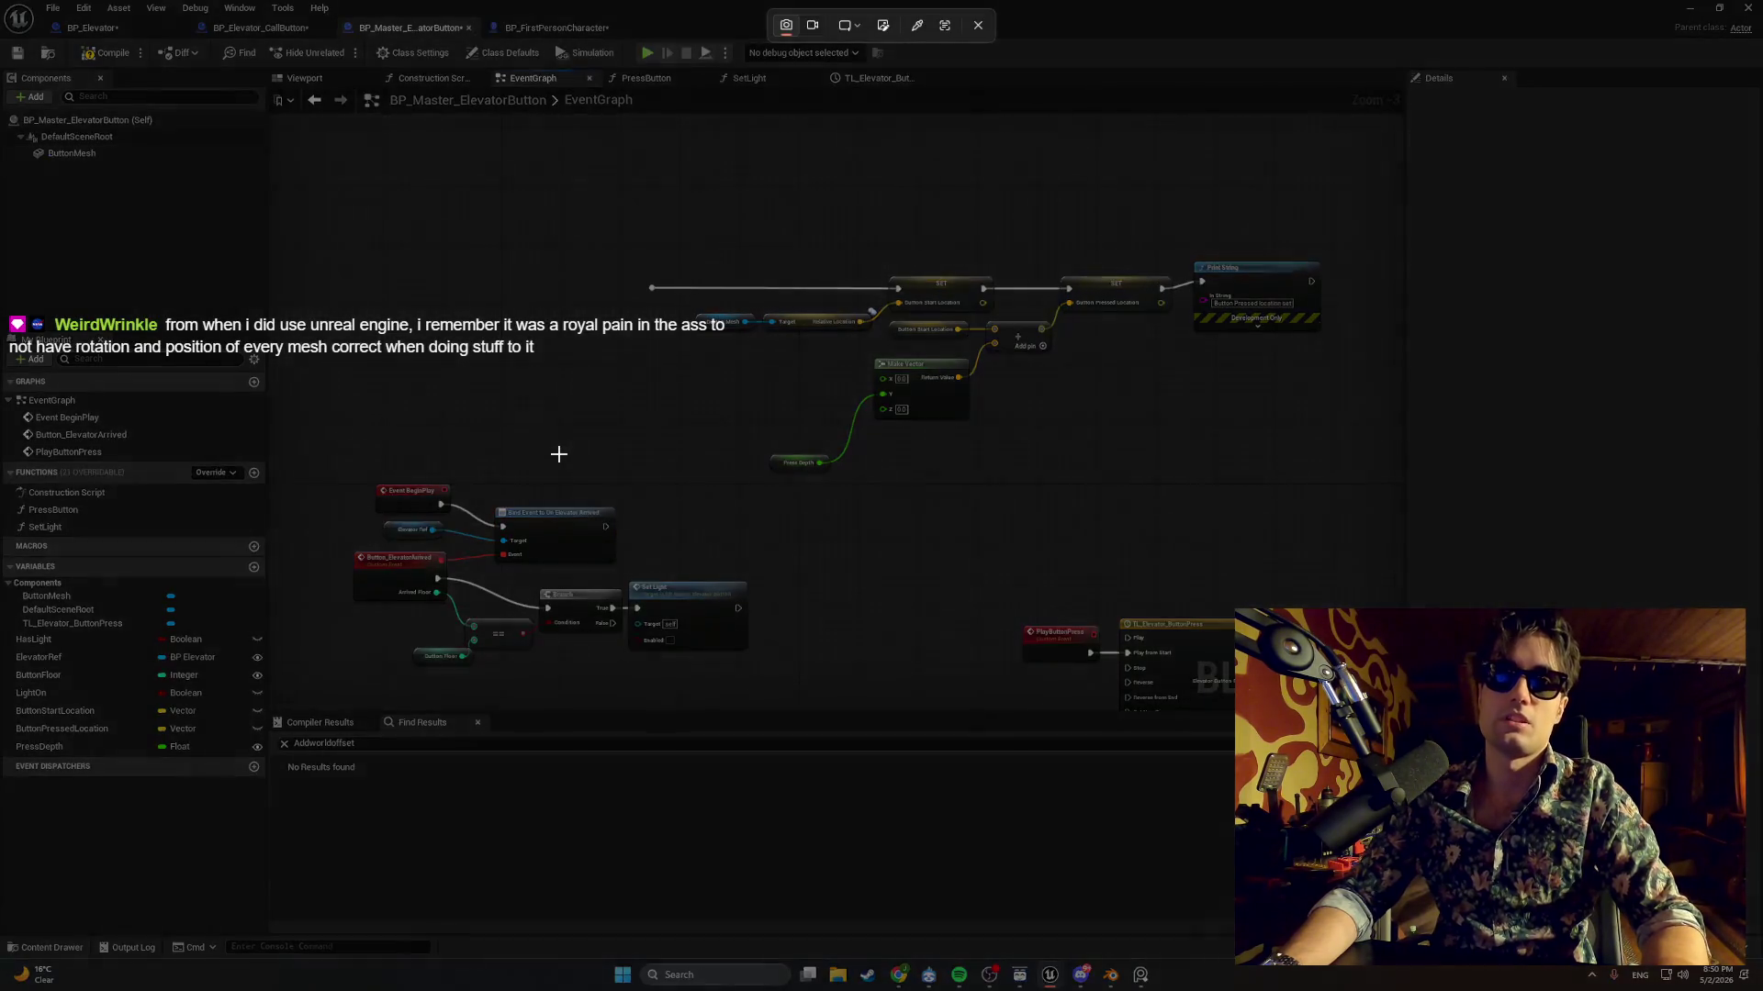
pyautogui.press('Escape')
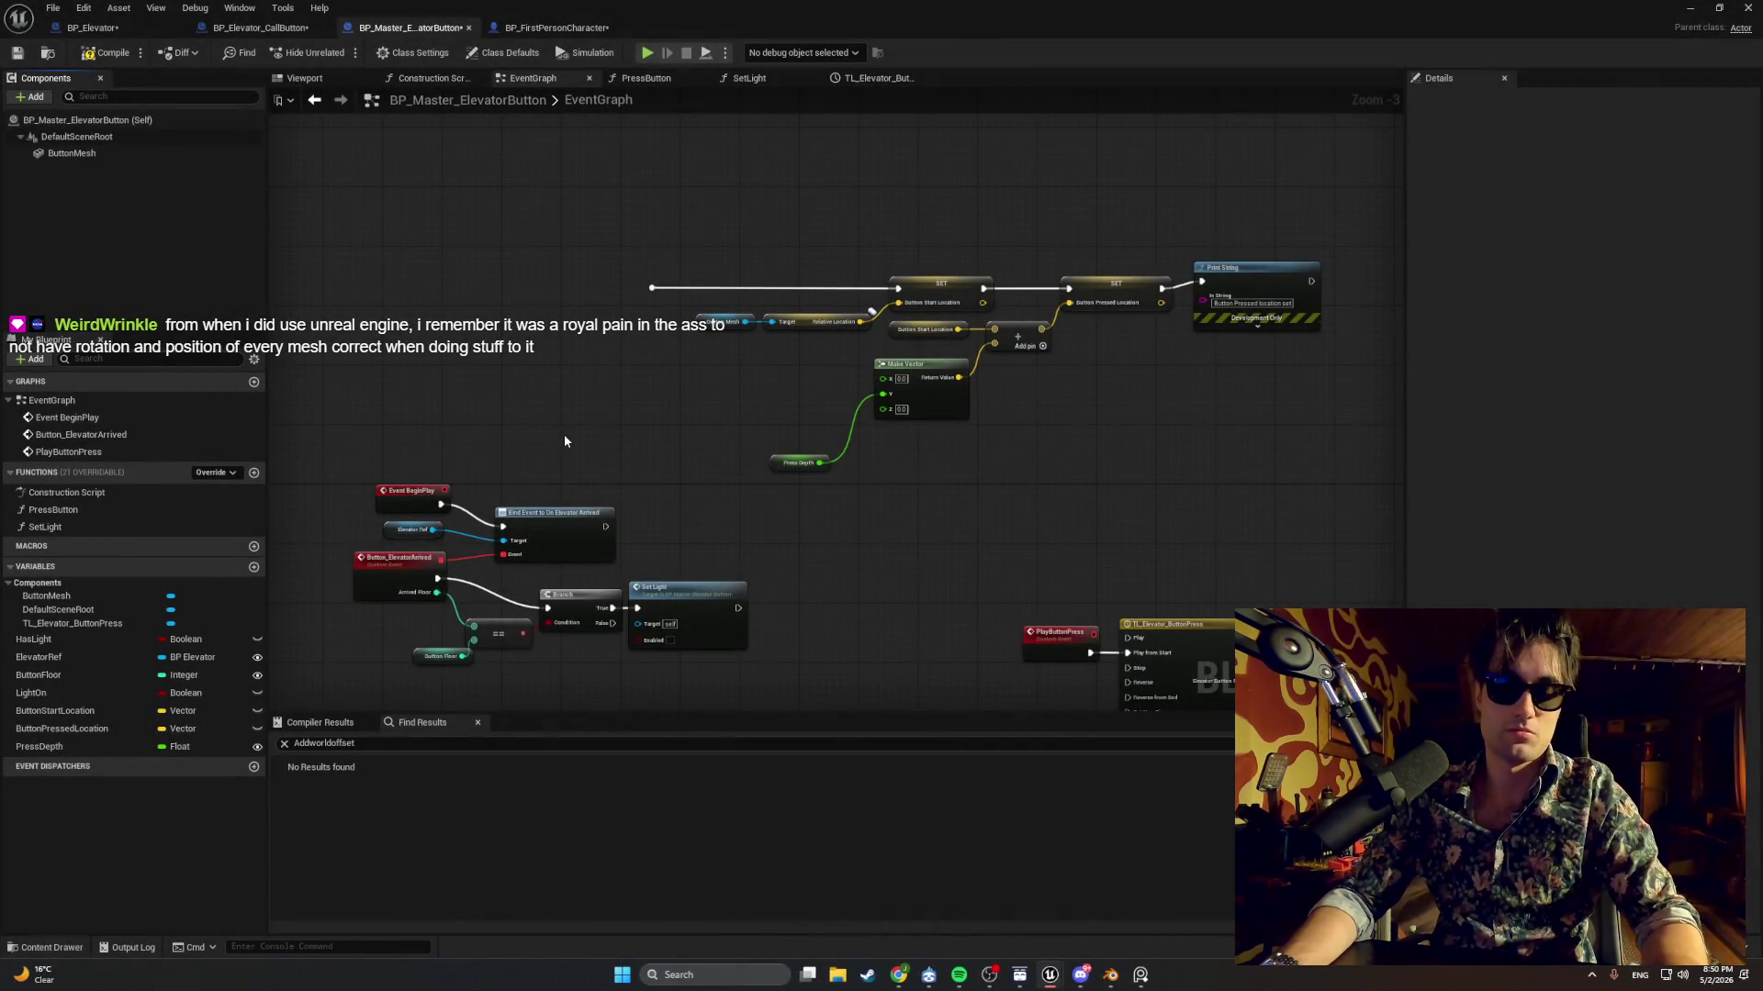
pyautogui.hotkey('ctrl', 'z')
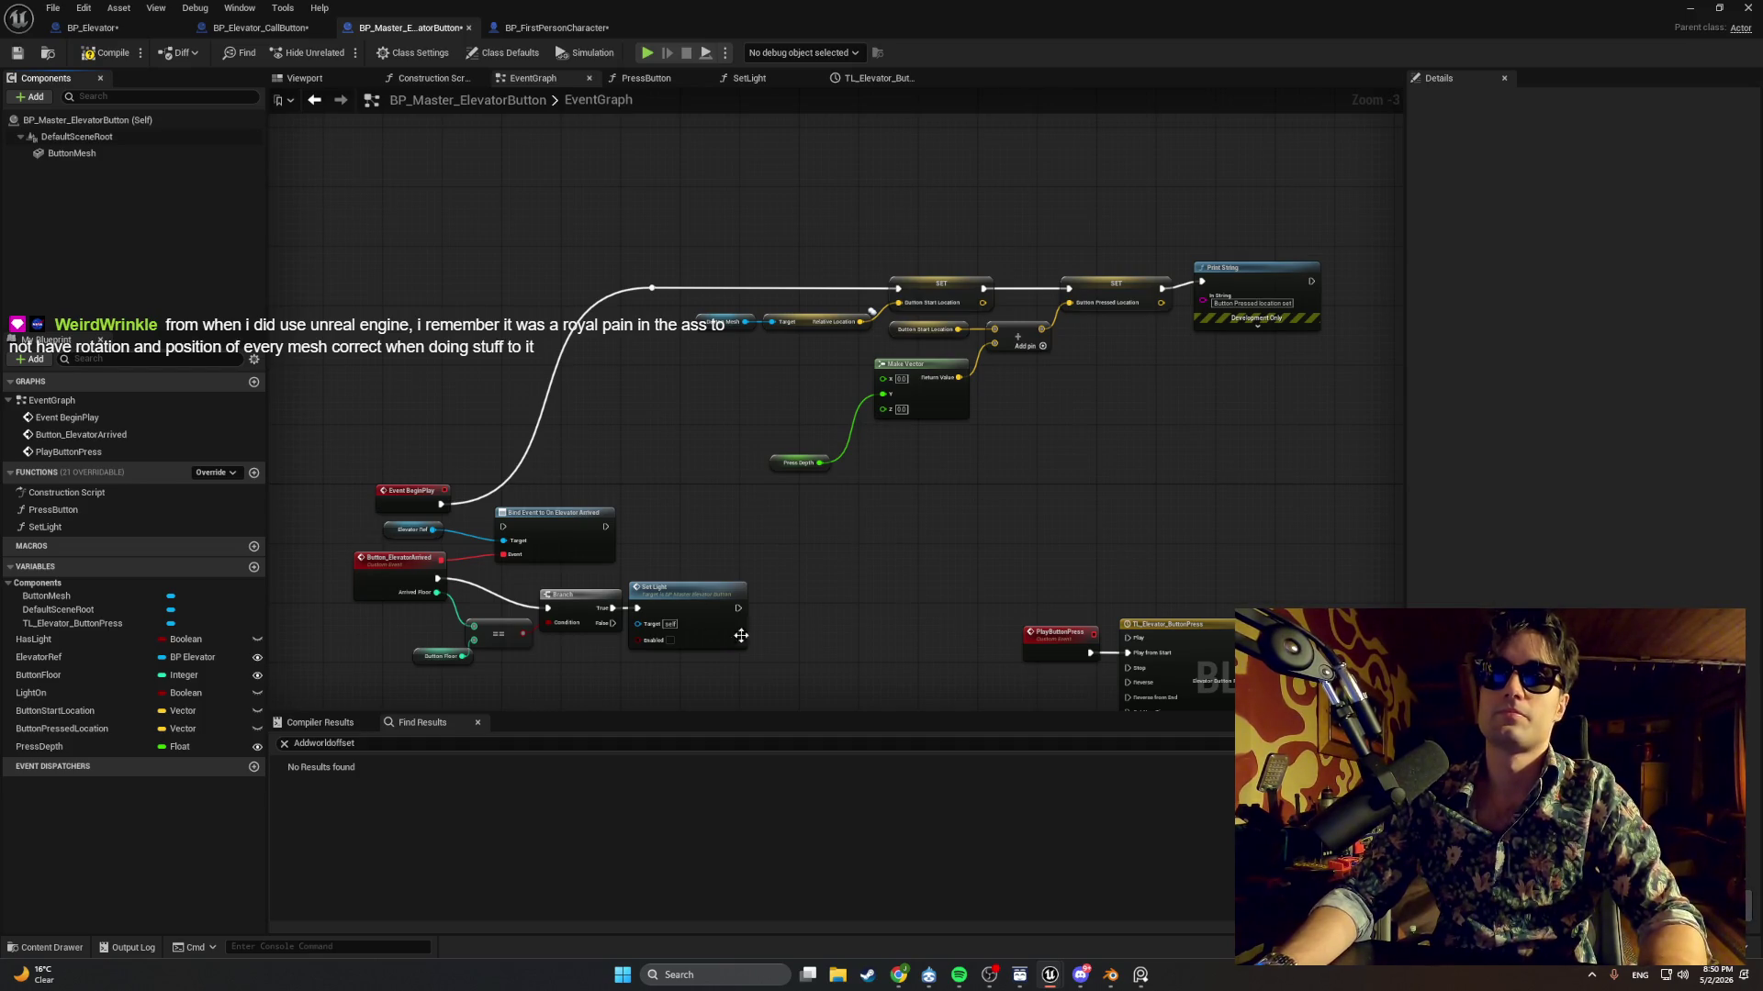
# Rearrange Print String, Button_ElevatorArrived, ==, Button Floor, Branch and Set Light nodes into place.
pyautogui.moveTo(760, 664)
pyautogui.mouseDown()
pyautogui.moveTo(541, 585)
pyautogui.moveTo(431, 522)
pyautogui.moveTo(1267, 335)
pyautogui.moveTo(1139, 303)
pyautogui.moveTo(1171, 351)
pyautogui.mouseUp()
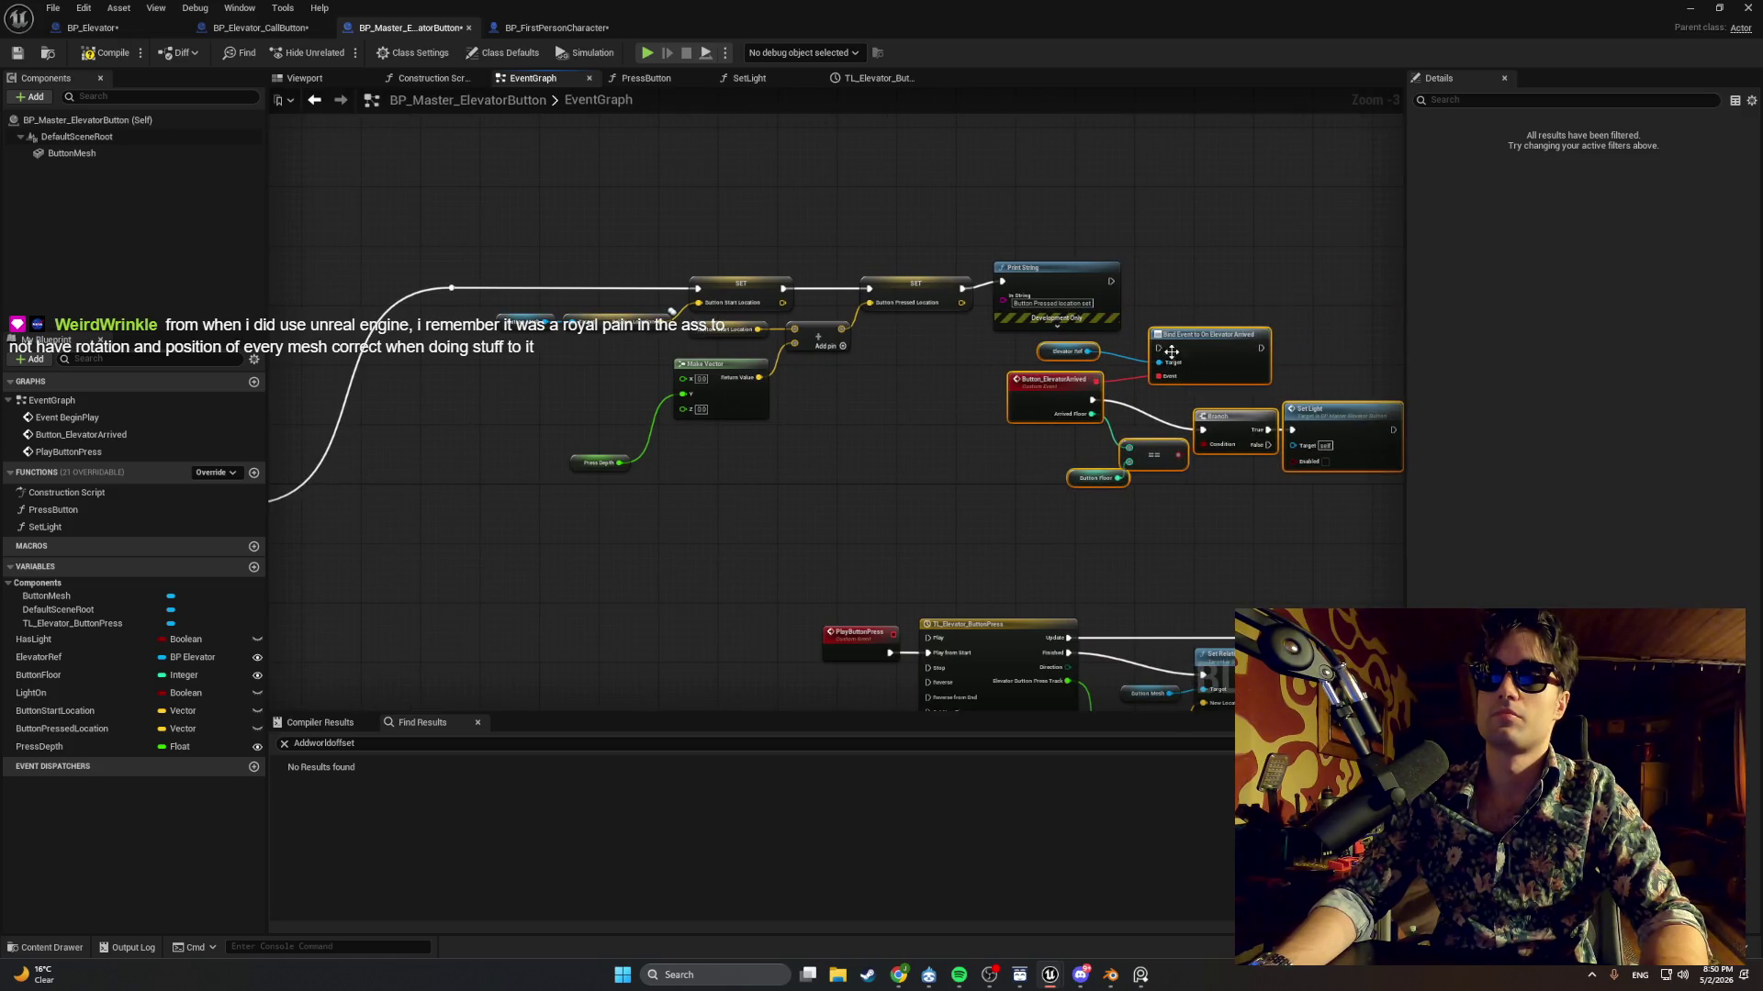
pyautogui.moveTo(1063, 272); pyautogui.dragTo(1027, 286)
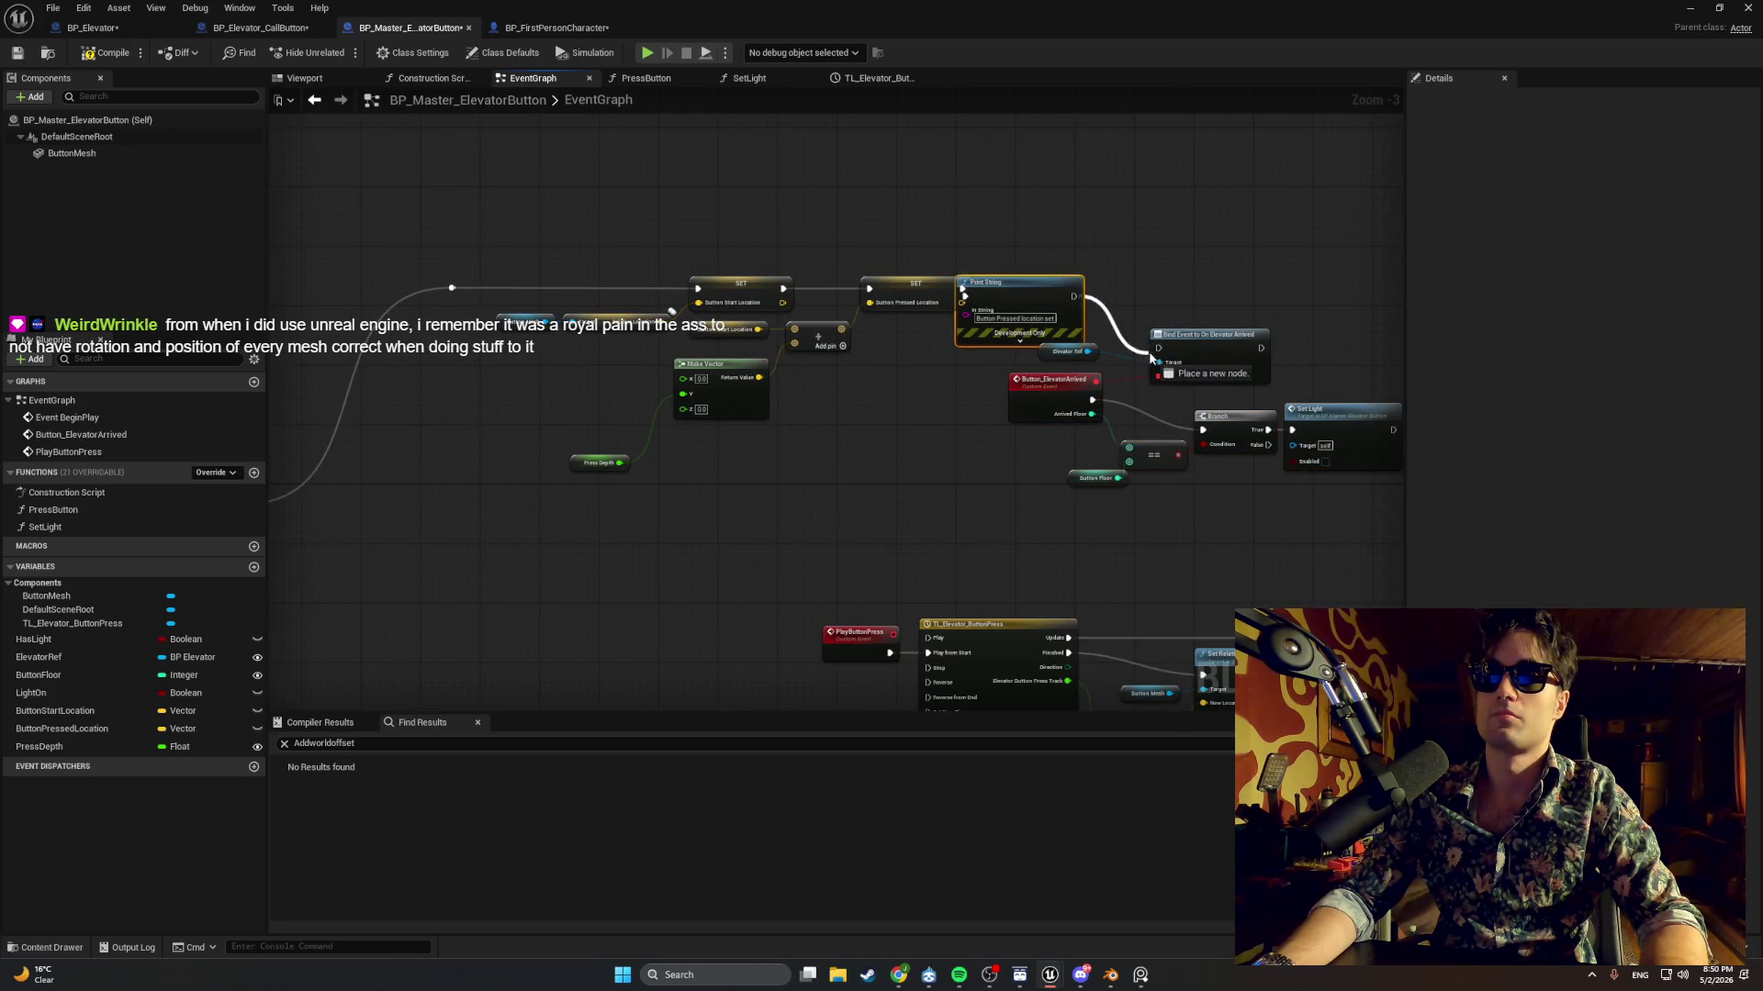
pyautogui.moveTo(1147, 500)
pyautogui.mouseDown()
pyautogui.moveTo(946, 303)
pyautogui.moveTo(801, 347)
pyautogui.moveTo(1022, 273)
pyautogui.moveTo(1007, 293)
pyautogui.moveTo(918, 303)
pyautogui.mouseUp()
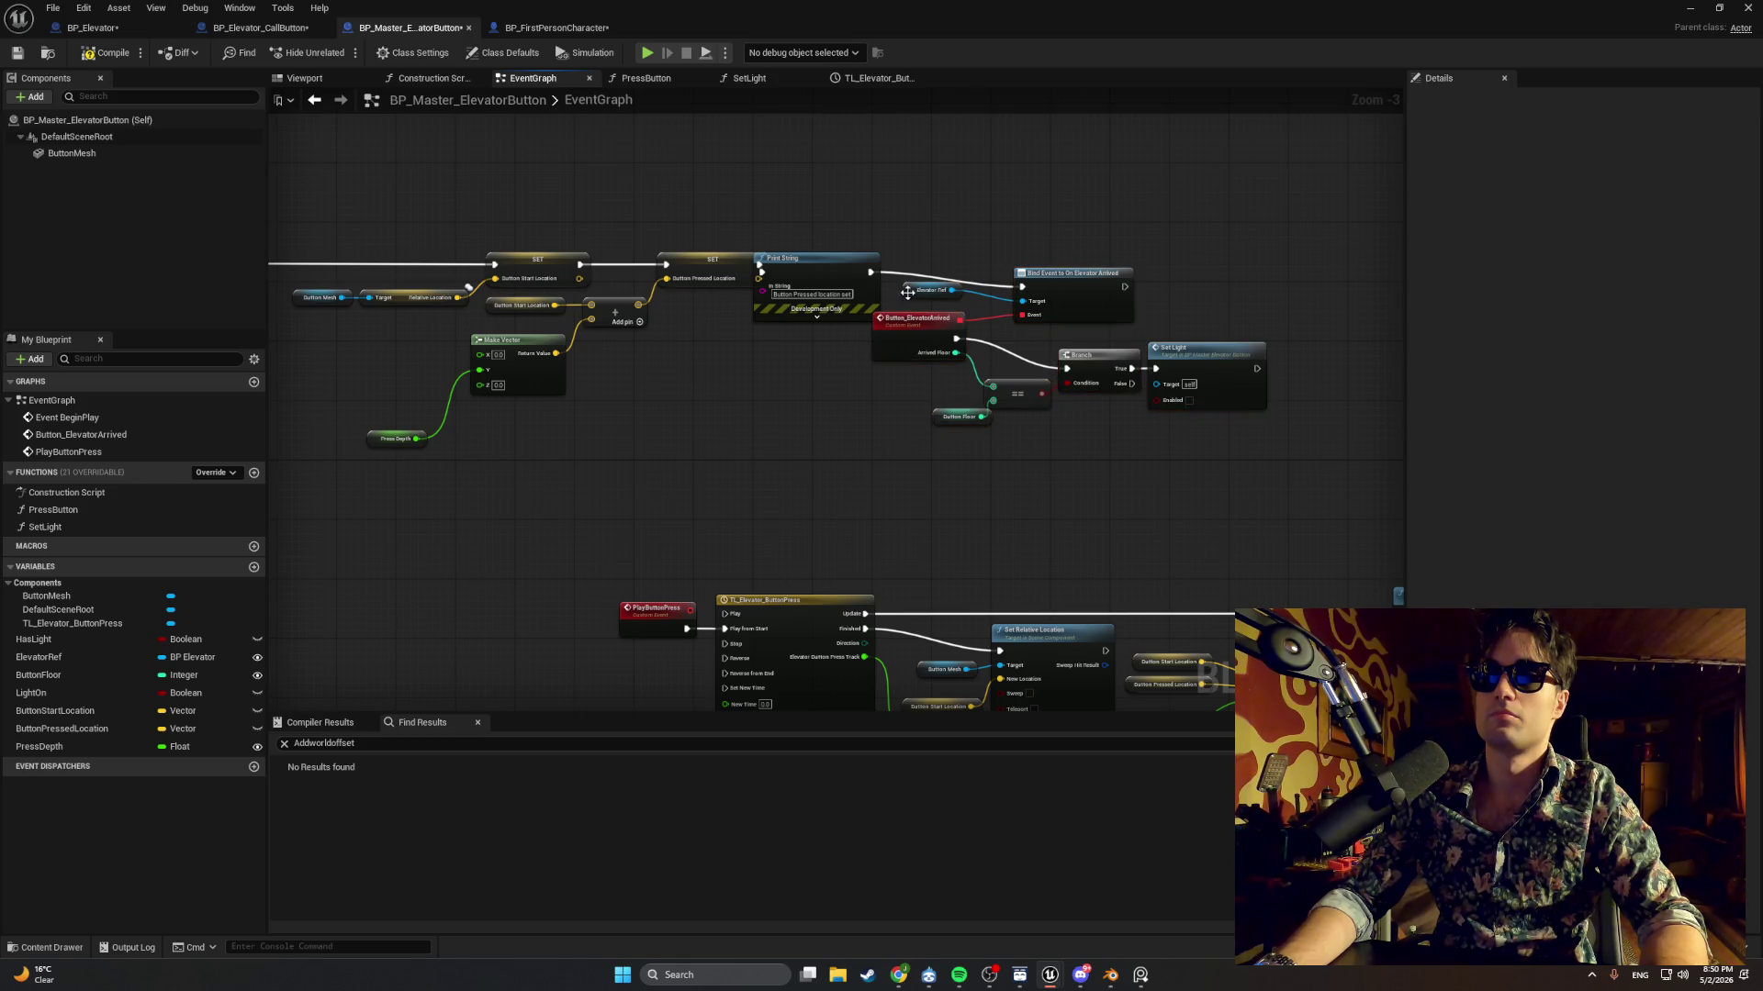
pyautogui.moveTo(1244, 465); pyautogui.dragTo(1092, 464)
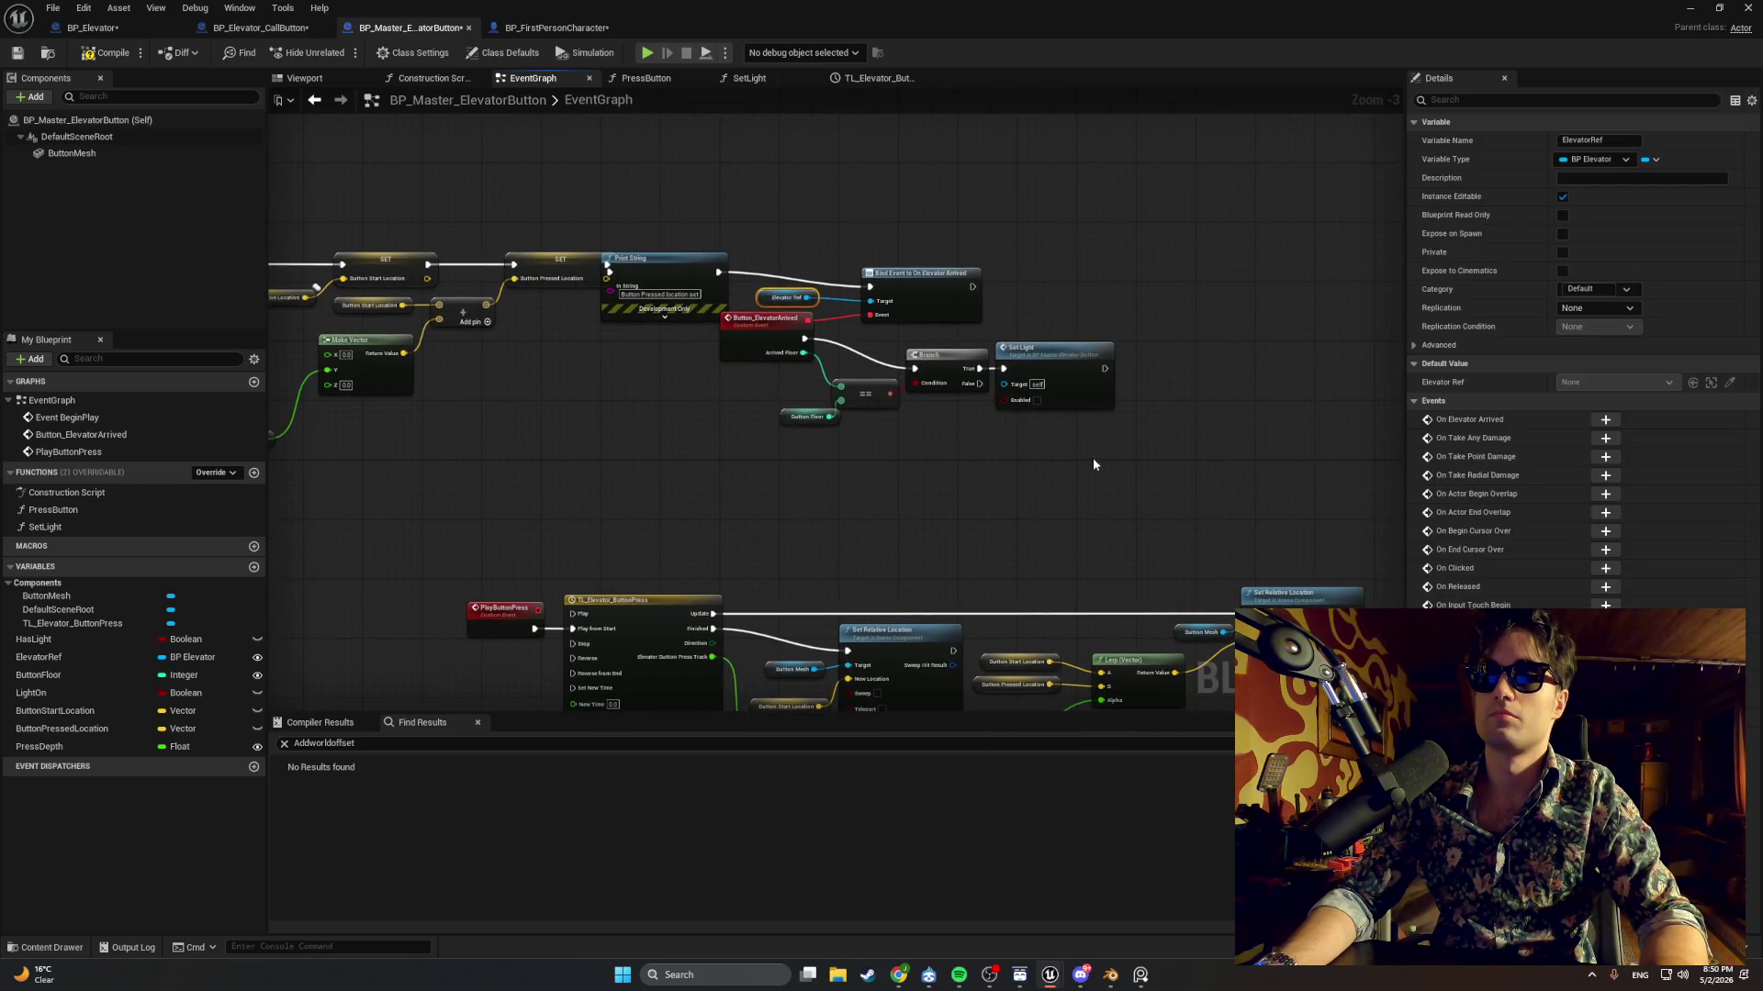
pyautogui.moveTo(775, 323); pyautogui.dragTo(790, 332)
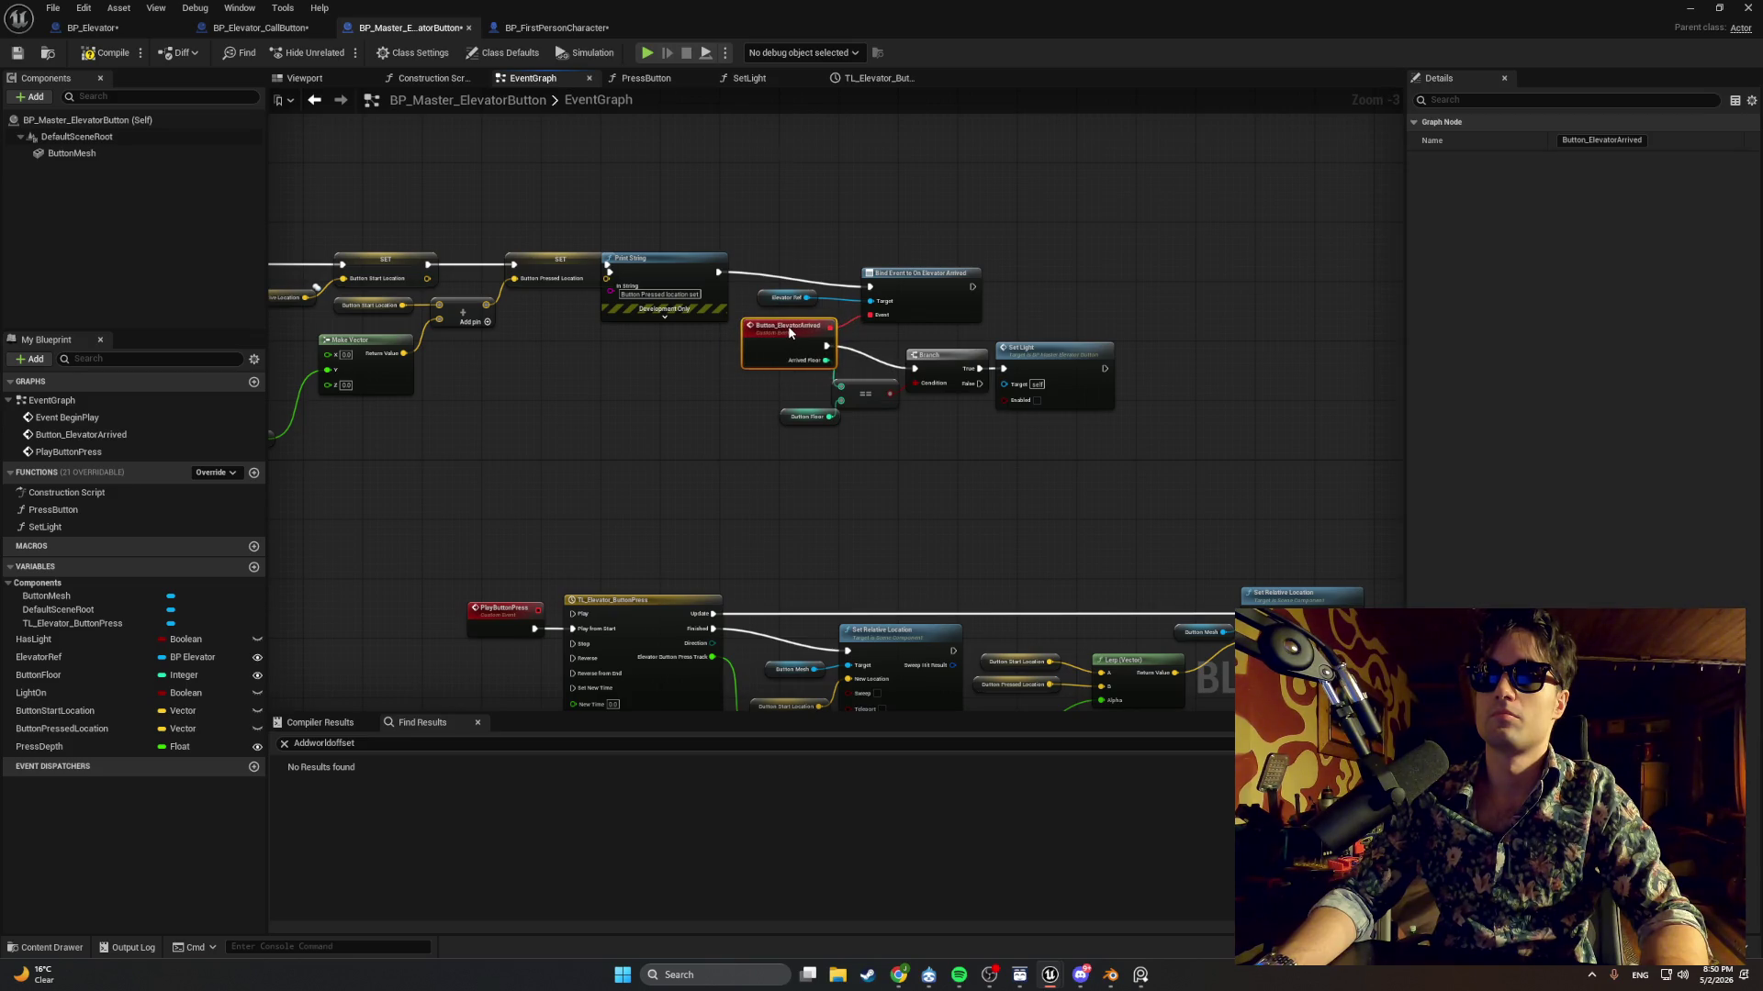
pyautogui.moveTo(1068, 482)
pyautogui.mouseDown()
pyautogui.moveTo(841, 392)
pyautogui.moveTo(821, 354)
pyautogui.moveTo(839, 342)
pyautogui.mouseUp()
pyautogui.moveTo(958, 366); pyautogui.dragTo(973, 352)
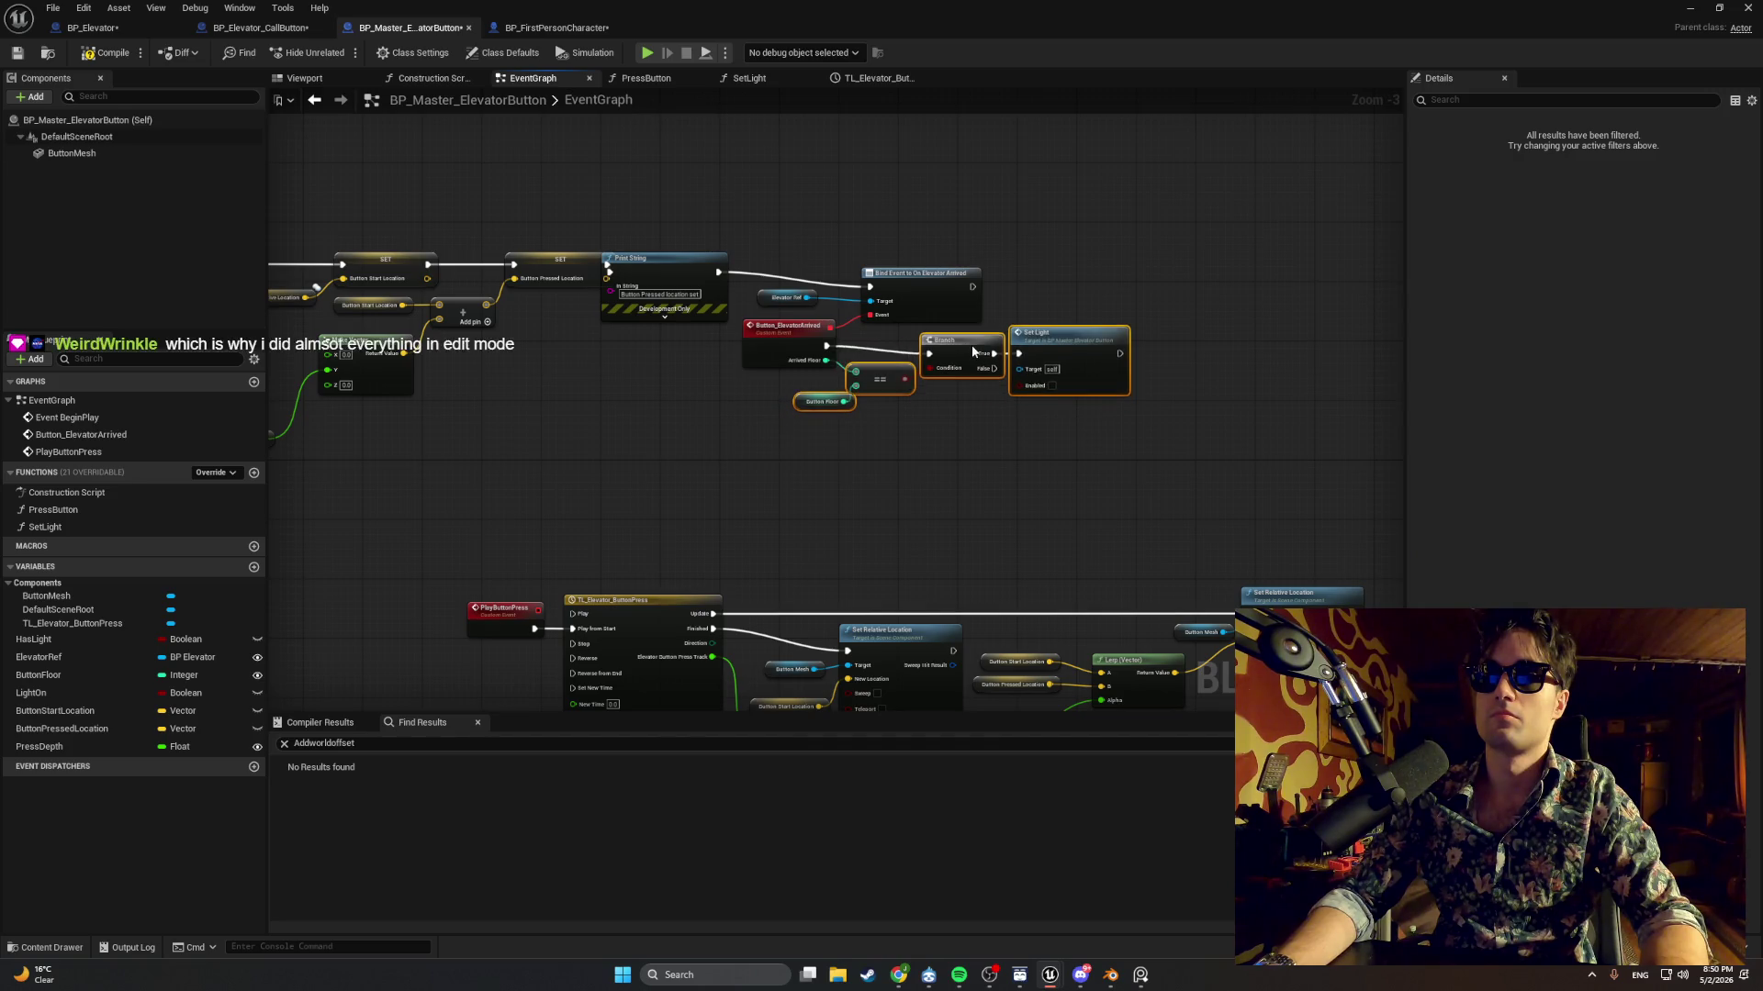
pyautogui.click(824, 401)
pyautogui.moveTo(824, 401); pyautogui.dragTo(776, 381)
# Wire Event BeginPlay into the first SET node and shift the upper node cluster down-left.
pyautogui.moveTo(502, 338)
pyautogui.mouseDown()
pyautogui.moveTo(1053, 344)
pyautogui.moveTo(856, 320)
pyautogui.mouseUp()
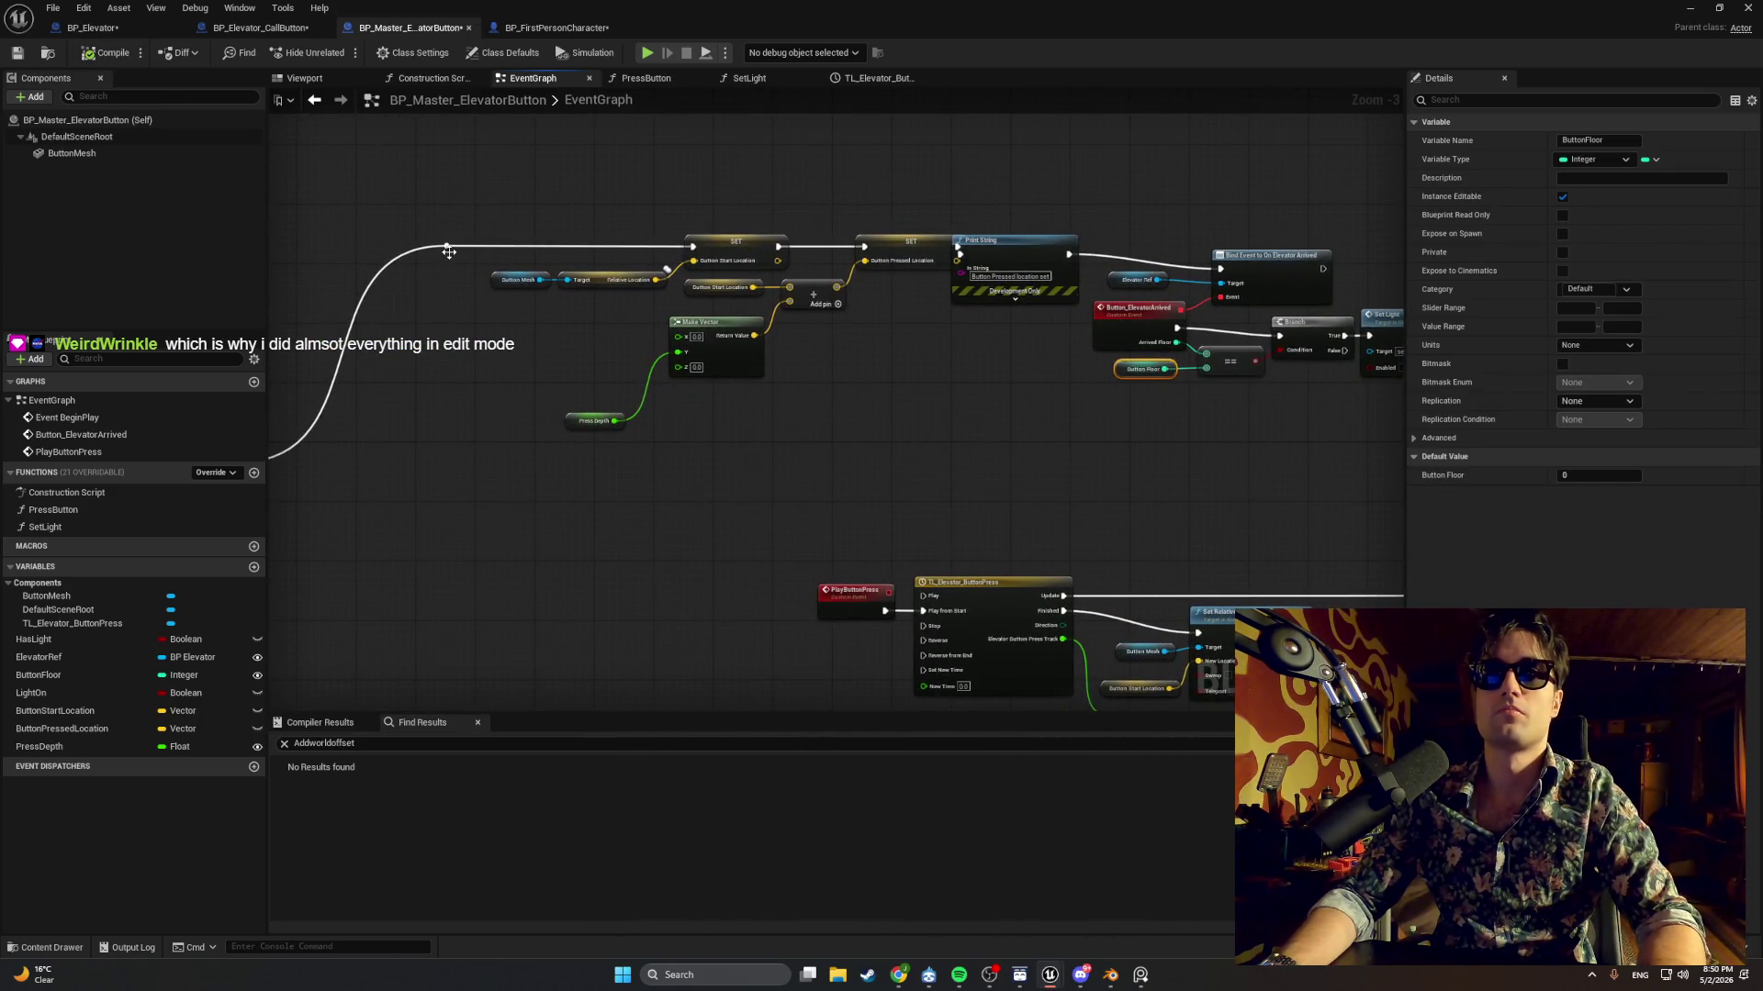
pyautogui.moveTo(449, 247); pyautogui.dragTo(626, 358)
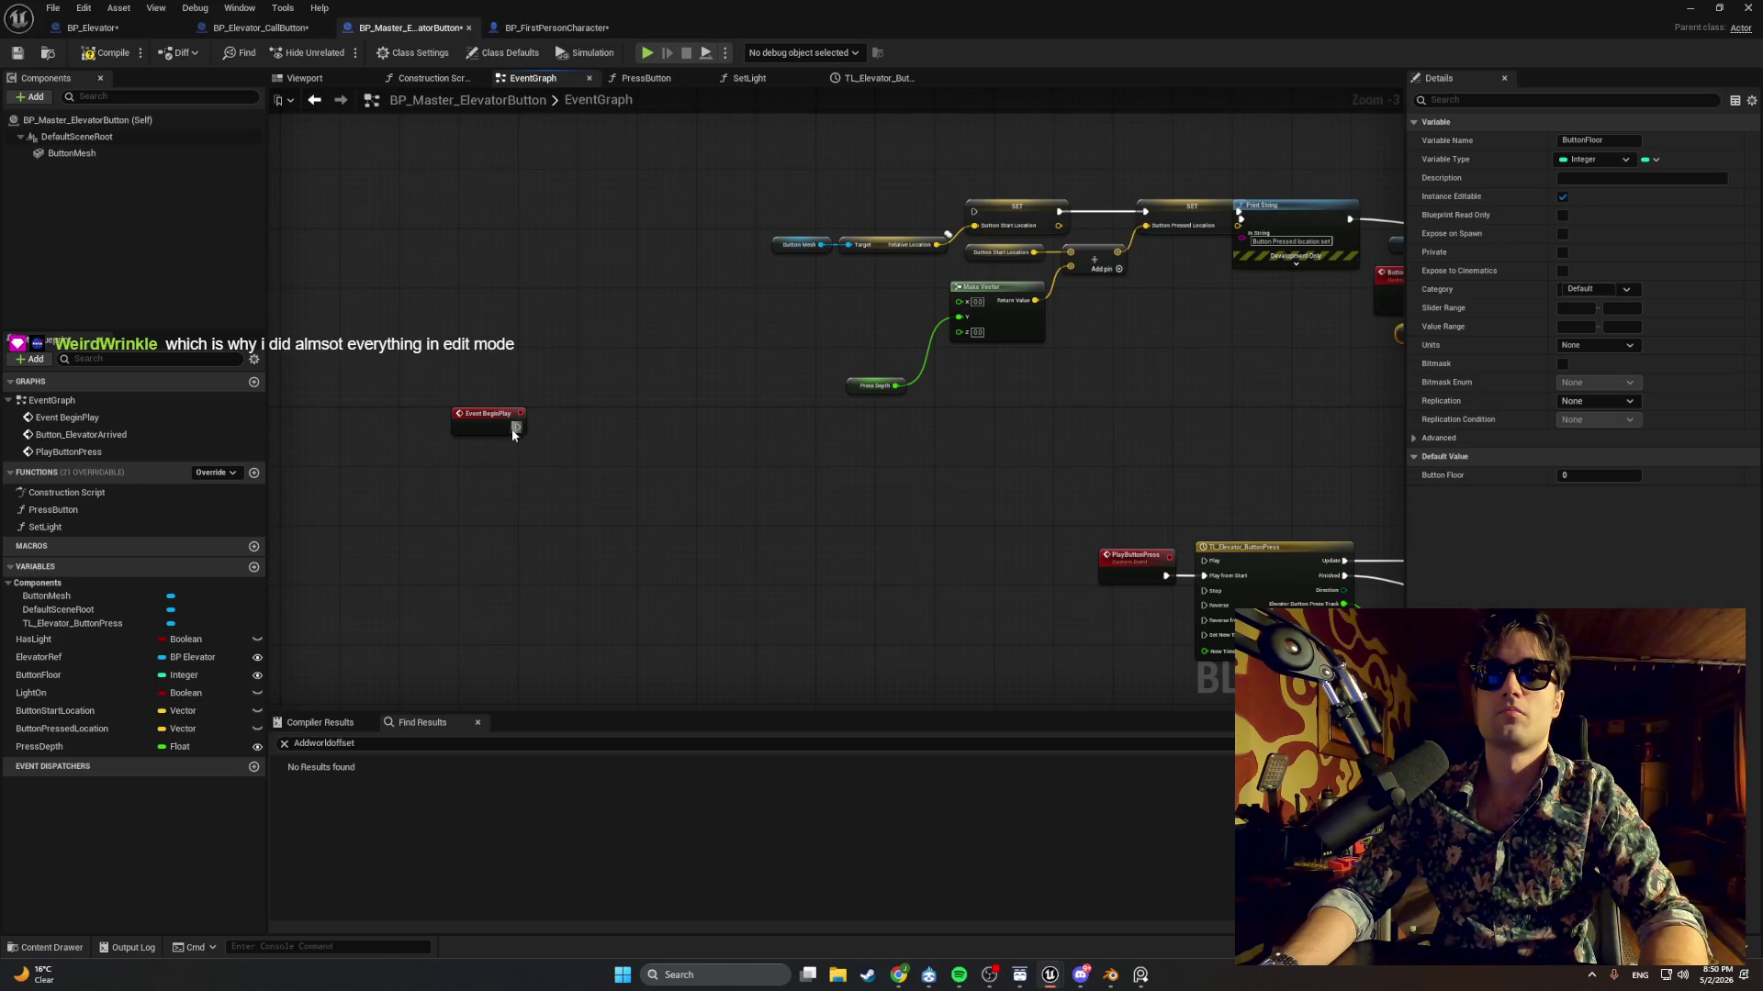
pyautogui.moveTo(518, 426); pyautogui.dragTo(1003, 213)
pyautogui.scroll(-2, 828, 295)
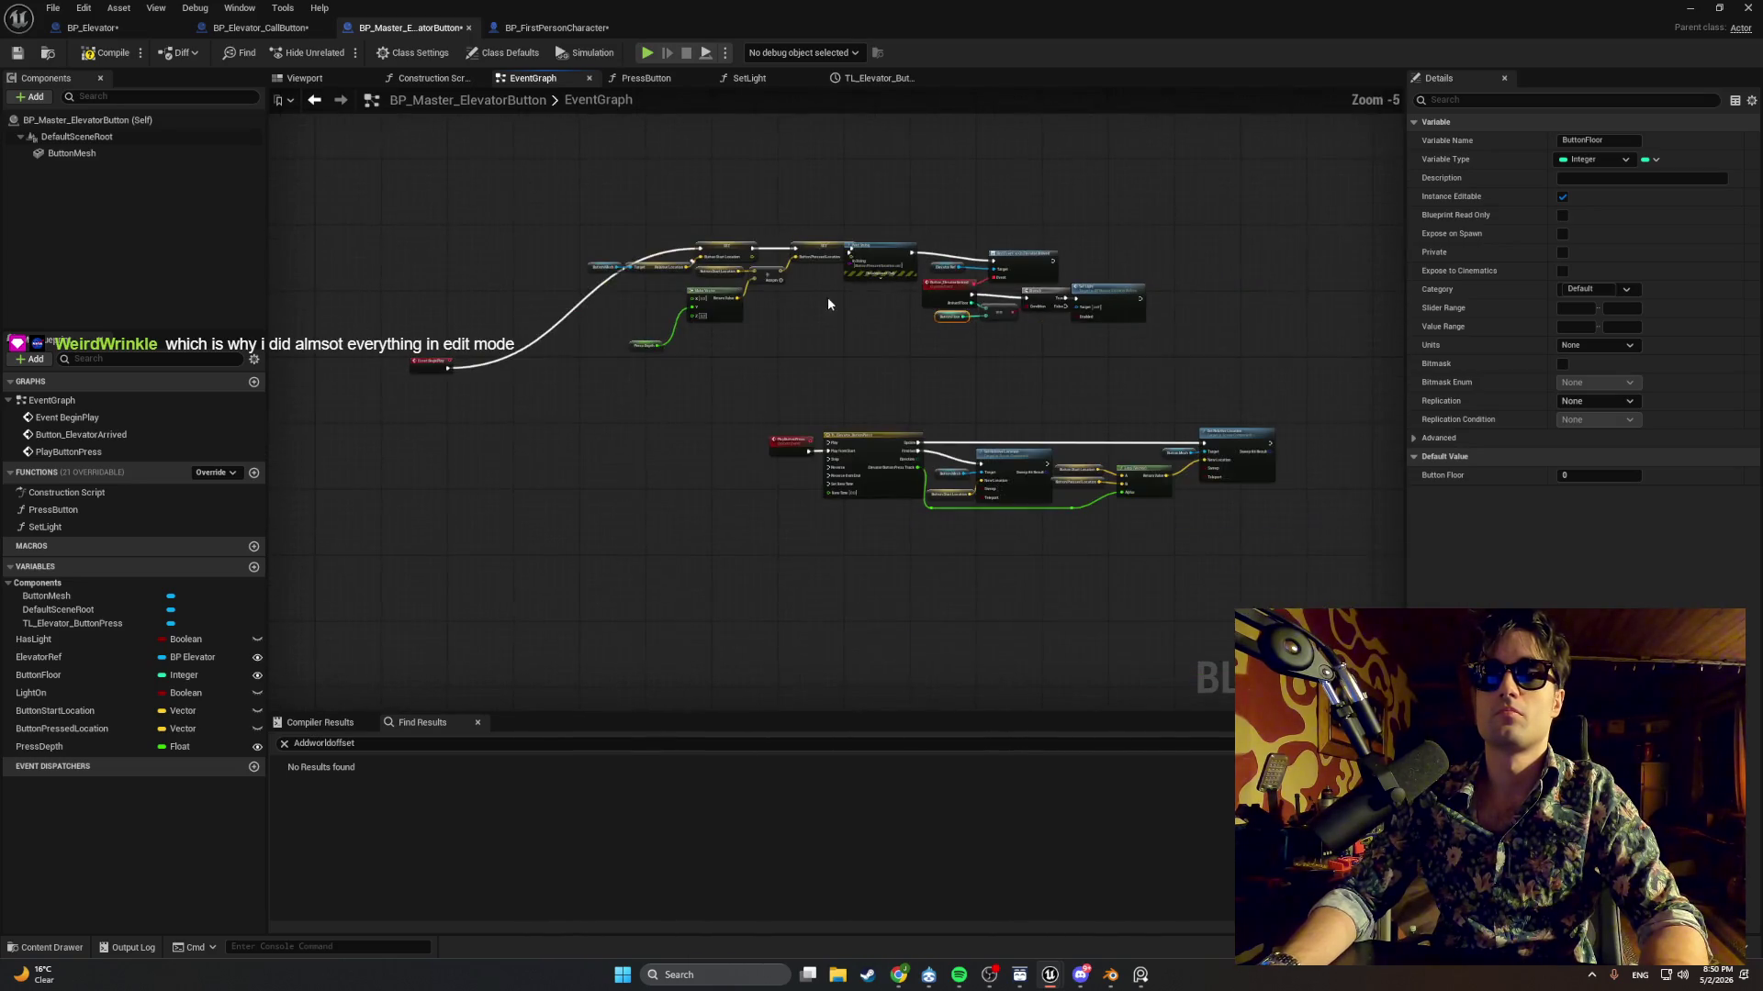
pyautogui.moveTo(744, 222)
pyautogui.mouseDown()
pyautogui.moveTo(573, 229)
pyautogui.moveTo(670, 268)
pyautogui.moveTo(523, 354)
pyautogui.moveTo(452, 364)
pyautogui.moveTo(479, 287)
pyautogui.moveTo(792, 268)
pyautogui.moveTo(849, 301)
pyautogui.mouseUp()
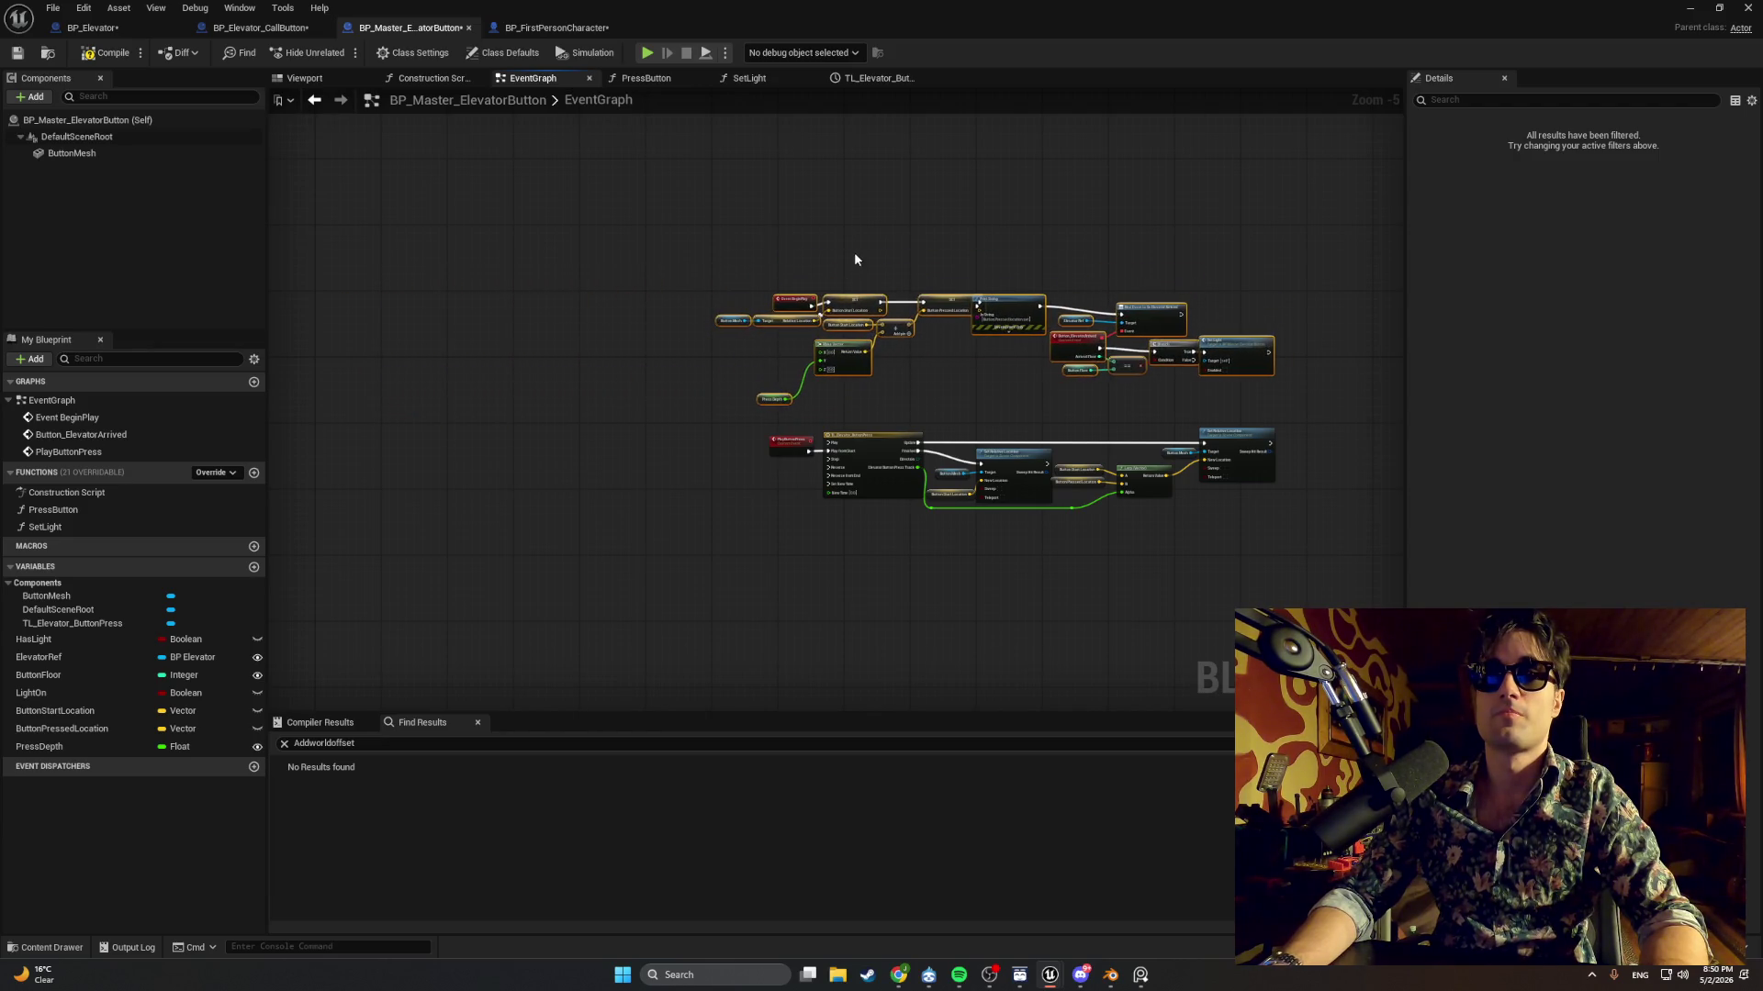
pyautogui.scroll(5, 853, 251)
pyautogui.click(865, 276)
pyautogui.click(601, 349)
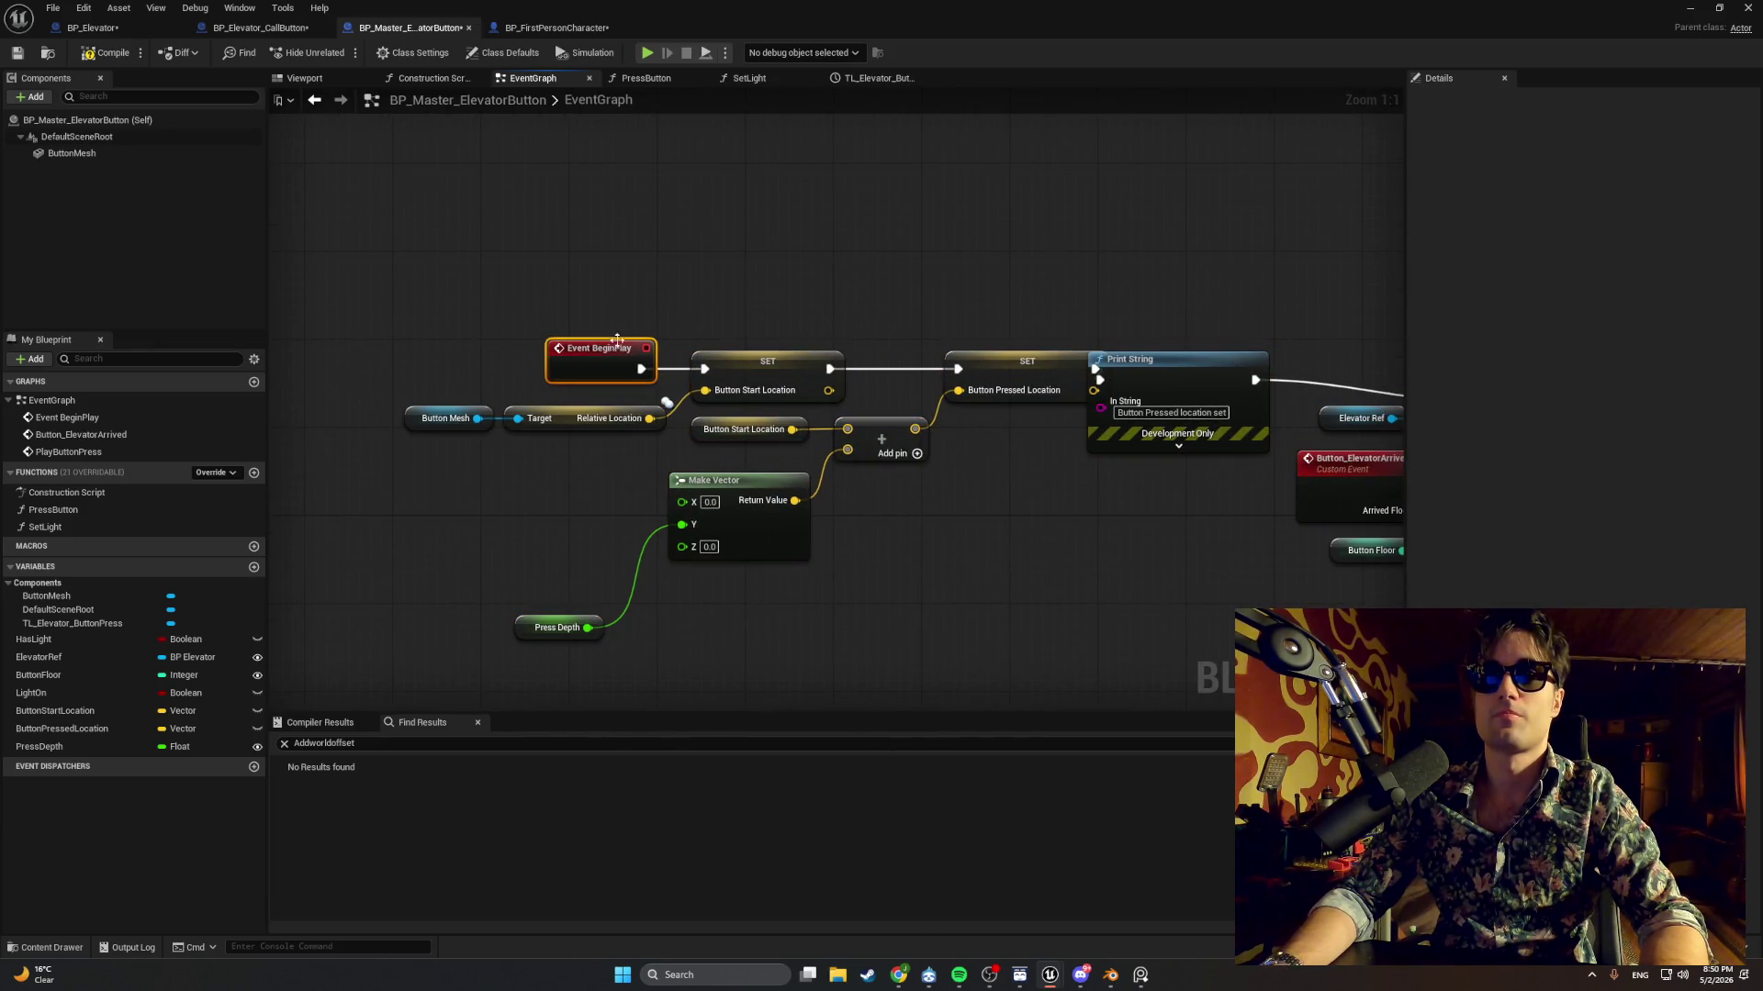
pyautogui.click(868, 272)
pyautogui.scroll(-1, 868, 273)
pyautogui.moveTo(868, 273); pyautogui.dragTo(539, 242)
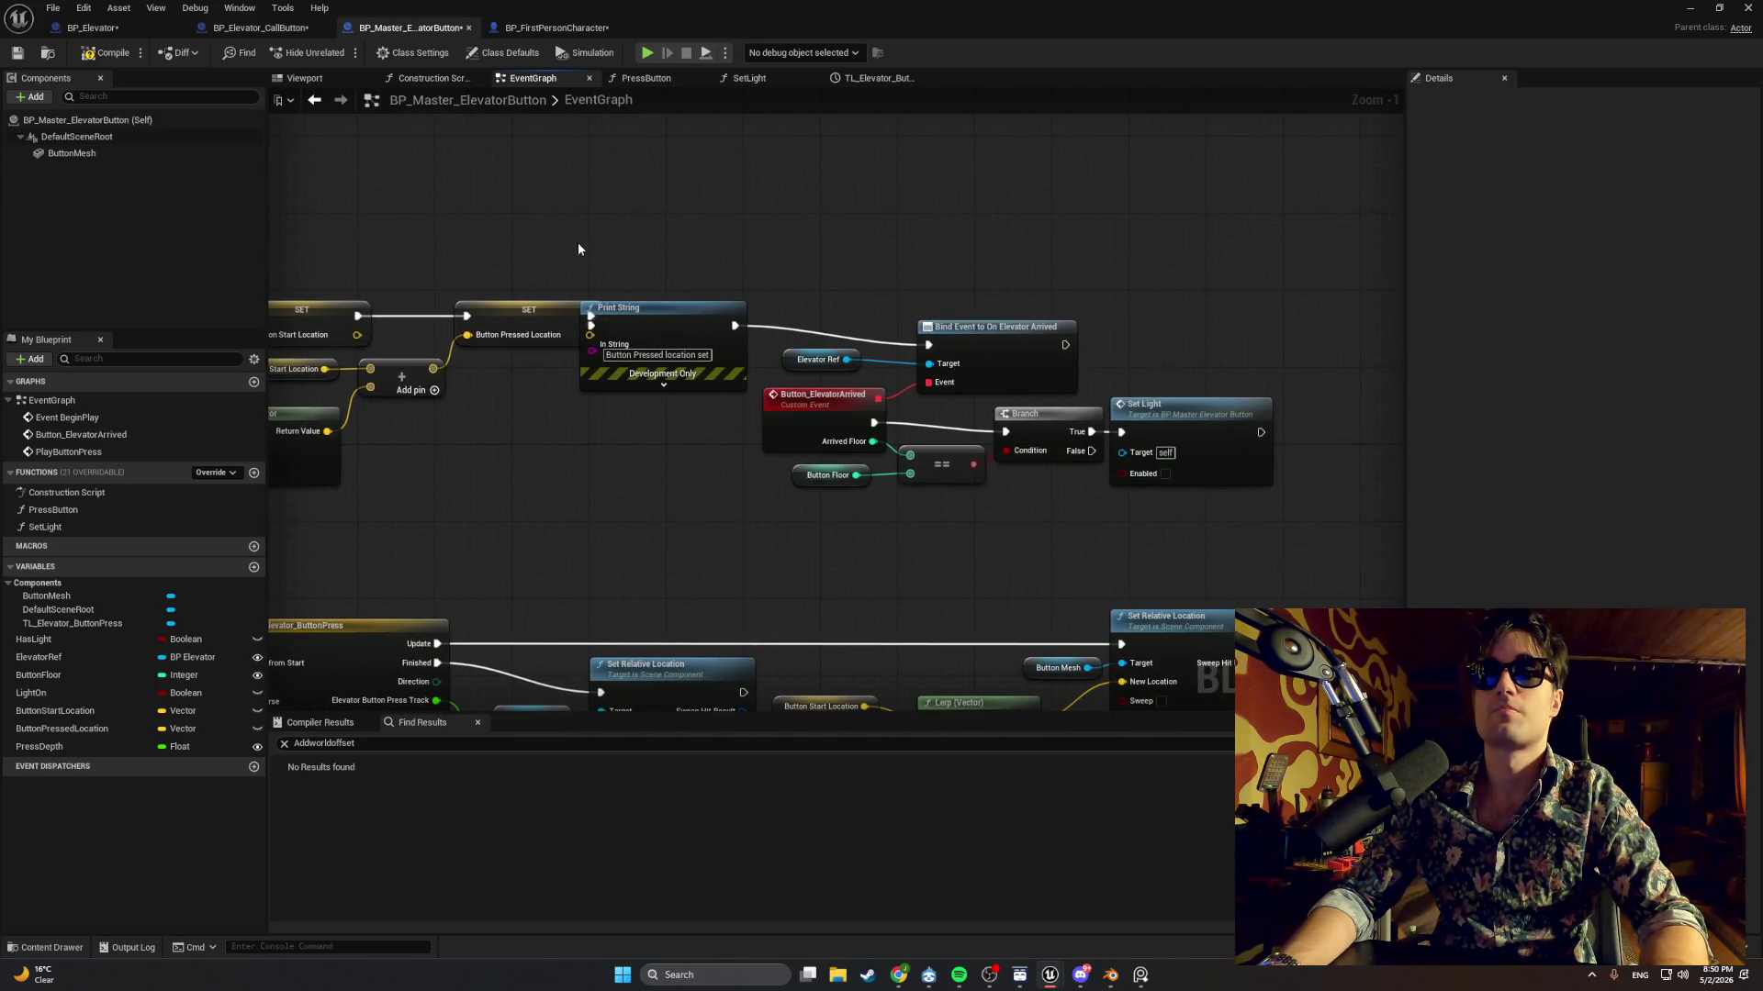
pyautogui.moveTo(1128, 553)
pyautogui.mouseDown()
pyautogui.moveTo(879, 301)
pyautogui.moveTo(826, 303)
pyautogui.mouseUp()
pyautogui.moveTo(912, 369); pyautogui.dragTo(900, 350)
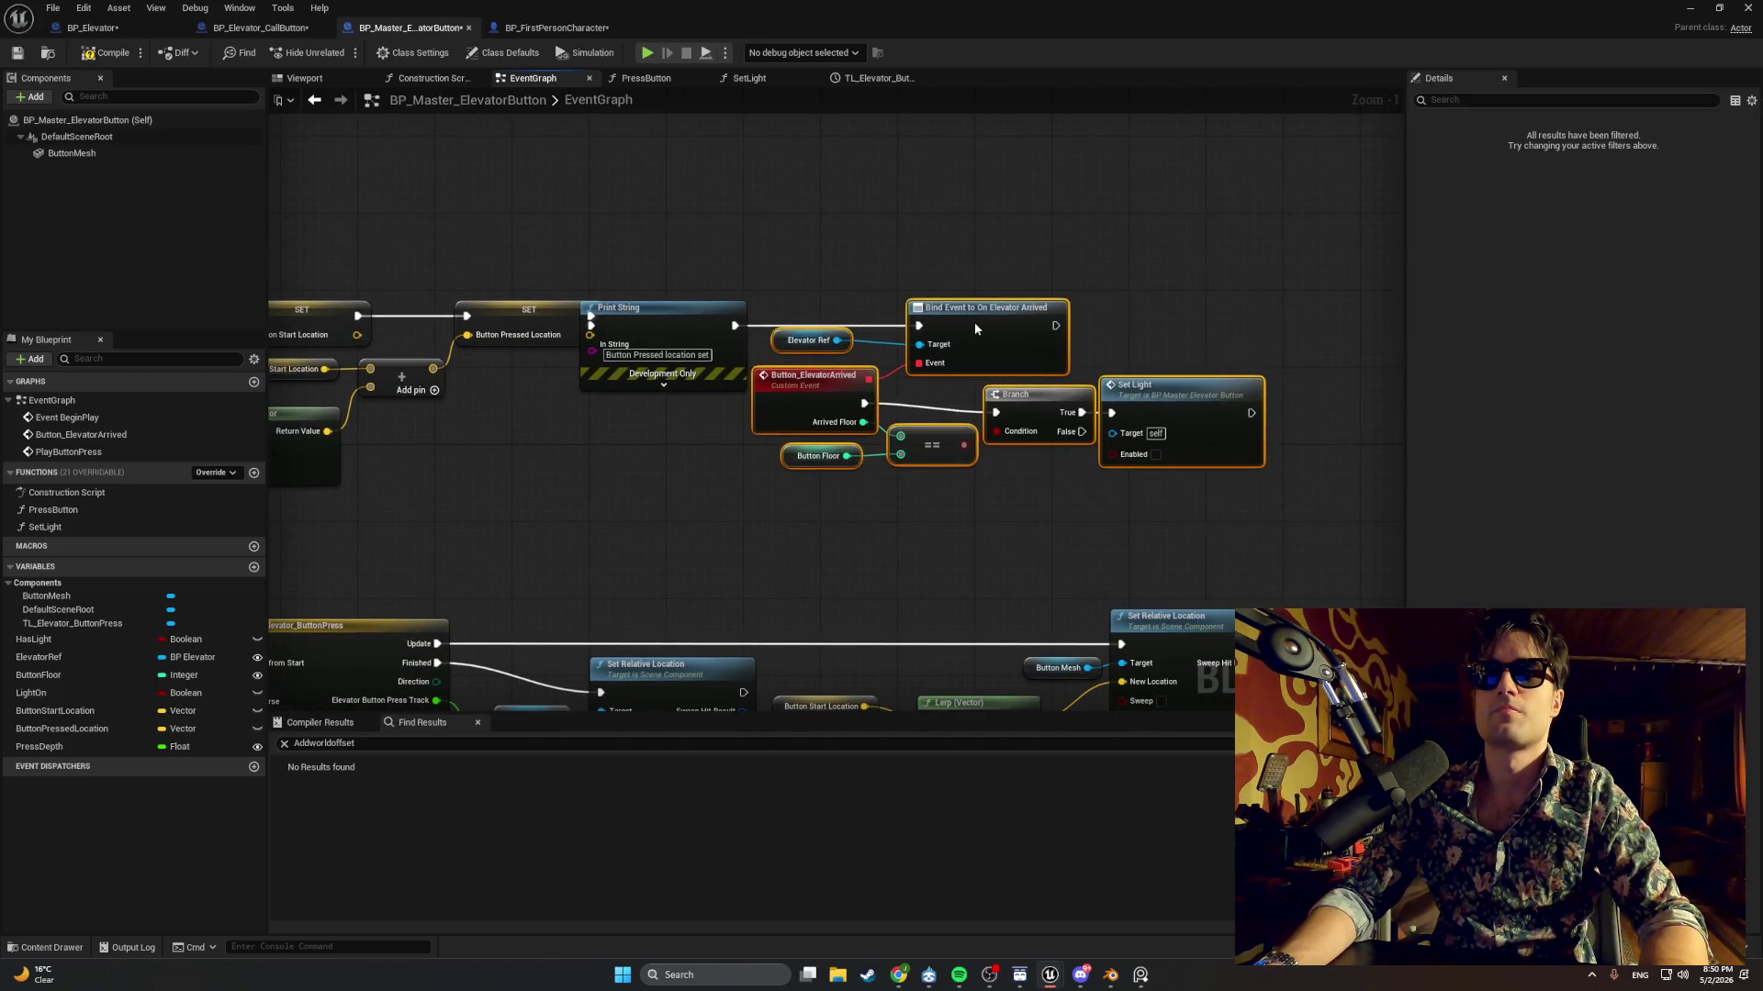
pyautogui.moveTo(926, 493)
pyautogui.mouseDown()
pyautogui.moveTo(812, 372)
pyautogui.moveTo(824, 390)
pyautogui.mouseUp()
pyautogui.moveTo(762, 496)
pyautogui.mouseDown()
pyautogui.moveTo(877, 367)
pyautogui.moveTo(812, 392)
pyautogui.moveTo(784, 356)
pyautogui.mouseUp()
pyautogui.click(725, 250)
pyautogui.moveTo(718, 307)
pyautogui.mouseDown()
pyautogui.moveTo(835, 306)
pyautogui.moveTo(816, 314)
pyautogui.mouseUp()
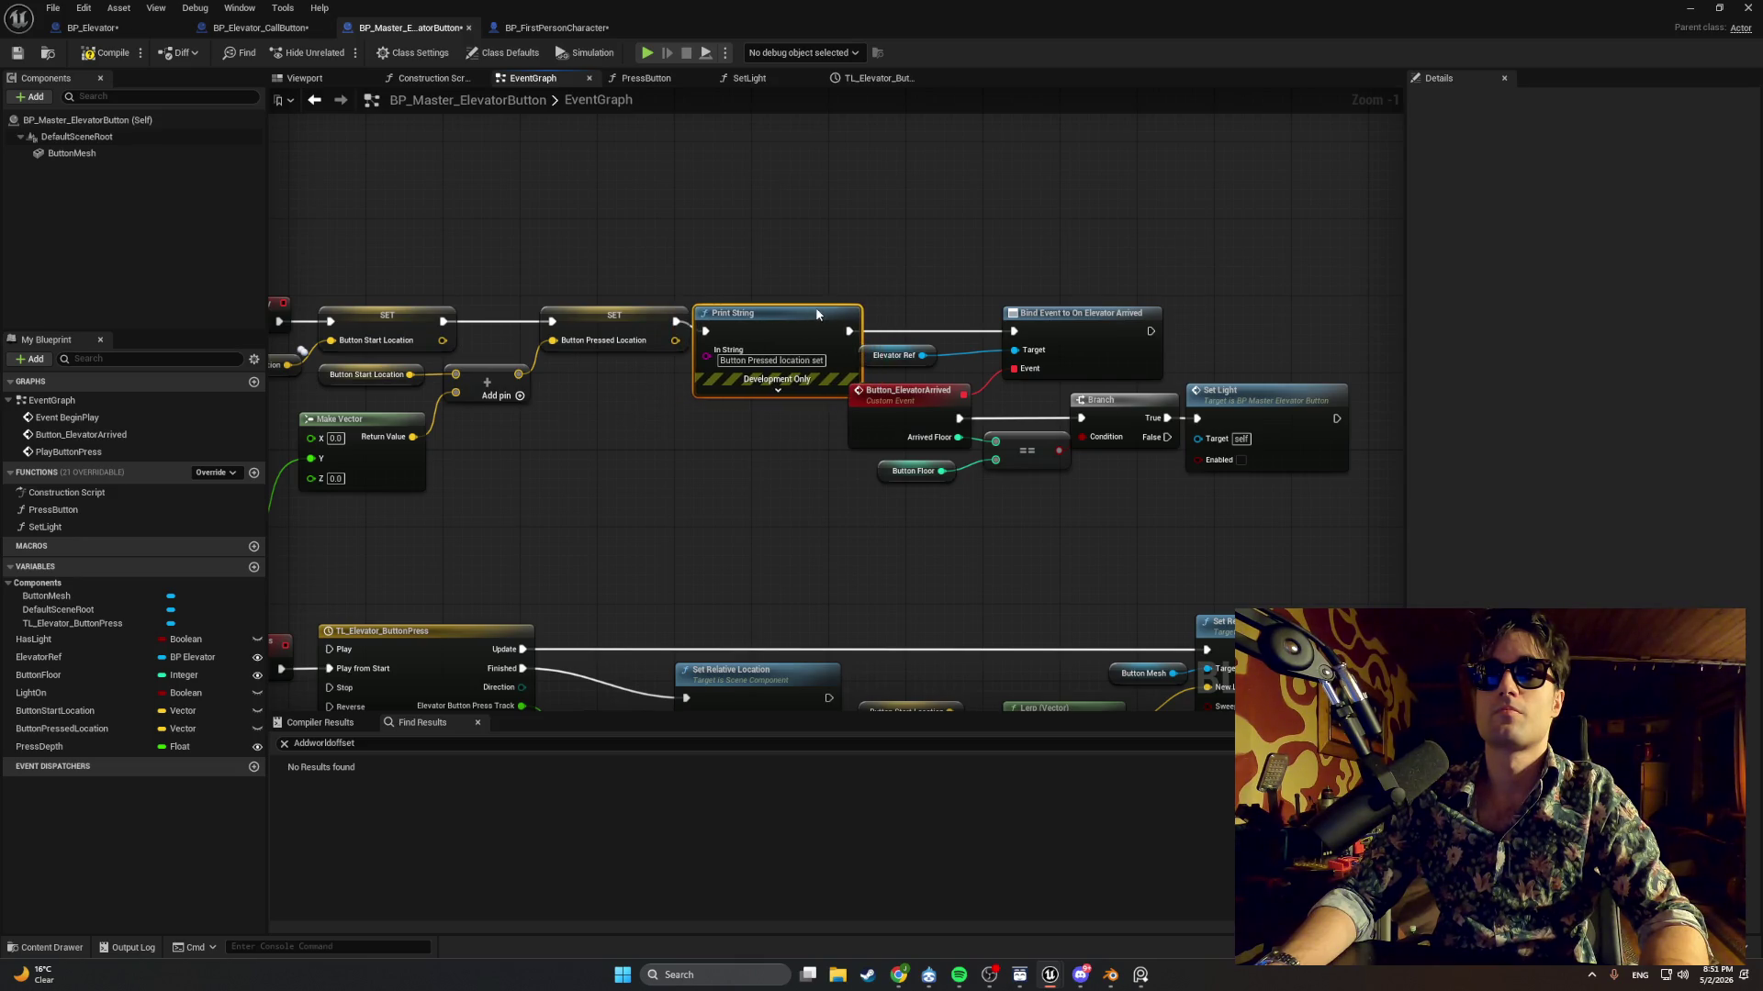
pyautogui.moveTo(1141, 284); pyautogui.dragTo(906, 498)
pyautogui.moveTo(1044, 336); pyautogui.dragTo(1071, 340)
pyautogui.moveTo(1252, 410); pyautogui.dragTo(1290, 410)
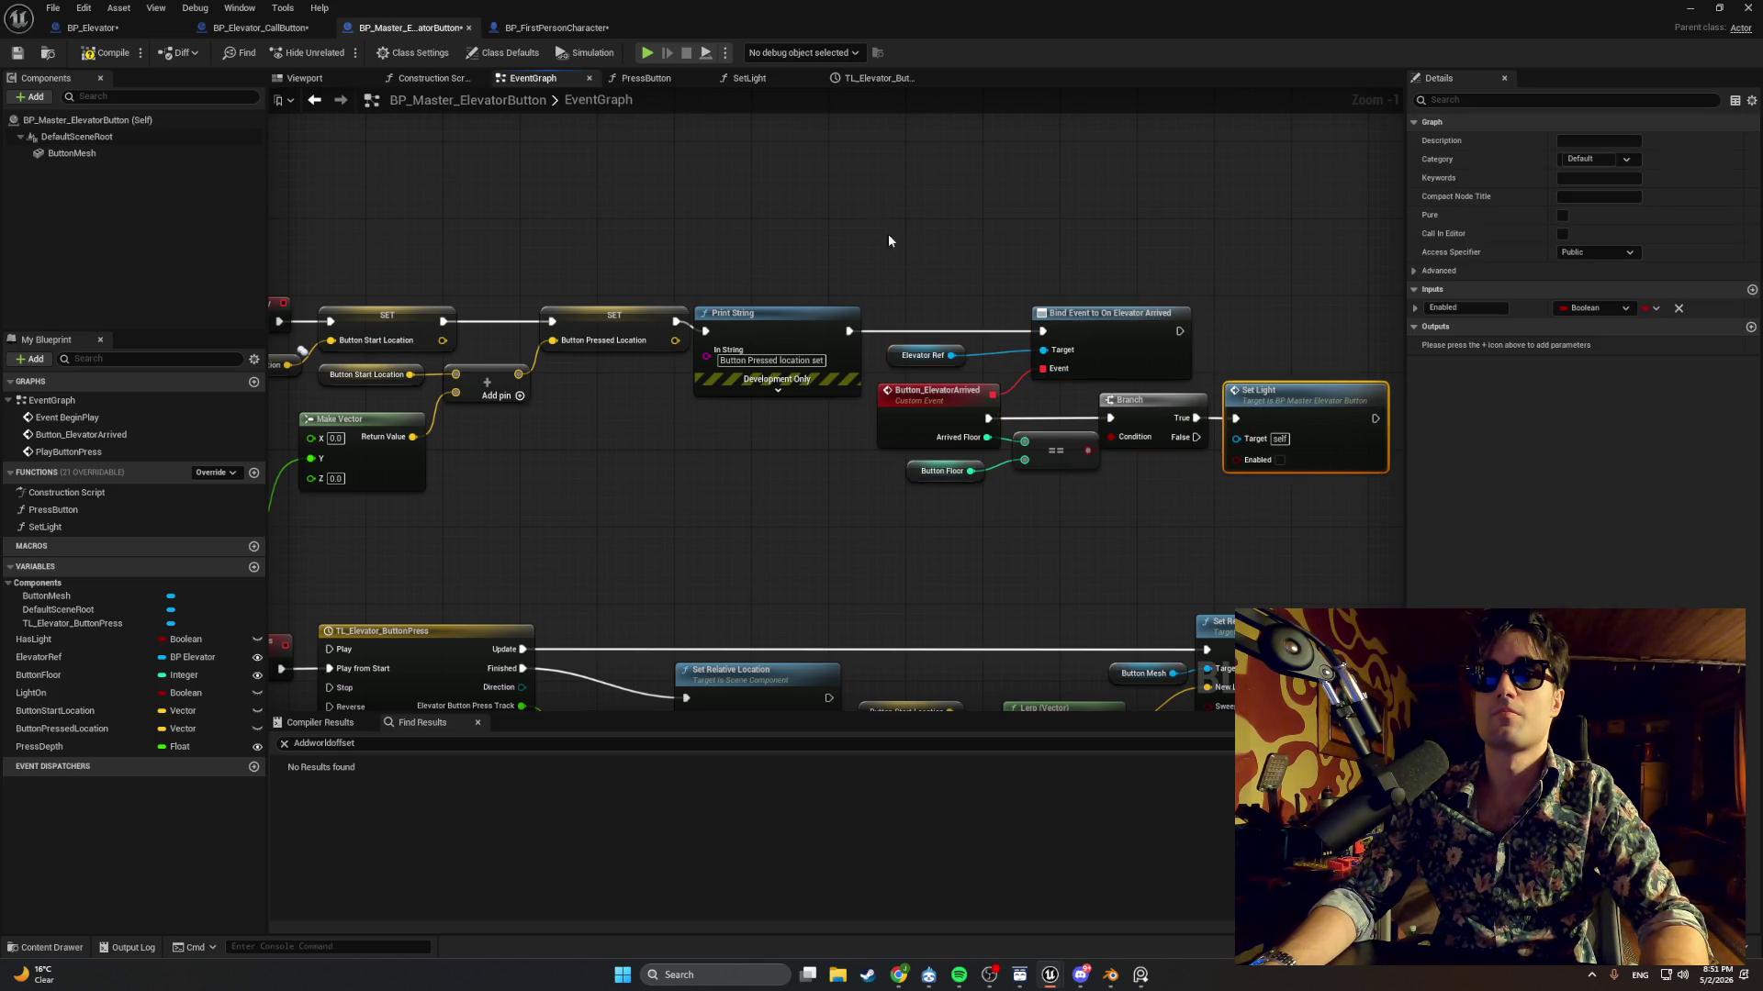
pyautogui.moveTo(845, 312); pyautogui.dragTo(850, 302)
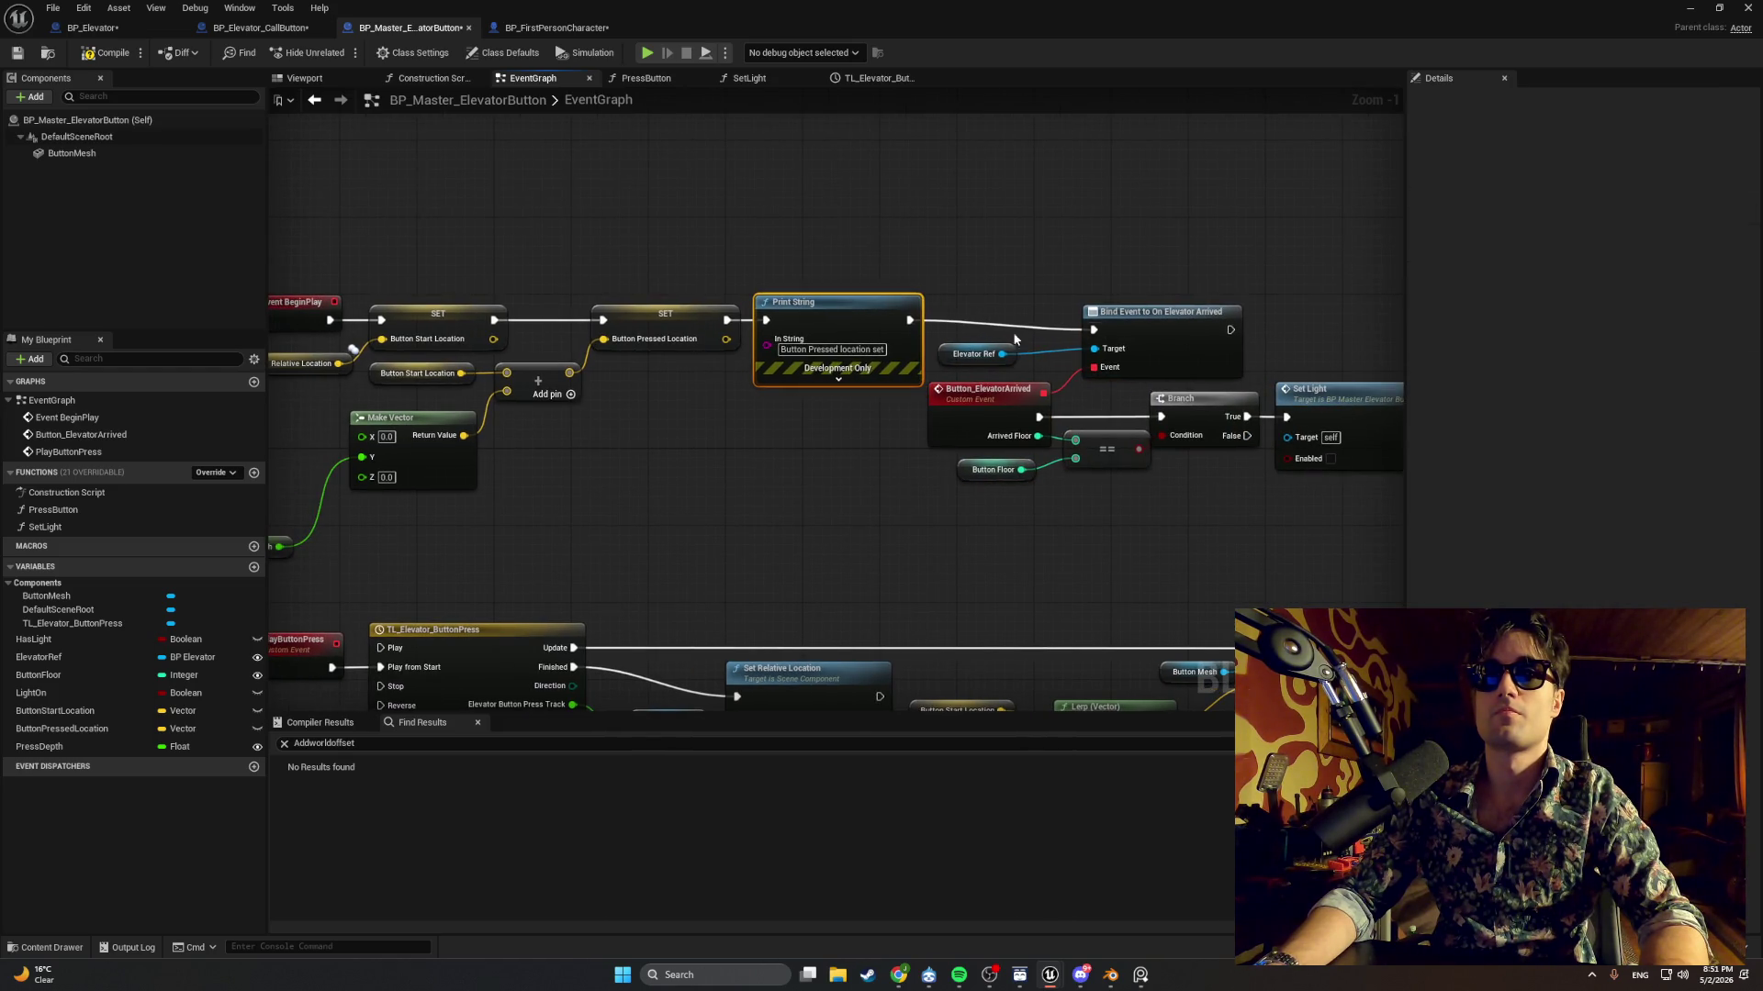
pyautogui.moveTo(1155, 341); pyautogui.dragTo(1155, 330)
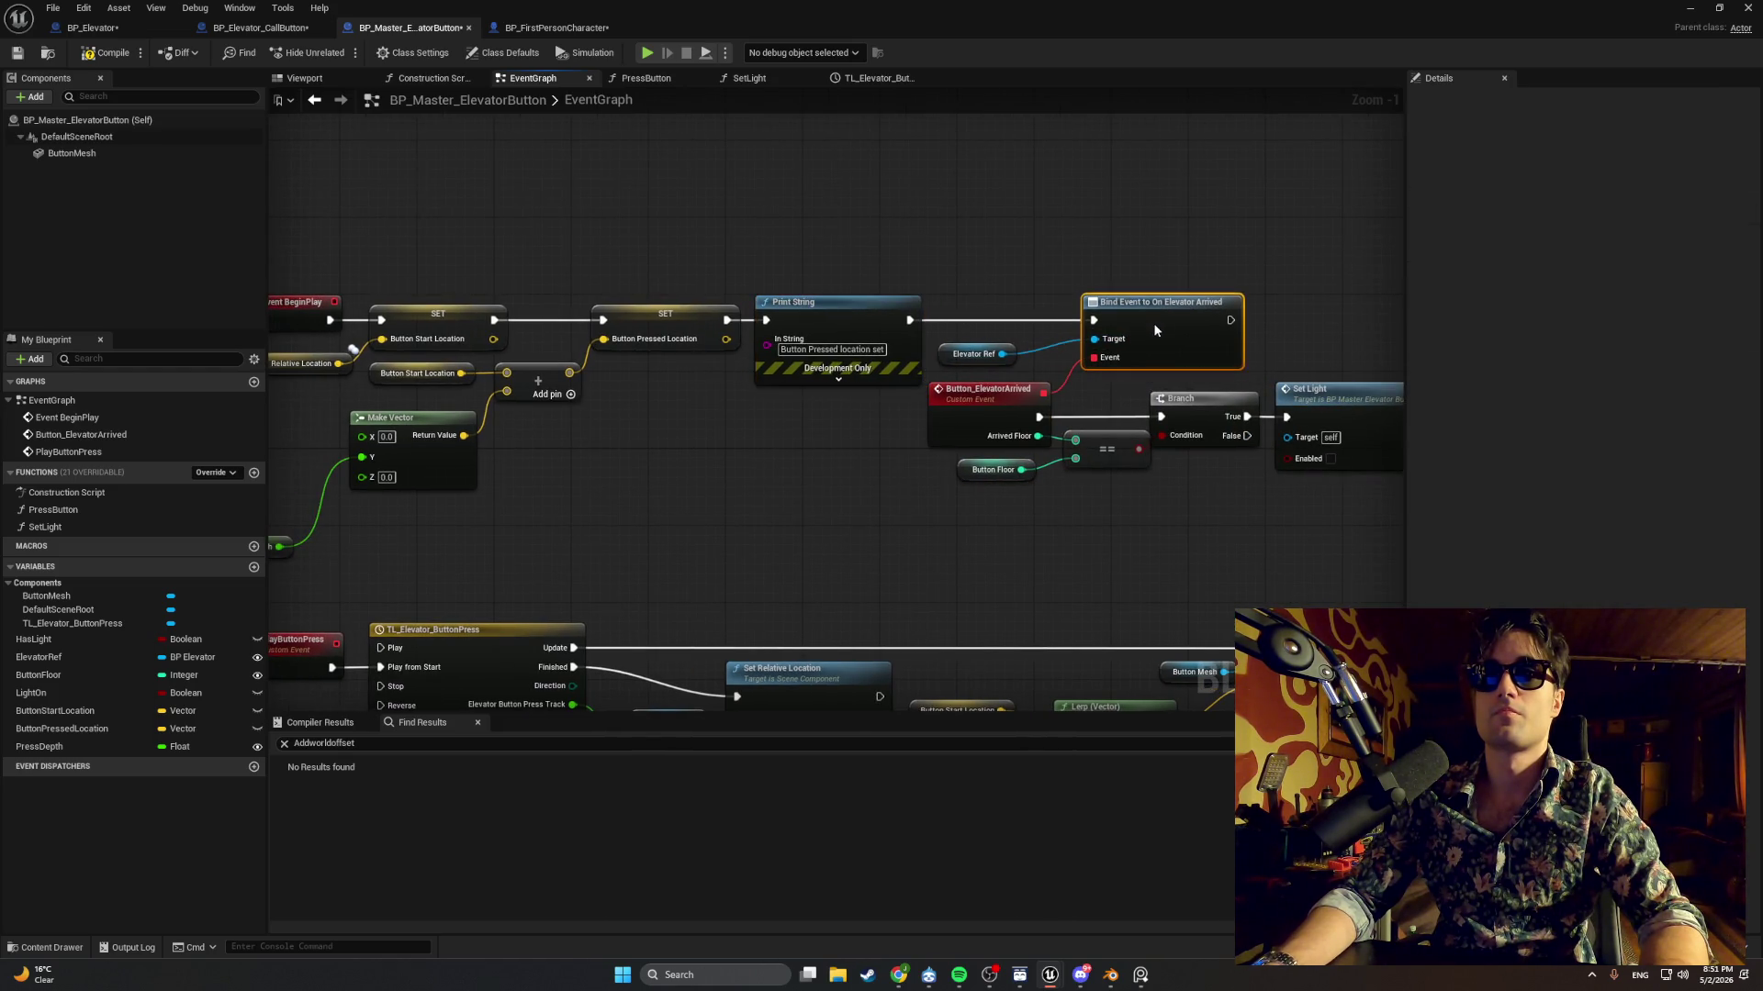
pyautogui.click(945, 356)
pyautogui.moveTo(946, 356)
pyautogui.mouseDown()
pyautogui.moveTo(993, 347)
pyautogui.moveTo(987, 392)
pyautogui.mouseUp()
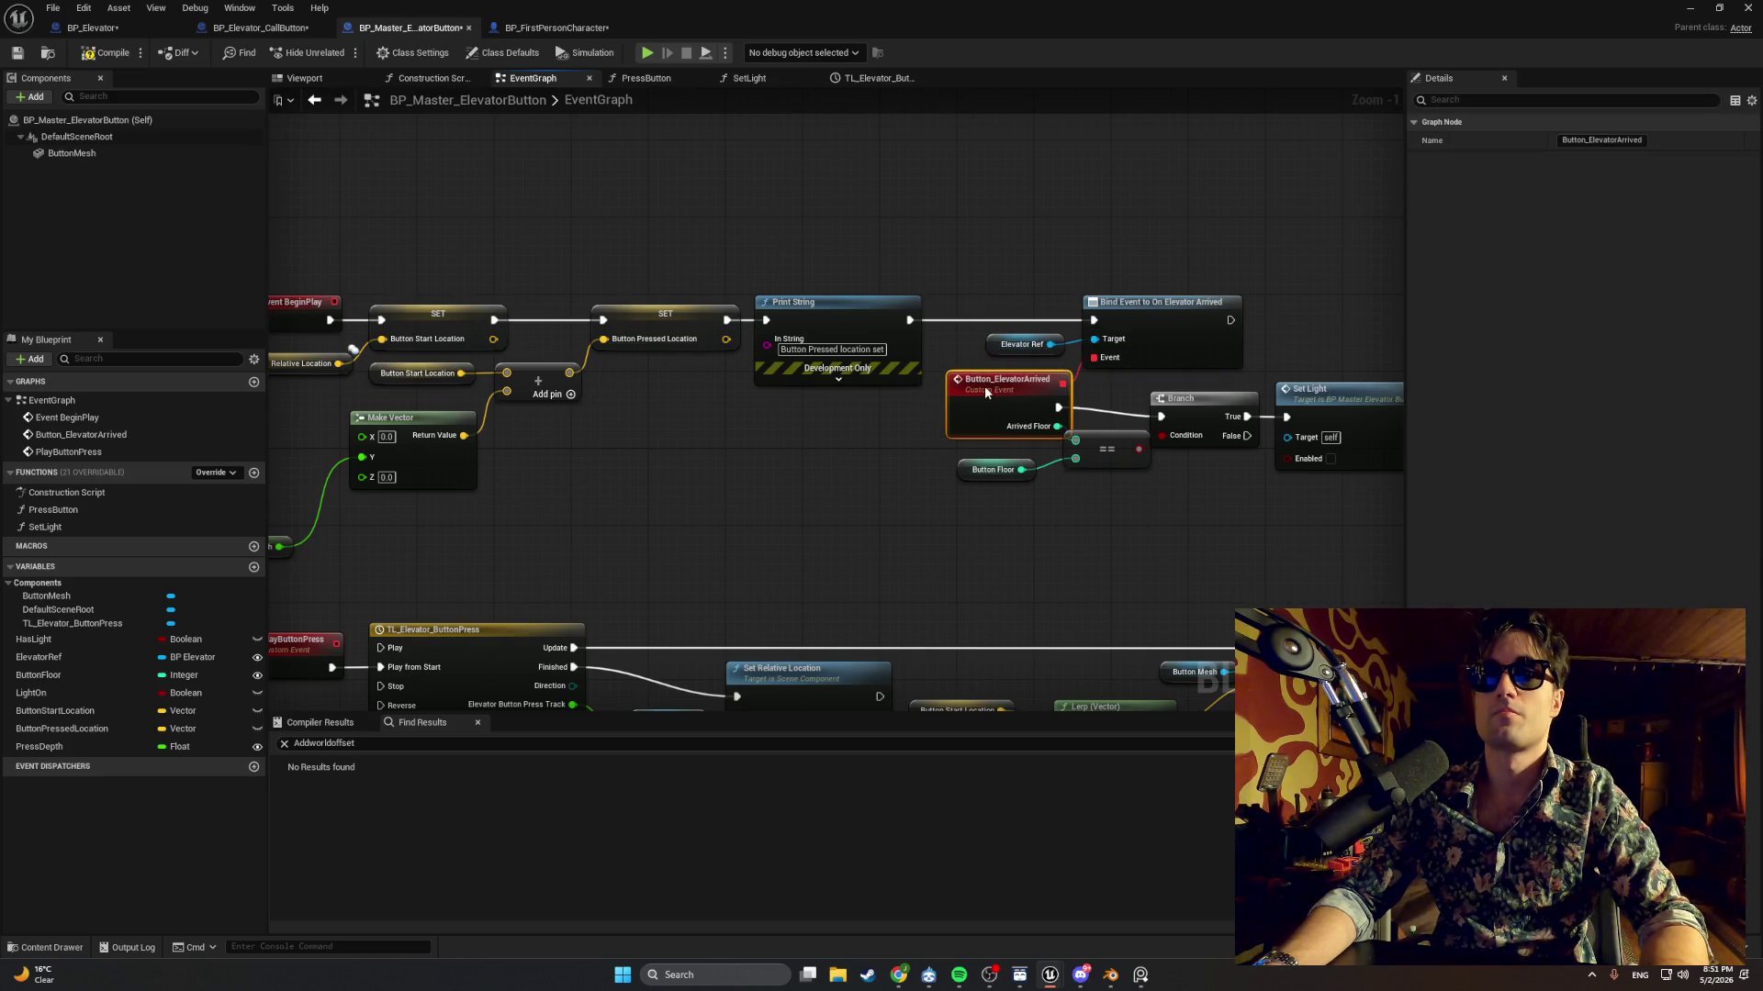
pyautogui.moveTo(1193, 399); pyautogui.dragTo(1194, 389)
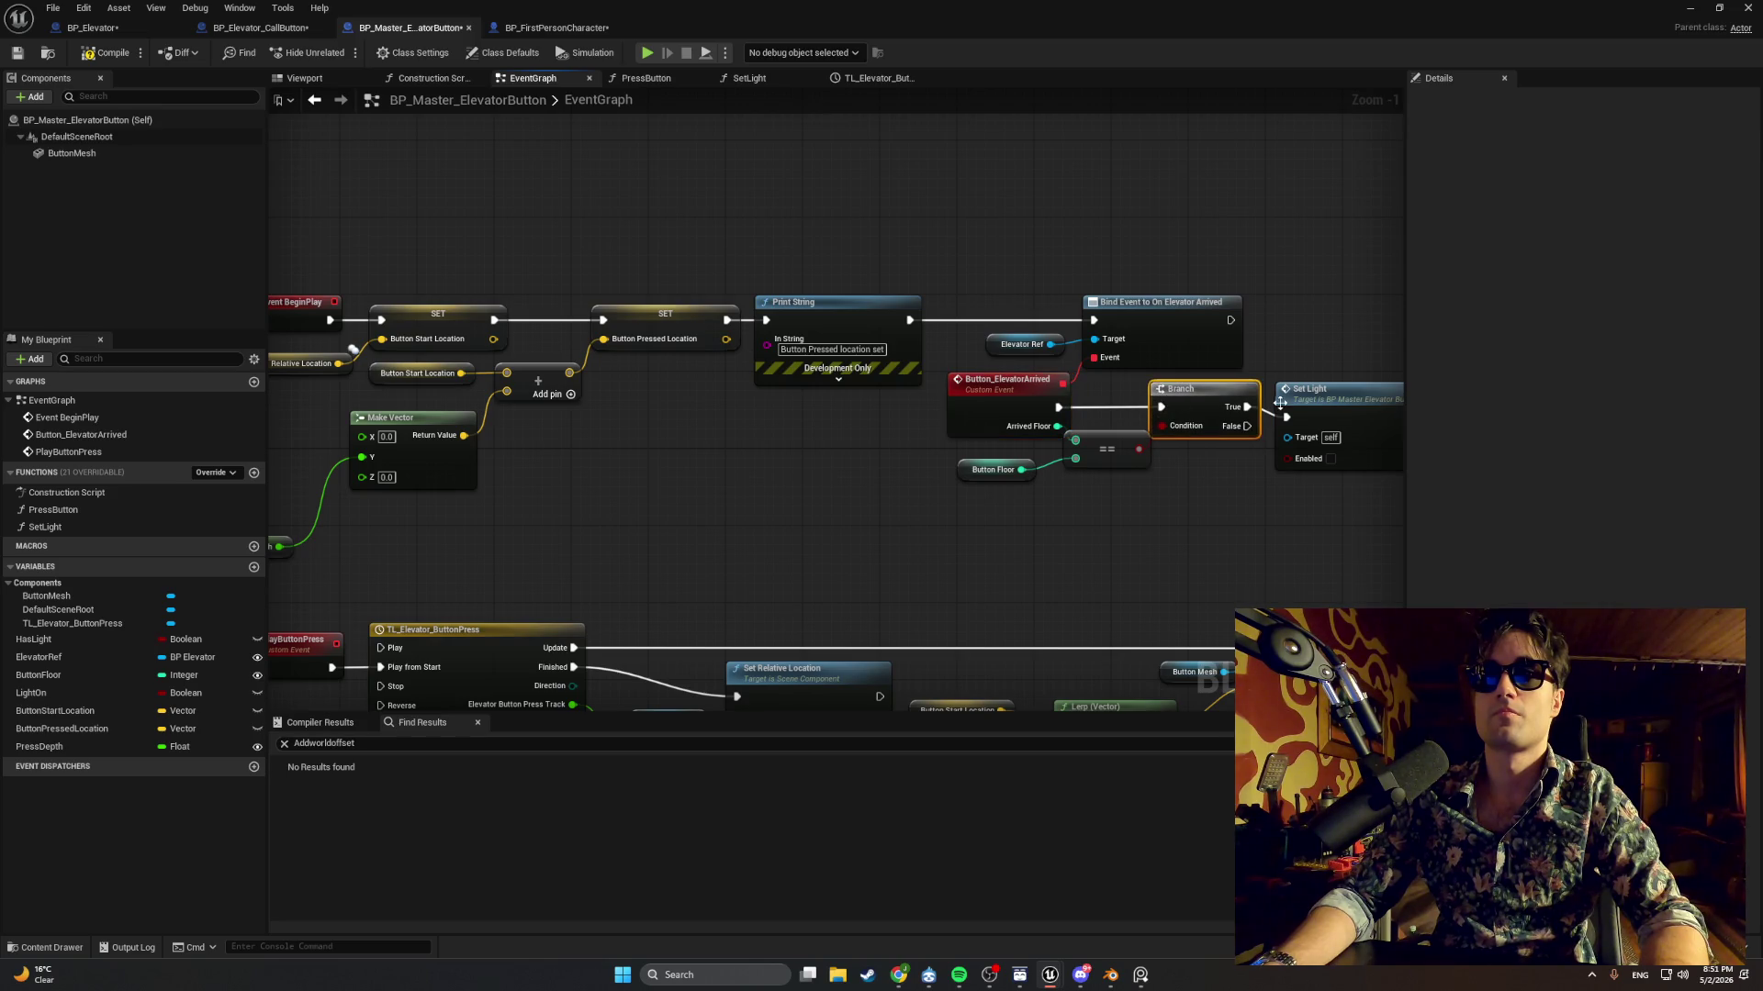
pyautogui.click(1315, 400)
pyautogui.moveTo(1315, 400); pyautogui.dragTo(1314, 391)
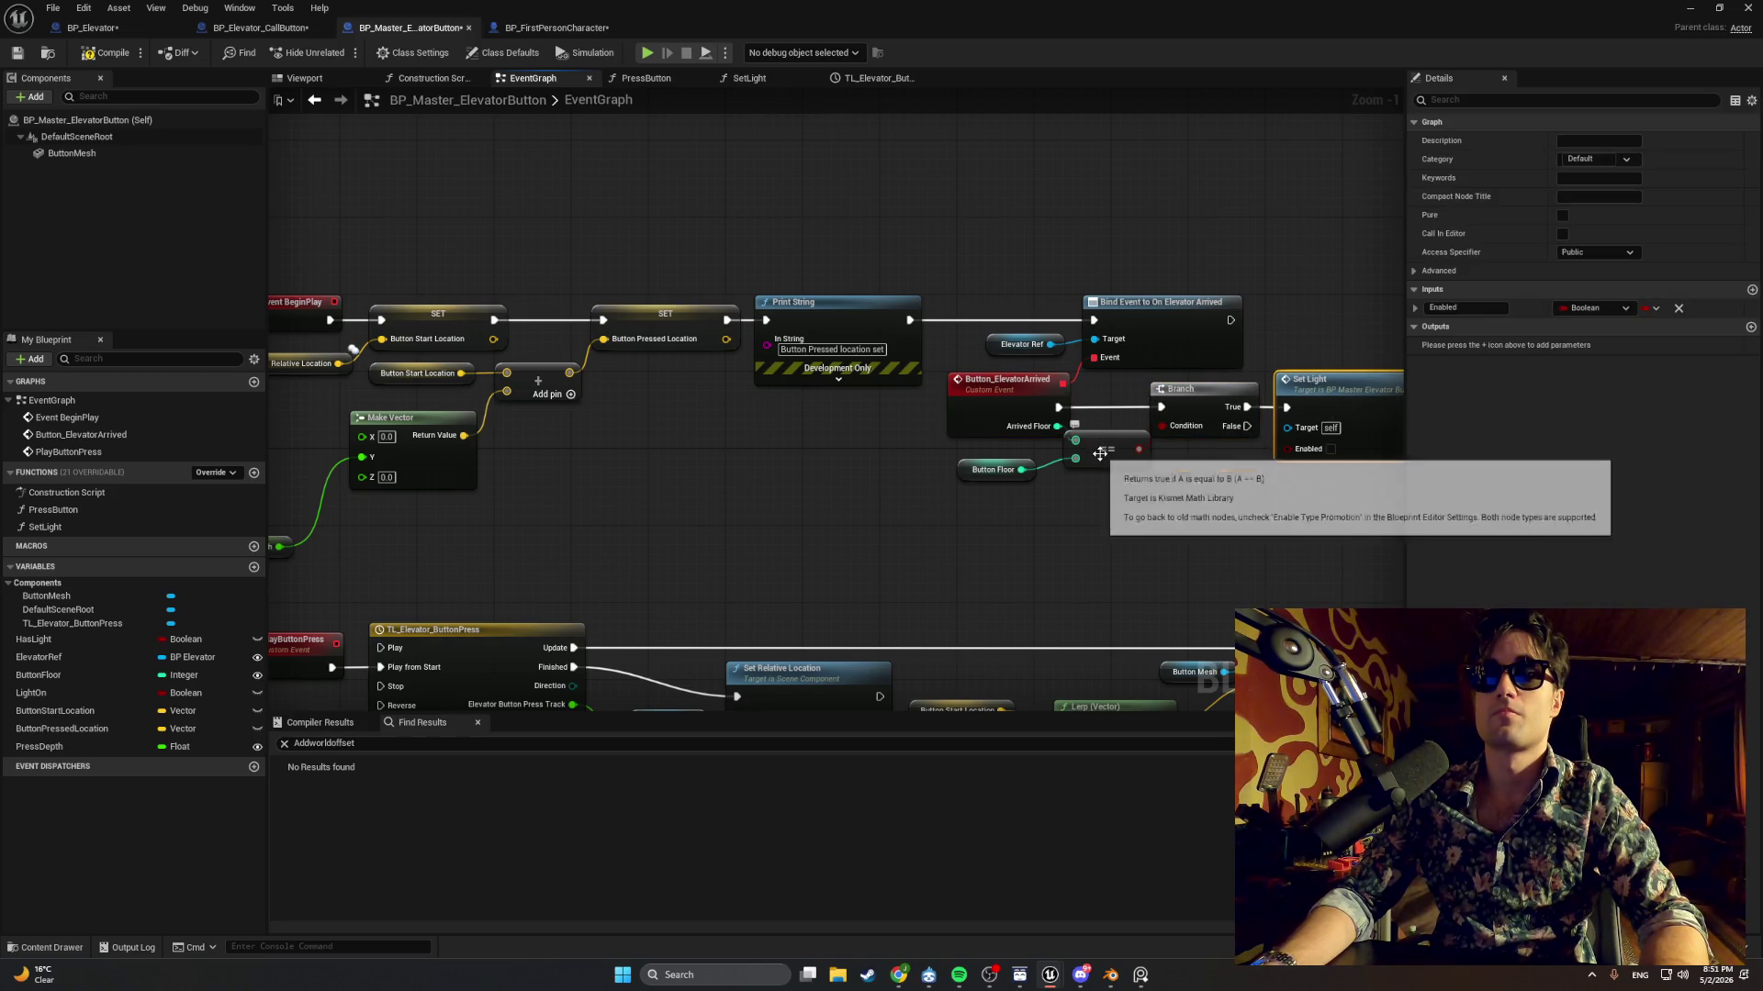
pyautogui.moveTo(1003, 383); pyautogui.dragTo(990, 387)
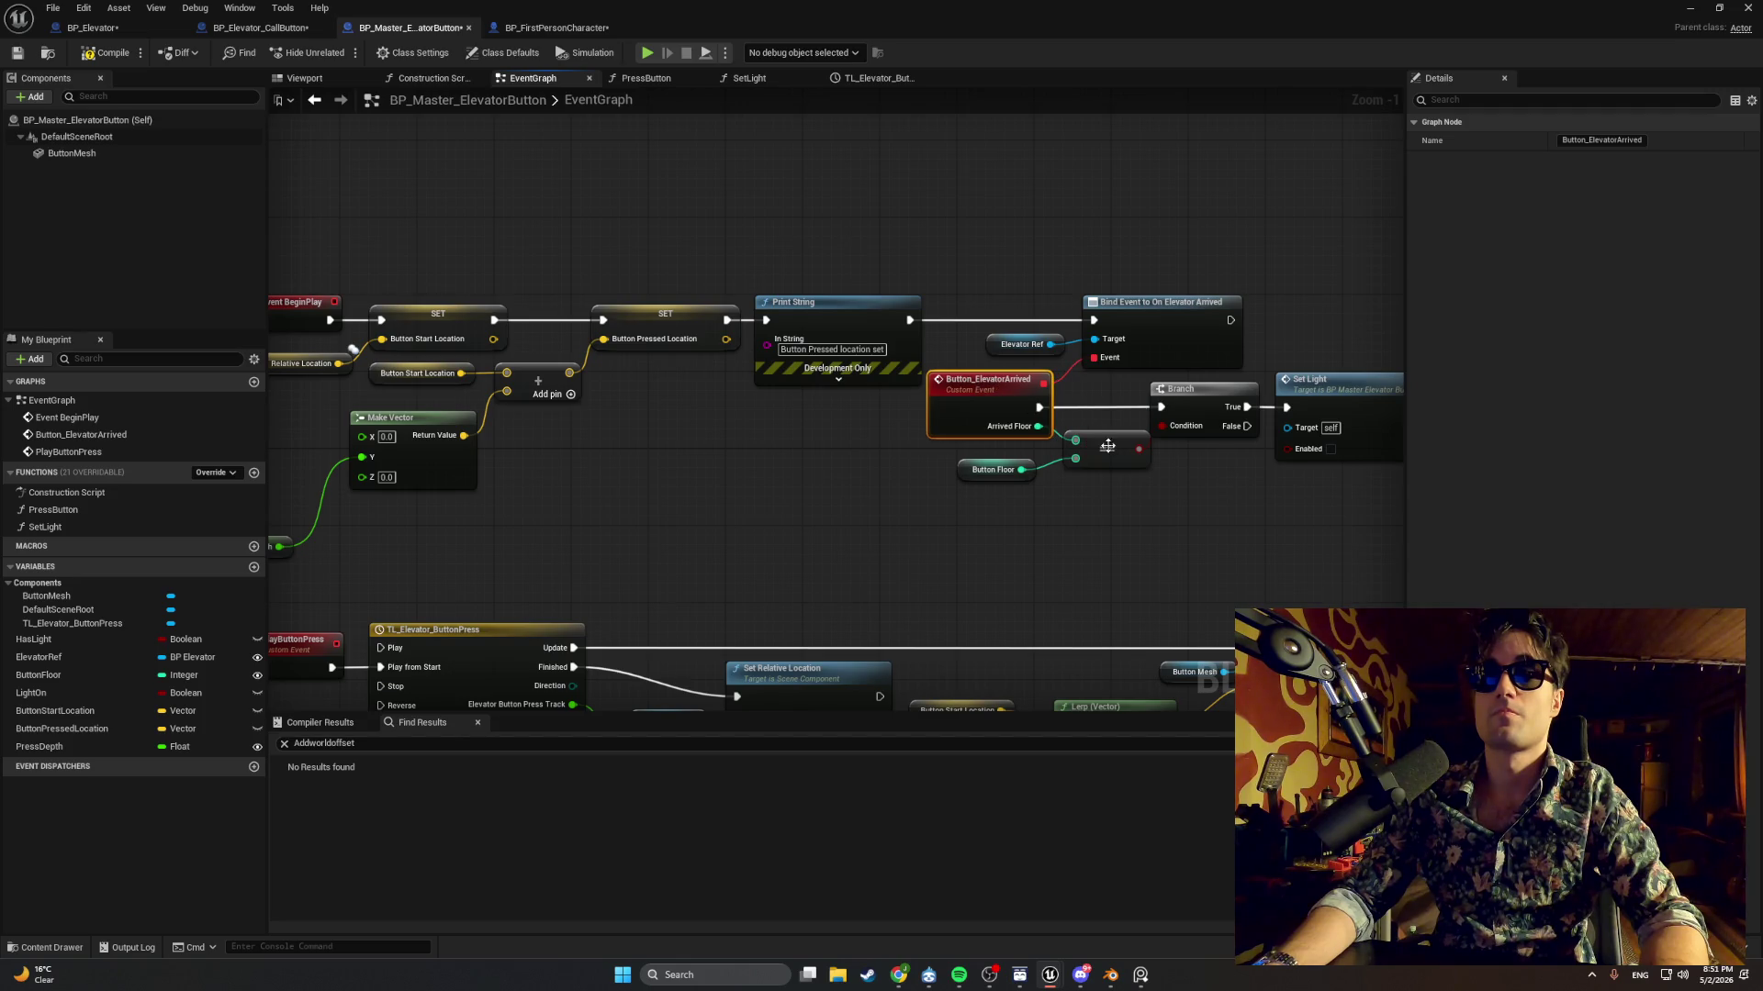
pyautogui.moveTo(1108, 446); pyautogui.dragTo(1098, 446)
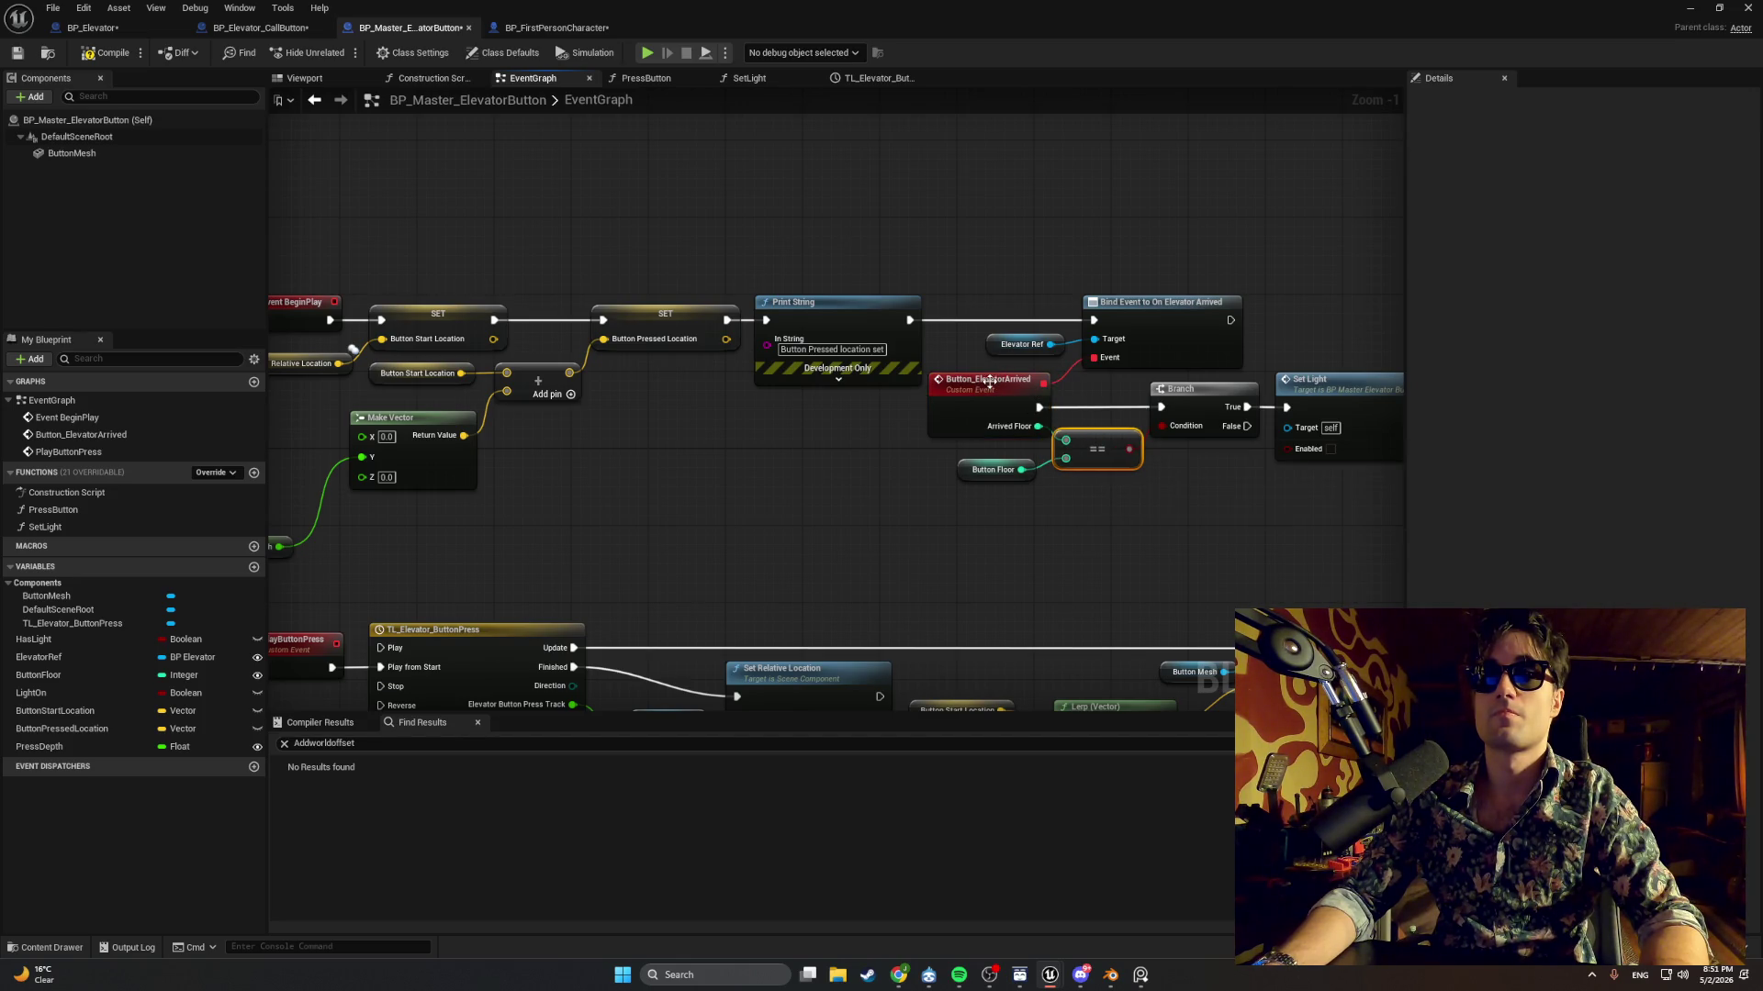
pyautogui.moveTo(988, 382); pyautogui.dragTo(982, 388)
pyautogui.moveTo(797, 294); pyautogui.dragTo(787, 295)
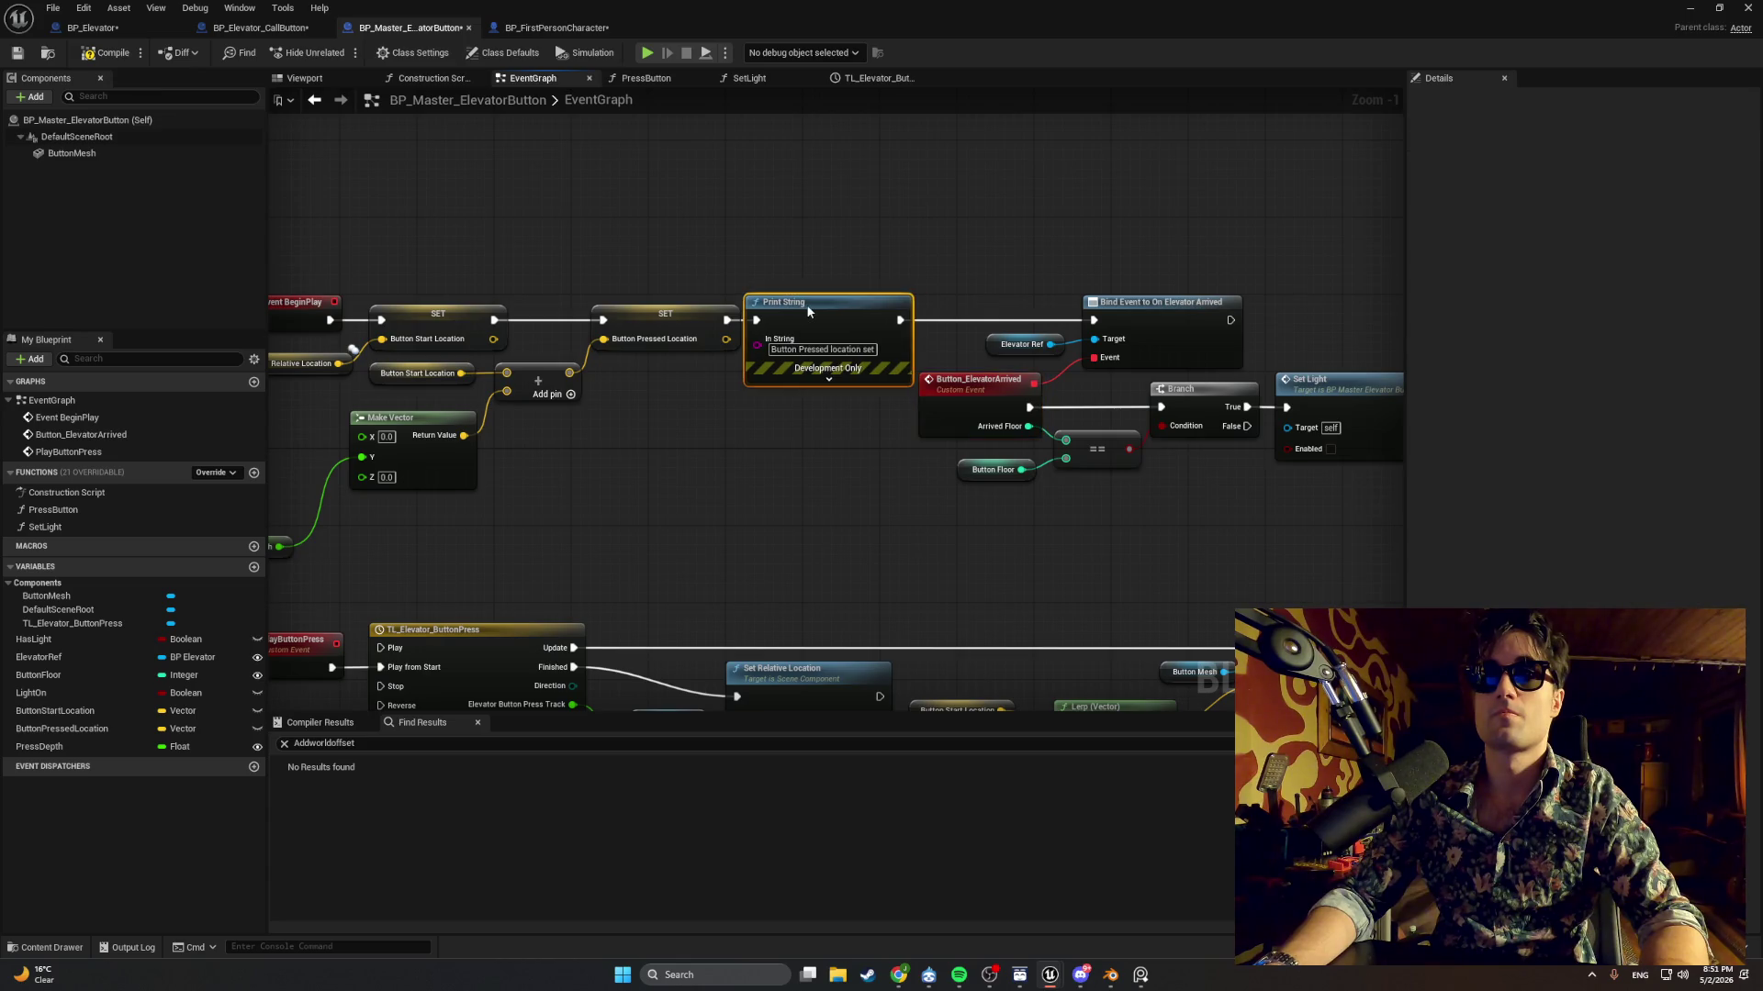
pyautogui.click(647, 321)
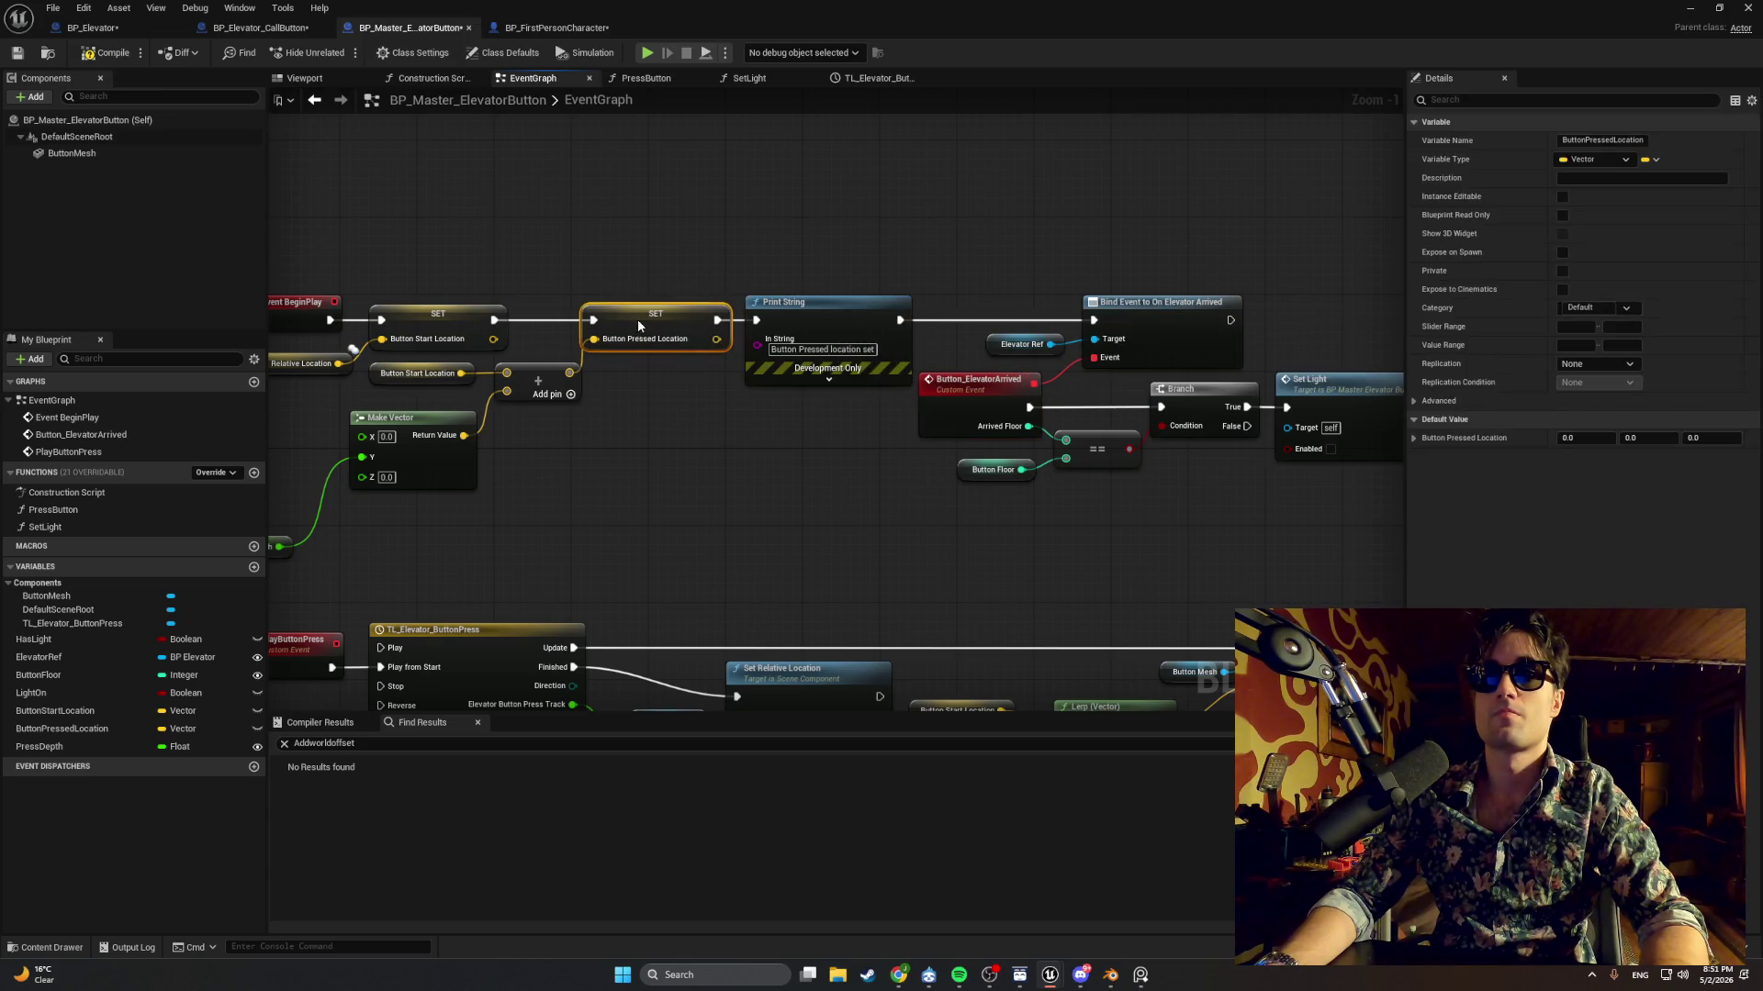
pyautogui.moveTo(668, 259)
pyautogui.mouseDown()
pyautogui.moveTo(757, 364)
pyautogui.moveTo(721, 383)
pyautogui.mouseUp()
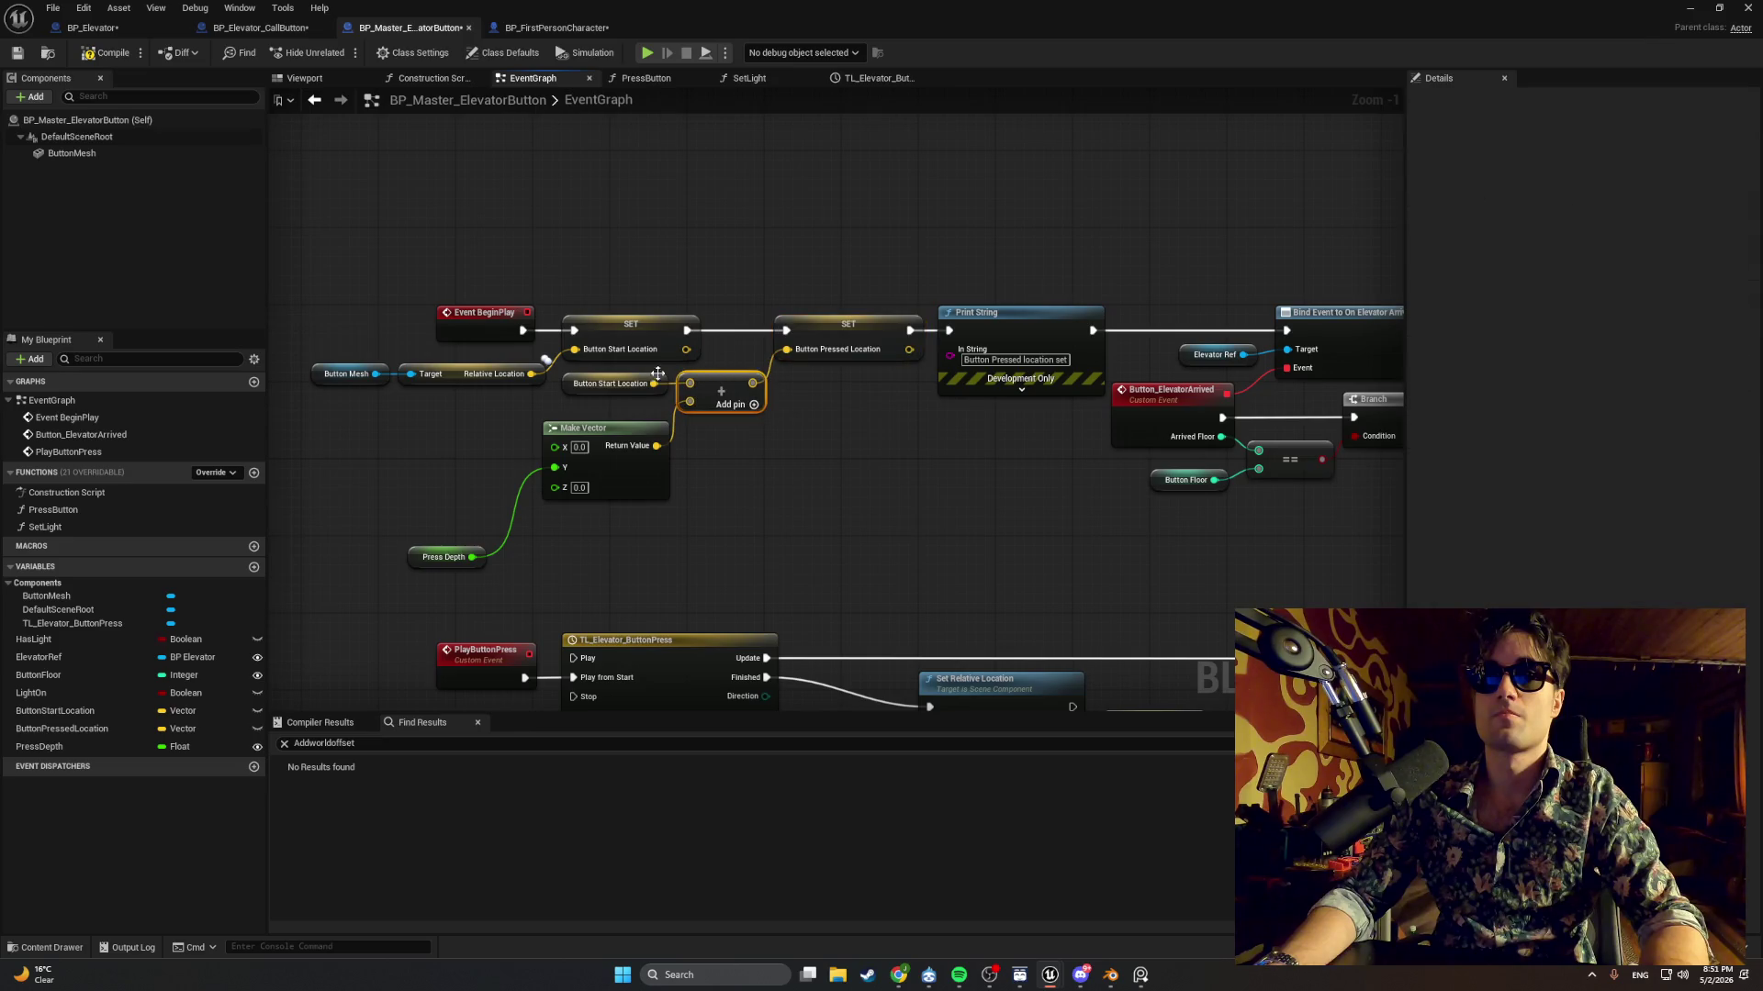
pyautogui.moveTo(916, 454); pyautogui.dragTo(699, 452)
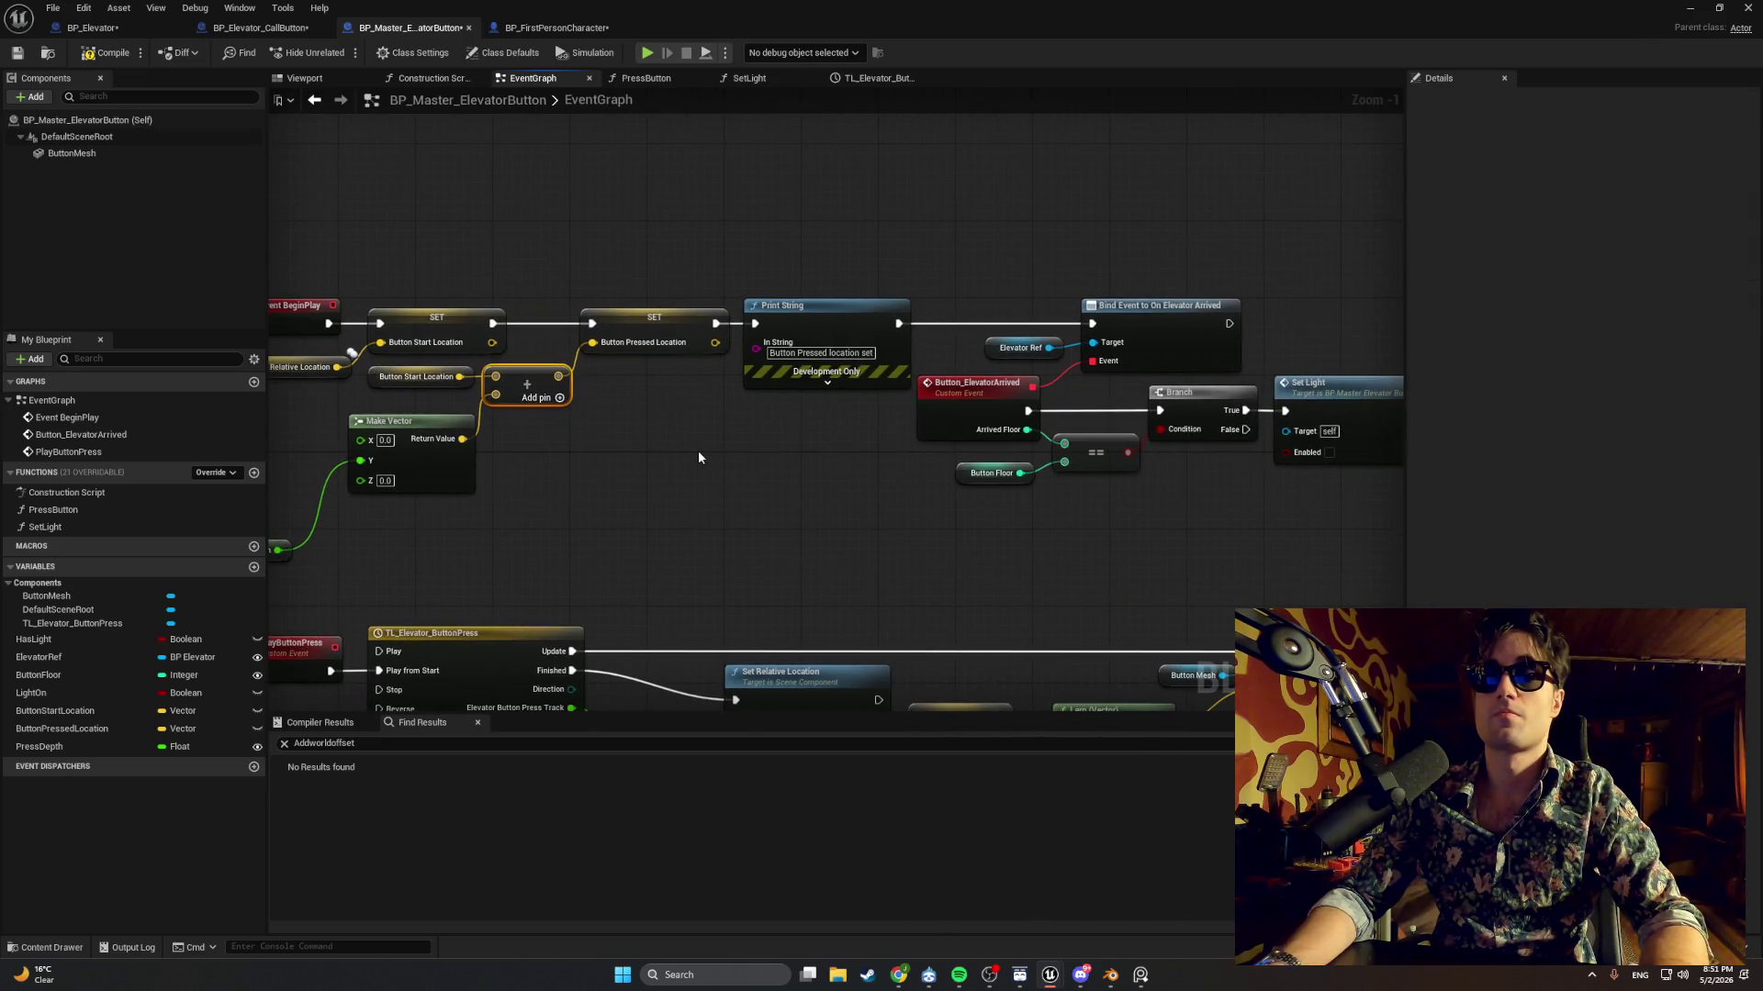
pyautogui.scroll(-1, 619, 444)
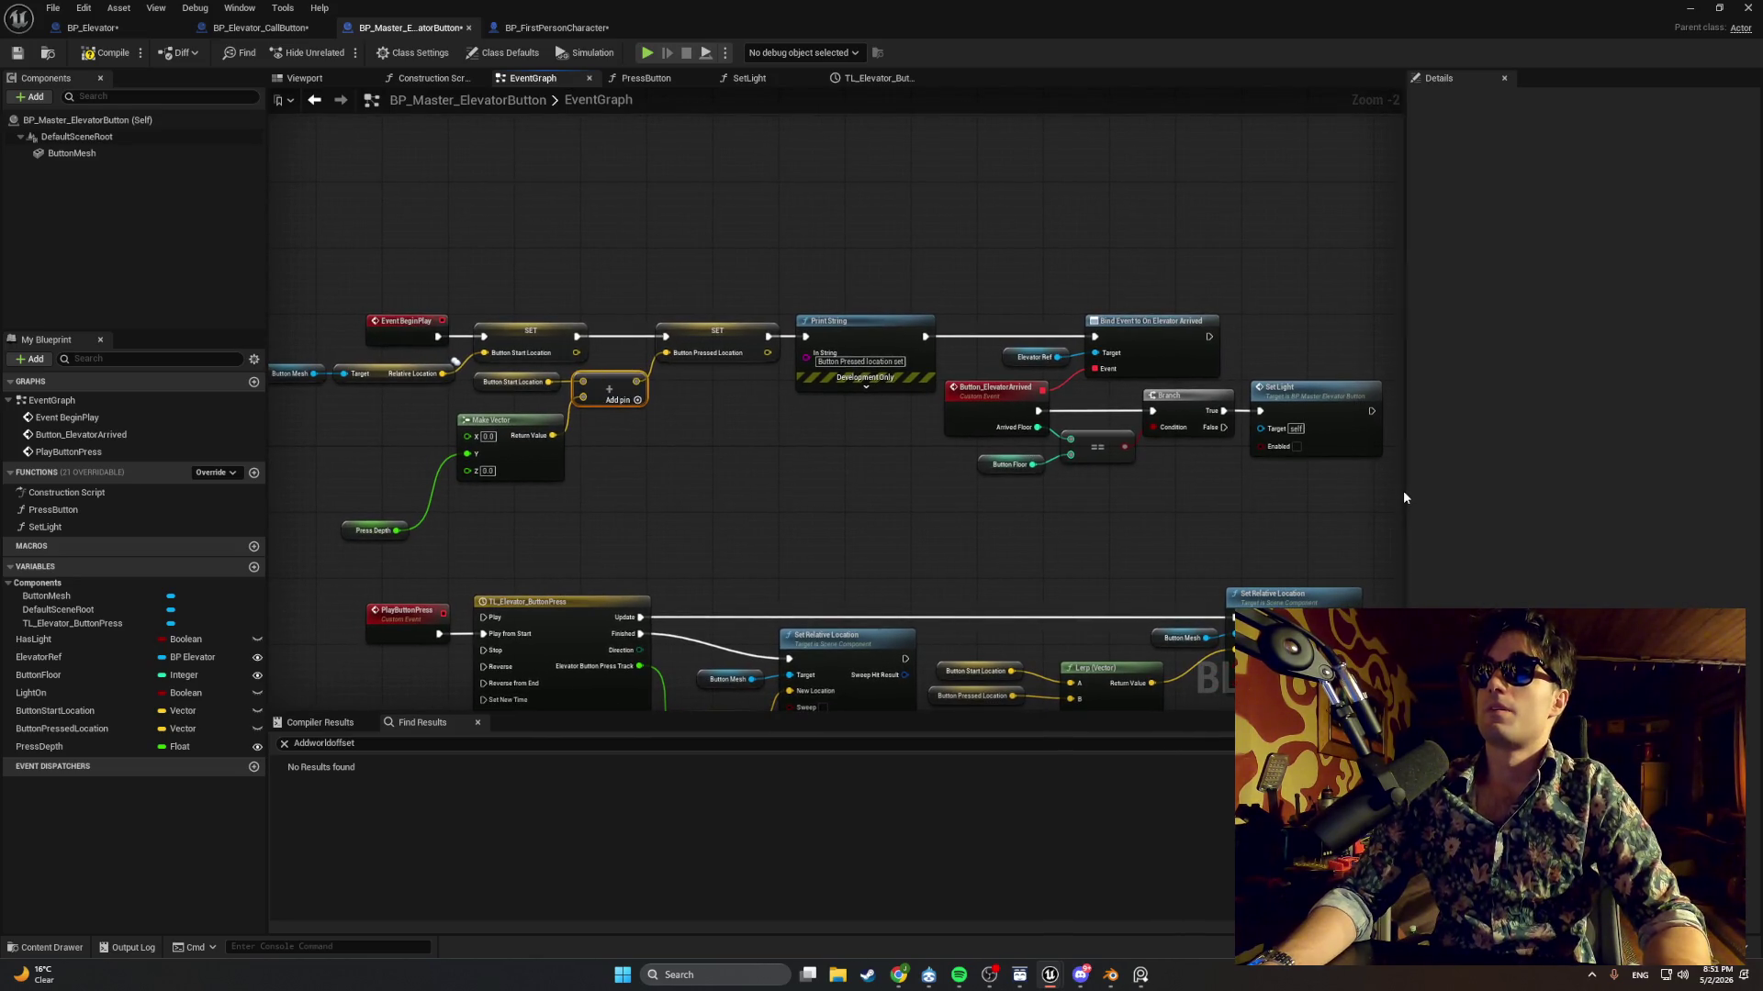
pyautogui.moveTo(1403, 490); pyautogui.dragTo(1630, 498)
pyautogui.scroll(2, 1048, 274)
pyautogui.moveTo(1048, 274)
pyautogui.mouseDown()
pyautogui.moveTo(980, 283)
pyautogui.moveTo(1293, 228)
pyautogui.mouseUp()
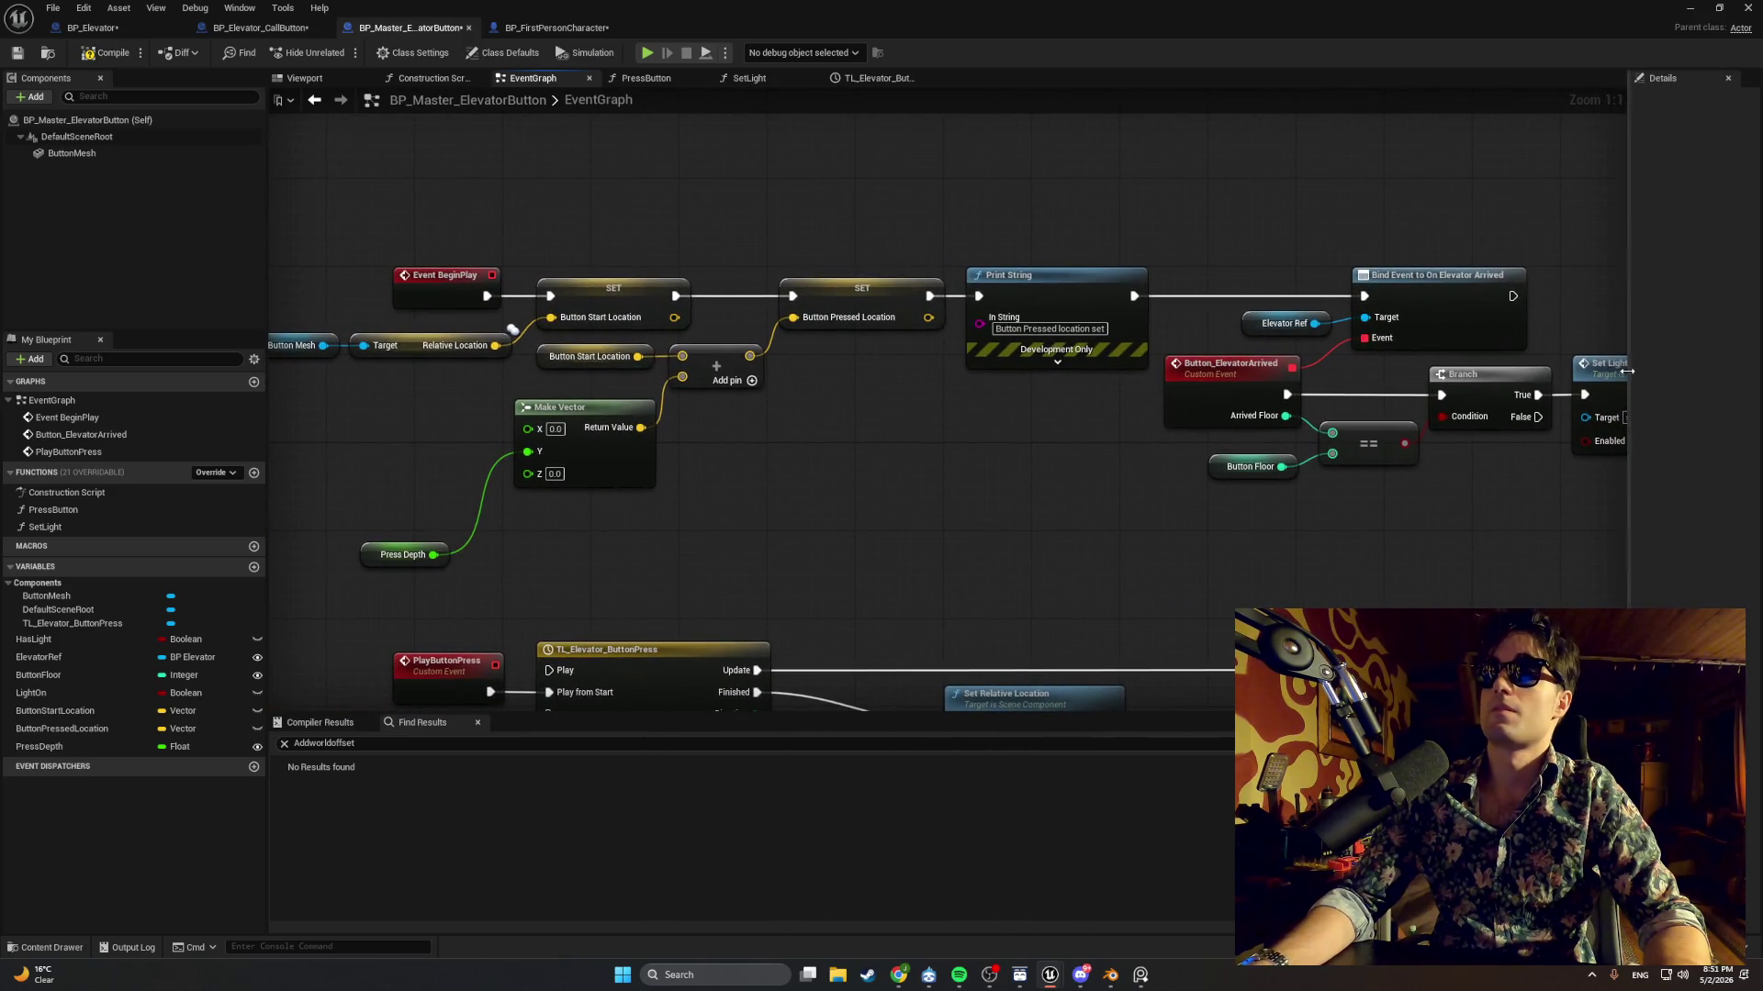
pyautogui.moveTo(1631, 376); pyautogui.dragTo(1758, 377)
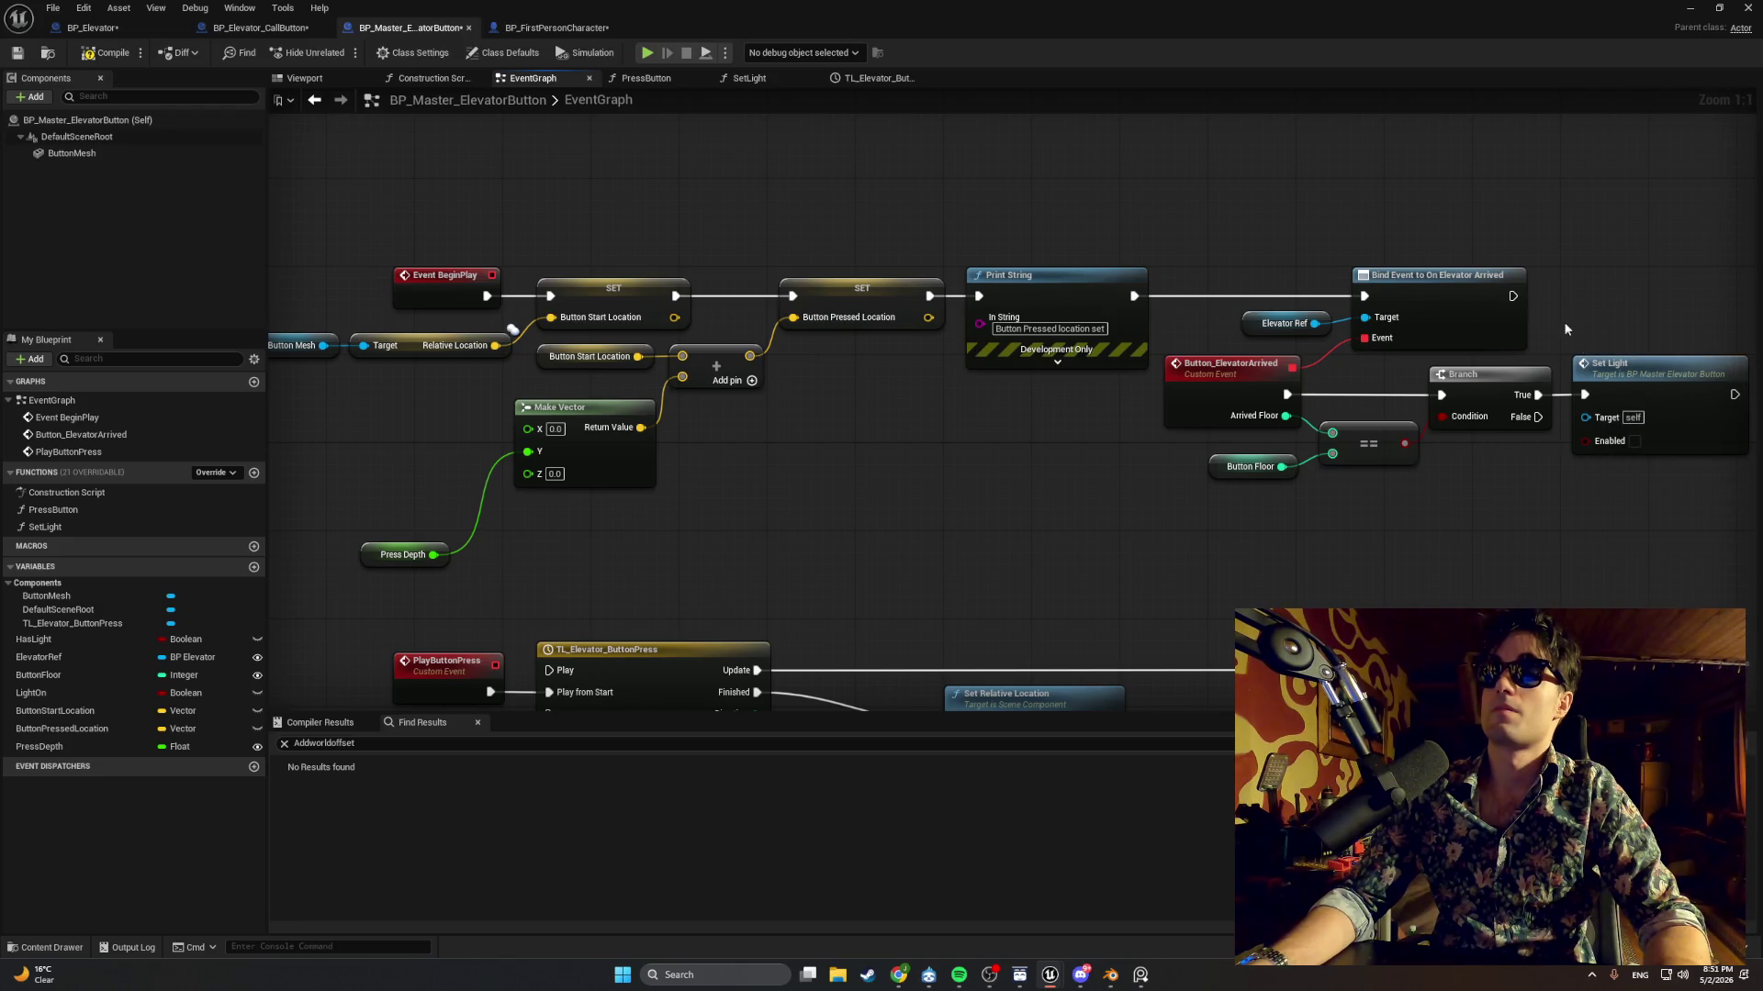
pyautogui.moveTo(1461, 241)
pyautogui.mouseDown()
pyautogui.moveTo(1436, 260)
pyautogui.moveTo(1468, 273)
pyautogui.mouseUp()
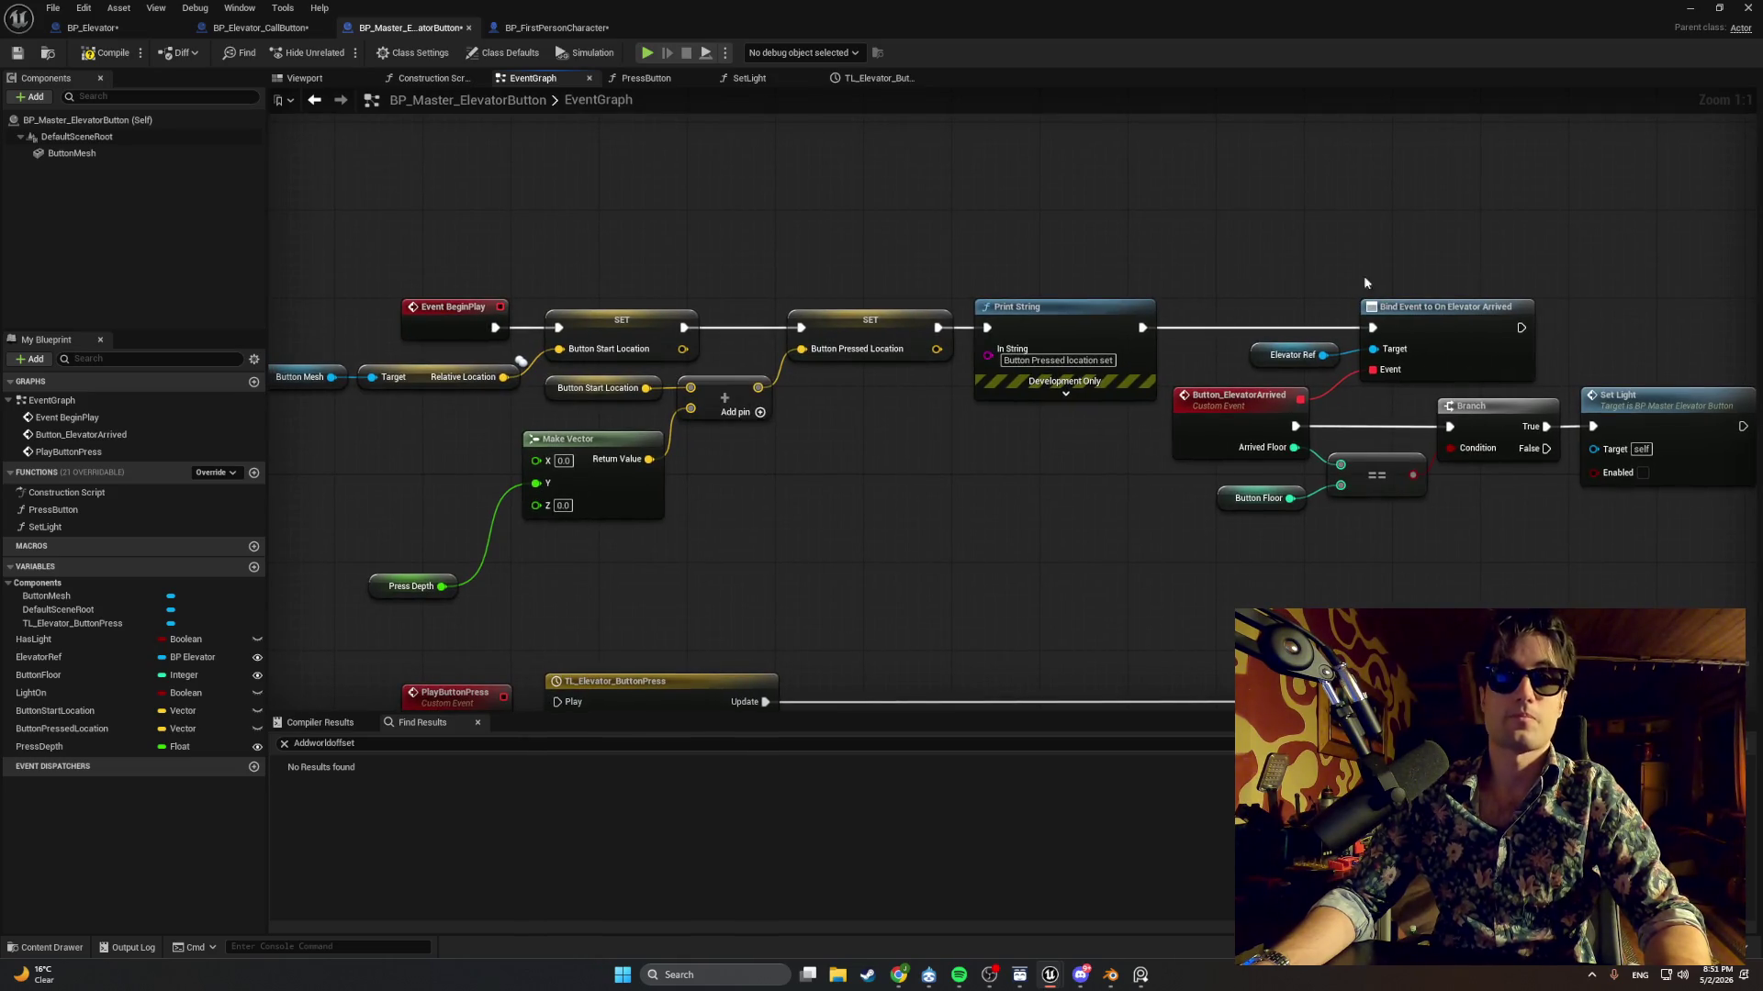
# Capture a screen snip of the BeginPlay location nodes.
pyautogui.press('super+shift+s')
pyautogui.moveTo(289, 255); pyautogui.dragTo(932, 608)
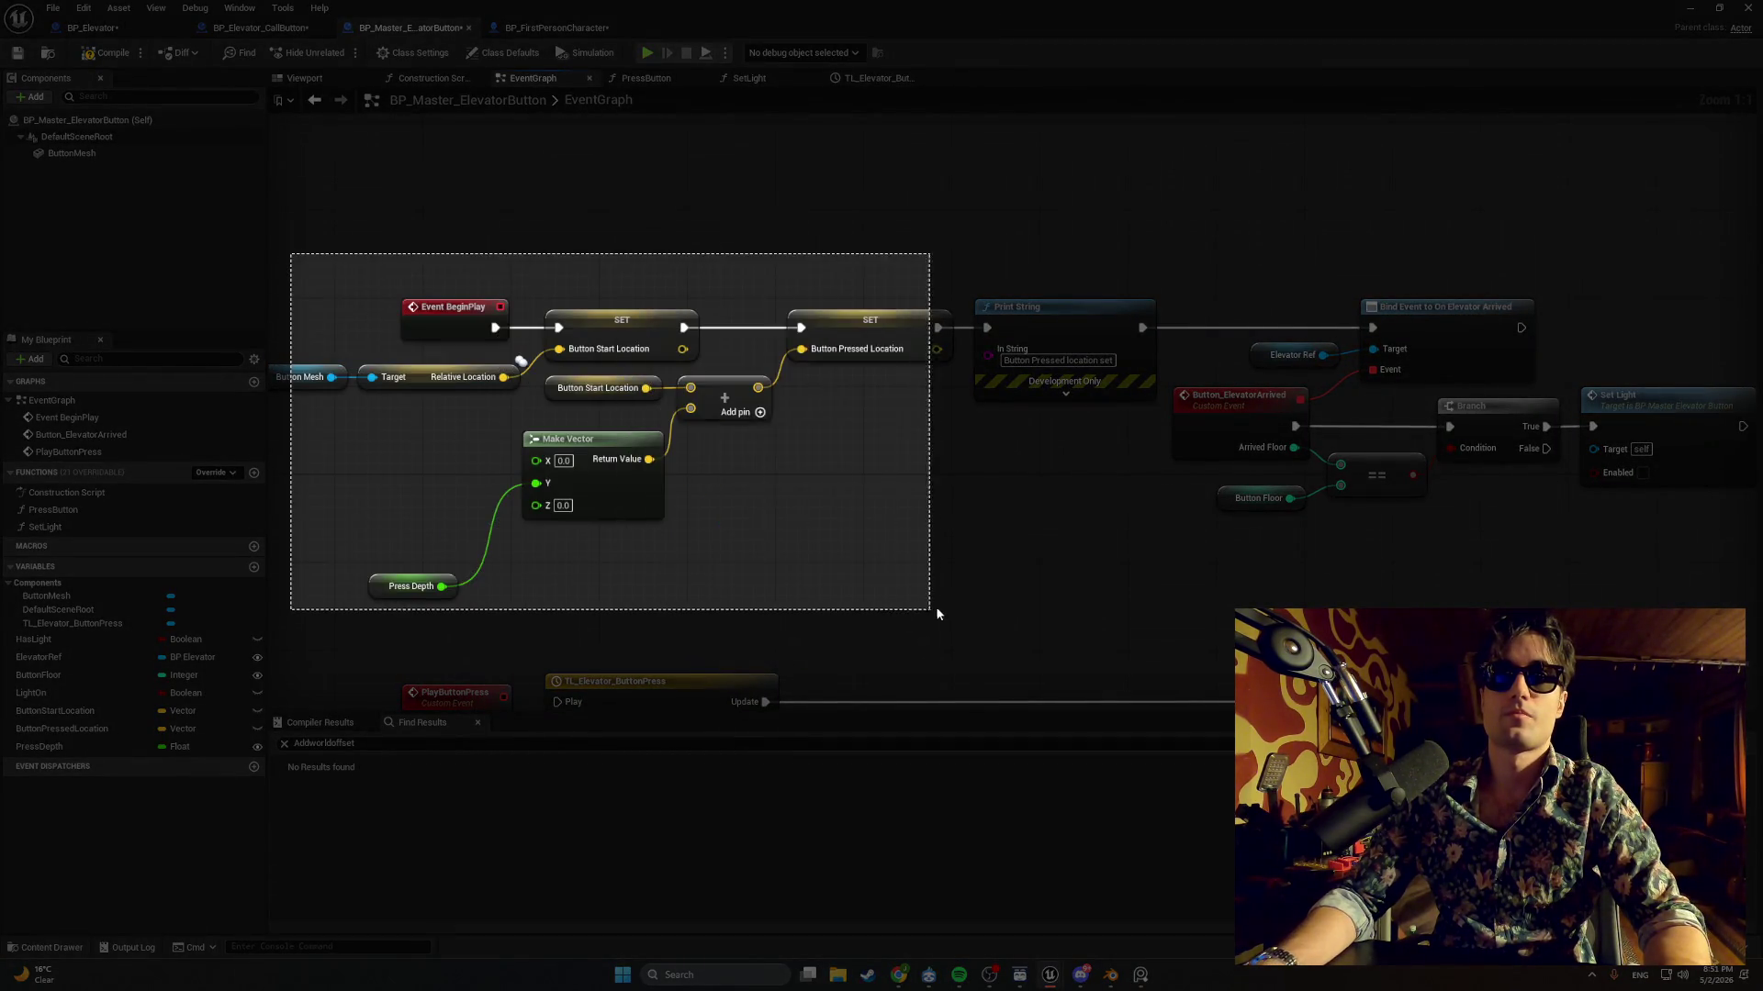
pyautogui.press('super+shift+s')
pyautogui.moveTo(244, 223)
pyautogui.mouseDown()
pyautogui.moveTo(449, 433)
pyautogui.moveTo(1319, 547)
pyautogui.moveTo(1760, 652)
pyautogui.mouseUp()
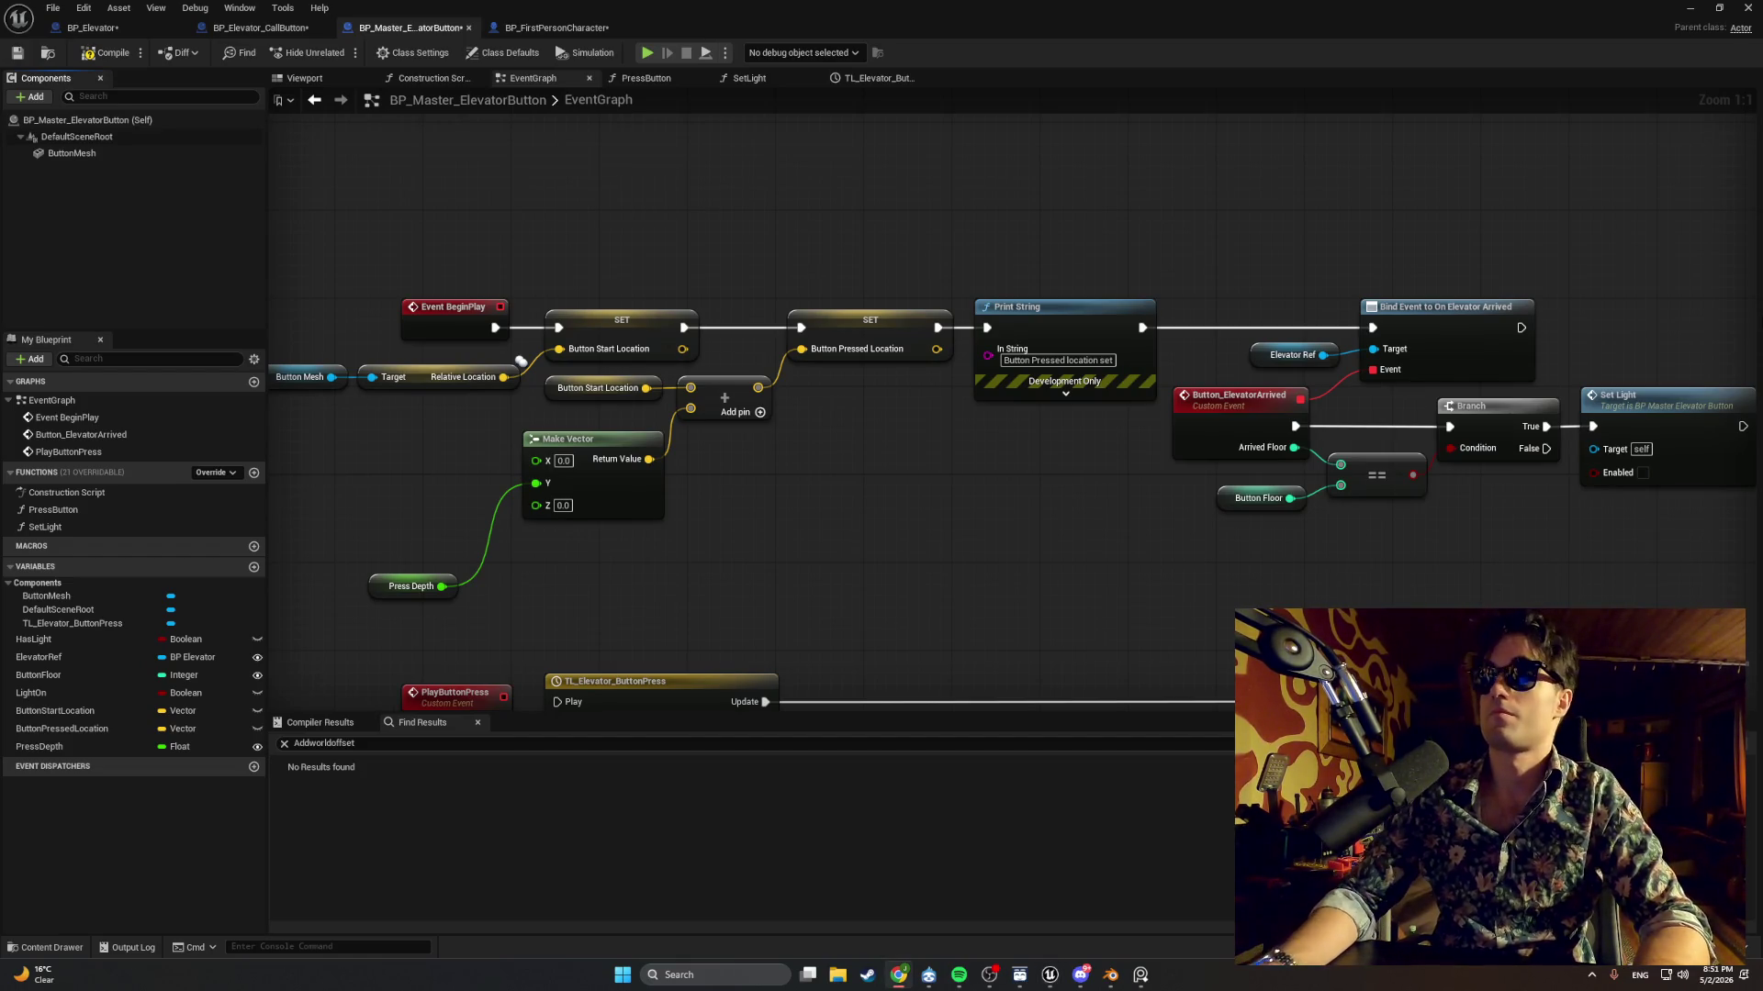
# Widen the Details panel and zoom out to show all the button's event logic.
pyautogui.moveTo(520, 360); pyautogui.dragTo(509, 361)
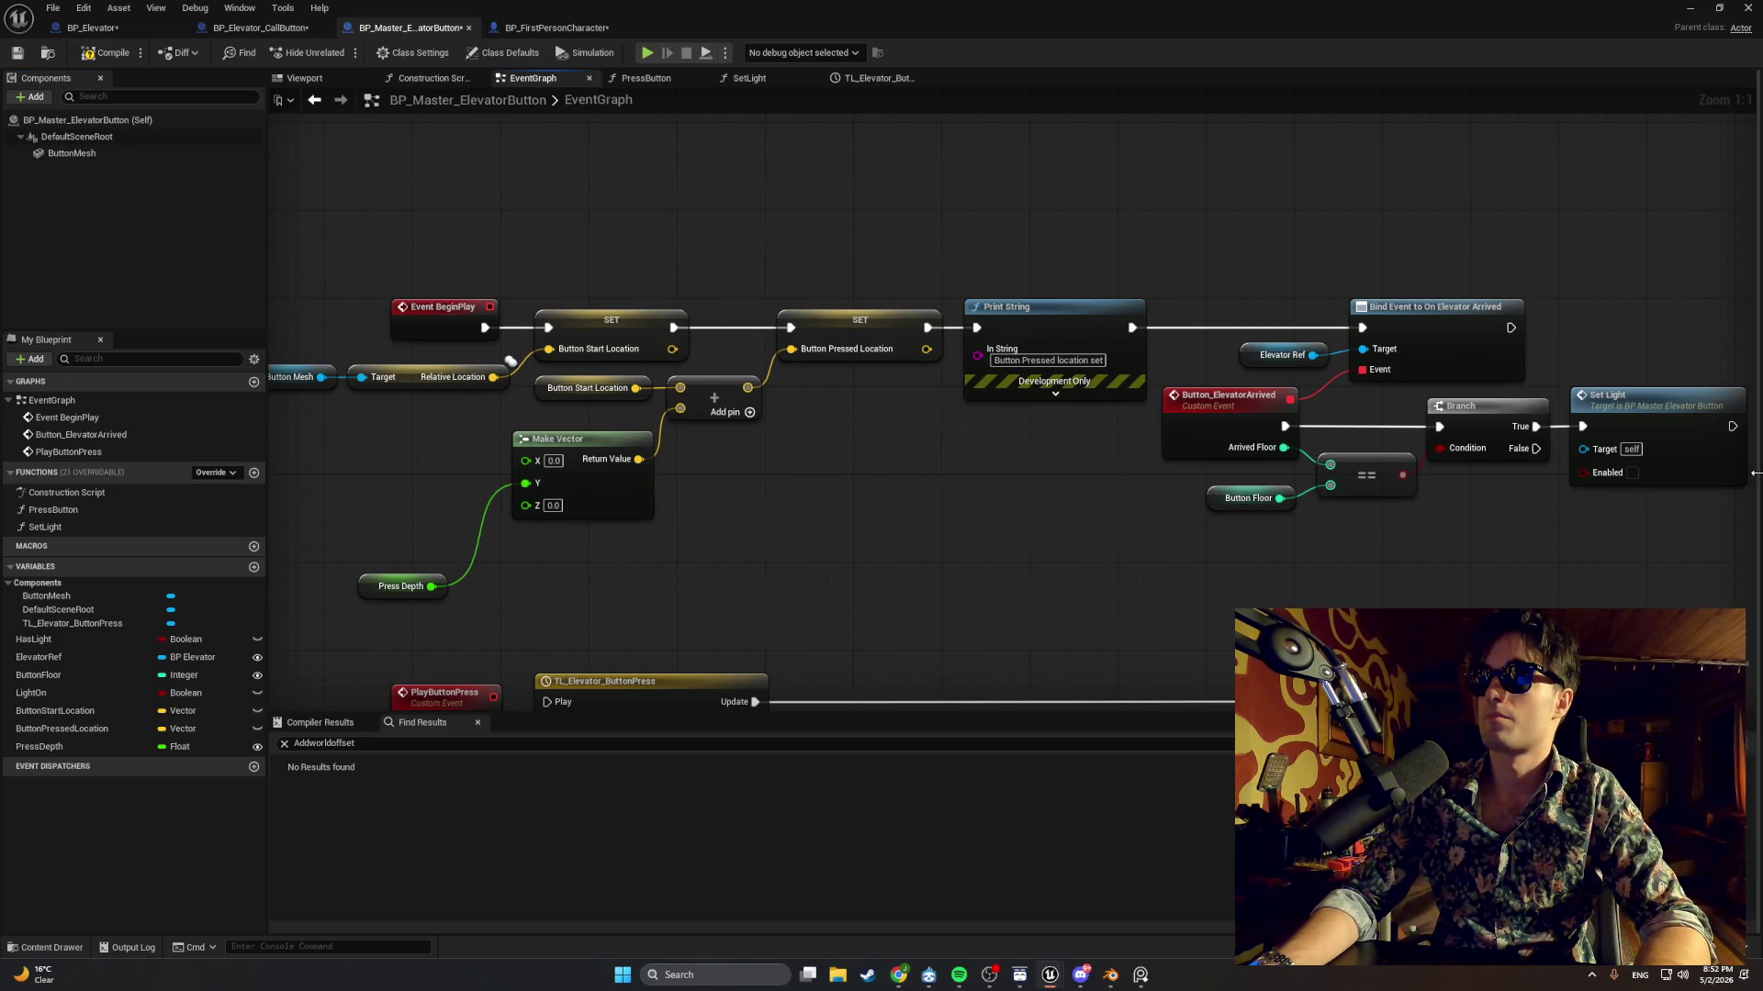
pyautogui.moveTo(1754, 457); pyautogui.dragTo(1425, 457)
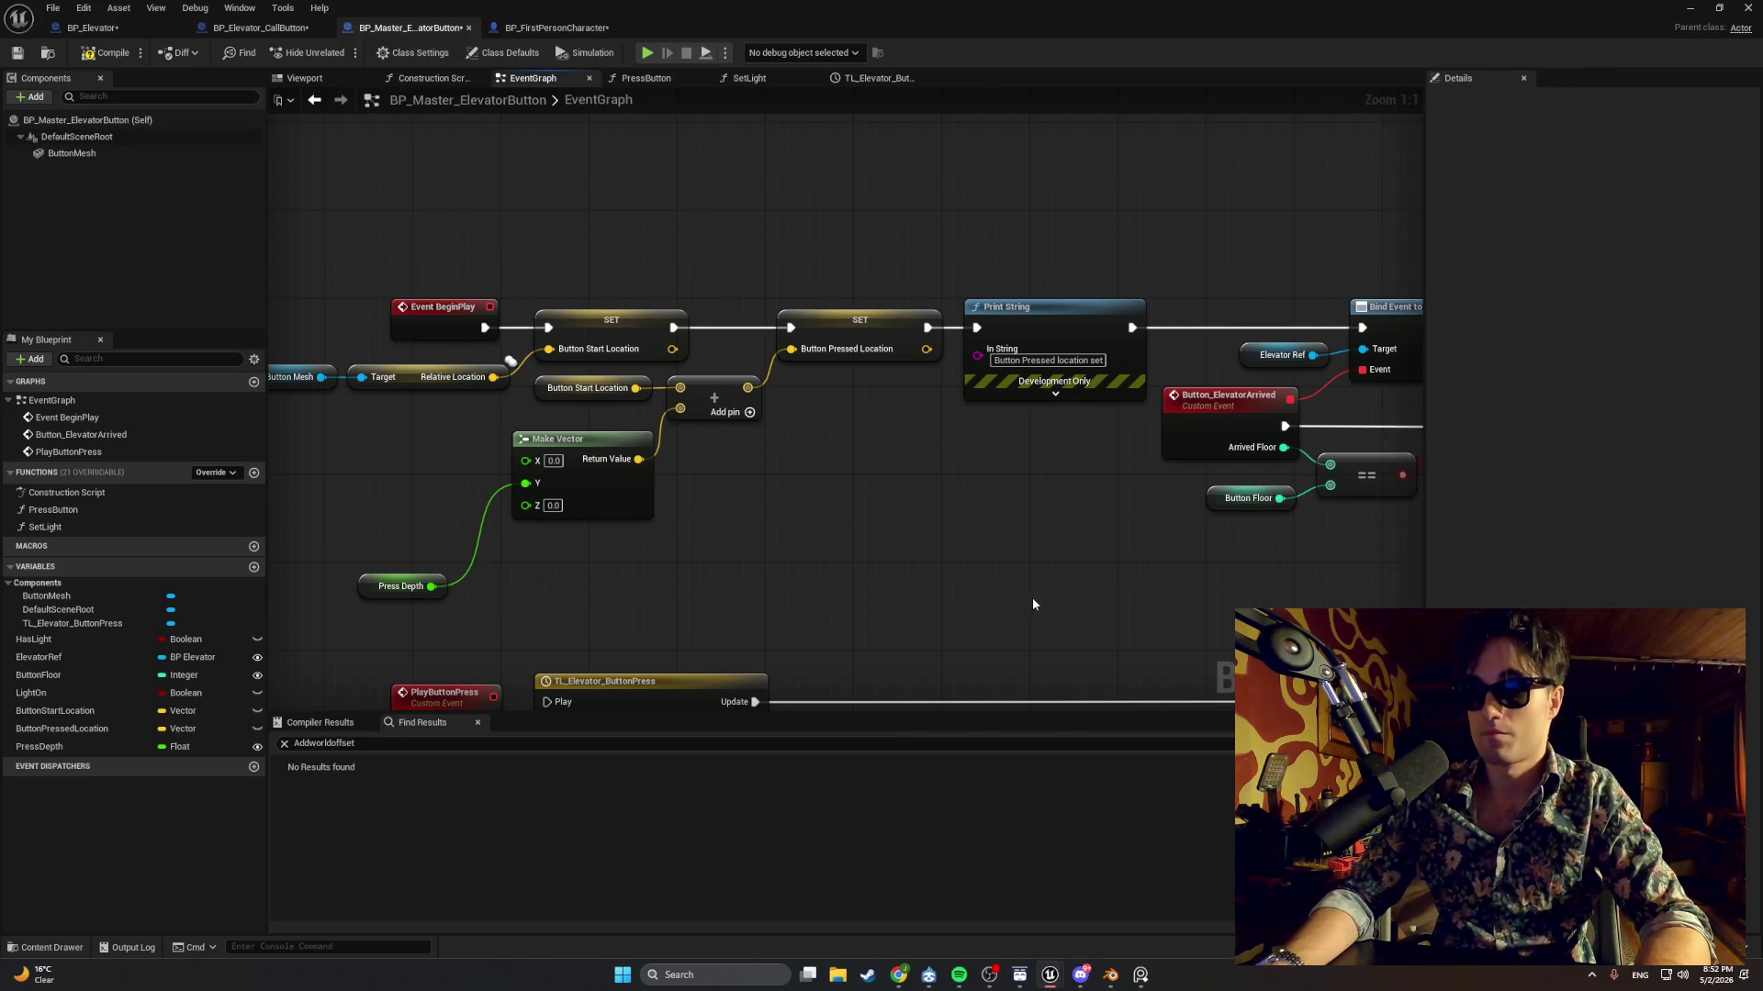
pyautogui.moveTo(947, 585)
pyautogui.mouseDown()
pyautogui.moveTo(1094, 603)
pyautogui.moveTo(887, 584)
pyautogui.mouseUp()
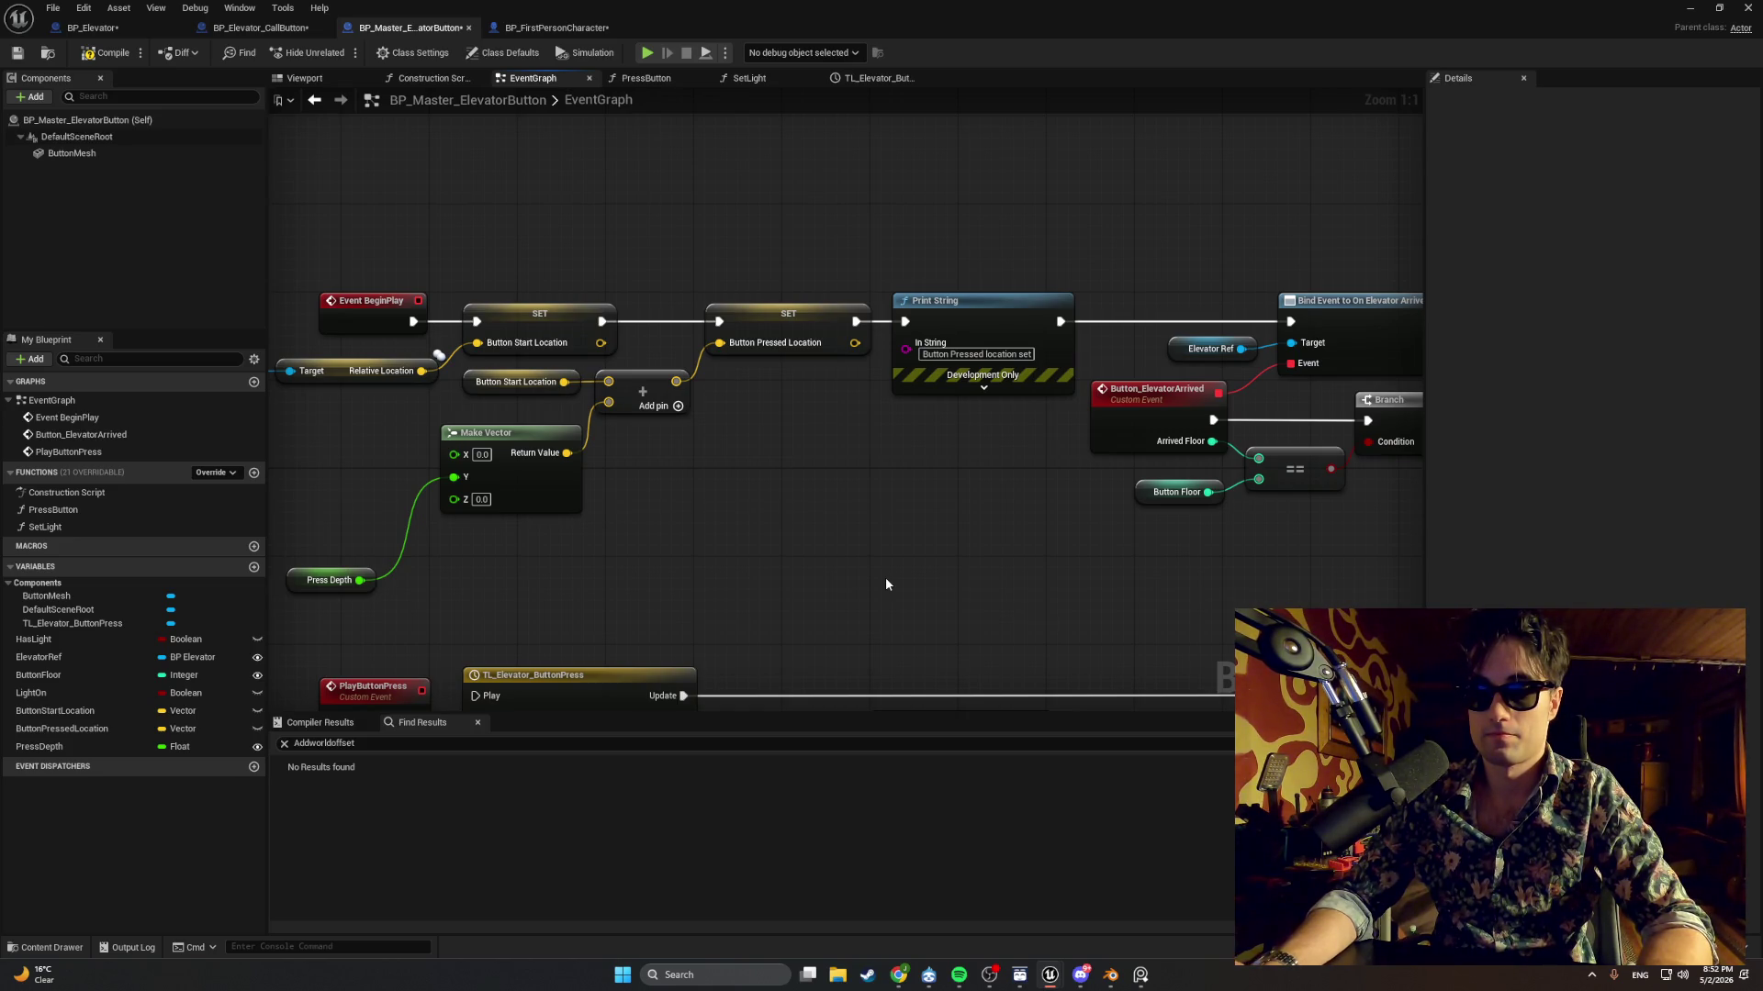
pyautogui.scroll(-1, 885, 577)
pyautogui.moveTo(903, 551)
pyautogui.mouseDown()
pyautogui.moveTo(763, 534)
pyautogui.moveTo(826, 554)
pyautogui.mouseUp()
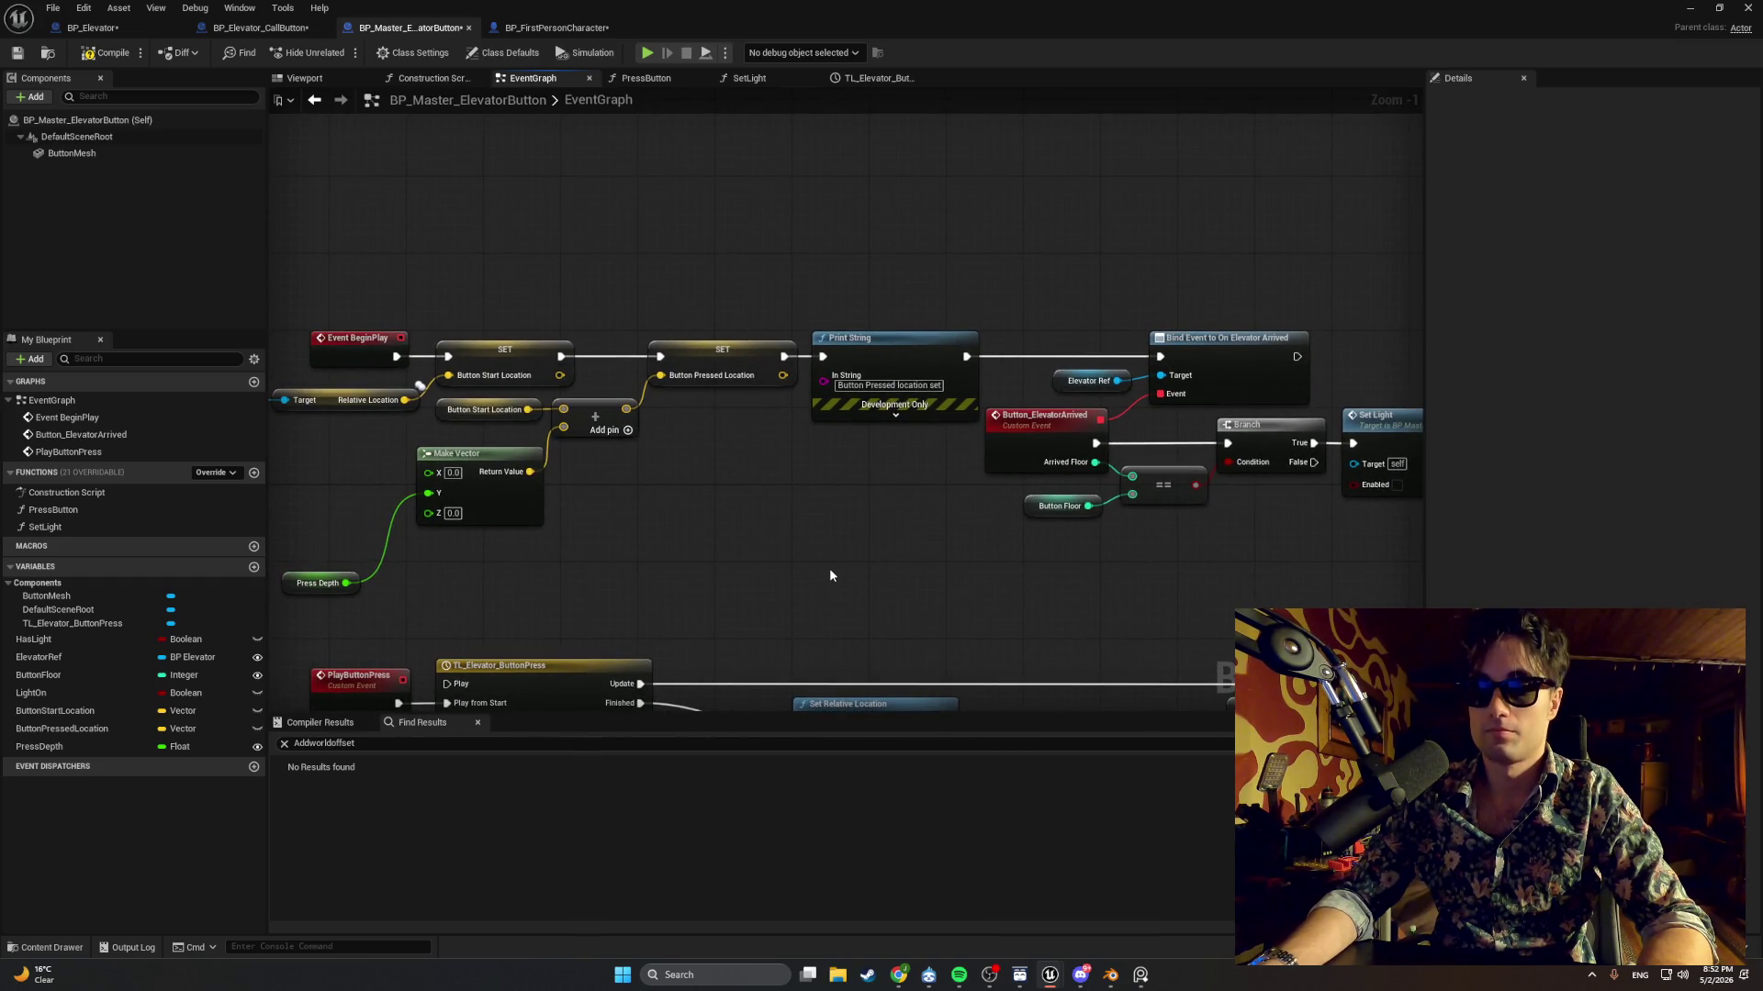
pyautogui.click(1690, 7)
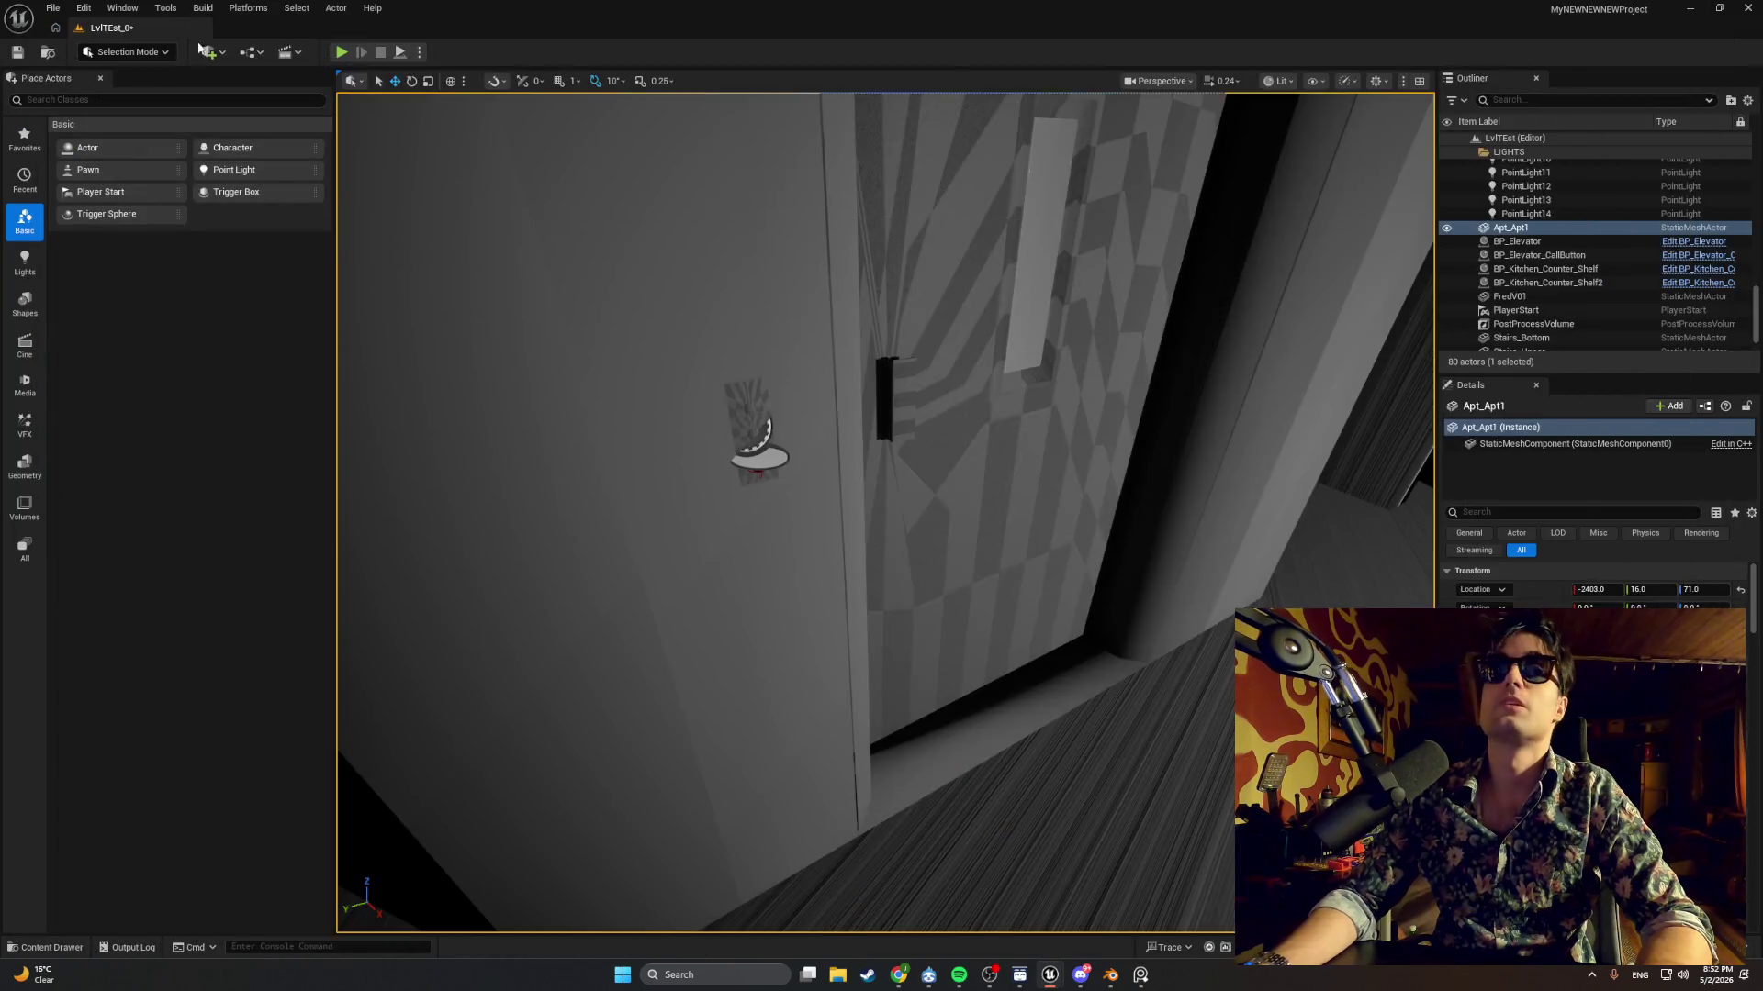
pyautogui.click(343, 52)
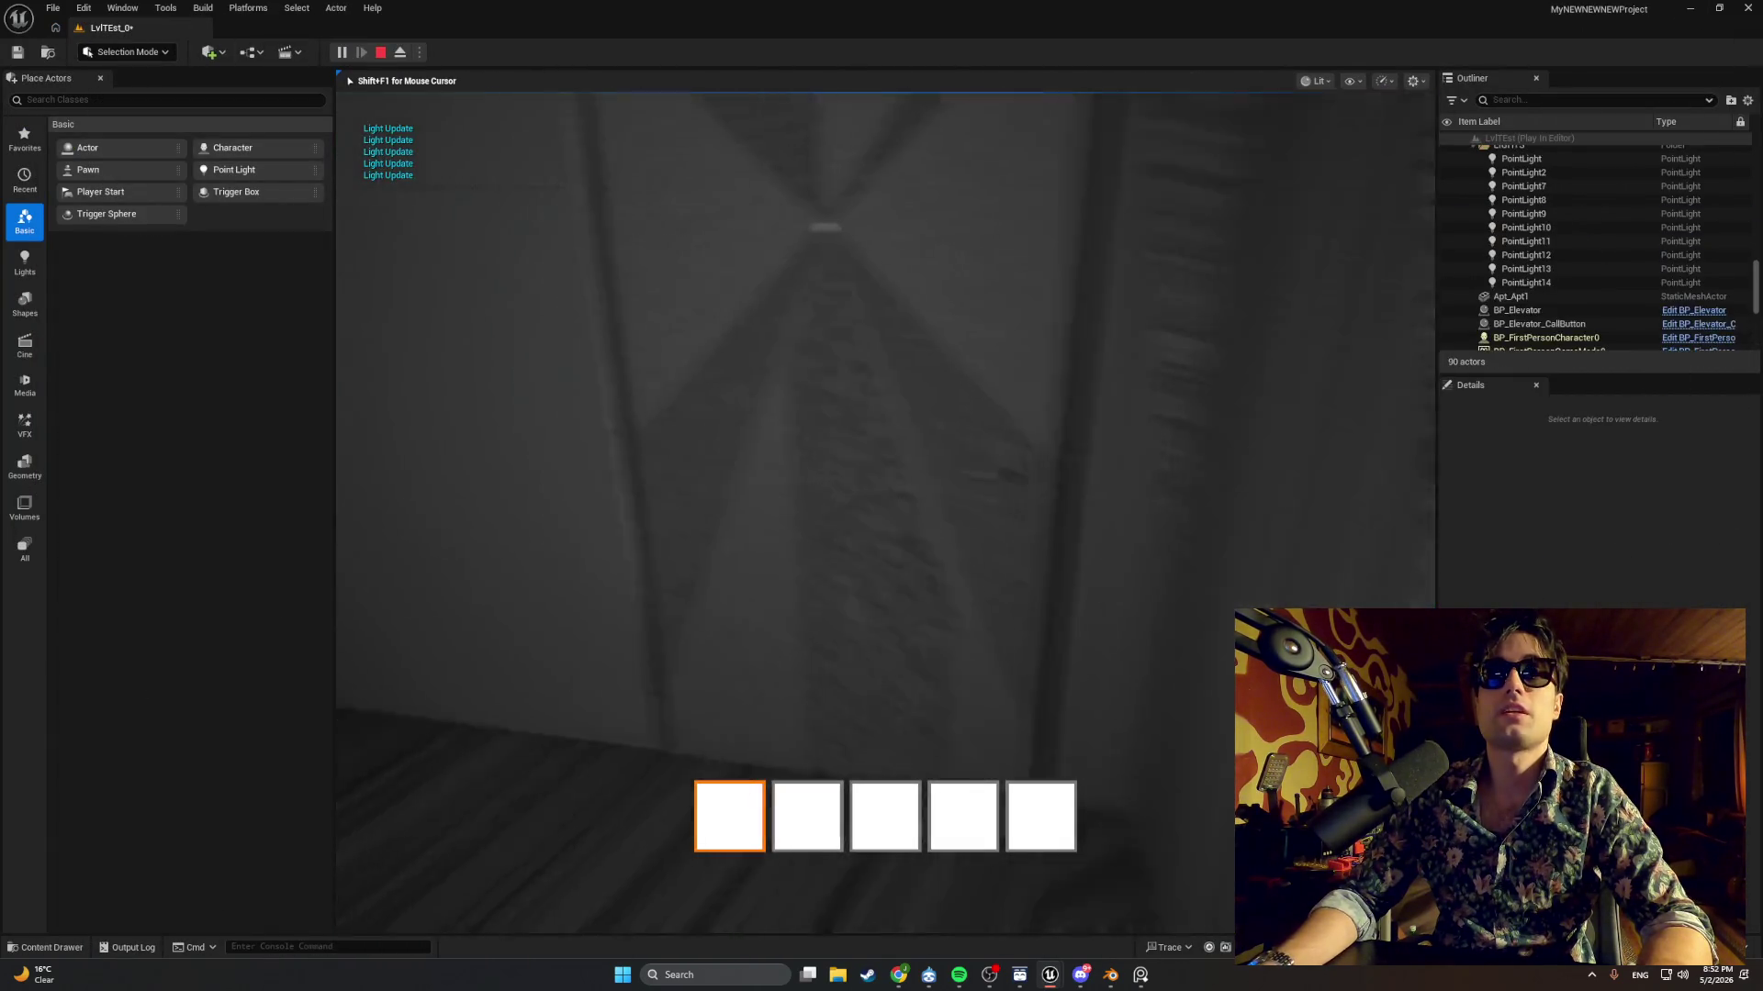
pyautogui.press('w')
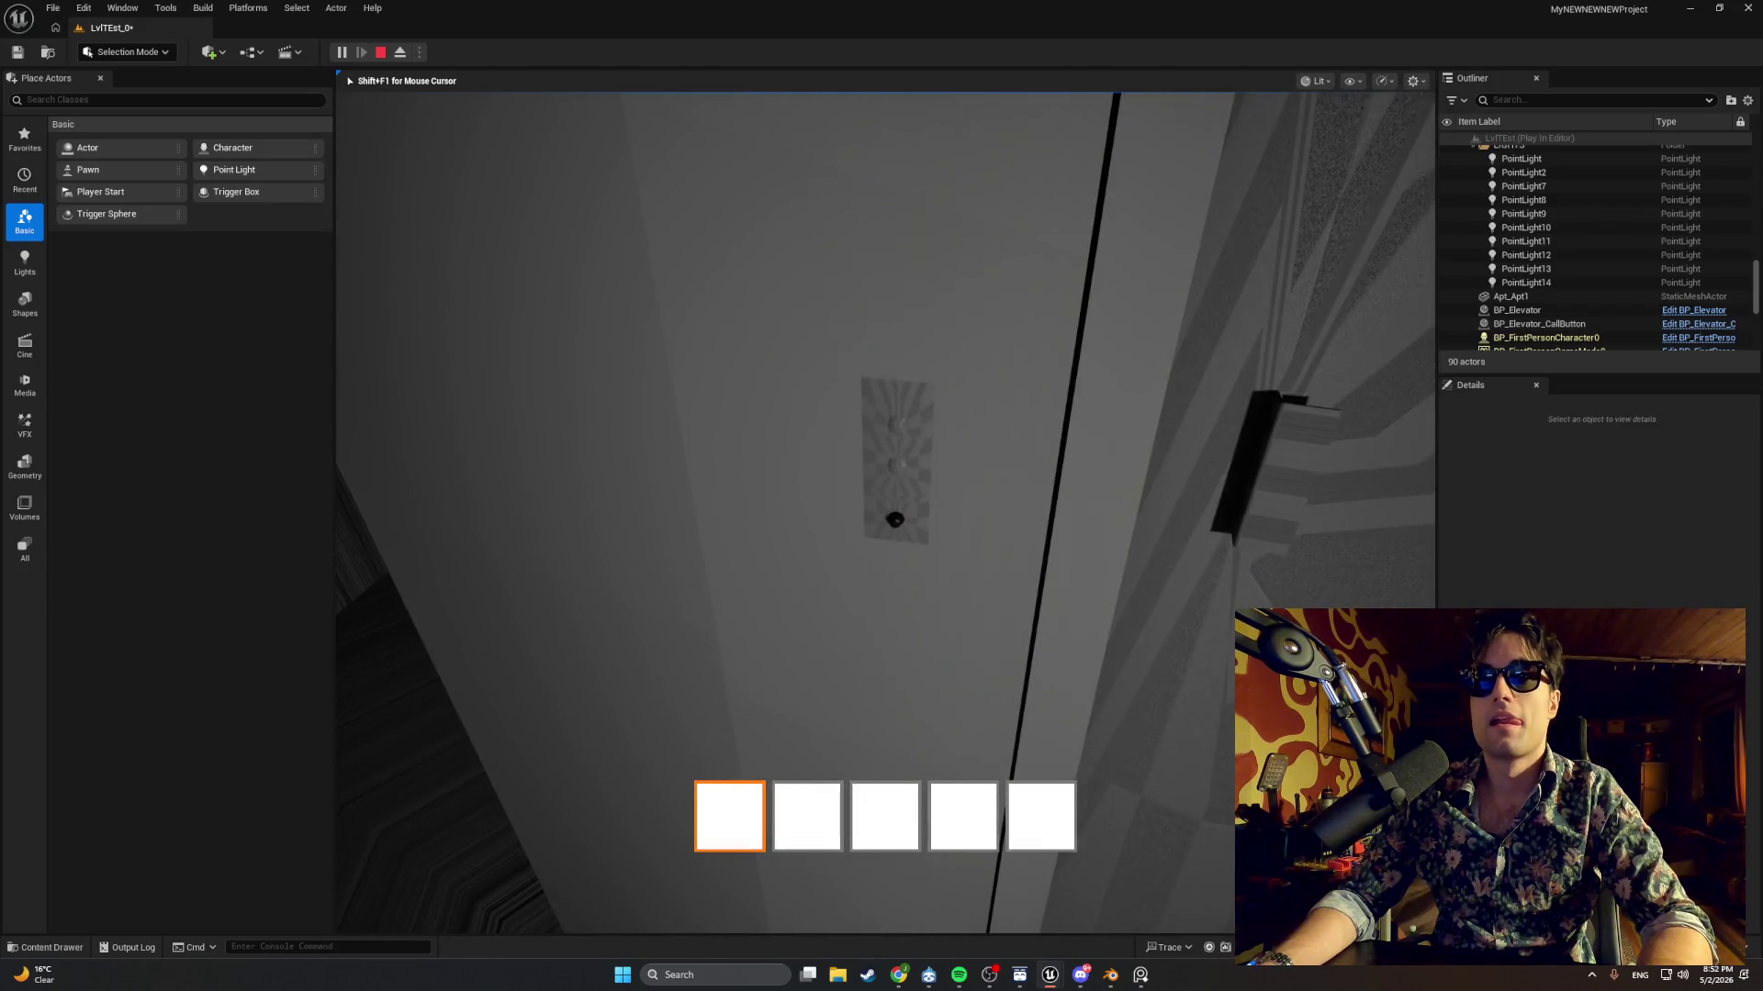
pyautogui.press('e')
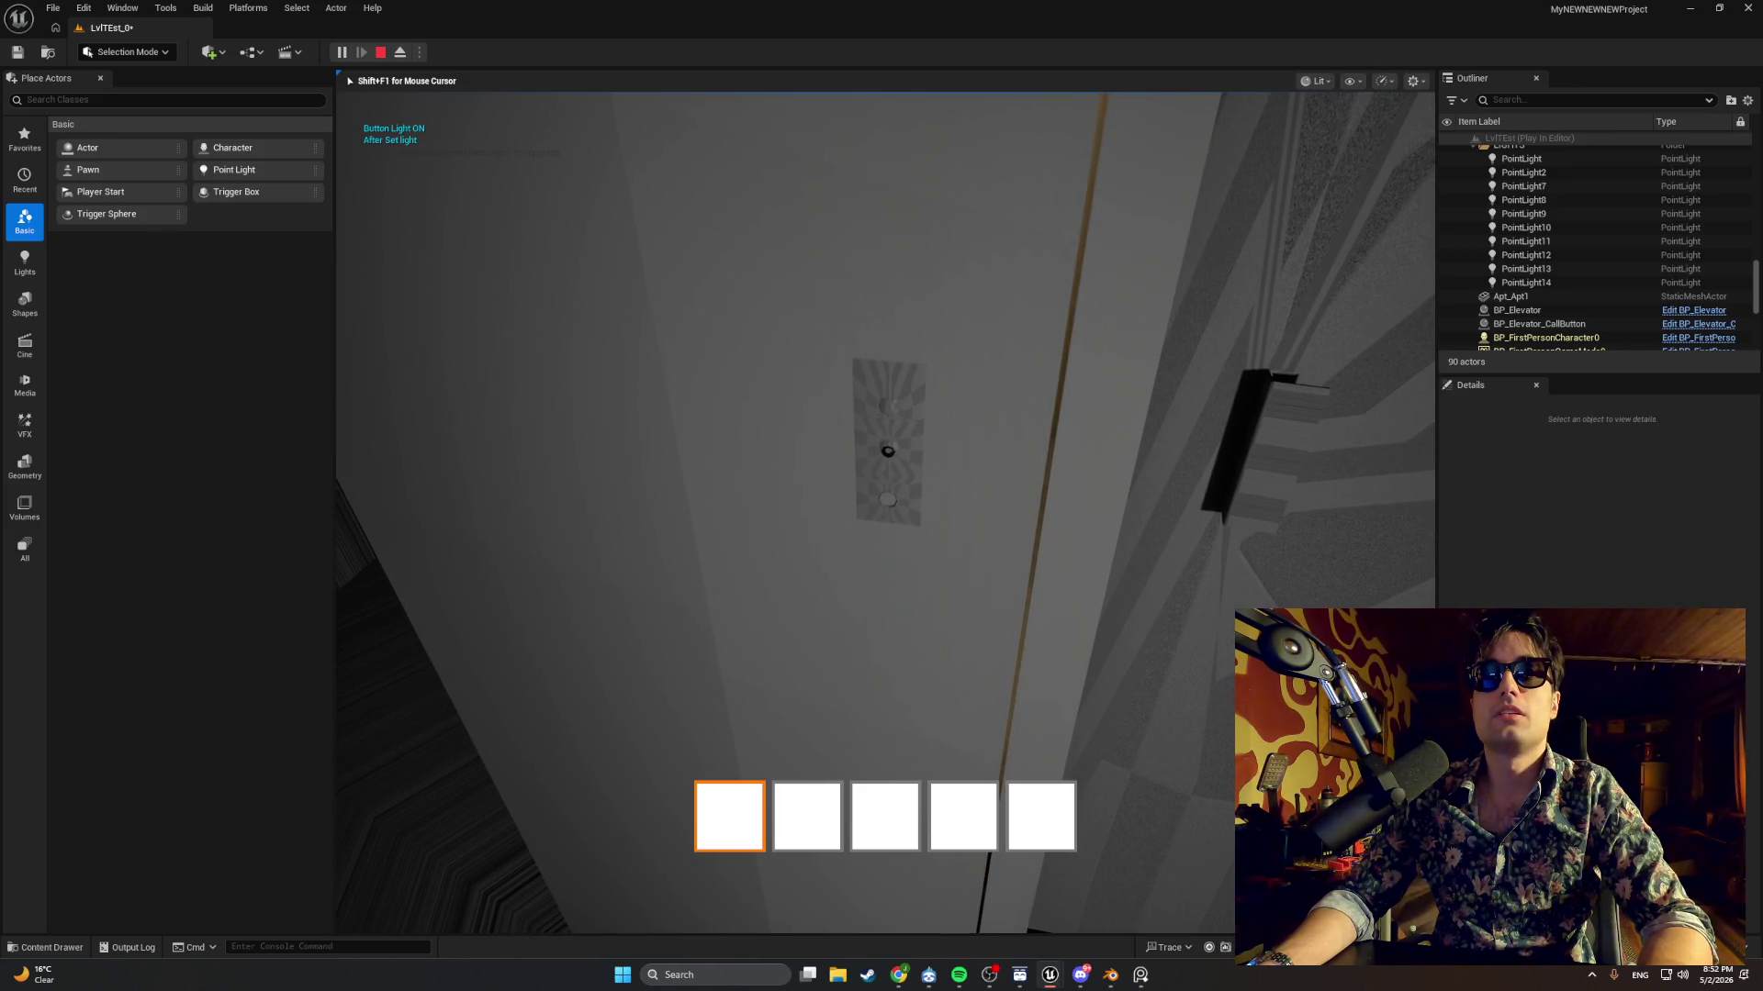
pyautogui.press('Escape')
pyautogui.click(582, 649)
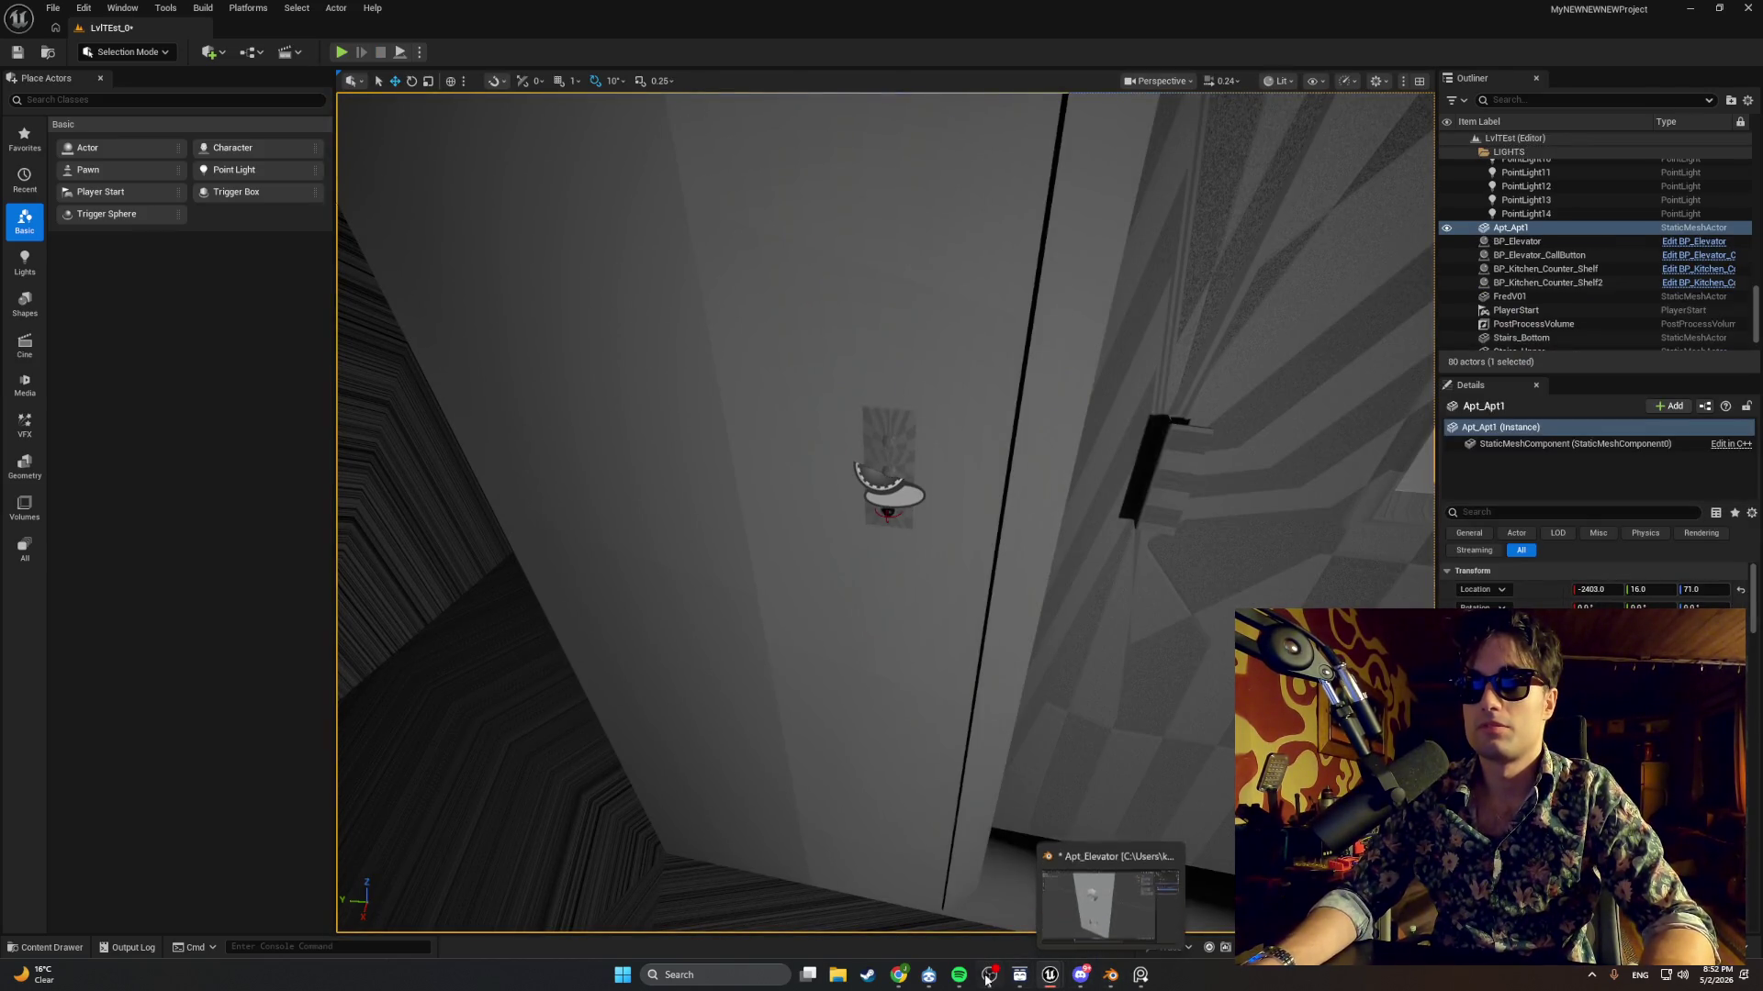
# In SetLight, delete the After Set light print and wire the entry straight to the Branch.
pyautogui.moveTo(1054, 979)
pyautogui.click(1125, 904)
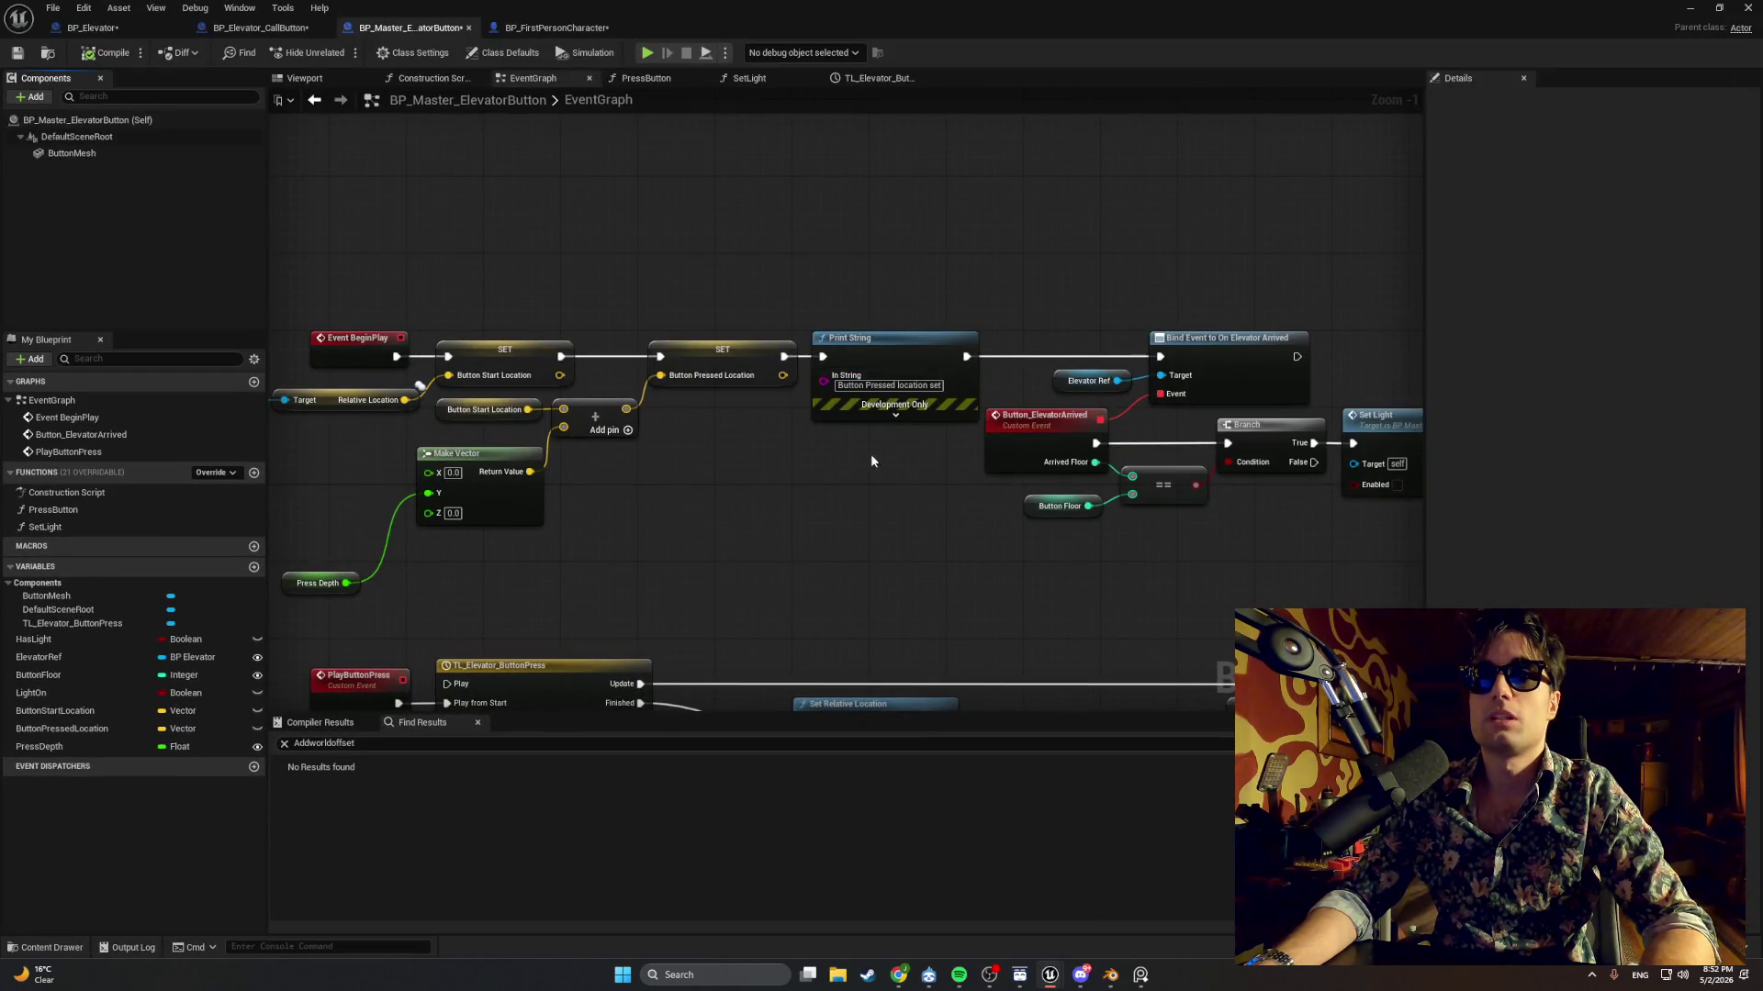
pyautogui.moveTo(870, 453); pyautogui.dragTo(902, 514)
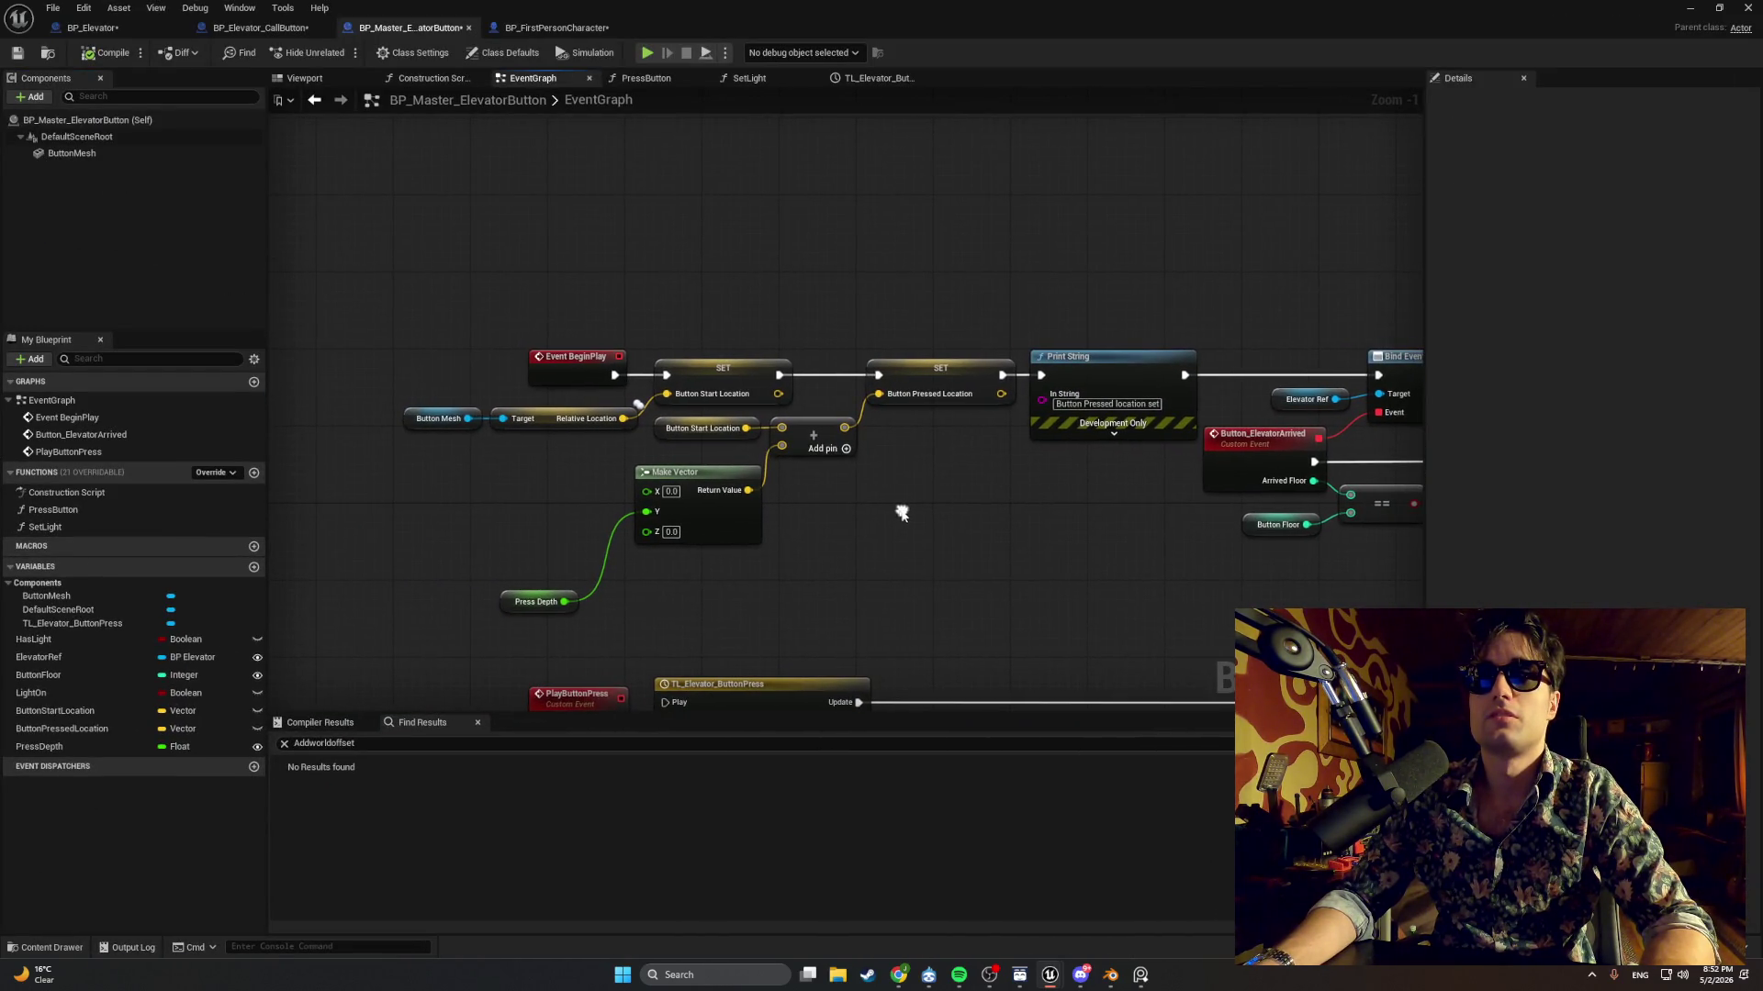
pyautogui.click(634, 80)
pyautogui.click(746, 79)
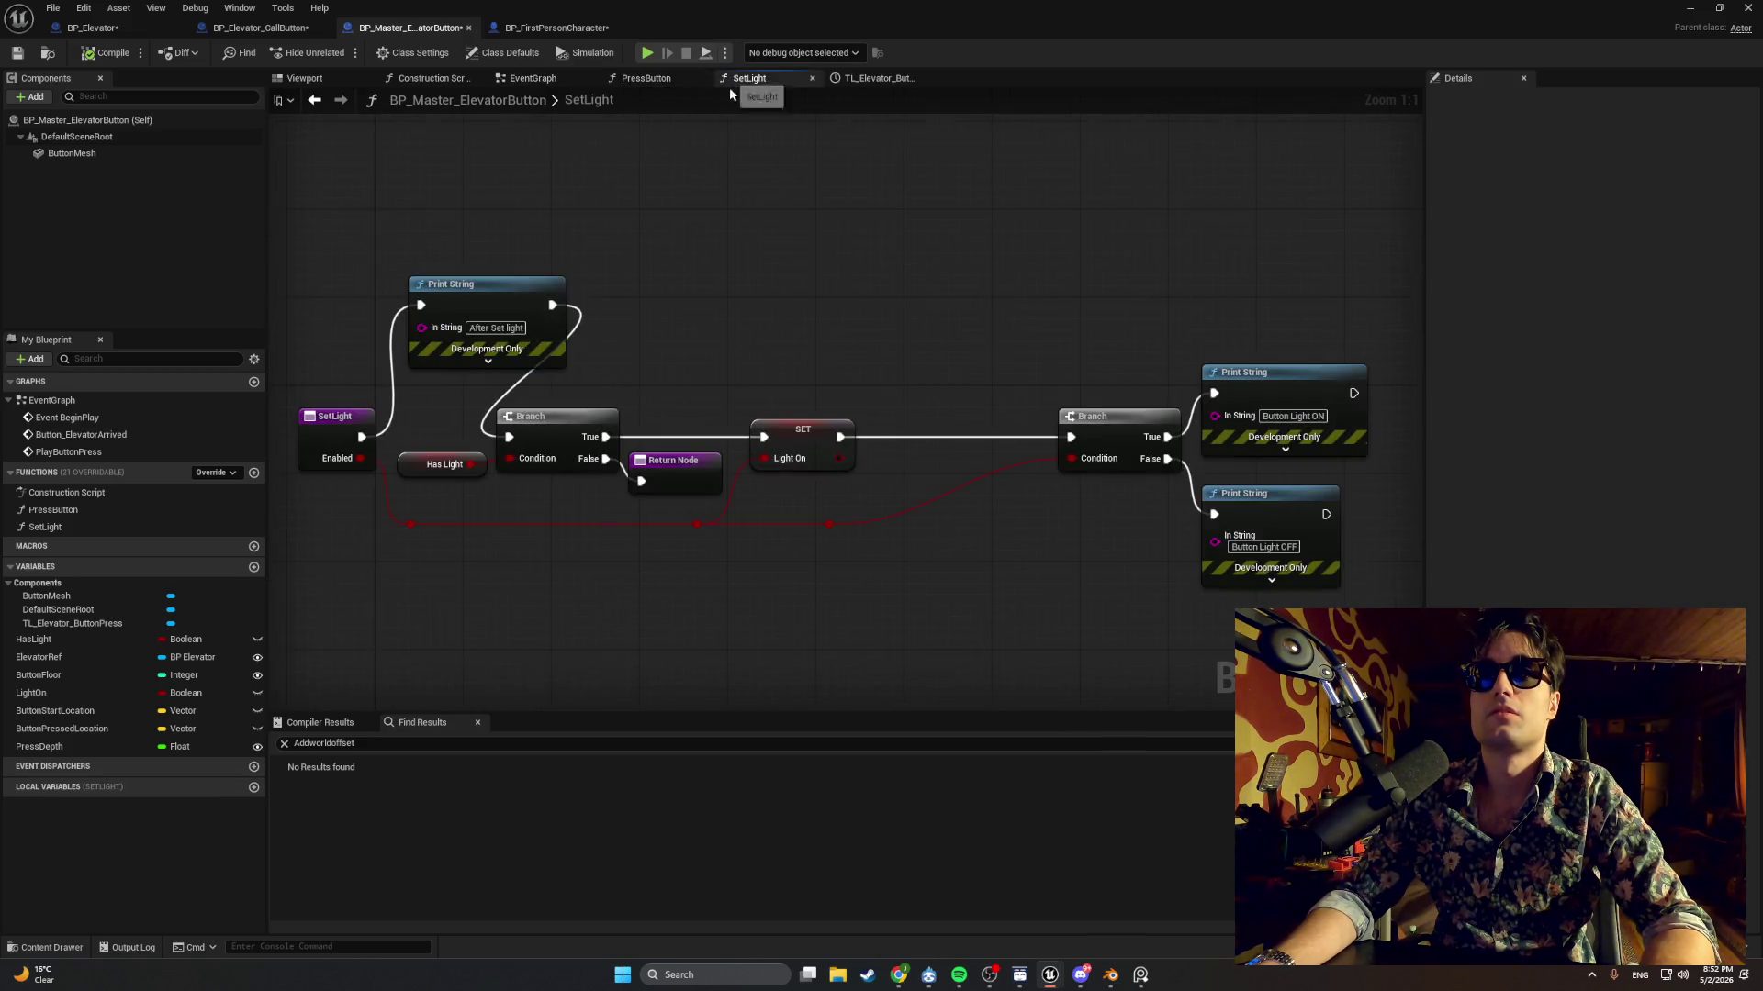
pyautogui.click(539, 302)
pyautogui.press('Delete')
pyautogui.moveTo(361, 437)
pyautogui.mouseDown()
pyautogui.moveTo(545, 444)
pyautogui.moveTo(511, 437)
pyautogui.mouseUp()
pyautogui.moveTo(791, 333); pyautogui.dragTo(471, 304)
# Delete both Button Light print nodes and recompile the button Blueprint.
pyautogui.moveTo(1010, 587); pyautogui.dragTo(936, 330)
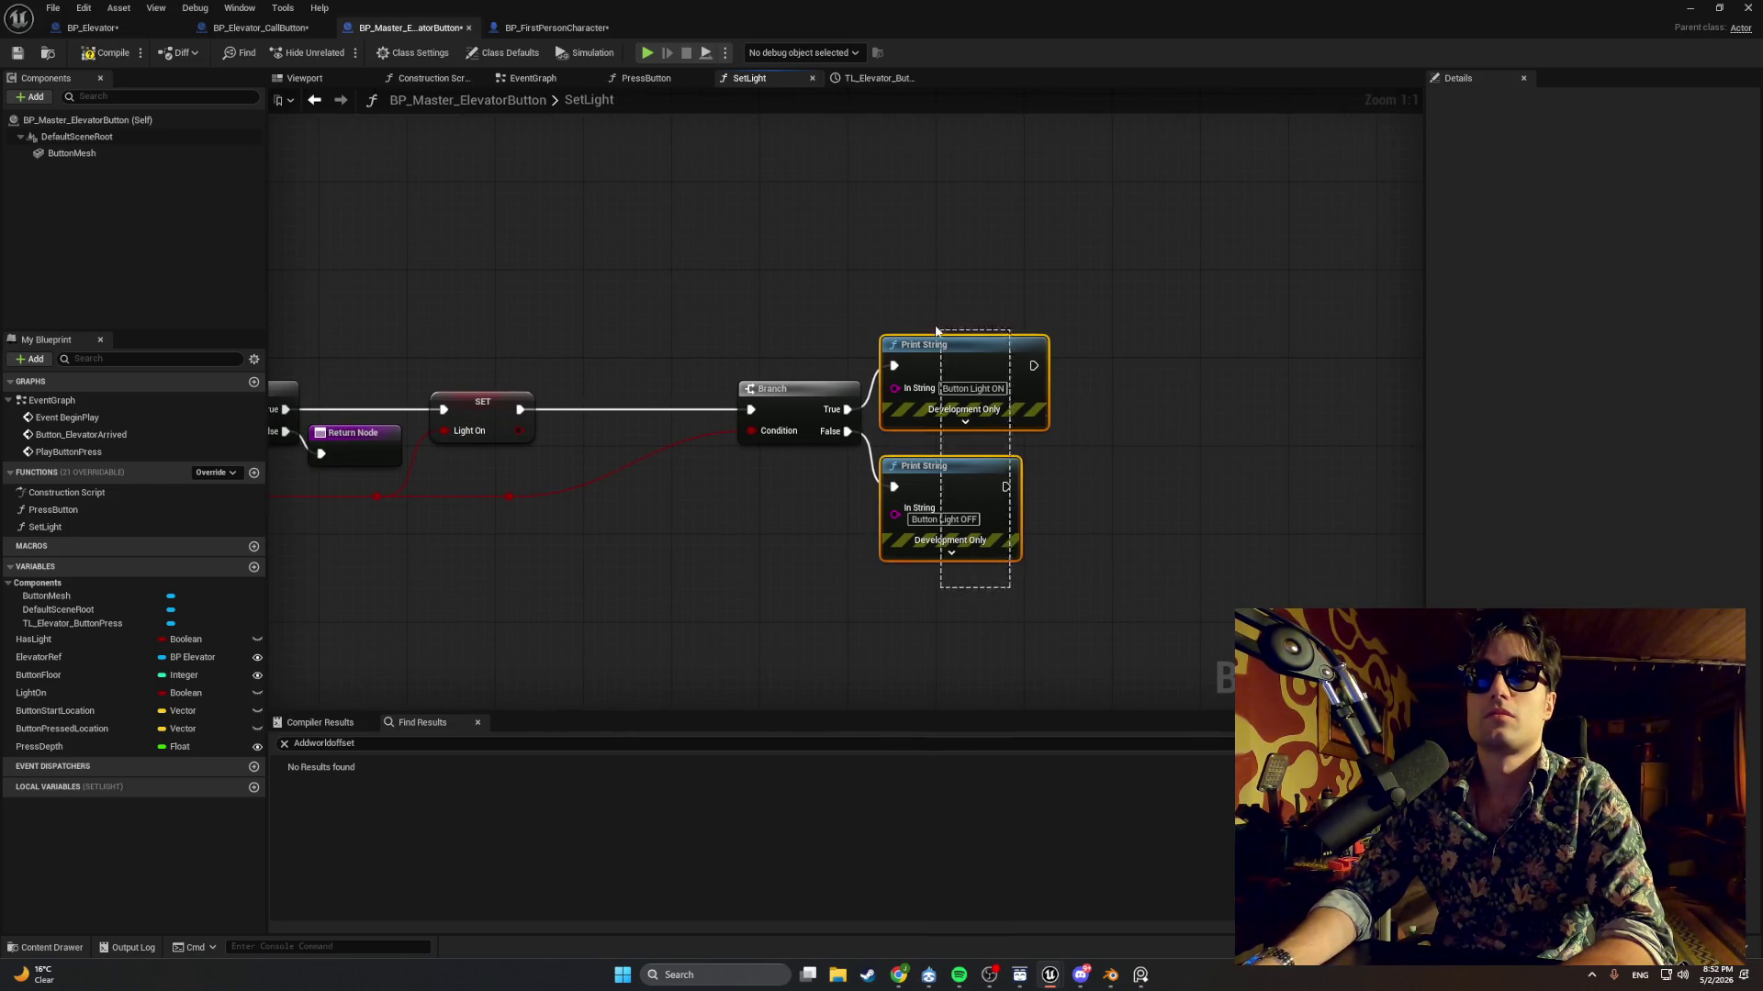
pyautogui.press('Delete')
pyautogui.click(110, 53)
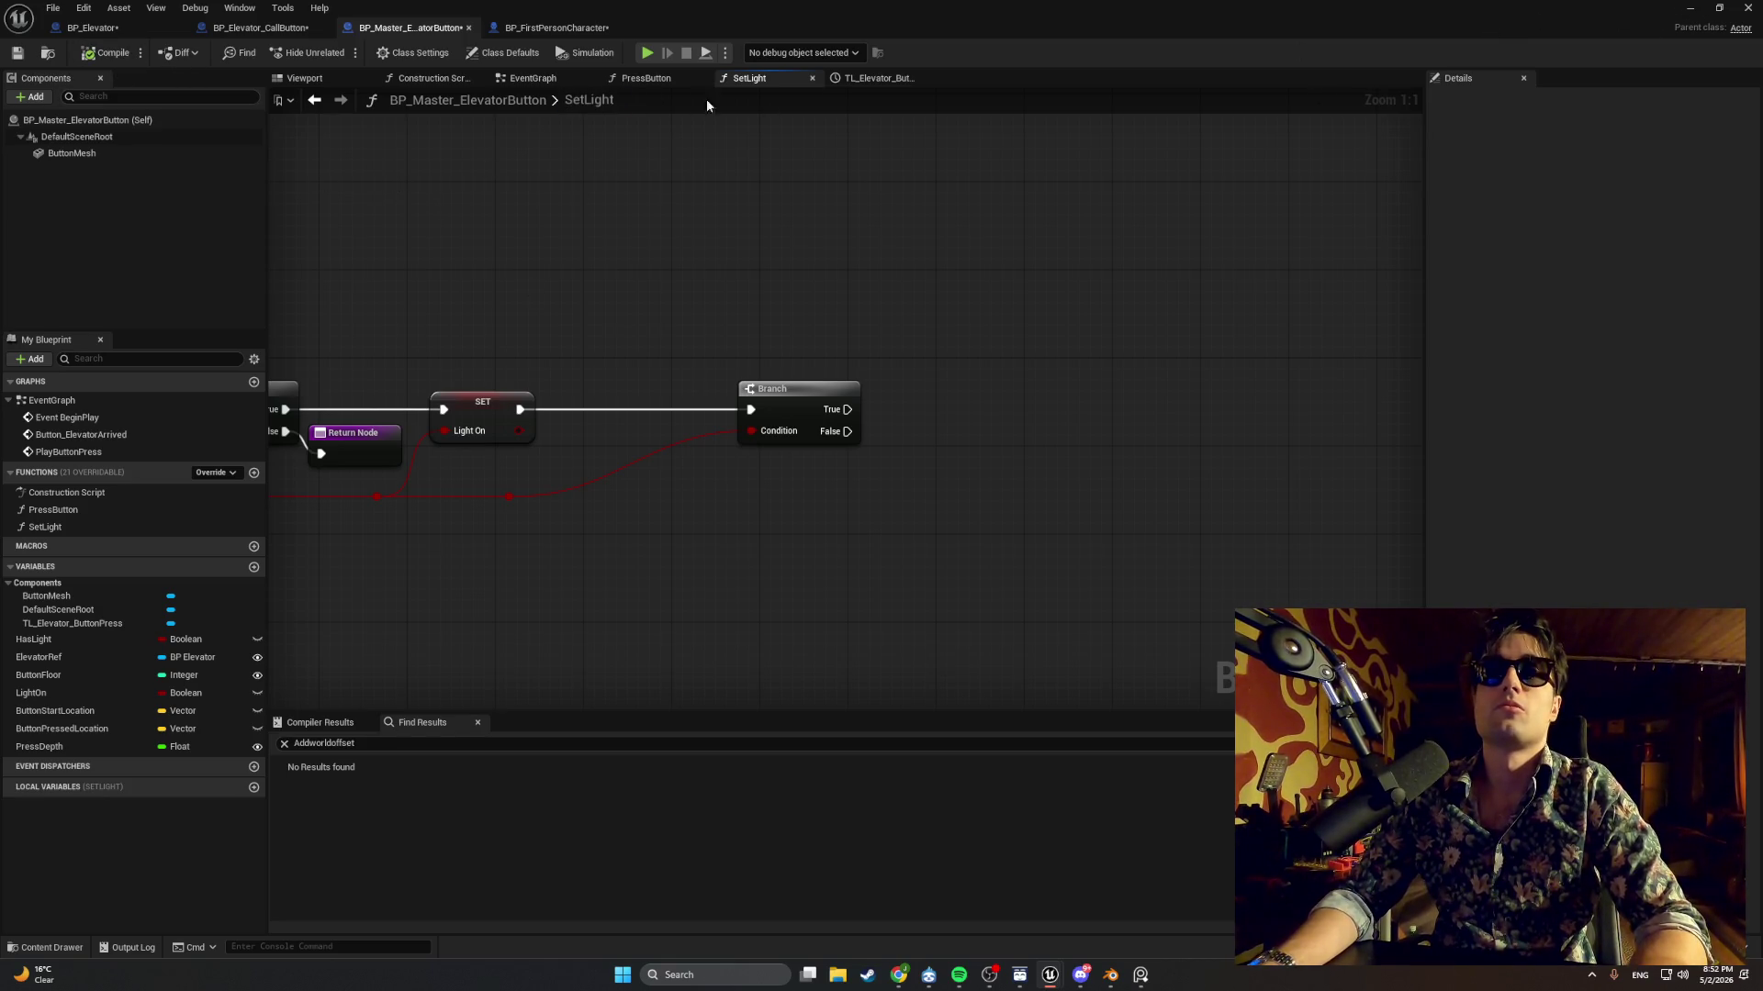
pyautogui.click(524, 79)
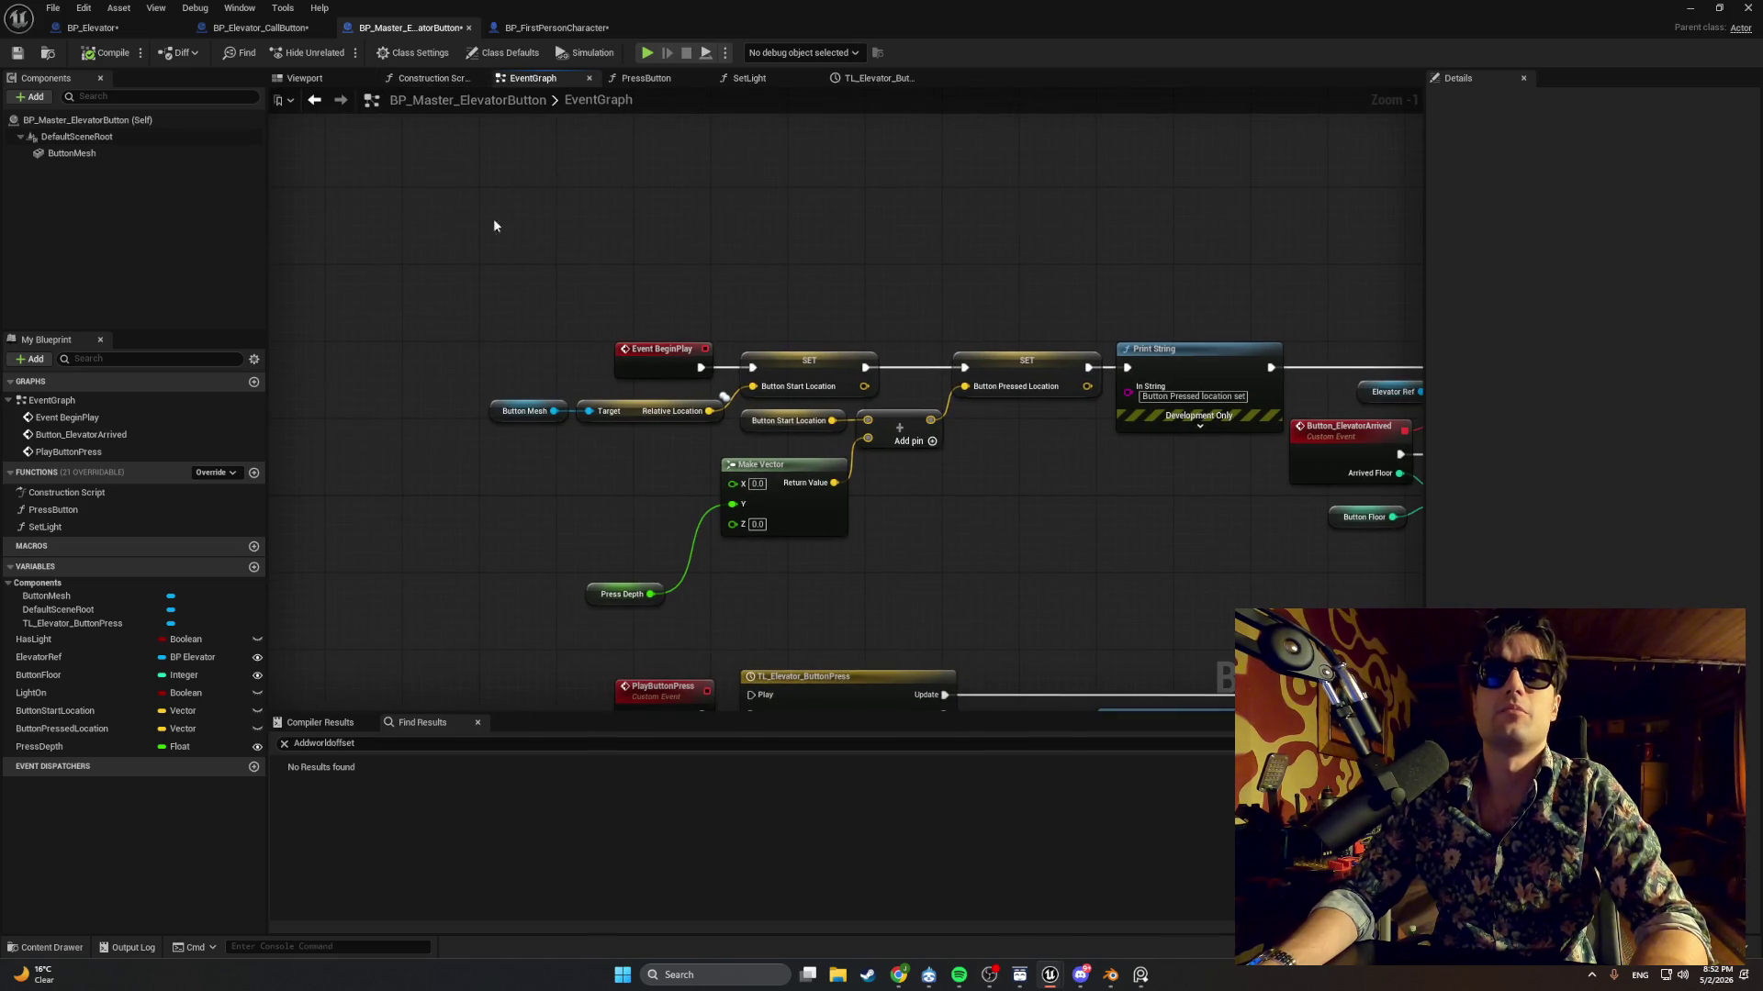
pyautogui.click(868, 79)
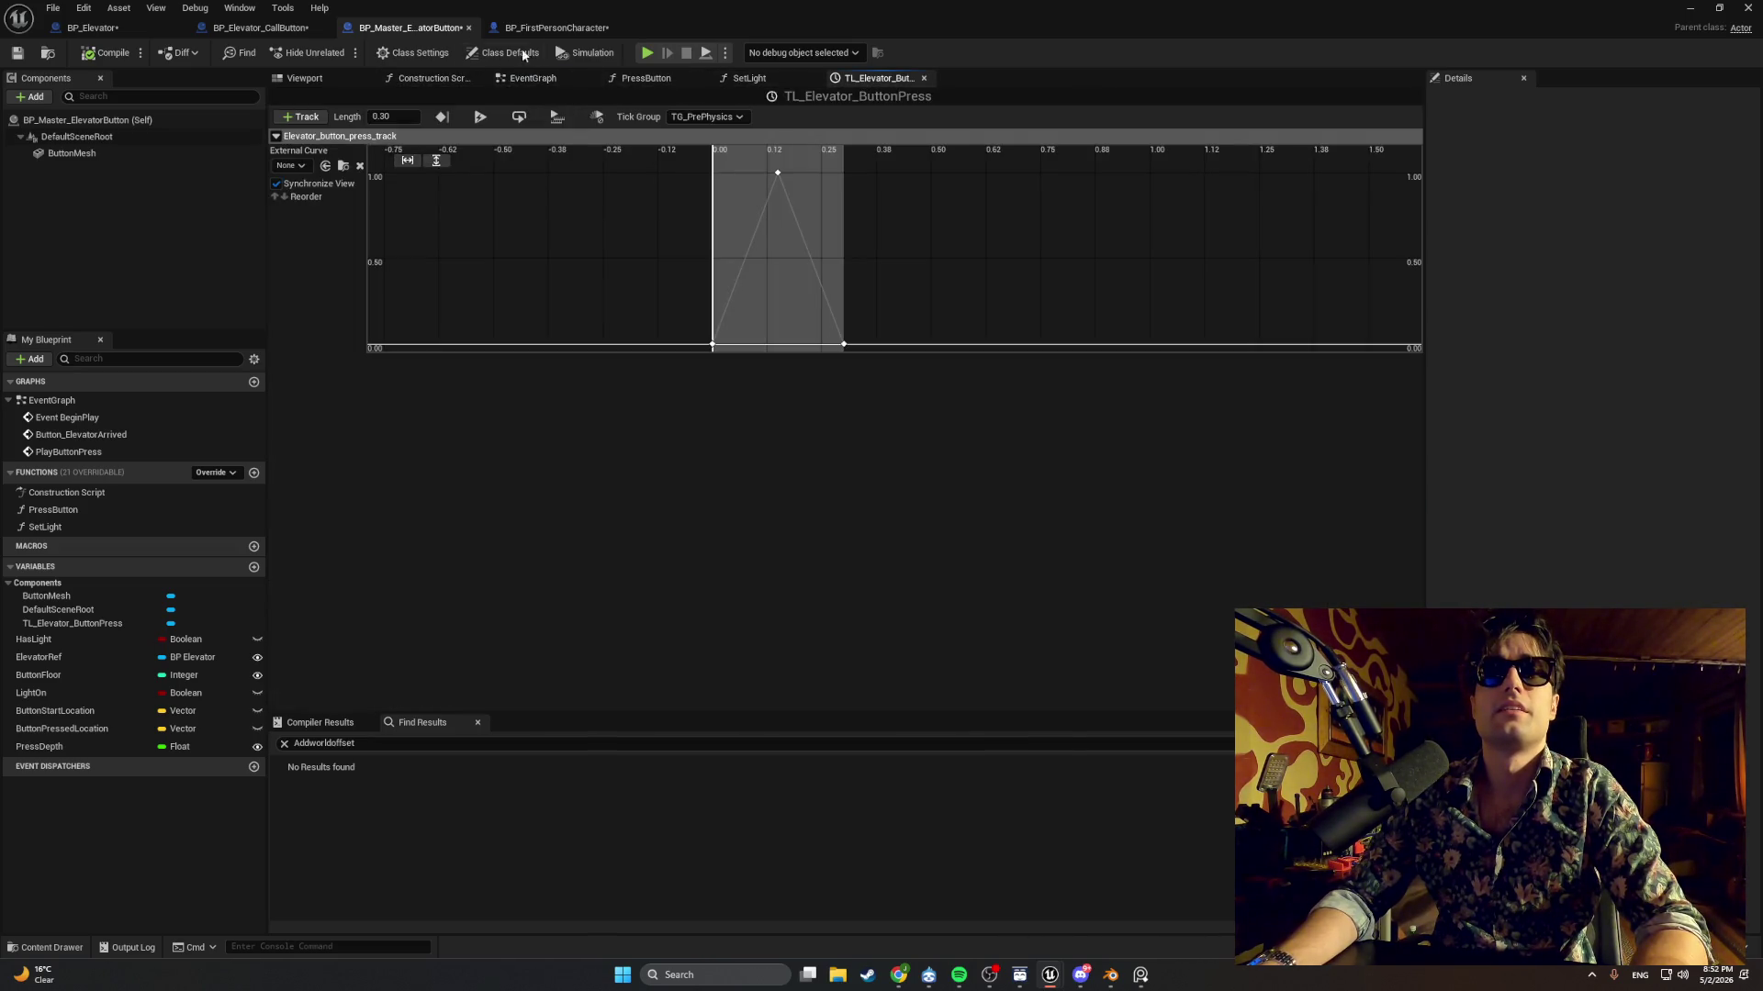
pyautogui.click(551, 27)
# Delete the Light Update print node from BP_Elevator's UpdateCabinLight function.
pyautogui.click(120, 33)
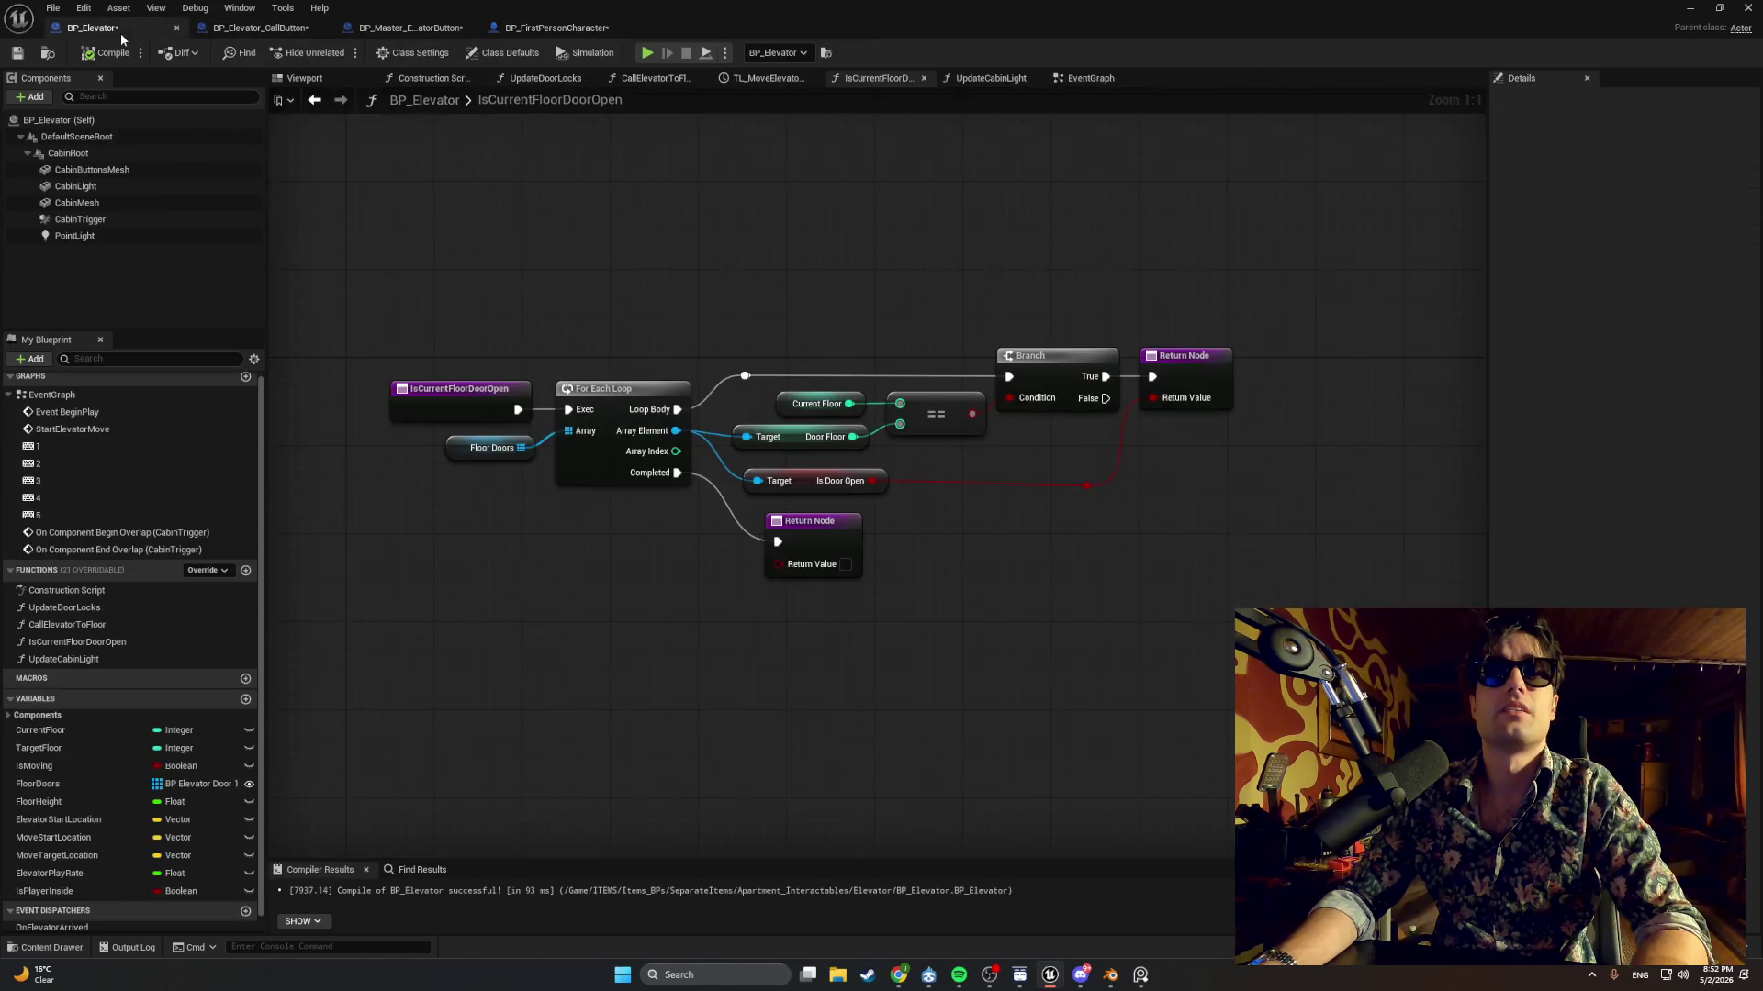
pyautogui.click(656, 78)
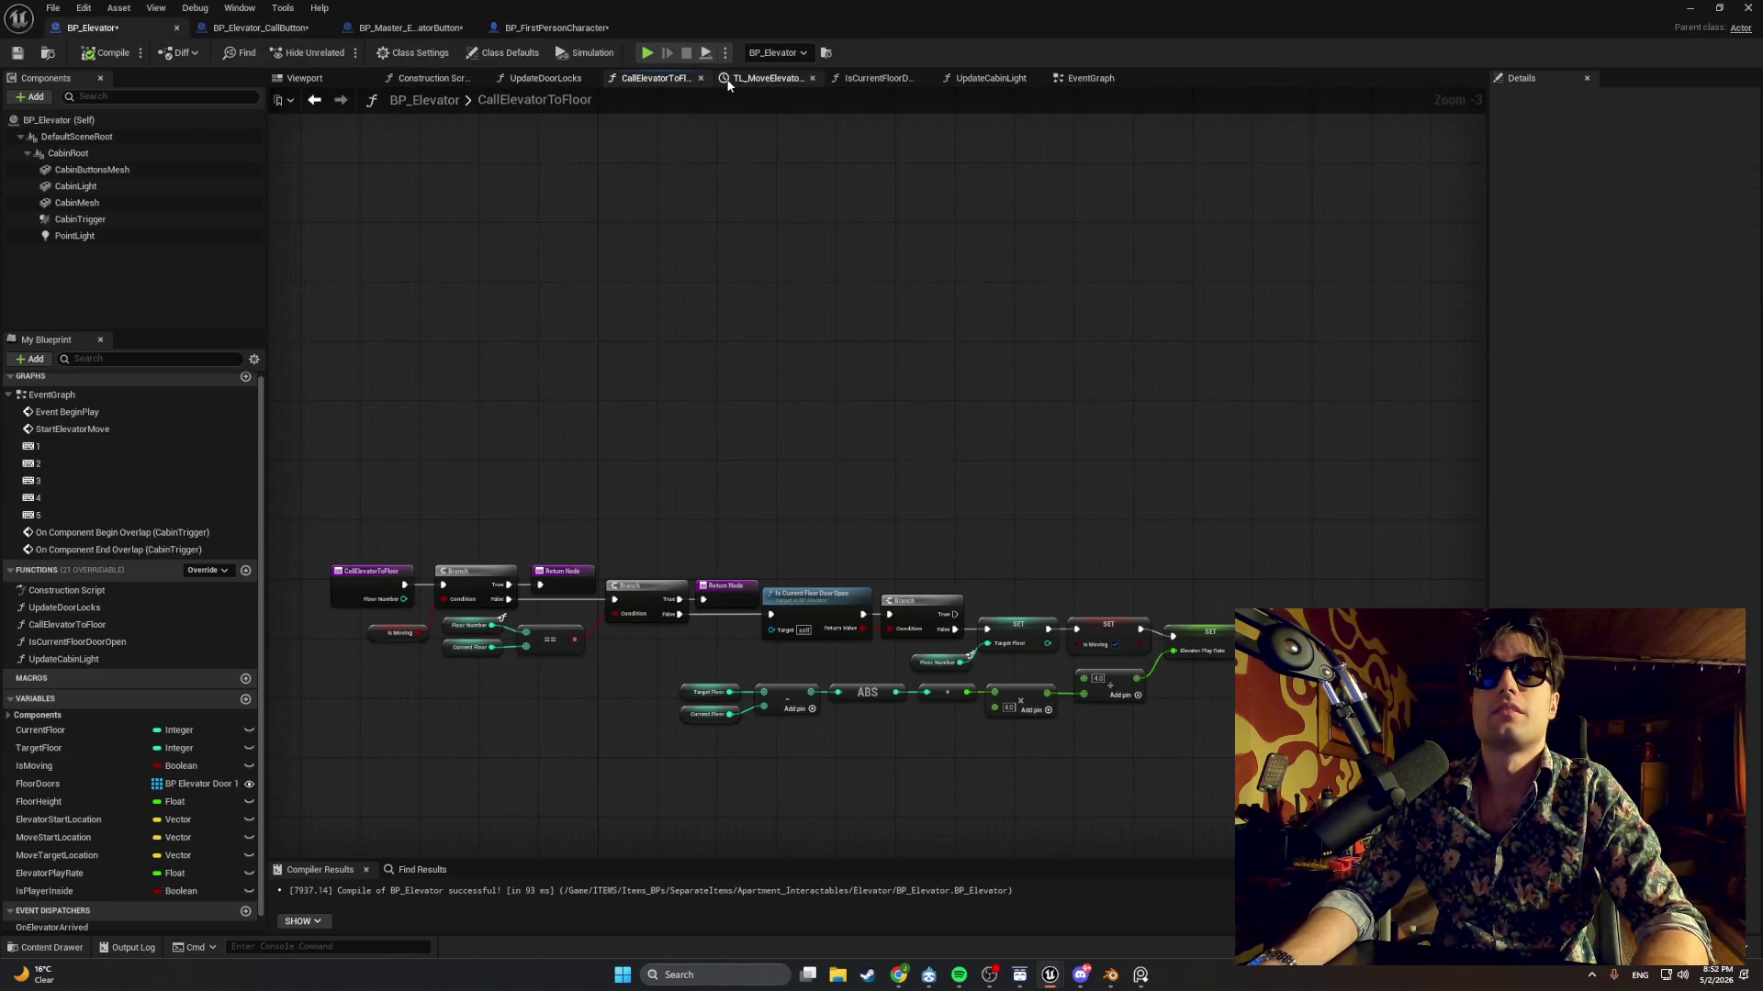
pyautogui.click(769, 81)
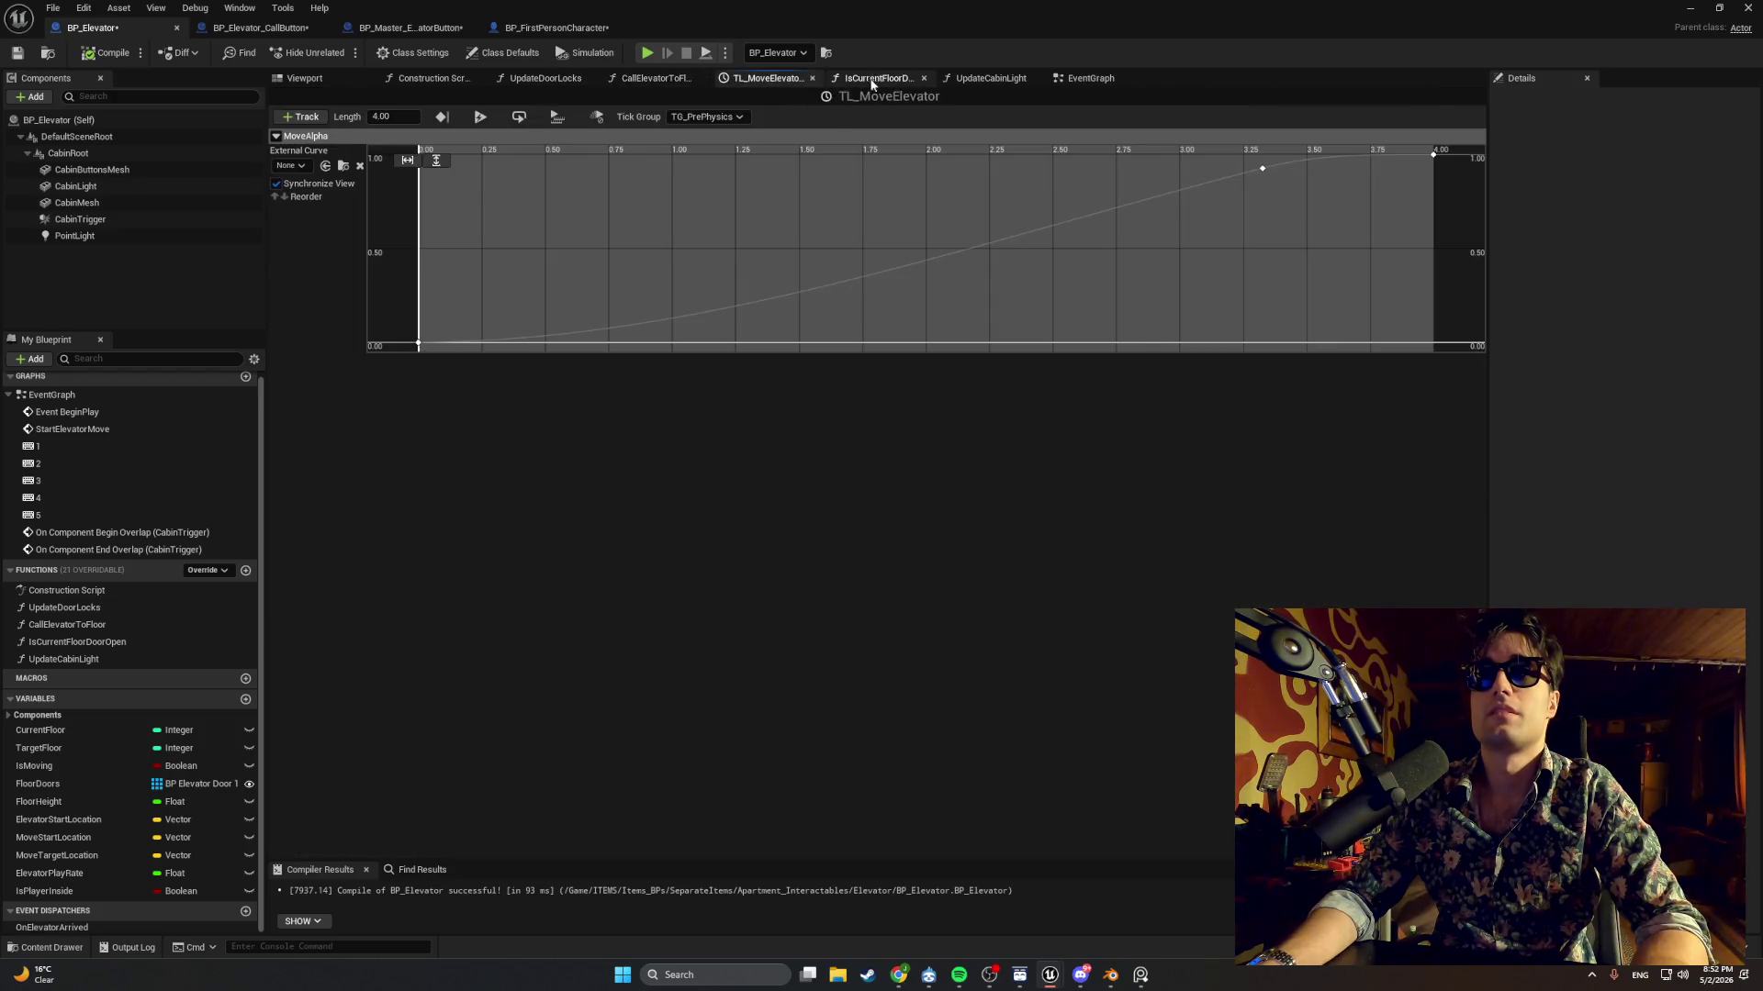
pyautogui.click(877, 81)
pyautogui.click(982, 79)
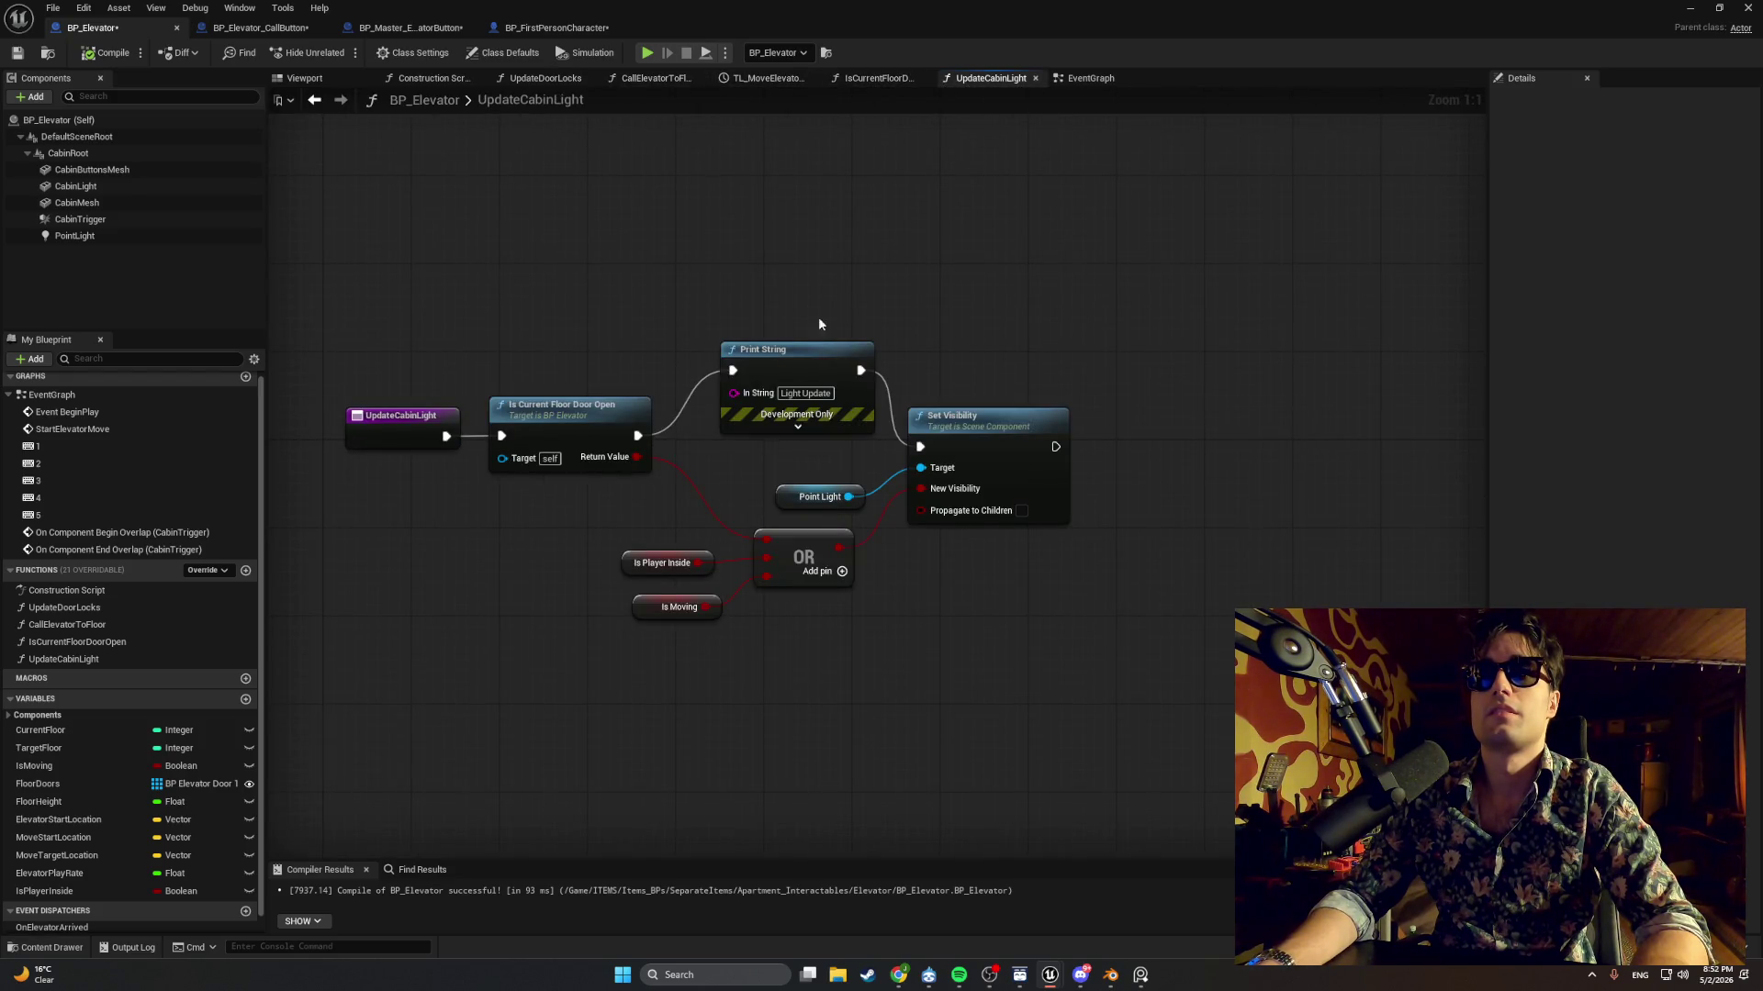
pyautogui.click(744, 370)
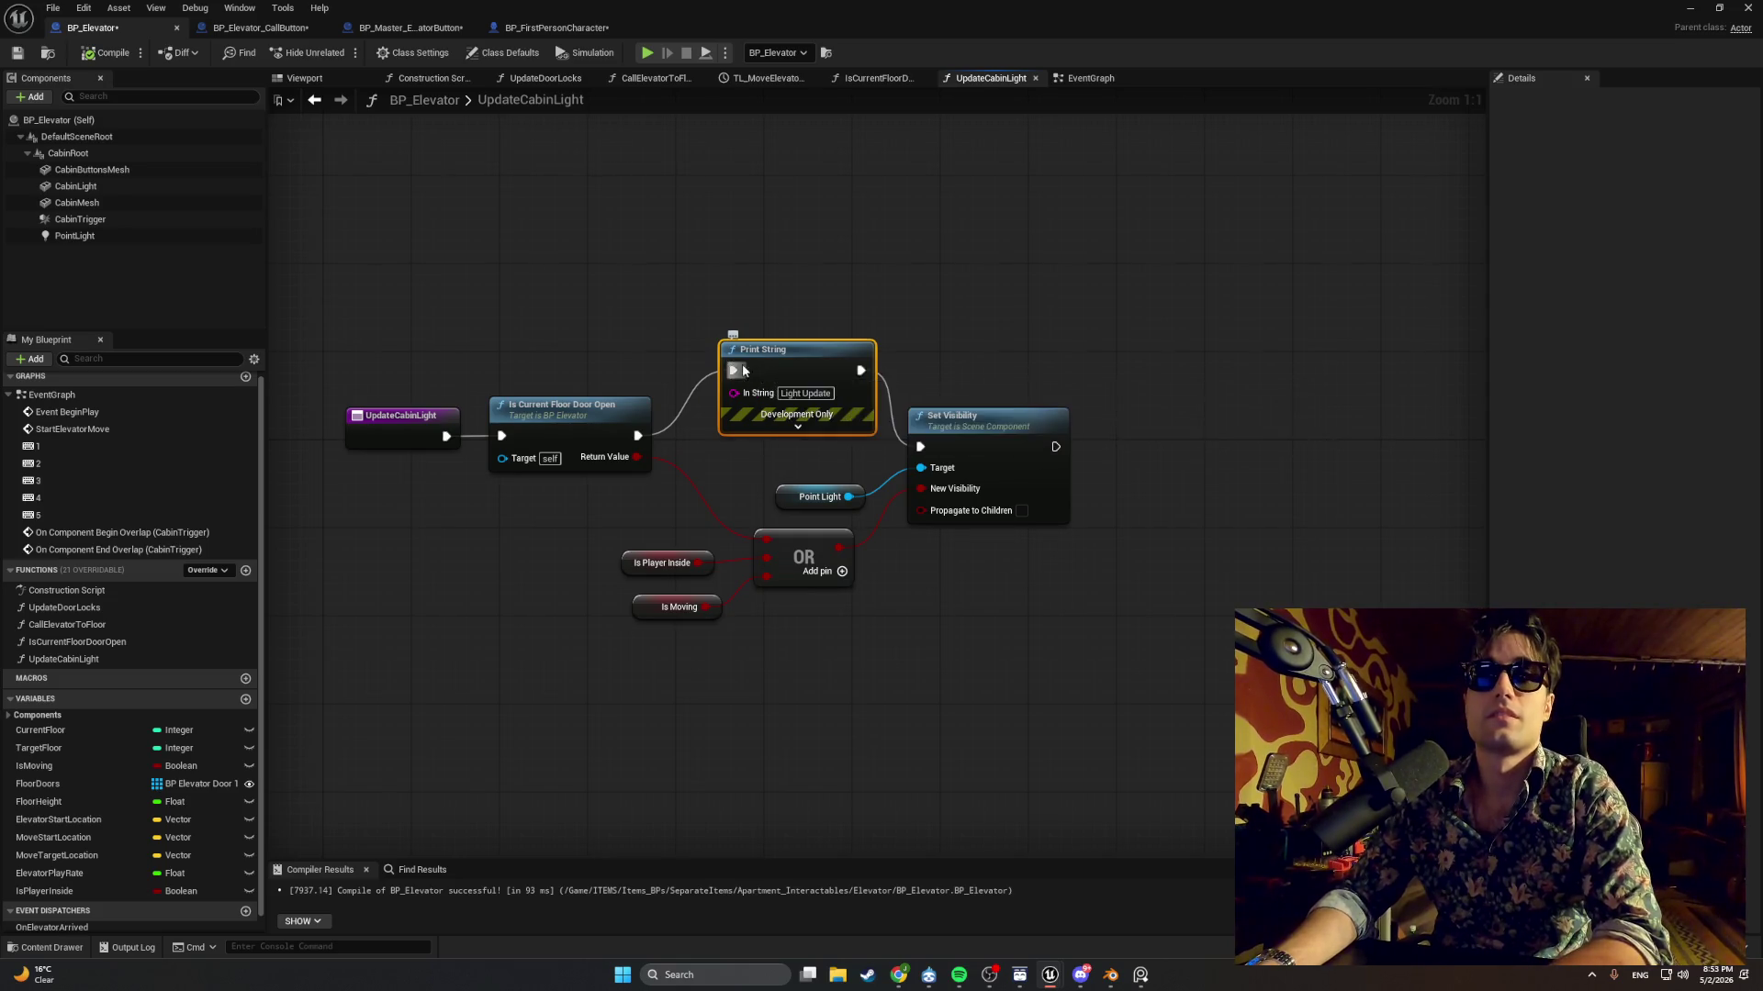
pyautogui.press('Delete')
# Wire Is Current Floor Door Open to Set Visibility, tidy the nodes, recompile and close BP_Elevator.
pyautogui.moveTo(638, 435); pyautogui.dragTo(920, 447)
pyautogui.moveTo(1065, 363)
pyautogui.mouseDown()
pyautogui.moveTo(932, 294)
pyautogui.moveTo(683, 647)
pyautogui.mouseUp()
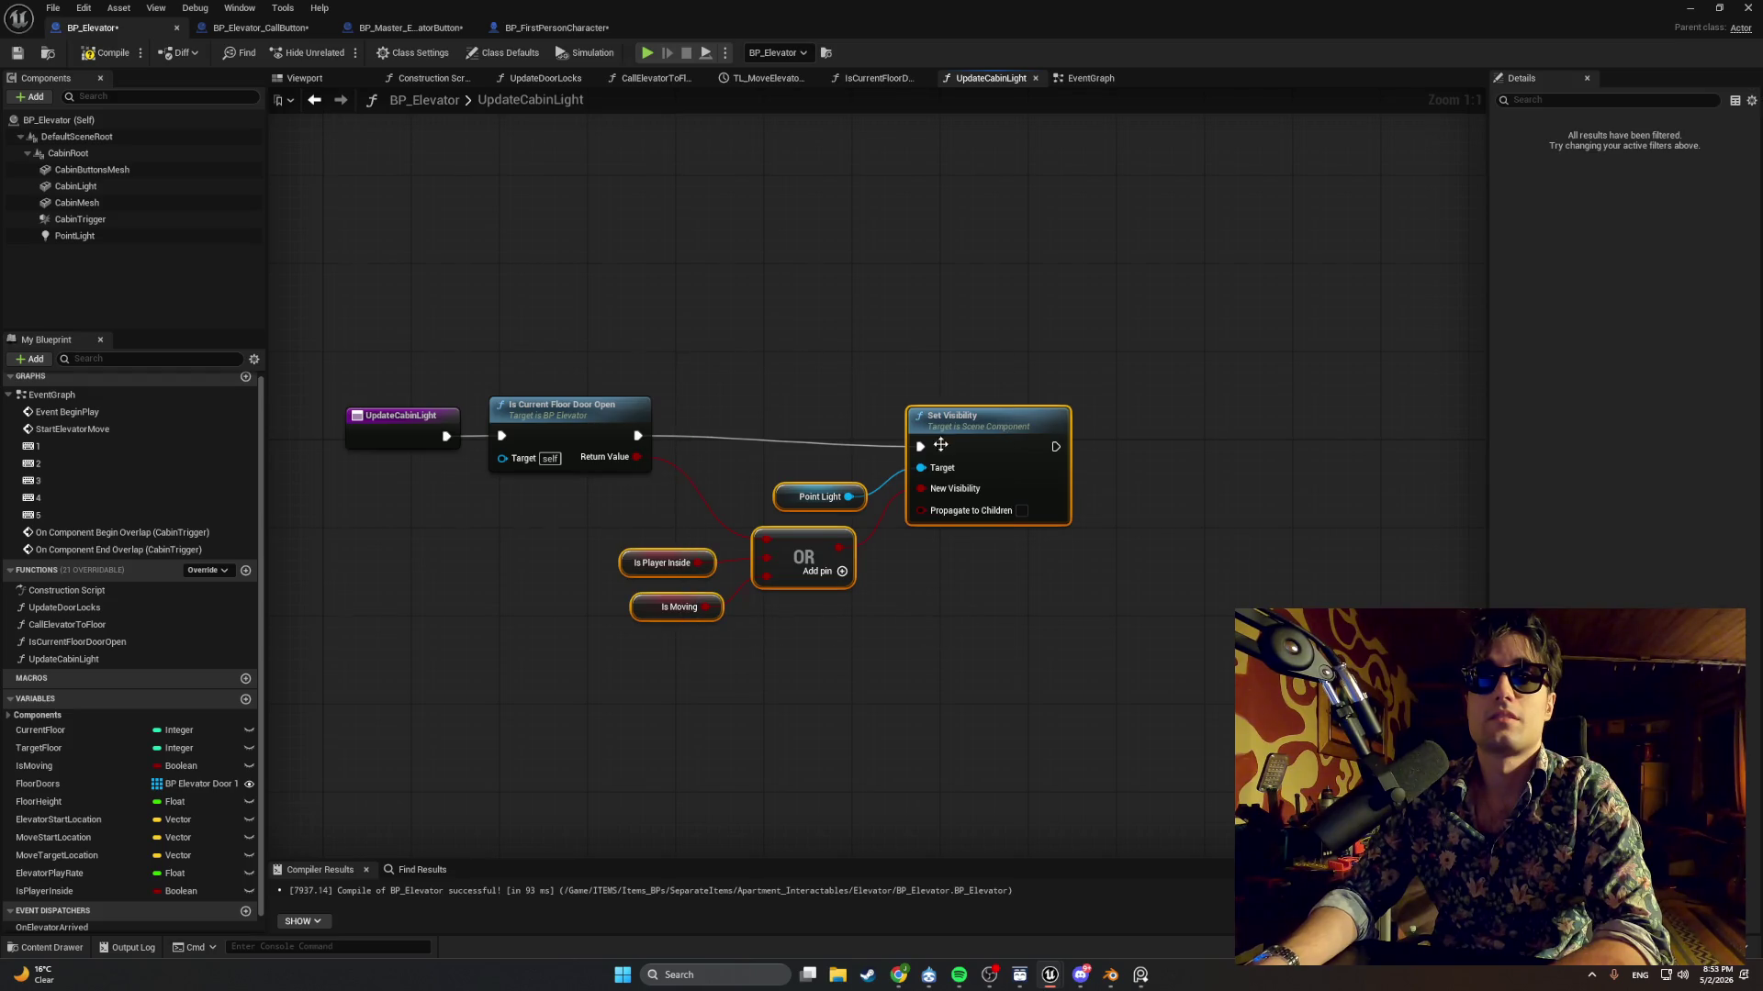
pyautogui.moveTo(940, 445)
pyautogui.mouseDown()
pyautogui.moveTo(918, 423)
pyautogui.moveTo(820, 433)
pyautogui.moveTo(865, 410)
pyautogui.mouseUp()
pyautogui.click(829, 364)
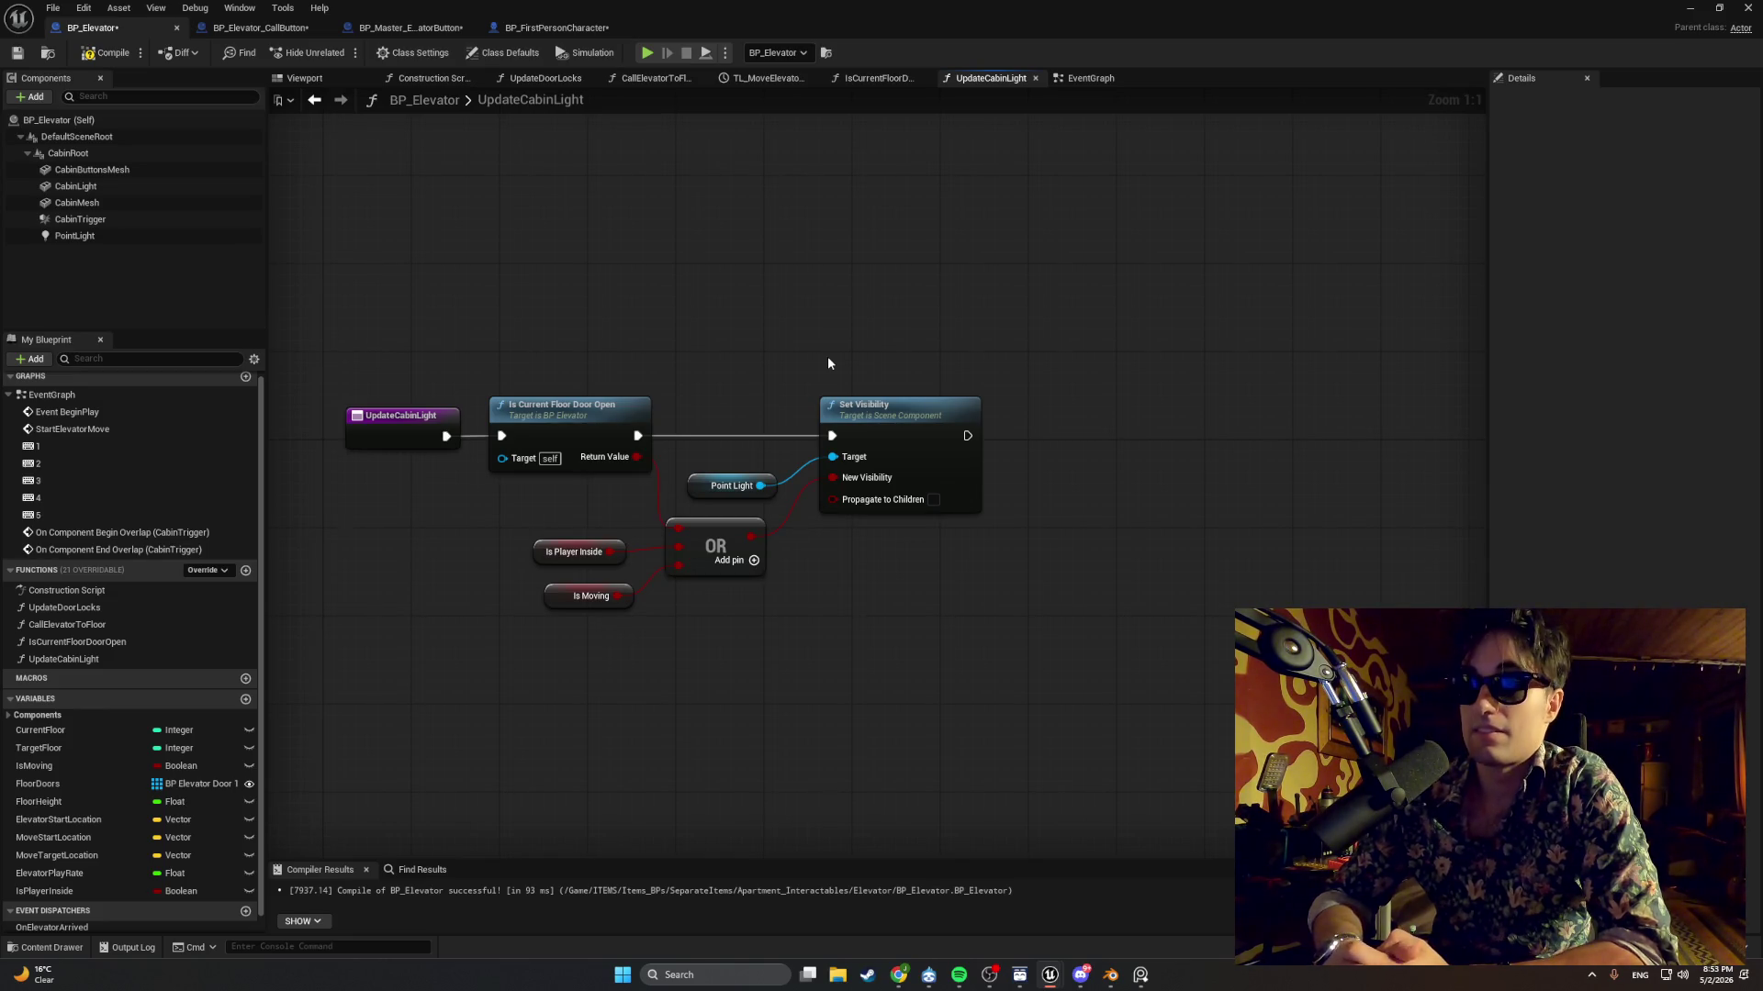
pyautogui.click(114, 55)
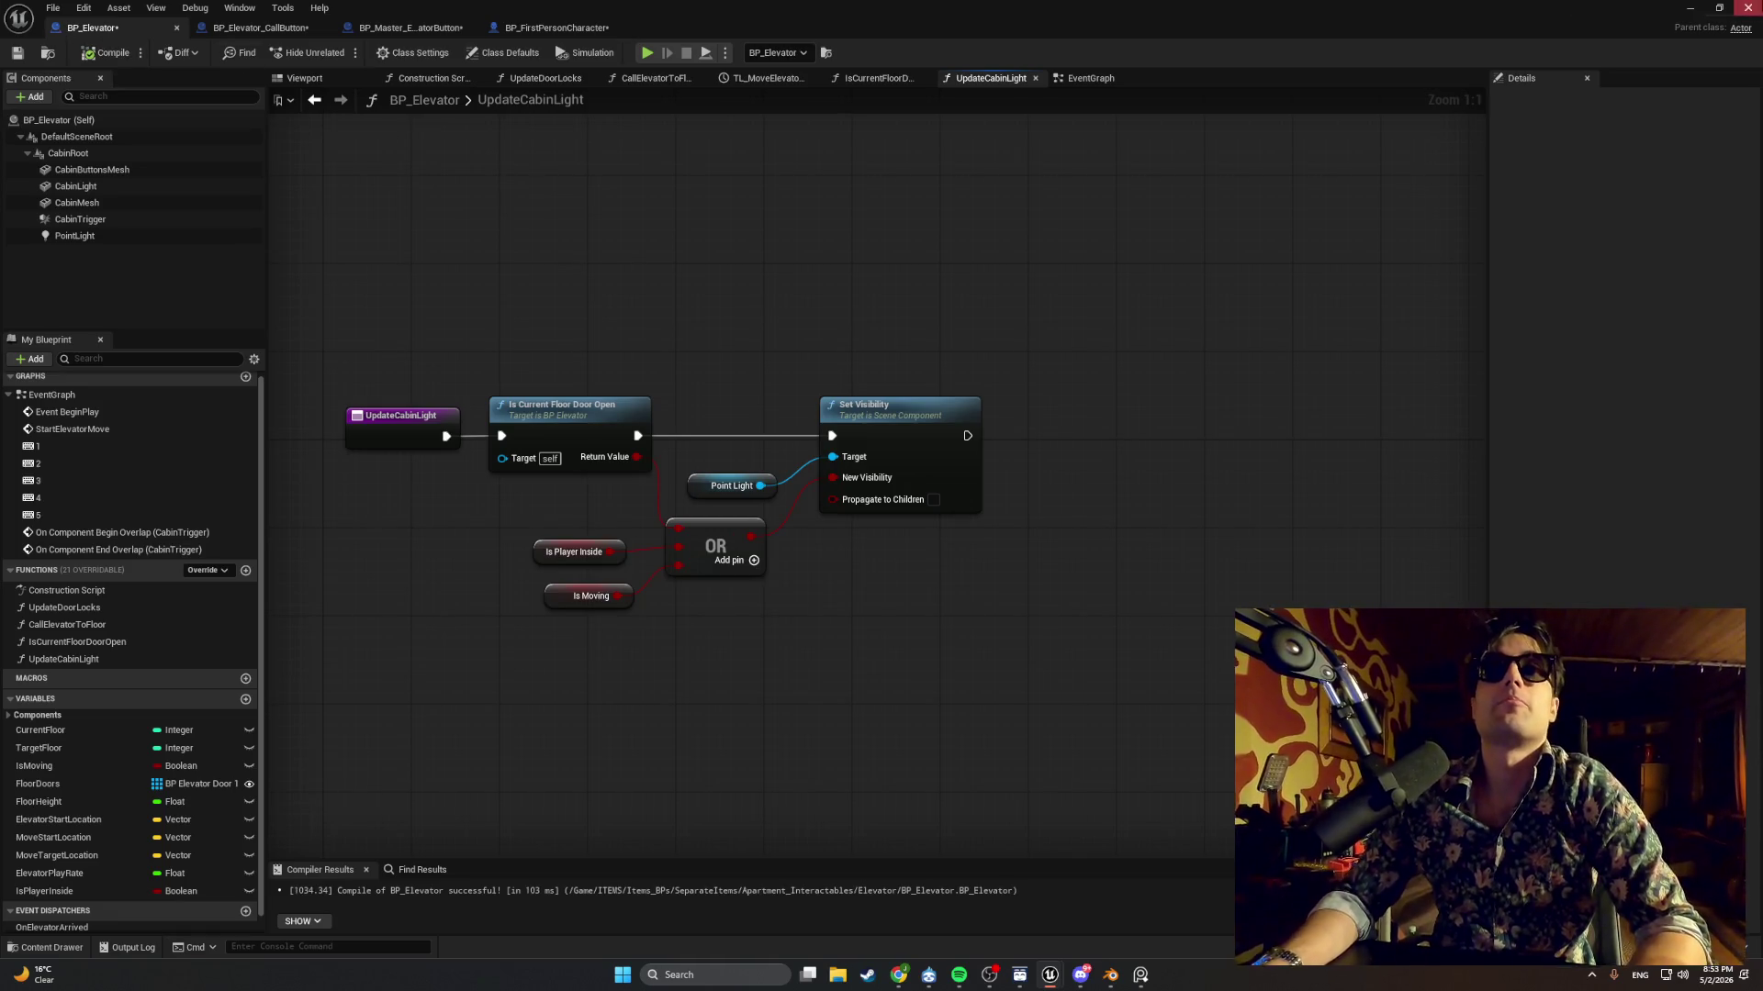
pyautogui.click(1691, 7)
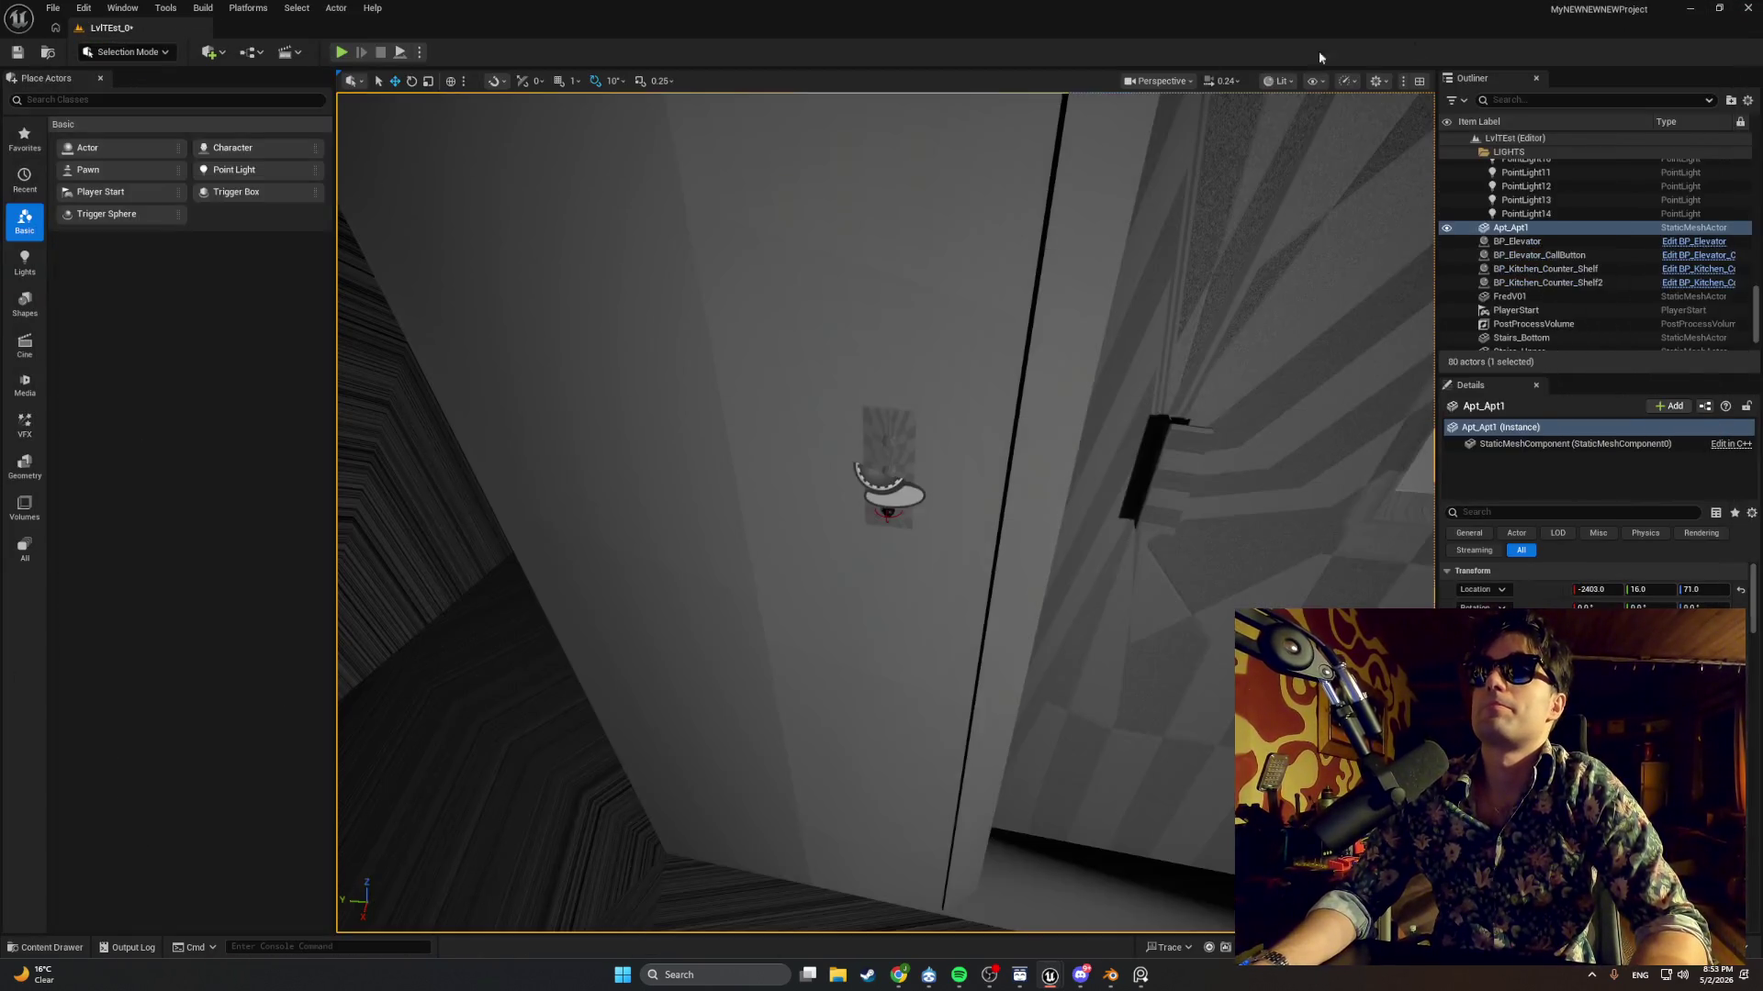
# Play LvlTEst_0 in the editor, try interacting with E, then free the mouse with Shift+F1.
pyautogui.click(341, 52)
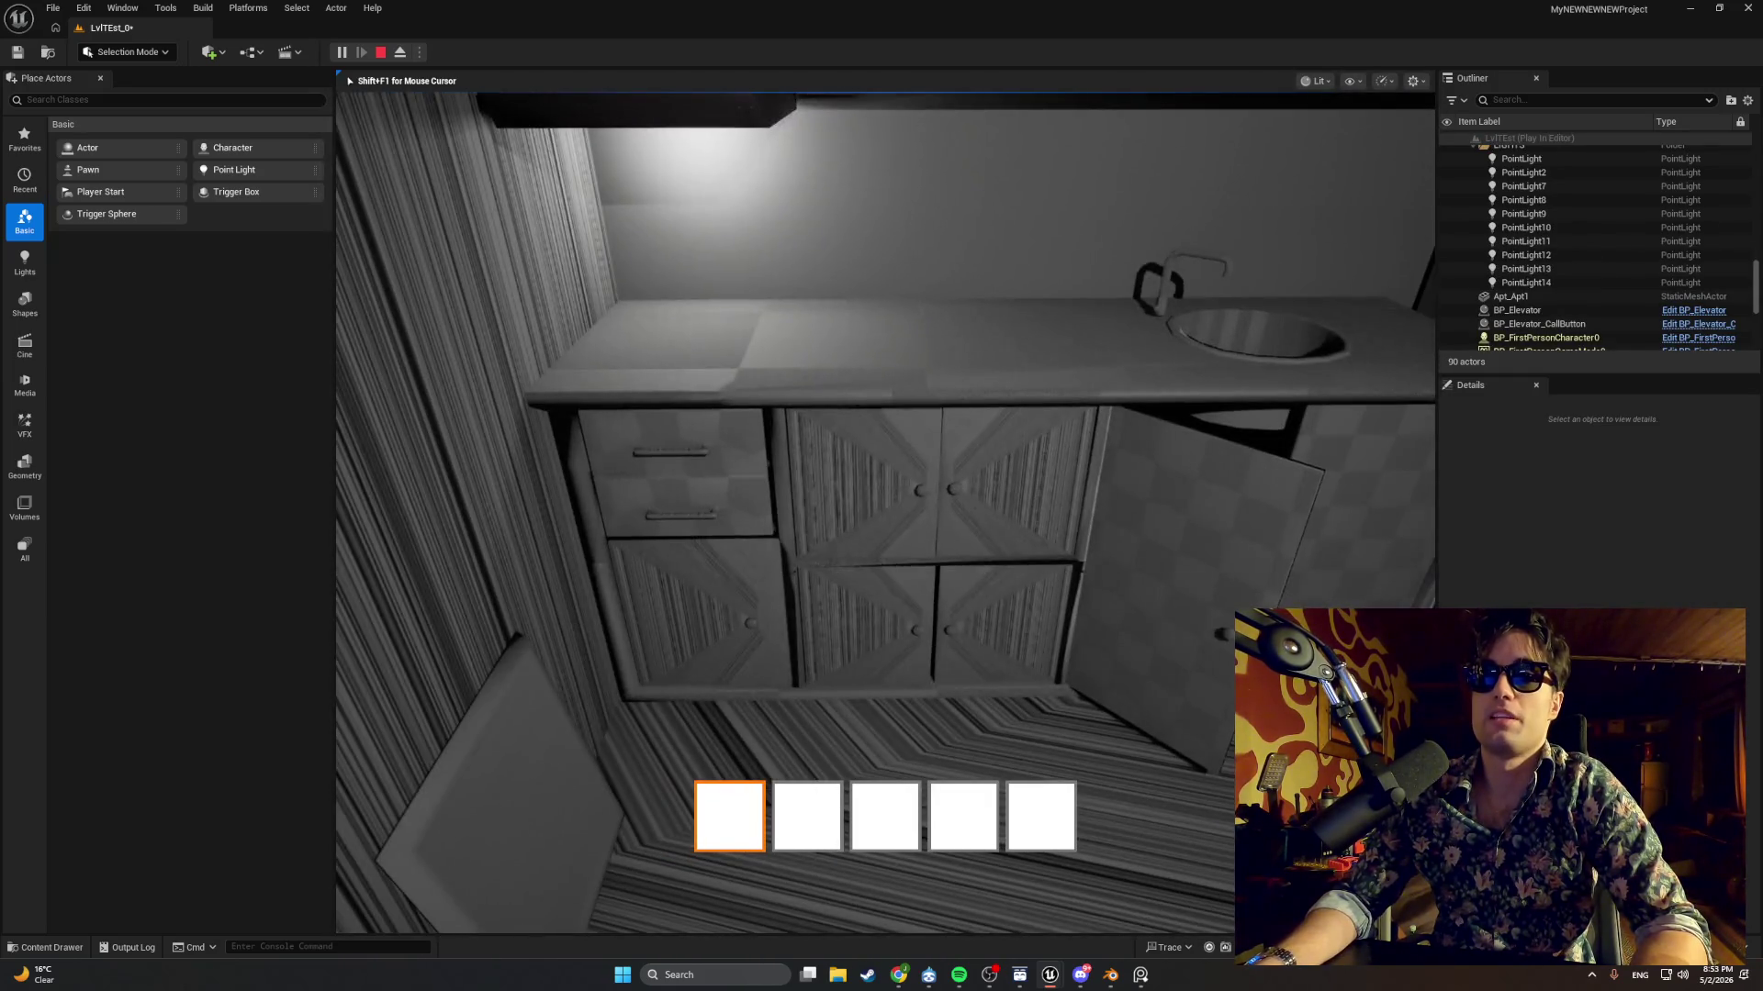
pyautogui.press('e')
pyautogui.press('e')
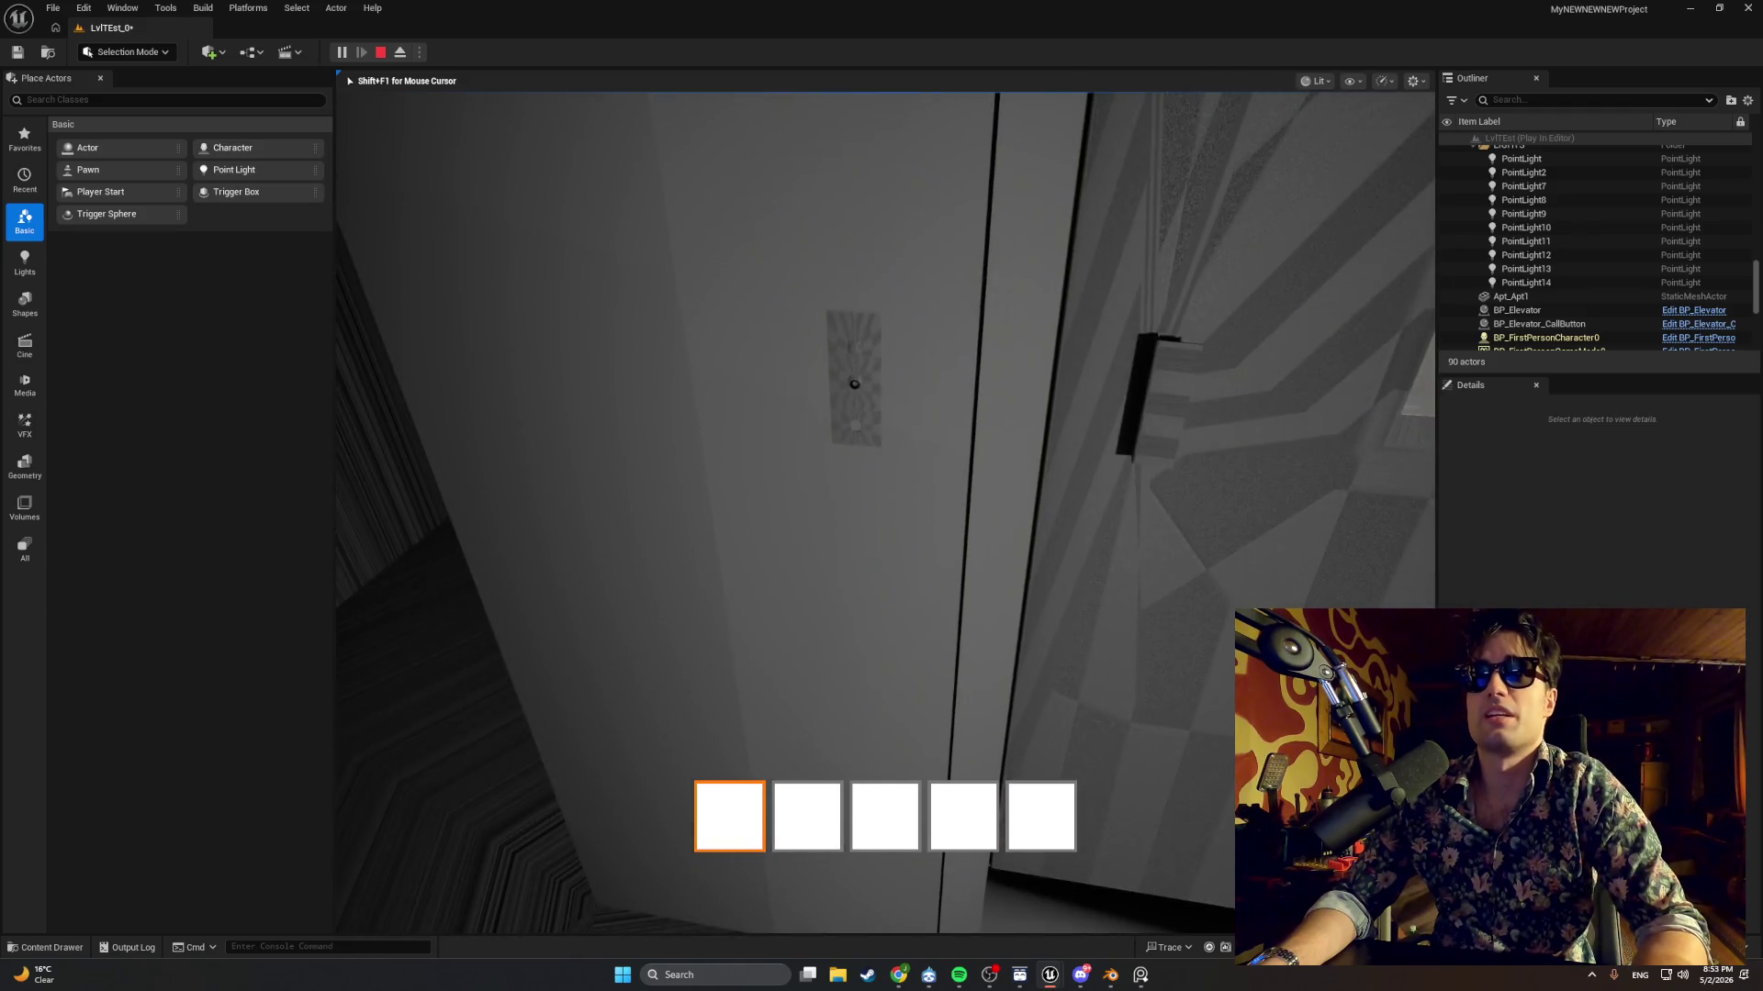
pyautogui.hotkey('shift', 'F1')
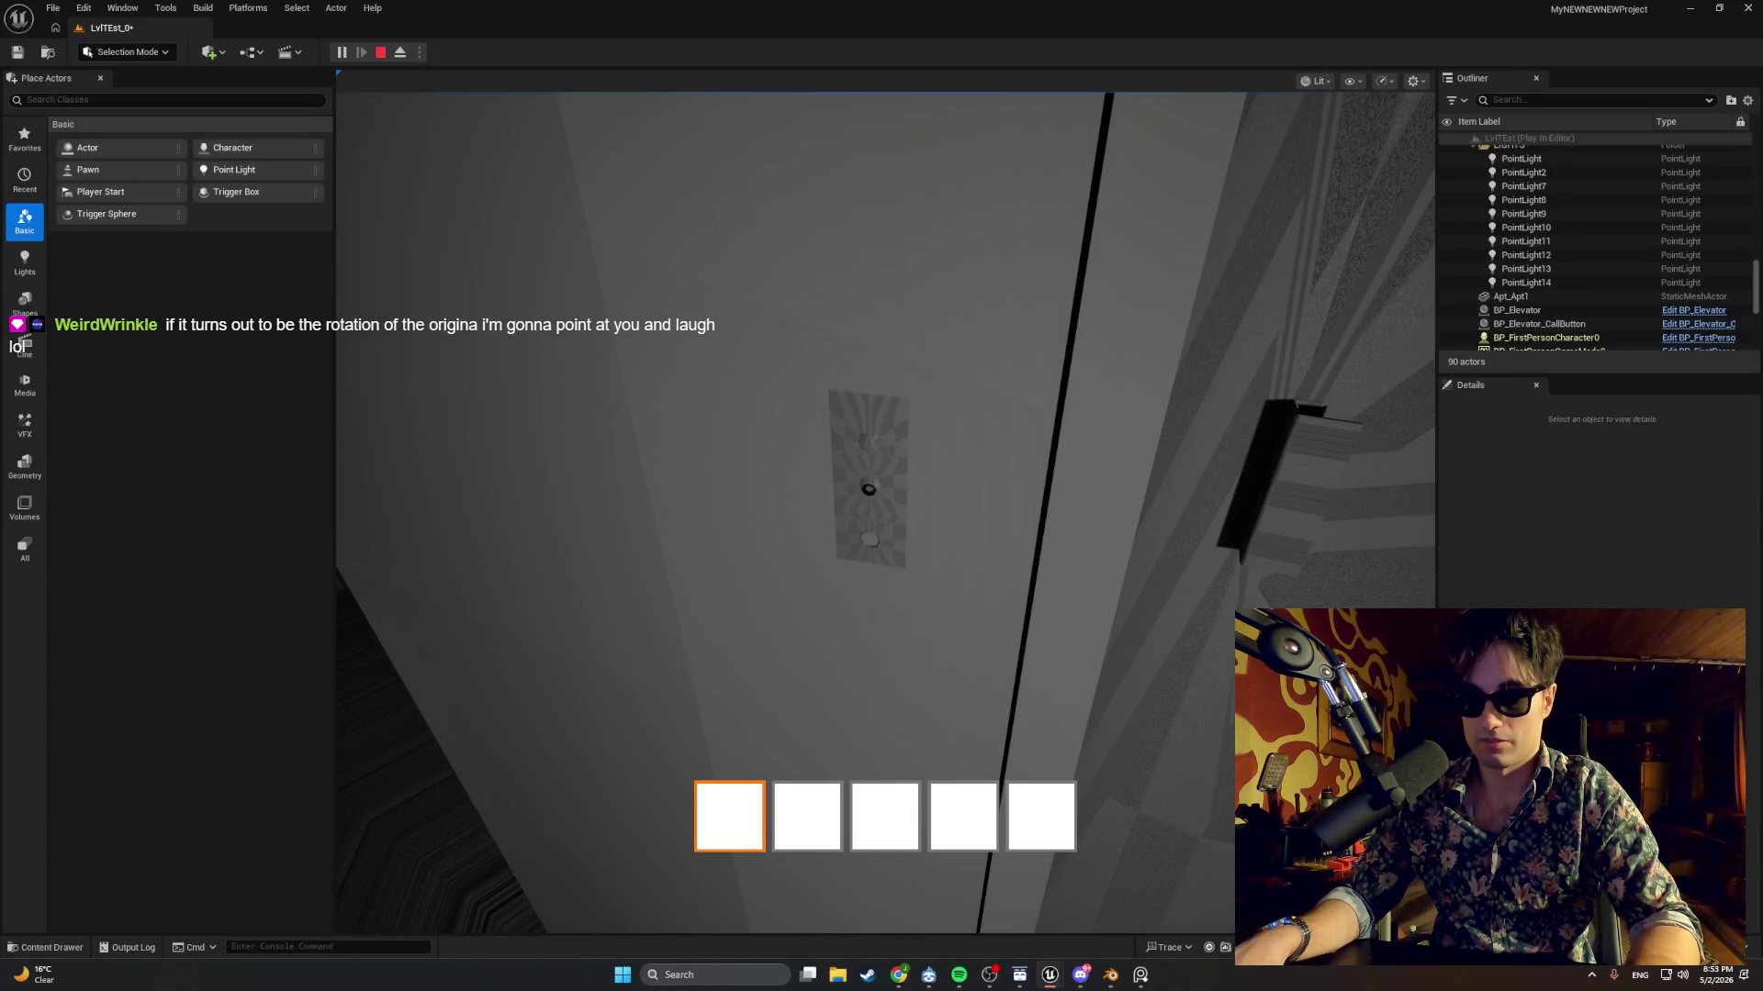
pyautogui.hotkey('alt', 'Tab')
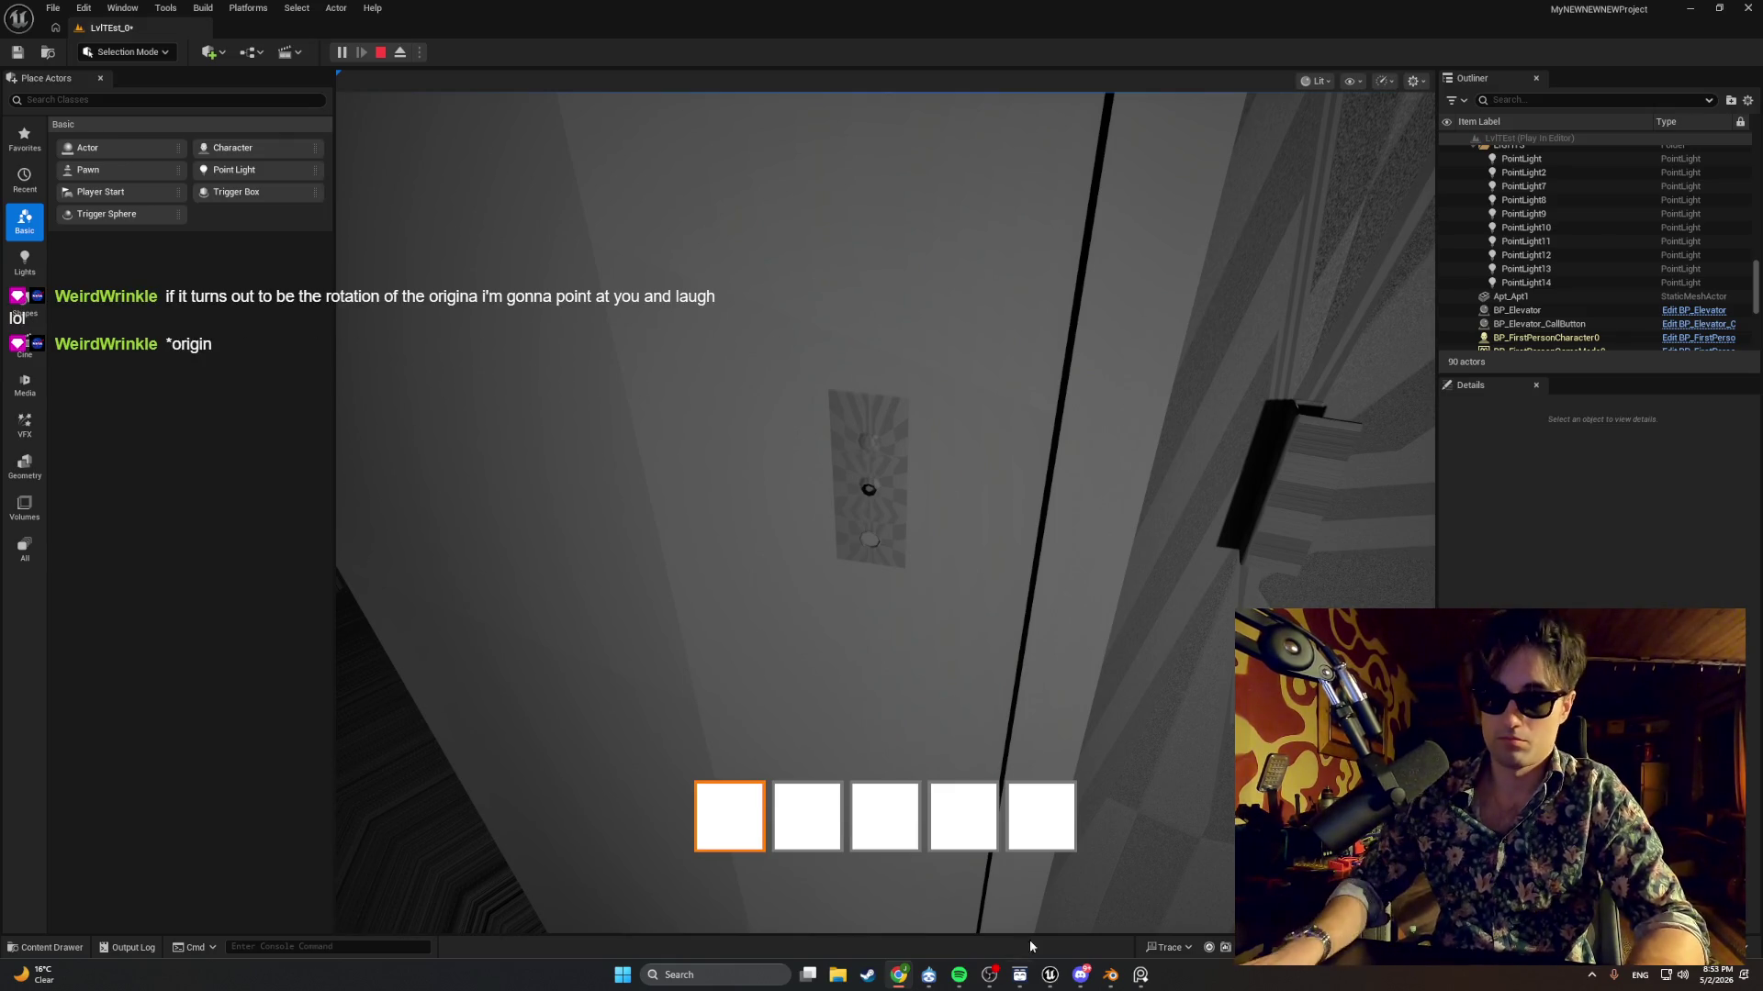
# Bring the BP_Elevator editor forward and stop the play session.
pyautogui.moveTo(1050, 975)
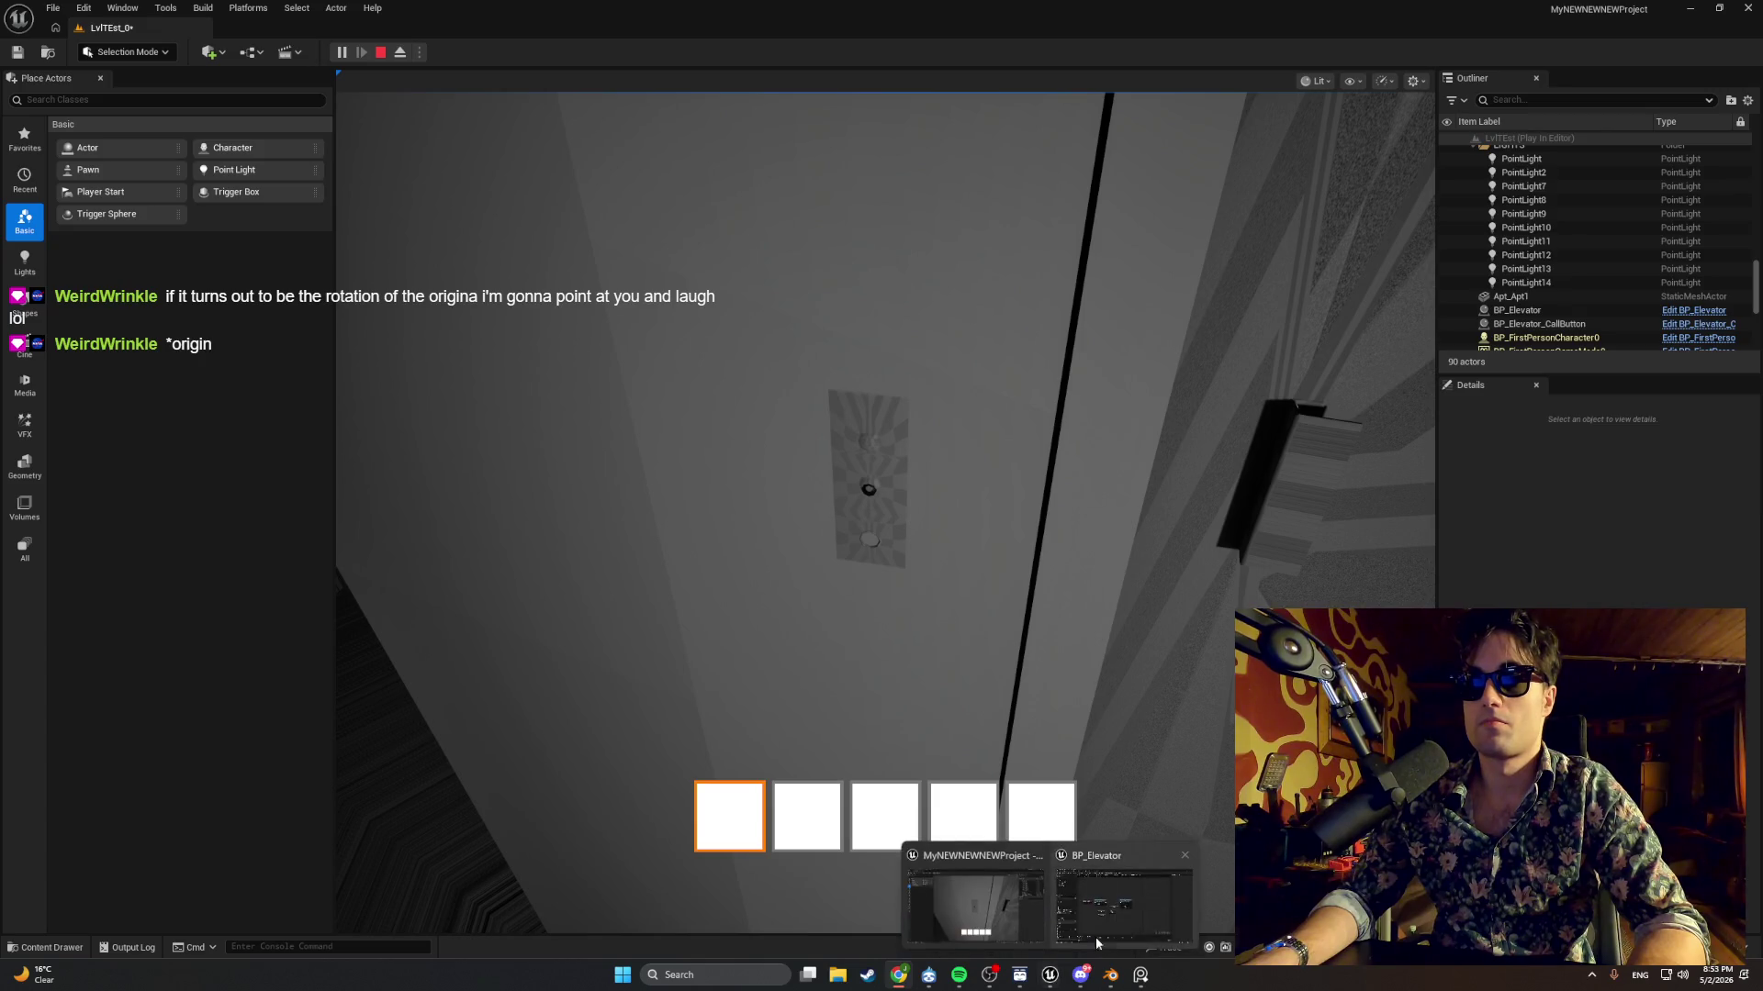
pyautogui.click(1093, 909)
pyautogui.click(686, 52)
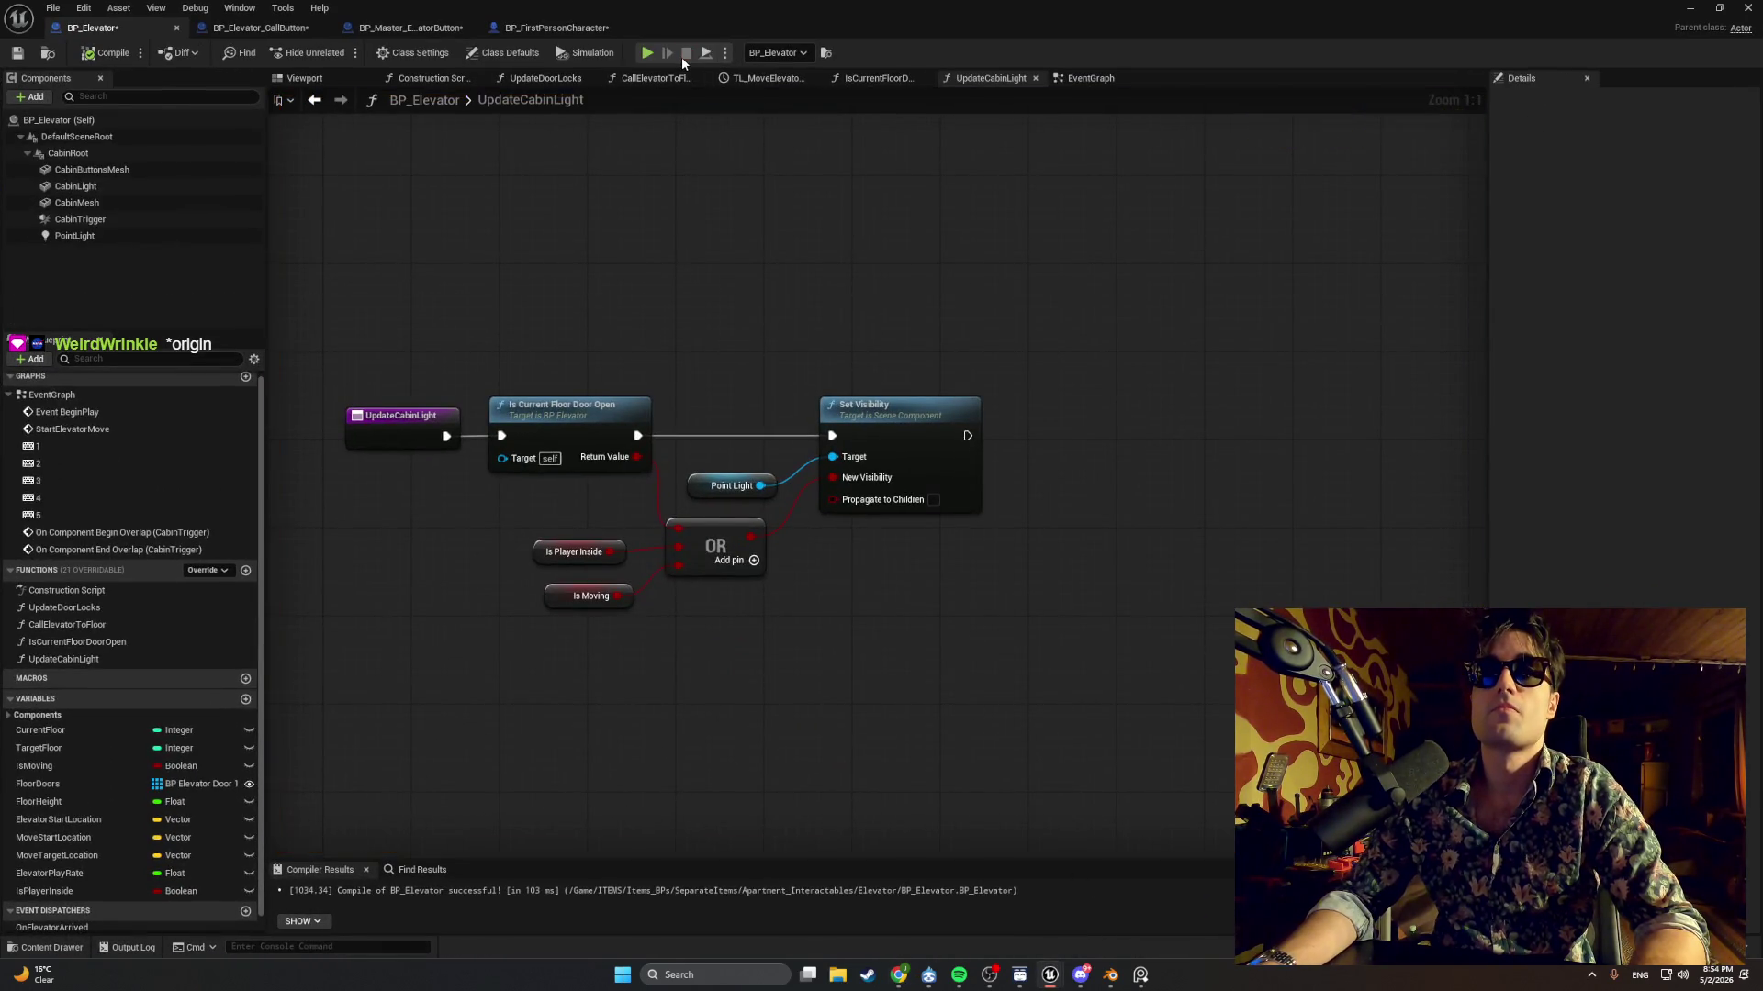
pyautogui.scroll(-5, 686, 331)
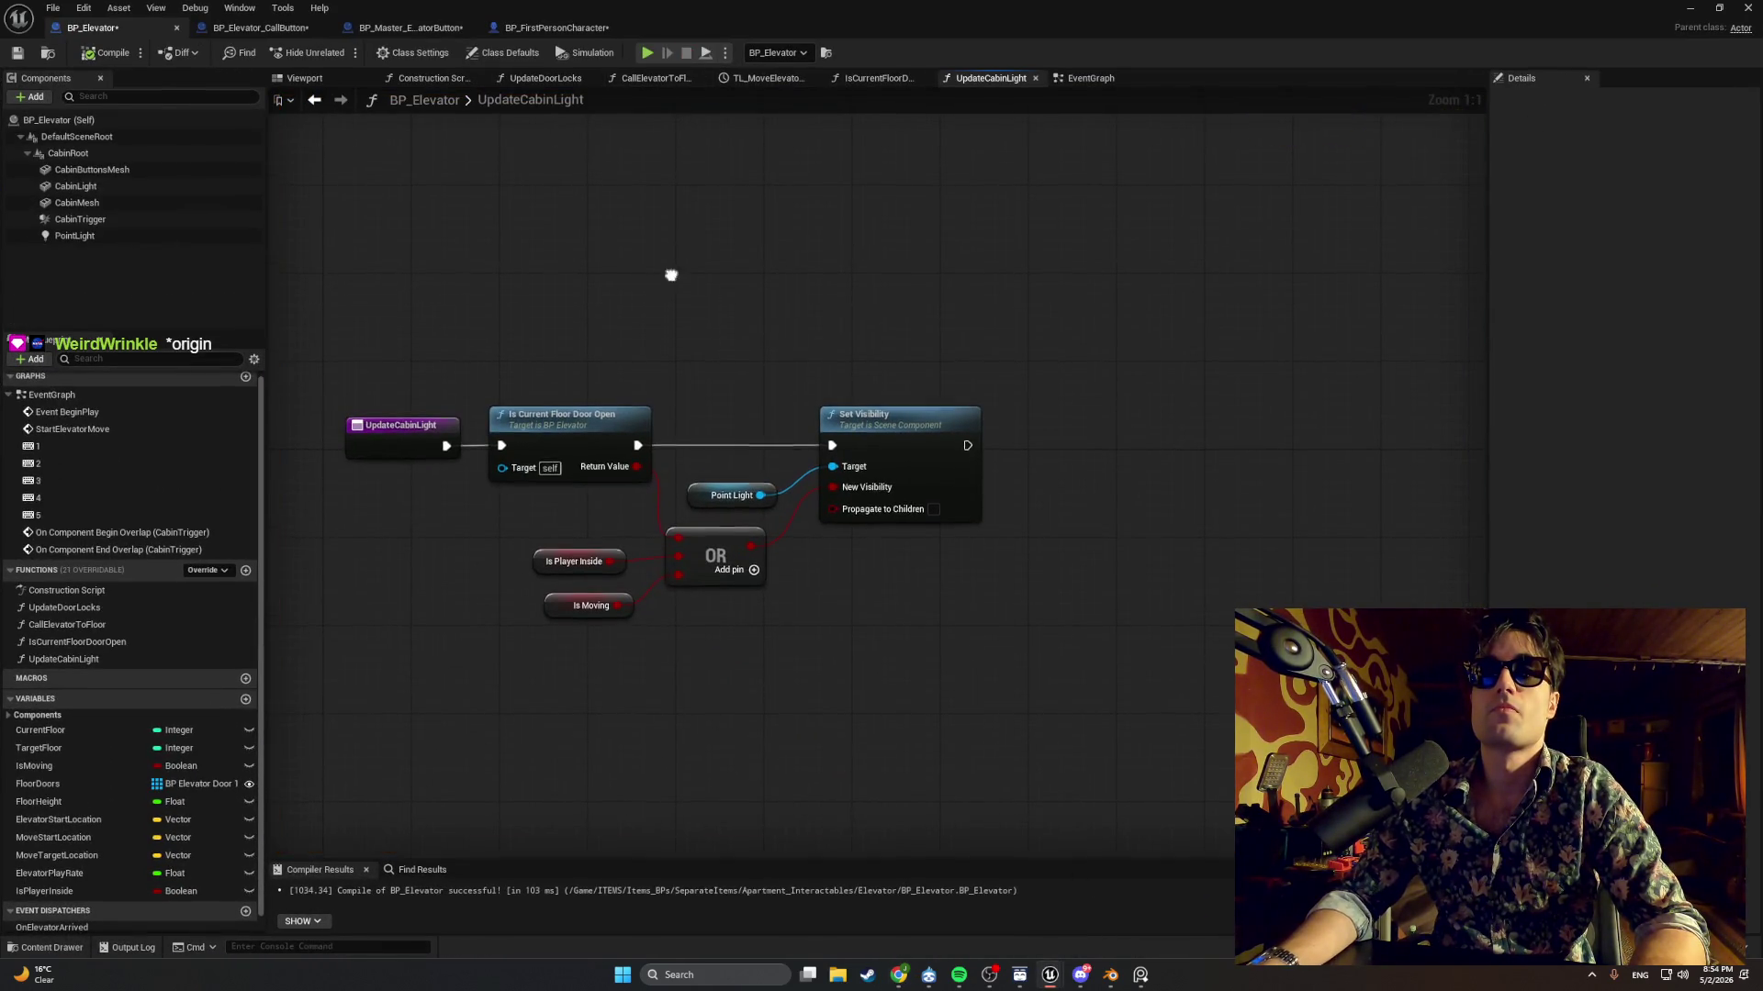
# Switch through the Blueprints to BP_Master_ElevatorButton's EventGraph.
pyautogui.click(861, 83)
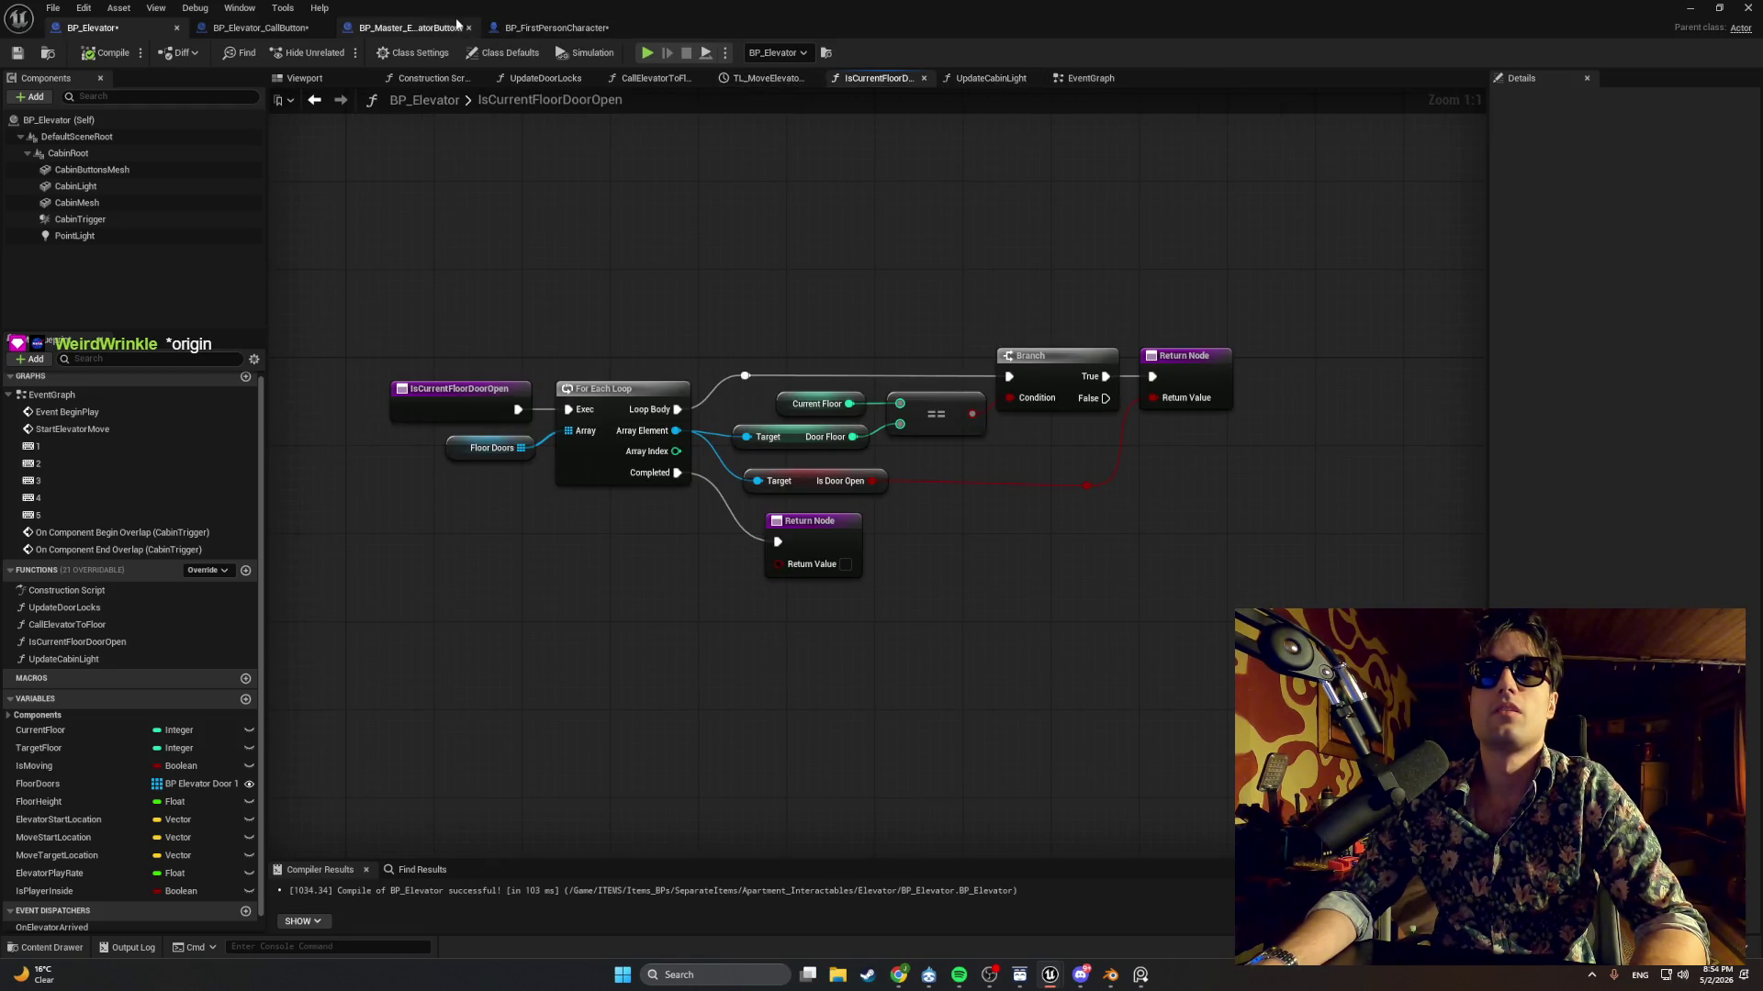
pyautogui.click(421, 24)
pyautogui.click(263, 28)
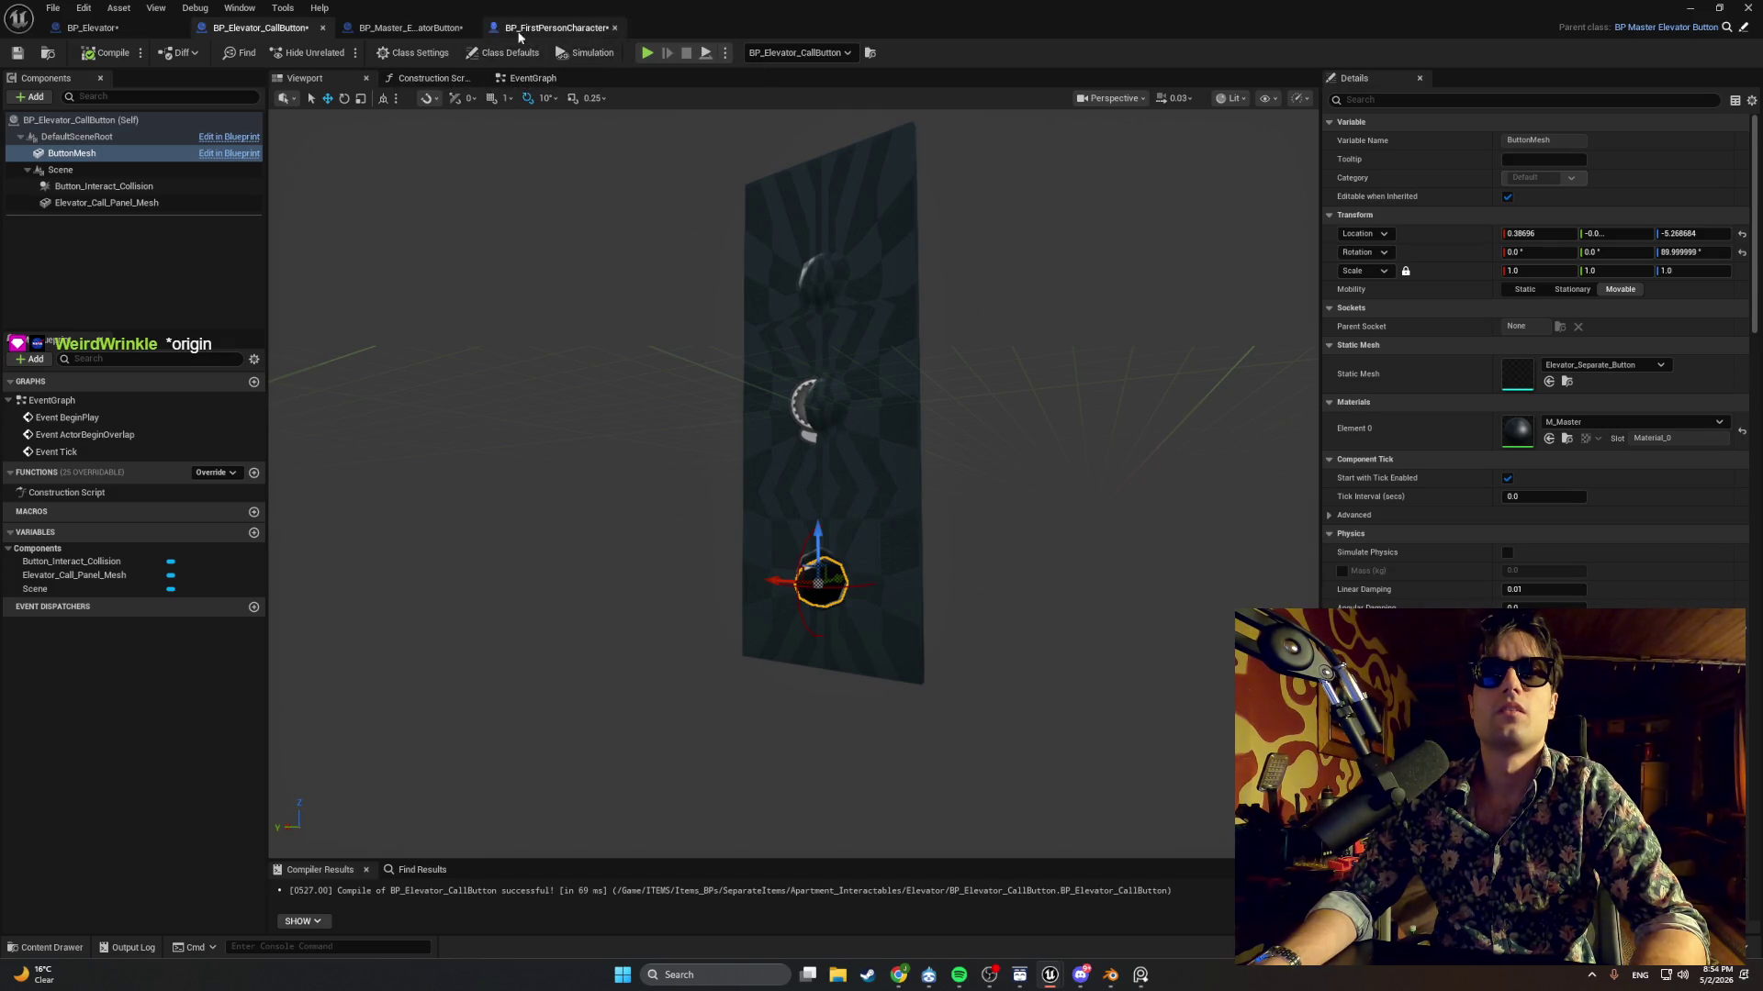
pyautogui.click(419, 30)
pyautogui.click(528, 81)
# Screenshot the BeginPlay press-location nodes, then switch to the BP_Elevator_CallButton Blueprint.
pyautogui.scroll(2, 485, 283)
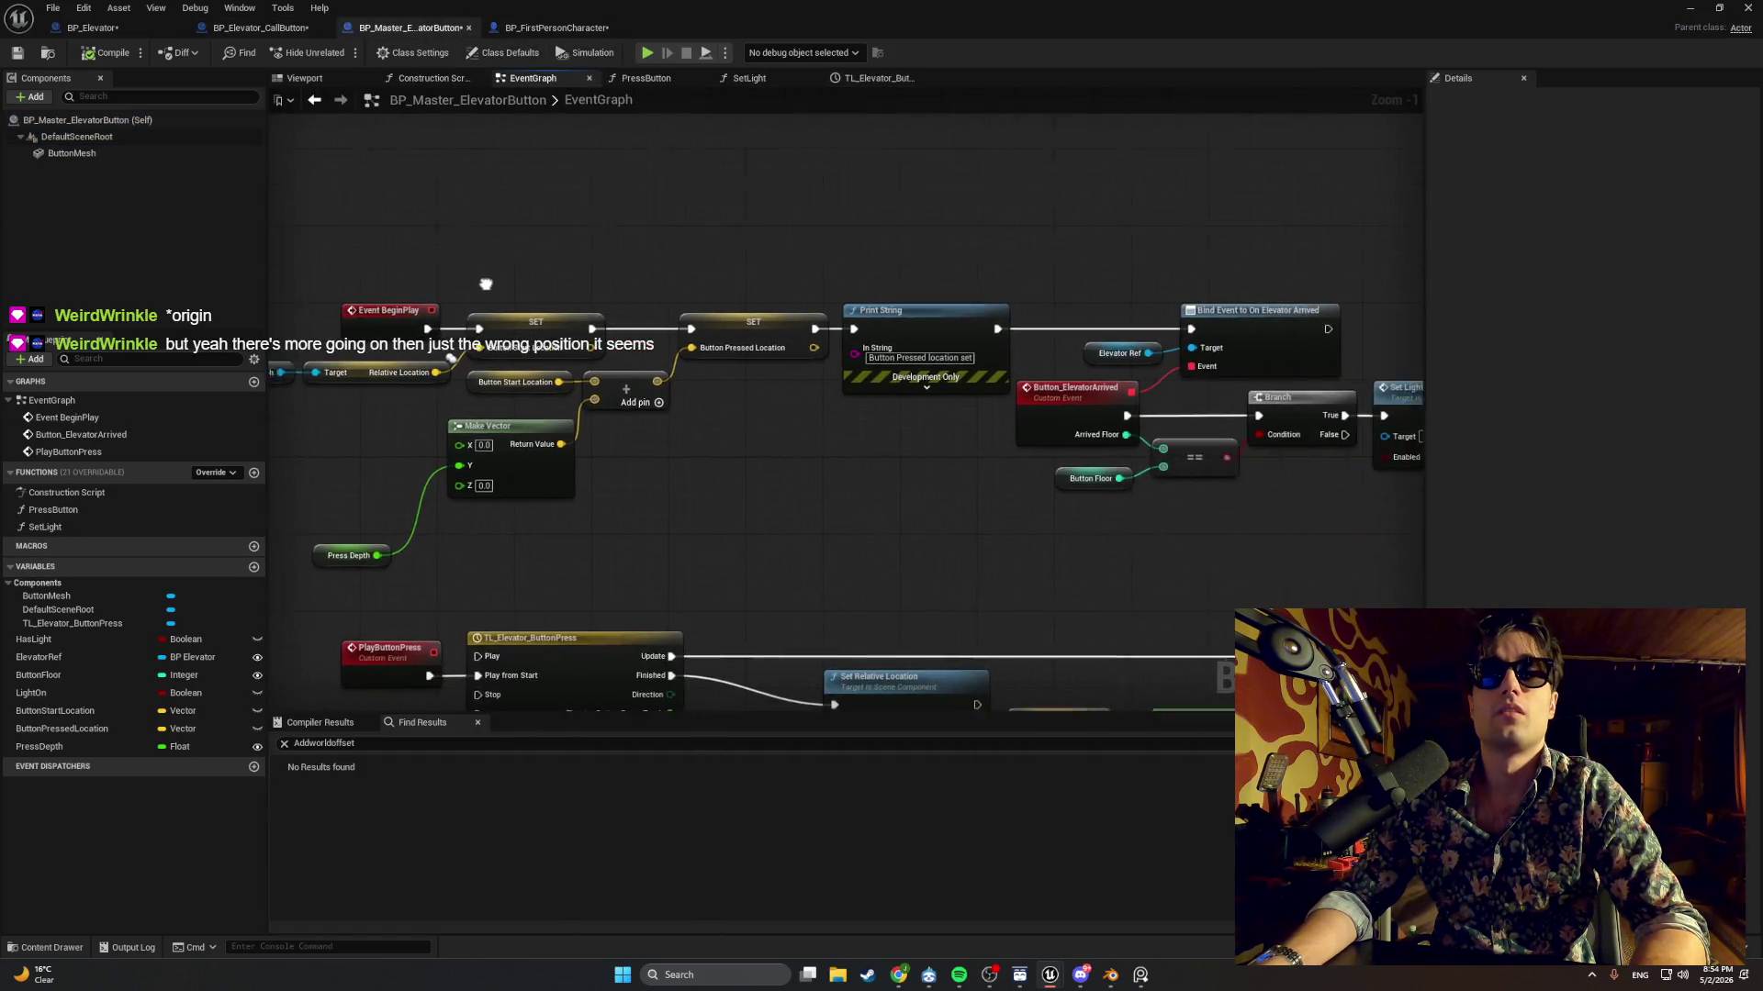
pyautogui.moveTo(479, 284); pyautogui.dragTo(646, 303)
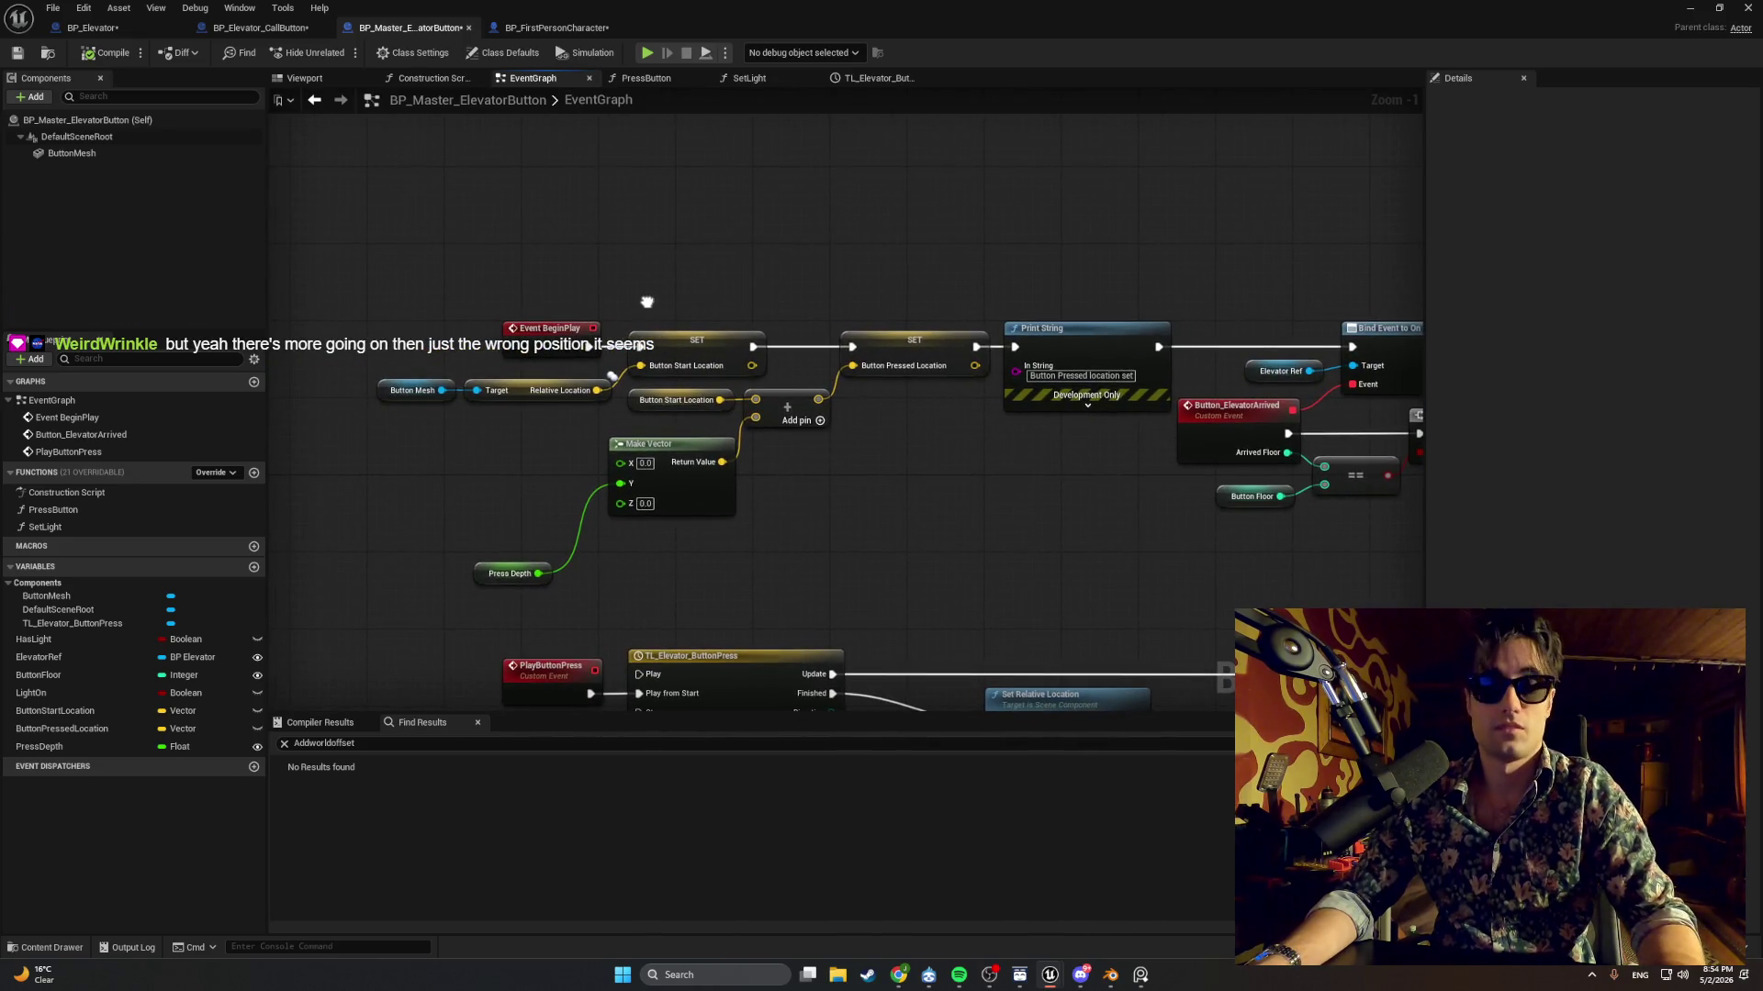
pyautogui.press('super+shift+s')
pyautogui.moveTo(1184, 653)
pyautogui.mouseDown()
pyautogui.moveTo(520, 196)
pyautogui.moveTo(364, 209)
pyautogui.mouseUp()
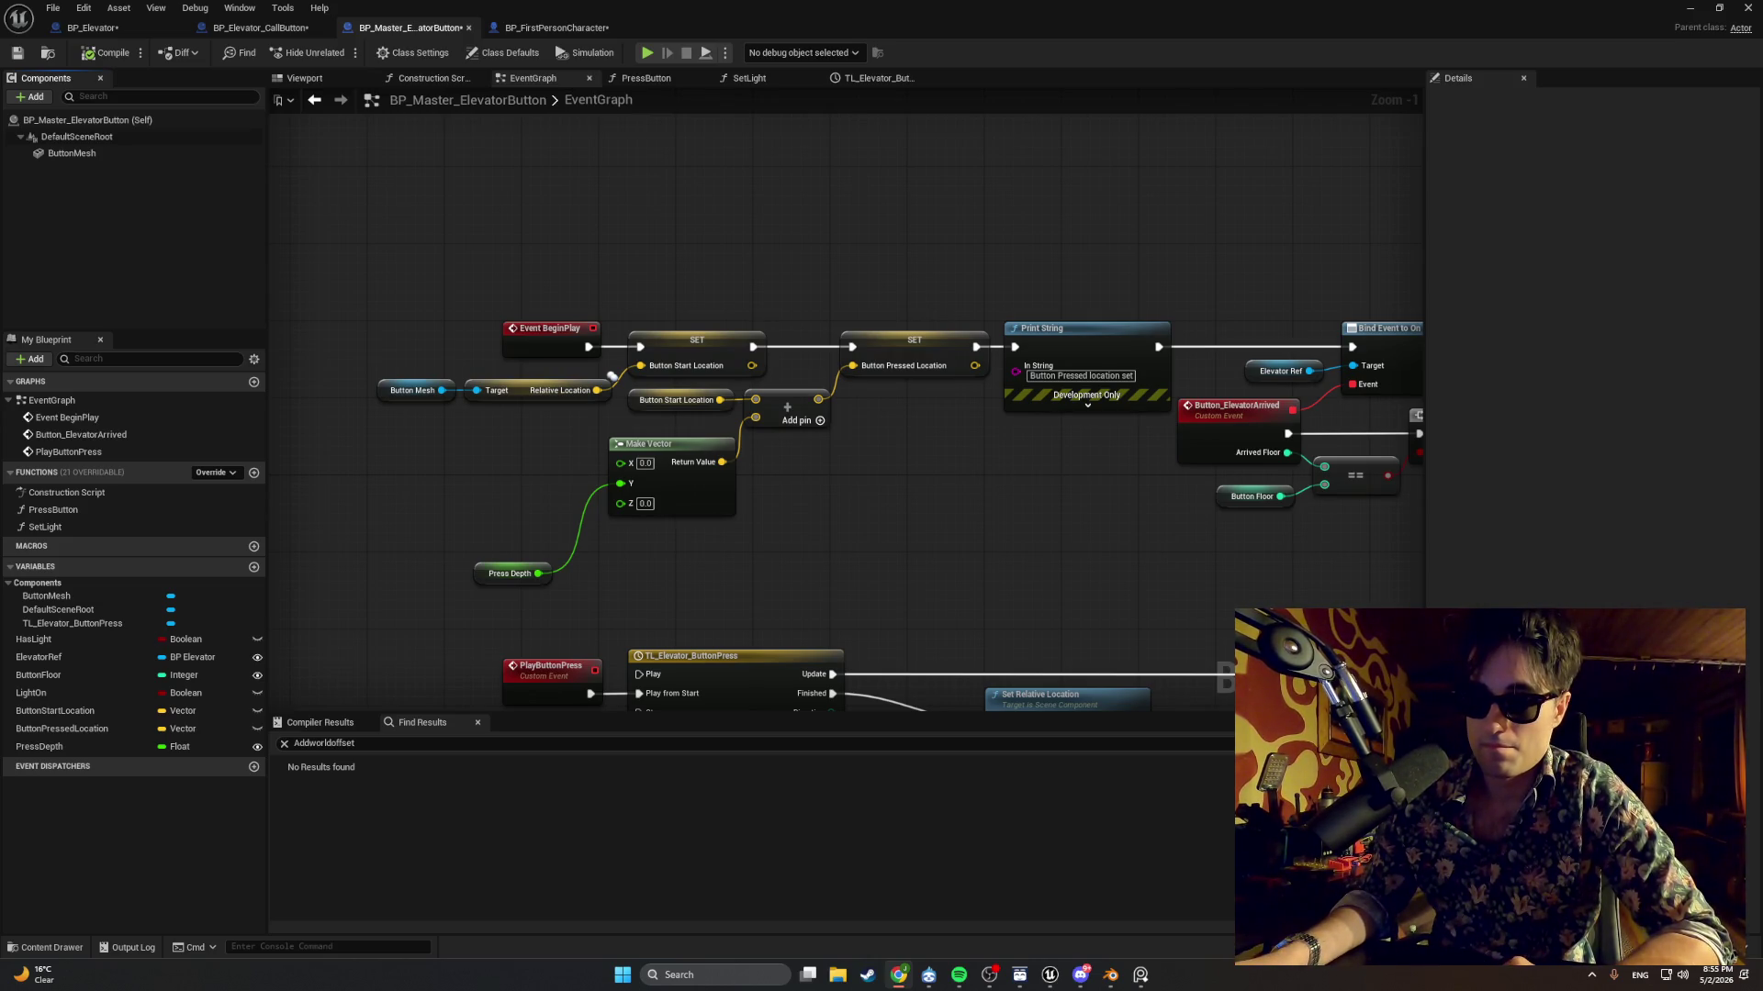
pyautogui.moveTo(926, 516); pyautogui.dragTo(1032, 557)
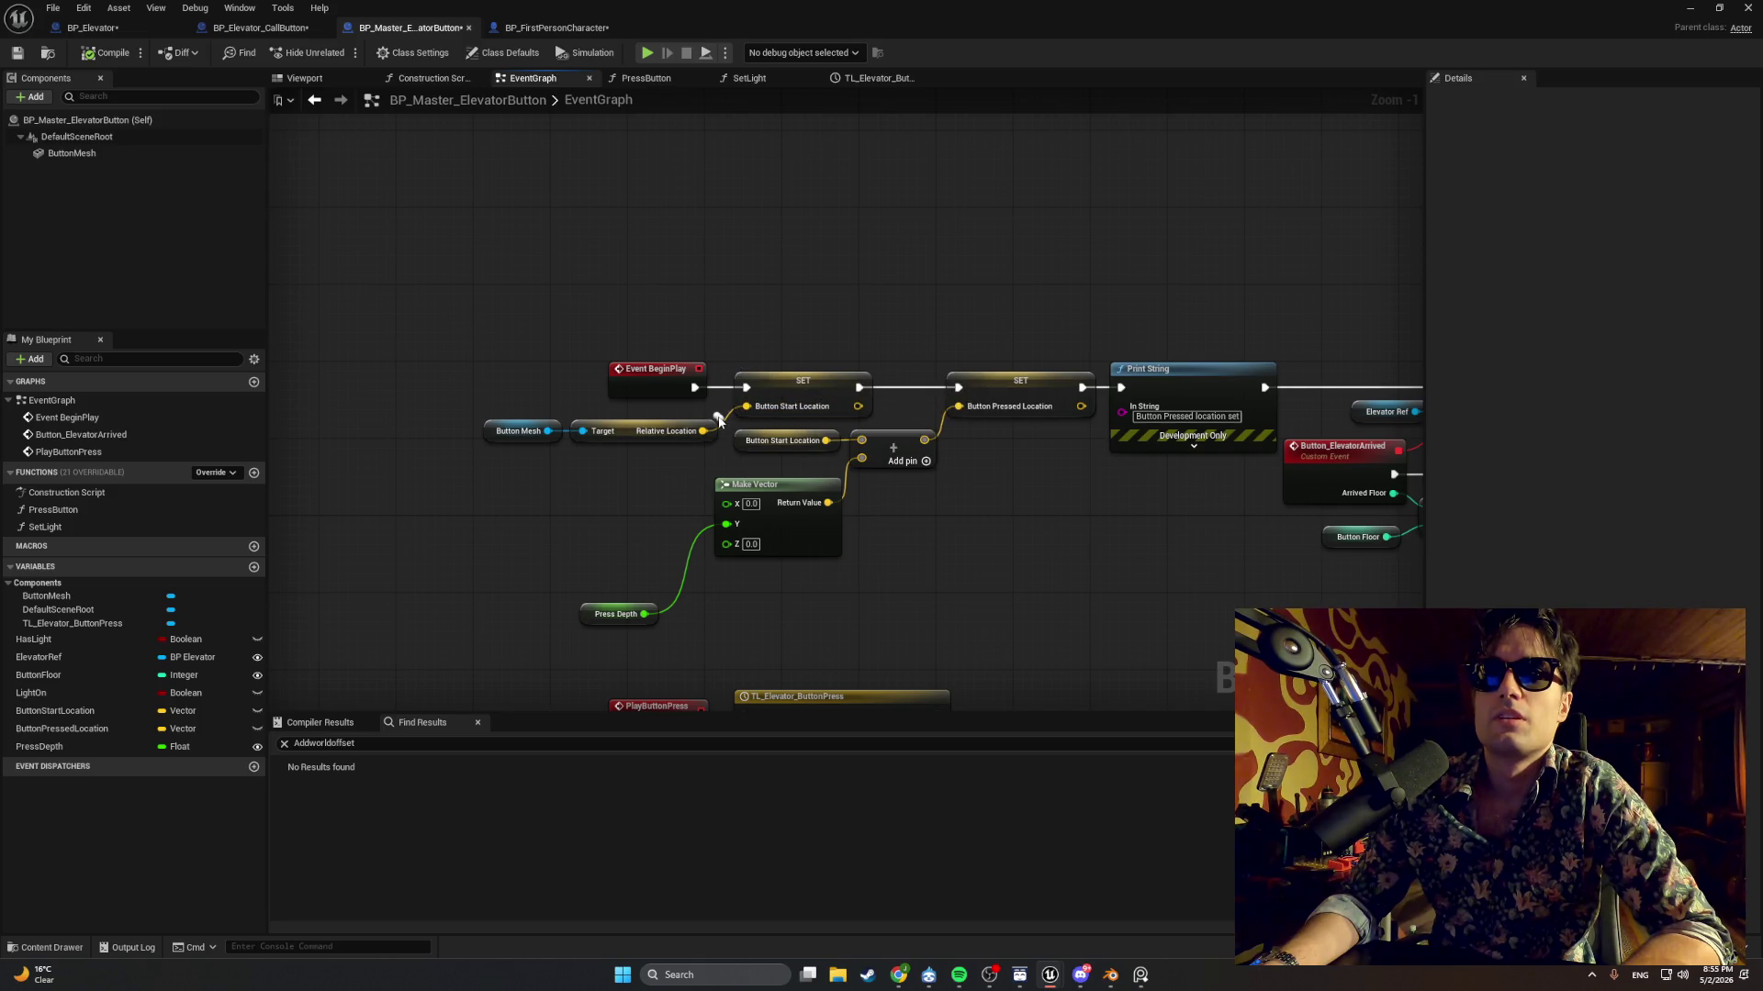
pyautogui.scroll(1, 719, 419)
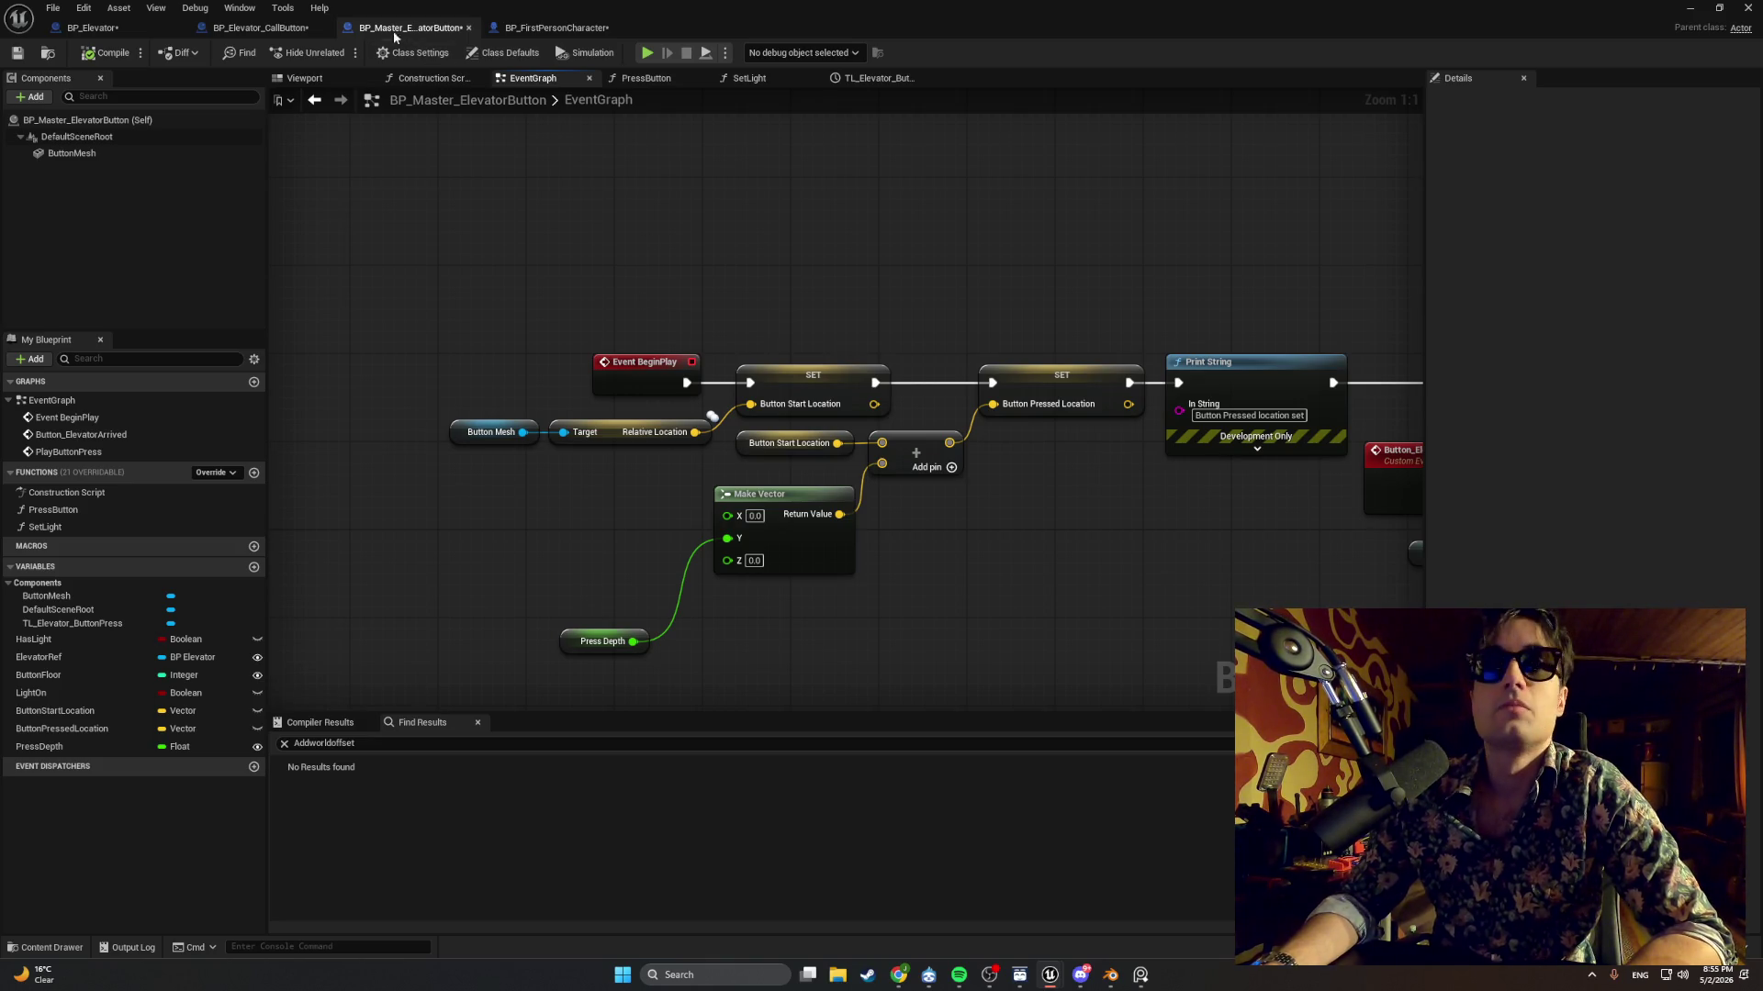
pyautogui.click(260, 27)
# In the call button's EventGraph, search for a parent BeginPlay action, then dismiss the list.
pyautogui.click(413, 79)
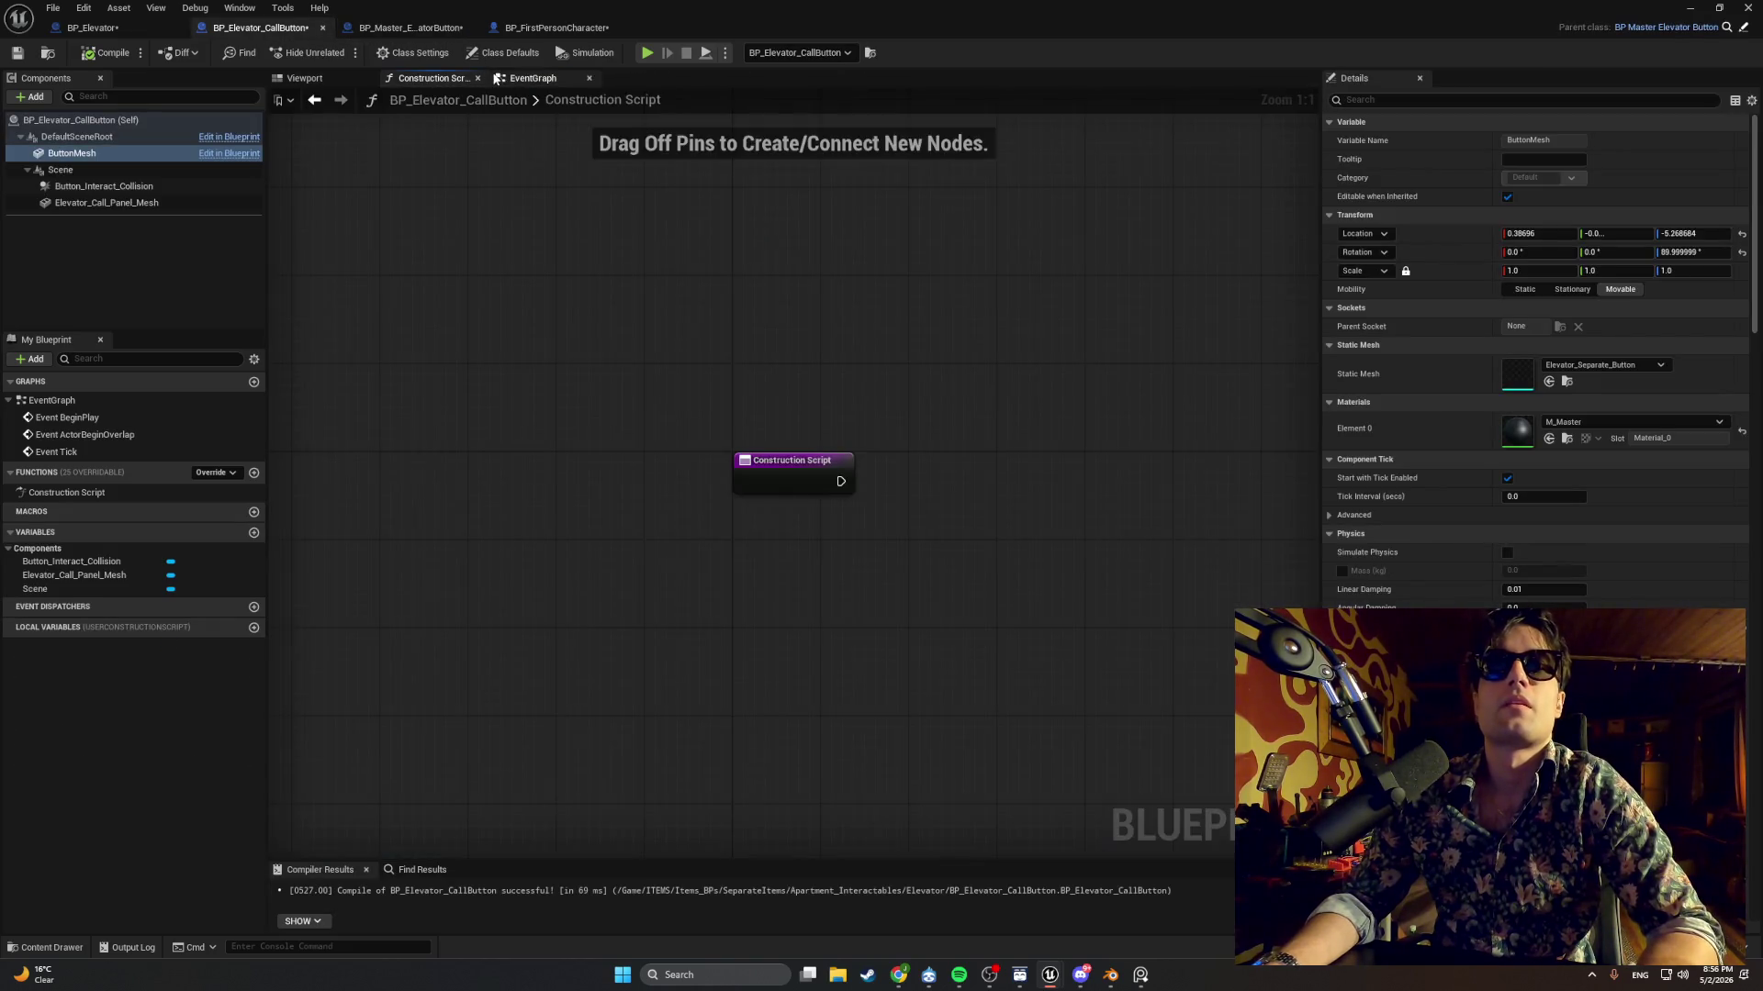
pyautogui.click(527, 78)
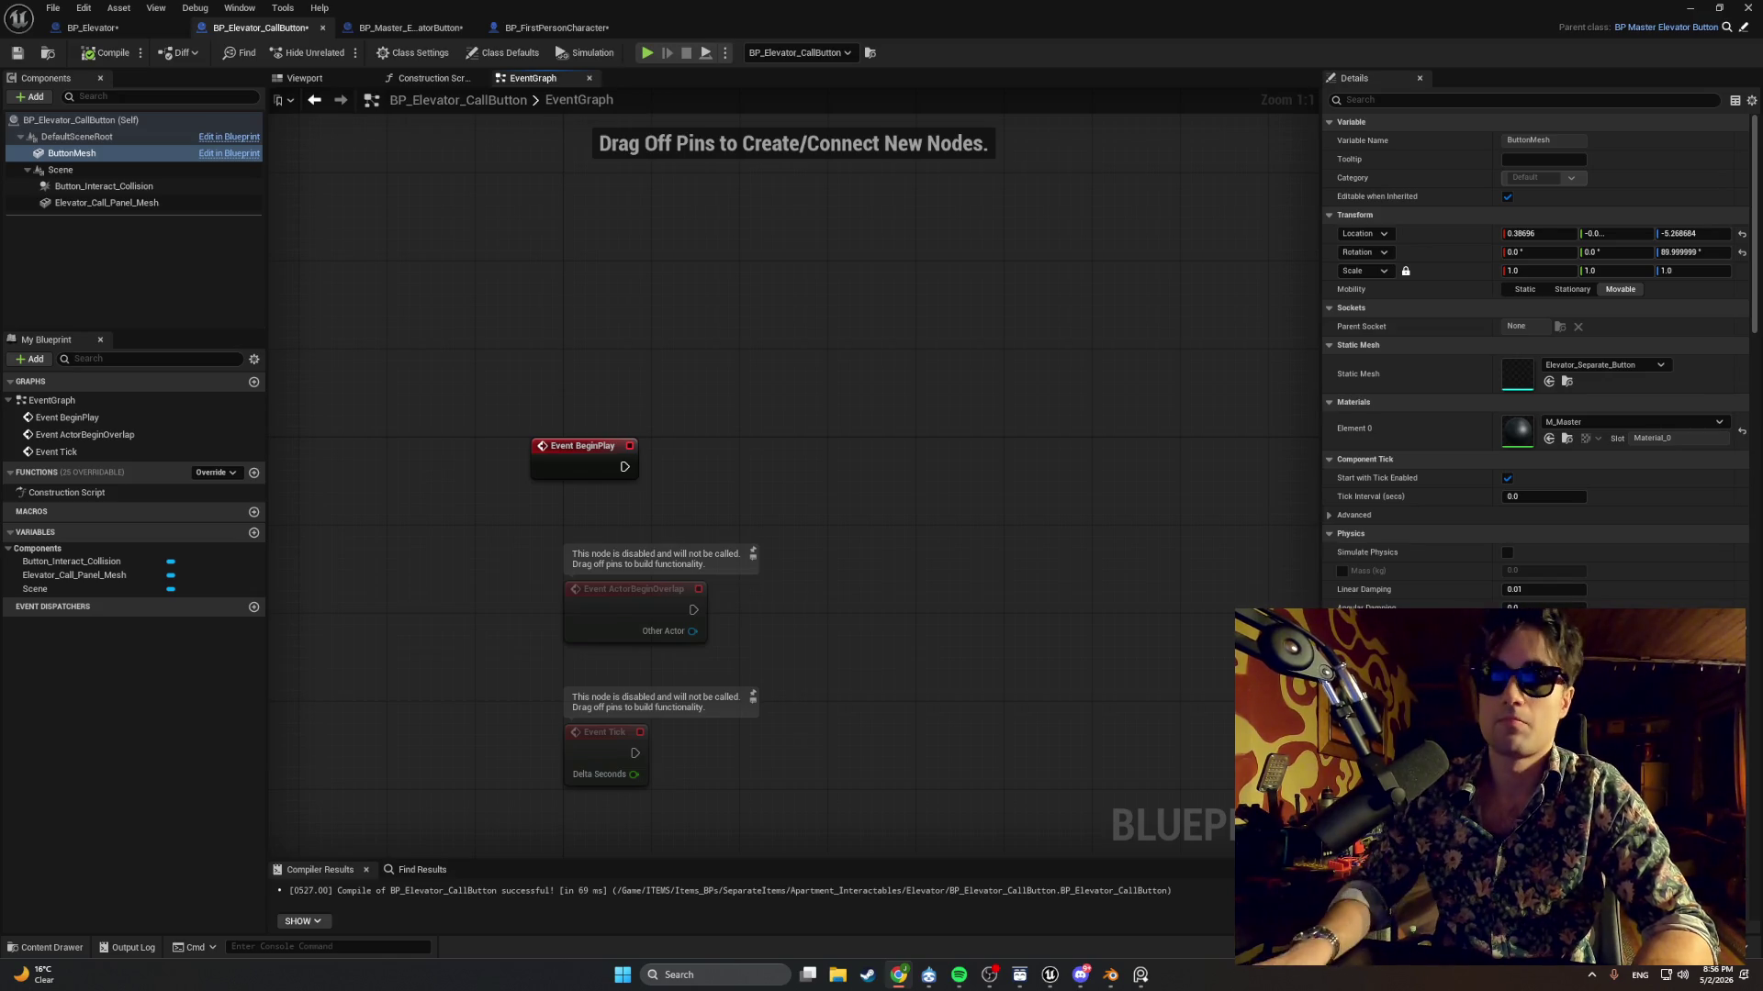
pyautogui.moveTo(624, 466); pyautogui.dragTo(769, 455)
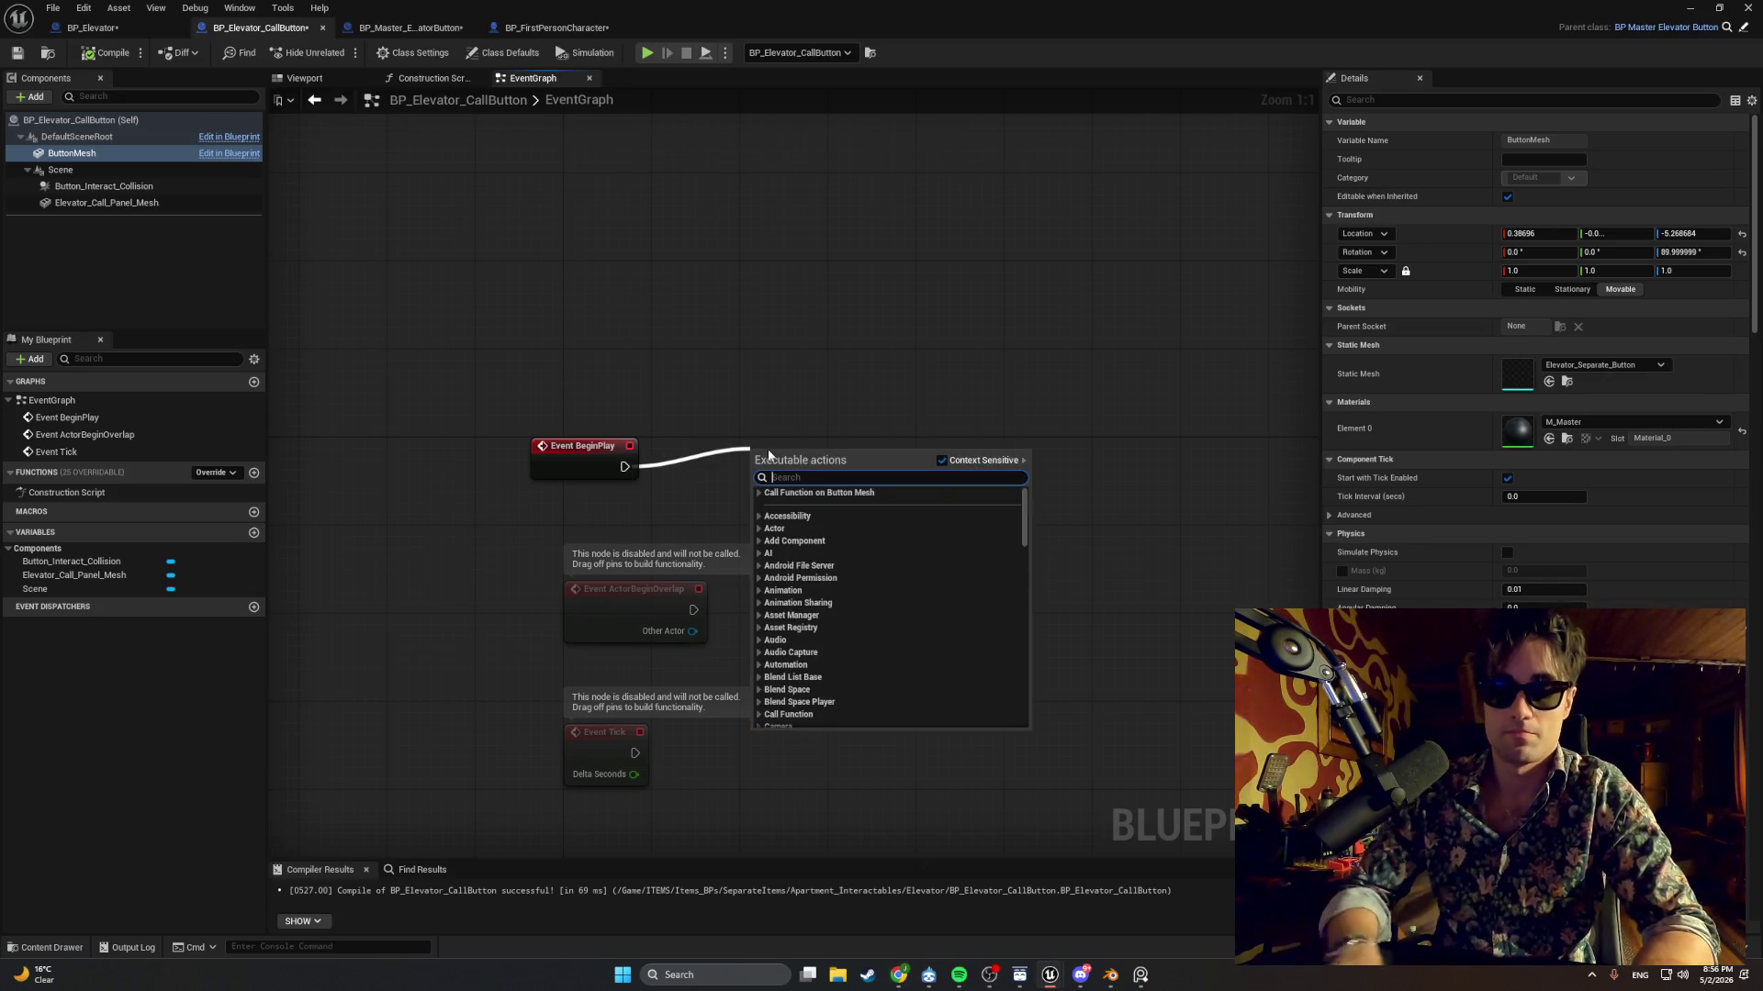
pyautogui.write('parren')
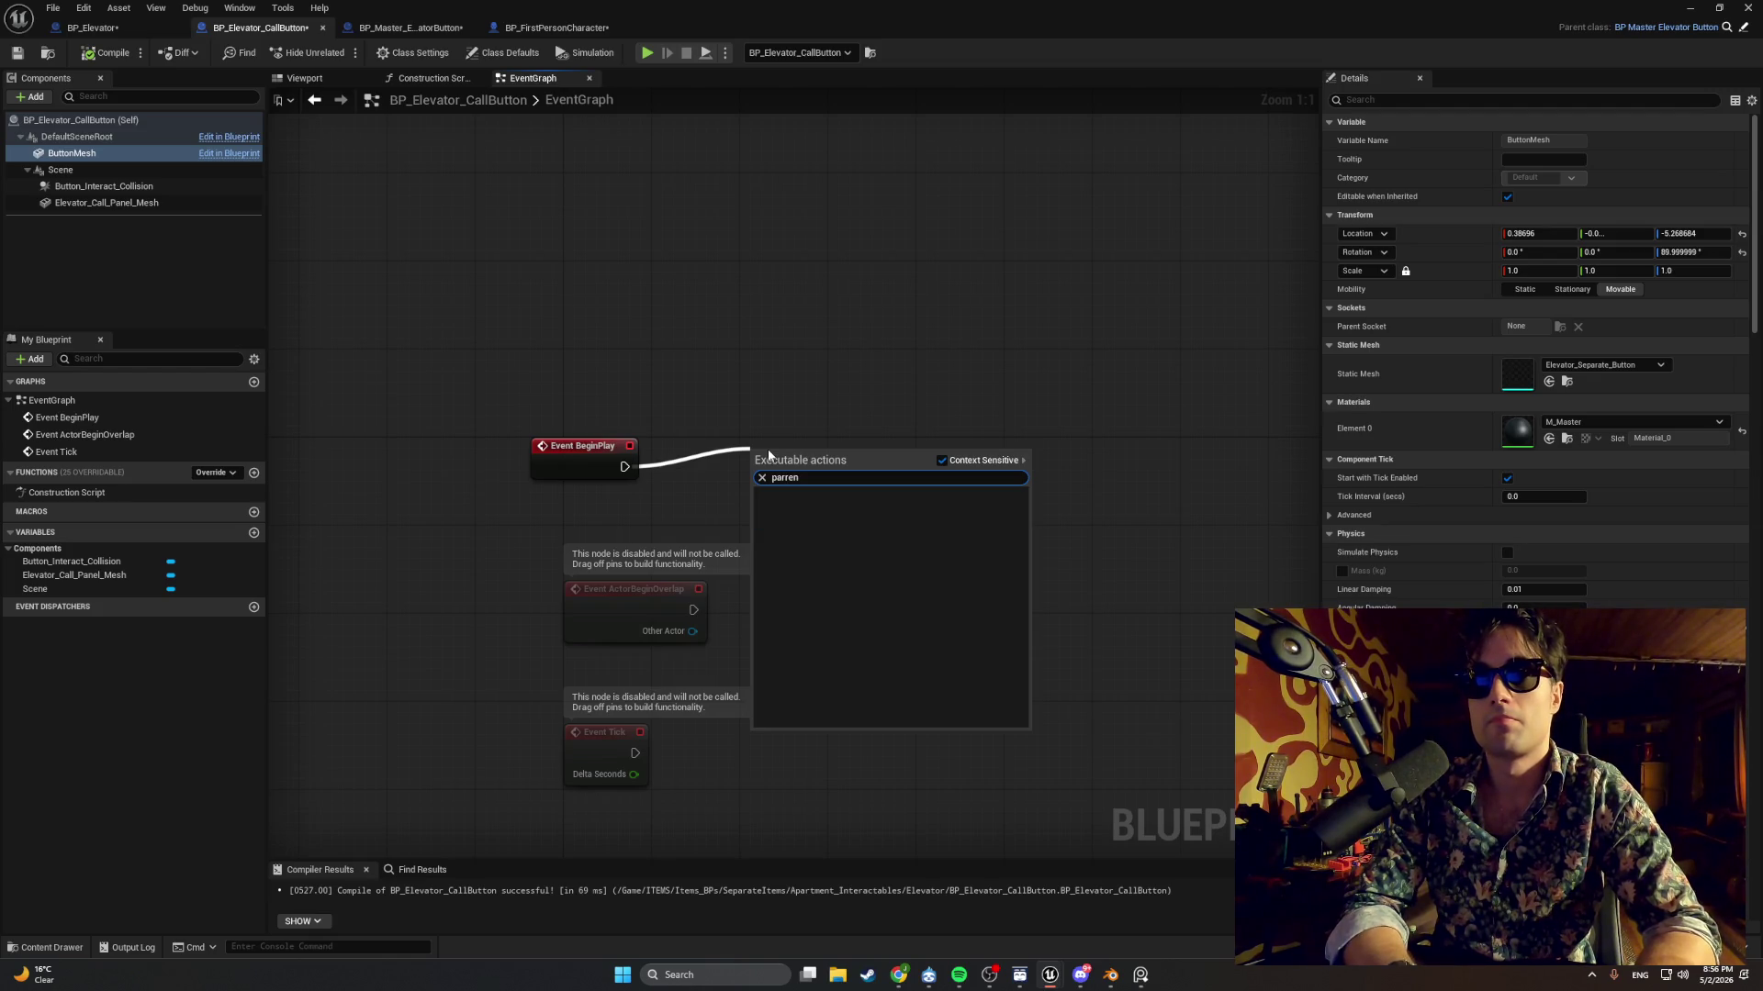
pyautogui.press('BackSpace')
pyautogui.press('BackSpace')
pyautogui.press('BackSpace')
pyautogui.write('begin pla')
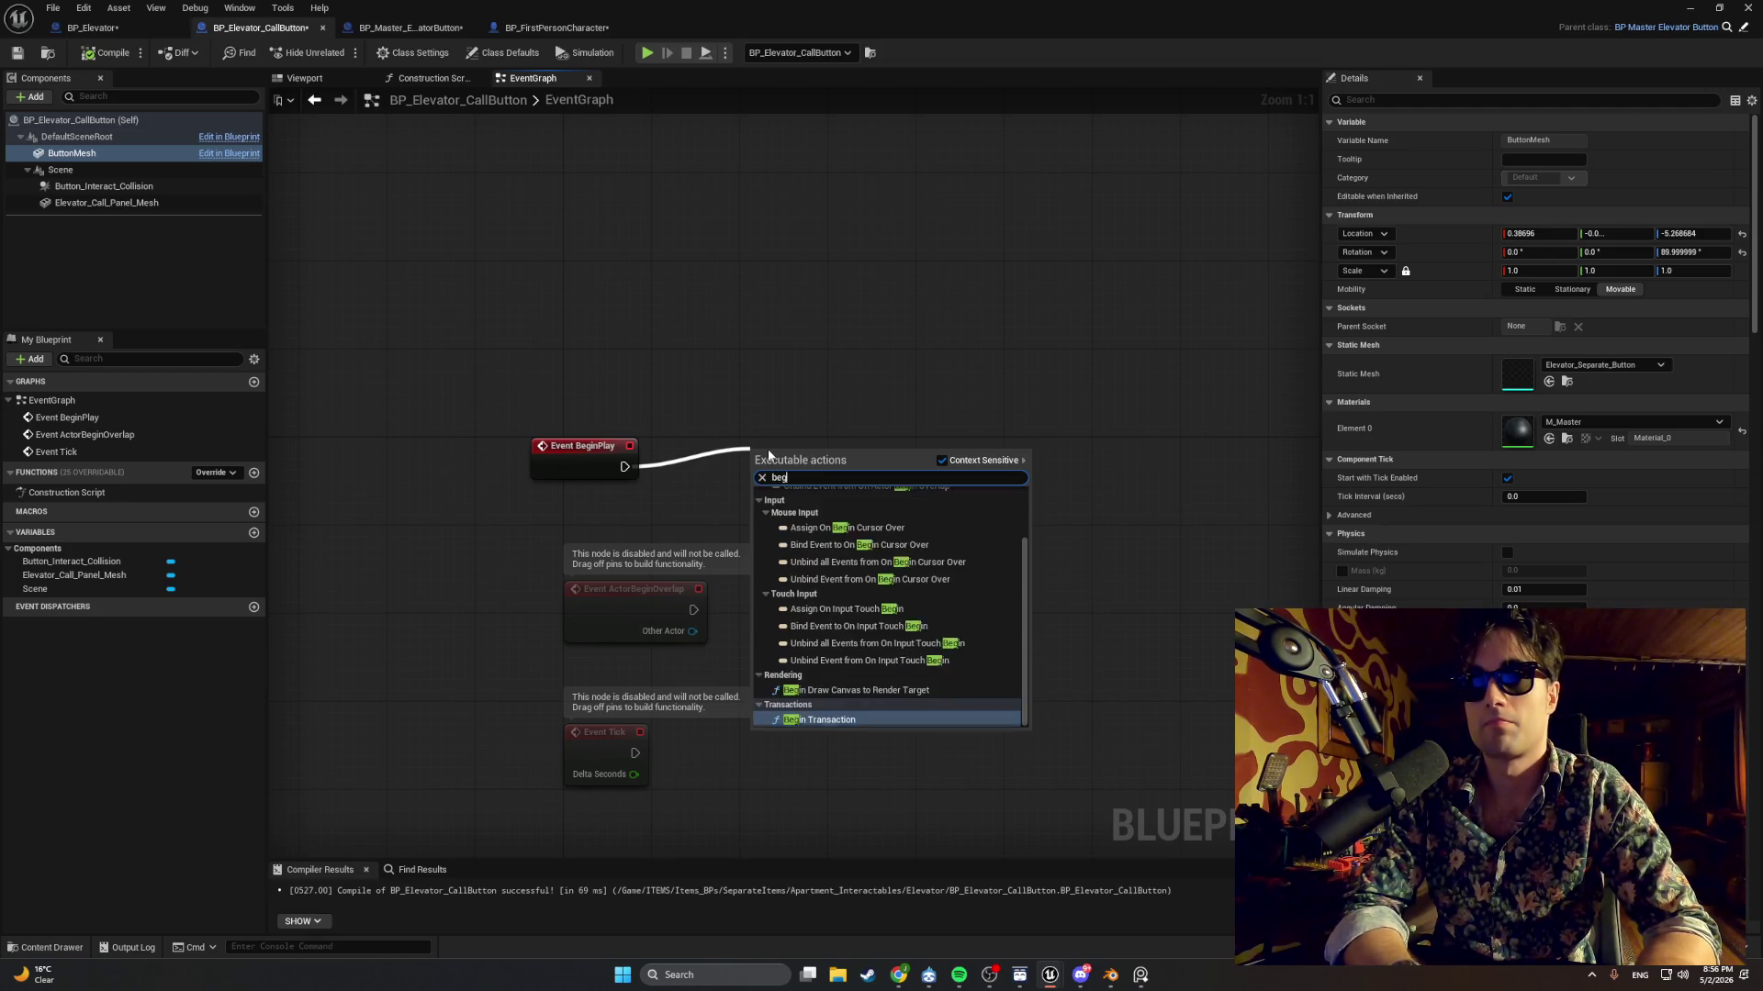
pyautogui.press('BackSpace')
pyautogui.press('BackSpace')
pyautogui.press('BackSpace')
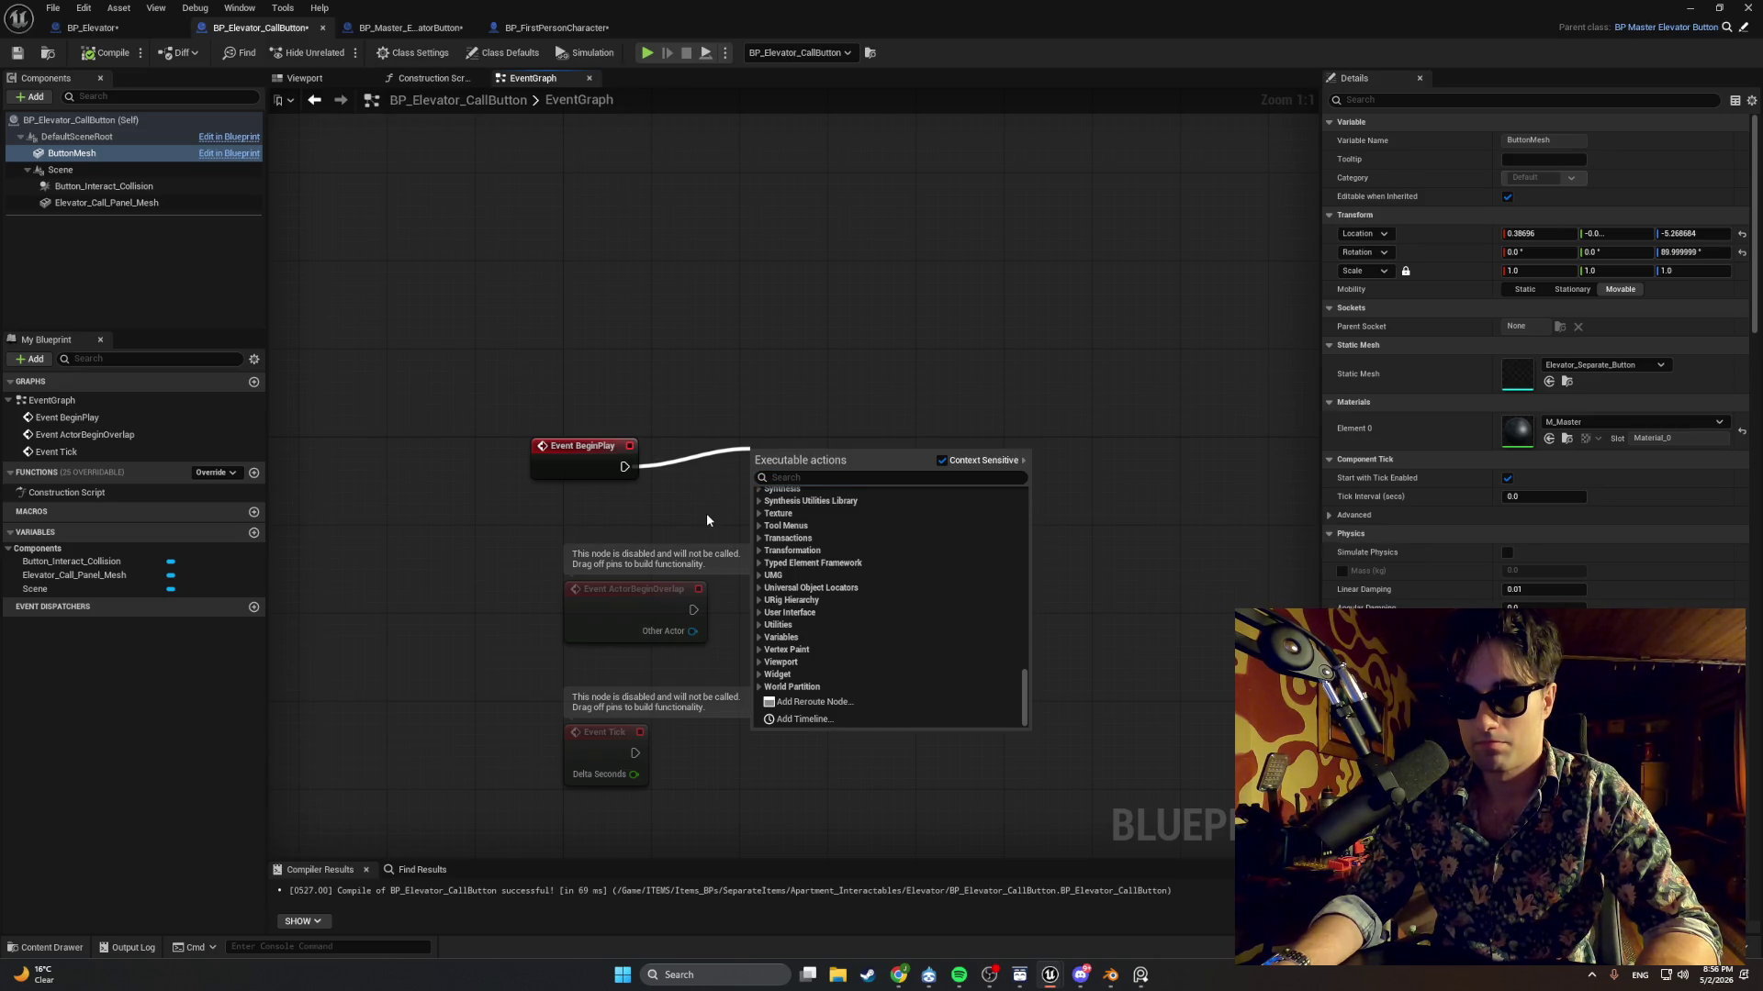
pyautogui.click(680, 540)
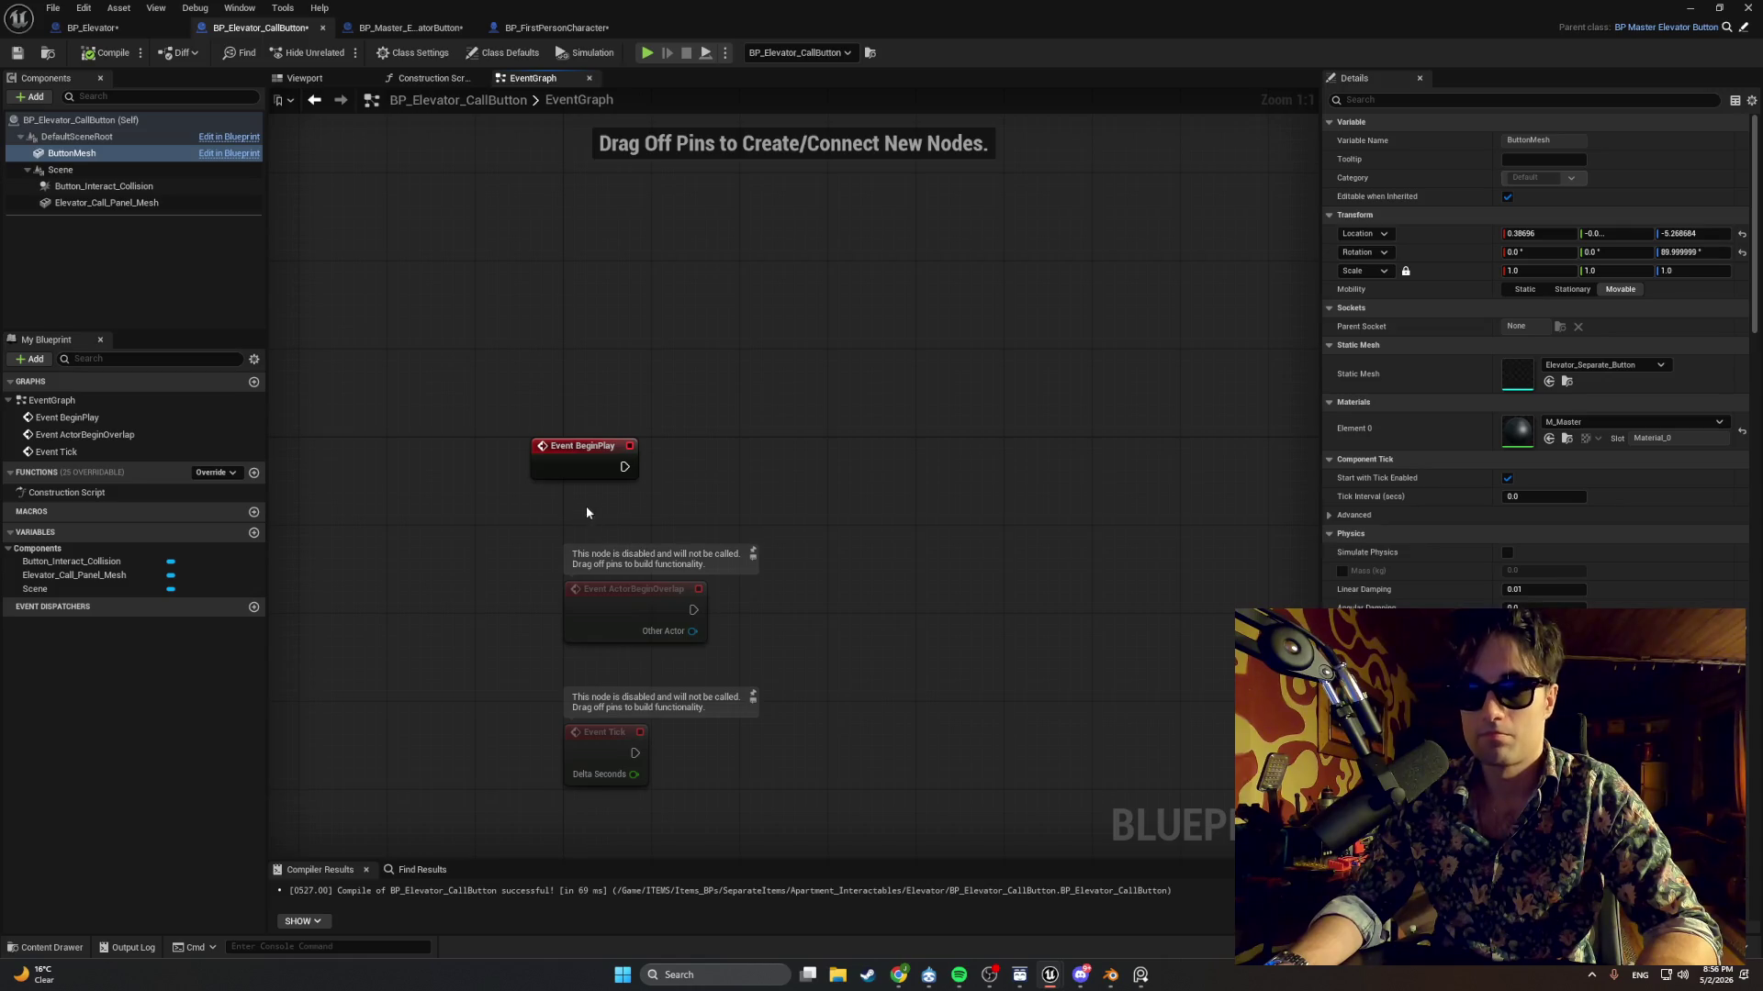
# Add a Parent: BeginPlay call after Event BeginPlay and compile the Blueprint.
pyautogui.rightClick(576, 473)
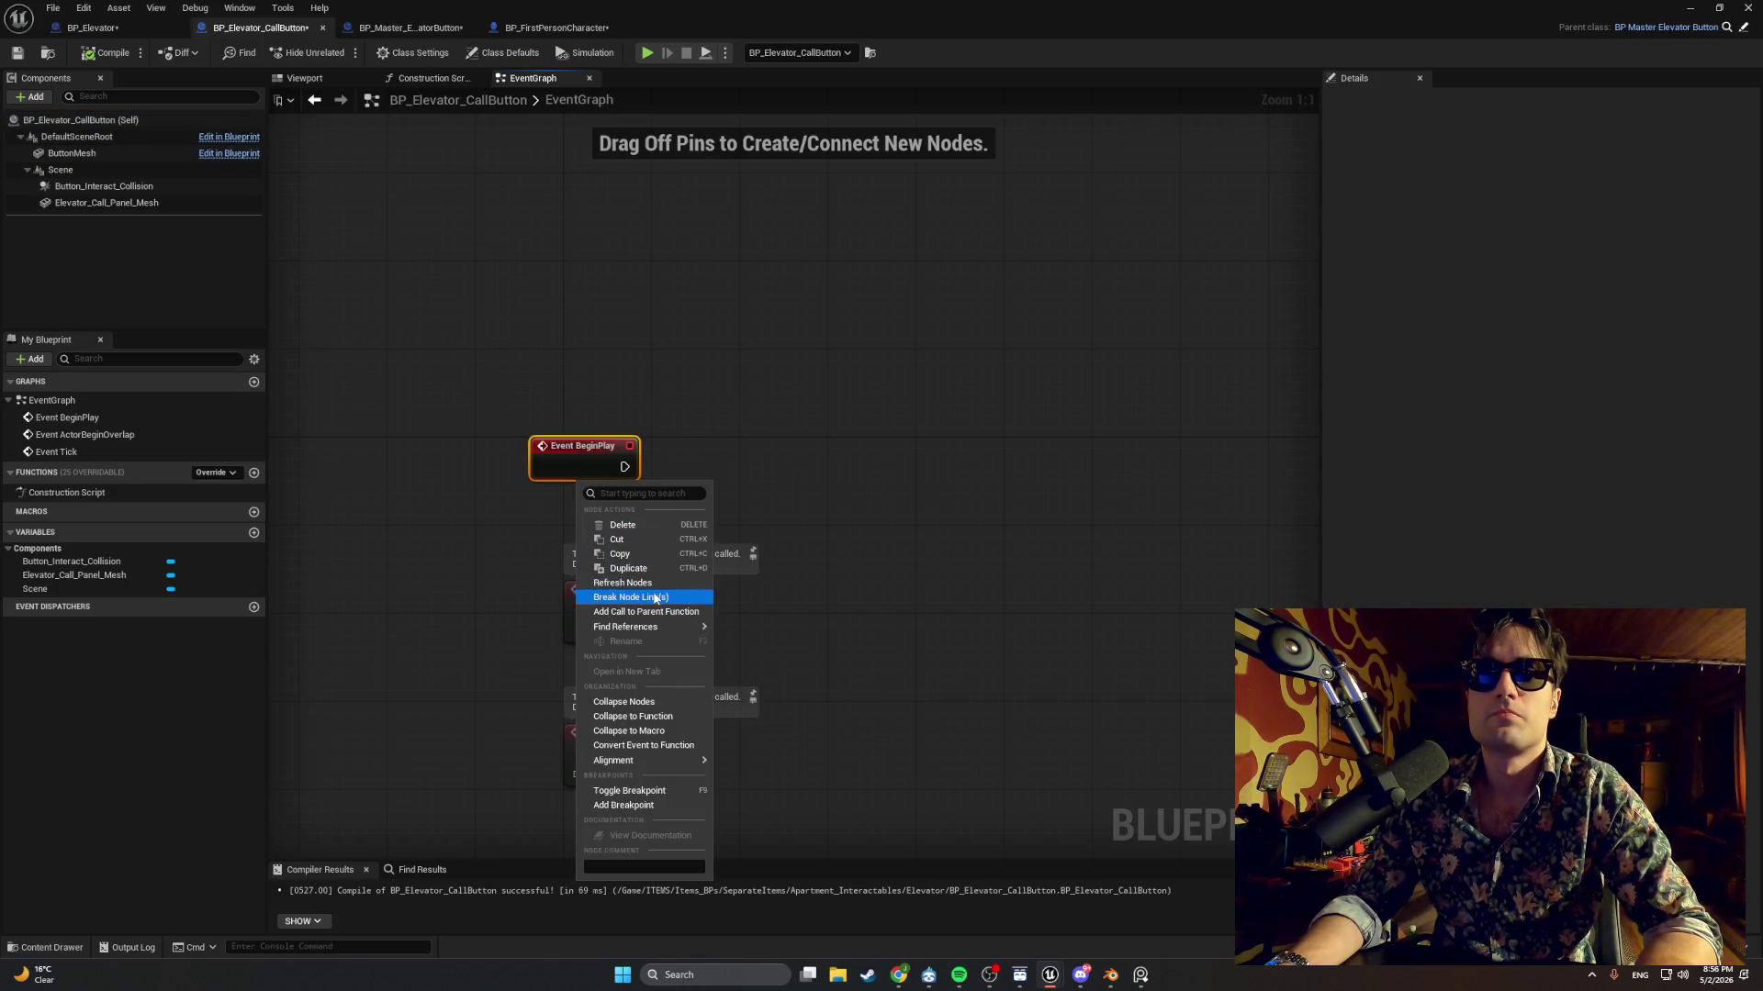
pyautogui.moveTo(668, 630)
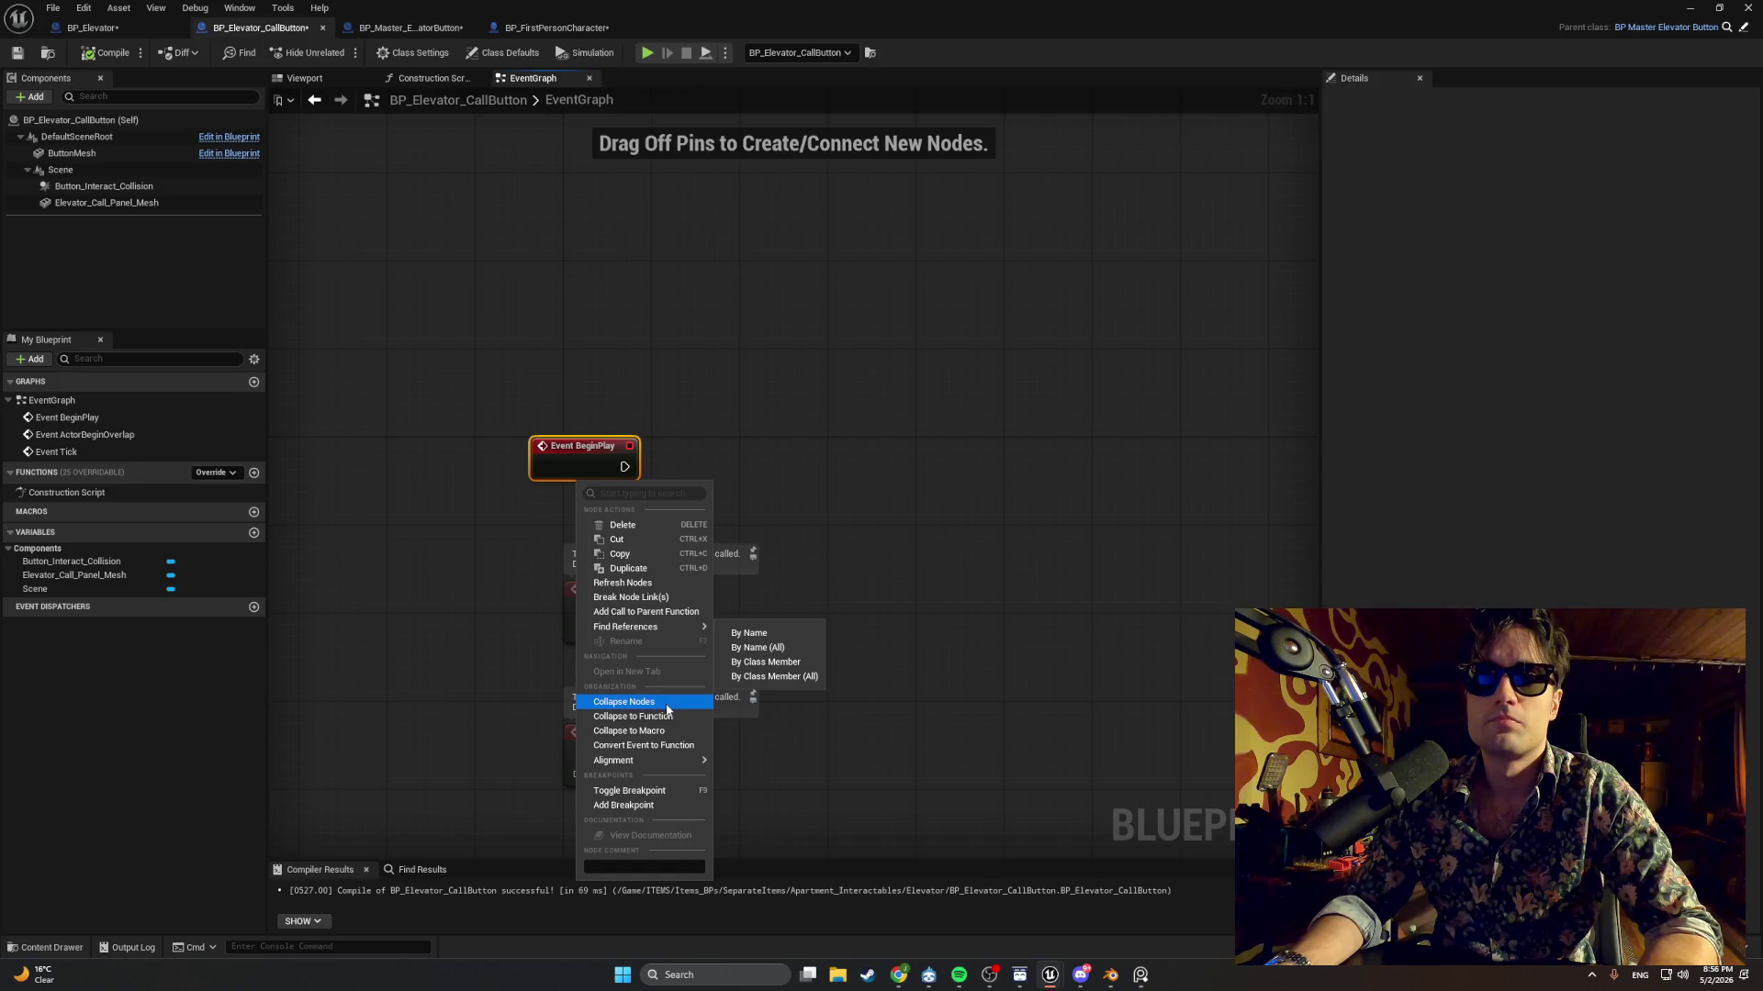
pyautogui.click(670, 613)
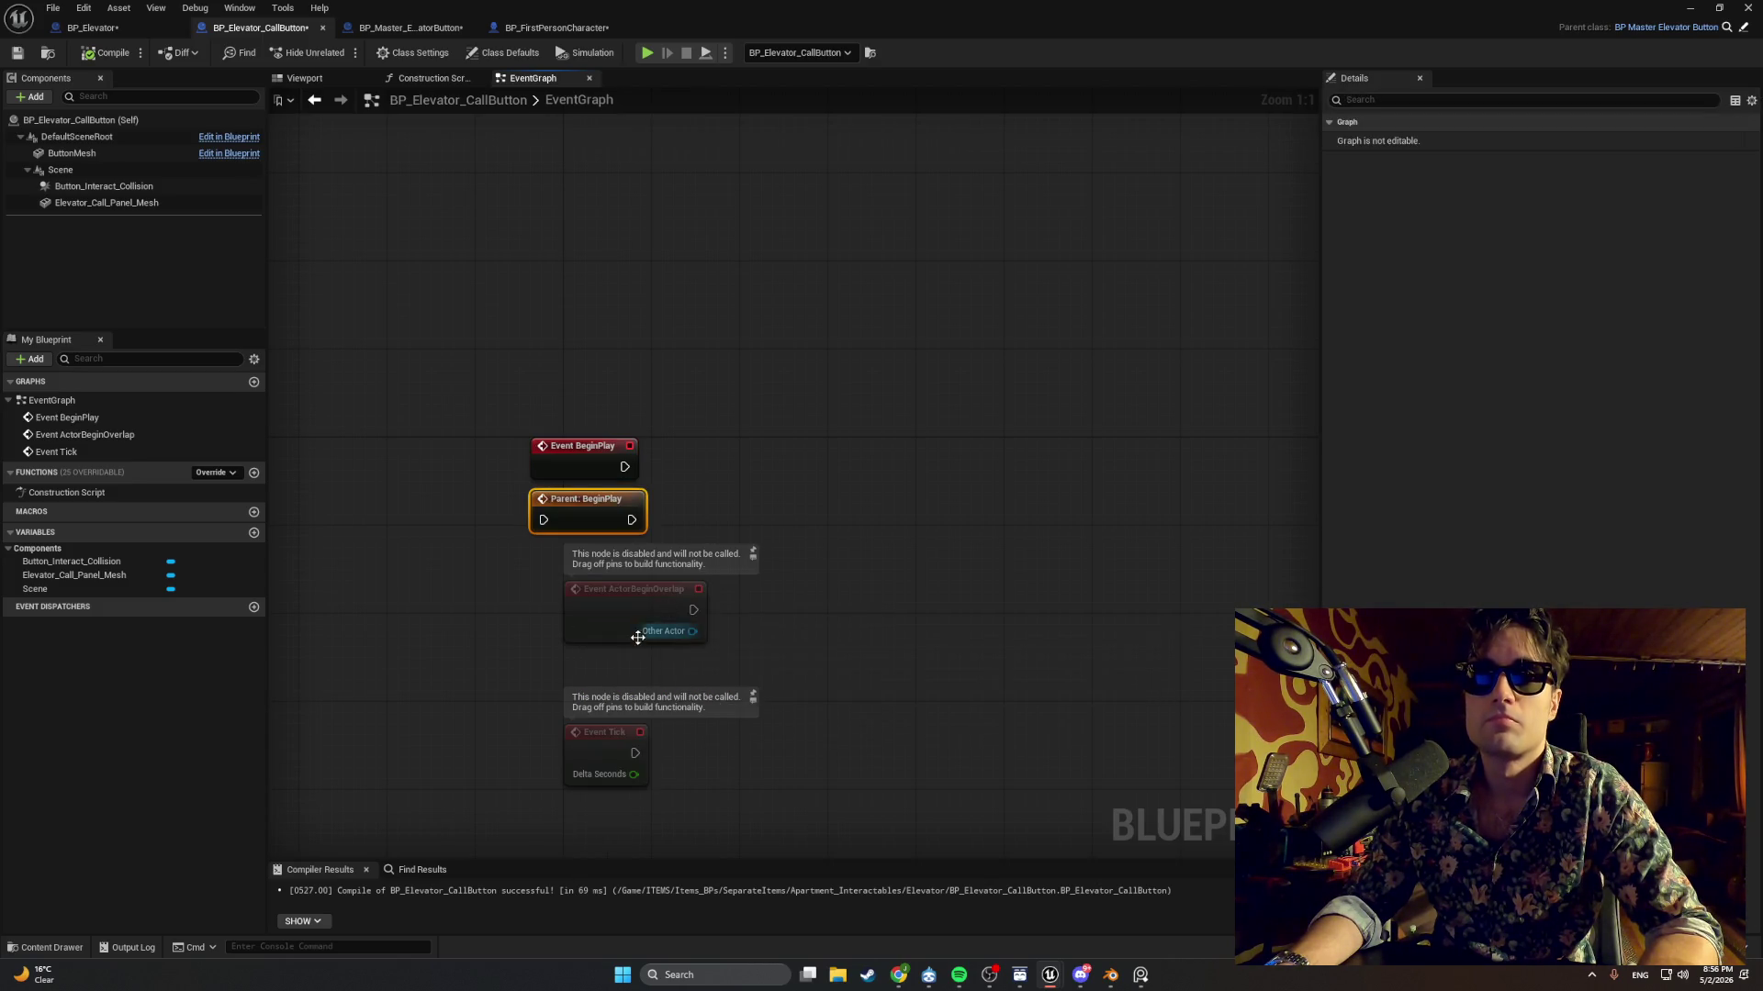
pyautogui.moveTo(585, 510)
pyautogui.mouseDown()
pyautogui.moveTo(718, 469)
pyautogui.moveTo(680, 473)
pyautogui.mouseUp()
pyautogui.click(107, 52)
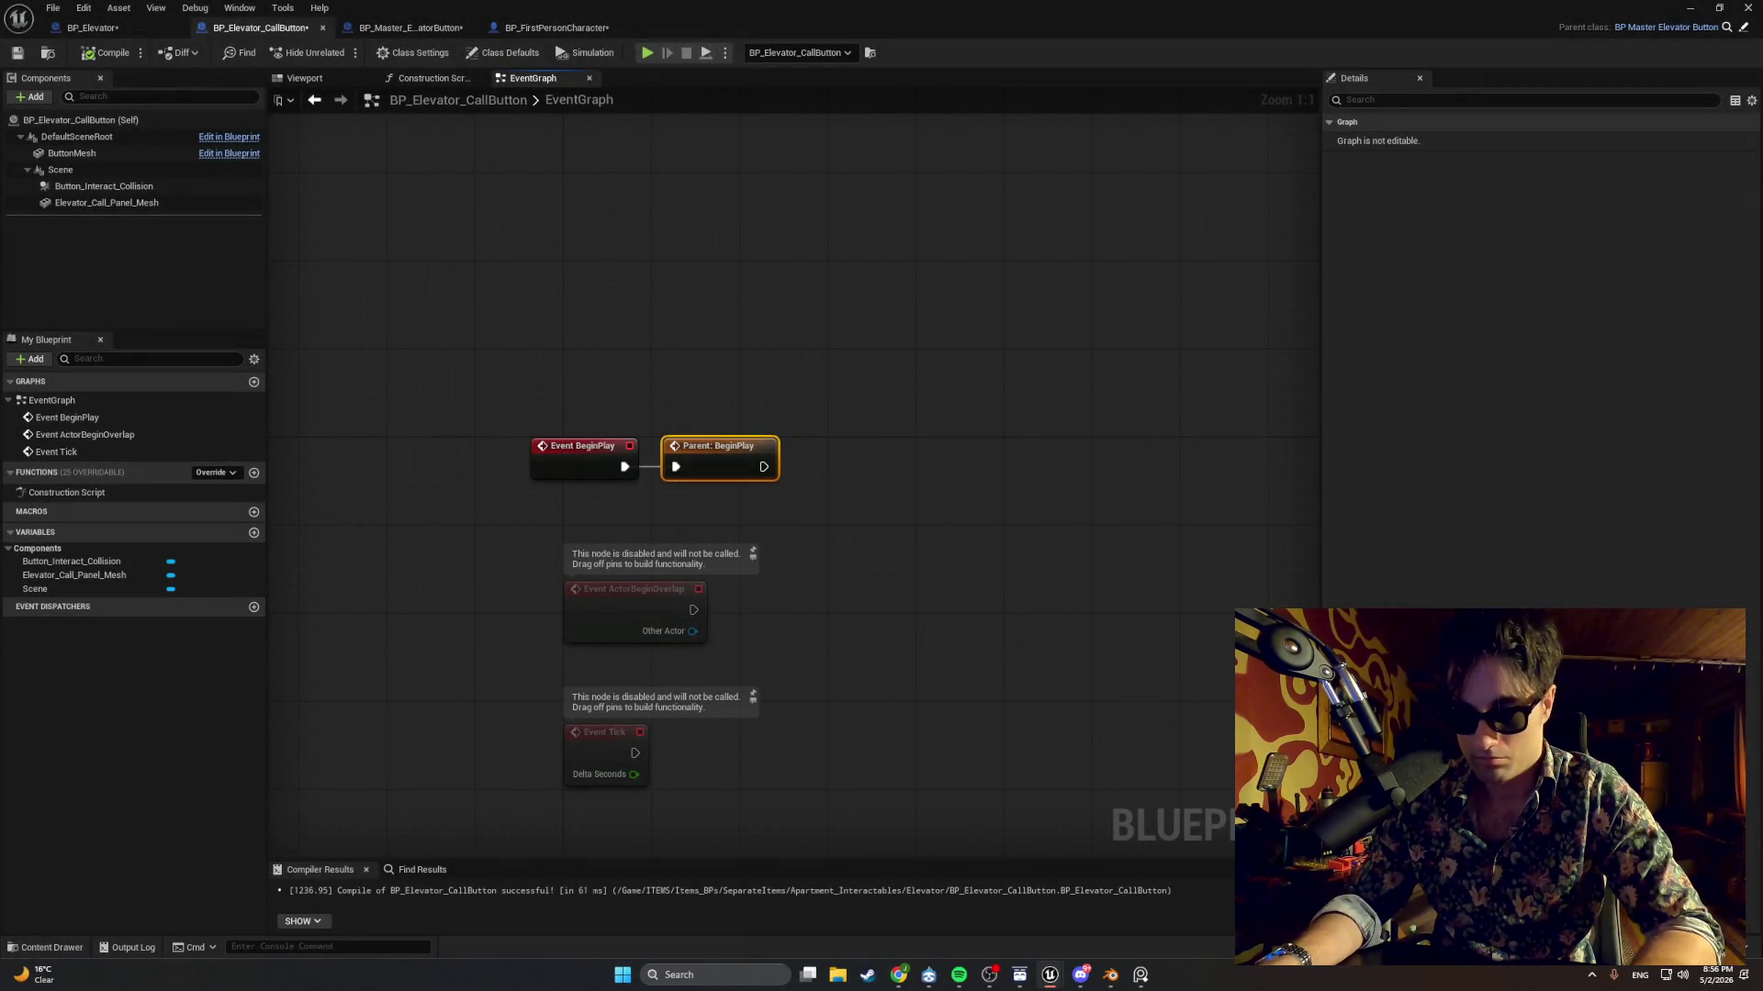
pyautogui.hotkey('alt', 'Tab')
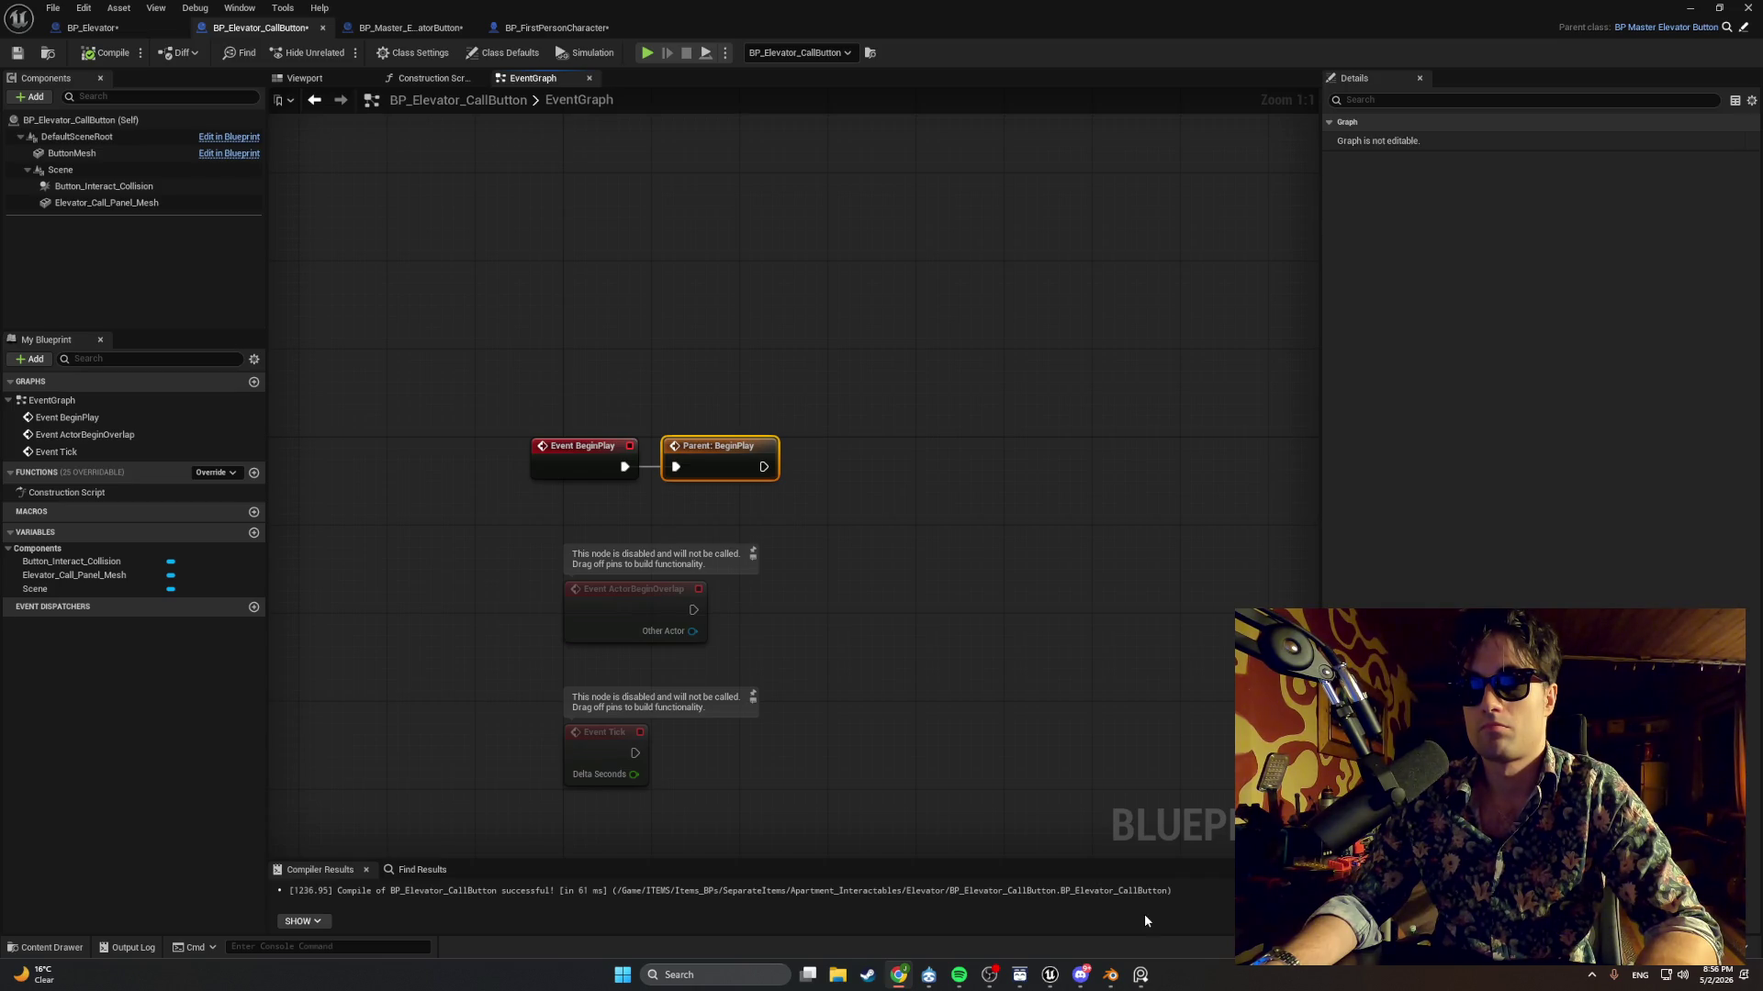
# Play-test walking up to the elevator call button, then return to BP_Elevator_CallButton's EventGraph.
pyautogui.click(1687, 10)
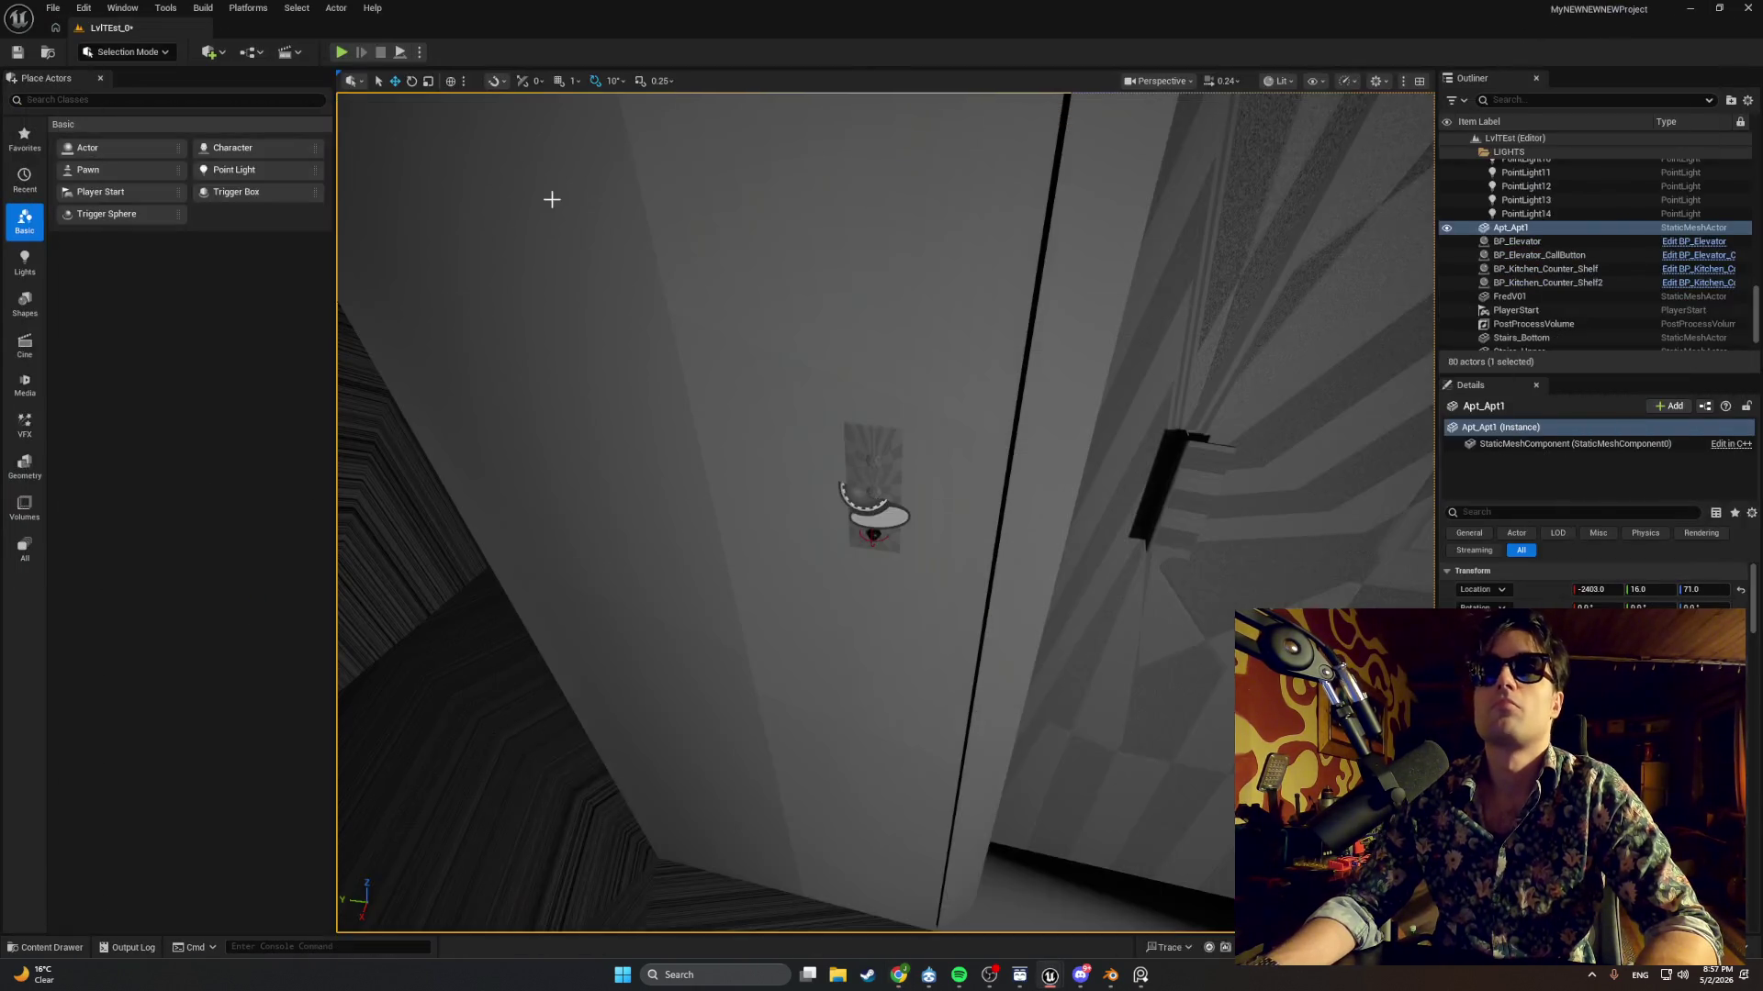
pyautogui.click(340, 51)
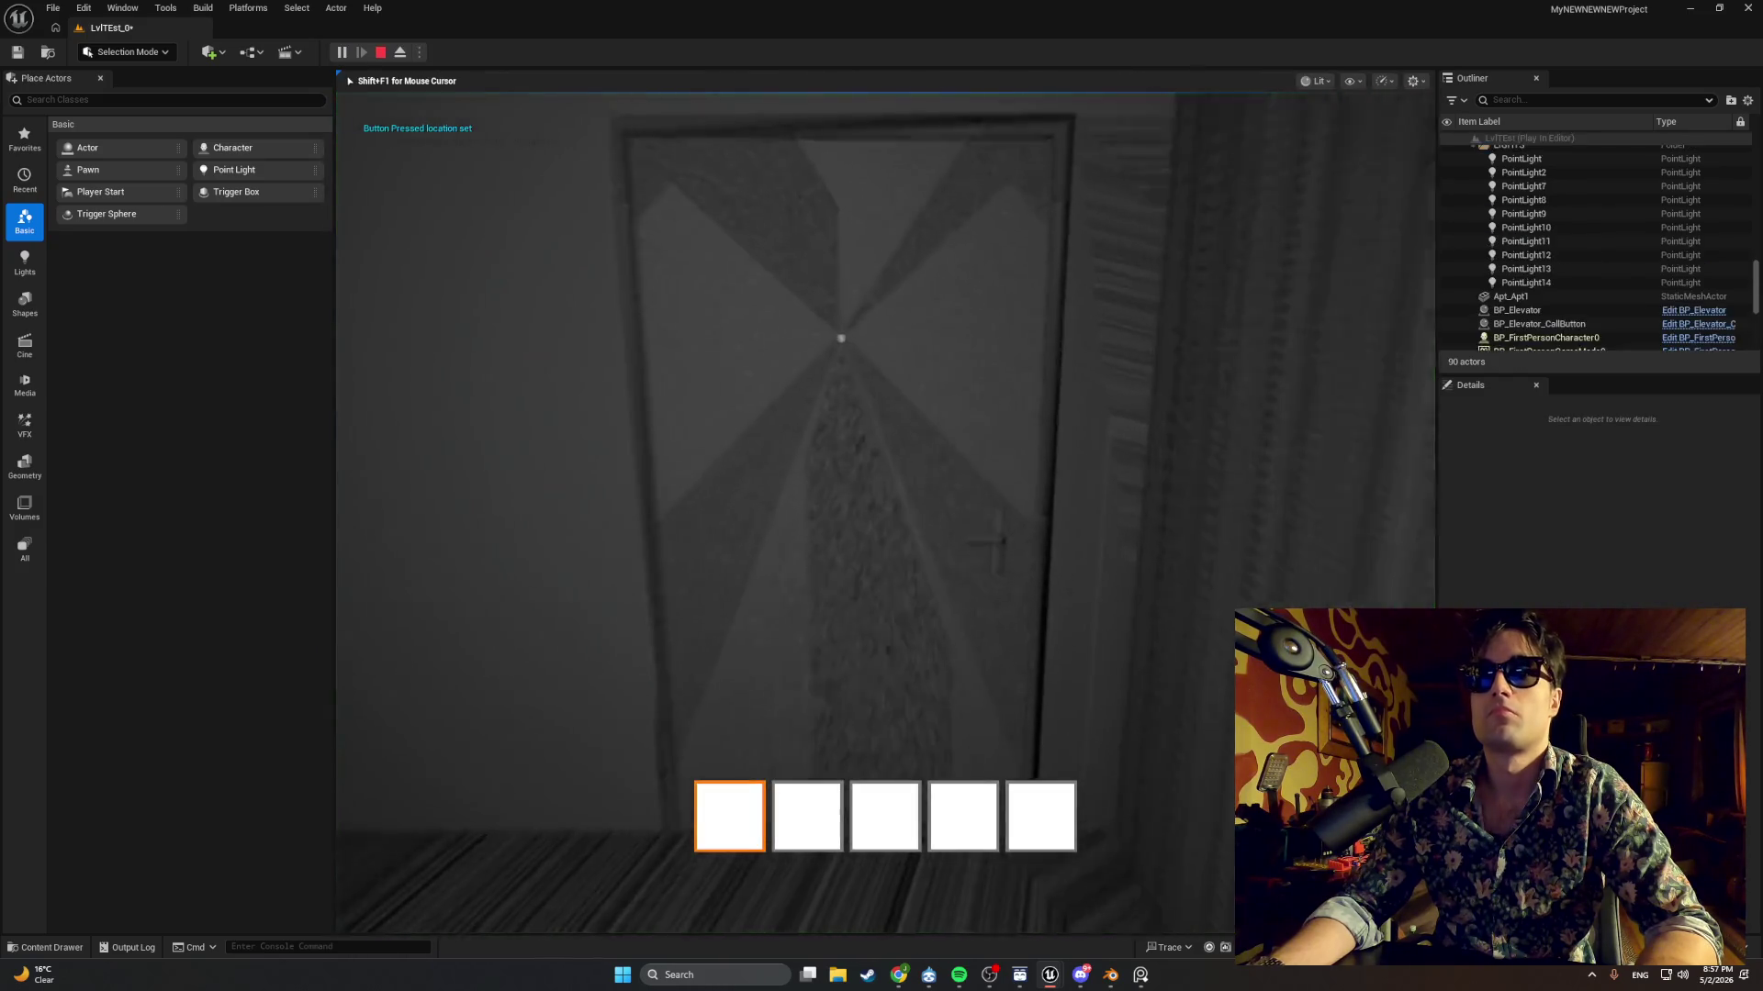
pyautogui.press('w')
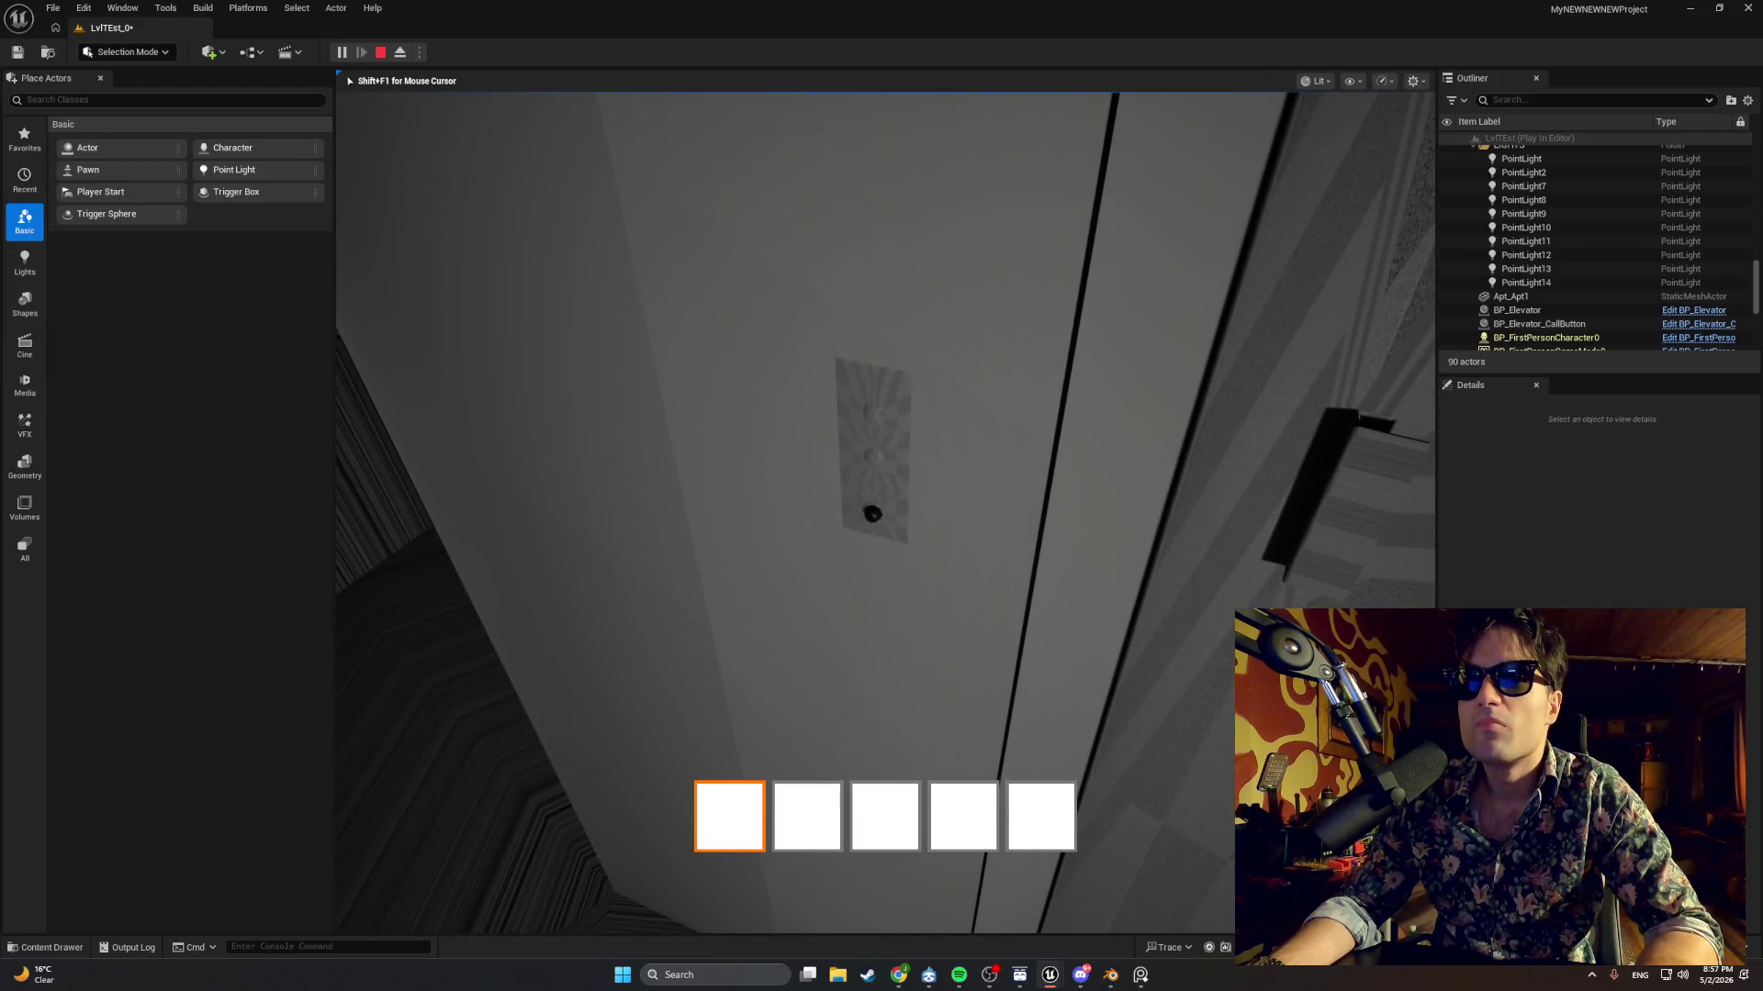
pyautogui.hotkey('shift', 'F1')
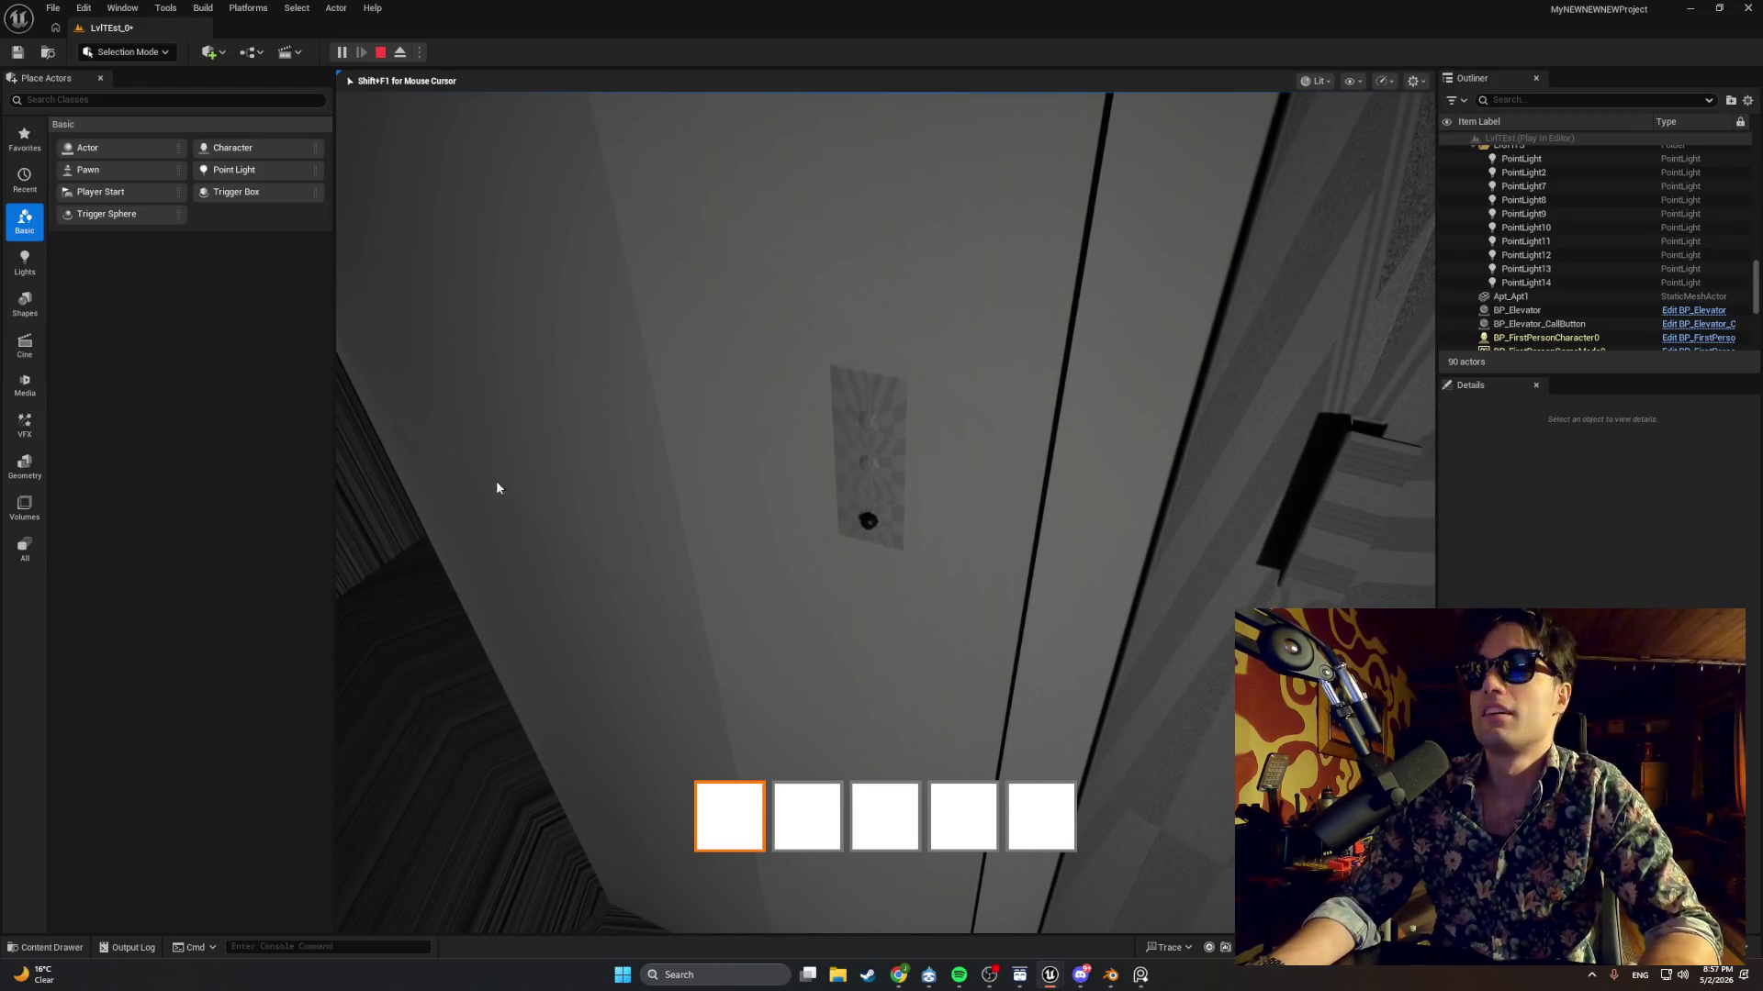
pyautogui.press('Escape')
pyautogui.moveTo(1048, 973)
pyautogui.click(1089, 909)
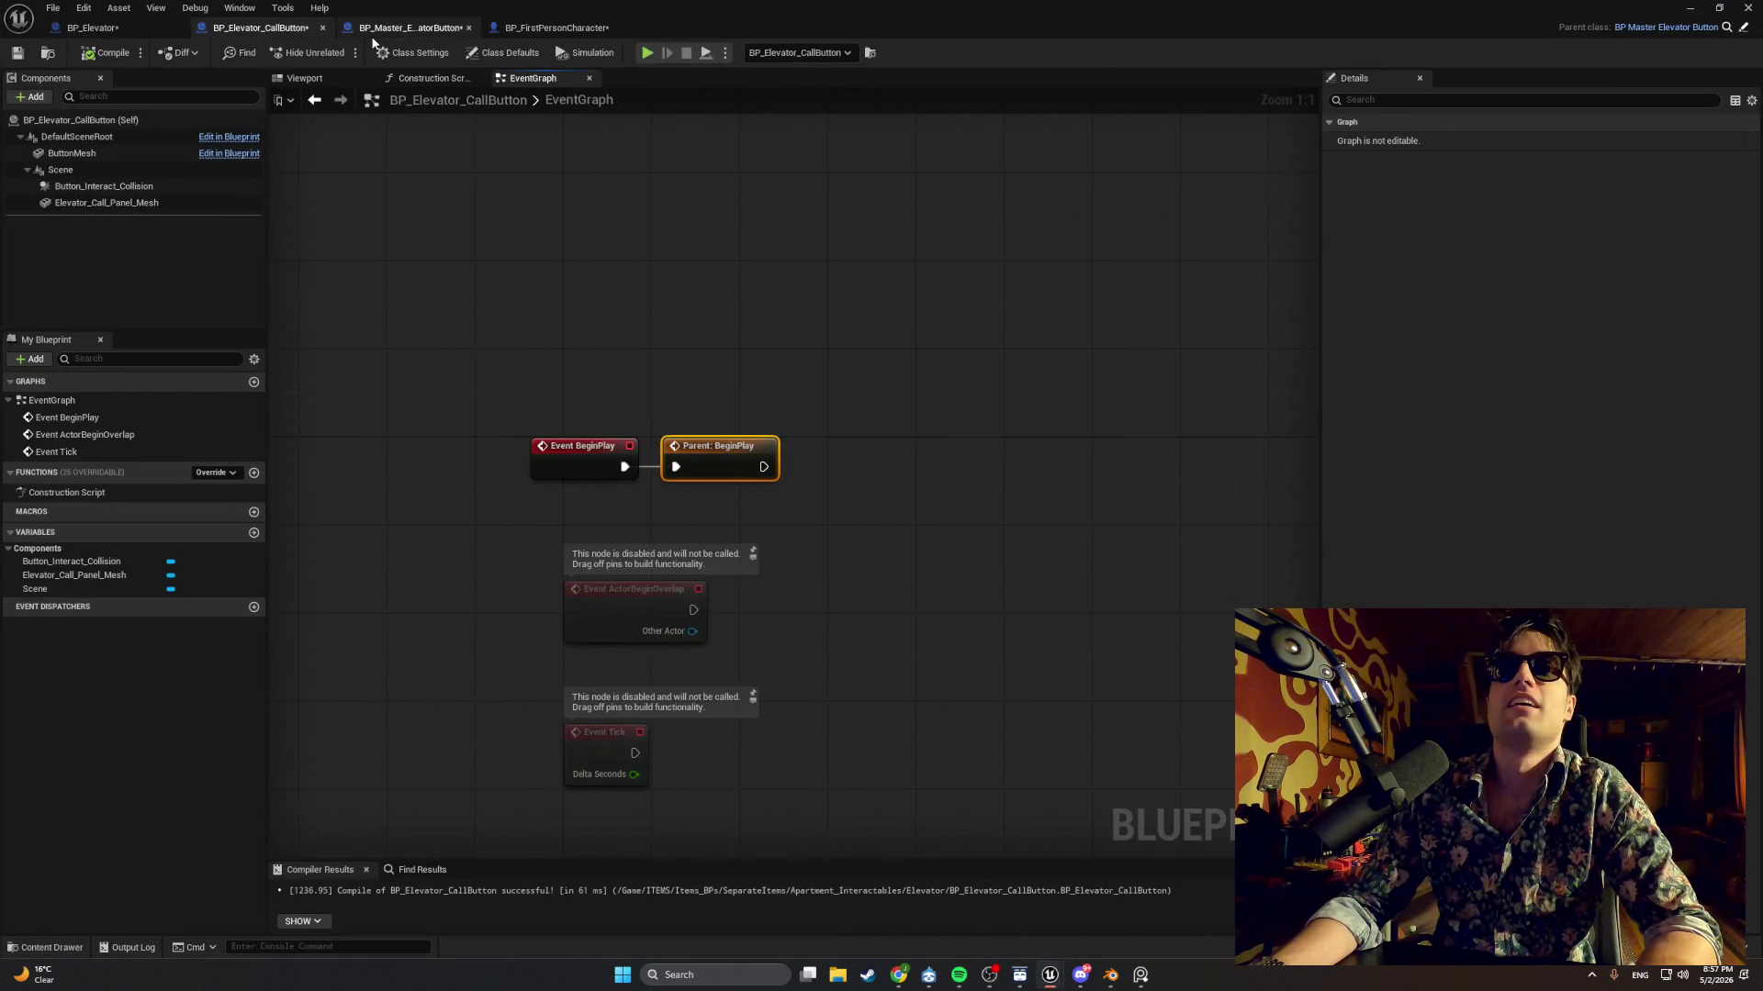
# Look through the master button, call button, BP_Elevator and BP_FirstPersonCharacter graphs, then bring up Spotify.
pyautogui.click(410, 28)
pyautogui.click(260, 28)
pyautogui.click(419, 79)
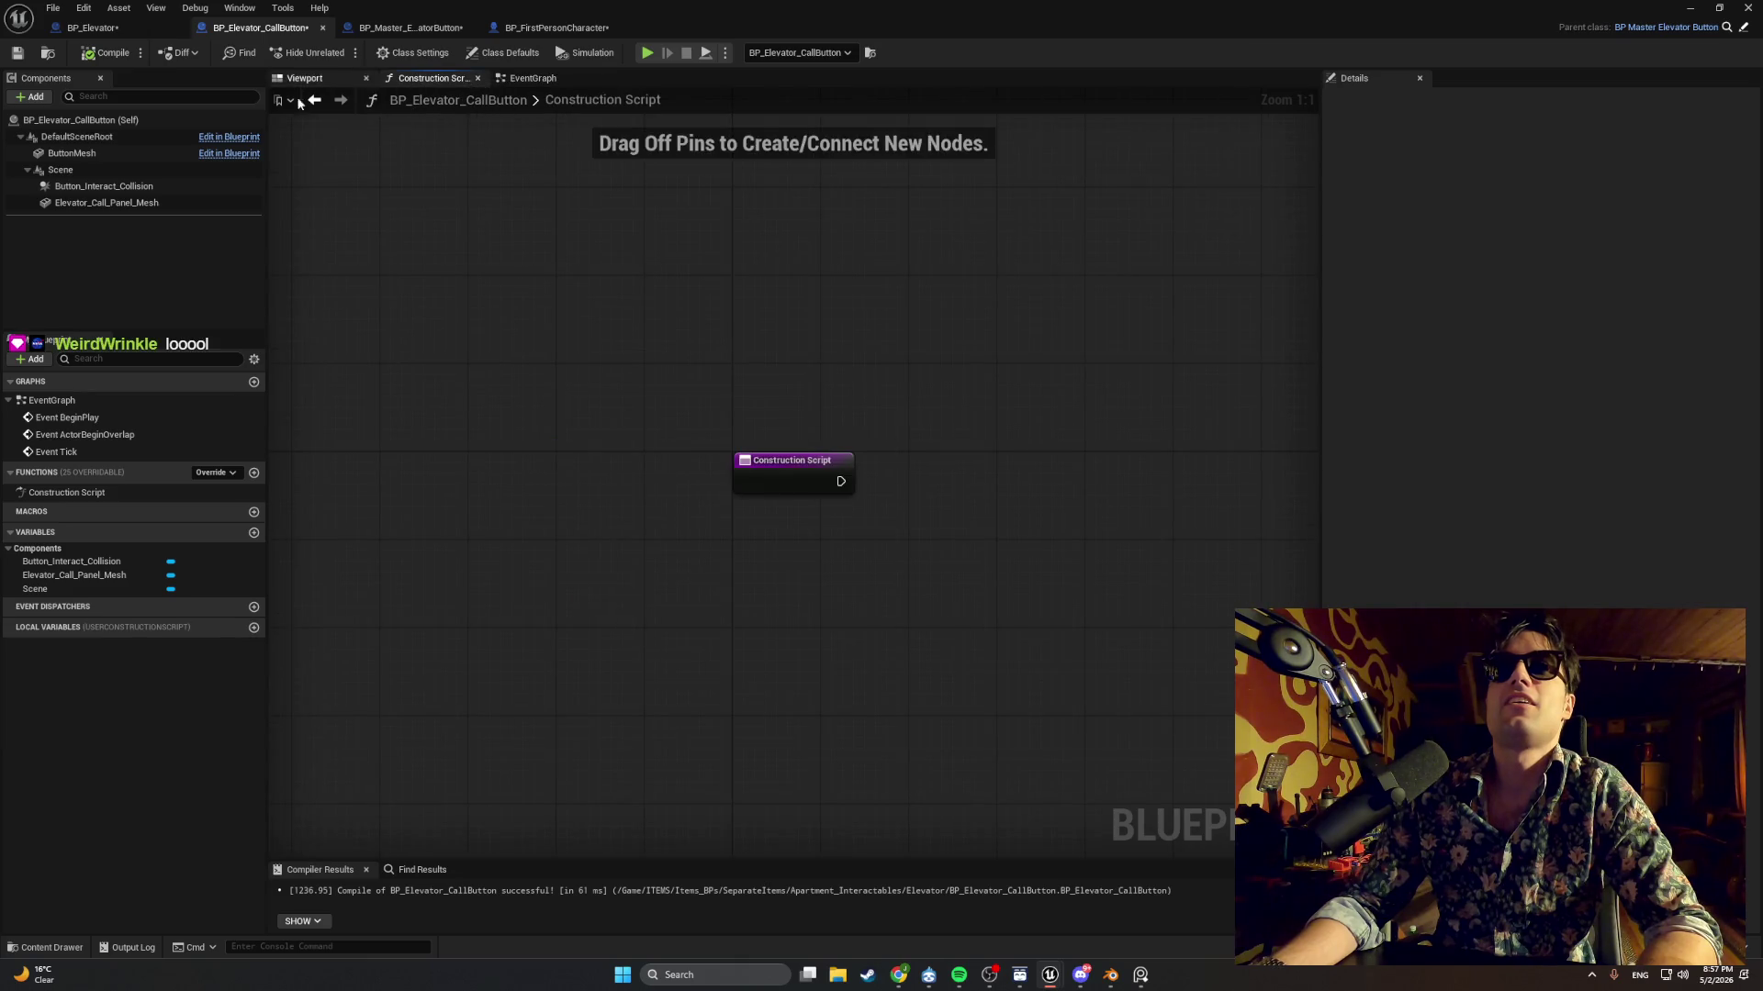
pyautogui.click(96, 28)
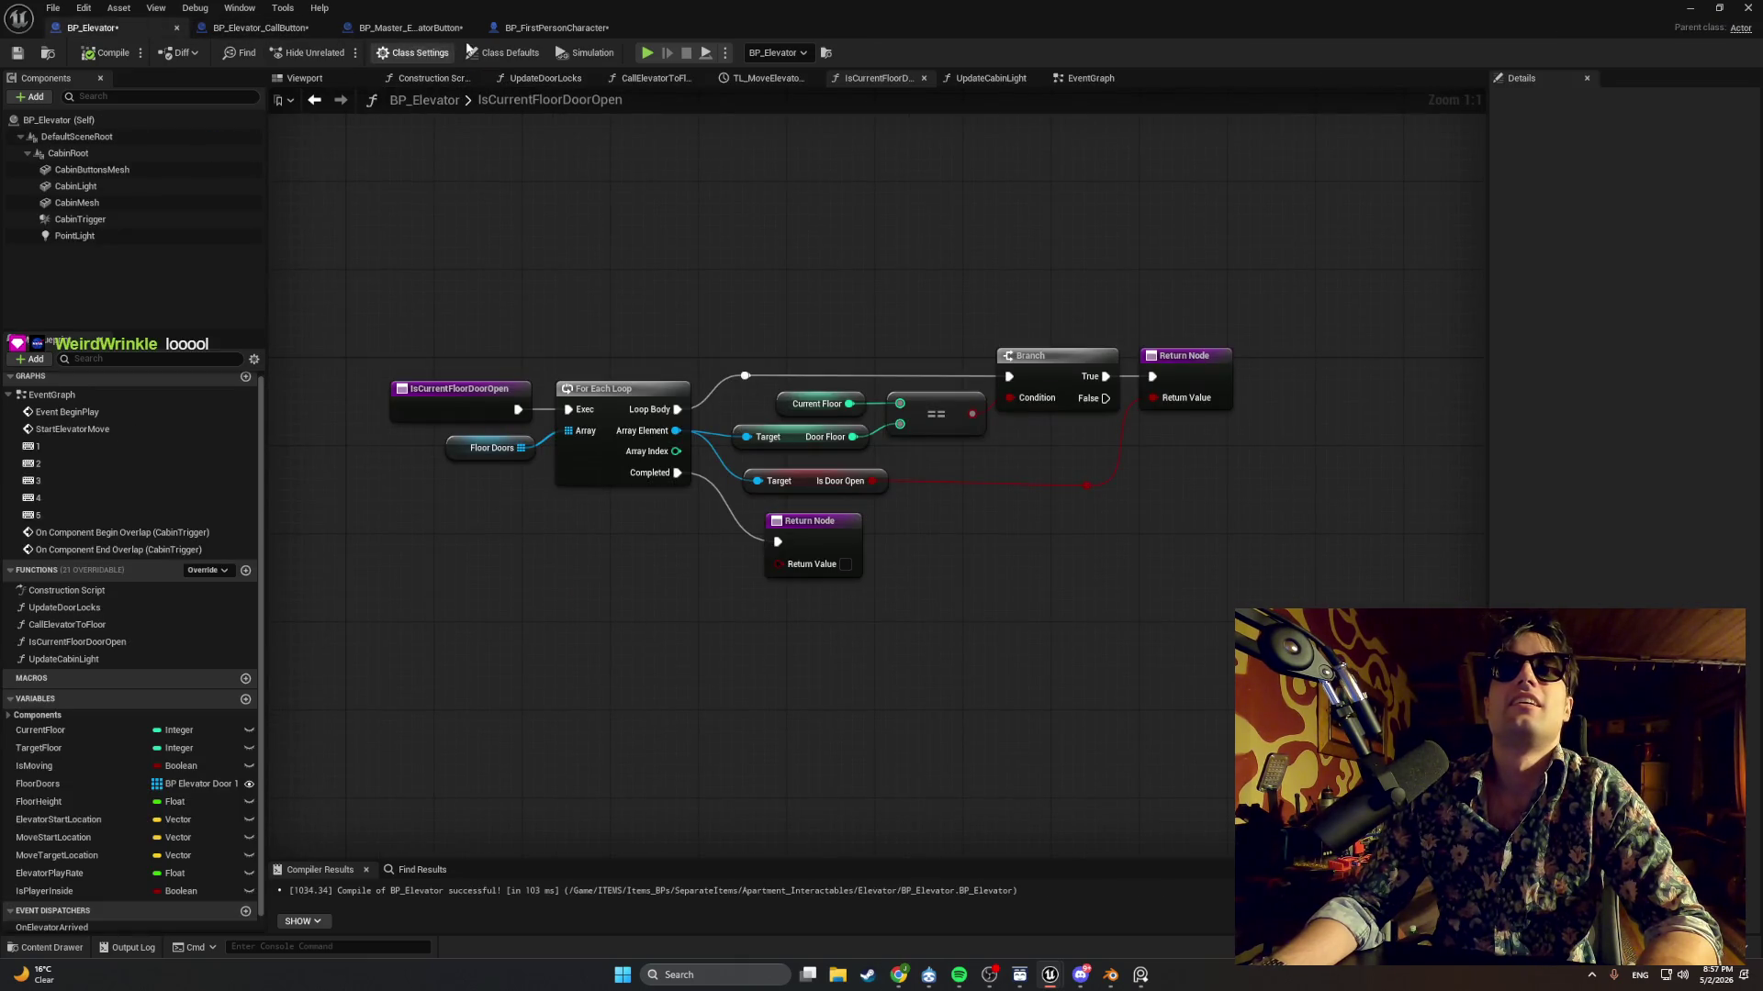
pyautogui.click(533, 28)
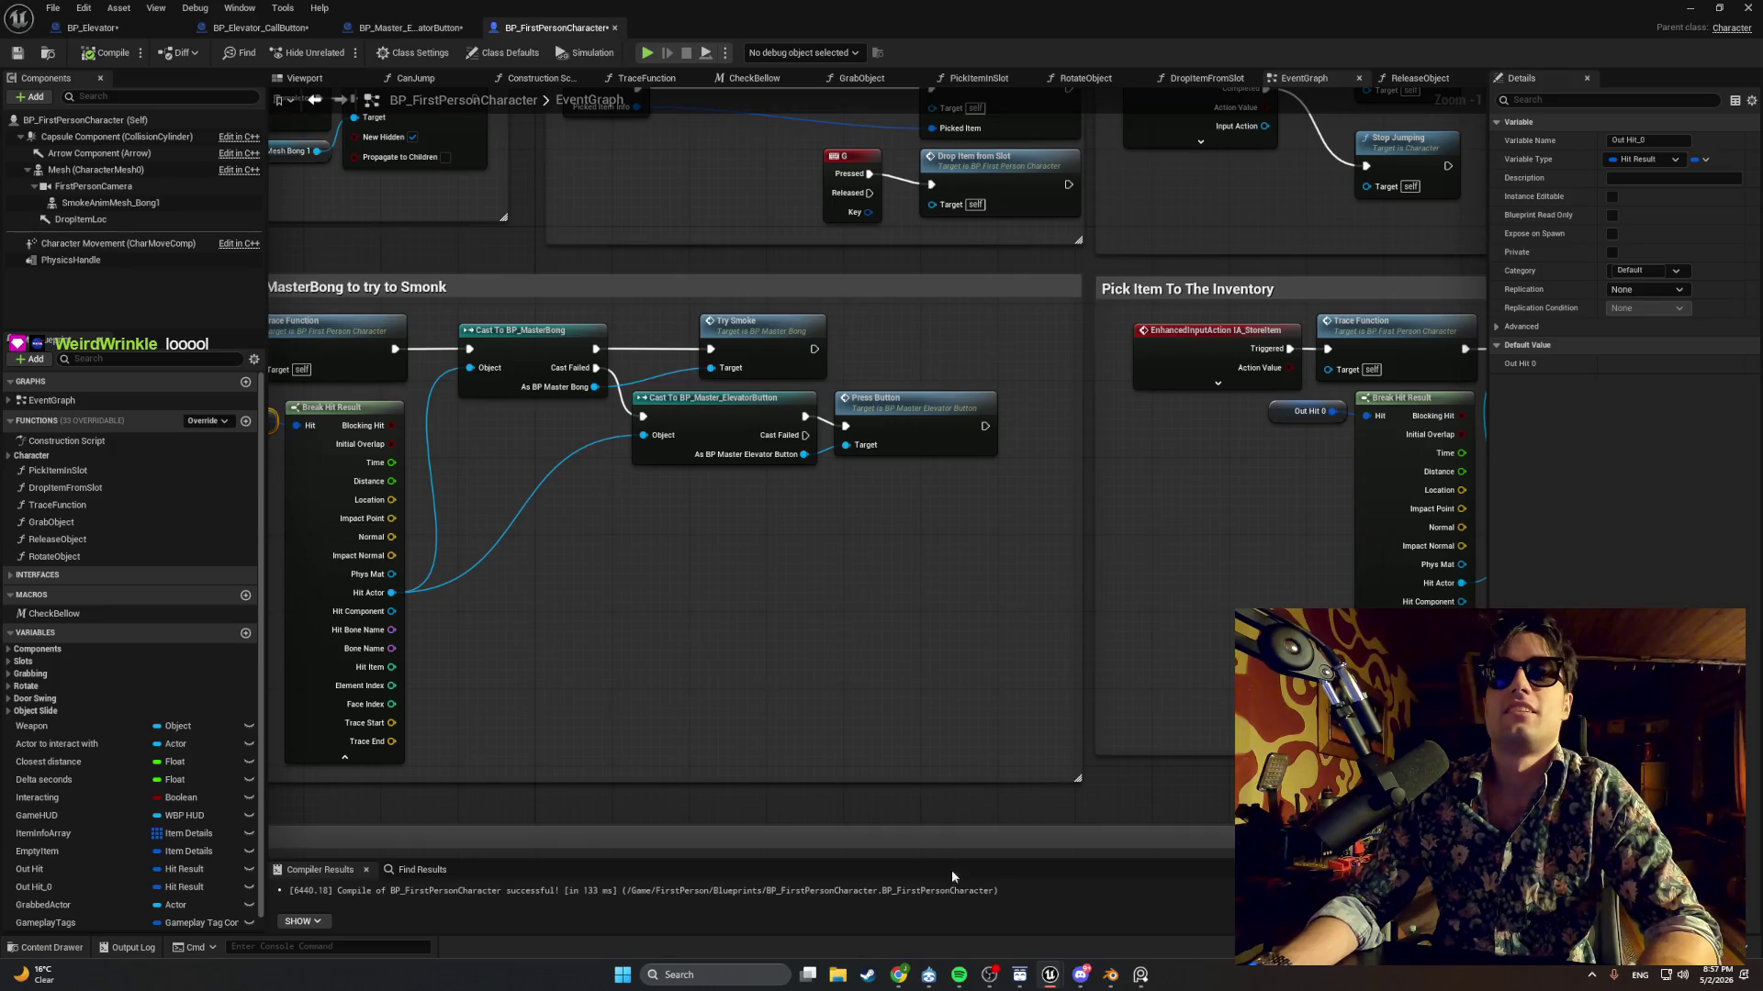
pyautogui.click(959, 975)
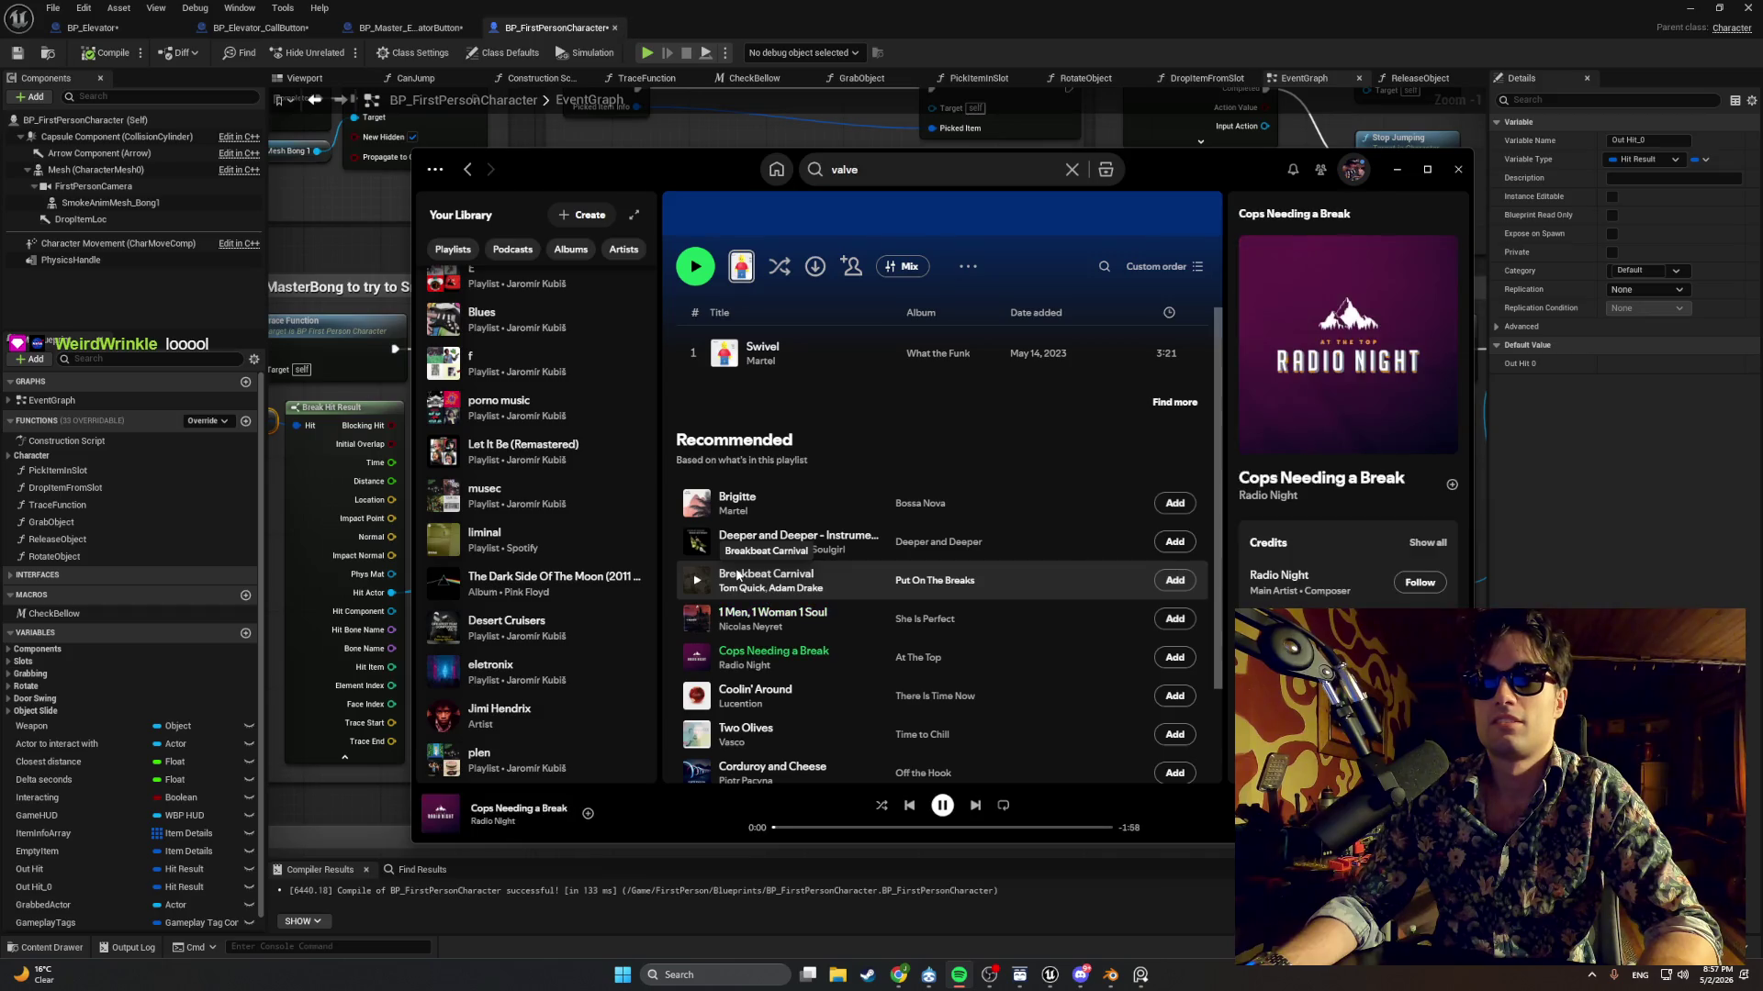
pyautogui.scroll(-2, 737, 576)
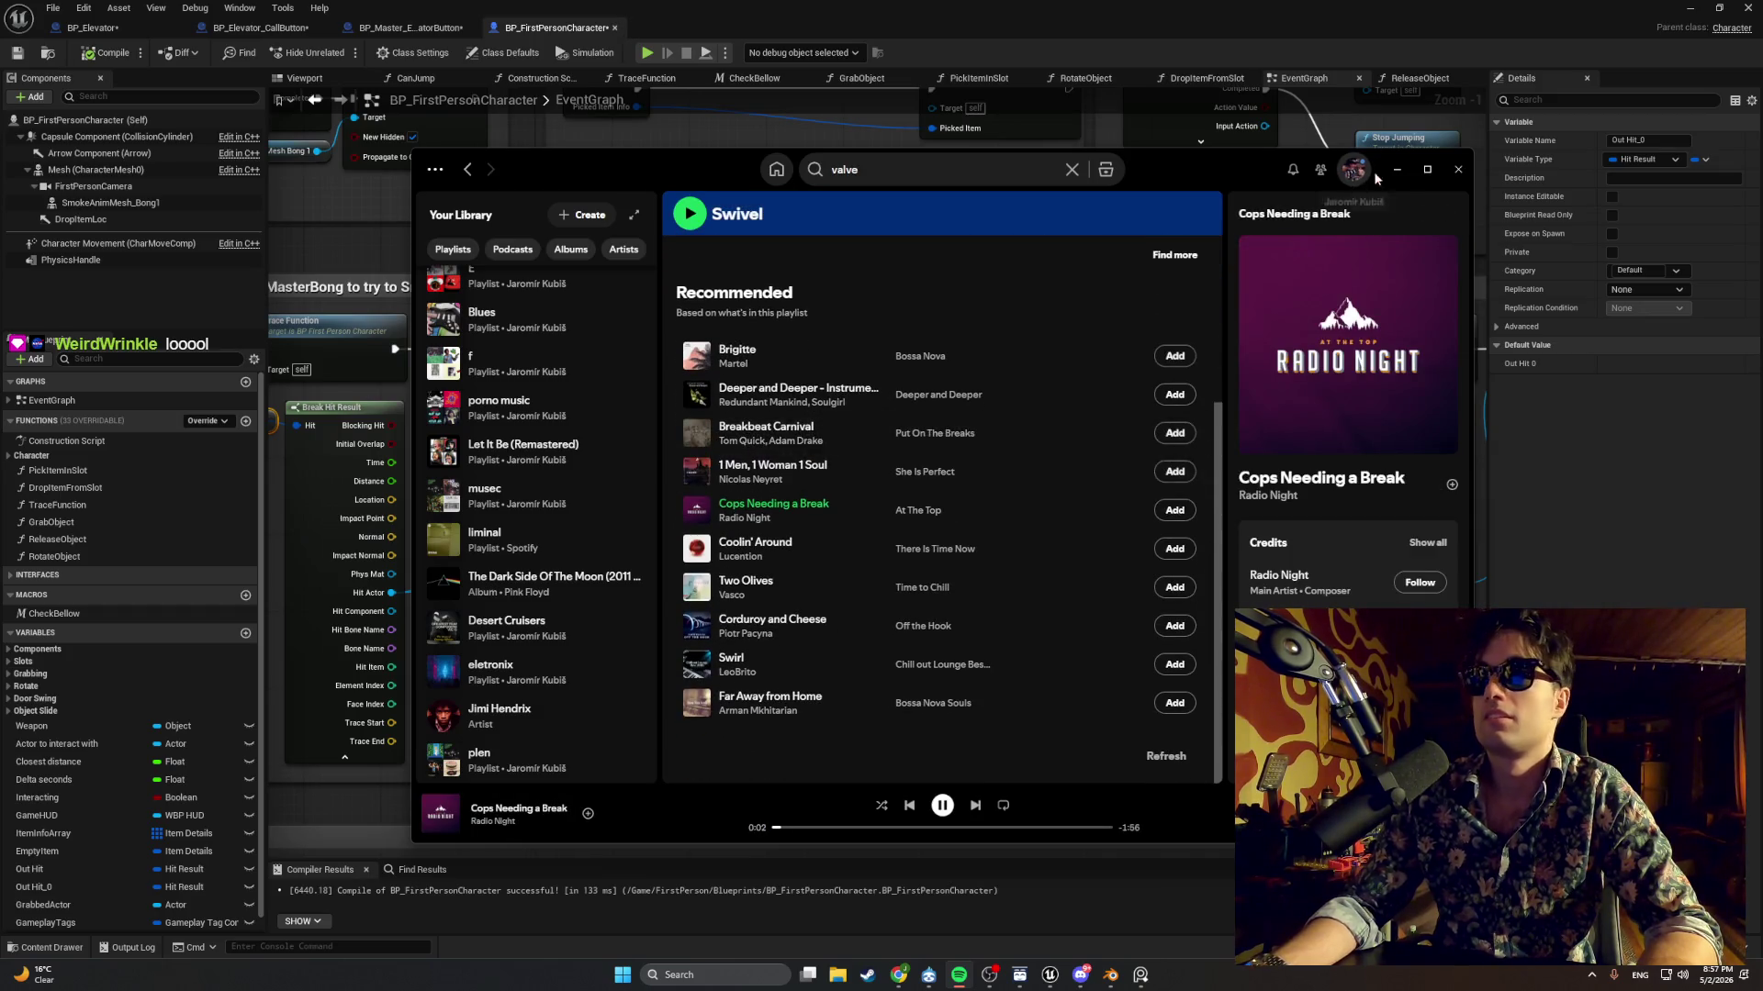
# Minimize Spotify, review the character's Interact and TraceFunction graphs, then switch to BP_Master_ElevatorButton.
pyautogui.click(1397, 169)
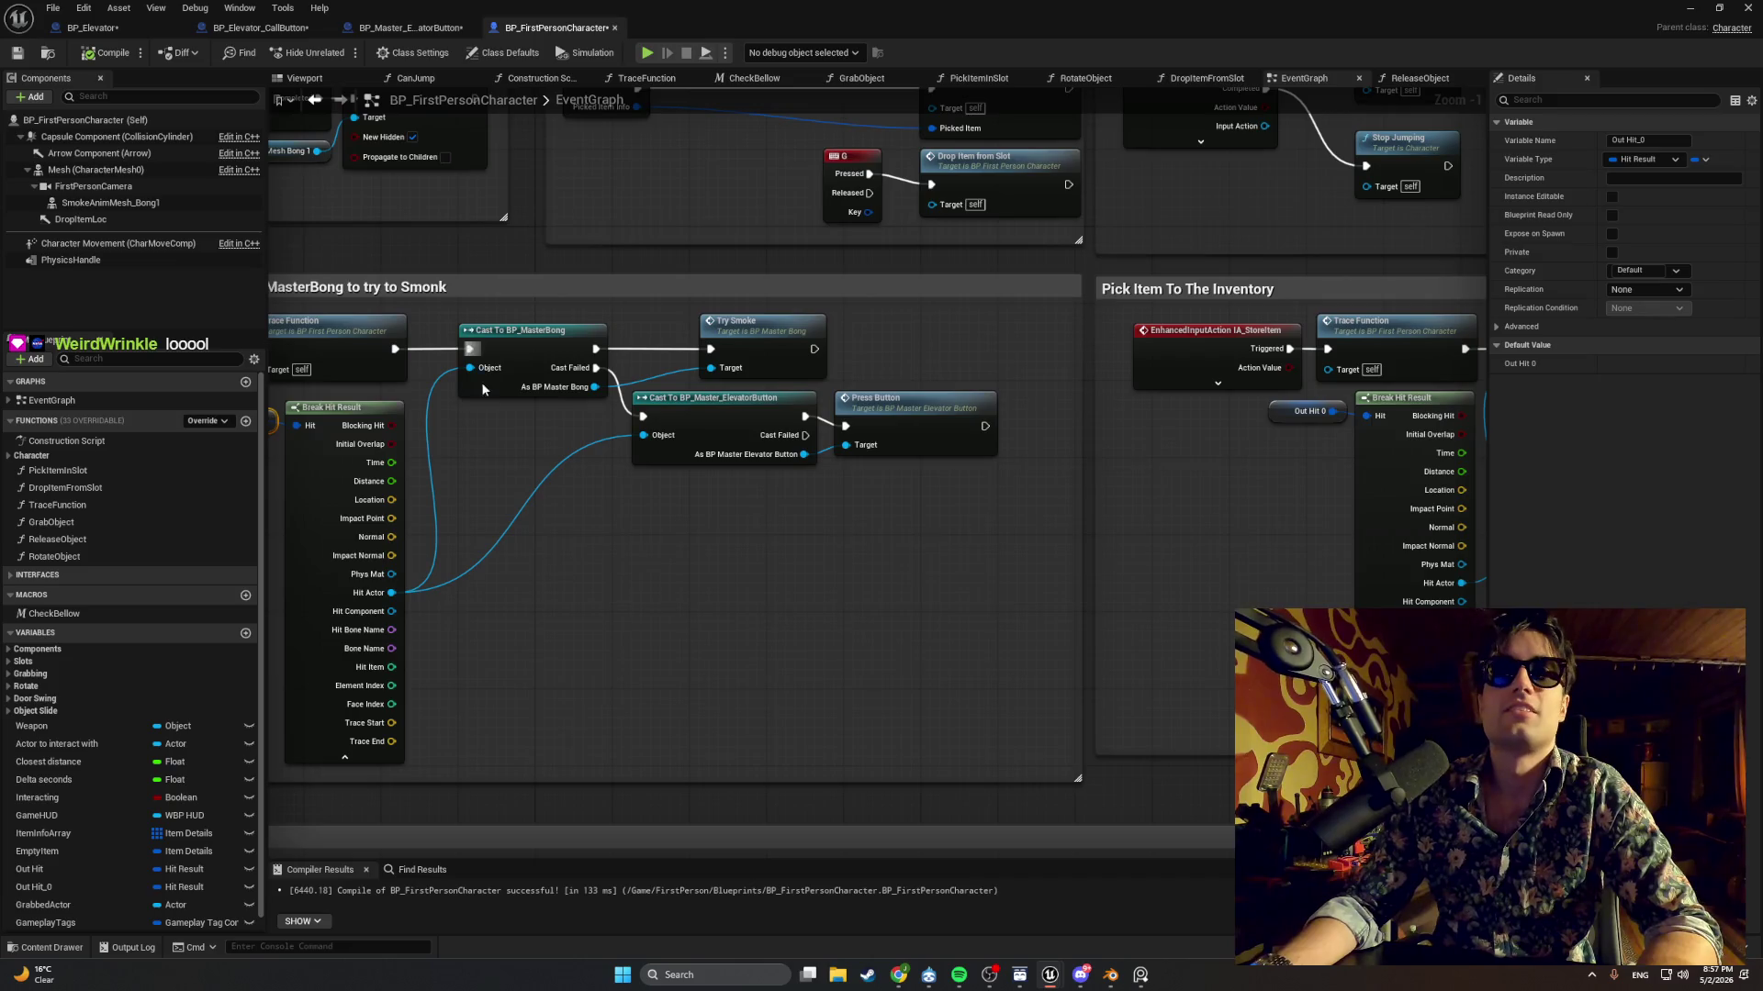
pyautogui.moveTo(536, 499)
pyautogui.mouseDown()
pyautogui.moveTo(804, 451)
pyautogui.moveTo(729, 372)
pyautogui.mouseUp()
pyautogui.scroll(-1, 805, 451)
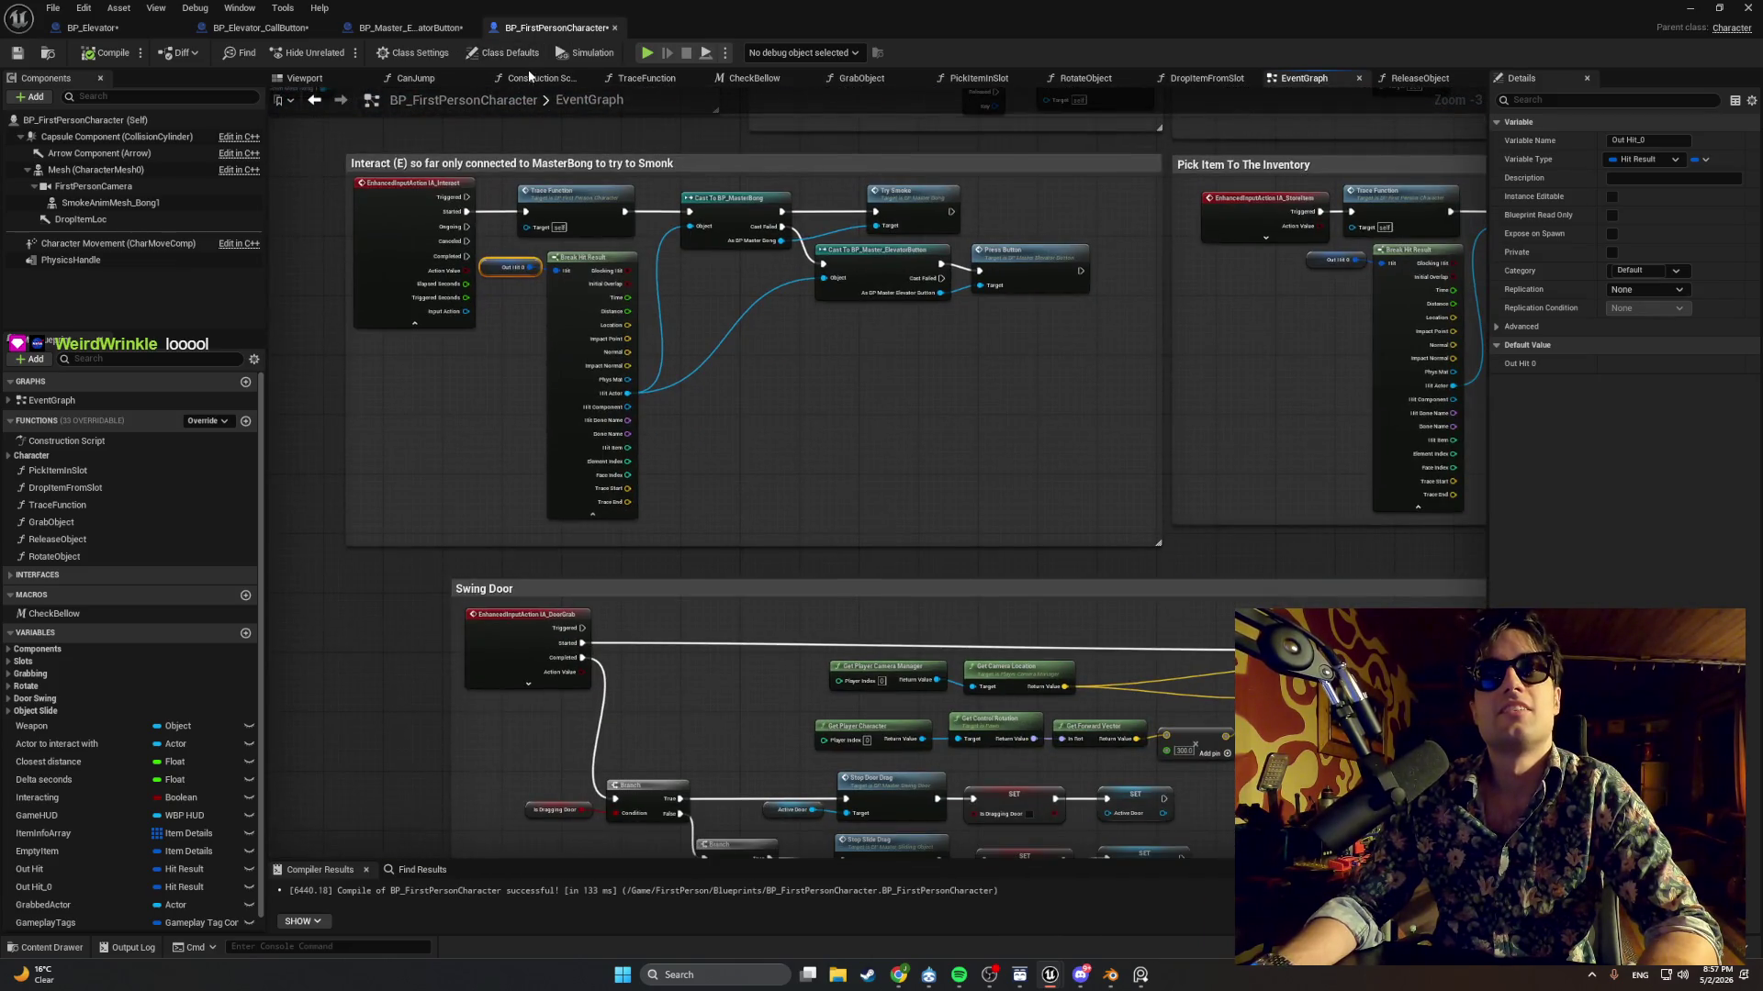
pyautogui.click(638, 80)
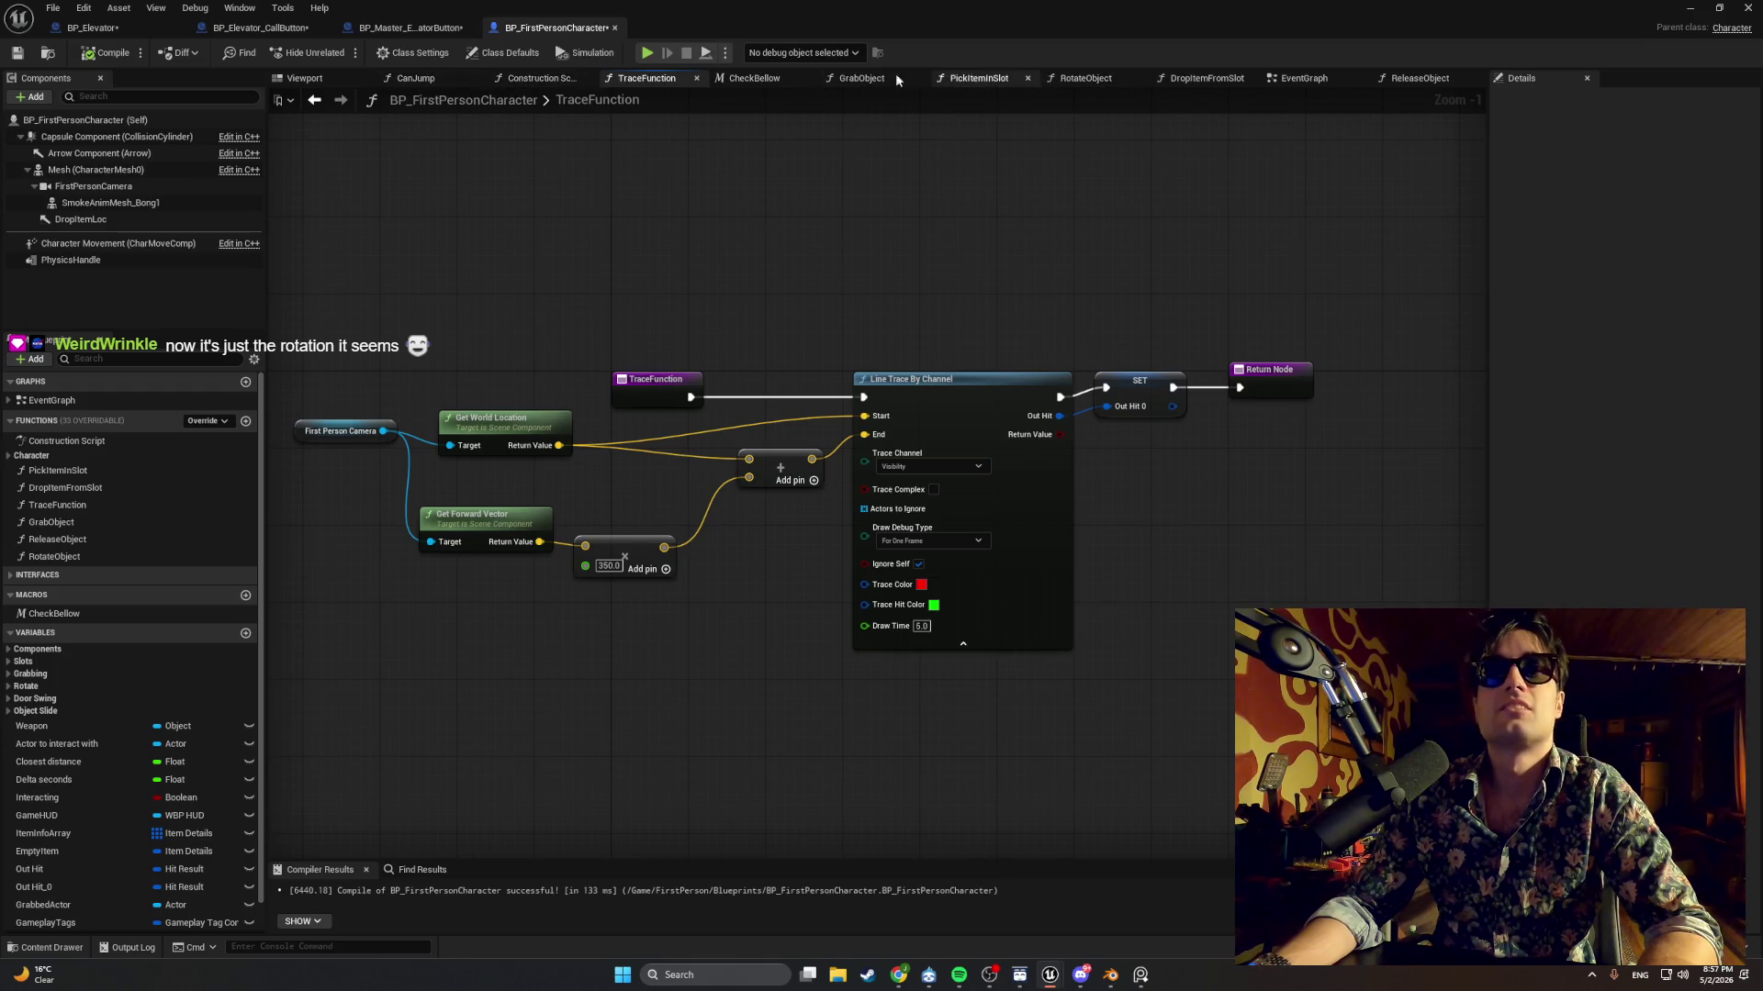
pyautogui.click(404, 27)
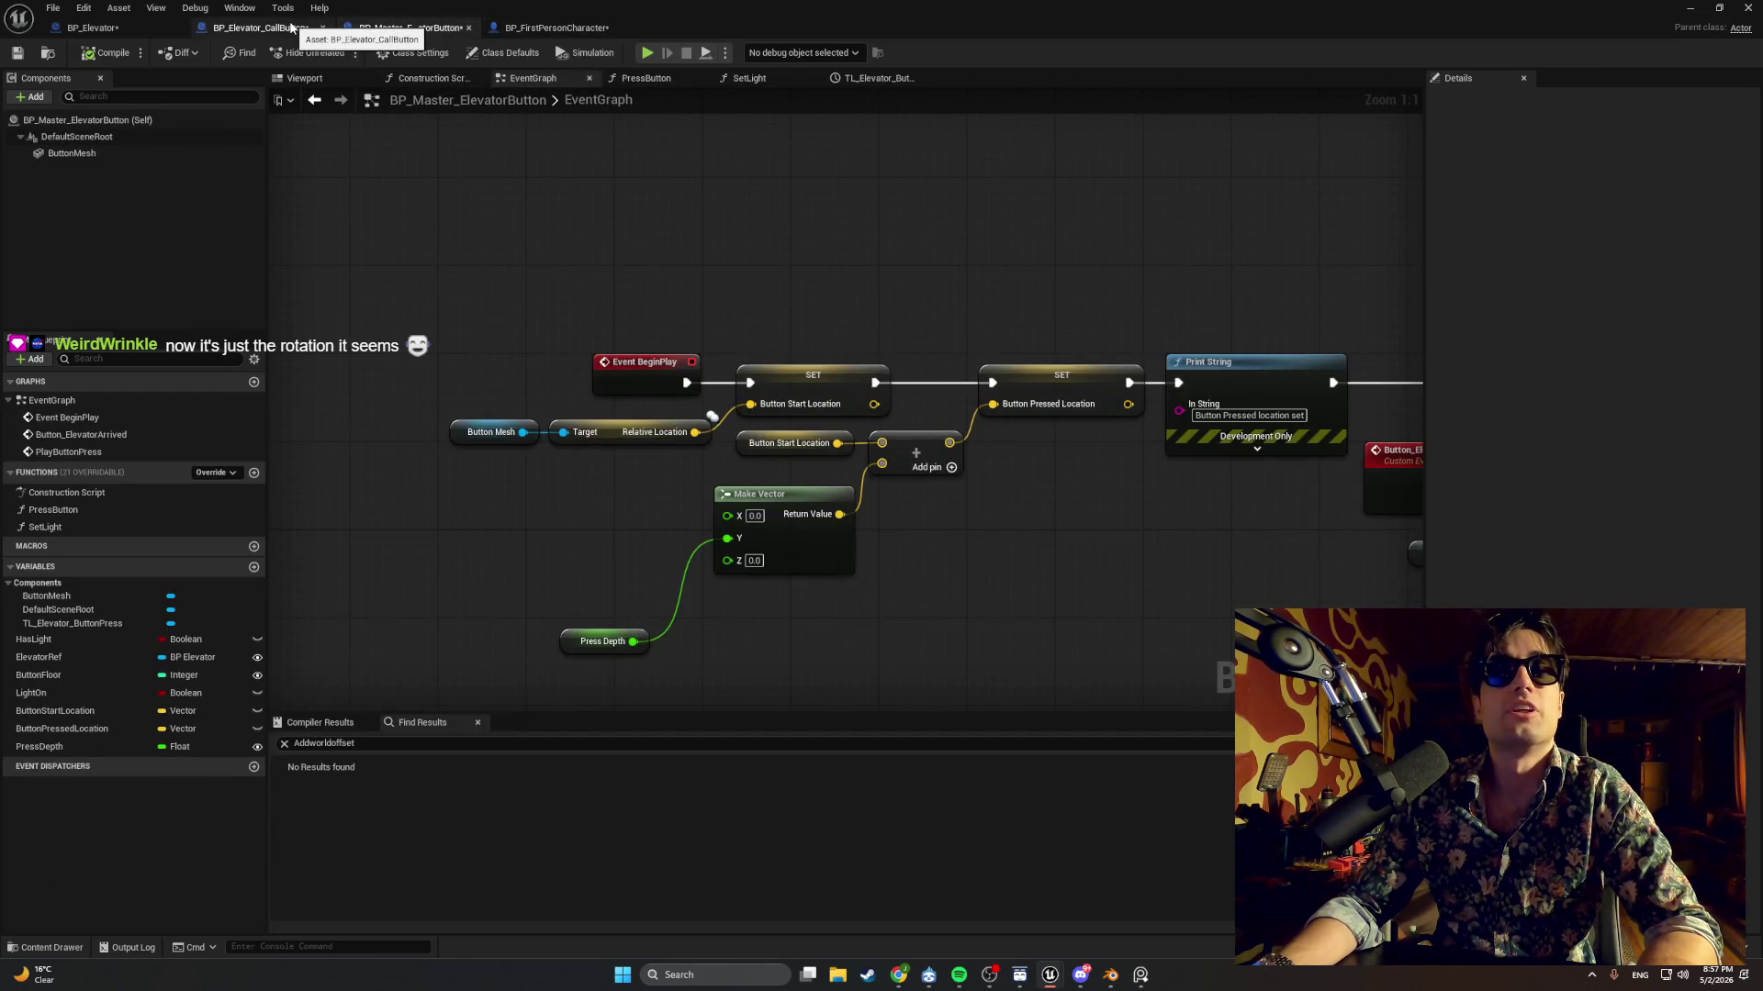
# Cycle through the call button and elevator Blueprints back to the master button's EventGraph.
pyautogui.click(291, 29)
pyautogui.click(110, 27)
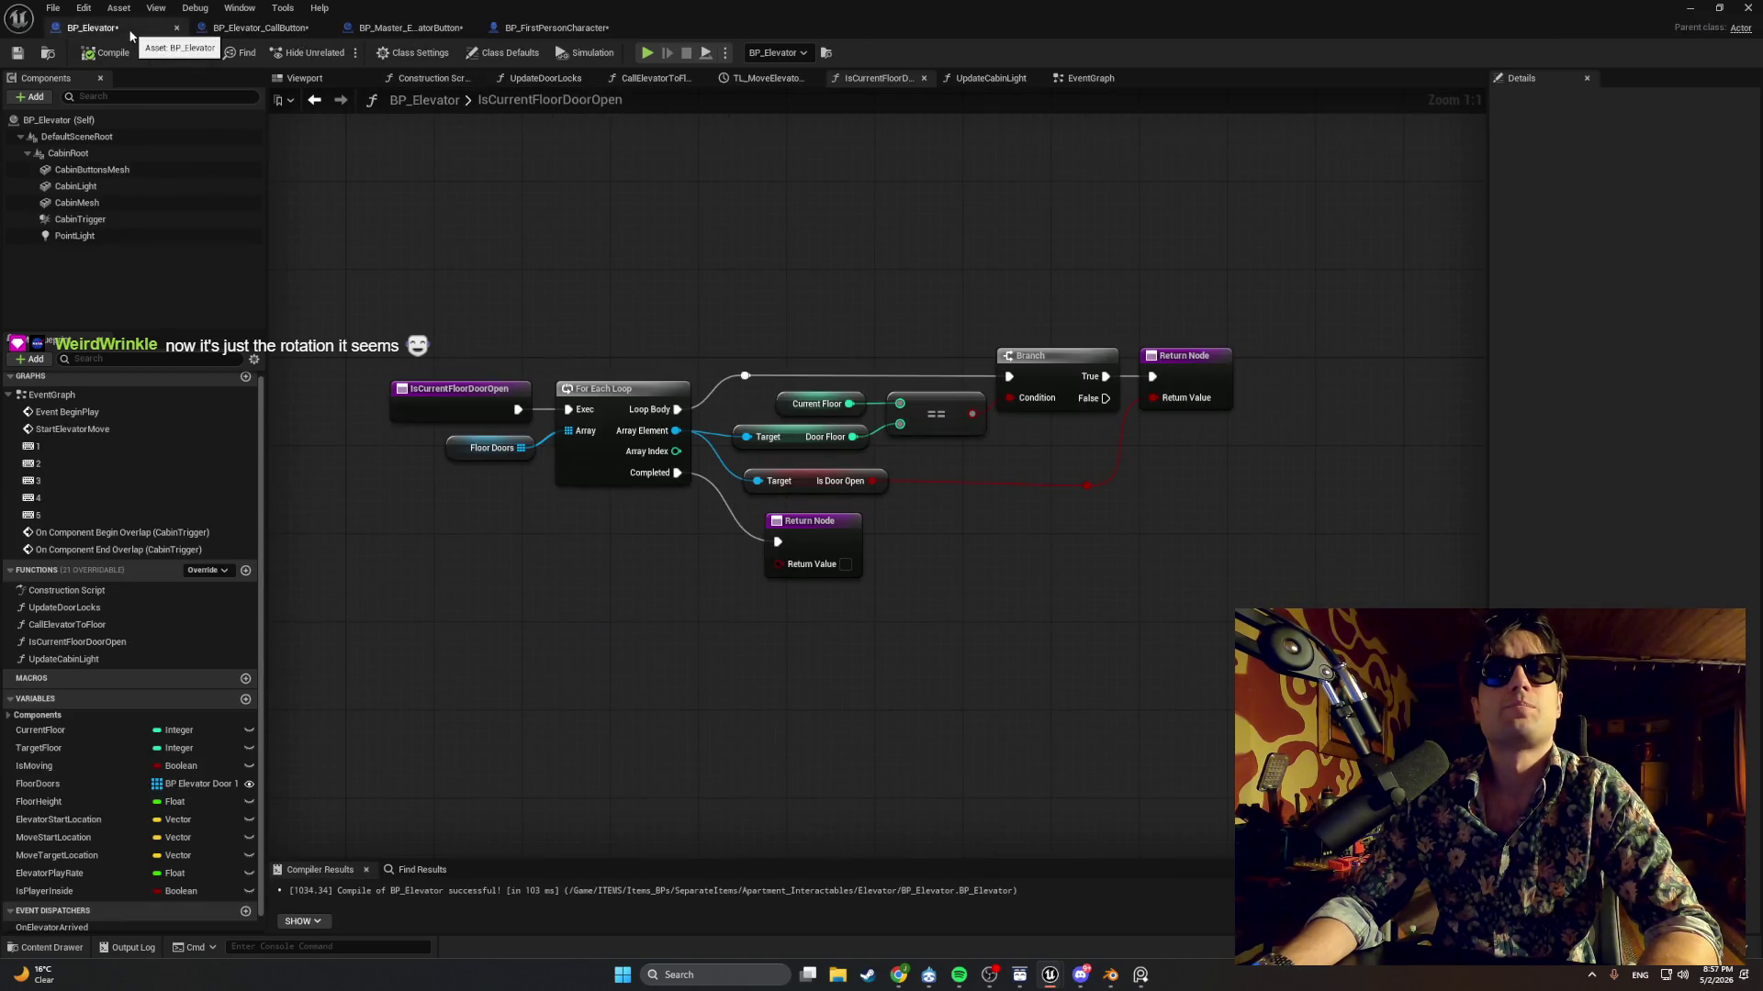
pyautogui.click(302, 33)
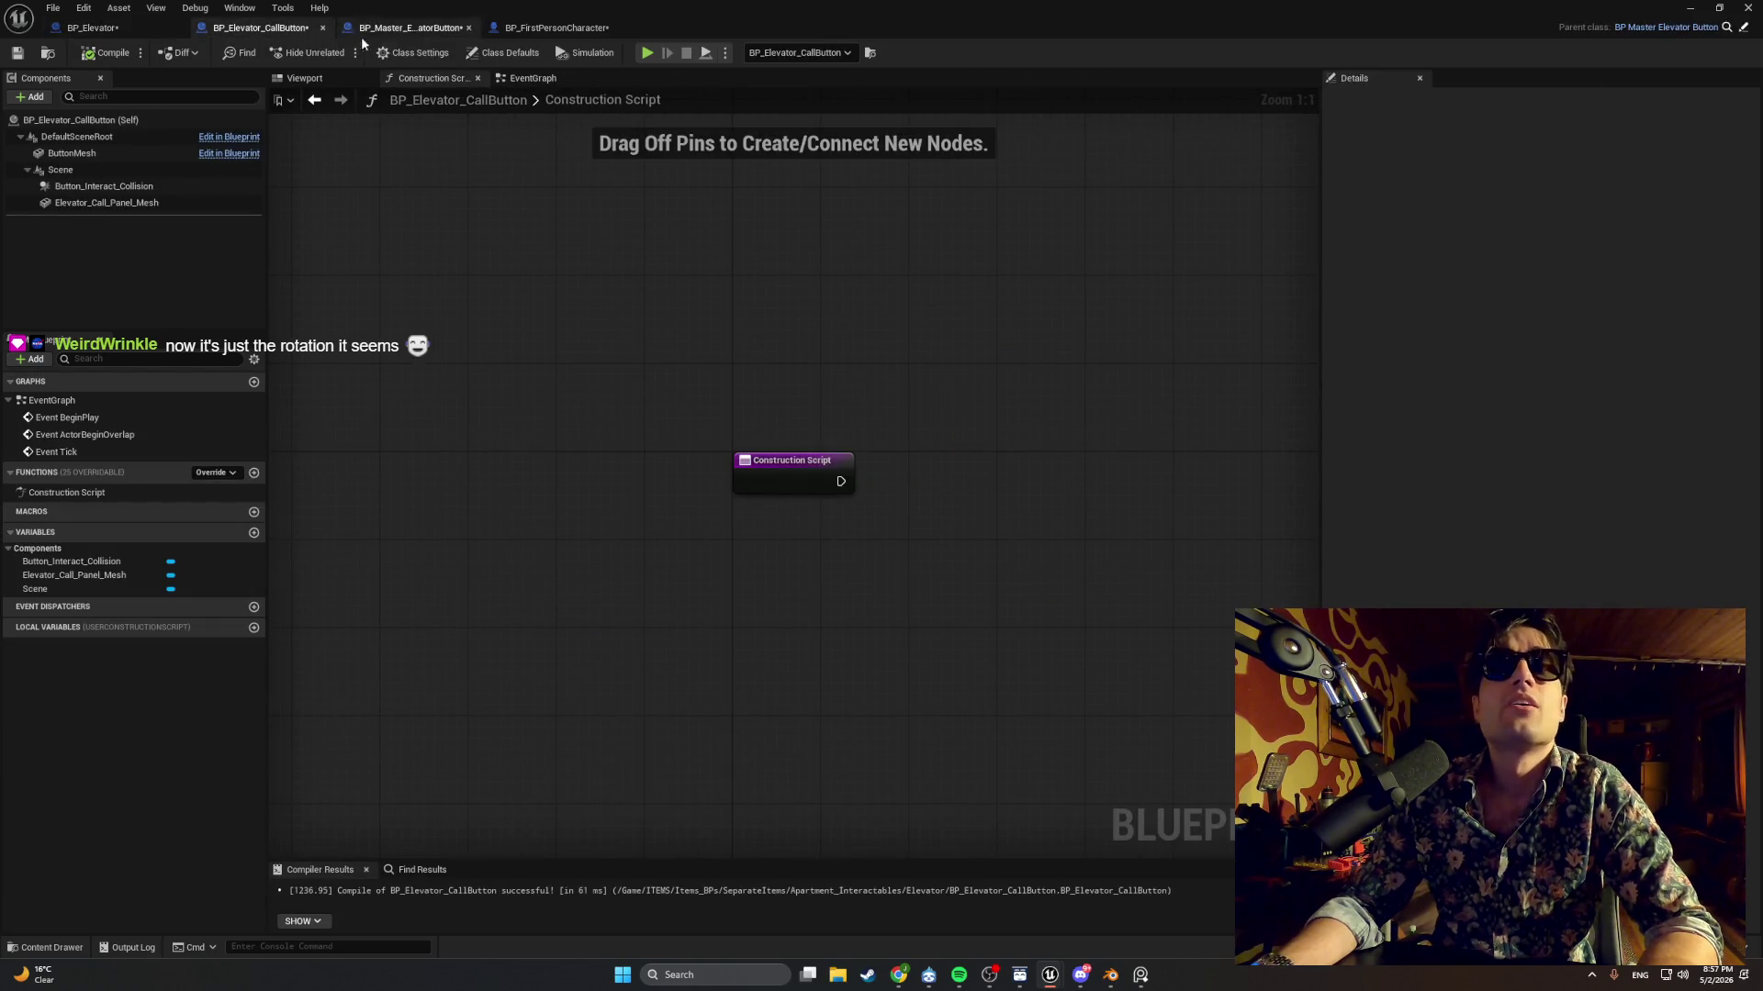
pyautogui.click(520, 80)
pyautogui.click(397, 29)
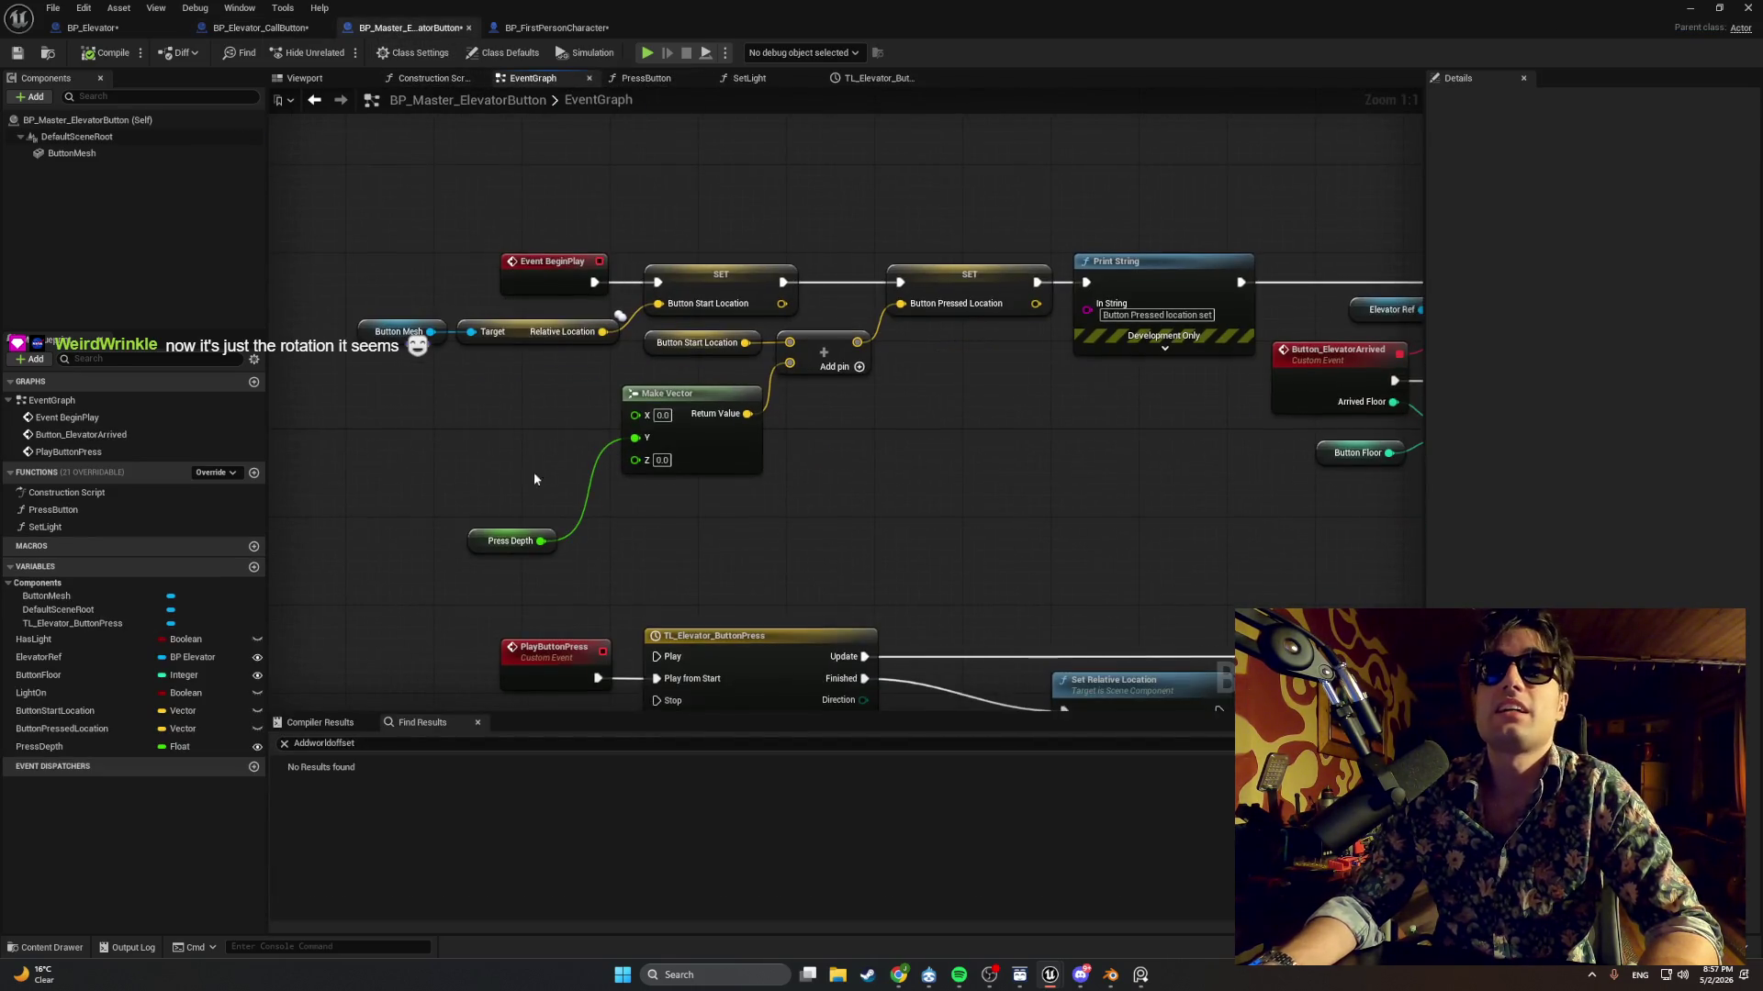
pyautogui.scroll(1, 604, 462)
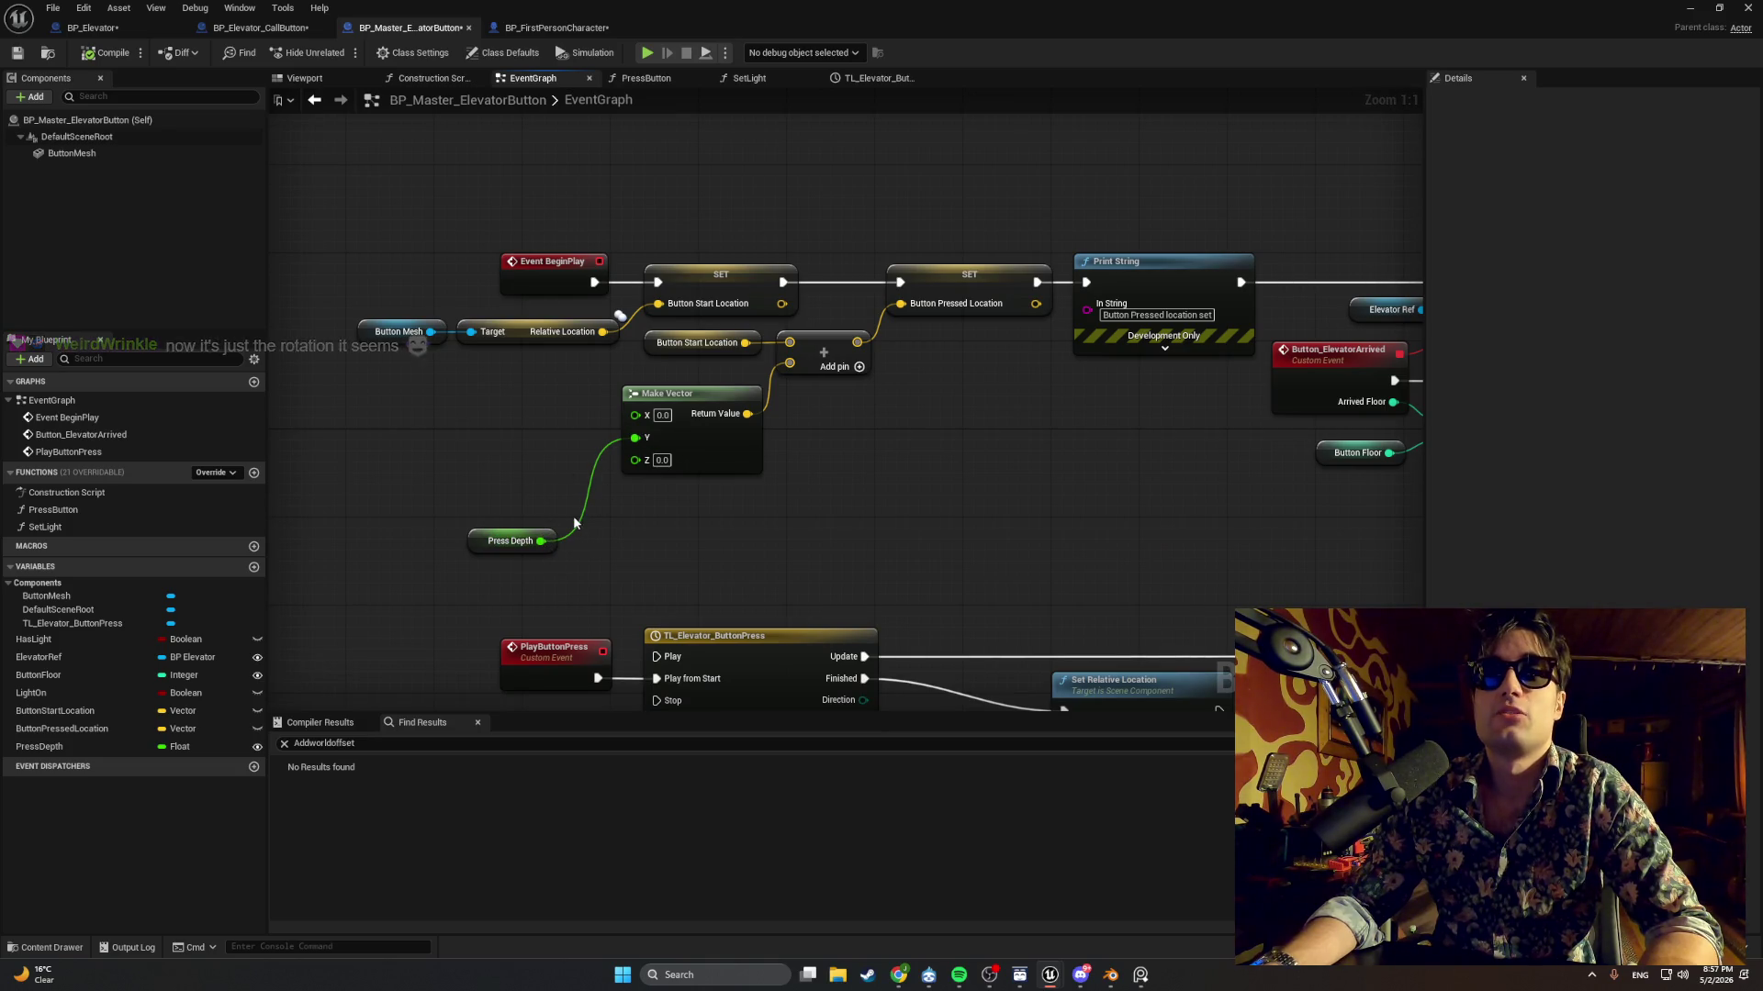
# Rewire Press Depth from Make Vector's Y pin to X and select its default value.
pyautogui.keyDown('alt'); pyautogui.click(541, 541); pyautogui.keyUp('alt')
pyautogui.moveTo(542, 540); pyautogui.dragTo(640, 421)
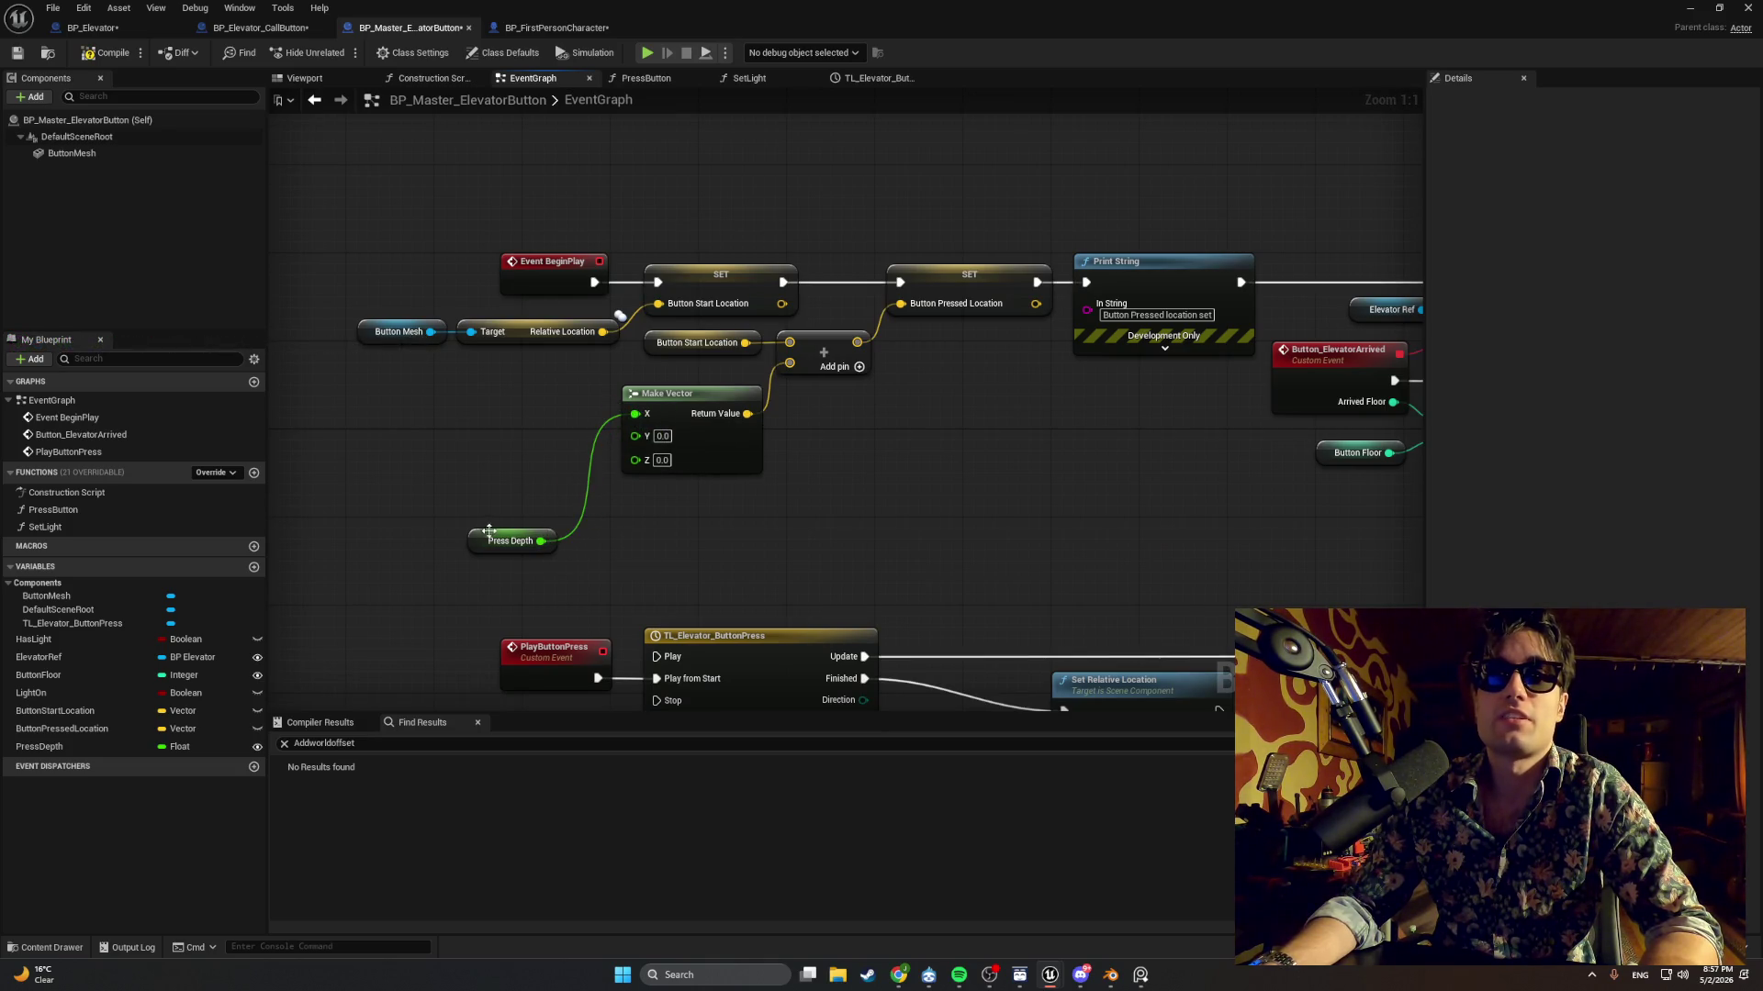
pyautogui.moveTo(510, 541); pyautogui.dragTo(555, 408)
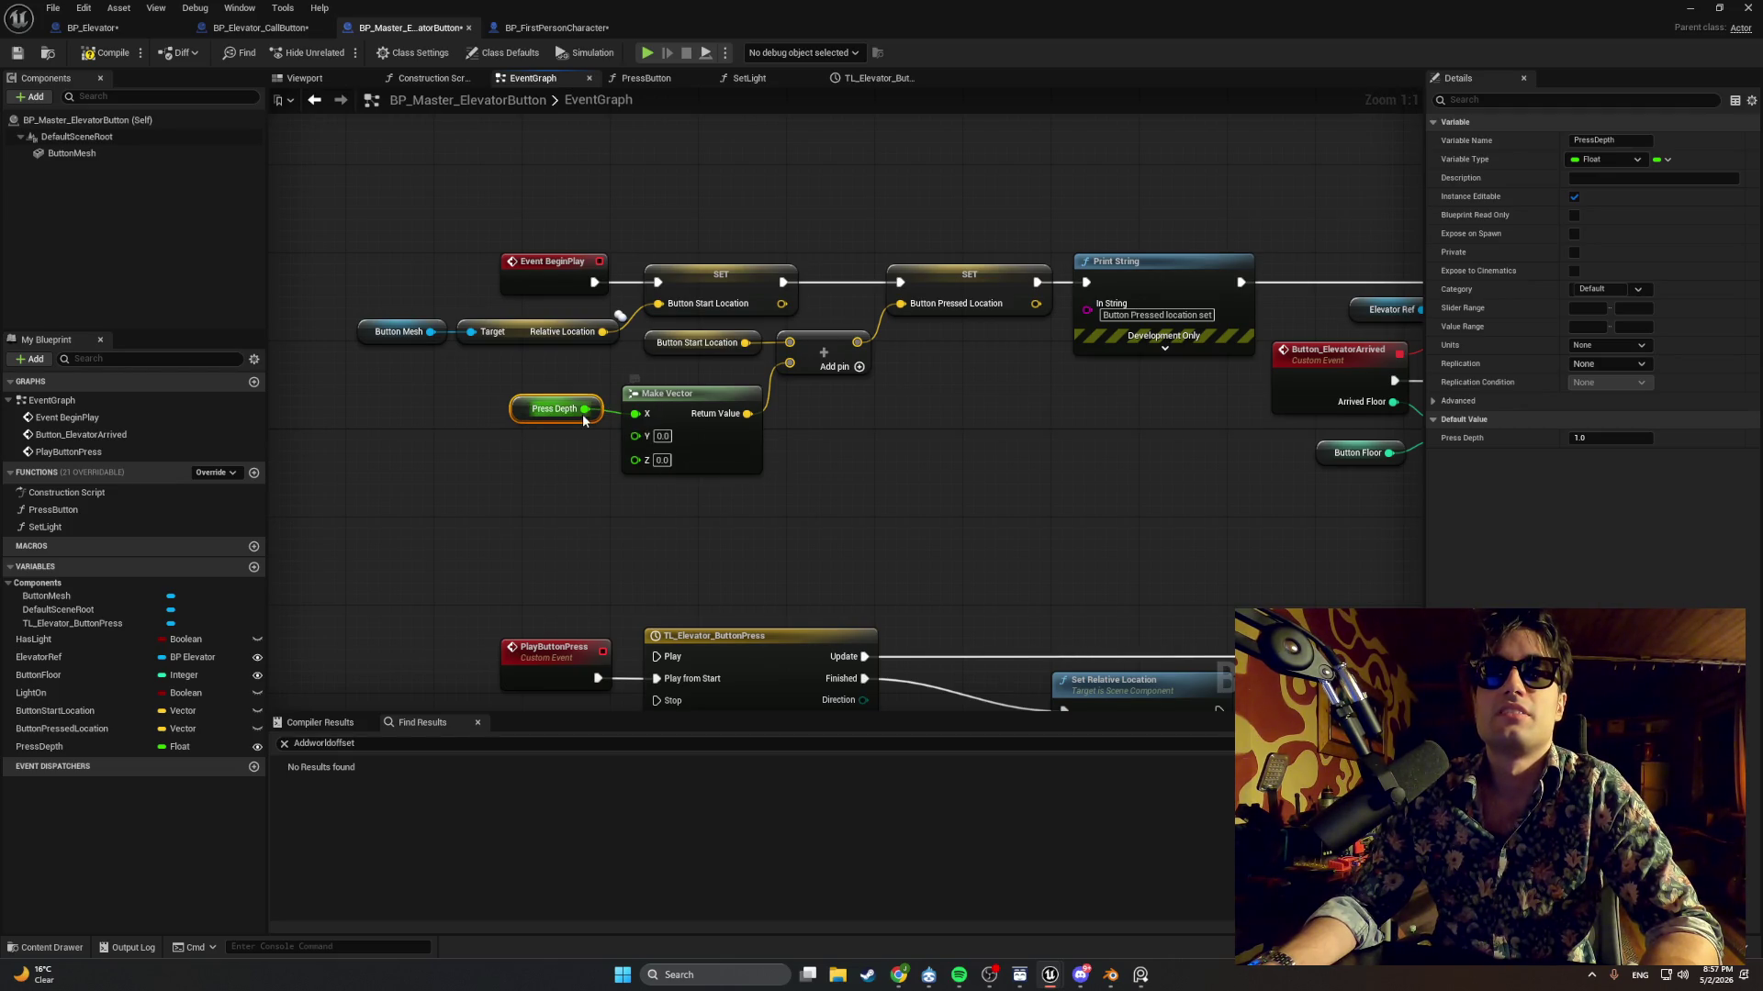
pyautogui.click(1607, 438)
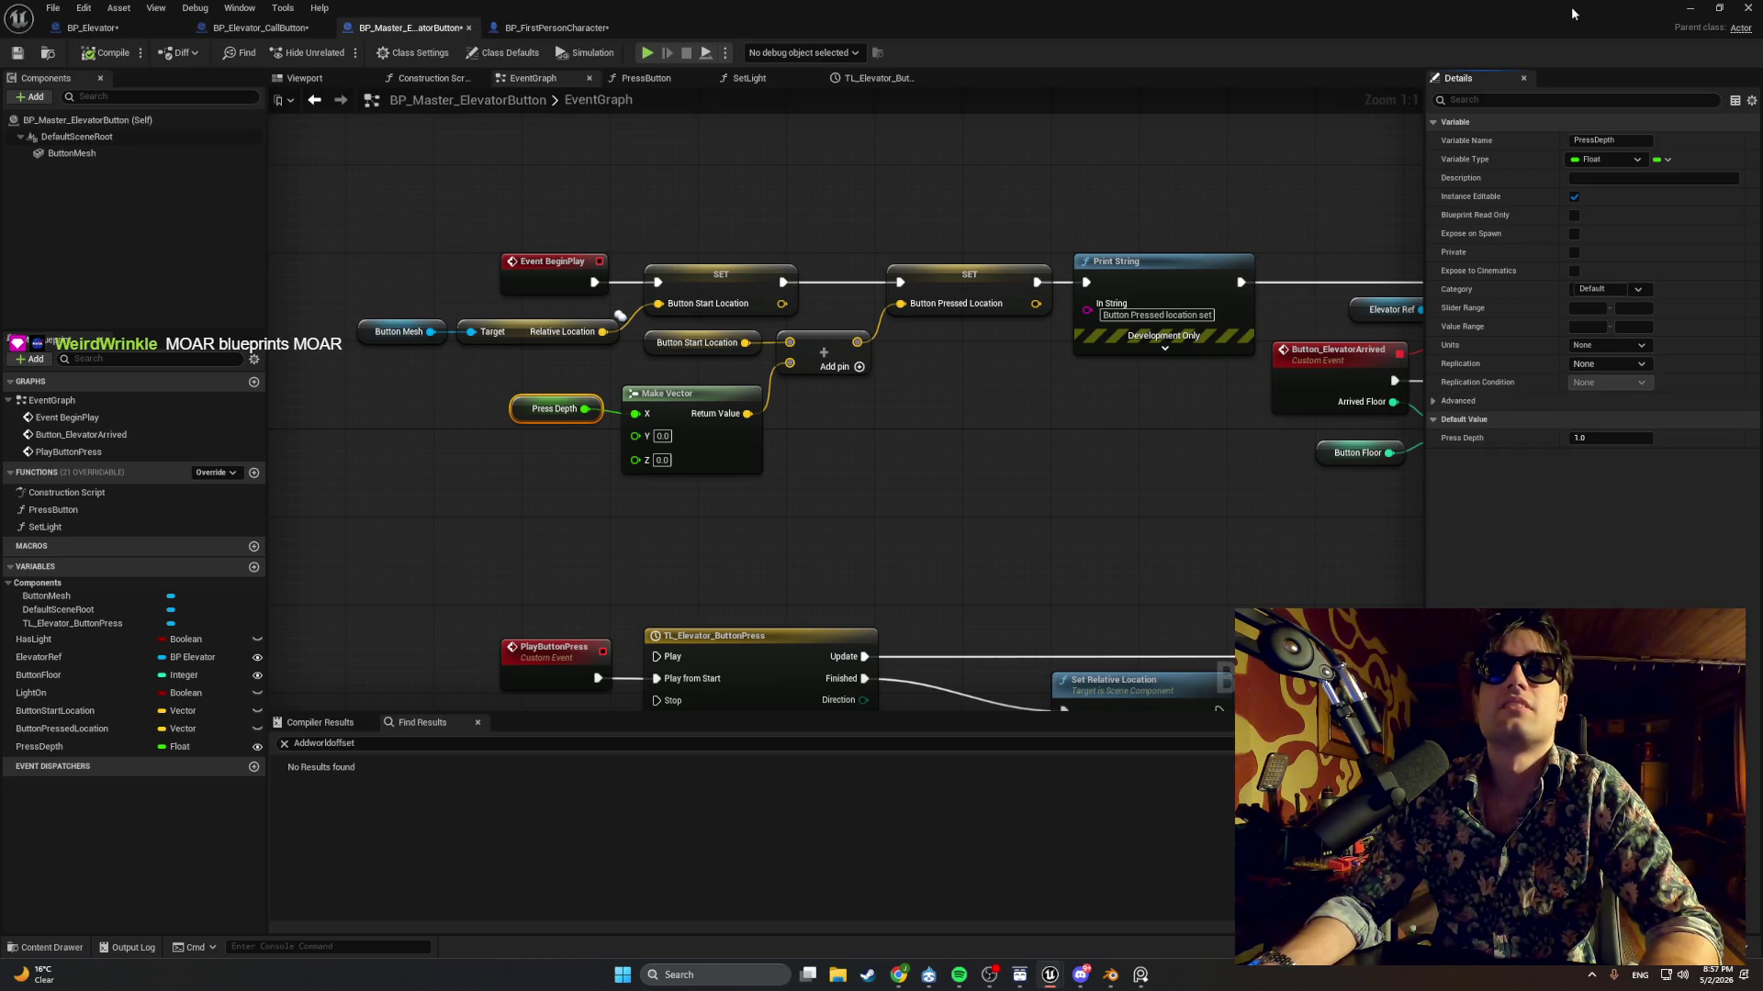
pyautogui.click(1690, 8)
# Play-test walking up to the elevator call button, then stop the session.
pyautogui.click(341, 51)
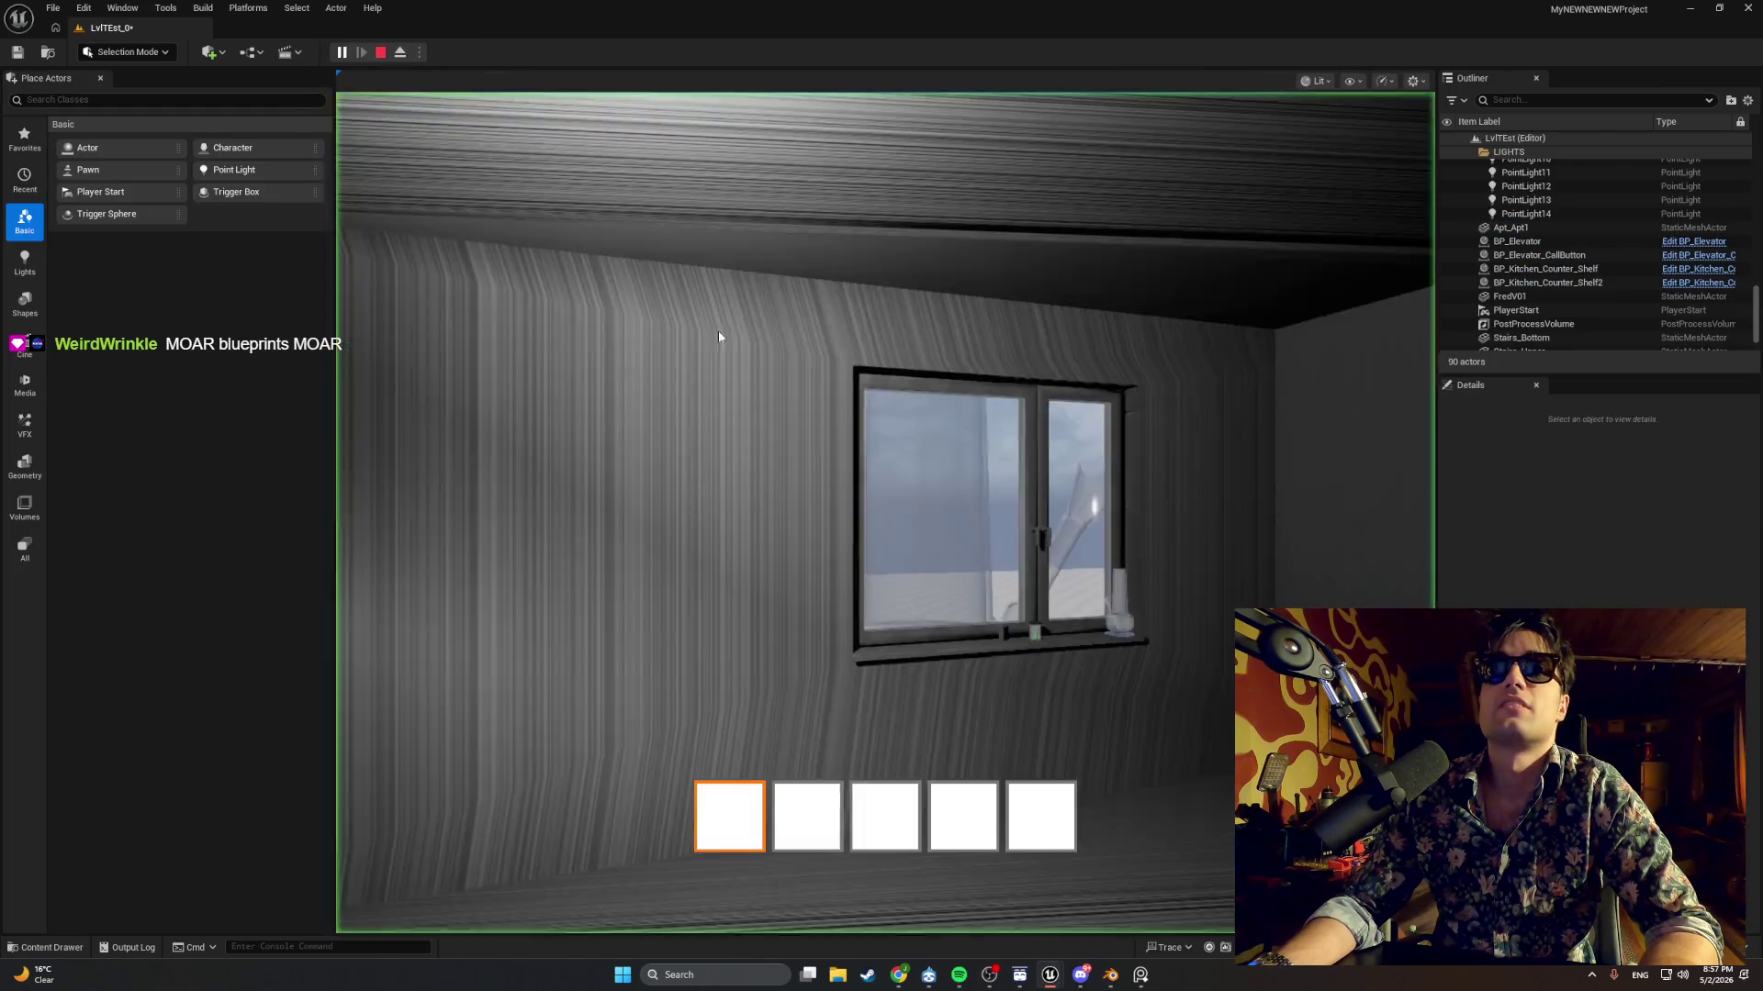
pyautogui.press('w')
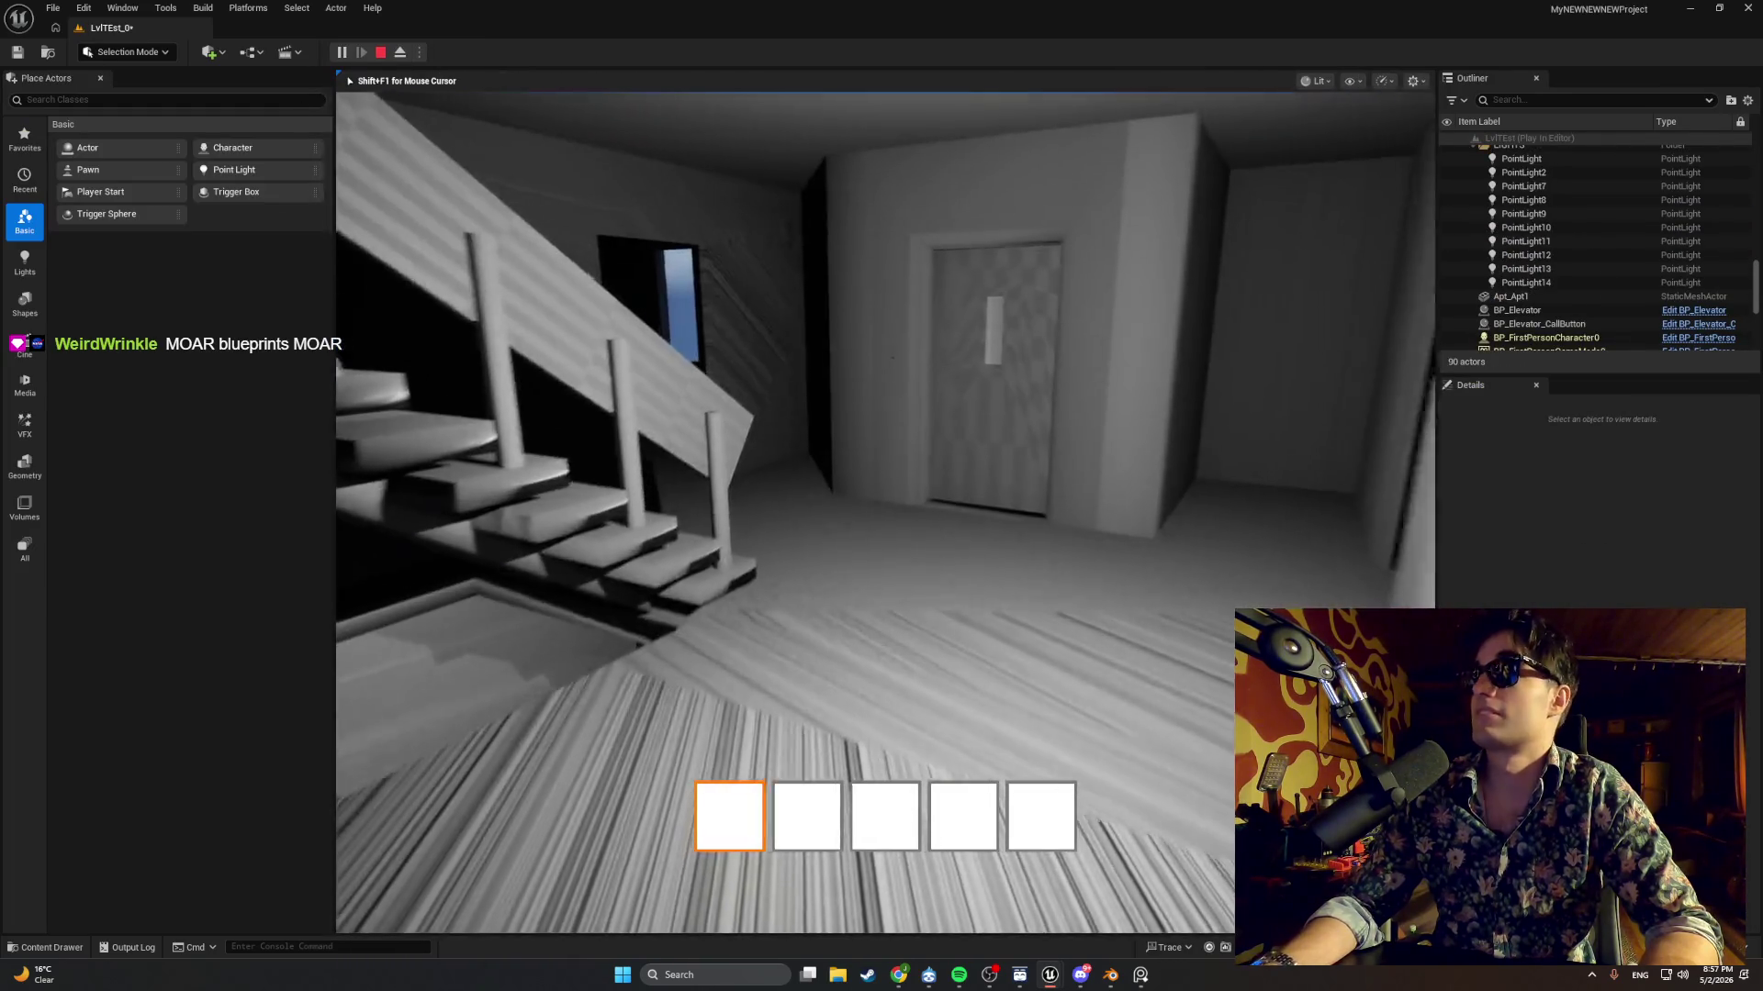
pyautogui.press('w')
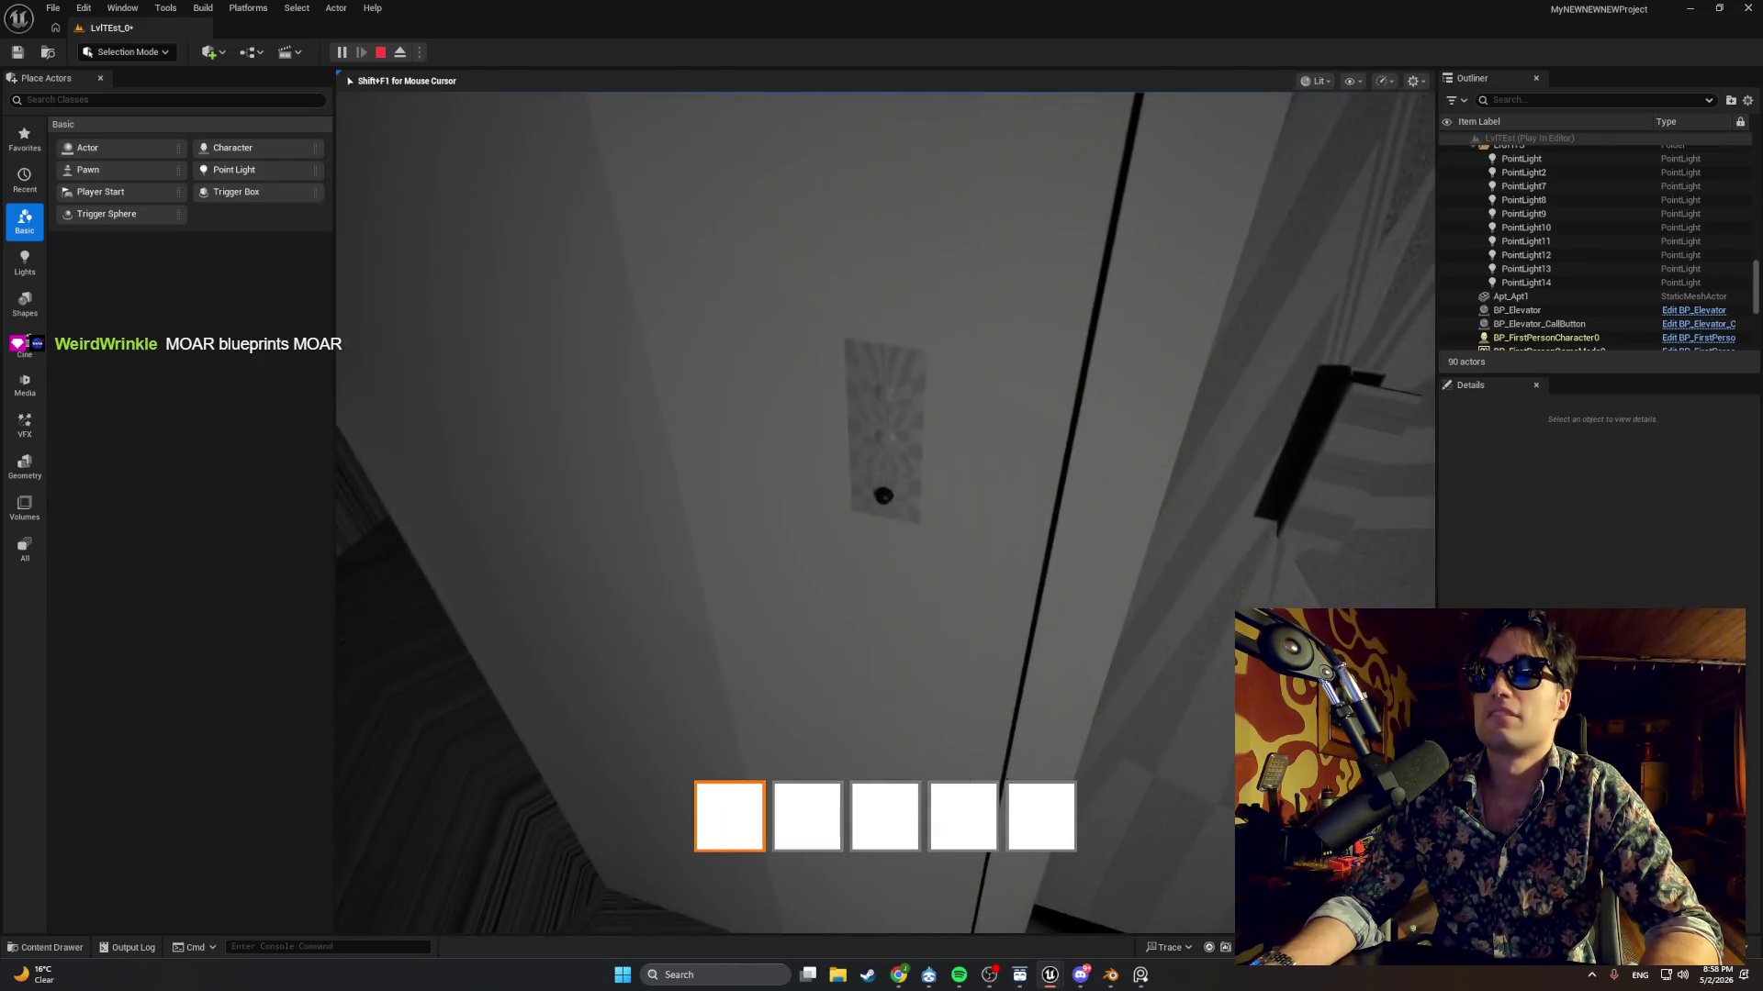
pyautogui.press('Escape')
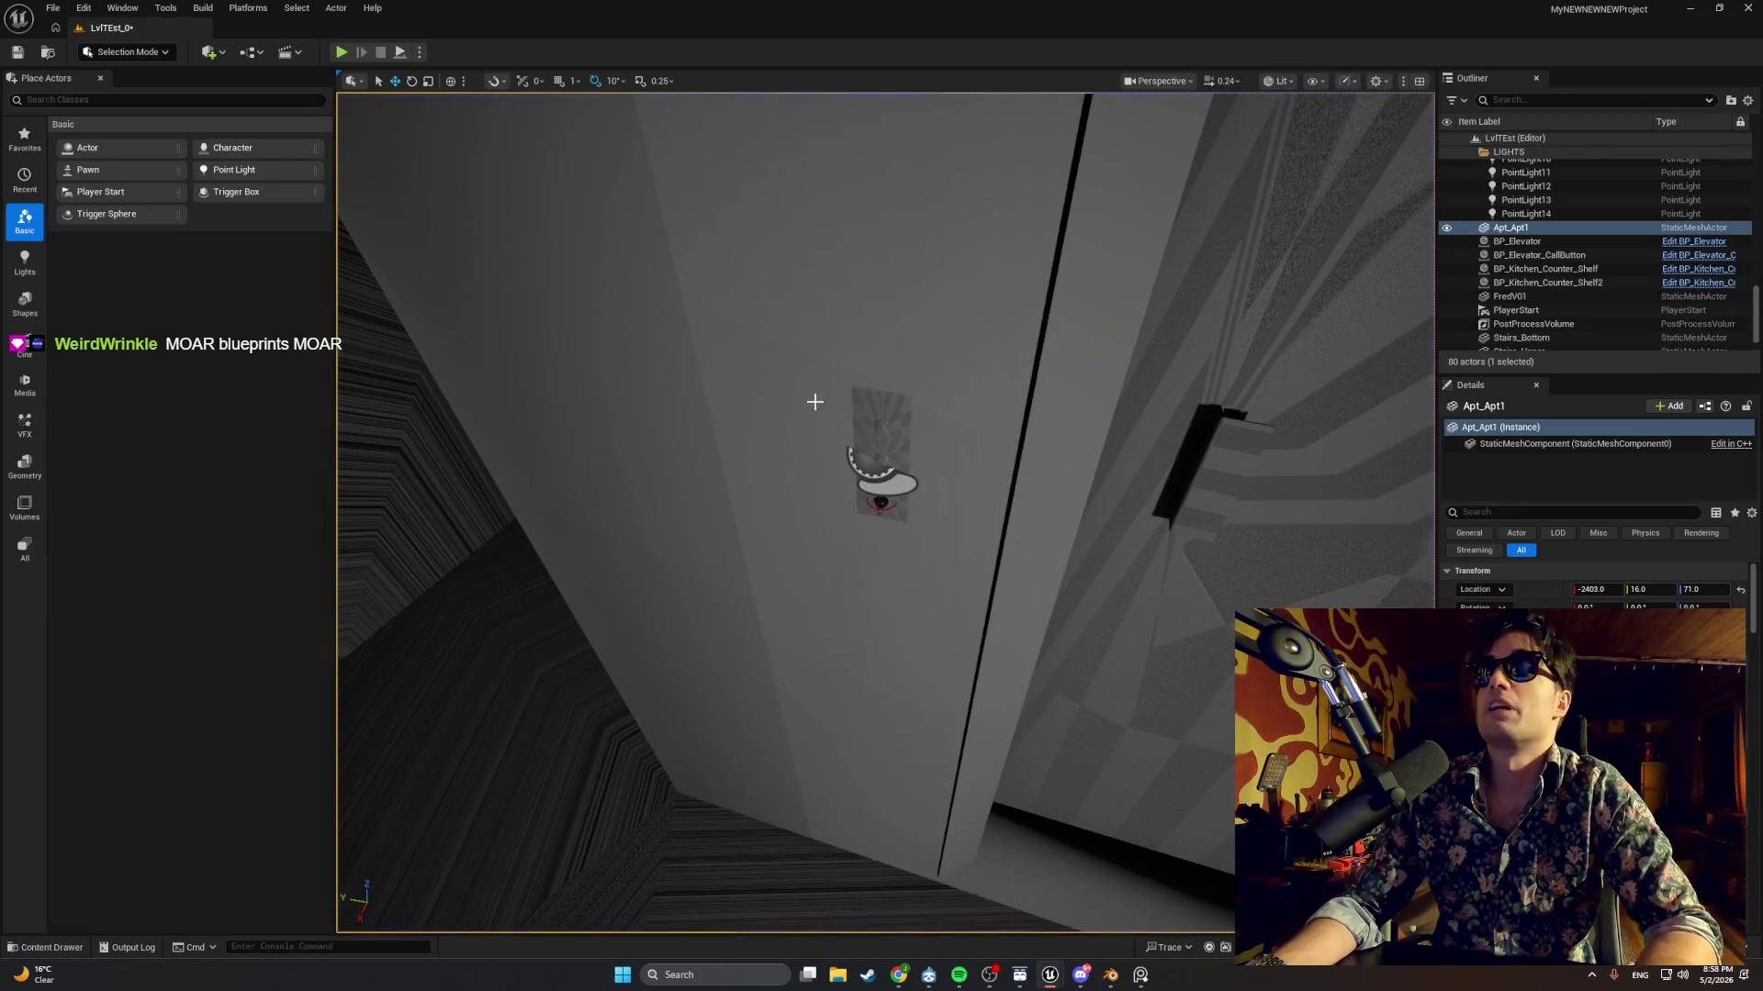
# Set Press Depth's default to -1 in BP_Master_ElevatorButton and compile.
pyautogui.click(1051, 975)
pyautogui.click(1124, 895)
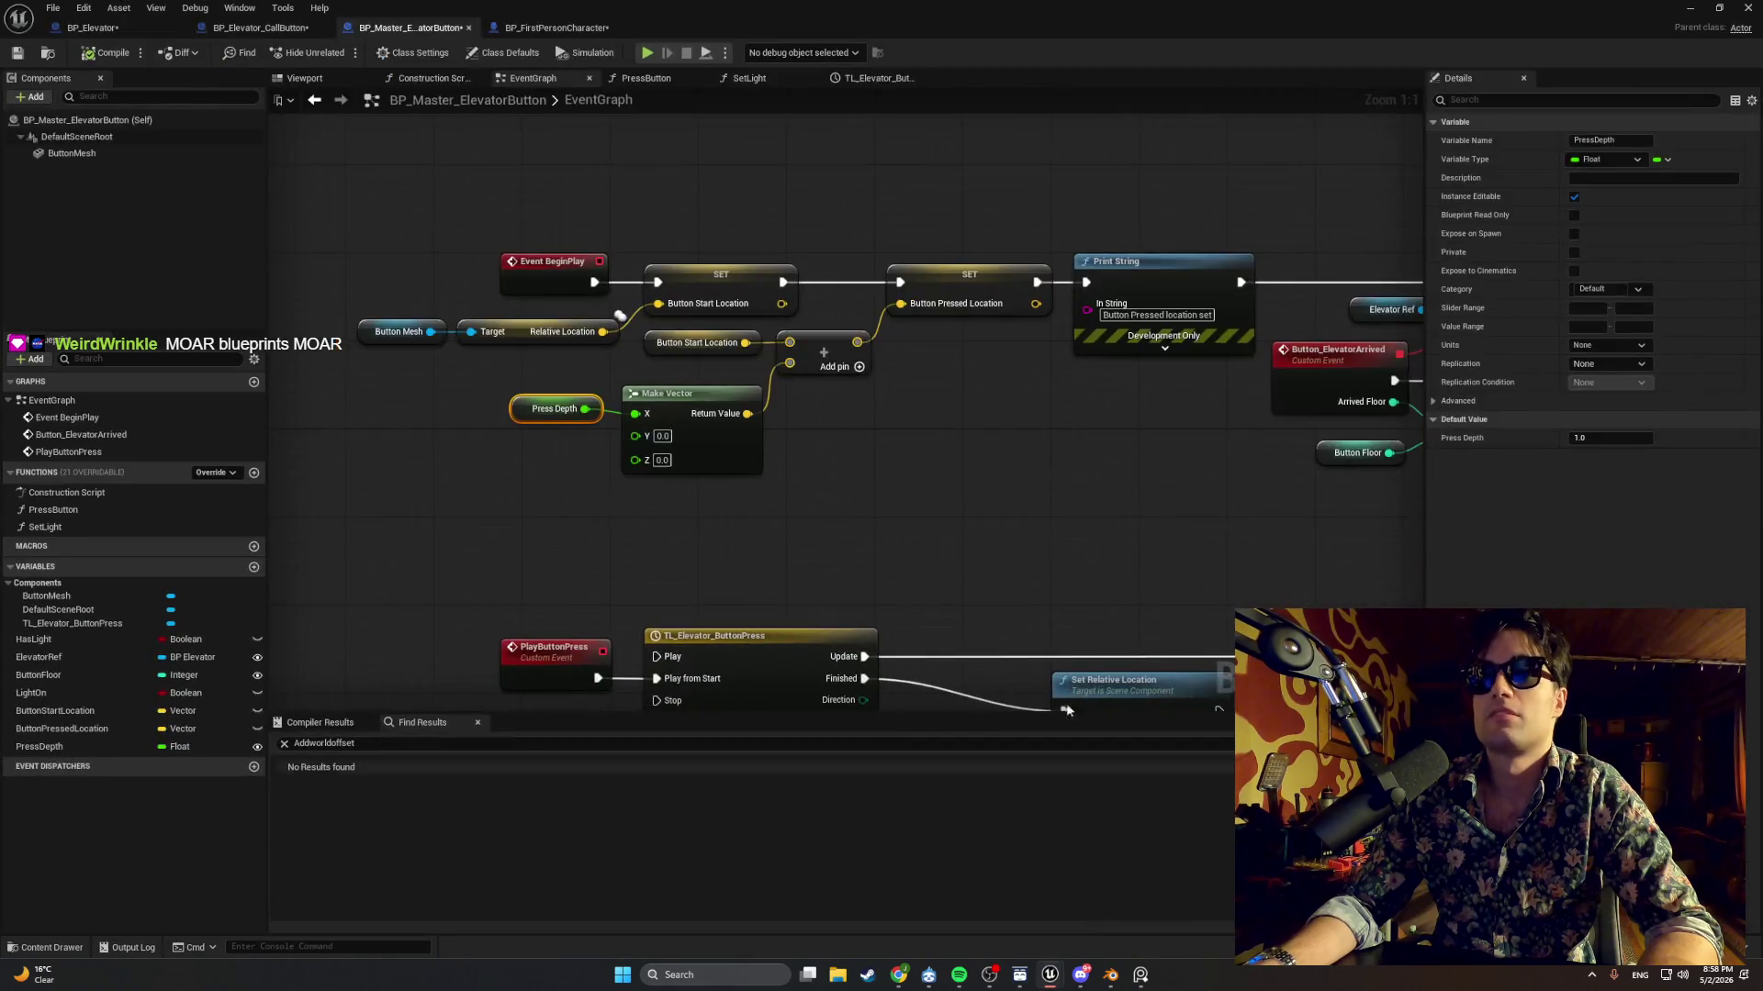
pyautogui.click(1605, 439)
pyautogui.write('-1')
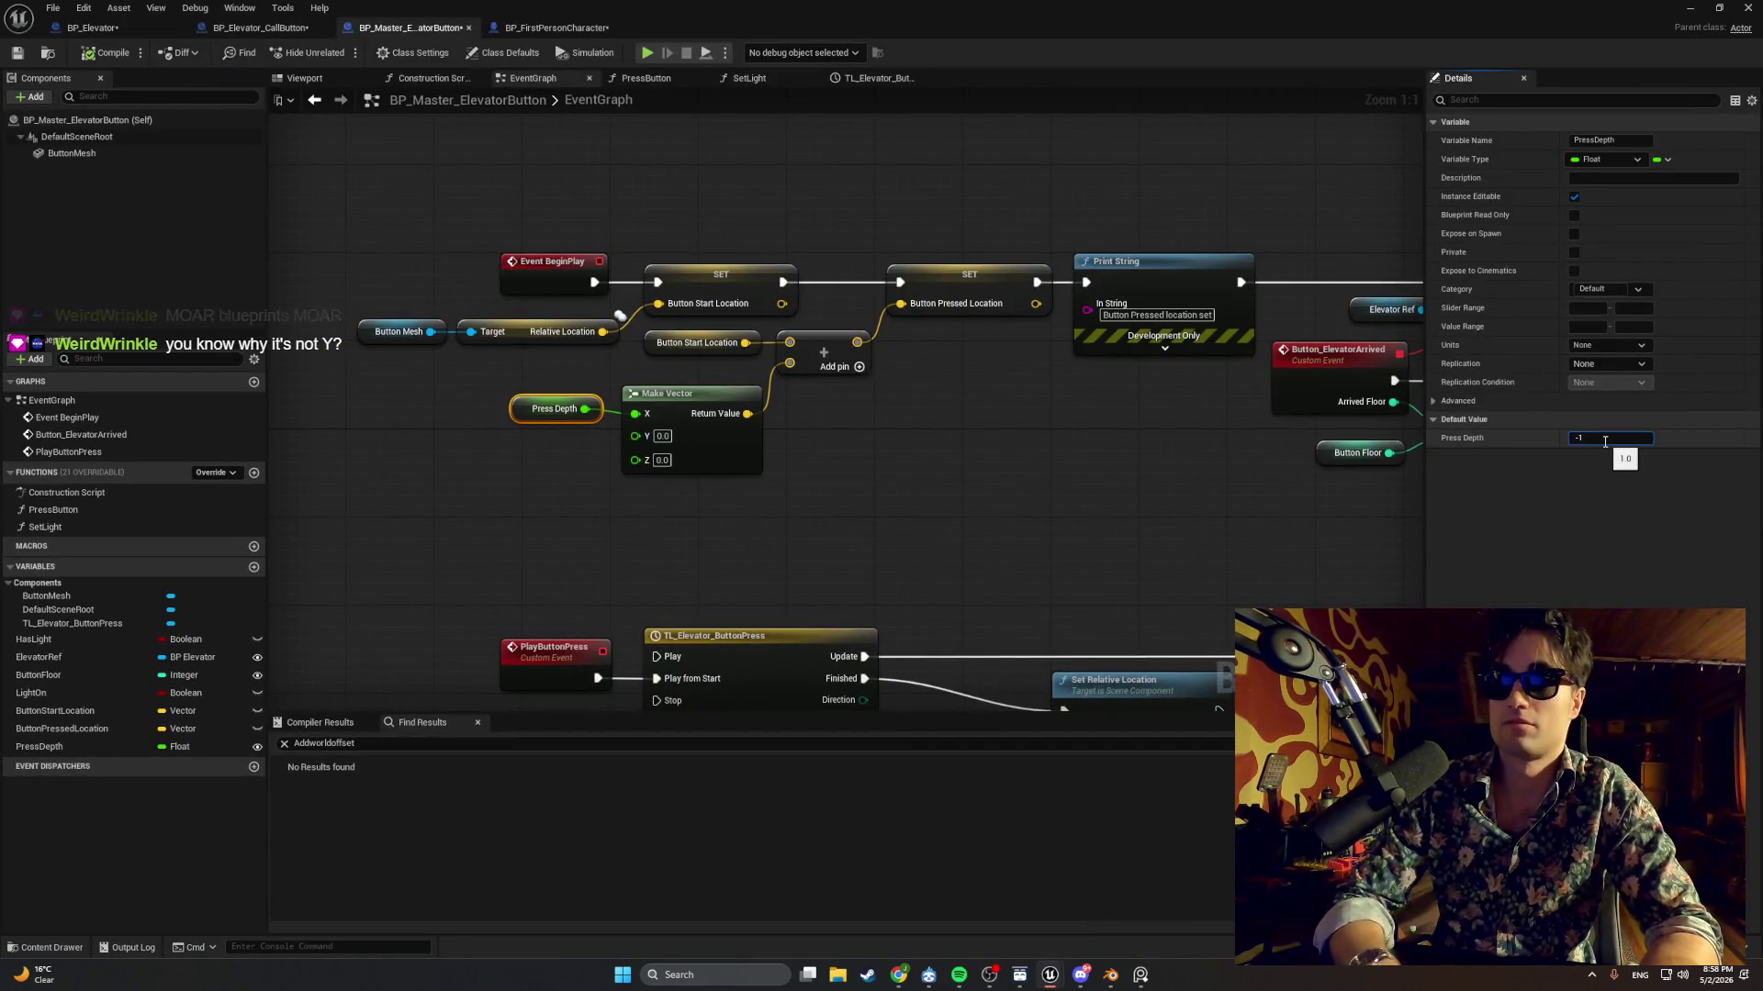
pyautogui.click(231, 114)
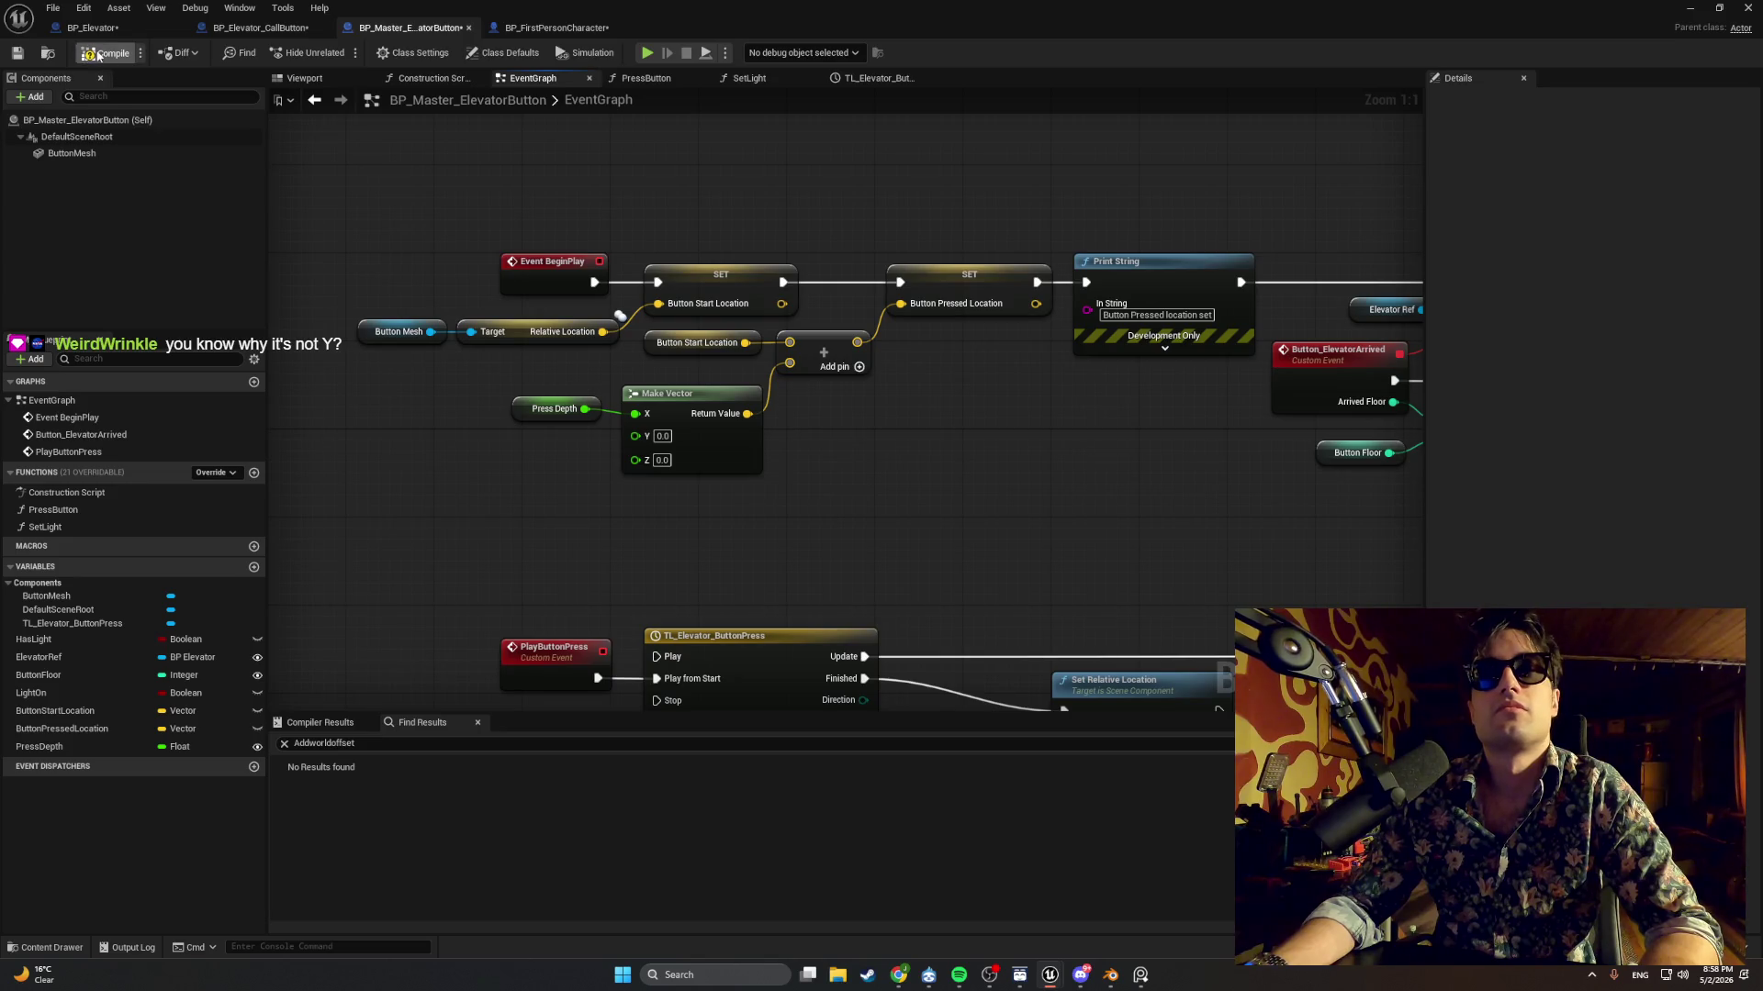
pyautogui.click(106, 62)
pyautogui.click(1689, 9)
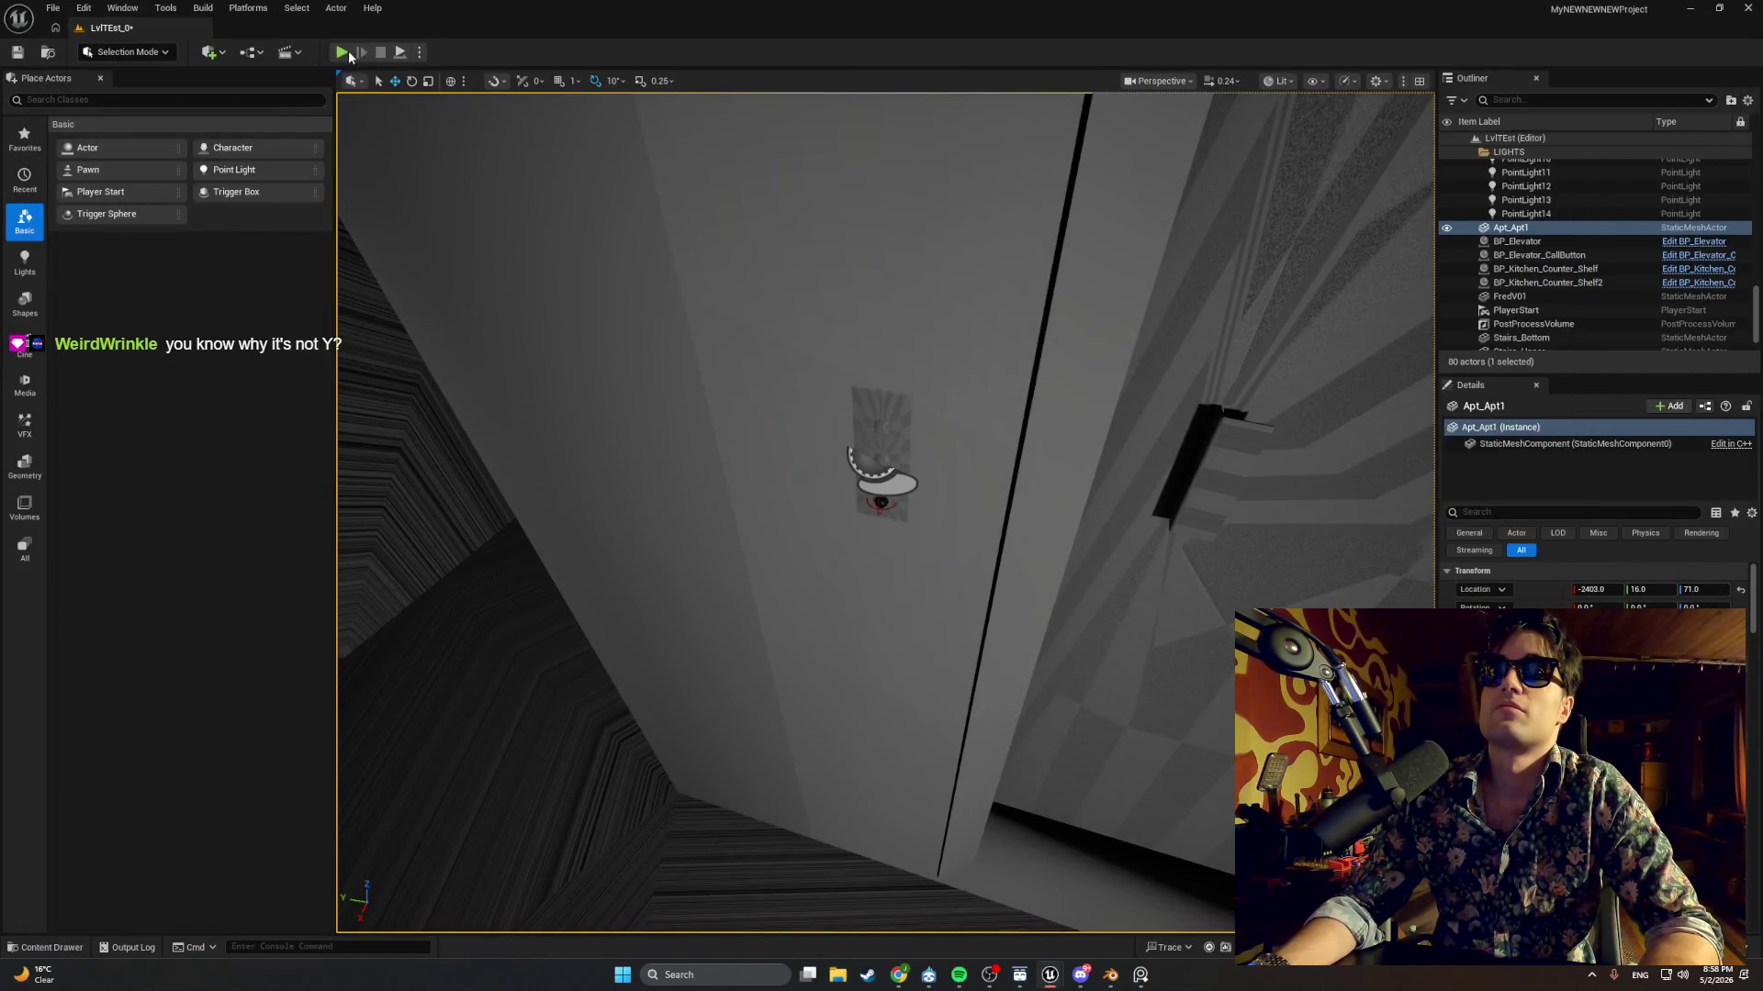
# Play-test again, walking through the doorway to inspect the call button panel, then stop.
pyautogui.click(341, 52)
pyautogui.press('w')
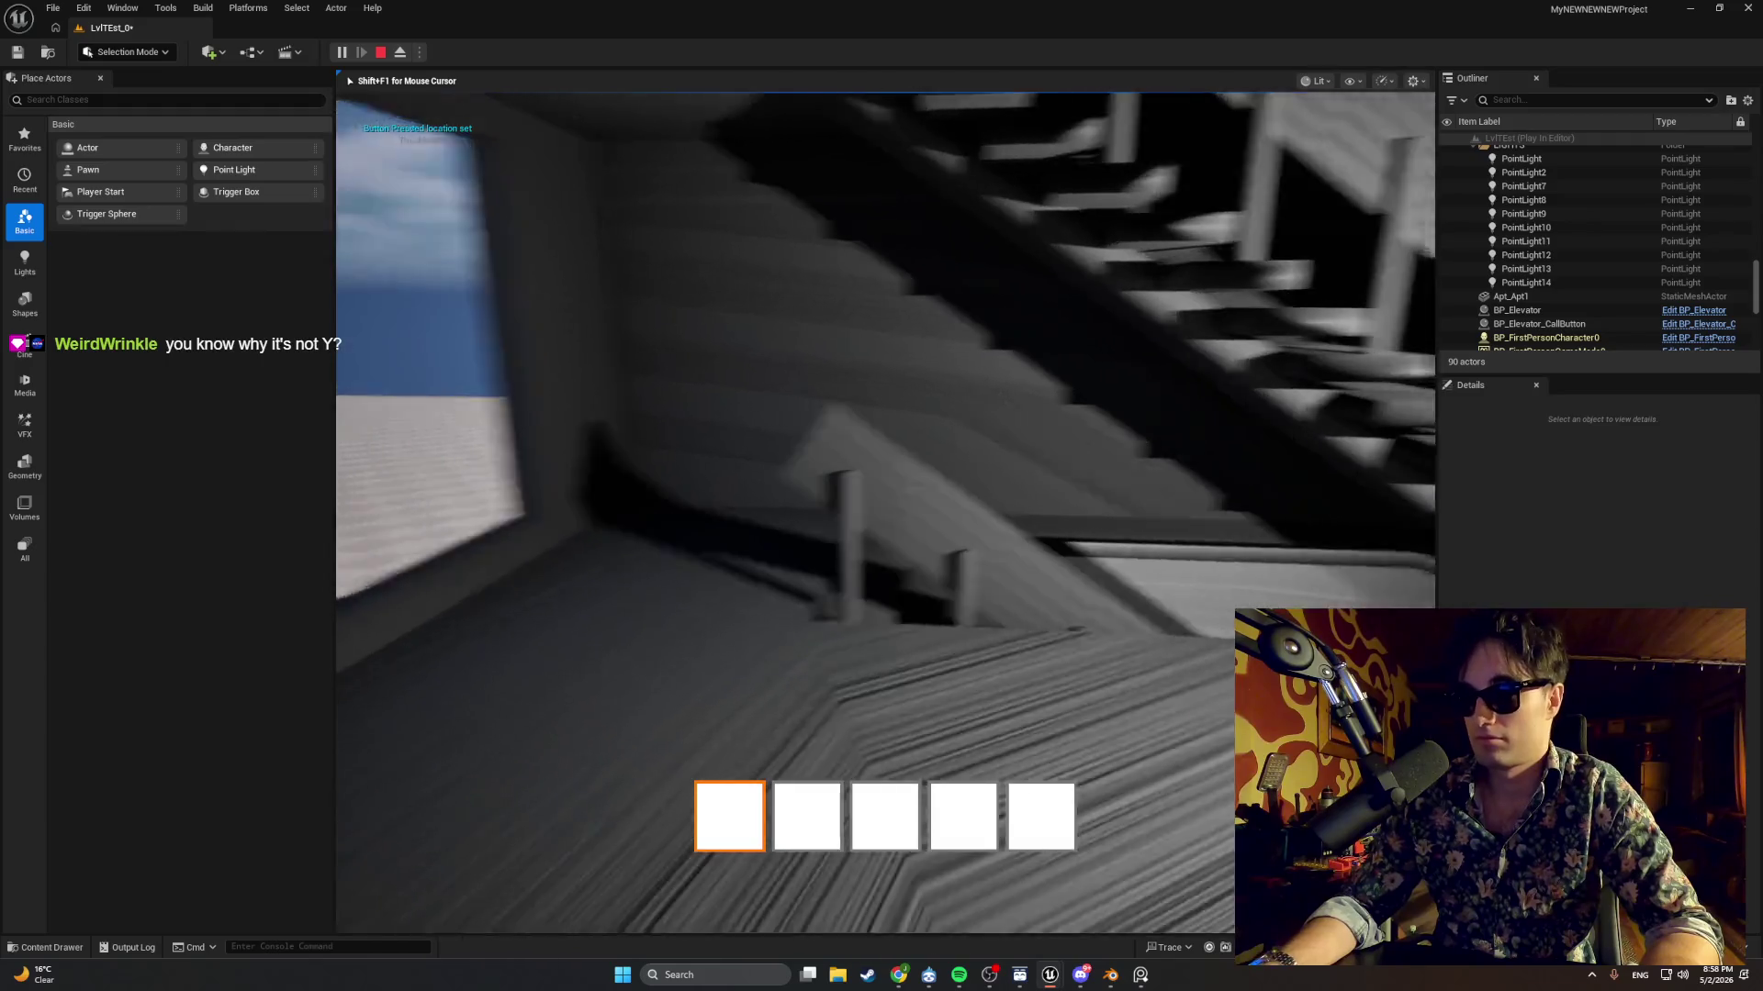
pyautogui.press('w')
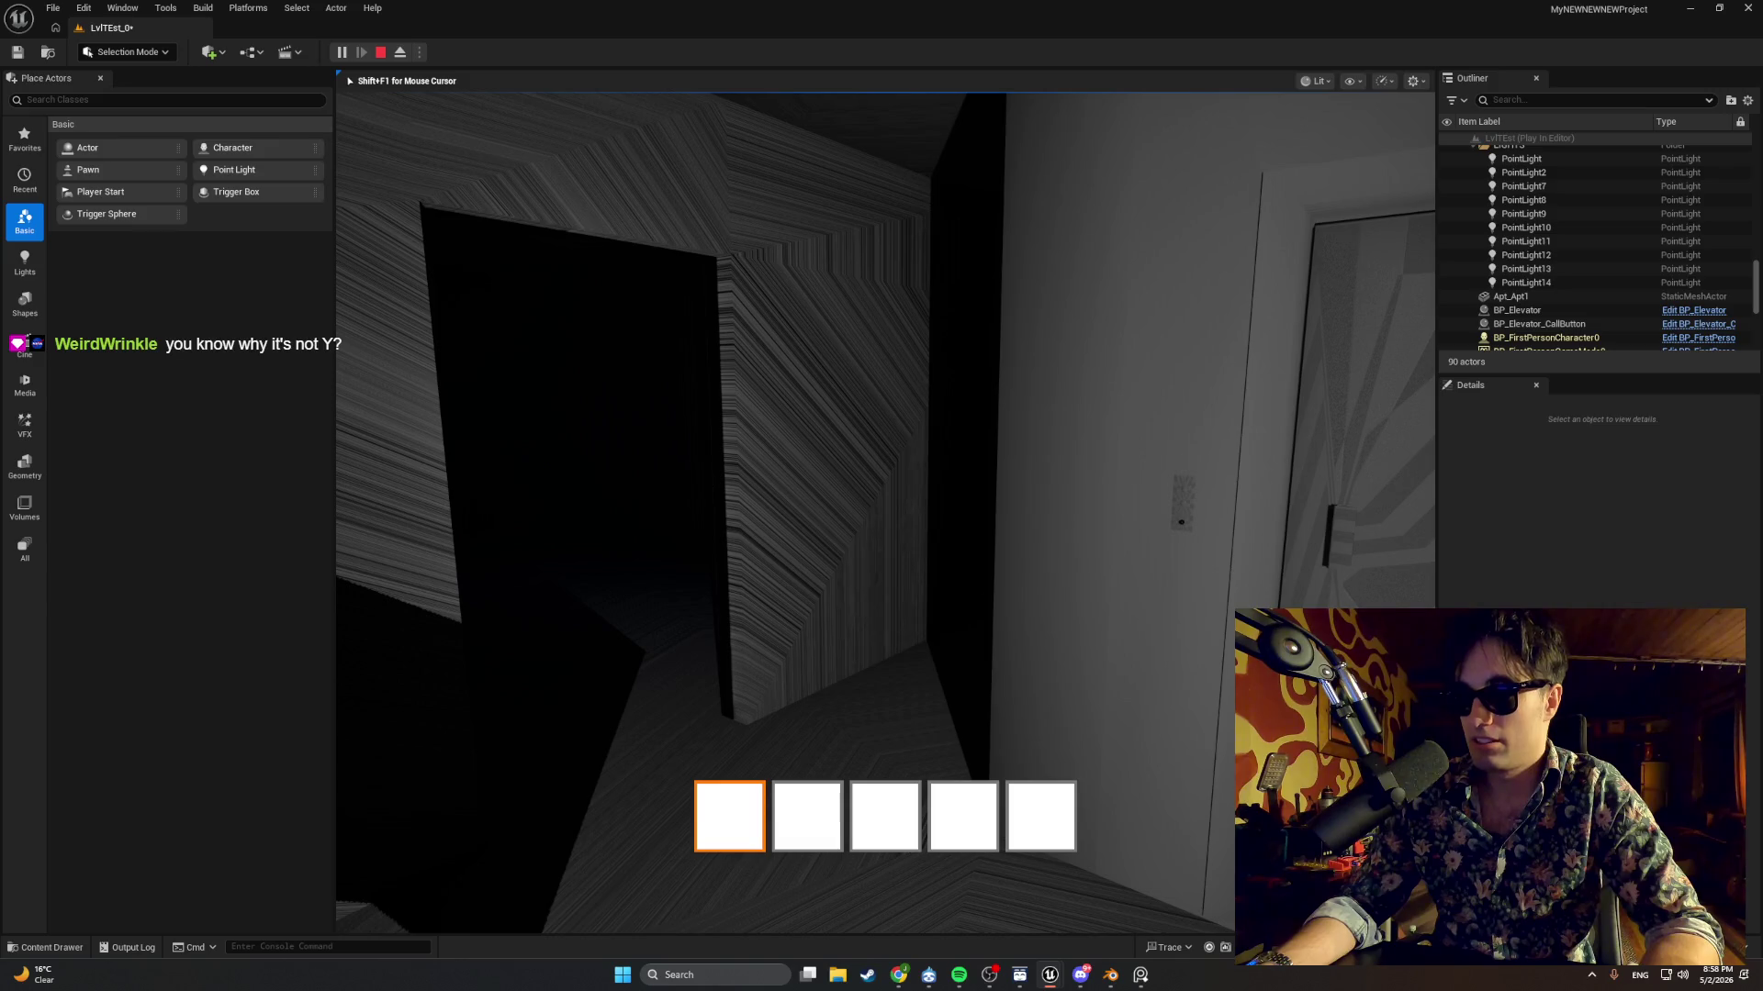
pyautogui.press('w')
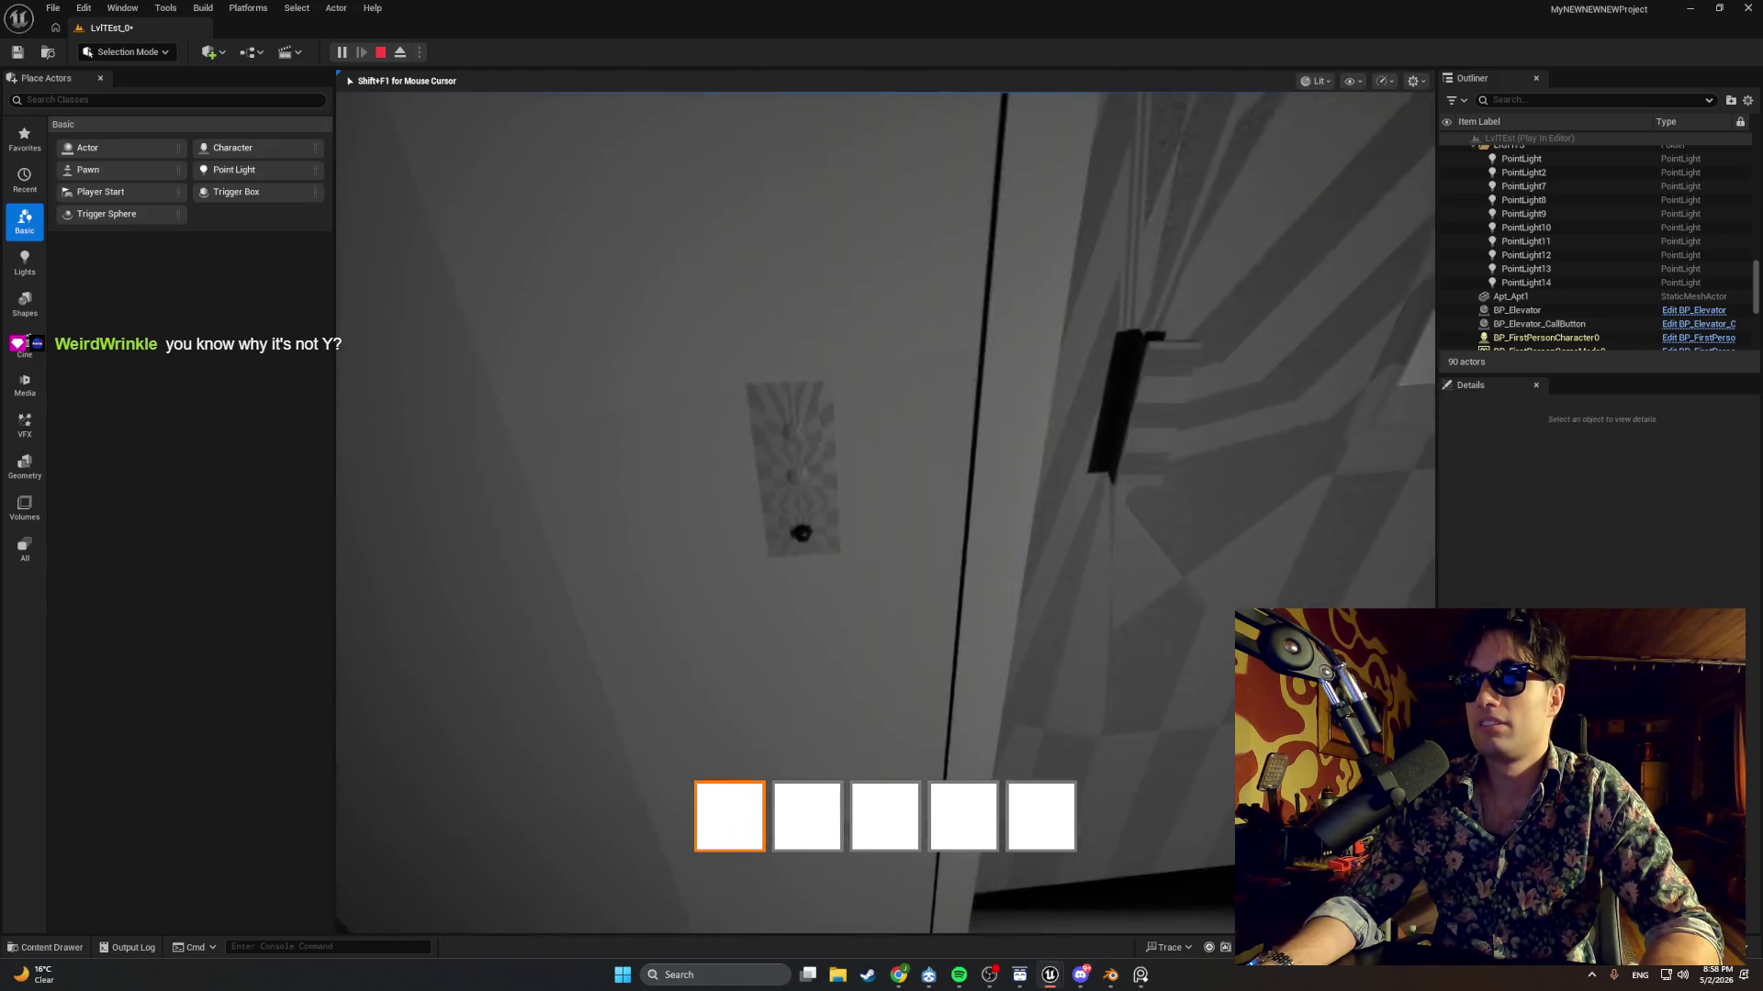
pyautogui.press('a')
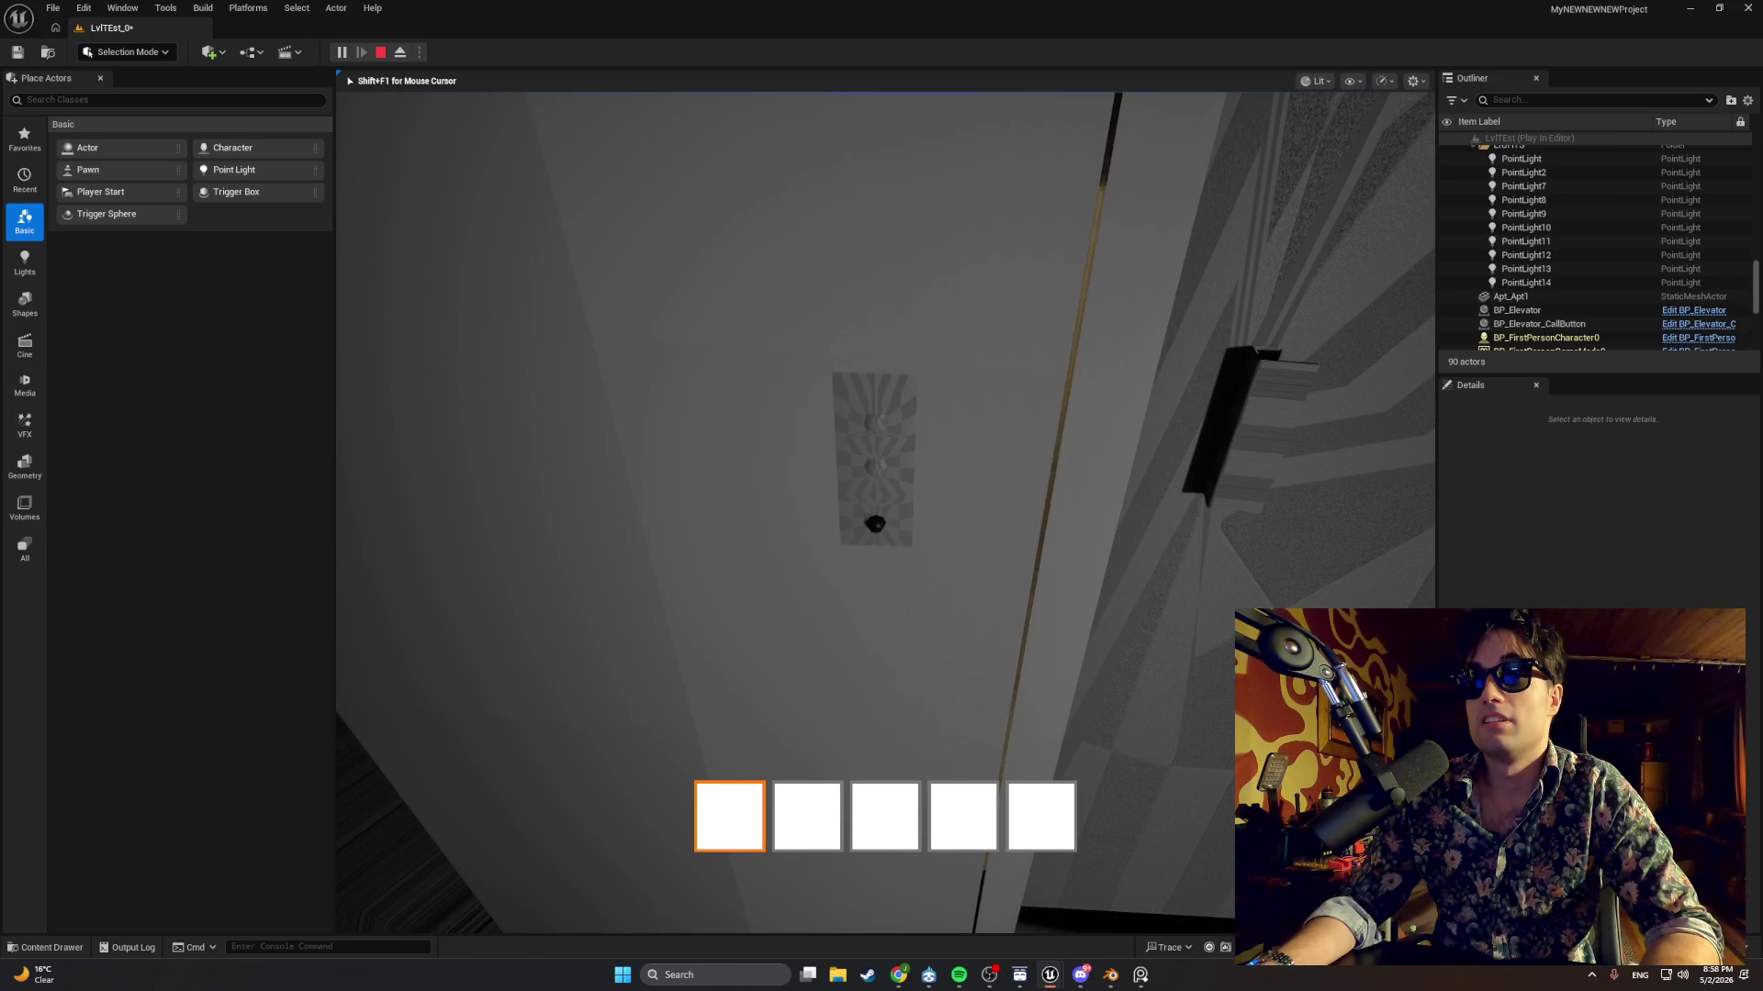
pyautogui.press('a')
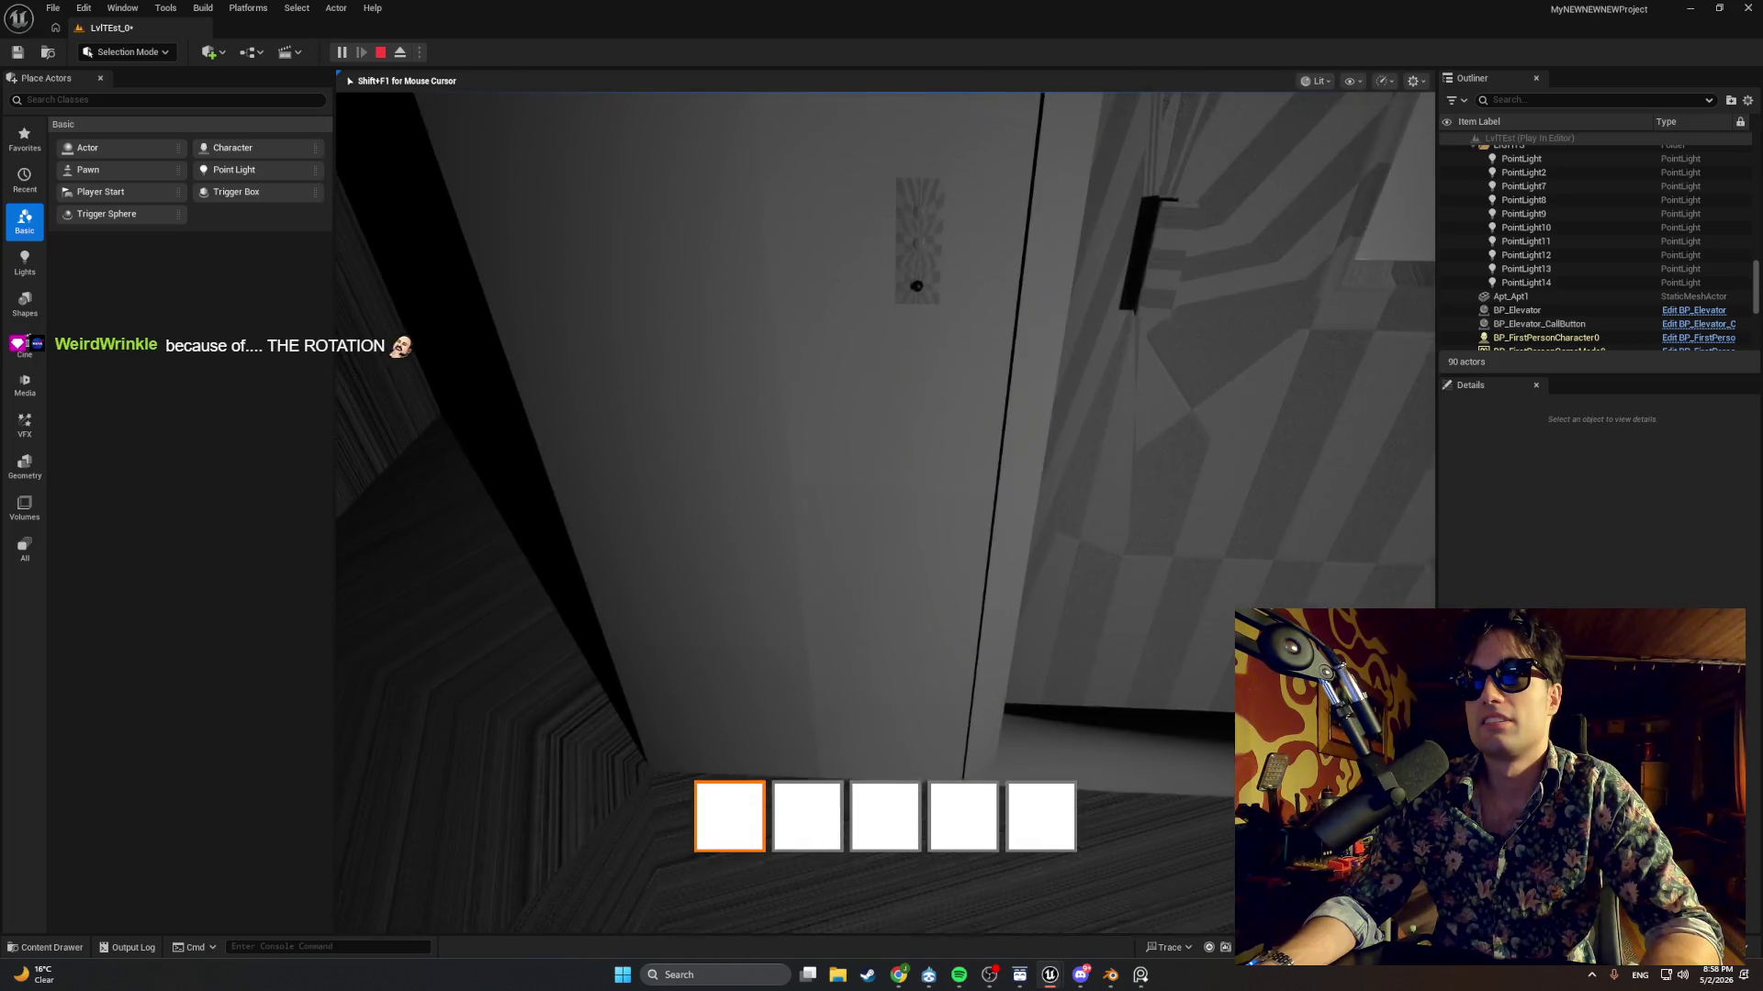
pyautogui.press('Escape')
# Duplicate Elevator_Separate_Button in Blender with Z rotation 0°, then resume playing in Unreal.
pyautogui.click(1111, 975)
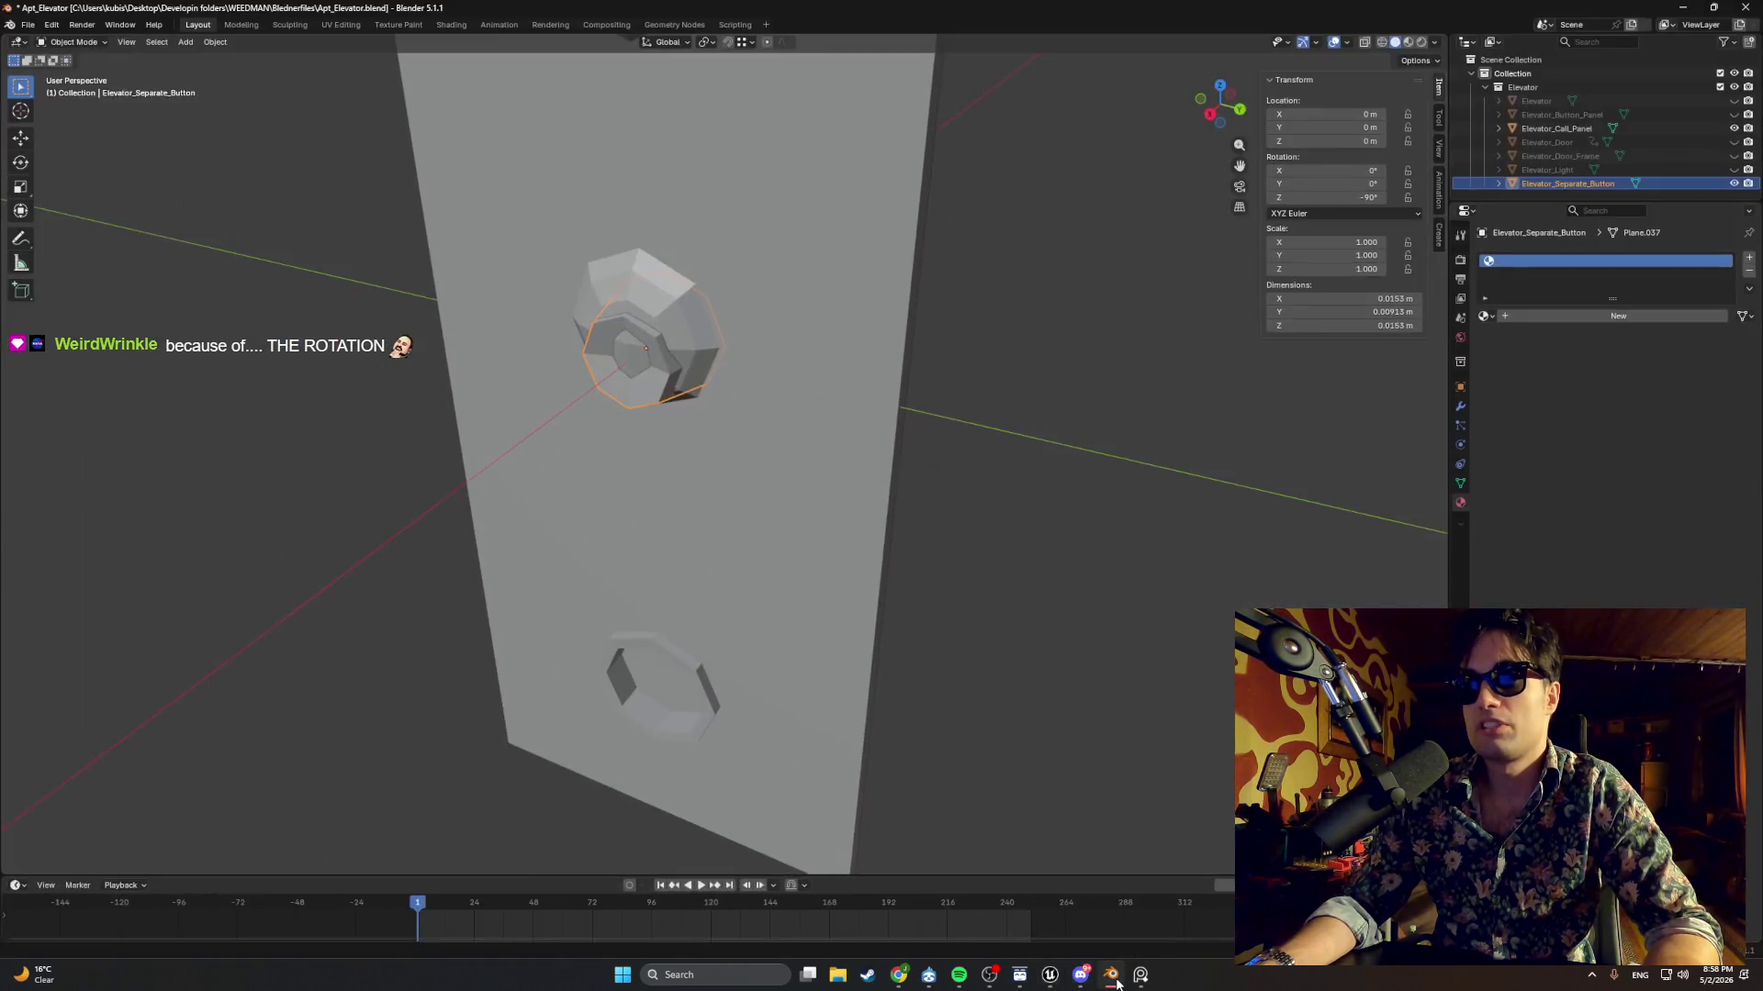
pyautogui.hotkey('shift', 'd')
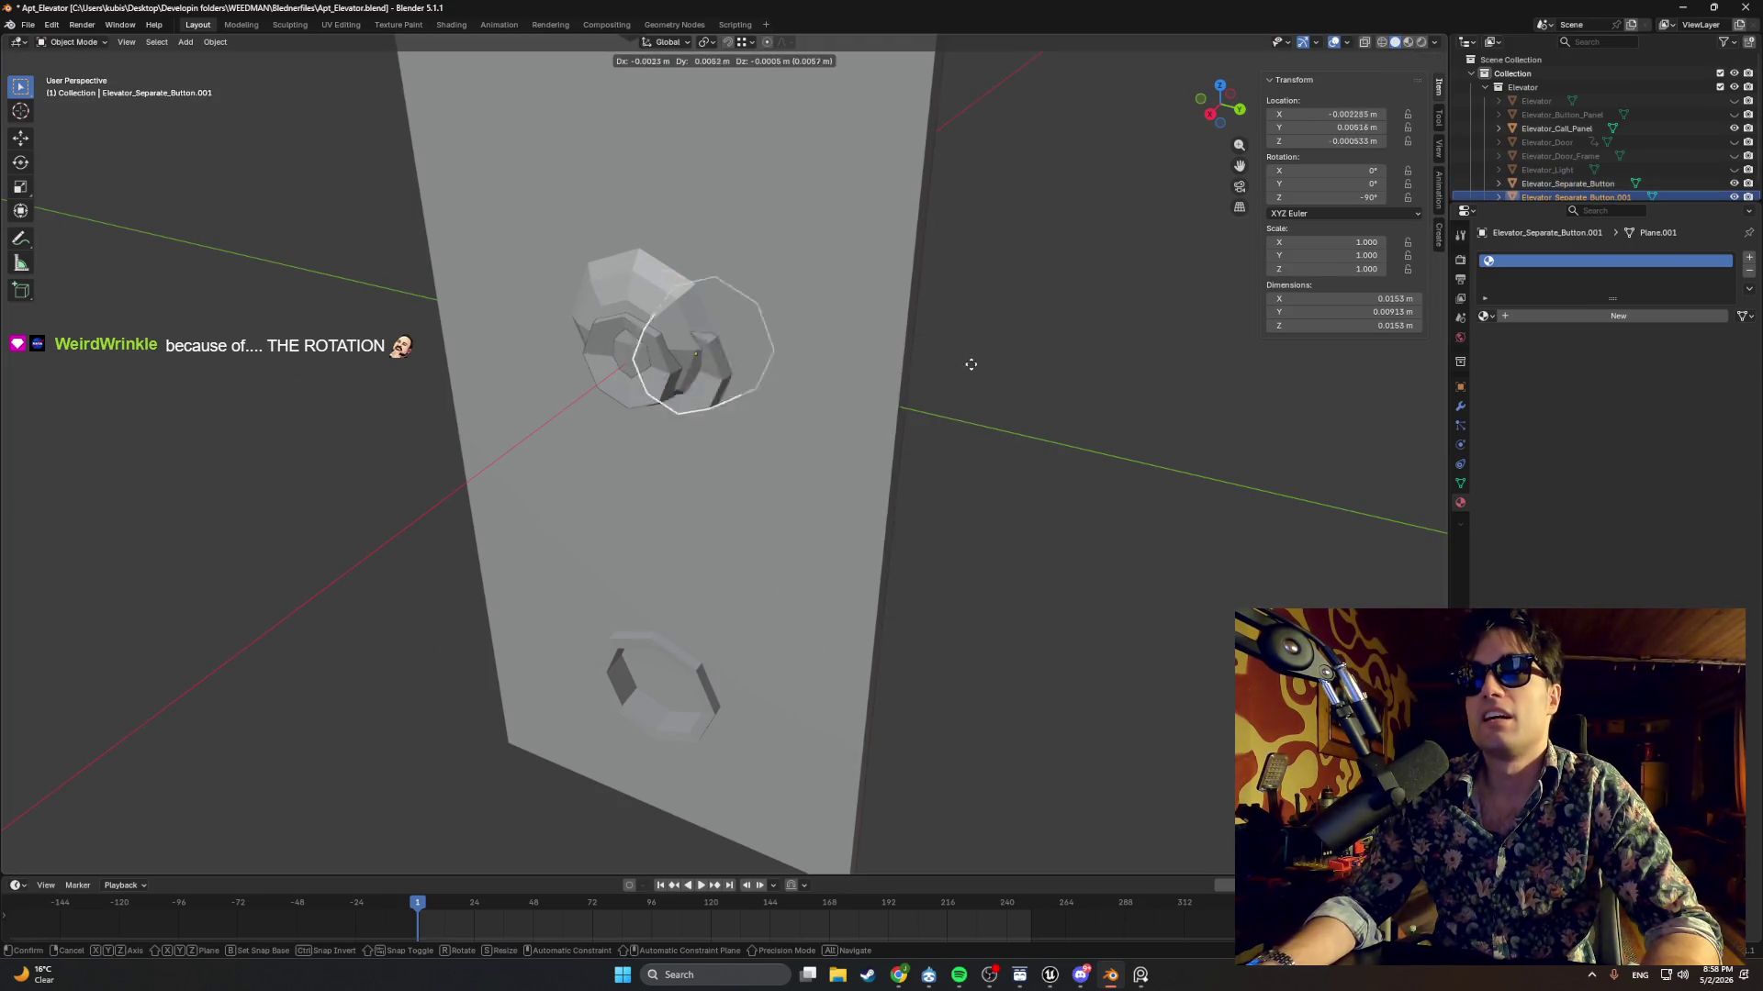
pyautogui.click(1009, 420)
pyautogui.rightClick(1010, 424)
pyautogui.moveTo(1015, 314); pyautogui.dragTo(749, 347)
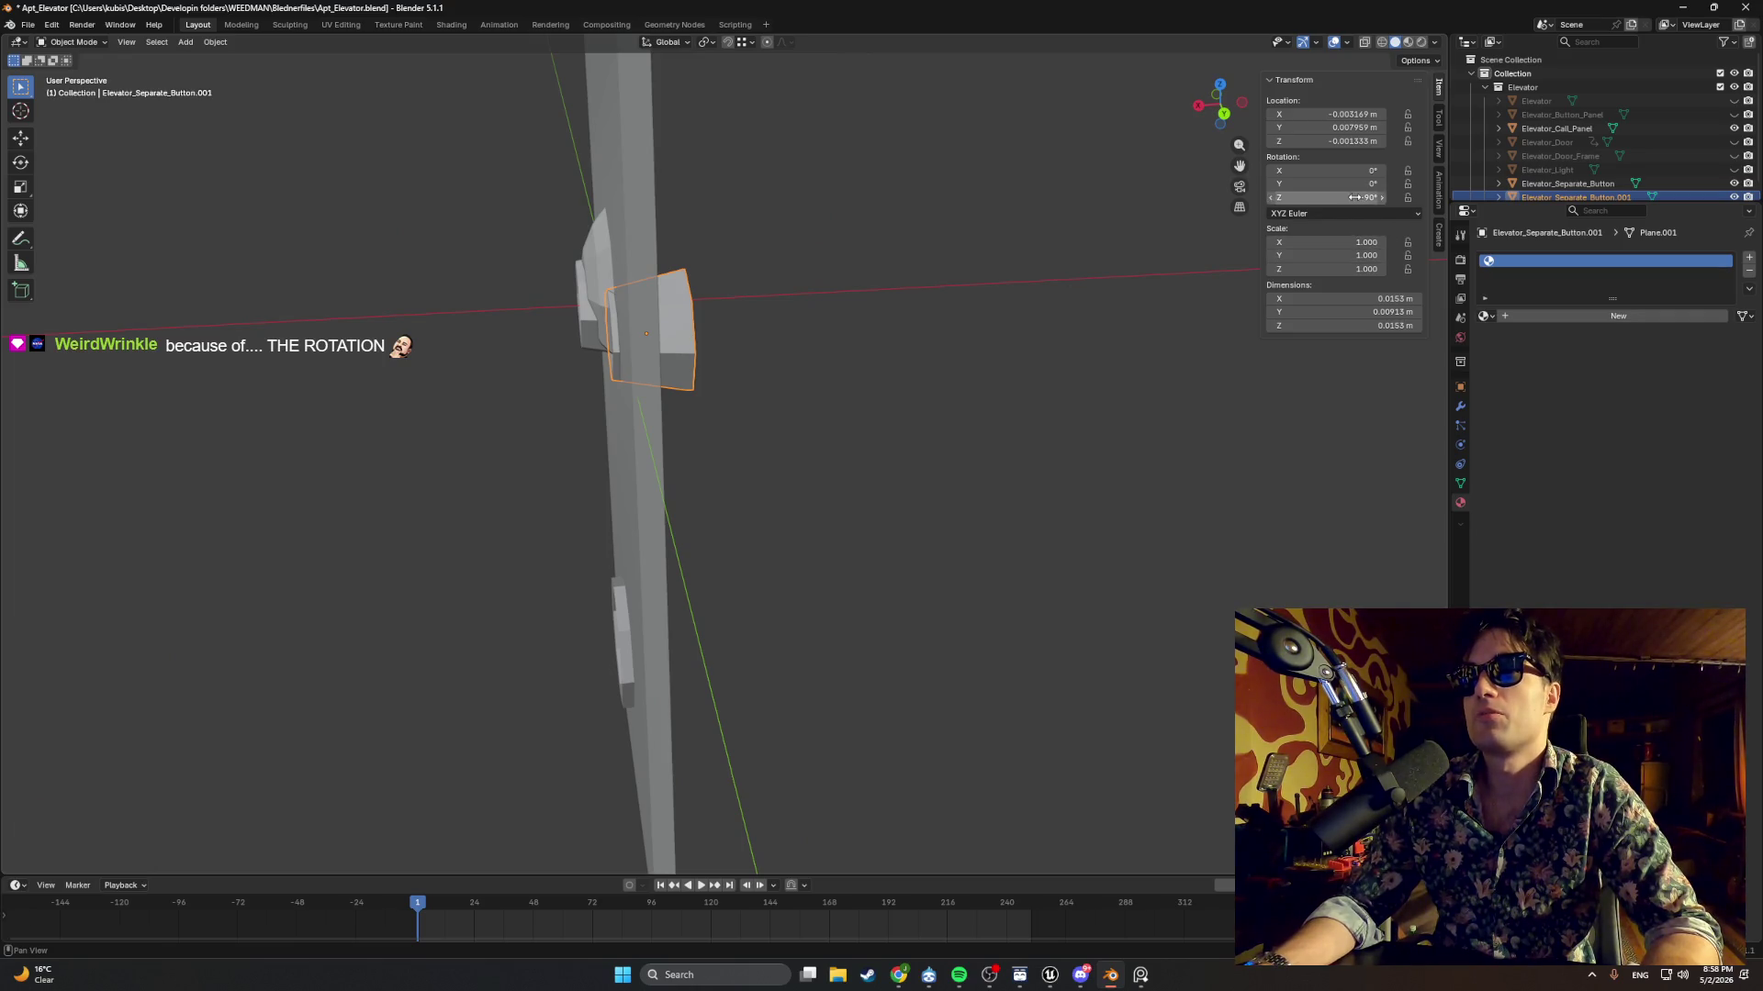
pyautogui.write('0')
pyautogui.press('Return')
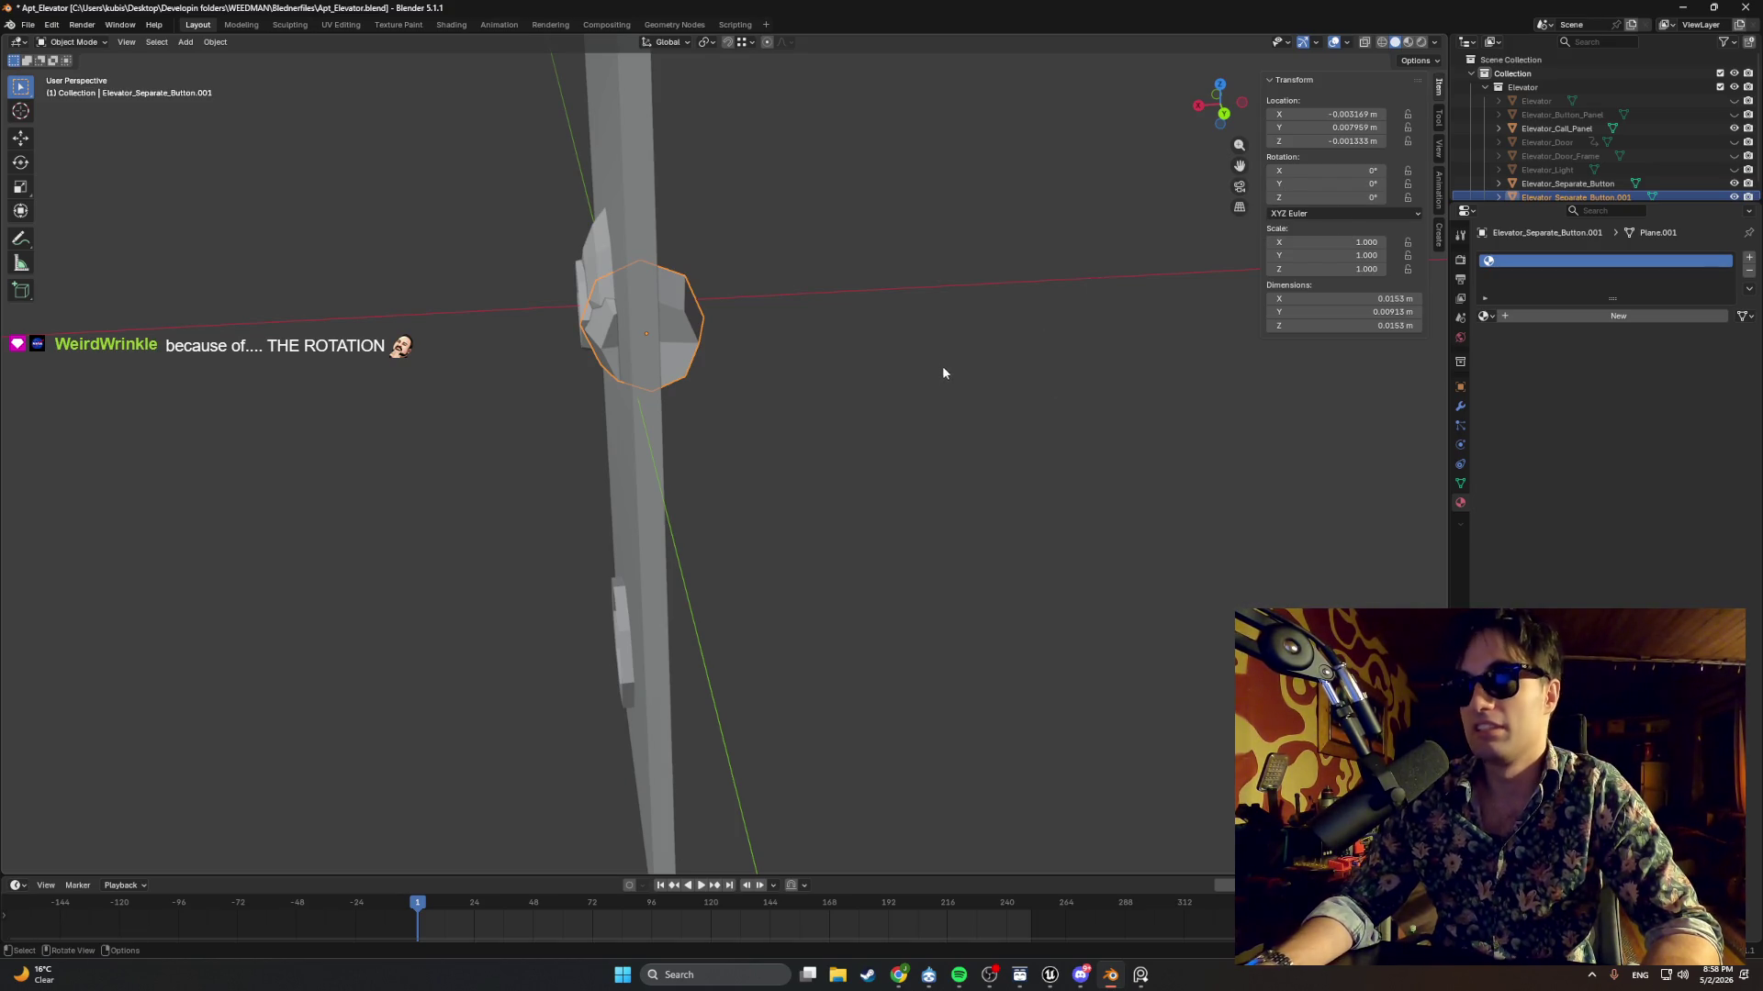
pyautogui.moveTo(958, 359); pyautogui.dragTo(1170, 285)
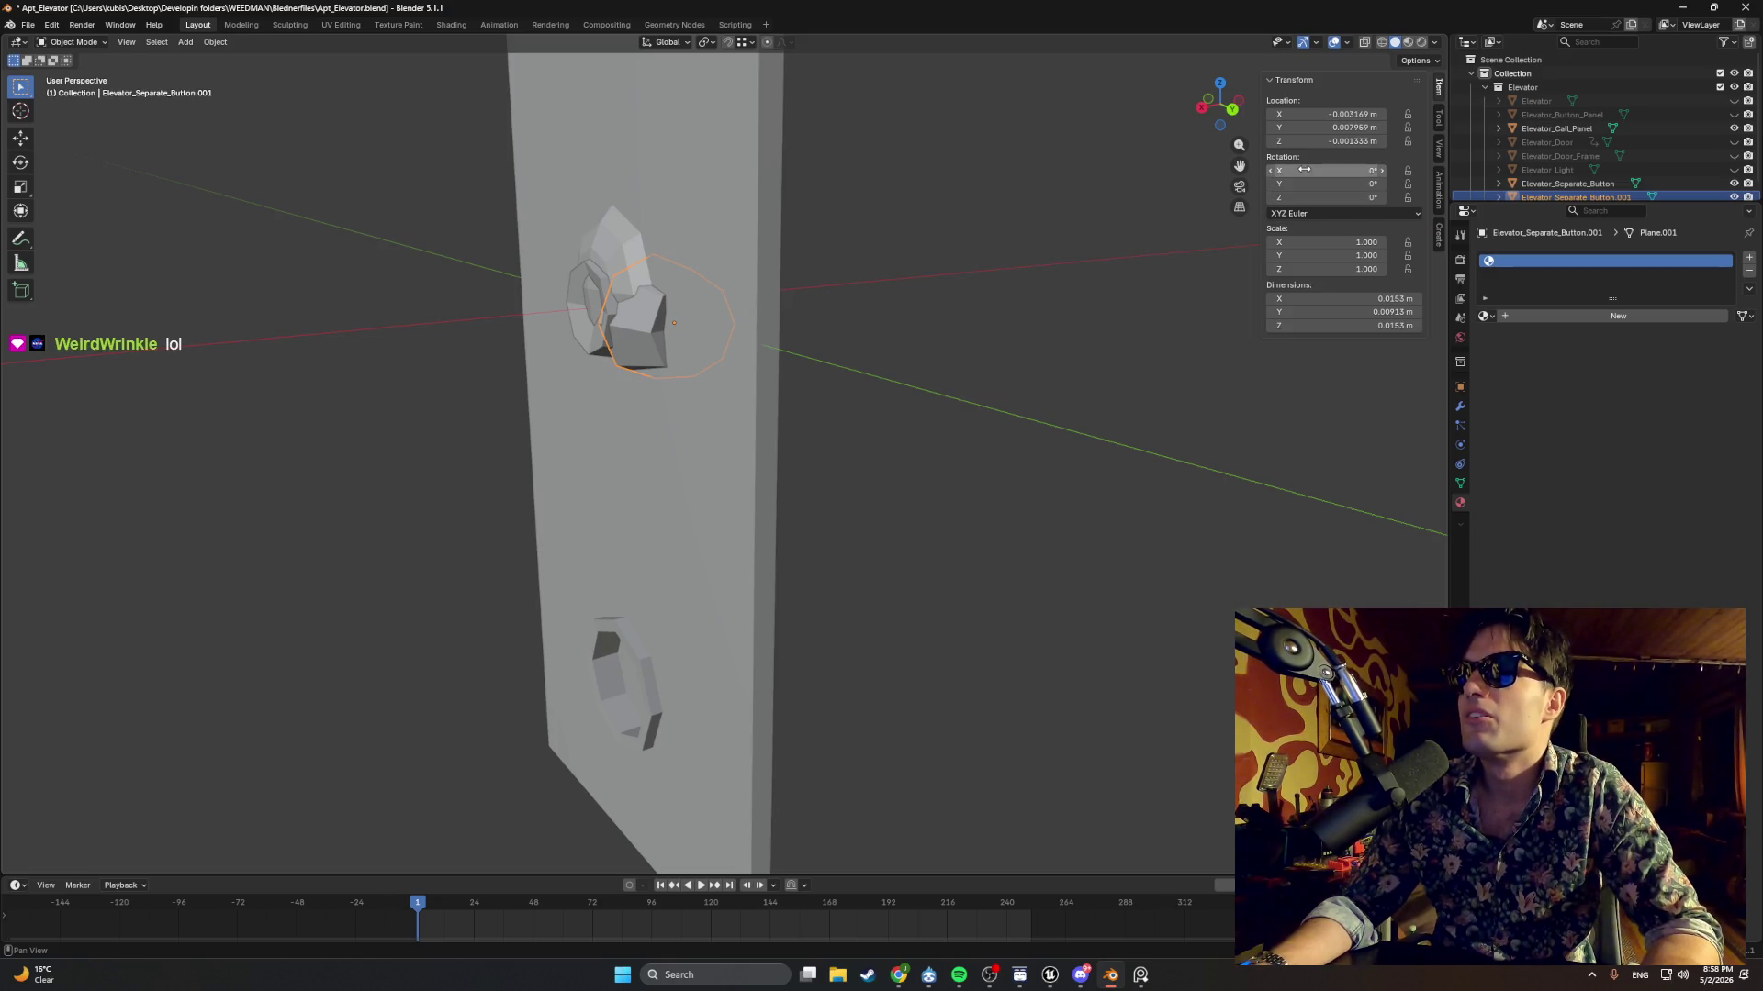
pyautogui.click(1680, 7)
pyautogui.click(345, 55)
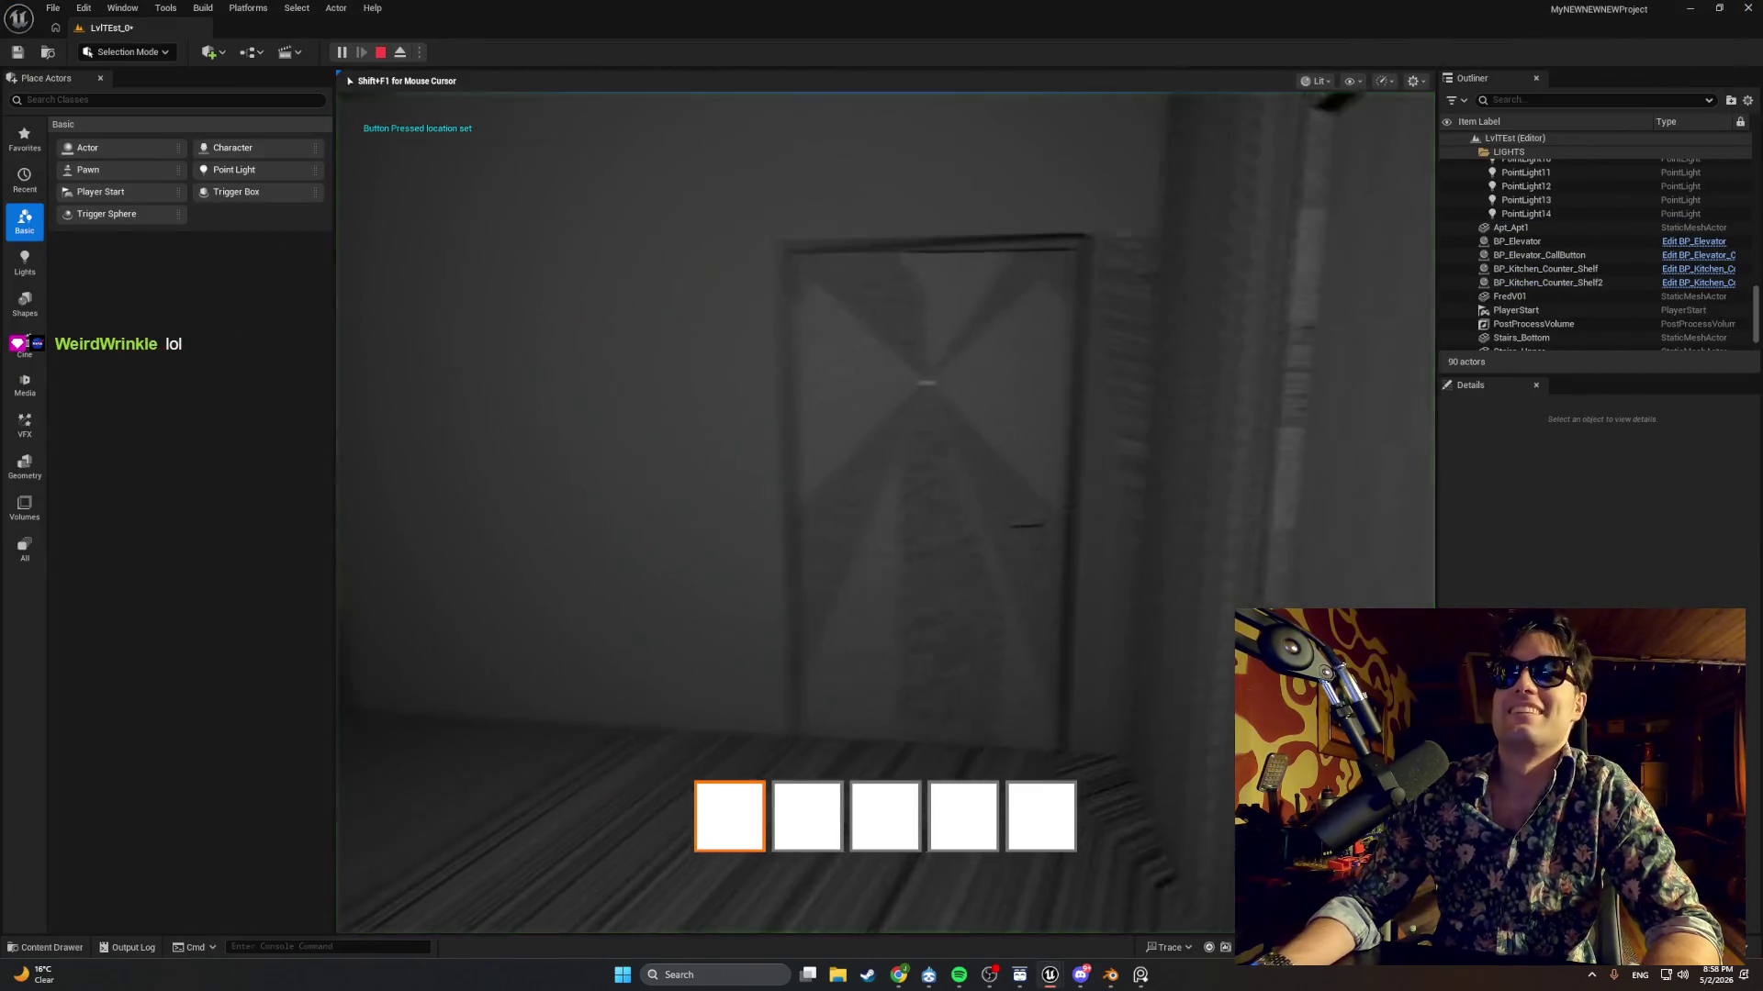
# Walk through the hallway to the call-button panel in play mode, then stop the test.
pyautogui.press('w')
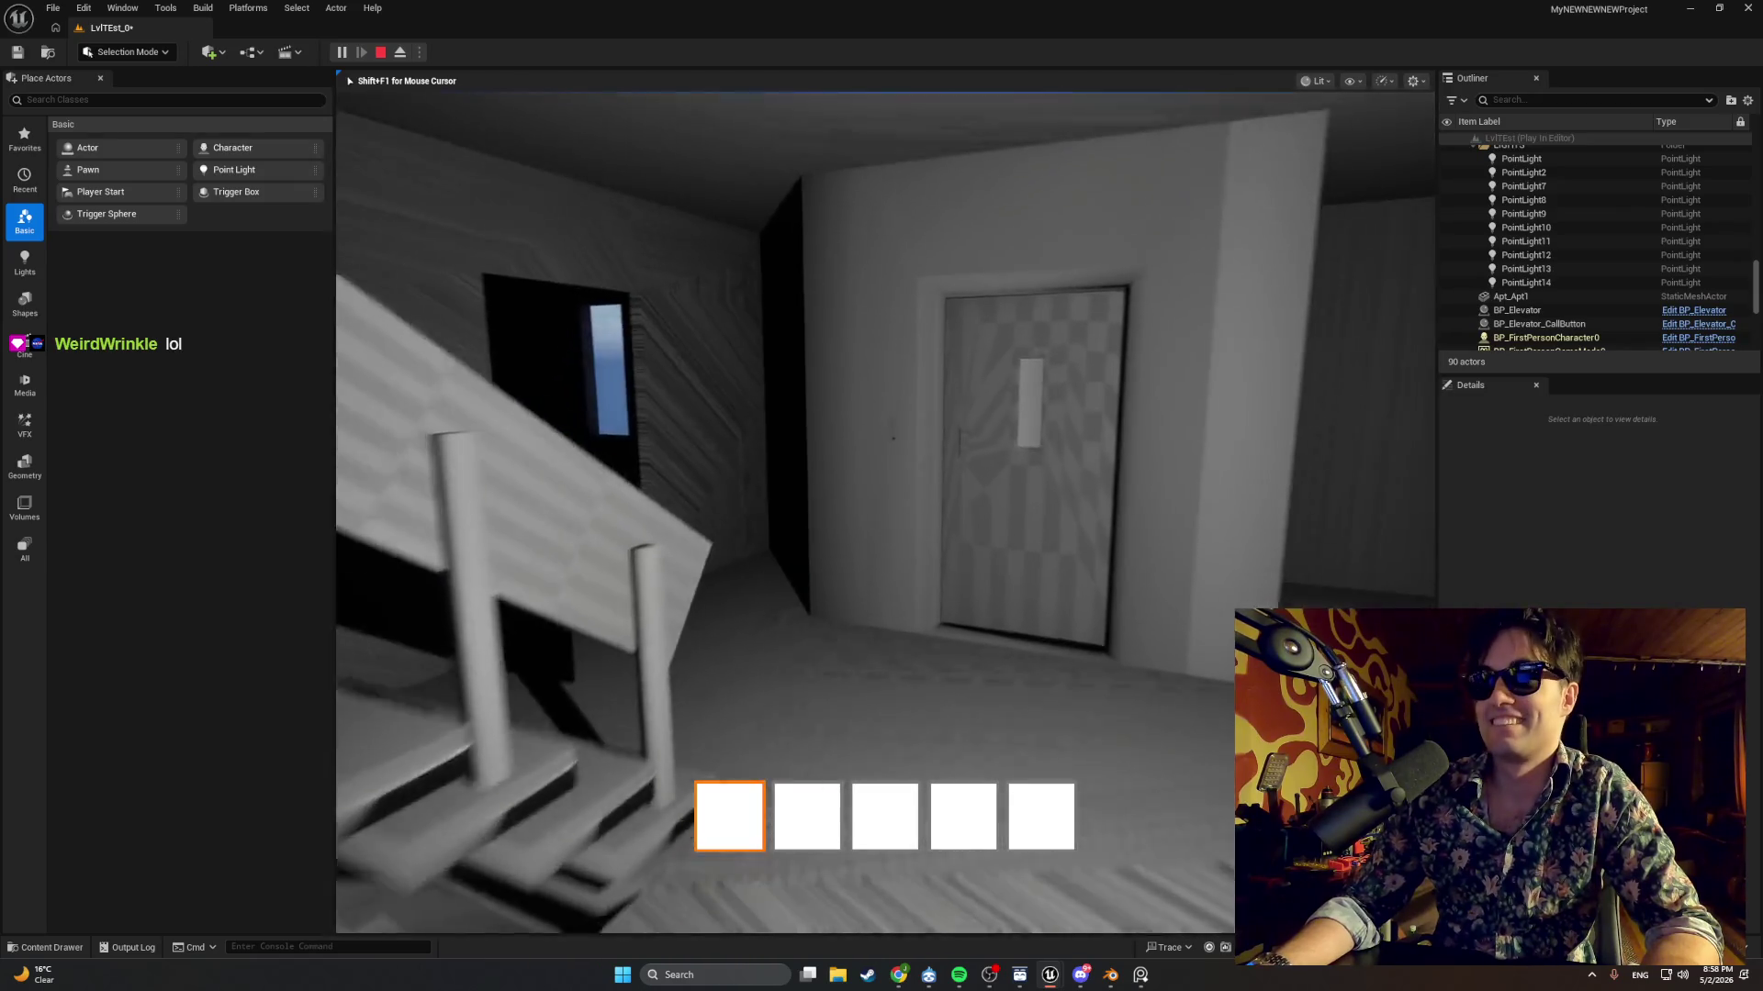
pyautogui.press('w')
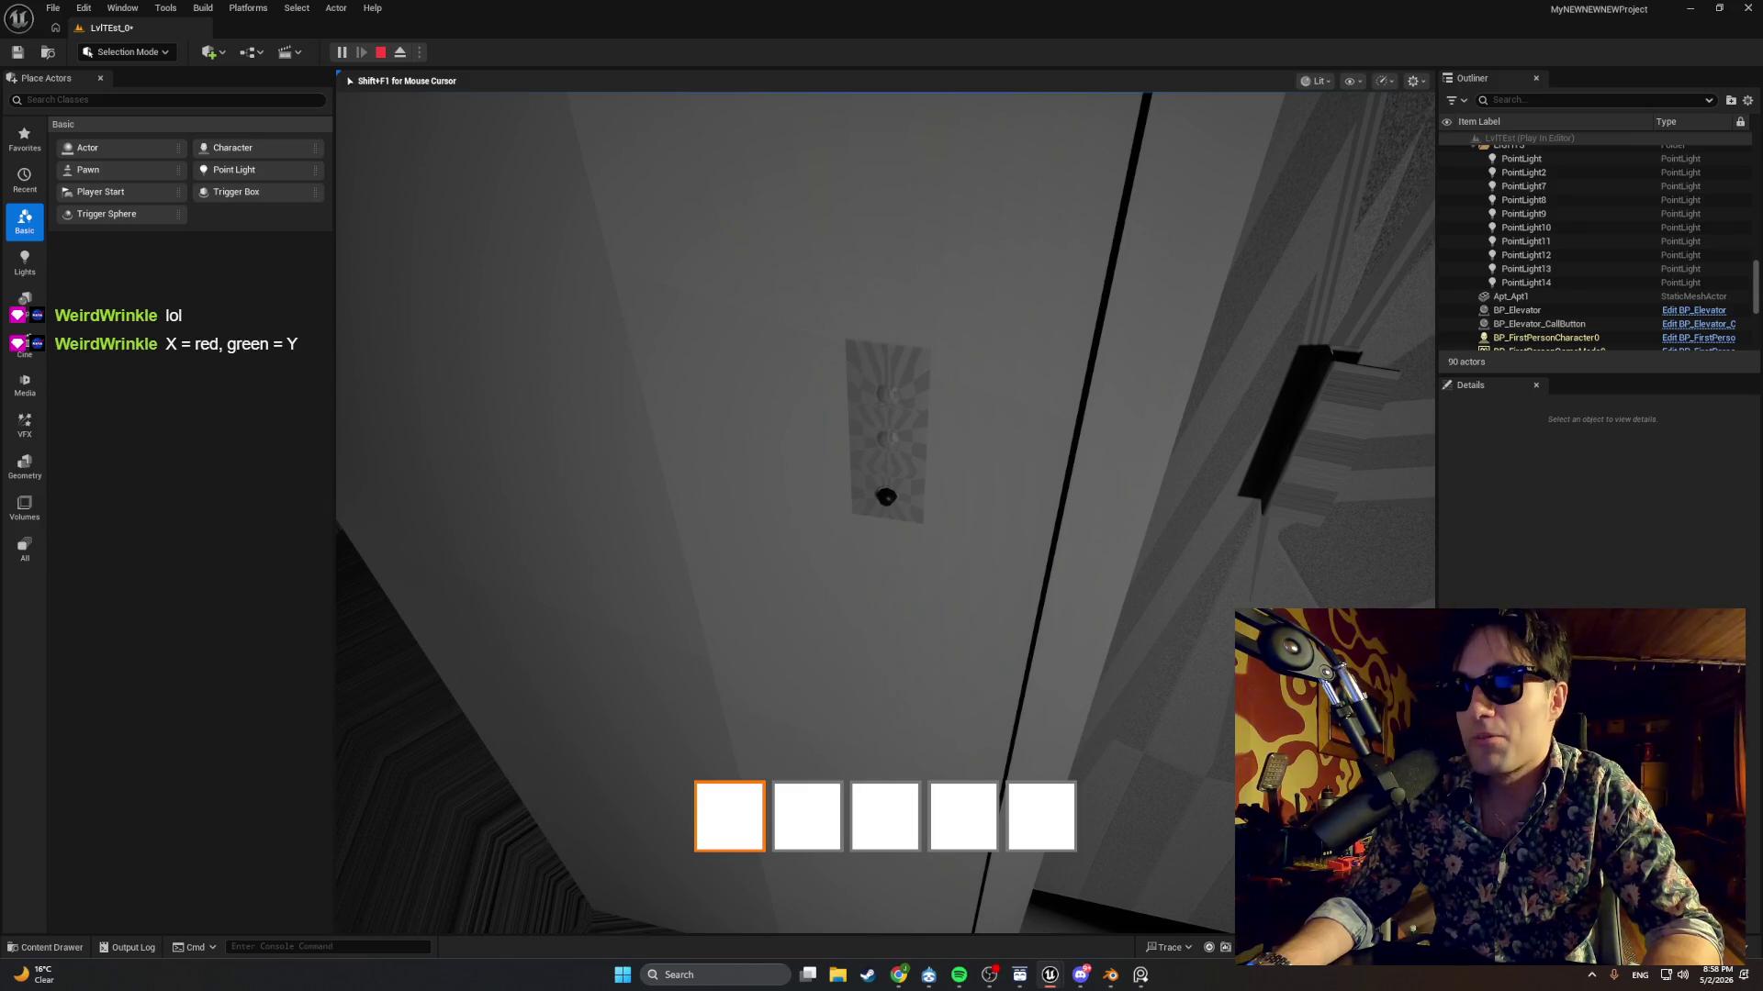
pyautogui.press('w')
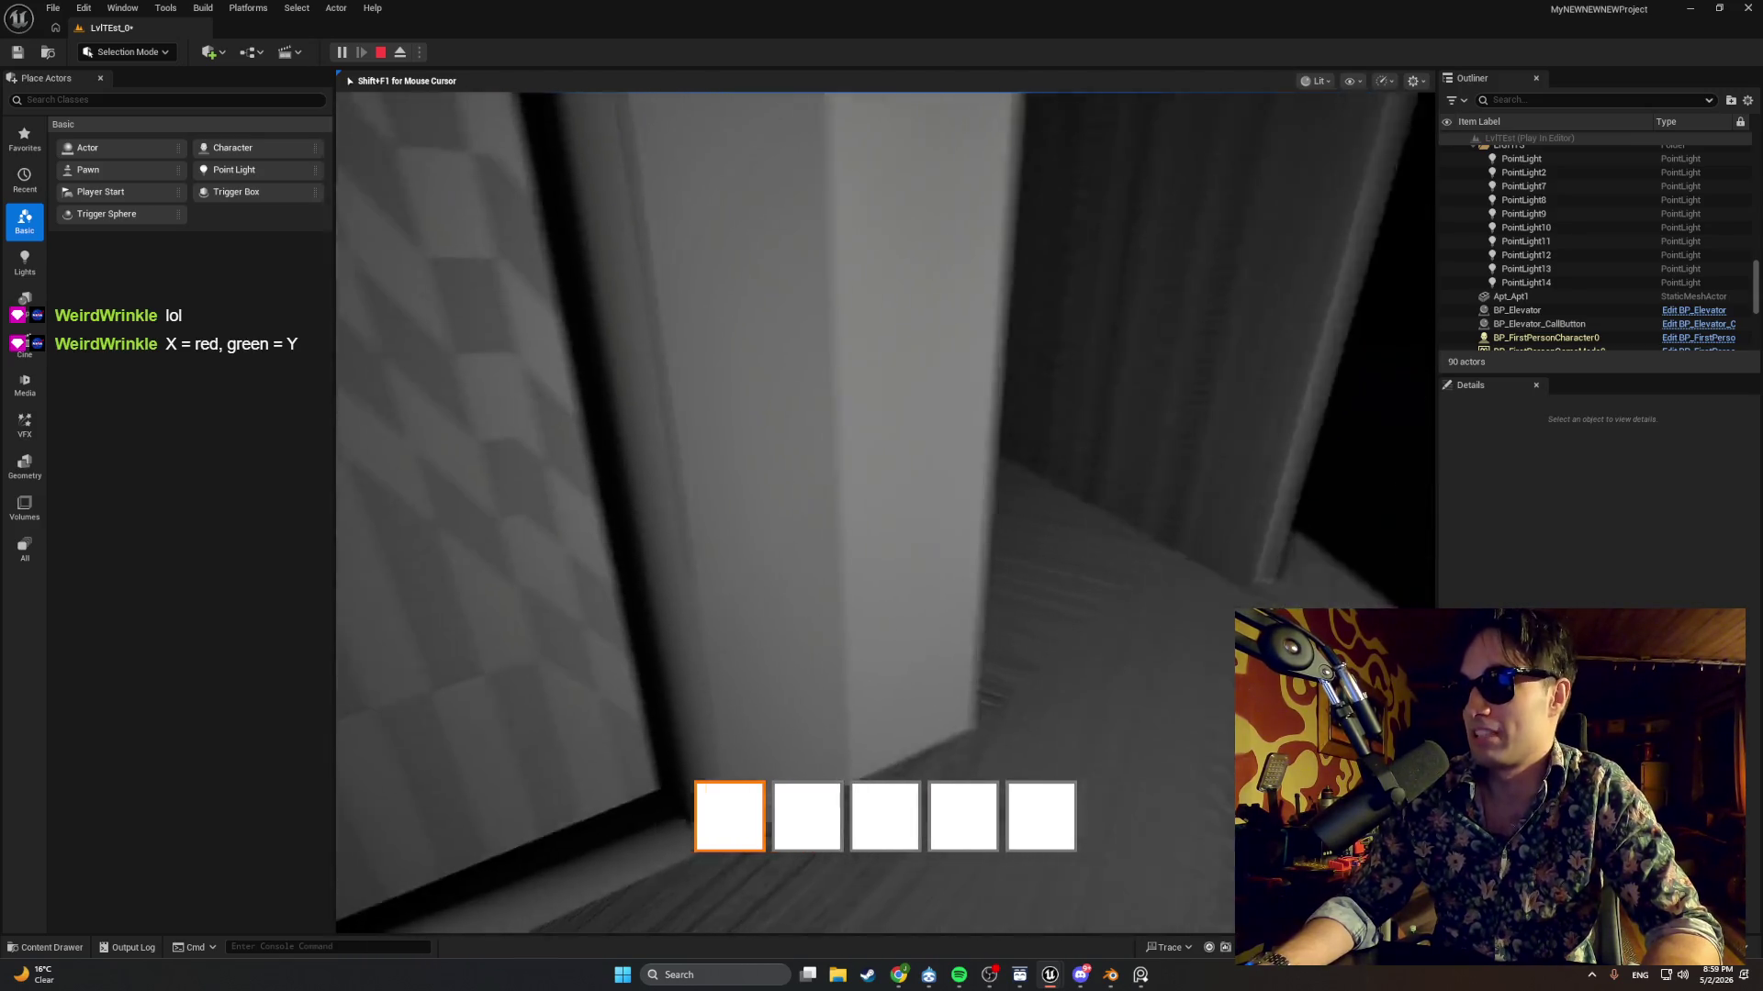
pyautogui.press('w')
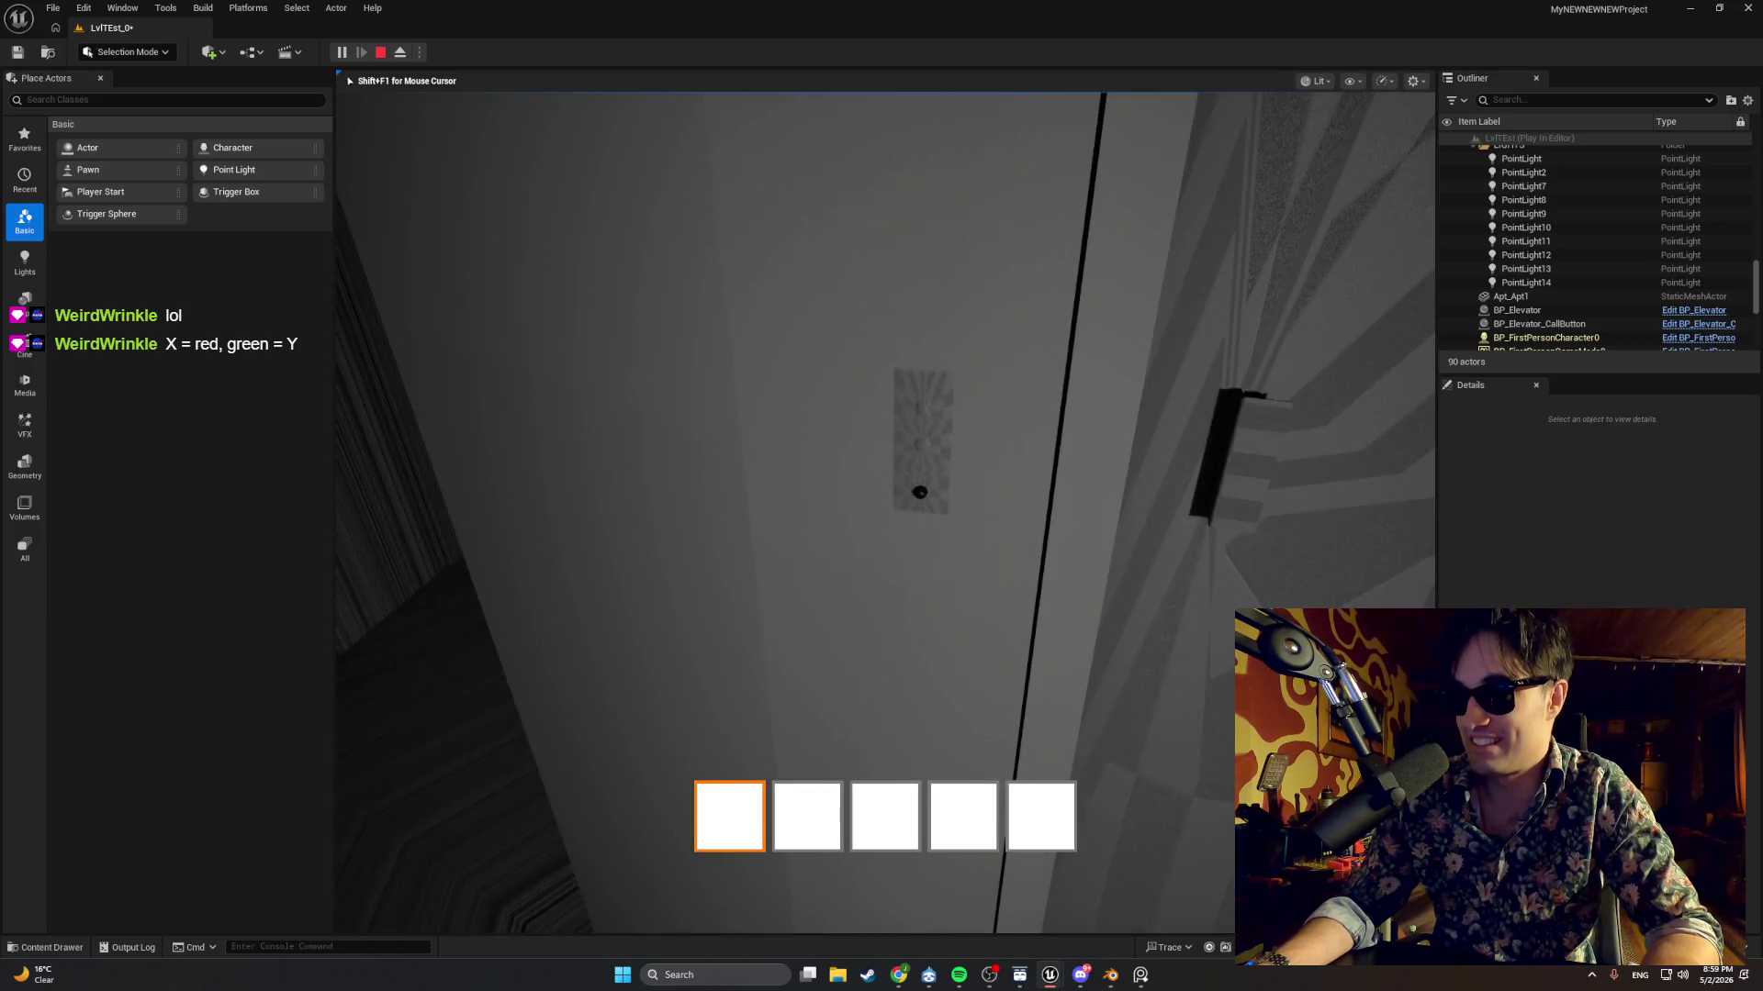
pyautogui.press('w')
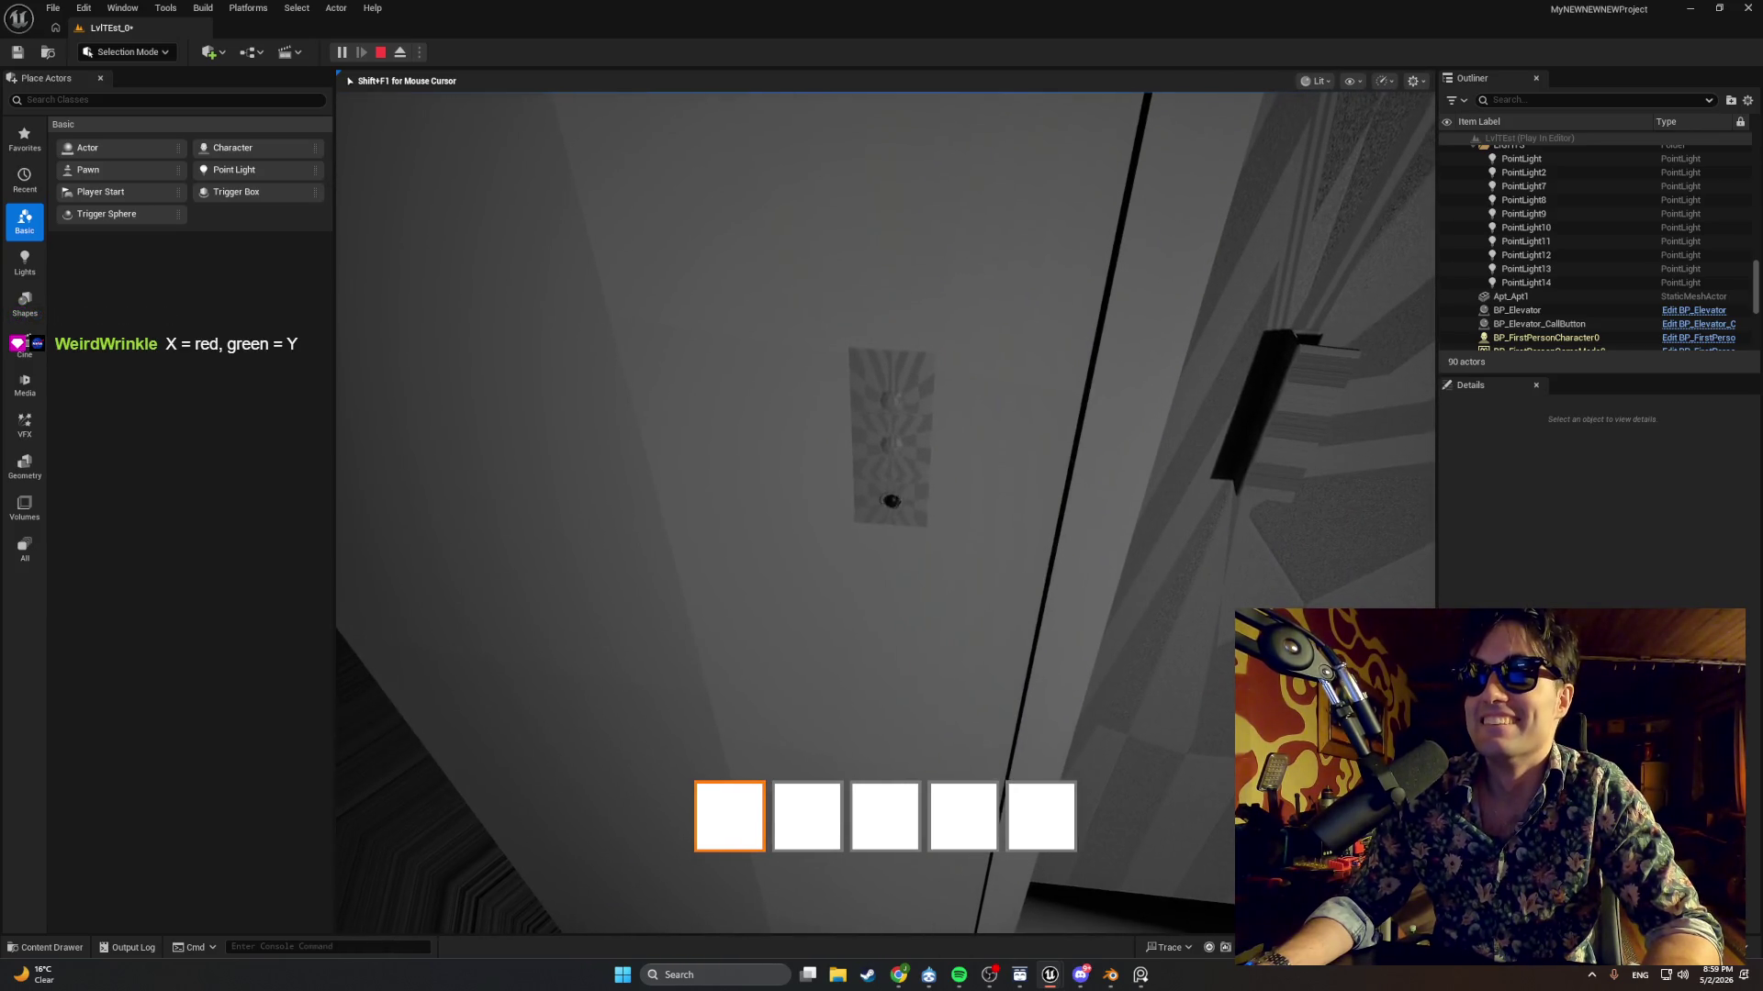
pyautogui.press('Escape')
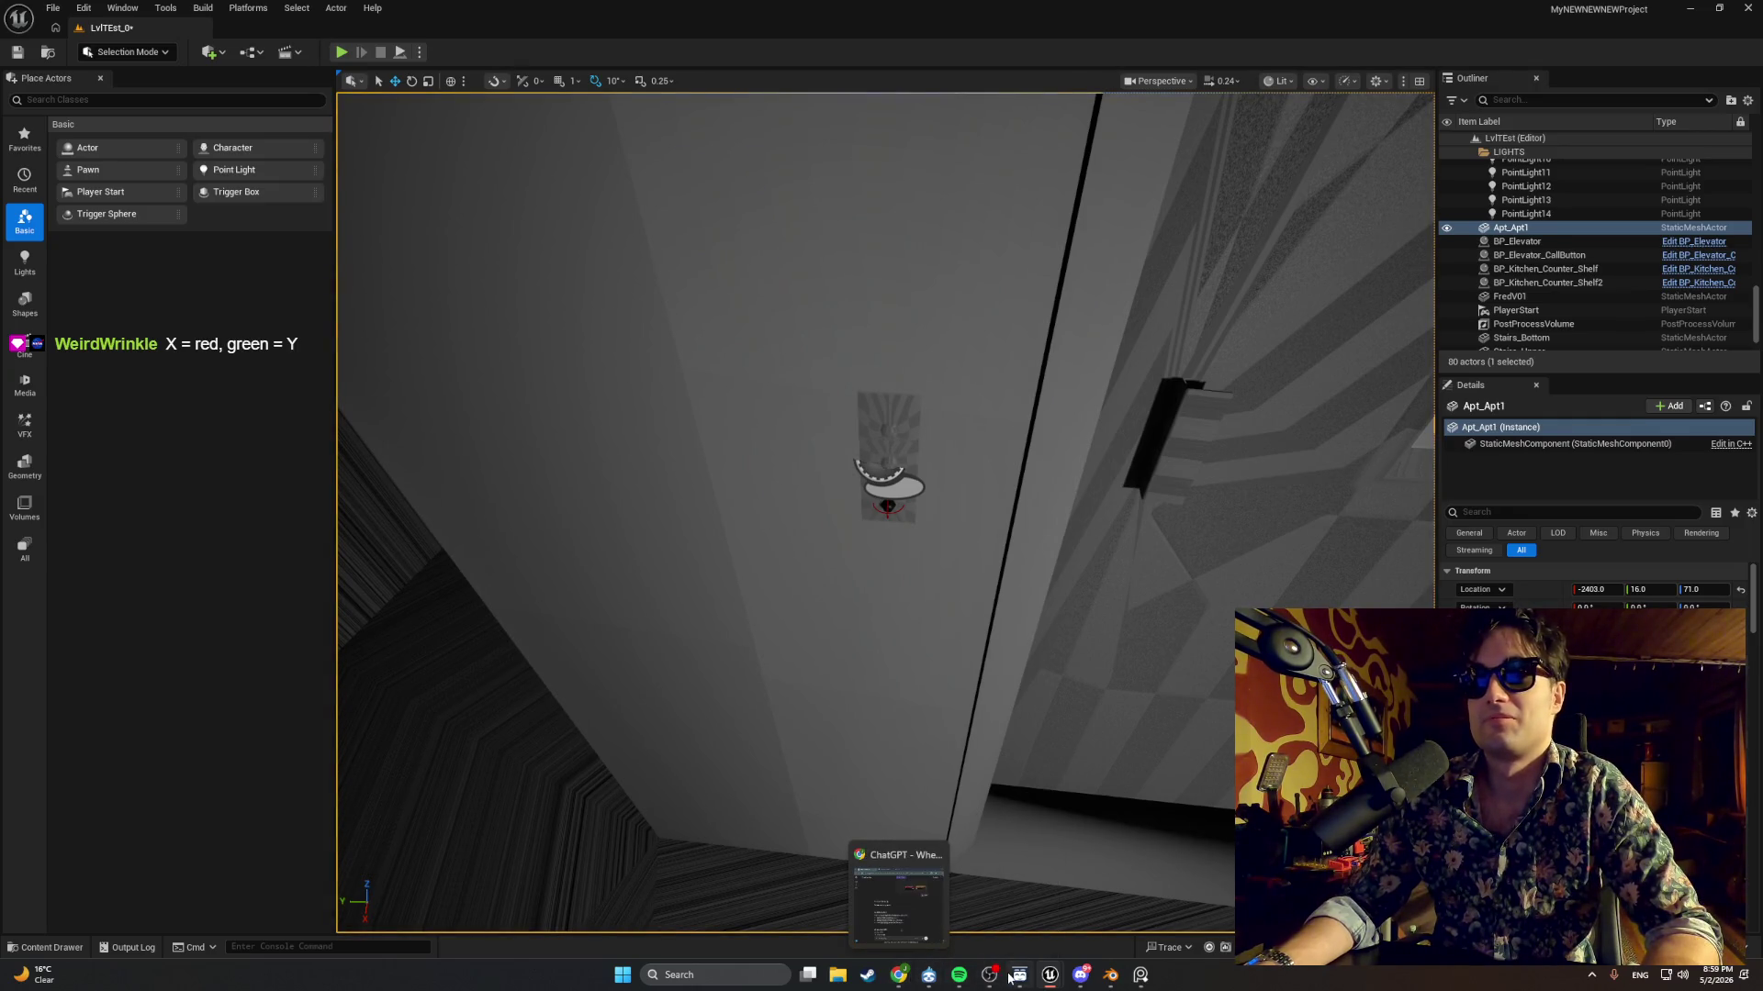
# Confirm Press Depth's default reads -0.5 in the master button Blueprint, then play again.
pyautogui.moveTo(1052, 978)
pyautogui.click(1083, 940)
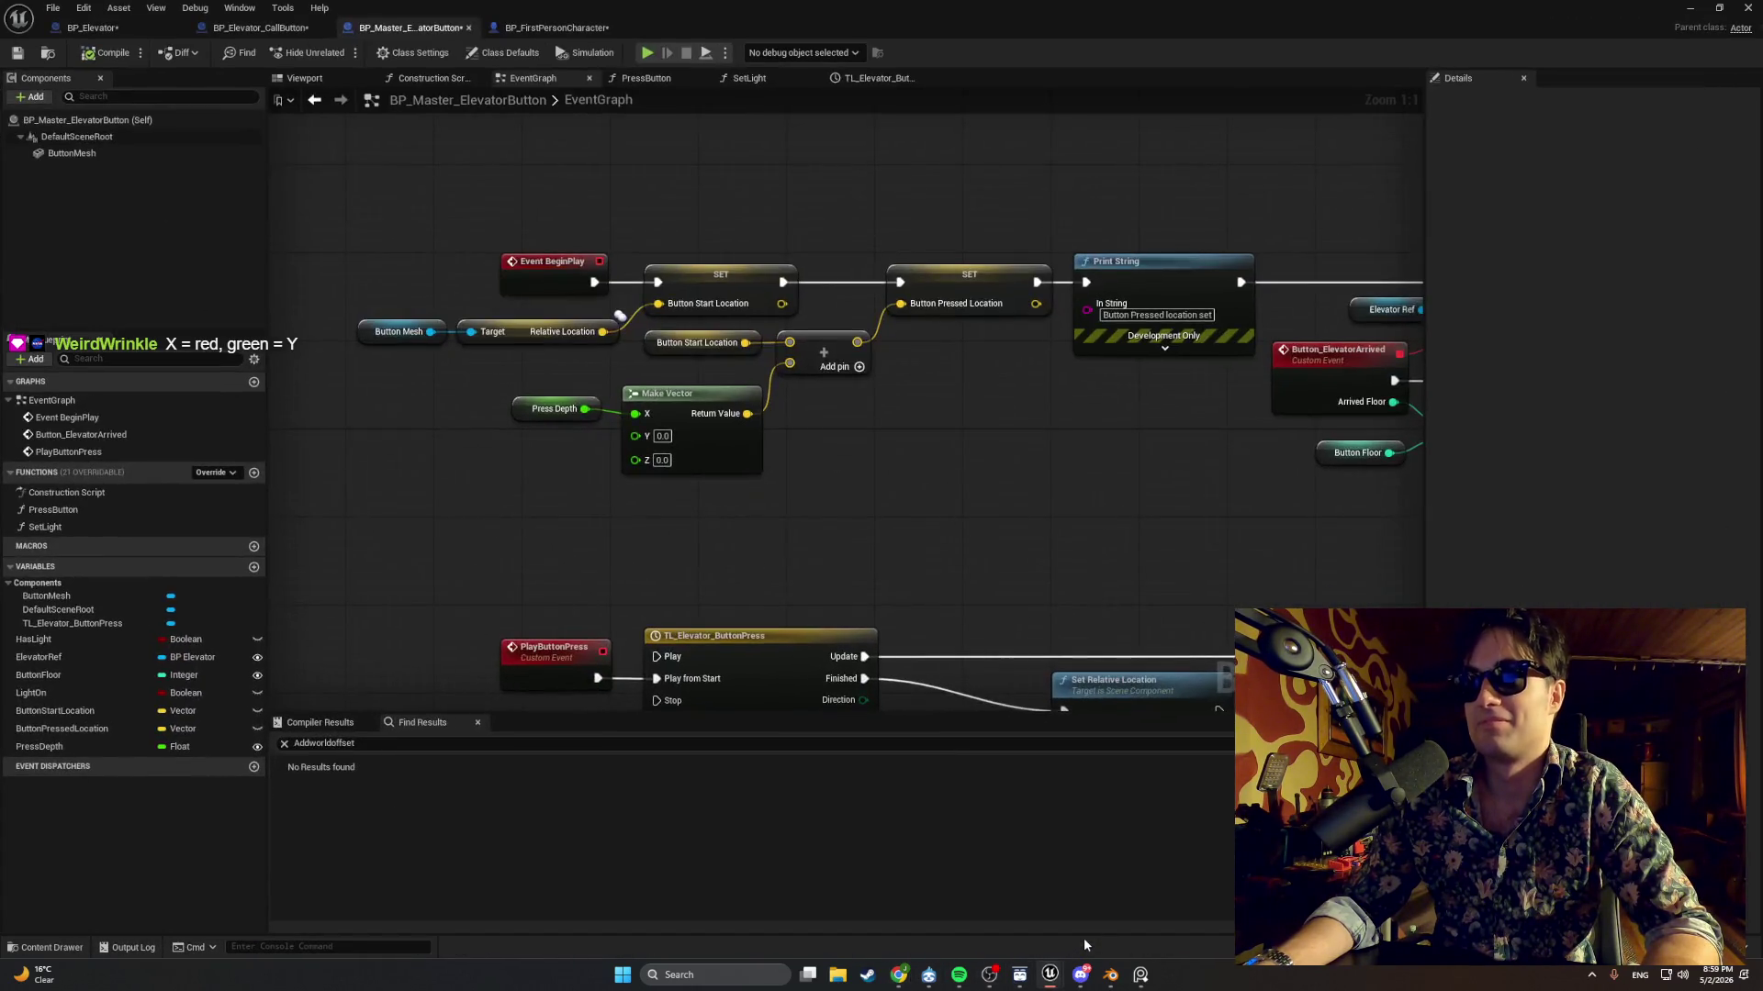
pyautogui.click(554, 411)
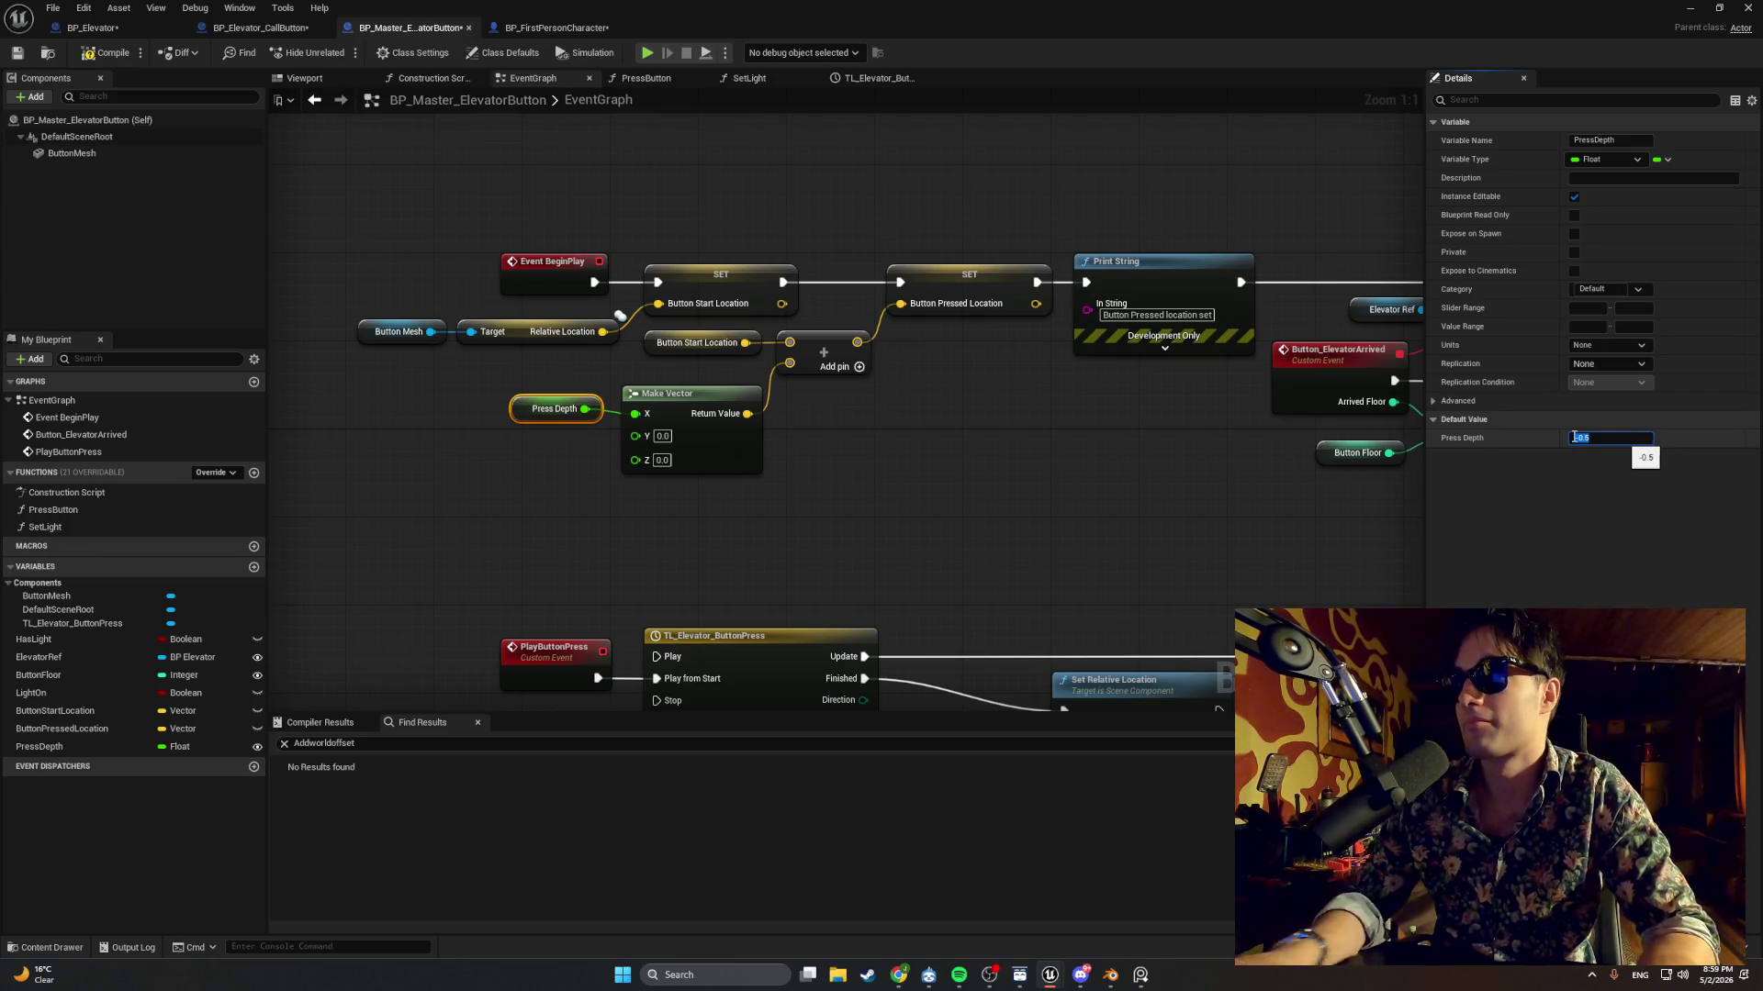
pyautogui.click(1699, 8)
pyautogui.click(345, 52)
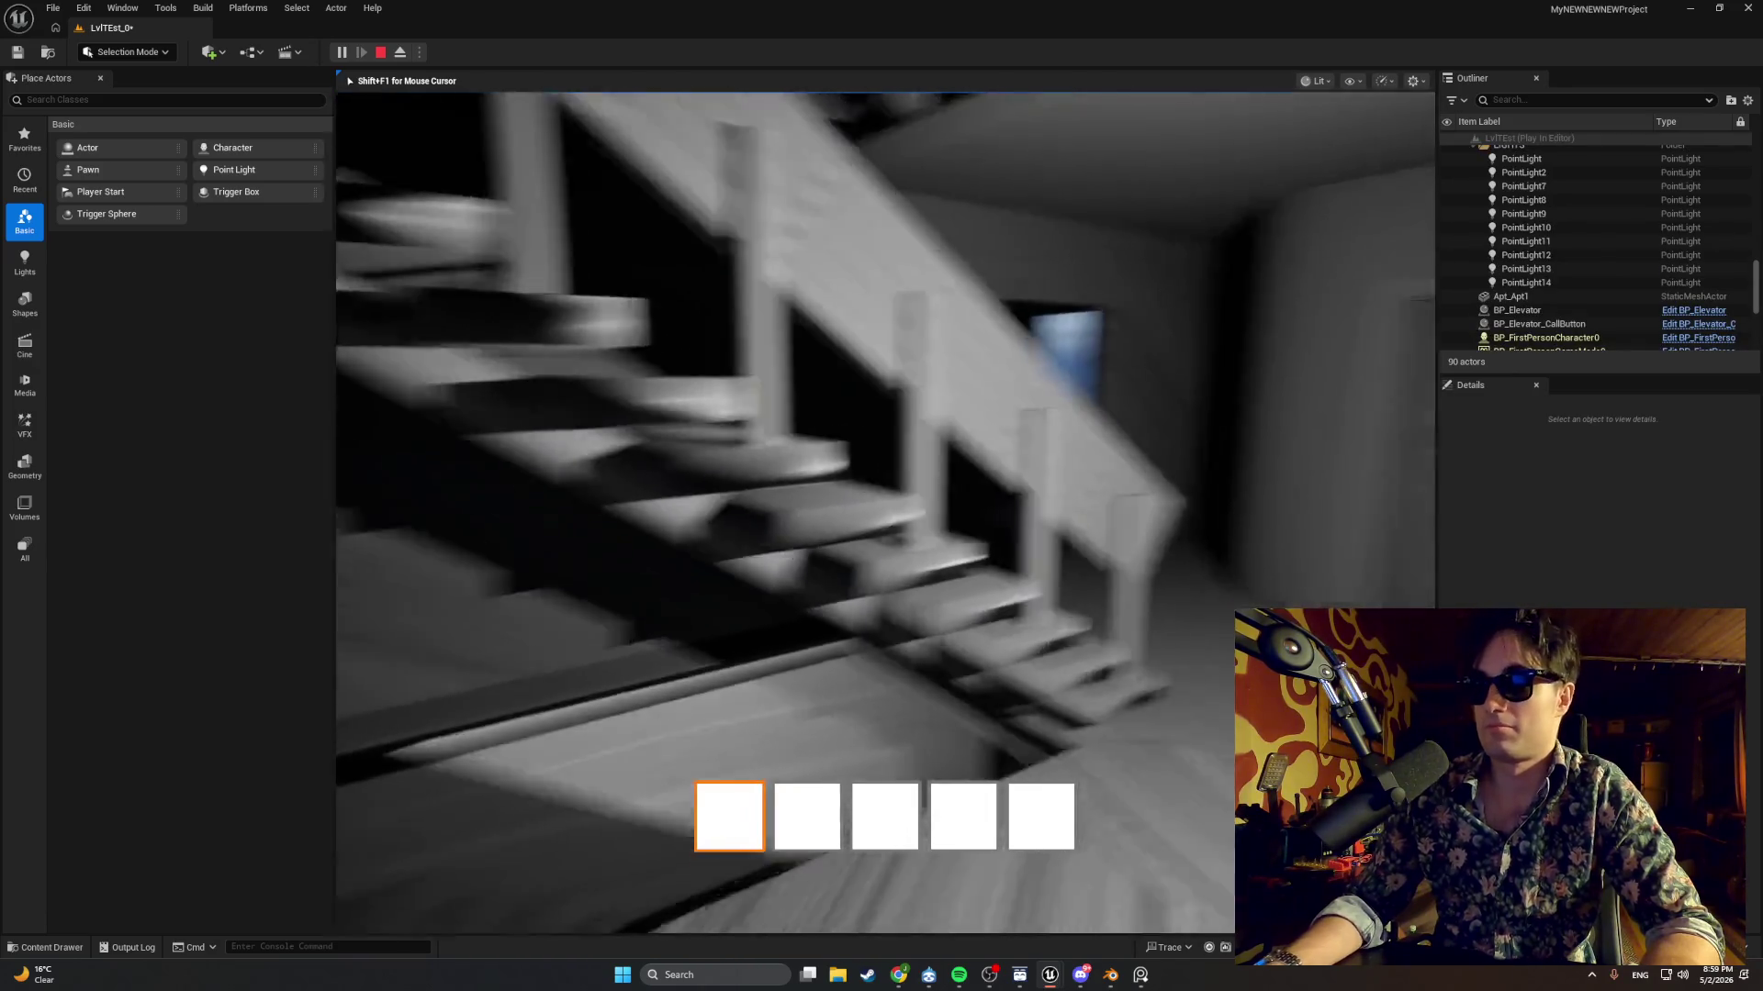
# End the test, deselect Apt_Apt1, glance at Blender, and close the button Blueprint editor.
pyautogui.press('w')
pyautogui.press('w')
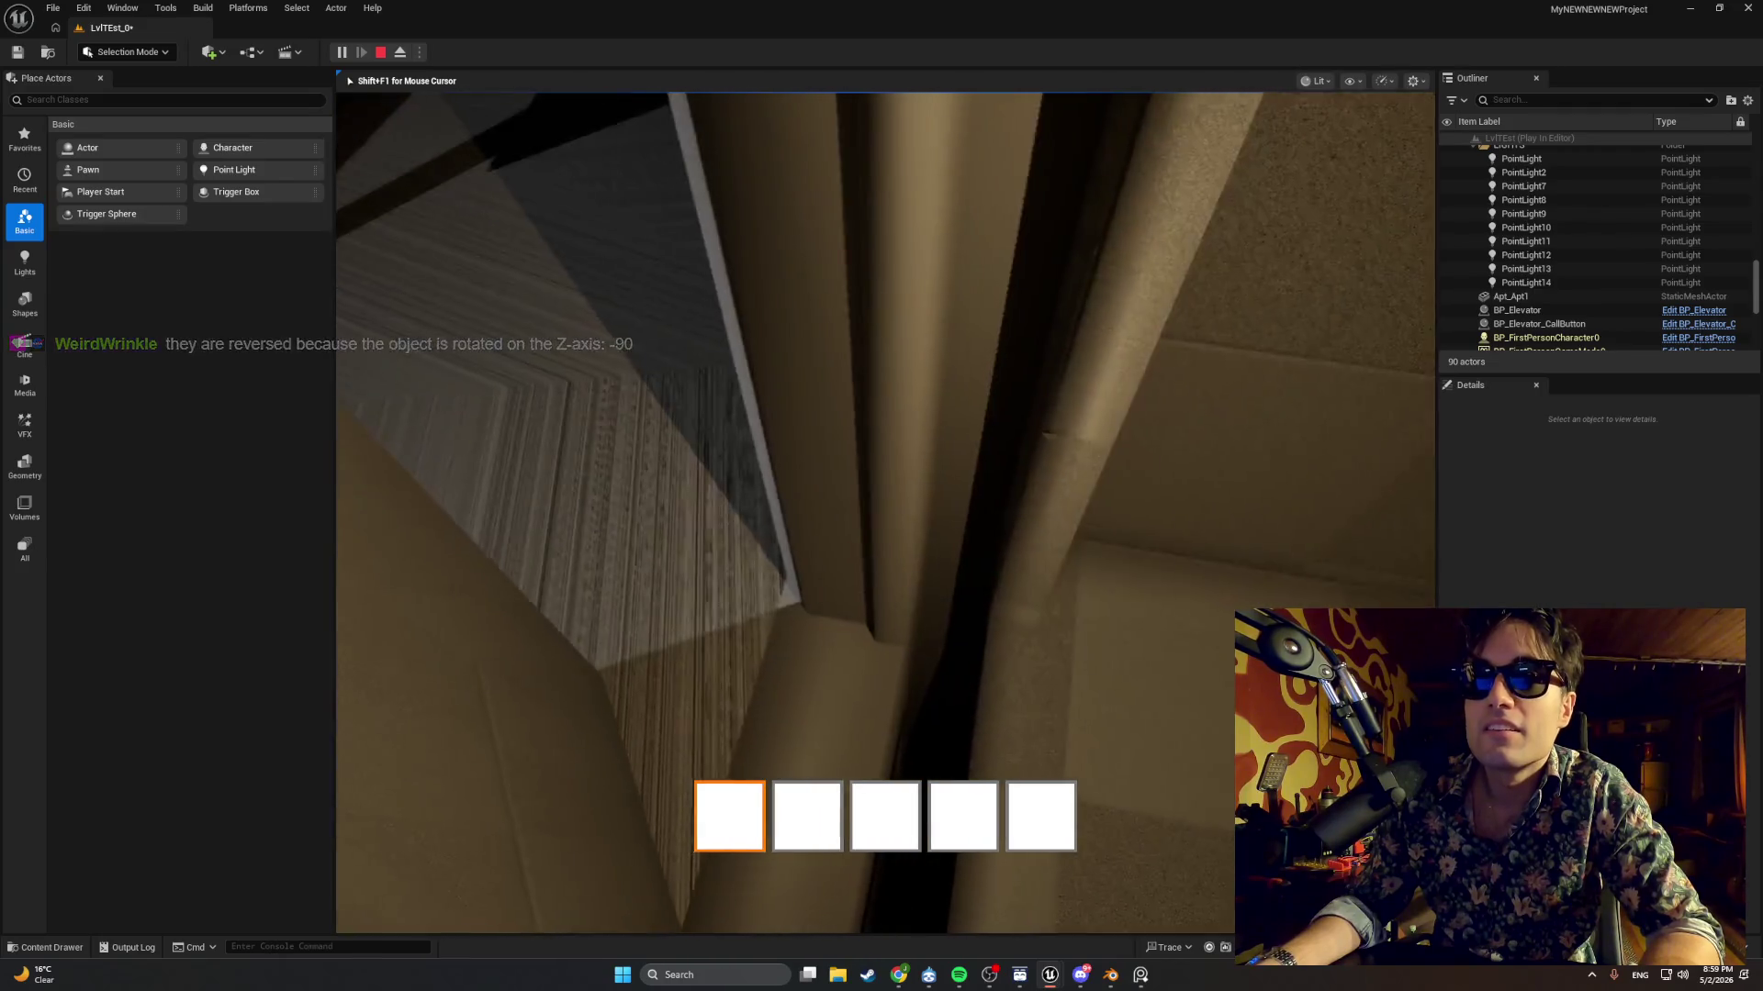
pyautogui.press('Escape')
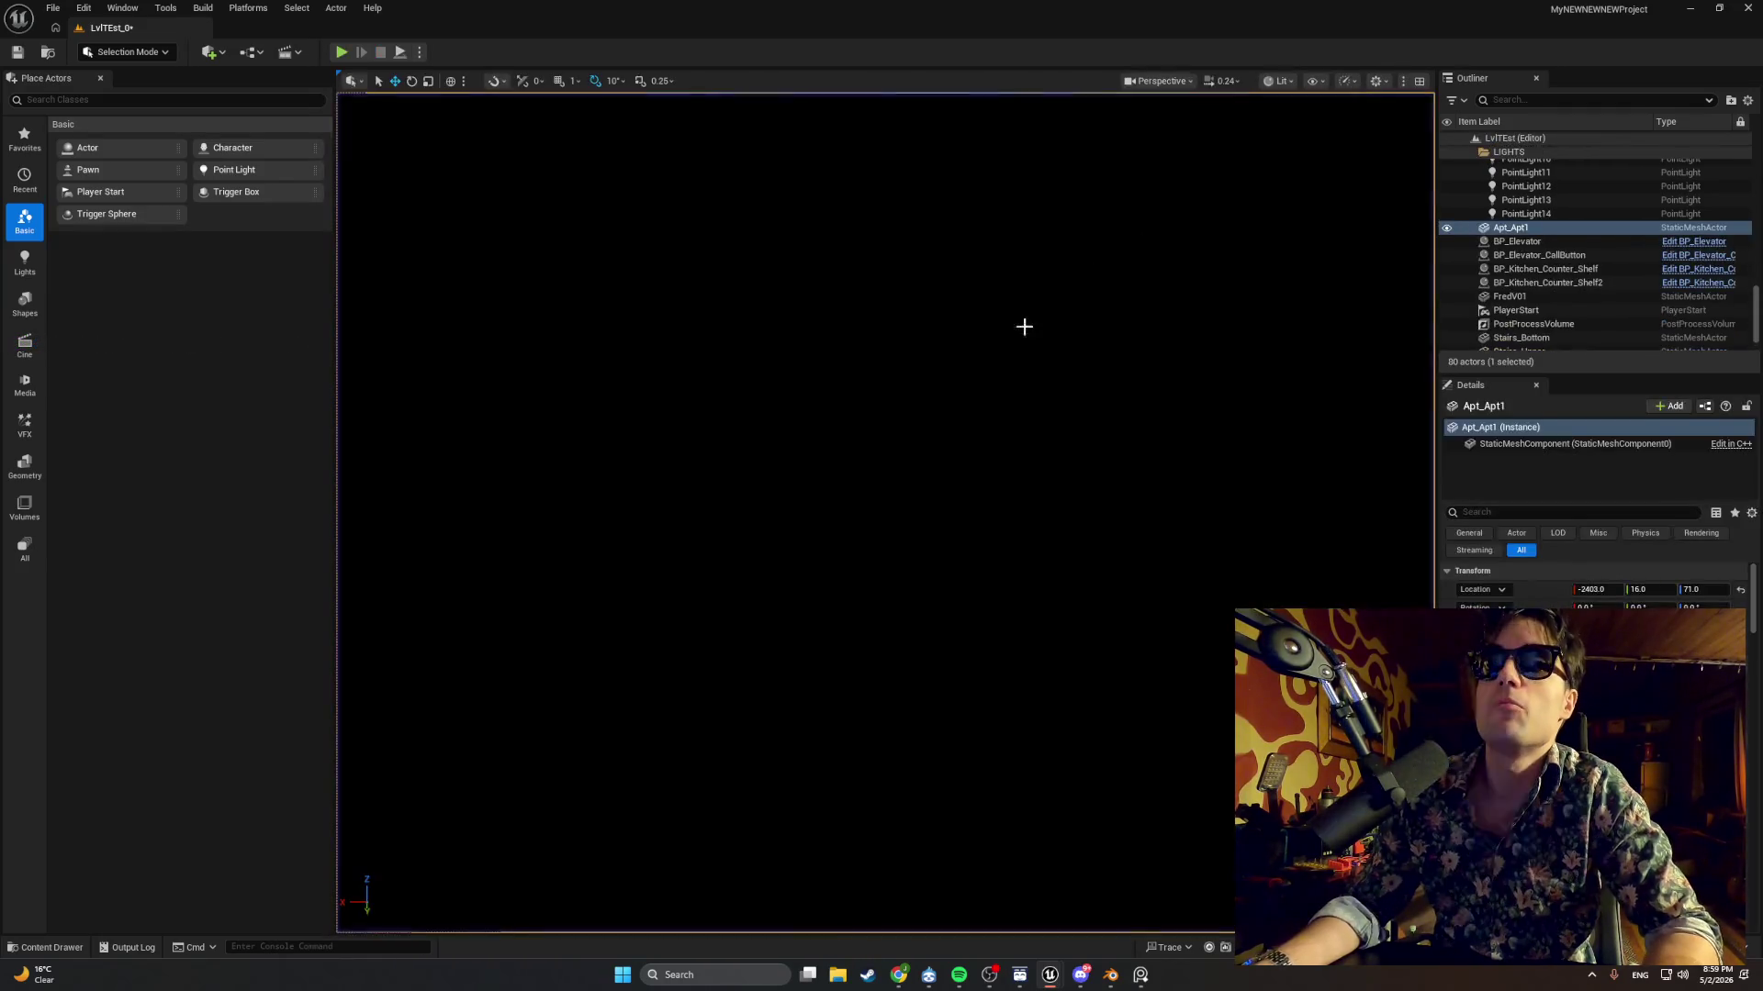
pyautogui.click(907, 826)
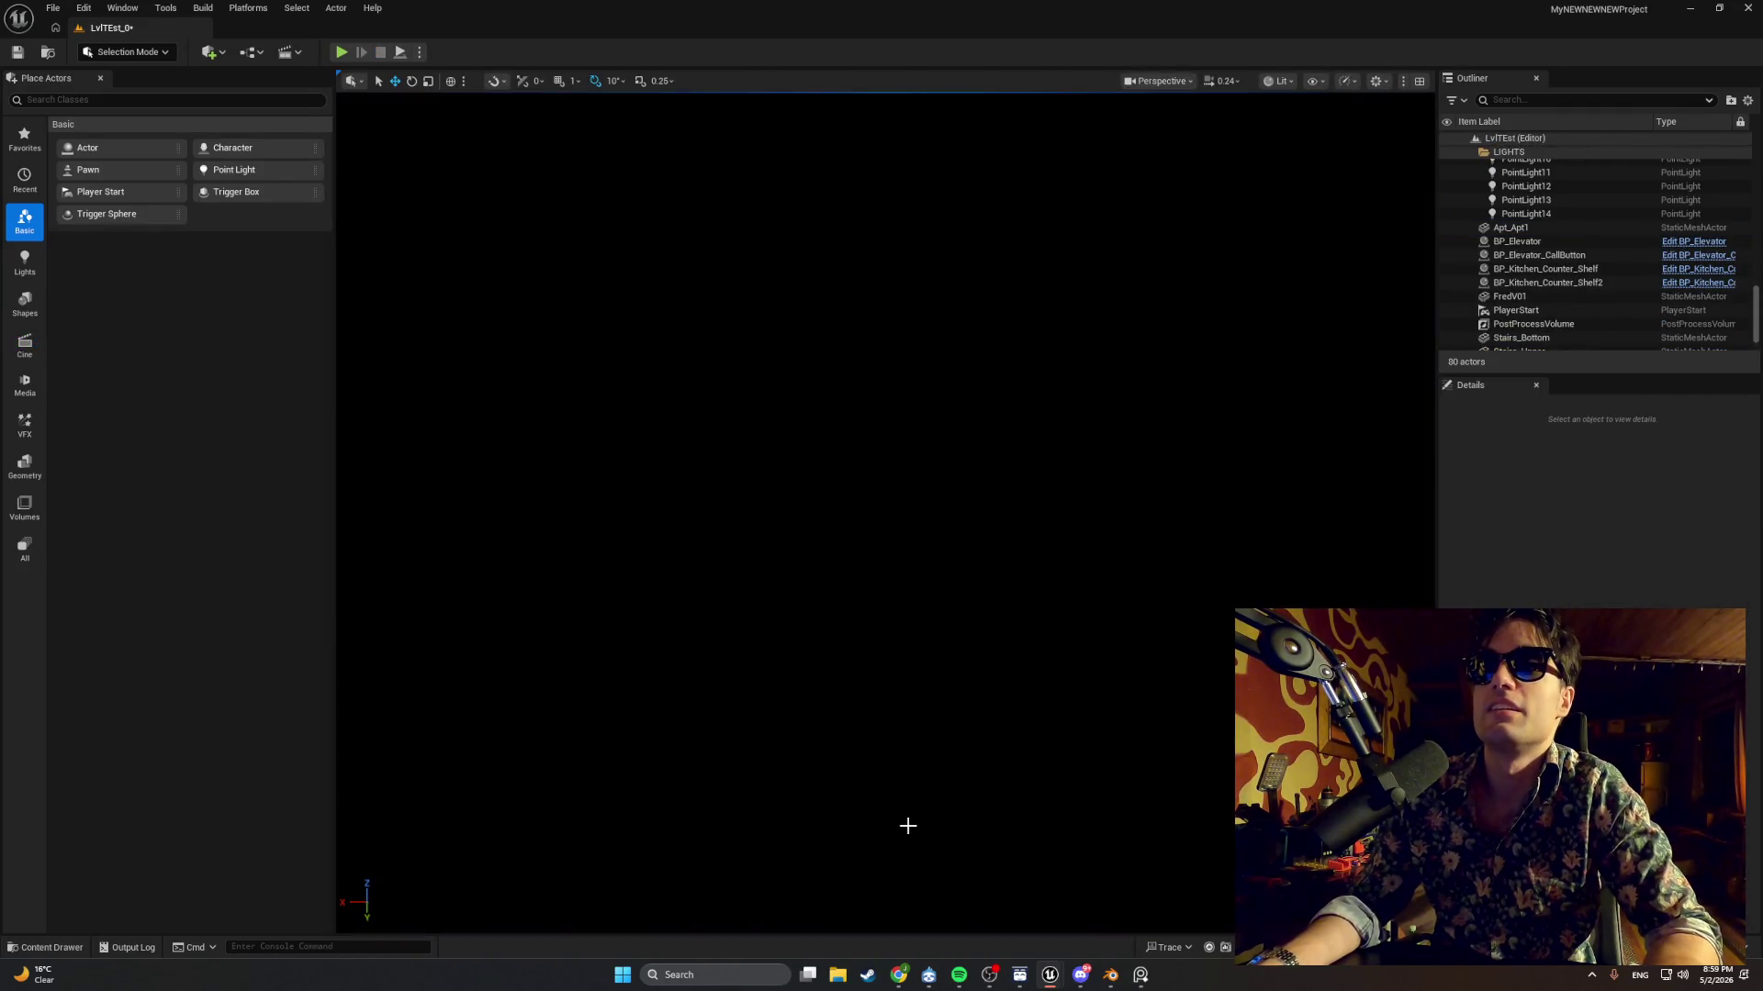
pyautogui.click(1112, 977)
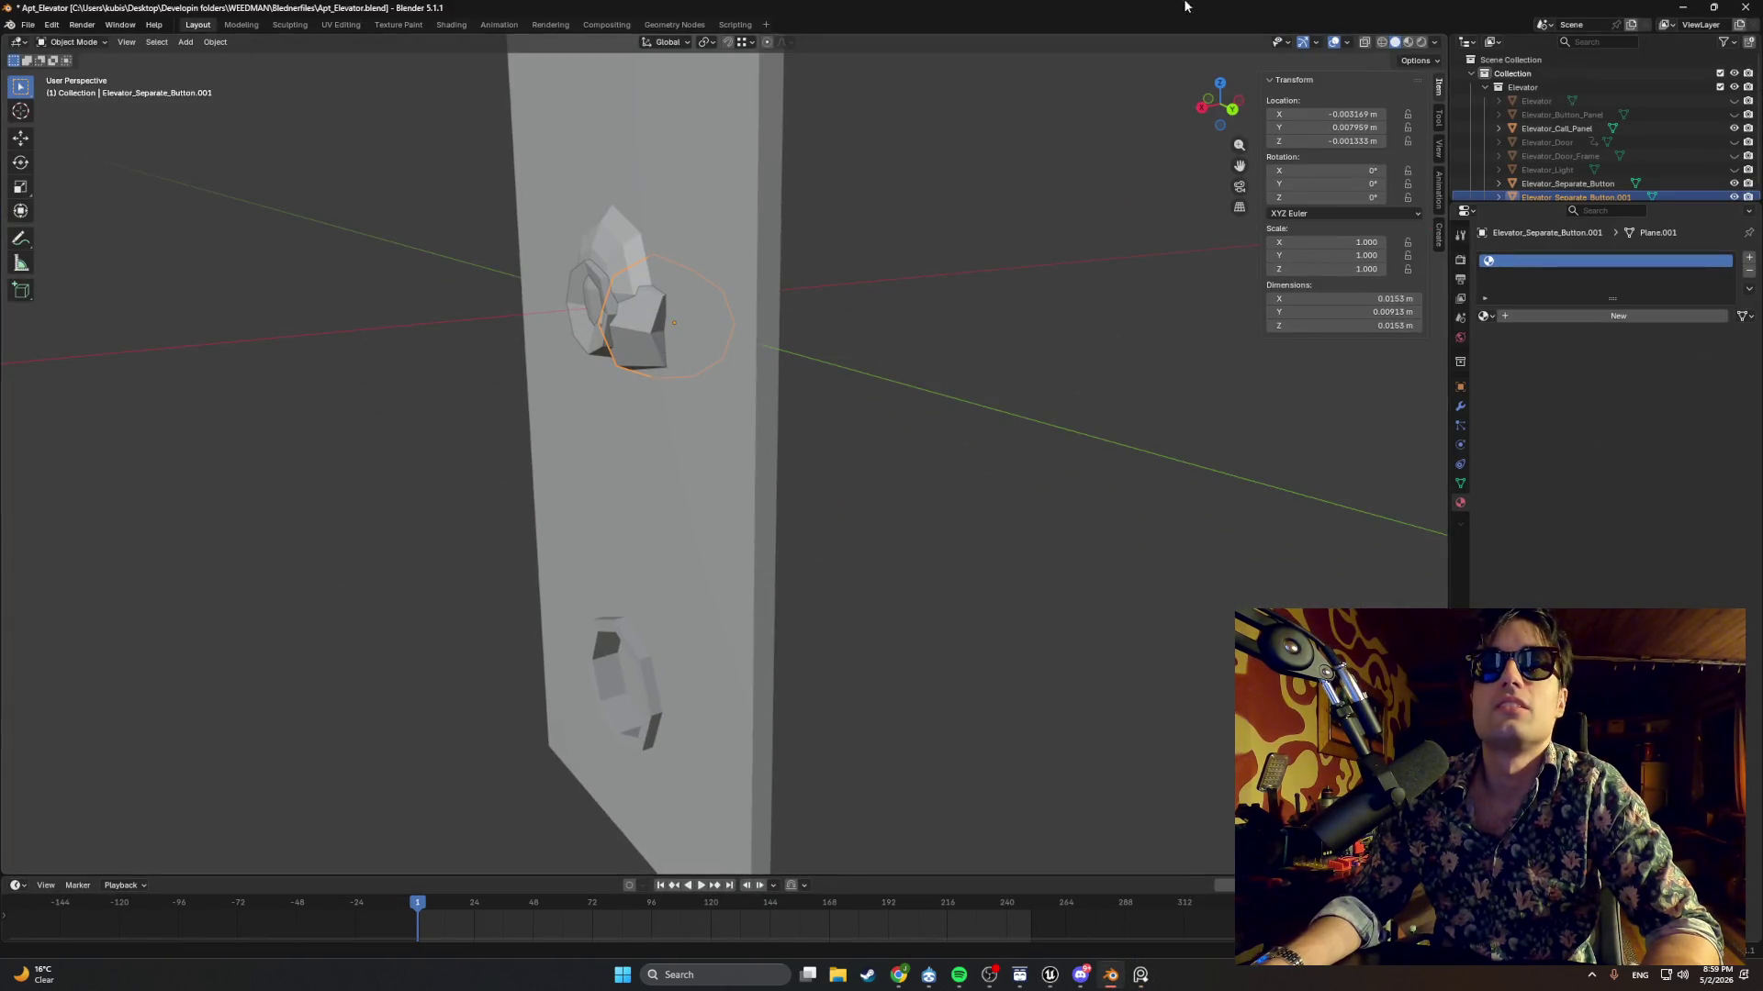
pyautogui.click(1684, 12)
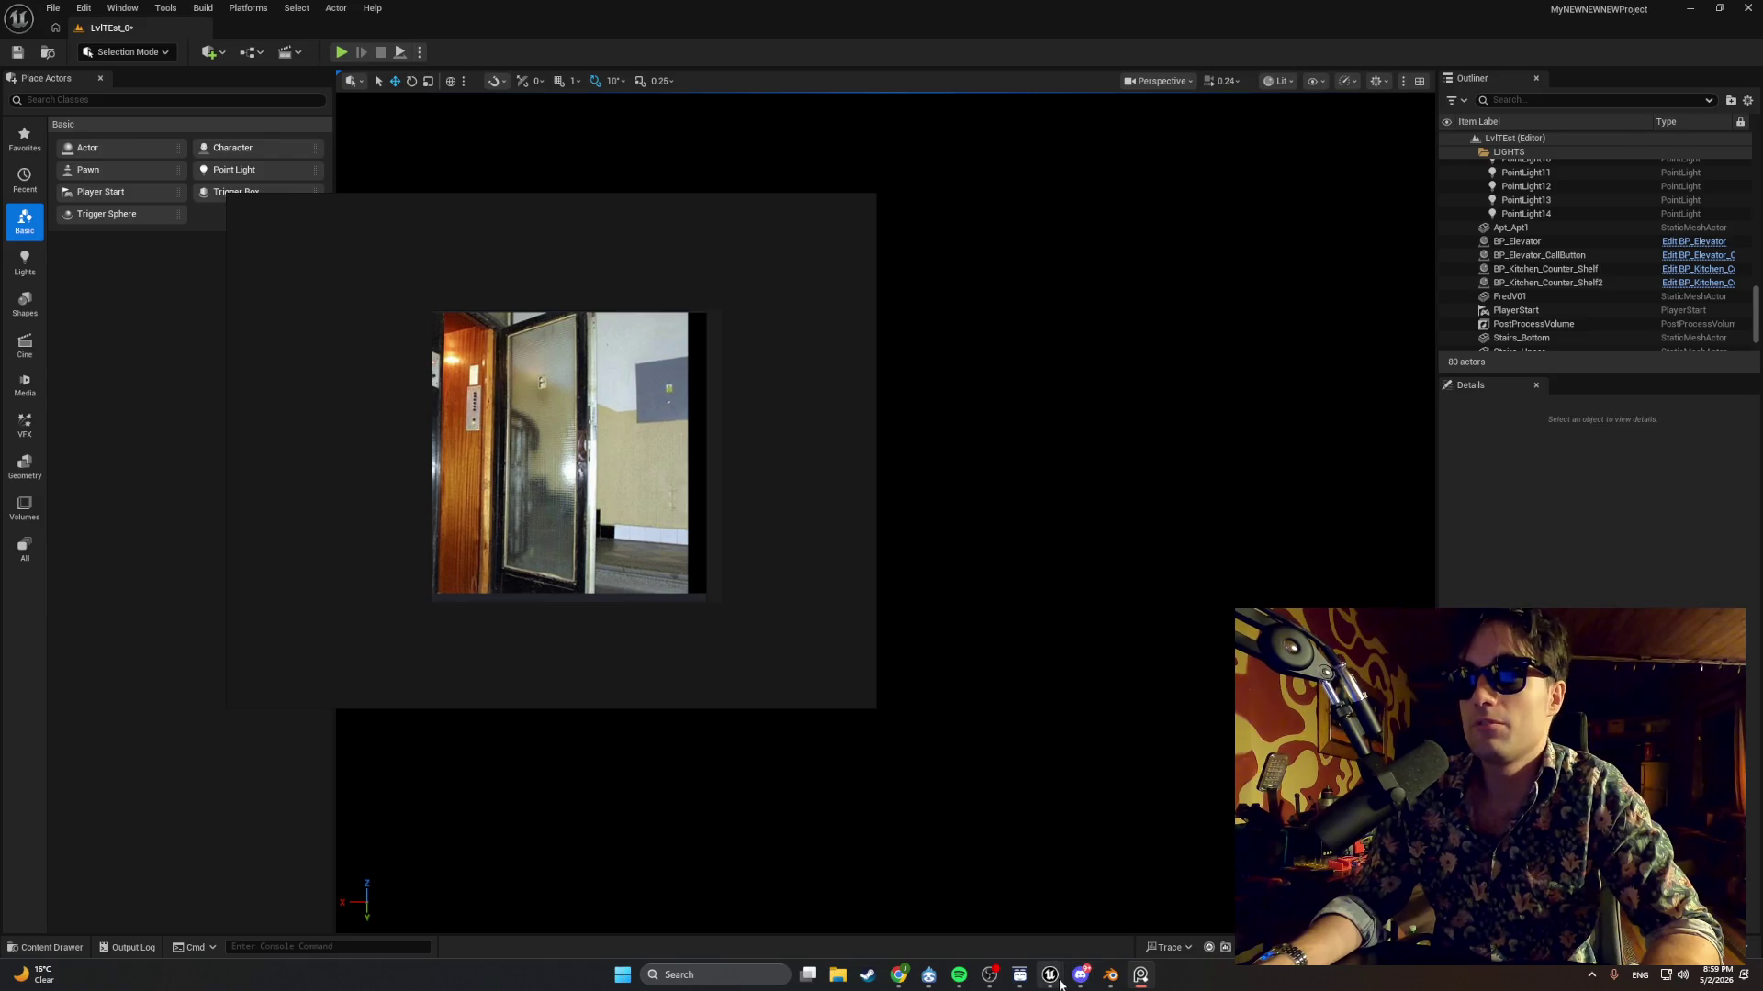
pyautogui.click(1120, 918)
pyautogui.click(1746, 8)
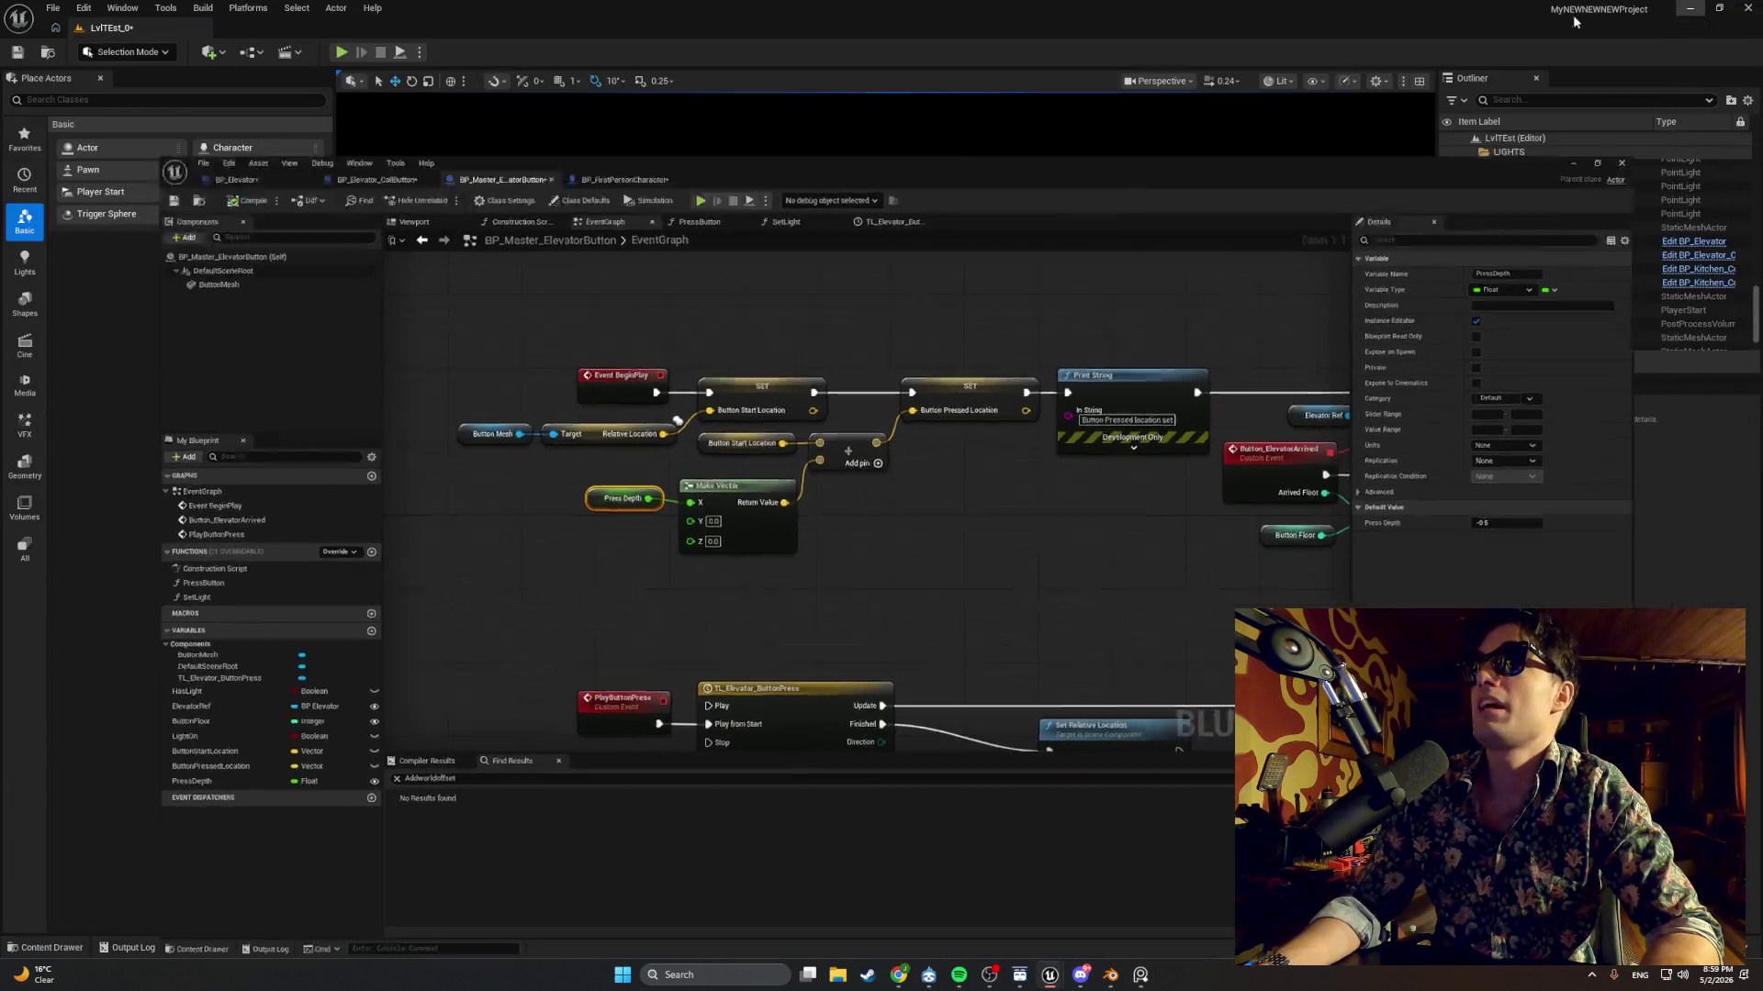
# Play again, walking into the elevator and up the stairs, then interacting at its door.
pyautogui.click(342, 52)
pyautogui.press('w')
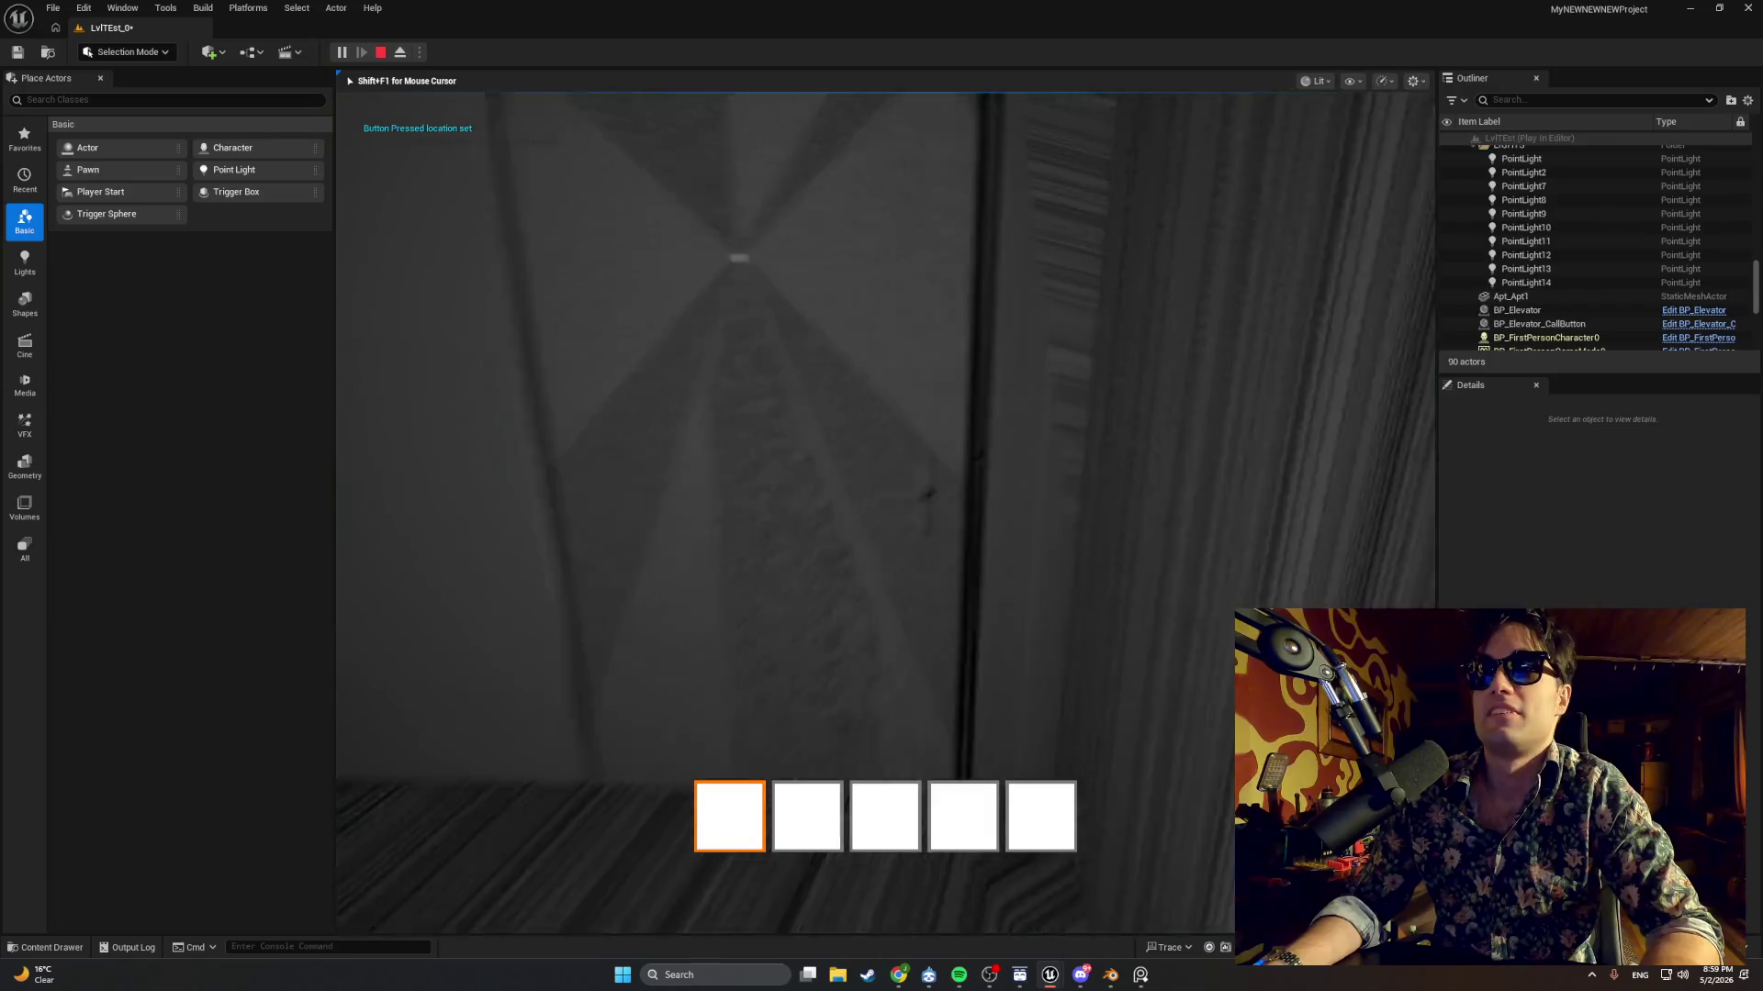
pyautogui.press('w')
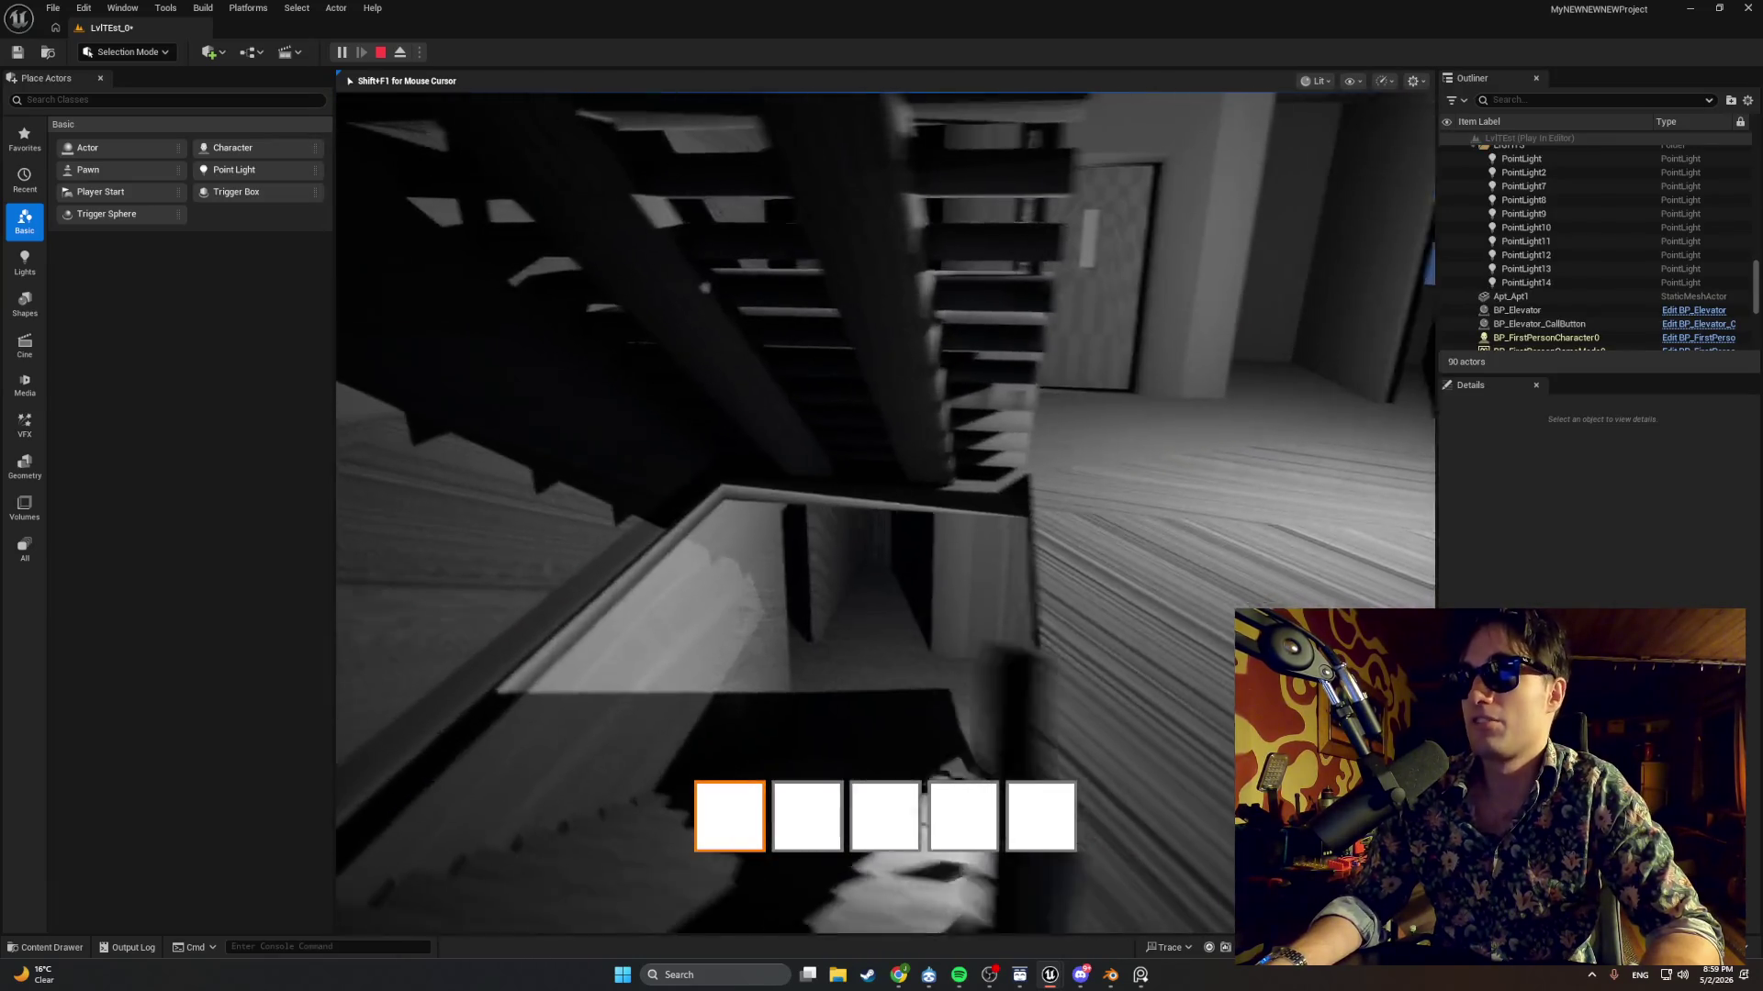
pyautogui.press('w')
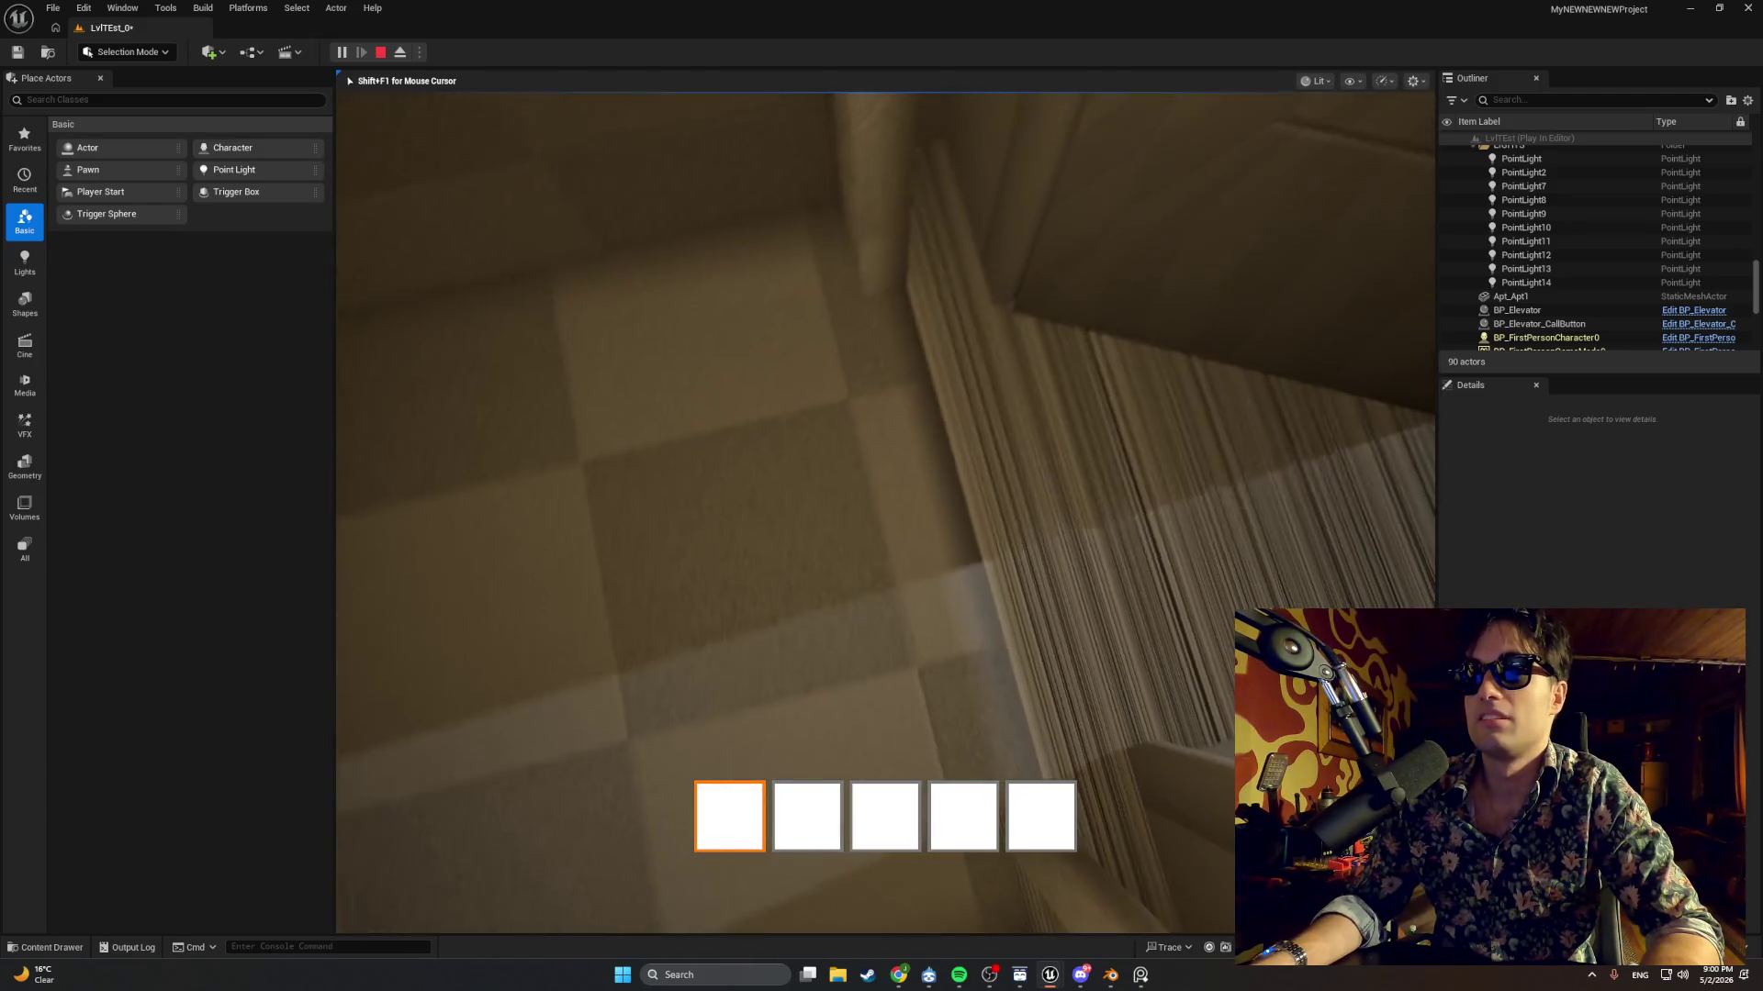
pyautogui.press('w')
pyautogui.press('w')
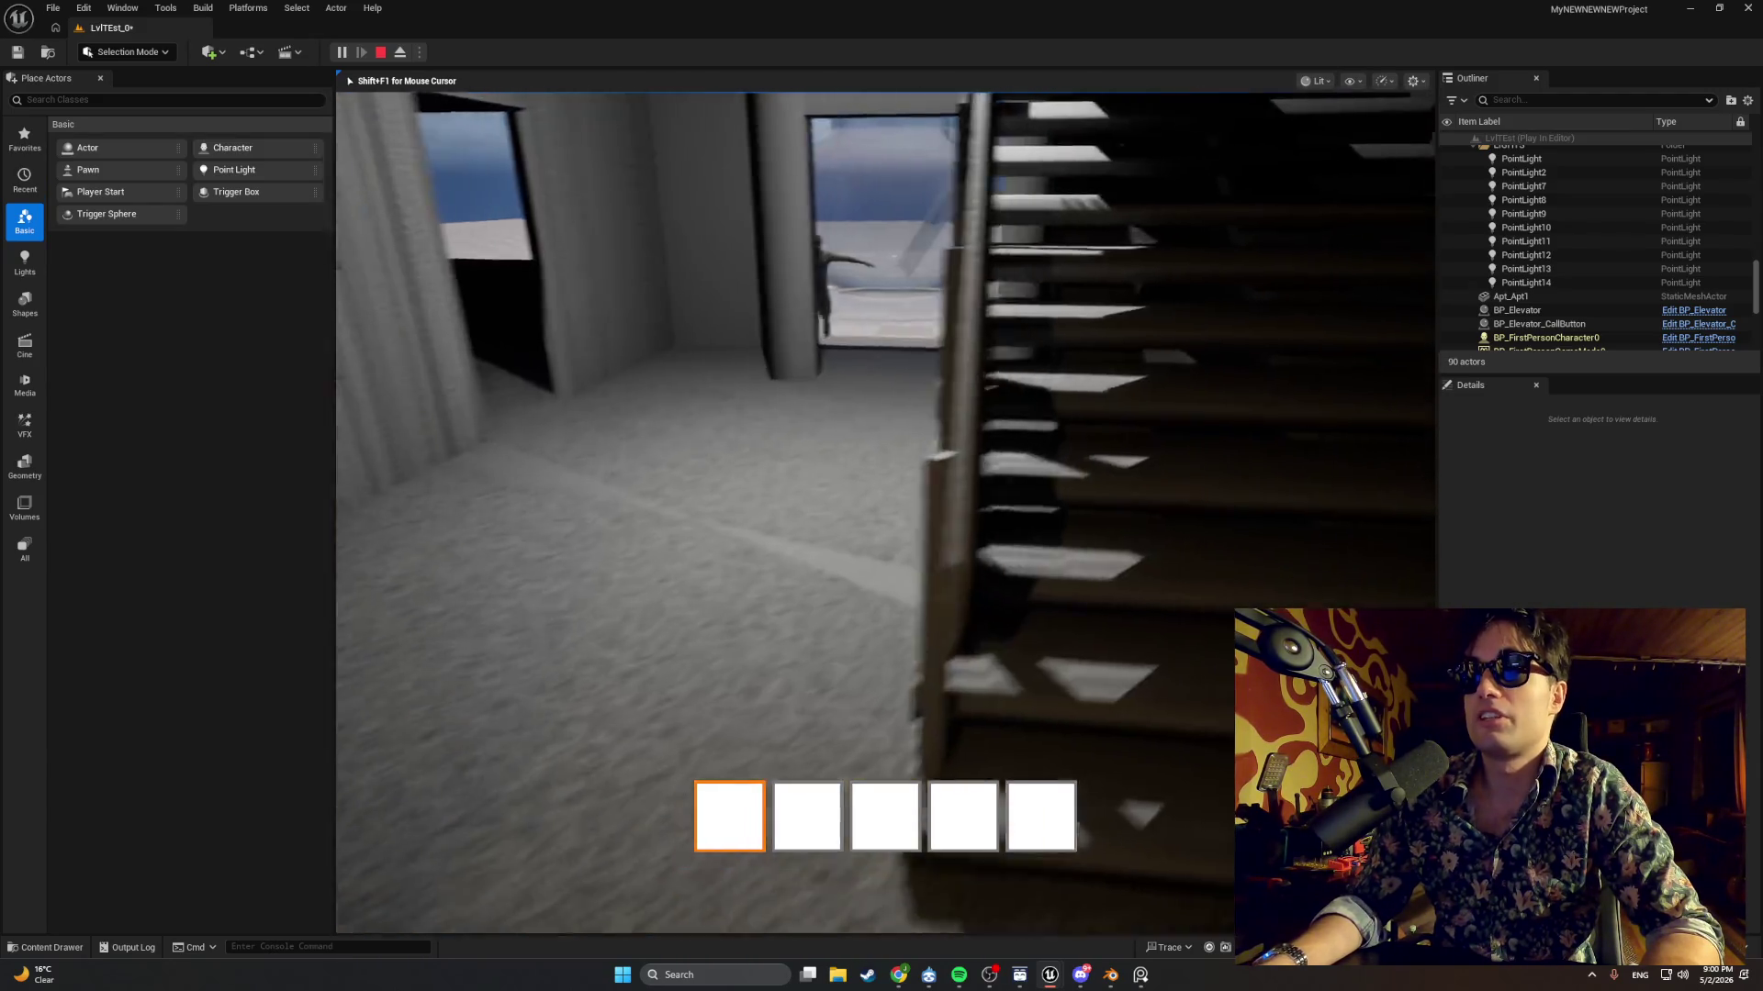
pyautogui.press('w')
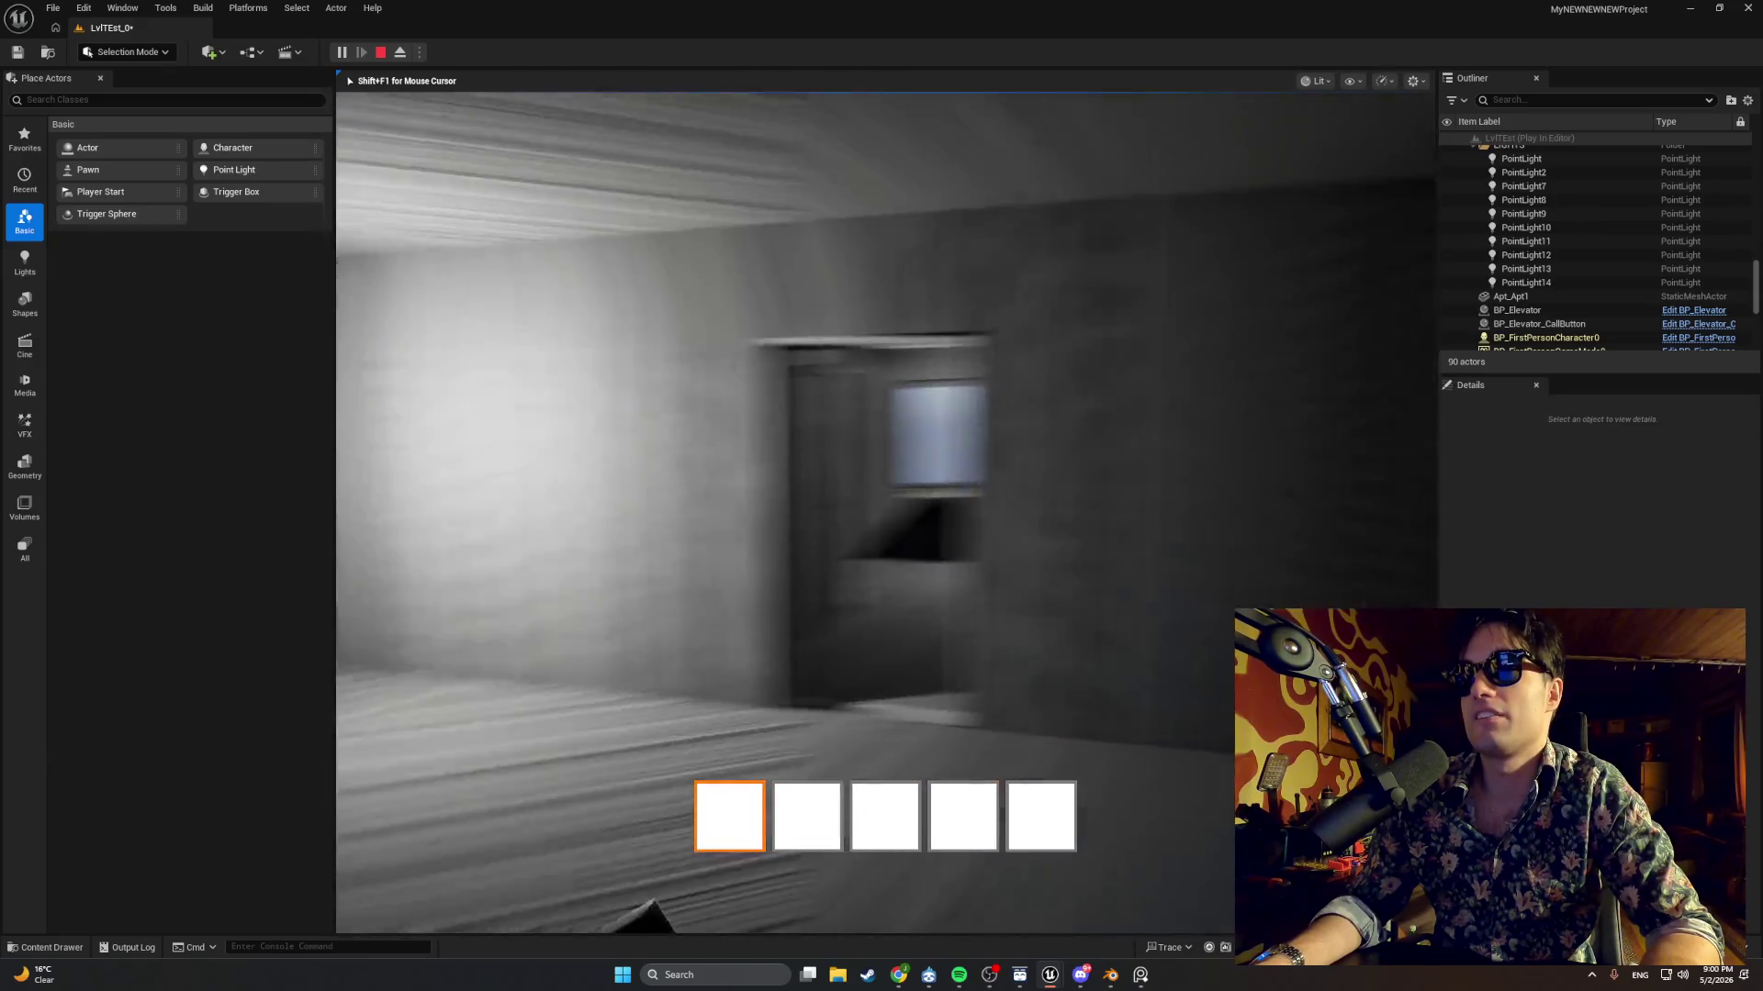
pyautogui.press('w')
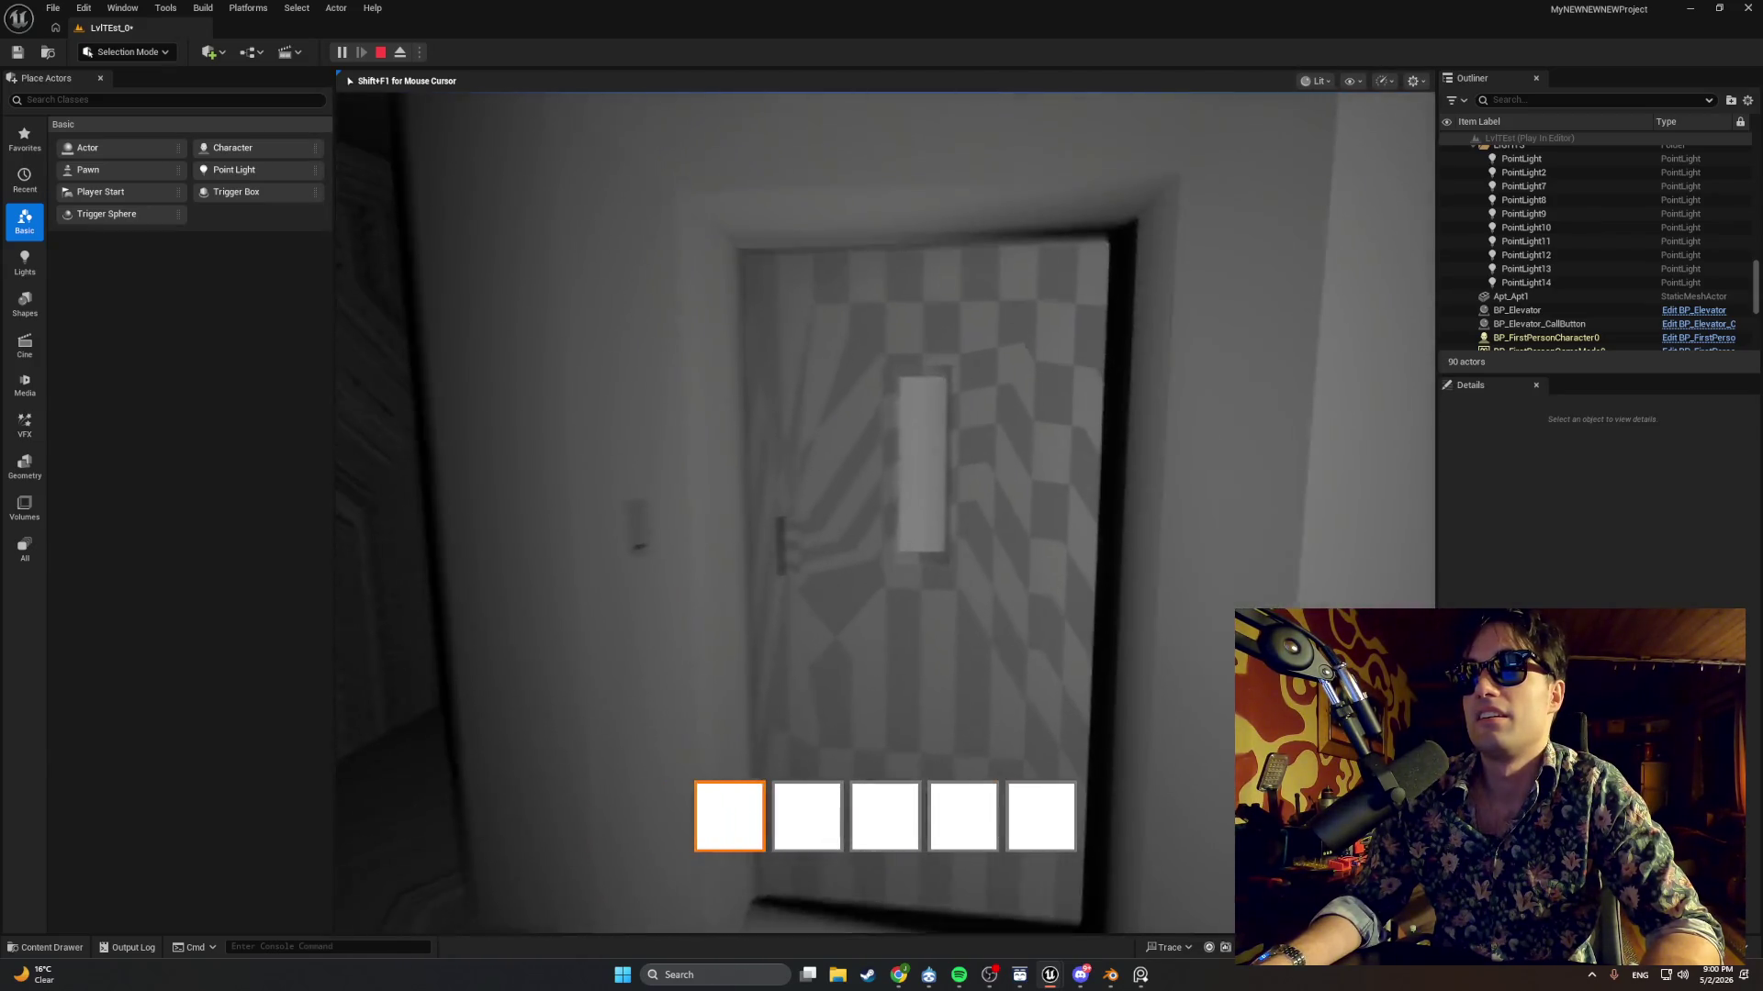
pyautogui.press('e')
pyautogui.press('e')
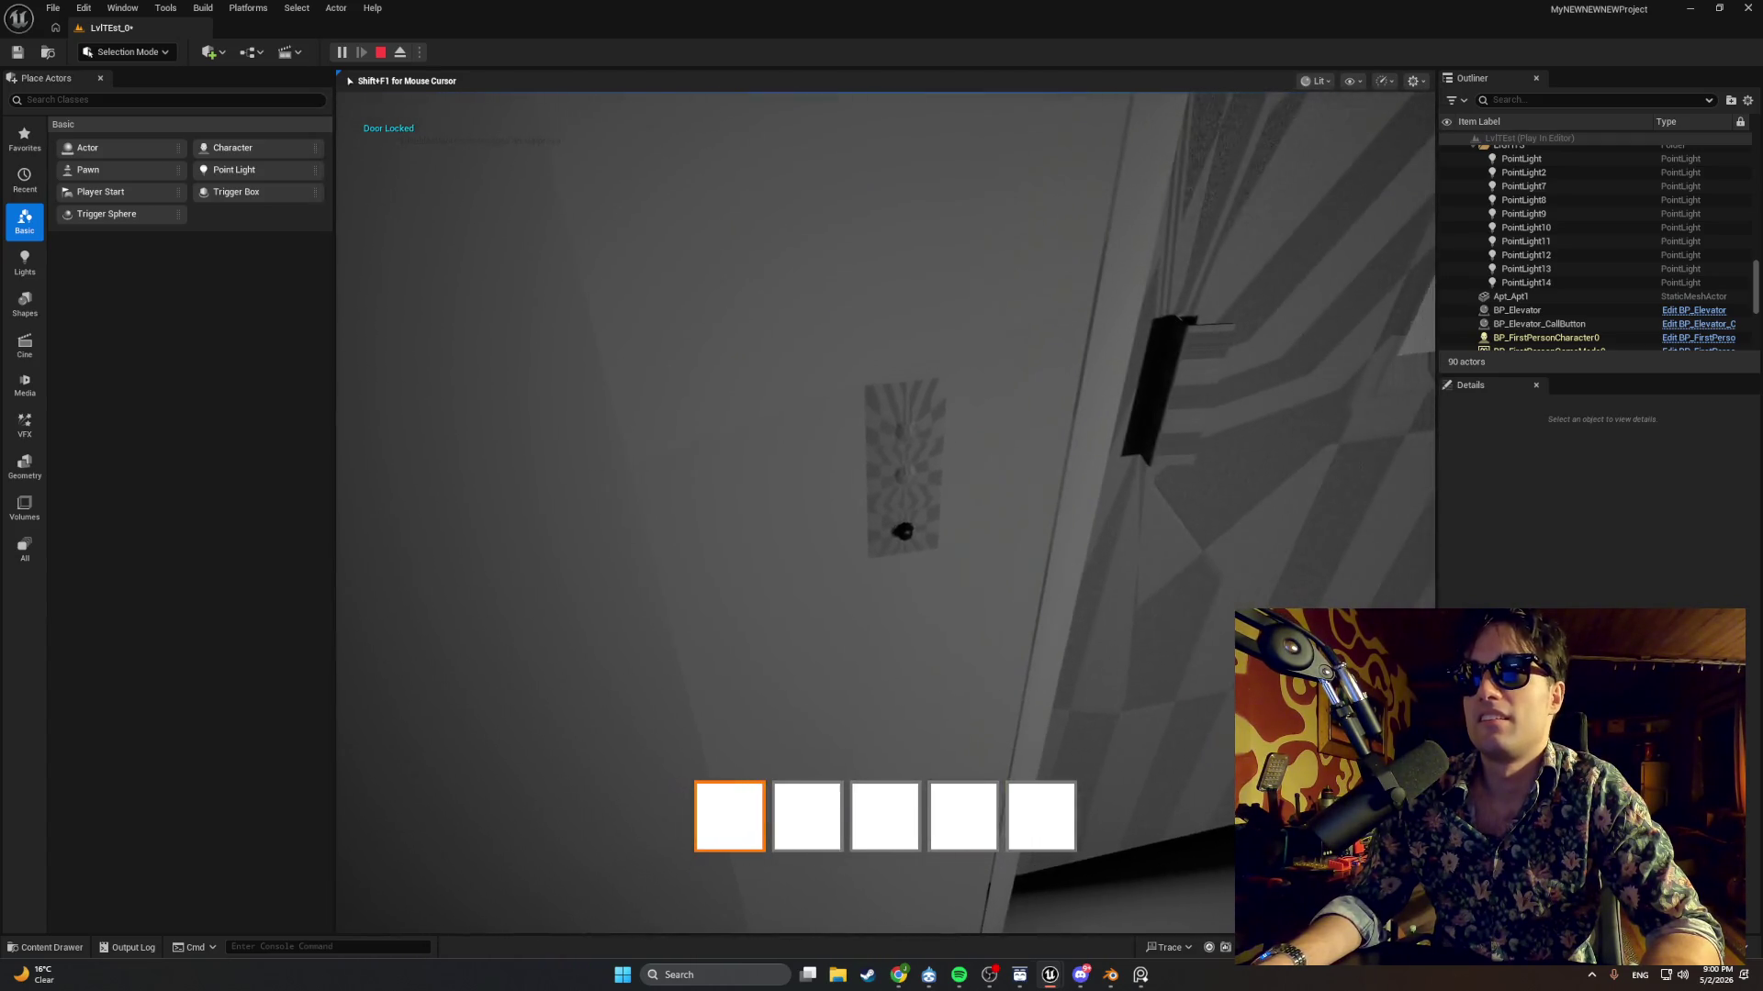
pyautogui.moveTo(885, 512)
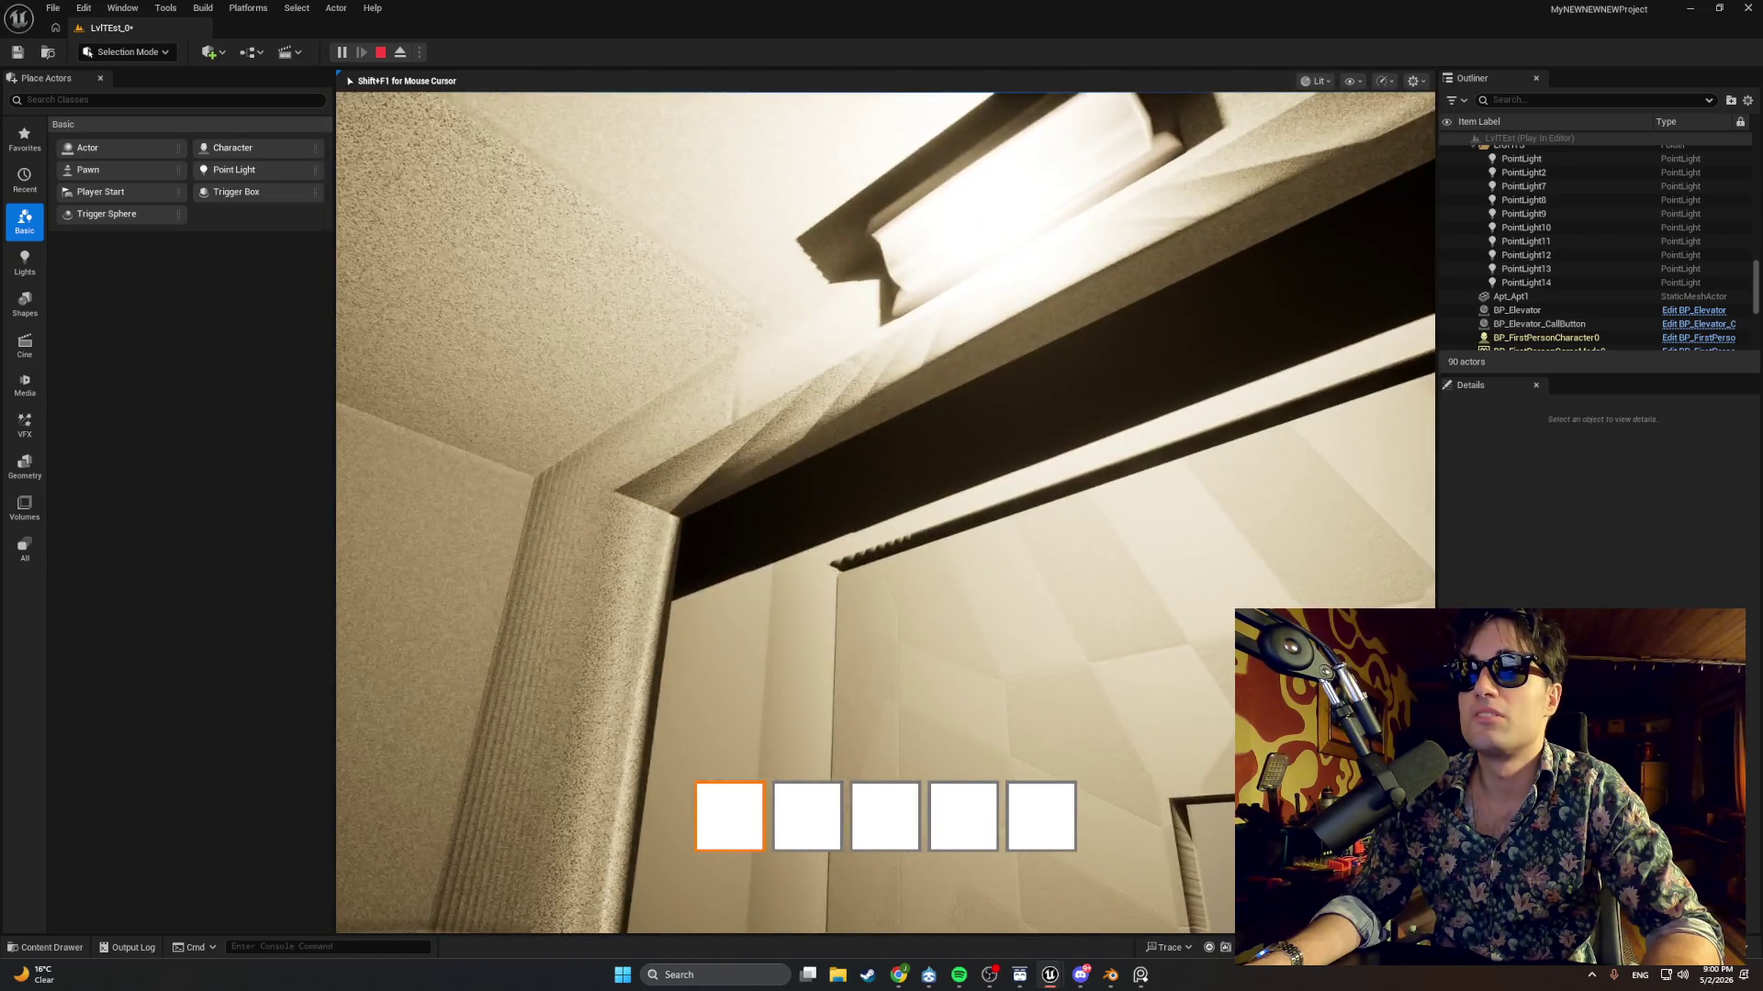
# Stop the test and switch the viewport shading to Unlit, then Lit Wireframe.
pyautogui.press('Escape')
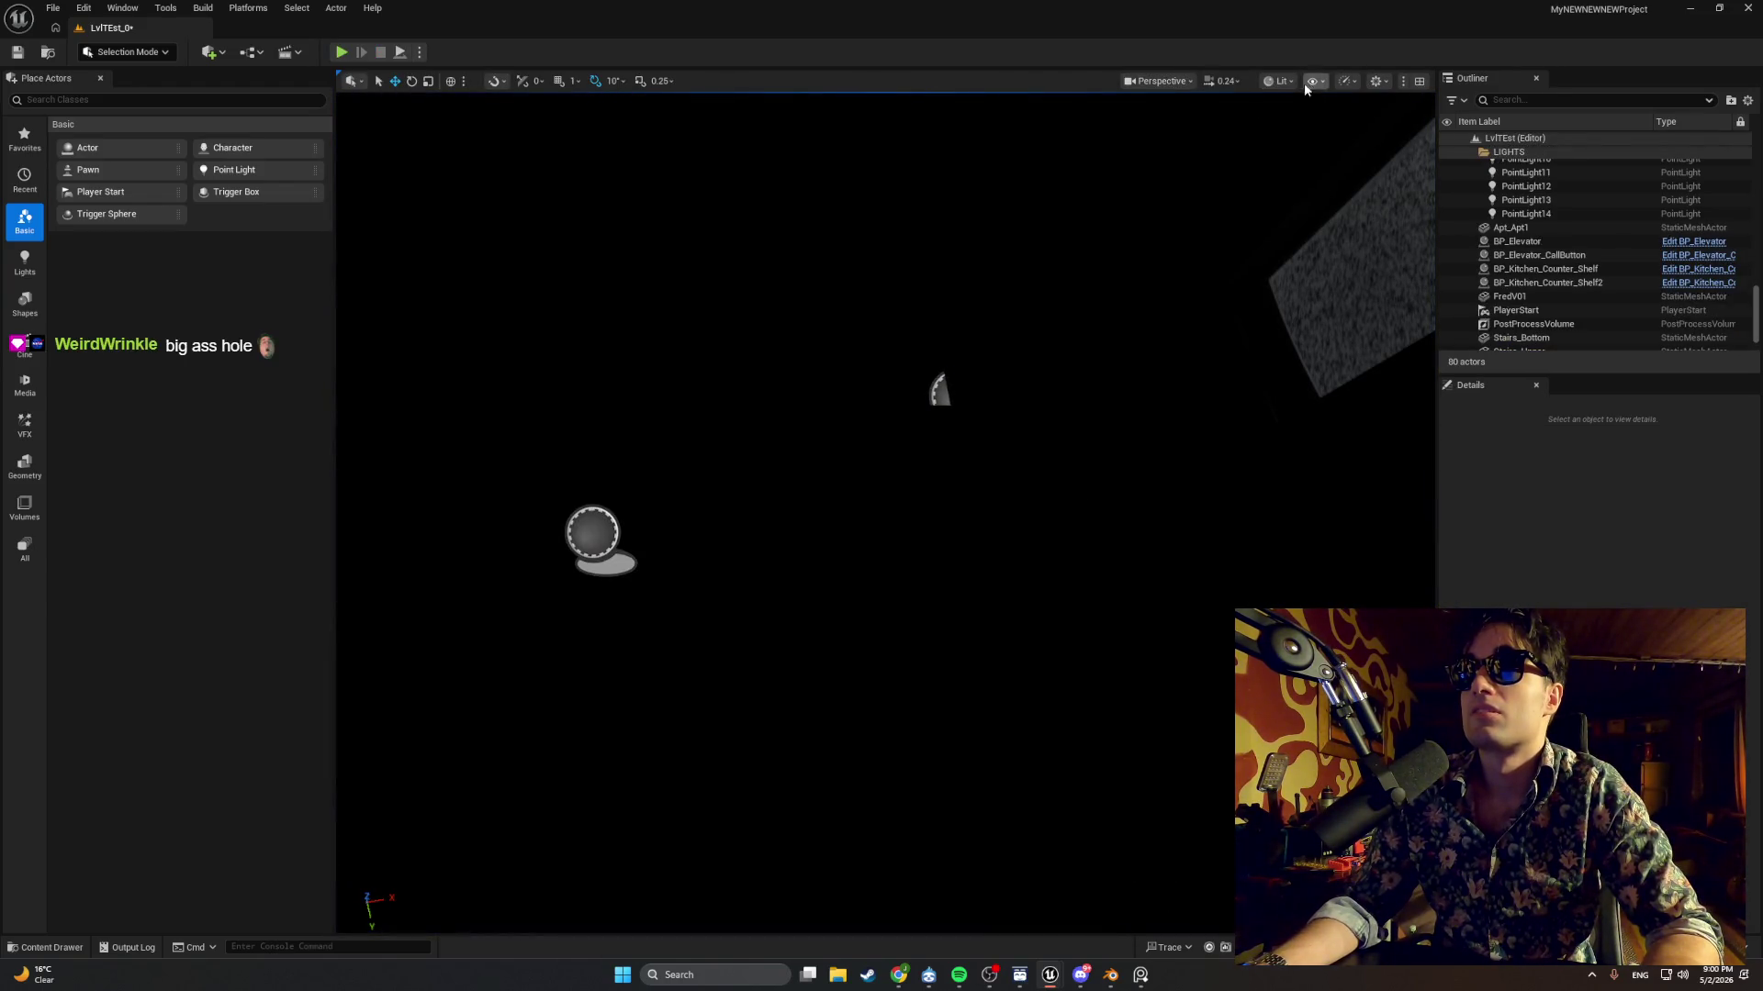
pyautogui.click(1161, 81)
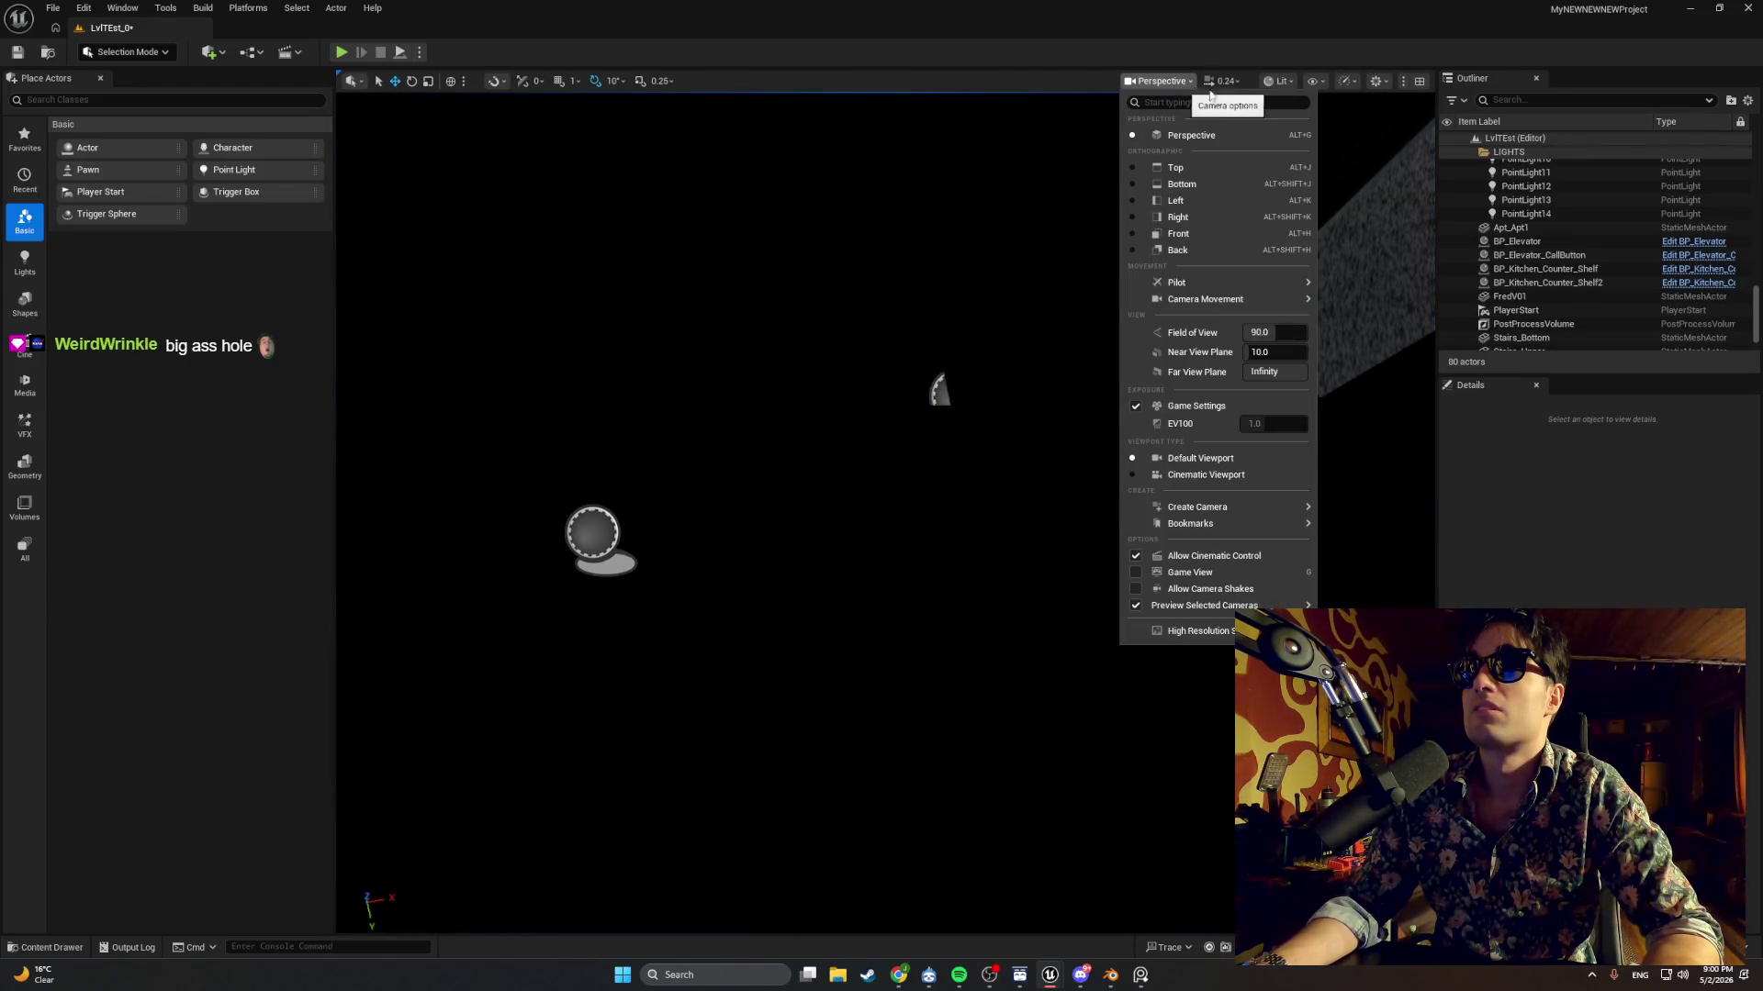
pyautogui.click(1276, 86)
pyautogui.click(1285, 152)
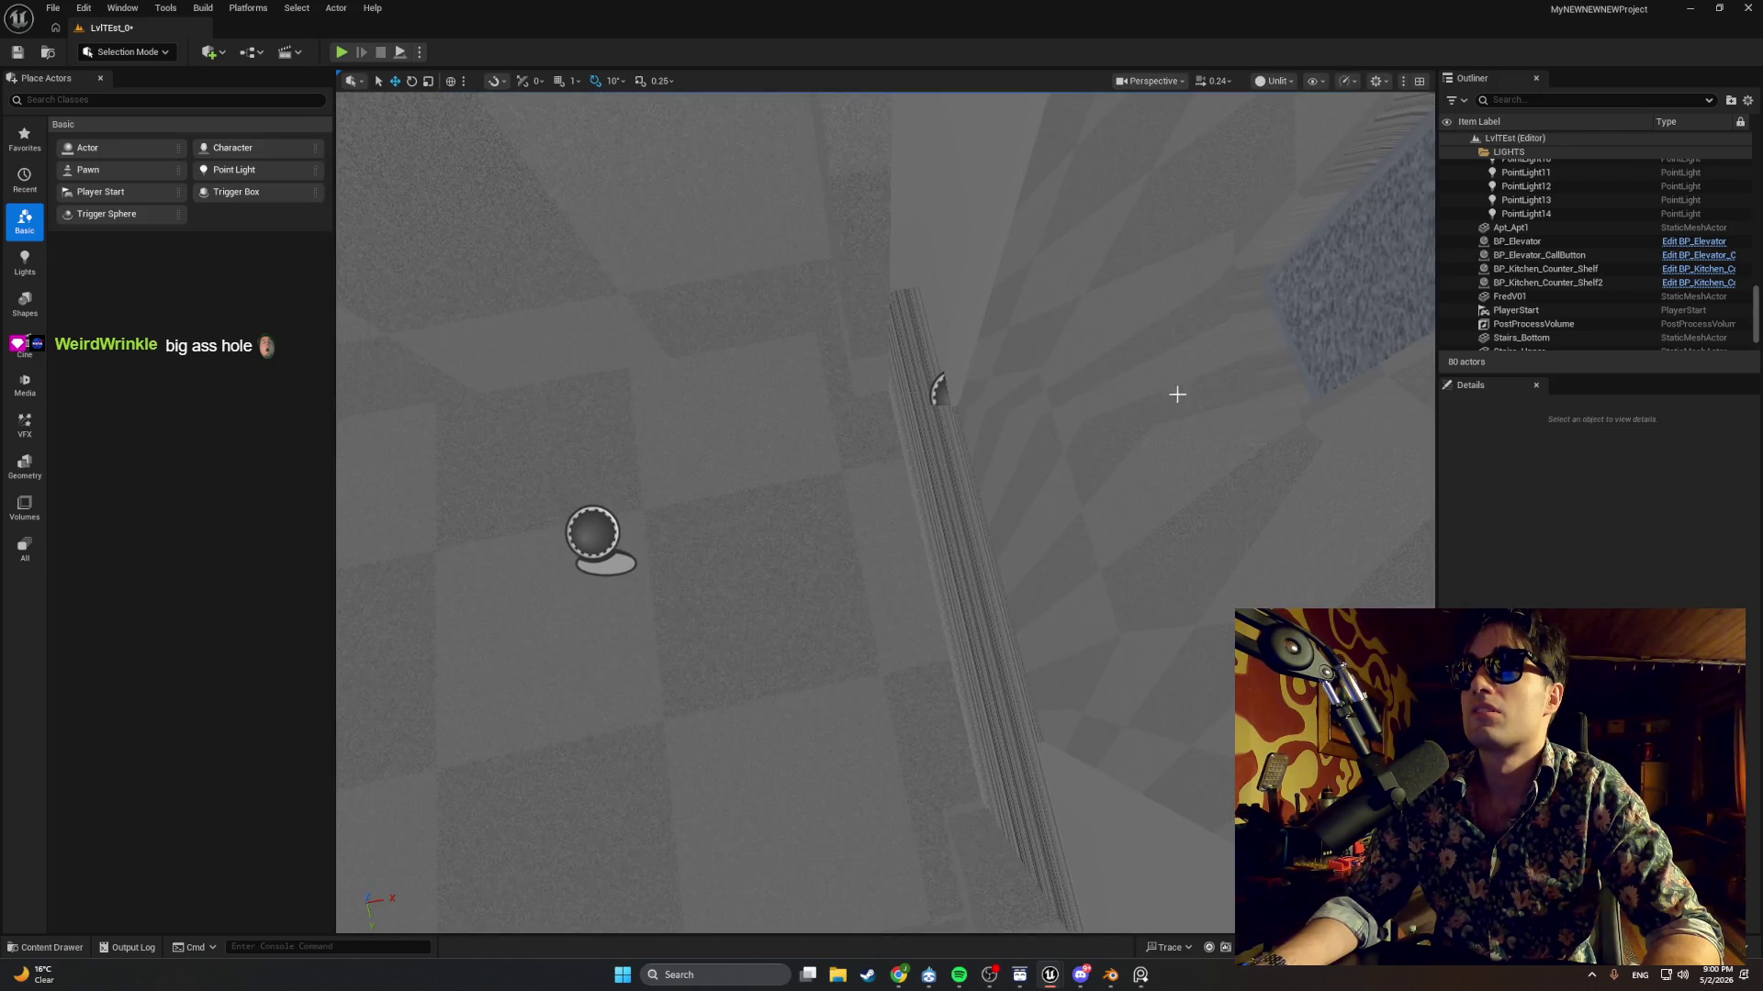
pyautogui.click(1276, 85)
pyautogui.moveTo(1309, 180)
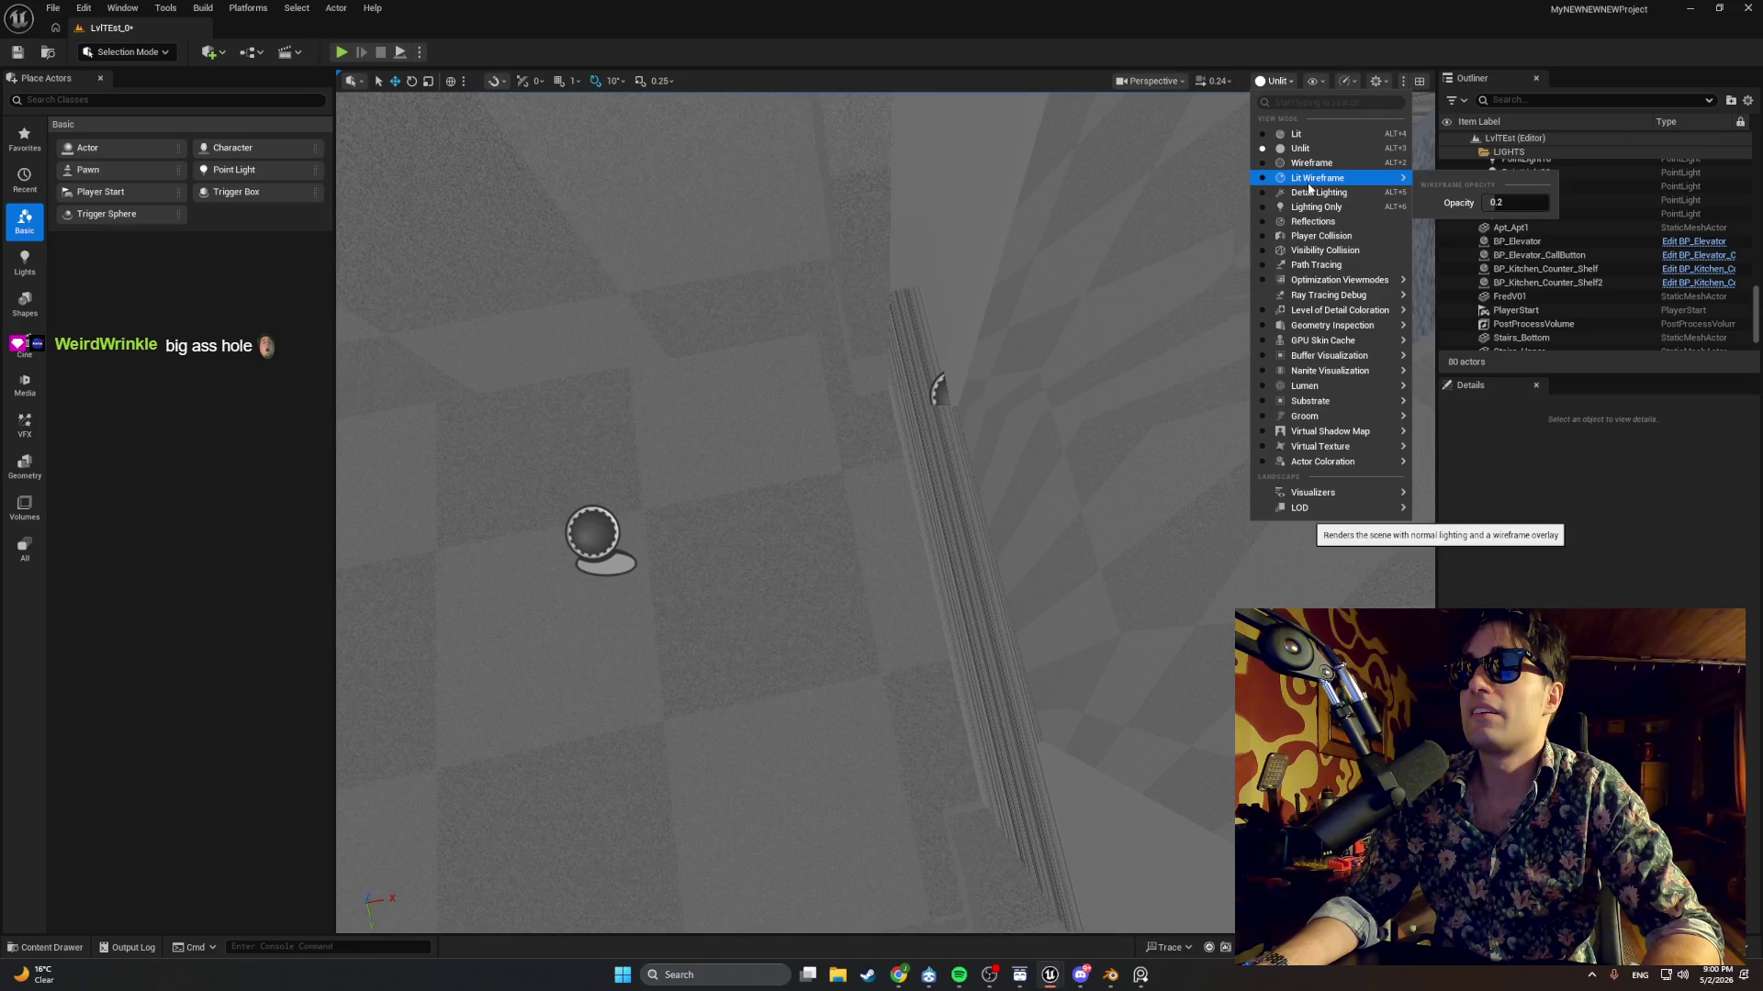
pyautogui.click(1313, 179)
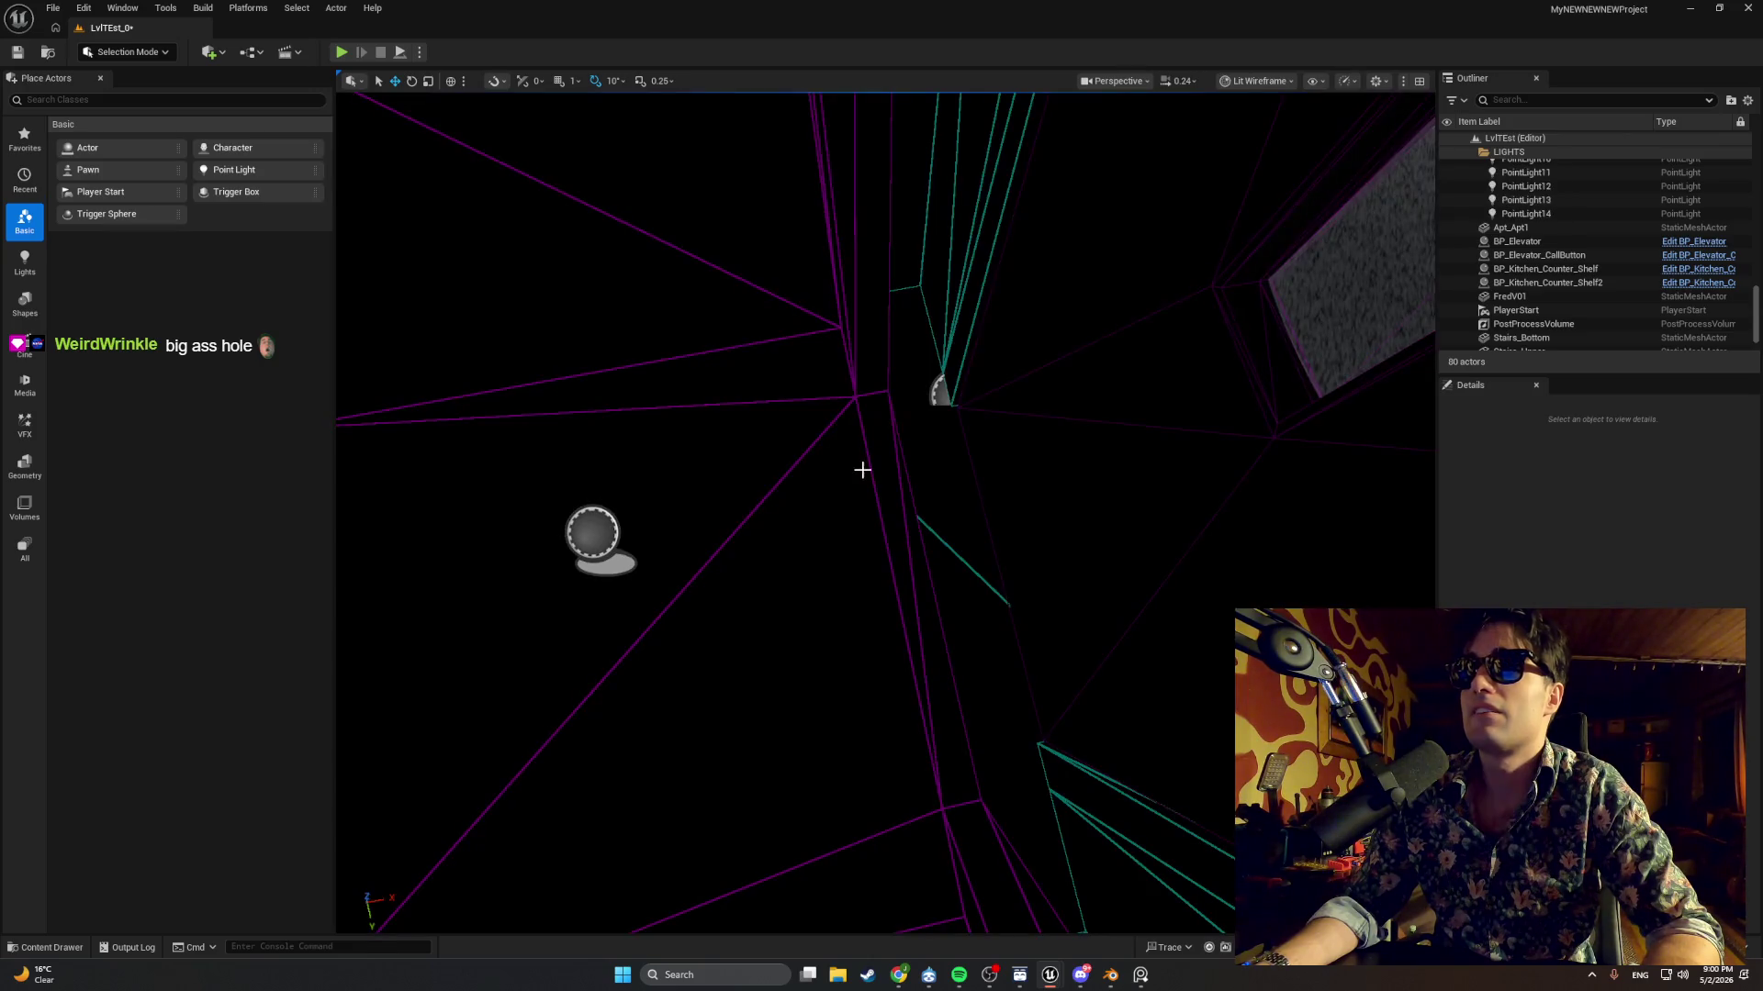
# Move the BP_Elevator actor along X to about -2798.
pyautogui.click(836, 500)
pyautogui.moveTo(650, 532)
pyautogui.mouseDown()
pyautogui.moveTo(836, 508)
pyautogui.moveTo(716, 499)
pyautogui.mouseUp()
pyautogui.press('f')
pyautogui.moveTo(661, 314); pyautogui.dragTo(661, 315)
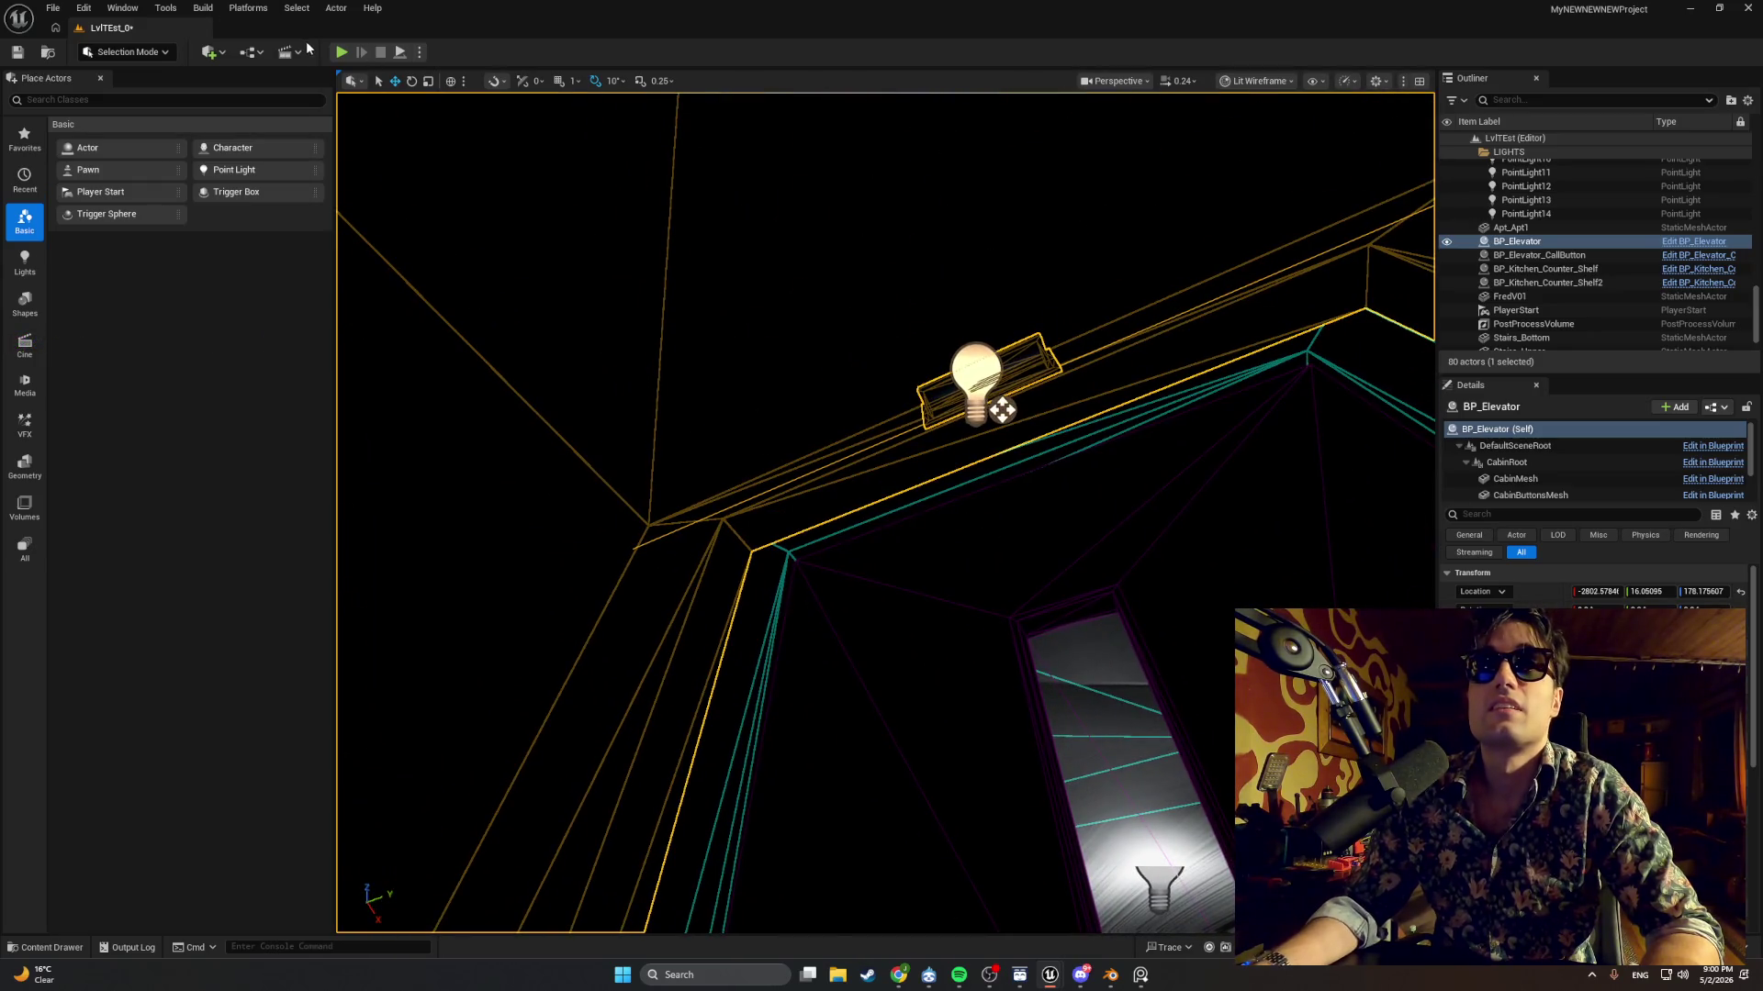
# Play-test walking up to the elevator call panel, then stop the session.
pyautogui.click(339, 53)
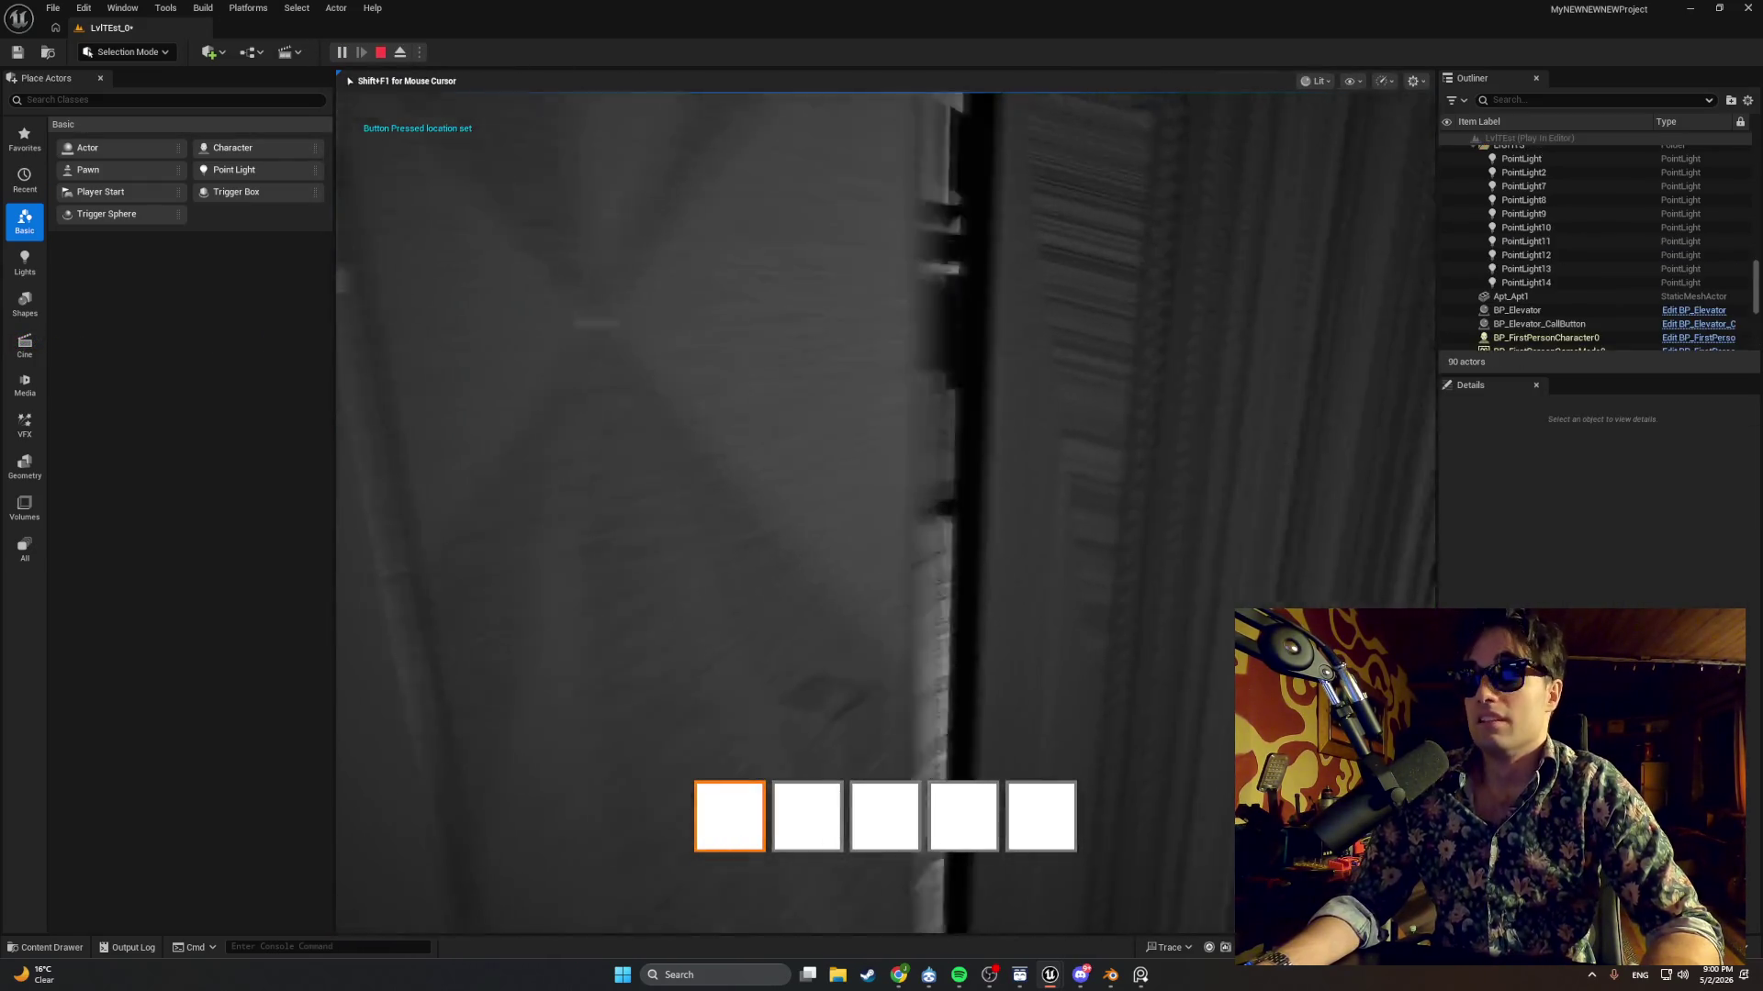
pyautogui.press('w')
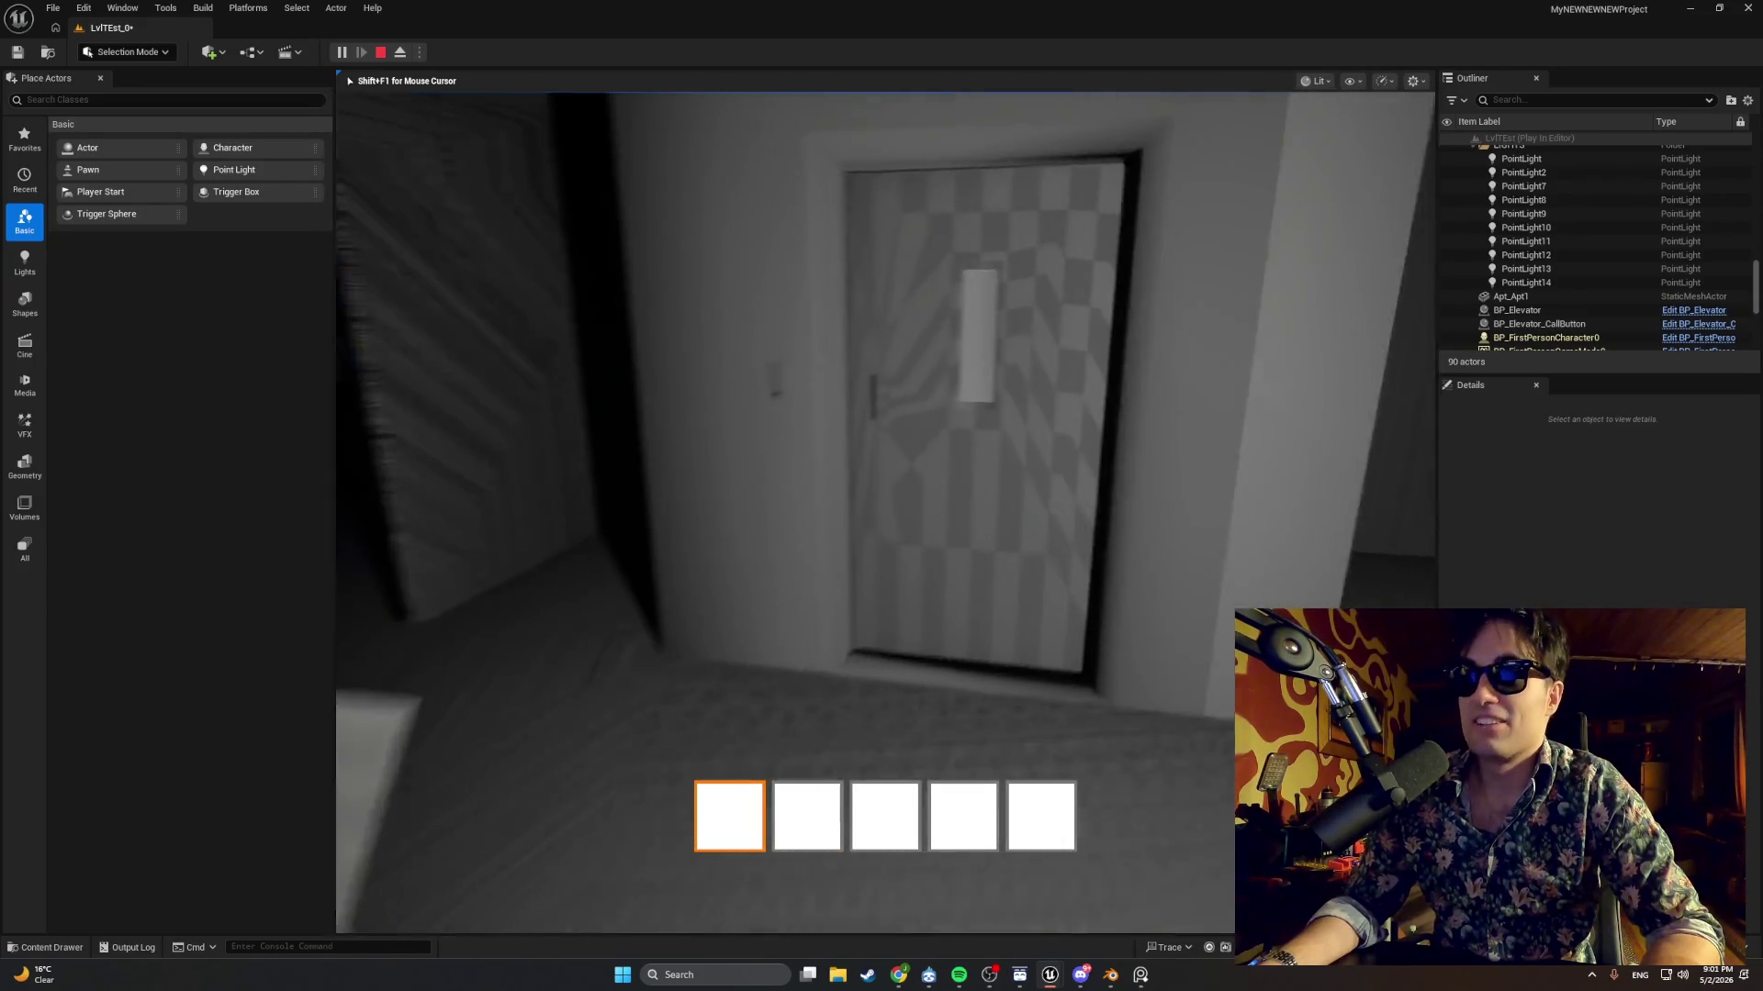
pyautogui.press('w')
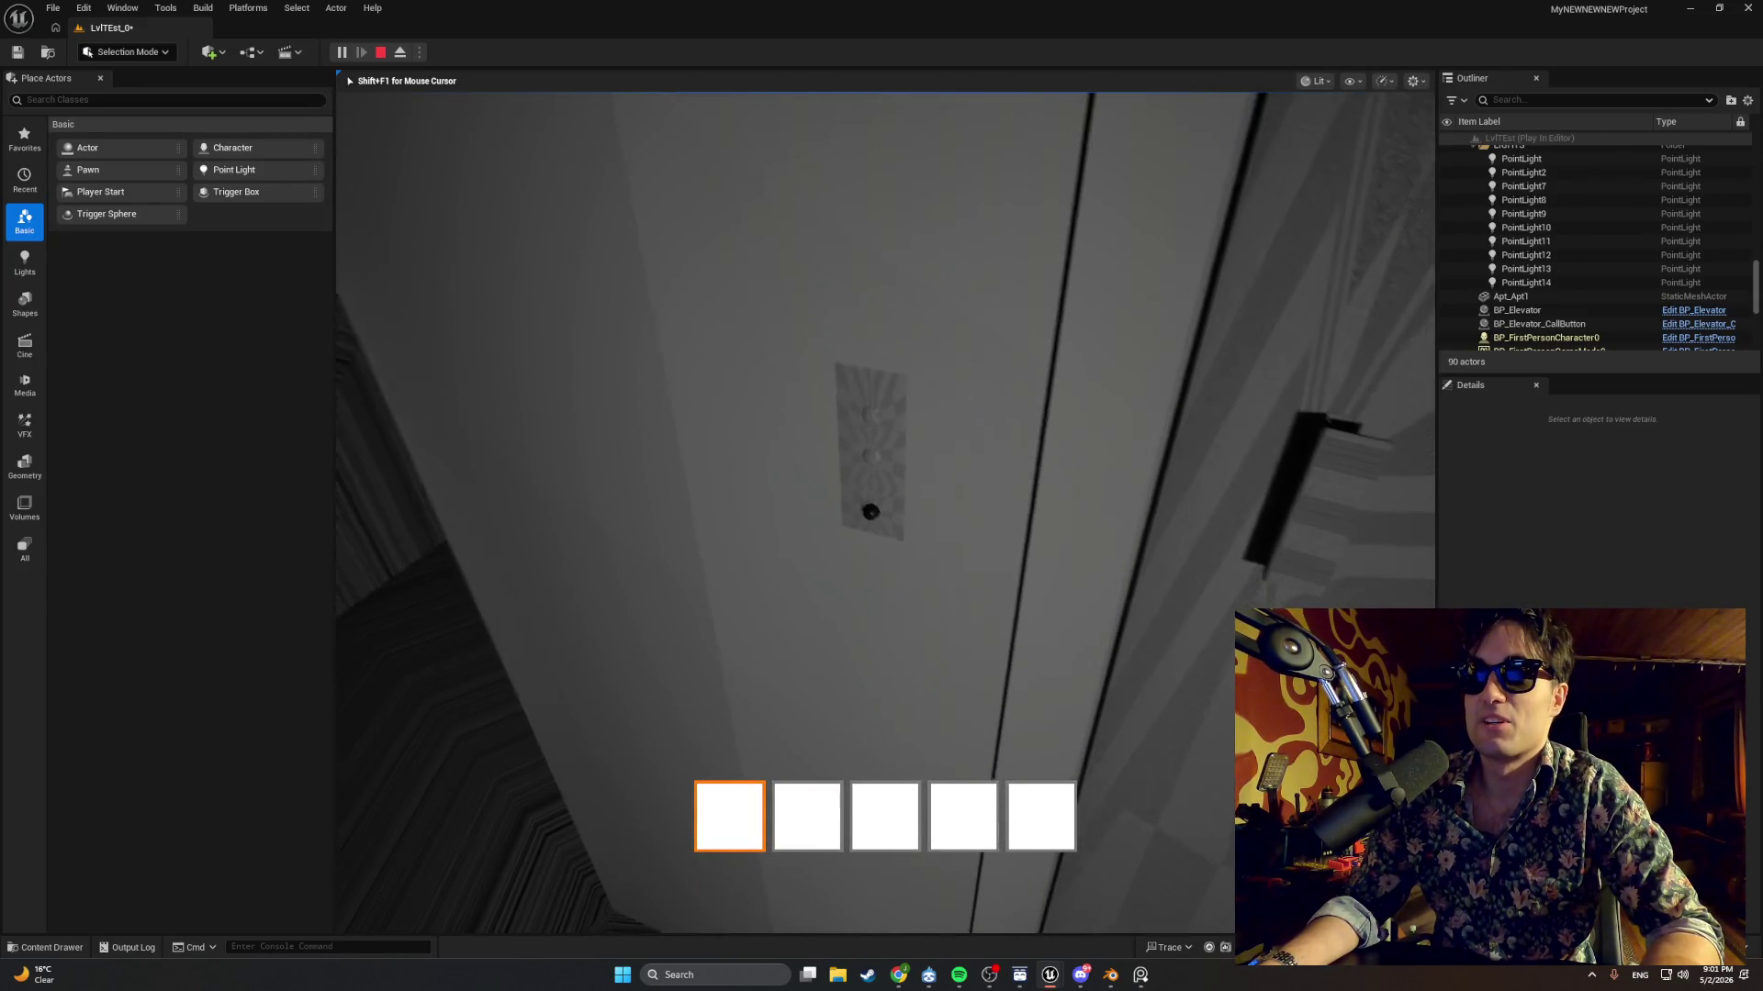
pyautogui.press('w')
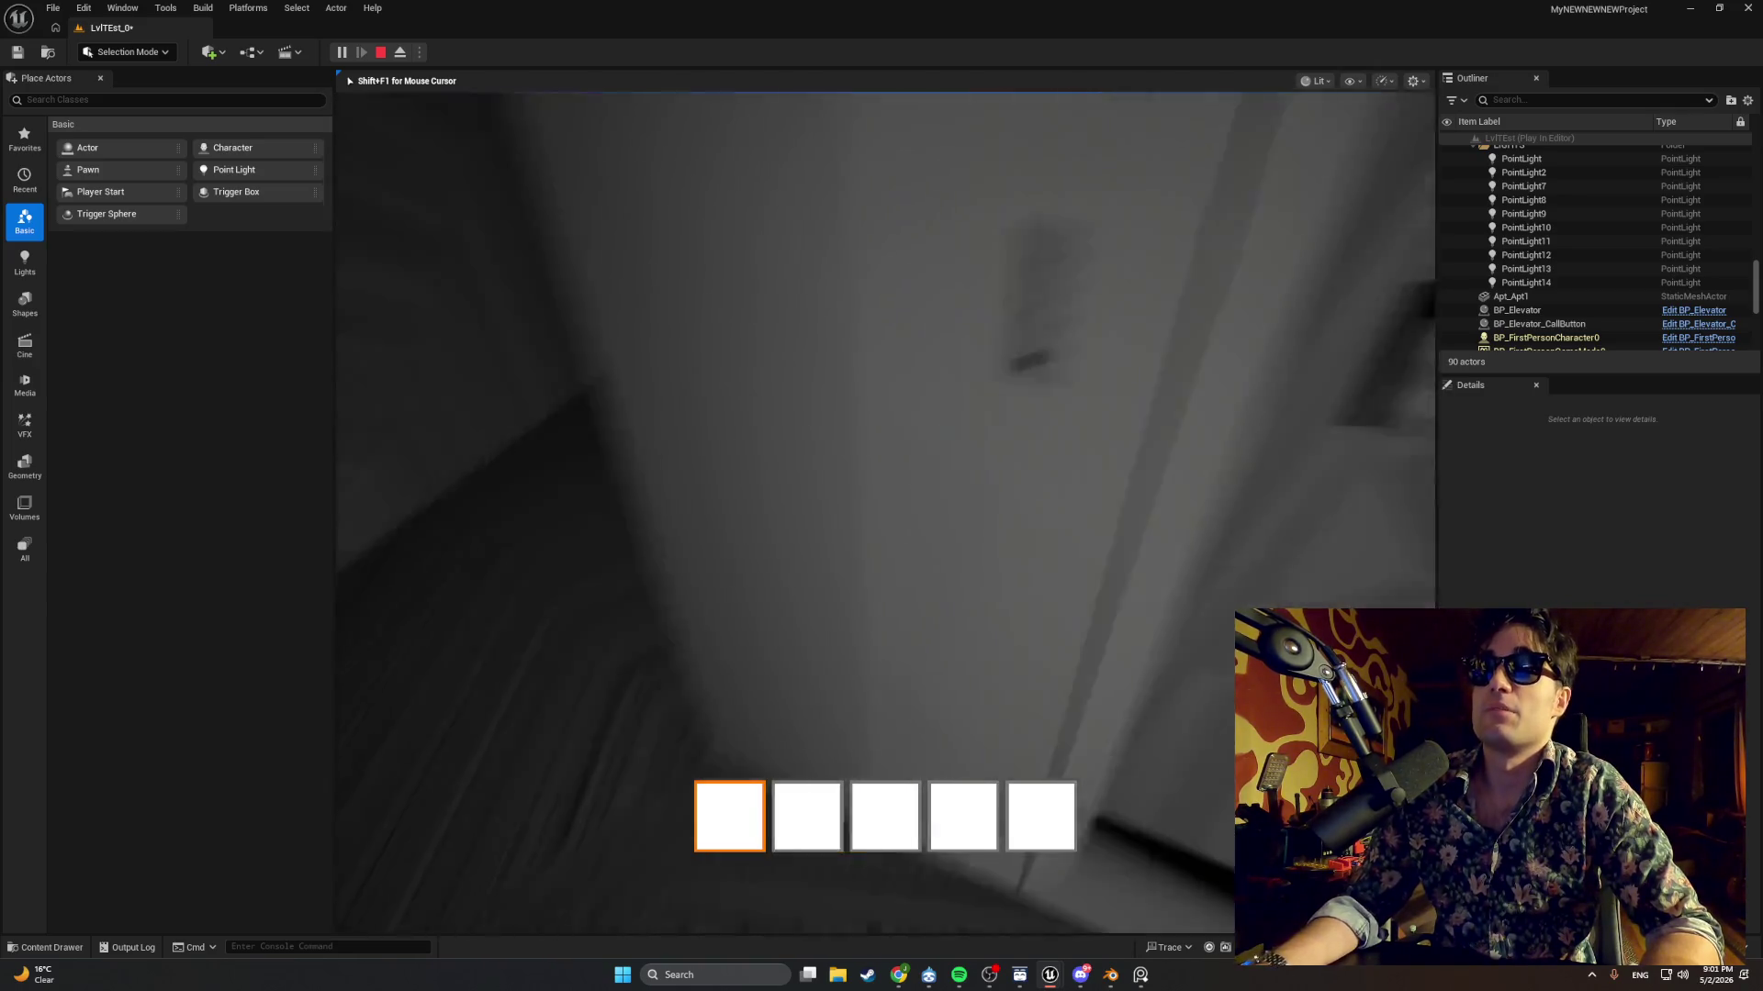
pyautogui.press('s')
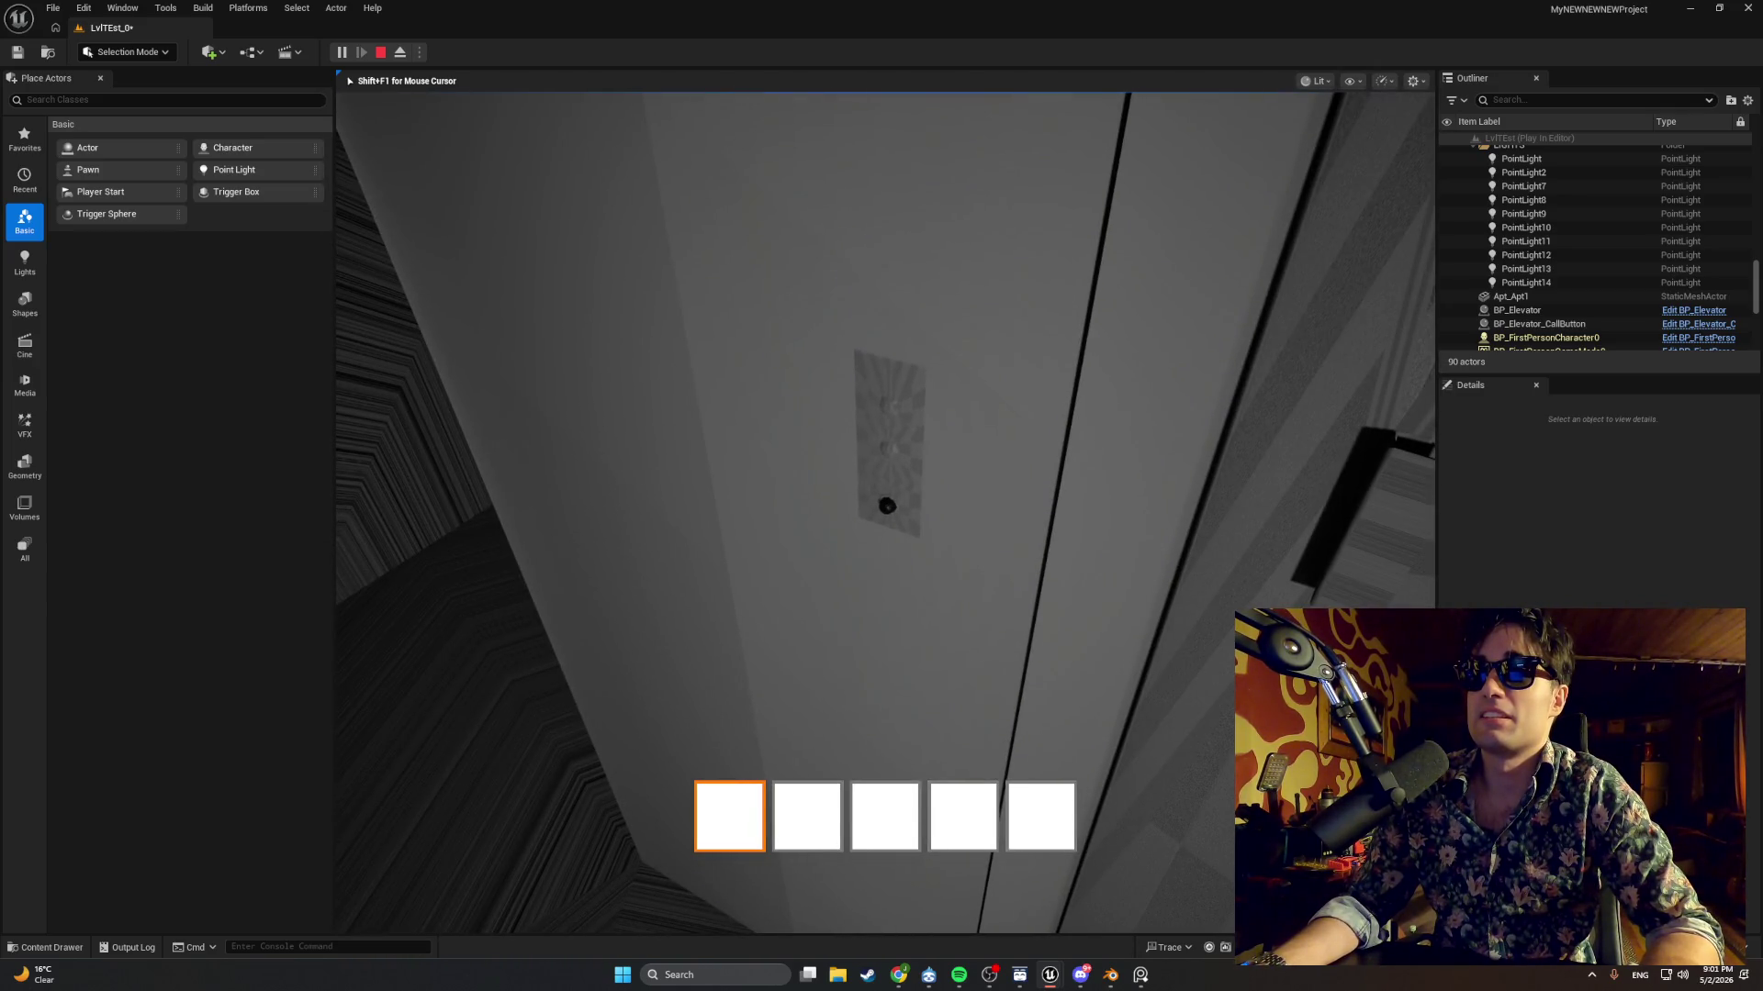
pyautogui.press('Escape')
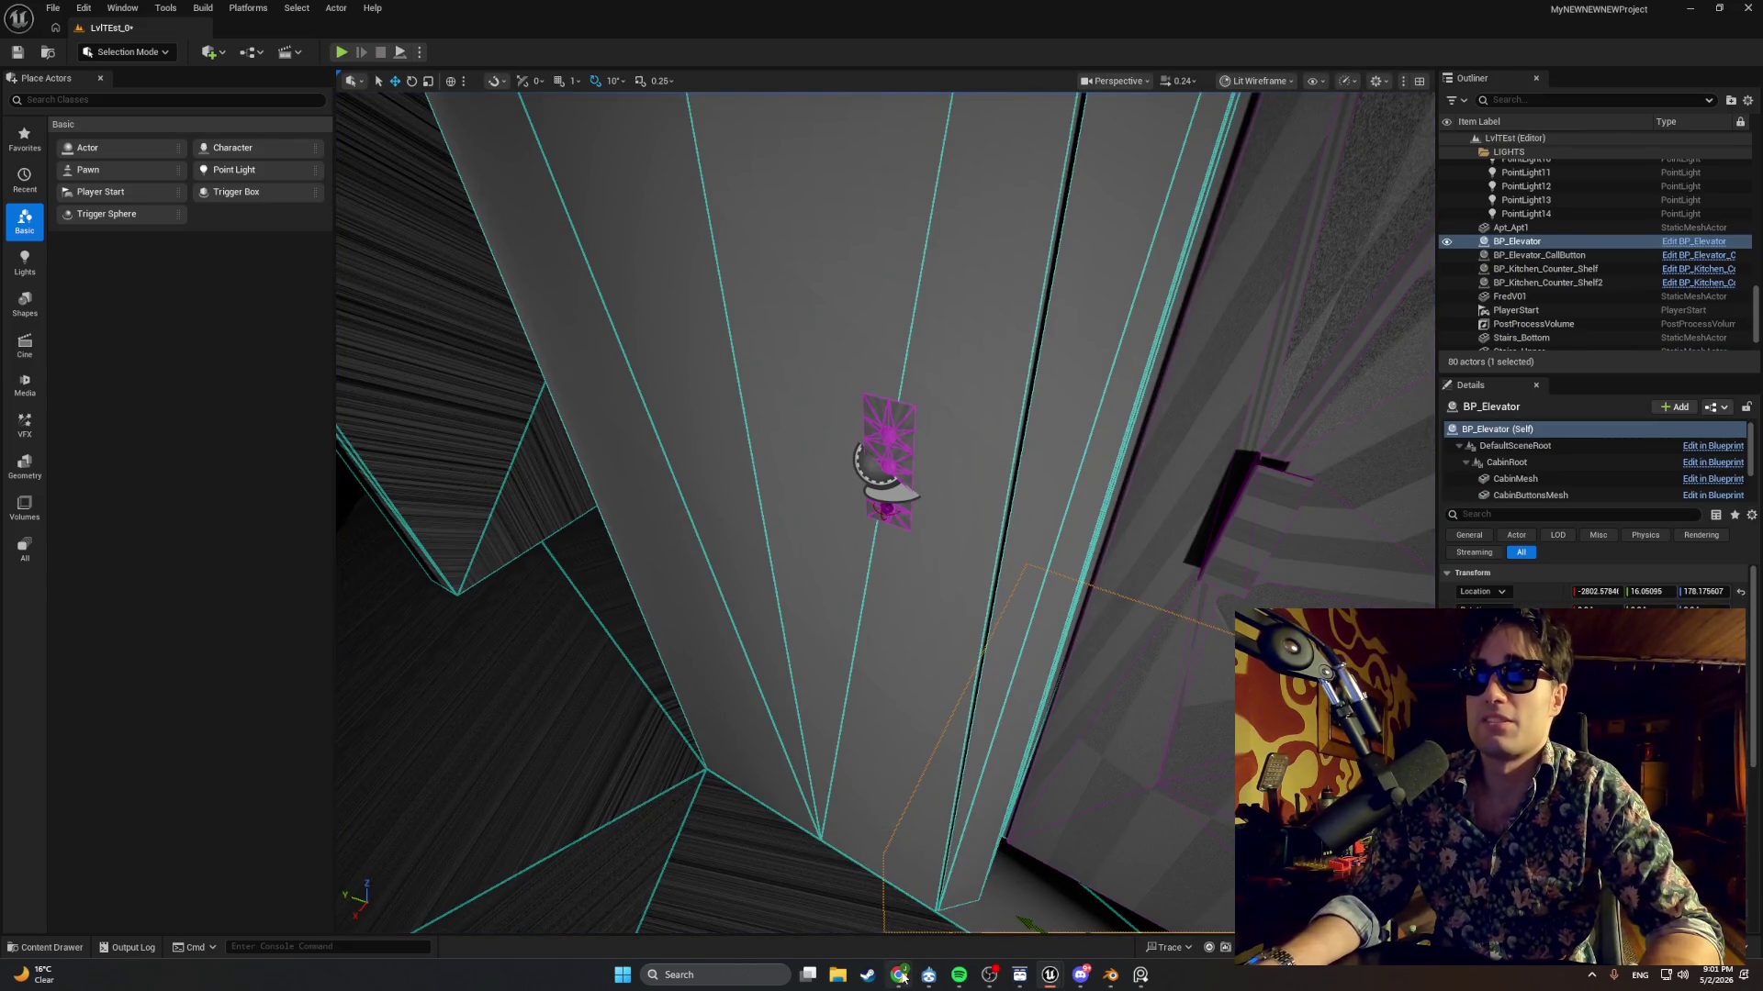
# Open the Viewport previews of the master button, BP_Elevator and BP_Elevator_CallButton Blueprints.
pyautogui.moveTo(1049, 981)
pyautogui.click(1118, 918)
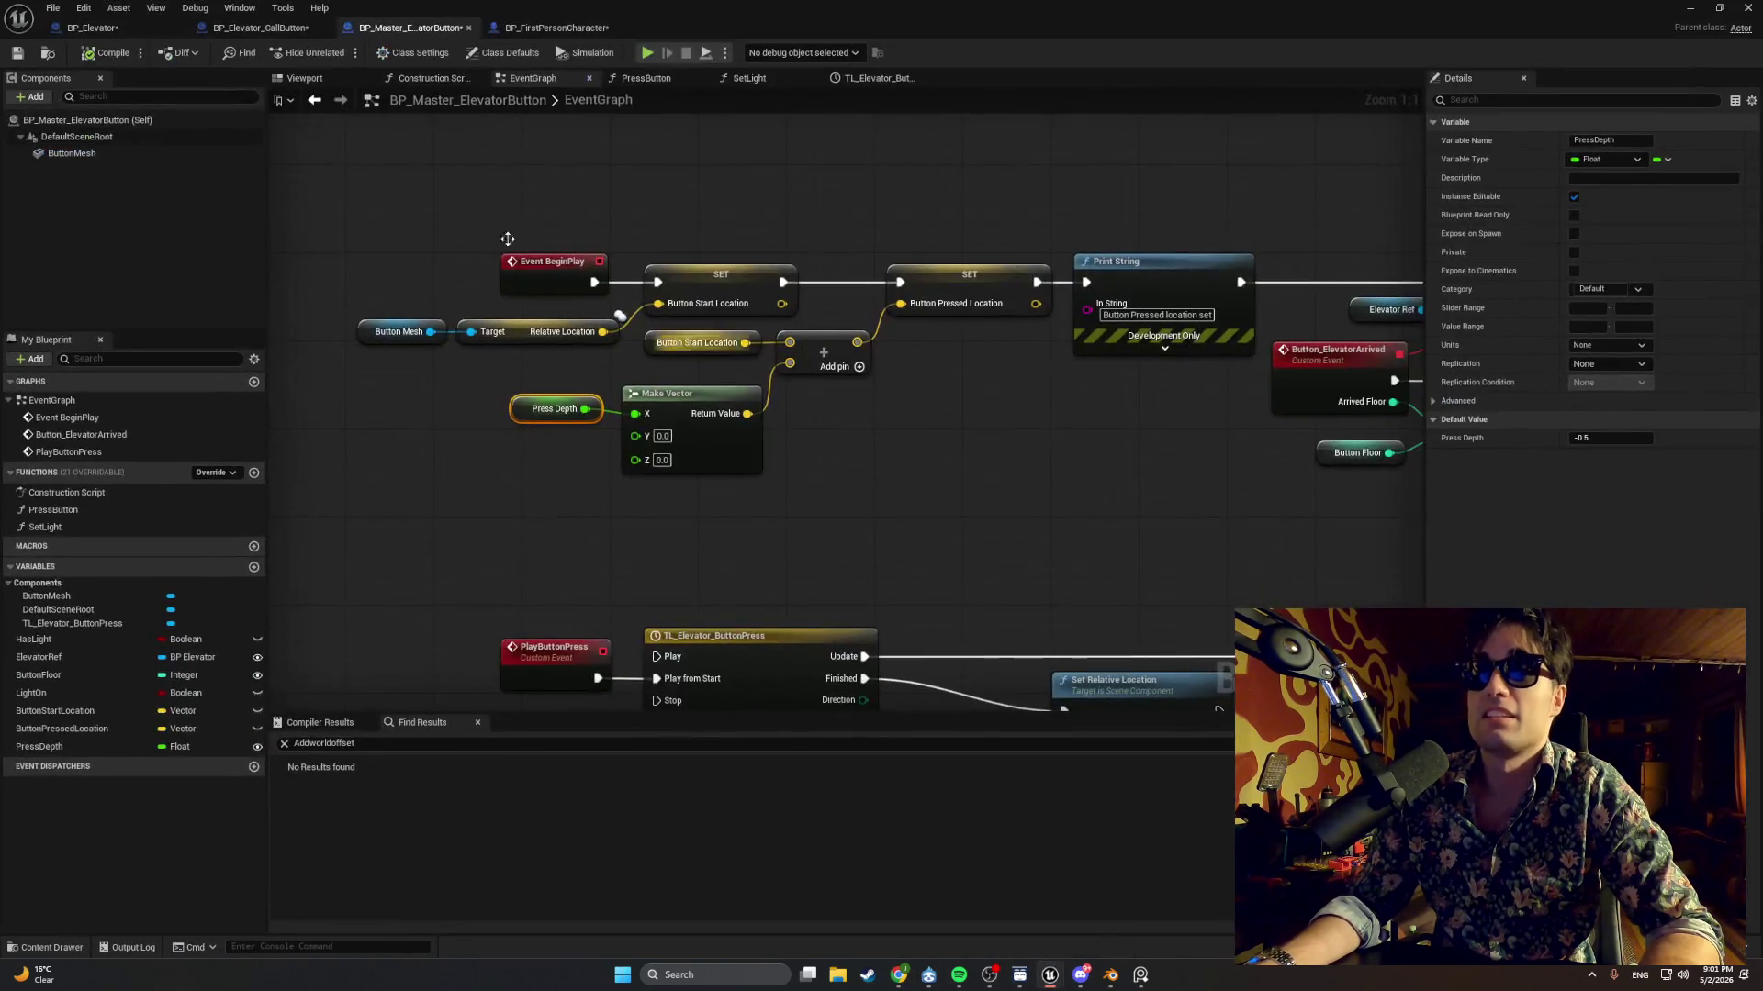
pyautogui.click(326, 79)
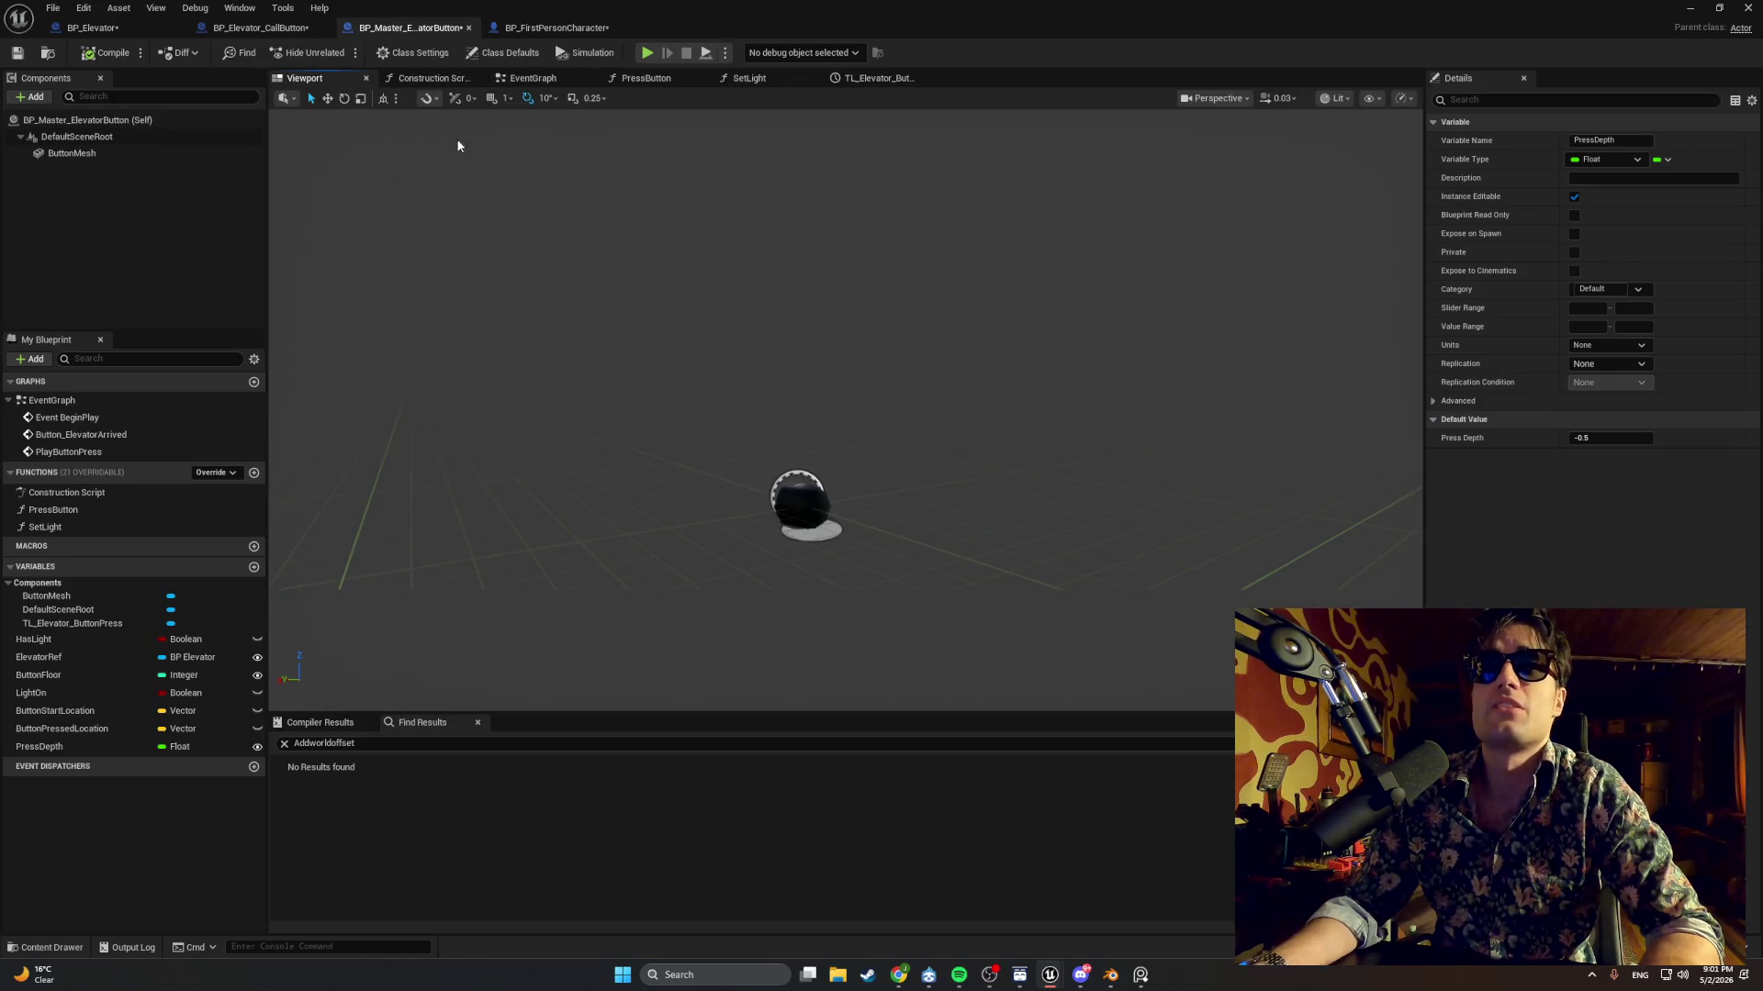
pyautogui.click(119, 30)
pyautogui.click(331, 82)
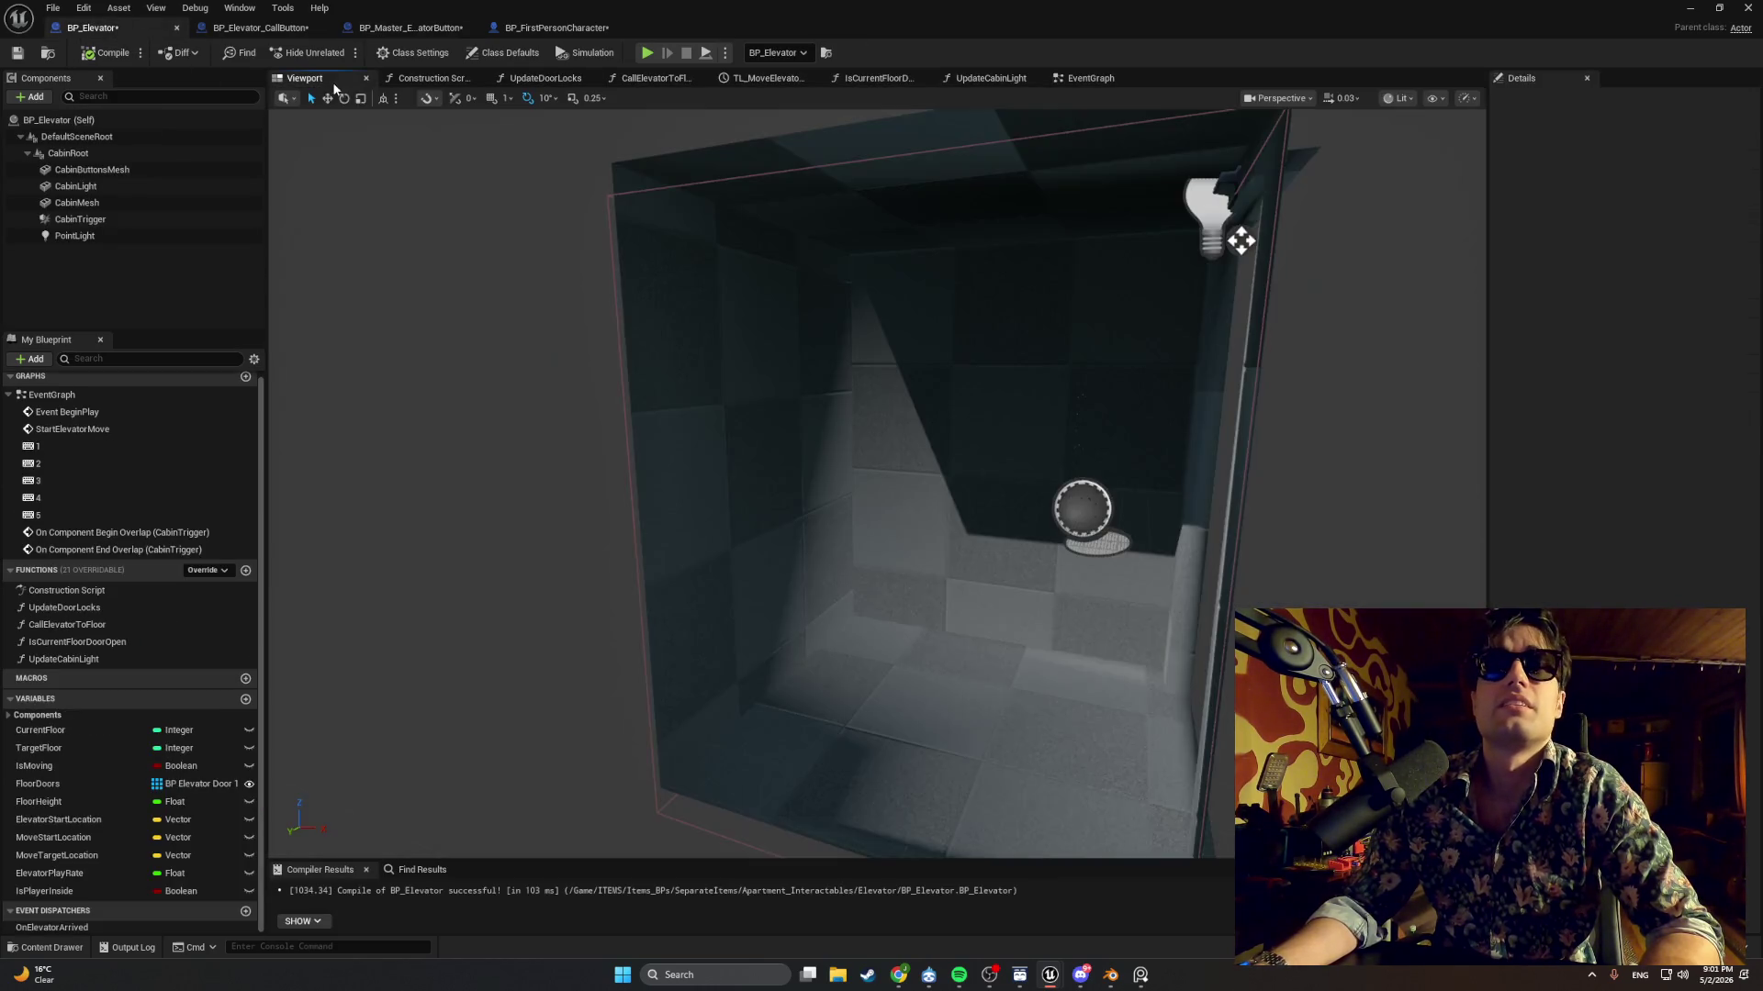
pyautogui.click(257, 27)
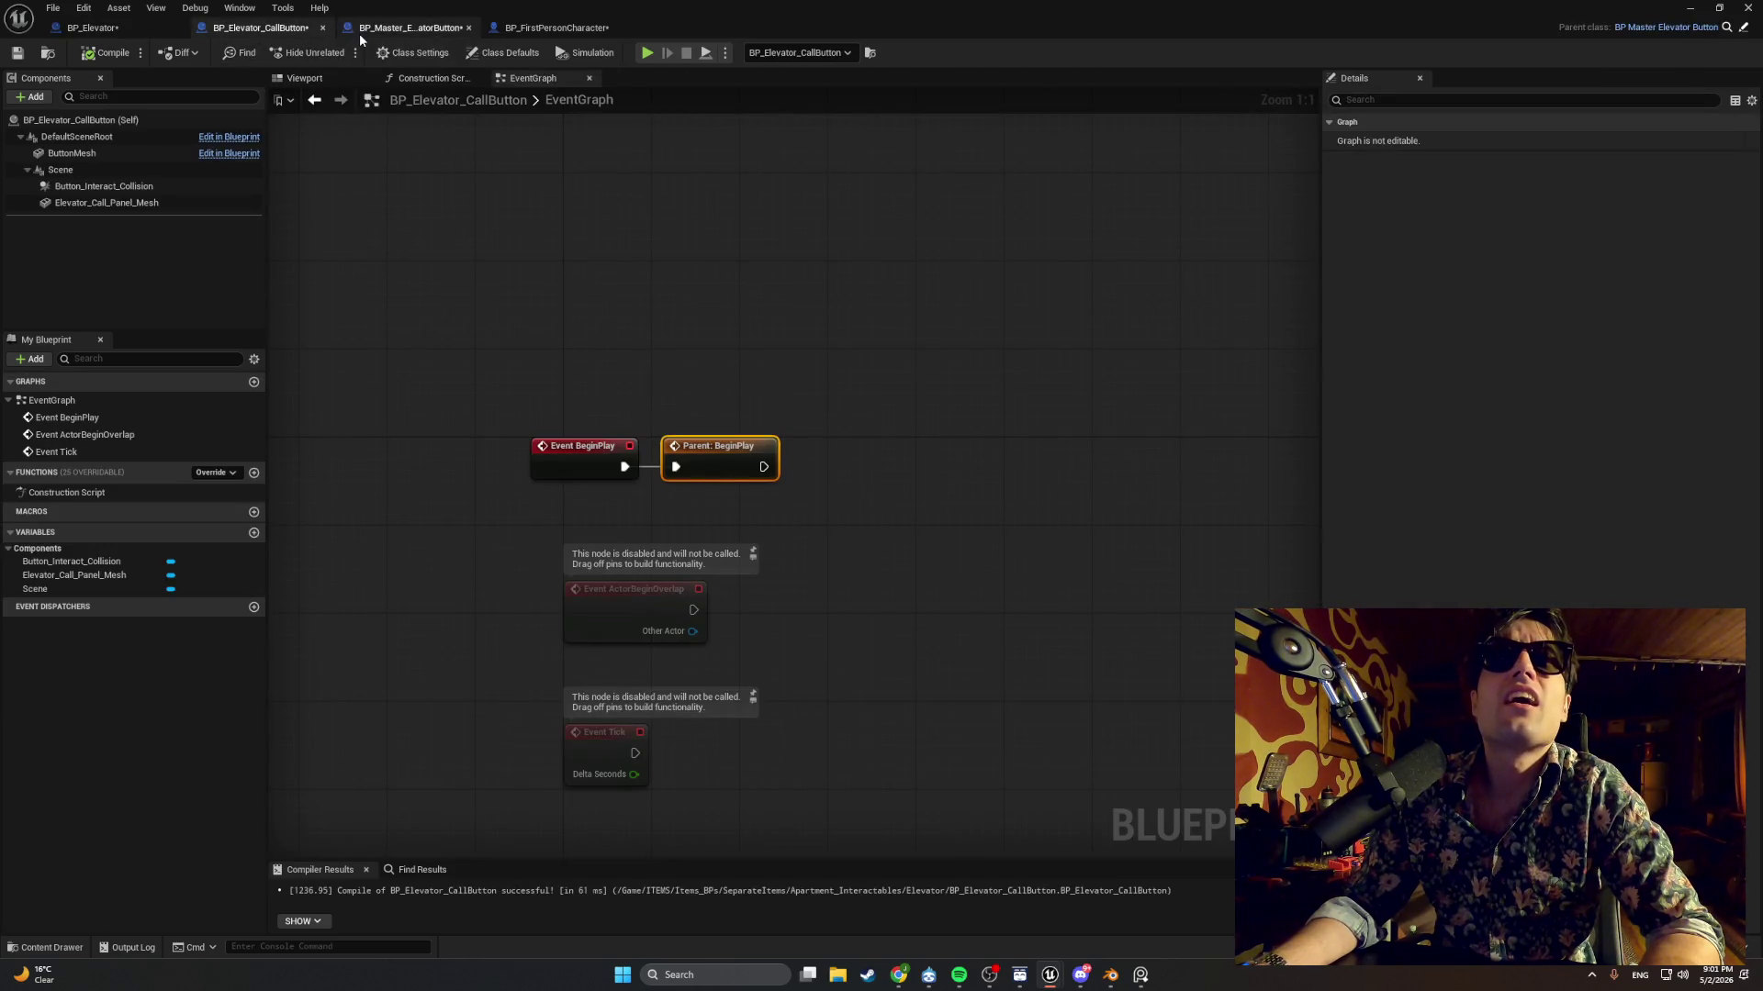
pyautogui.click(338, 79)
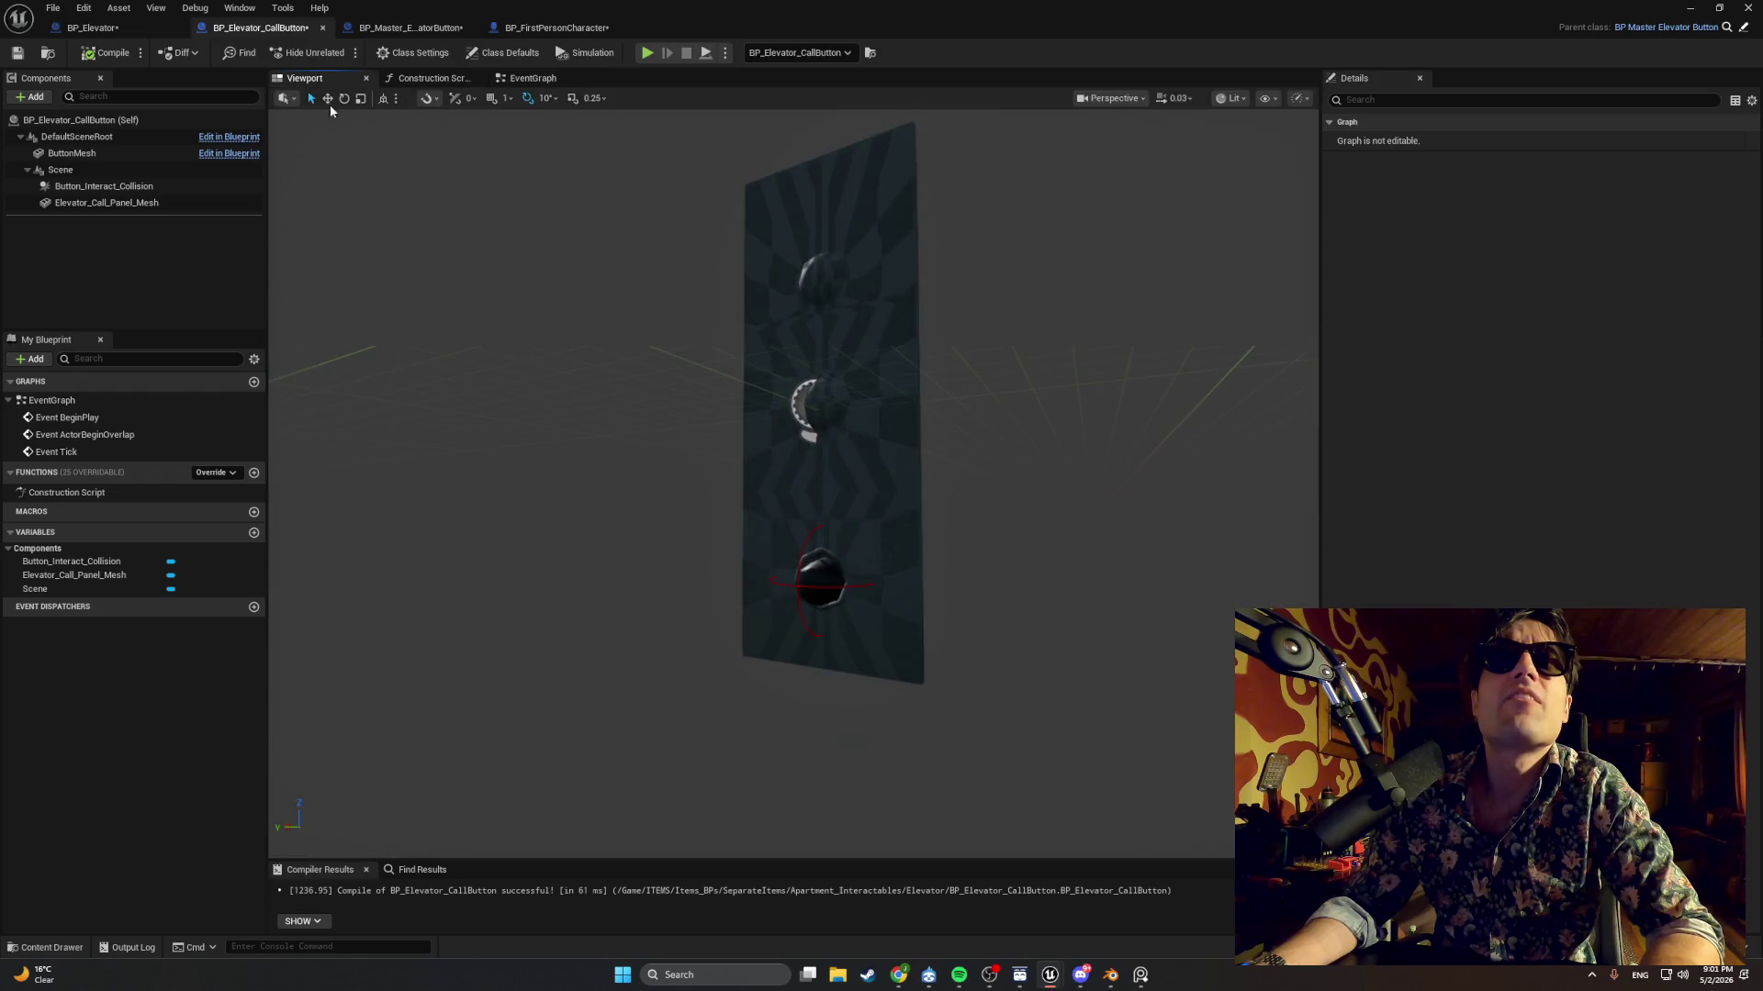
# Select the call button's Button_Interact_Collision and scale it to 0.091236.
pyautogui.click(821, 580)
pyautogui.click(844, 588)
pyautogui.click(852, 585)
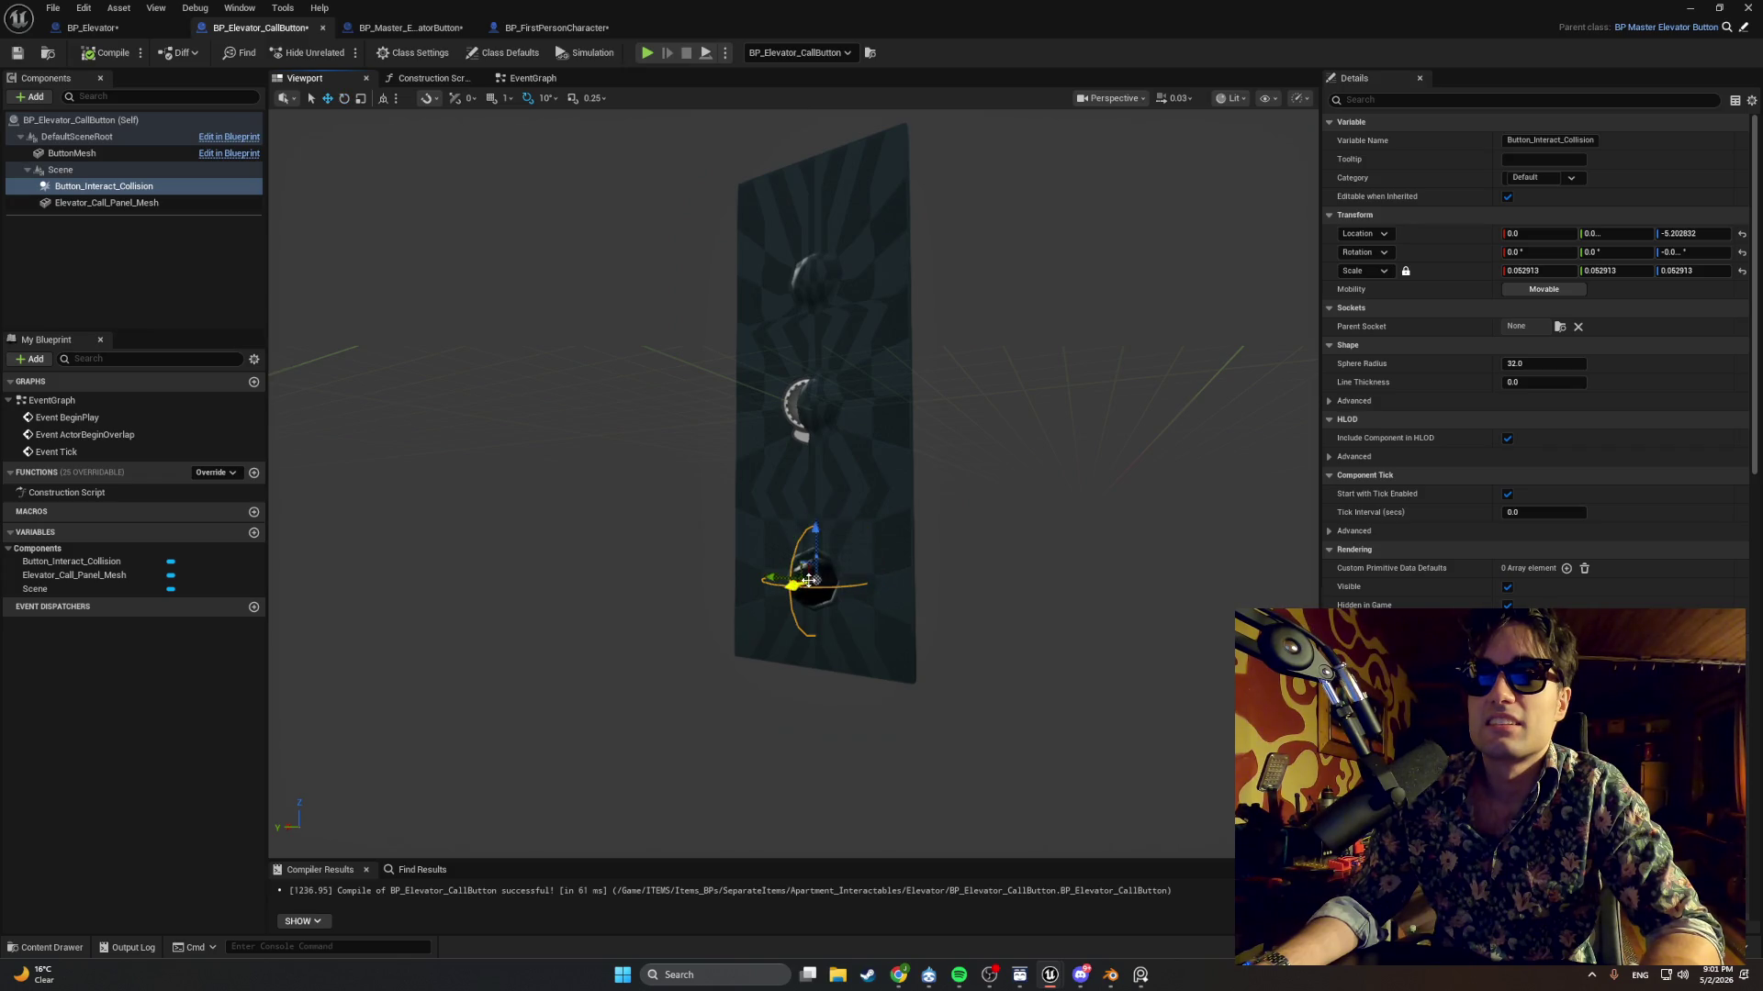
pyautogui.moveTo(804, 575)
pyautogui.mouseDown()
pyautogui.moveTo(748, 571)
pyautogui.moveTo(780, 532)
pyautogui.moveTo(838, 658)
pyautogui.mouseUp()
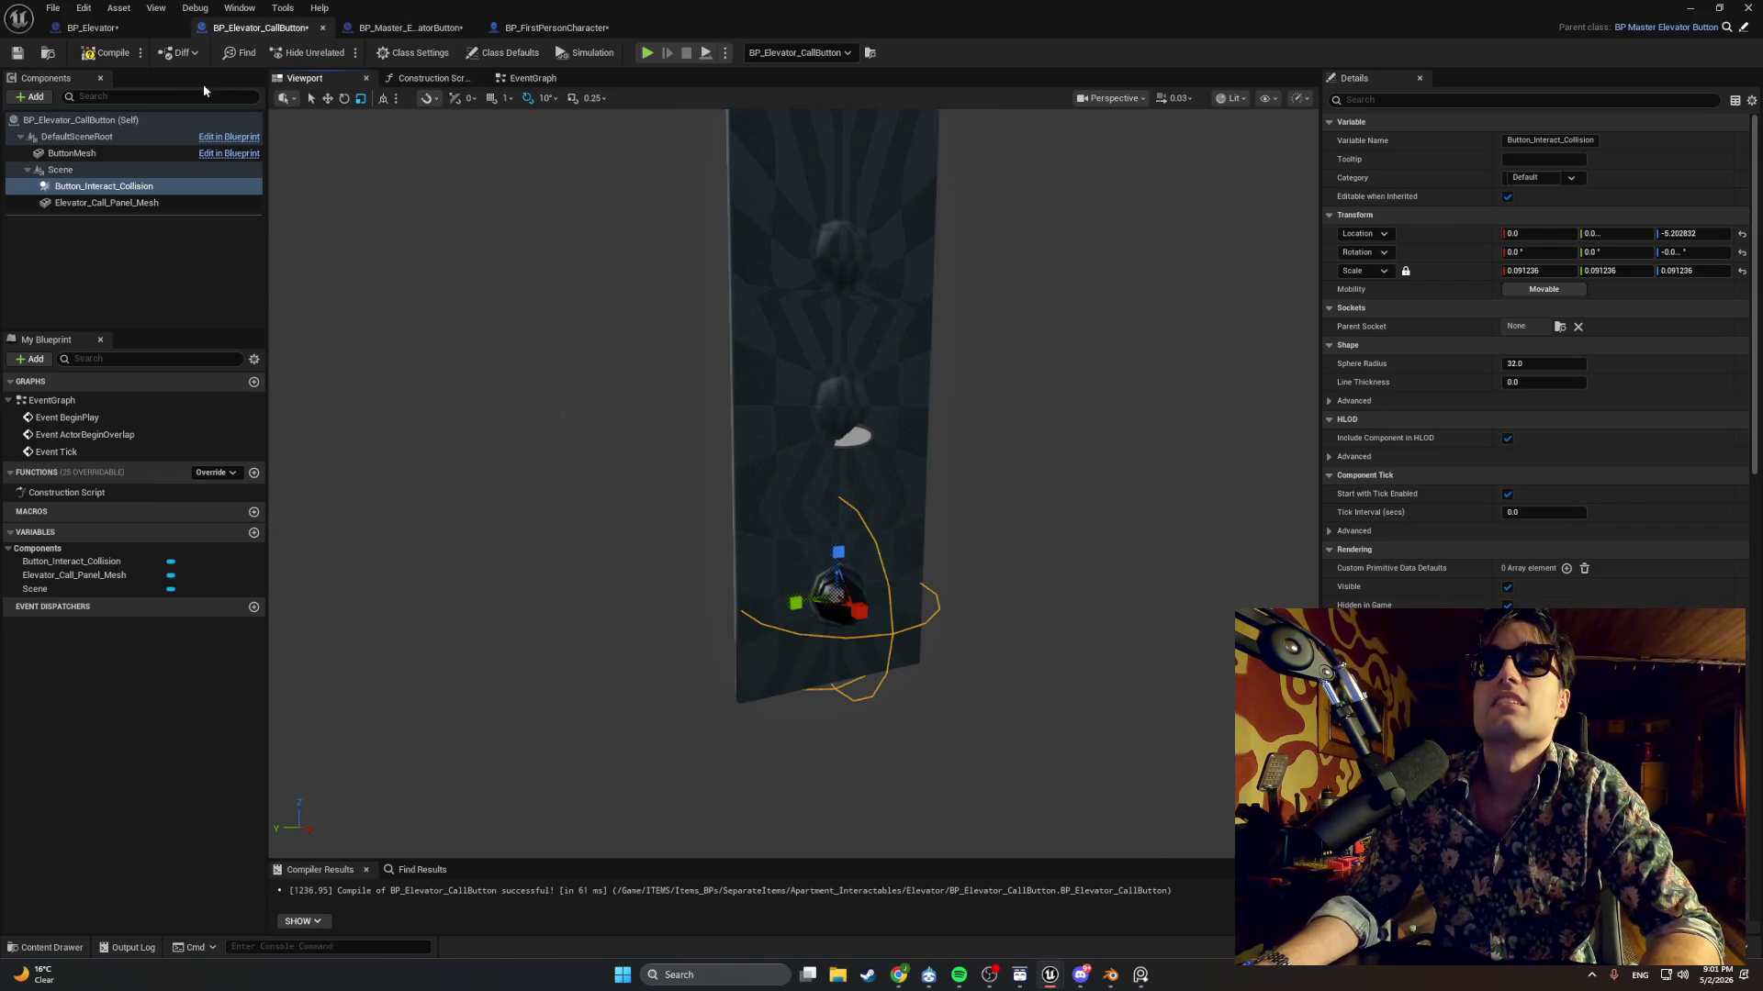
pyautogui.click(1689, 8)
# Play-test the level twice, walking up to the elevator call panel to try the button.
pyautogui.click(341, 52)
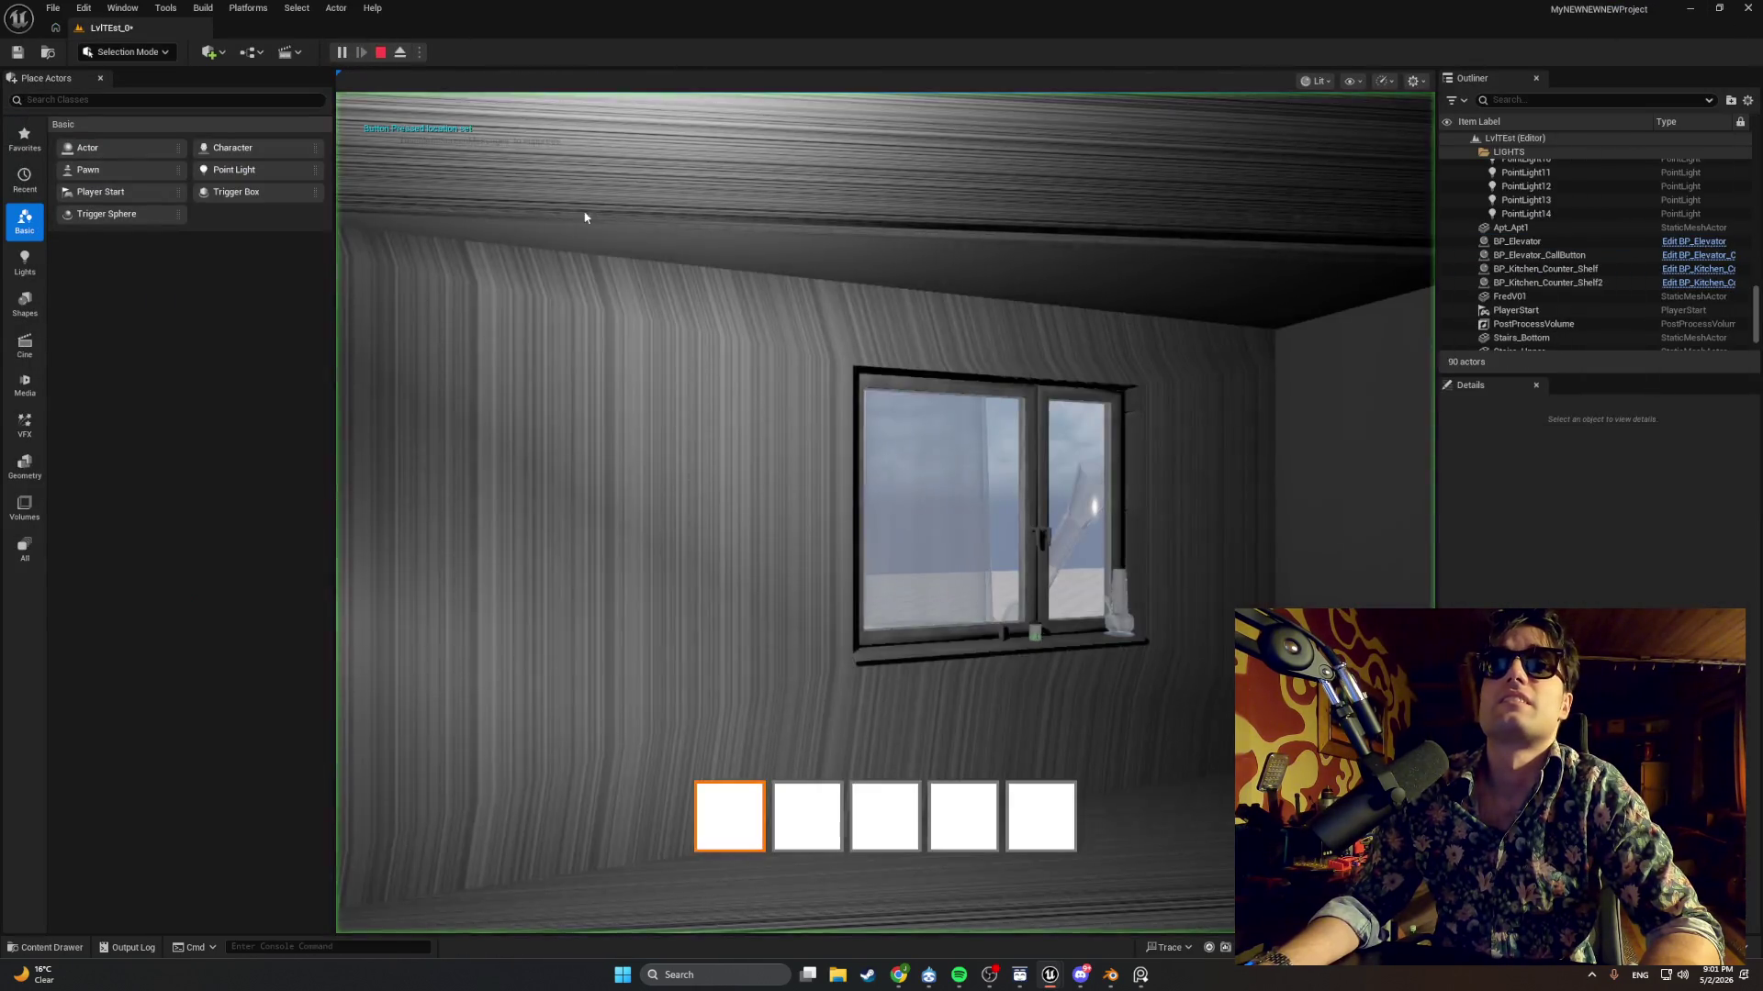
pyautogui.press('w')
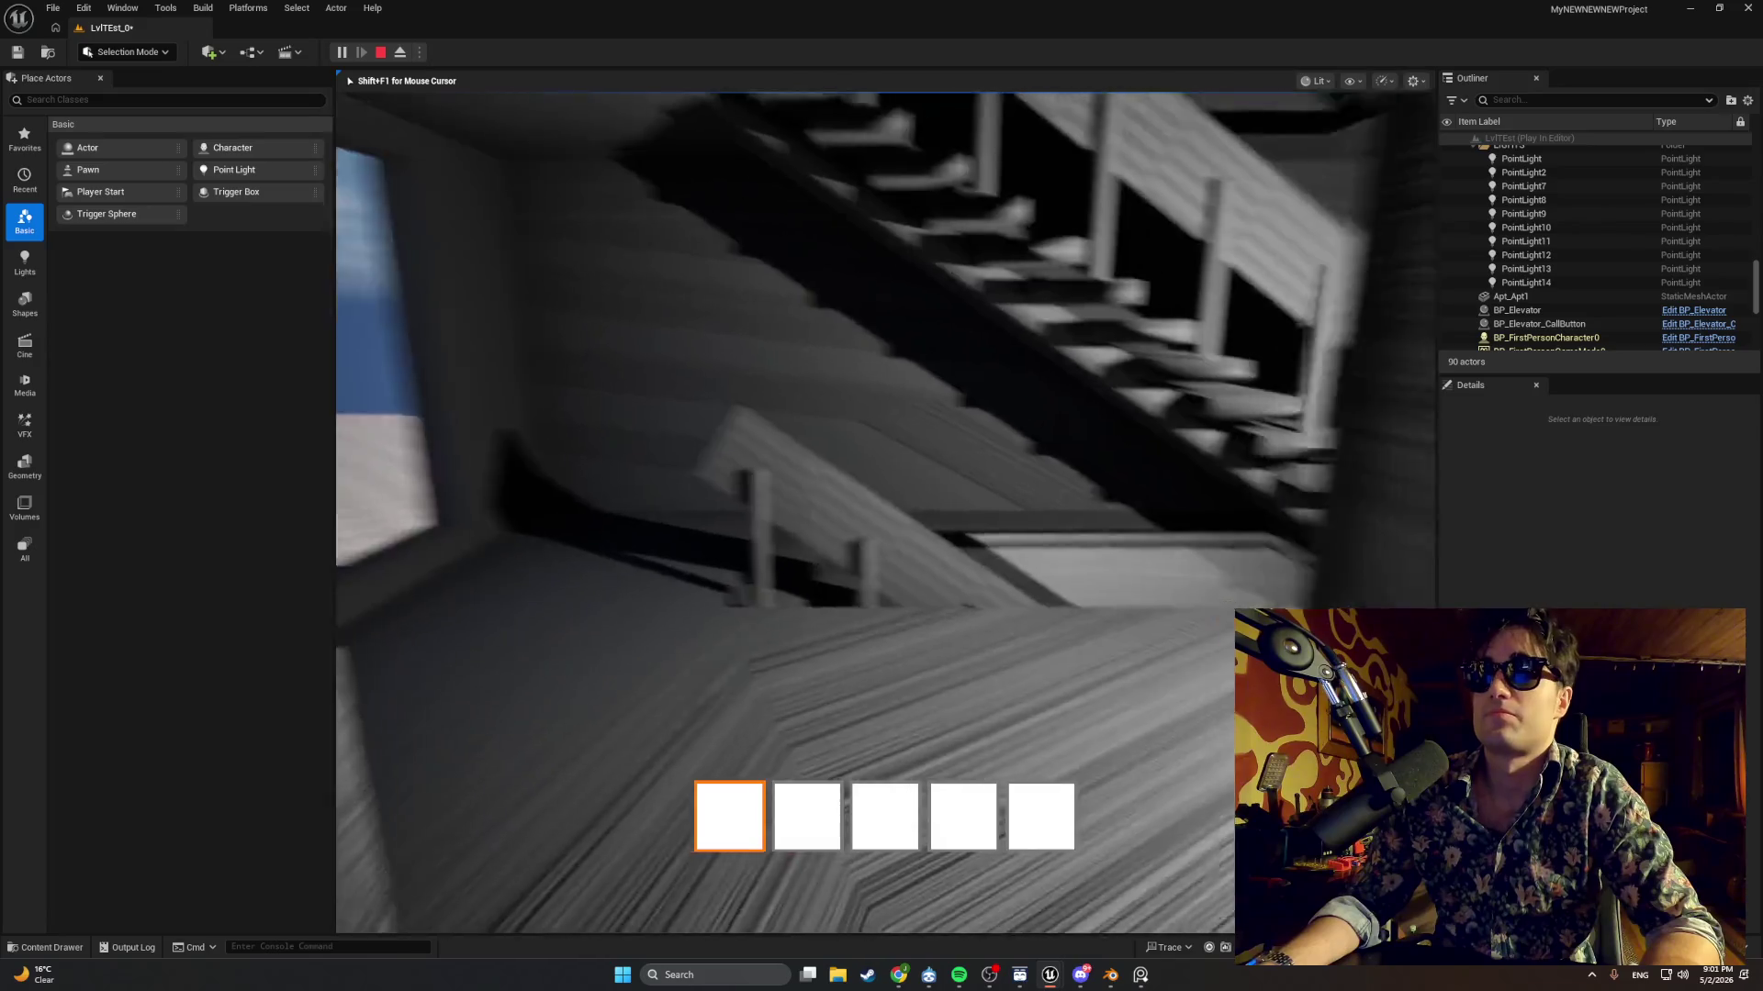
pyautogui.press('w')
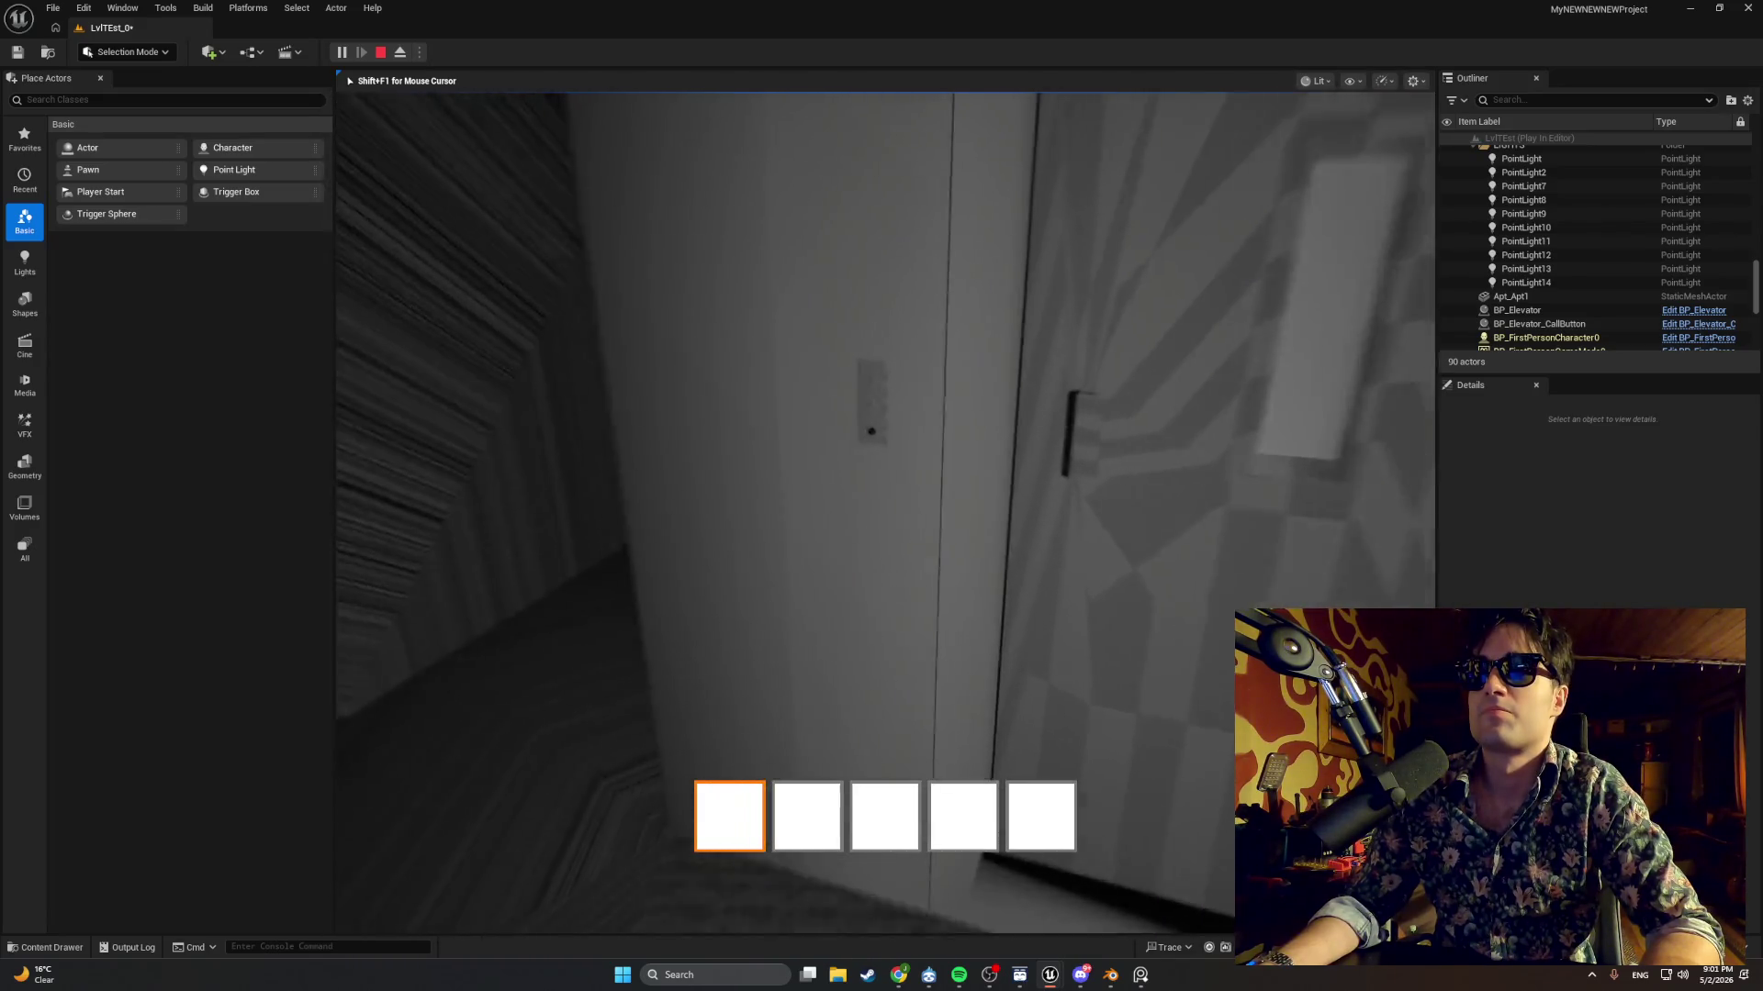
pyautogui.press('w')
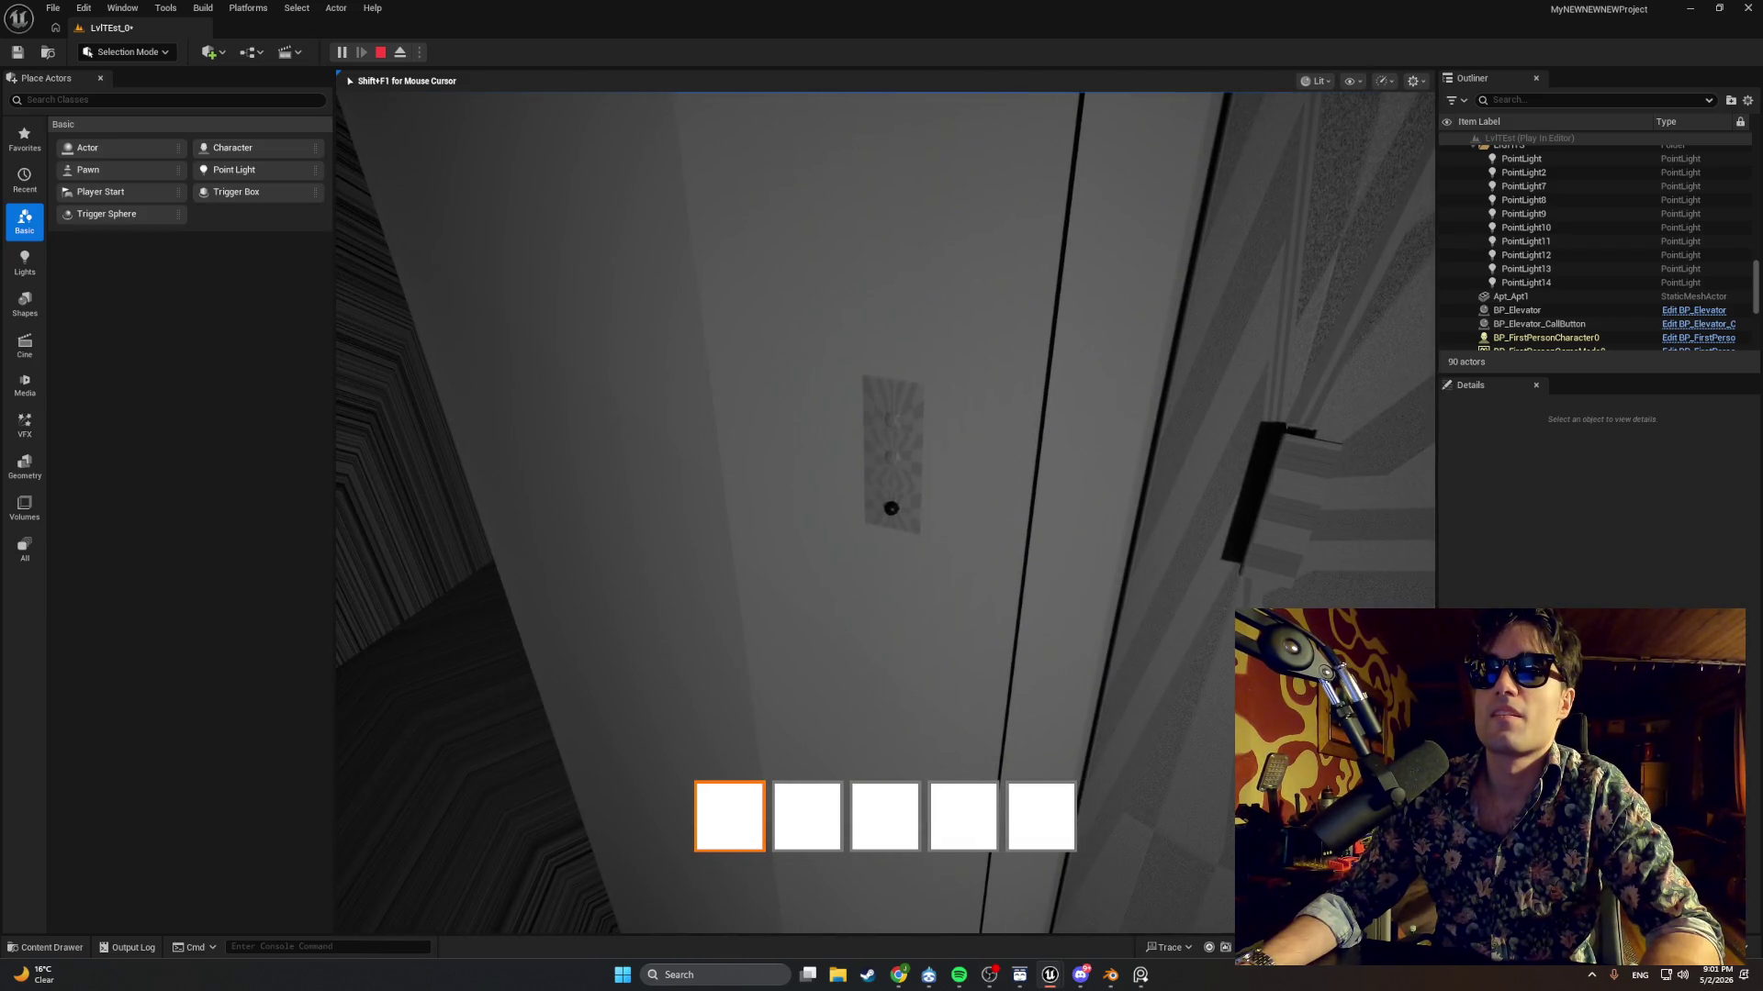
pyautogui.hotkey('shift', 'F1')
pyautogui.press('Escape')
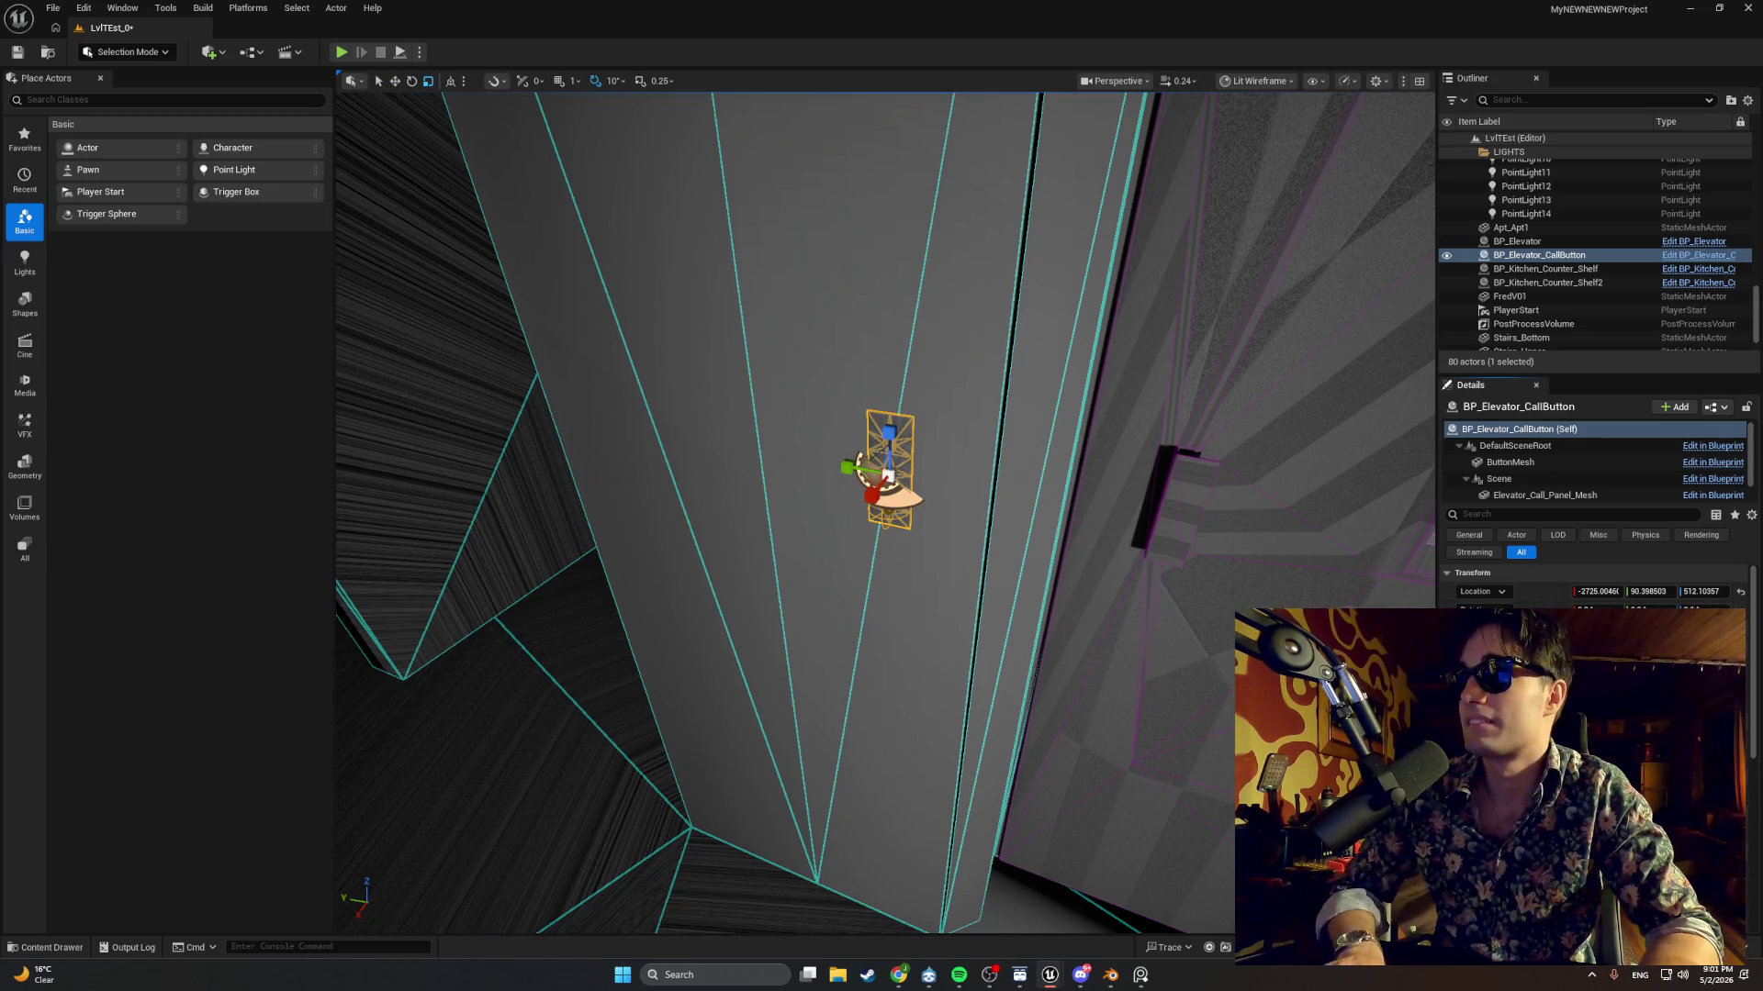
pyautogui.hotkey('alt', 'p')
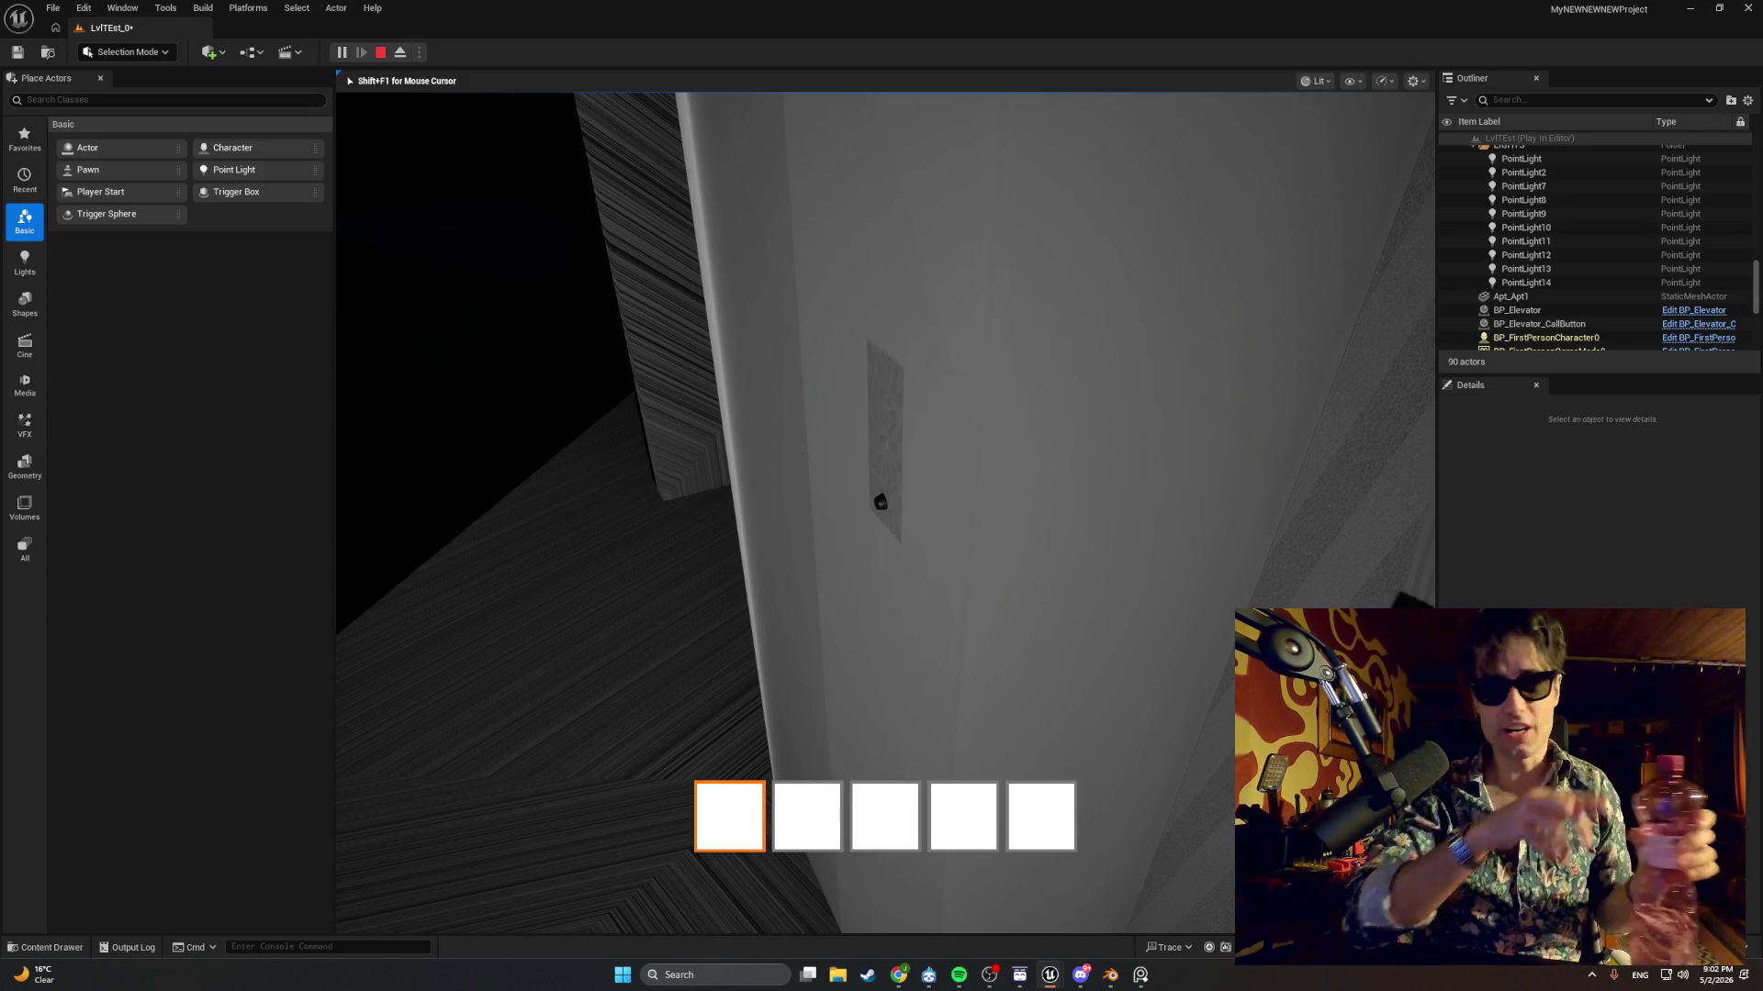
pyautogui.press('Escape')
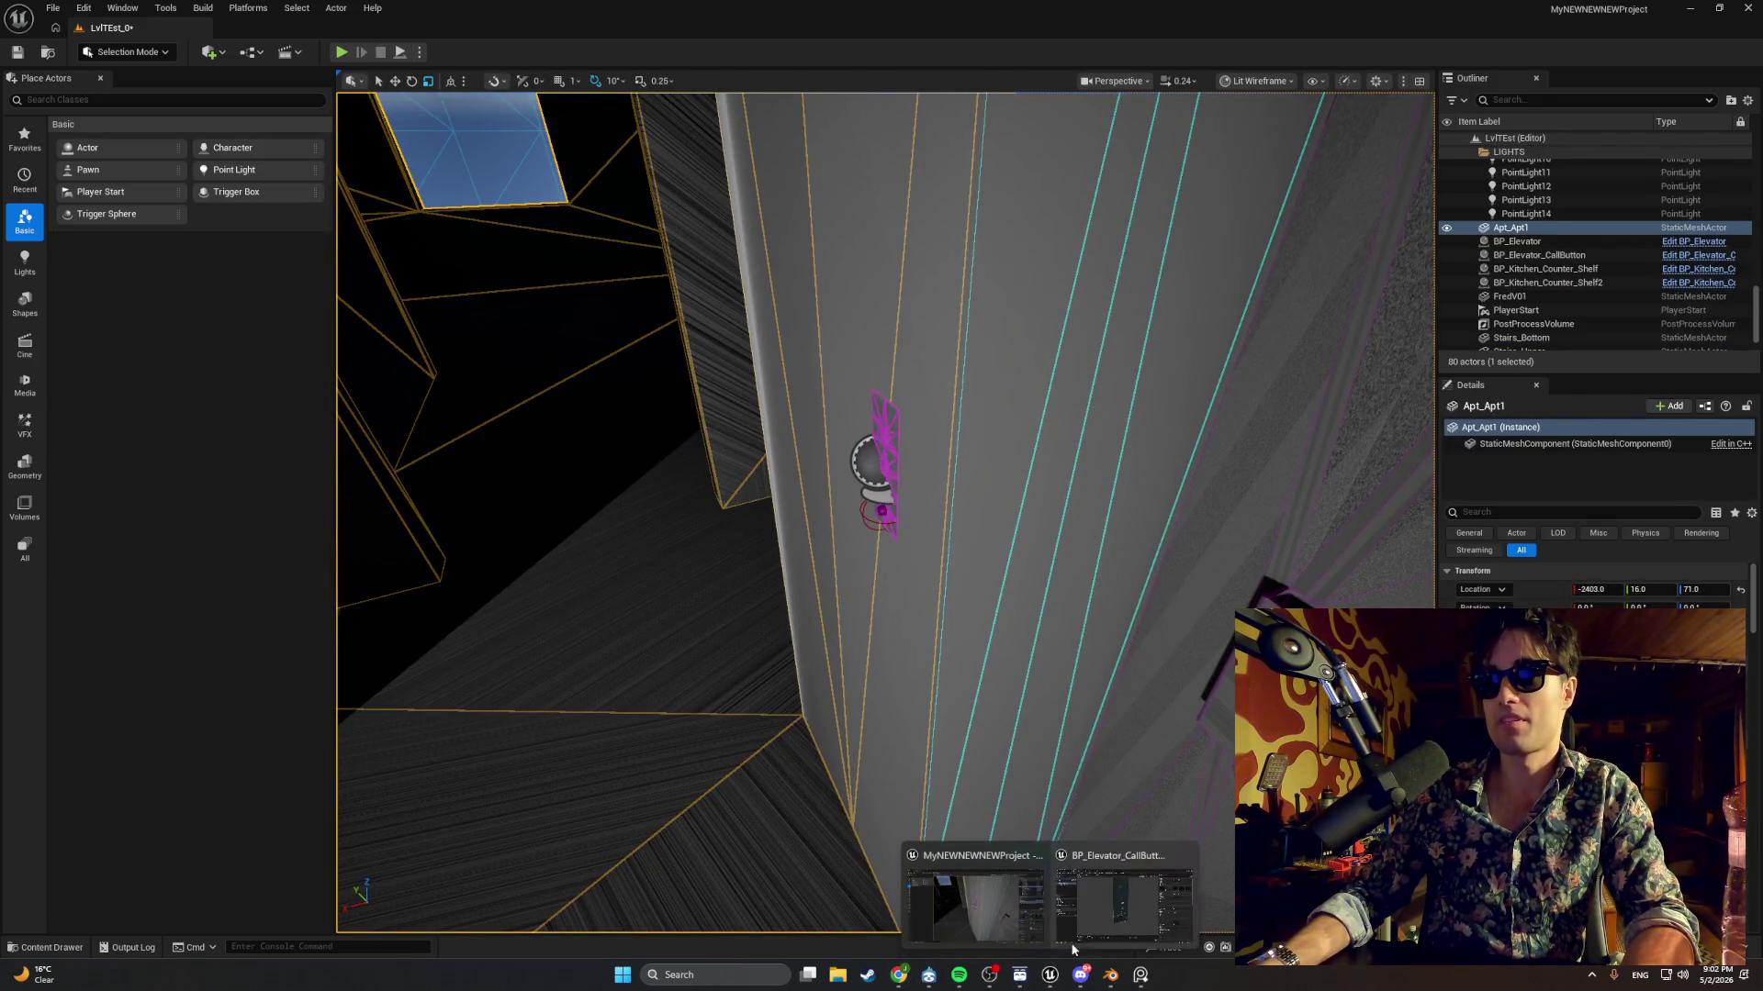
# Bring up the BP_Master_ElevatorButton event graph with Event BeginPlay and the Print String in view.
pyautogui.click(1073, 949)
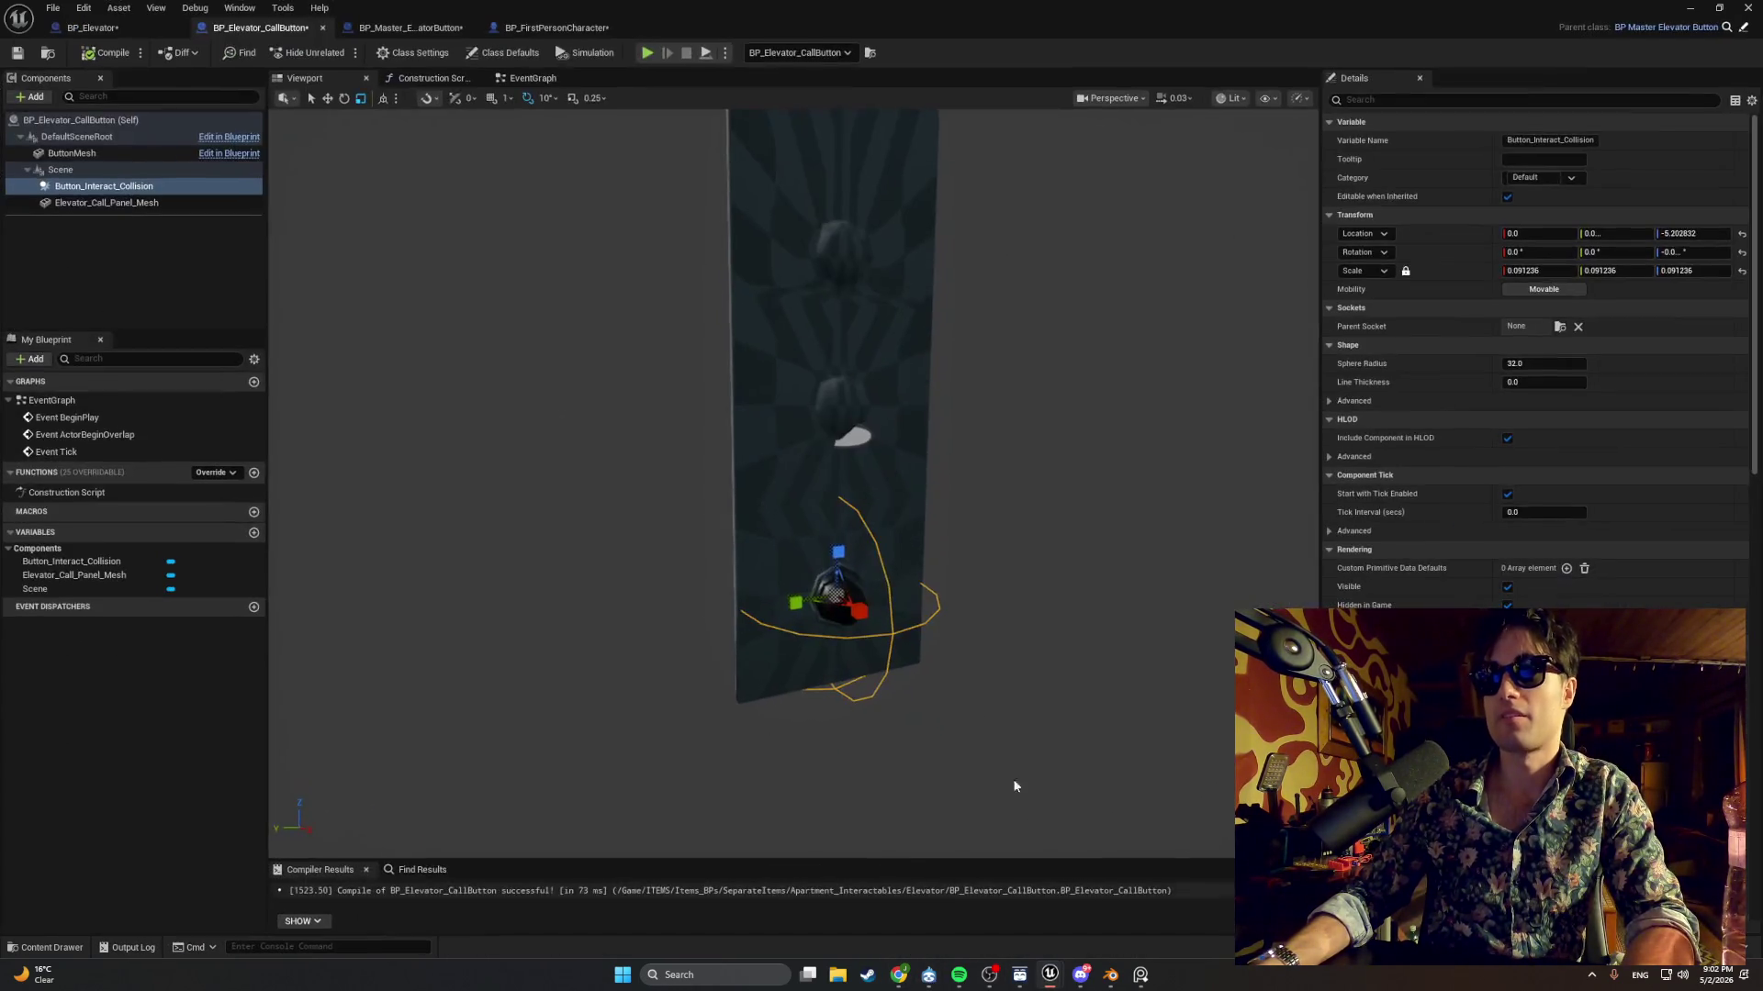
pyautogui.click(430, 25)
pyautogui.click(528, 78)
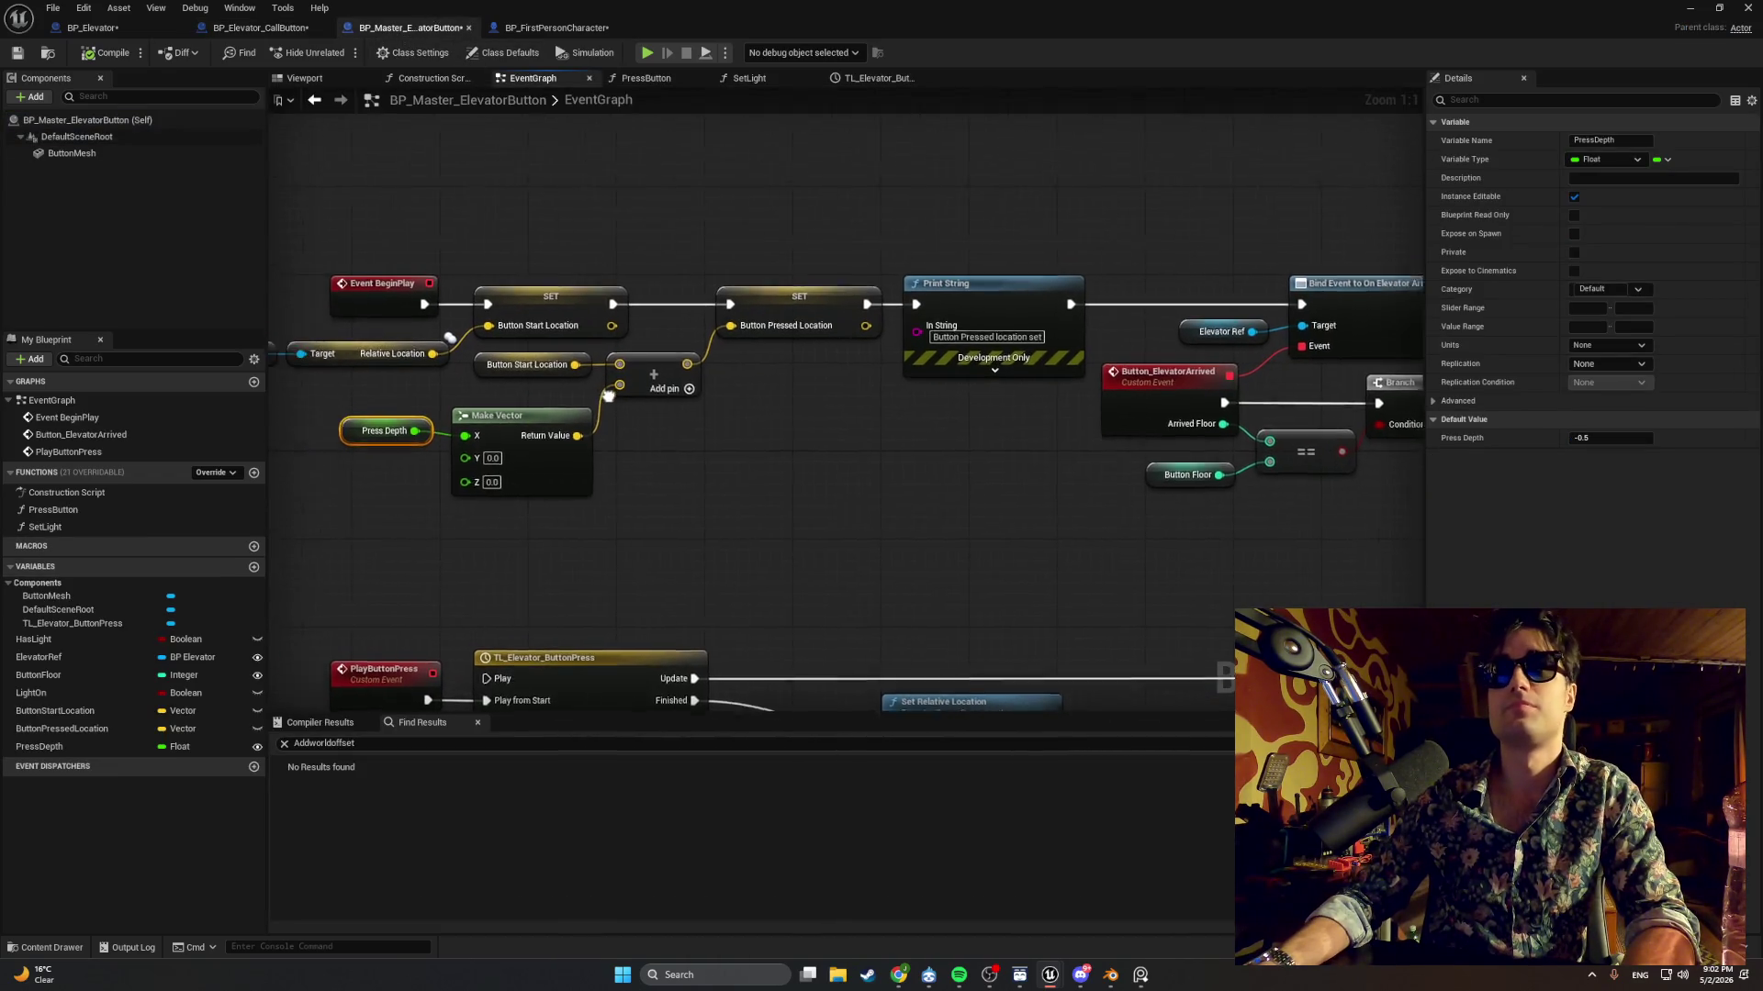
pyautogui.moveTo(608, 395); pyautogui.dragTo(691, 404)
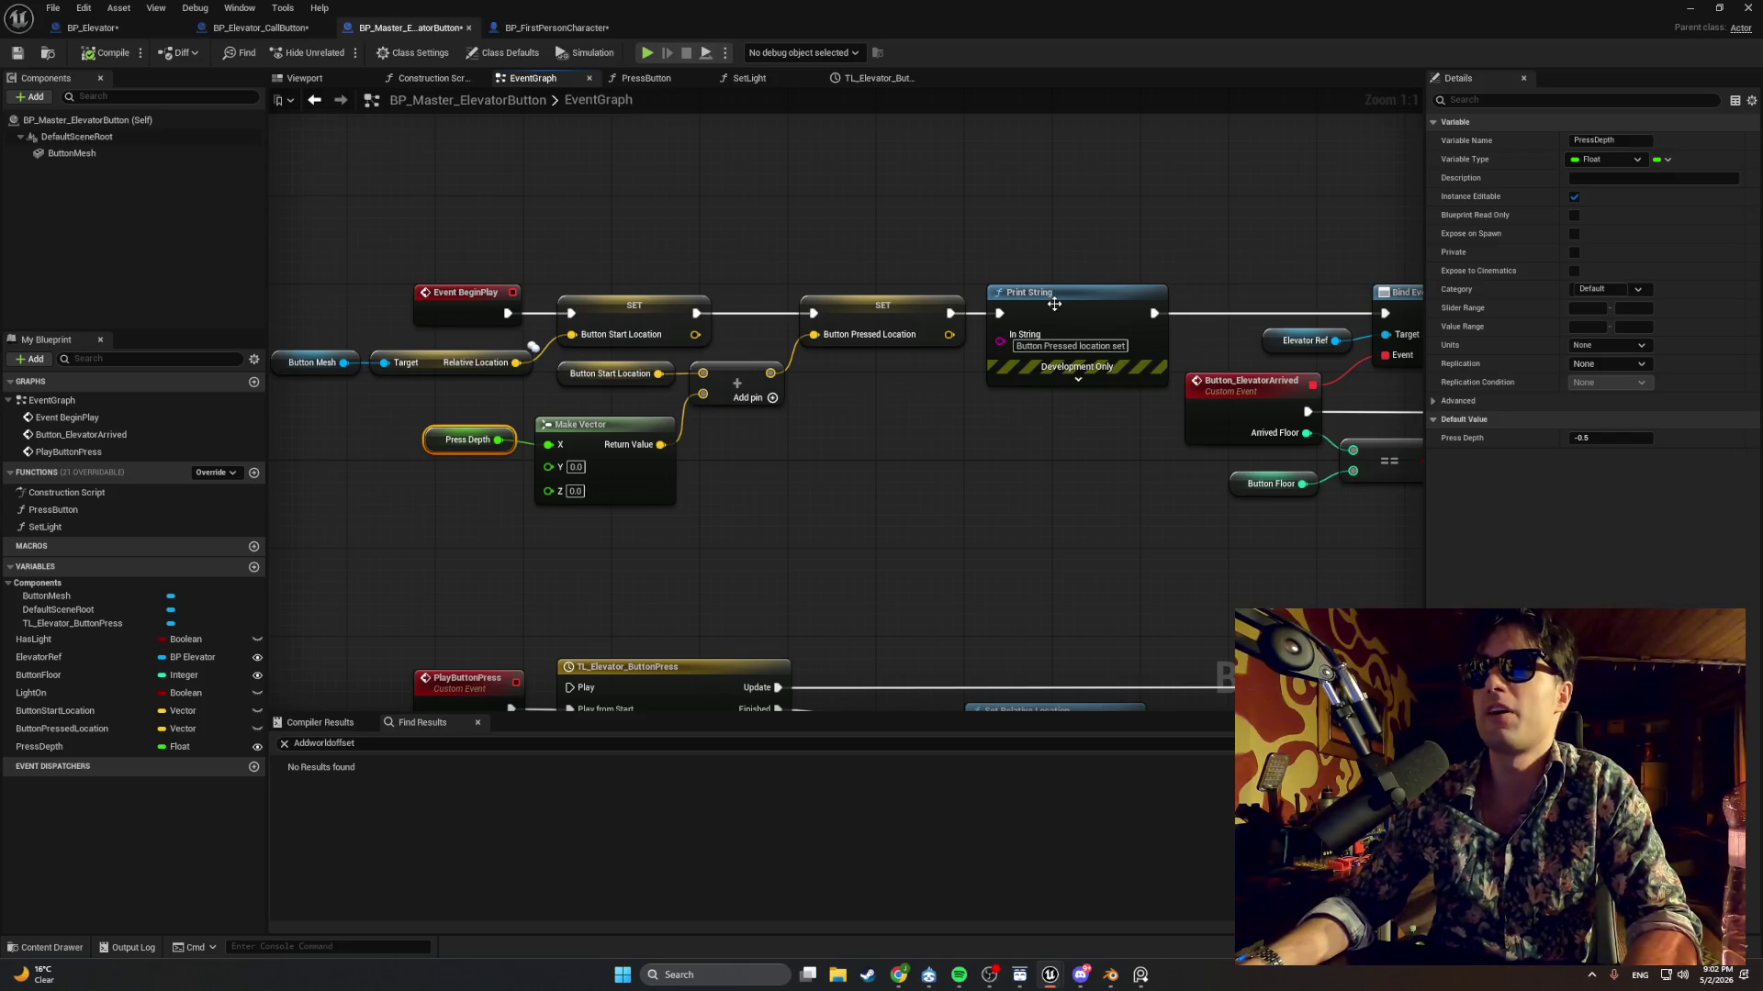
pyautogui.scroll(-1, 1054, 304)
pyautogui.moveTo(1054, 303)
pyautogui.mouseDown()
pyautogui.moveTo(1015, 256)
pyautogui.moveTo(688, 285)
pyautogui.mouseUp()
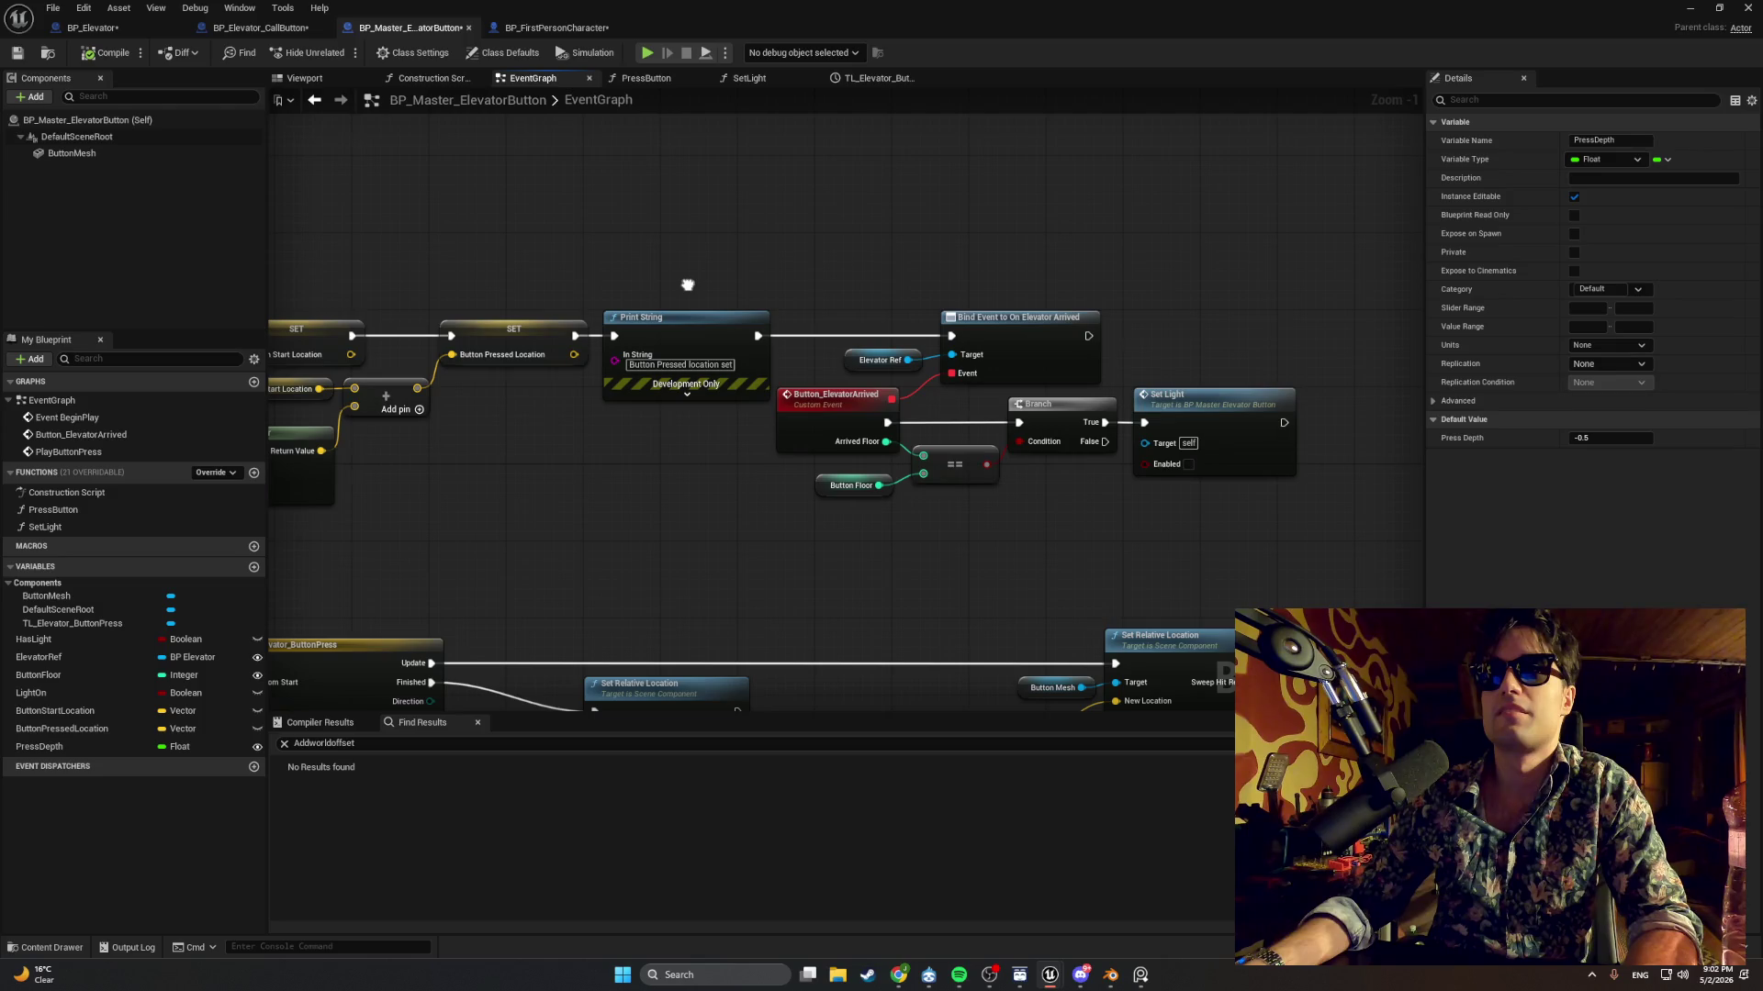
pyautogui.moveTo(661, 288)
pyautogui.mouseDown()
pyautogui.moveTo(975, 315)
pyautogui.moveTo(1172, 291)
pyautogui.moveTo(404, 316)
pyautogui.mouseUp()
# Duplicate the Print String after Event BeginPlay, wire it into the first SET, and compile.
pyautogui.click(1141, 334)
pyautogui.hotkey('ctrl', 'c')
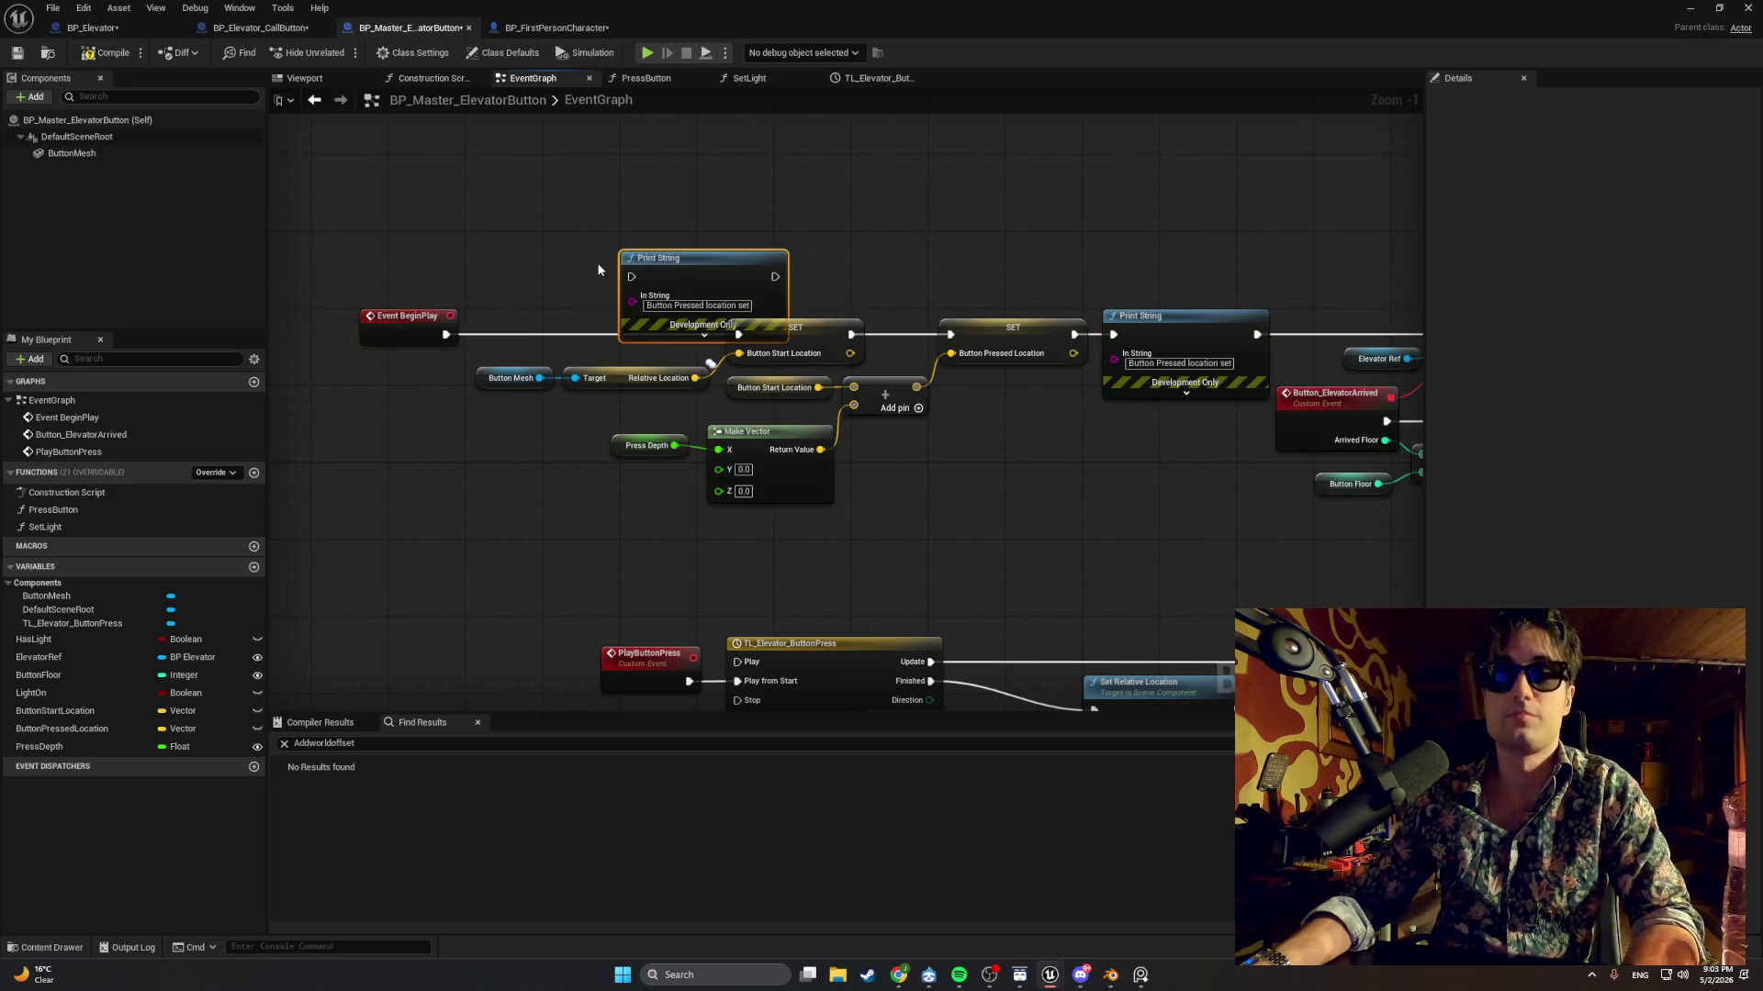
pyautogui.hotkey('ctrl', 'v')
pyautogui.moveTo(635, 266)
pyautogui.mouseDown()
pyautogui.moveTo(490, 283)
pyautogui.moveTo(550, 312)
pyautogui.moveTo(501, 286)
pyautogui.mouseUp()
pyautogui.moveTo(640, 286); pyautogui.dragTo(738, 334)
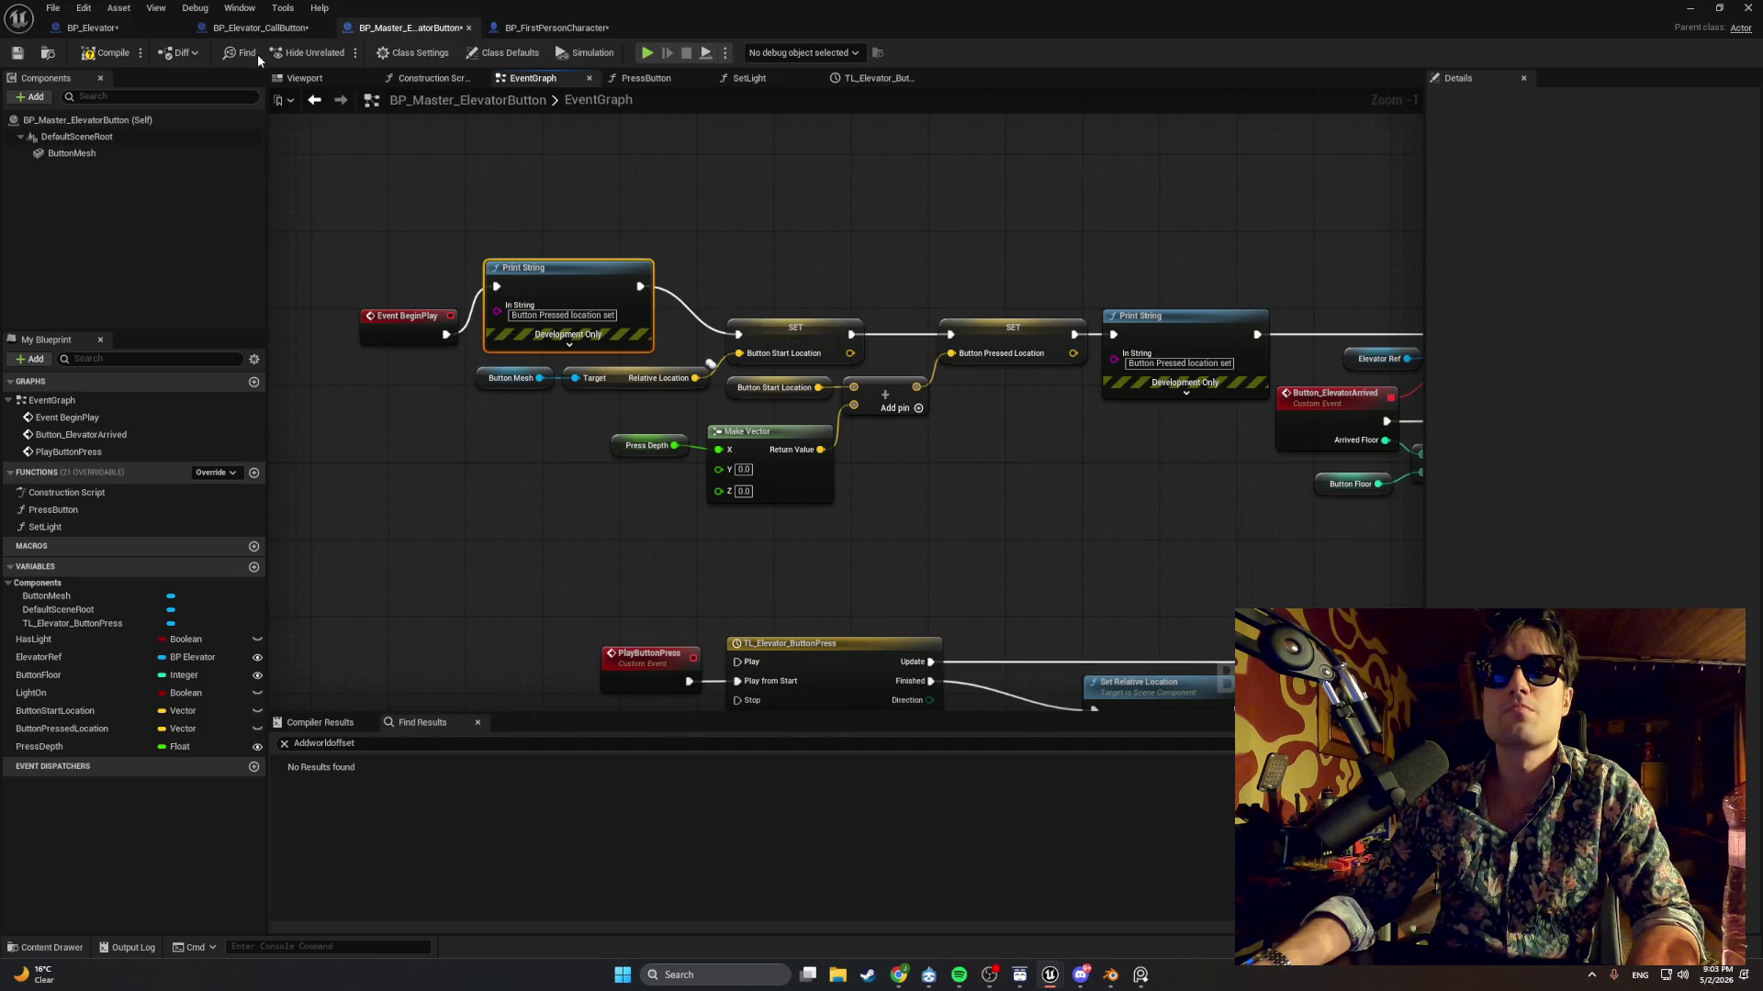
pyautogui.click(99, 57)
# Run a quick play test of the level from the level editor.
pyautogui.hotkey('alt', 'Tab')
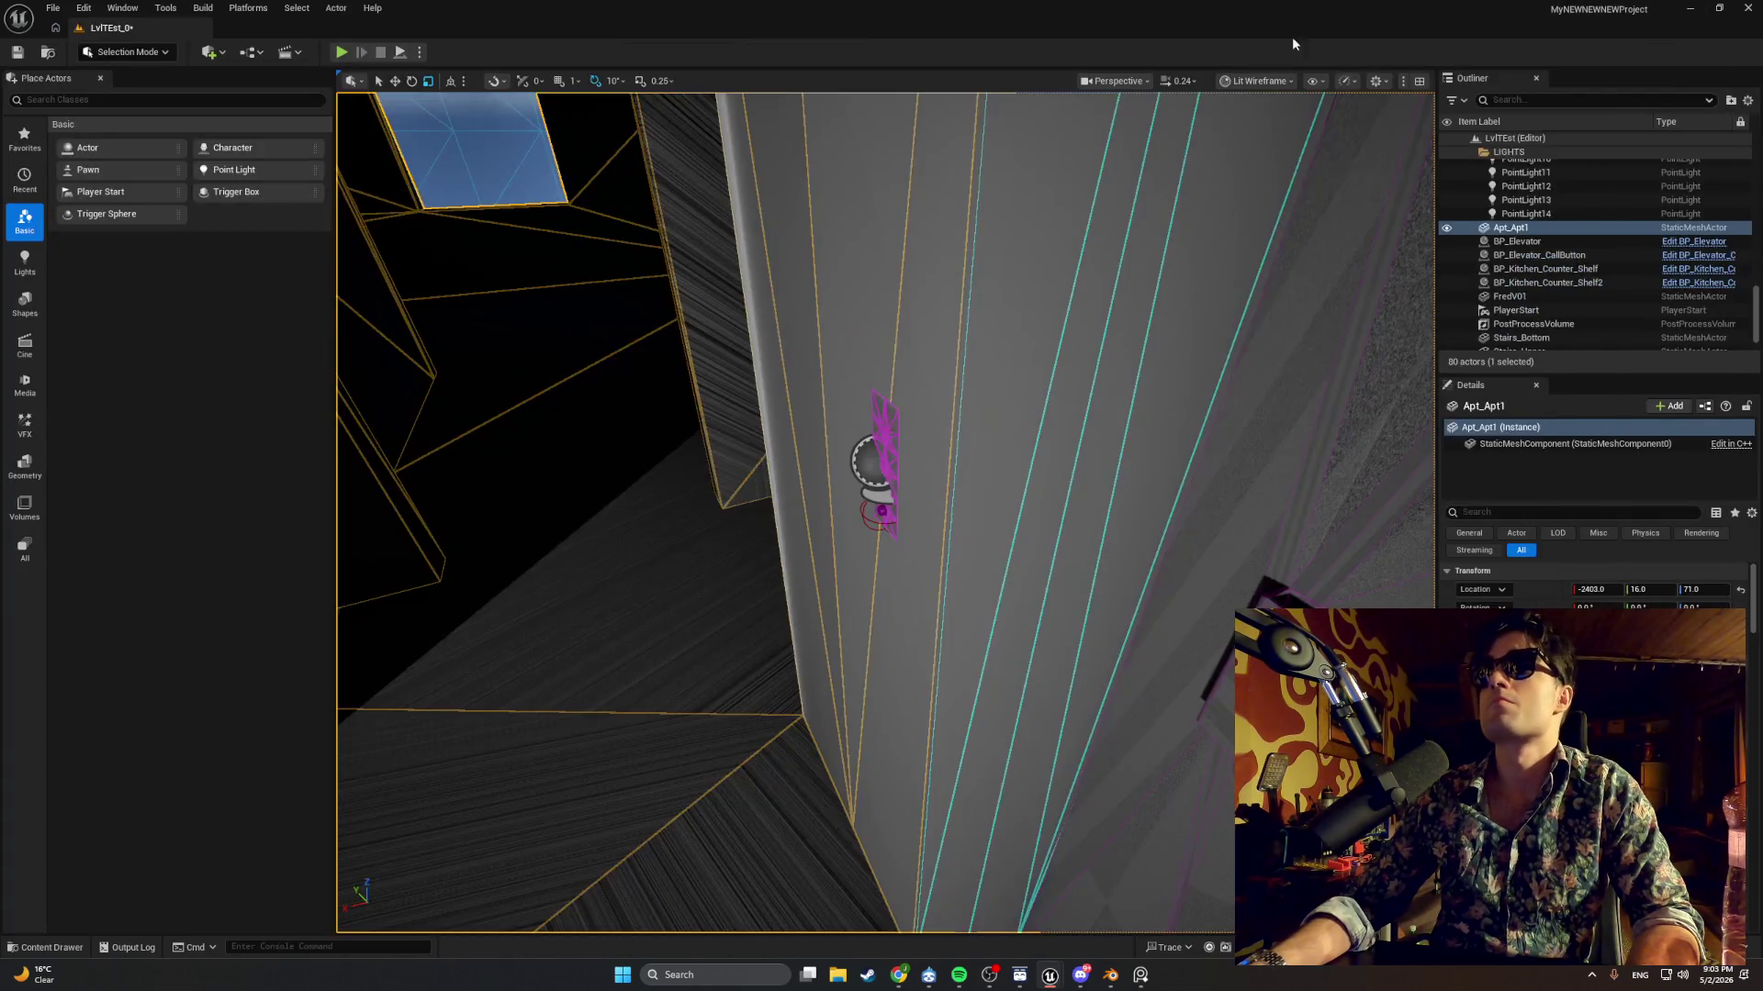
pyautogui.click(341, 51)
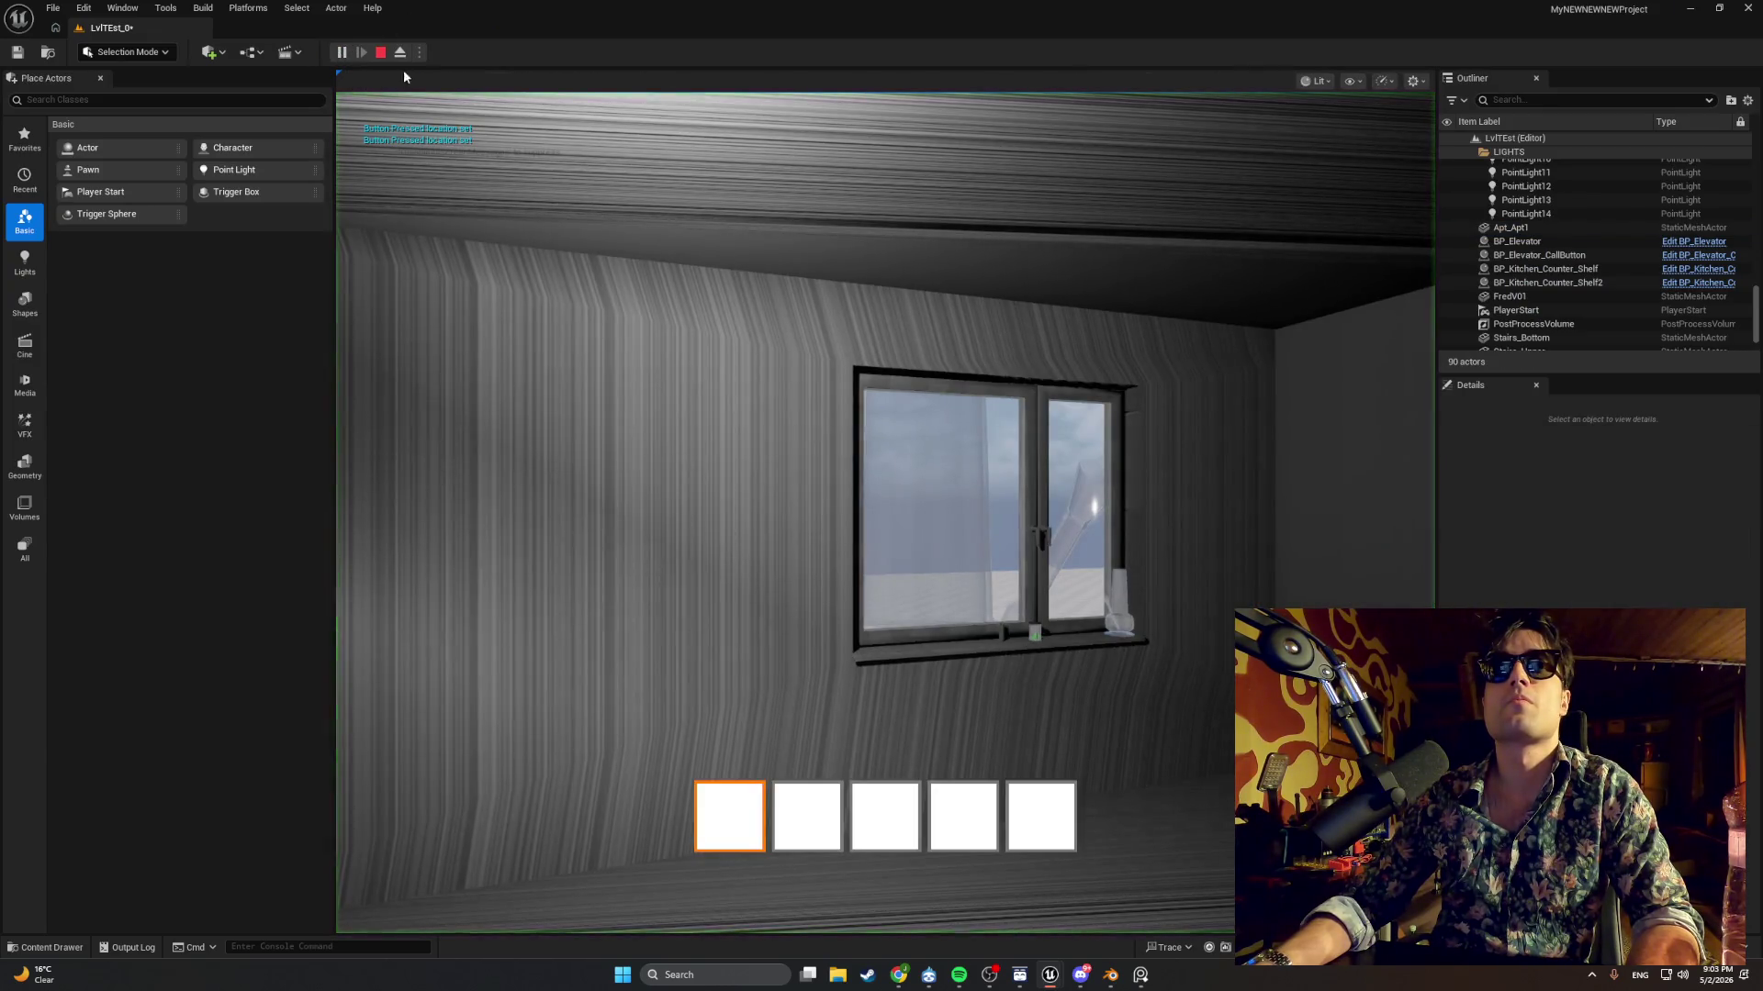
pyautogui.press('Escape')
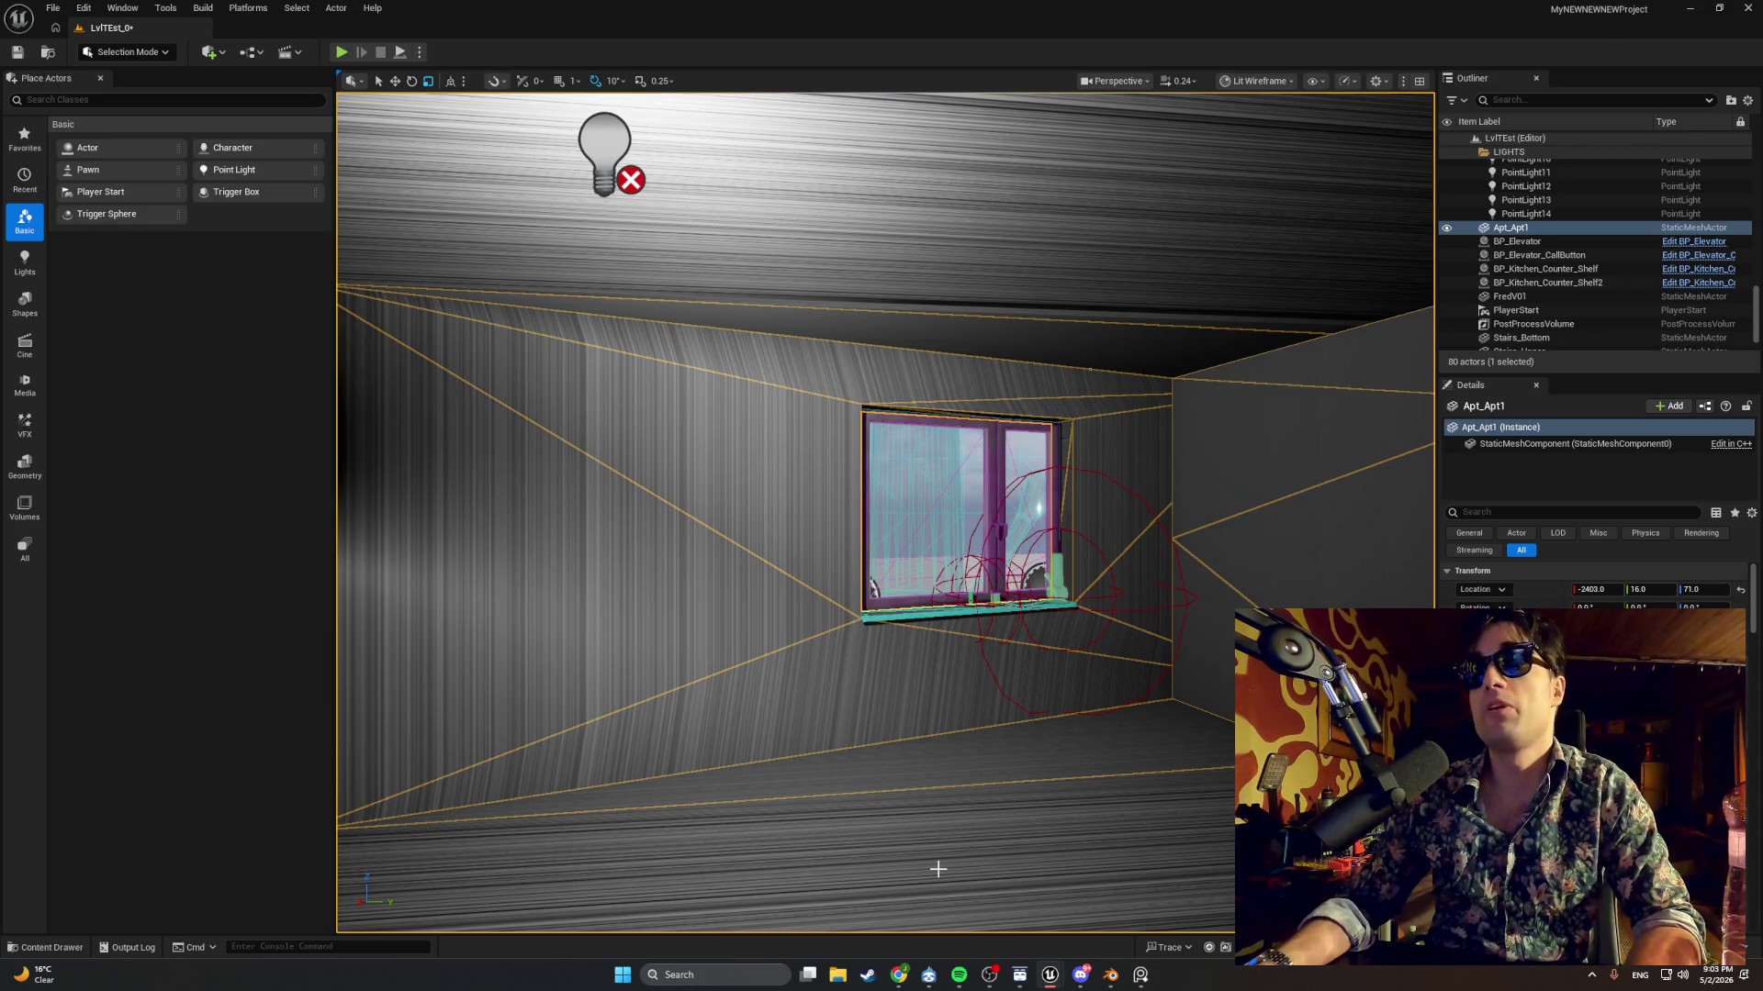
# Delete both Print String nodes and reconnect BeginPlay to the first SET and the second SET to Bind Event.
pyautogui.moveTo(902, 975)
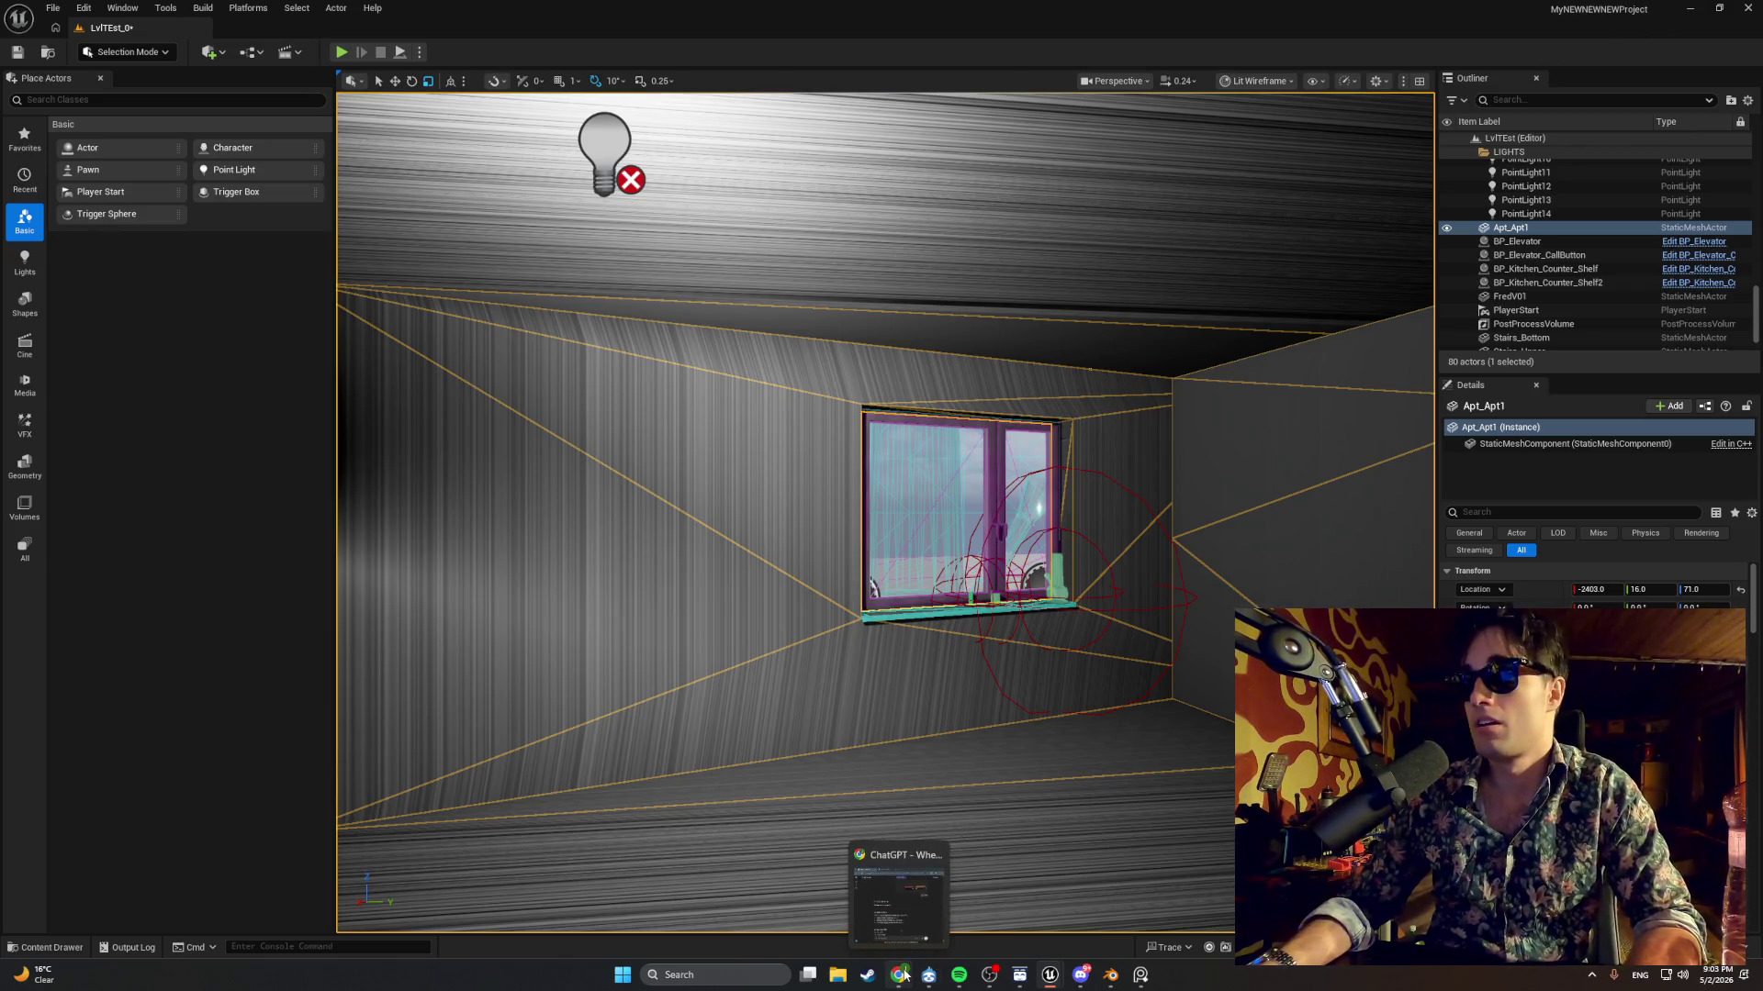
pyautogui.moveTo(1049, 975)
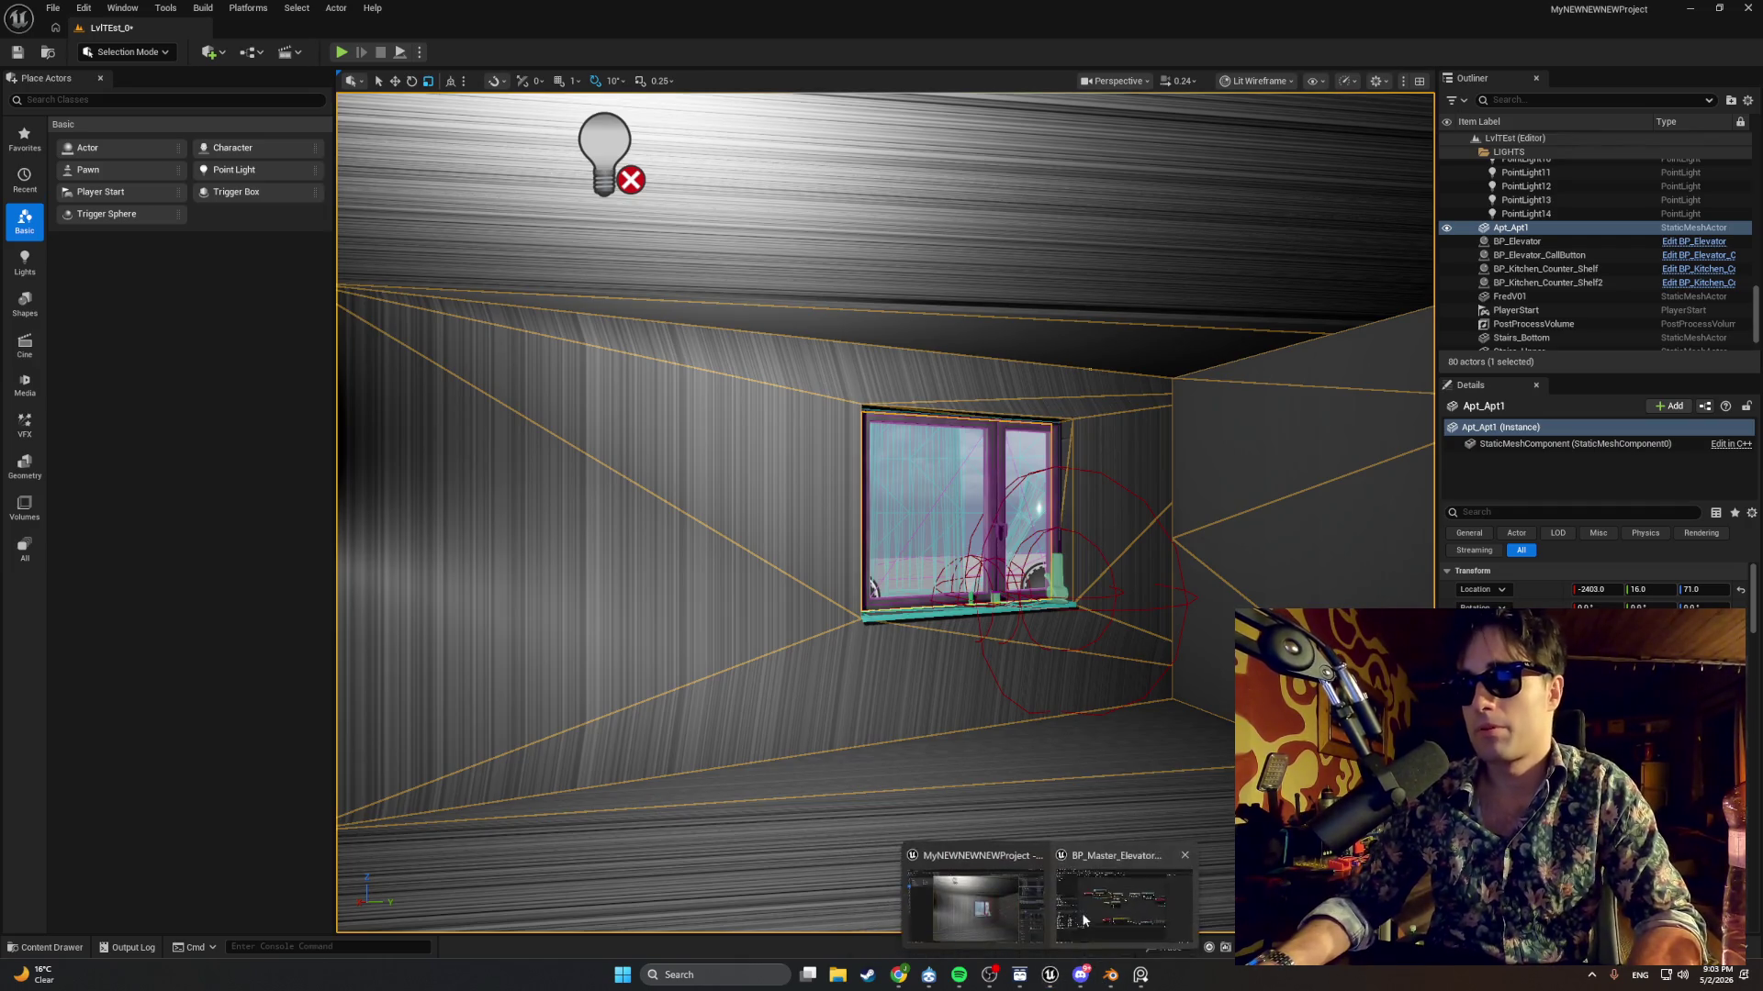
pyautogui.click(1143, 900)
pyautogui.press('Delete')
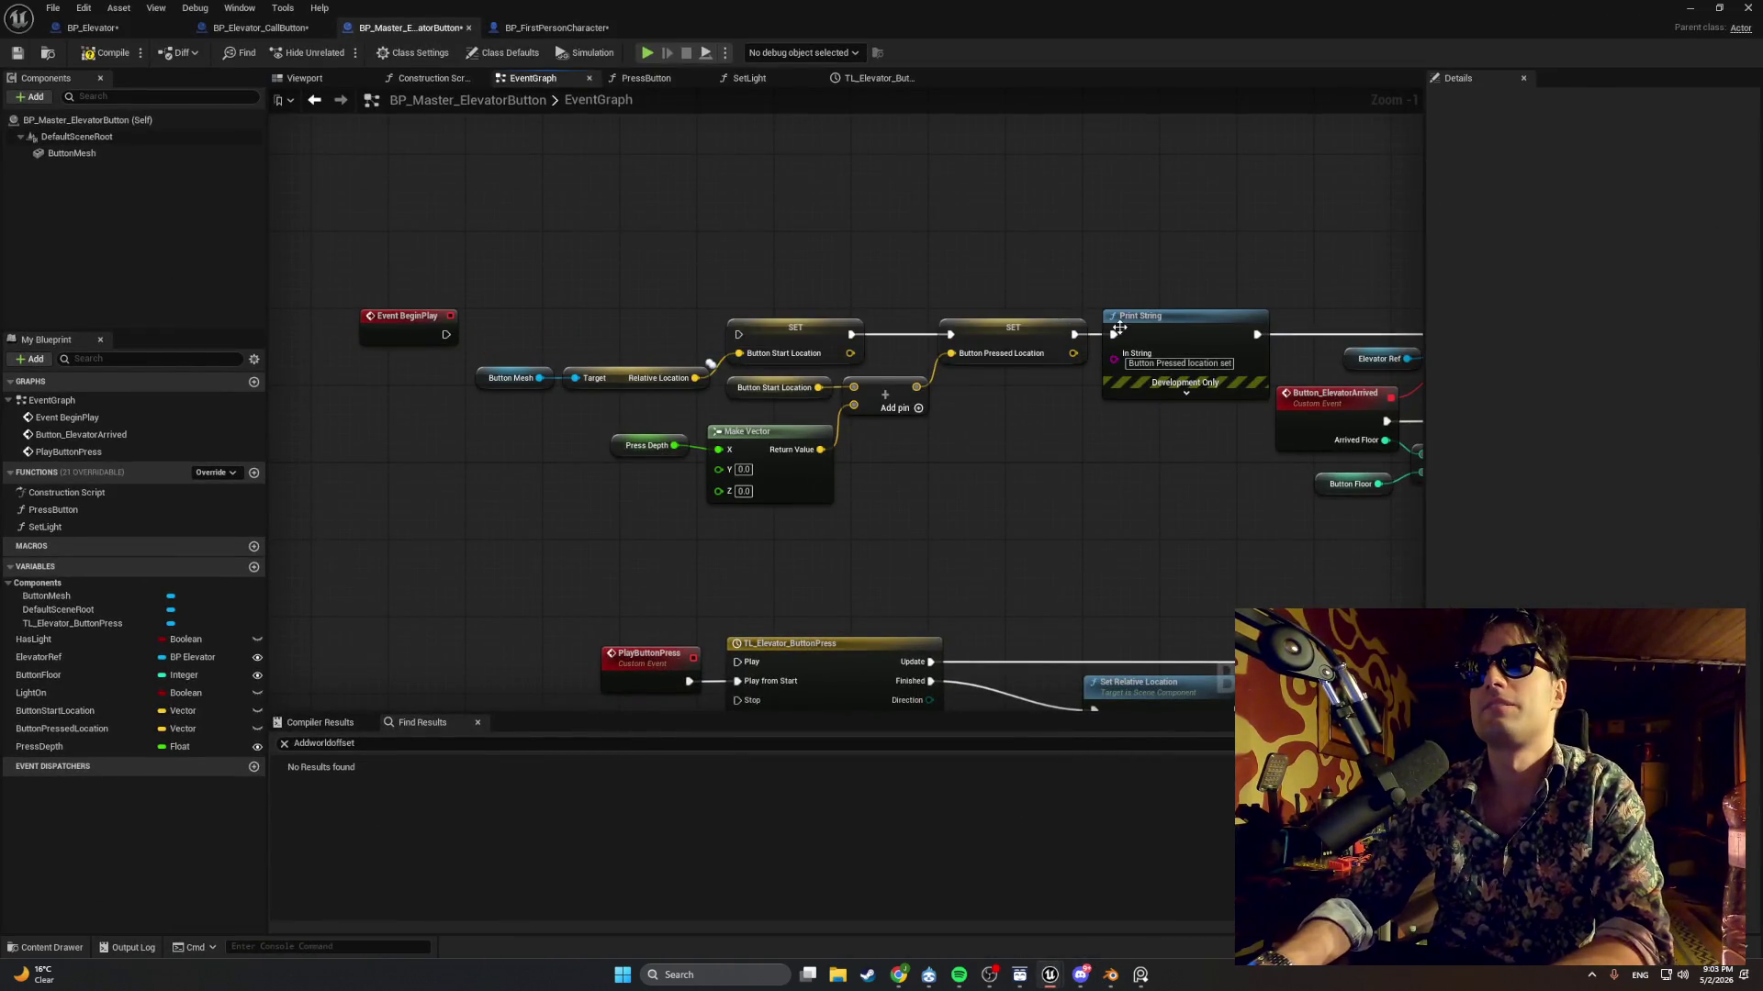
pyautogui.click(1185, 316)
pyautogui.press('Delete')
pyautogui.moveTo(447, 334); pyautogui.dragTo(744, 345)
pyautogui.moveTo(1035, 287)
pyautogui.mouseDown()
pyautogui.moveTo(702, 287)
pyautogui.moveTo(1003, 345)
pyautogui.moveTo(1116, 333)
pyautogui.mouseUp()
# Tidy the graph by moving the Bind Event group and Event BeginPlay next to the SET nodes.
pyautogui.moveTo(1363, 551)
pyautogui.mouseDown()
pyautogui.moveTo(1168, 382)
pyautogui.moveTo(1006, 305)
pyautogui.mouseUp()
pyautogui.moveTo(1167, 321); pyautogui.dragTo(923, 325)
pyautogui.click(841, 290)
pyautogui.moveTo(696, 289); pyautogui.dragTo(1194, 286)
pyautogui.moveTo(592, 301); pyautogui.dragTo(850, 301)
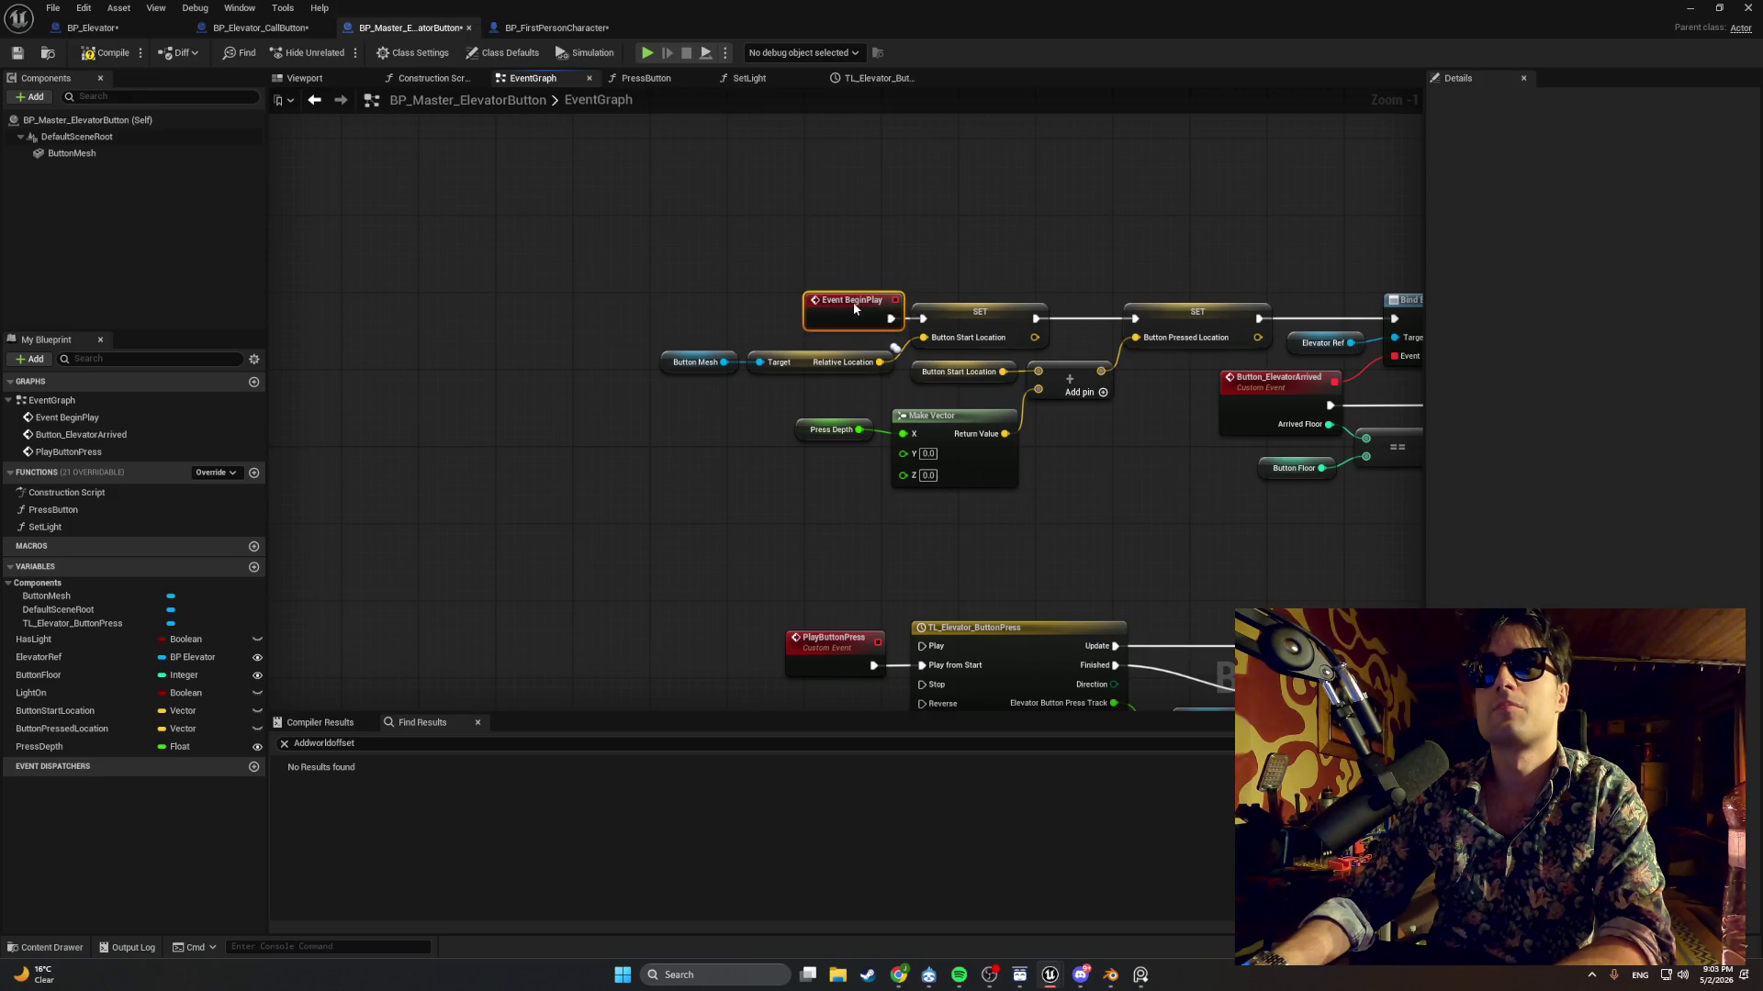
pyautogui.hotkey('alt', 'Tab')
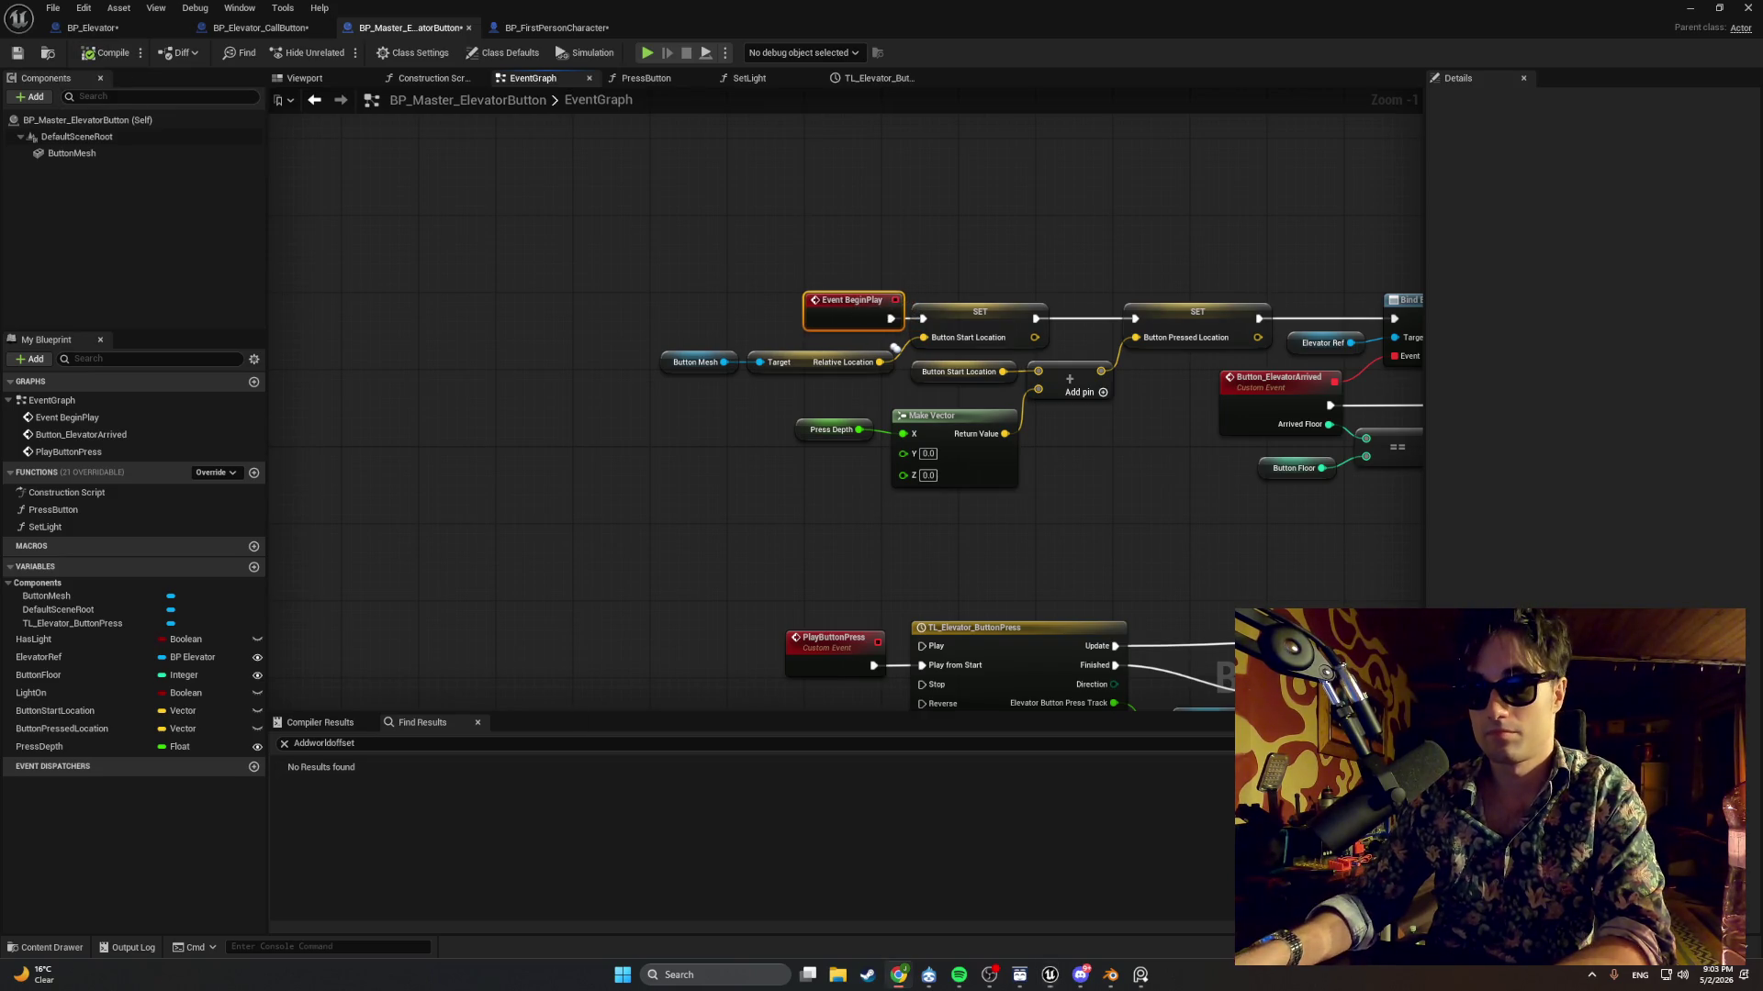
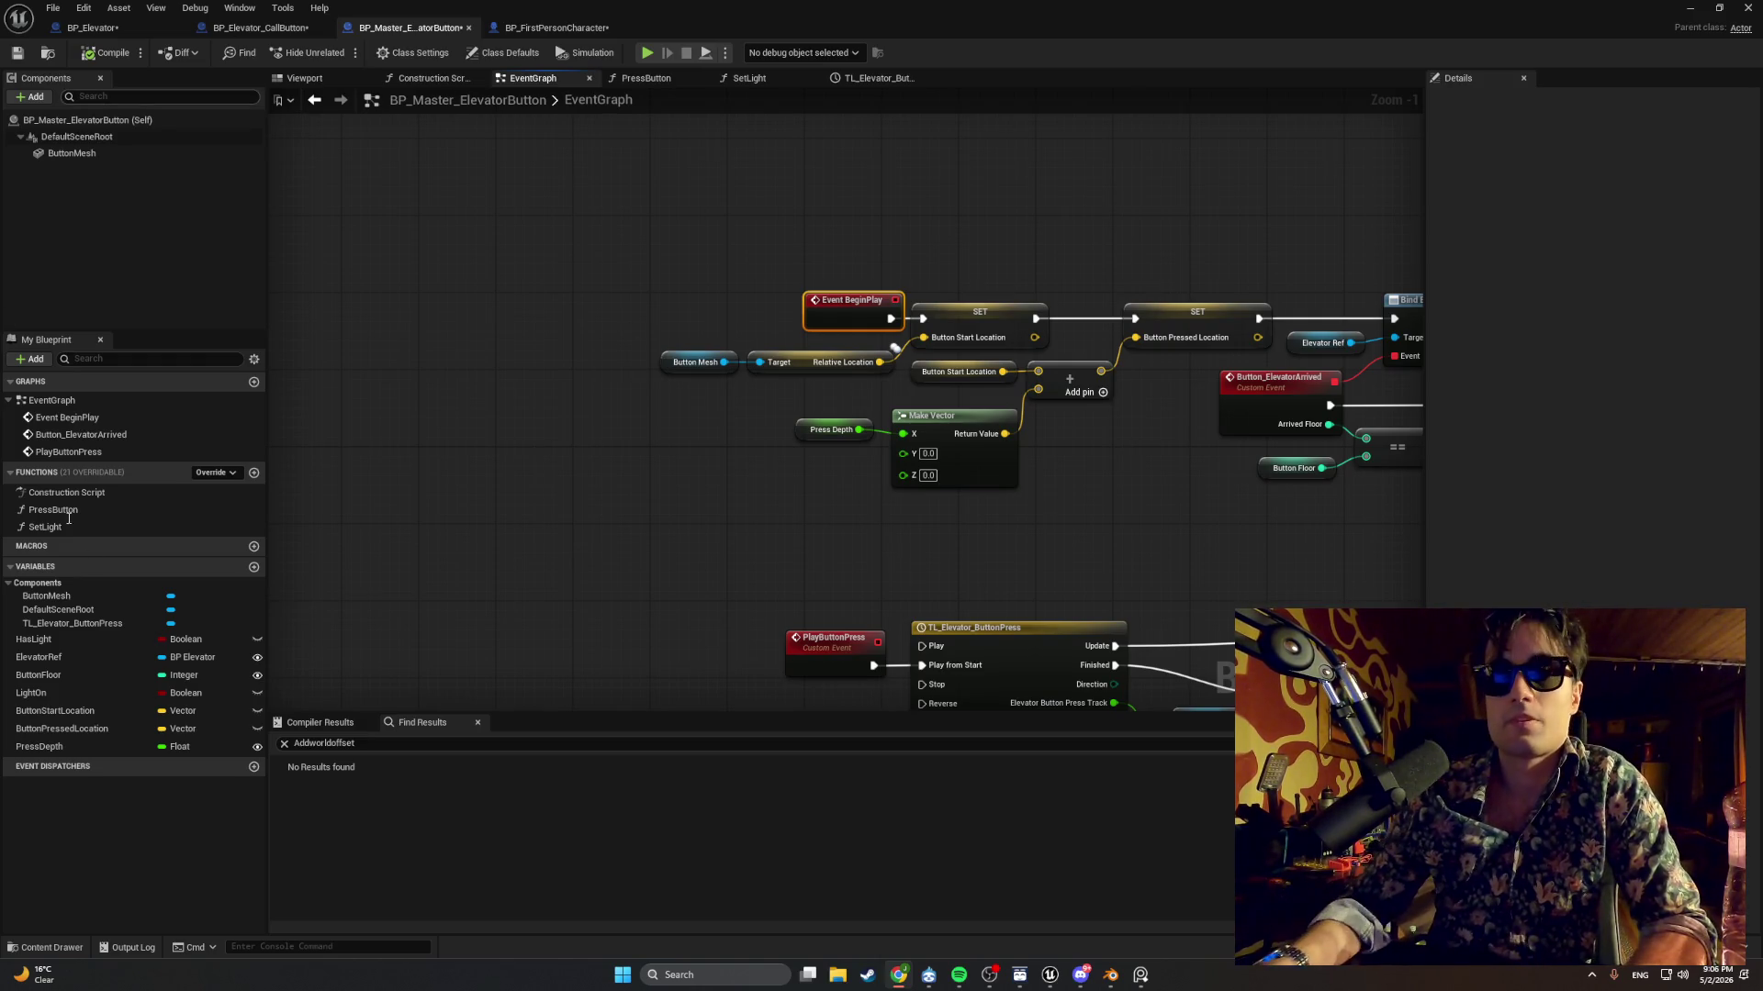
# Browse the Content Drawer to World_Models > Starting_Apartment > Apt_Elevator and open the Elevator_Call_Panel mesh.
pyautogui.click(34, 953)
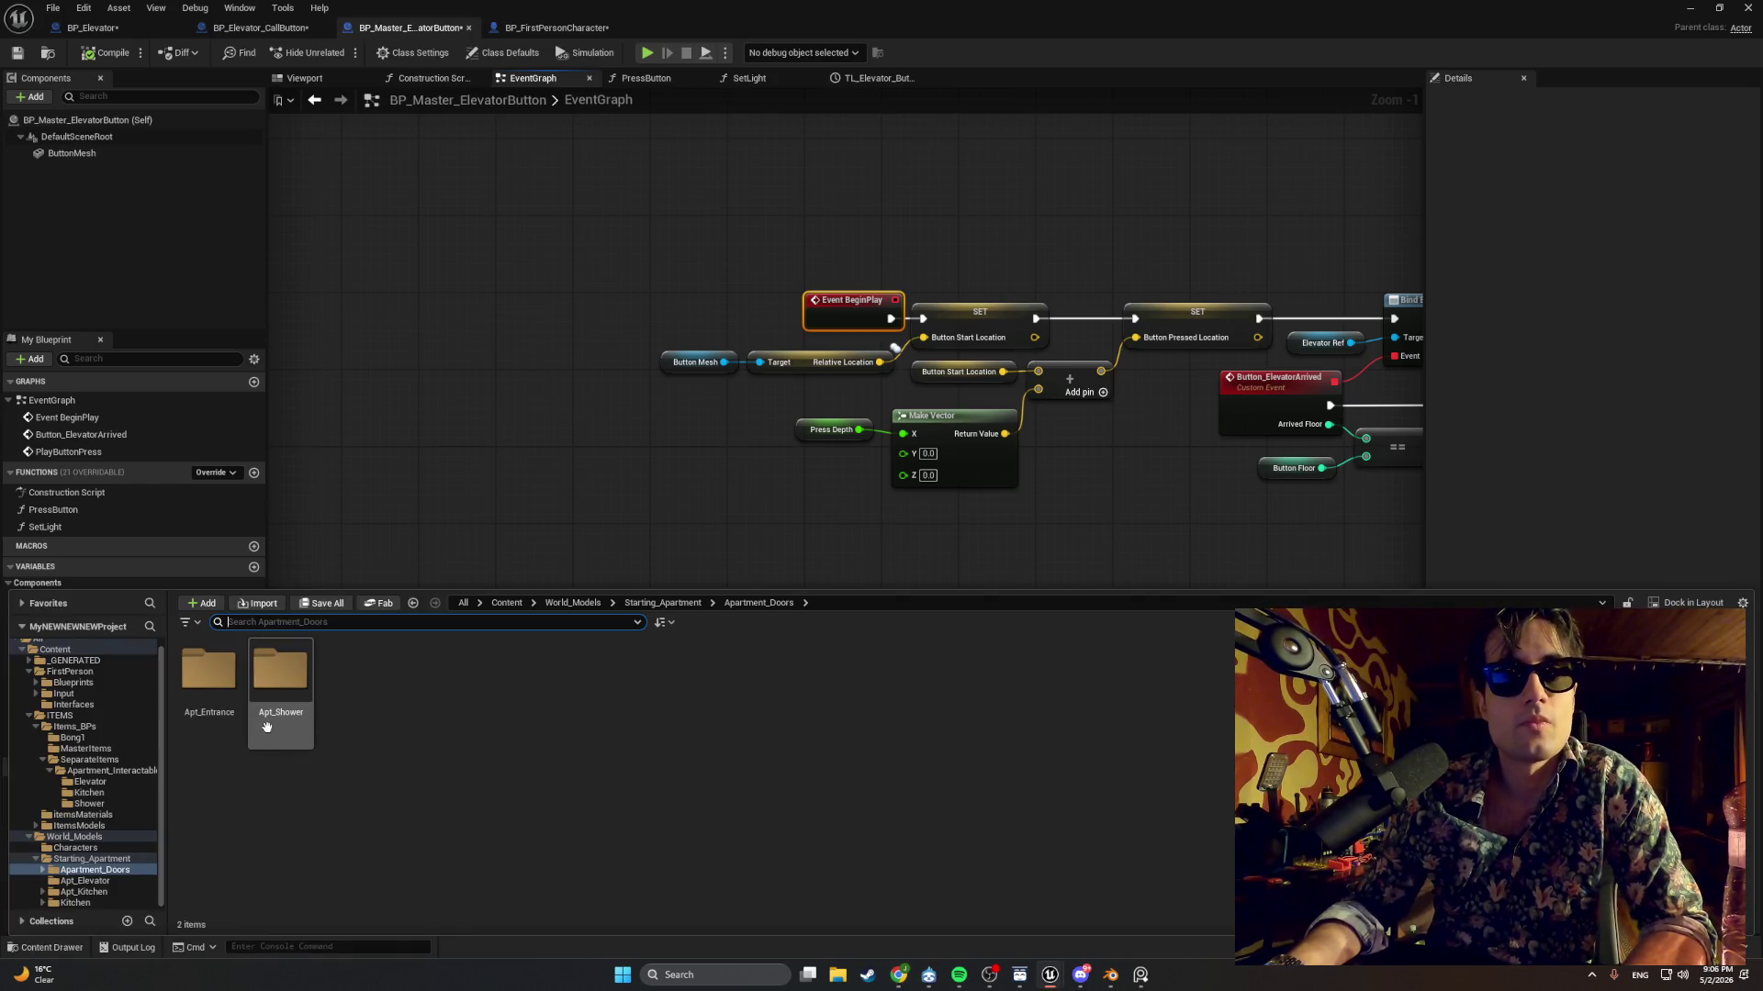
pyautogui.click(86, 901)
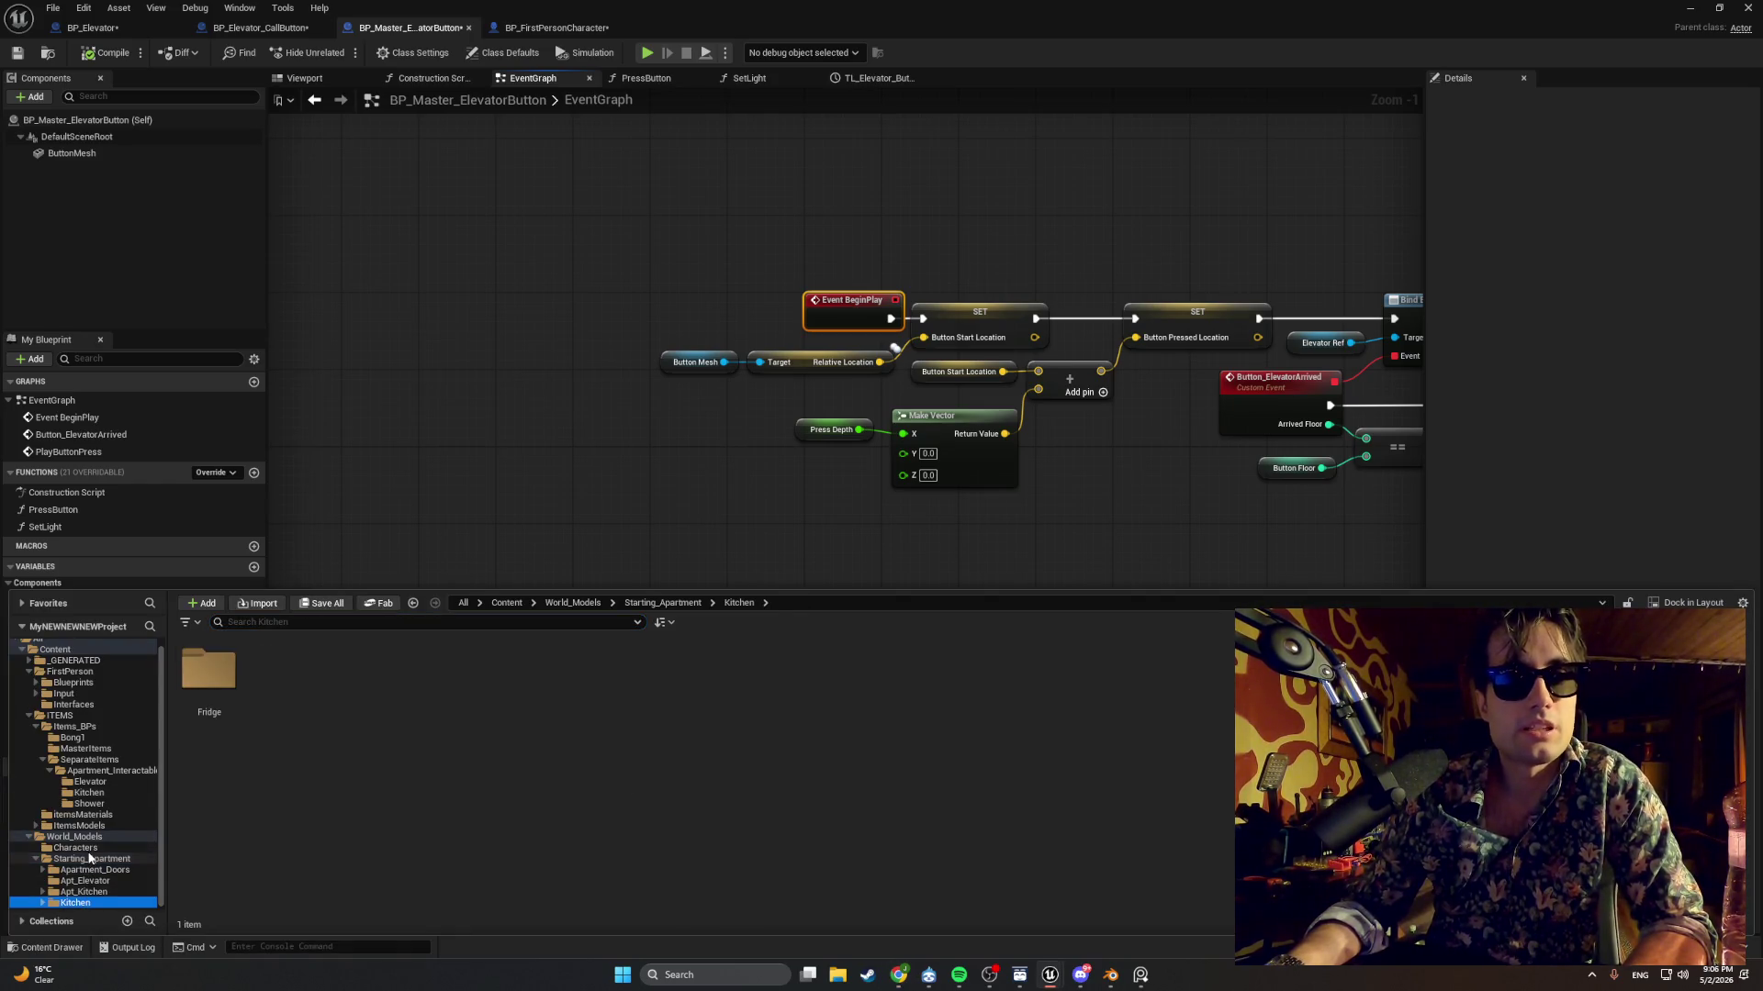
pyautogui.click(96, 893)
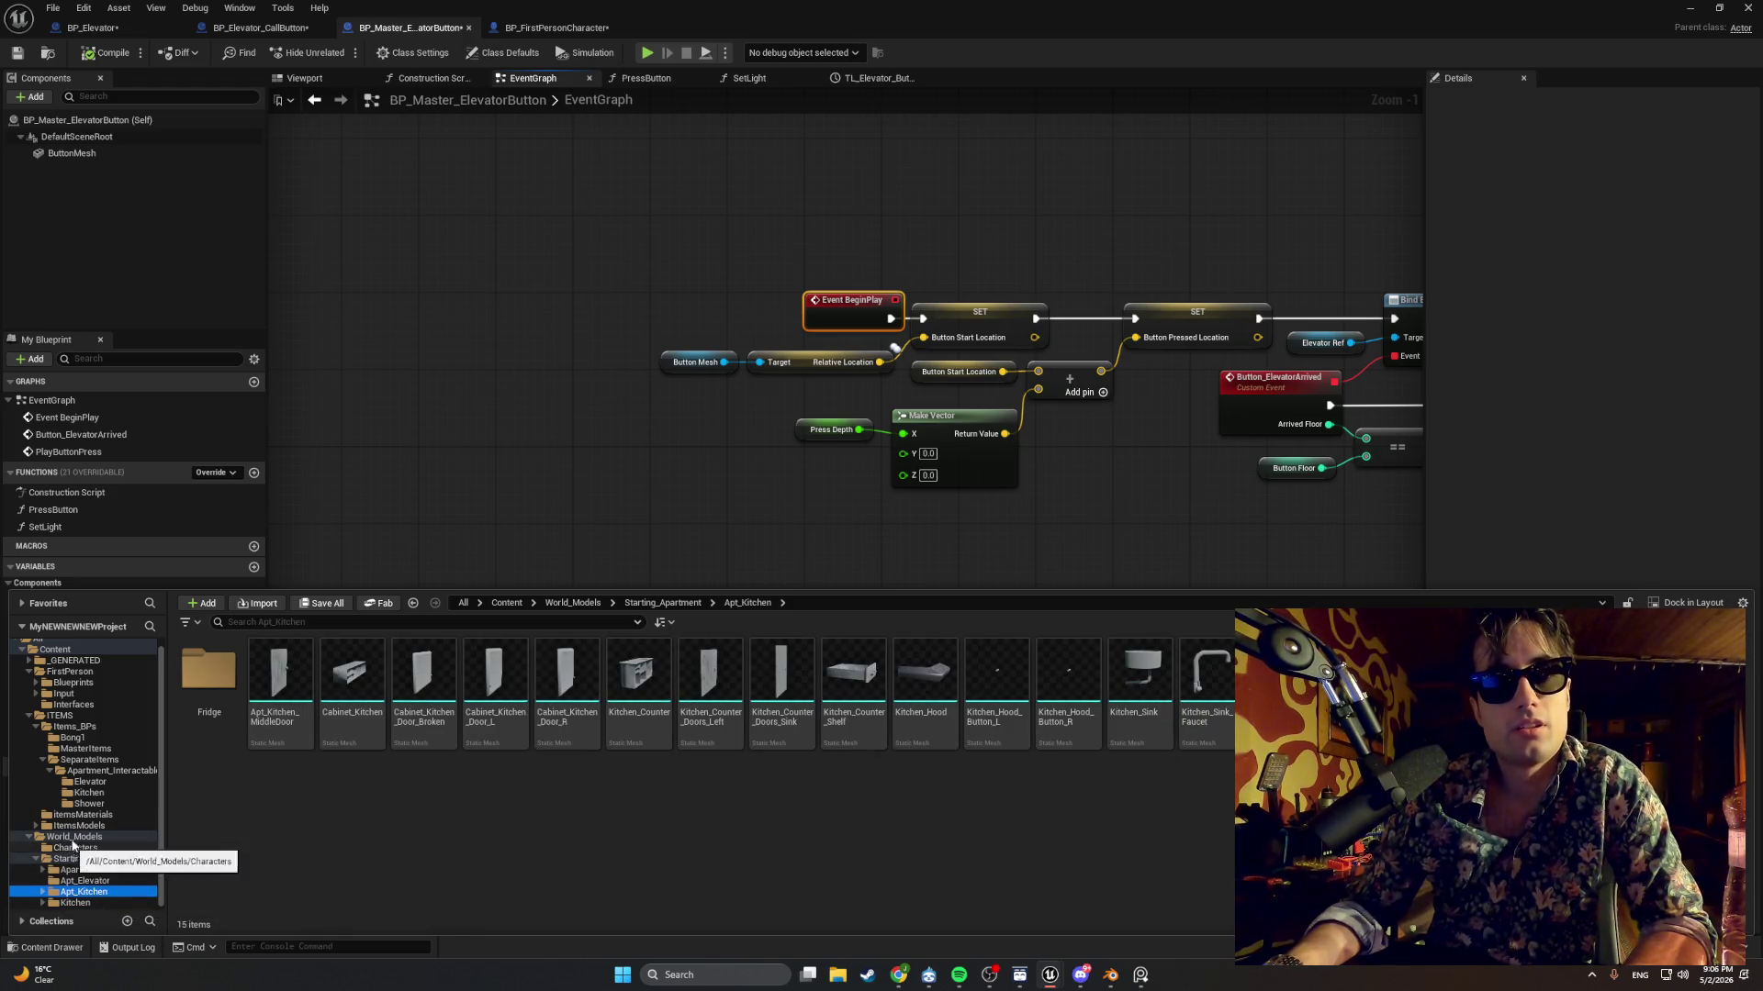
pyautogui.click(72, 836)
pyautogui.doubleClick(280, 674)
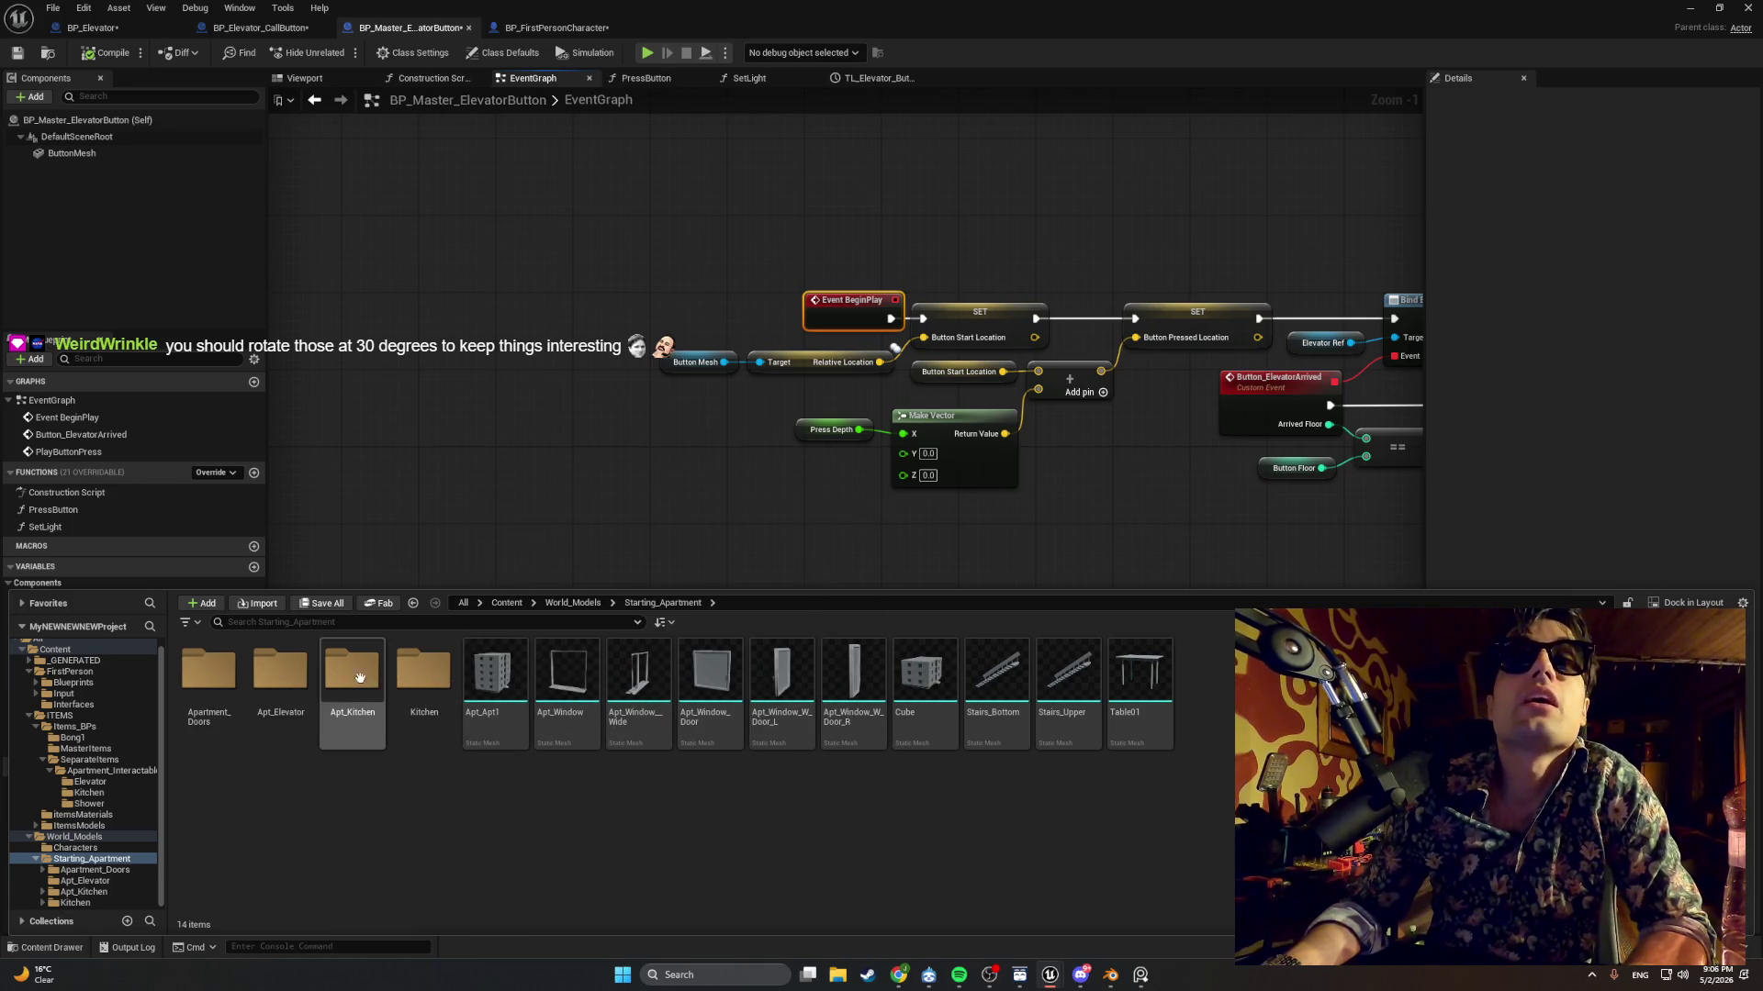
pyautogui.doubleClick(280, 676)
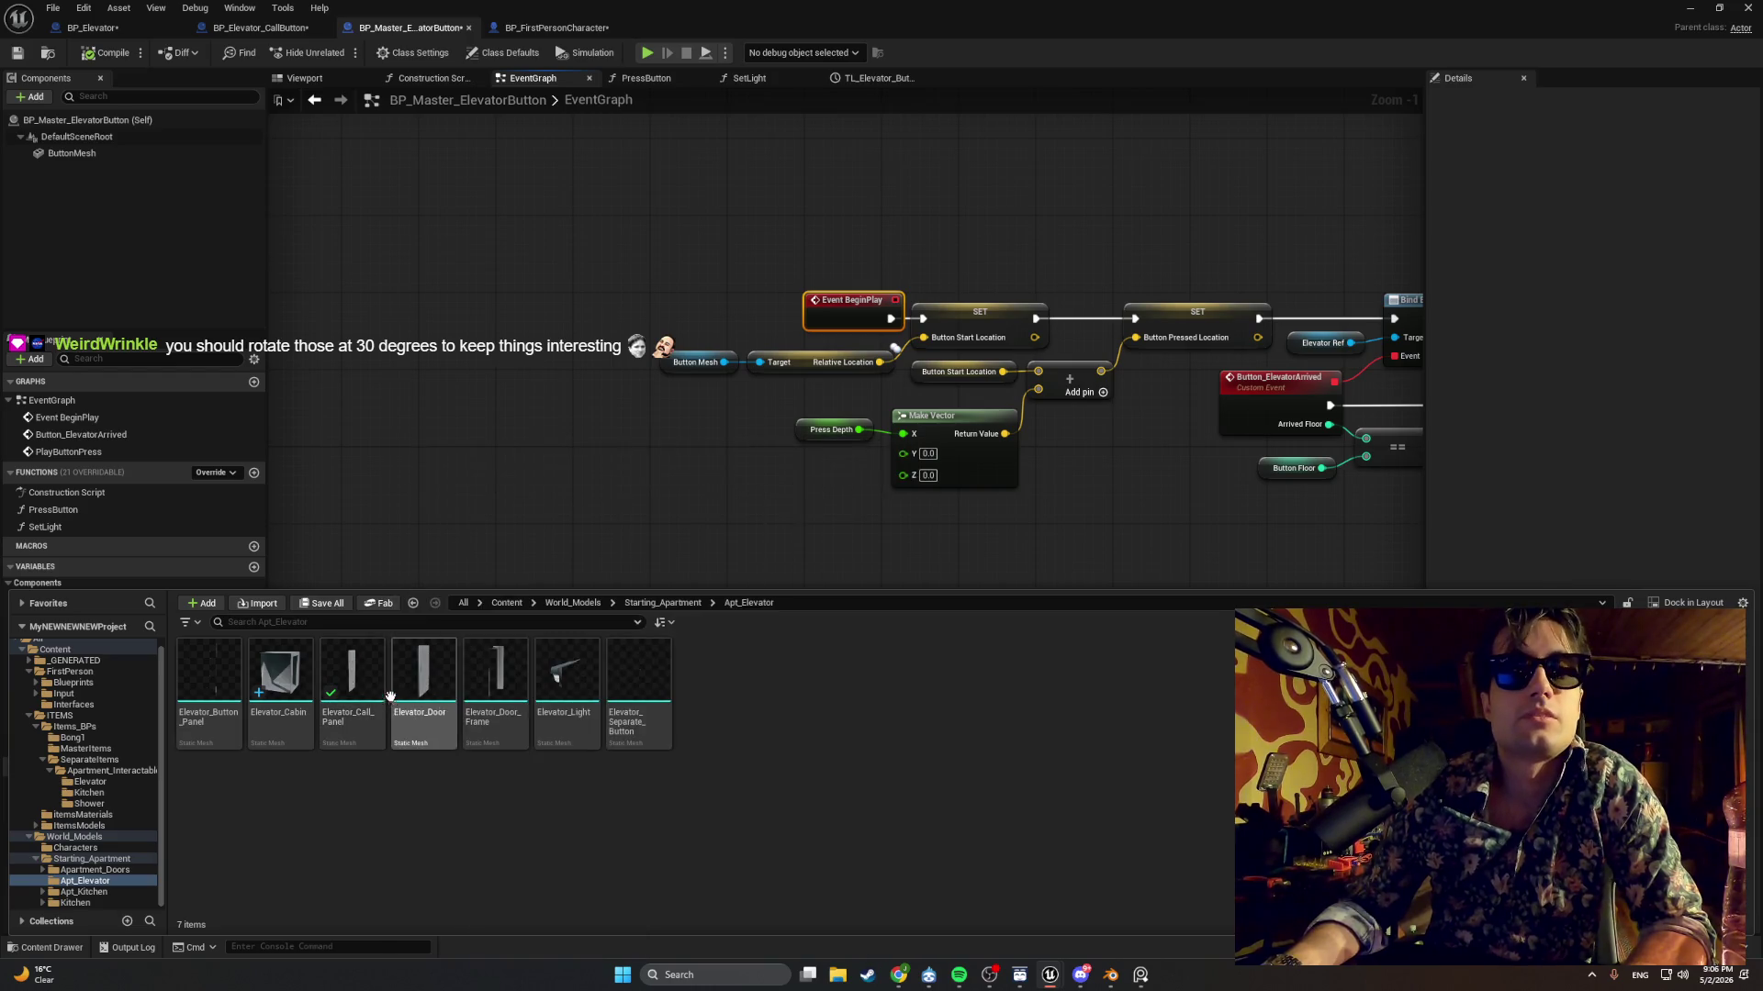
pyautogui.doubleClick(369, 684)
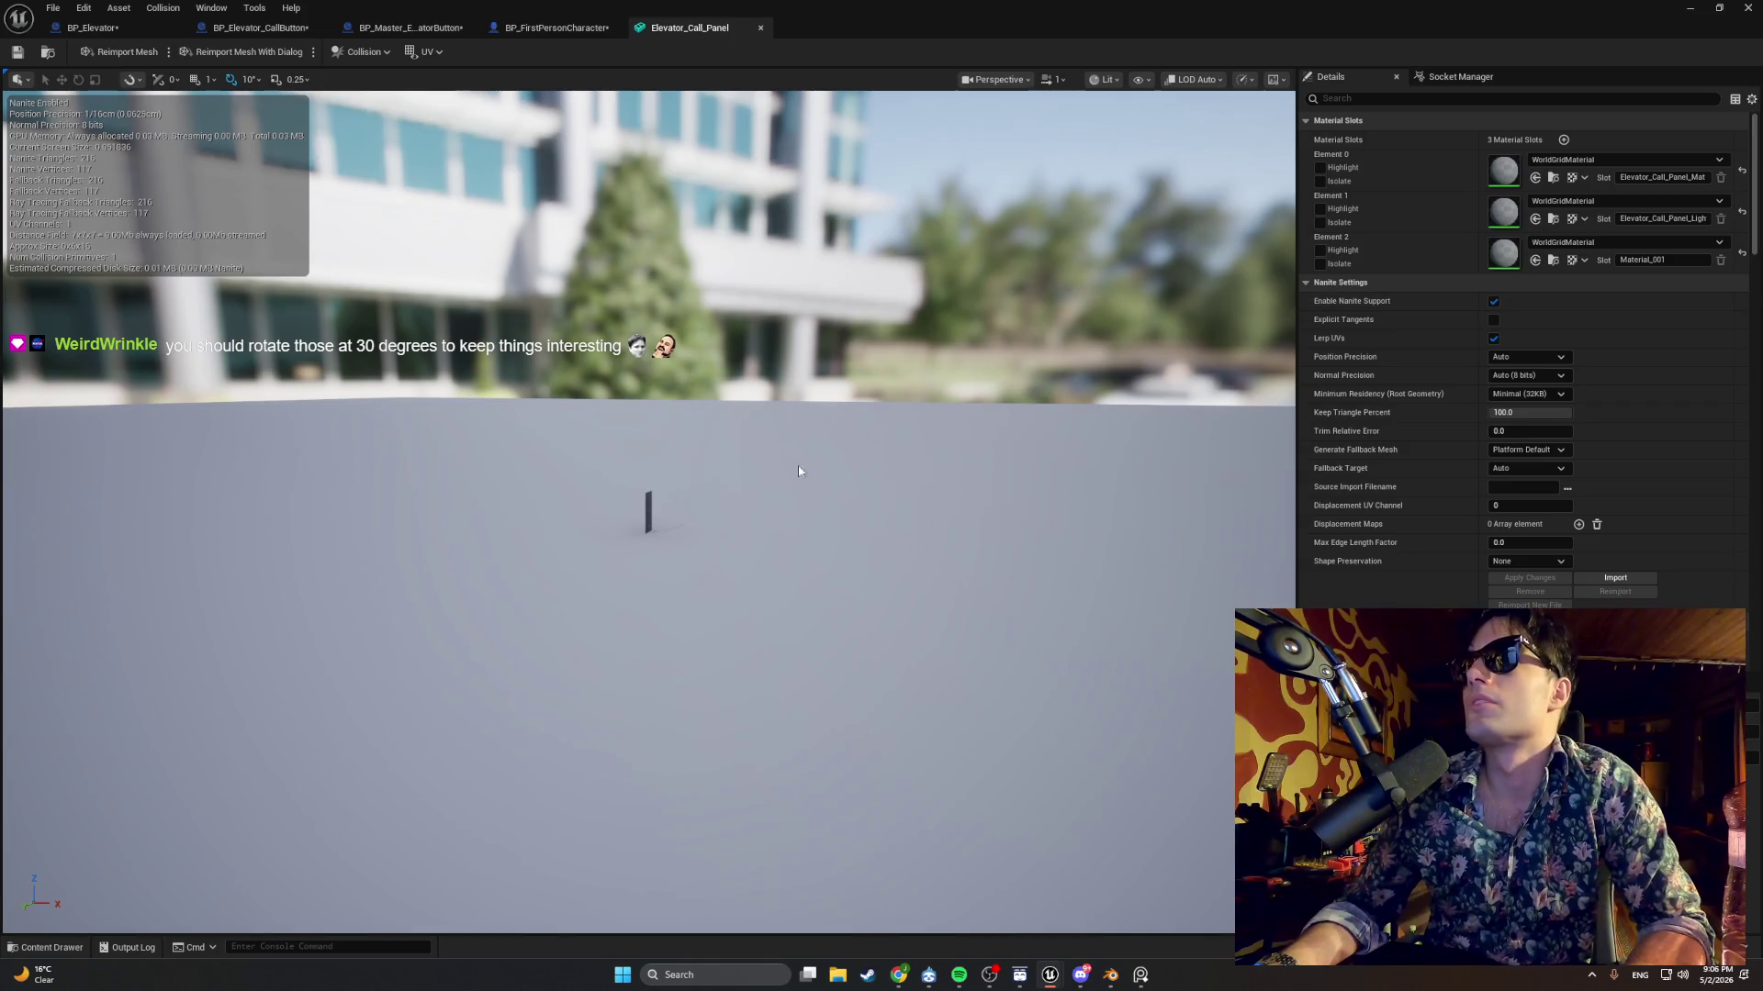
# Set the mesh editor camera speed to 0.1 and frame the call panel.
pyautogui.moveTo(798, 471)
pyautogui.mouseDown()
pyautogui.moveTo(669, 510)
pyautogui.moveTo(514, 510)
pyautogui.moveTo(606, 496)
pyautogui.mouseUp()
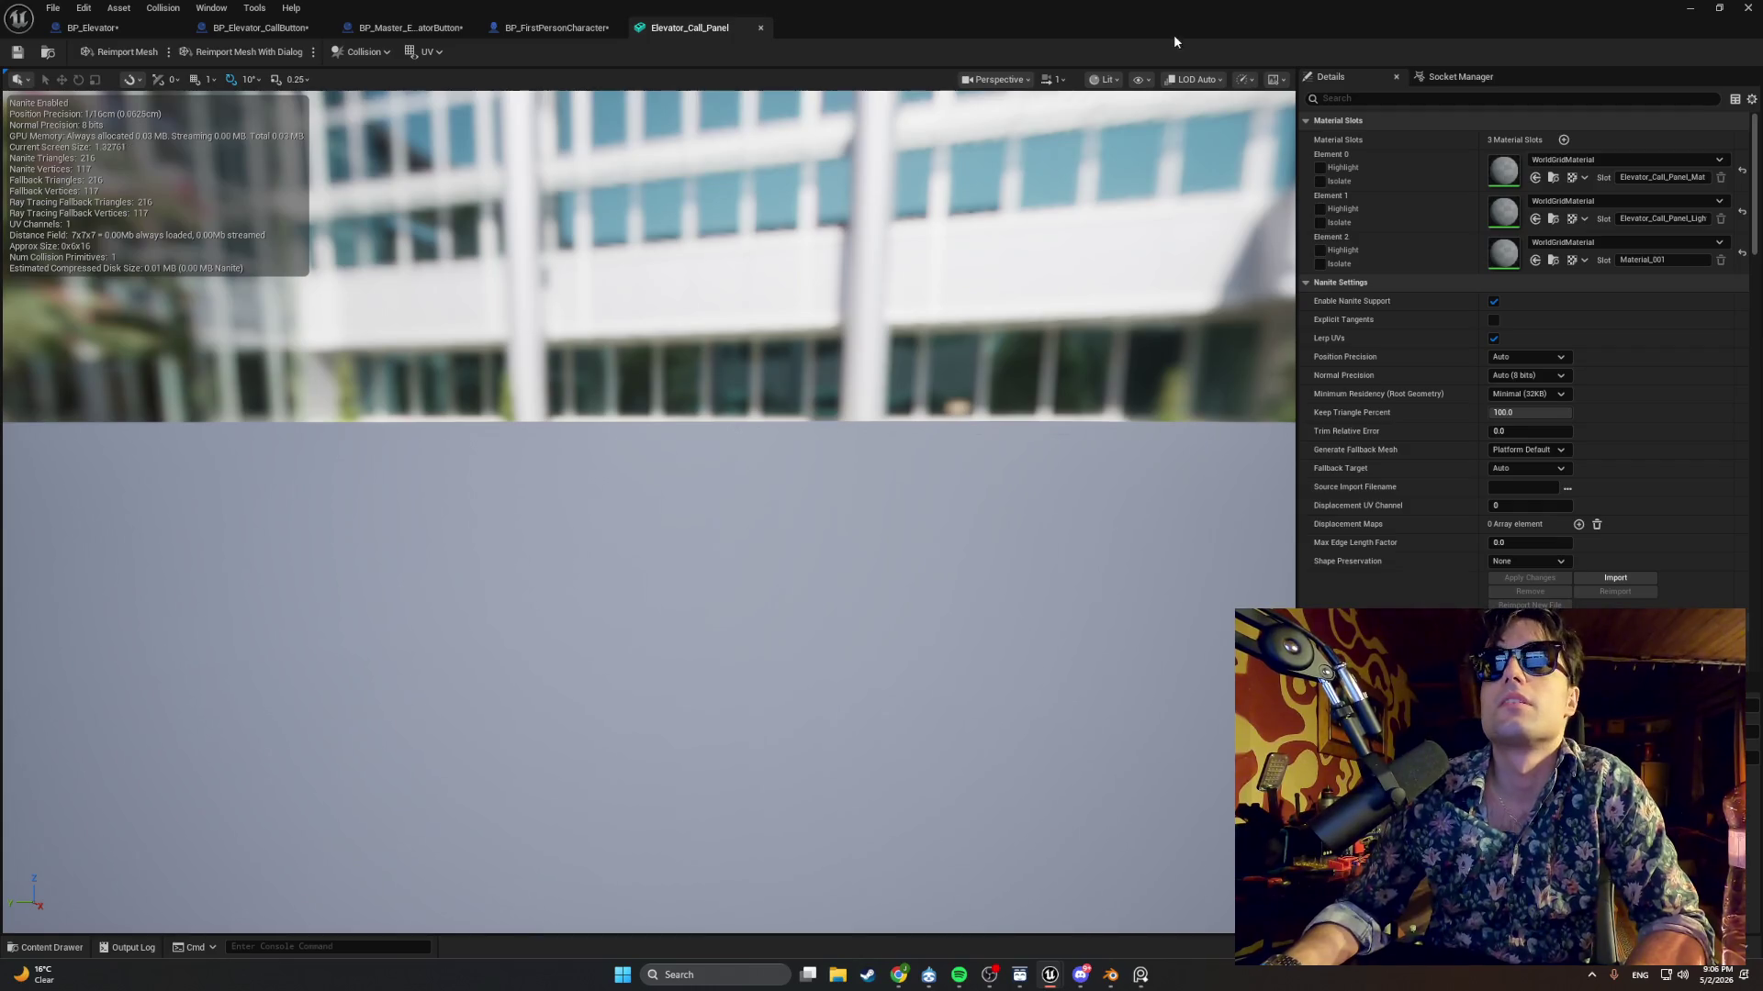
pyautogui.click(1053, 80)
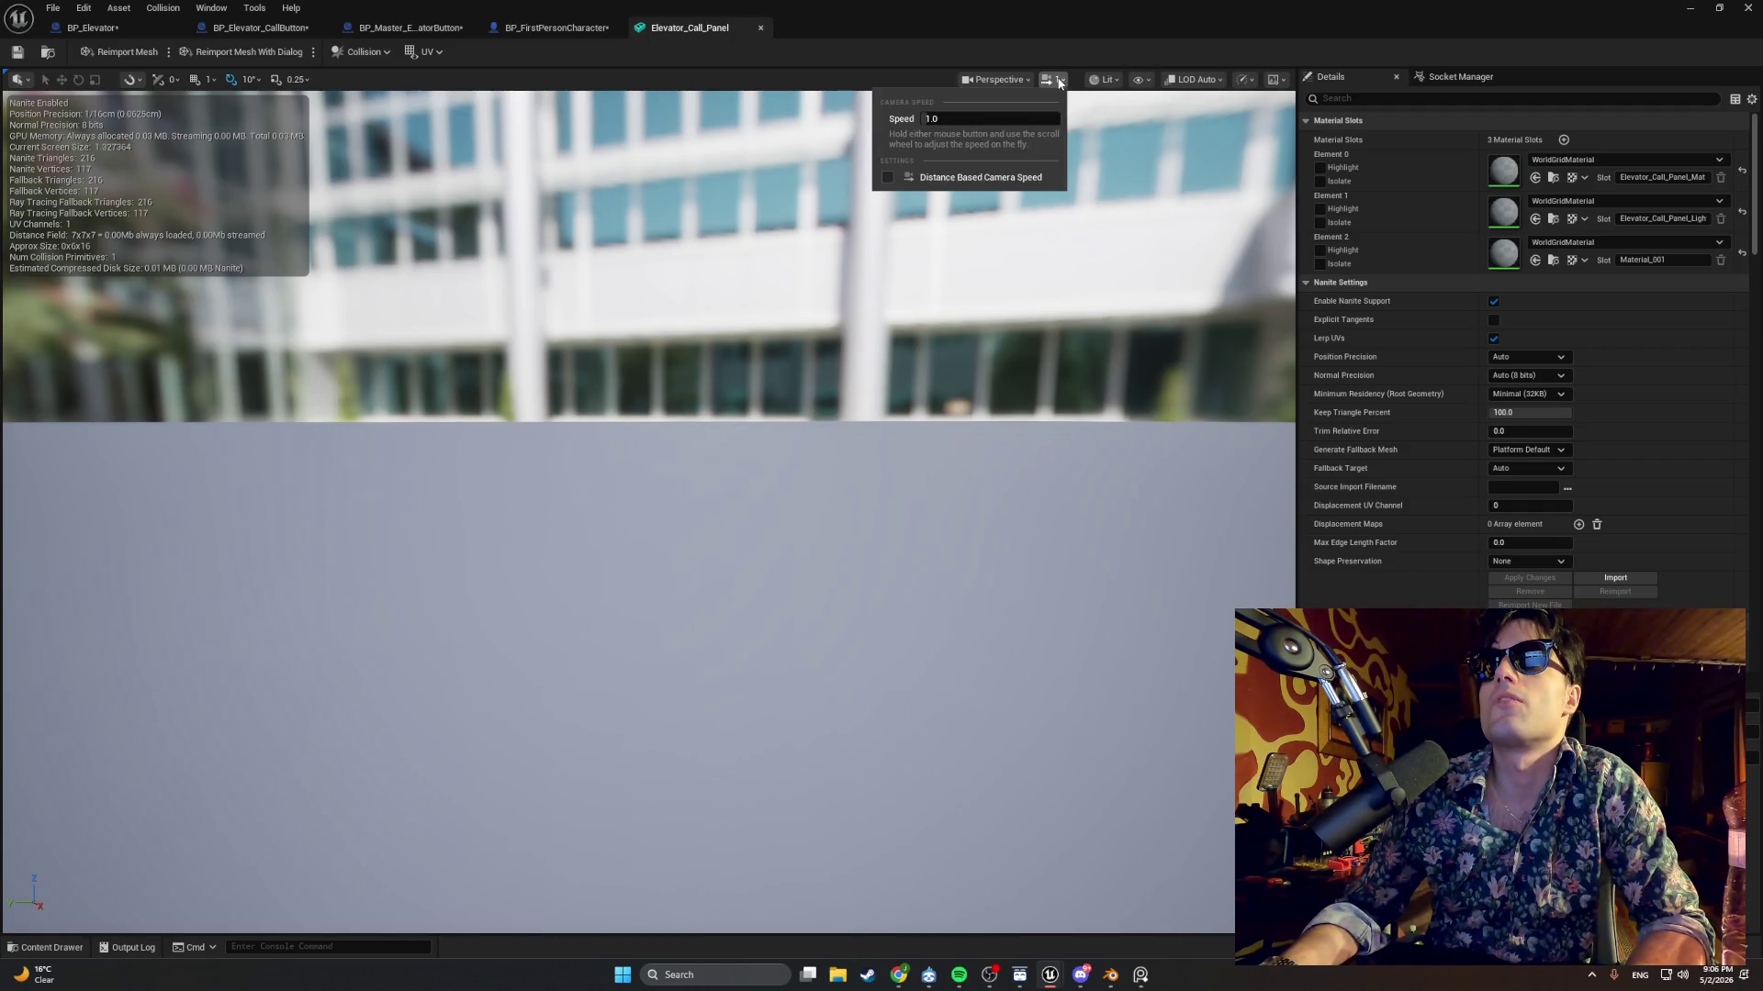
pyautogui.click(991, 115)
pyautogui.write('0.1')
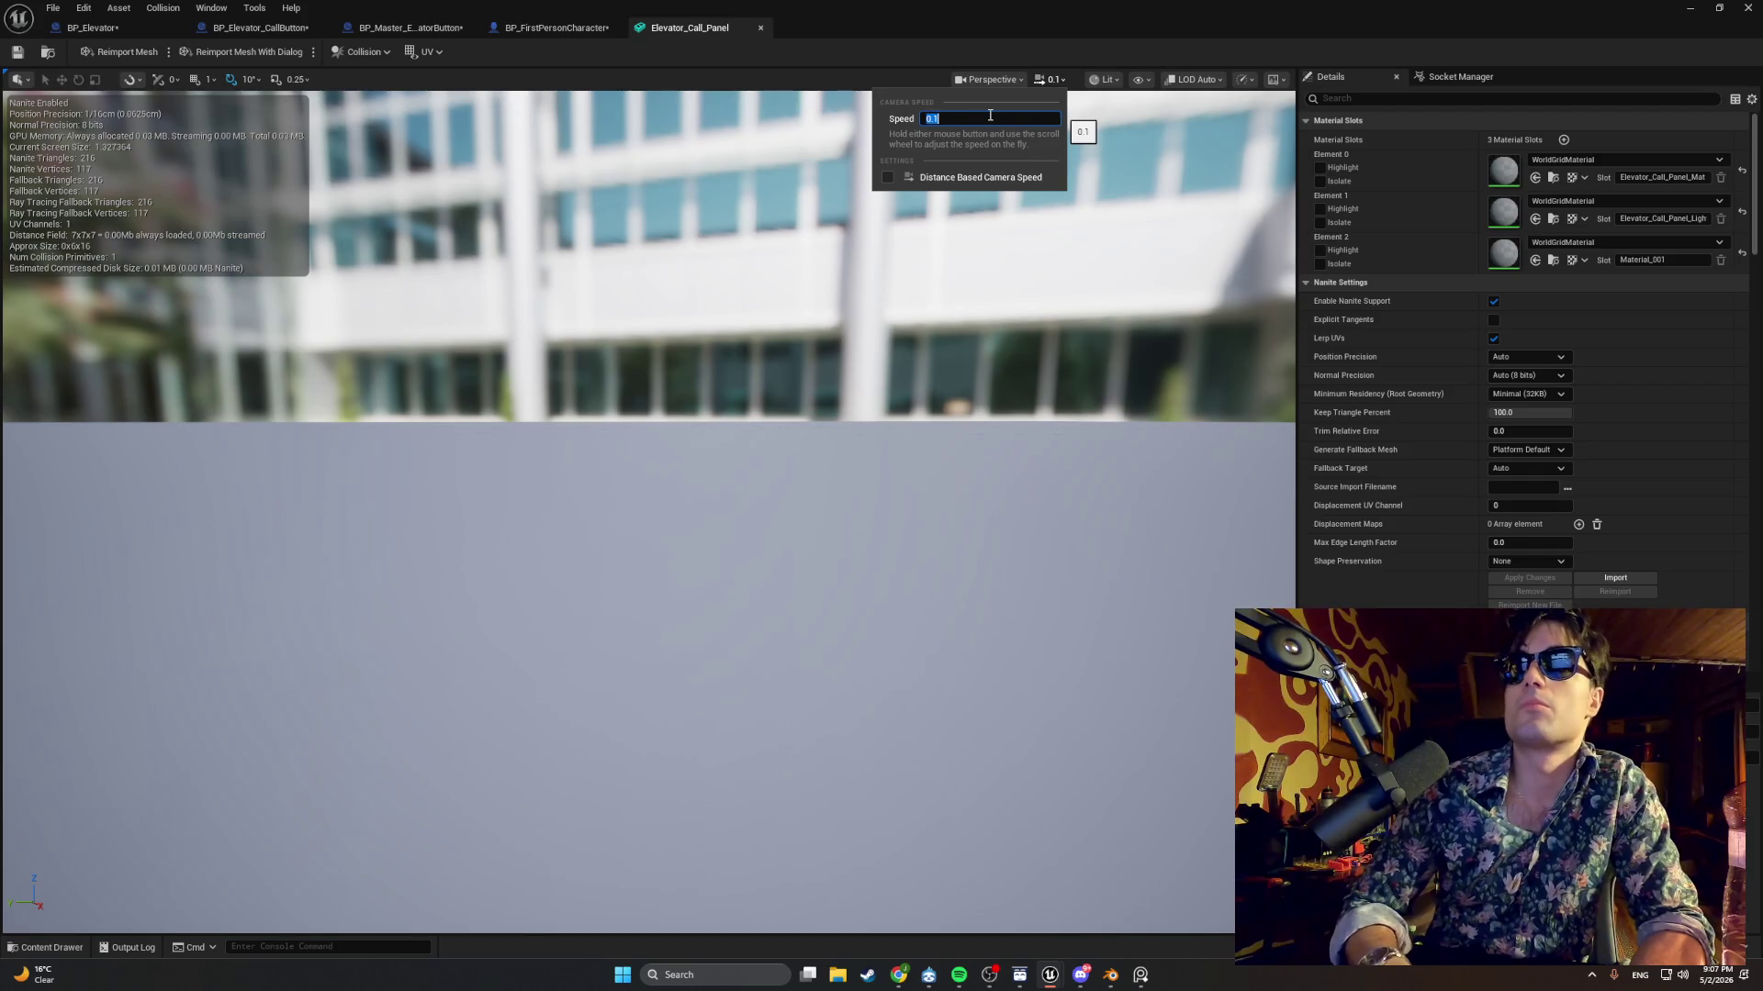
pyautogui.scroll(-5, 642, 514)
pyautogui.moveTo(642, 514); pyautogui.dragTo(551, 606)
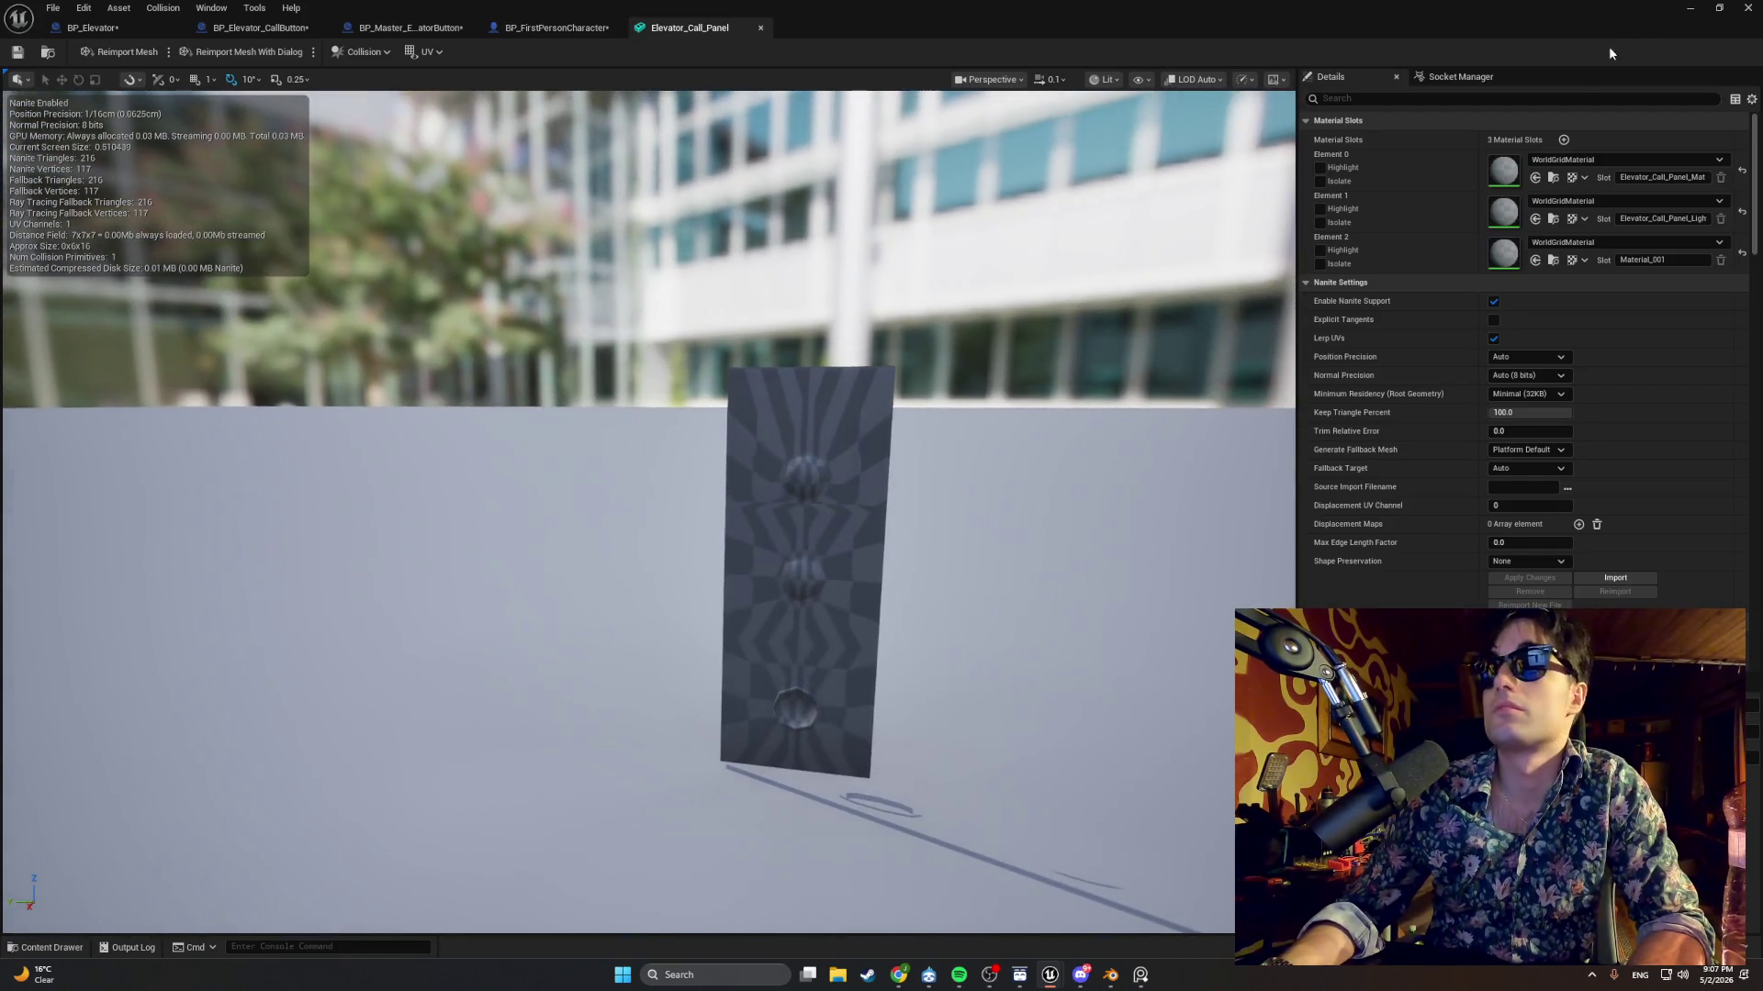
# Assign Material_002 to Element 0 and BongGlassMaterial to Element 1, then save the mesh.
pyautogui.click(1688, 160)
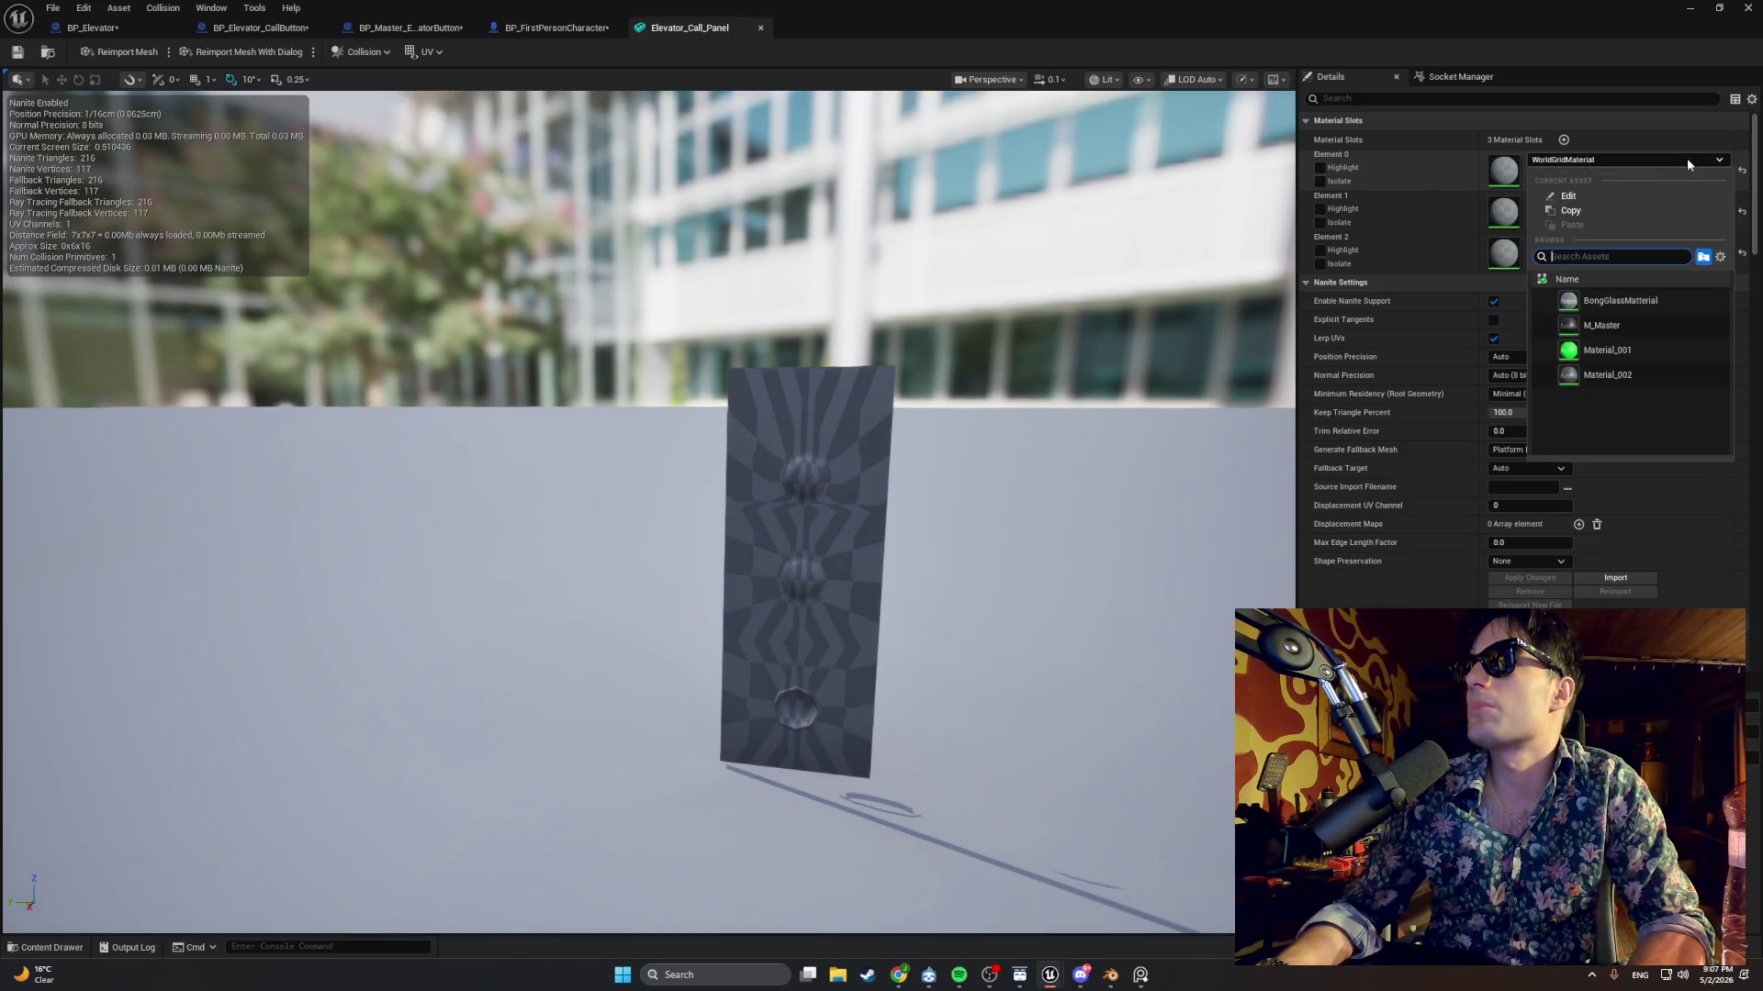
pyautogui.click(1612, 325)
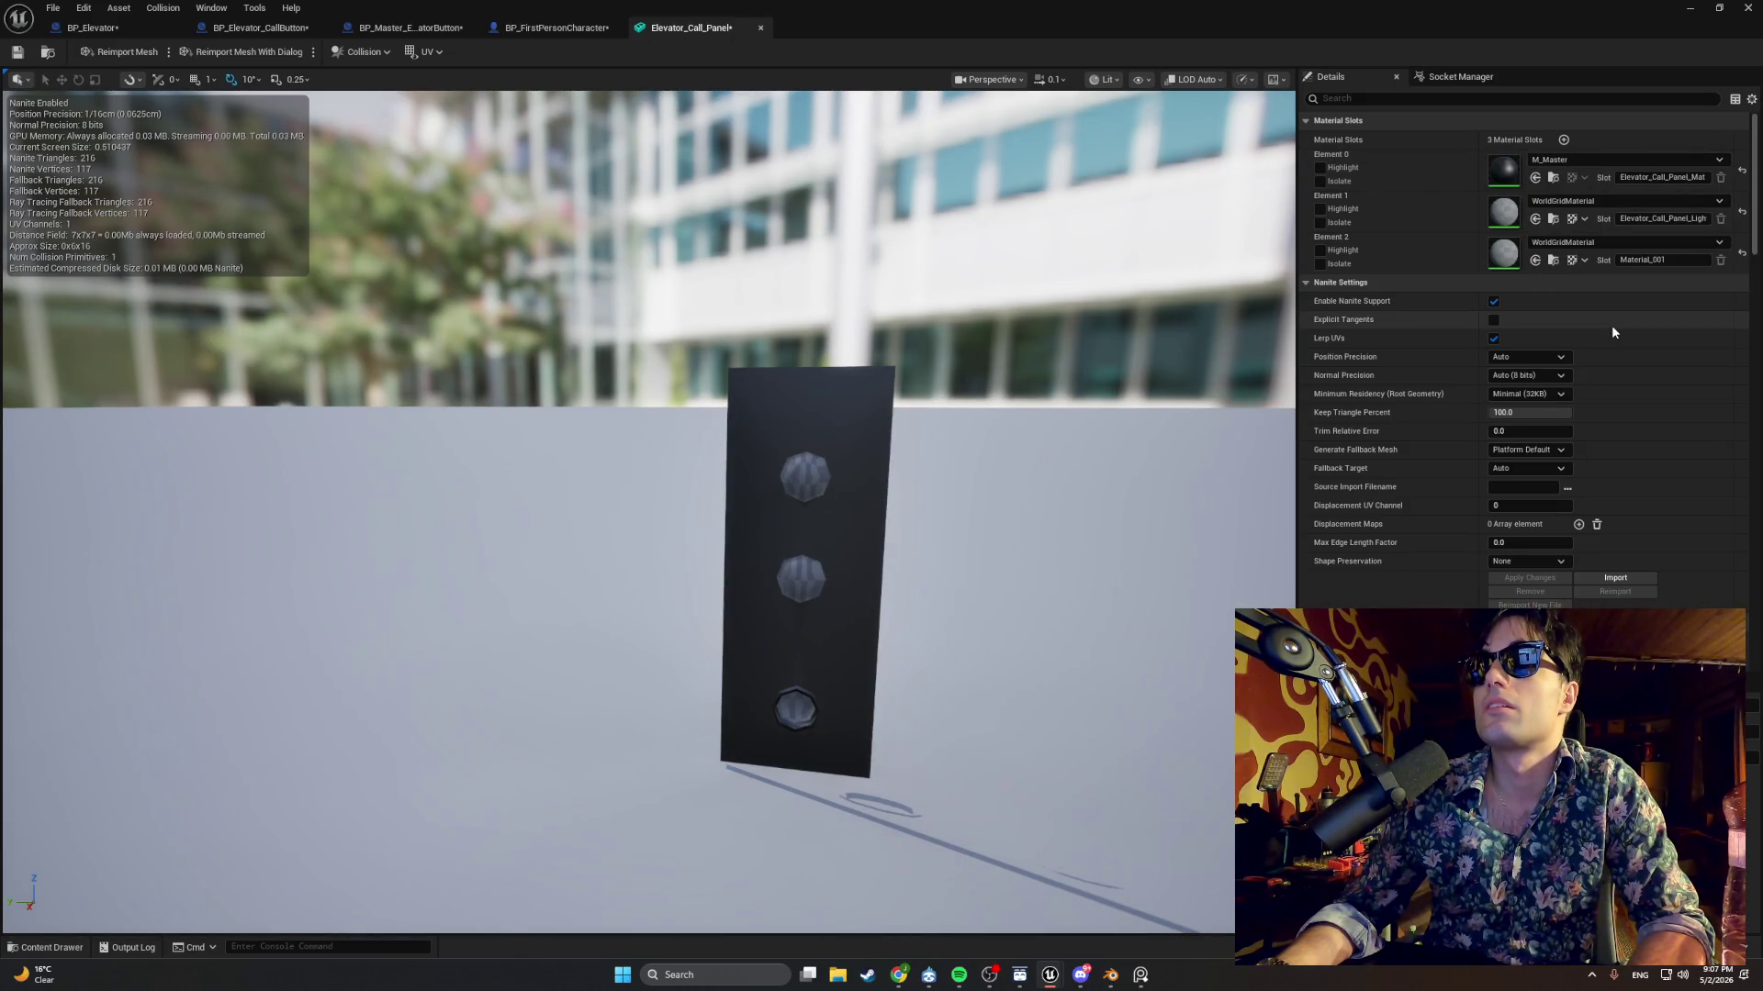
pyautogui.click(1606, 161)
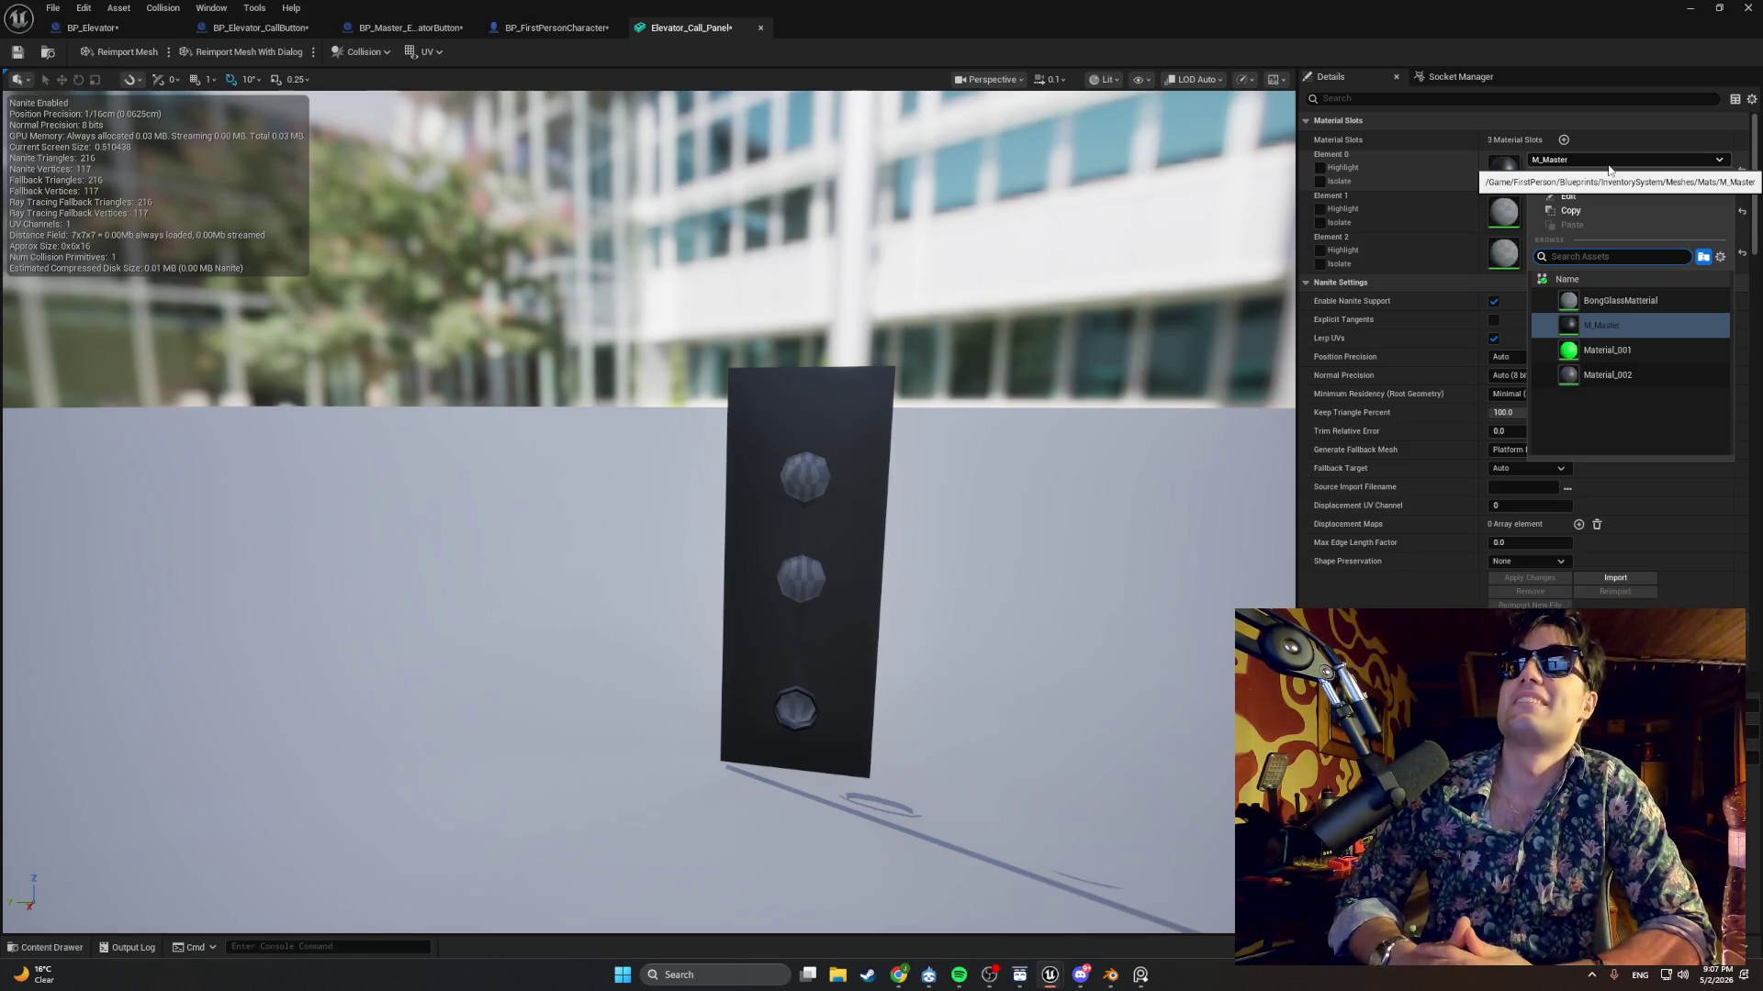
pyautogui.click(1654, 372)
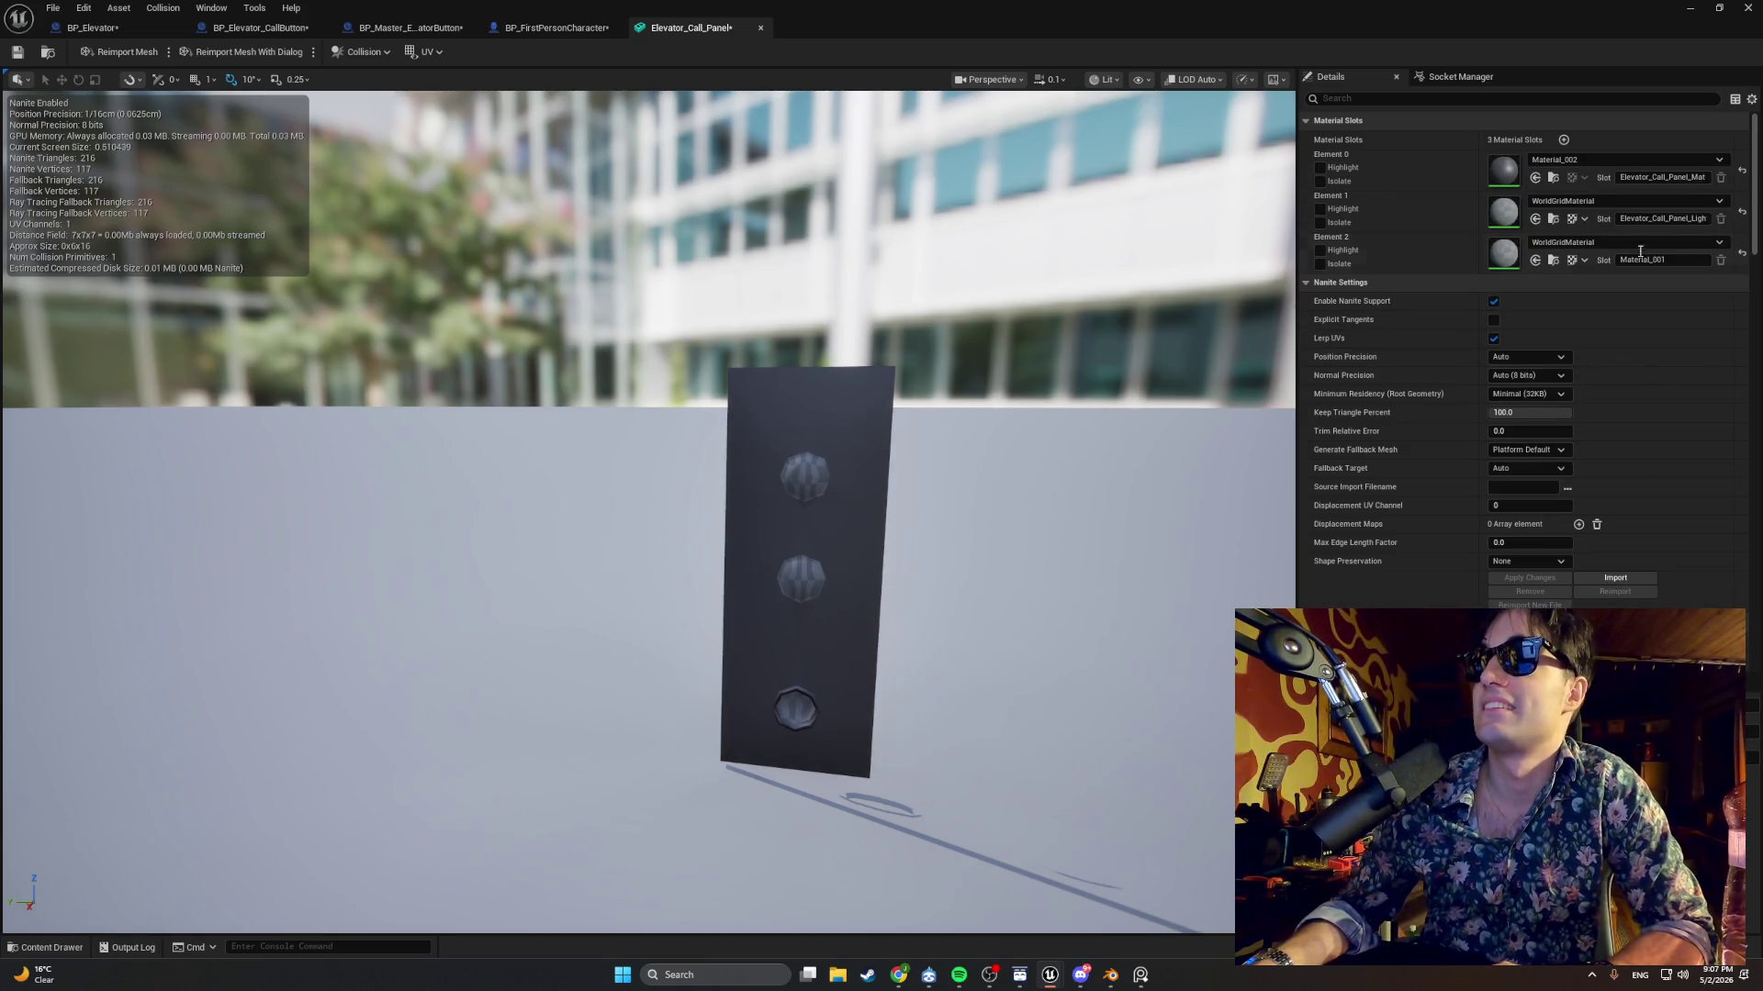
pyautogui.click(1578, 202)
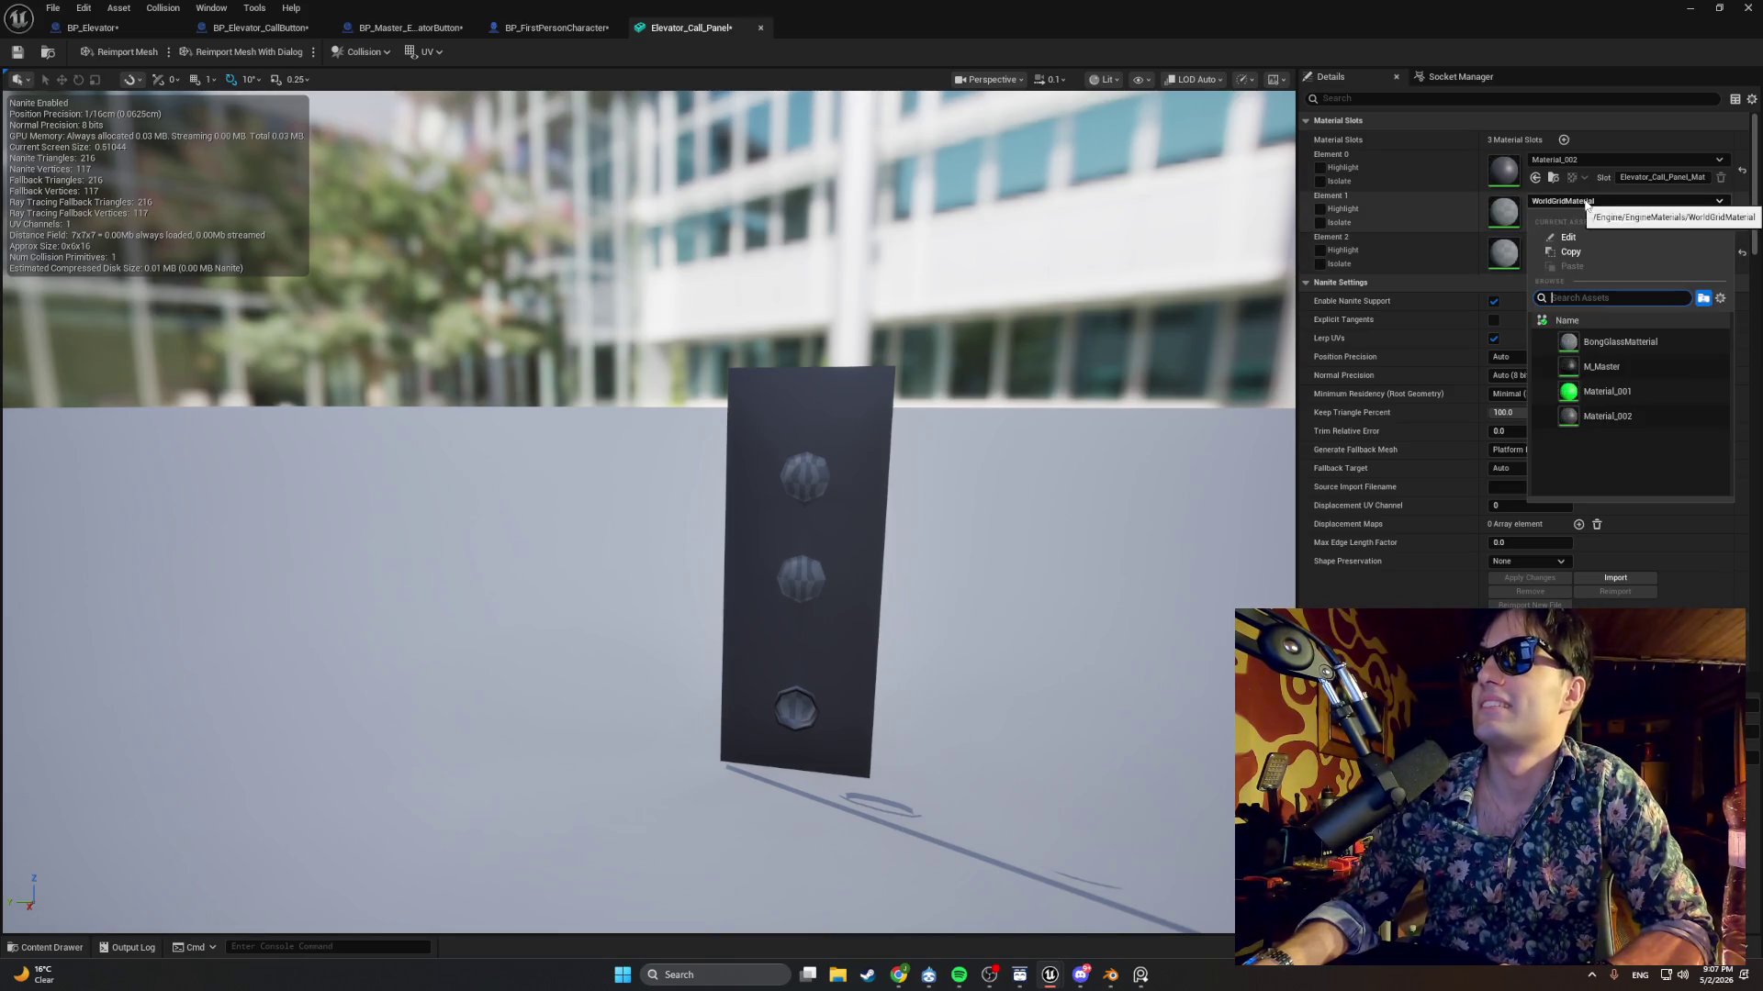
pyautogui.click(1591, 342)
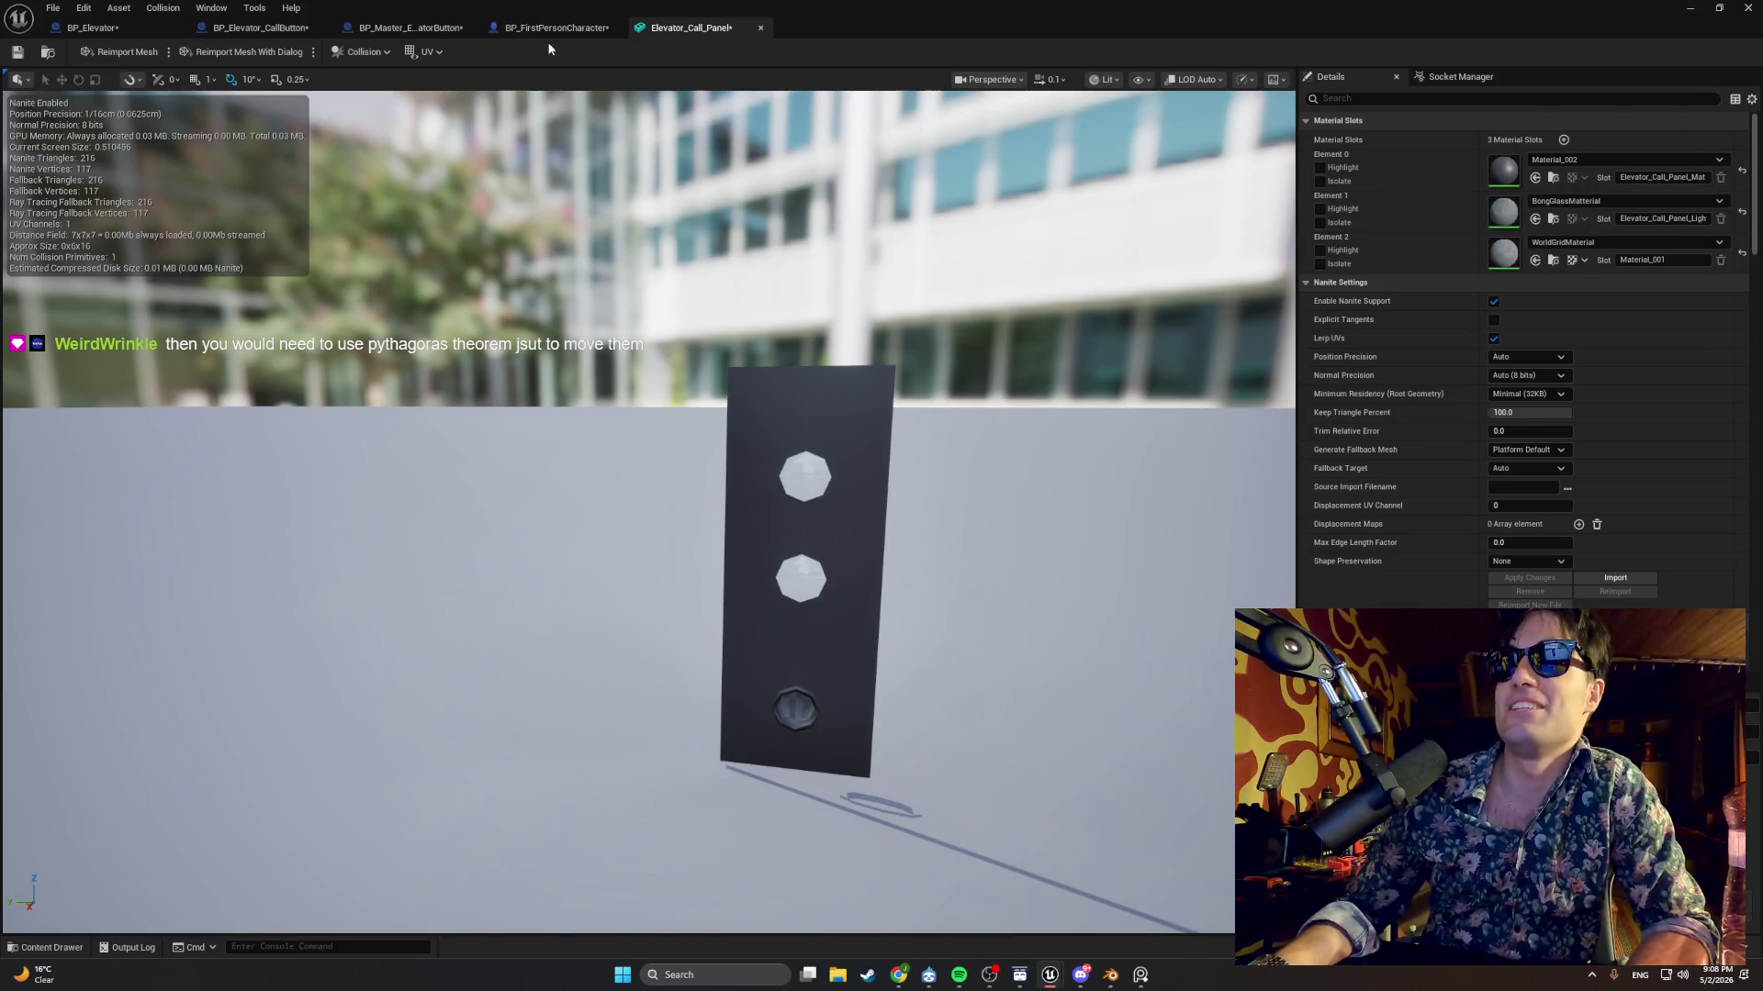
pyautogui.click(18, 51)
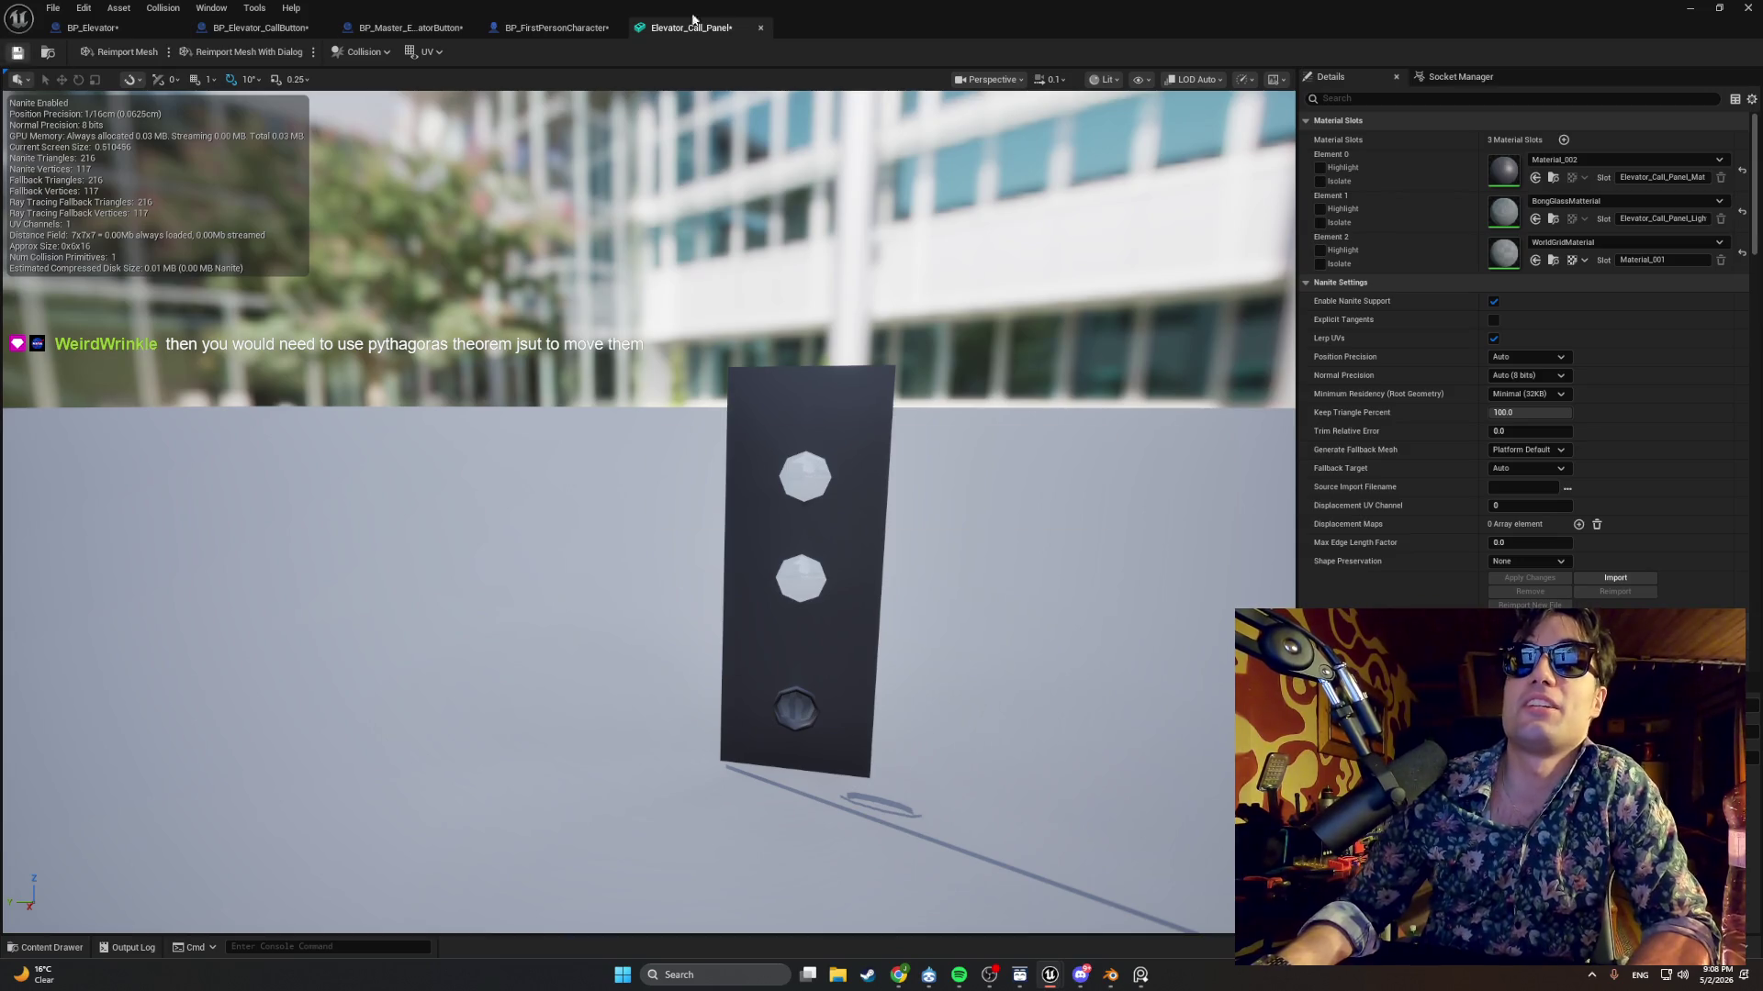
# Browse to the apartment door's asset and open BP_Apt_Door, then switch to BP_Elevator_CallButton.
pyautogui.click(1694, 19)
pyautogui.moveTo(988, 343); pyautogui.dragTo(1086, 486)
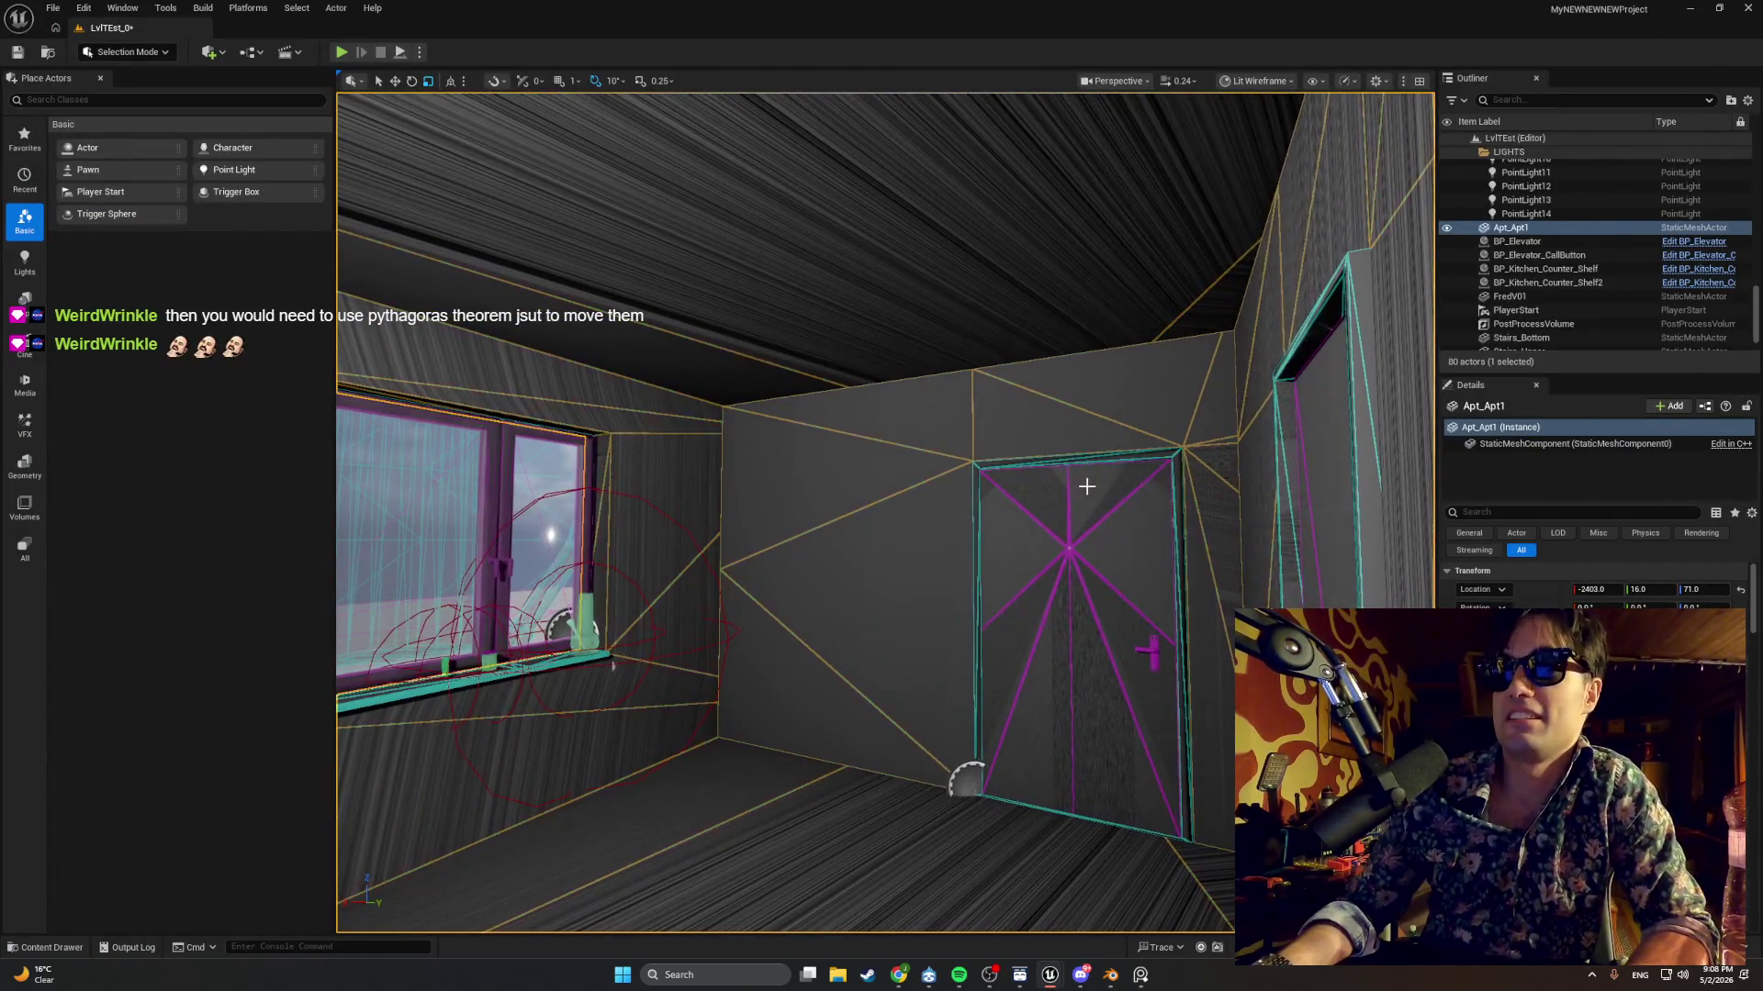
pyautogui.rightClick(1086, 486)
pyautogui.click(1147, 59)
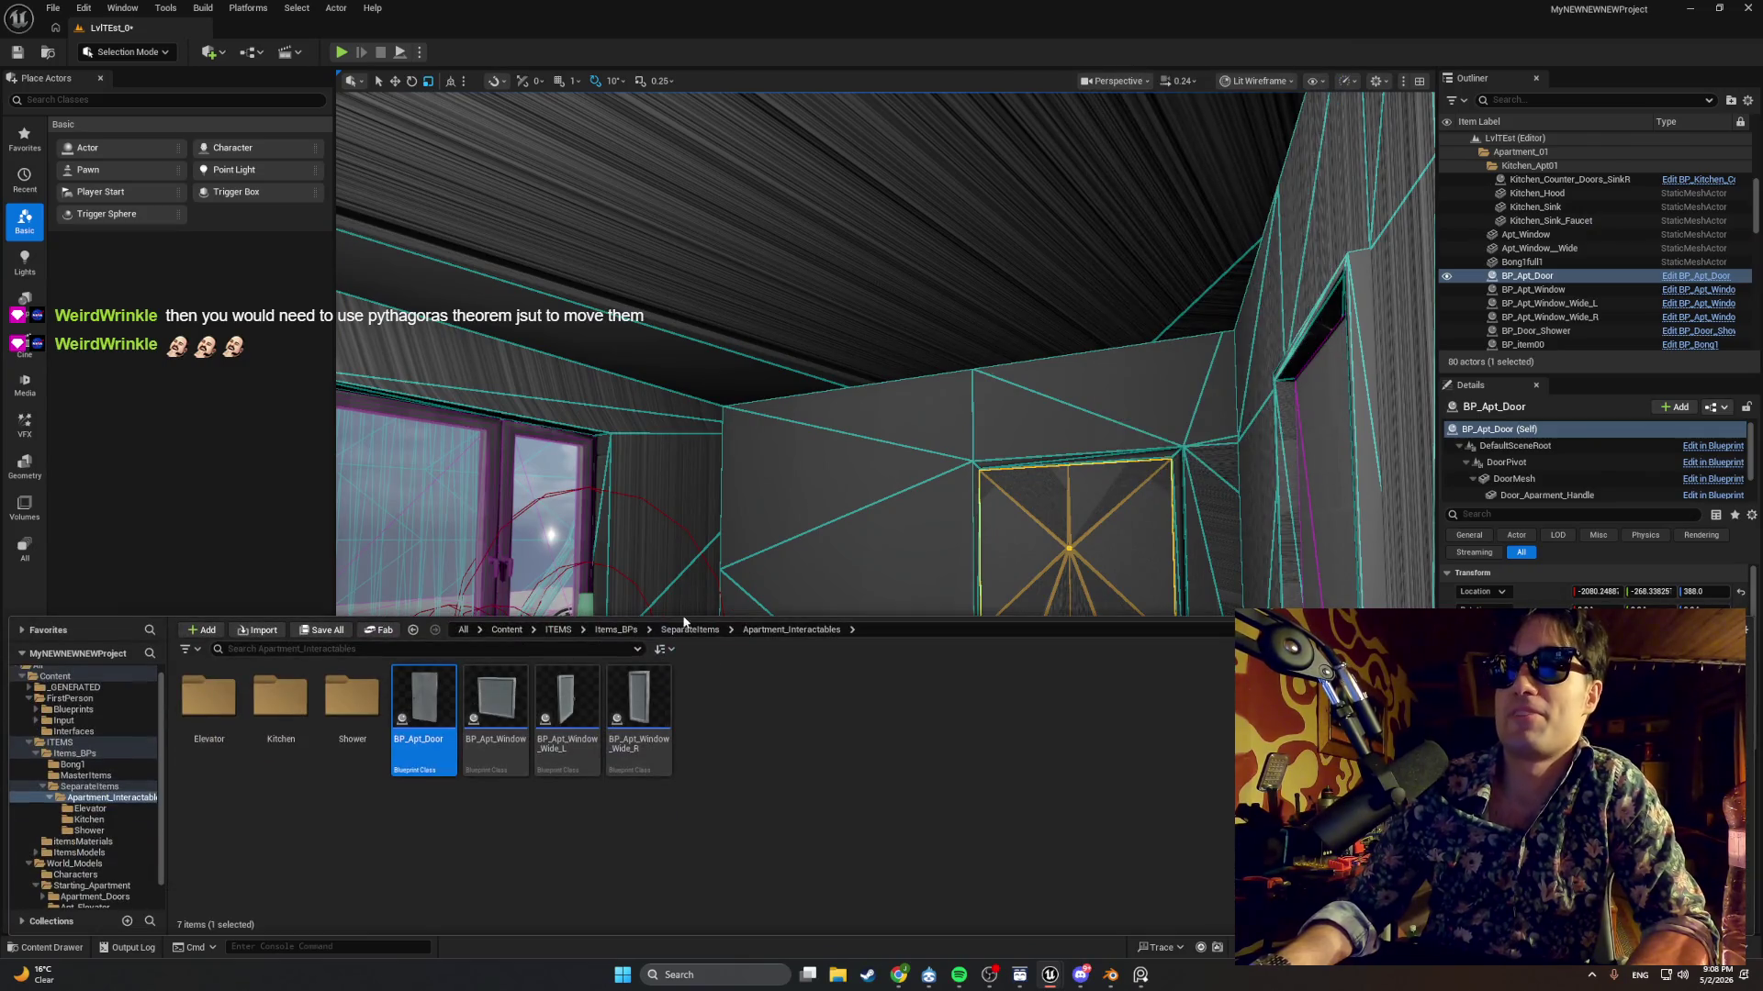
pyautogui.doubleClick(452, 686)
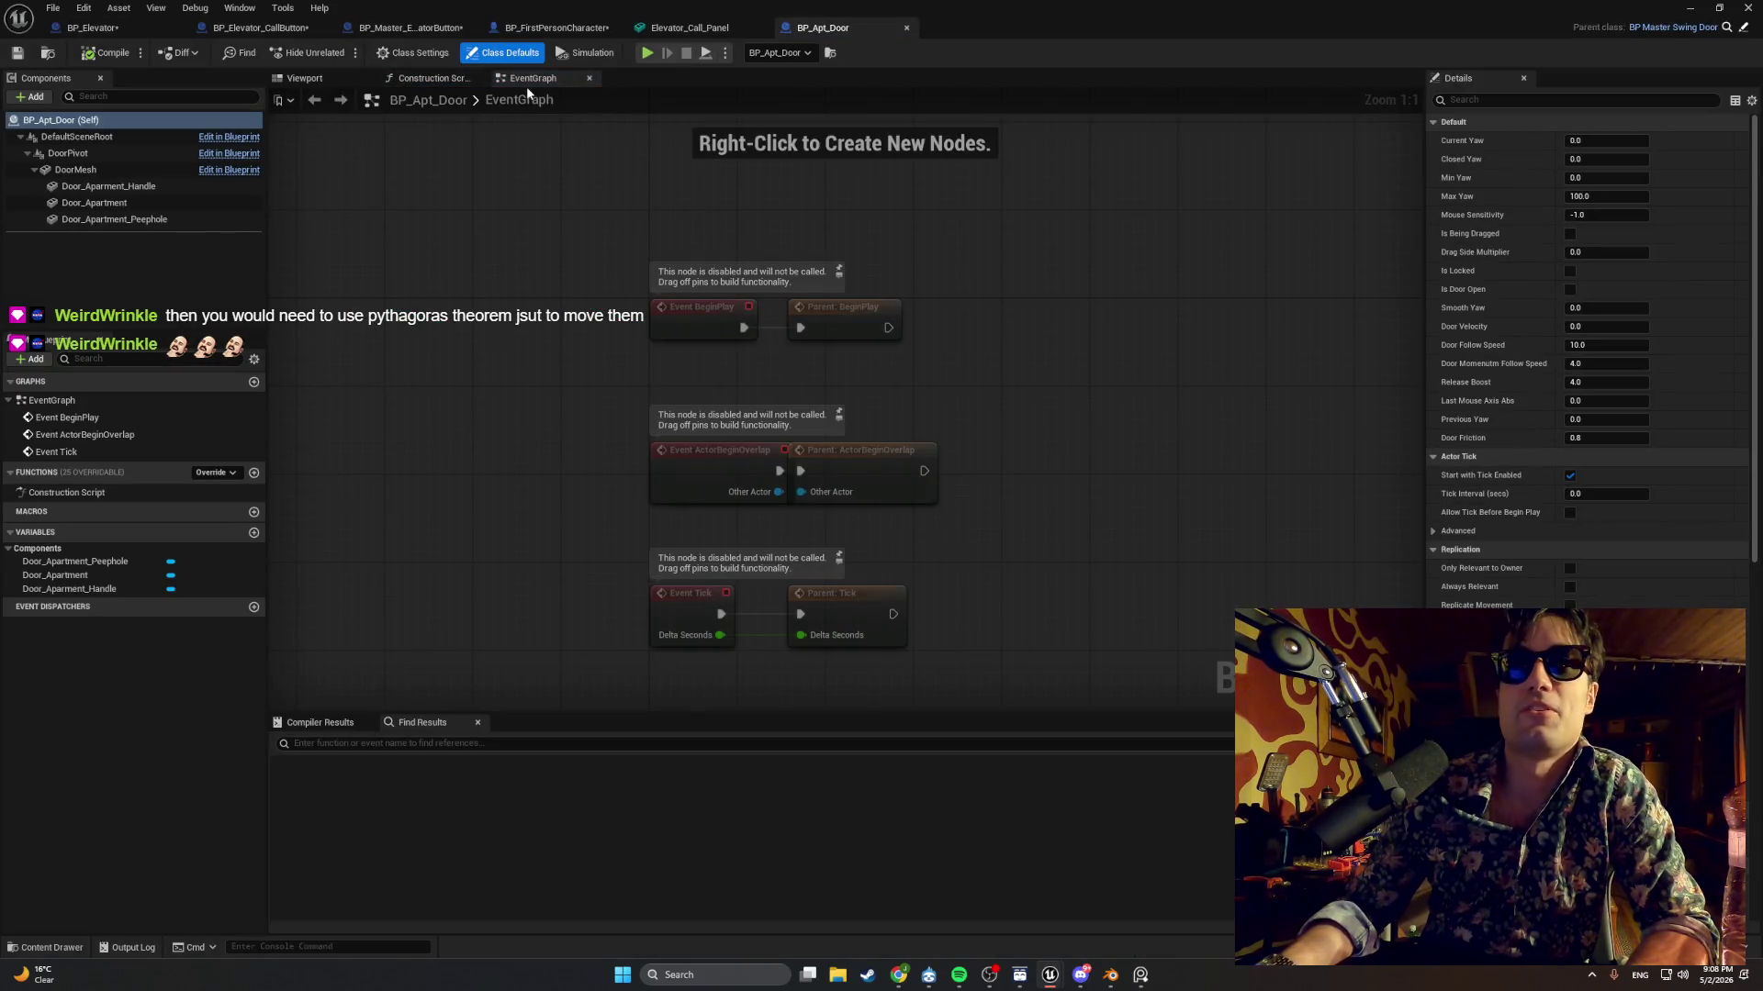
pyautogui.click(209, 29)
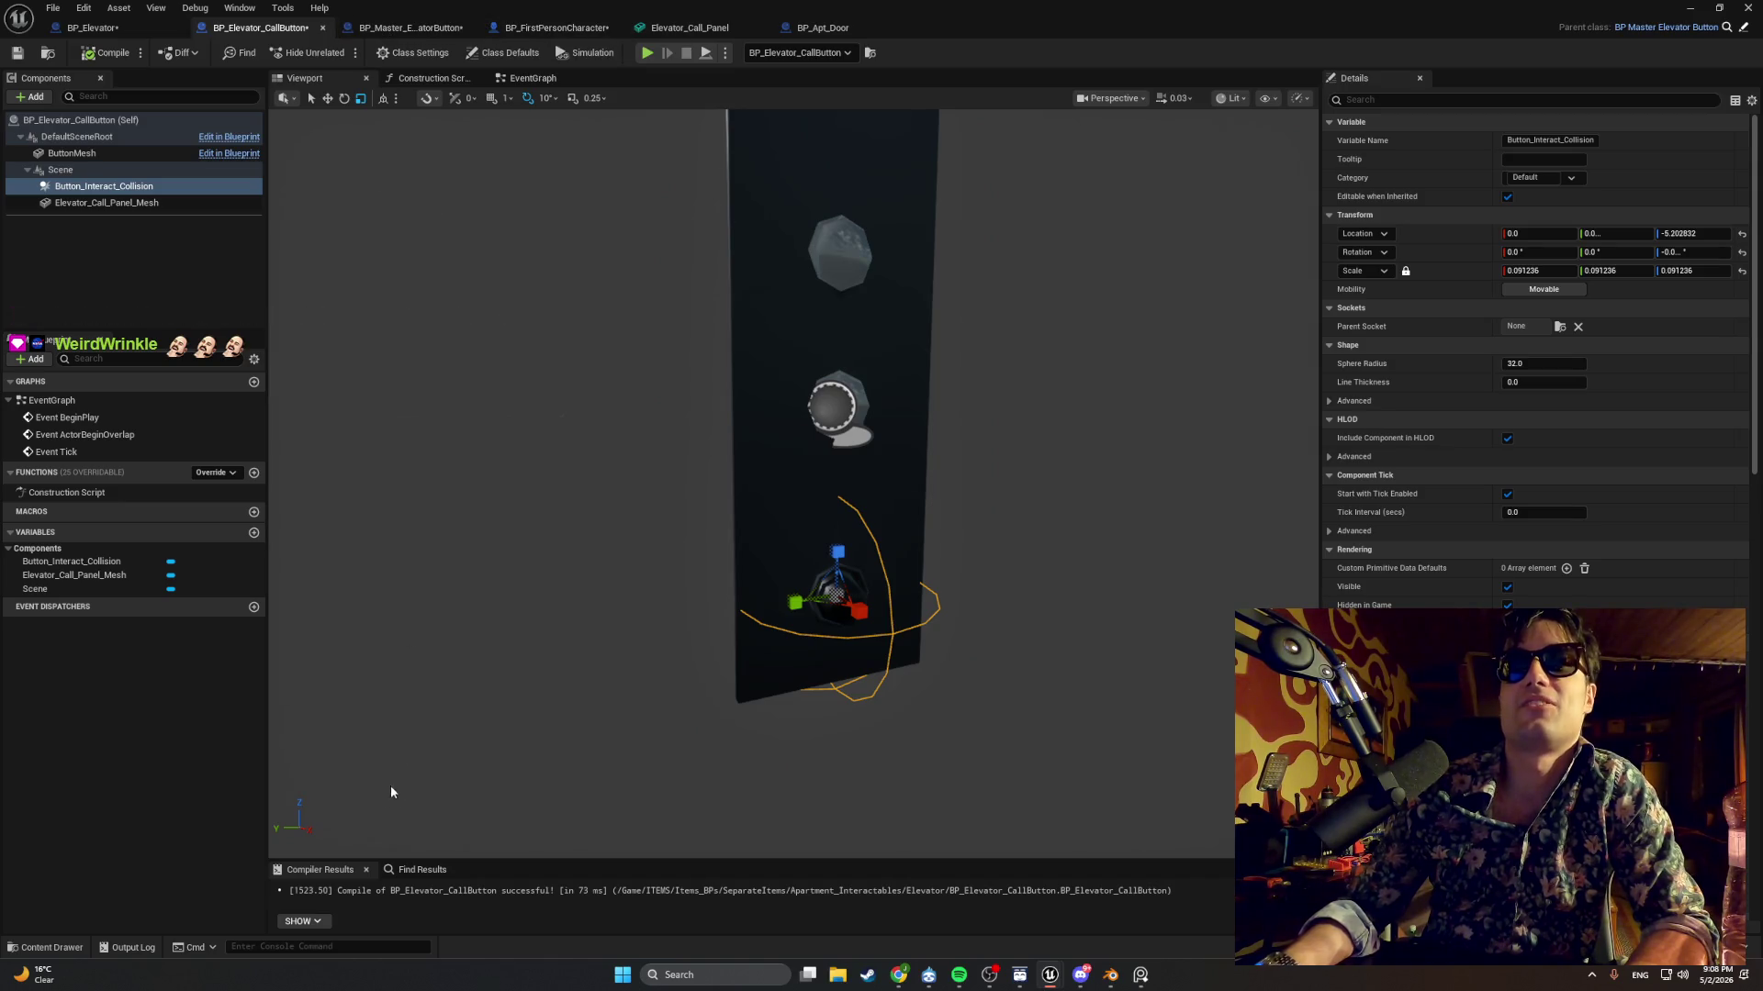
# Open BP_MasterSwingDoor from the MasterItems folder.
pyautogui.hotkey('ctrl', 'space')
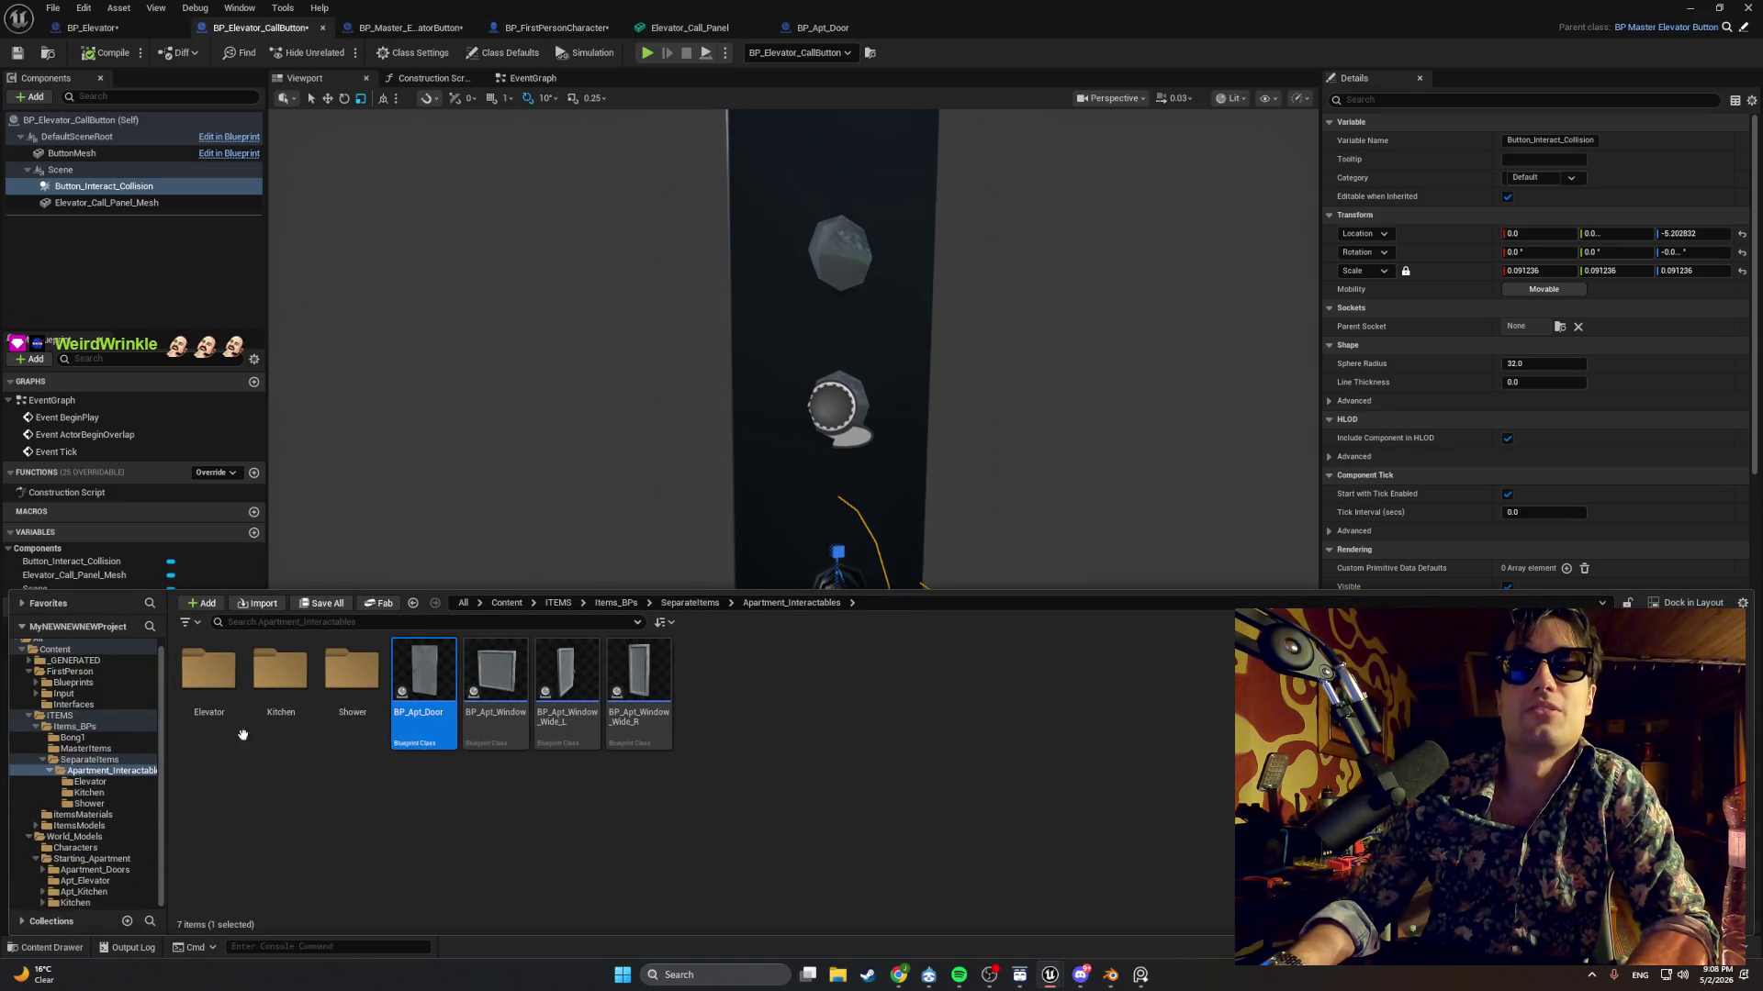
pyautogui.click(110, 750)
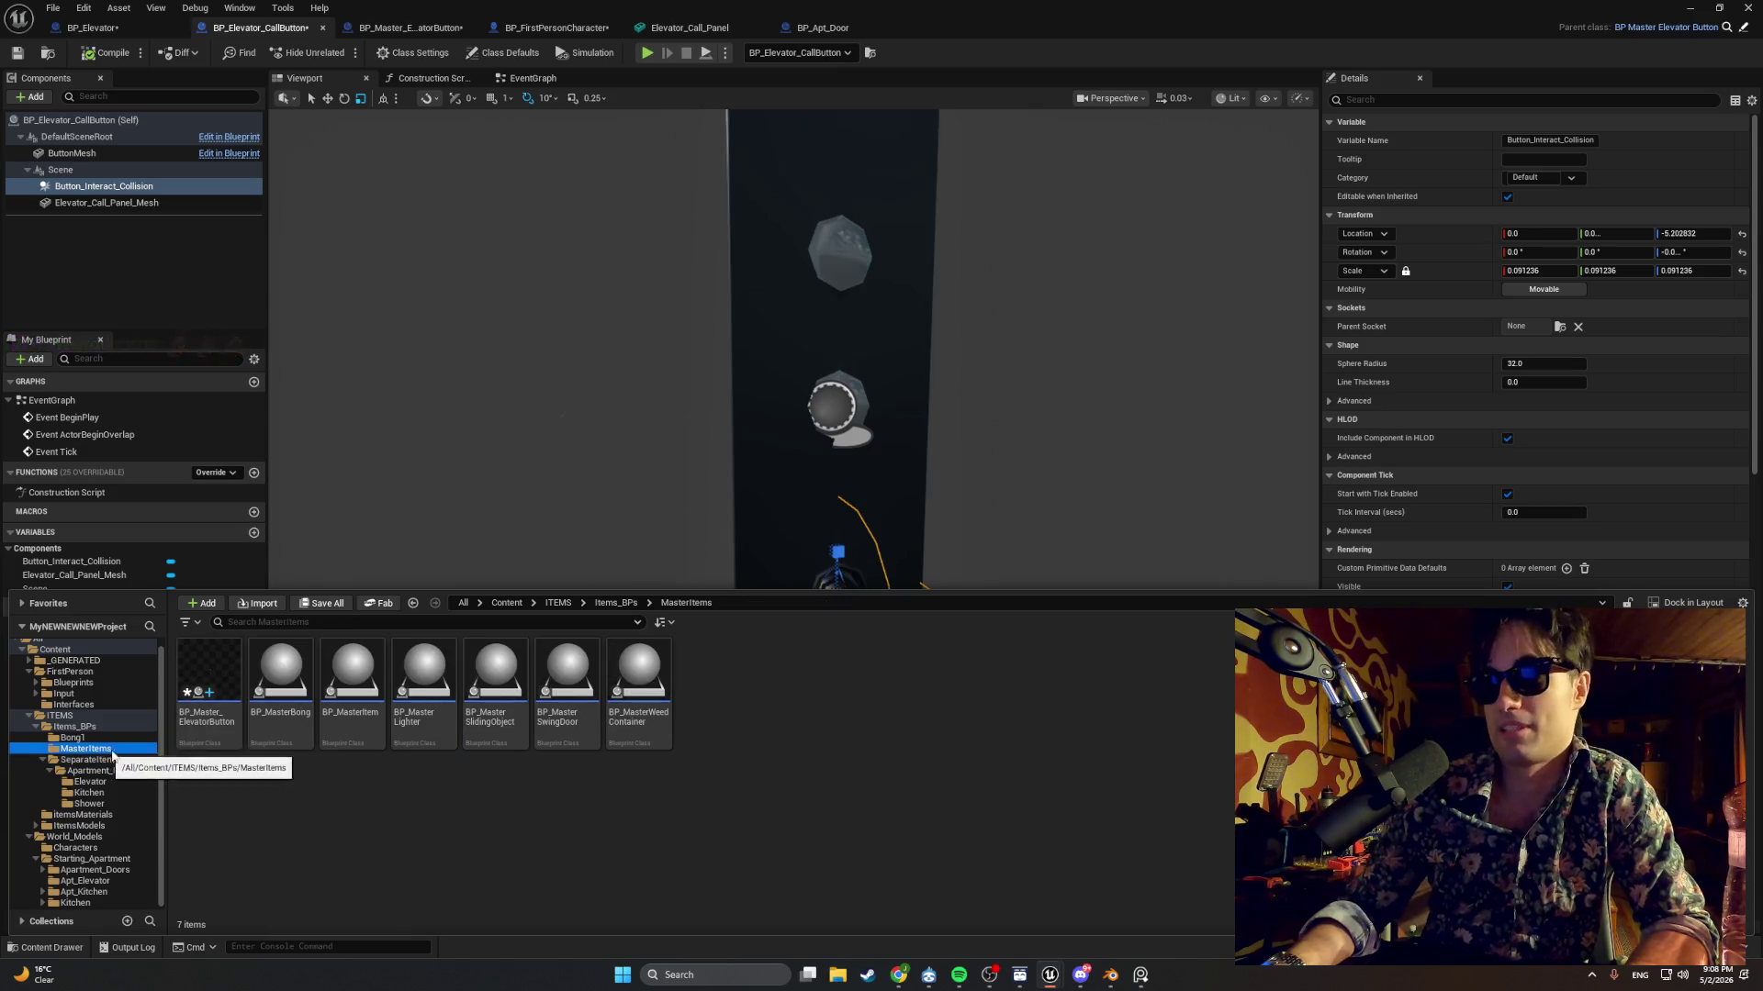
pyautogui.click(567, 679)
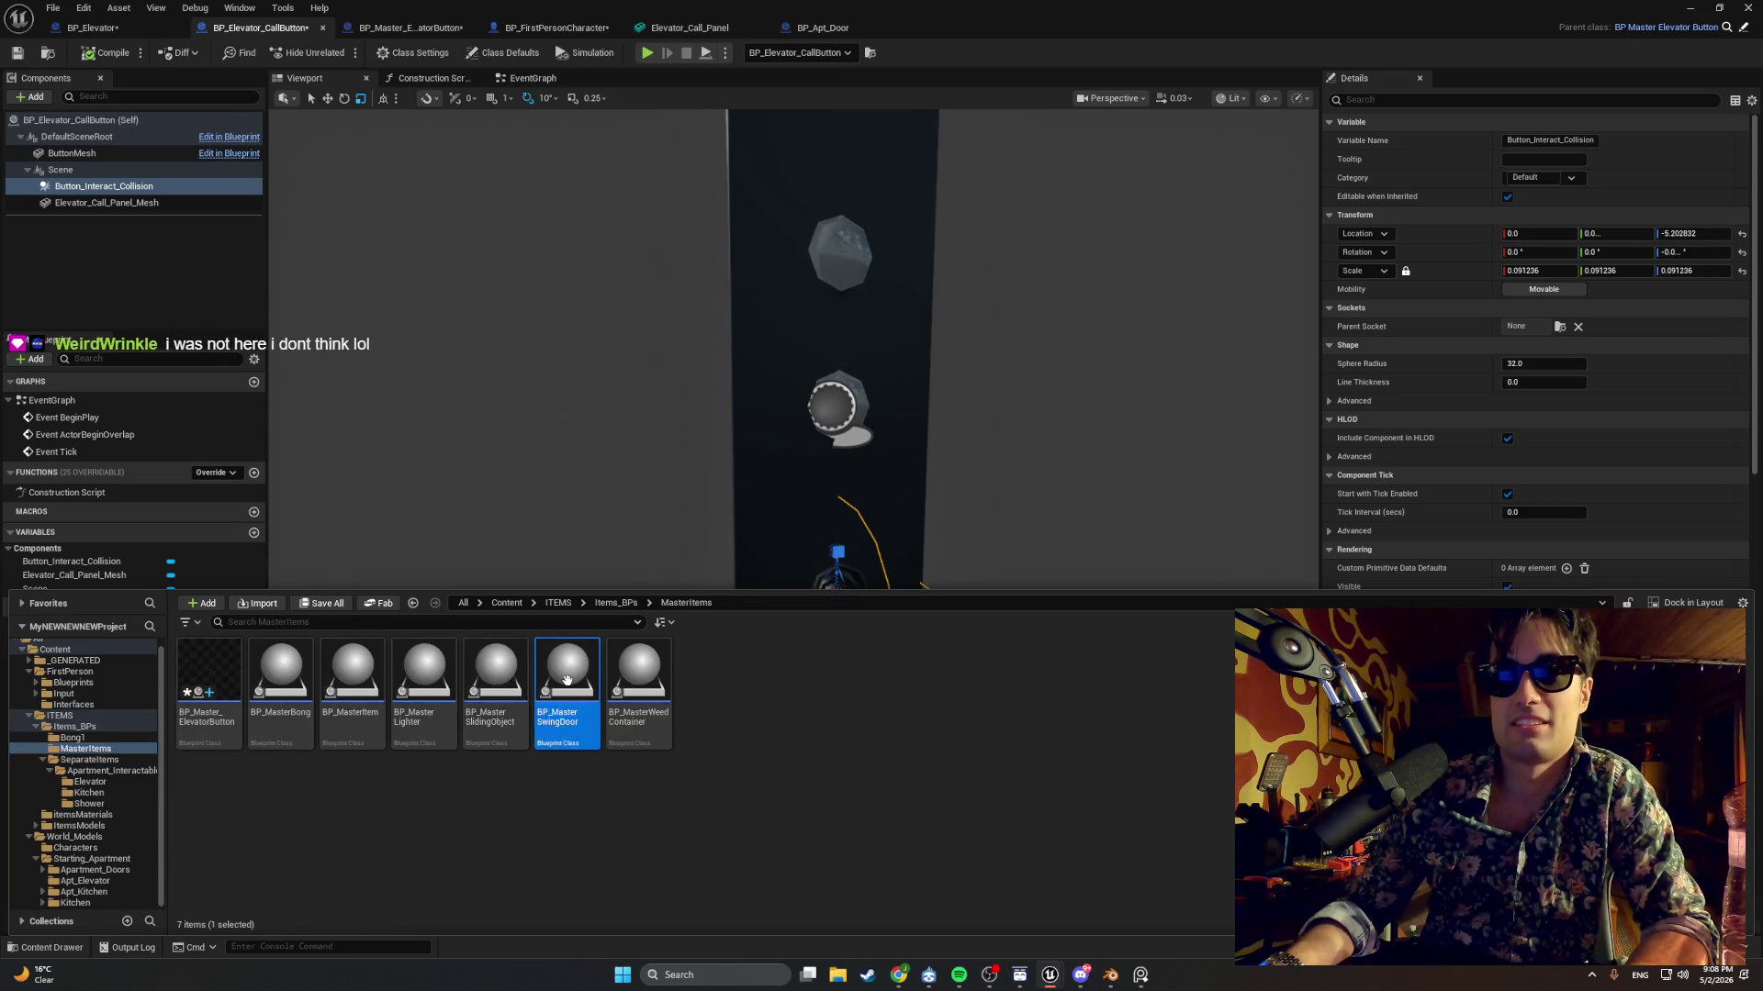
pyautogui.doubleClick(566, 679)
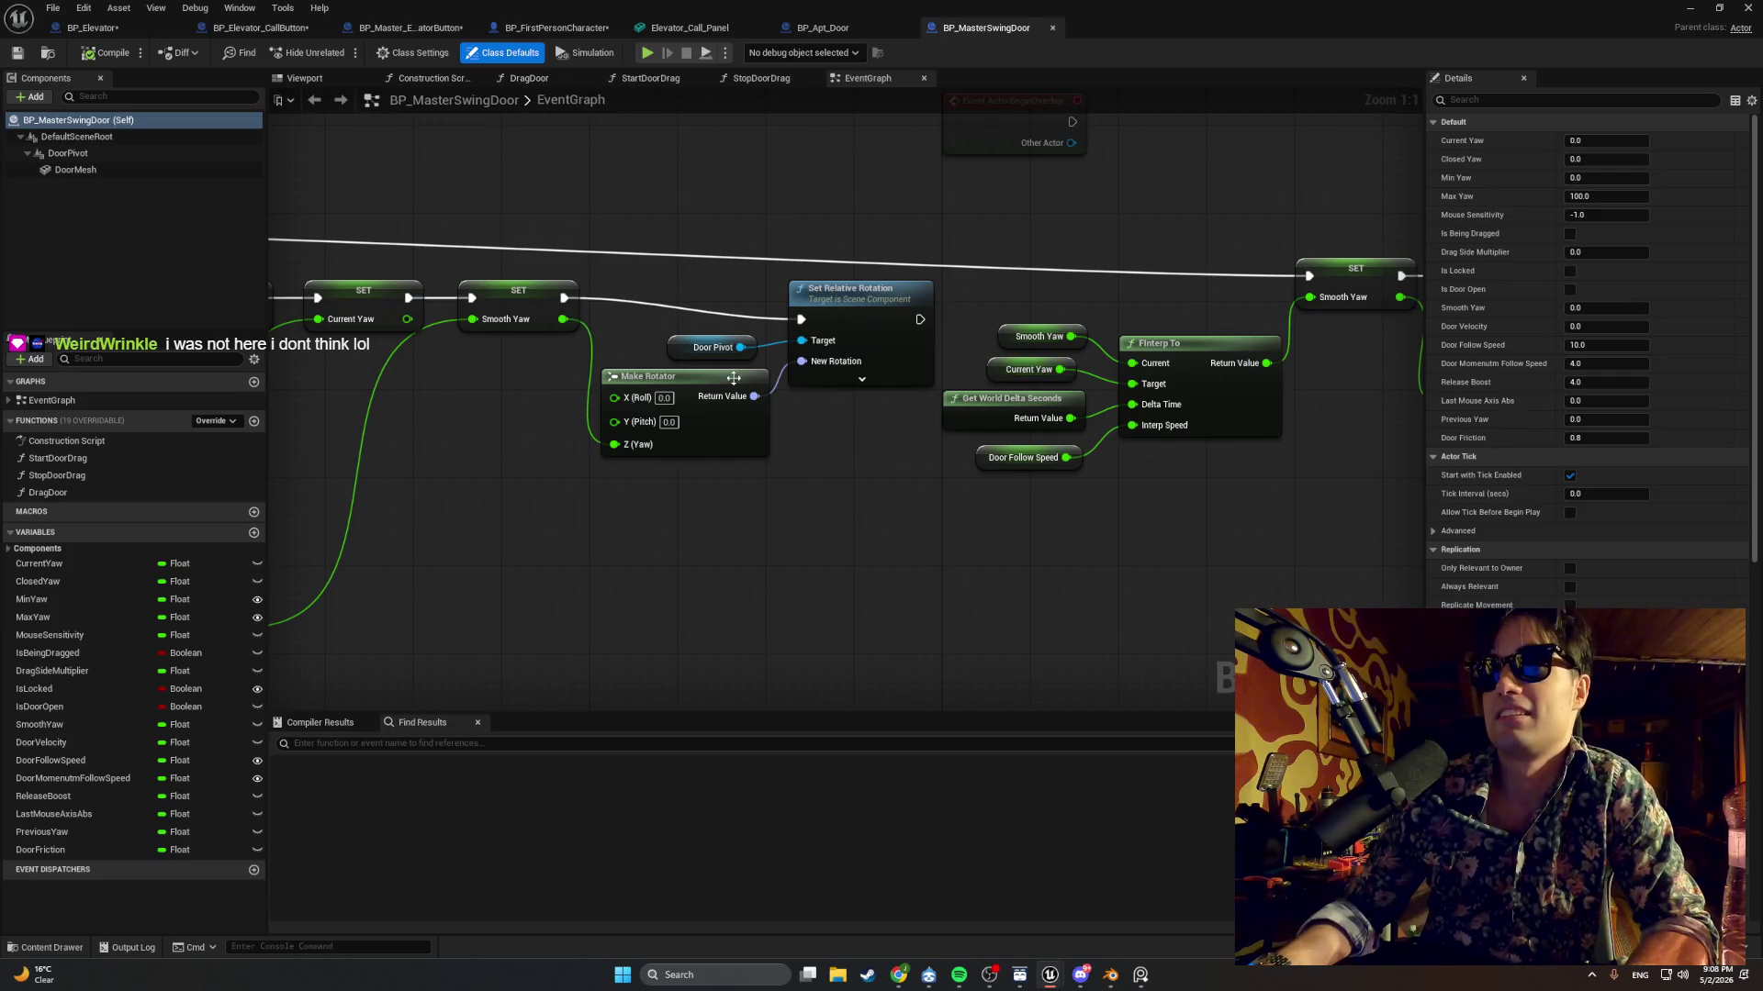
# Wire Smooth Yaw into the Make Rotator's roll input and playtest the door.
pyautogui.moveTo(562, 319); pyautogui.dragTo(614, 396)
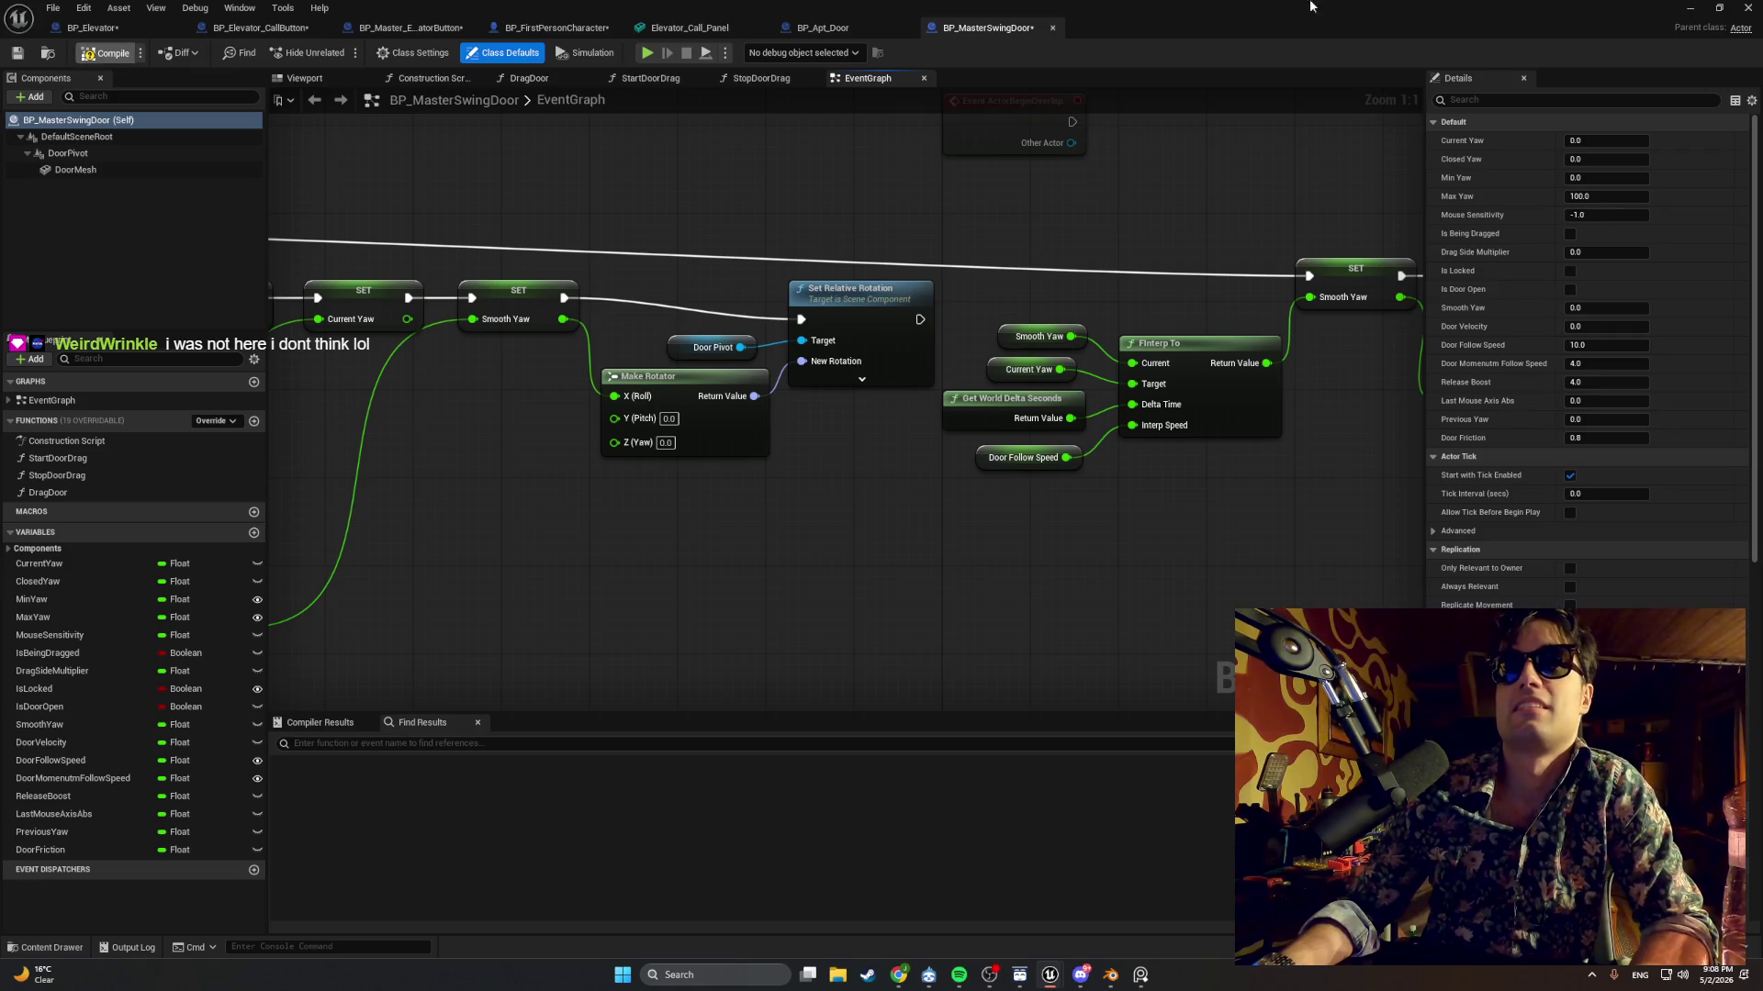
pyautogui.click(1690, 7)
pyautogui.click(342, 52)
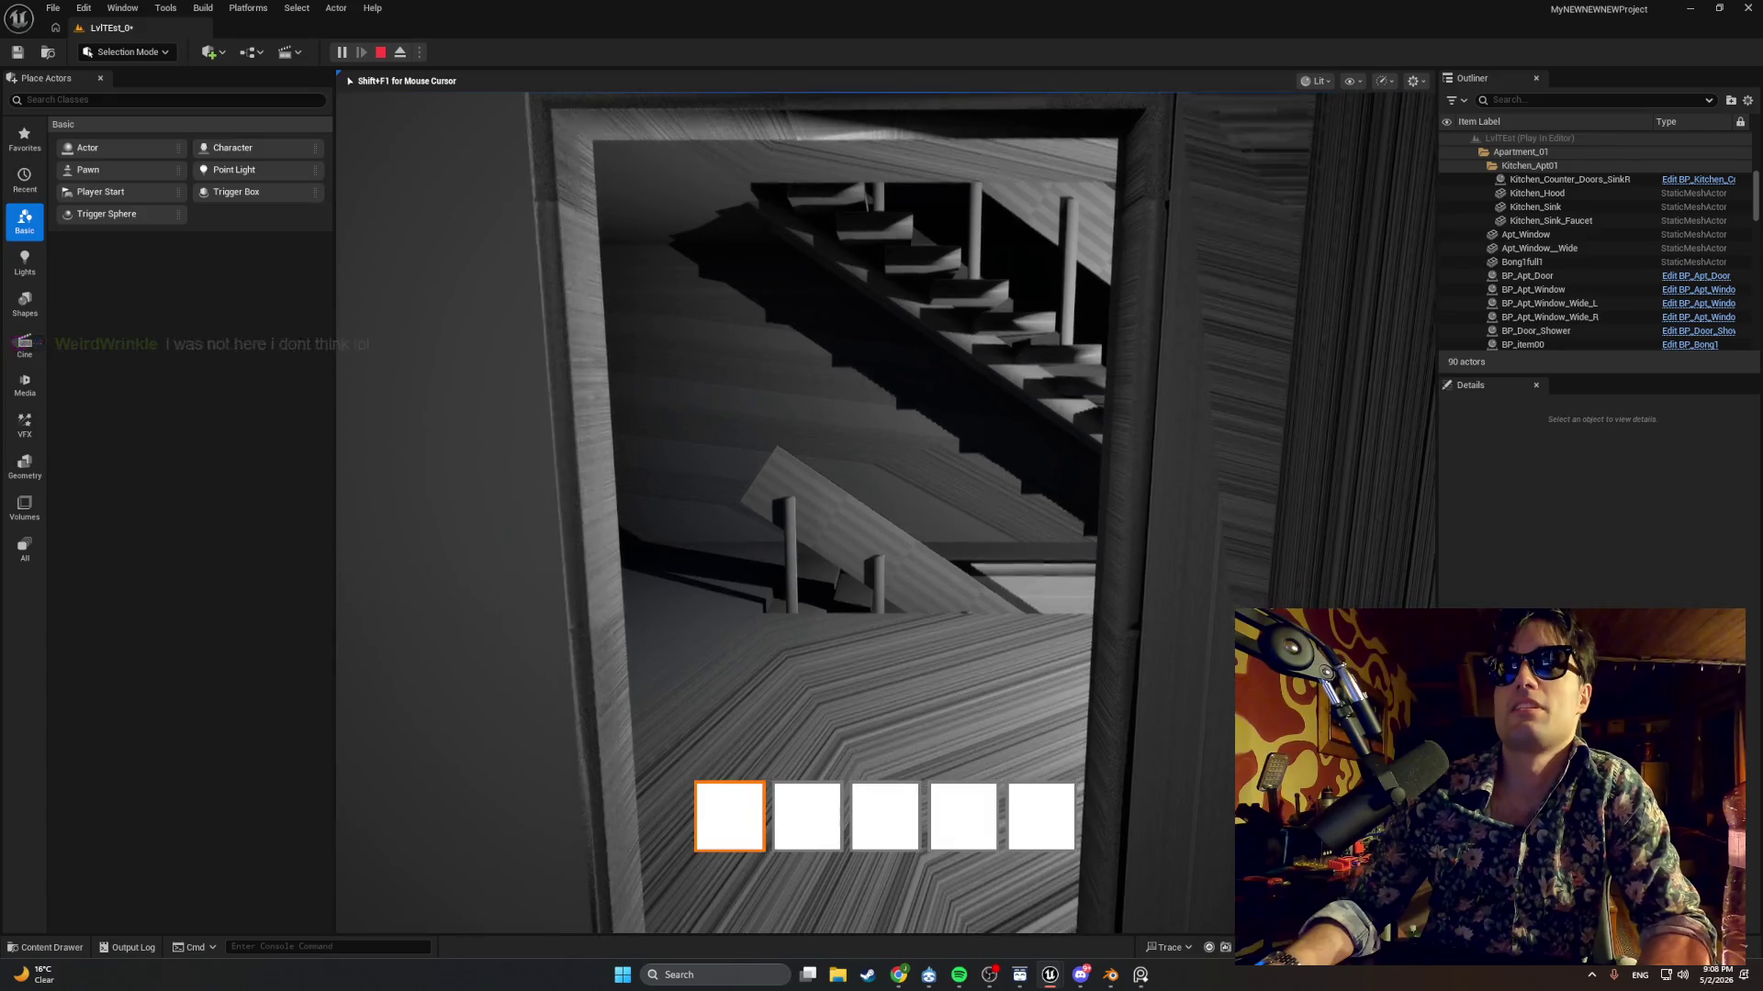
pyautogui.press('Escape')
# Reopen BP_MasterSwingDoor and feed Smooth Yaw into Z (Yaw) of one Make Rotator and X (Roll) of the other.
pyautogui.hotkey('ctrl', 'space')
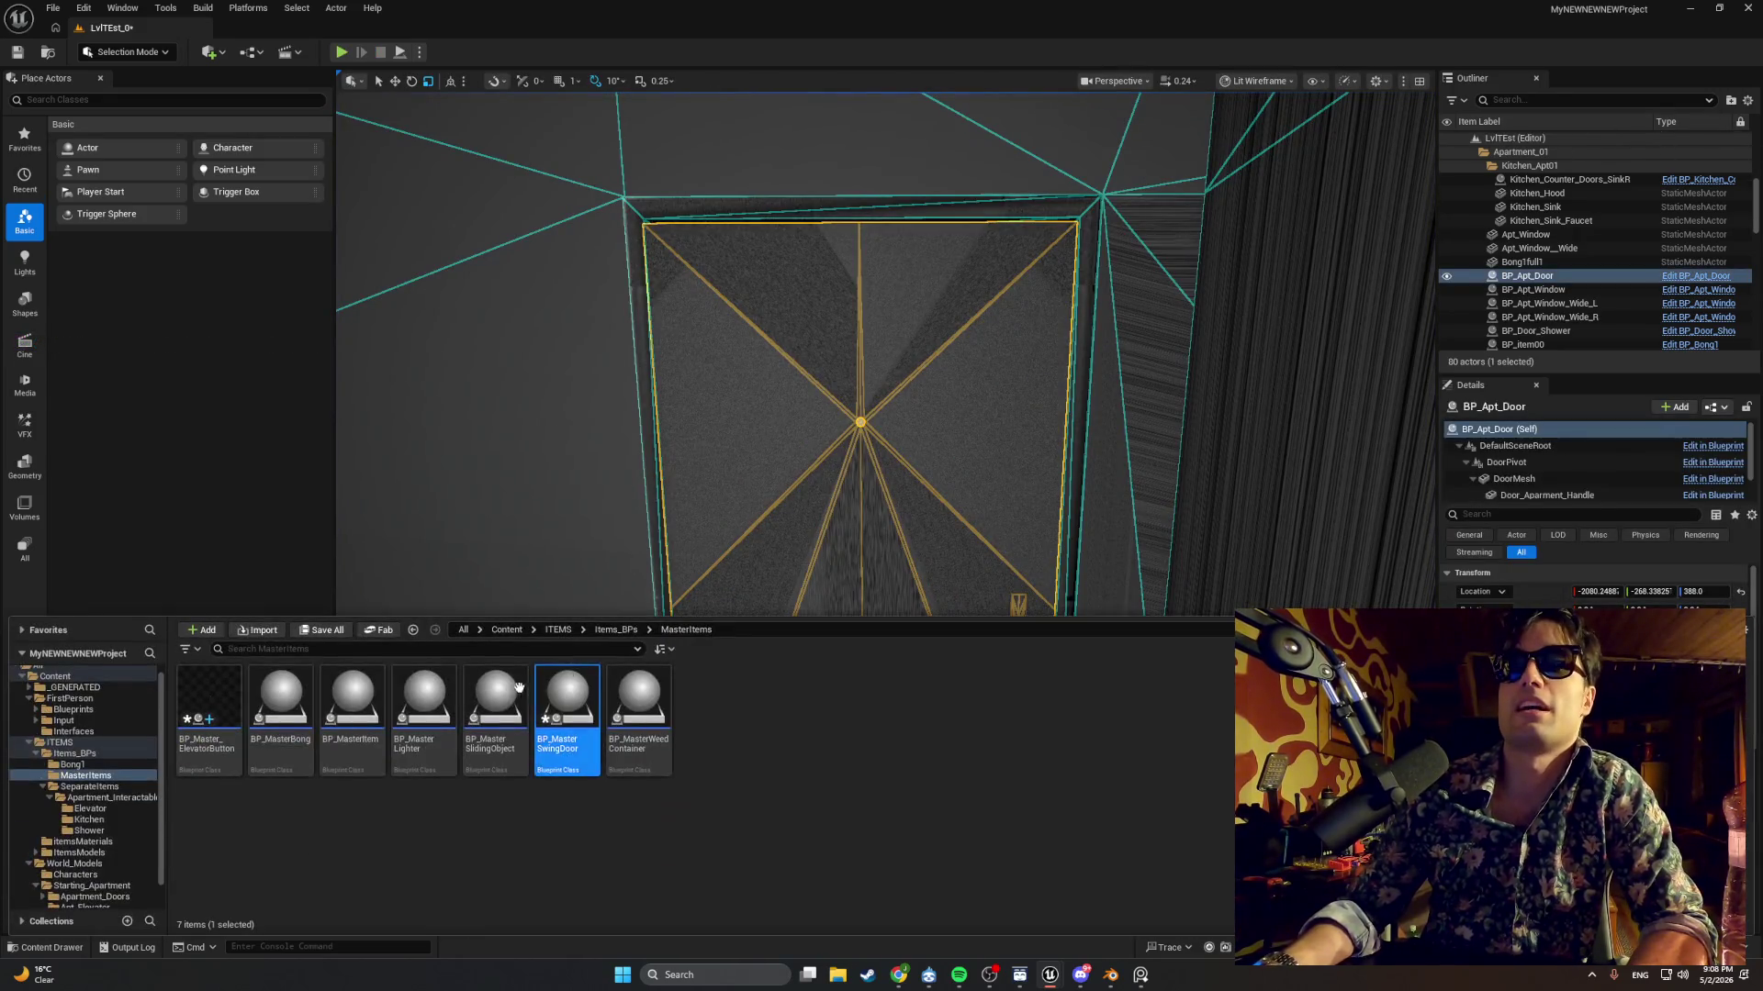
pyautogui.doubleClick(567, 716)
pyautogui.moveTo(564, 319); pyautogui.dragTo(614, 444)
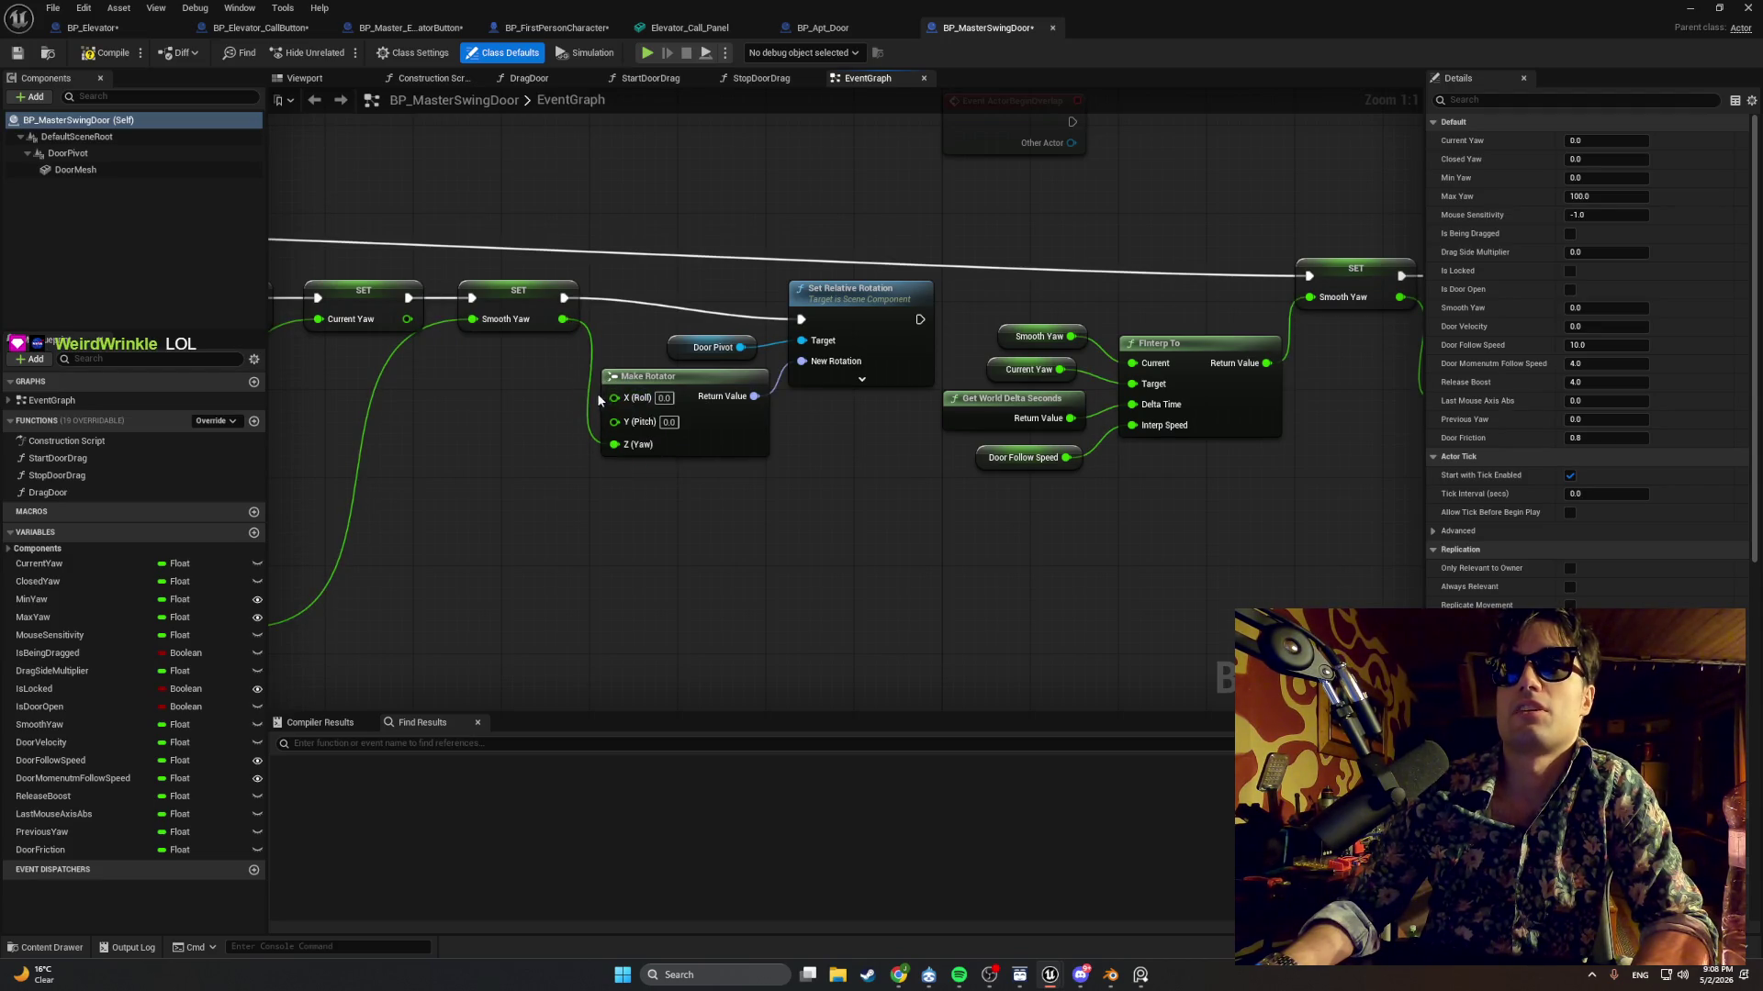
pyautogui.moveTo(432, 327)
pyautogui.mouseDown()
pyautogui.moveTo(1156, 360)
pyautogui.moveTo(698, 308)
pyautogui.mouseUp()
pyautogui.moveTo(923, 385); pyautogui.dragTo(569, 373)
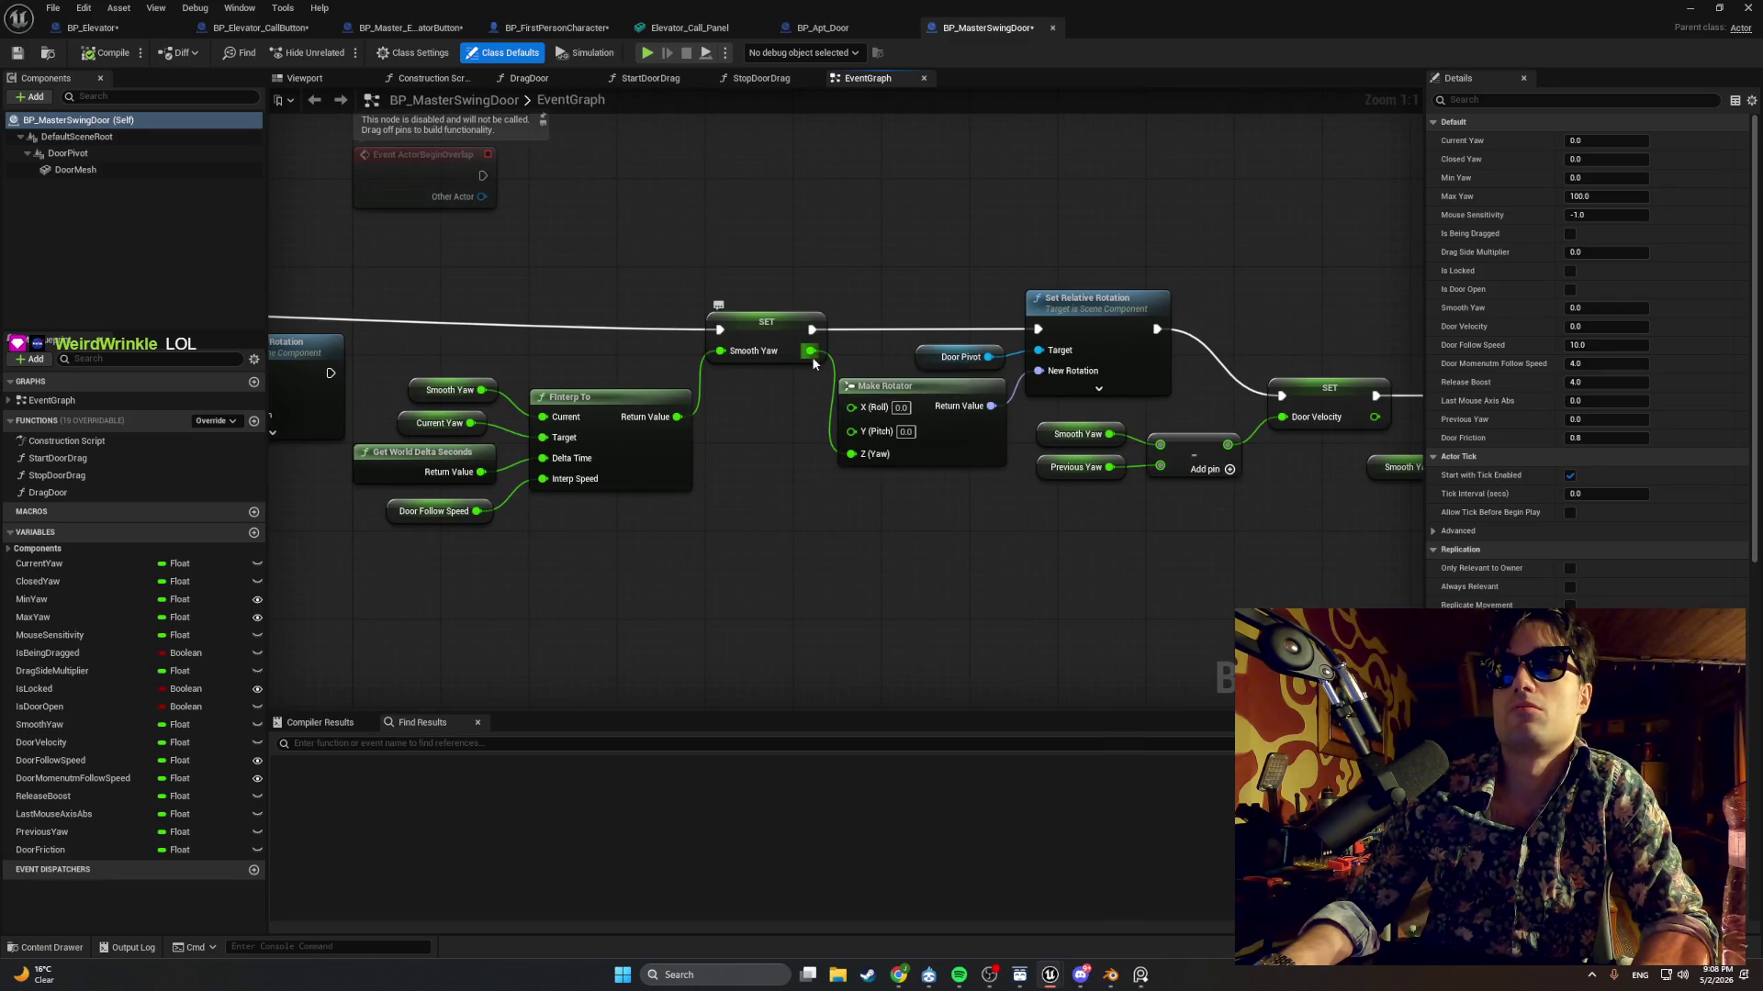
pyautogui.moveTo(812, 359)
pyautogui.mouseDown()
pyautogui.moveTo(851, 406)
pyautogui.moveTo(830, 437)
pyautogui.mouseUp()
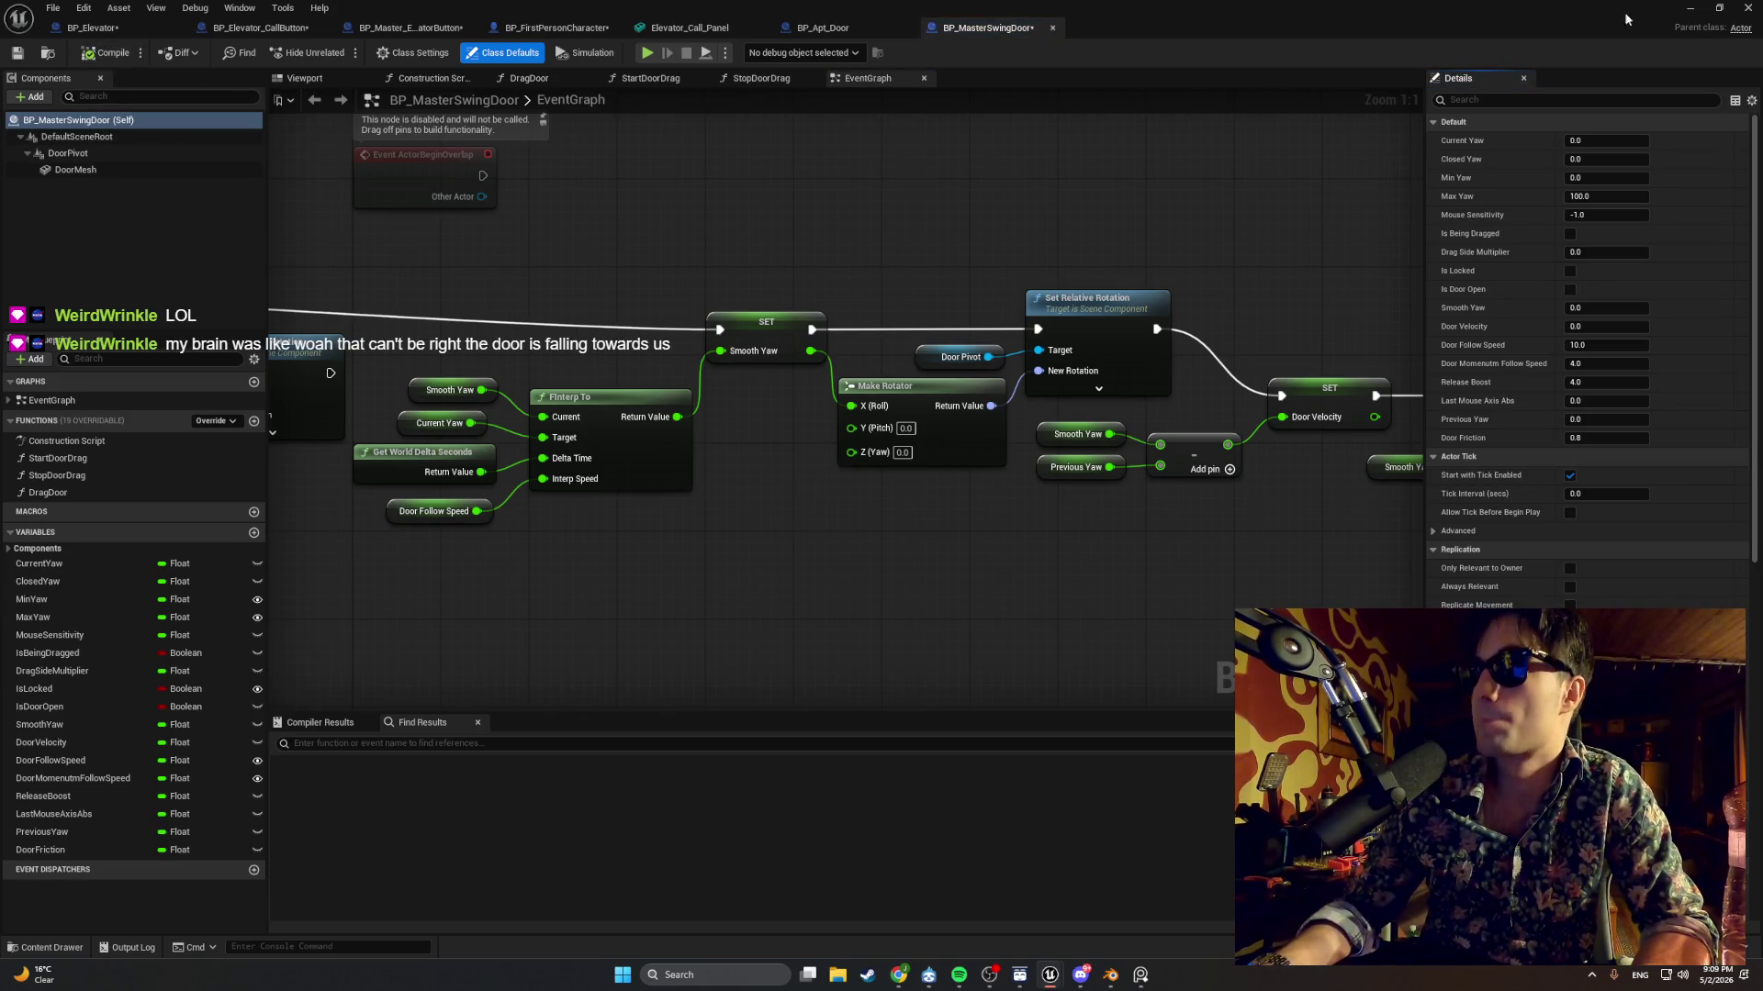
# Start a playtest and walk down the hallway to swing open the shower room door.
pyautogui.hotkey('alt', 'Tab')
pyautogui.click(340, 52)
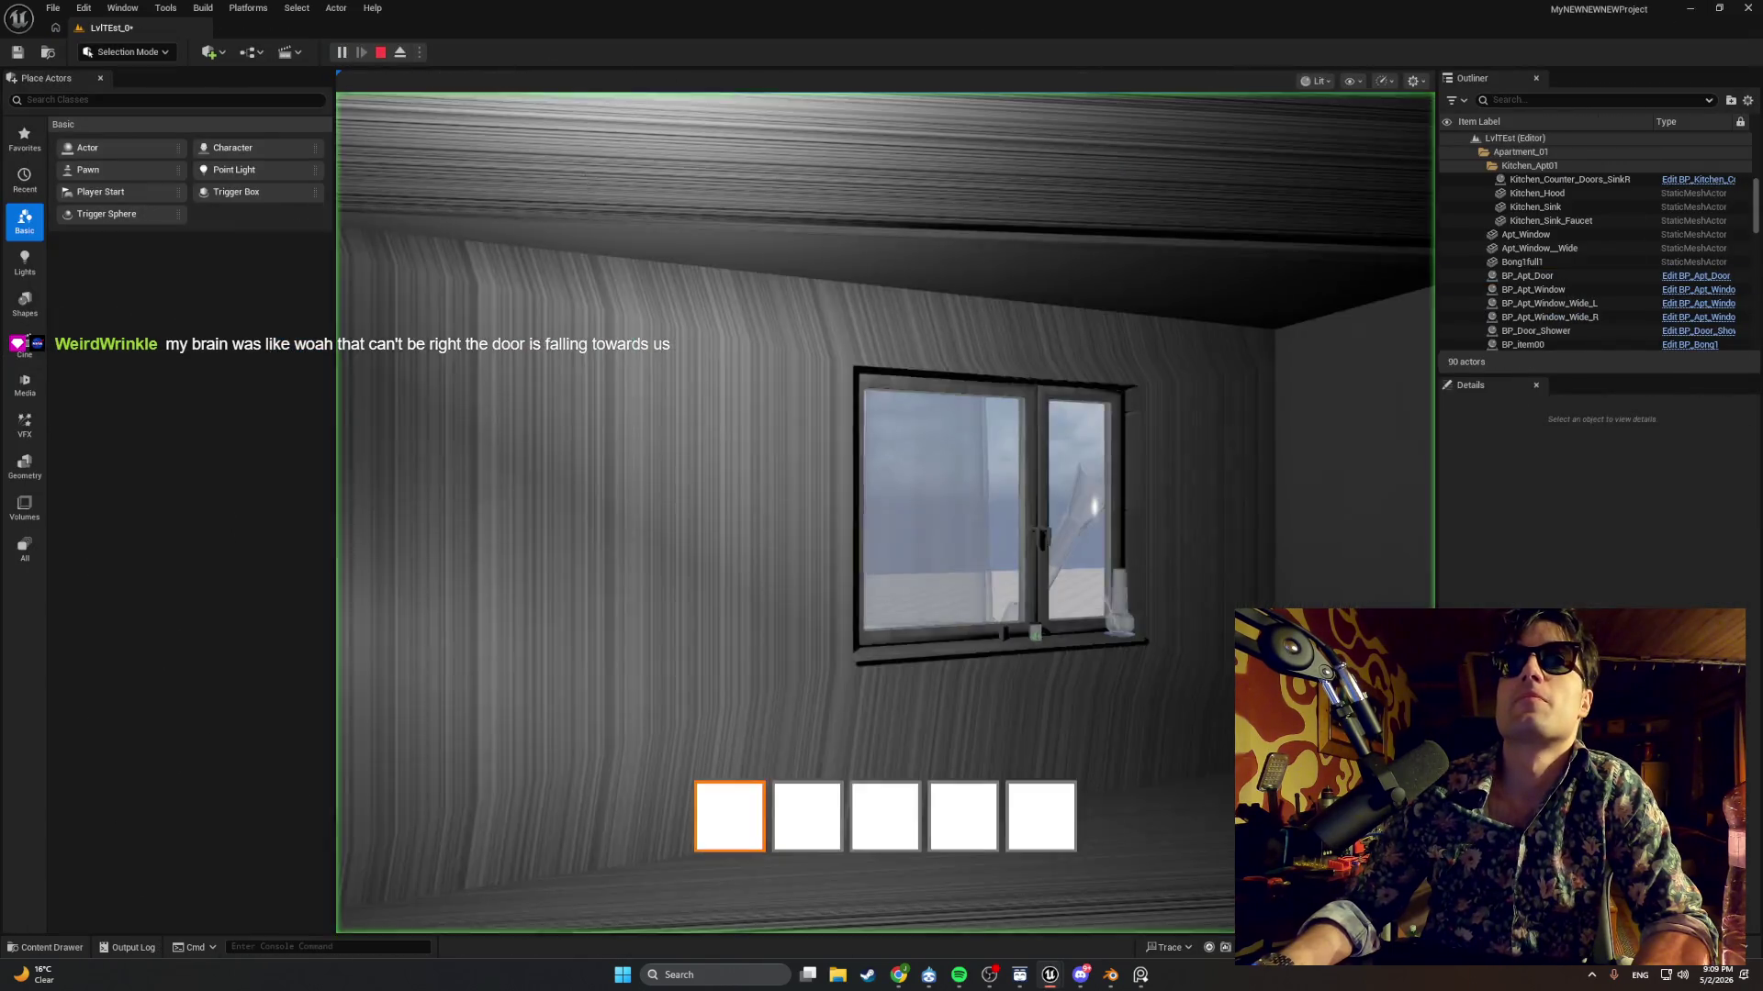
pyautogui.press('w')
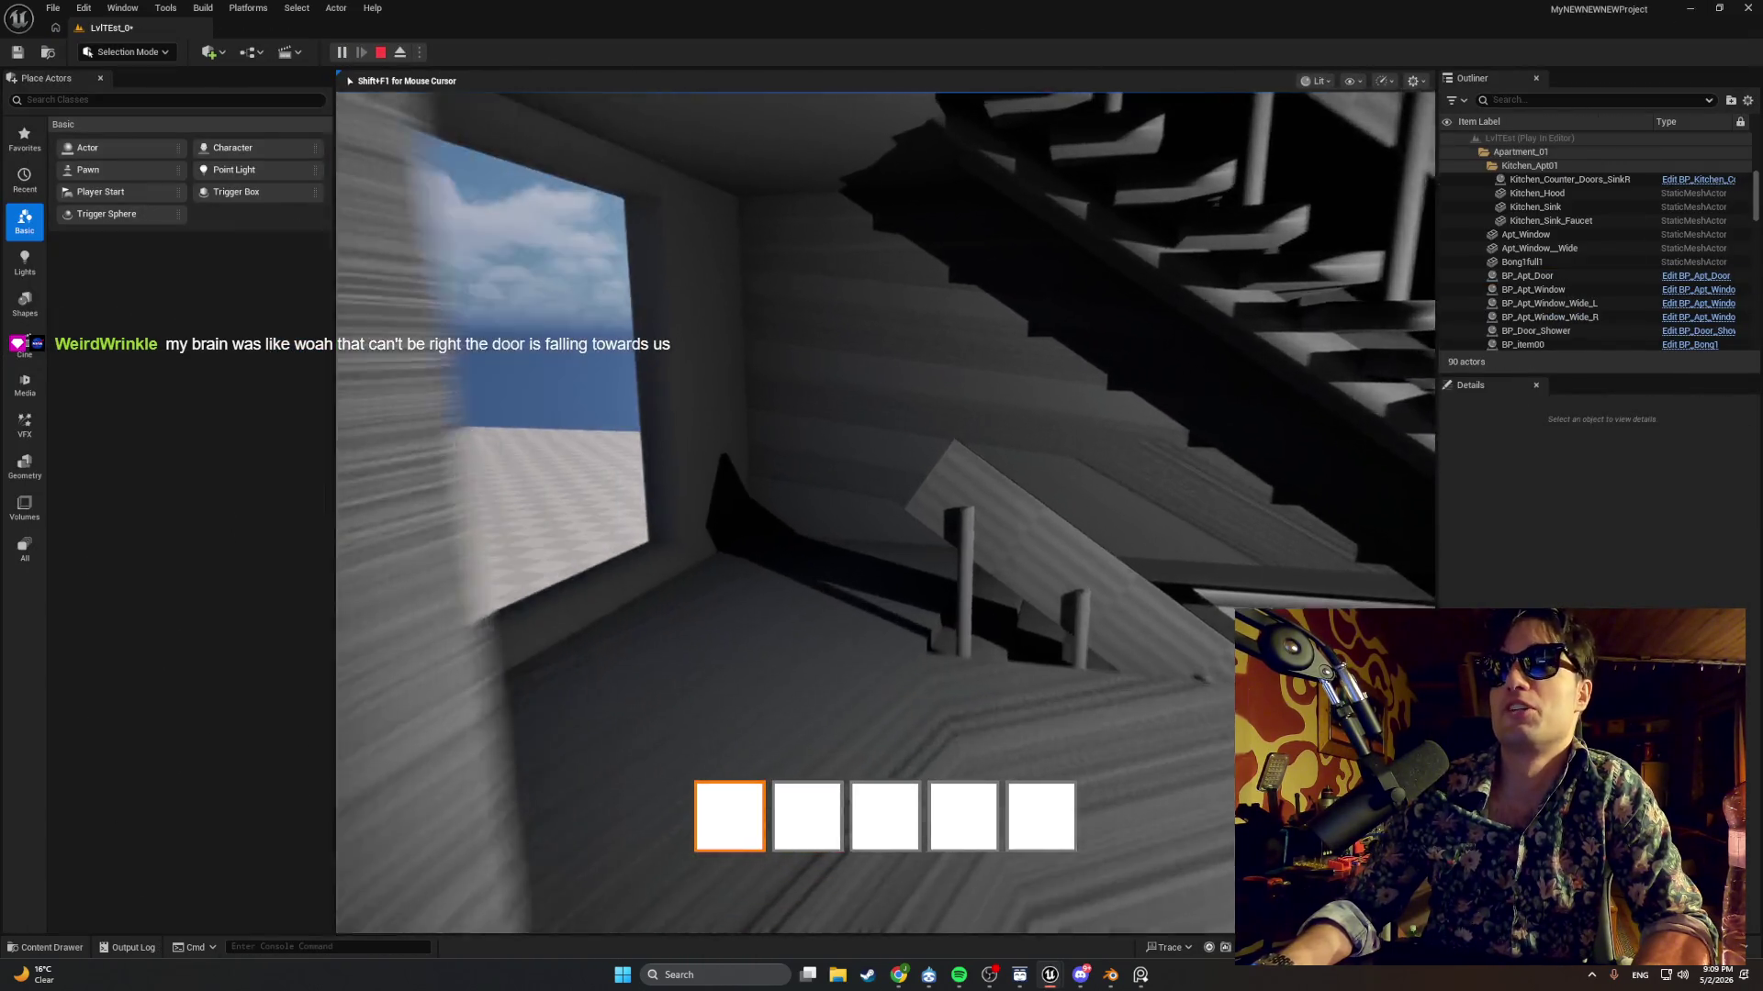
pyautogui.press('w')
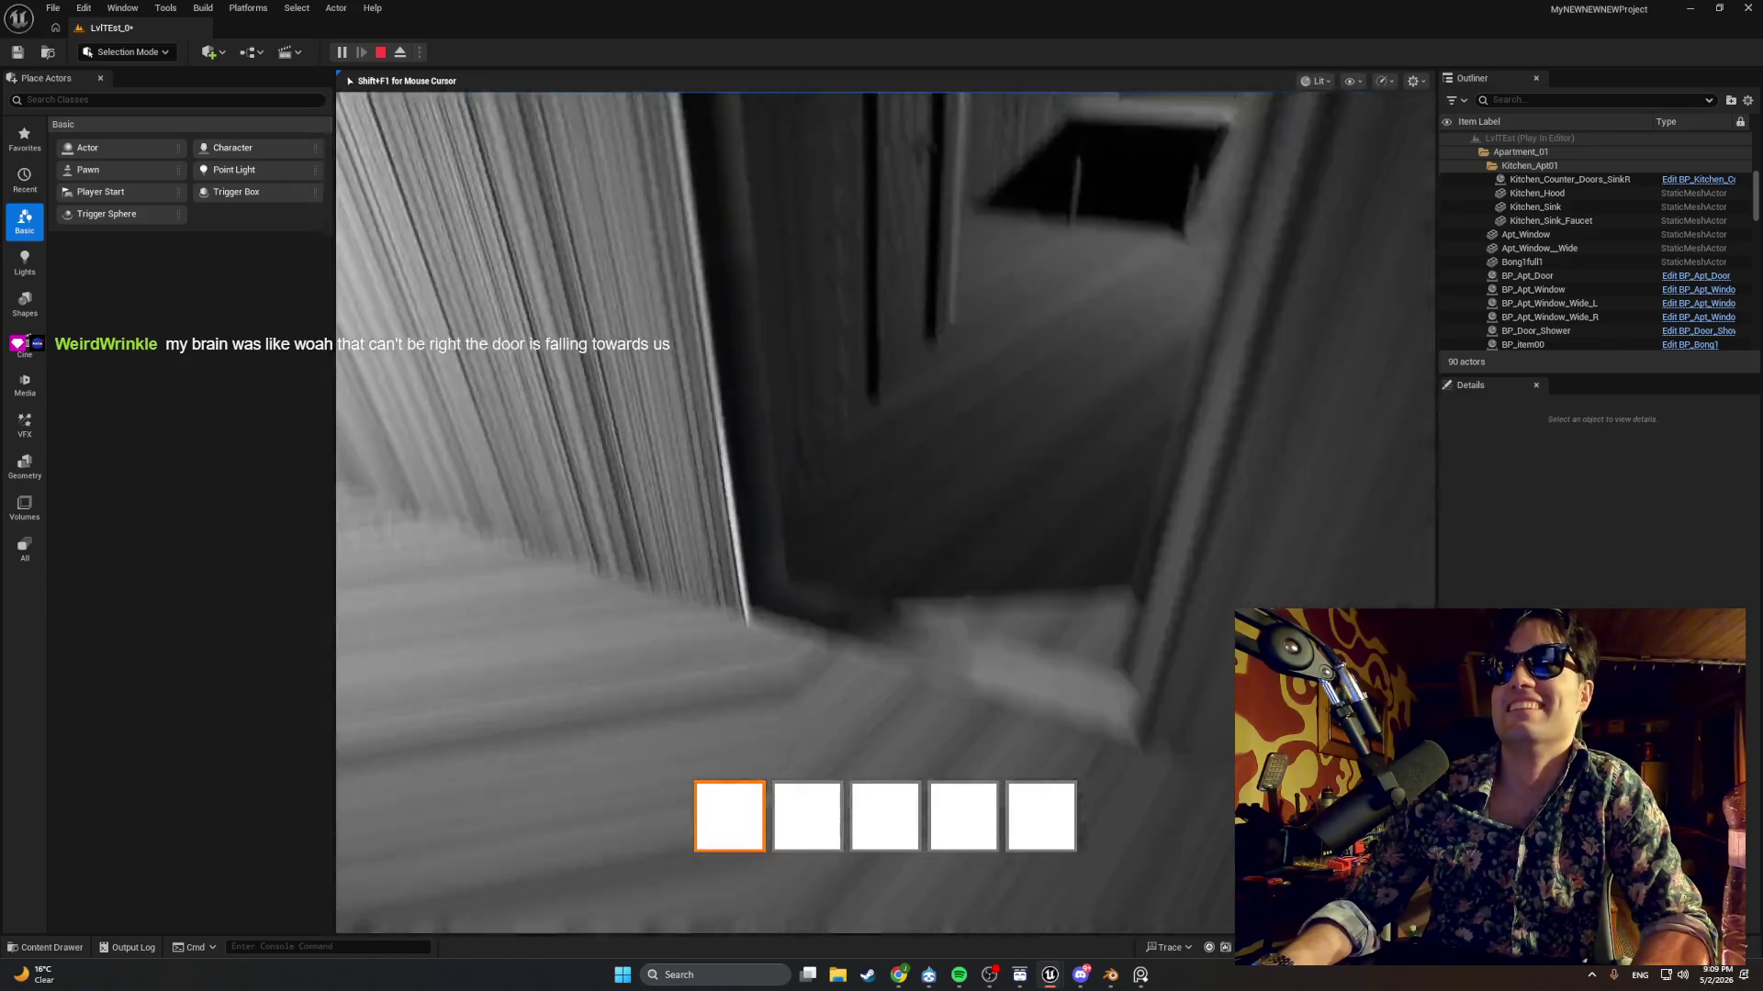
pyautogui.press('w')
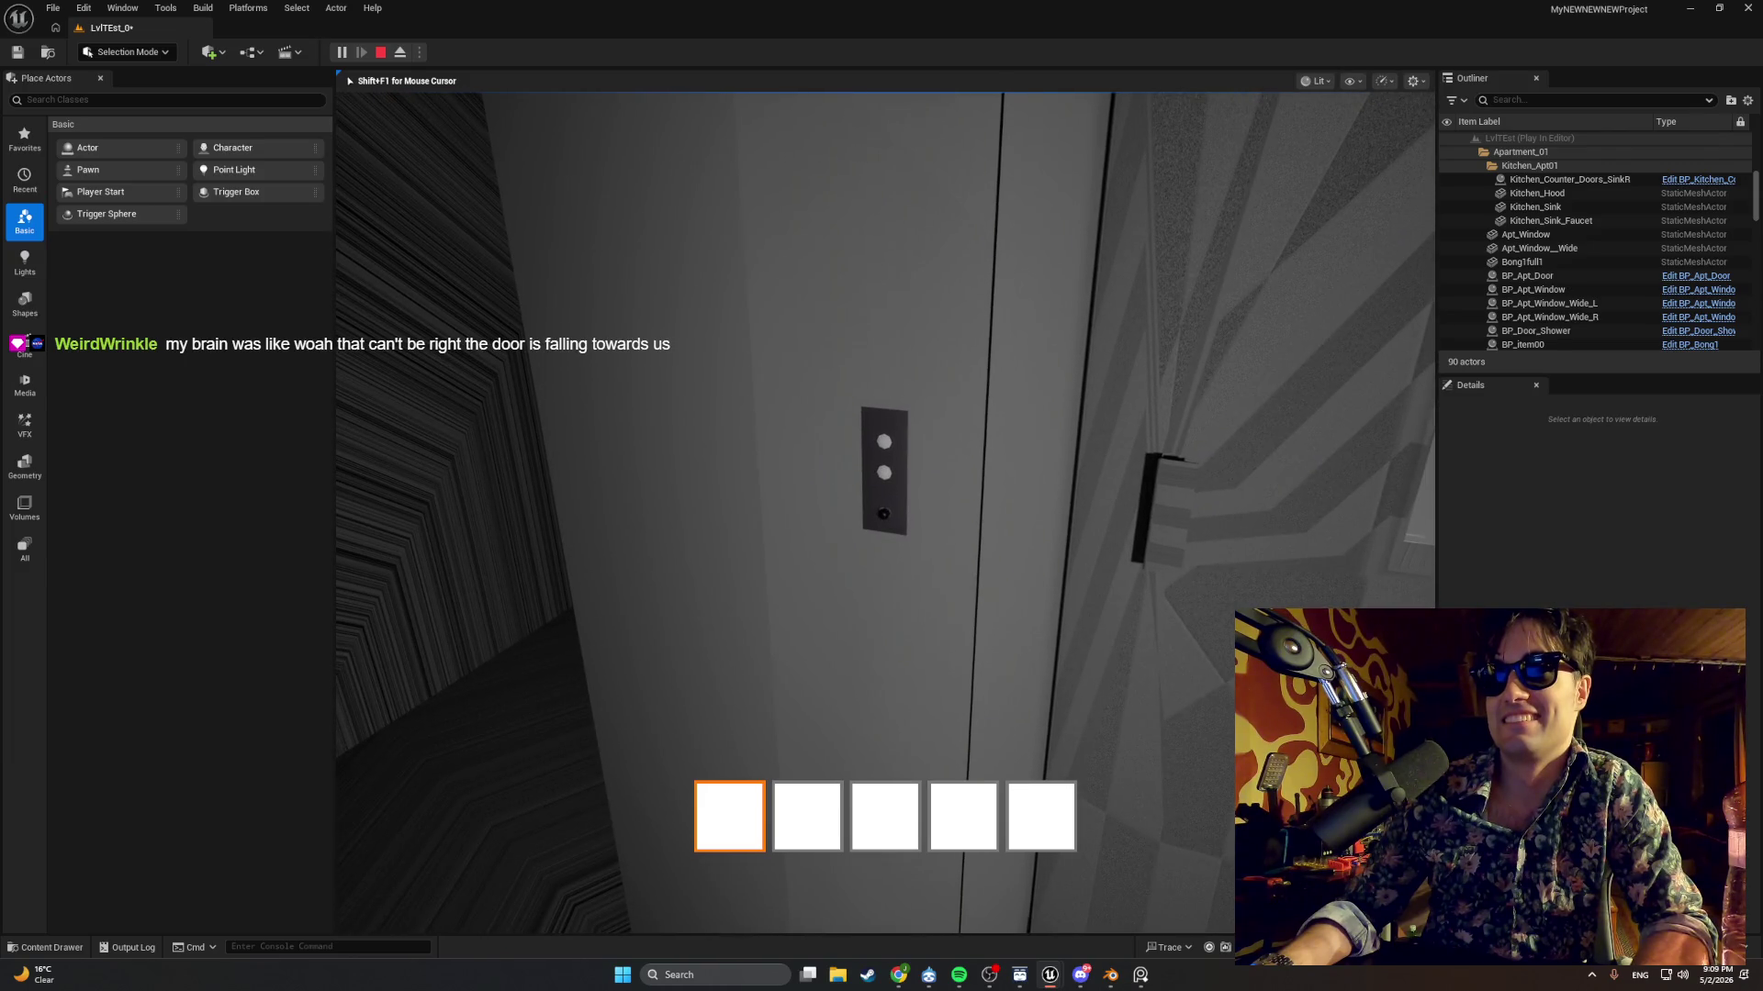
pyautogui.press('d')
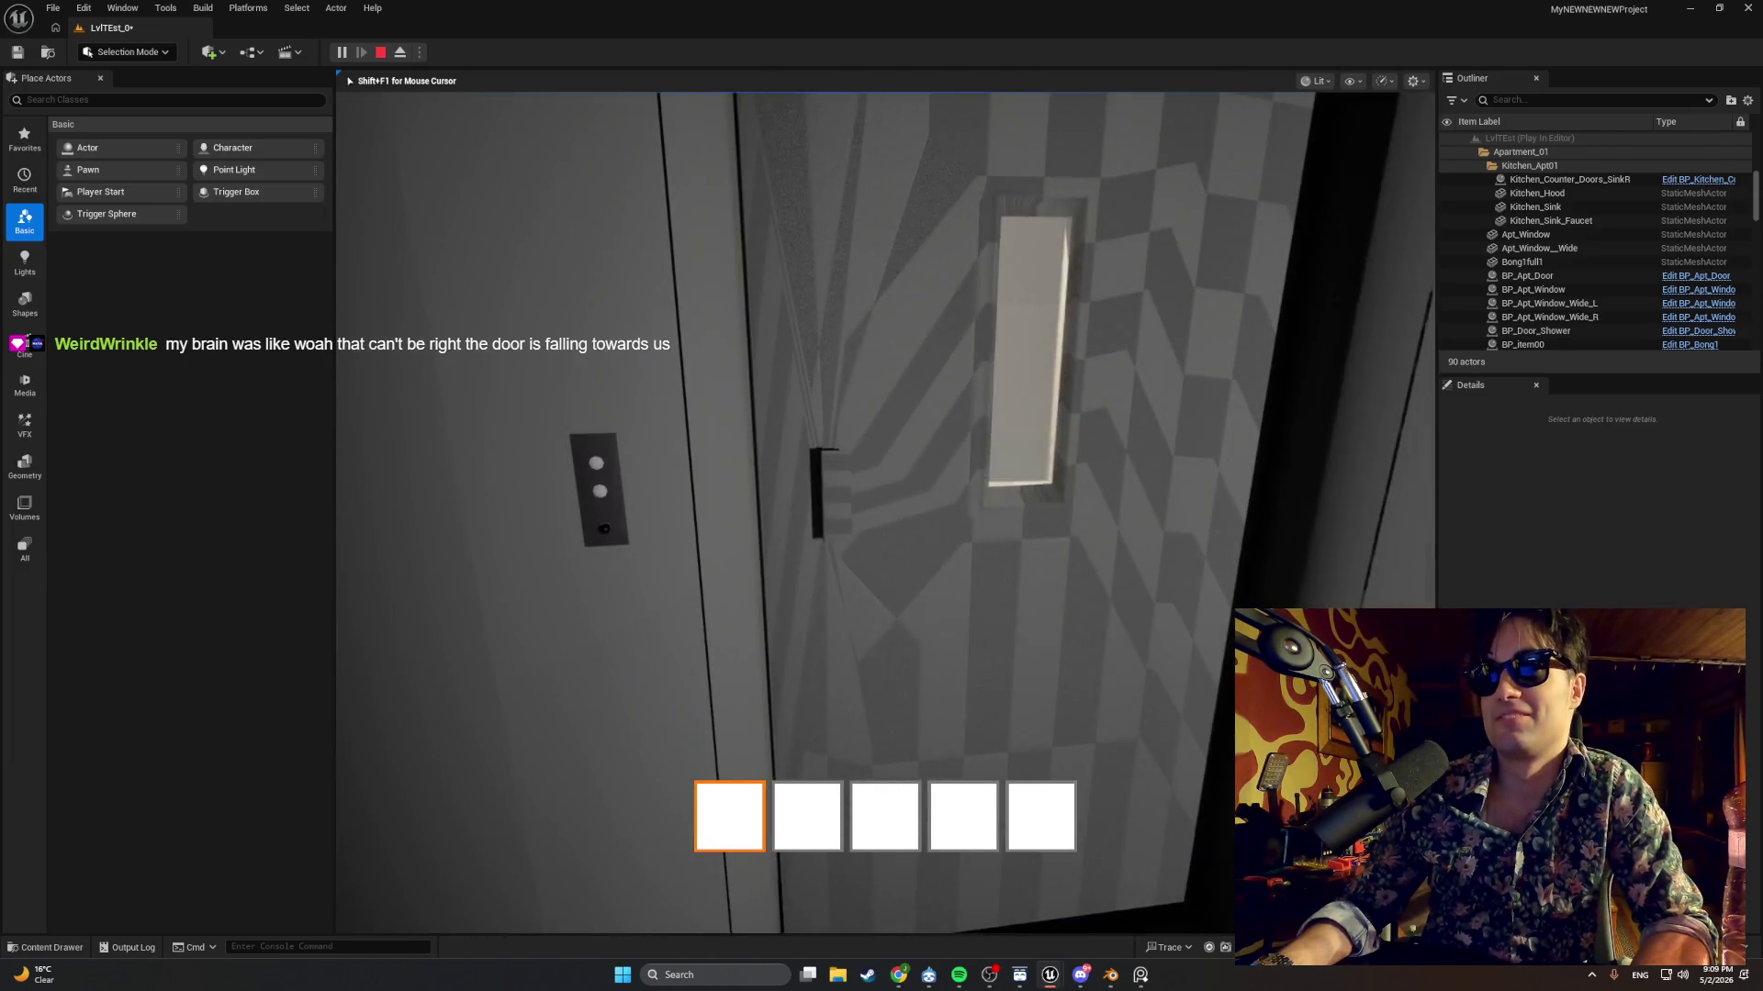
pyautogui.press('w')
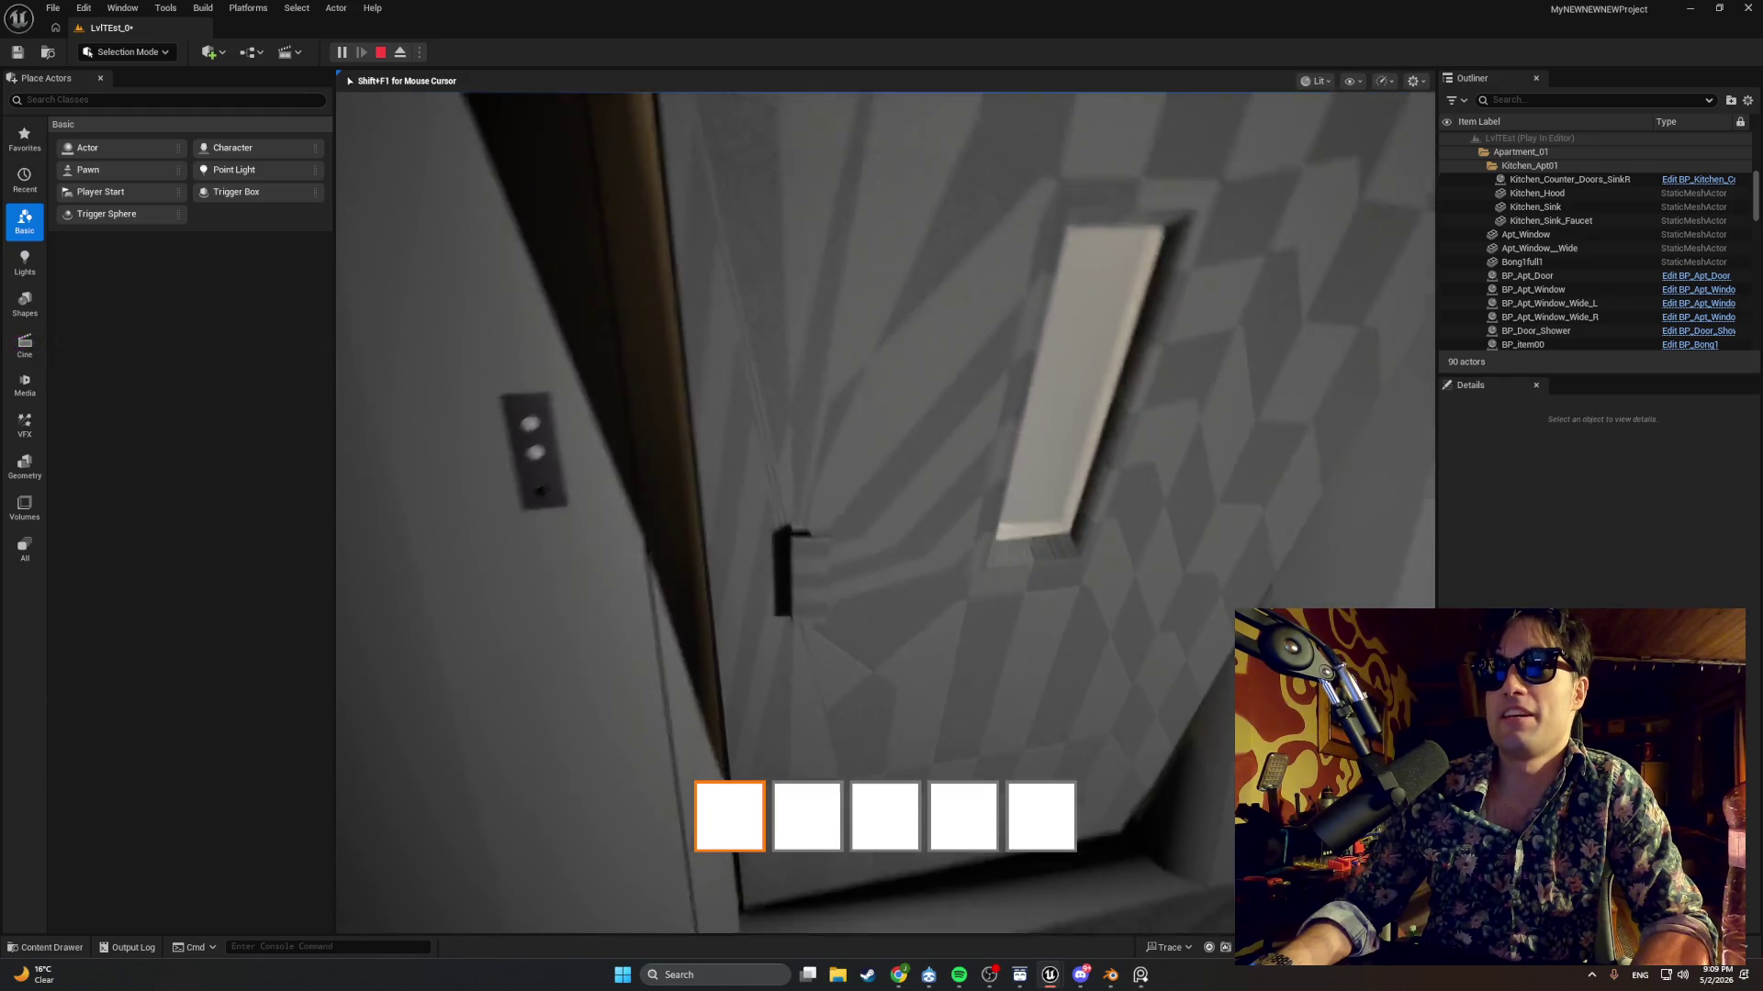
pyautogui.press('e')
# Open the stairwell door, walk through to face the elevator, and stop the playtest.
pyautogui.press('w')
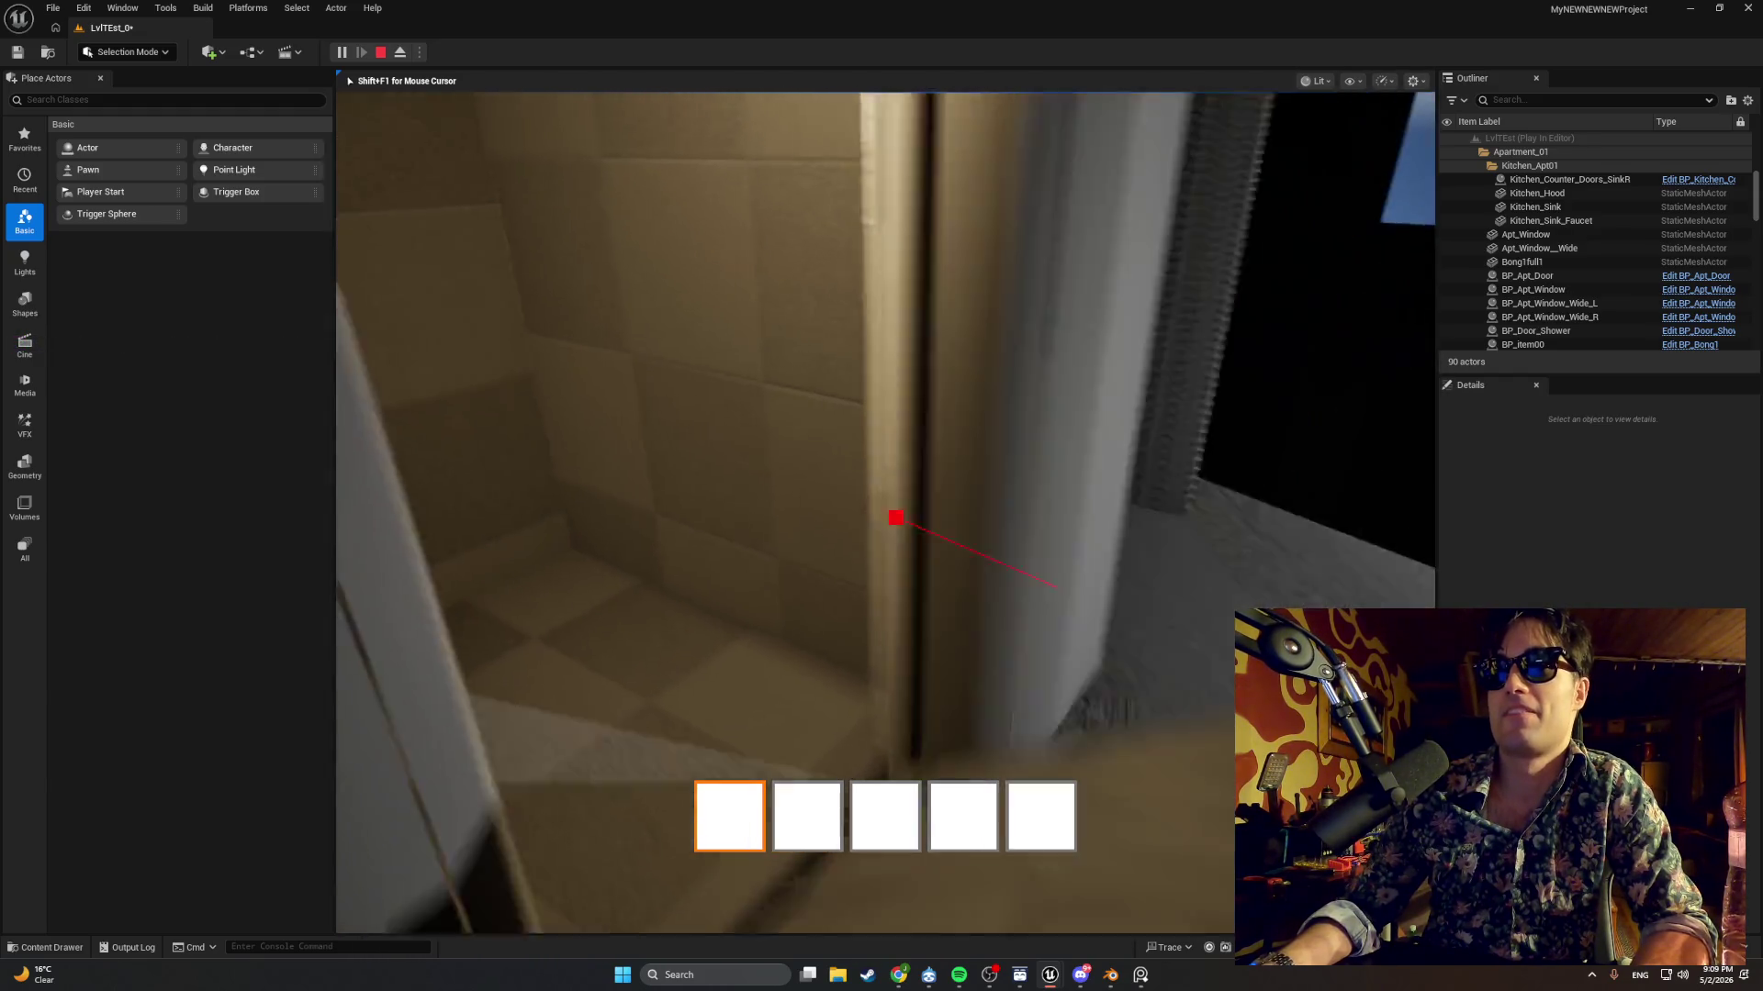
pyautogui.press('w')
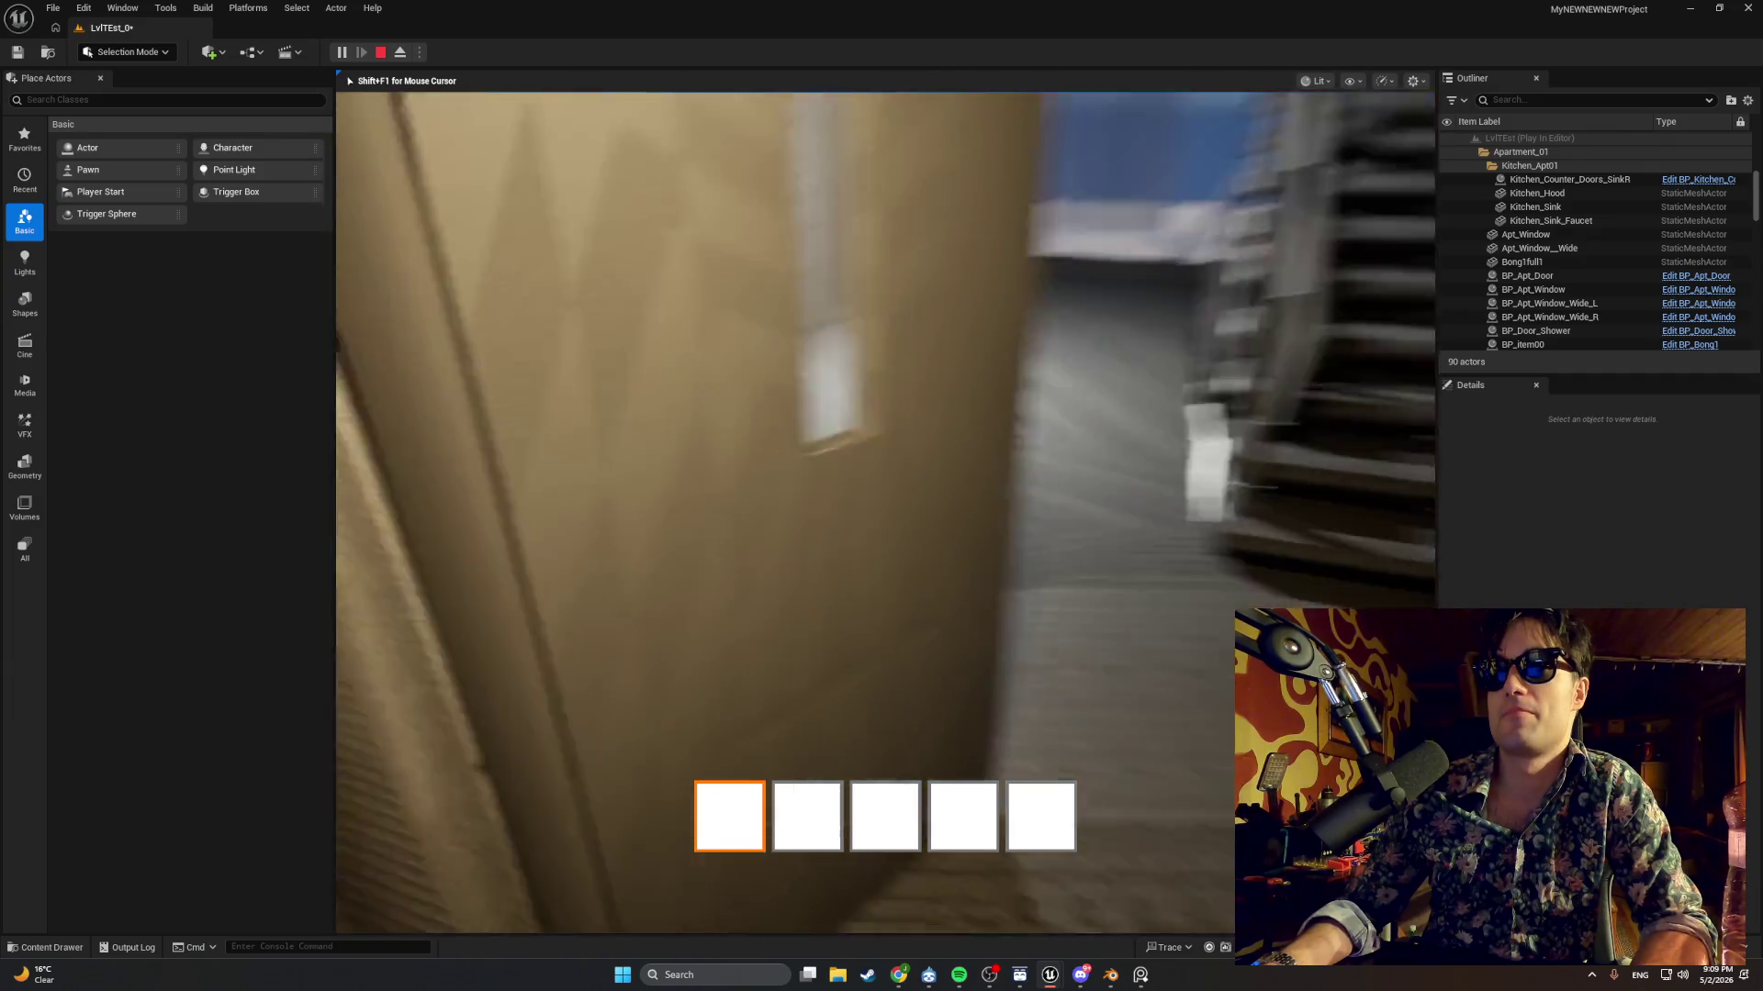
pyautogui.press('w')
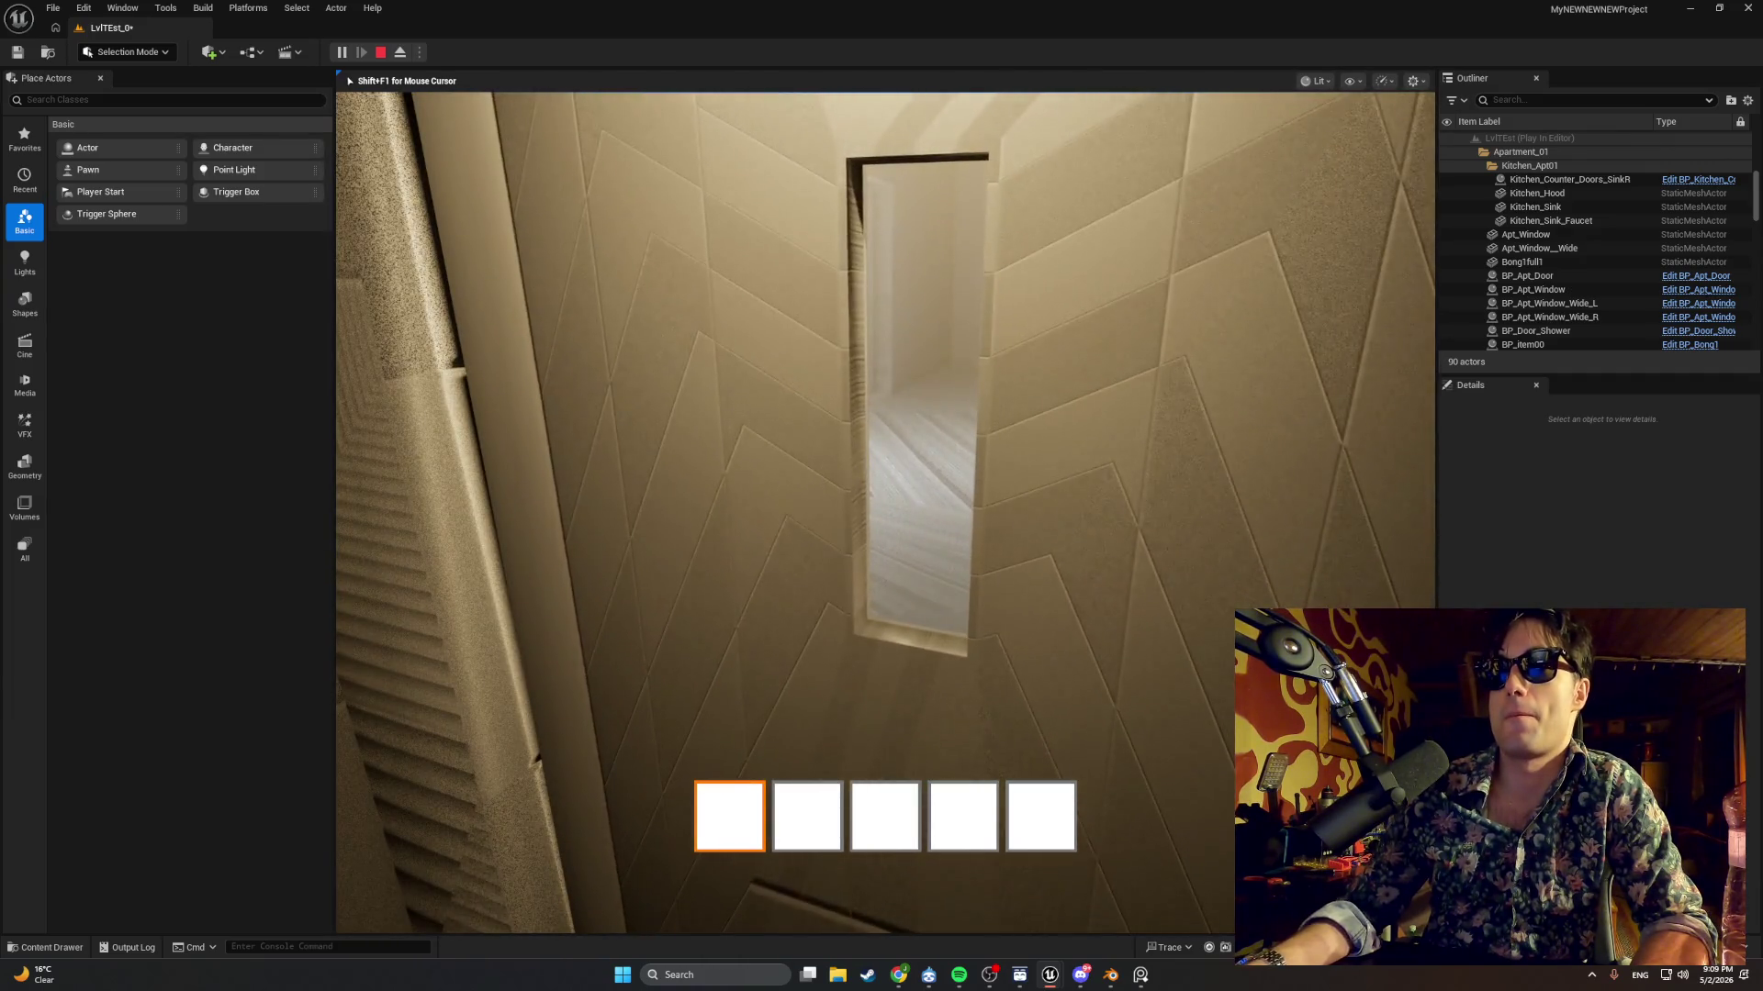
pyautogui.press('e')
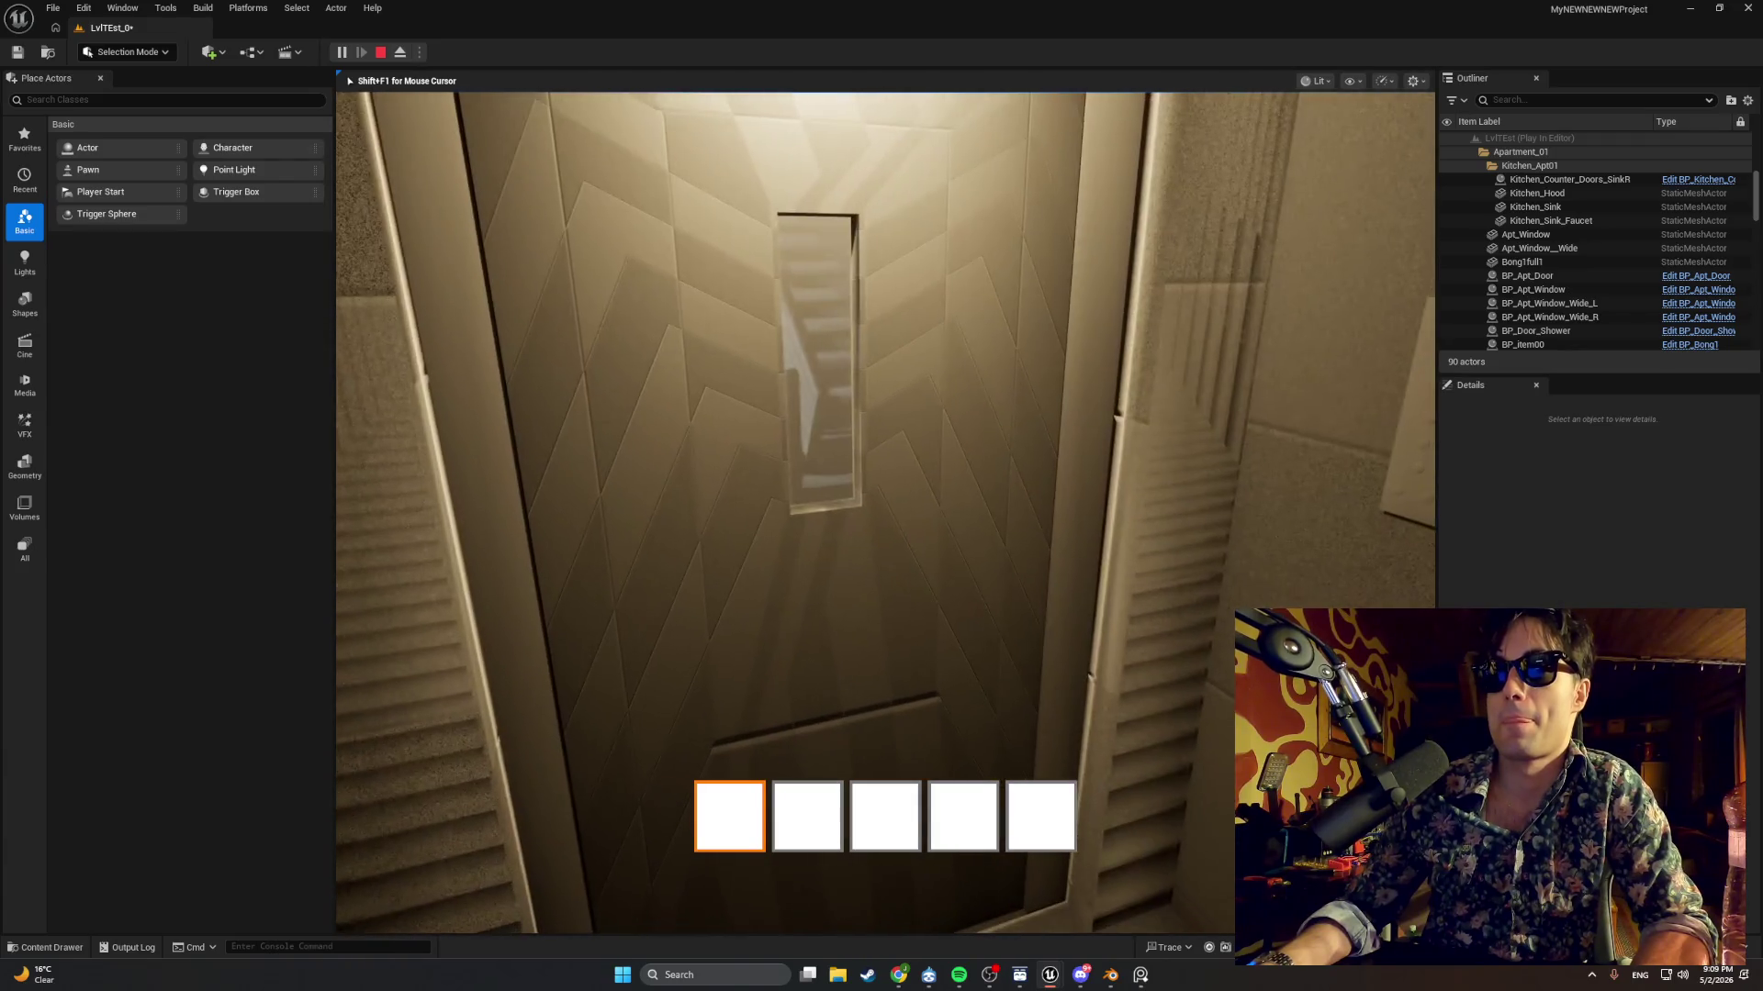
pyautogui.press('w')
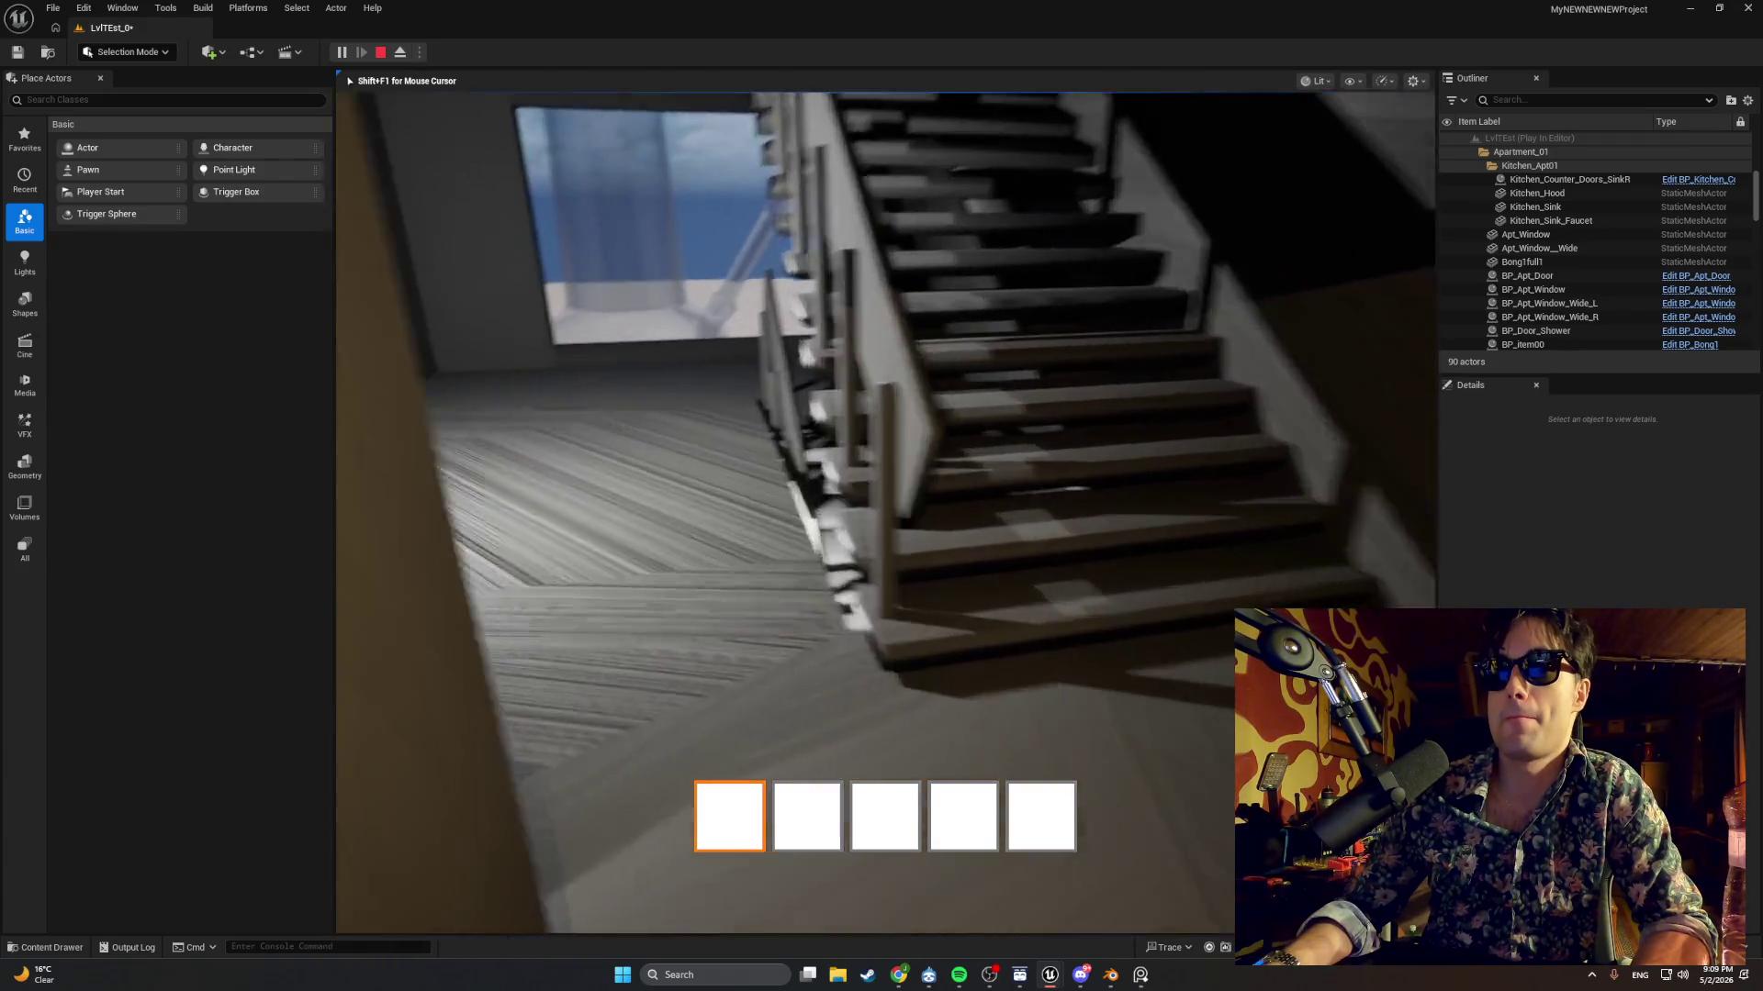
pyautogui.press('w')
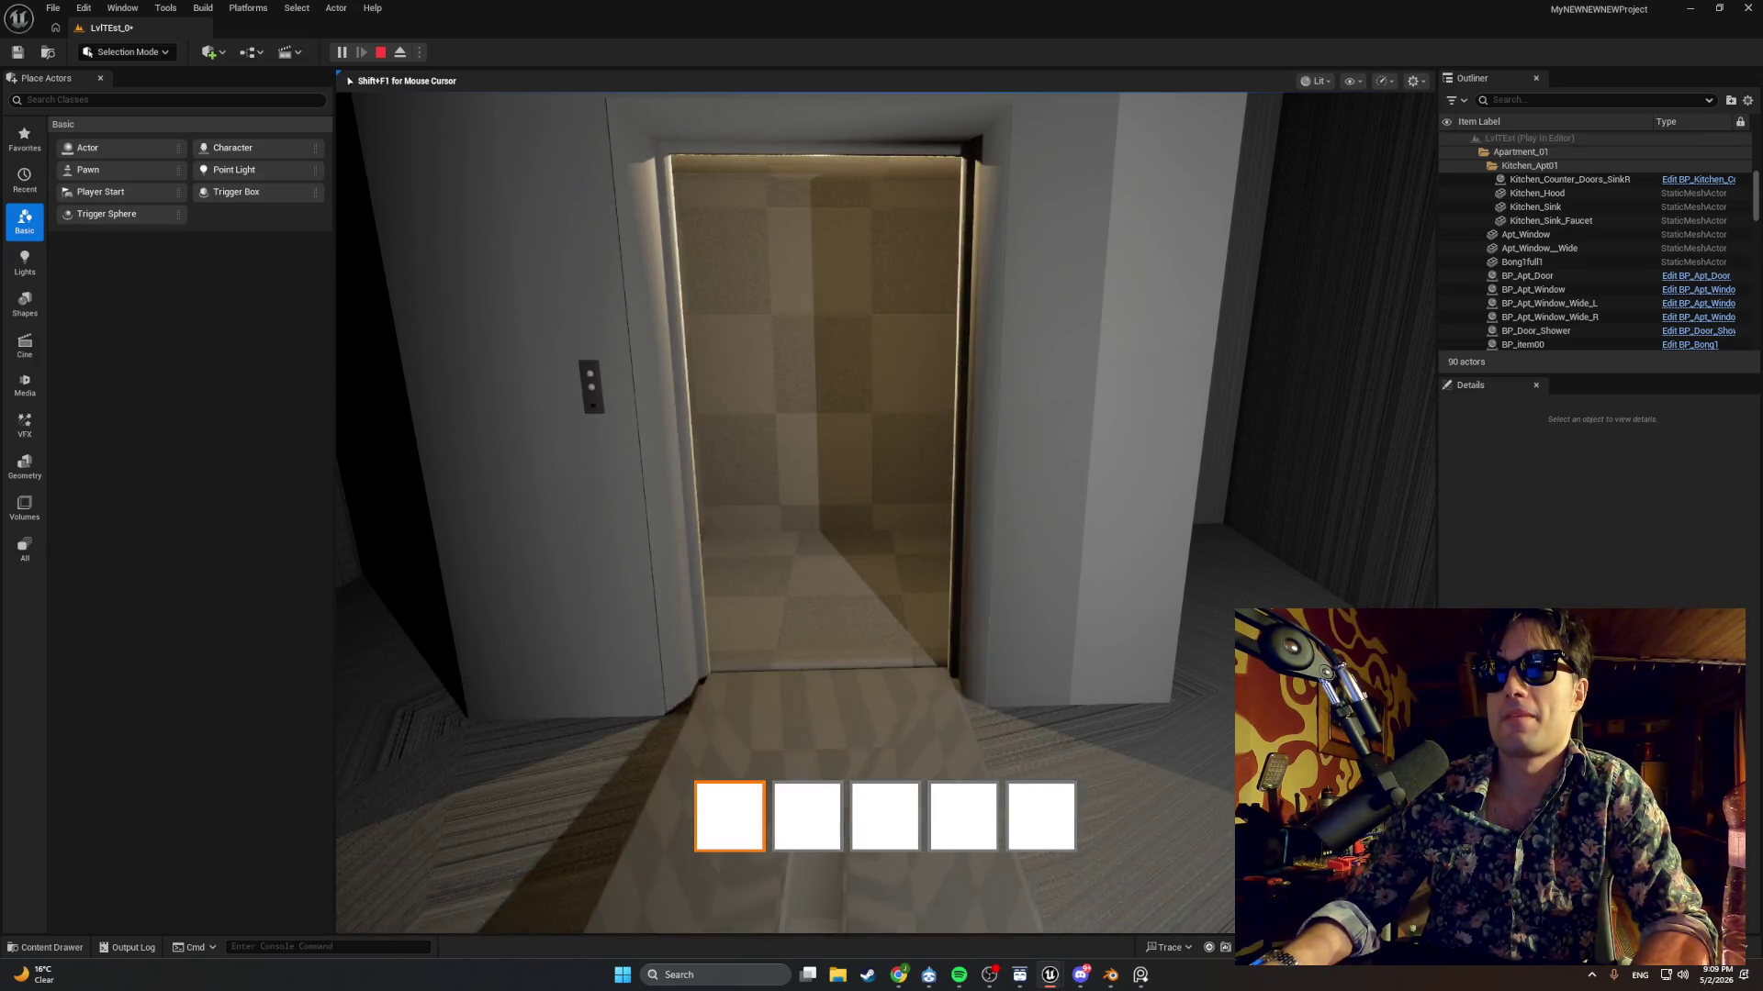
pyautogui.press('Escape')
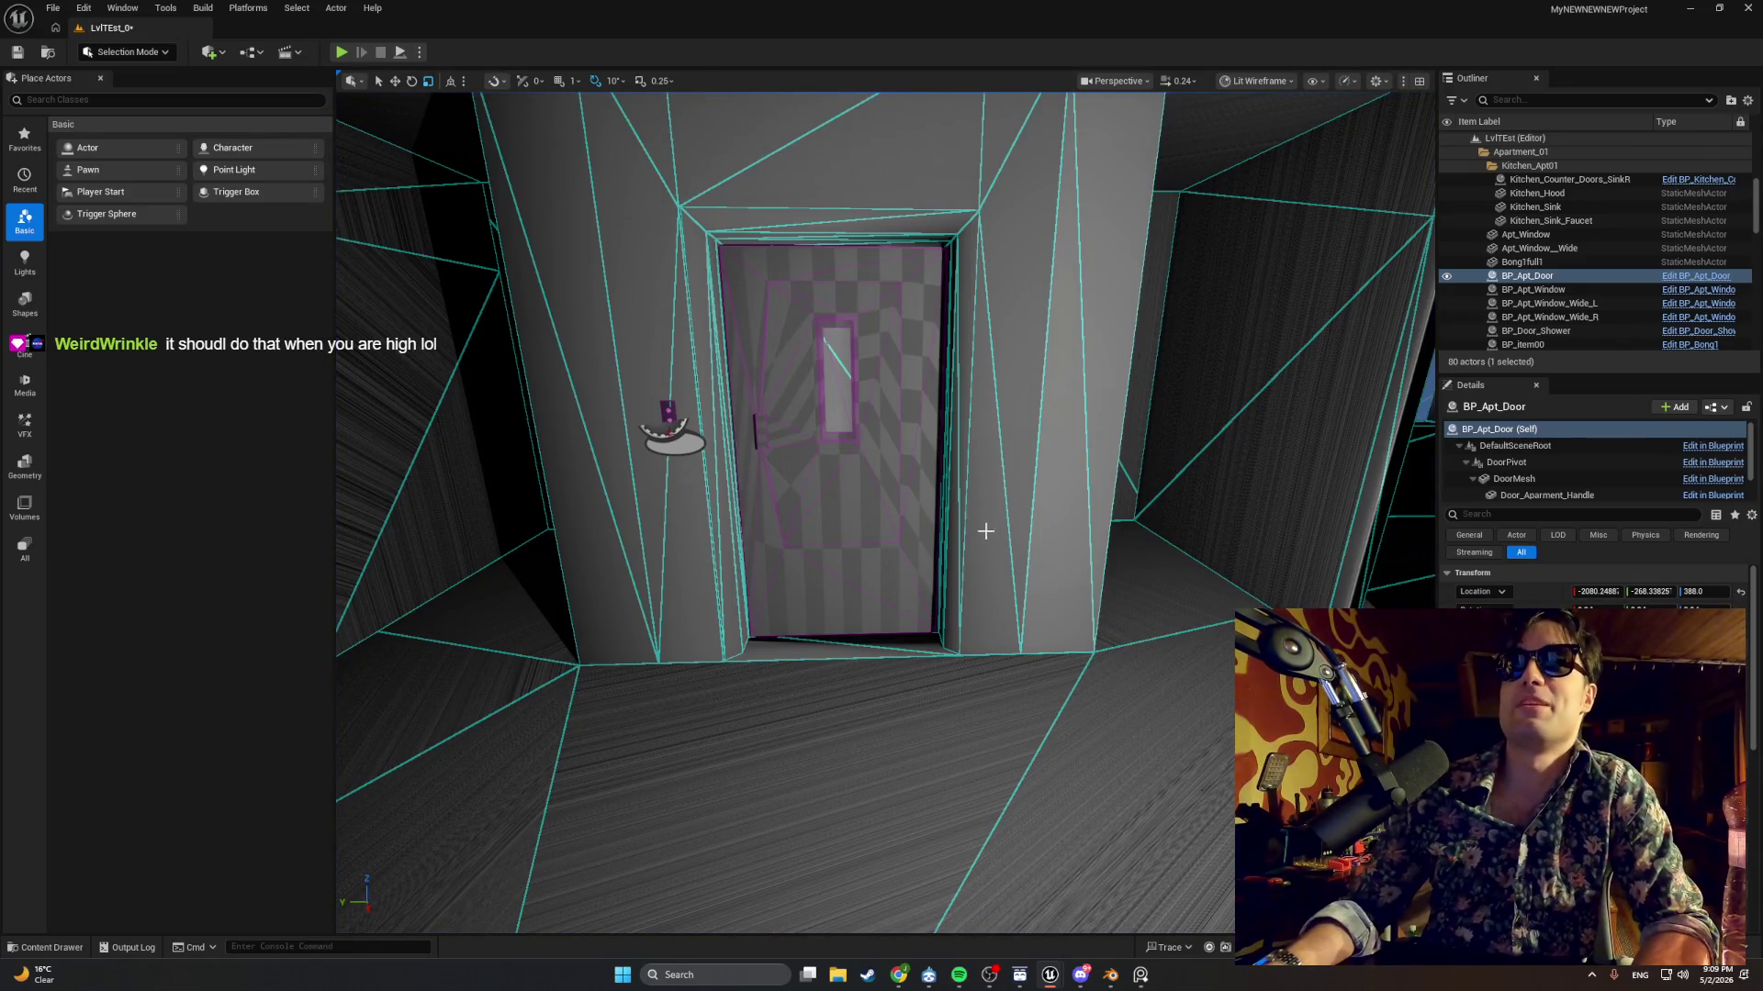
# Break Smooth Yaw's link to X (Roll) and wire it back into the Make Rotator's Z (Yaw).
pyautogui.moveTo(1044, 971)
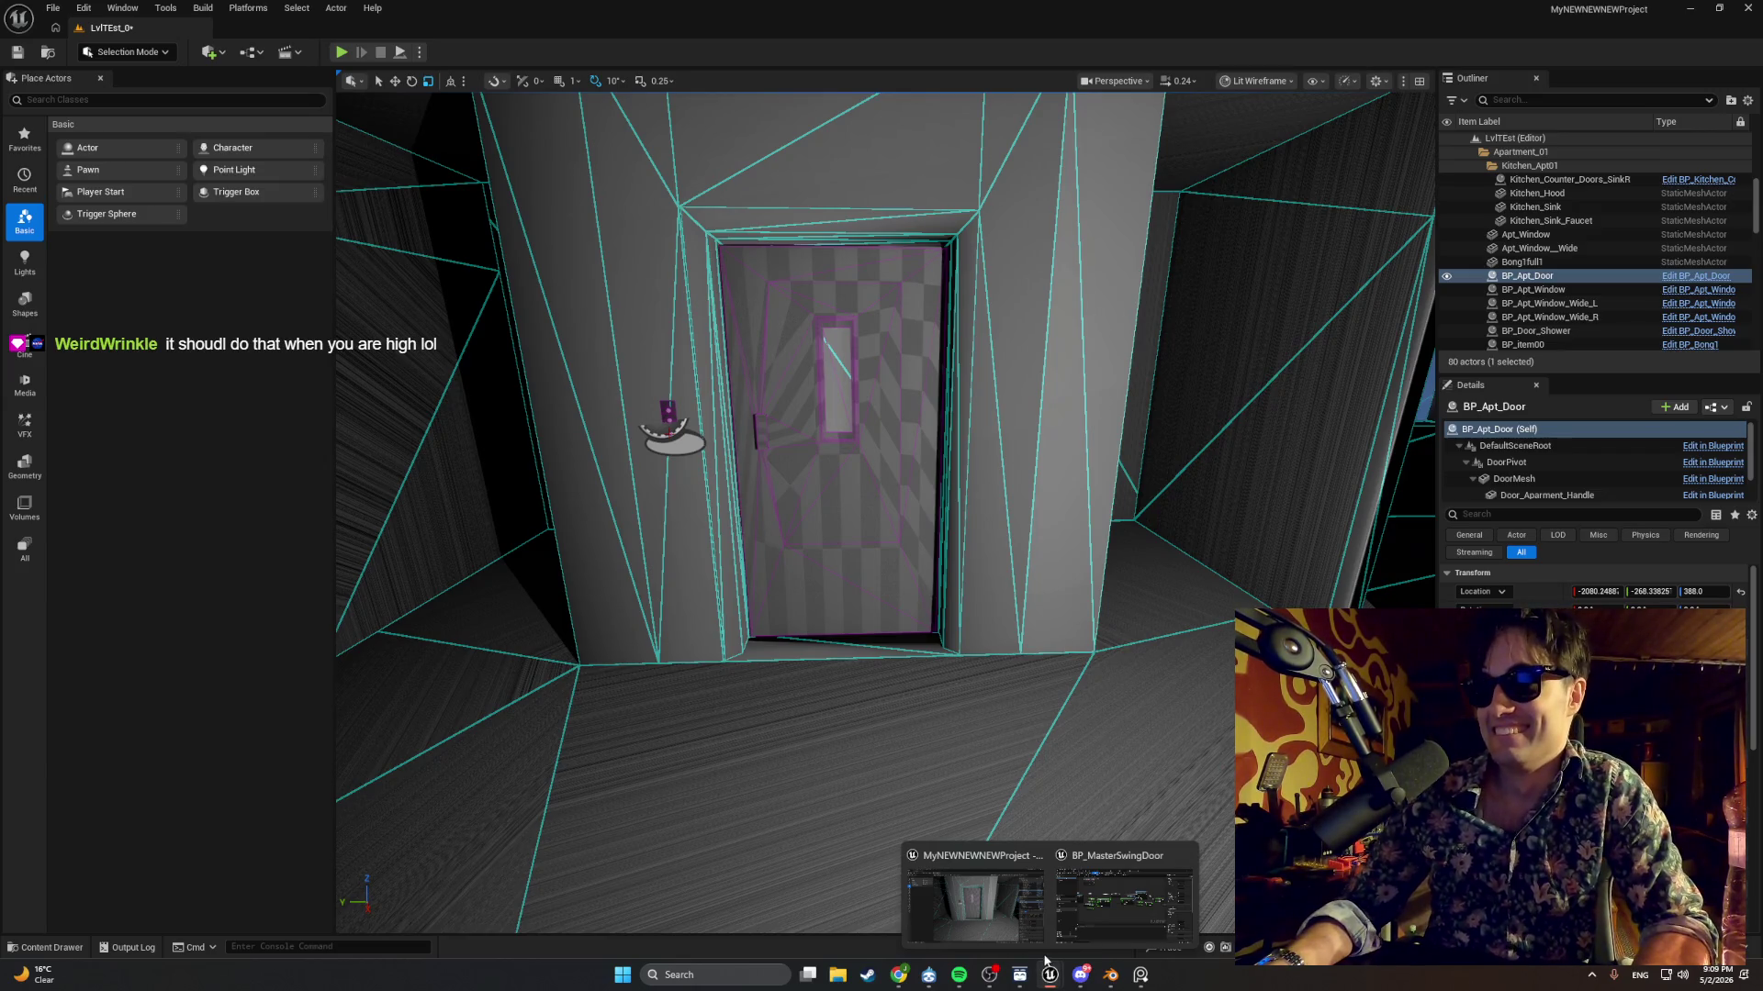
pyautogui.click(1098, 929)
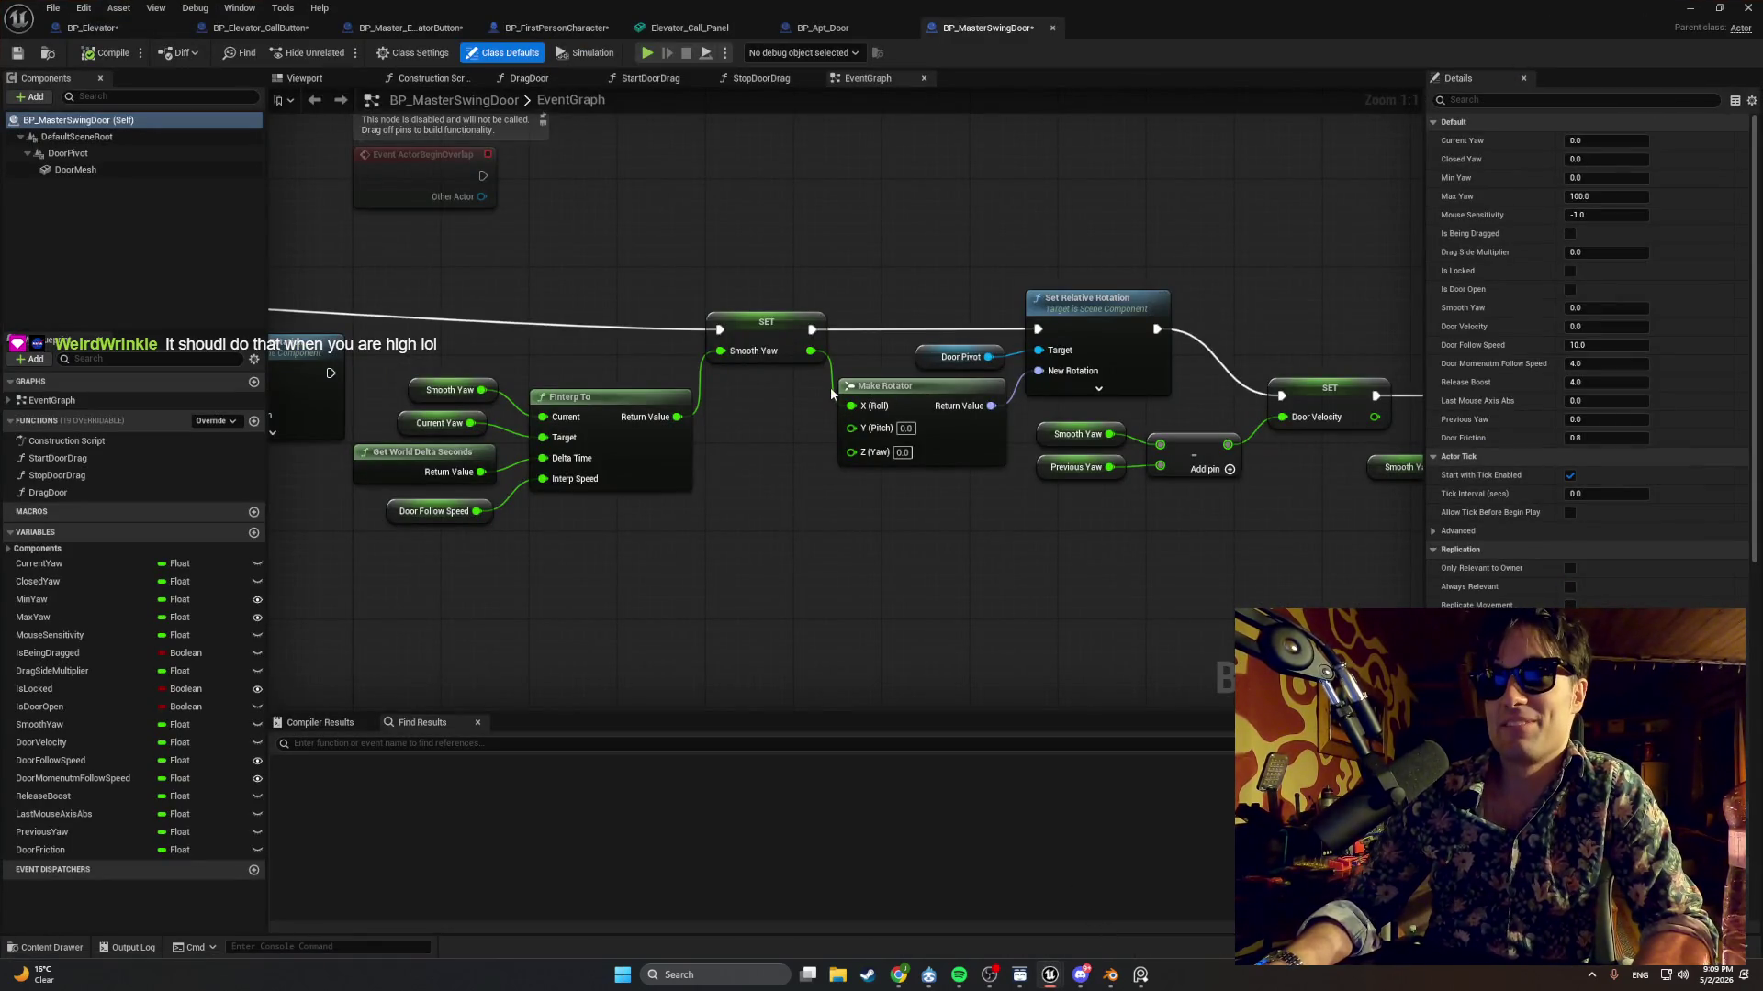
pyautogui.keyDown('alt'); pyautogui.click(851, 405); pyautogui.keyUp('alt')
pyautogui.moveTo(811, 351); pyautogui.dragTo(851, 454)
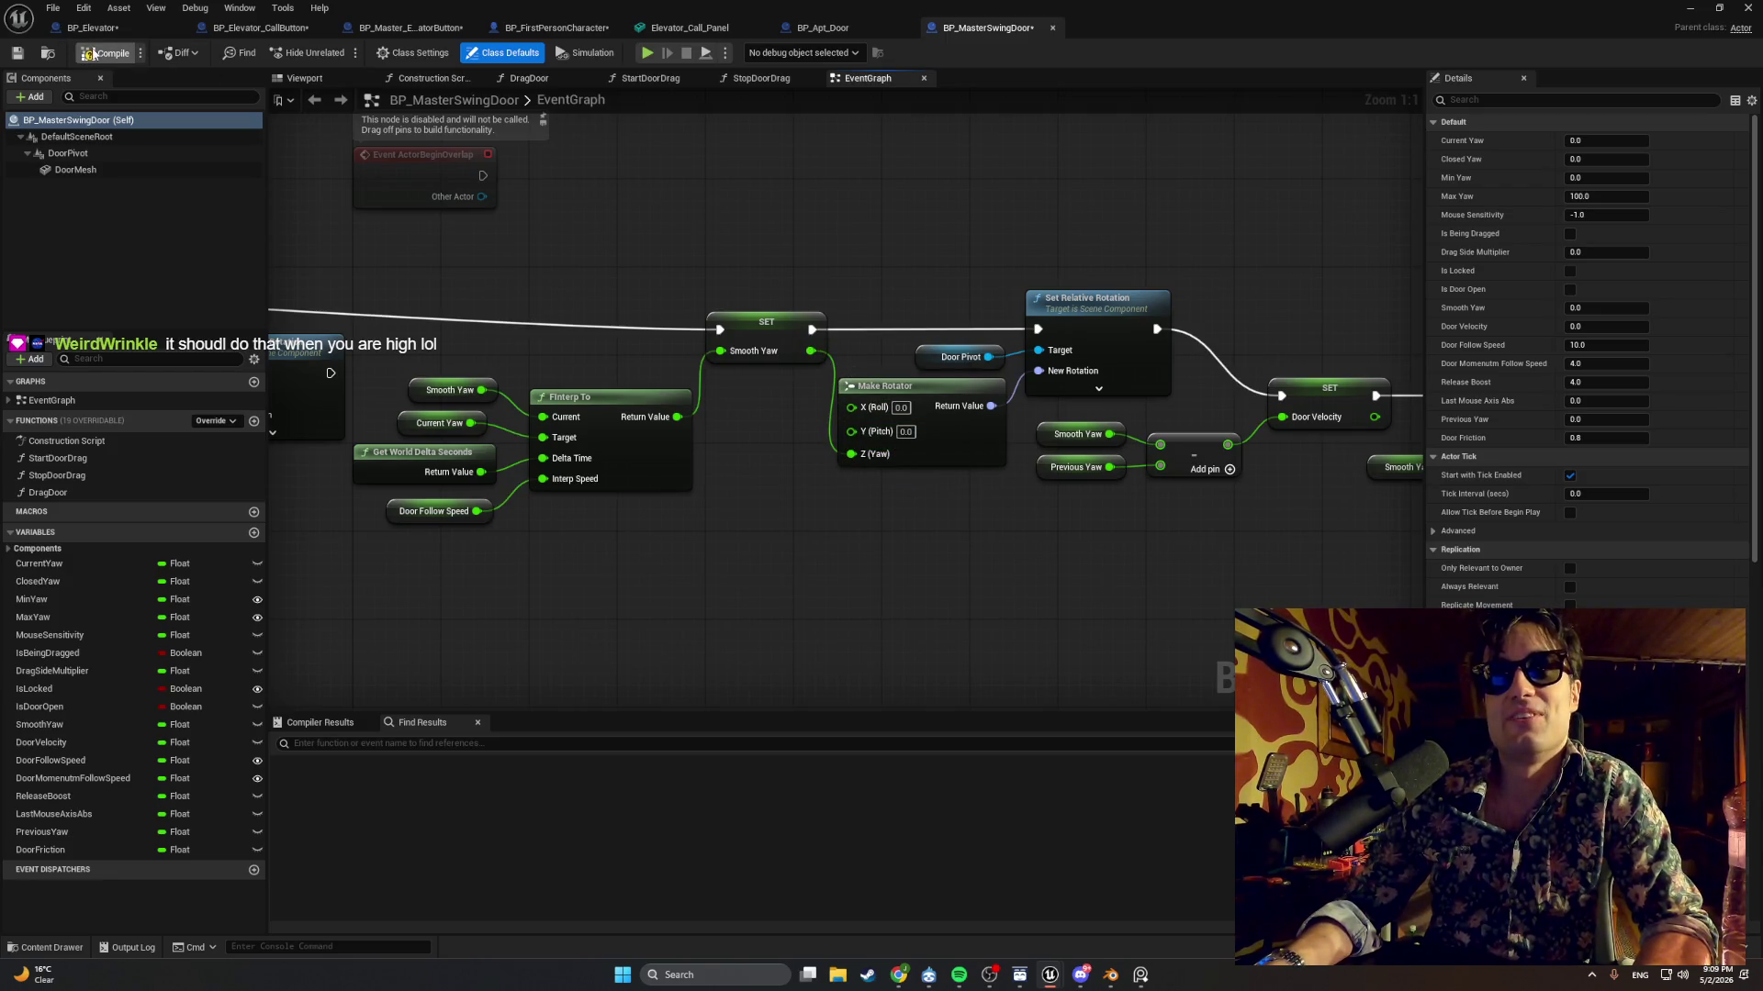
# Compile BP_MasterSwingDoor and start a new play session.
pyautogui.click(92, 53)
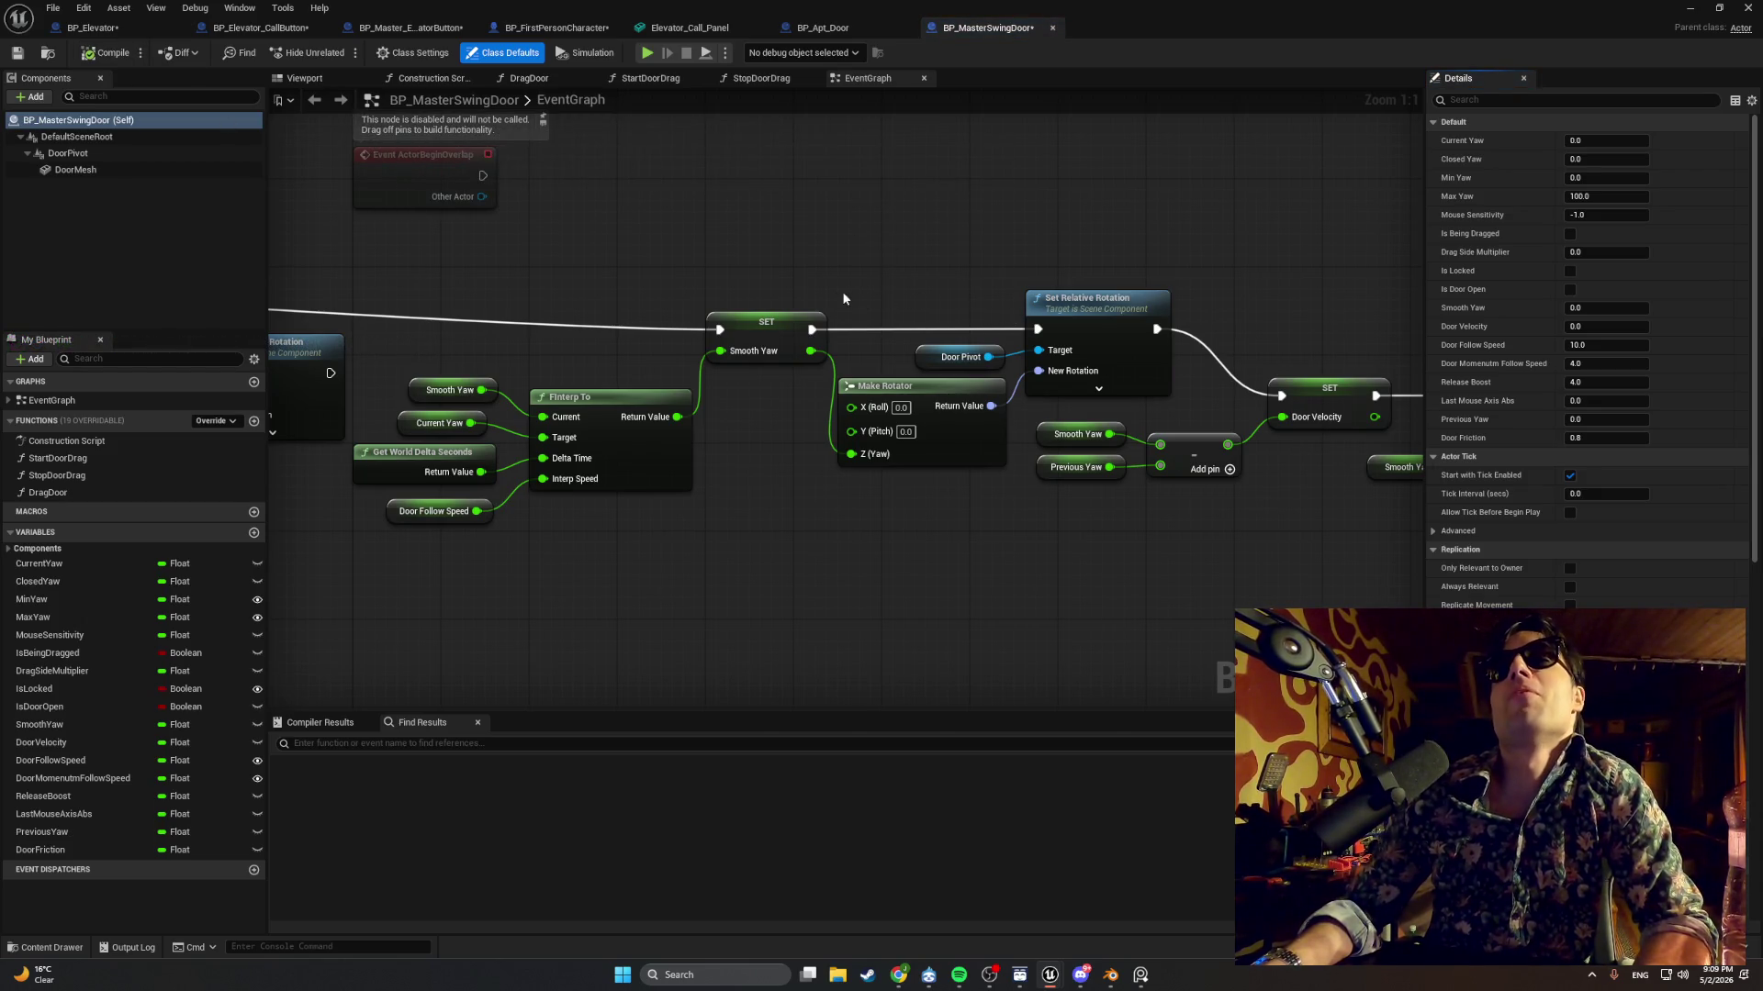
pyautogui.click(1689, 7)
pyautogui.click(340, 53)
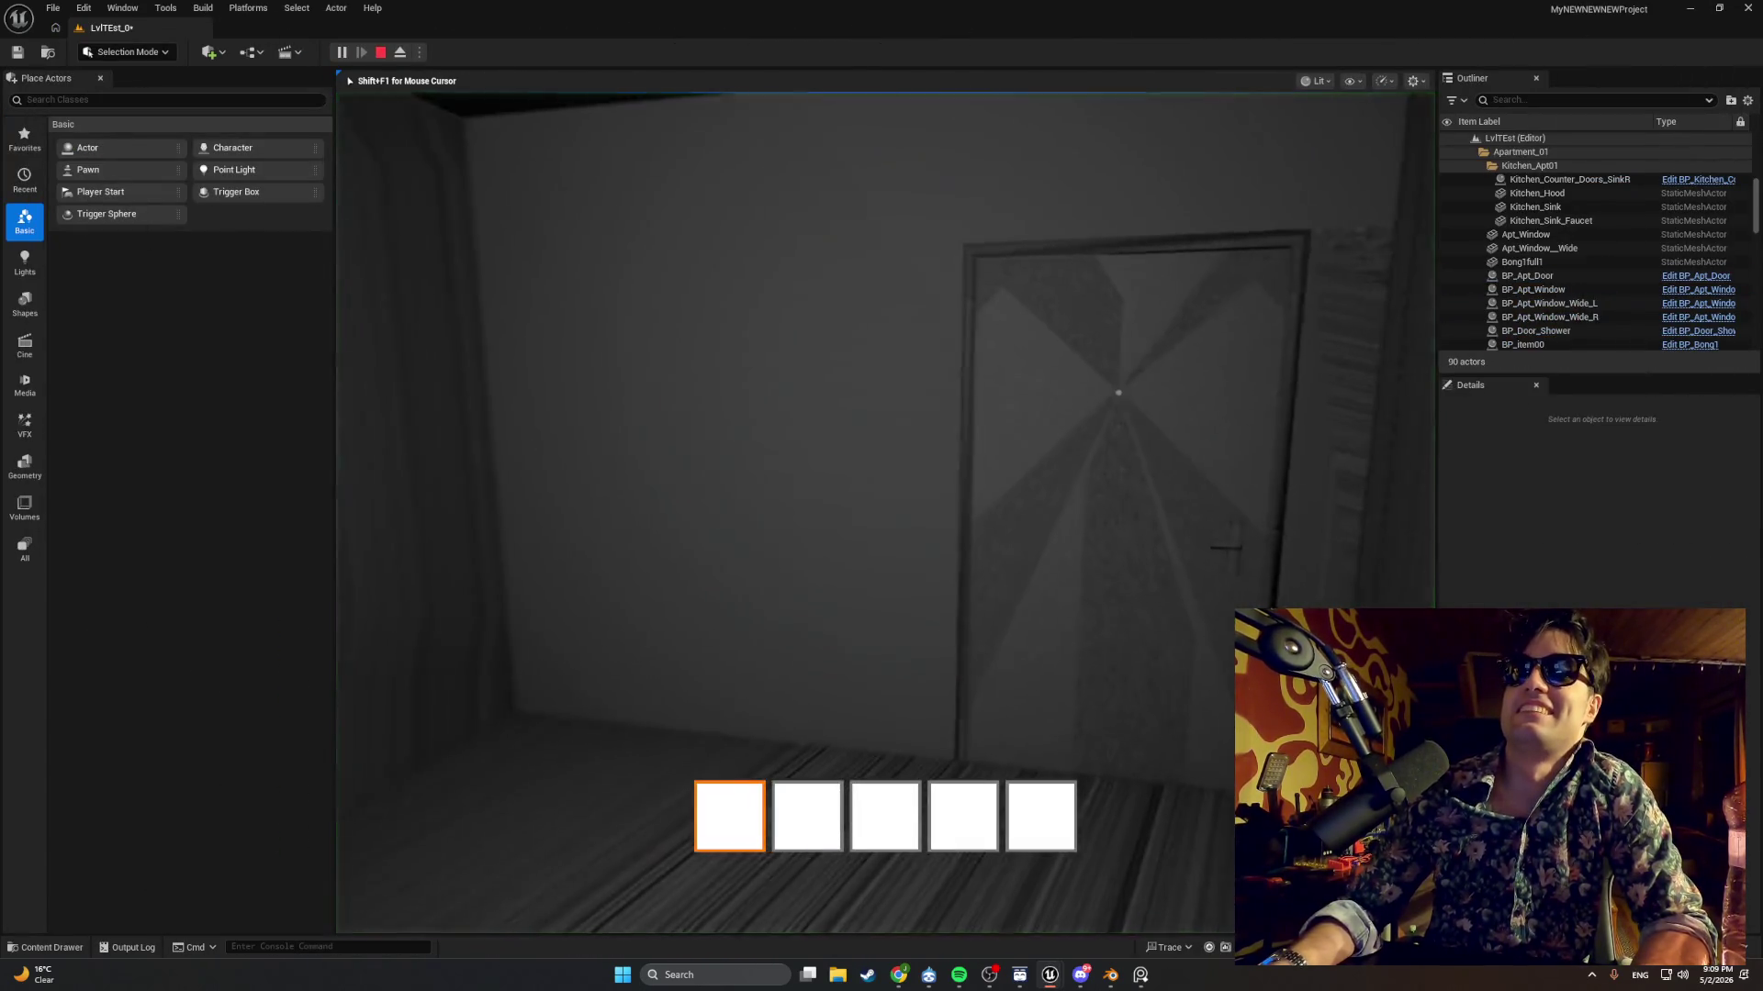
# Walk along the stair railing to the door, face its wall switch panel, then stop the playtest.
pyautogui.press('w')
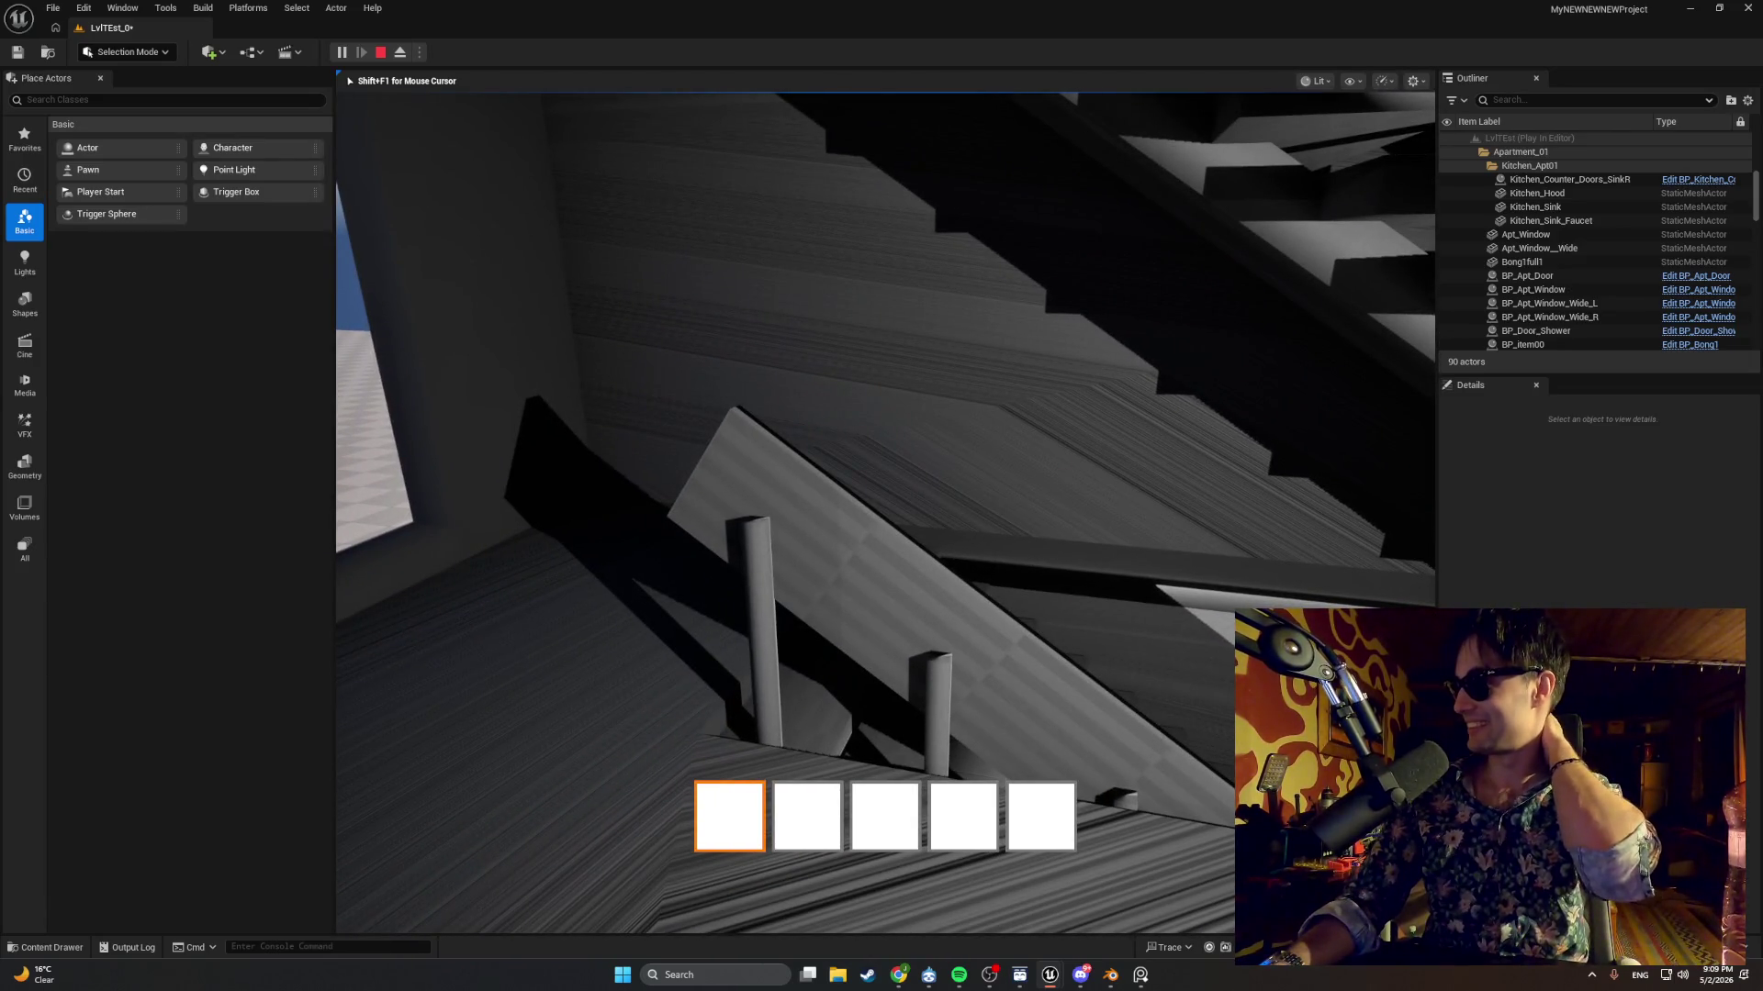
pyautogui.press('w')
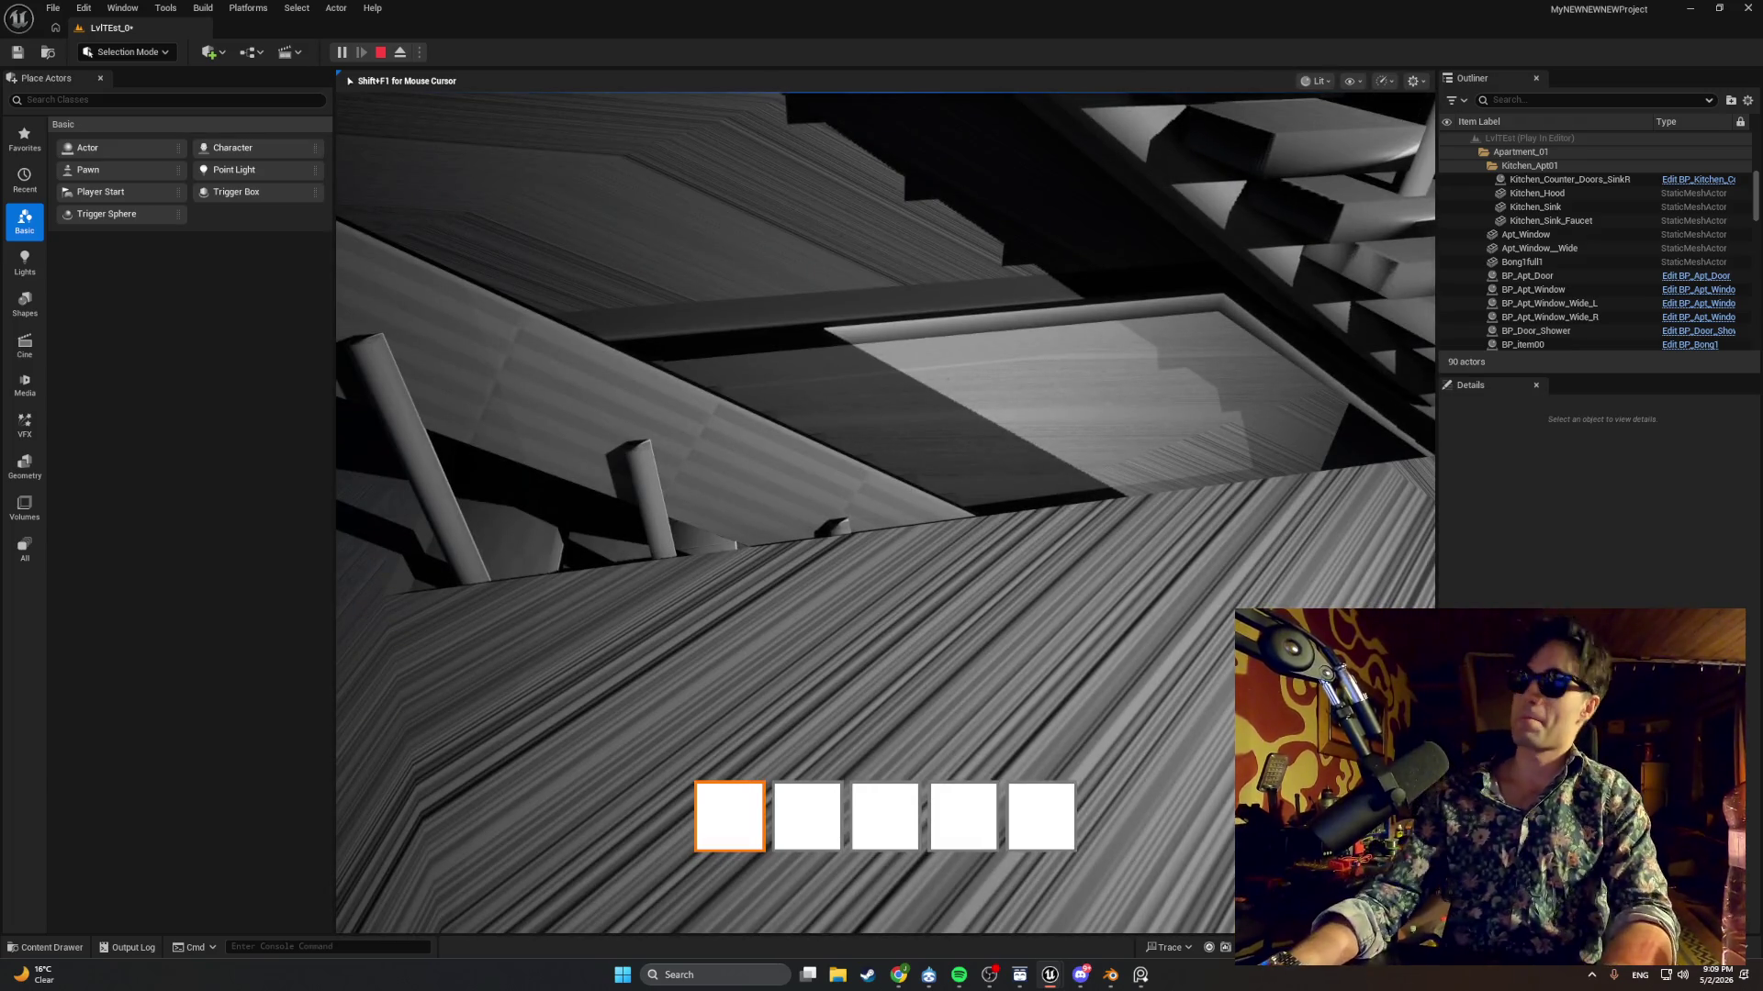
pyautogui.press('w')
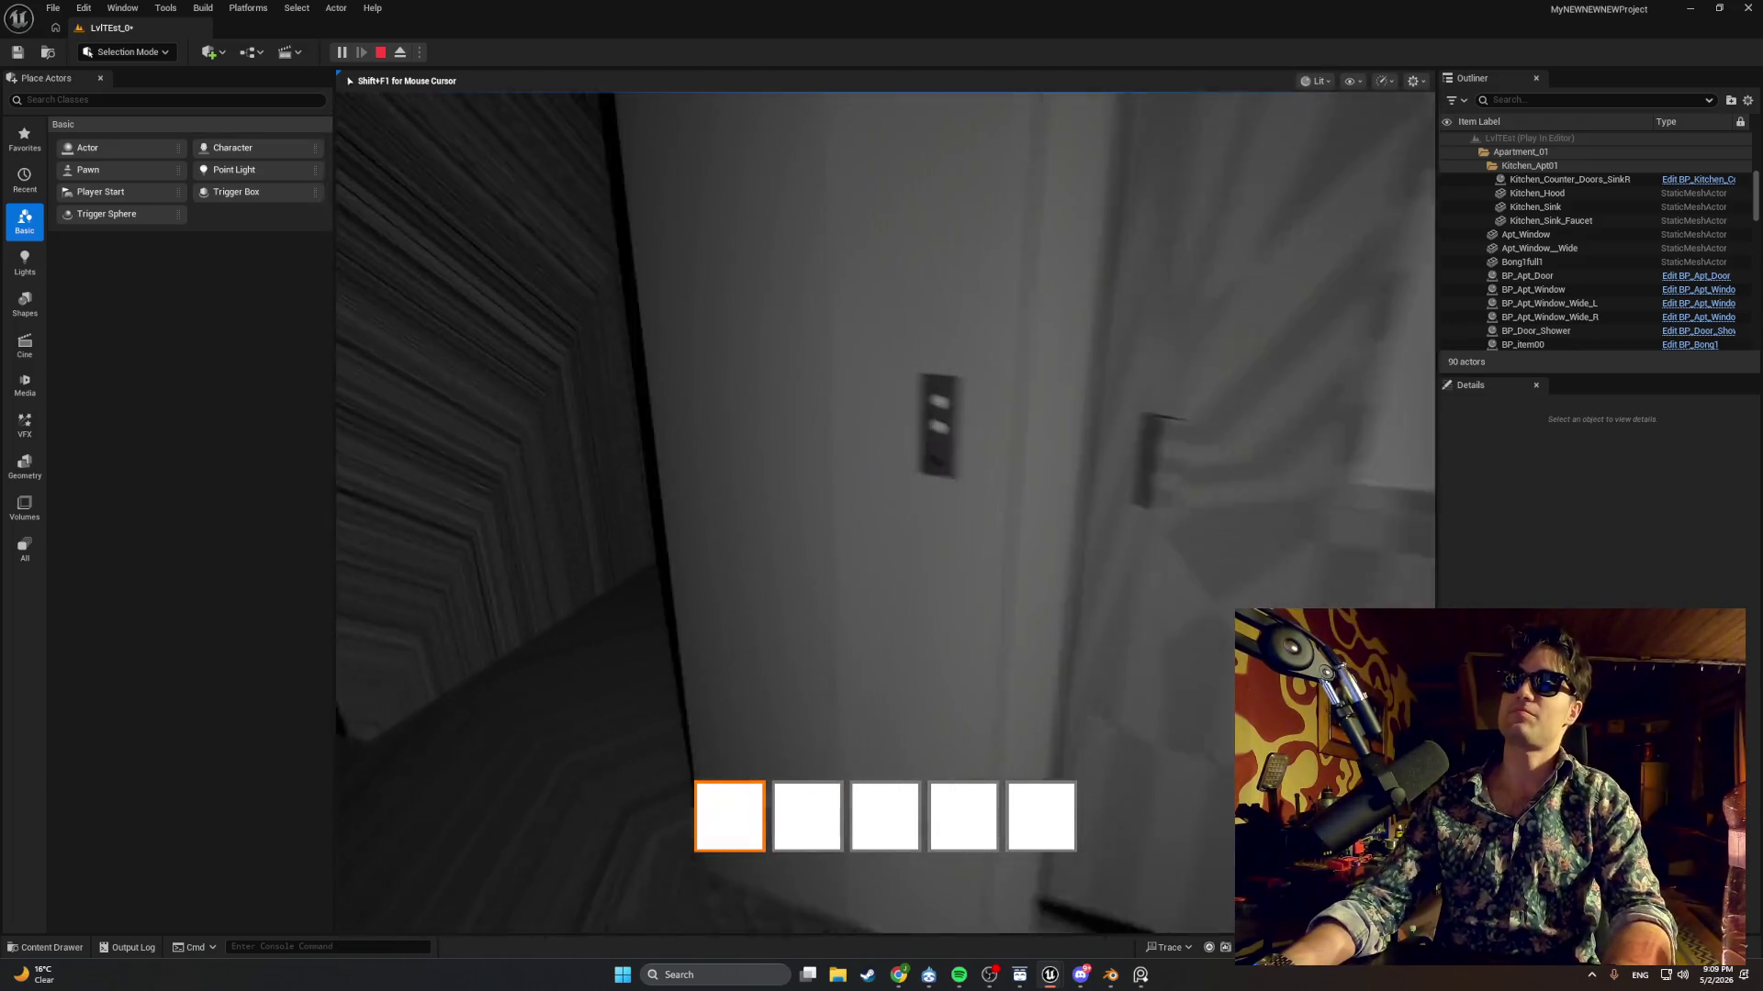
pyautogui.press('w')
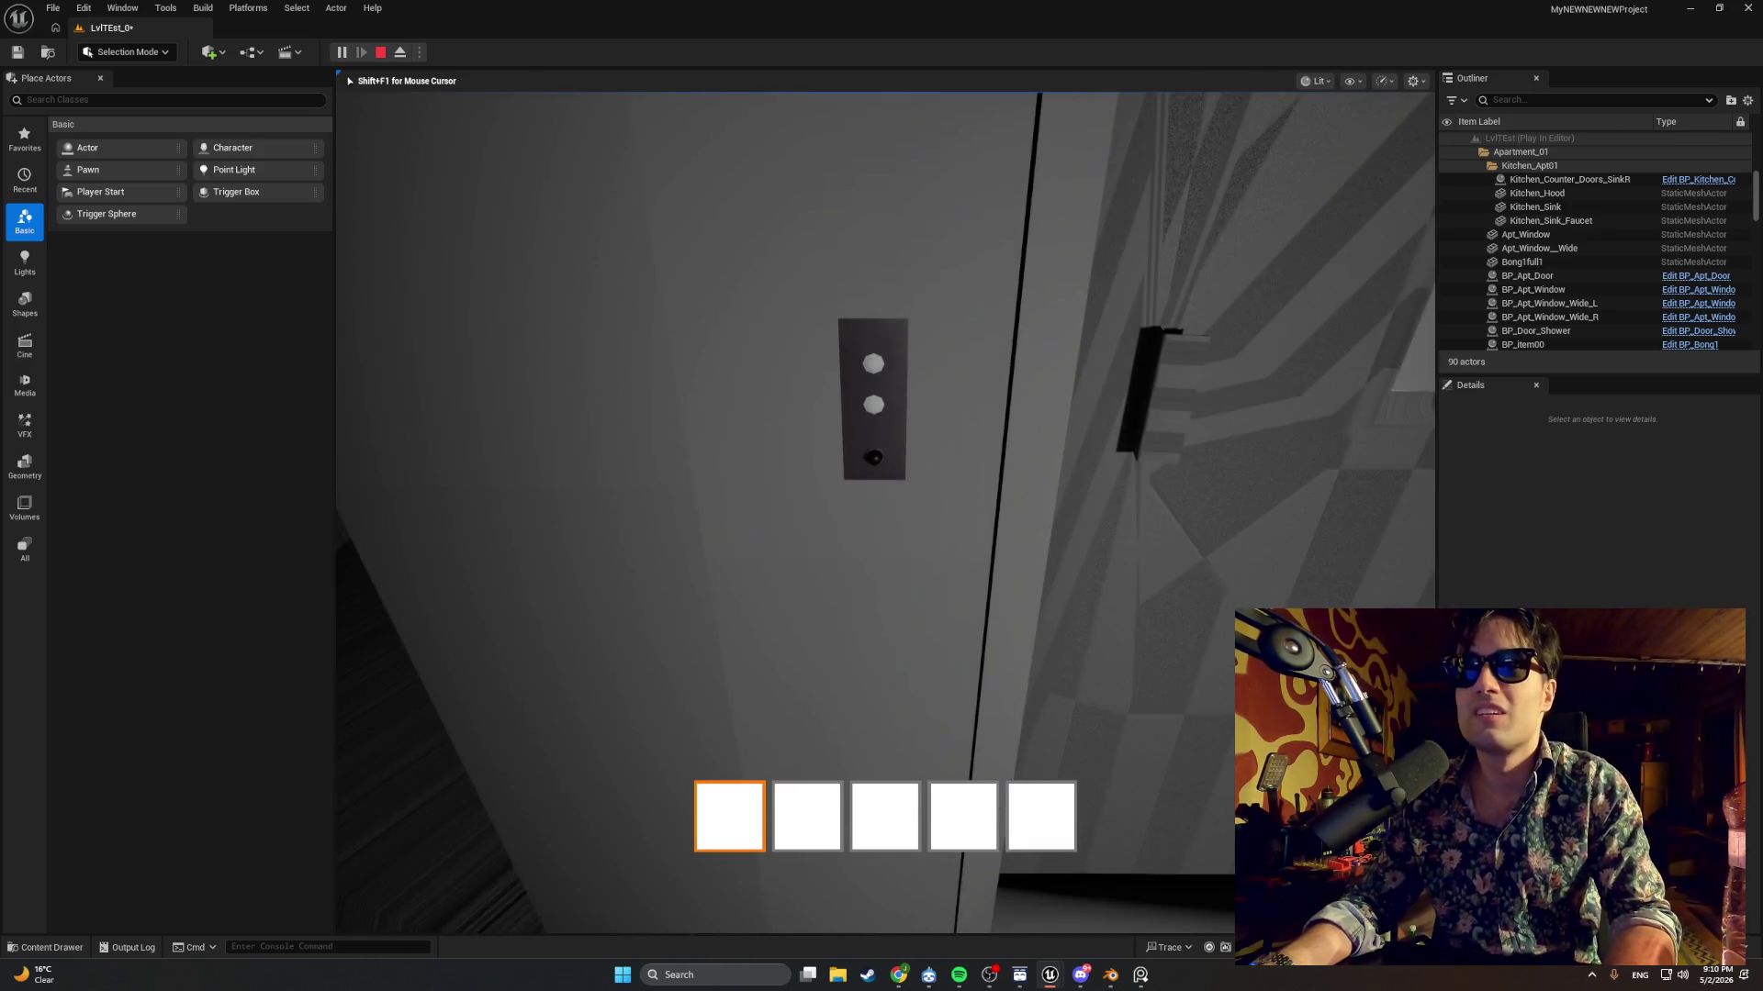
pyautogui.press('Escape')
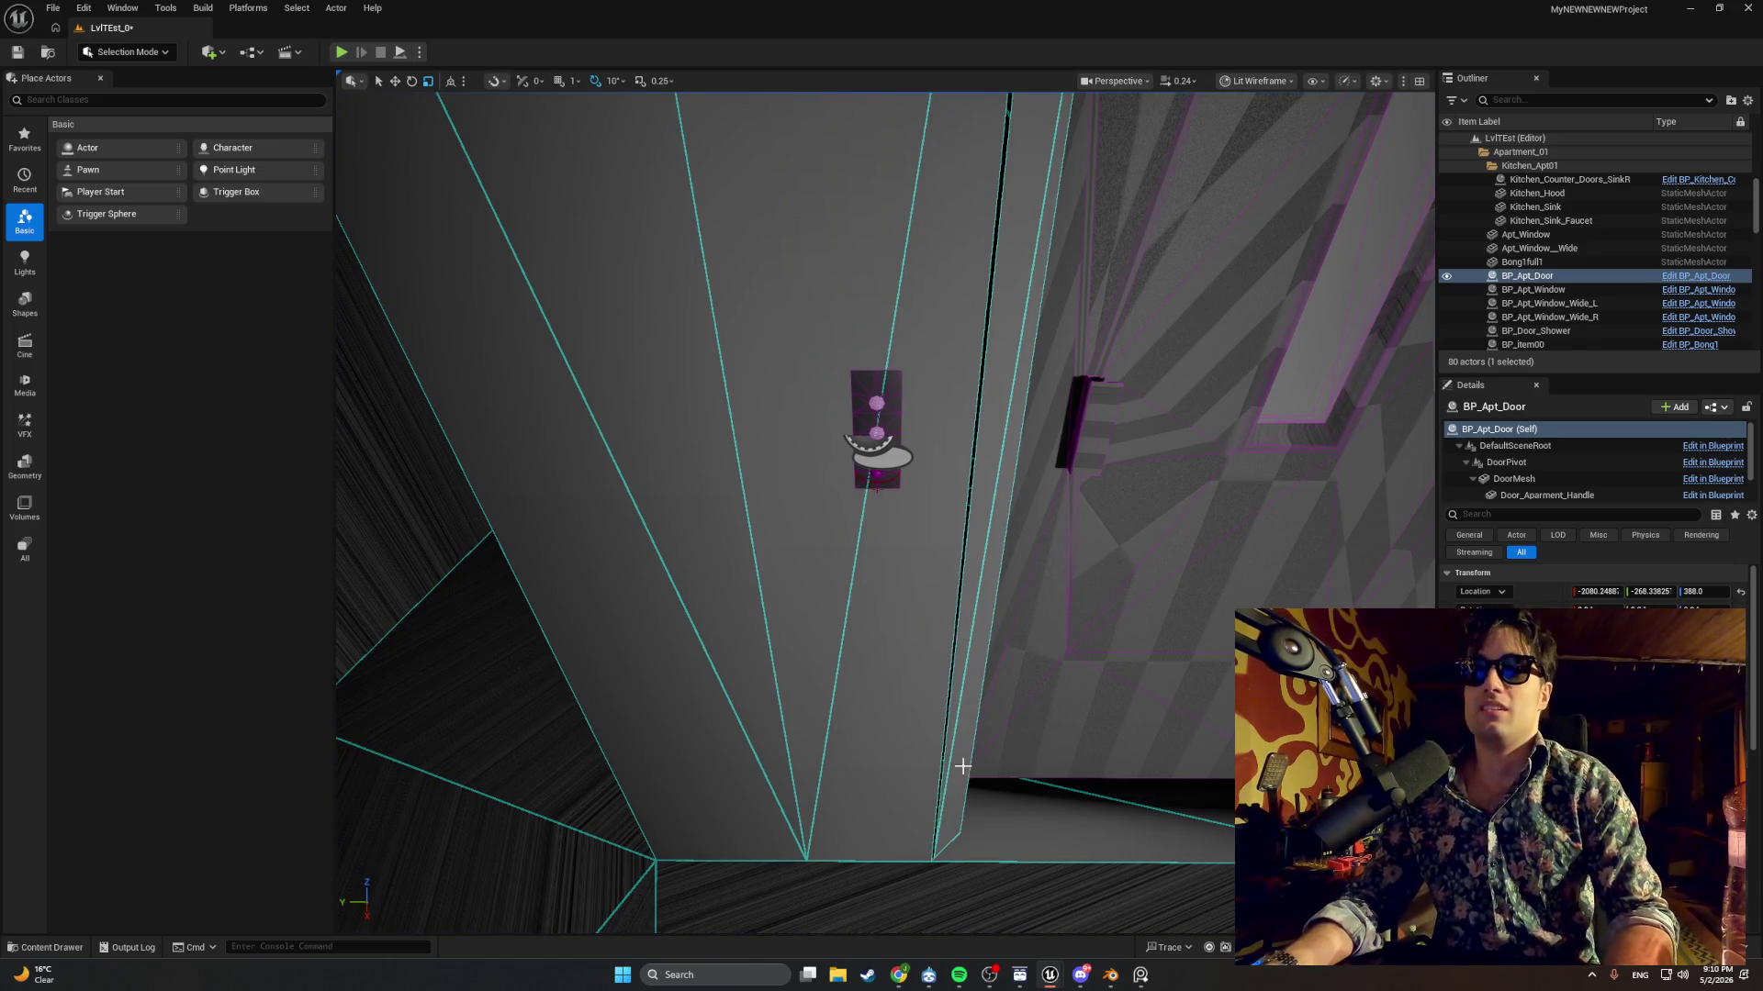
# Collapse World_Models and SeparateItems, look through ItemsMaterials, and open Apartment_Interactables.
pyautogui.click(55, 948)
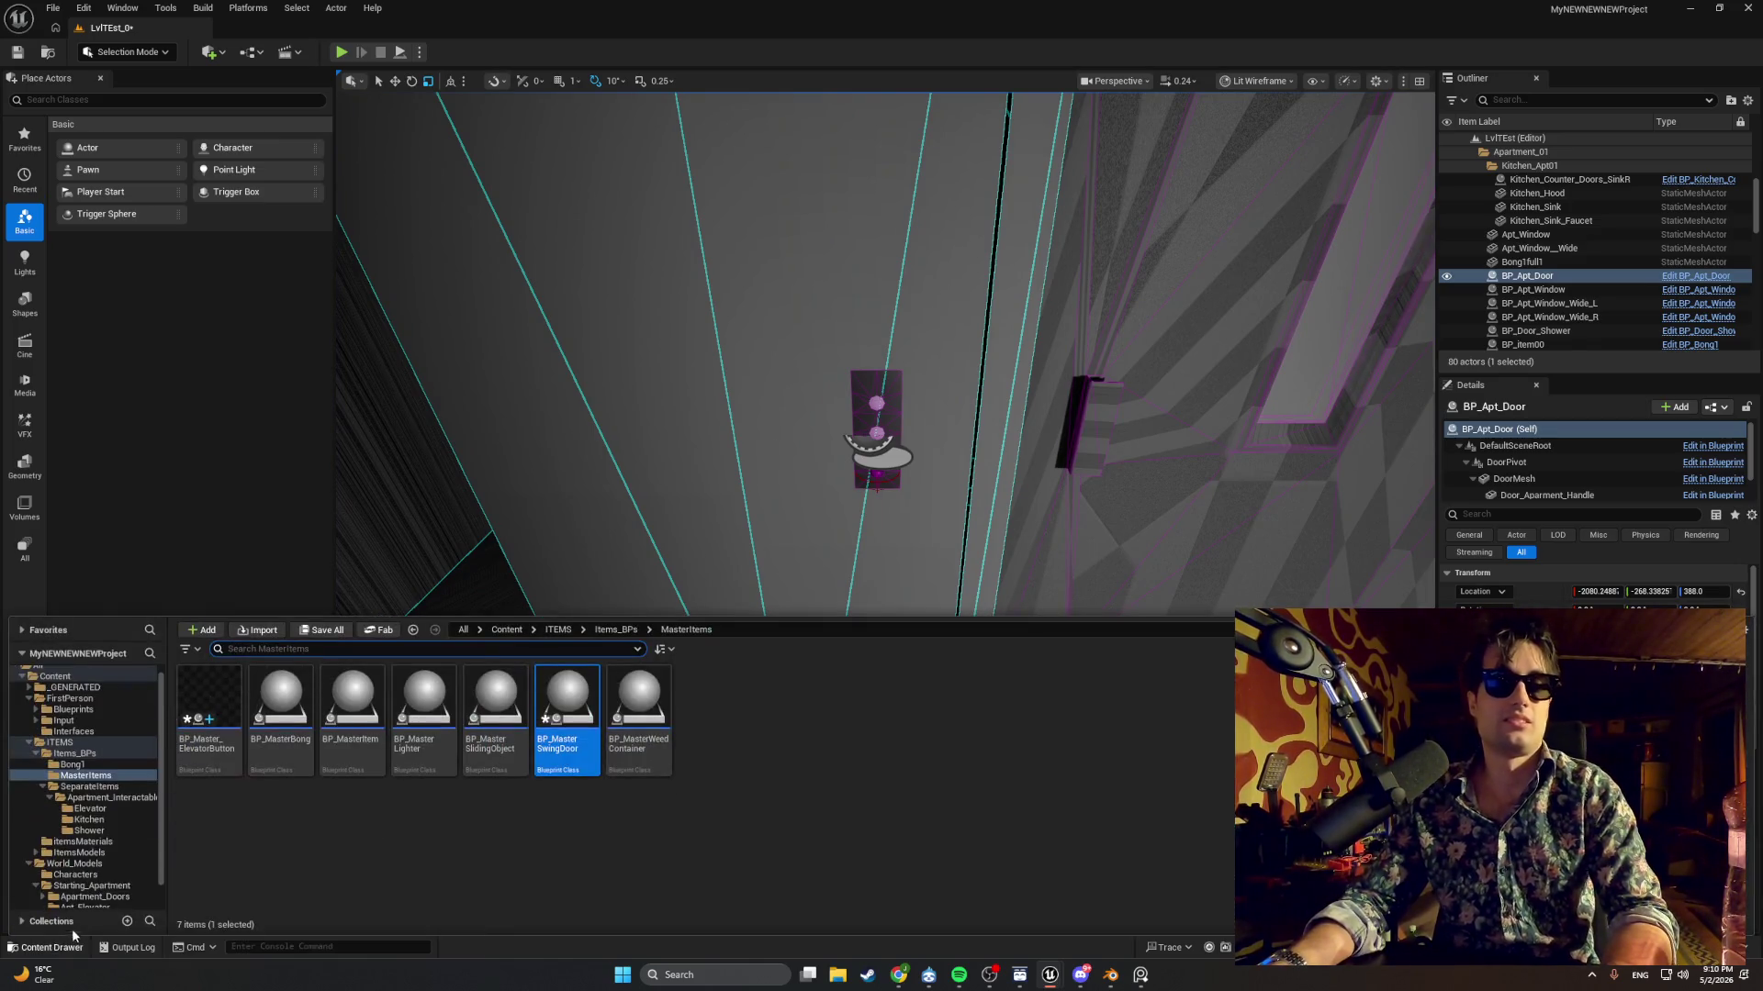
pyautogui.scroll(-1, 50, 806)
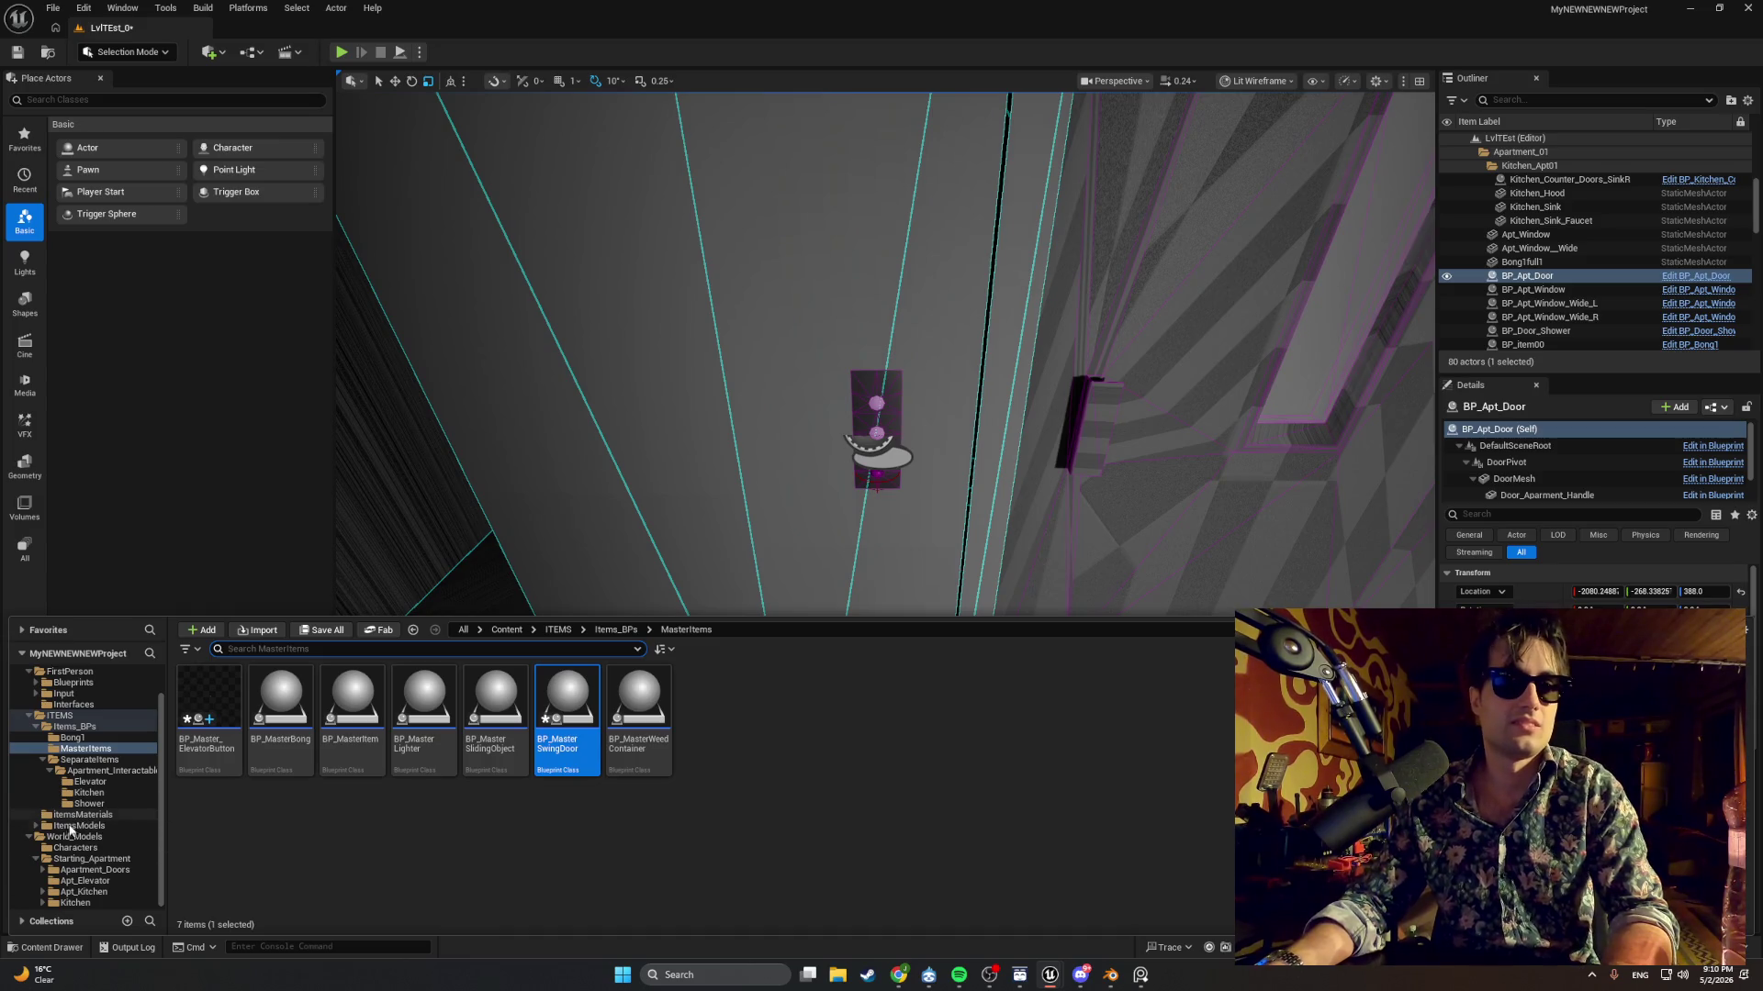
pyautogui.click(29, 837)
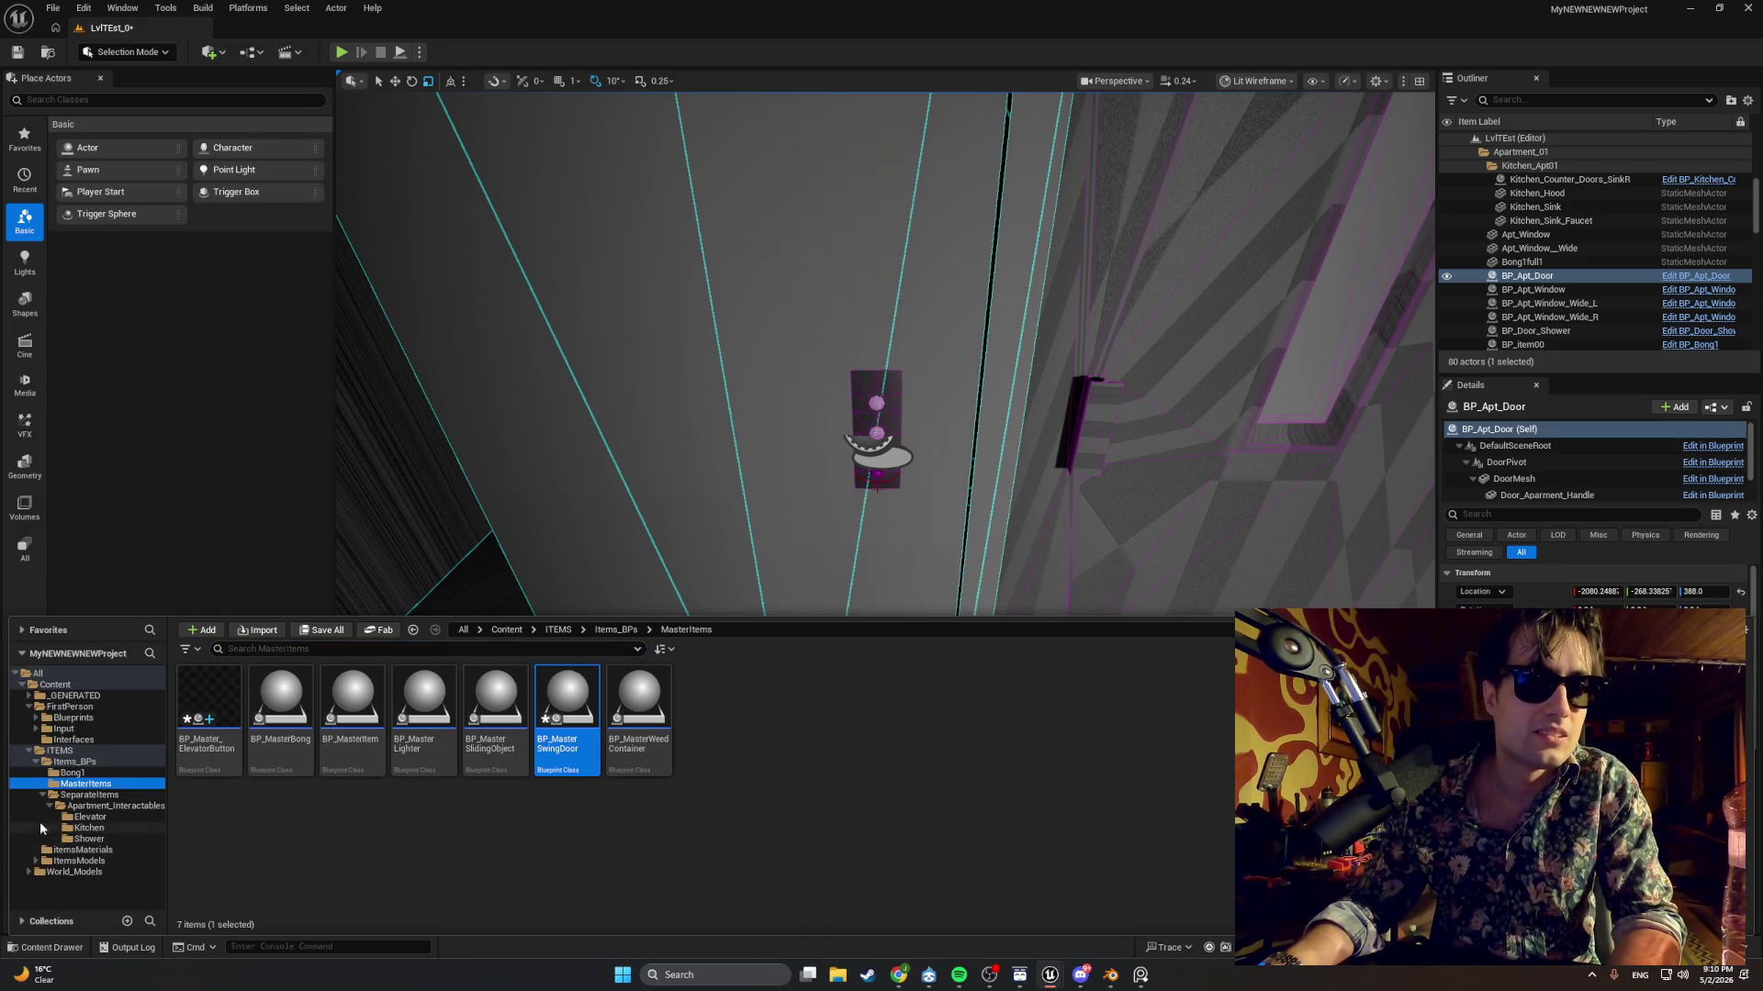
pyautogui.click(43, 795)
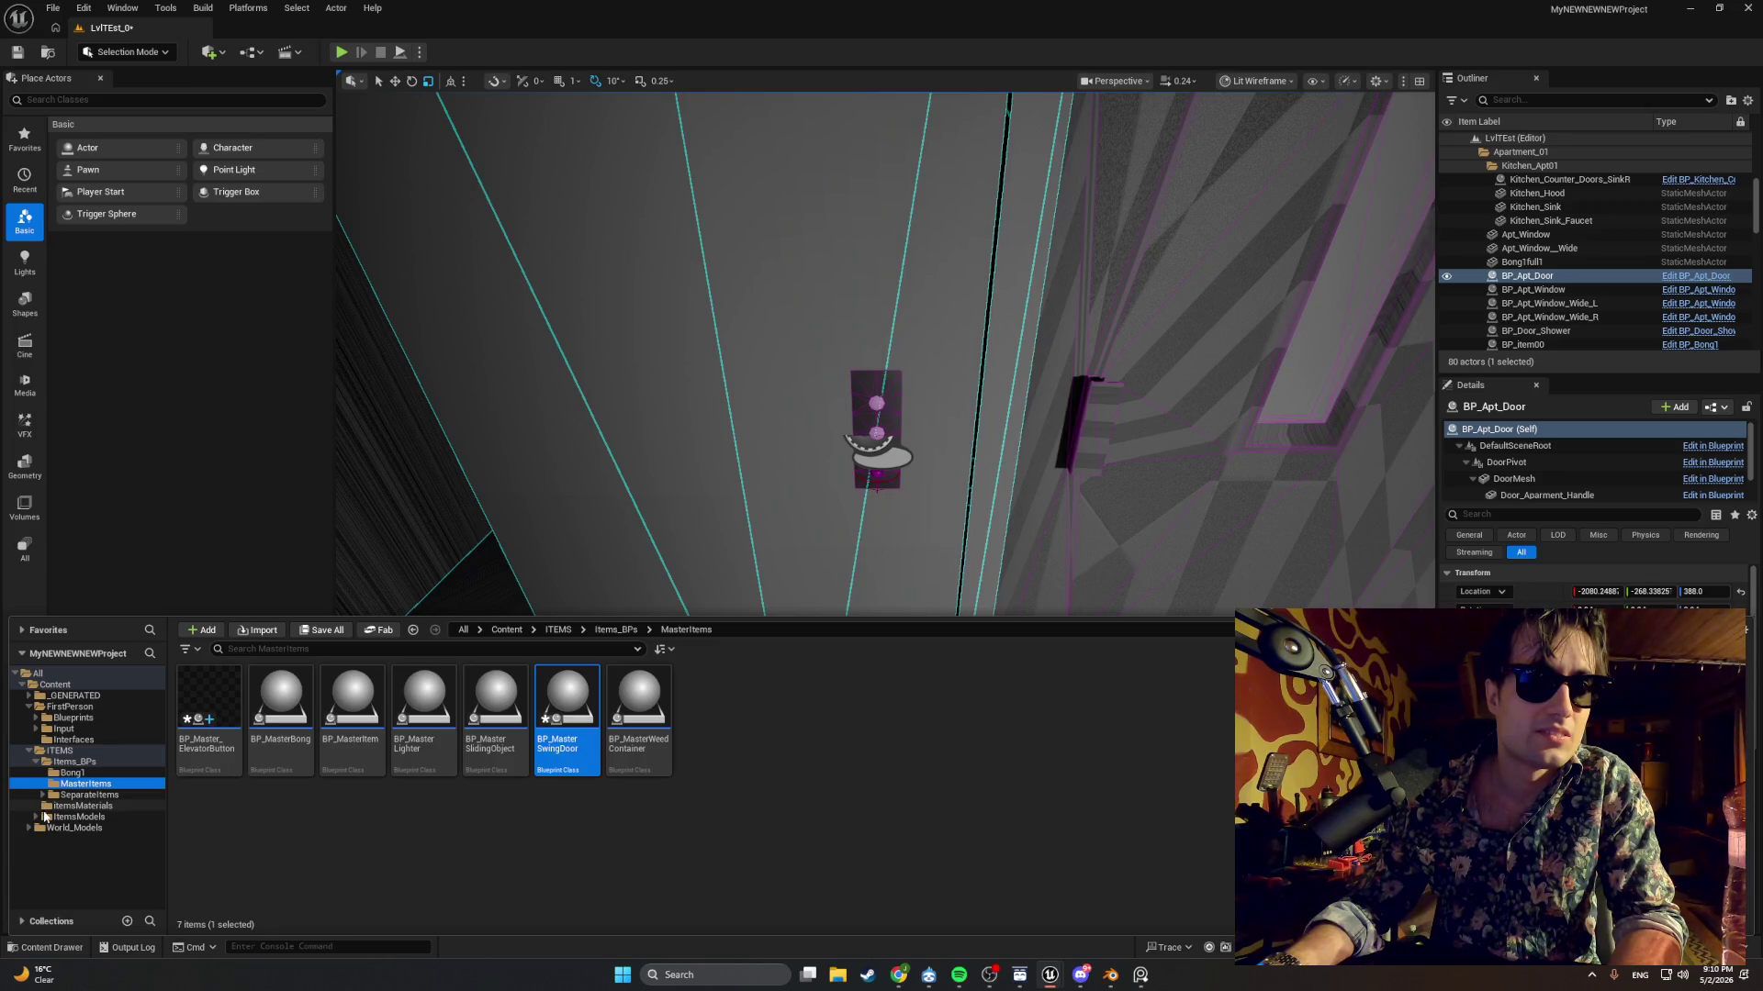
pyautogui.click(53, 807)
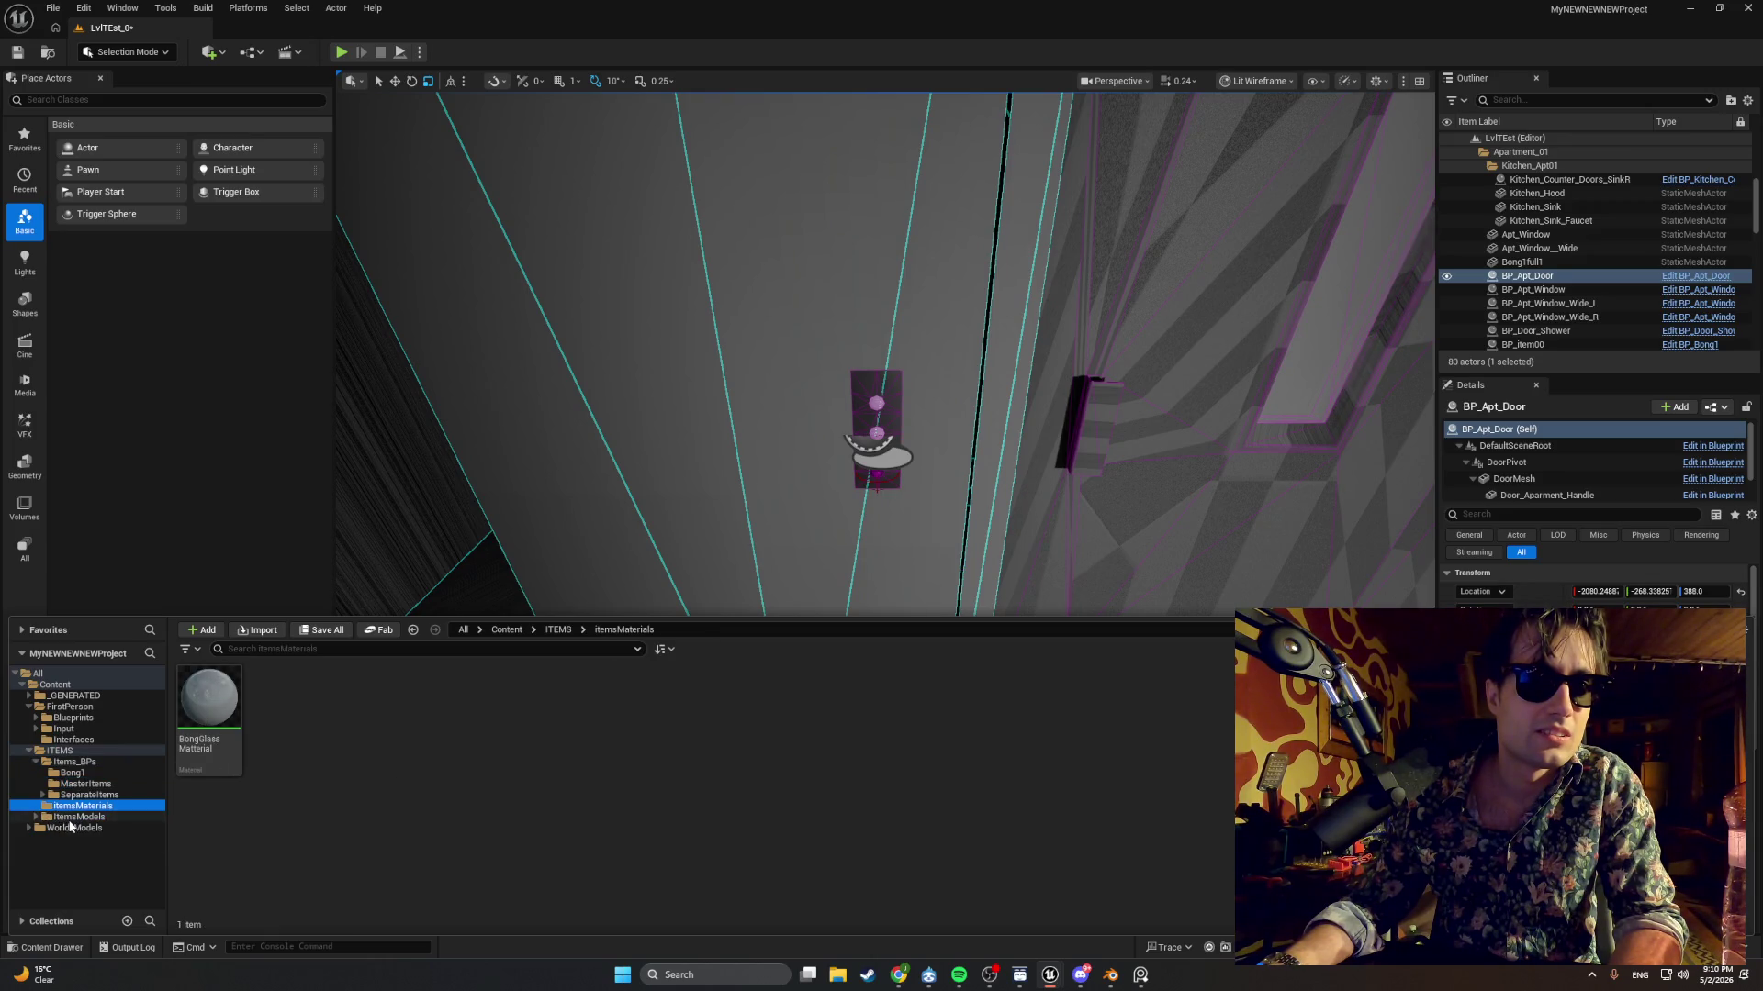
pyautogui.click(70, 819)
pyautogui.click(73, 806)
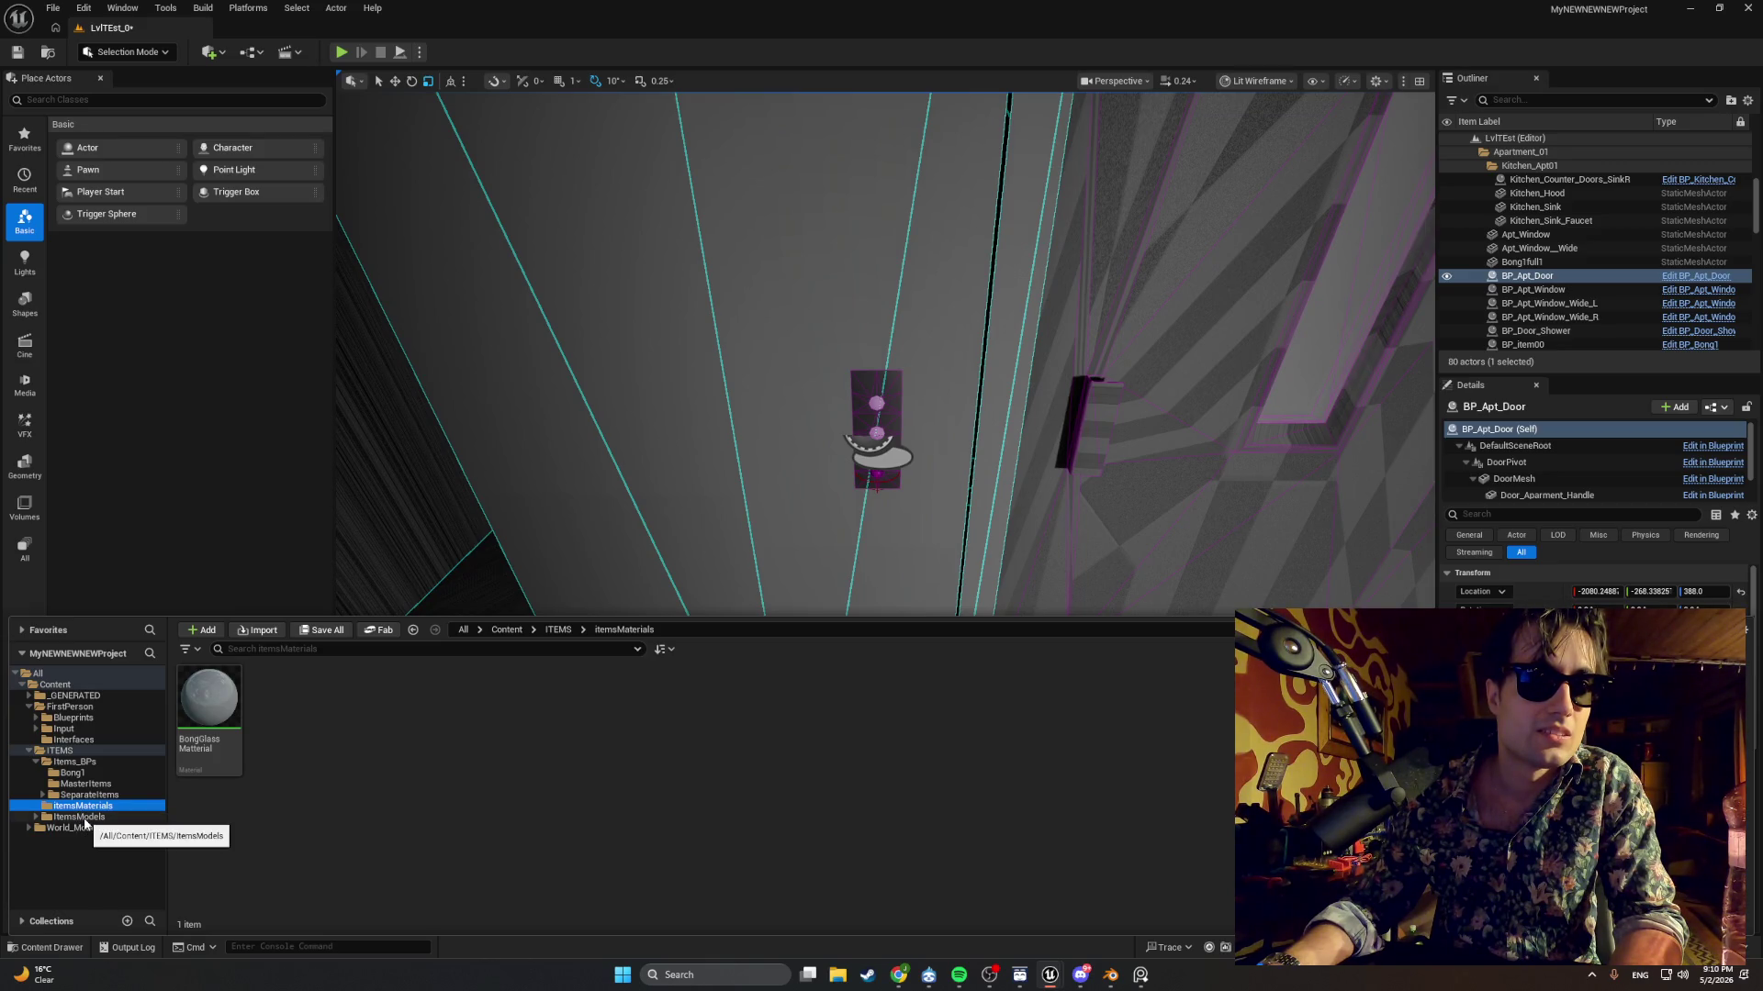
pyautogui.click(64, 796)
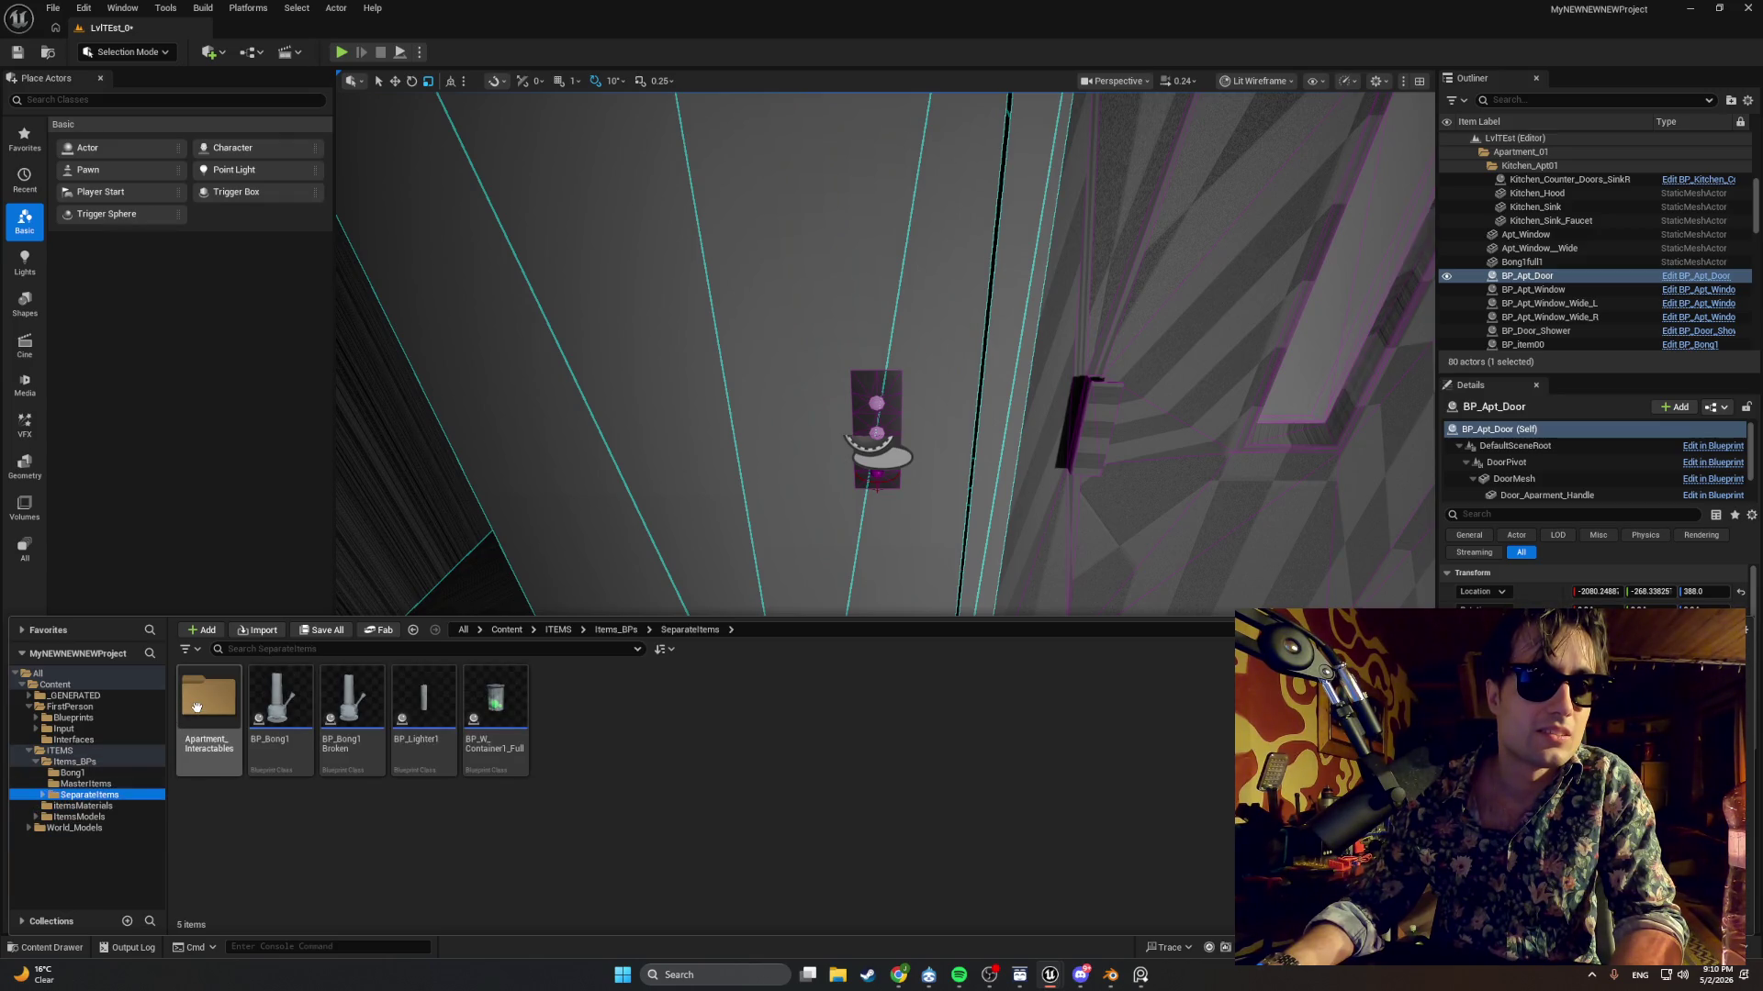
pyautogui.doubleClick(213, 734)
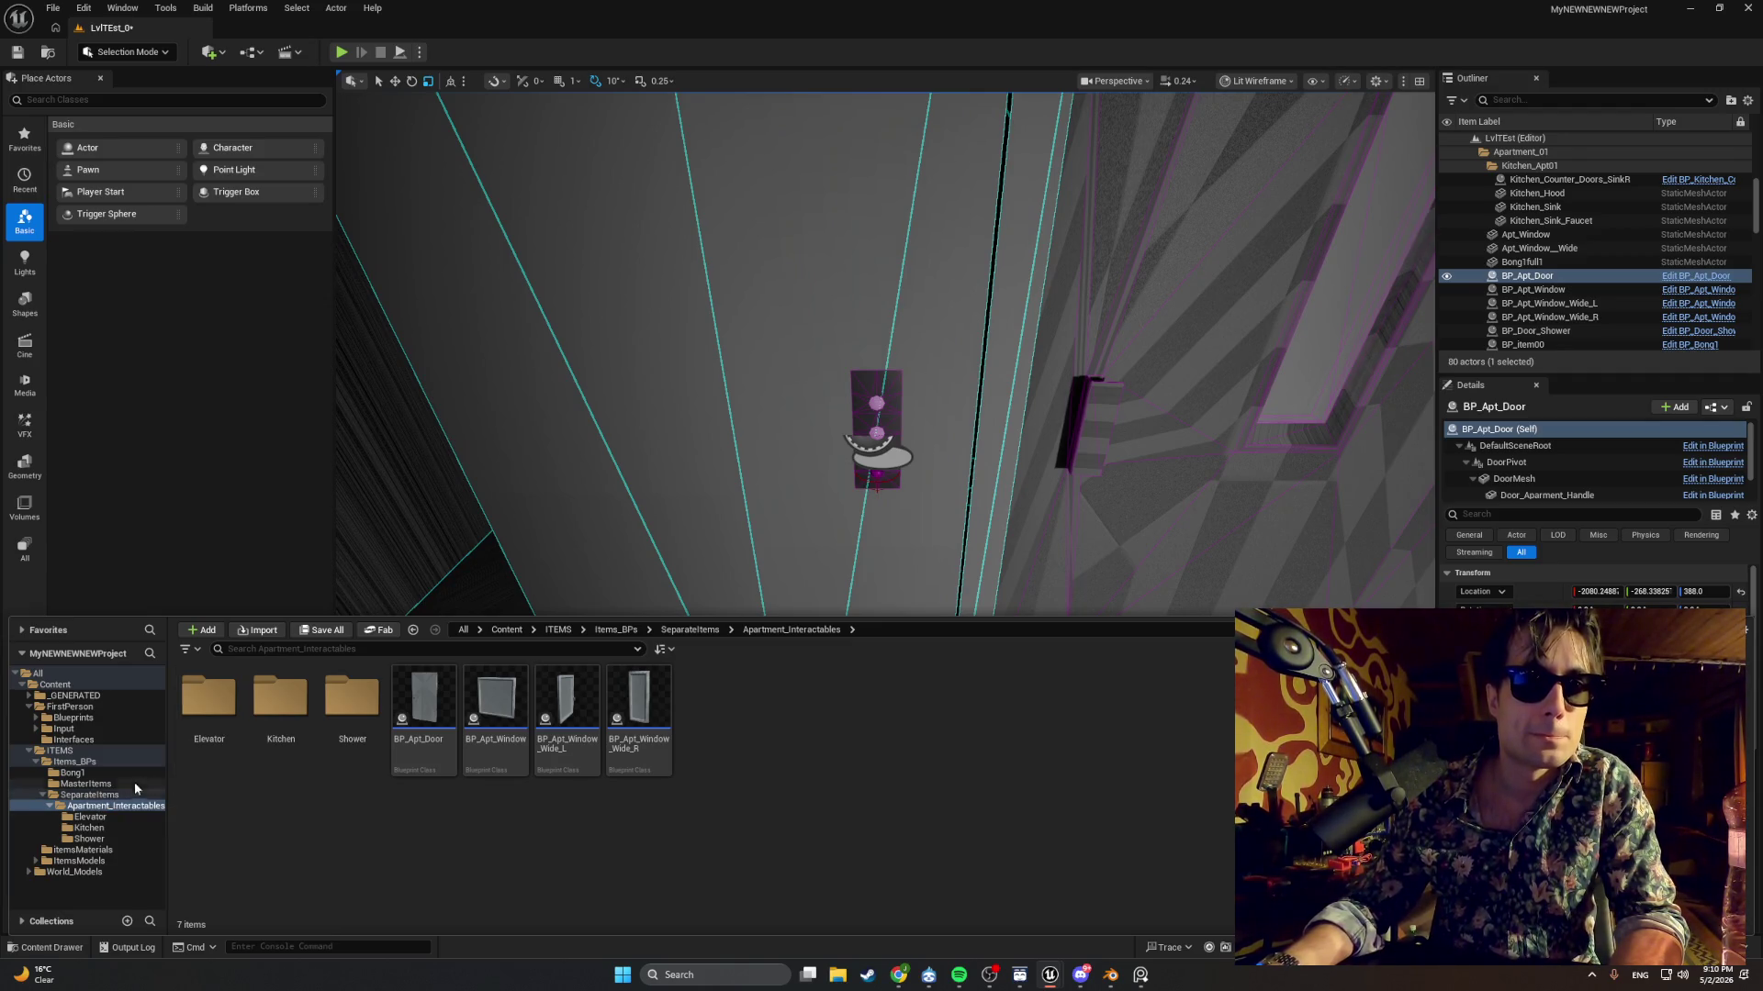
# Browse MasterItems and Items_BPs, then open the Bong1 folder with its four Bong1wBone assets.
pyautogui.click(92, 795)
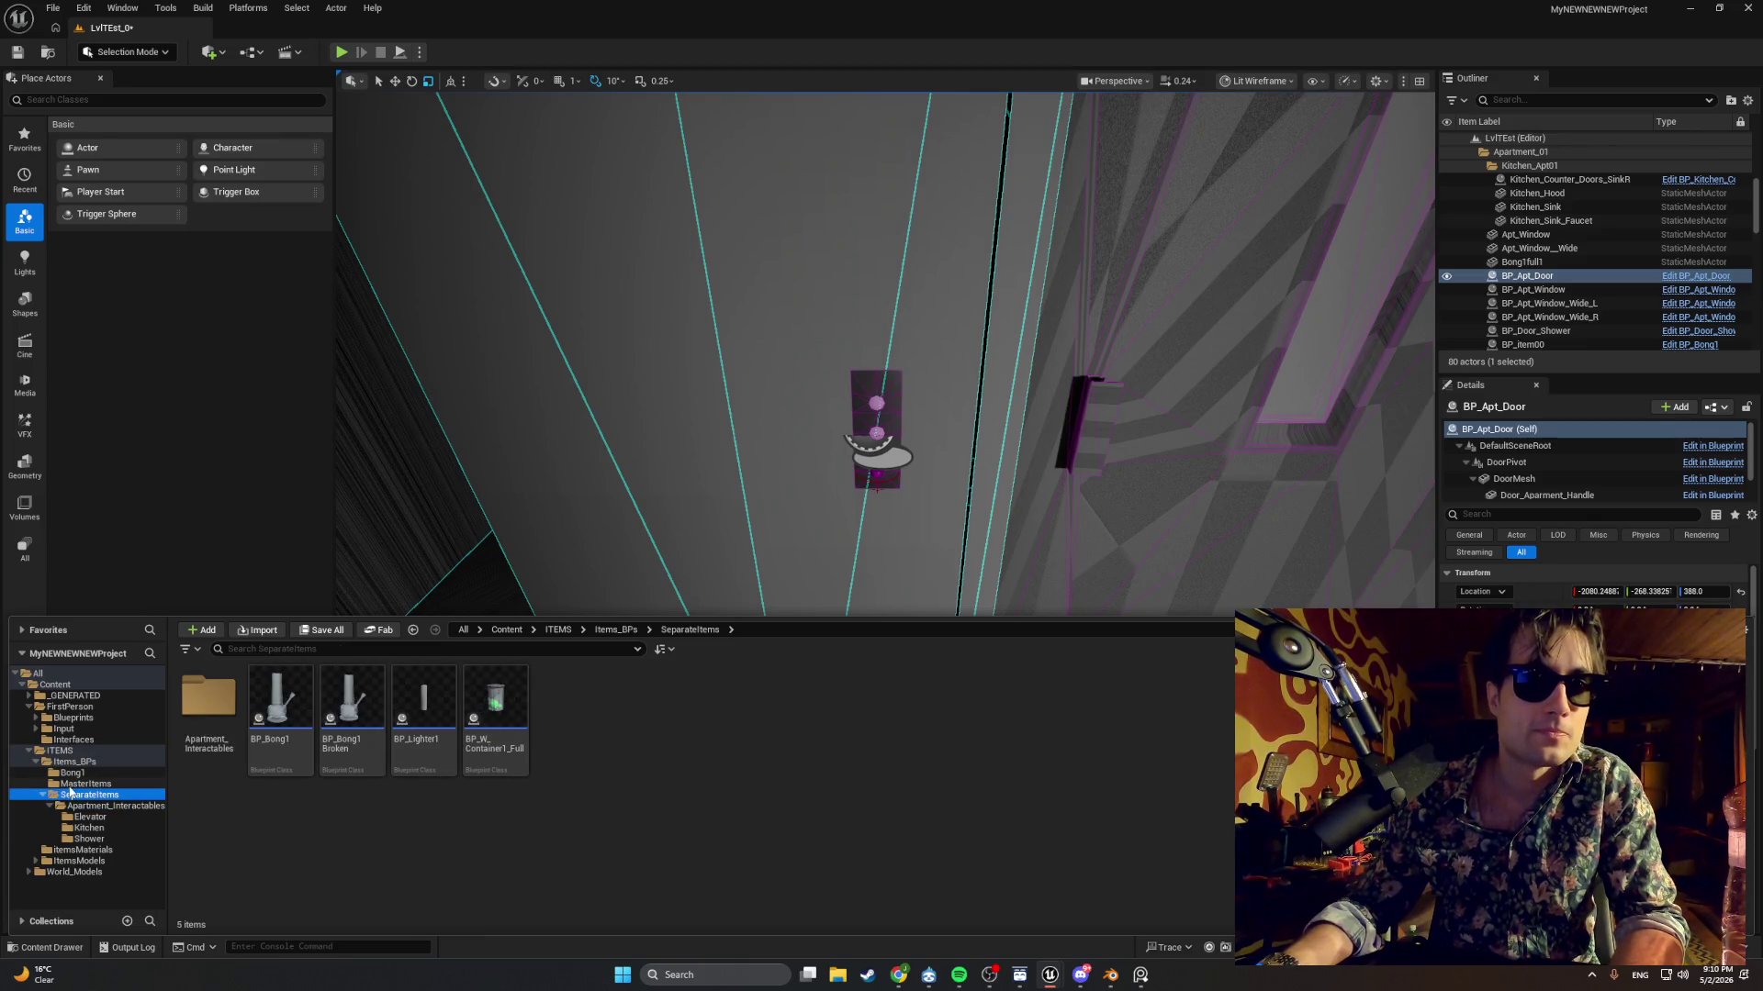
pyautogui.click(78, 784)
pyautogui.click(75, 776)
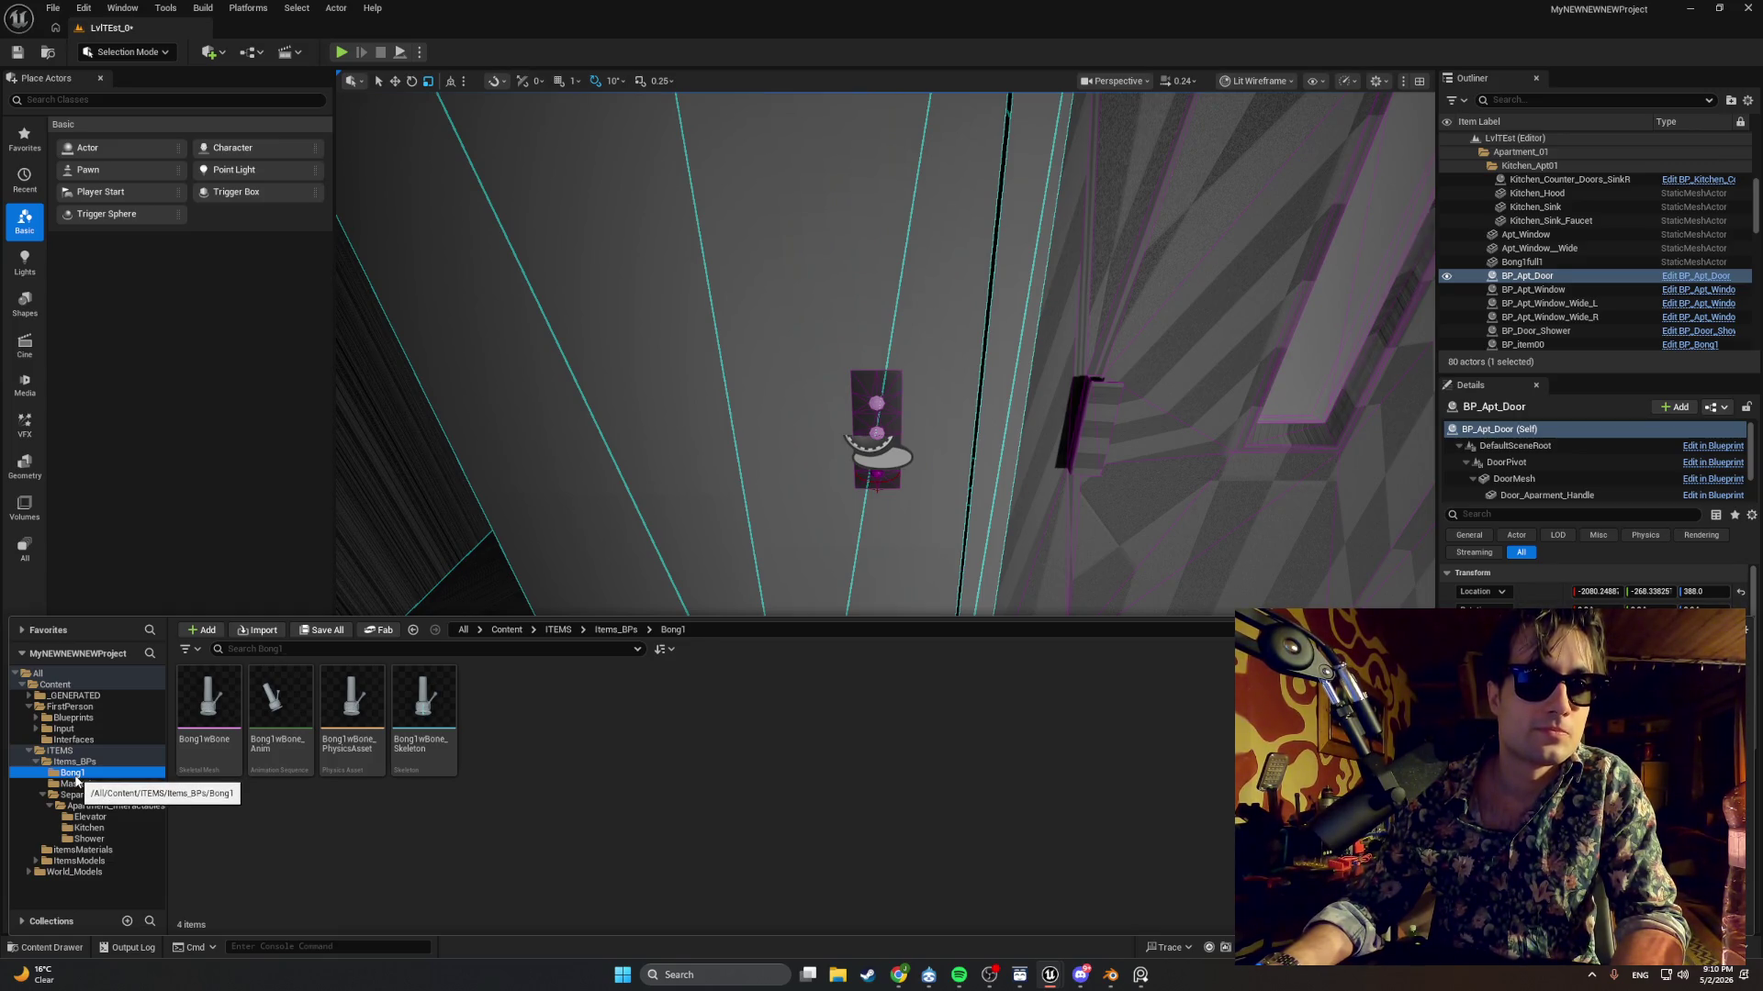
pyautogui.click(34, 765)
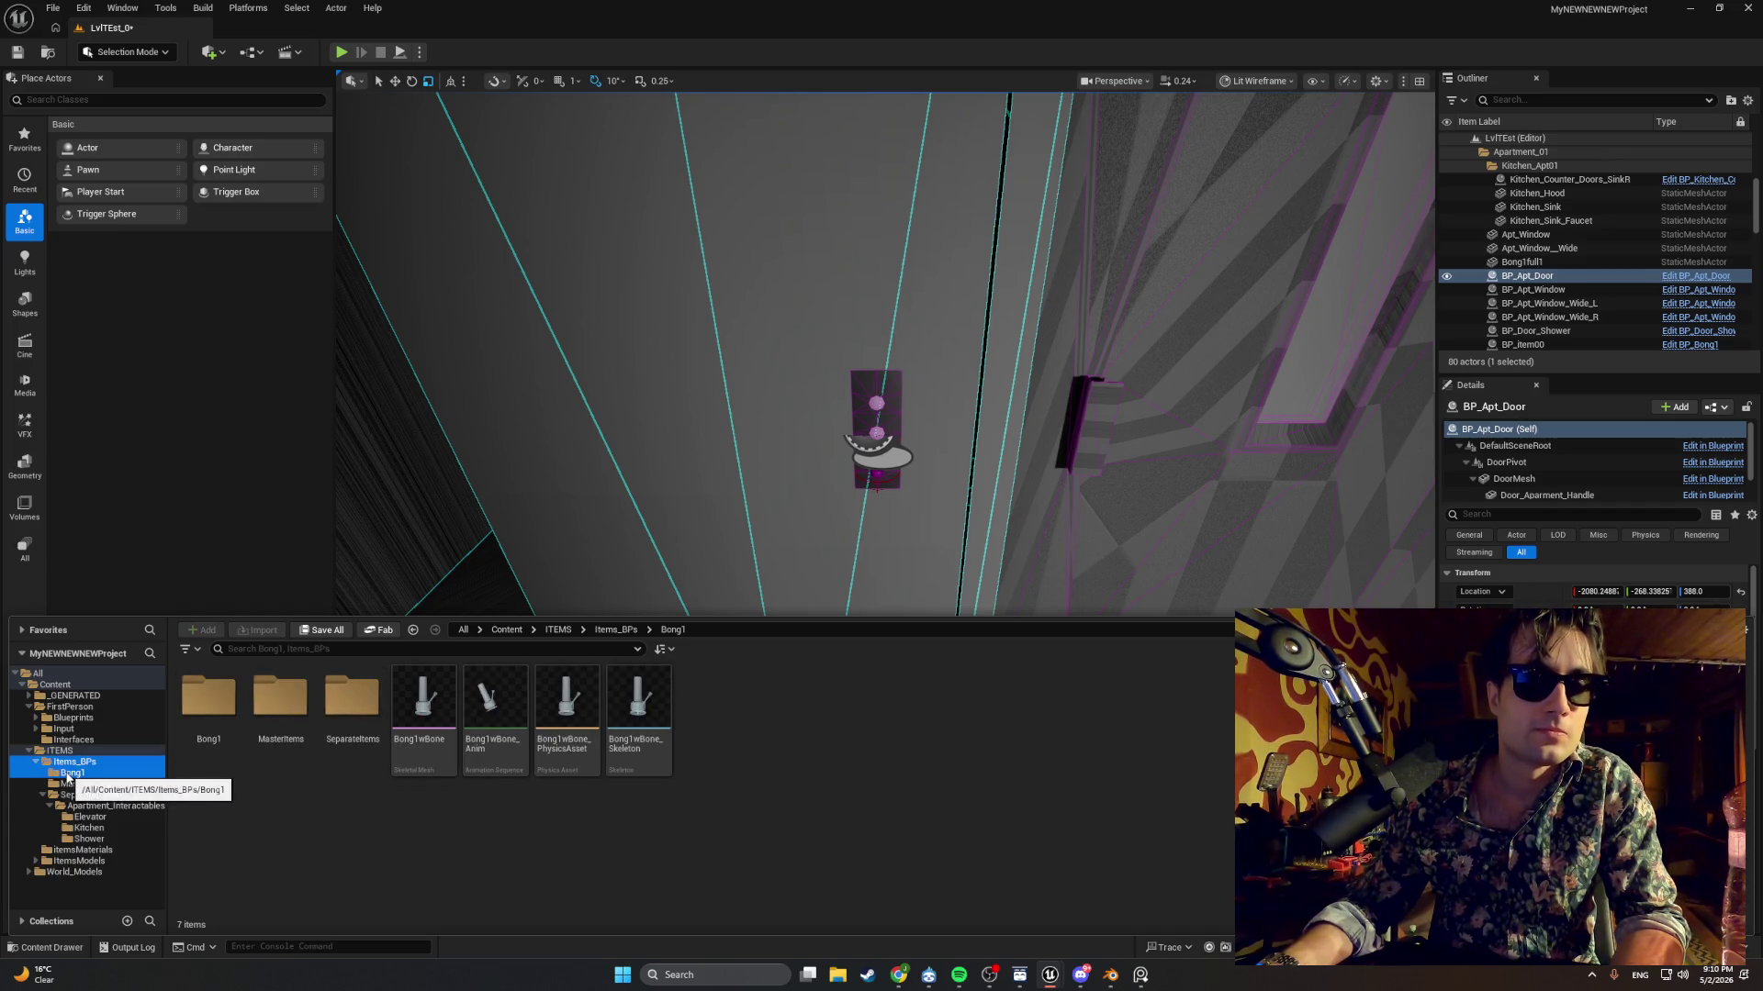
pyautogui.click(64, 773)
pyautogui.click(68, 765)
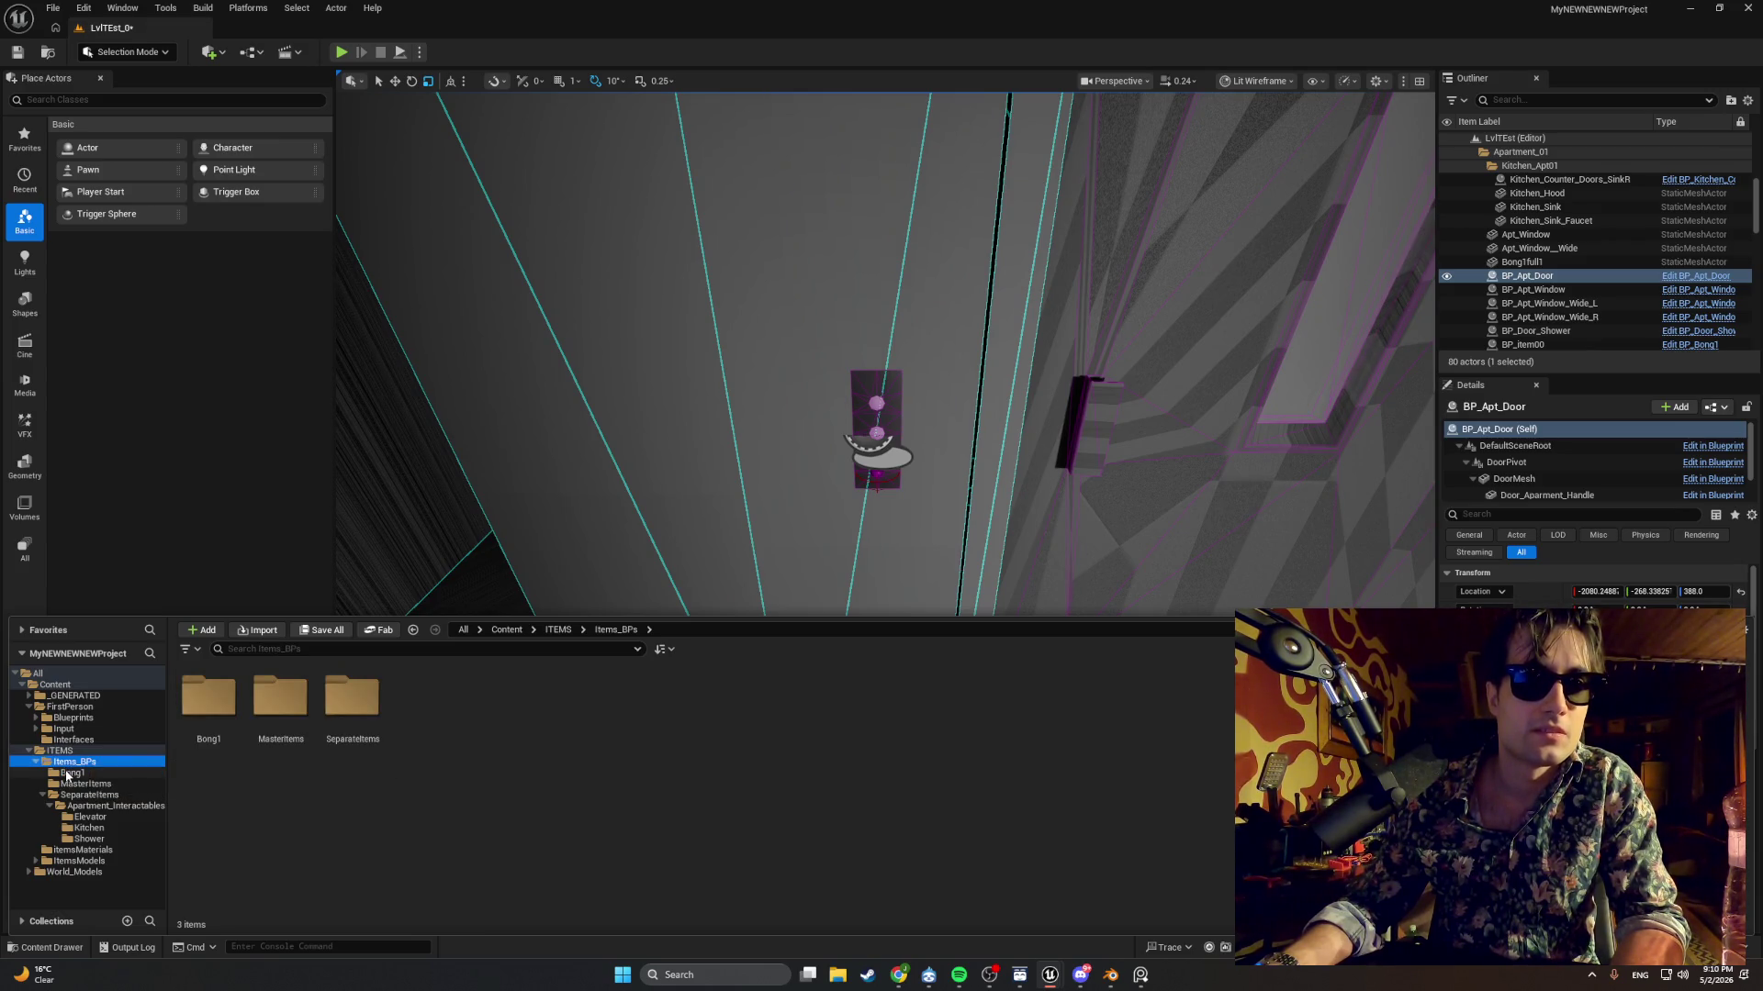
pyautogui.doubleClick(196, 723)
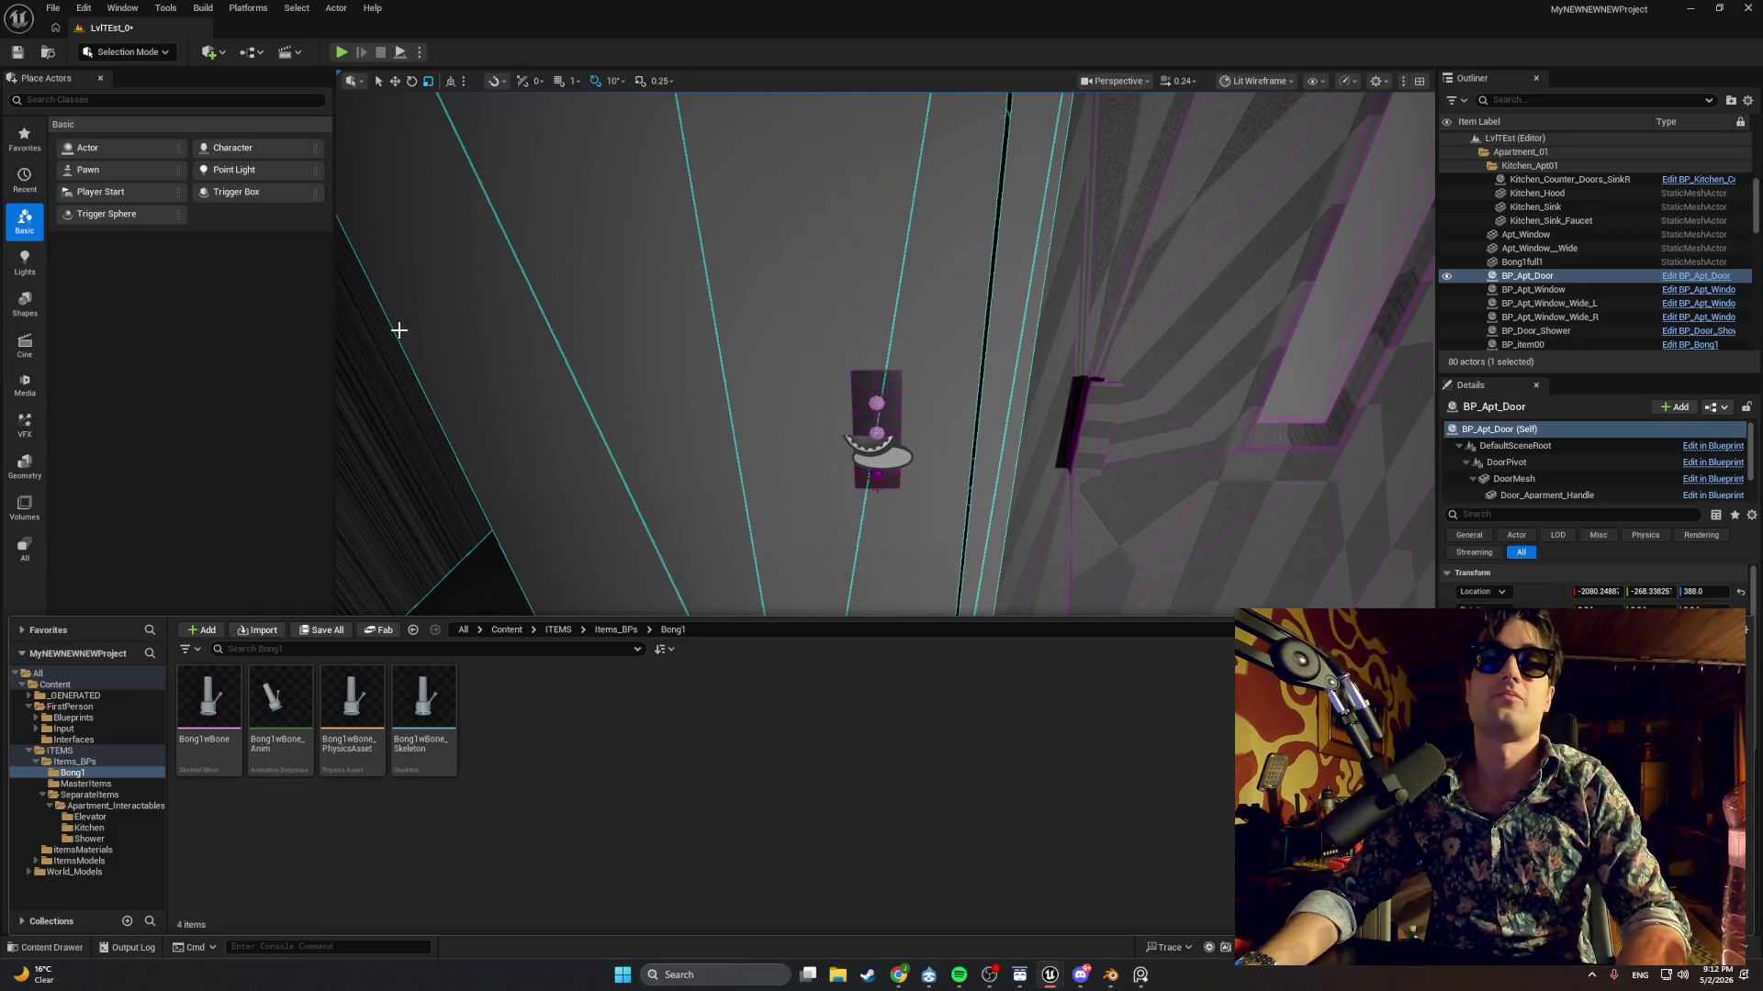
pyautogui.moveTo(186, 716)
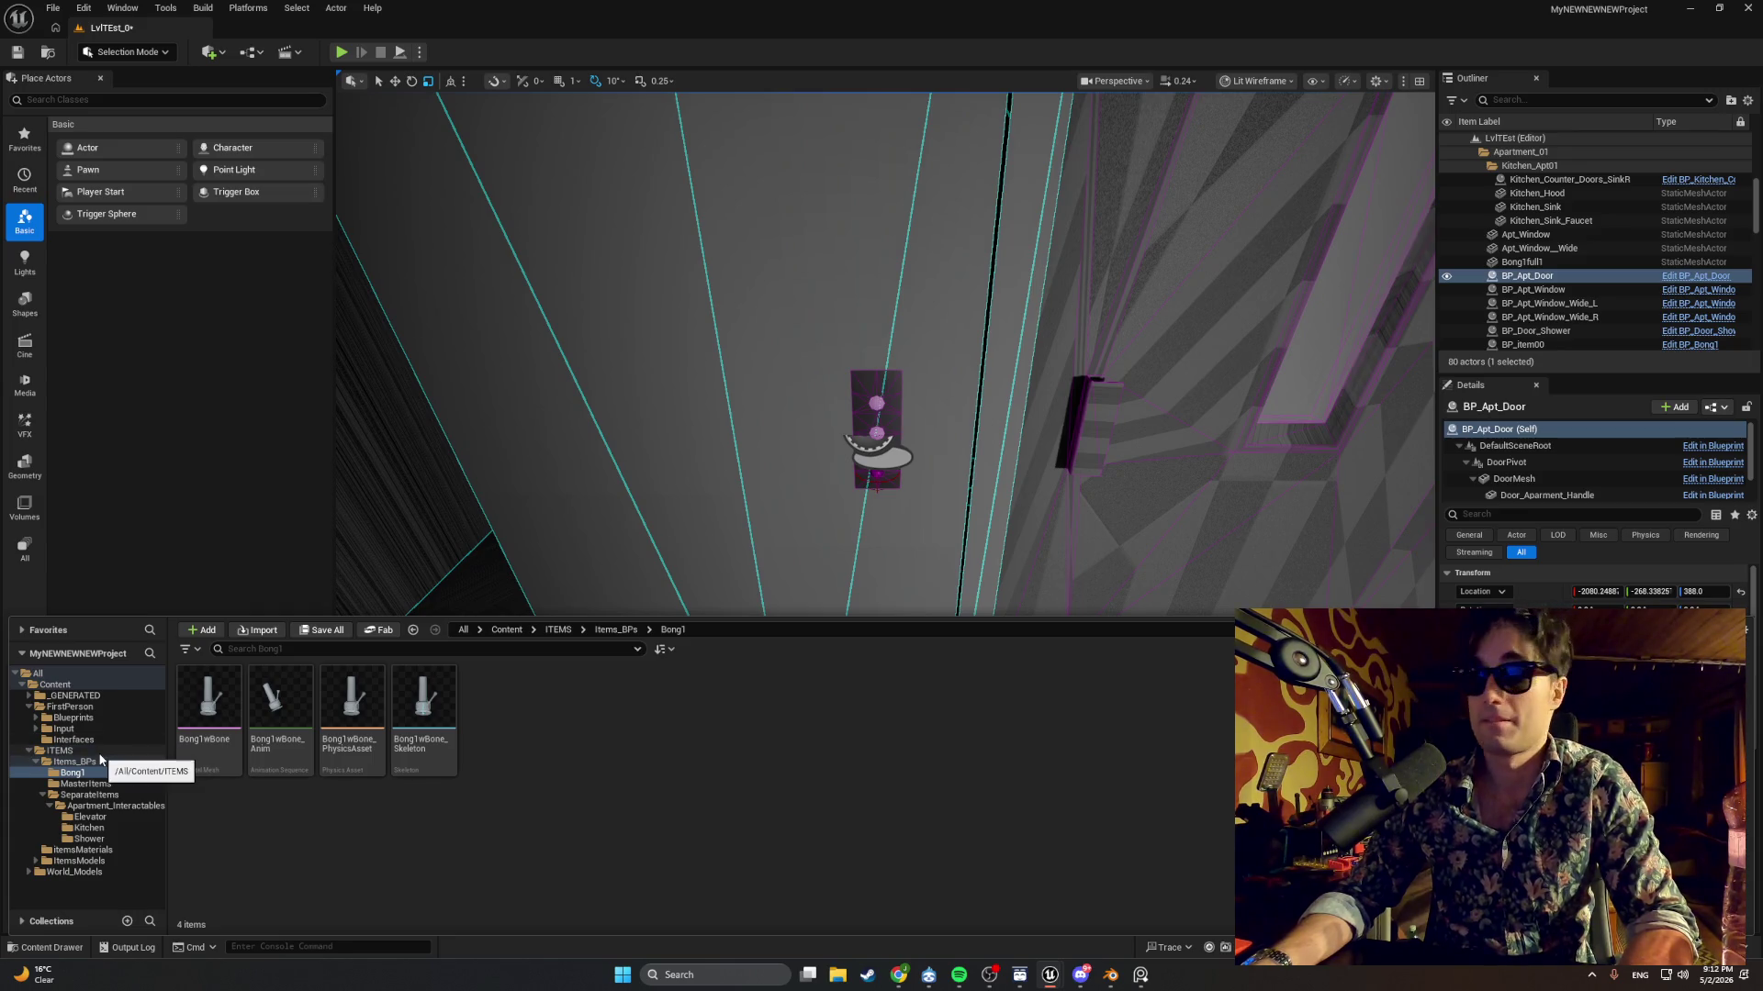
pyautogui.click(109, 795)
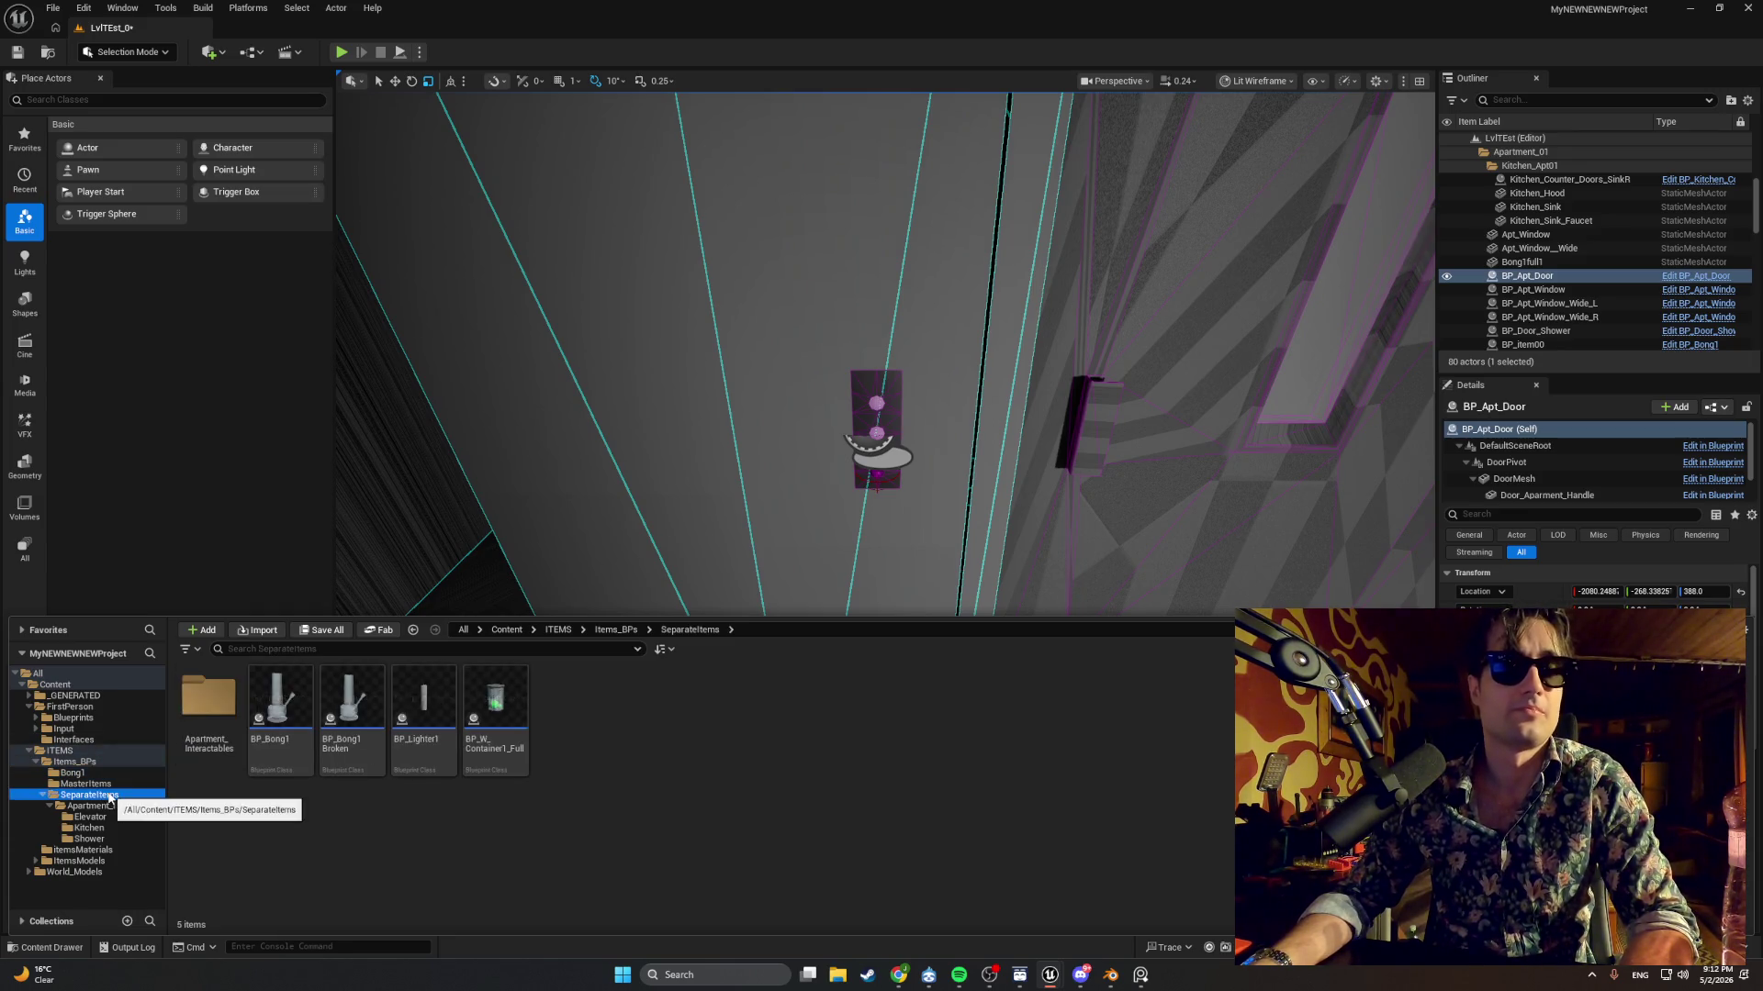
pyautogui.click(109, 785)
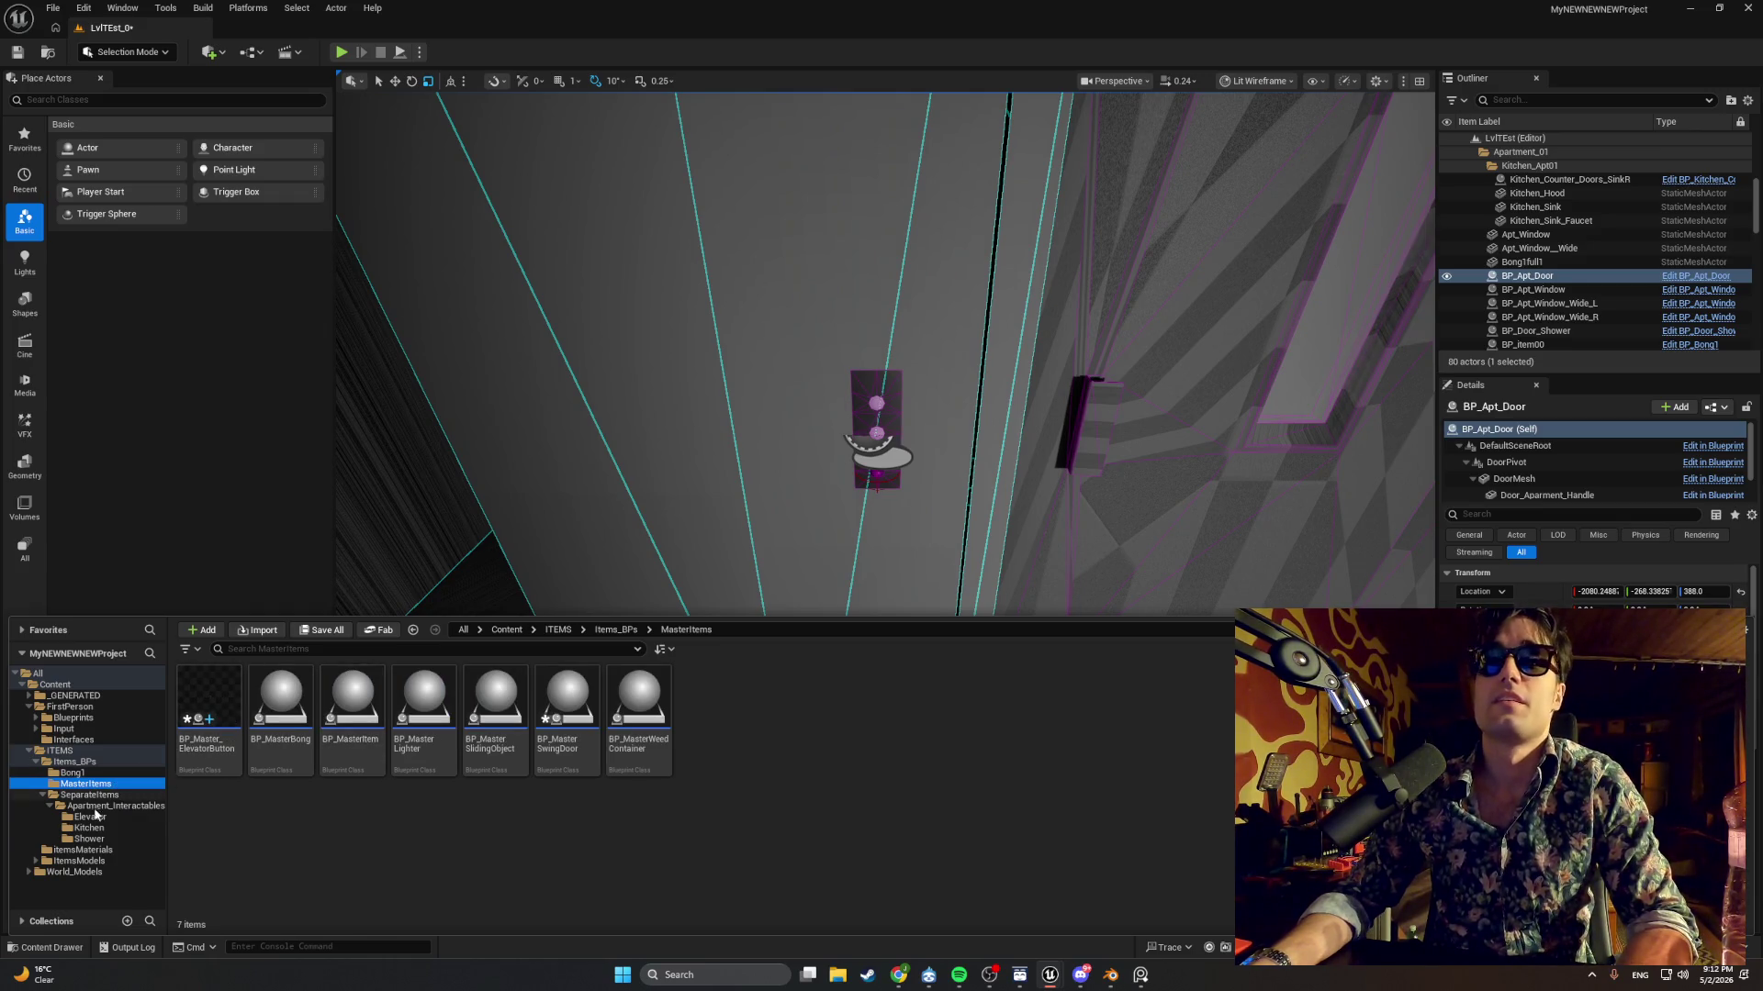
pyautogui.press('Up')
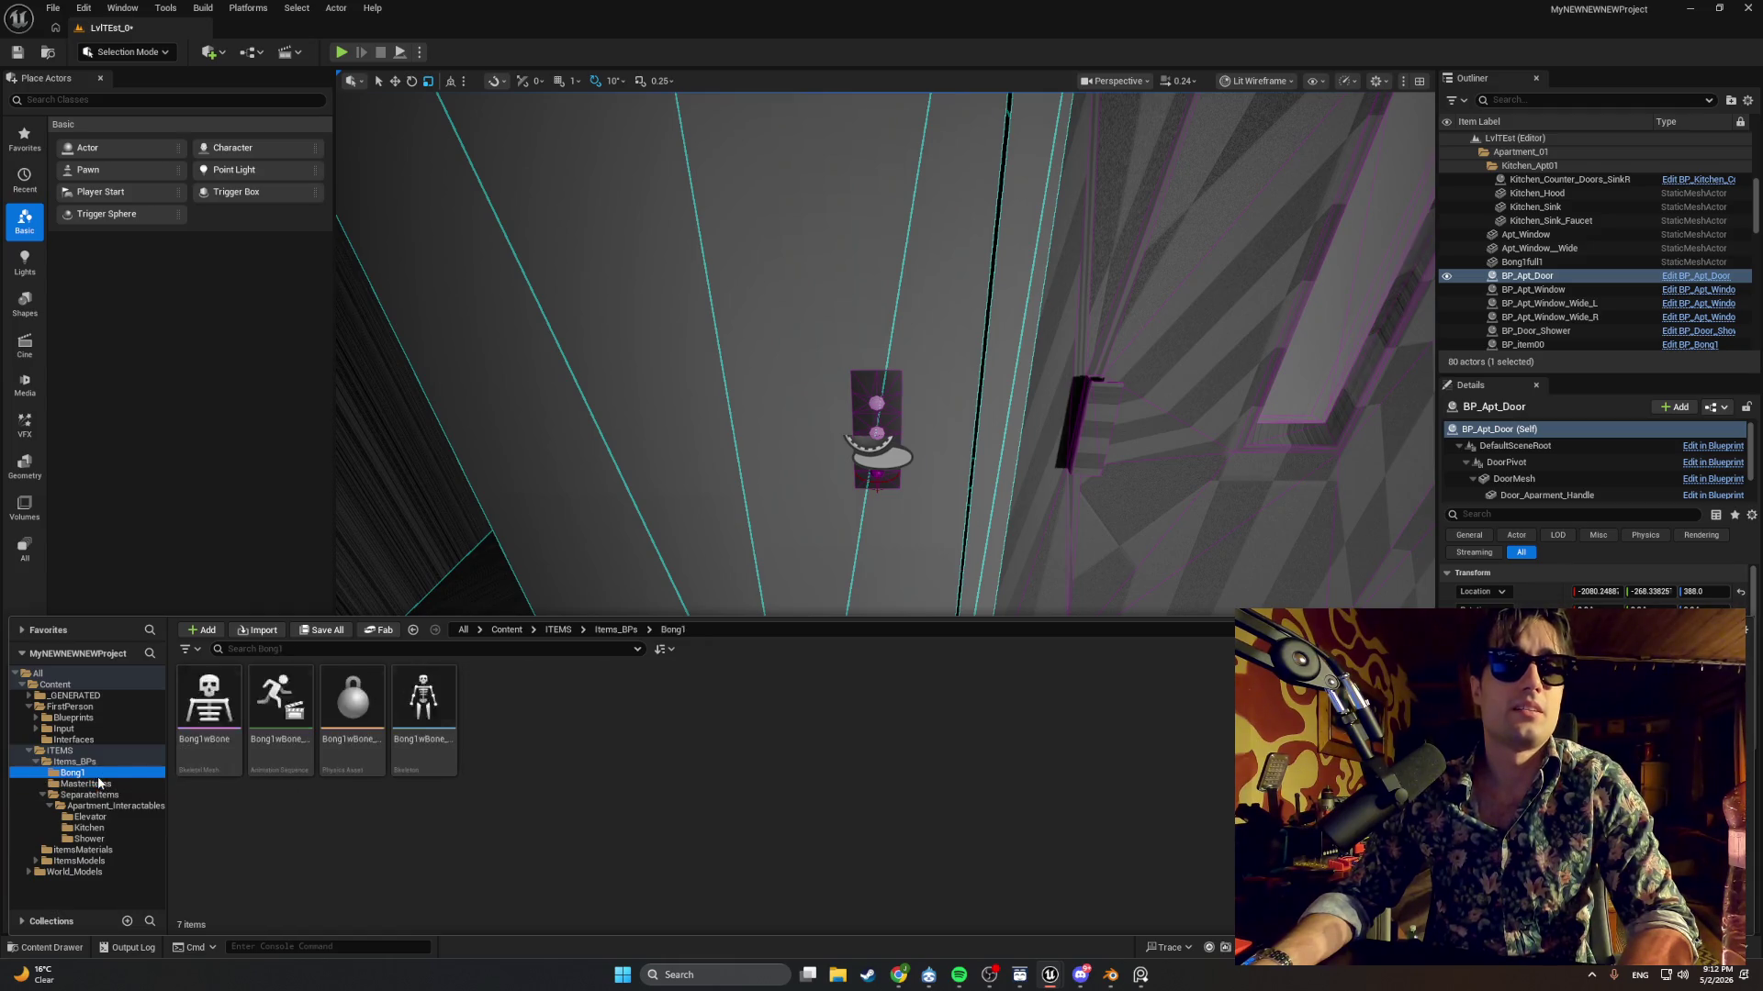
# Set BongGlassMaterial's Base Color default to black (000000FF), apply, and return to the level.
pyautogui.click(107, 851)
pyautogui.doubleClick(212, 708)
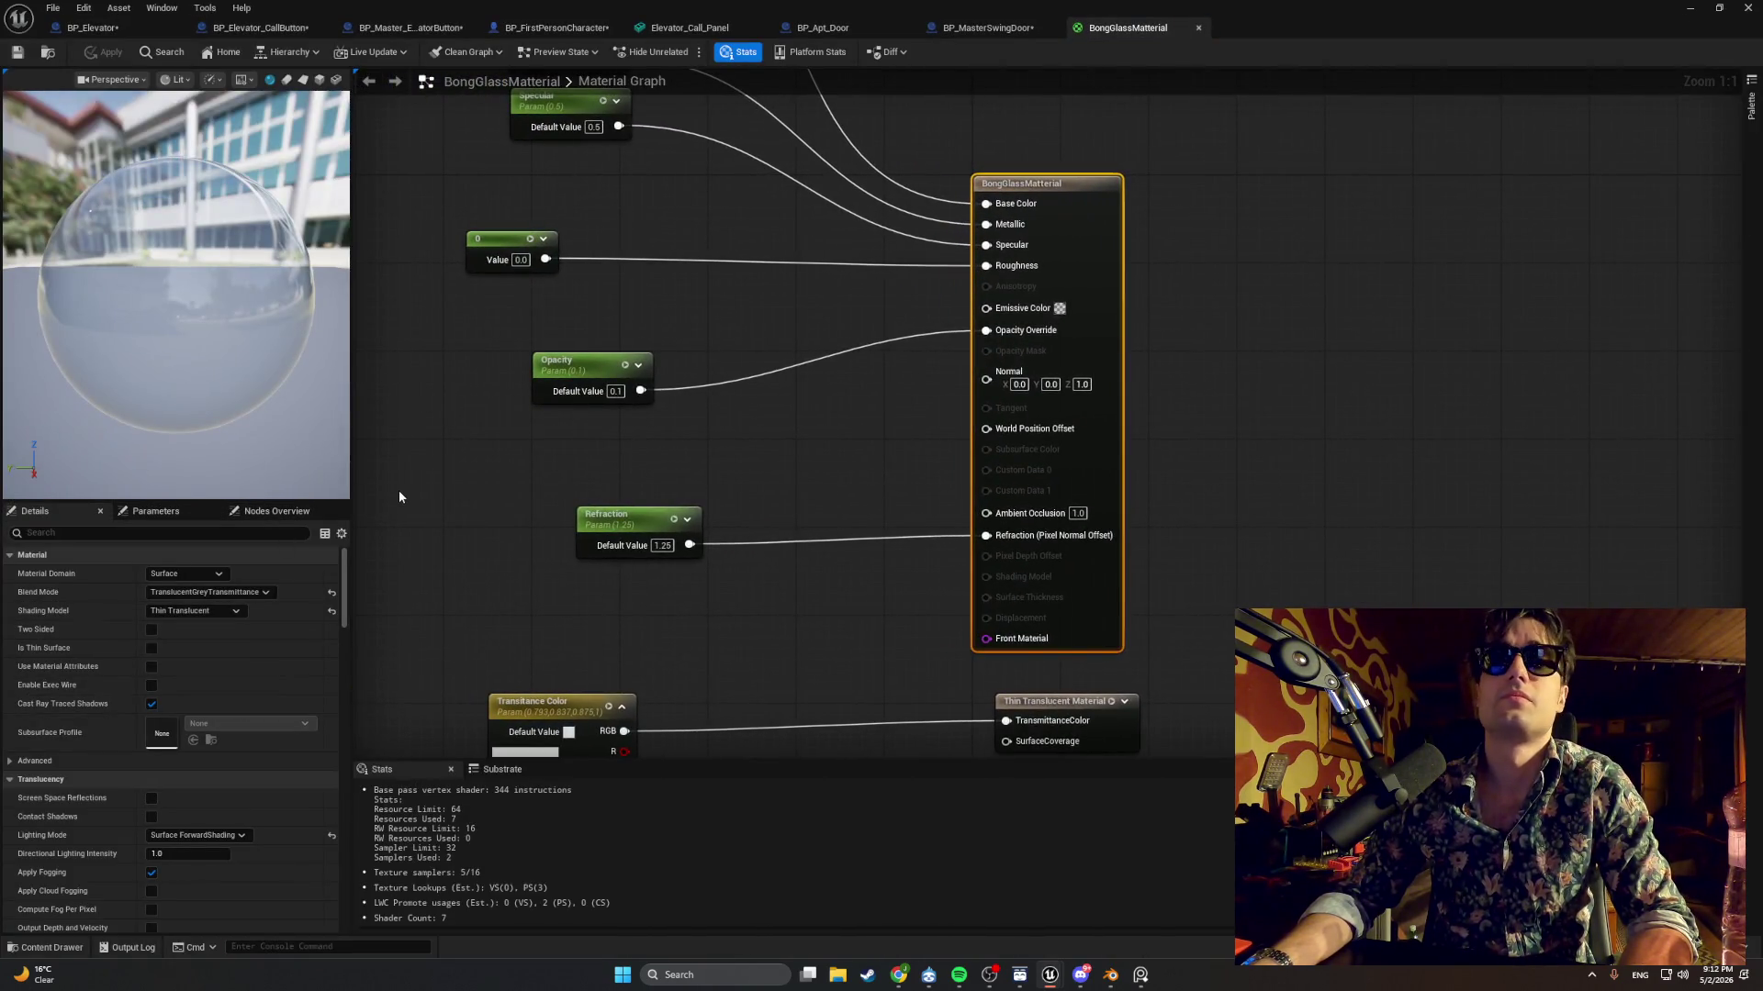
pyautogui.moveTo(428, 489)
pyautogui.mouseDown()
pyautogui.moveTo(462, 621)
pyautogui.moveTo(452, 693)
pyautogui.moveTo(507, 530)
pyautogui.moveTo(497, 738)
pyautogui.mouseUp()
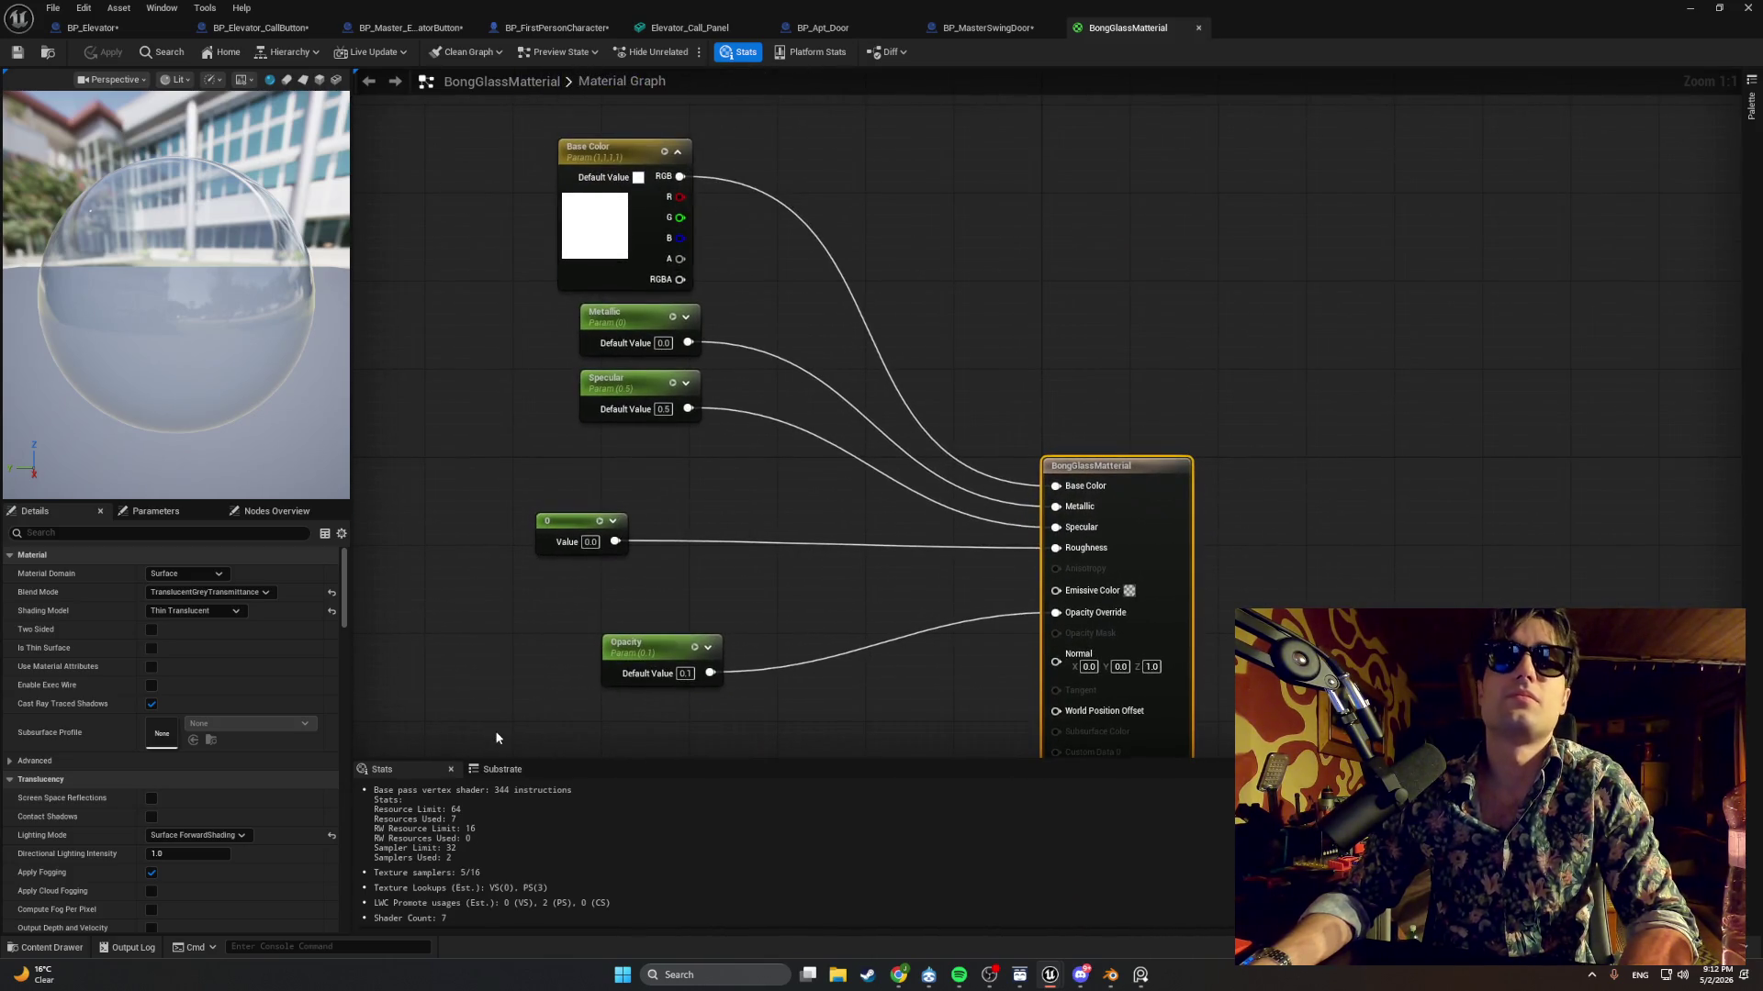
pyautogui.click(560, 286)
pyautogui.click(187, 610)
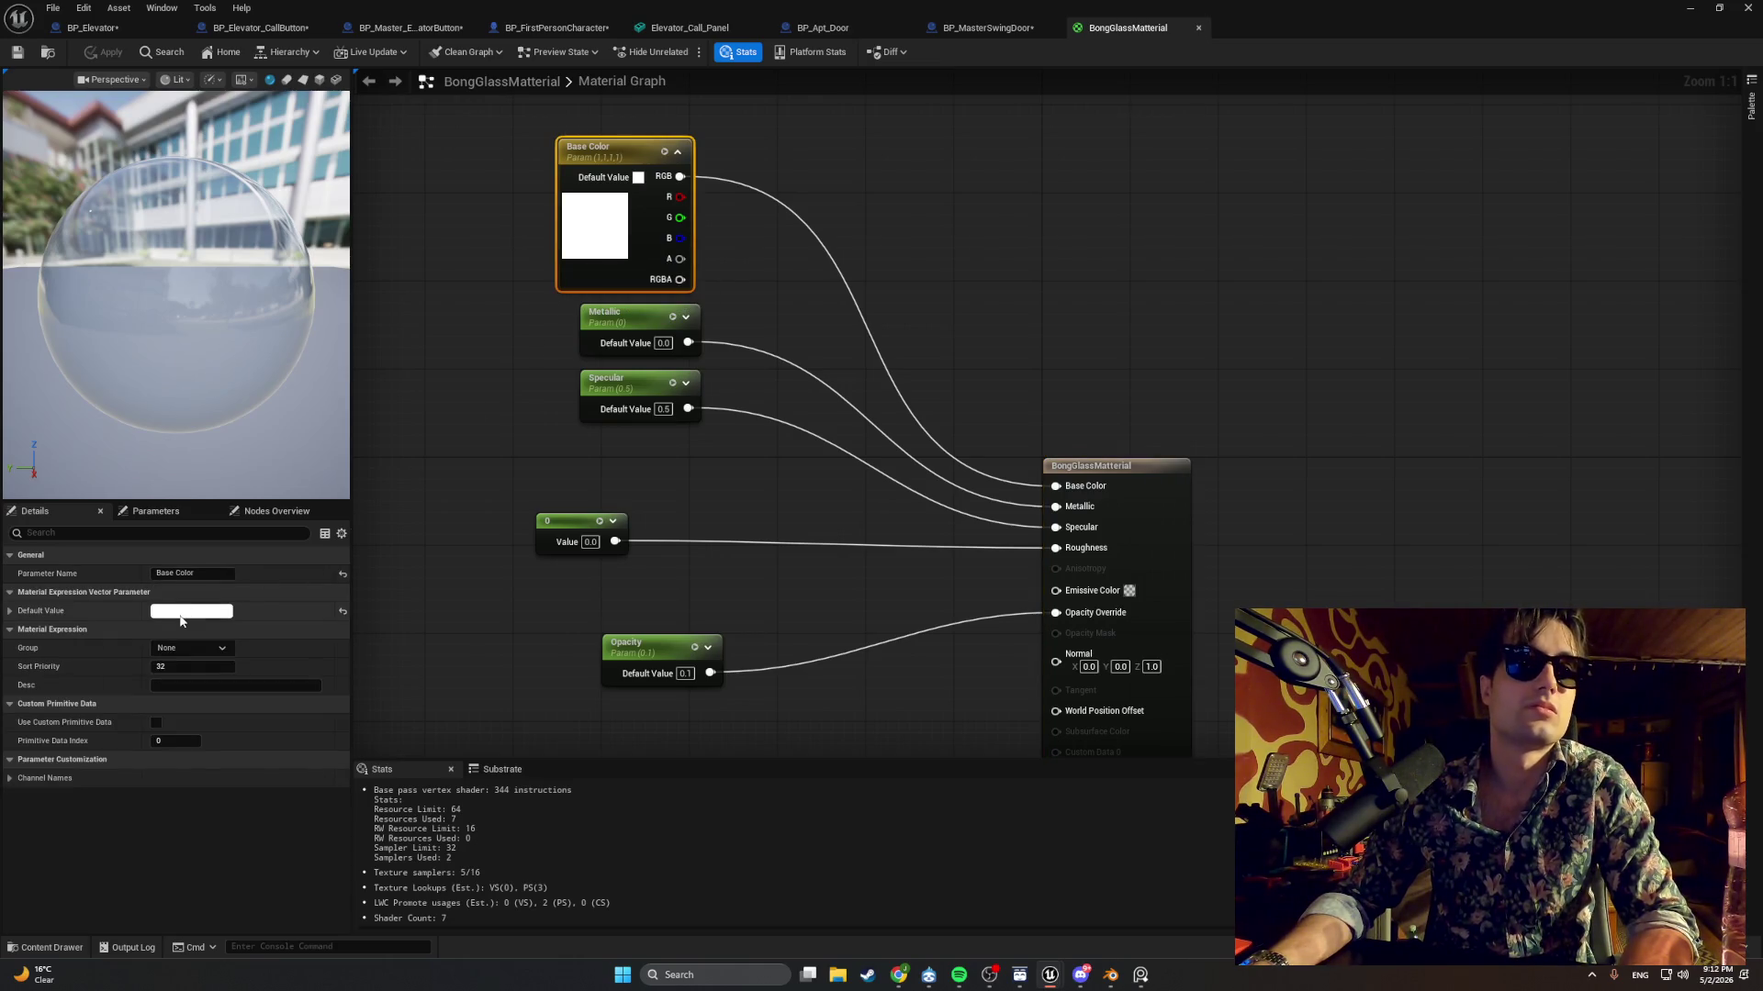
pyautogui.moveTo(388, 618)
pyautogui.mouseDown()
pyautogui.moveTo(406, 755)
pyautogui.moveTo(397, 771)
pyautogui.moveTo(396, 719)
pyautogui.moveTo(349, 829)
pyautogui.mouseUp()
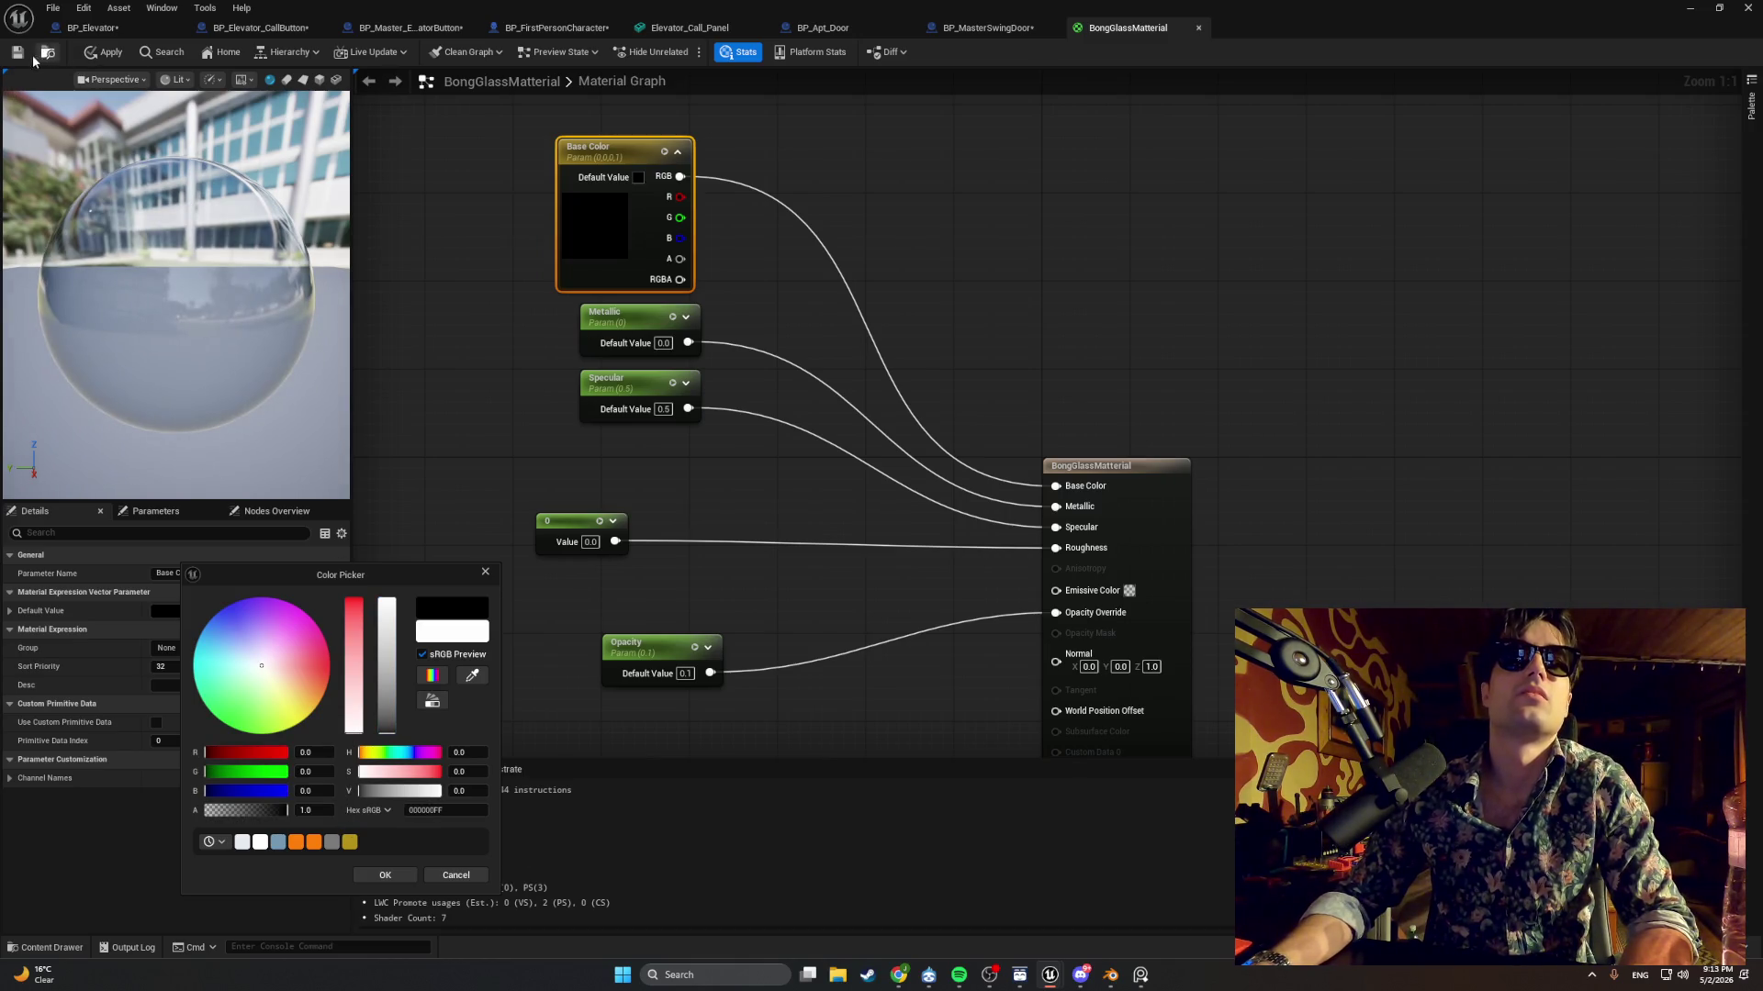
pyautogui.hotkey('ctrl', 's')
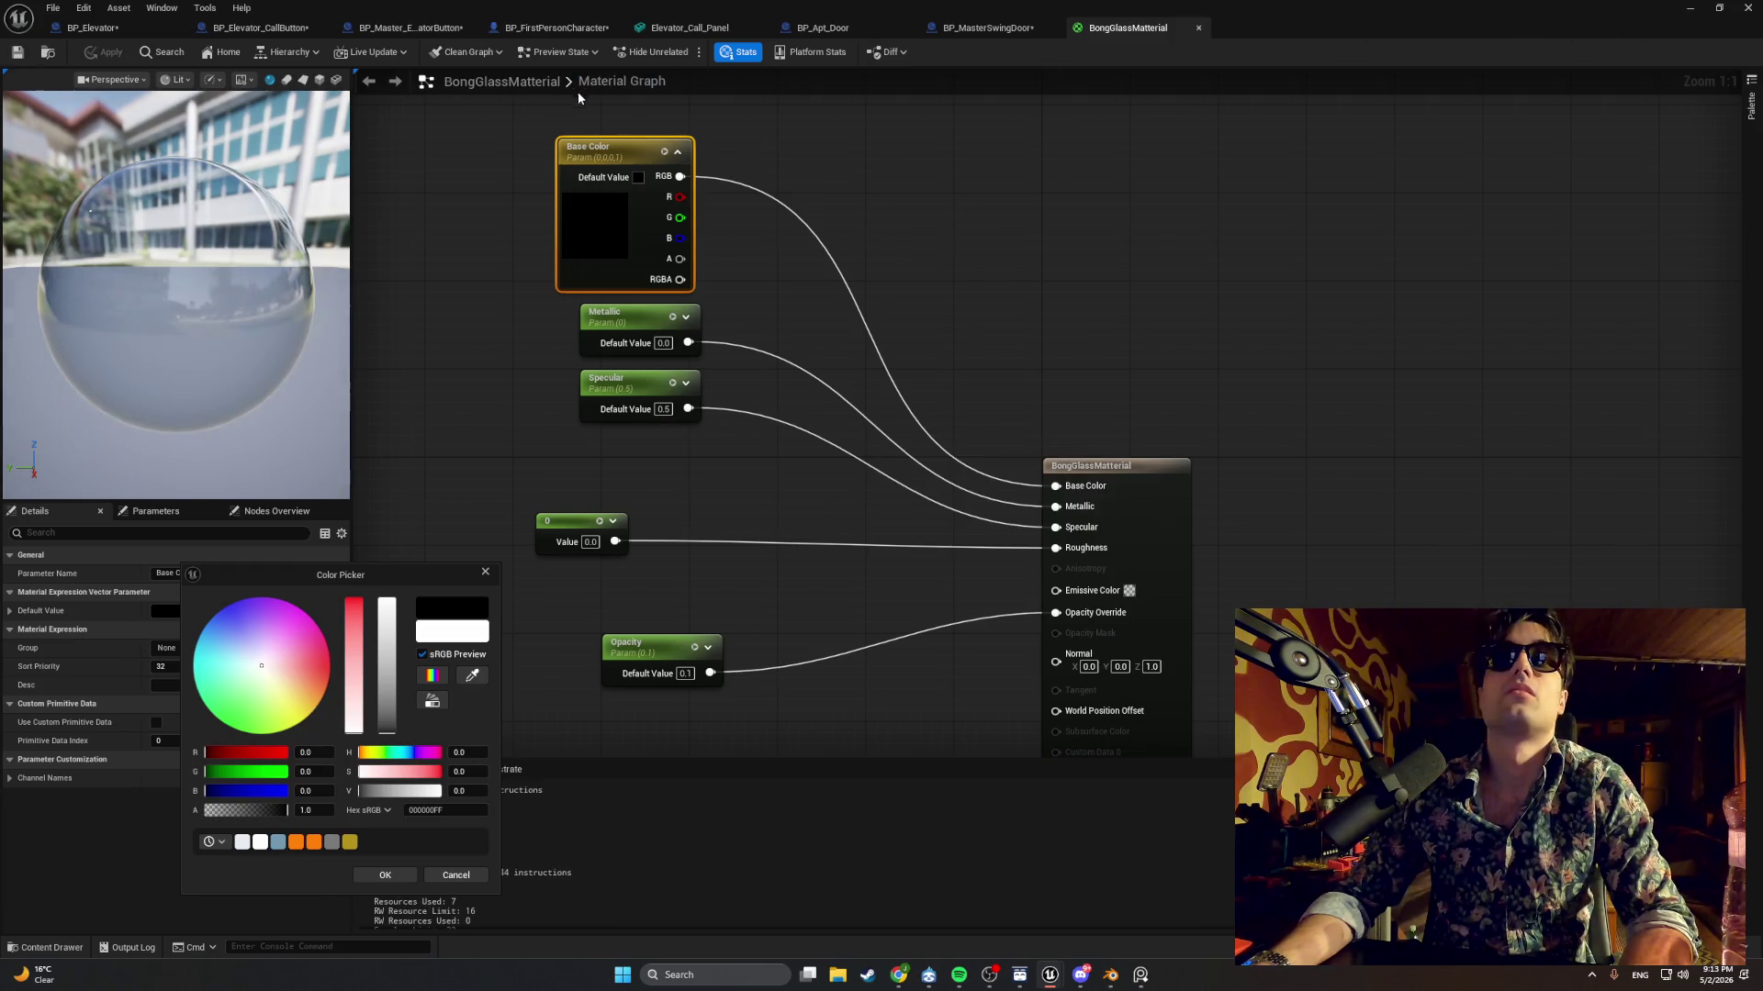
pyautogui.click(1690, 7)
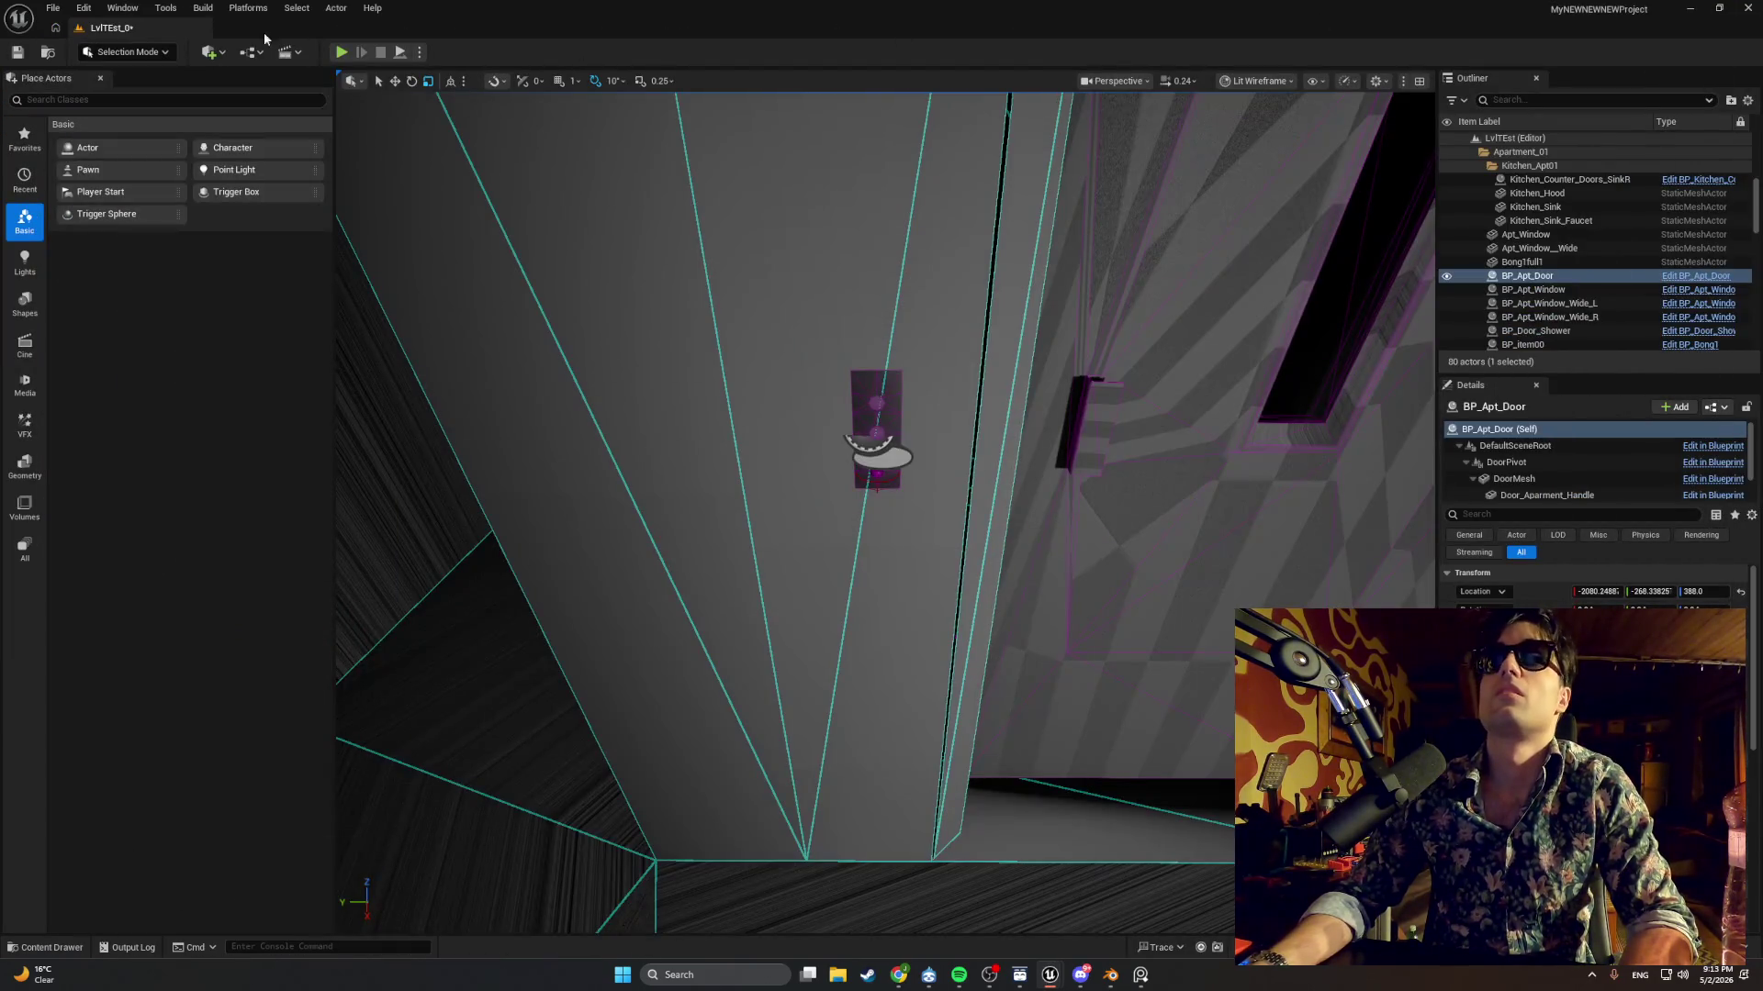
# Playtest past the apartment door and call panel, then return to the BongGlassMaterial editor.
pyautogui.click(340, 53)
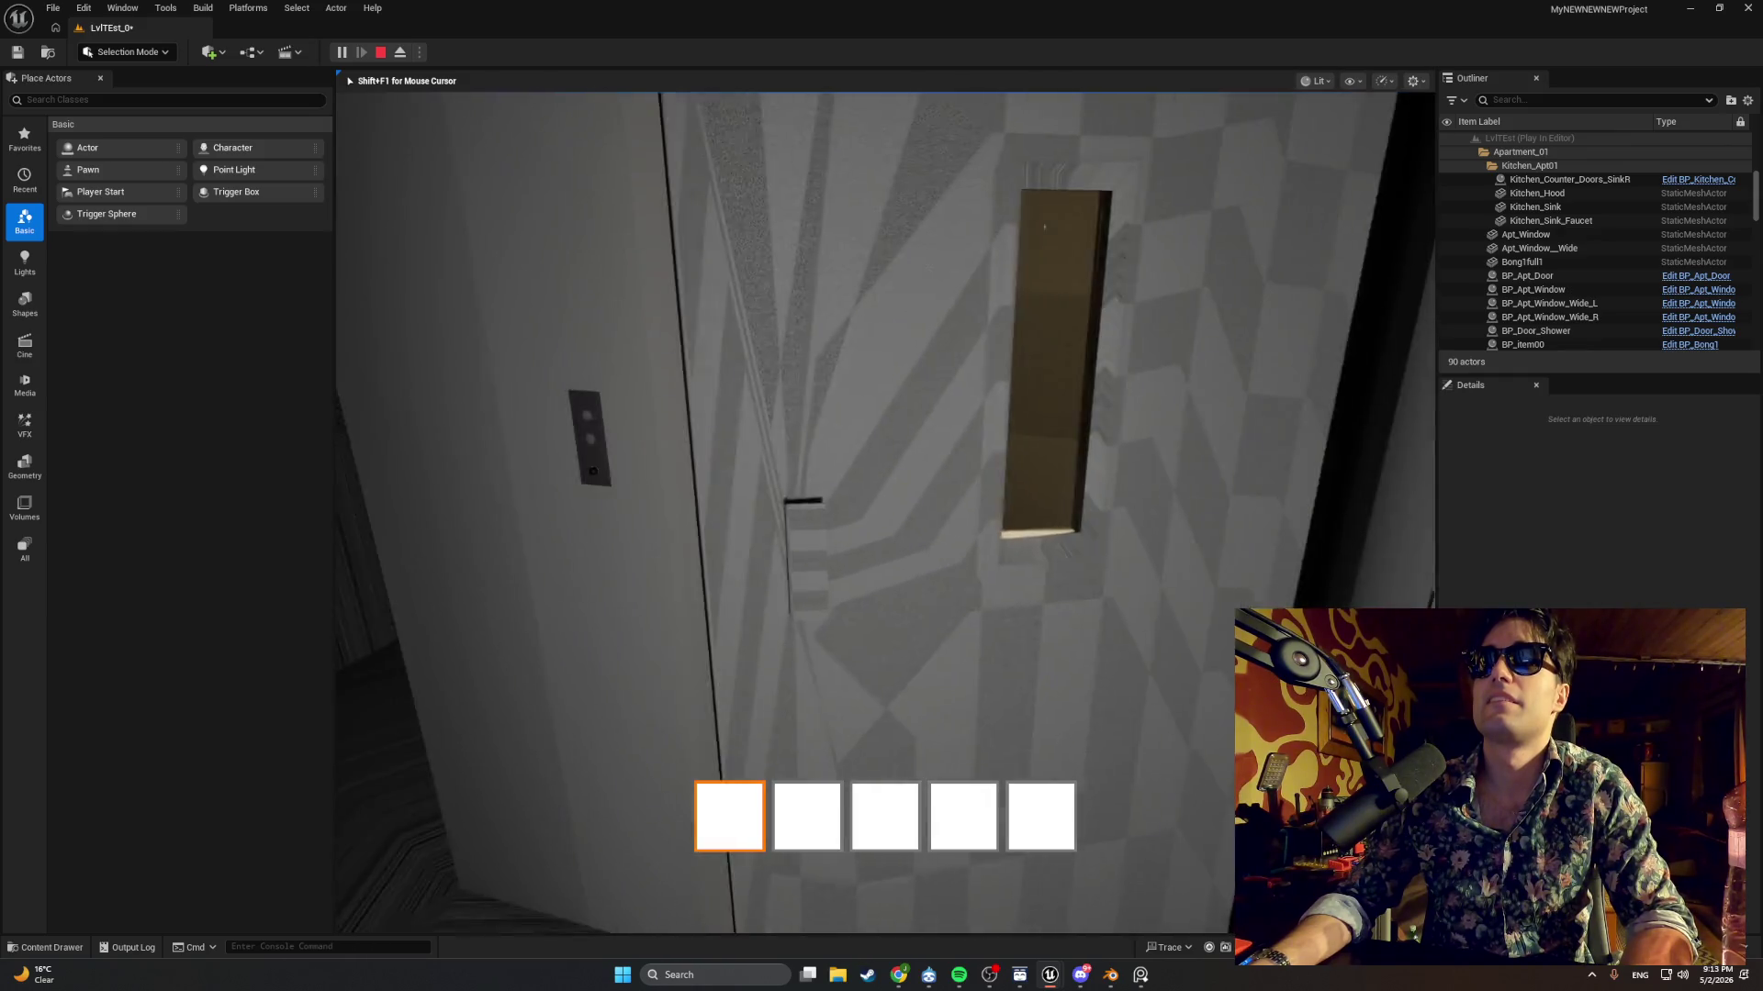
pyautogui.press('Escape')
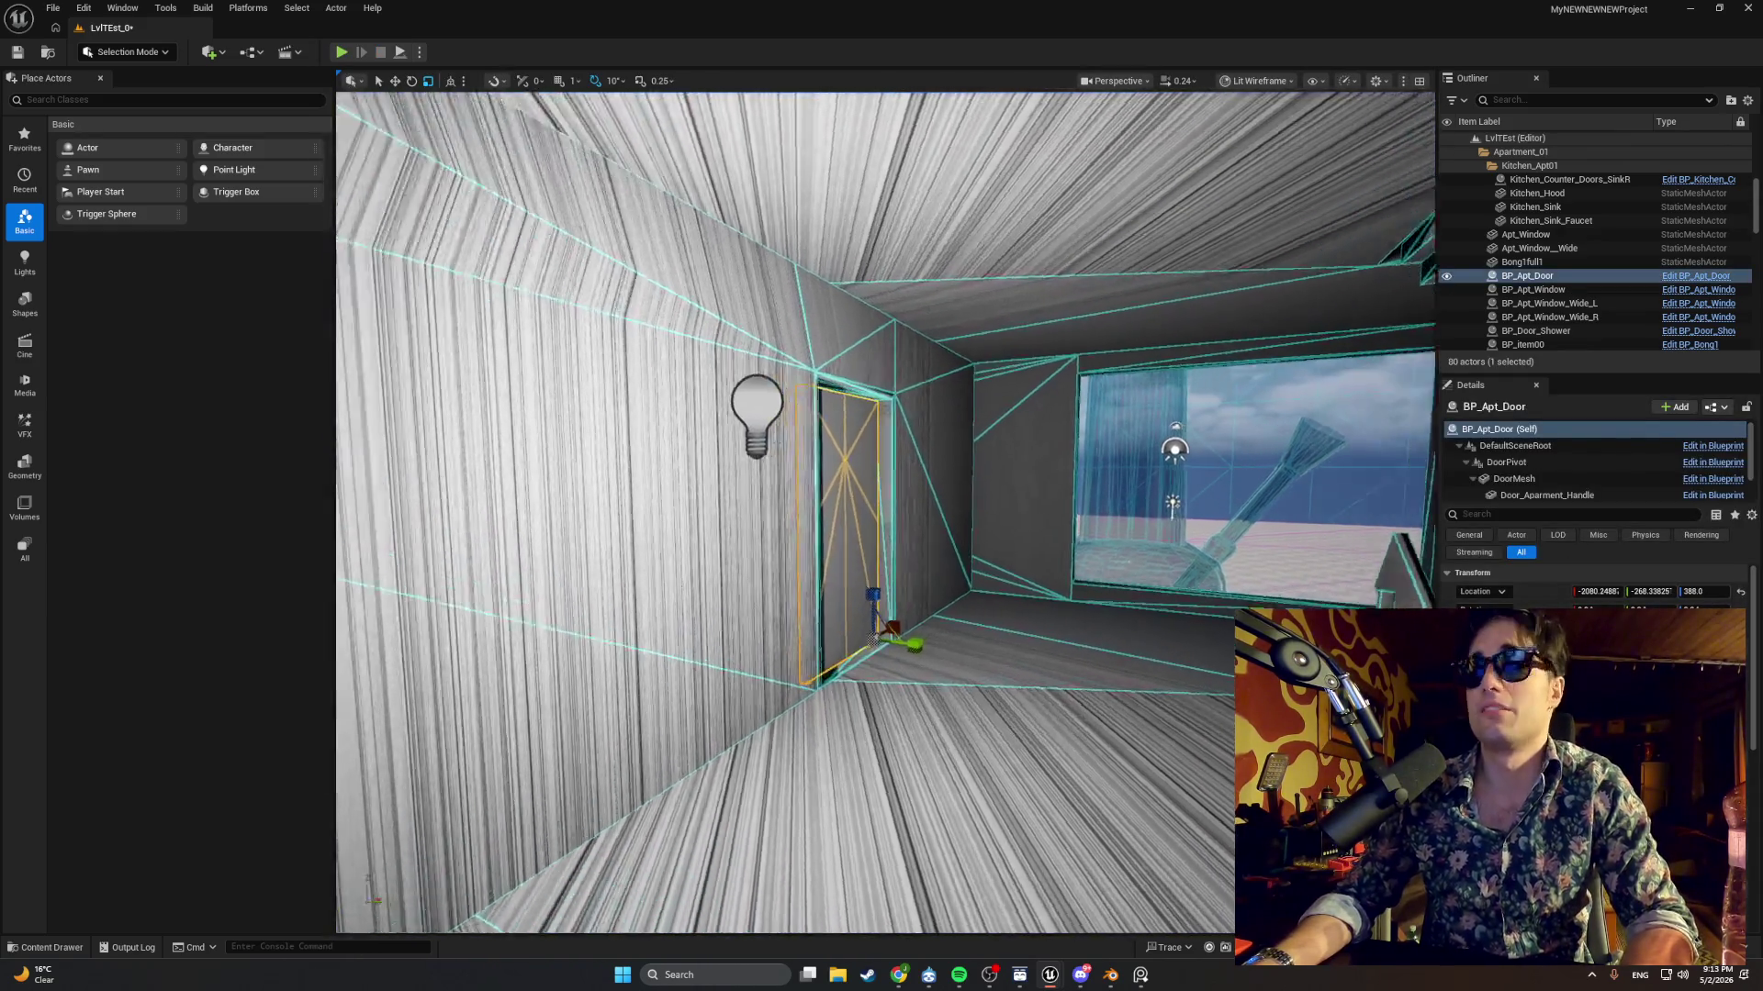
pyautogui.moveTo(1092, 881)
pyautogui.mouseDown()
pyautogui.moveTo(1055, 827)
pyautogui.moveTo(1093, 881)
pyautogui.mouseUp()
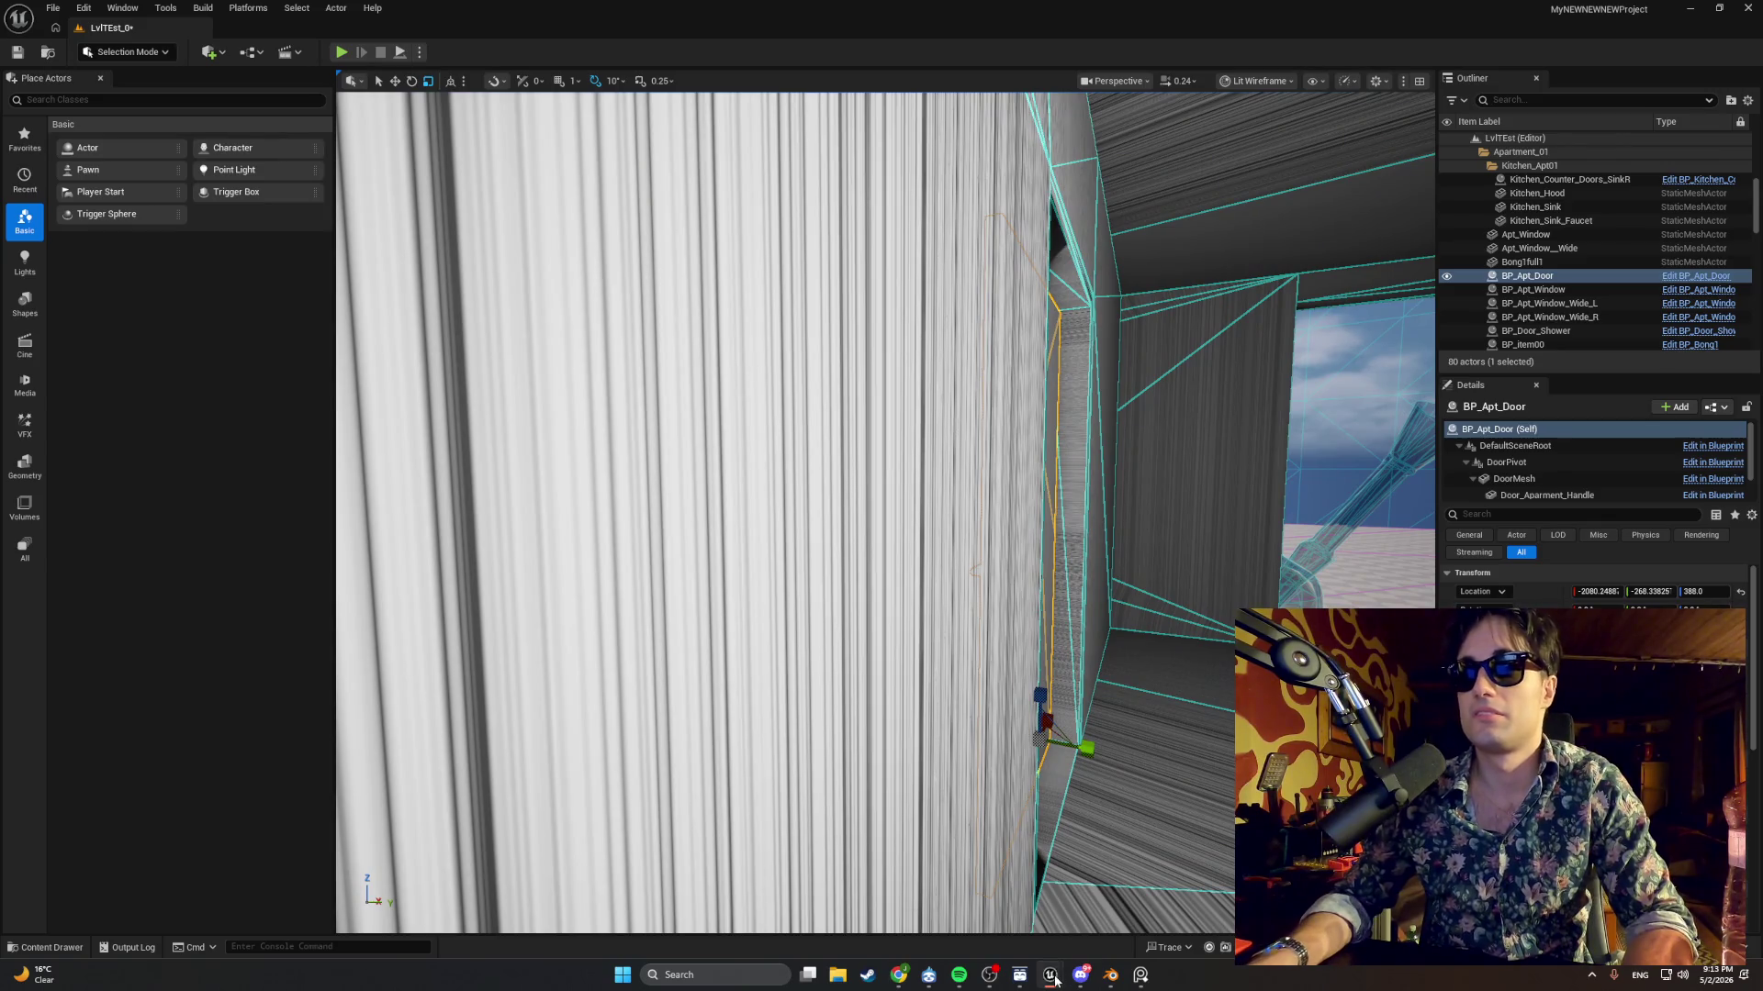
pyautogui.moveTo(1055, 981)
pyautogui.click(1065, 905)
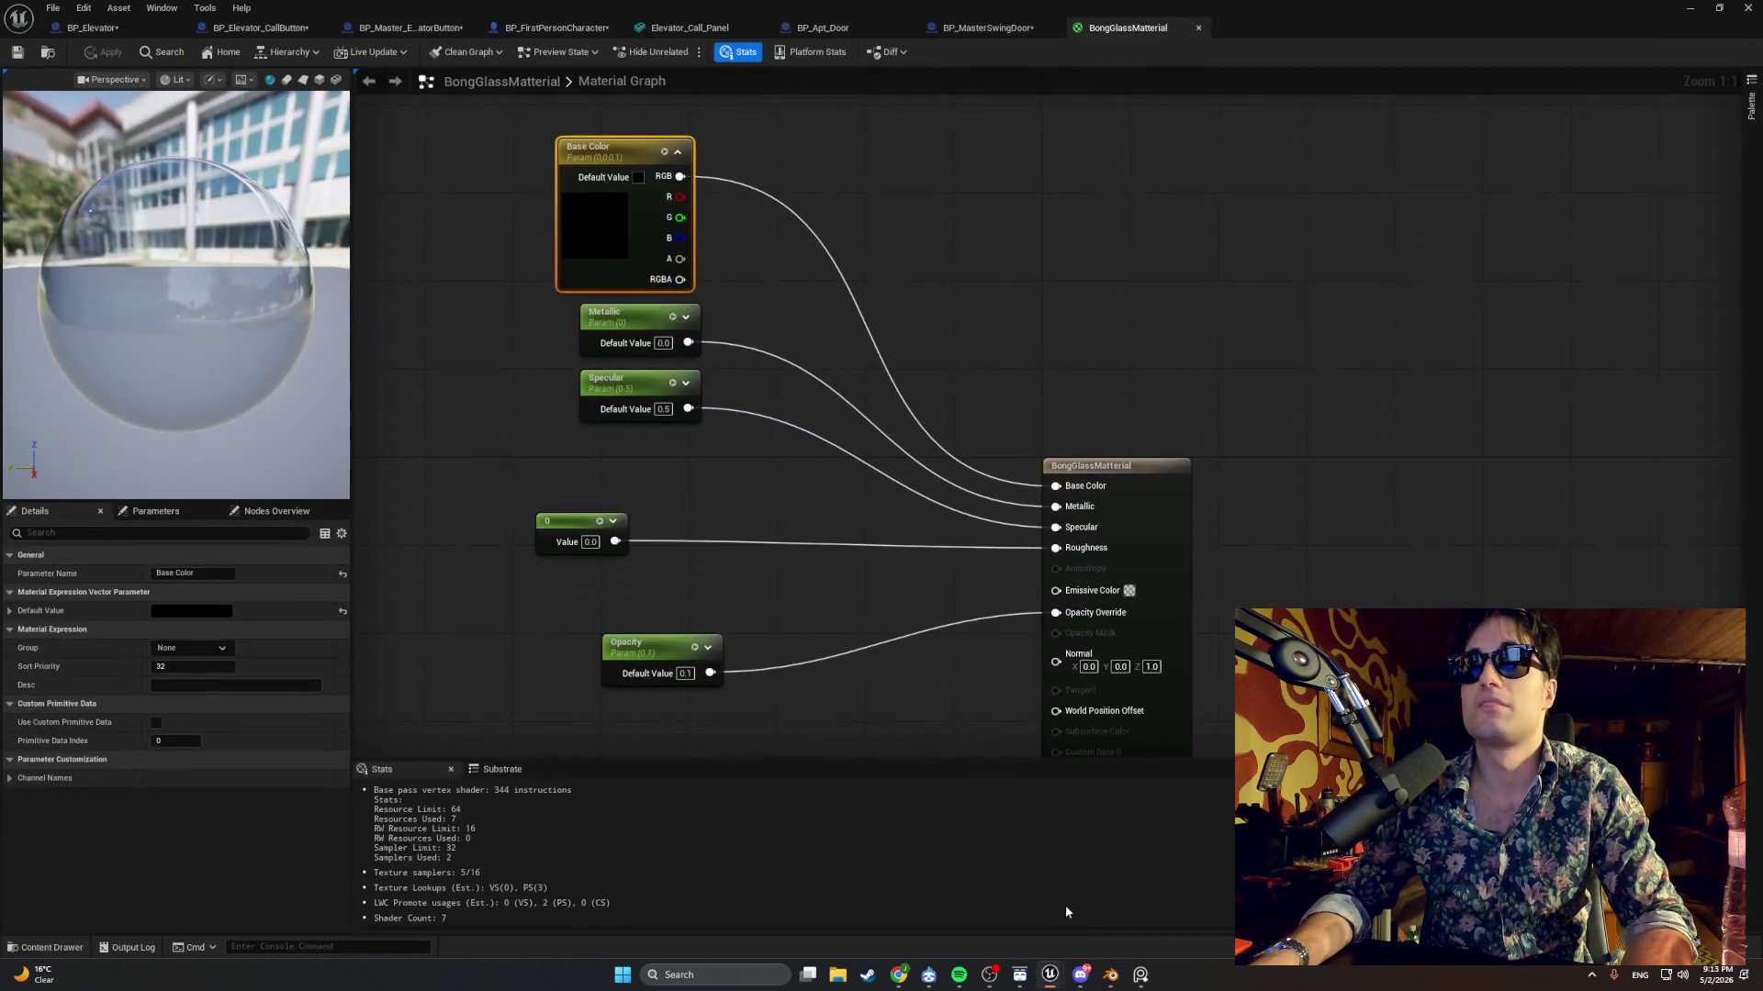
# Lighten BongGlassMaterial's base colour to light grey, confirm it, and return to the level editor.
pyautogui.click(183, 610)
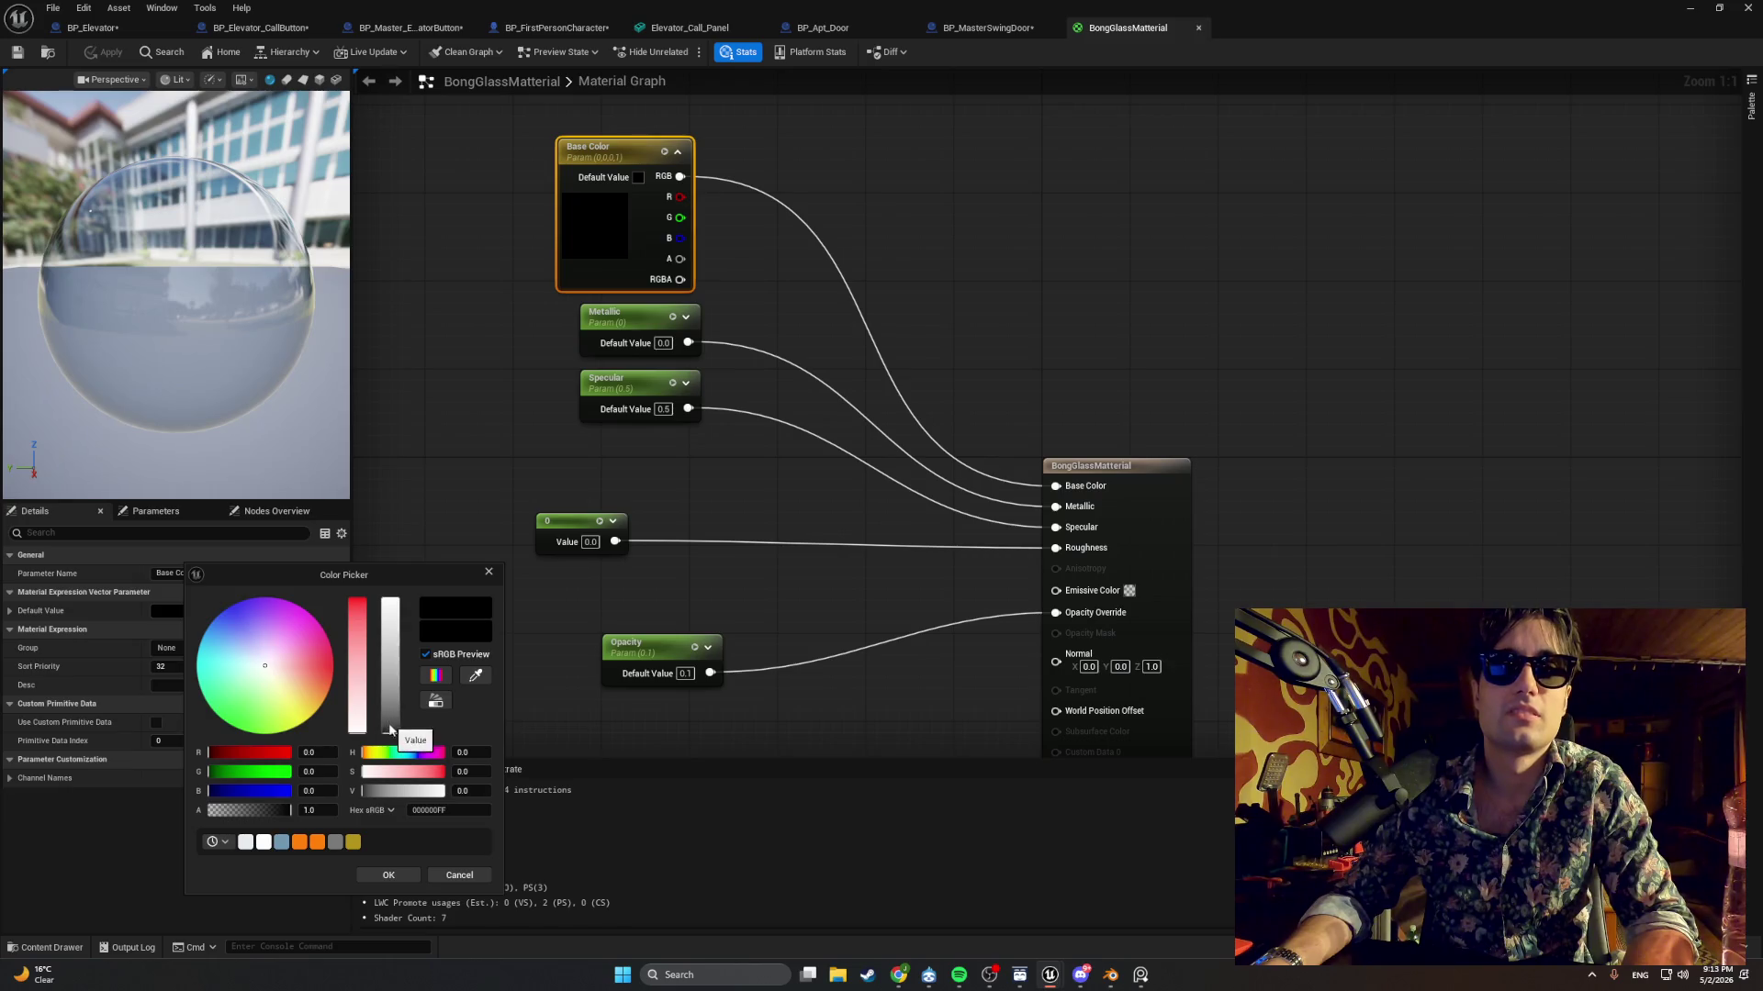
pyautogui.moveTo(390, 730); pyautogui.dragTo(389, 709)
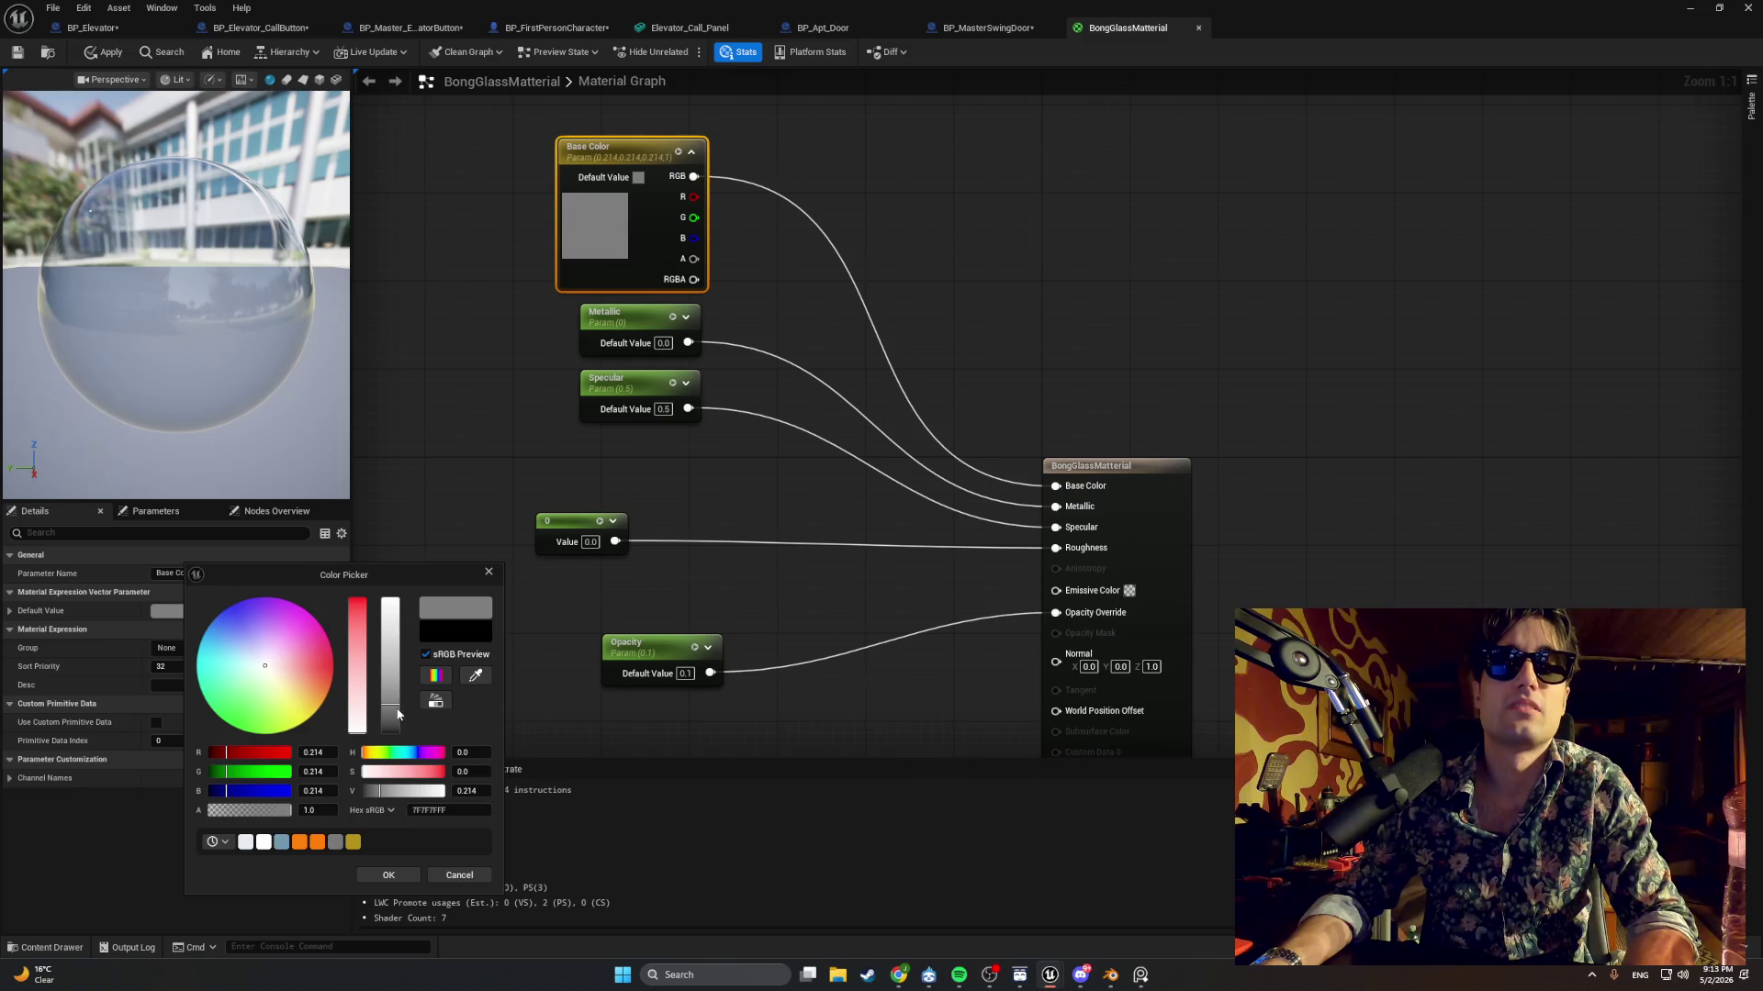
pyautogui.moveTo(397, 714)
pyautogui.mouseDown()
pyautogui.moveTo(389, 676)
pyautogui.moveTo(397, 693)
pyautogui.mouseUp()
pyautogui.click(388, 875)
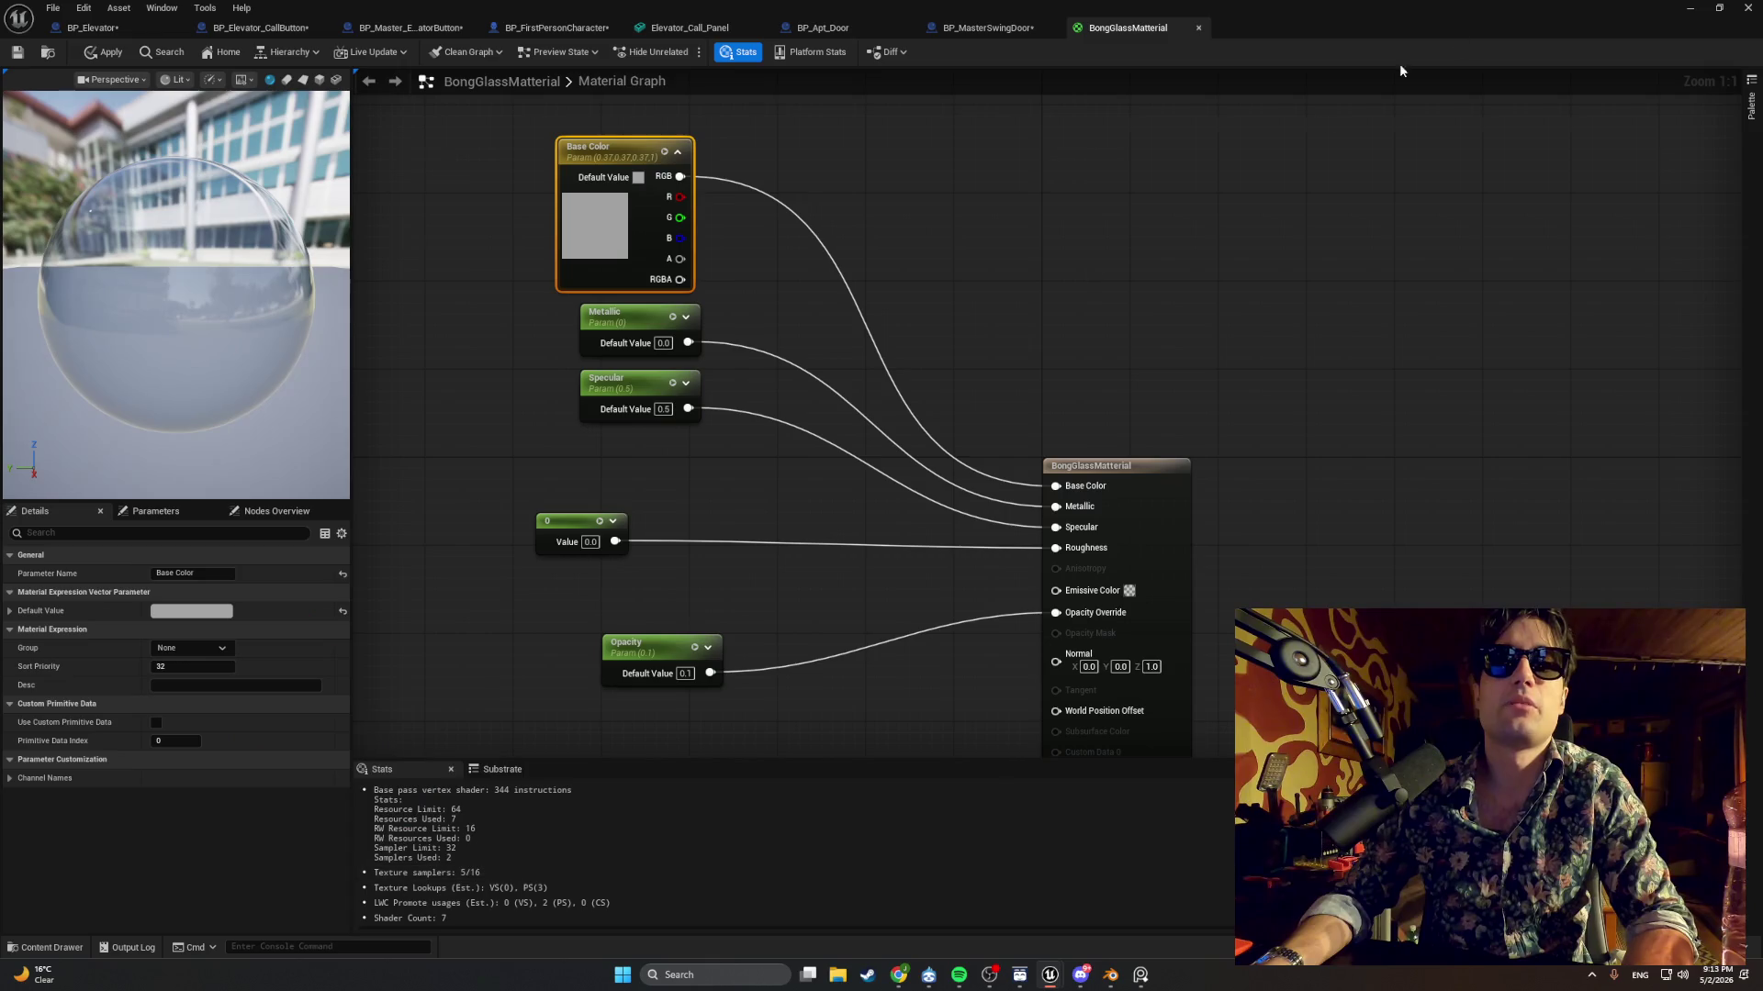
pyautogui.click(1689, 7)
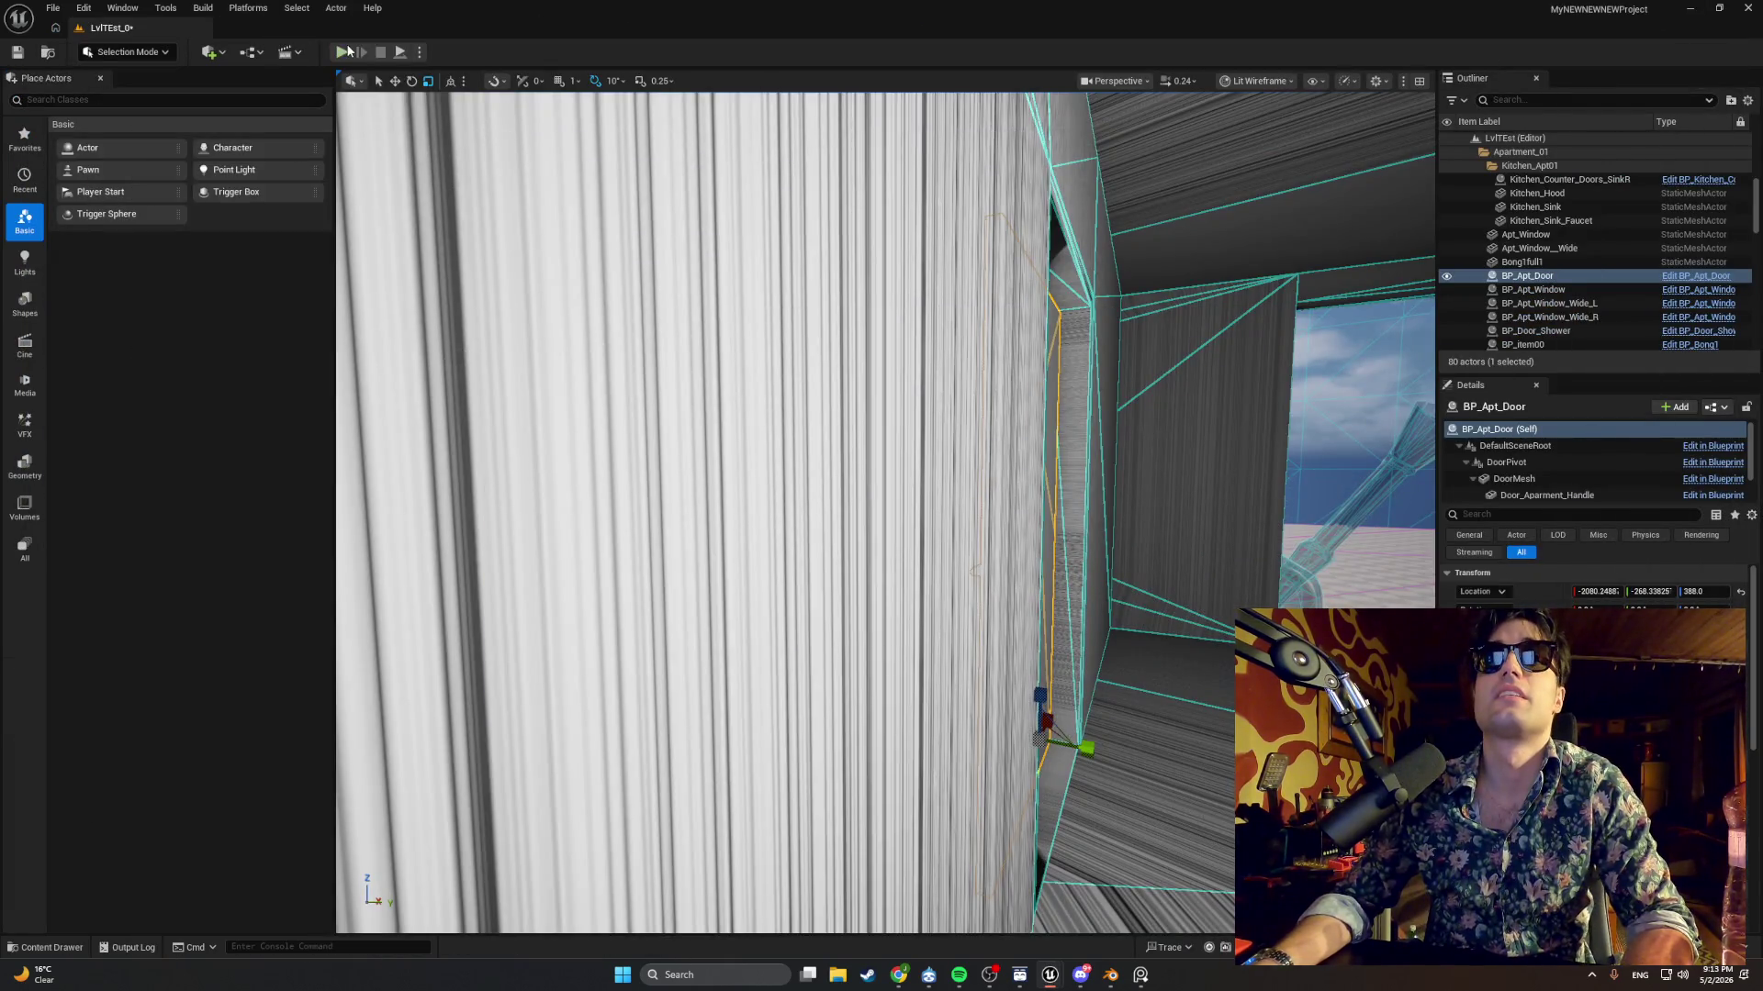
# Play-test the level past the window's glass bong to the door keypad, then return to Blender.
pyautogui.click(341, 52)
pyautogui.press('w')
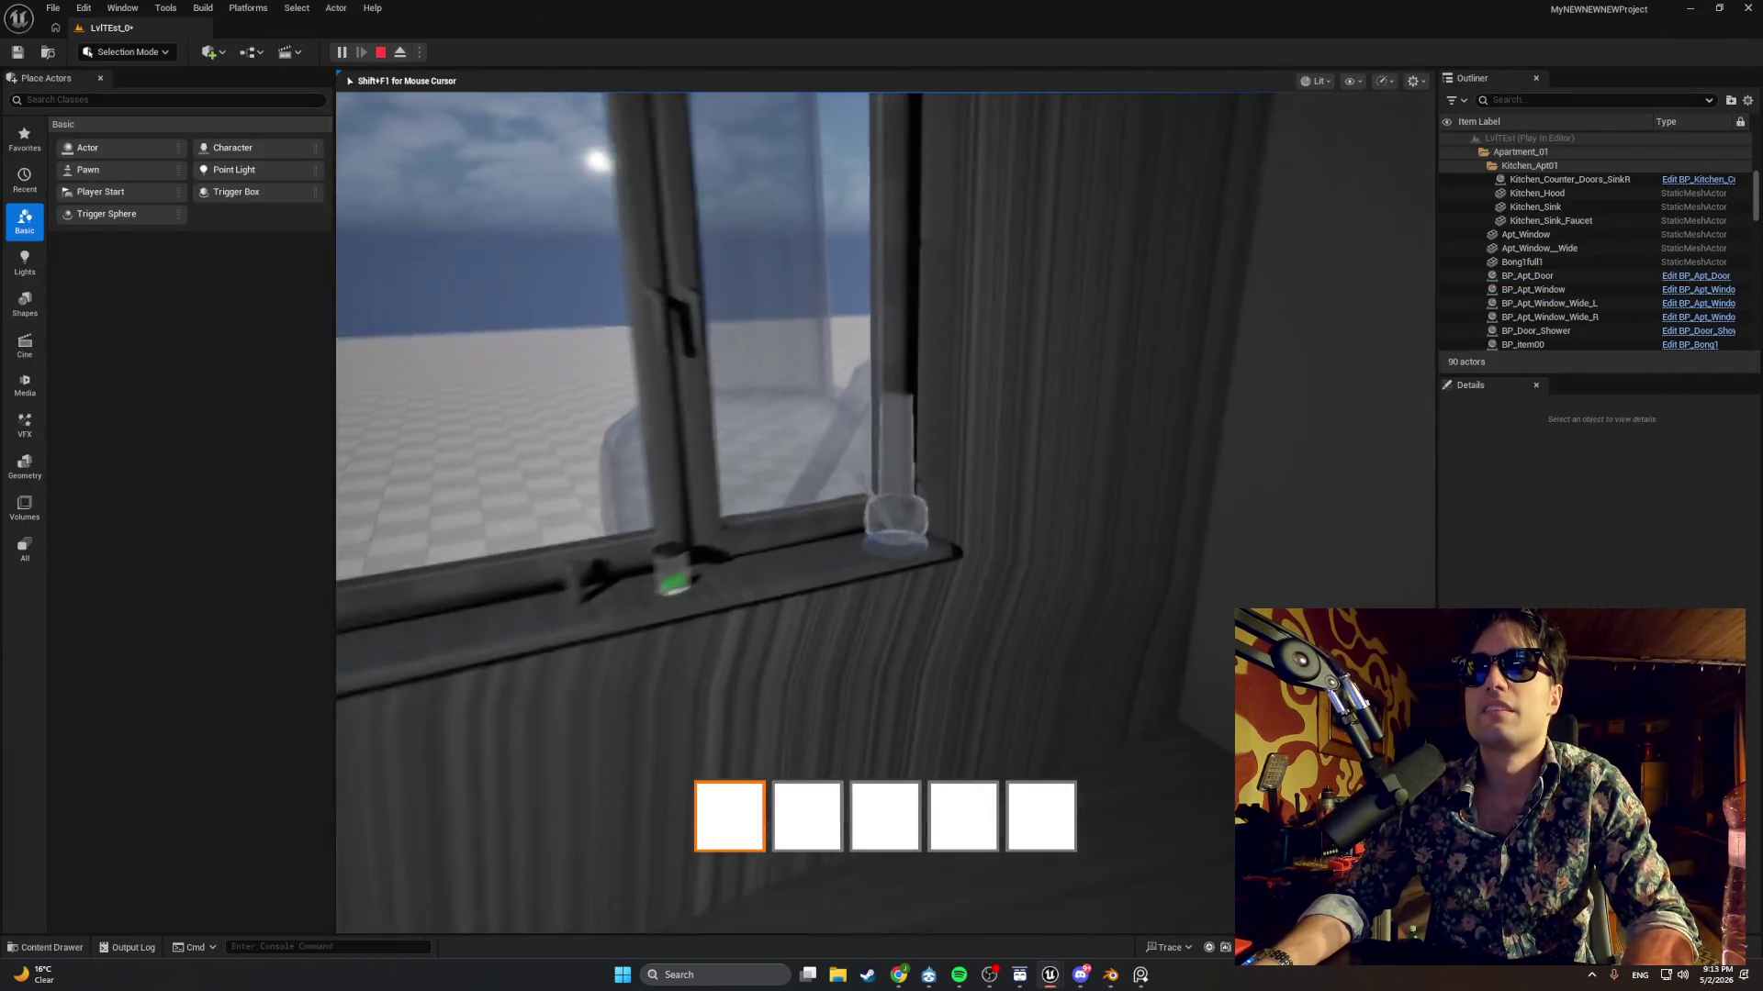
pyautogui.moveTo(881, 496)
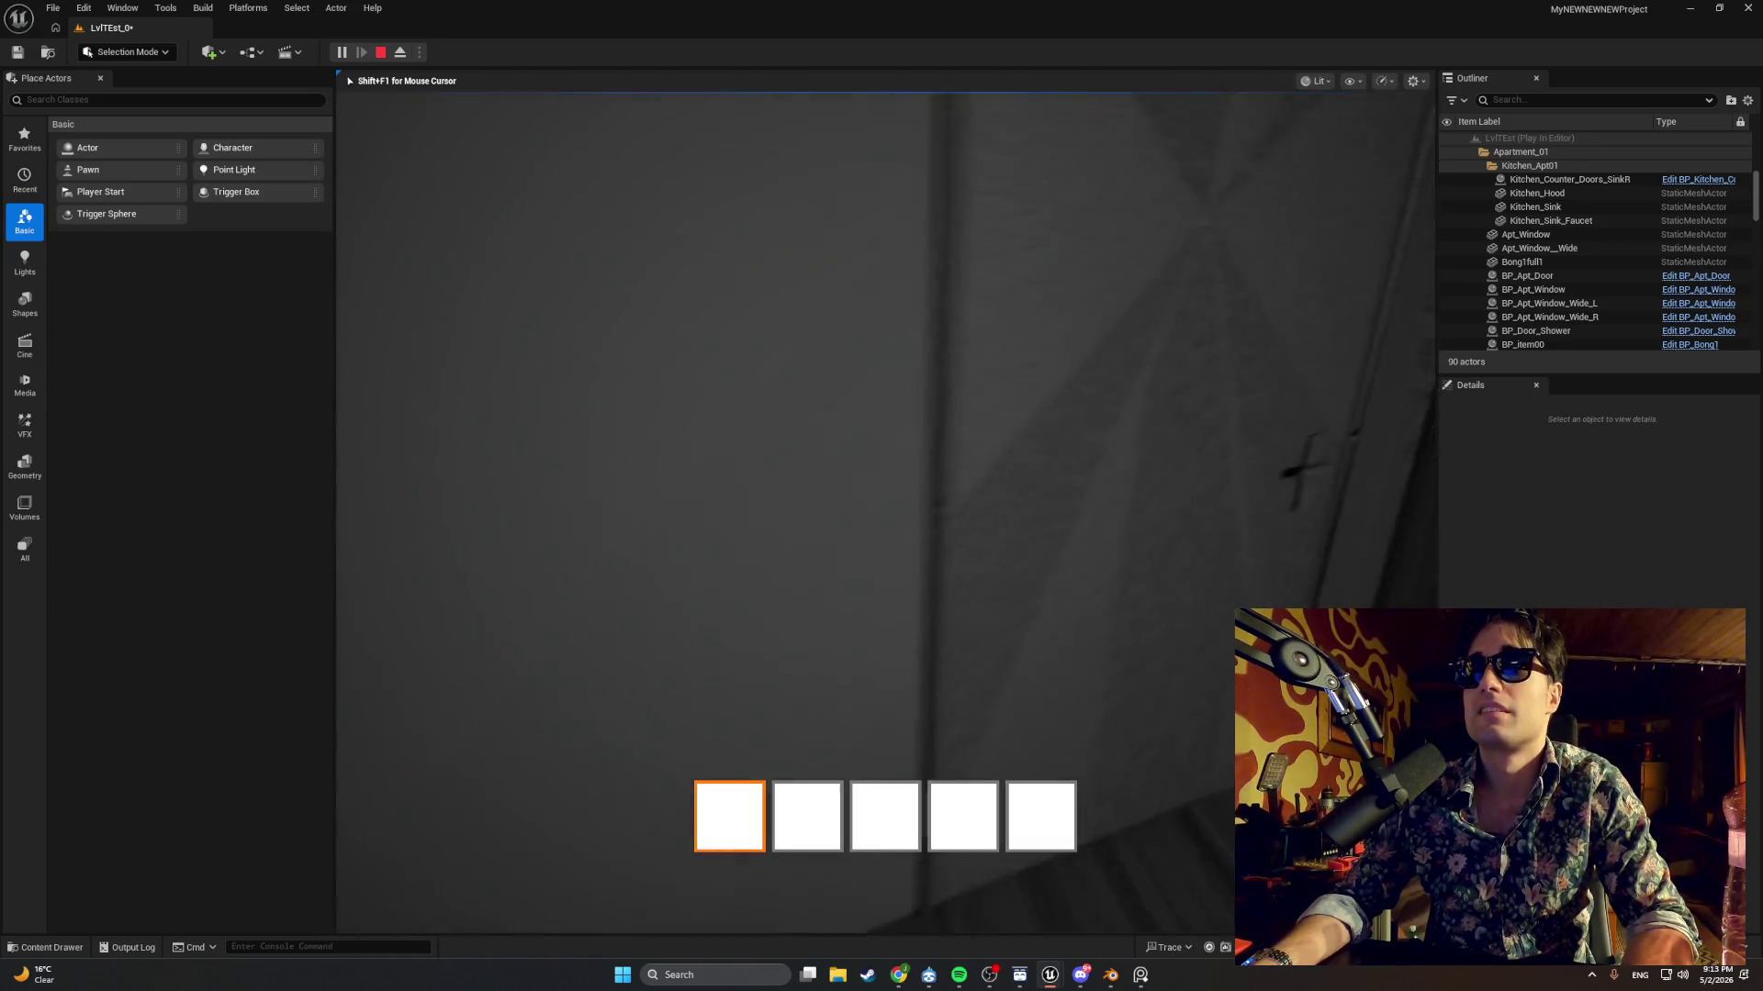
pyautogui.press('w')
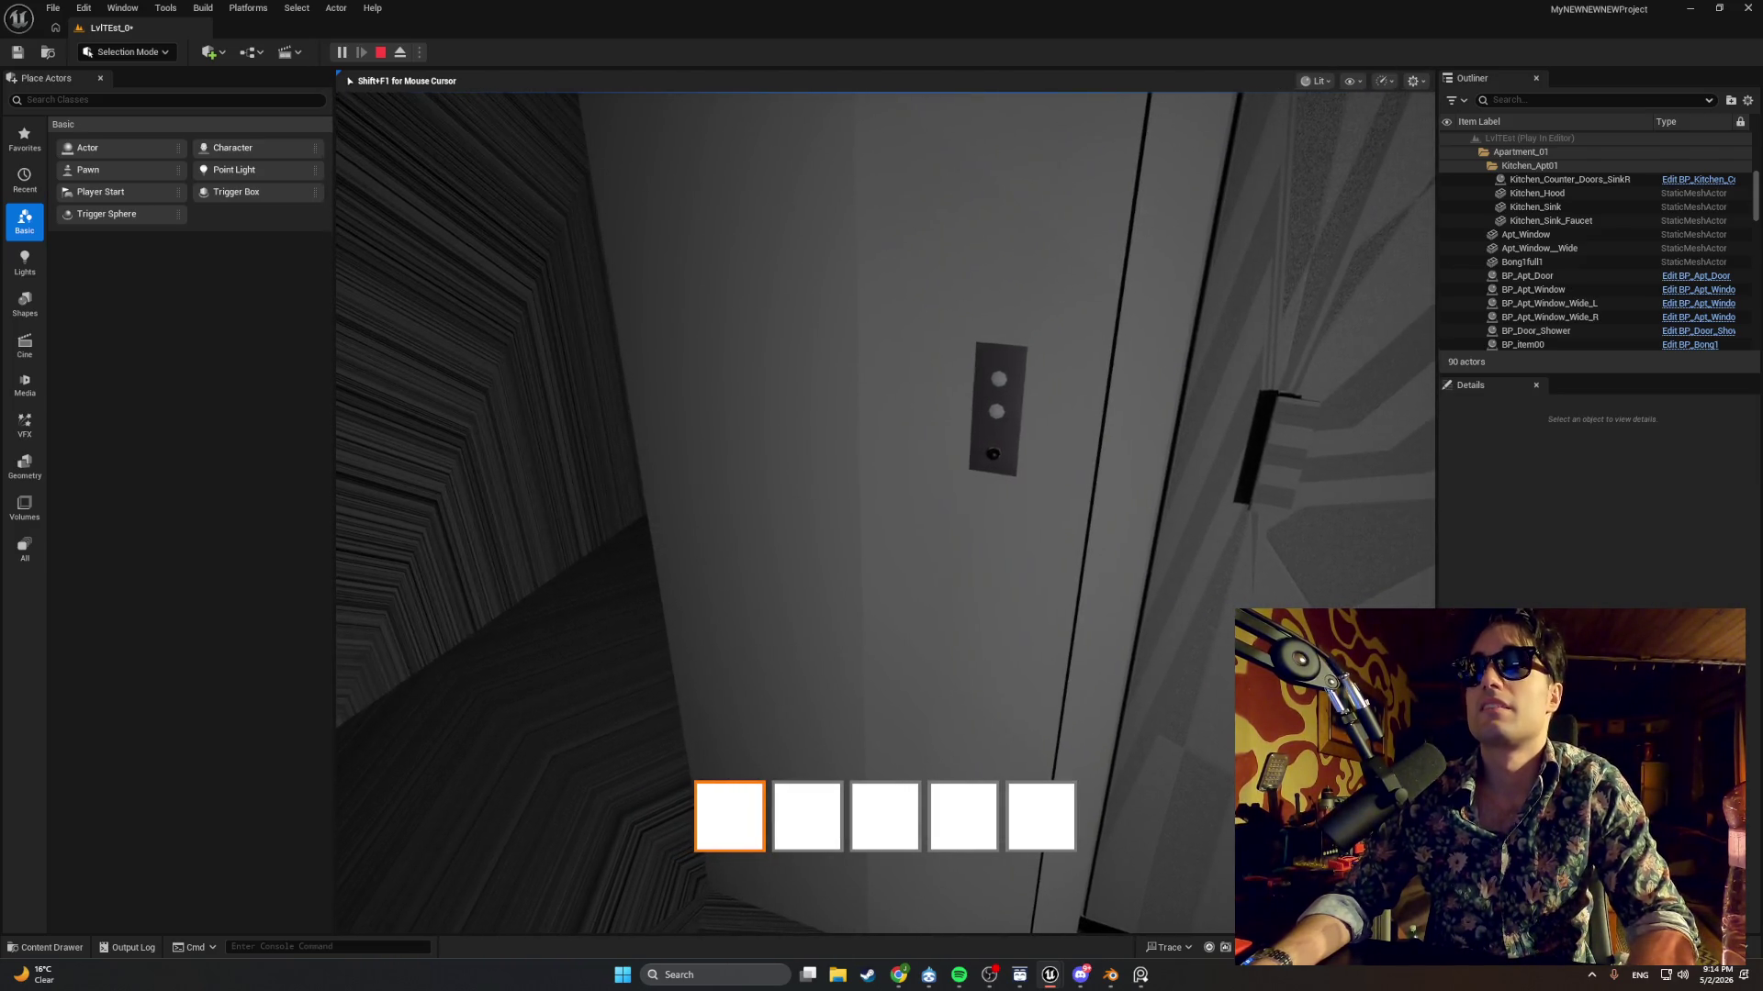
pyautogui.press('Escape')
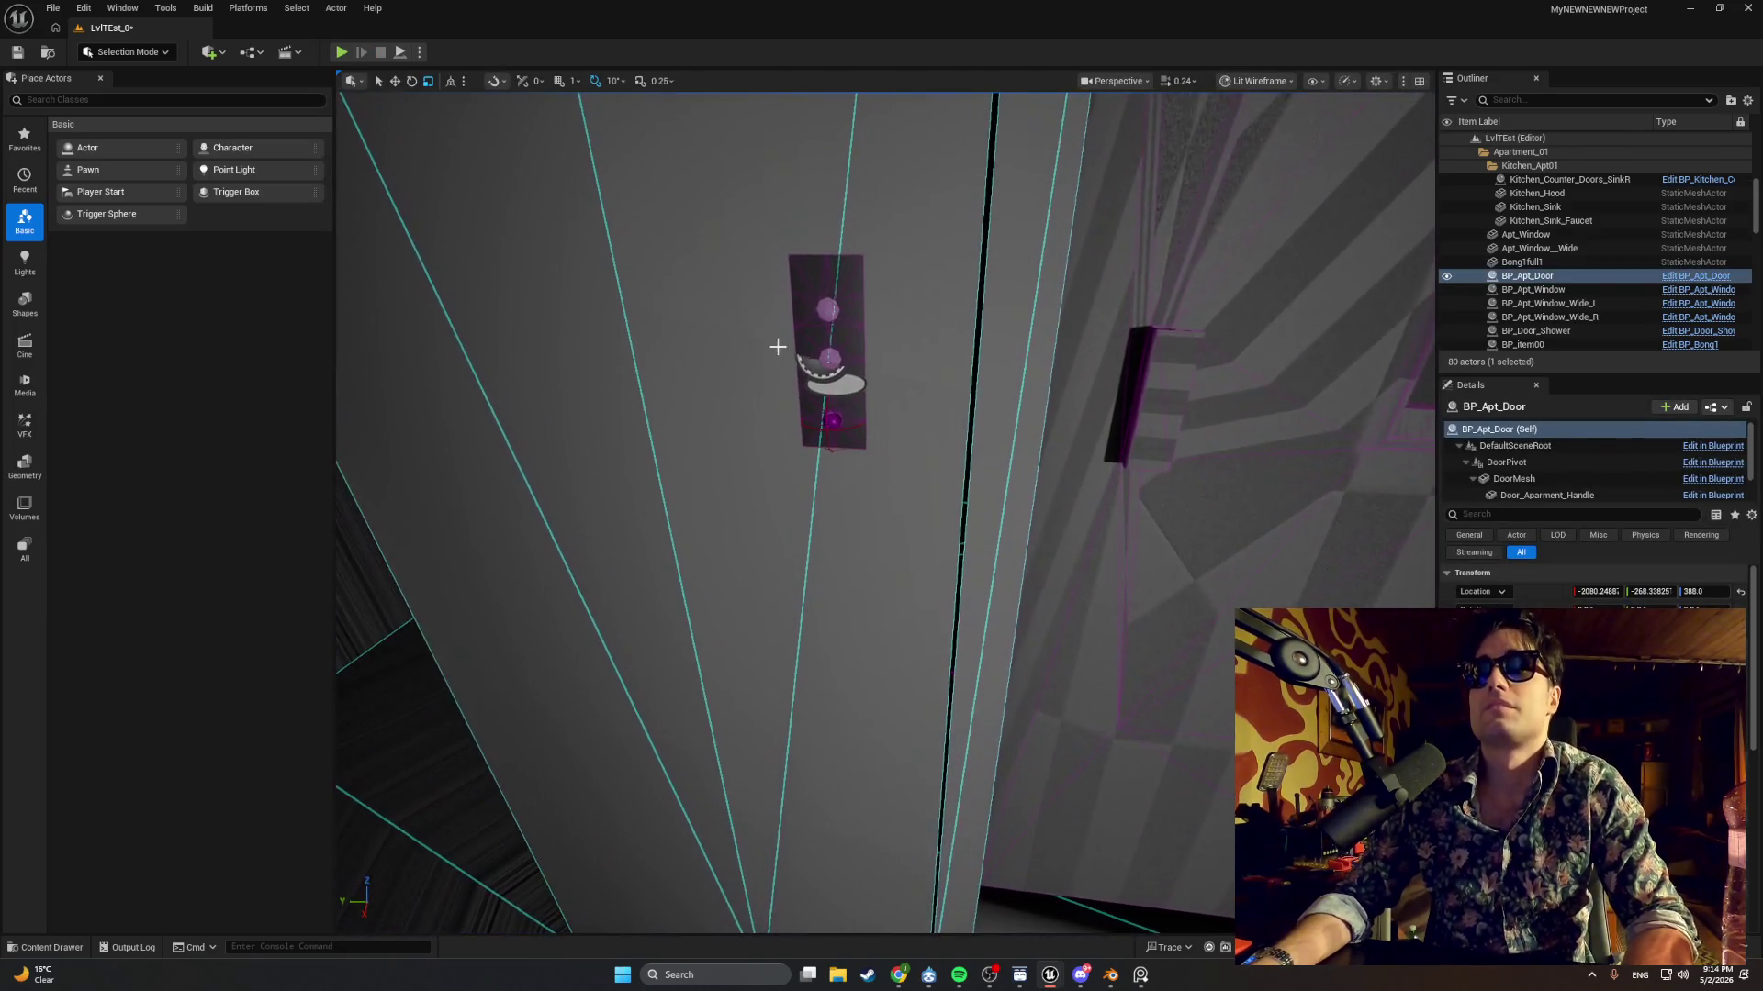
pyautogui.scroll(5, 1039, 660)
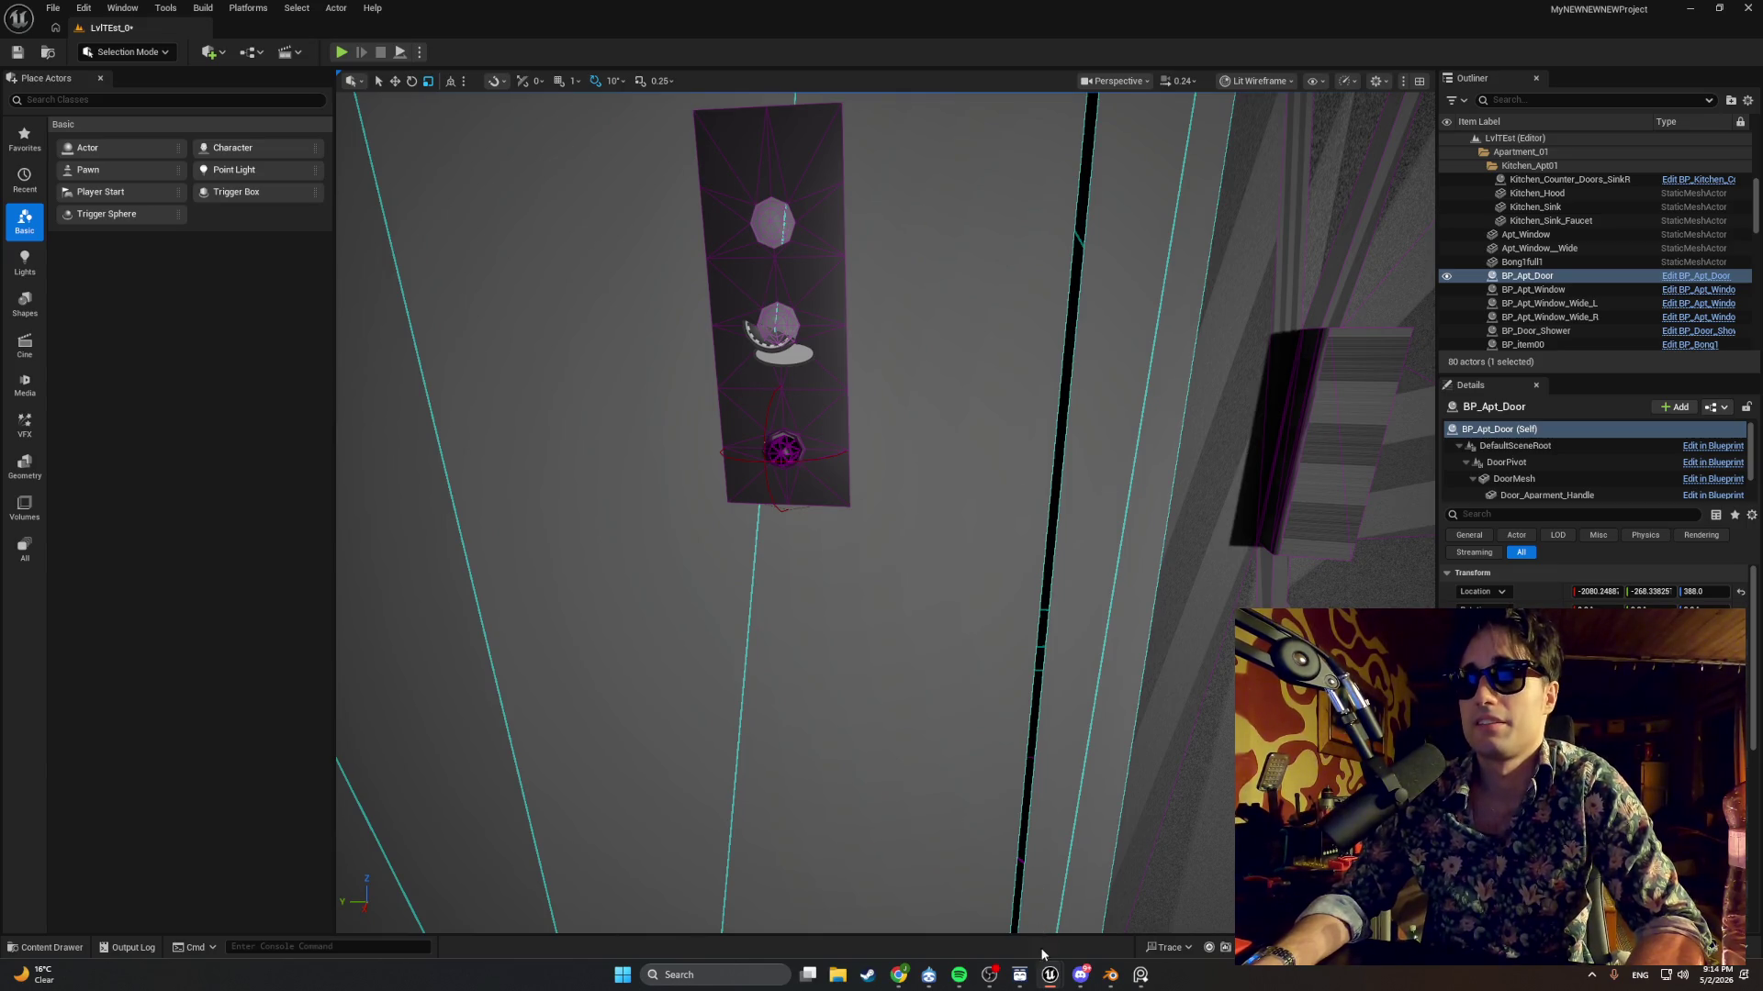
pyautogui.click(1108, 975)
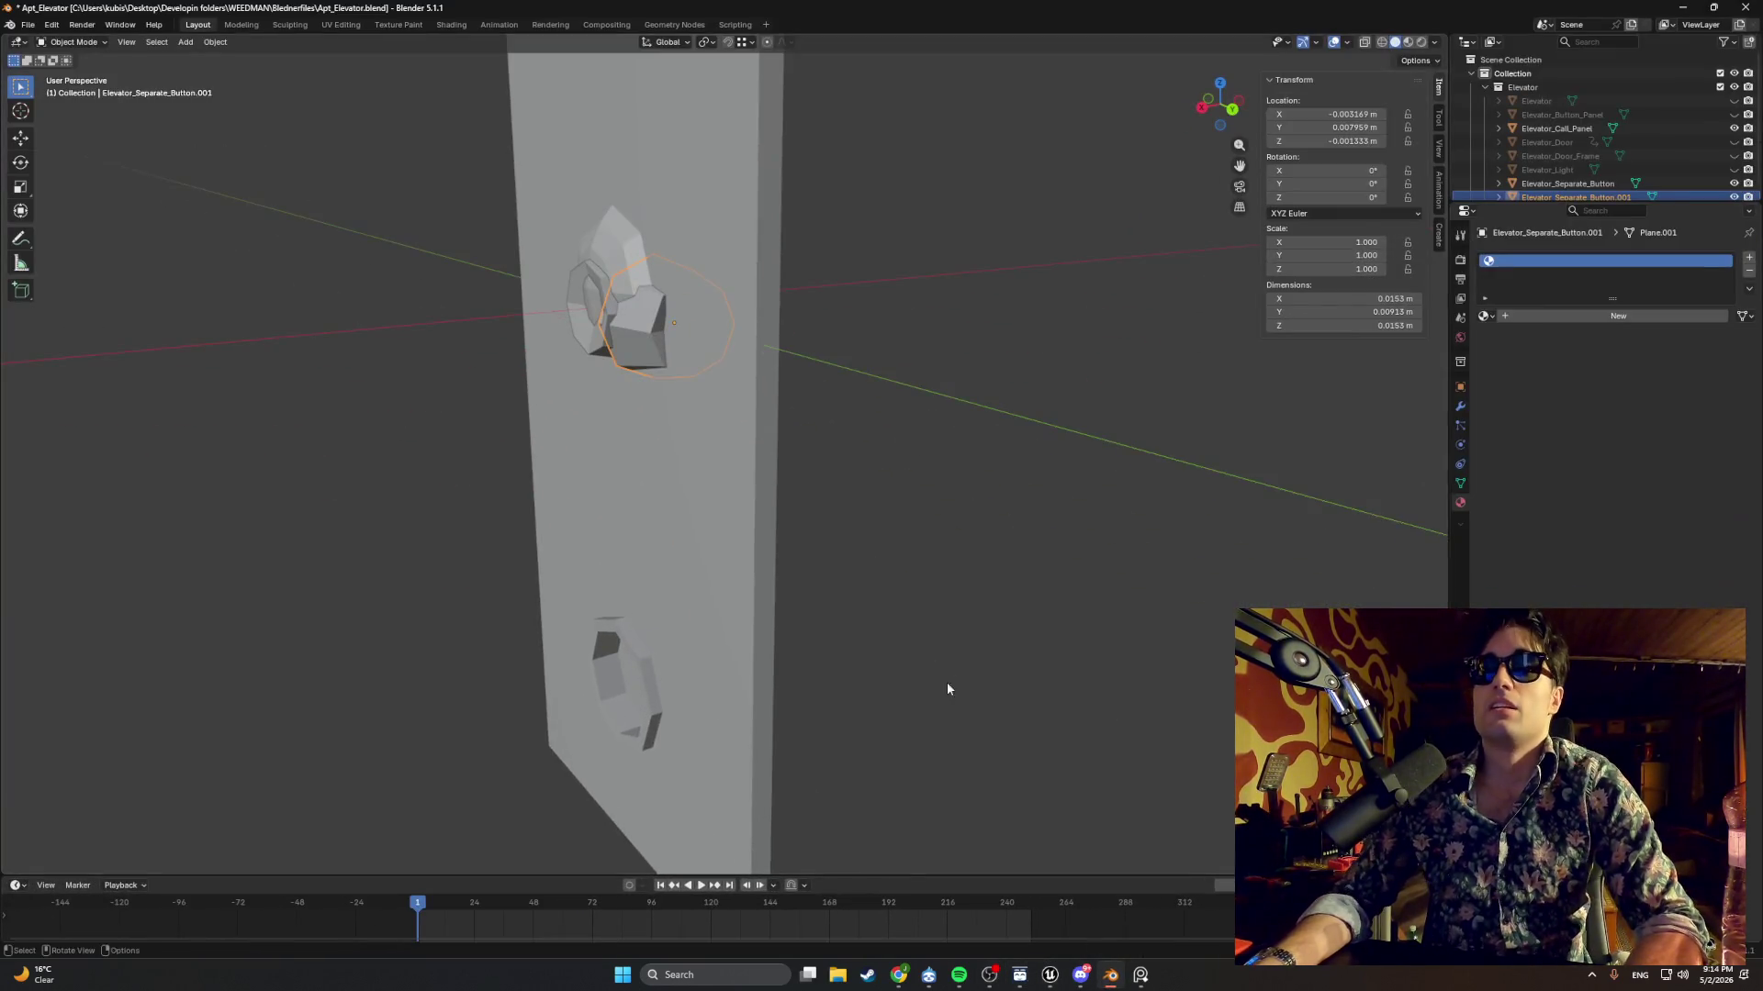
# Toggle visibility of Elevator_Separate_Button and Elevator_Separate_Button.001 off and back on.
pyautogui.rightClick(840, 603)
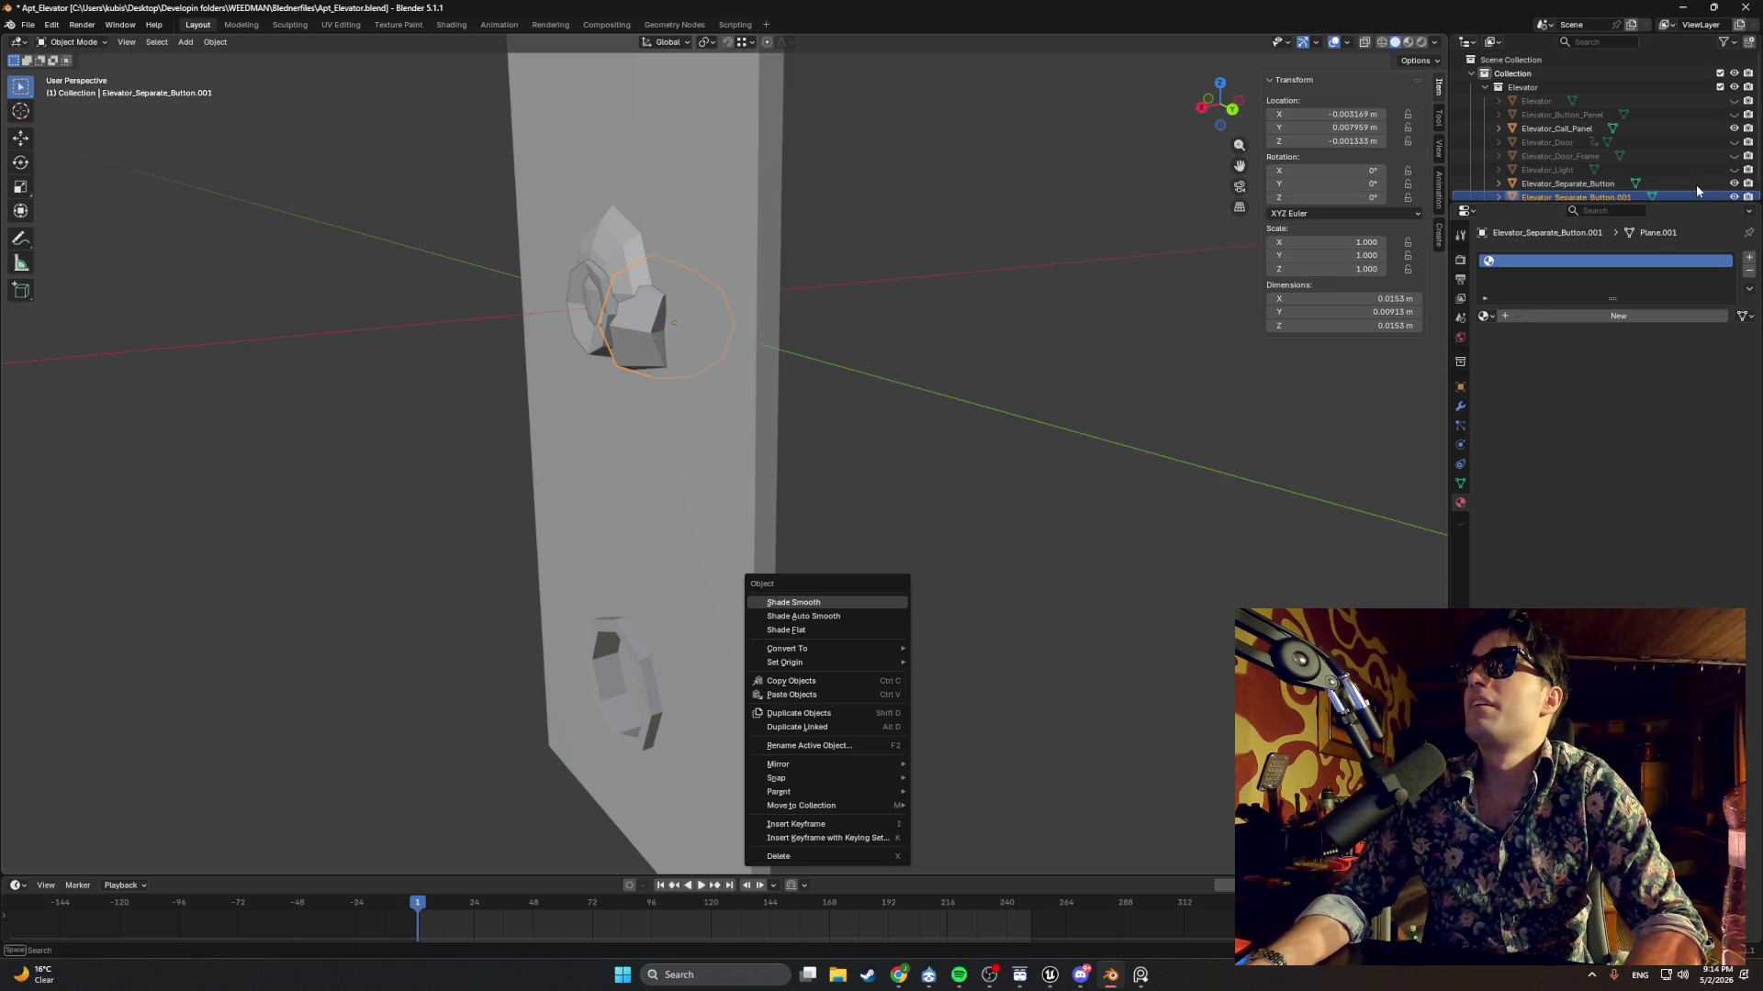
pyautogui.scroll(-1, 1582, 171)
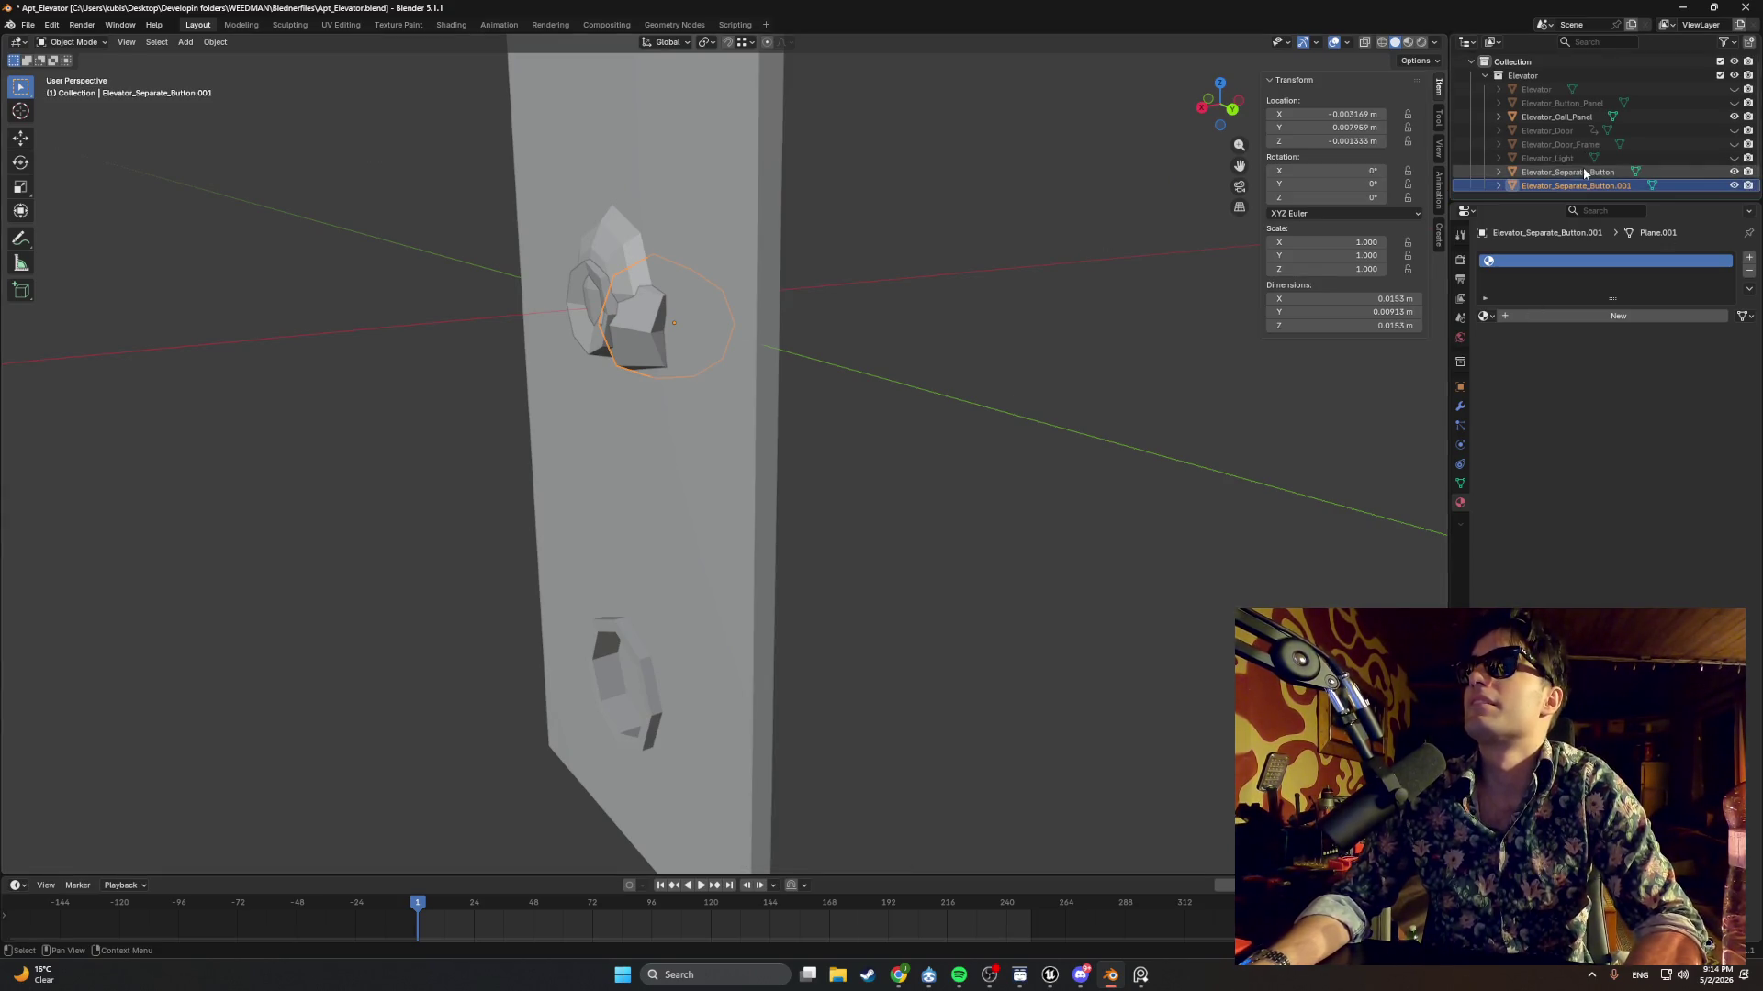
pyautogui.click(1734, 173)
pyautogui.click(1736, 185)
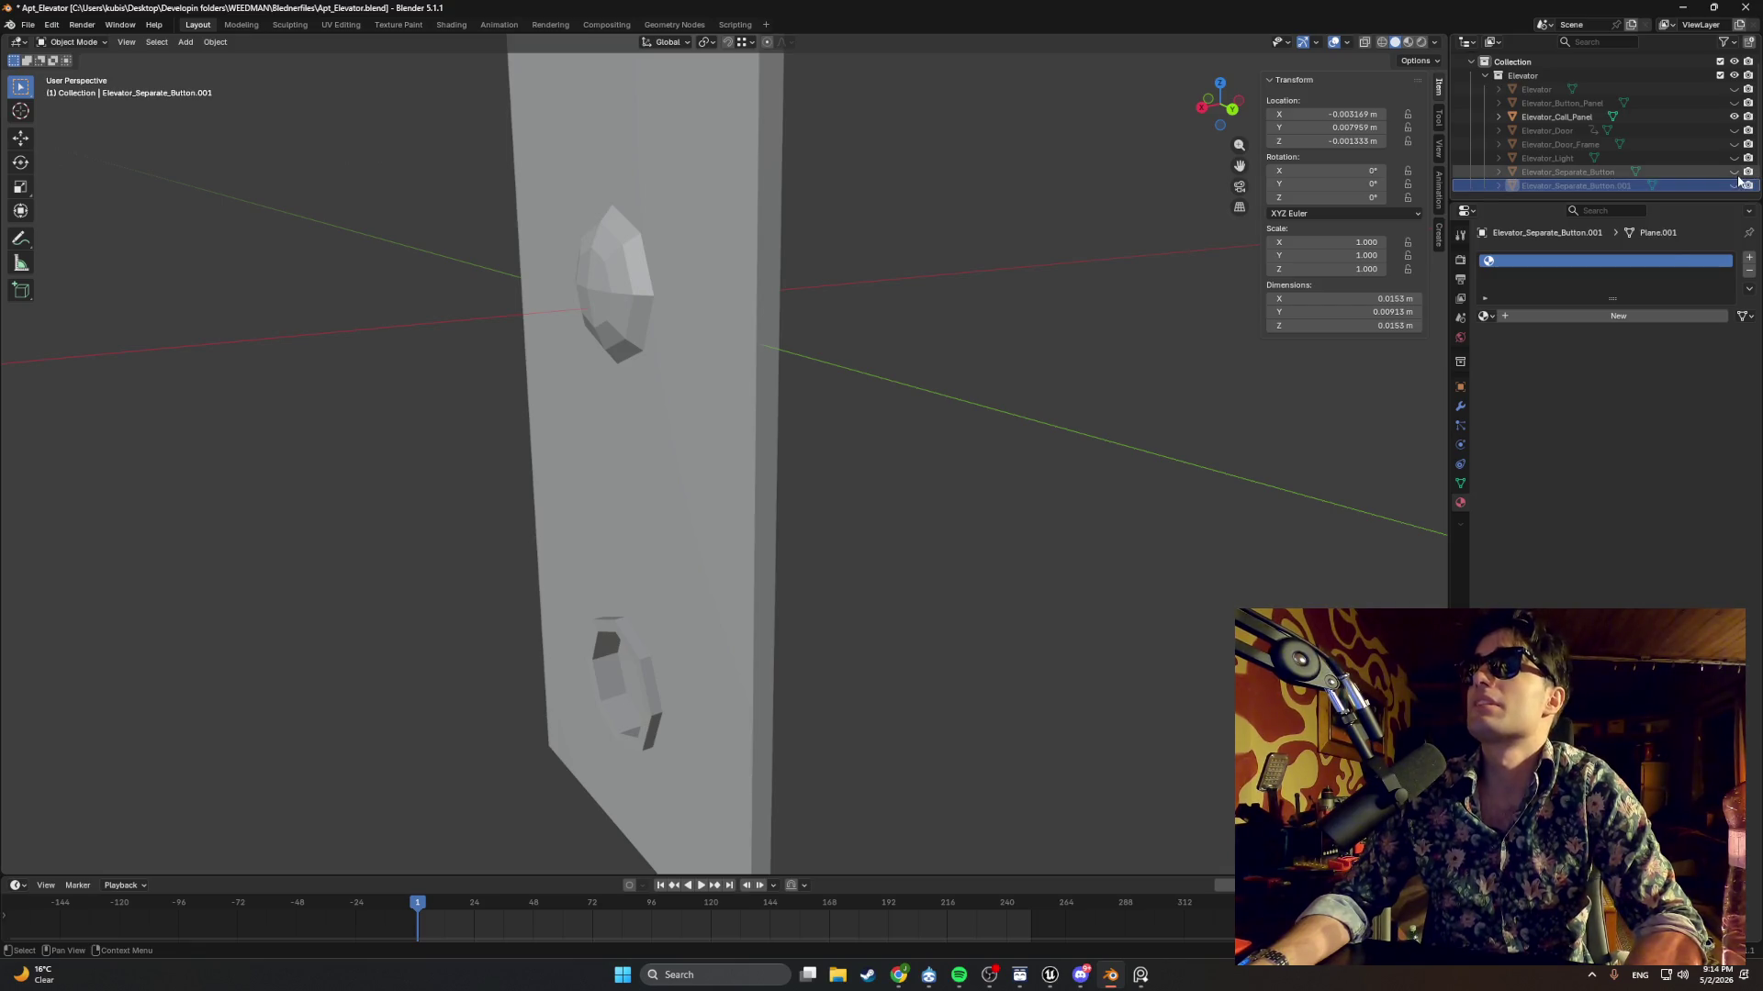
pyautogui.click(1734, 172)
pyautogui.click(1735, 186)
pyautogui.click(1734, 172)
pyautogui.click(1734, 172)
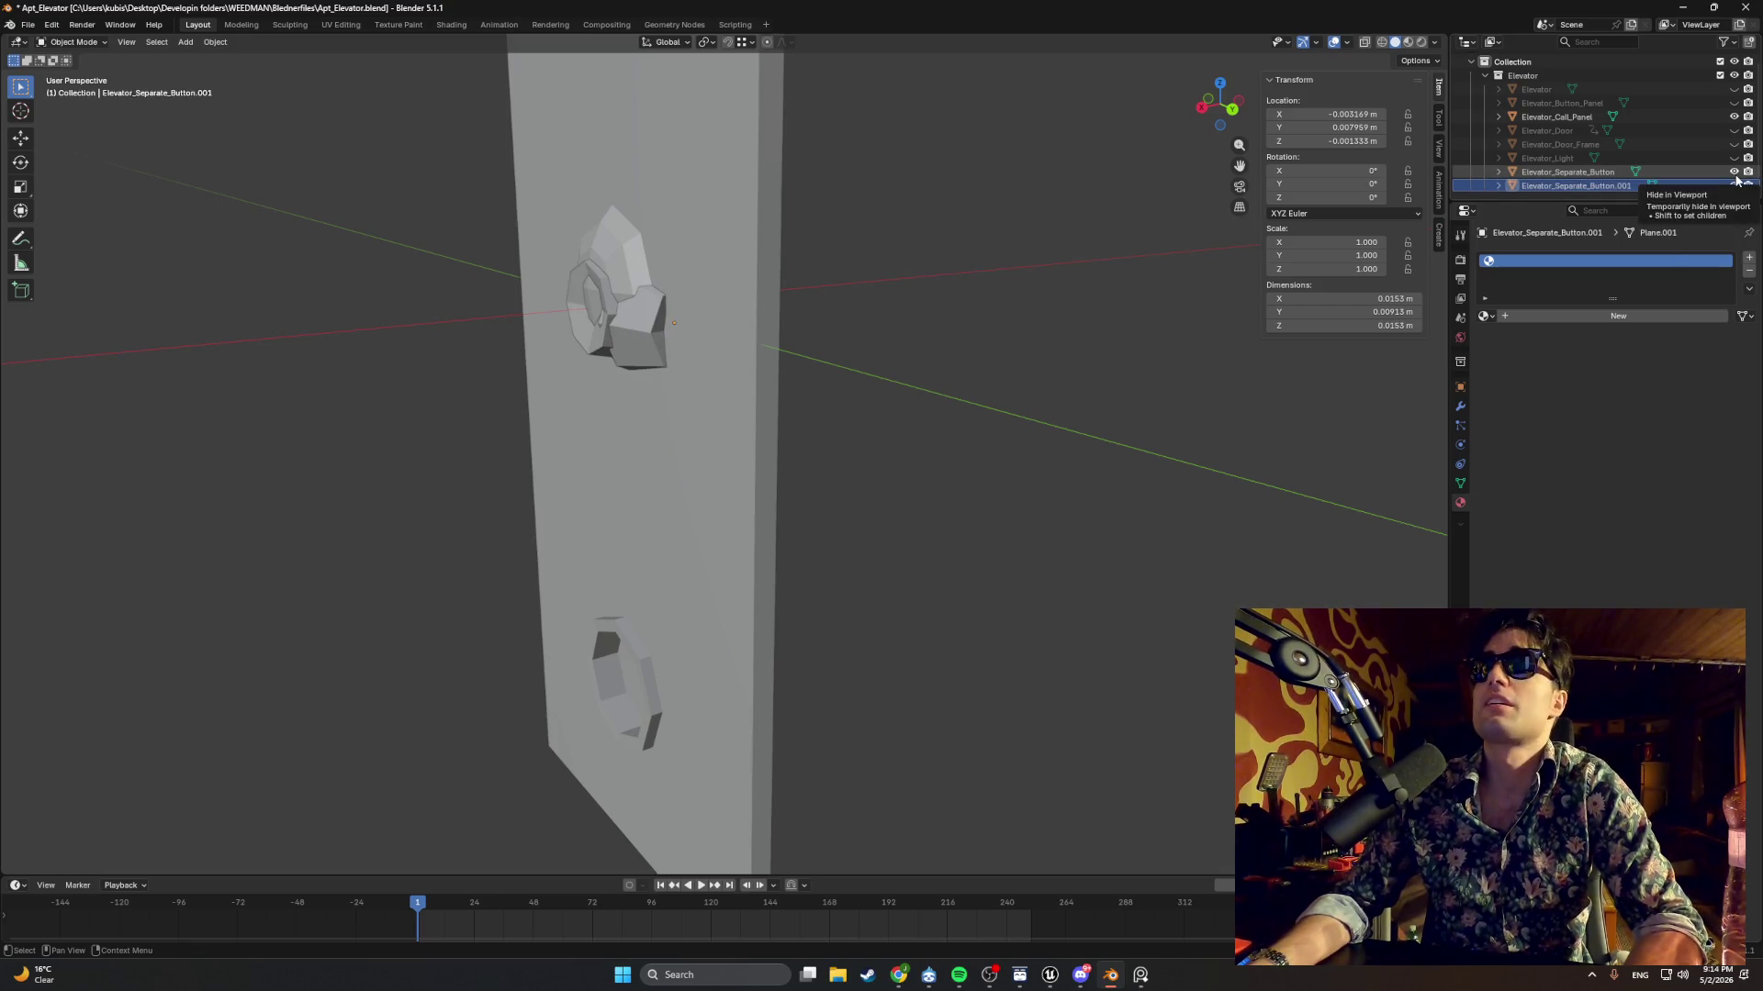
# Delete the duplicate Elevator_Separate_Button.001.
pyautogui.rightClick(1032, 244)
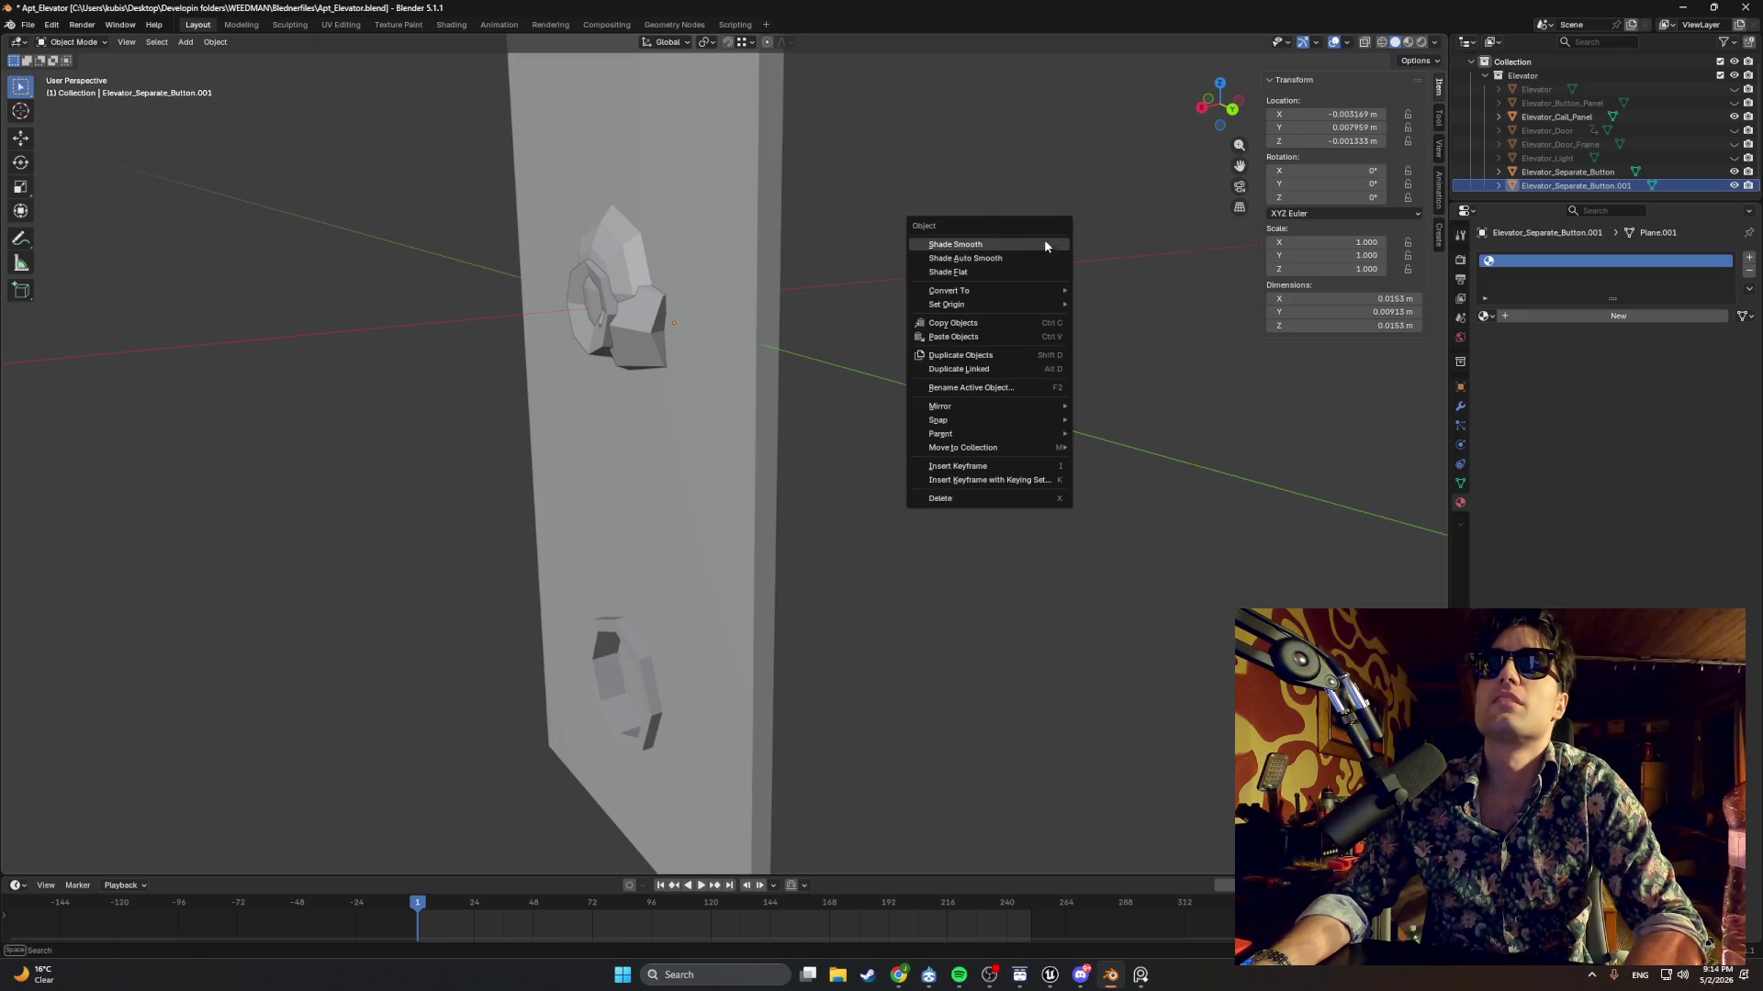
pyautogui.moveTo(901, 193)
pyautogui.mouseDown()
pyautogui.moveTo(980, 189)
pyautogui.moveTo(799, 208)
pyautogui.moveTo(944, 217)
pyautogui.moveTo(808, 231)
pyautogui.mouseUp()
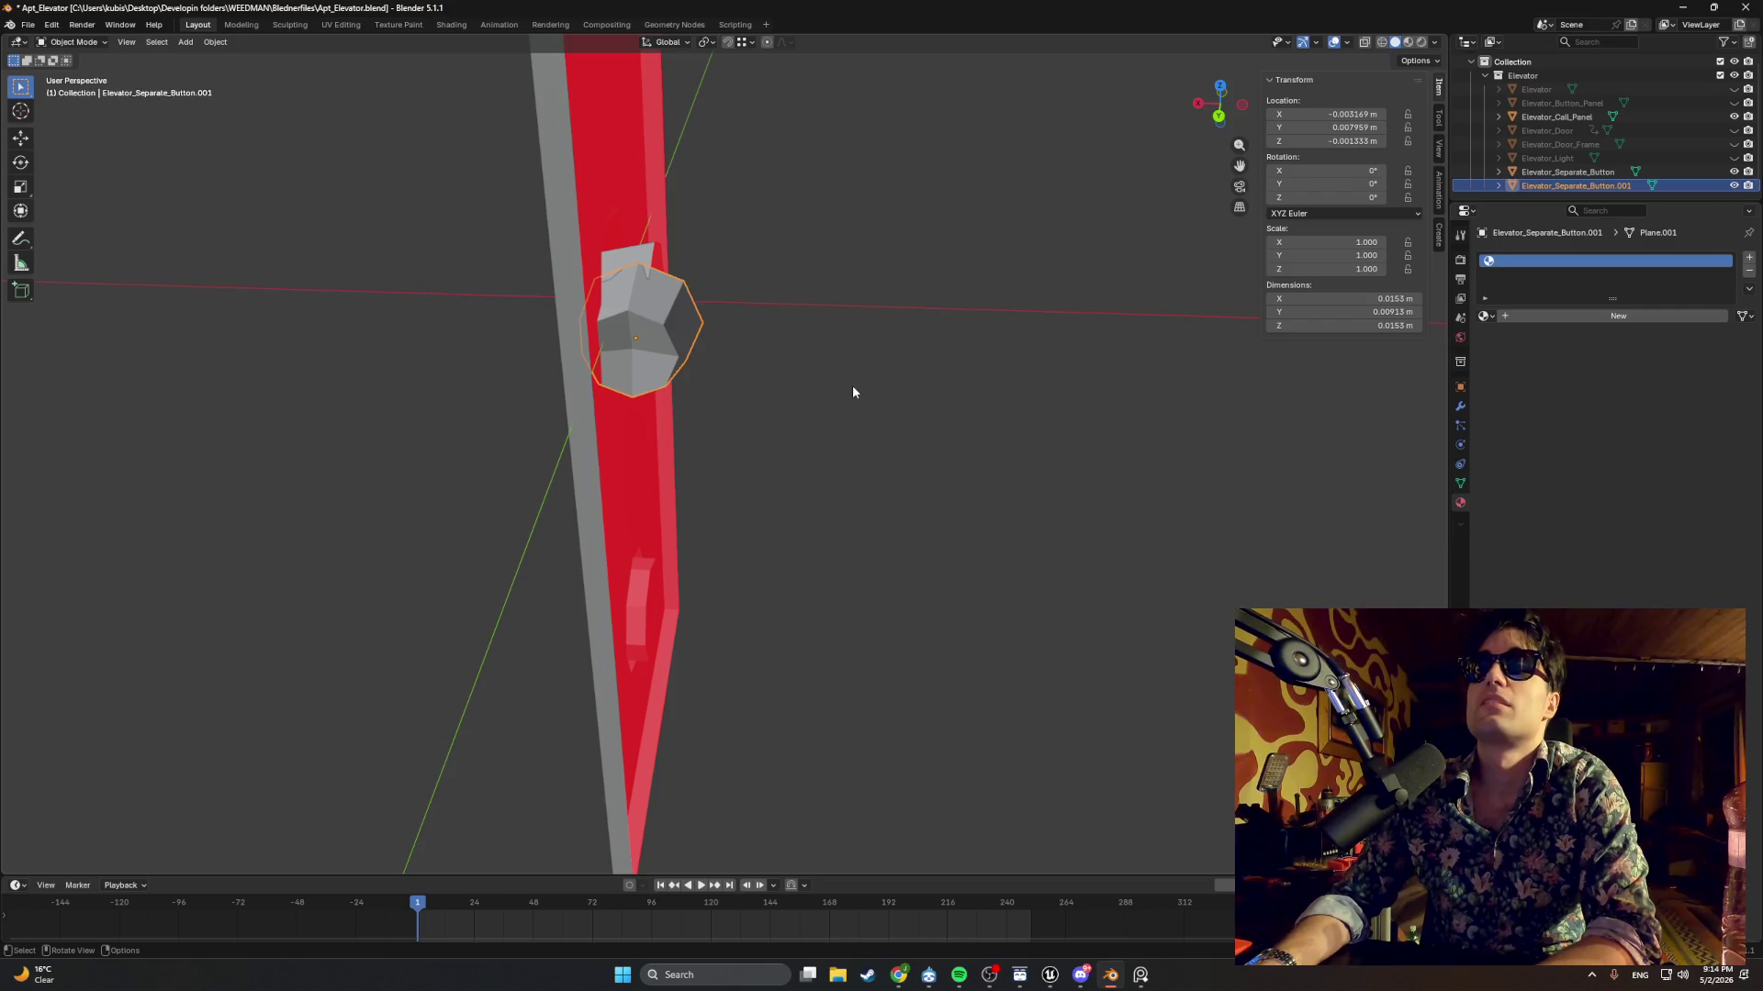
pyautogui.press('Delete')
pyautogui.moveTo(845, 373); pyautogui.dragTo(1004, 360)
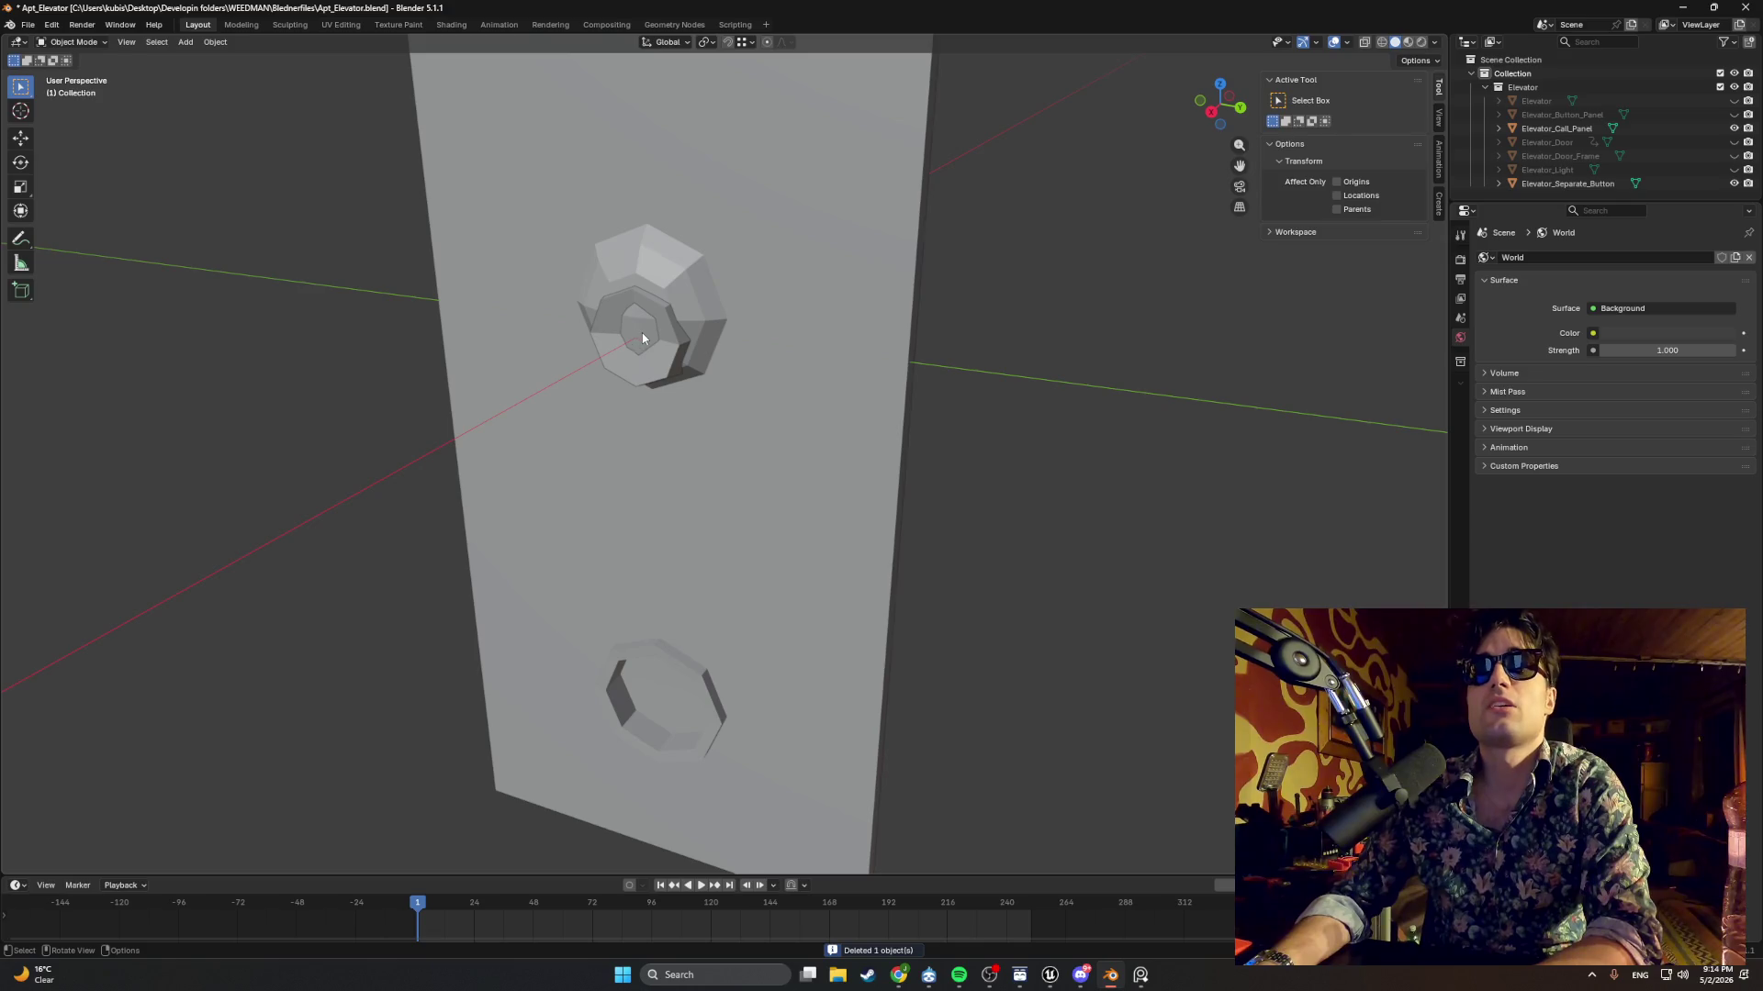
pyautogui.moveTo(653, 342)
pyautogui.mouseDown()
pyautogui.moveTo(527, 339)
pyautogui.moveTo(661, 312)
pyautogui.mouseUp()
# Hide Elevator_Separate_Button to expose the panel's button holes.
pyautogui.click(1733, 184)
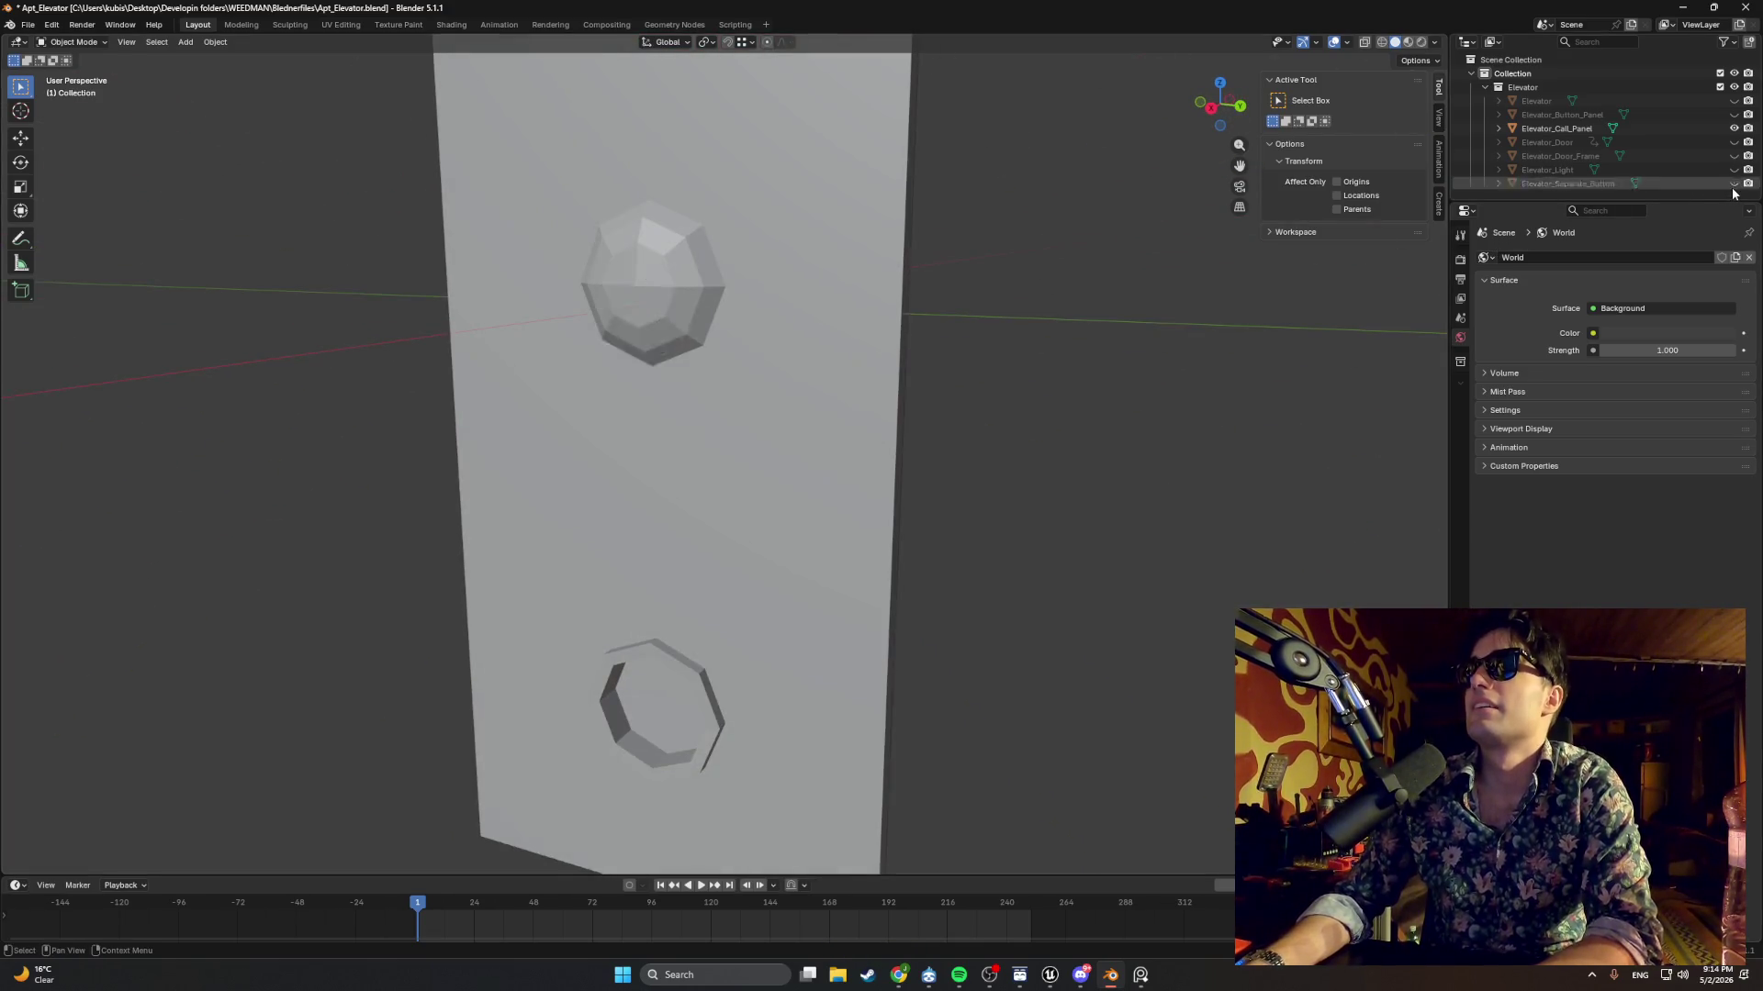
pyautogui.moveTo(967, 472)
pyautogui.mouseDown()
pyautogui.moveTo(814, 476)
pyautogui.moveTo(909, 452)
pyautogui.moveTo(918, 413)
pyautogui.moveTo(679, 589)
pyautogui.mouseUp()
pyautogui.moveTo(640, 676)
pyautogui.mouseDown()
pyautogui.moveTo(712, 634)
pyautogui.moveTo(753, 501)
pyautogui.mouseUp()
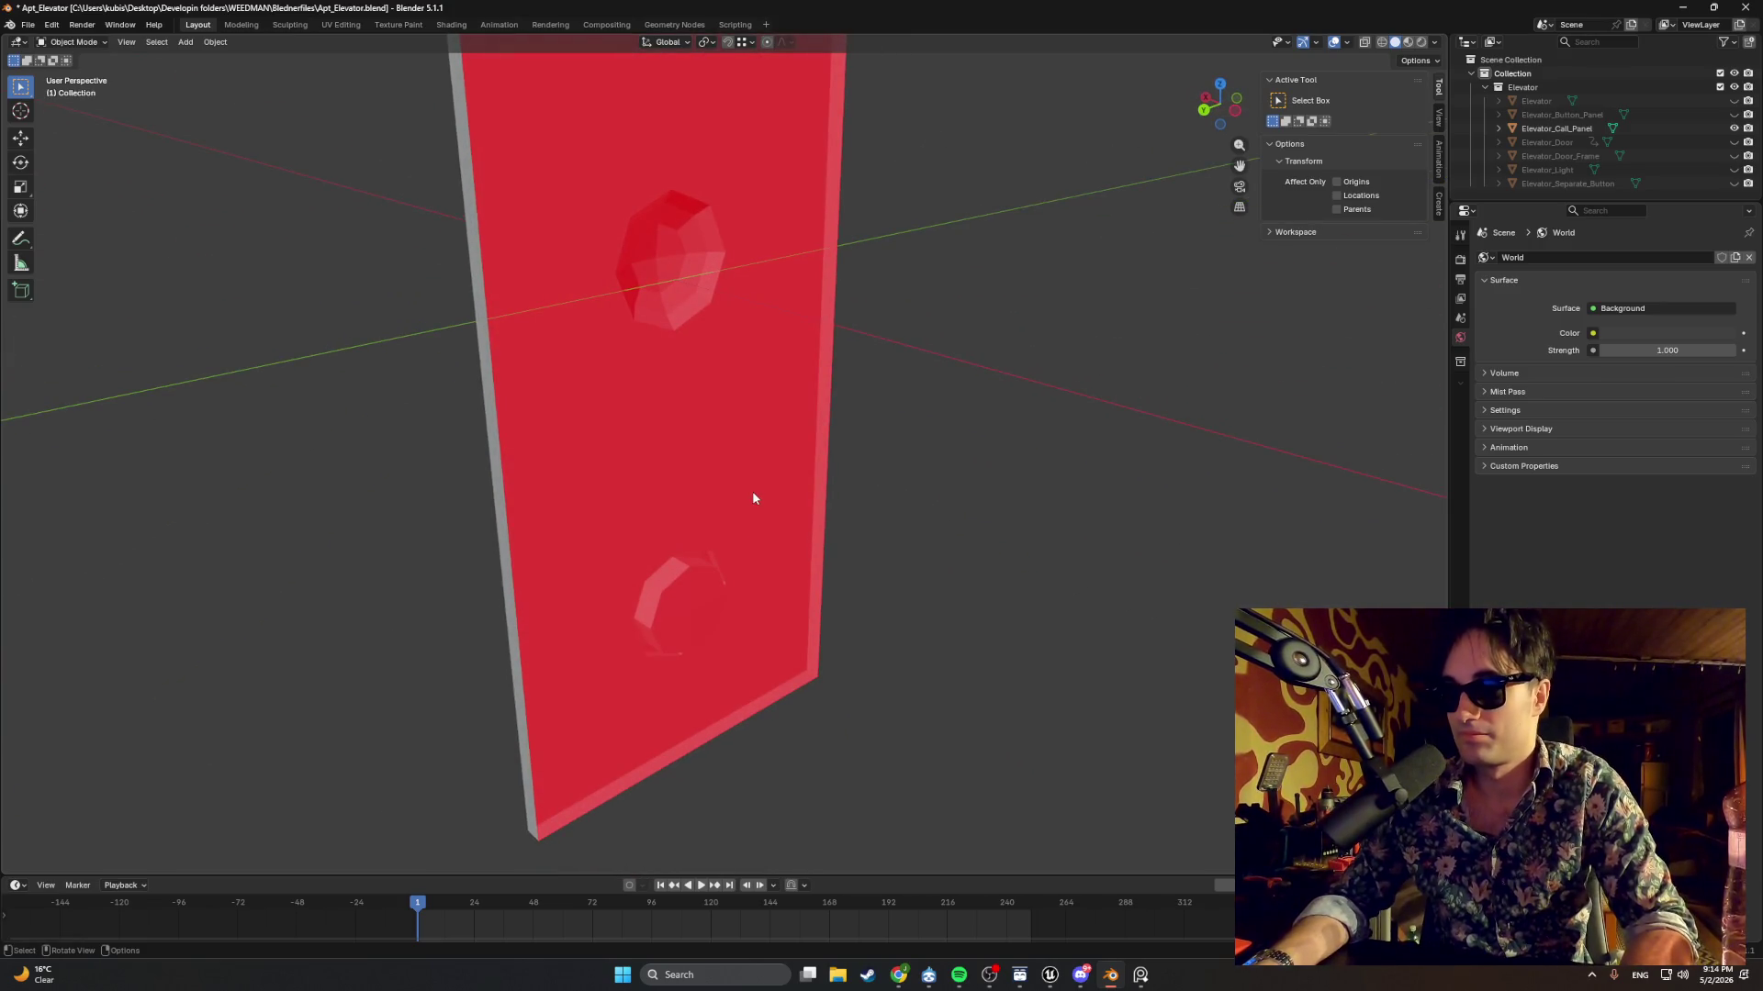
# In Edit Mode on Elevator_Call_Panel, extrude the upper hole's edge loop along X.
pyautogui.click(752, 493)
pyautogui.press('Tab')
pyautogui.moveTo(716, 410)
pyautogui.mouseDown()
pyautogui.moveTo(763, 405)
pyautogui.moveTo(680, 272)
pyautogui.mouseUp()
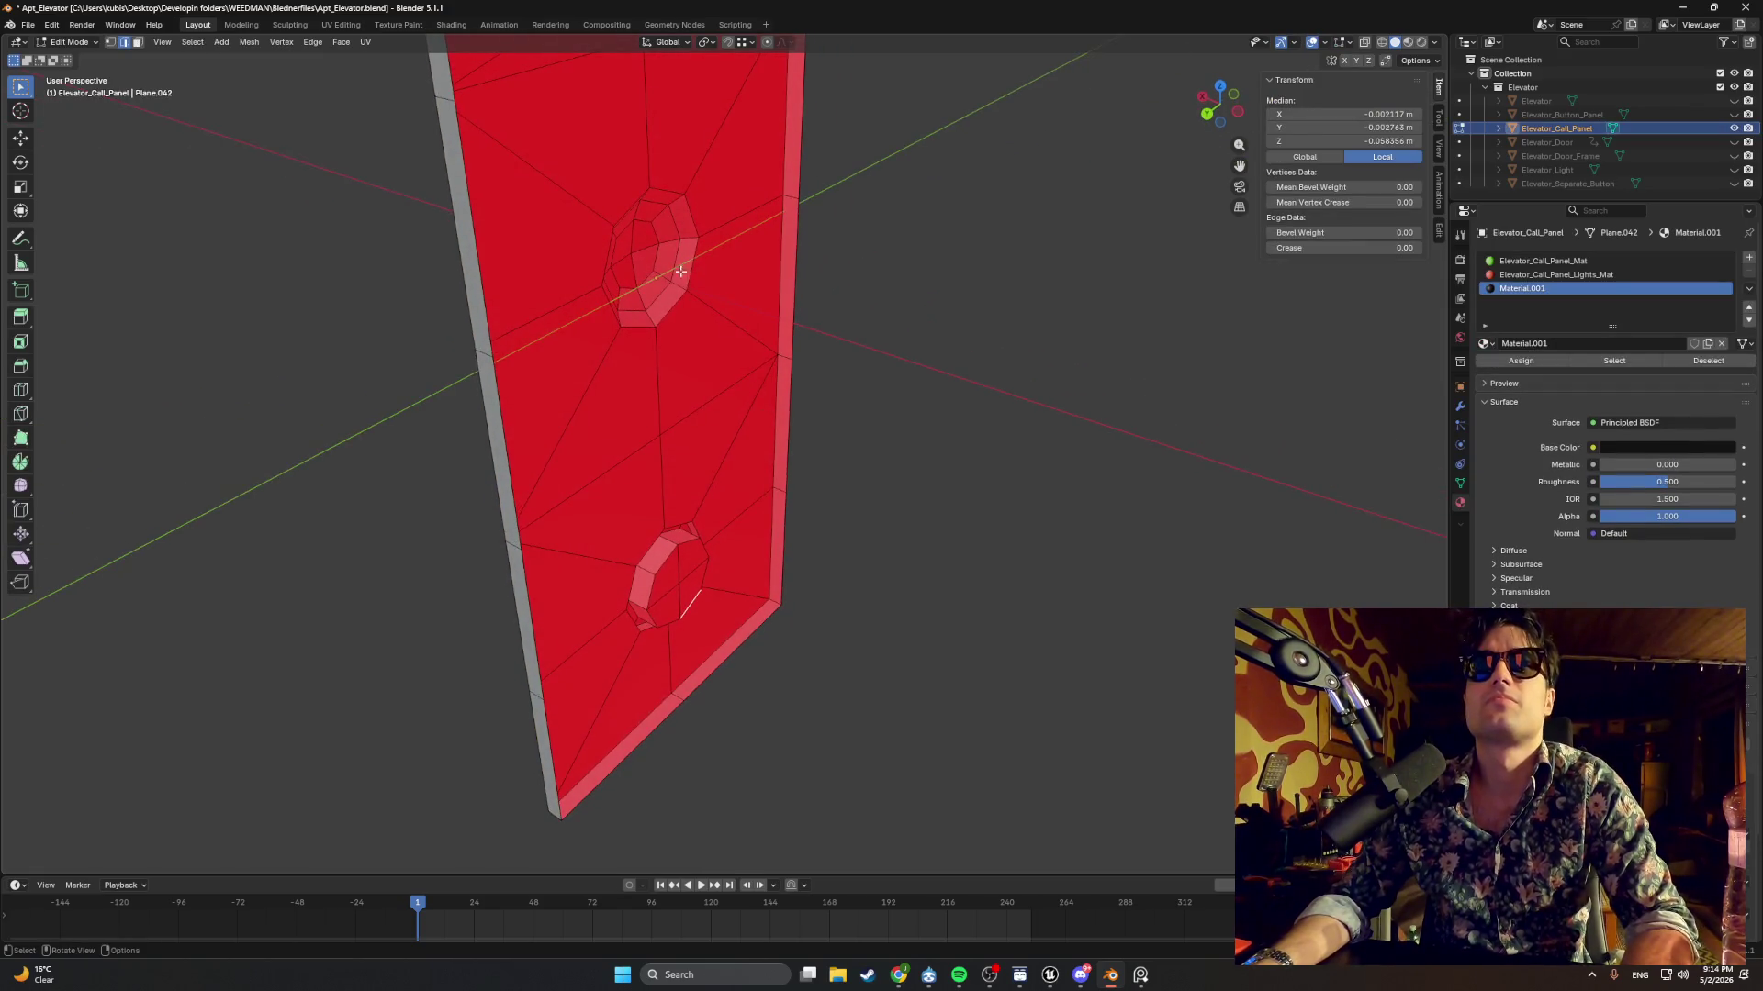
pyautogui.keyDown('alt'); pyautogui.click(643, 194); pyautogui.keyUp('alt')
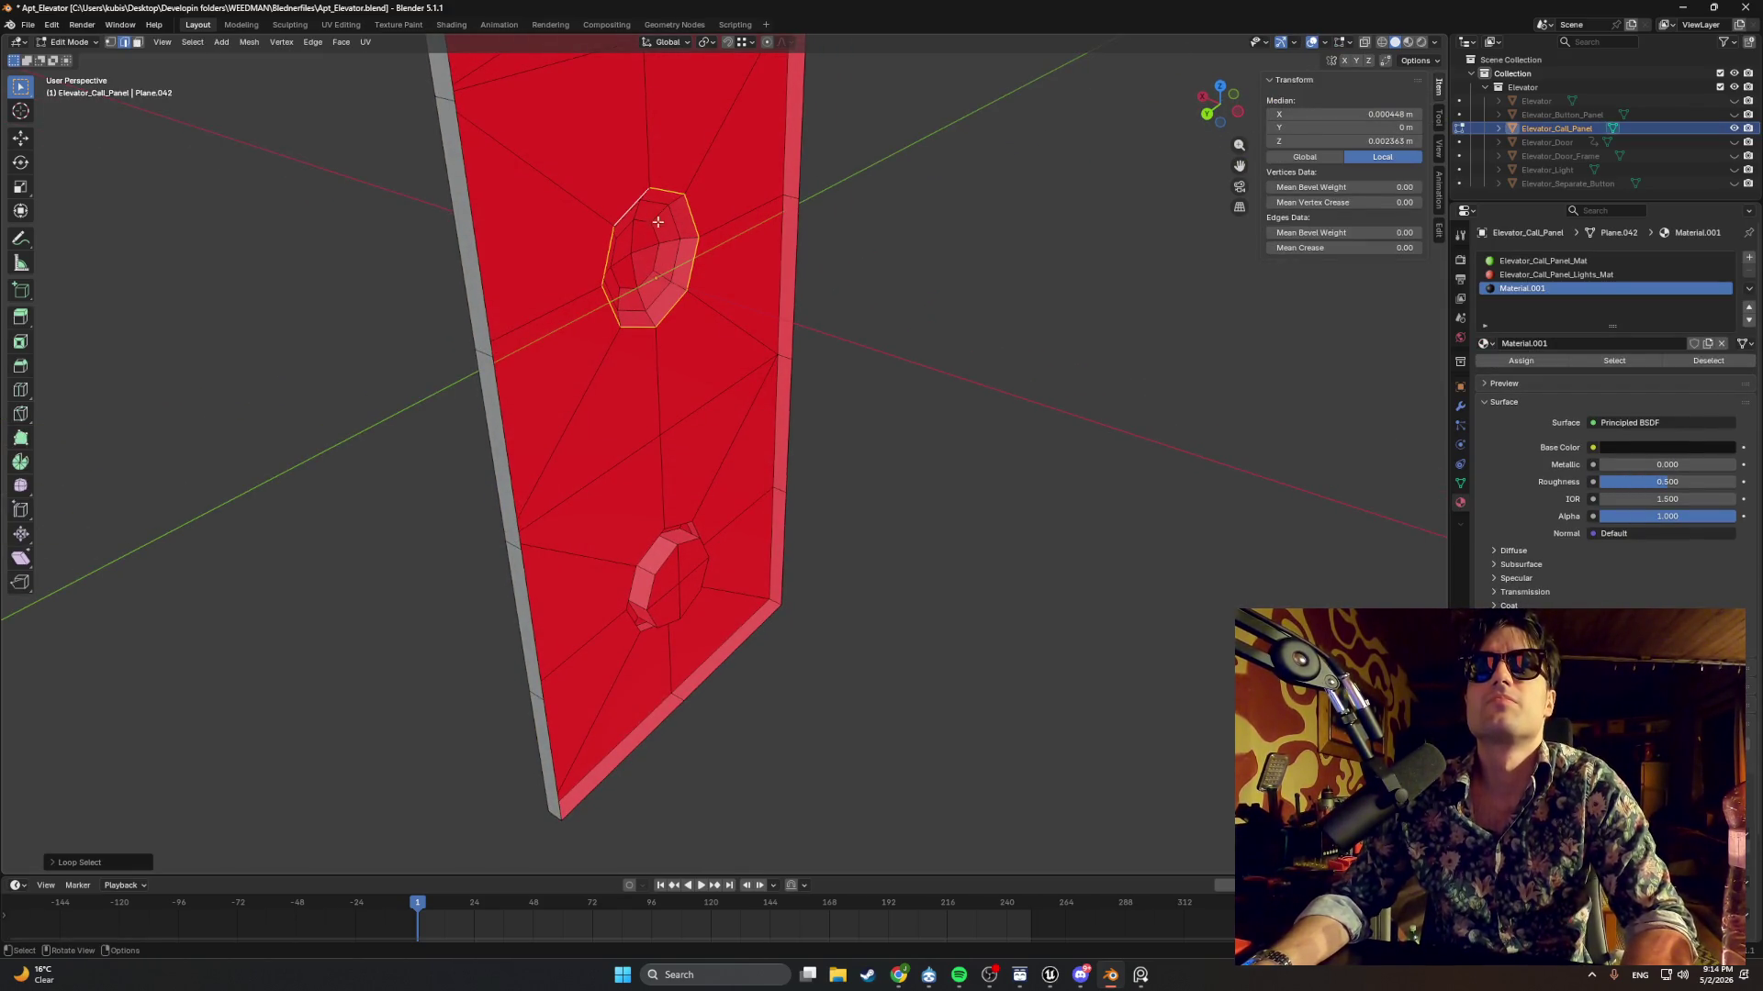
pyautogui.moveTo(643, 194); pyautogui.dragTo(720, 266)
pyautogui.press('g')
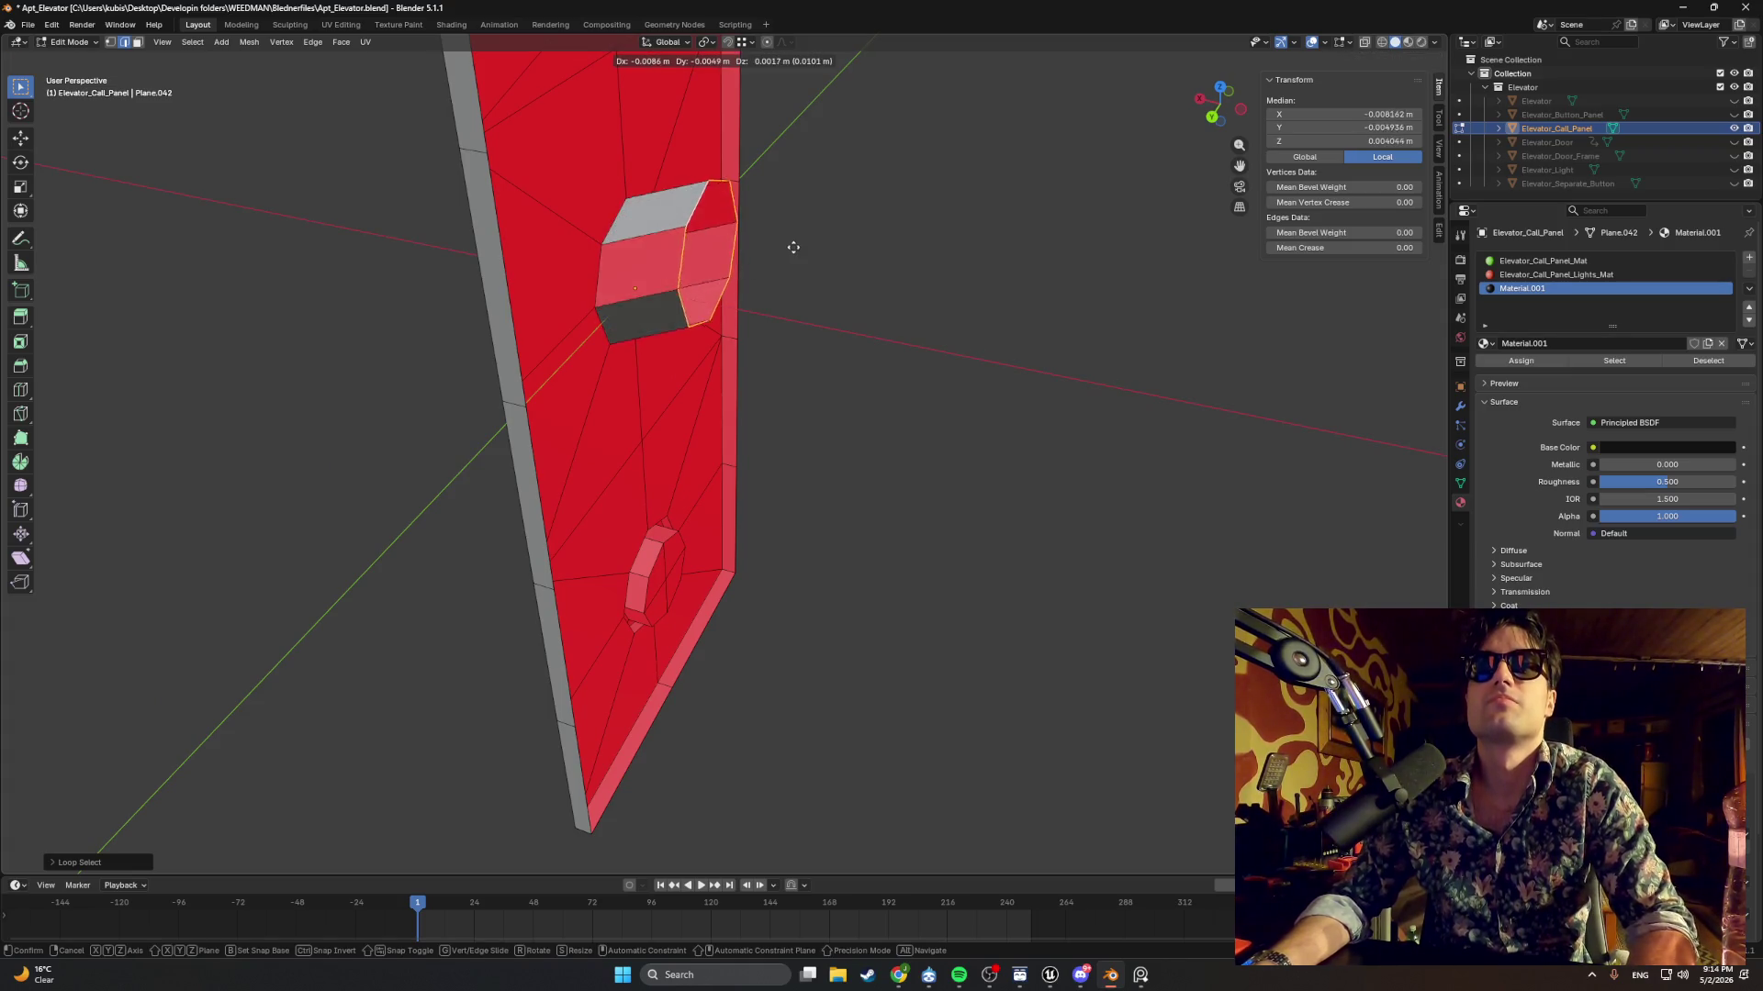
pyautogui.press('x')
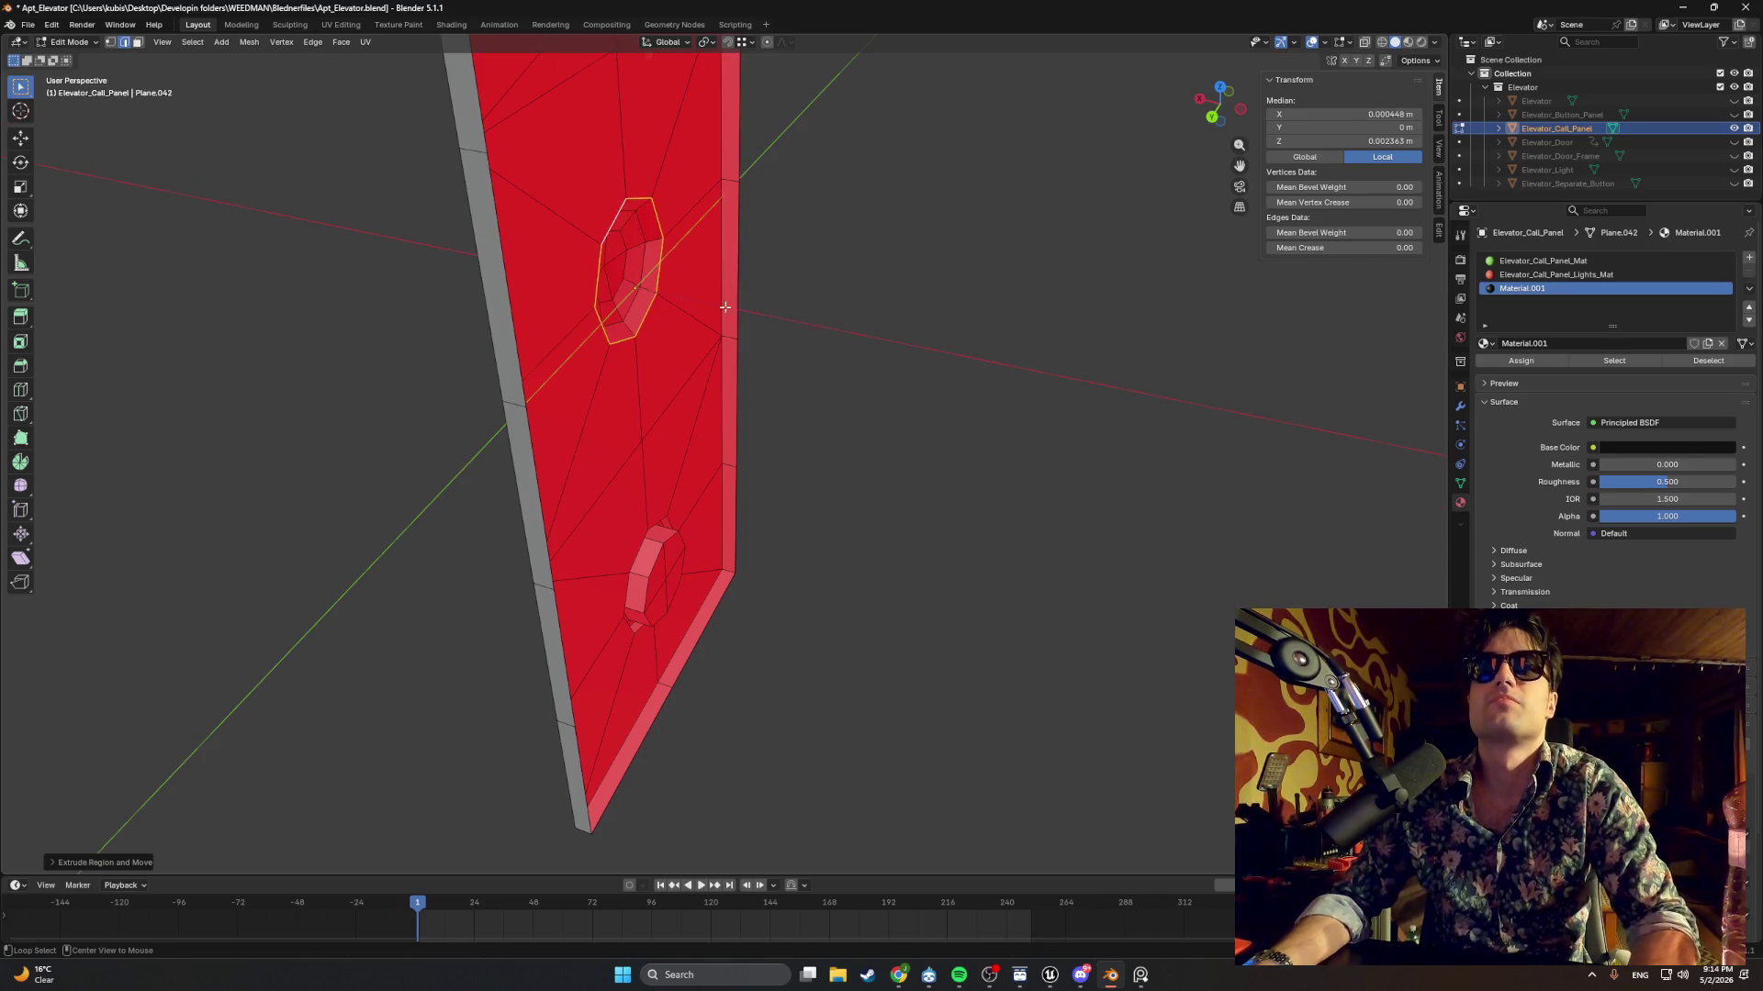
pyautogui.press('ctrl+KP_1')
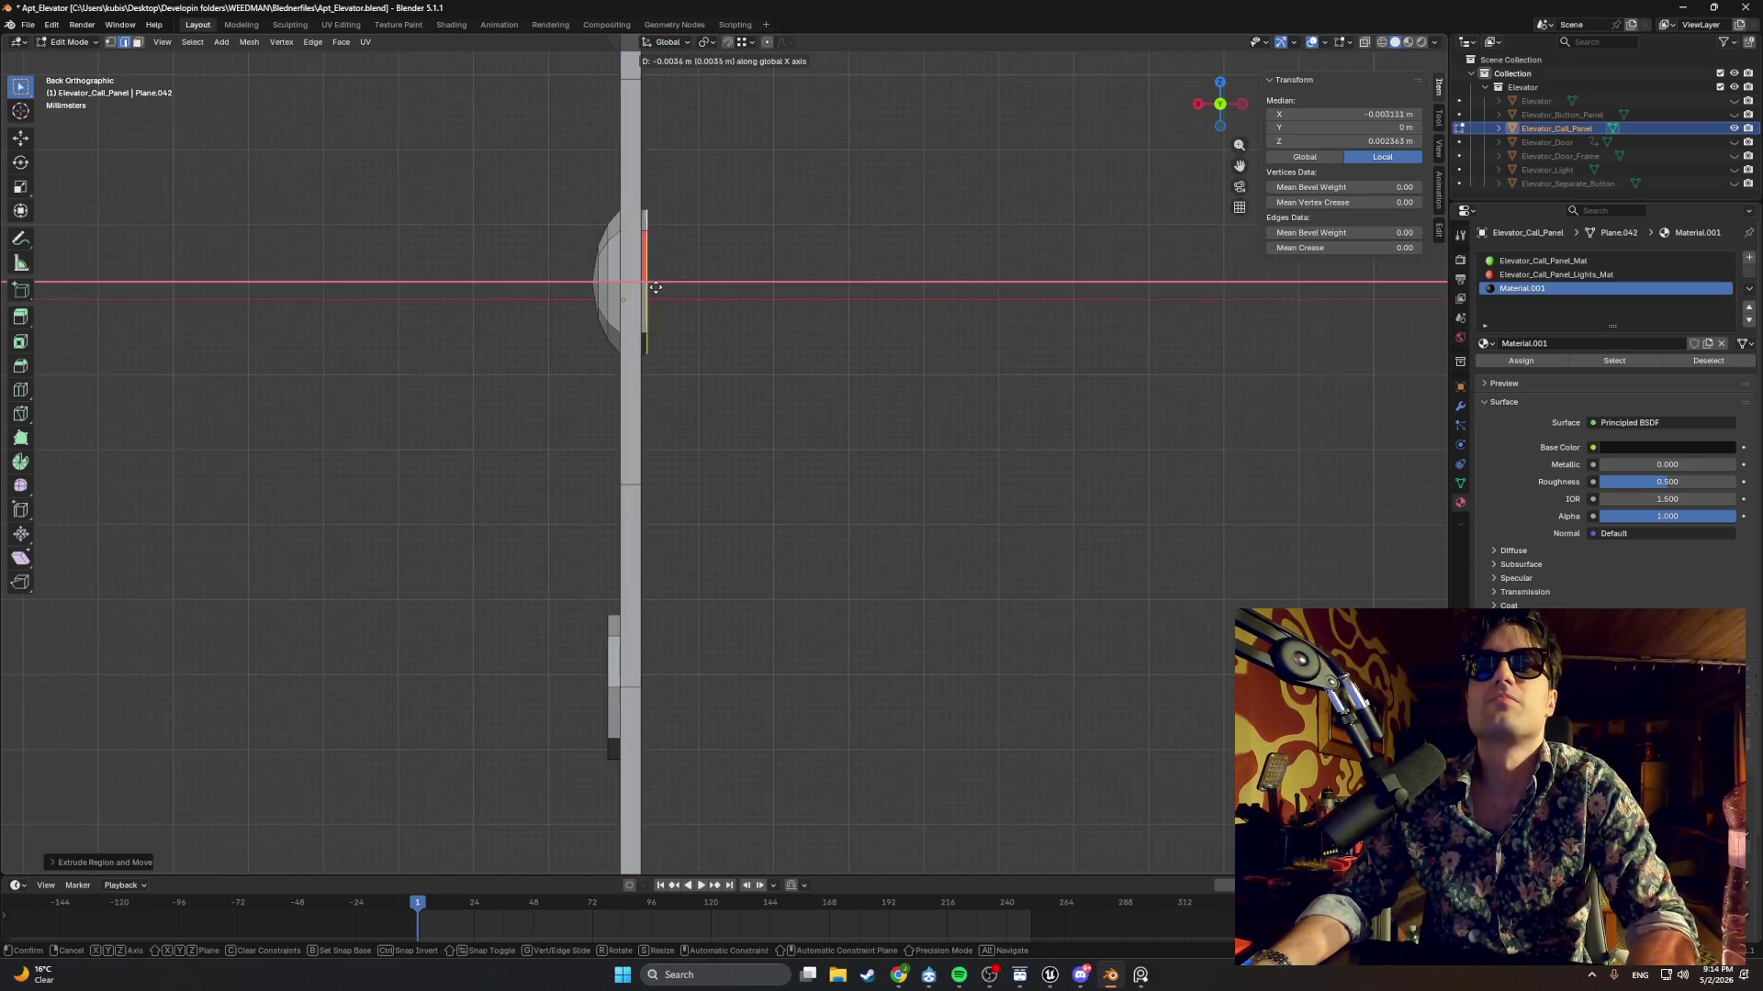
pyautogui.click(648, 287)
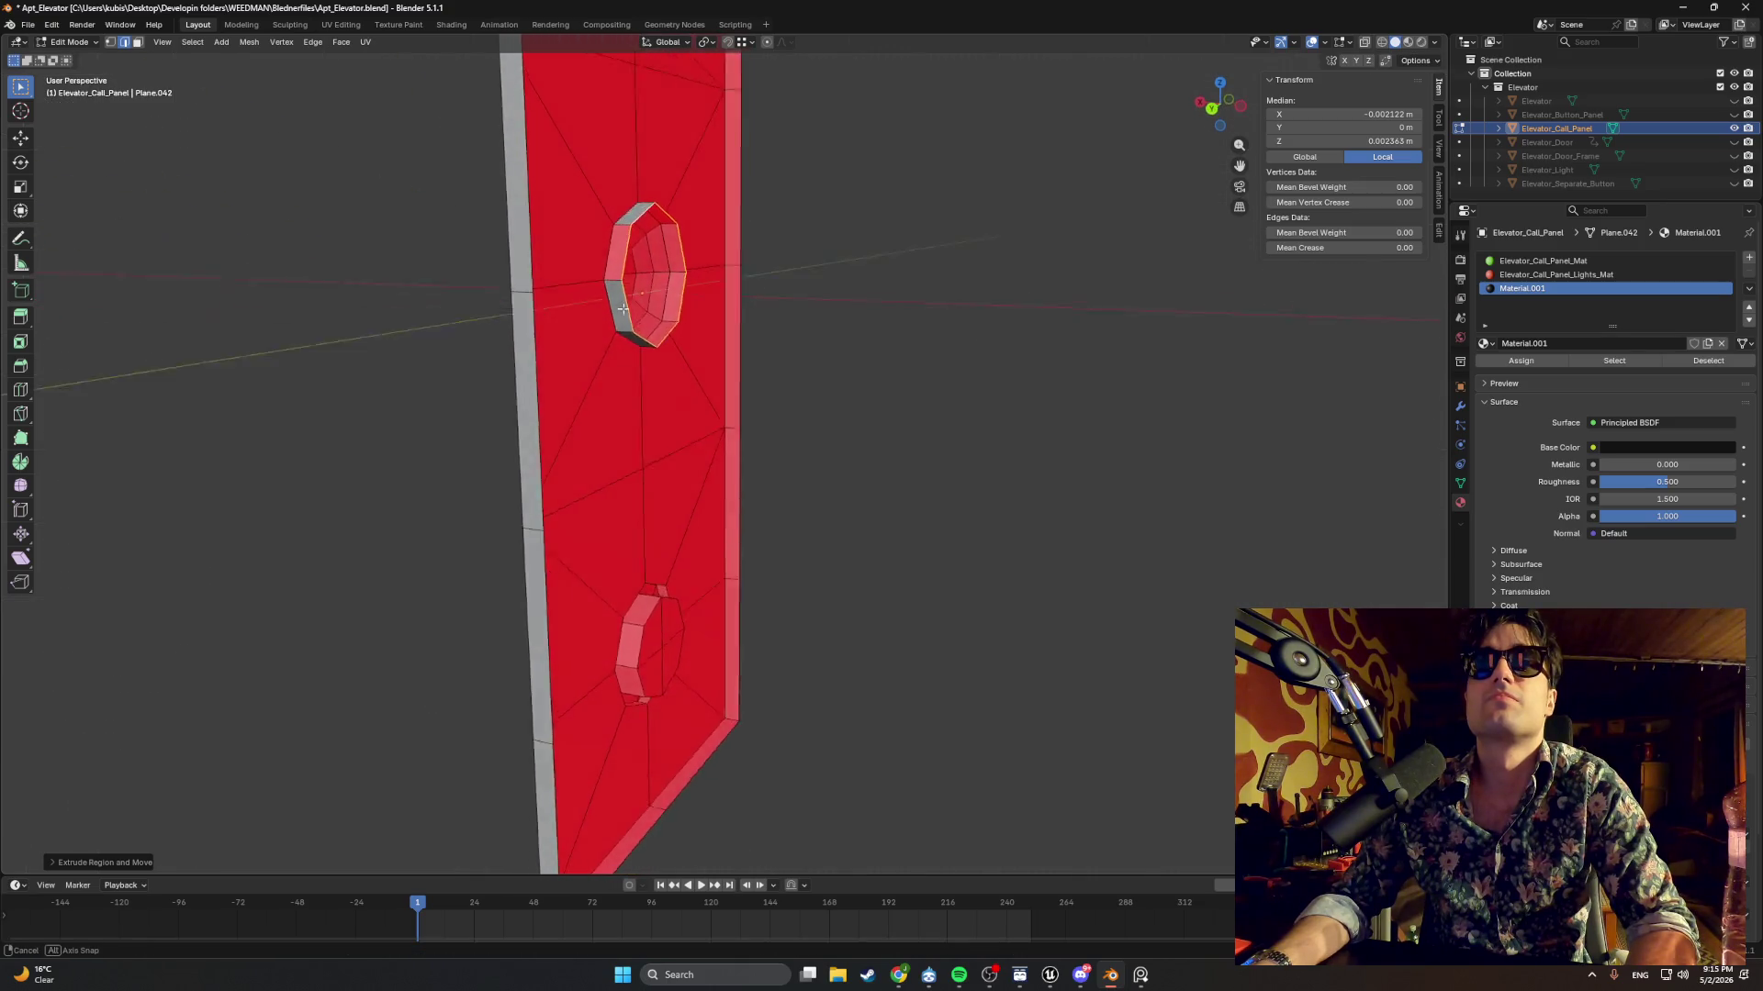
# Select the upper octagon's edge loop in back orthographic view with X-ray enabled.
pyautogui.press('KP_8')
pyautogui.press('KP_8')
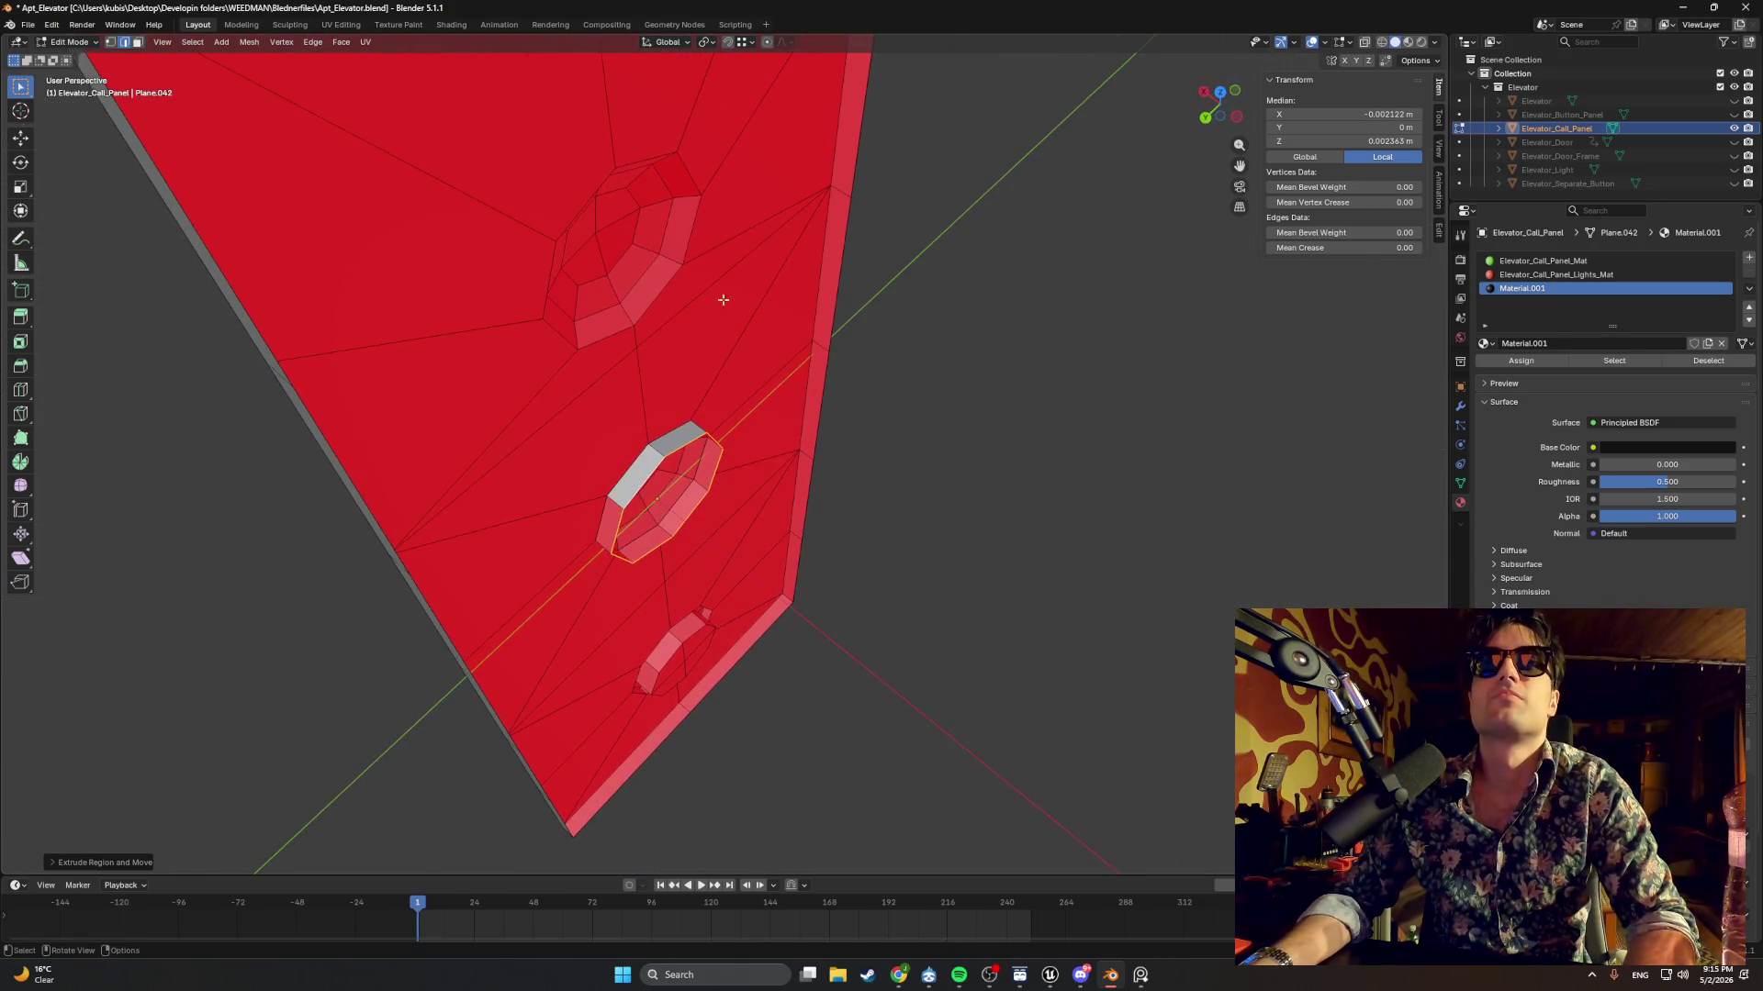
pyautogui.keyDown('alt'); pyautogui.click(668, 288); pyautogui.keyUp('alt')
pyautogui.press('ctrl+KP_1')
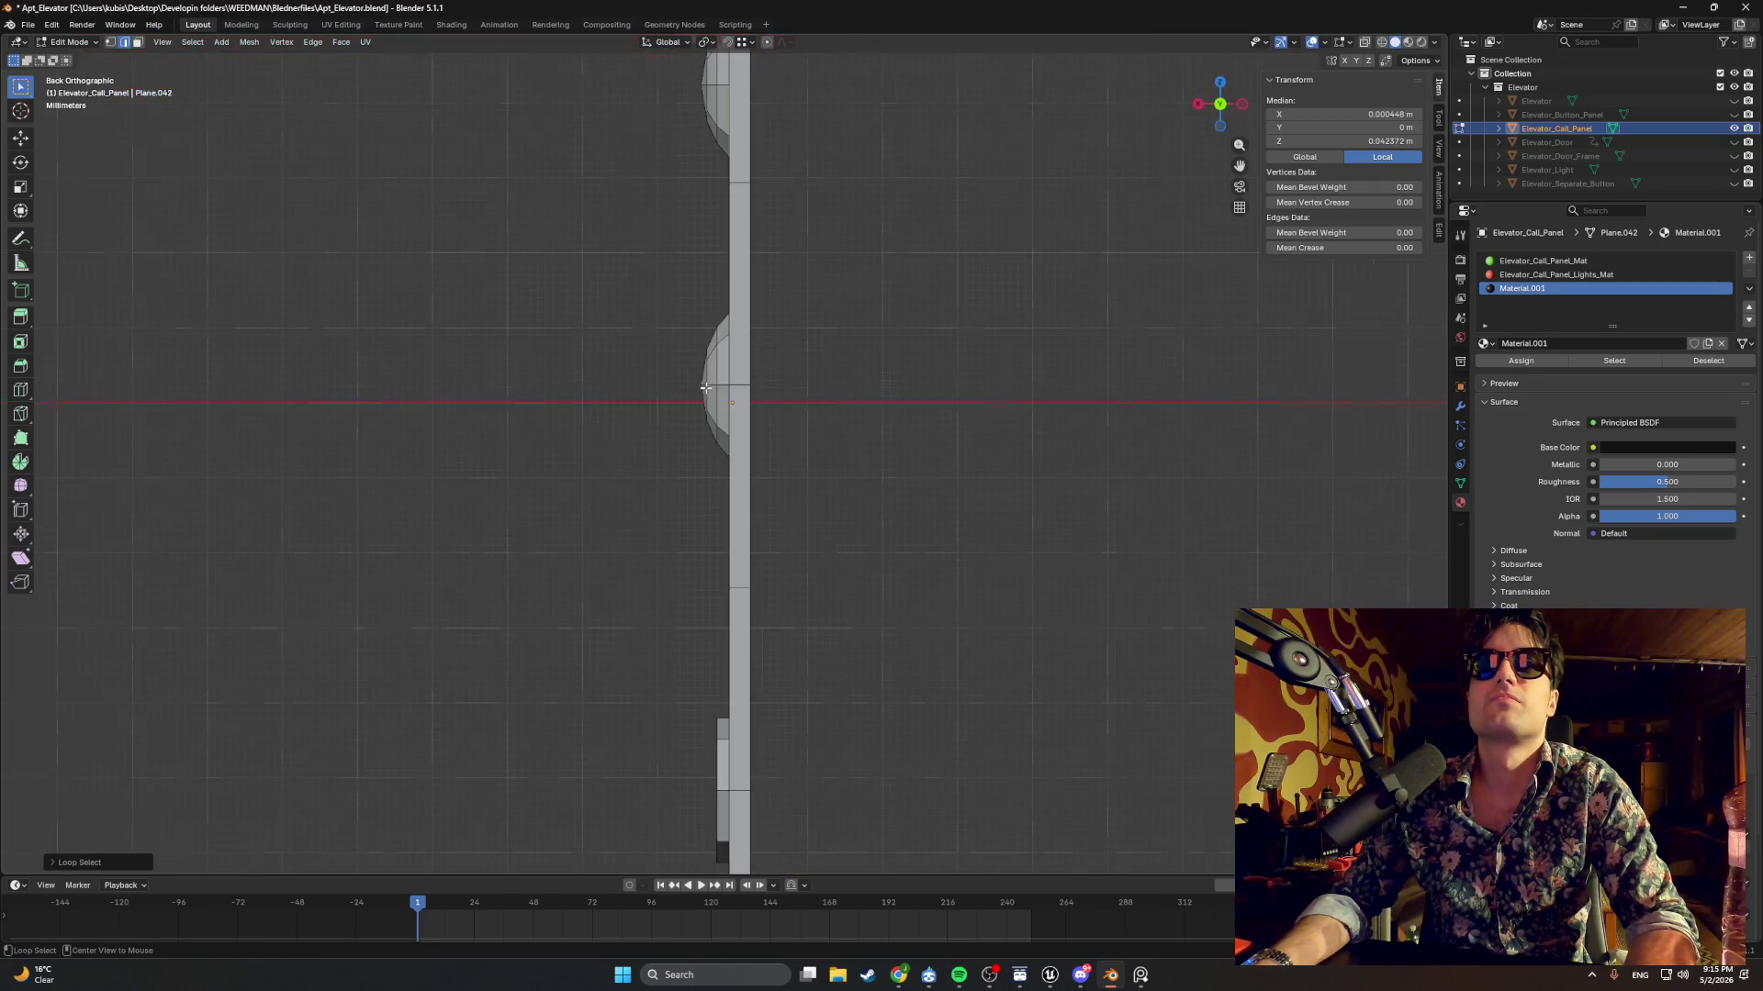
pyautogui.hotkey('alt', 'z')
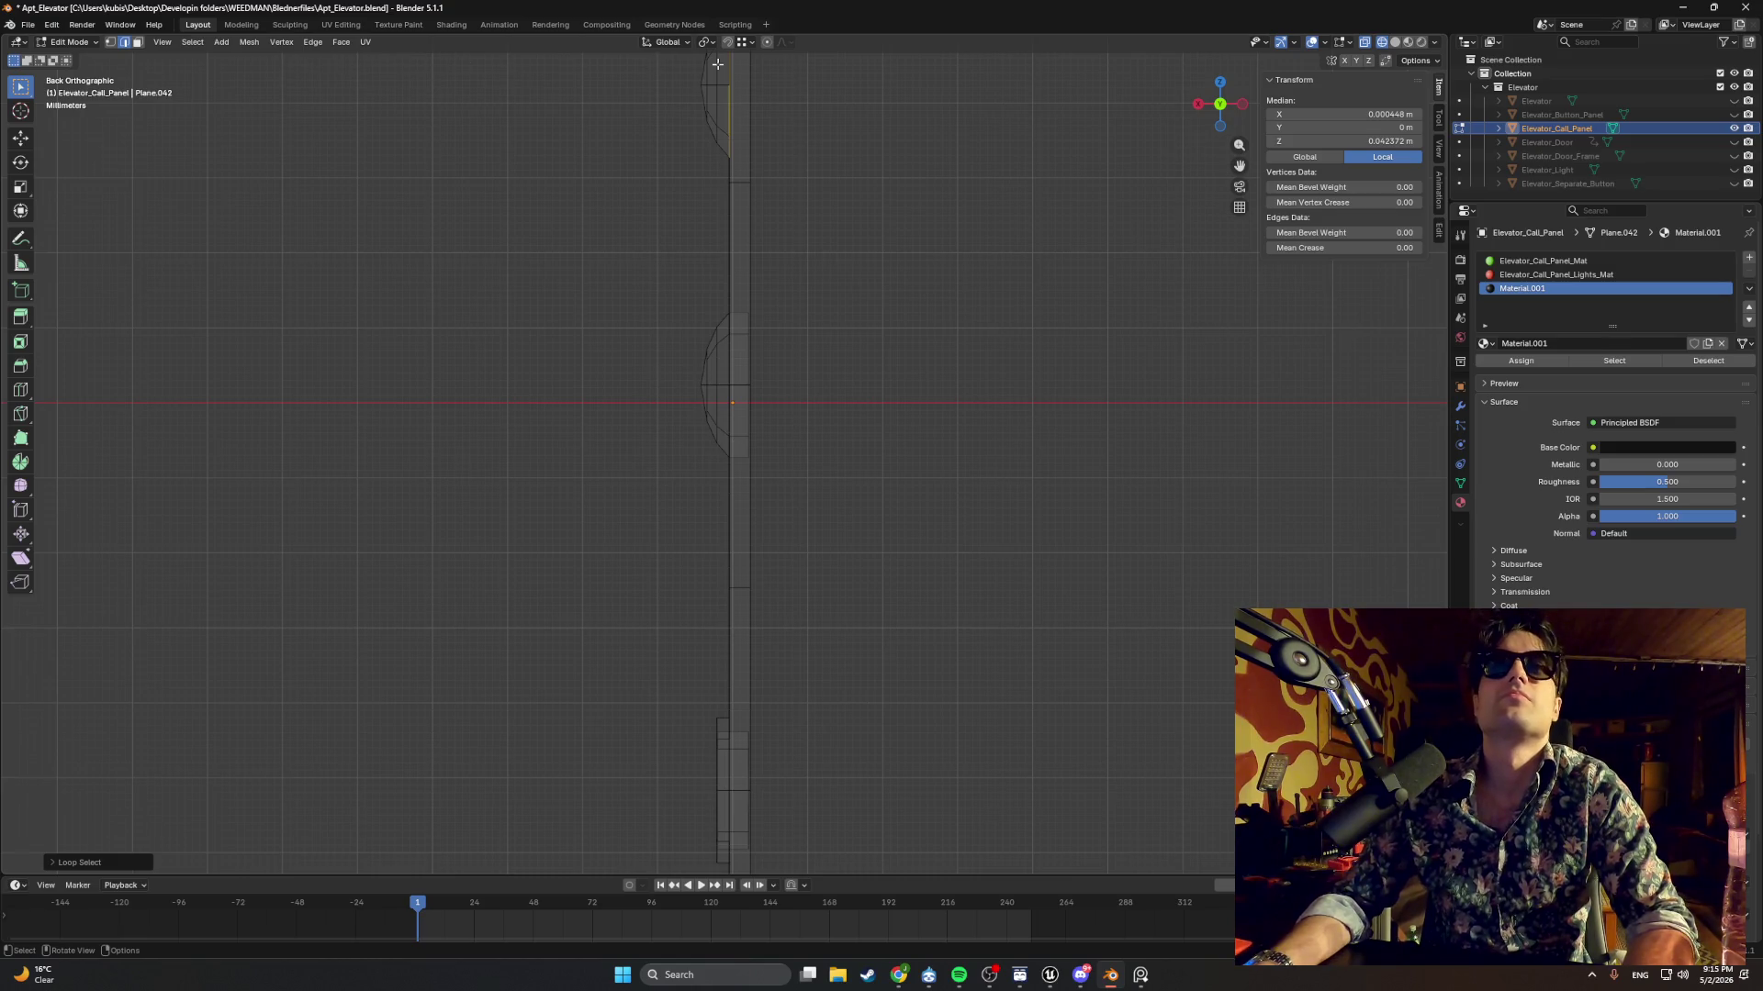
pyautogui.click(747, 44)
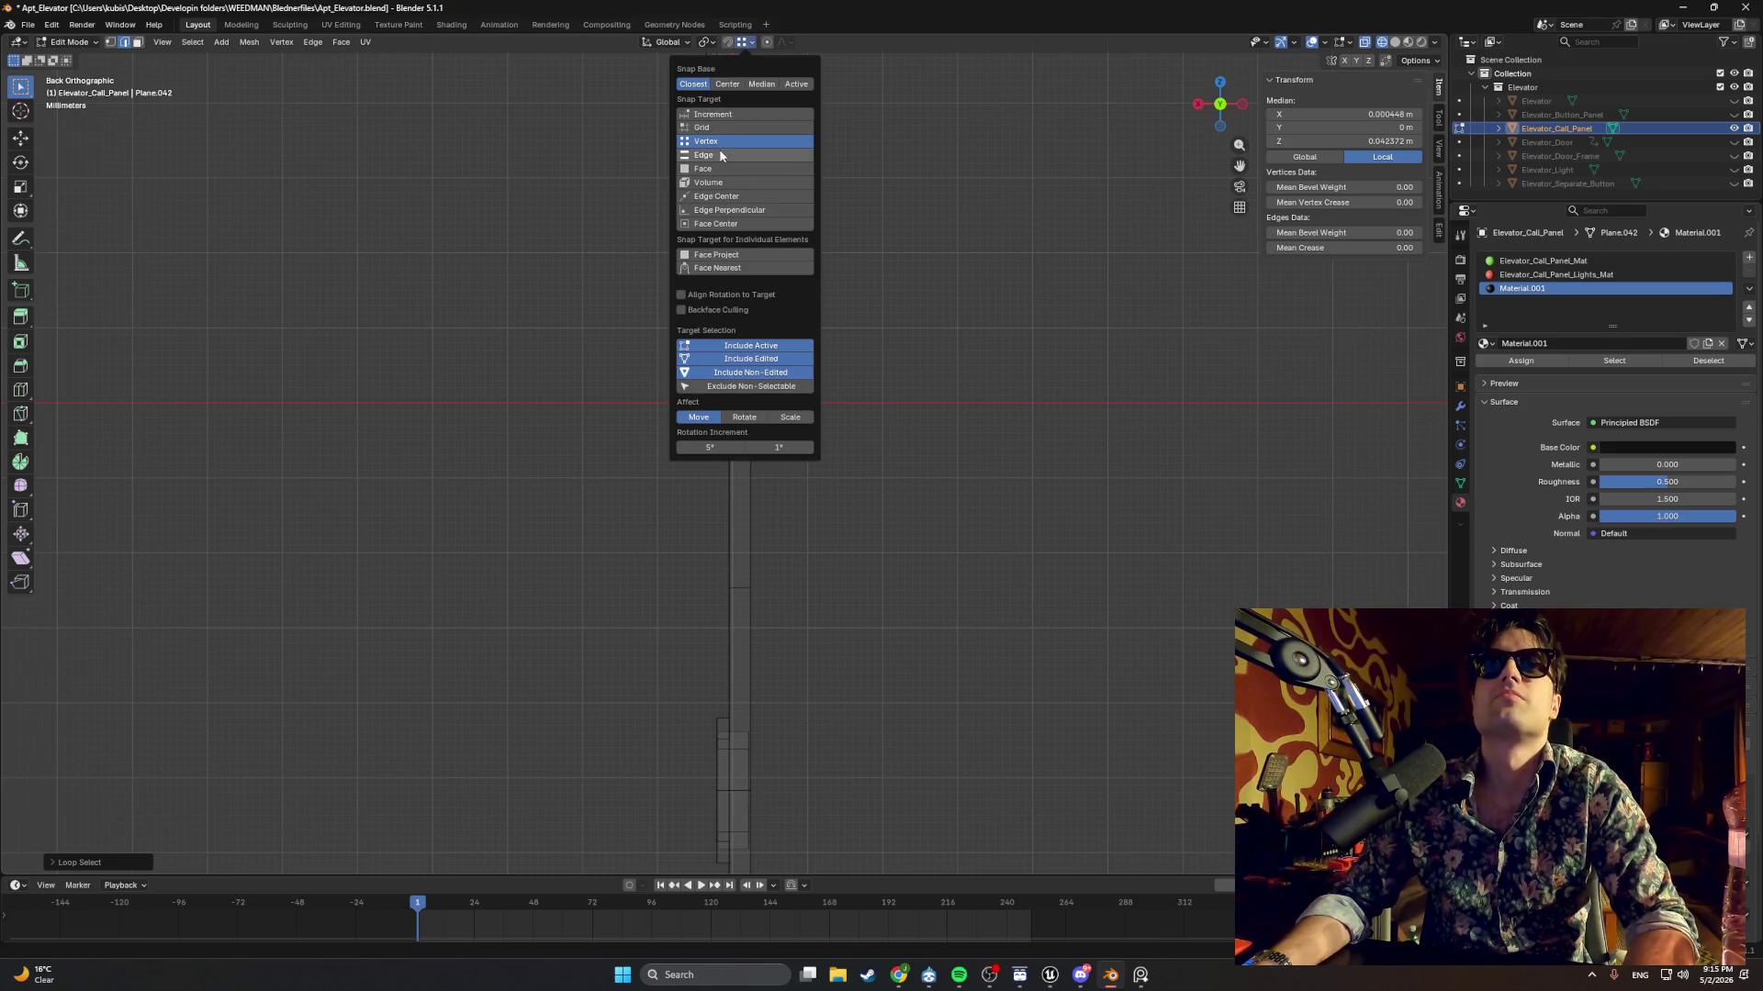
# Enable snapping and try moving the loop along X, cancelling each attempt.
pyautogui.hotkey('shift', 'Tab')
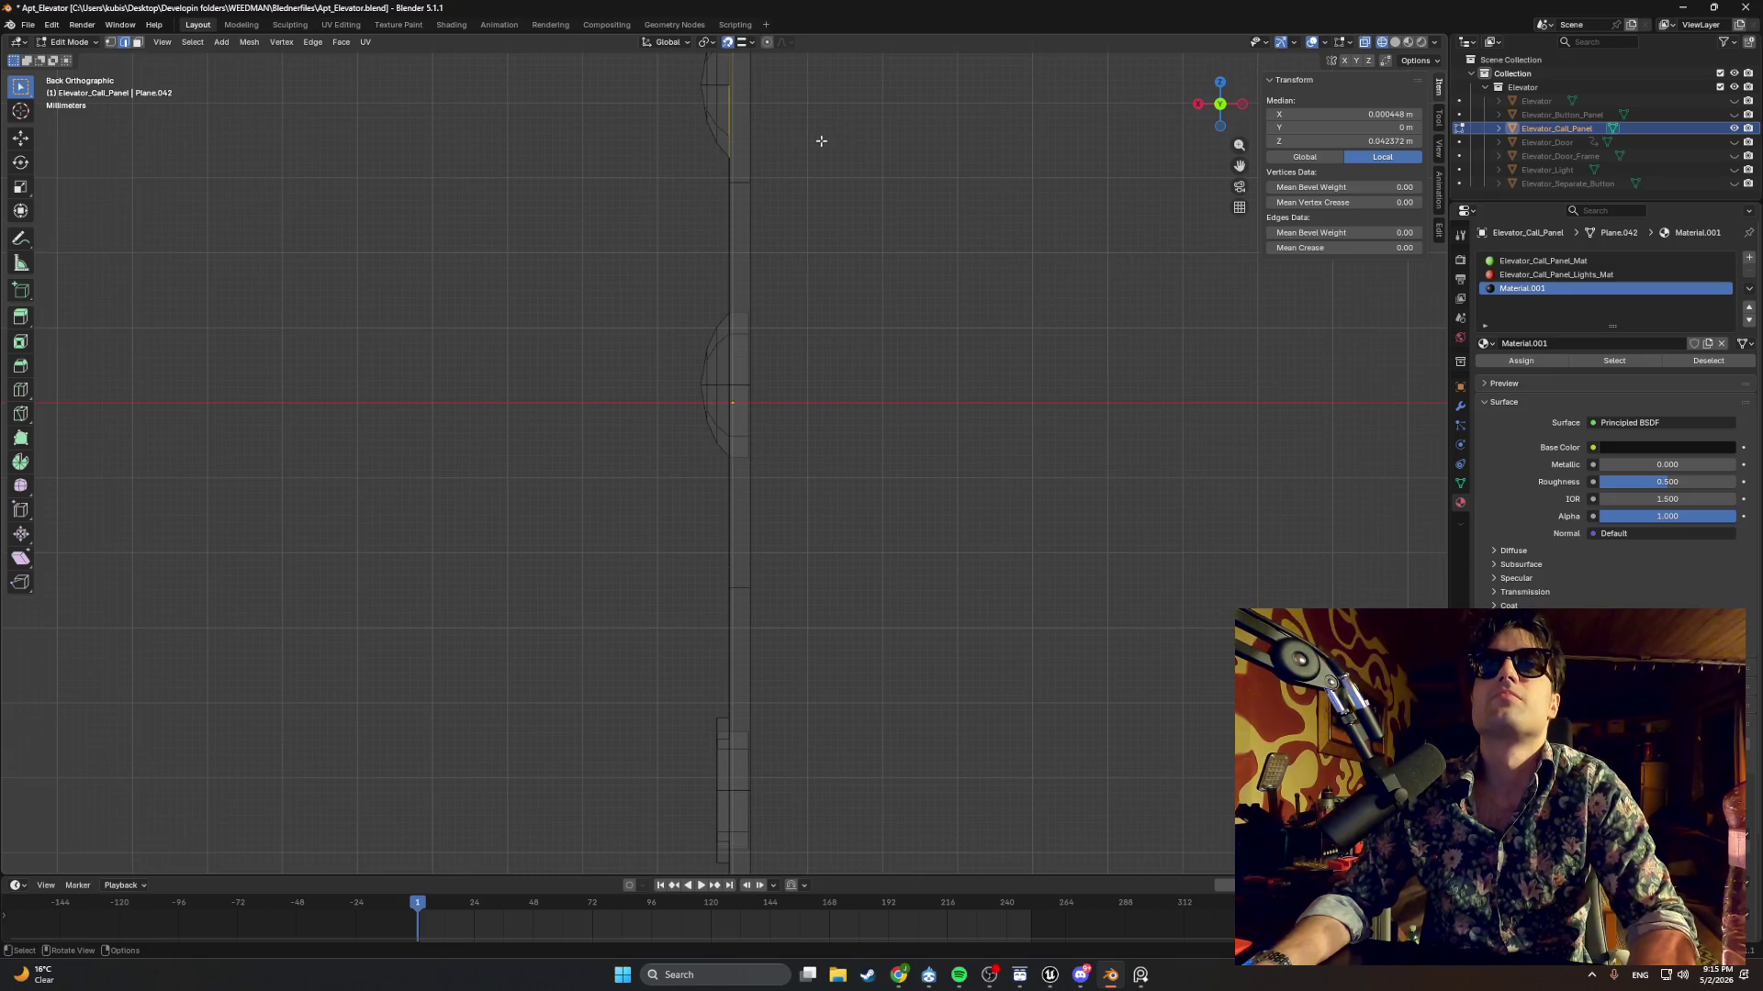
pyautogui.press('g')
pyautogui.press('x')
pyautogui.rightClick(772, 108)
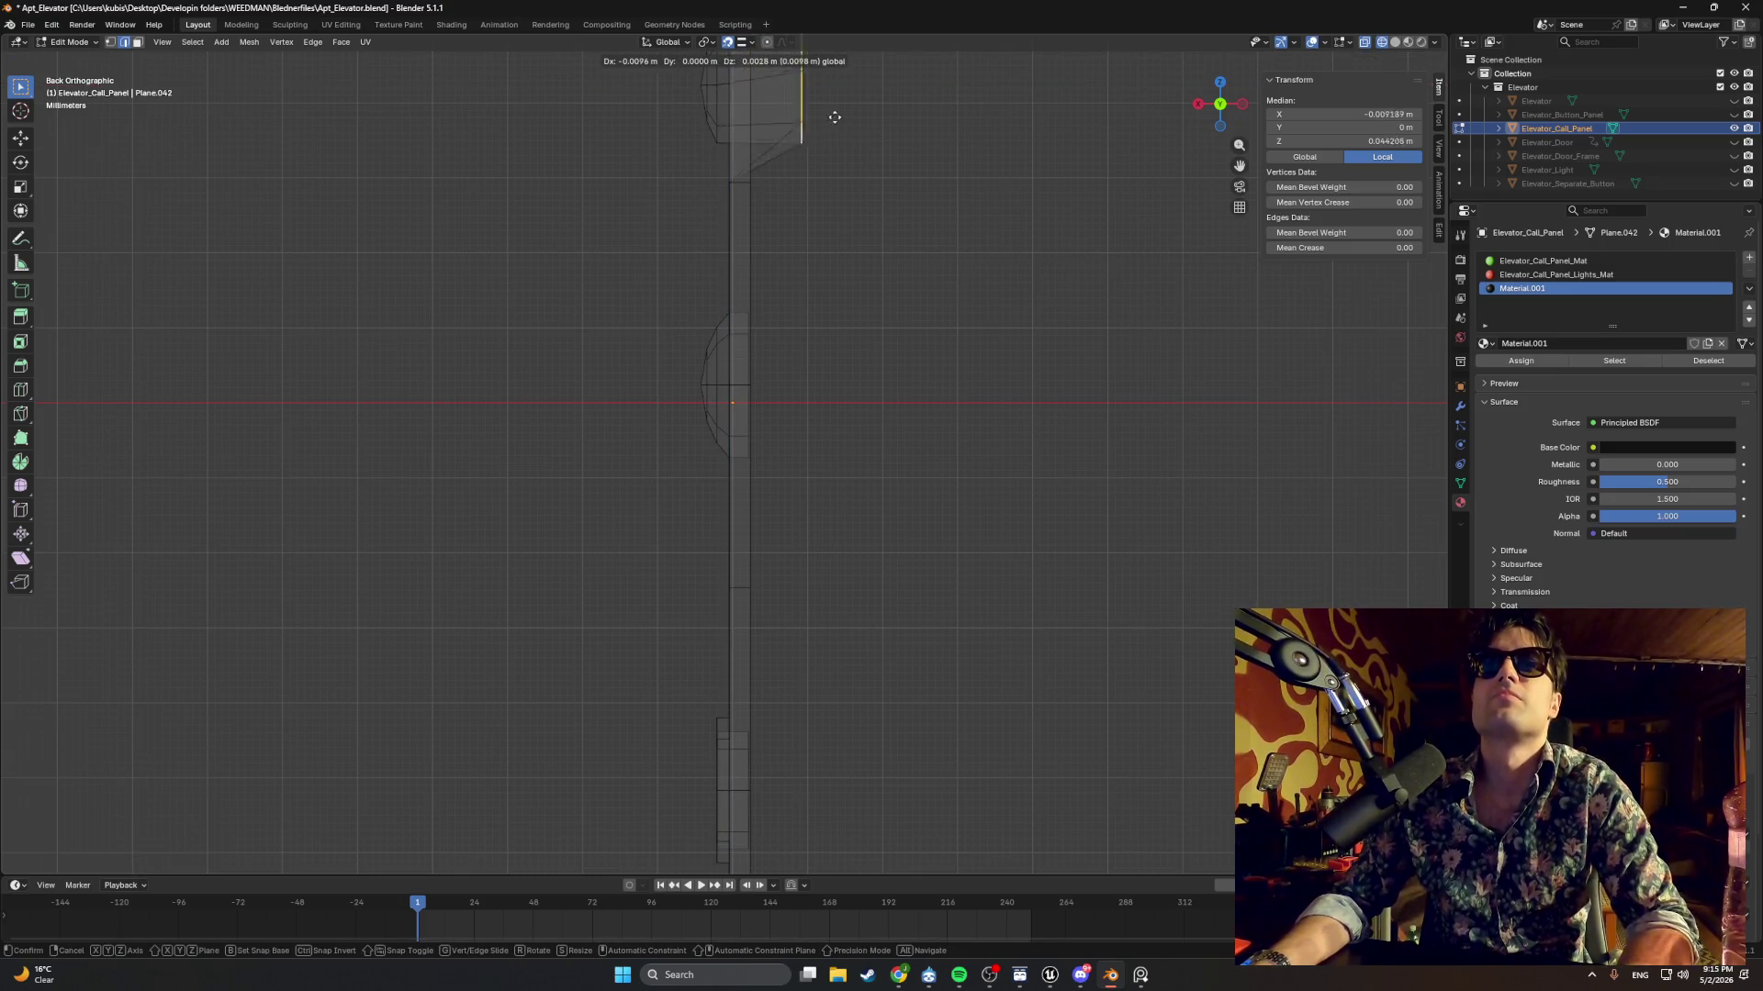
pyautogui.moveTo(855, 129)
pyautogui.mouseDown()
pyautogui.moveTo(769, 141)
pyautogui.moveTo(807, 173)
pyautogui.moveTo(744, 142)
pyautogui.mouseUp()
pyautogui.press('g')
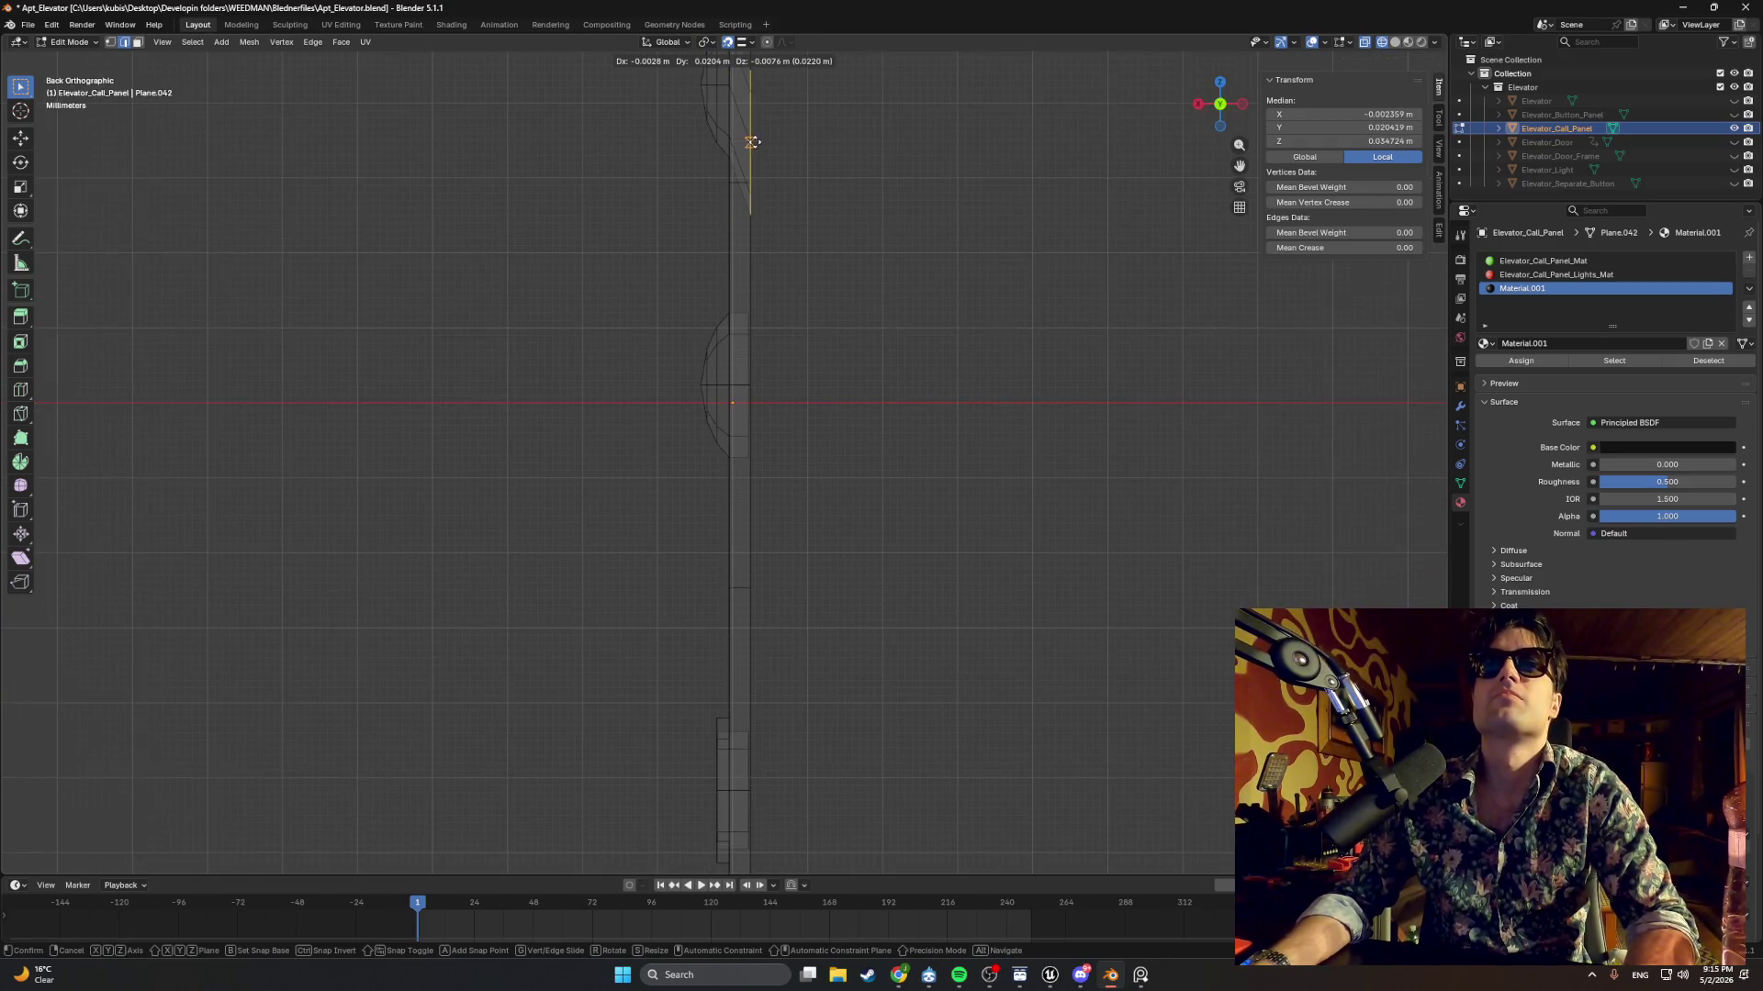
pyautogui.rightClick(751, 142)
pyautogui.press('g')
pyautogui.press('x')
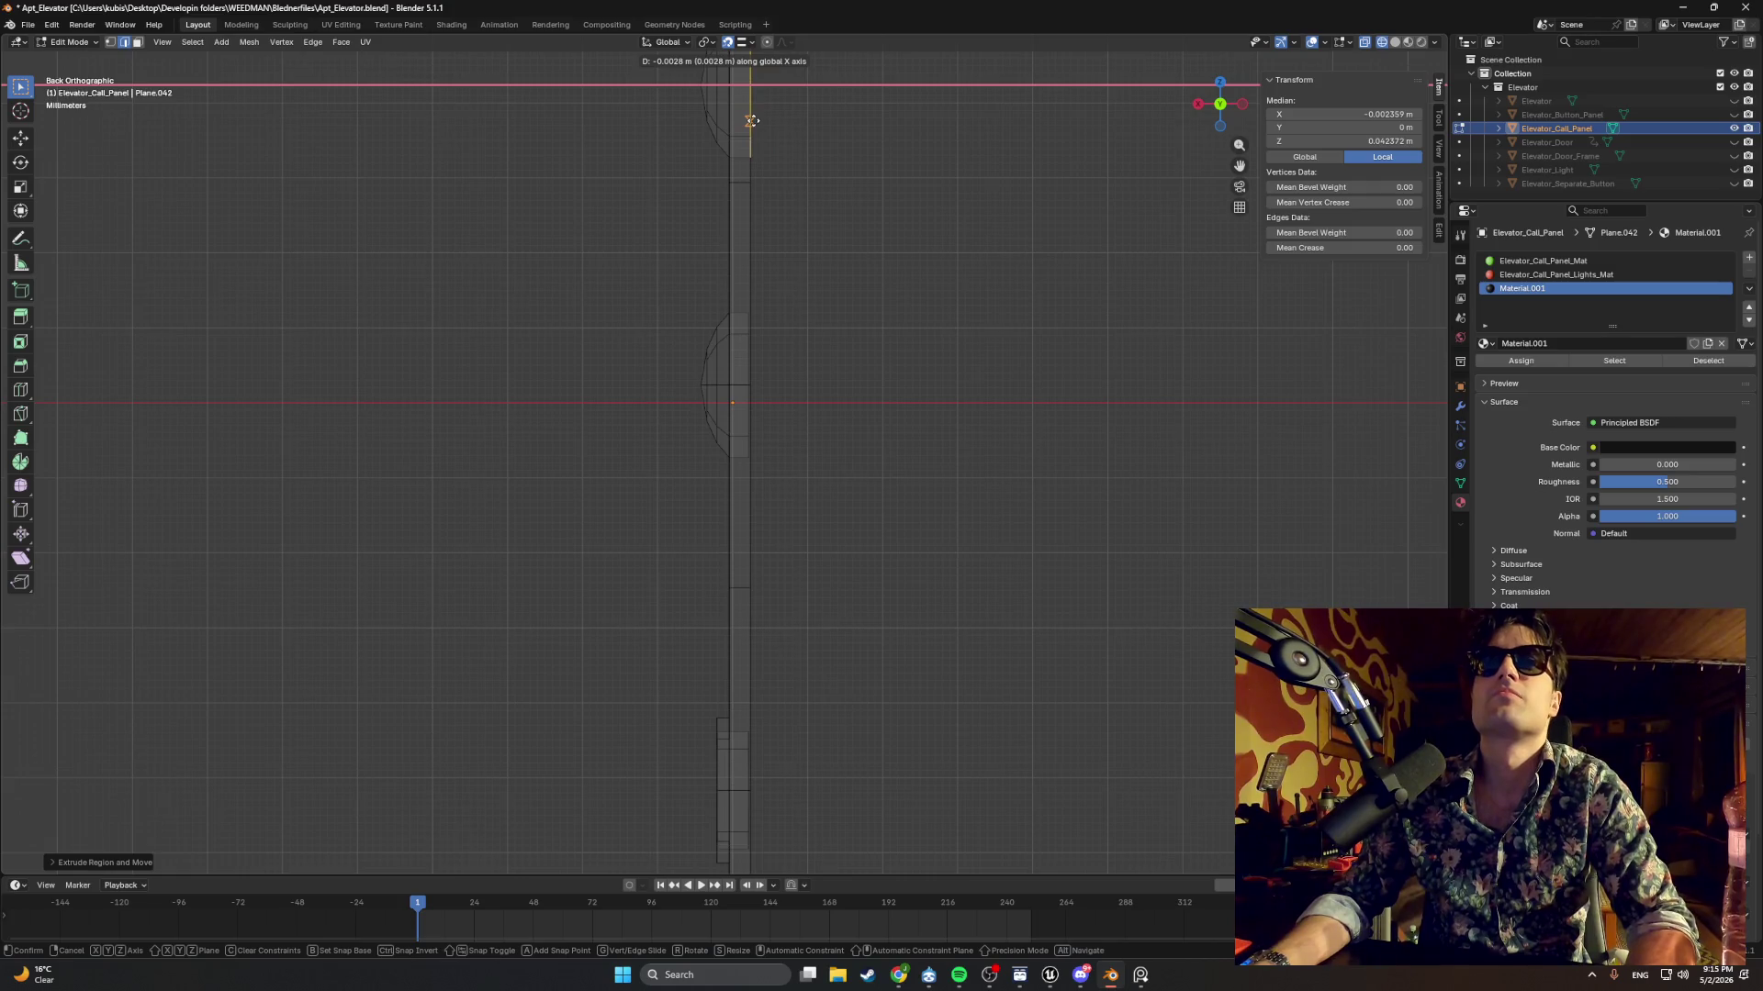
pyautogui.rightClick(751, 131)
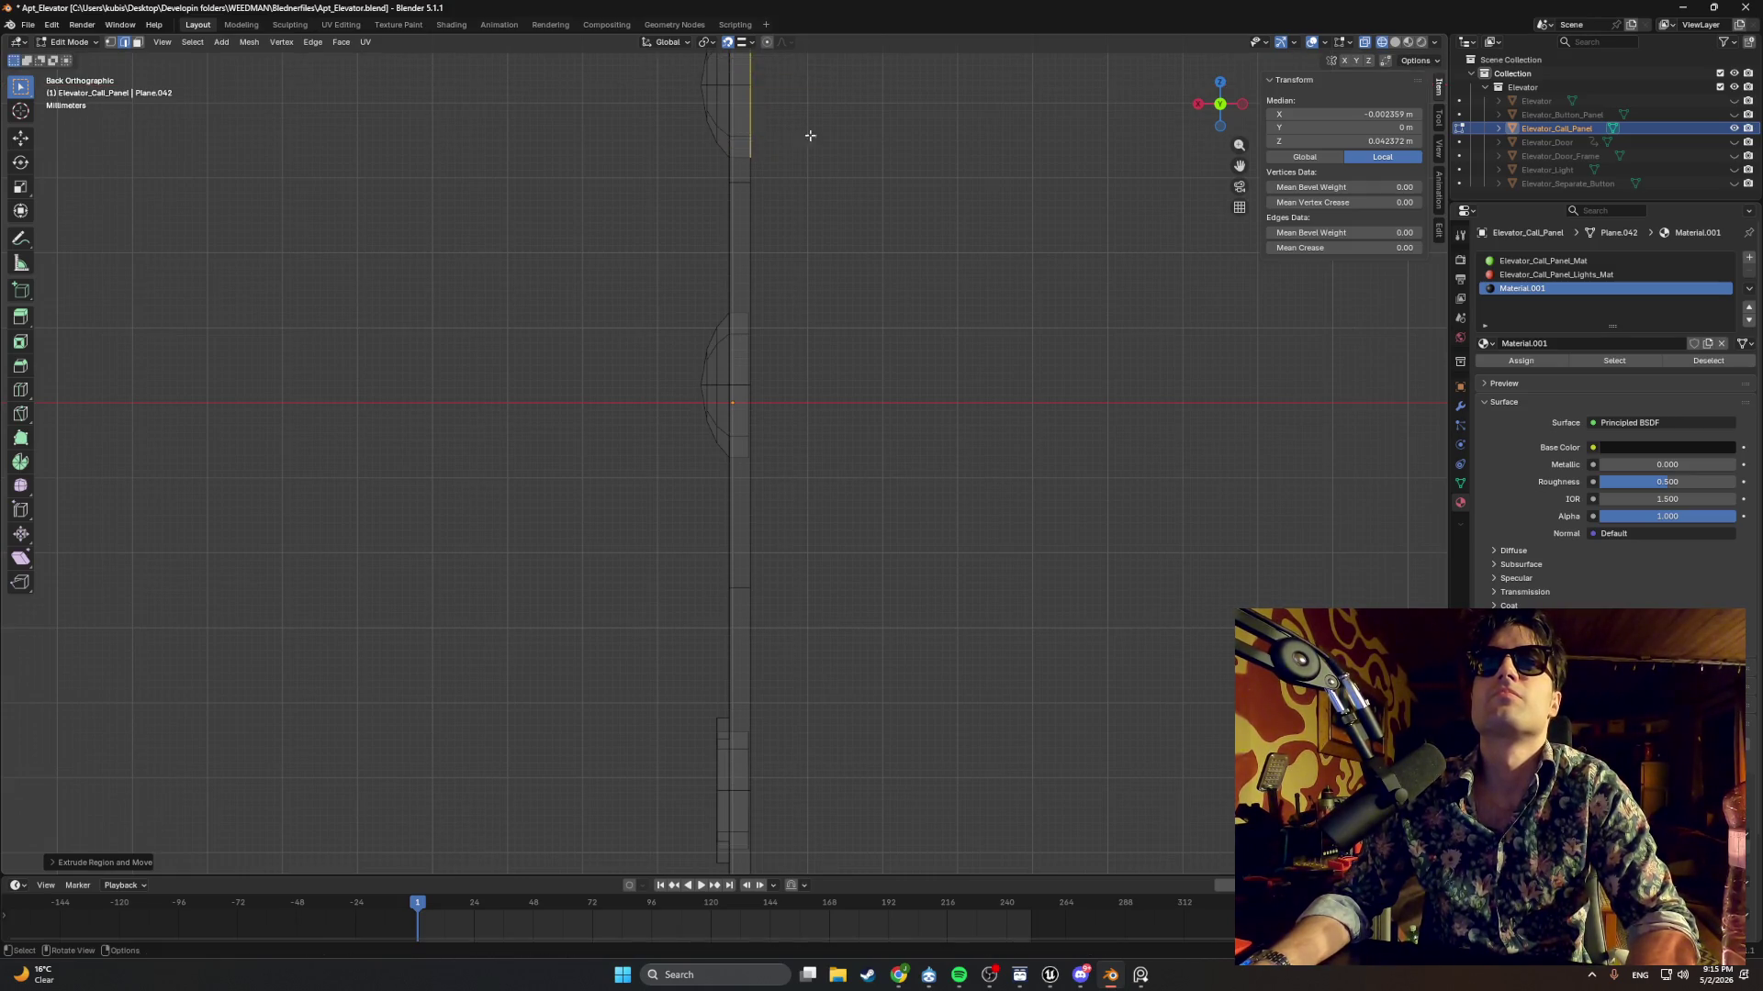
pyautogui.moveTo(807, 138)
pyautogui.mouseDown()
pyautogui.moveTo(725, 128)
pyautogui.moveTo(696, 229)
pyautogui.moveTo(655, 233)
pyautogui.moveTo(716, 204)
pyautogui.moveTo(551, 177)
pyautogui.moveTo(736, 107)
pyautogui.moveTo(661, 366)
pyautogui.moveTo(585, 337)
pyautogui.moveTo(684, 233)
pyautogui.moveTo(656, 266)
pyautogui.moveTo(581, 284)
pyautogui.moveTo(712, 311)
pyautogui.moveTo(728, 252)
pyautogui.moveTo(725, 337)
pyautogui.mouseUp()
# Switch to Solid shading and select edges of the top button ring.
pyautogui.press('z')
pyautogui.click(808, 209)
pyautogui.click(609, 260)
pyautogui.keyDown('shift'); pyautogui.click(622, 258); pyautogui.keyUp('shift')
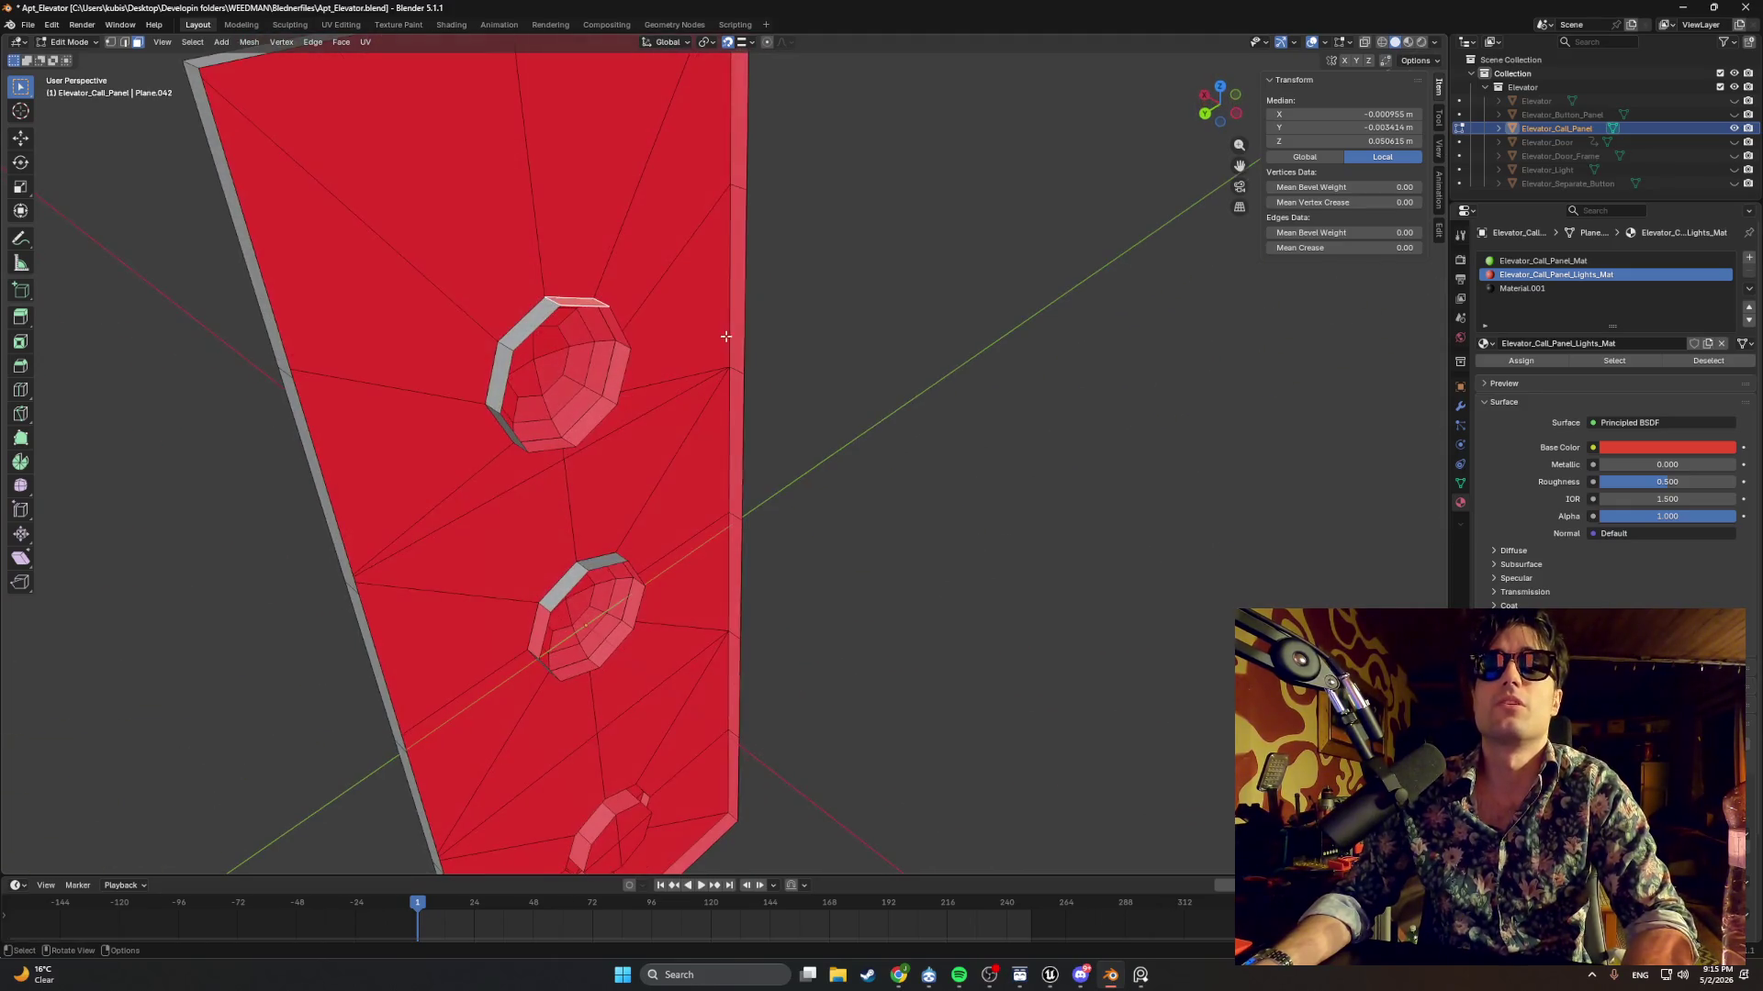
# Select the upper button ring's edges and flip their normals.
pyautogui.keyDown('shift'); pyautogui.click(563, 325); pyautogui.keyUp('shift')
pyautogui.moveTo(562, 325)
pyautogui.mouseDown()
pyautogui.moveTo(591, 264)
pyautogui.moveTo(606, 375)
pyautogui.mouseUp()
pyautogui.keyDown('shift'); pyautogui.click(609, 313); pyautogui.keyUp('shift')
pyautogui.keyDown('shift'); pyautogui.click(683, 419); pyautogui.keyUp('shift')
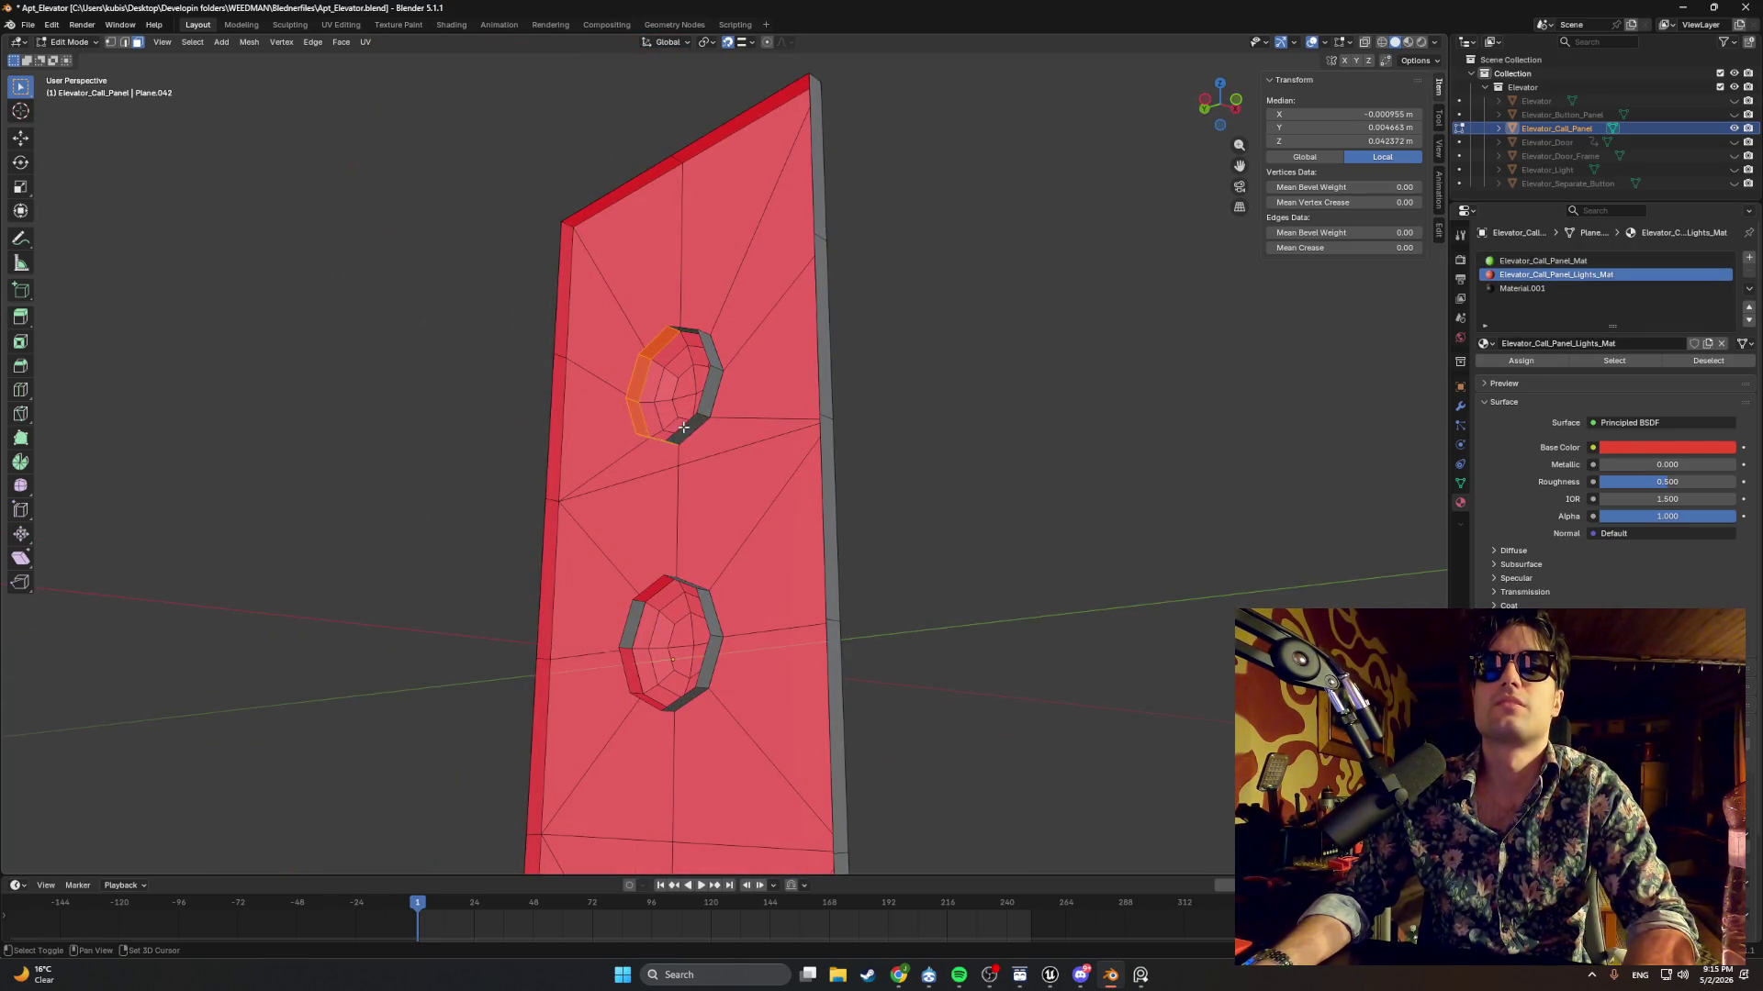
pyautogui.keyDown('shift'); pyautogui.click(713, 366); pyautogui.keyUp('shift')
pyautogui.moveTo(711, 385)
pyautogui.mouseDown()
pyautogui.moveTo(826, 413)
pyautogui.moveTo(750, 409)
pyautogui.moveTo(753, 381)
pyautogui.moveTo(818, 353)
pyautogui.moveTo(691, 411)
pyautogui.mouseUp()
pyautogui.hotkey('alt', 'n')
pyautogui.click(691, 405)
# Select the lower button ring's edges and recalculate their normals outside.
pyautogui.keyDown('alt'); pyautogui.click(502, 582); pyautogui.keyUp('alt')
pyautogui.moveTo(502, 582)
pyautogui.mouseDown()
pyautogui.moveTo(515, 537)
pyautogui.moveTo(653, 634)
pyautogui.moveTo(669, 601)
pyautogui.mouseUp()
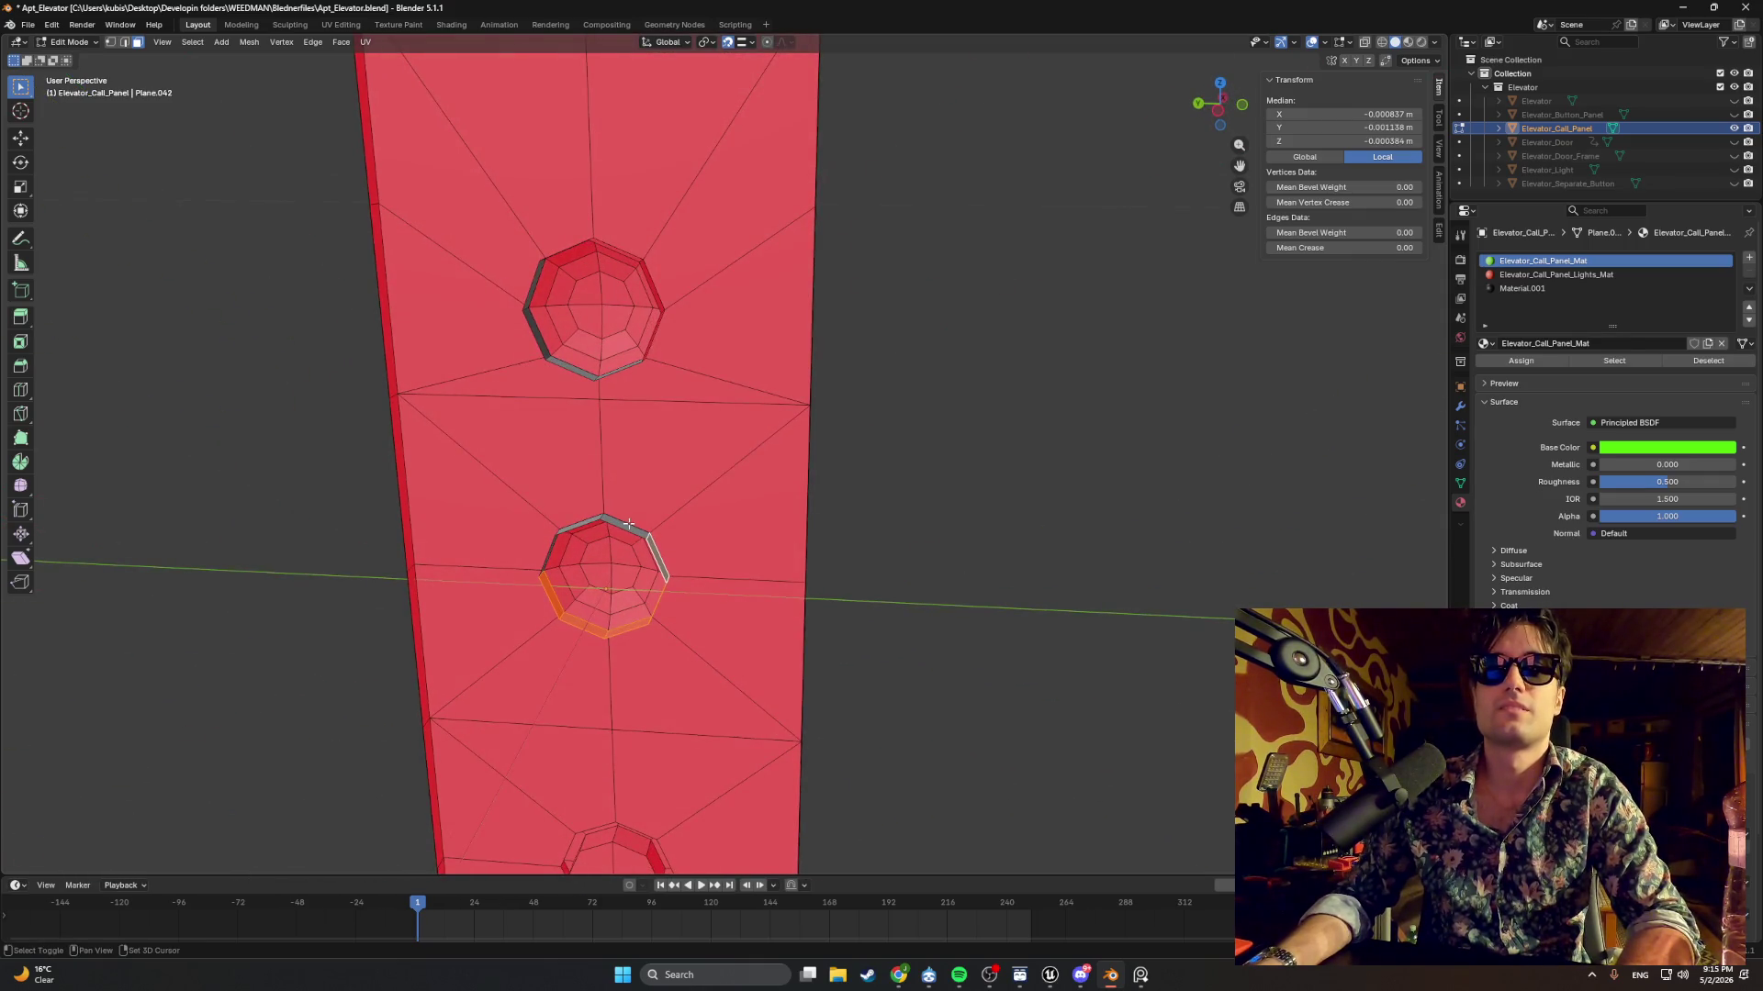
pyautogui.keyDown('shift'); pyautogui.click(576, 523); pyautogui.keyUp('shift')
pyautogui.keyDown('shift'); pyautogui.click(577, 523); pyautogui.keyUp('shift')
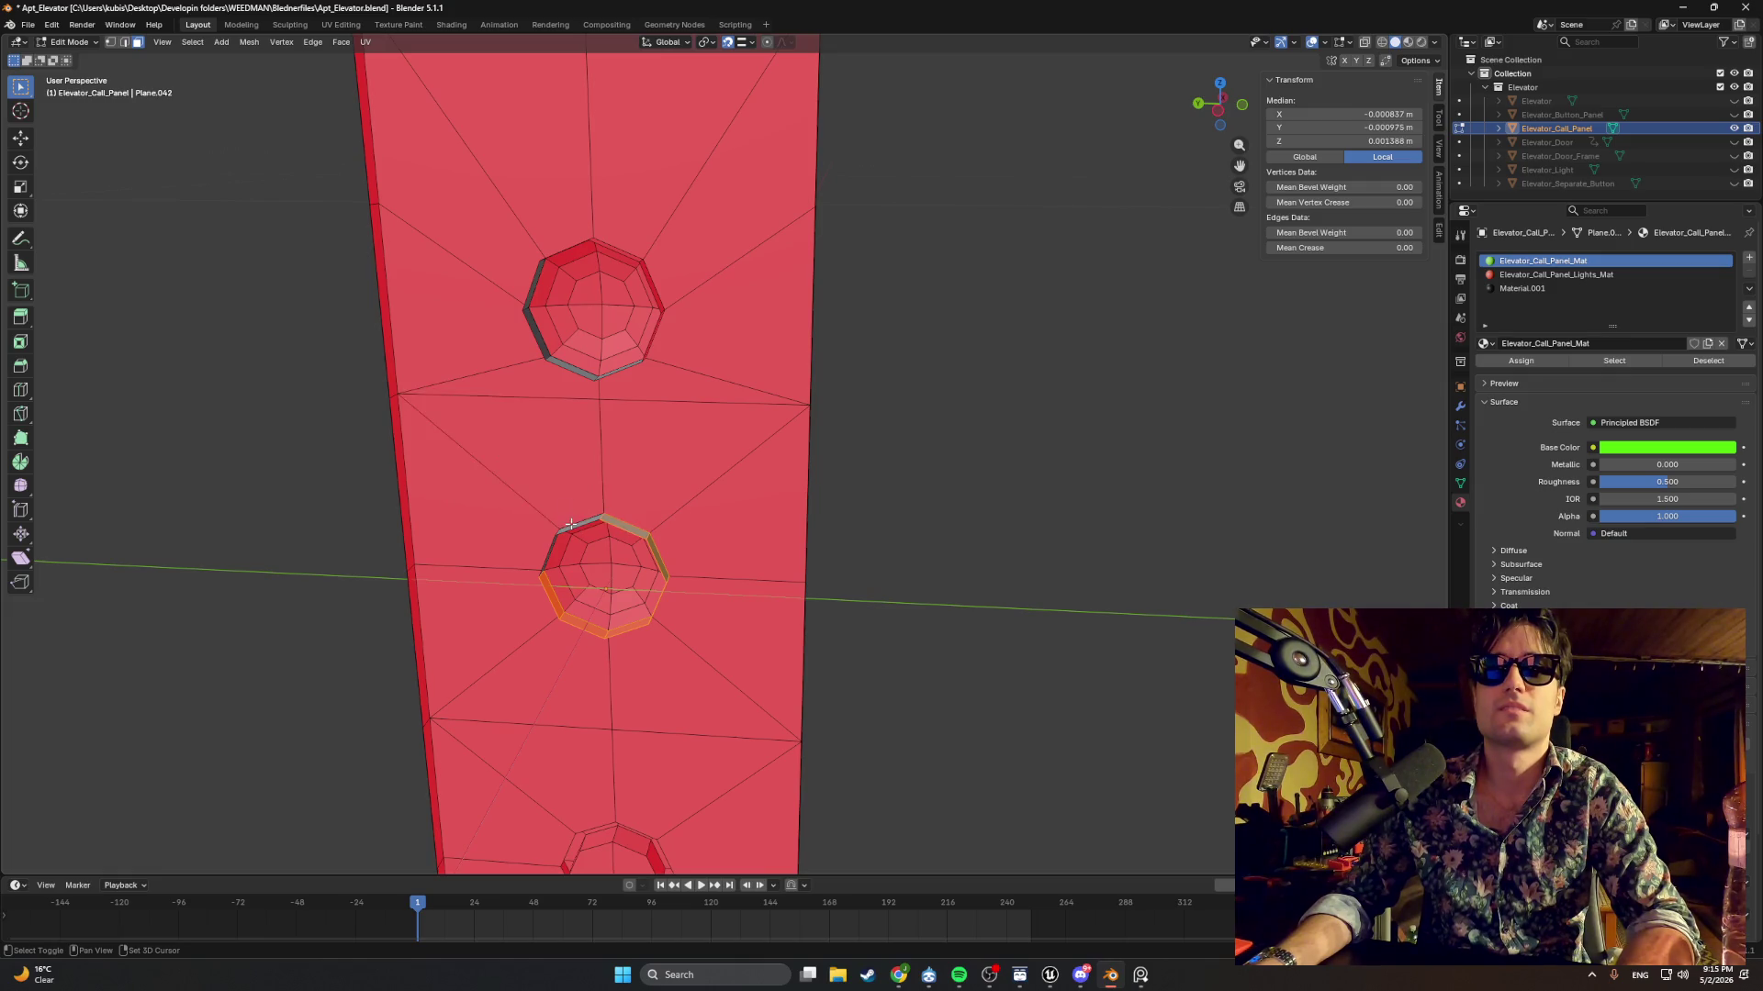
pyautogui.keyDown('shift'); pyautogui.click(575, 524); pyautogui.keyUp('shift')
pyautogui.keyDown('shift'); pyautogui.click(574, 528); pyautogui.keyUp('shift')
pyautogui.moveTo(574, 527); pyautogui.dragTo(539, 491)
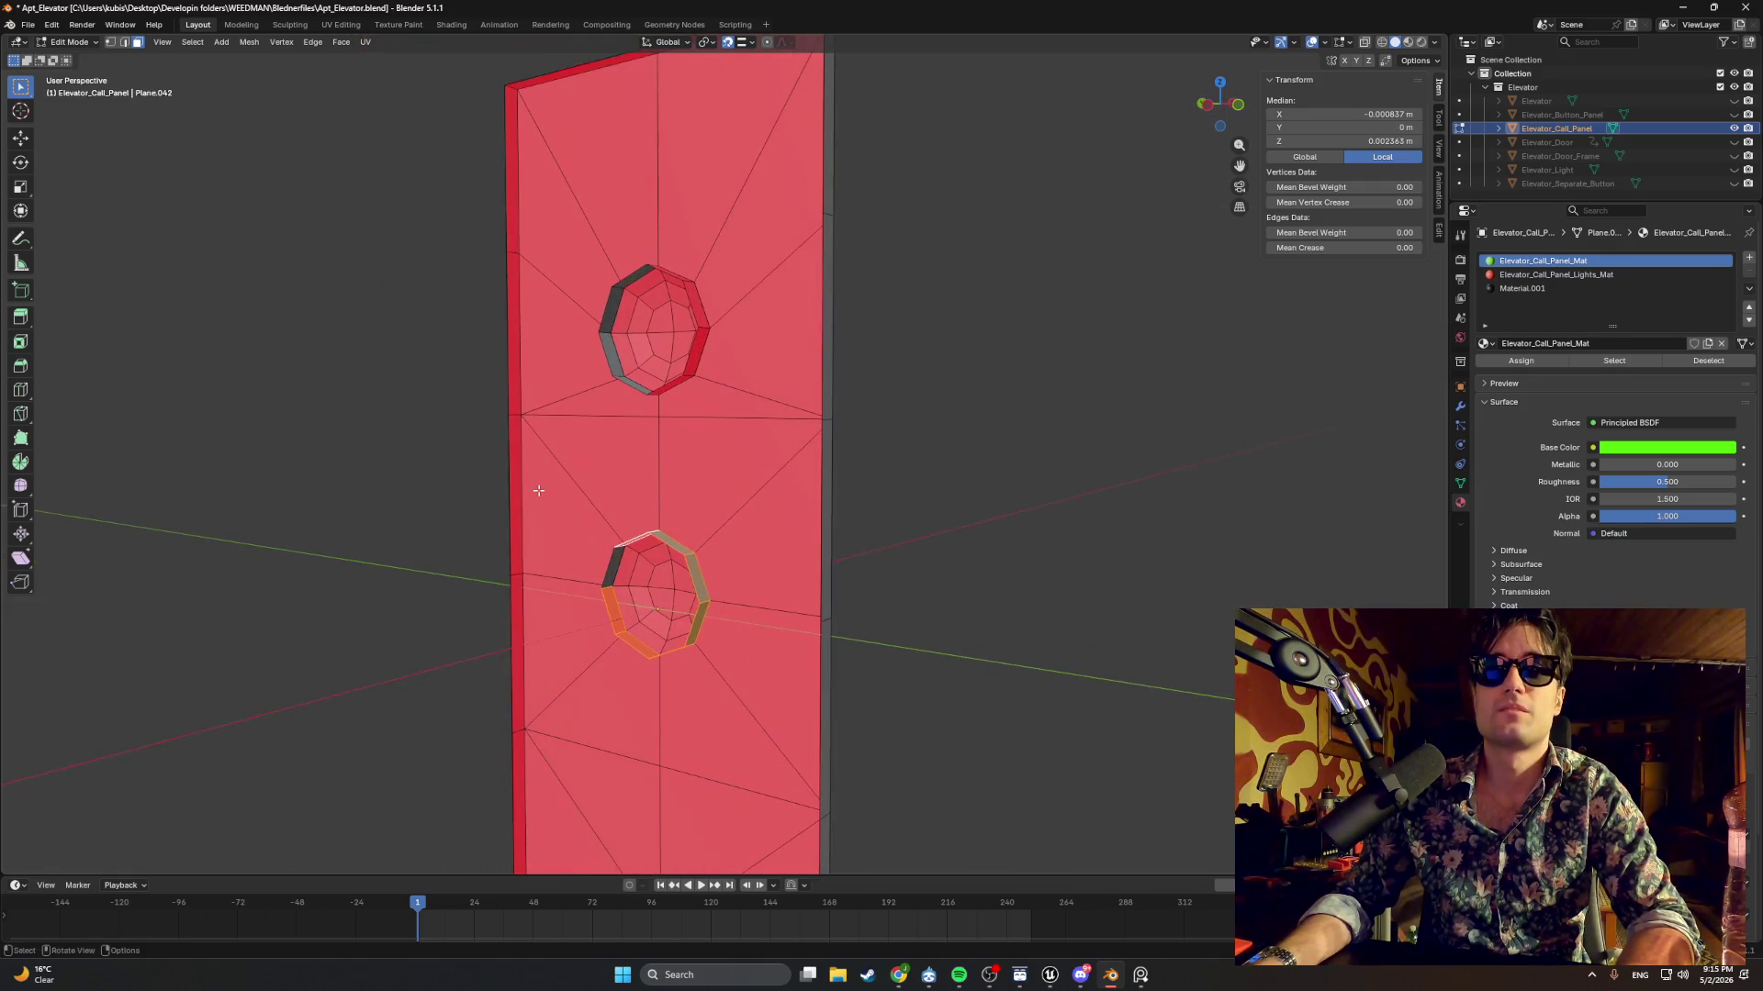
pyautogui.hotkey('alt', 'n')
pyautogui.click(473, 497)
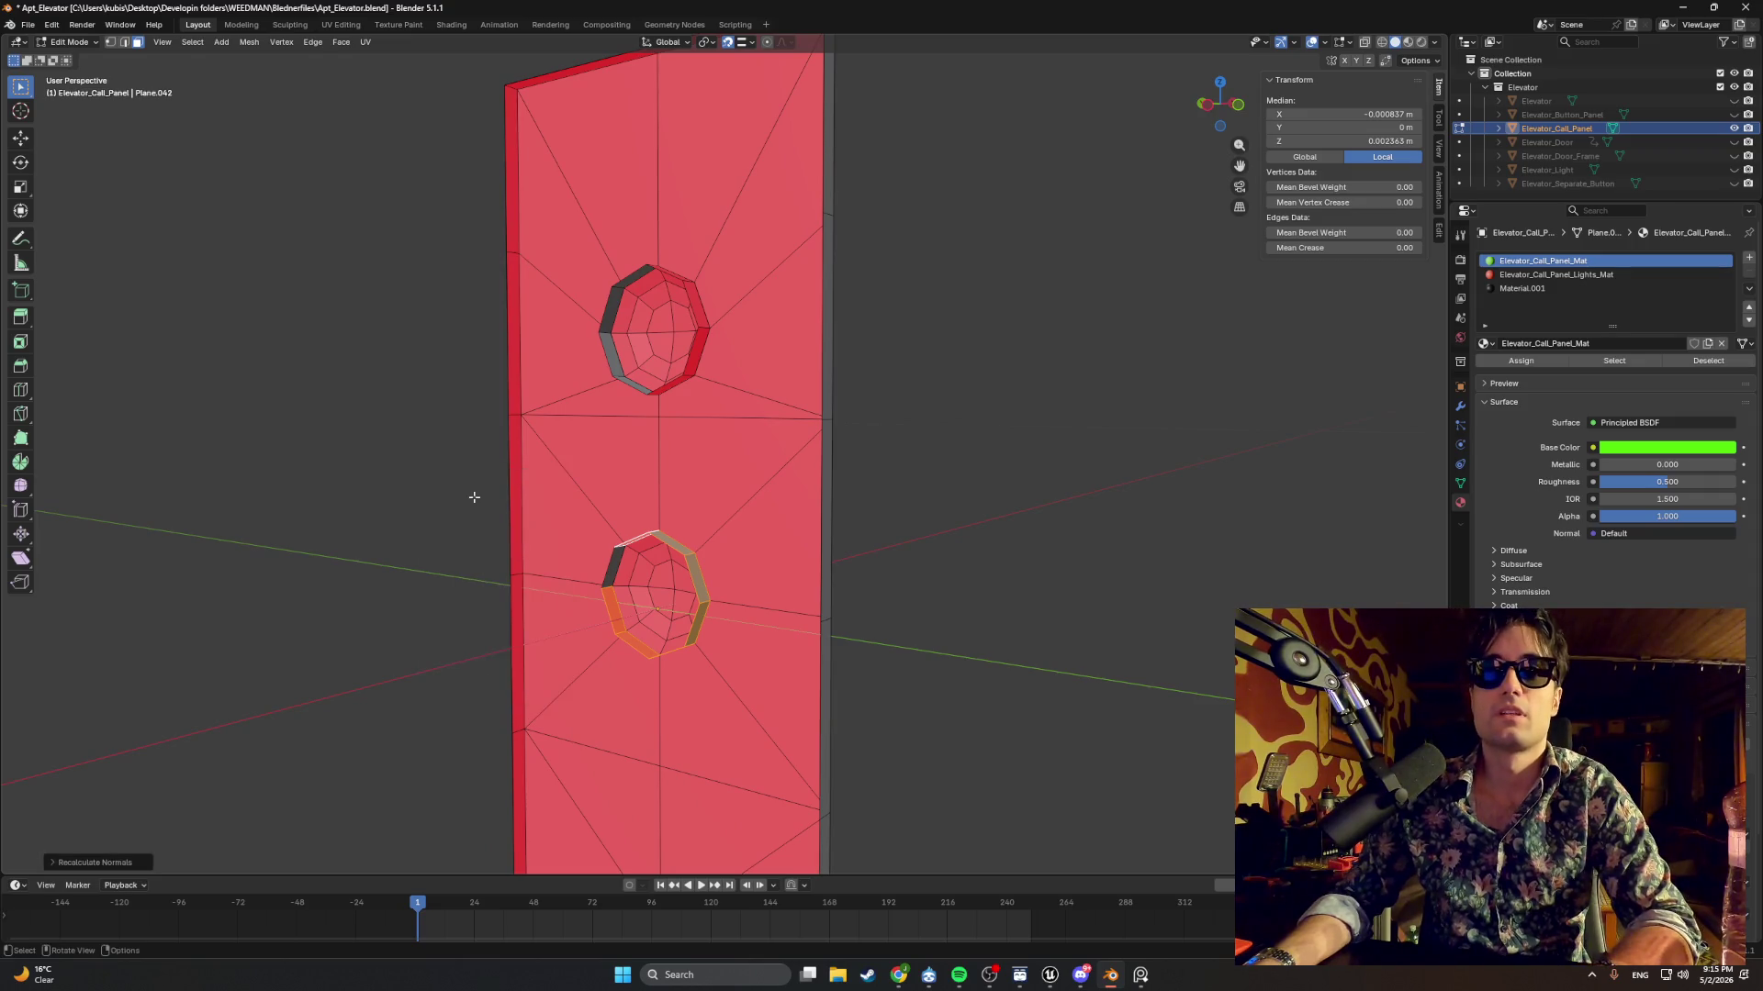
# Flip the lower ring's normals, then deselect everything.
pyautogui.hotkey('alt', 'n')
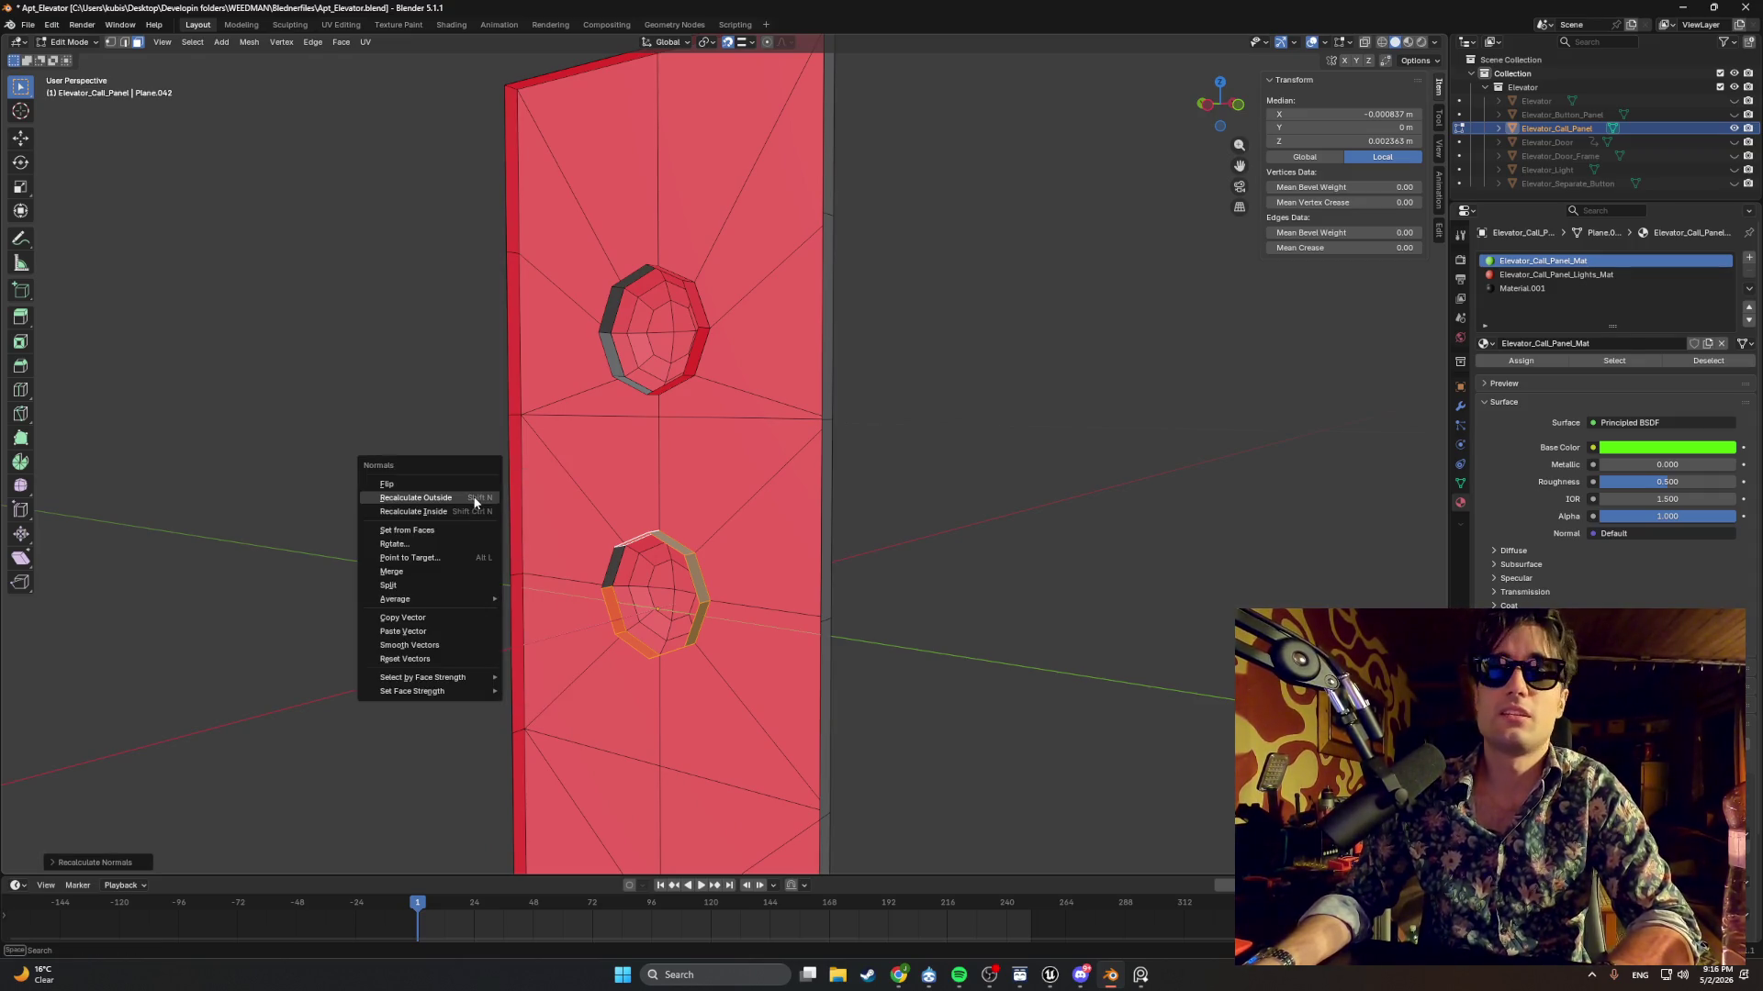
pyautogui.click(466, 487)
pyautogui.moveTo(467, 488)
pyautogui.mouseDown()
pyautogui.moveTo(815, 496)
pyautogui.moveTo(754, 524)
pyautogui.mouseUp()
pyautogui.hotkey('alt', 'a')
pyautogui.click(958, 974)
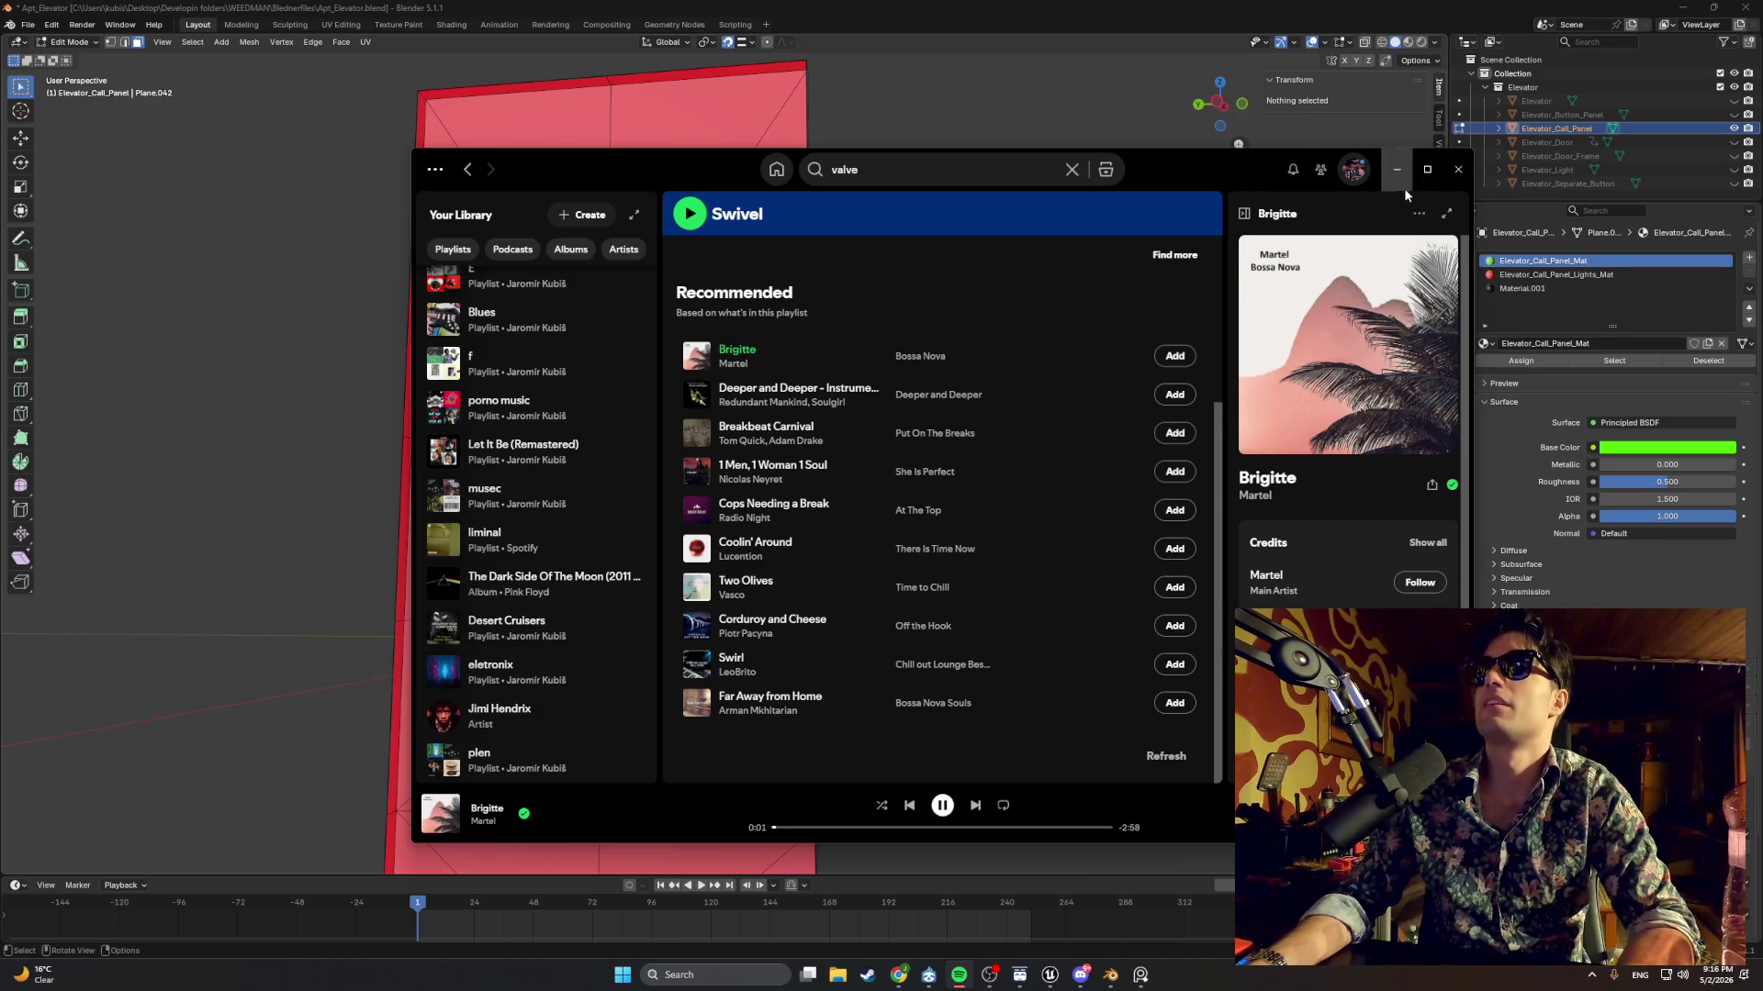
pyautogui.click(1396, 169)
pyautogui.moveTo(976, 377)
pyautogui.mouseDown()
pyautogui.moveTo(826, 440)
pyautogui.moveTo(661, 472)
pyautogui.moveTo(827, 468)
pyautogui.moveTo(939, 405)
pyautogui.moveTo(537, 394)
pyautogui.mouseUp()
# Zoom in on the top button and select its rim edge loop.
pyautogui.click(568, 447)
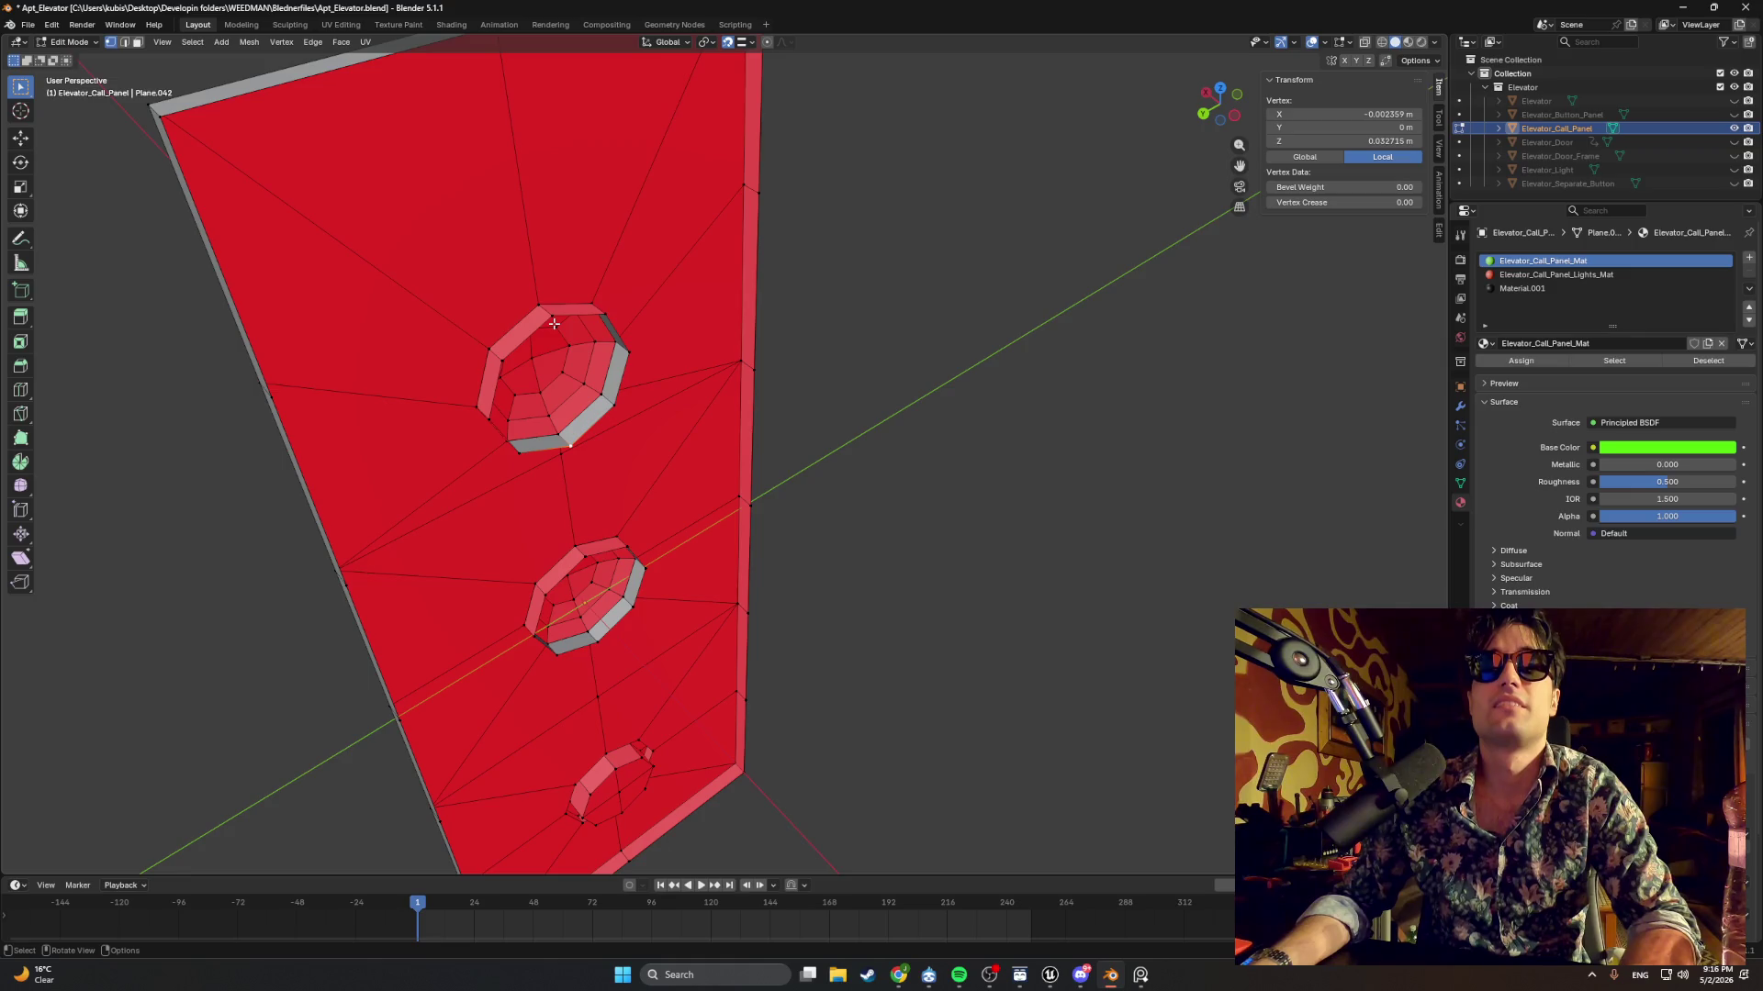
pyautogui.moveTo(620, 408)
pyautogui.mouseDown()
pyautogui.moveTo(579, 404)
pyautogui.moveTo(651, 394)
pyautogui.moveTo(619, 371)
pyautogui.mouseUp()
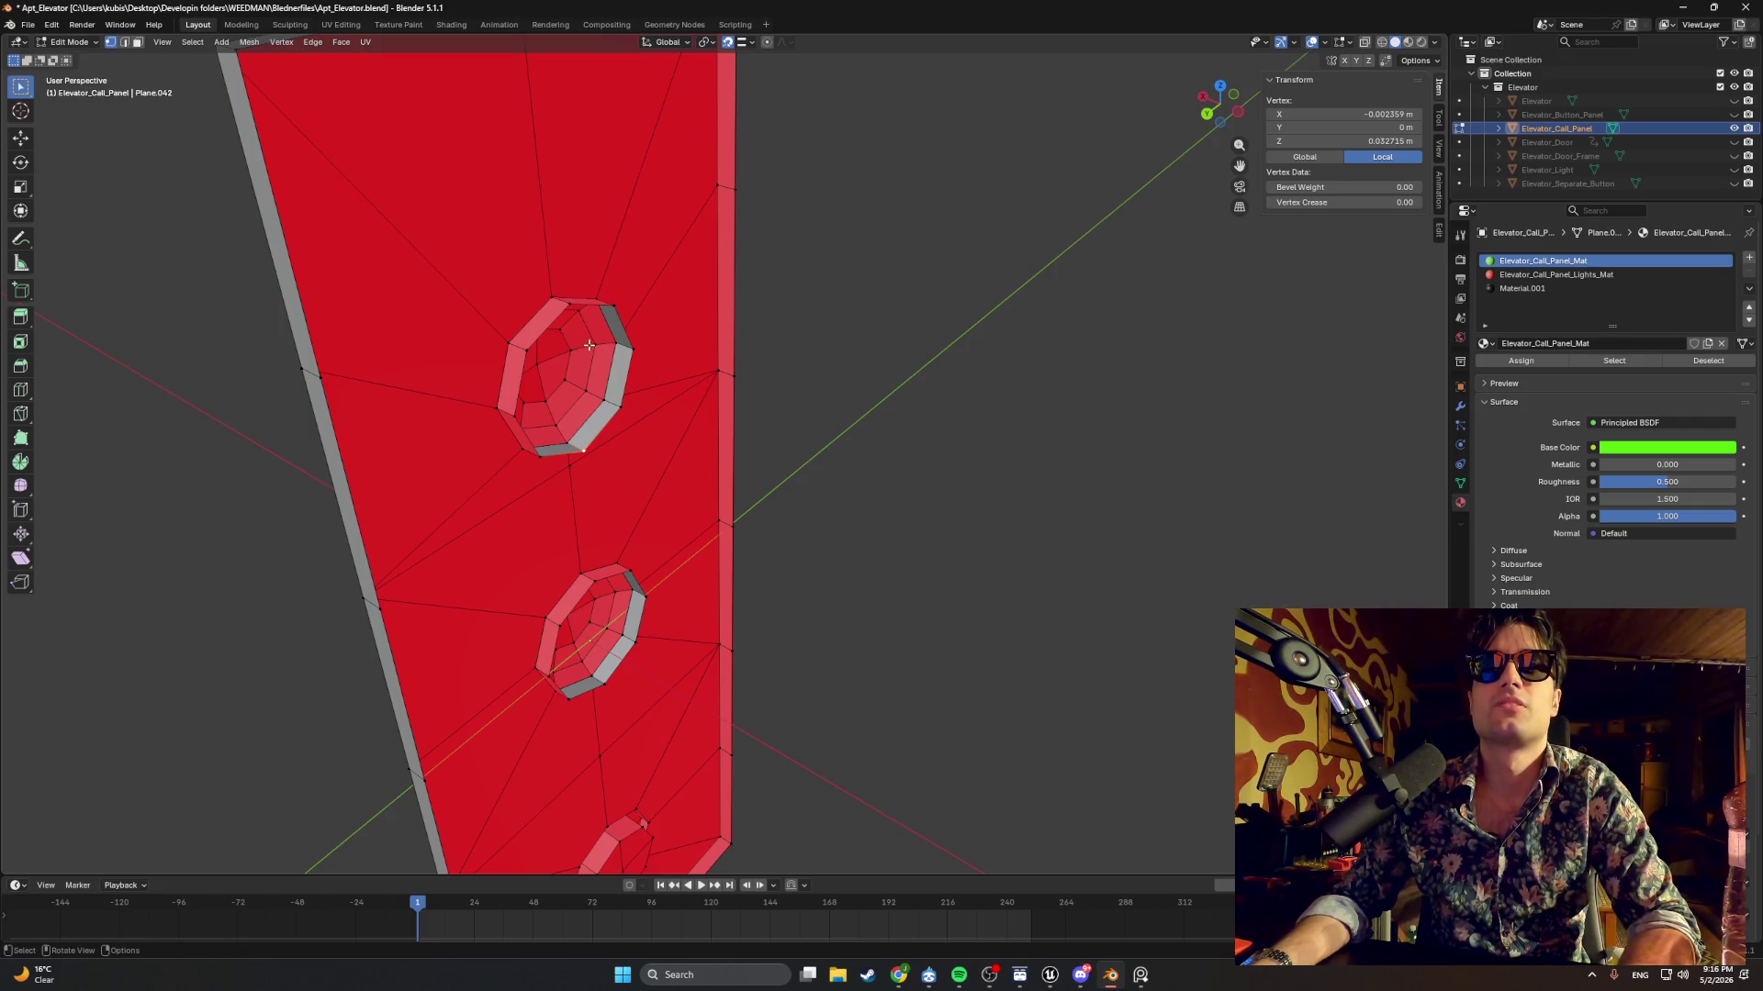
pyautogui.moveTo(597, 361); pyautogui.dragTo(552, 377)
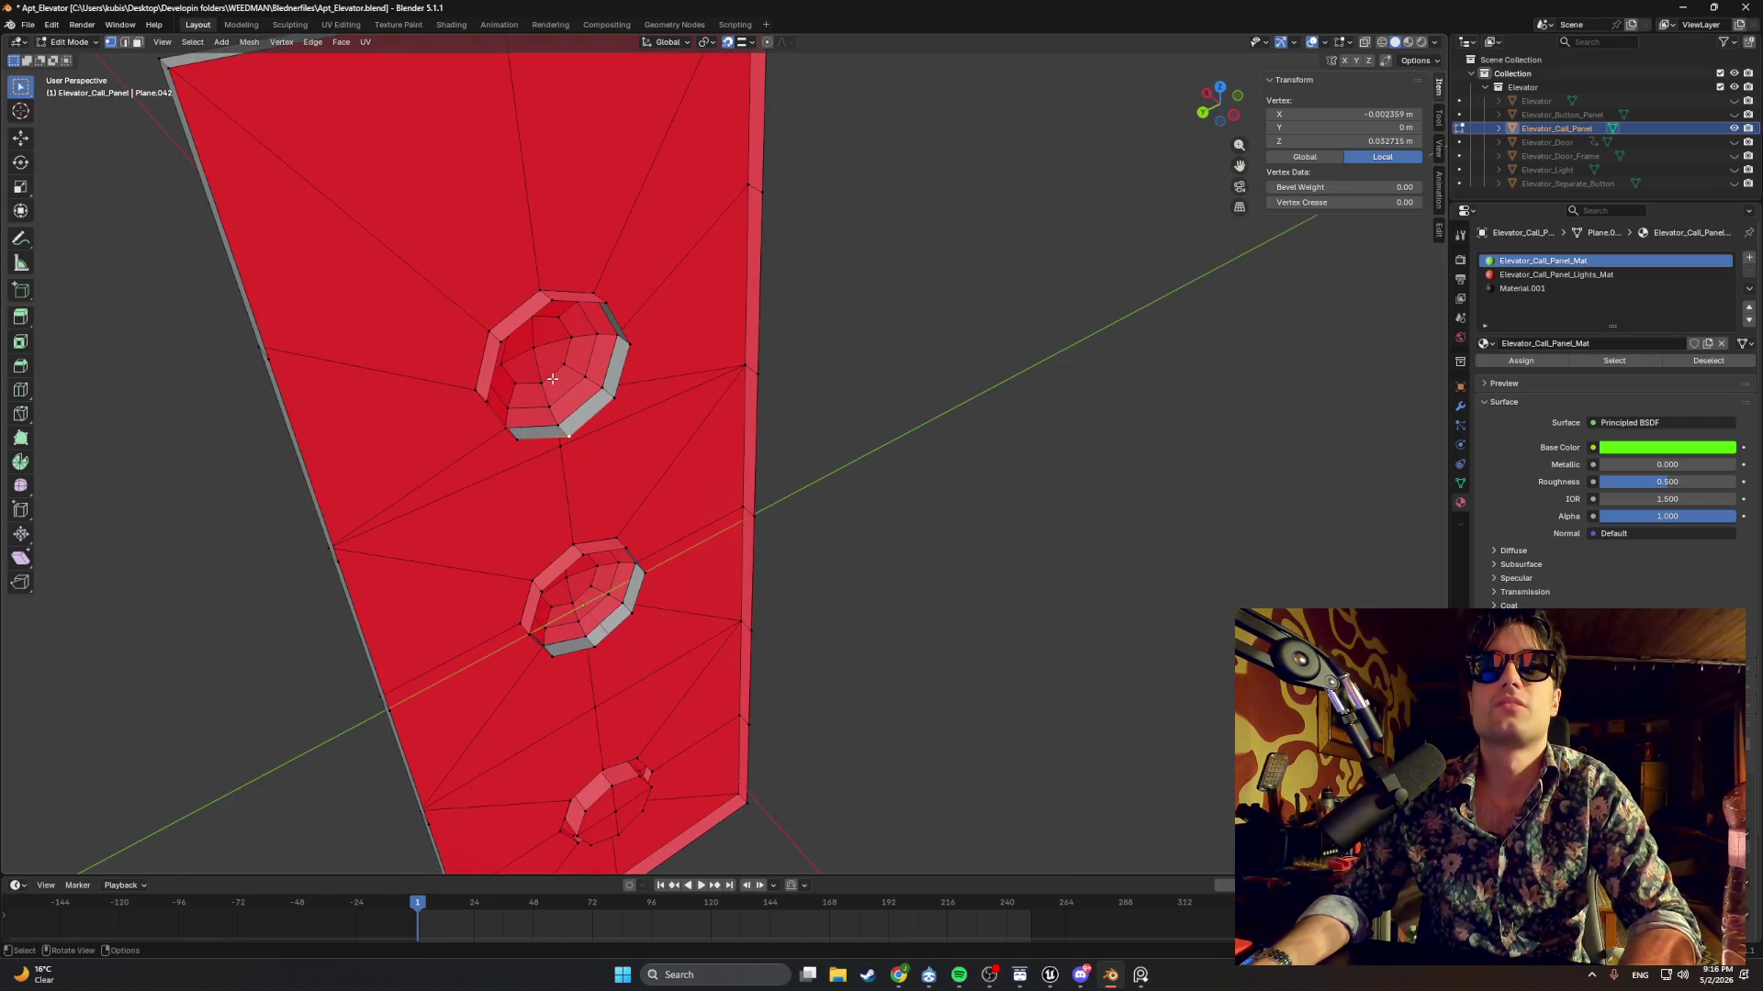
pyautogui.scroll(2, 553, 369)
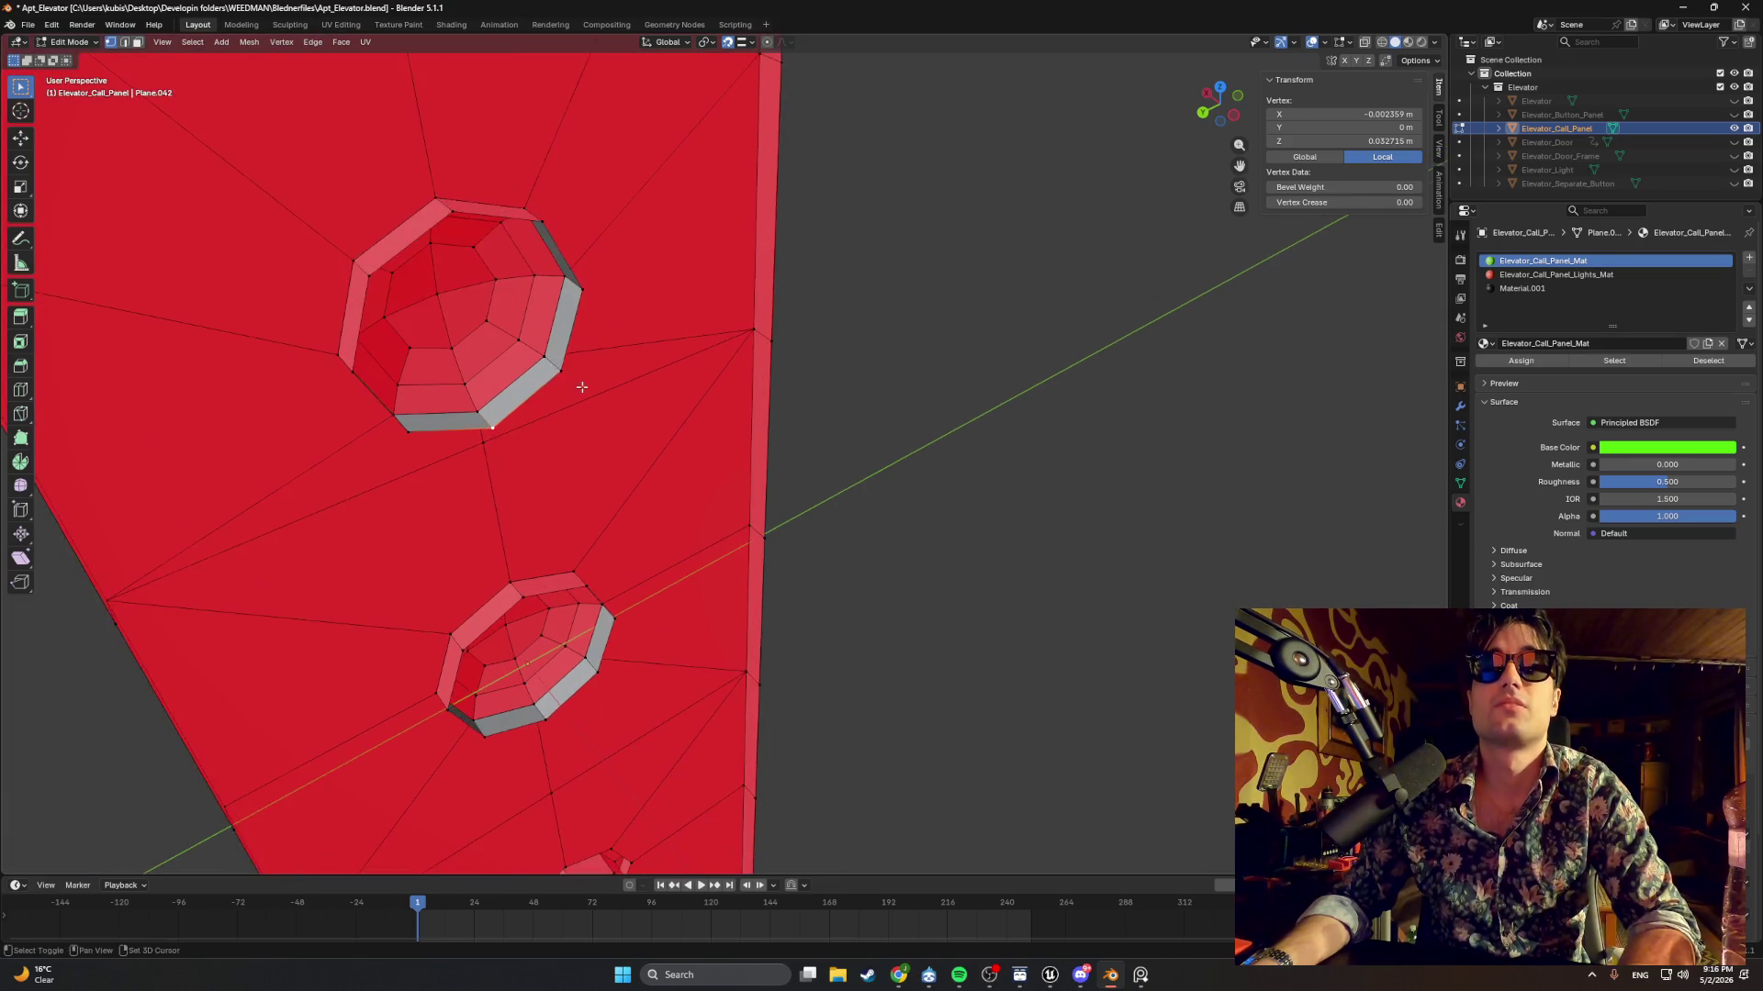
pyautogui.moveTo(582, 385); pyautogui.dragTo(722, 429)
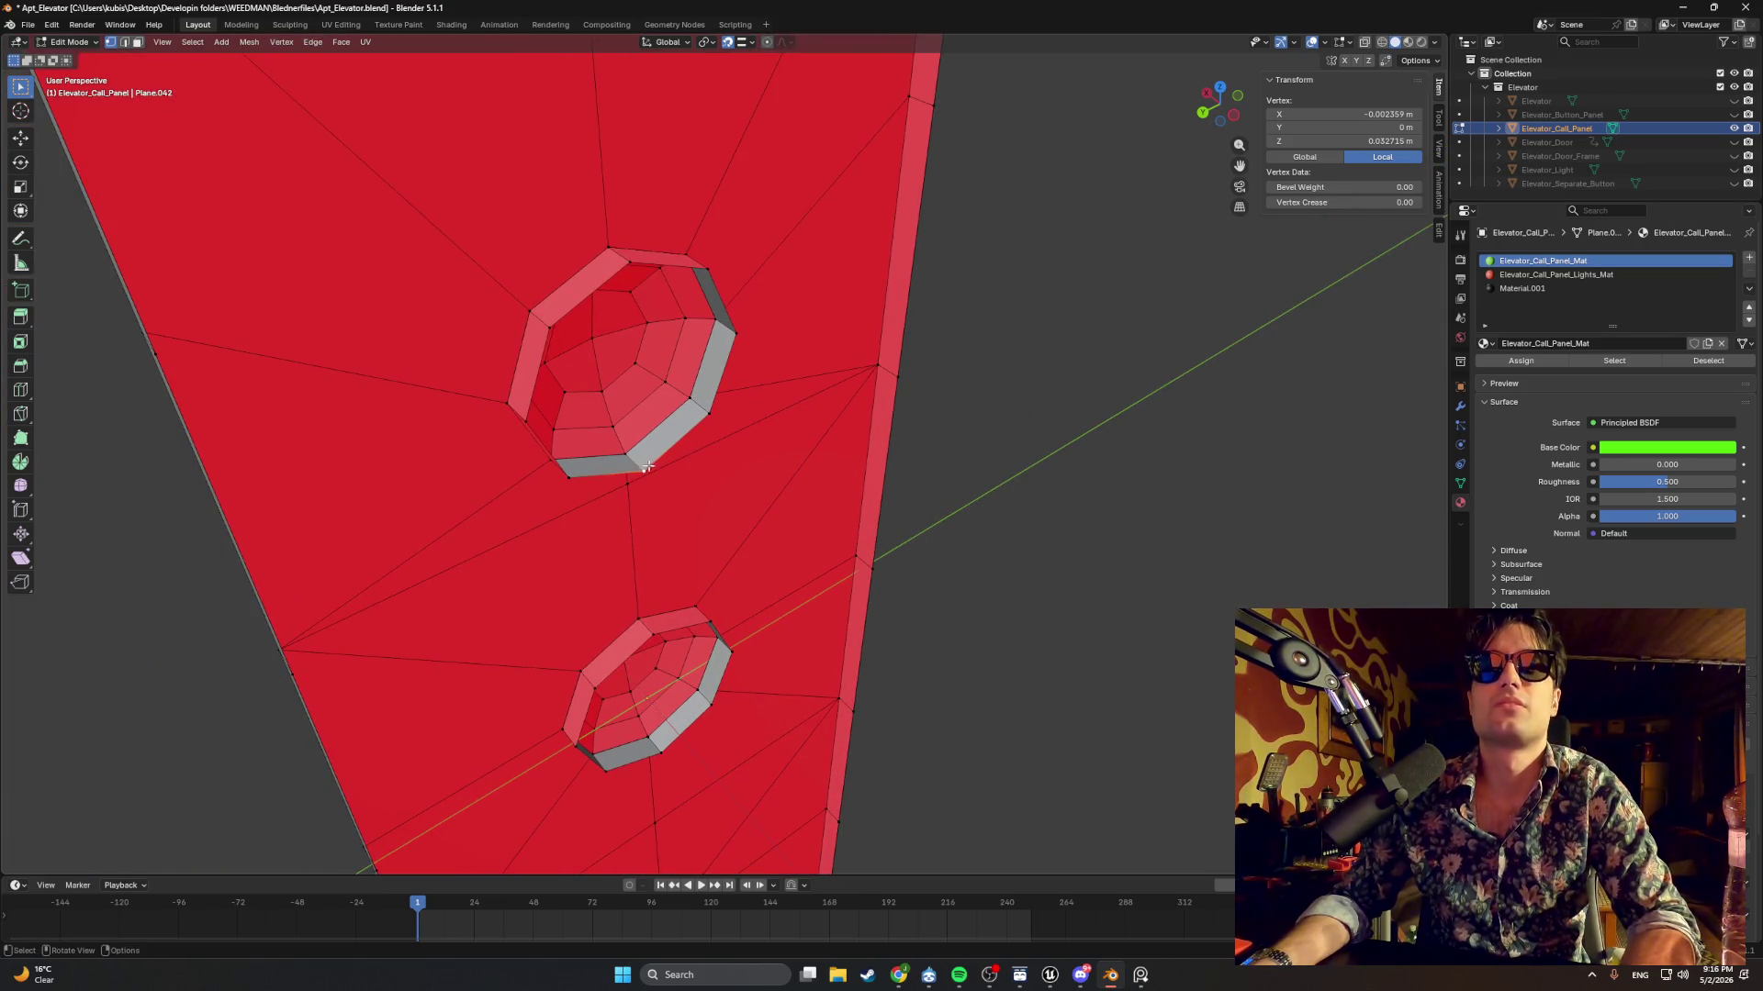
pyautogui.keyDown('alt'); pyautogui.click(710, 414); pyautogui.keyUp('alt')
# Fill the top and lower button rim loops with faces.
pyautogui.press('f')
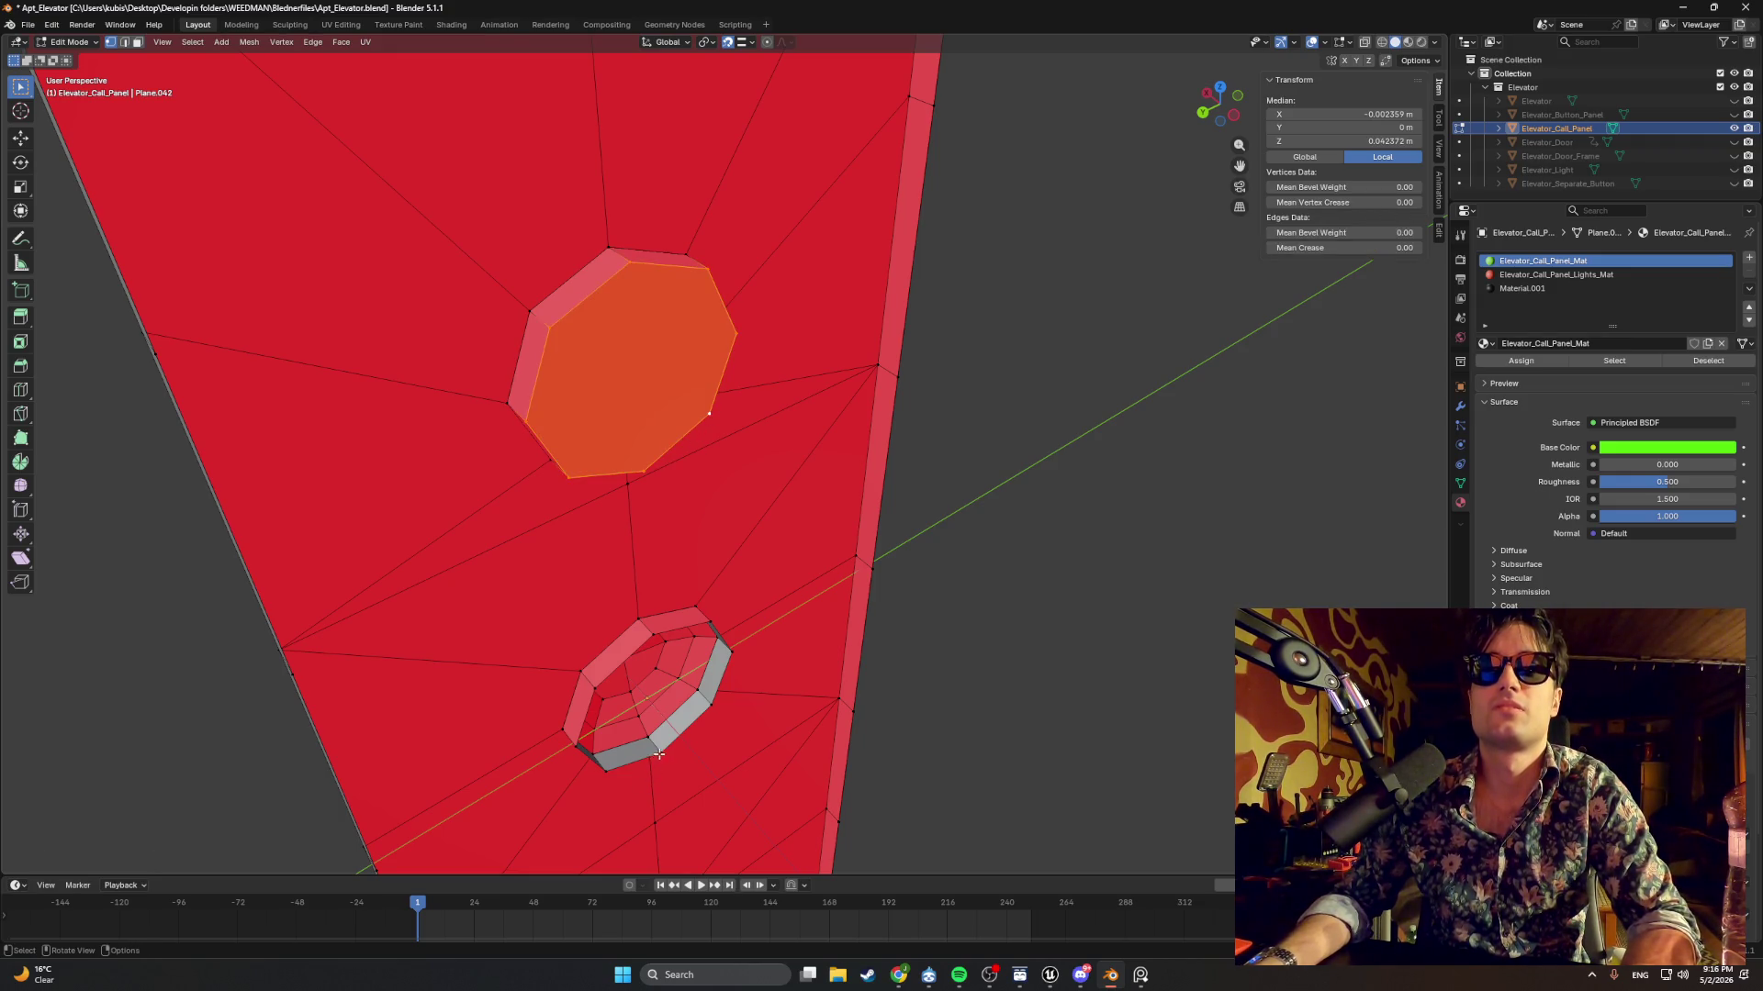
pyautogui.keyDown('alt'); pyautogui.click(659, 755); pyautogui.keyUp('alt')
pyautogui.press('f')
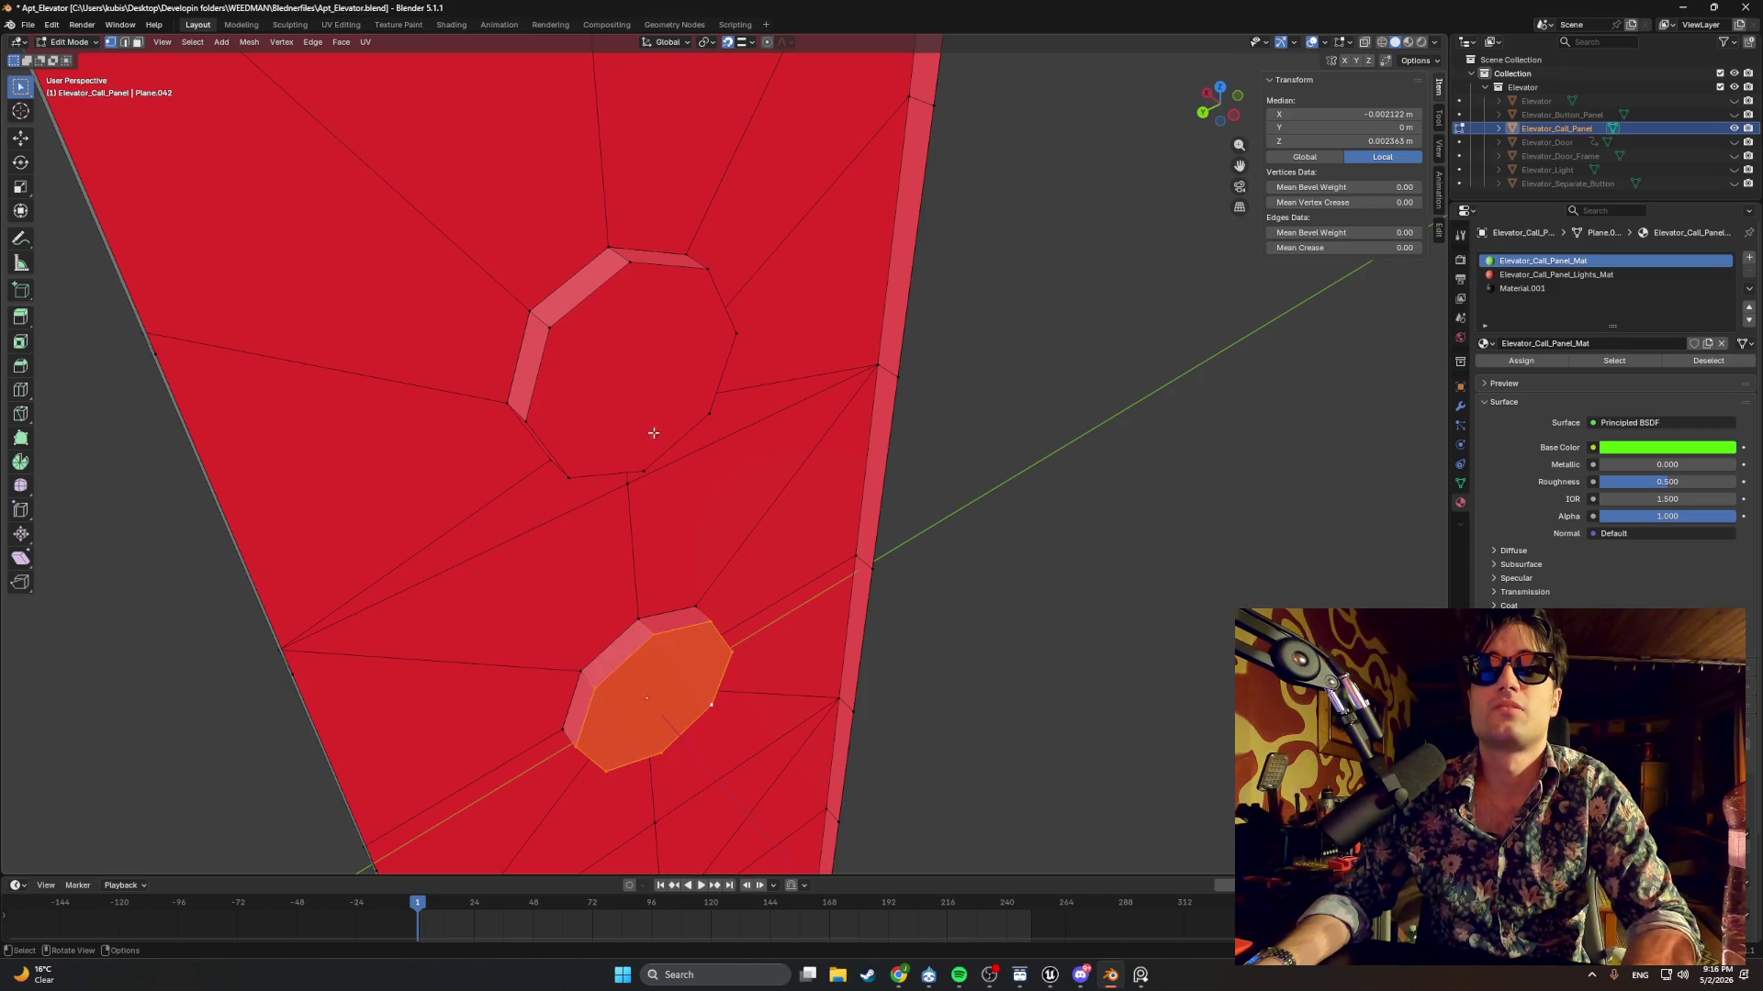
# Knife horizontal and vertical cuts across the upper octagon face.
pyautogui.press('k')
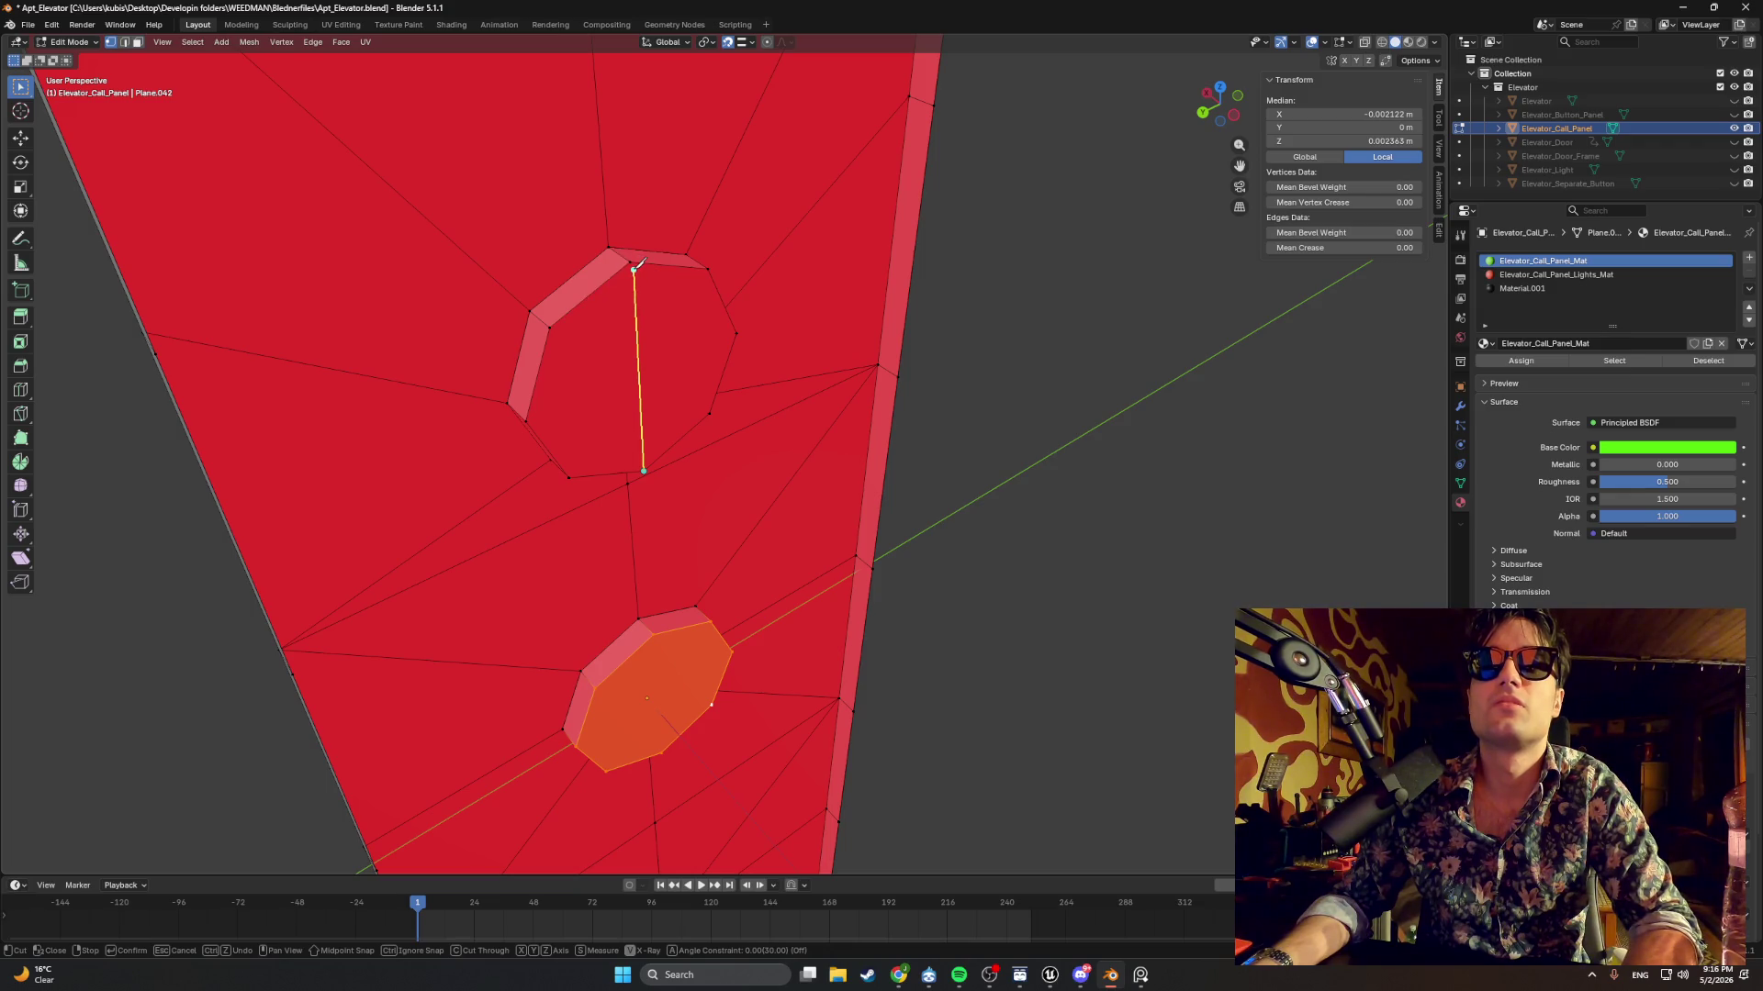
pyautogui.press('Return')
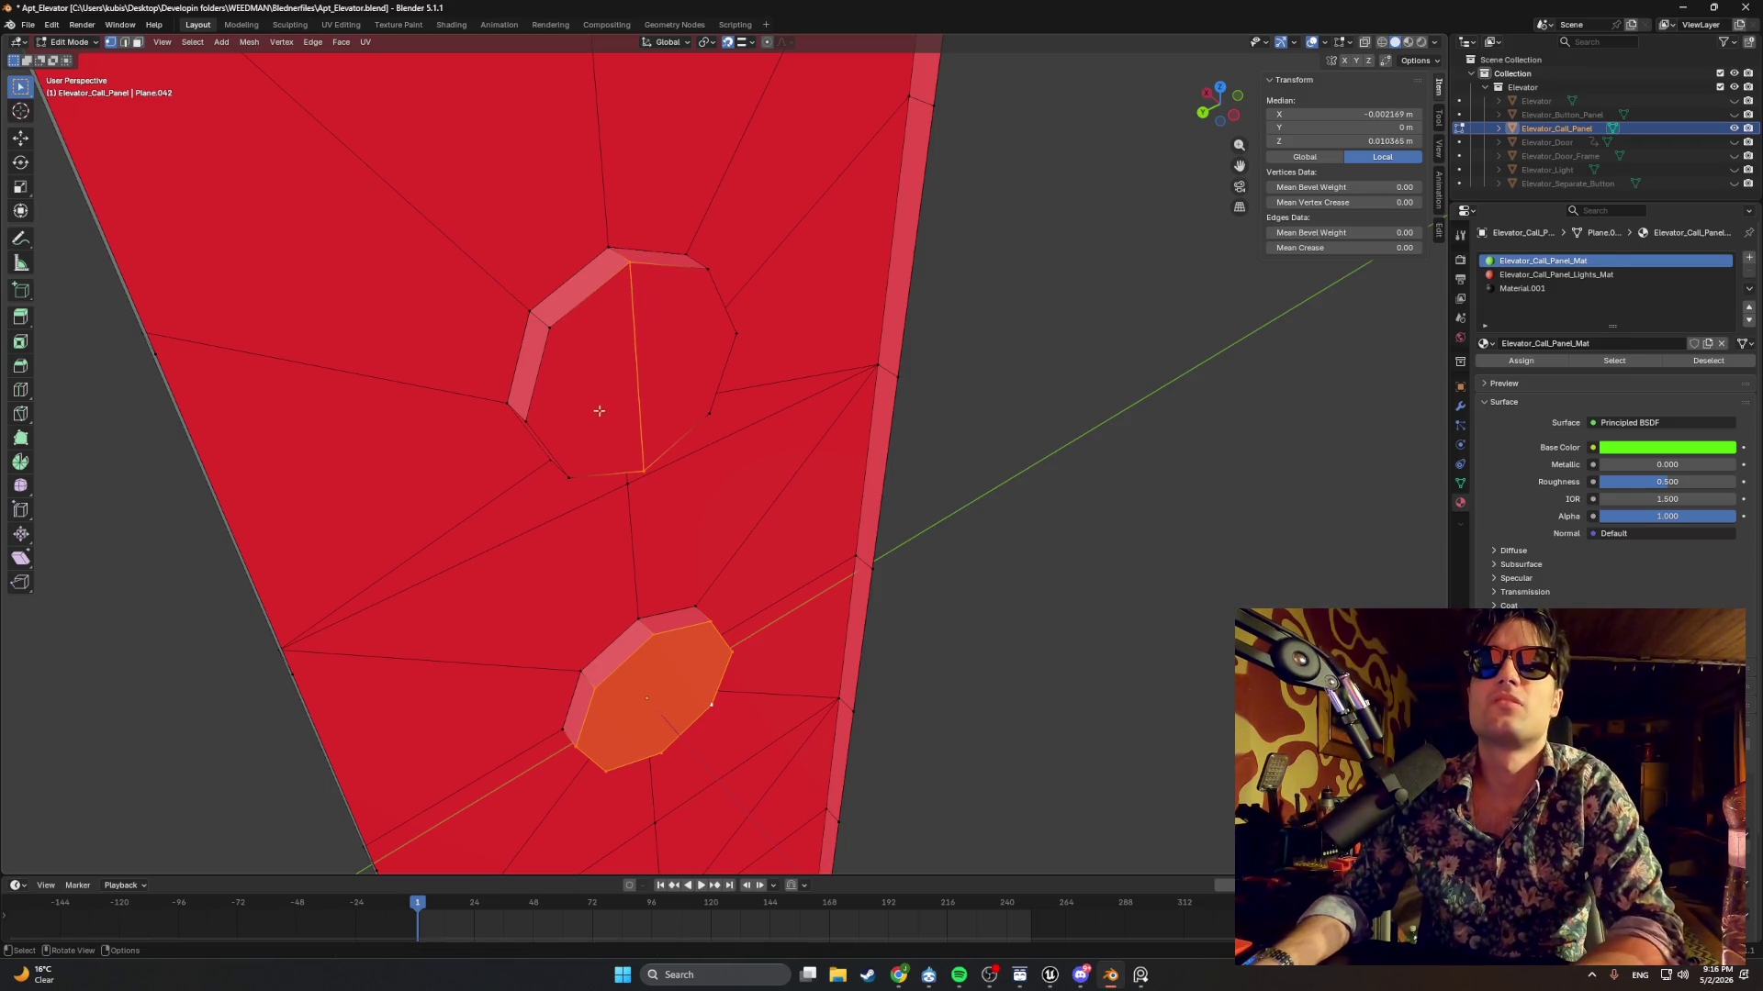
pyautogui.press('k')
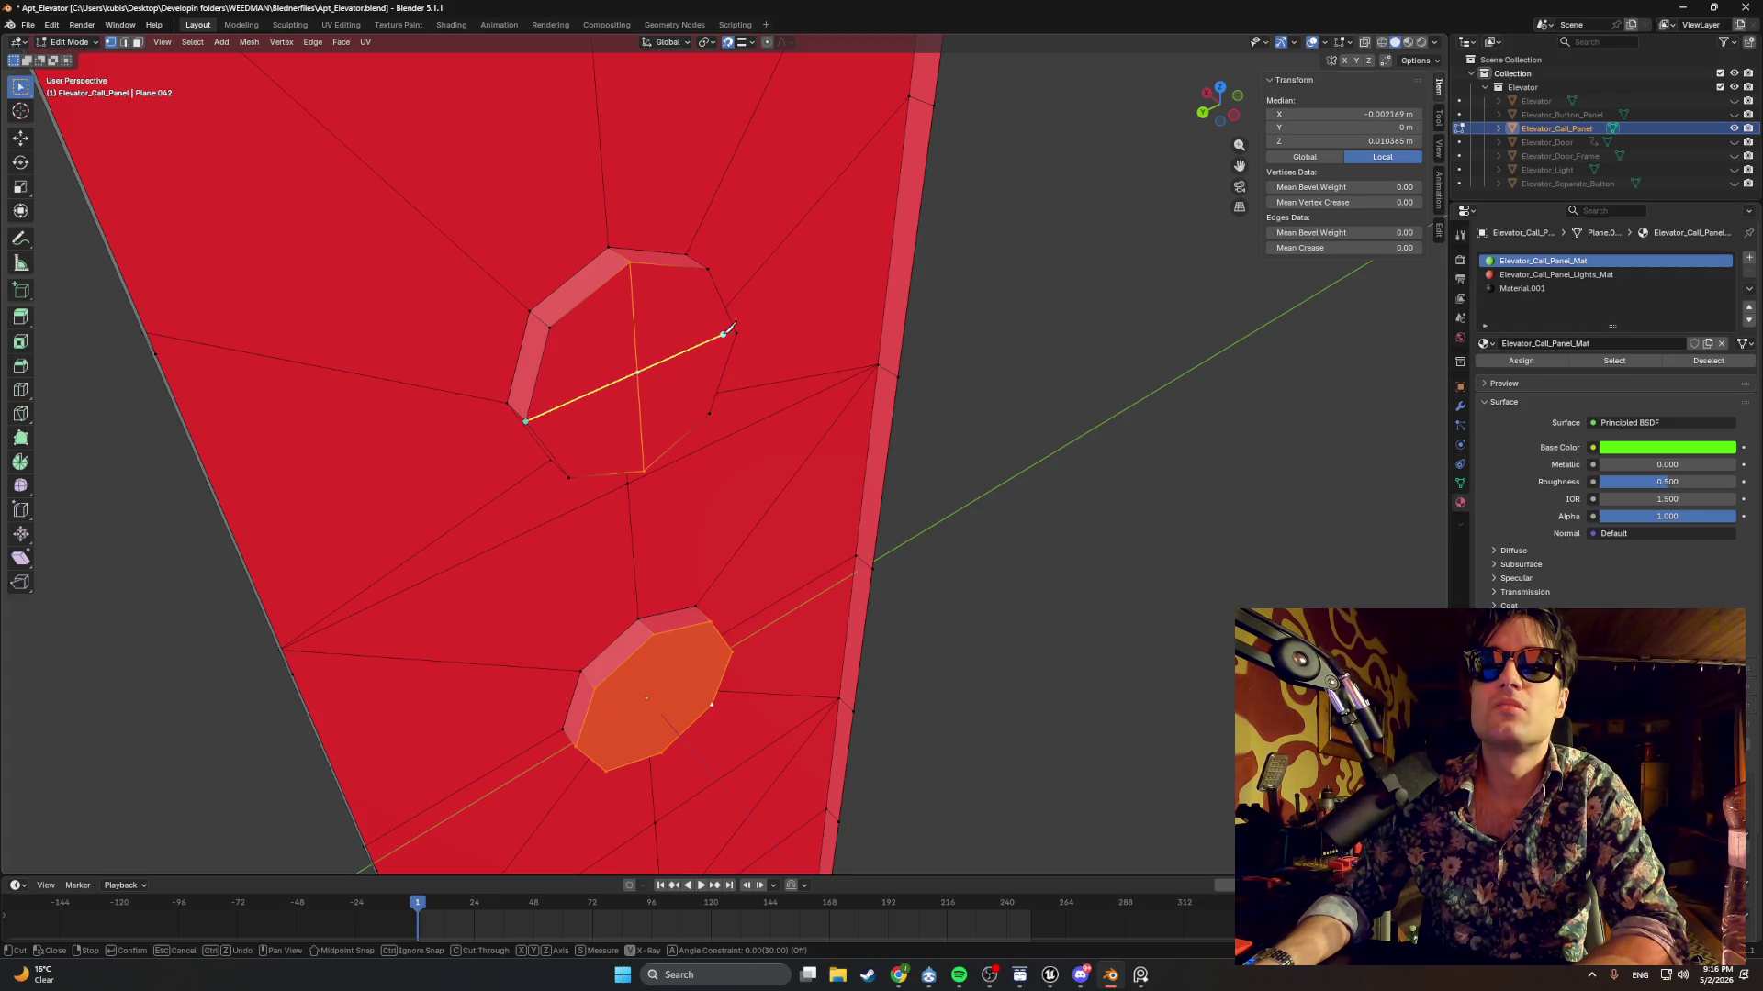
pyautogui.press('Escape')
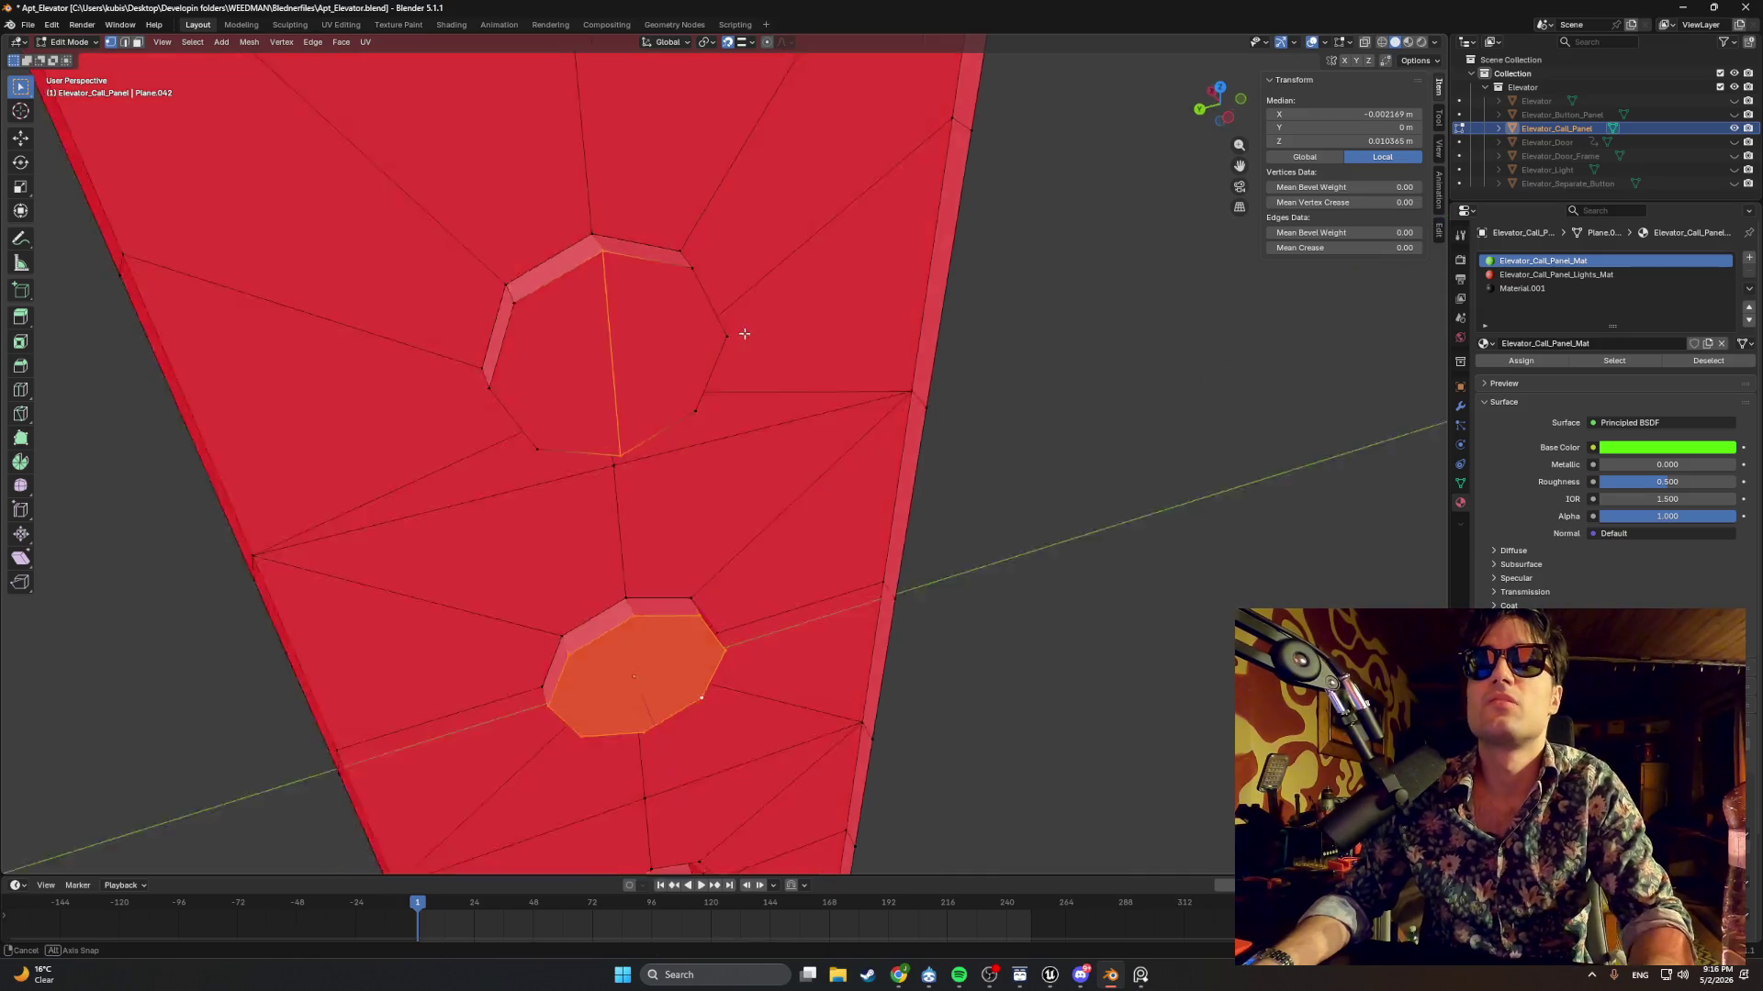
pyautogui.press('k')
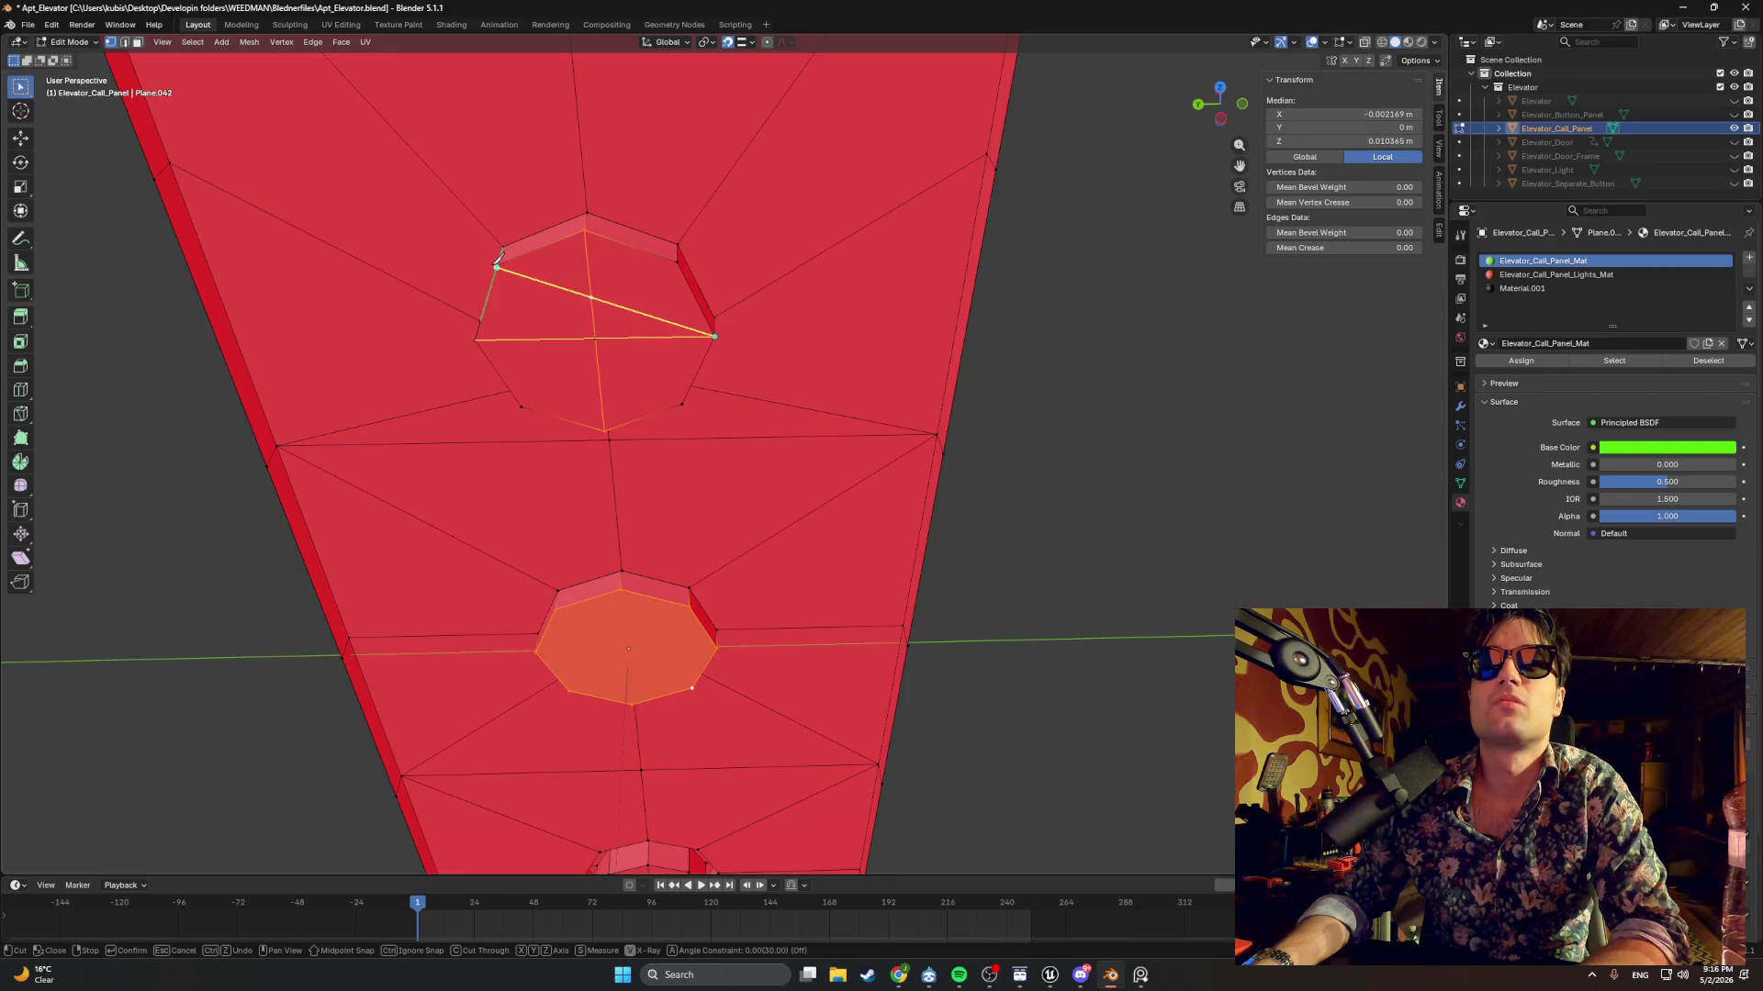
pyautogui.press('Return')
pyautogui.press('k')
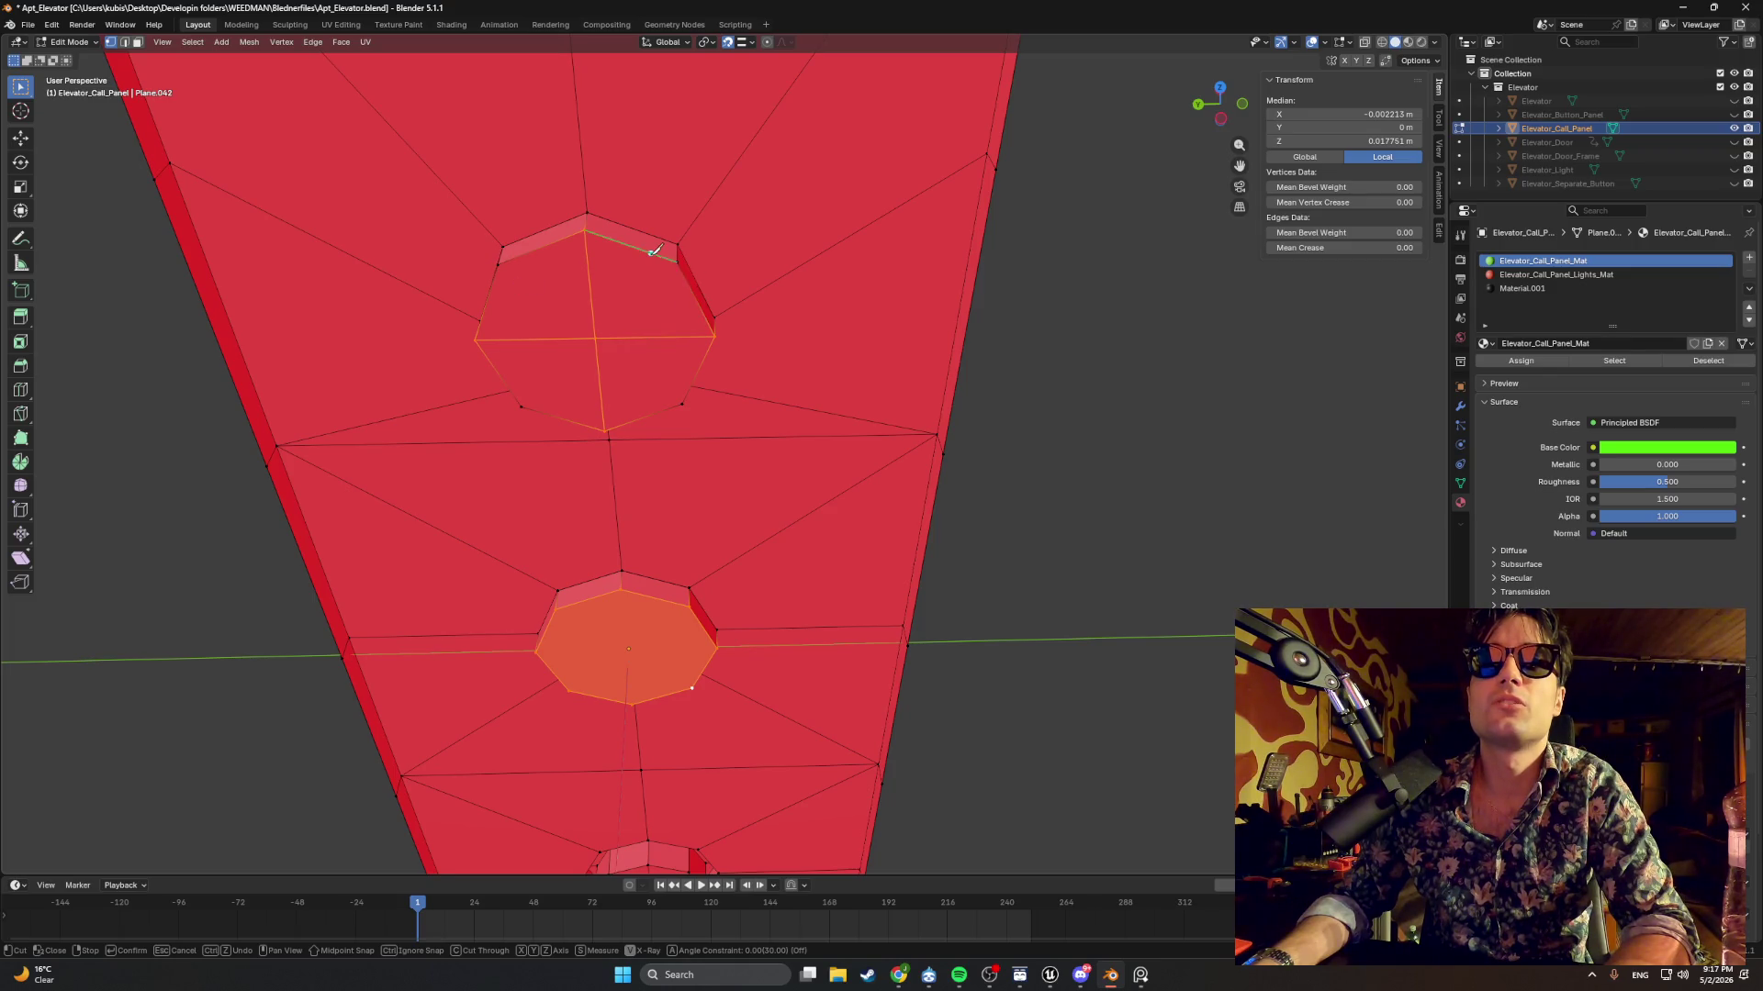
pyautogui.press('Return')
pyautogui.scroll(2, 680, 453)
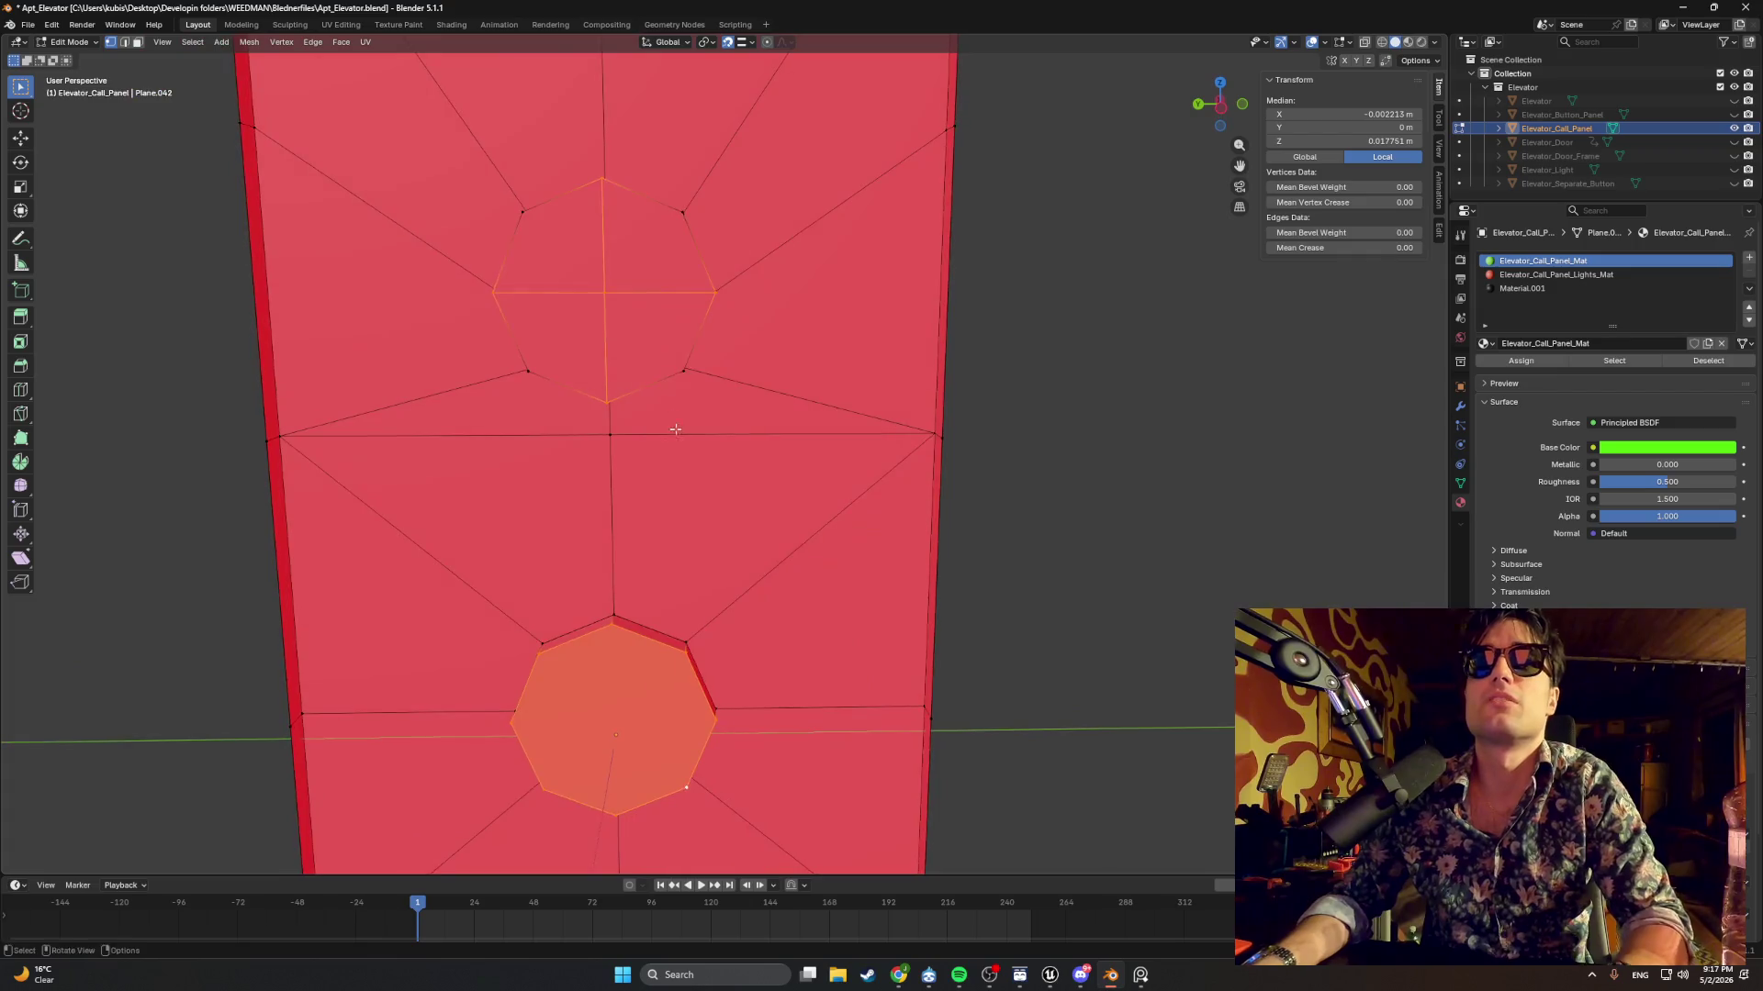
pyautogui.moveTo(783, 367)
pyautogui.mouseDown()
pyautogui.moveTo(878, 339)
pyautogui.moveTo(868, 325)
pyautogui.mouseUp()
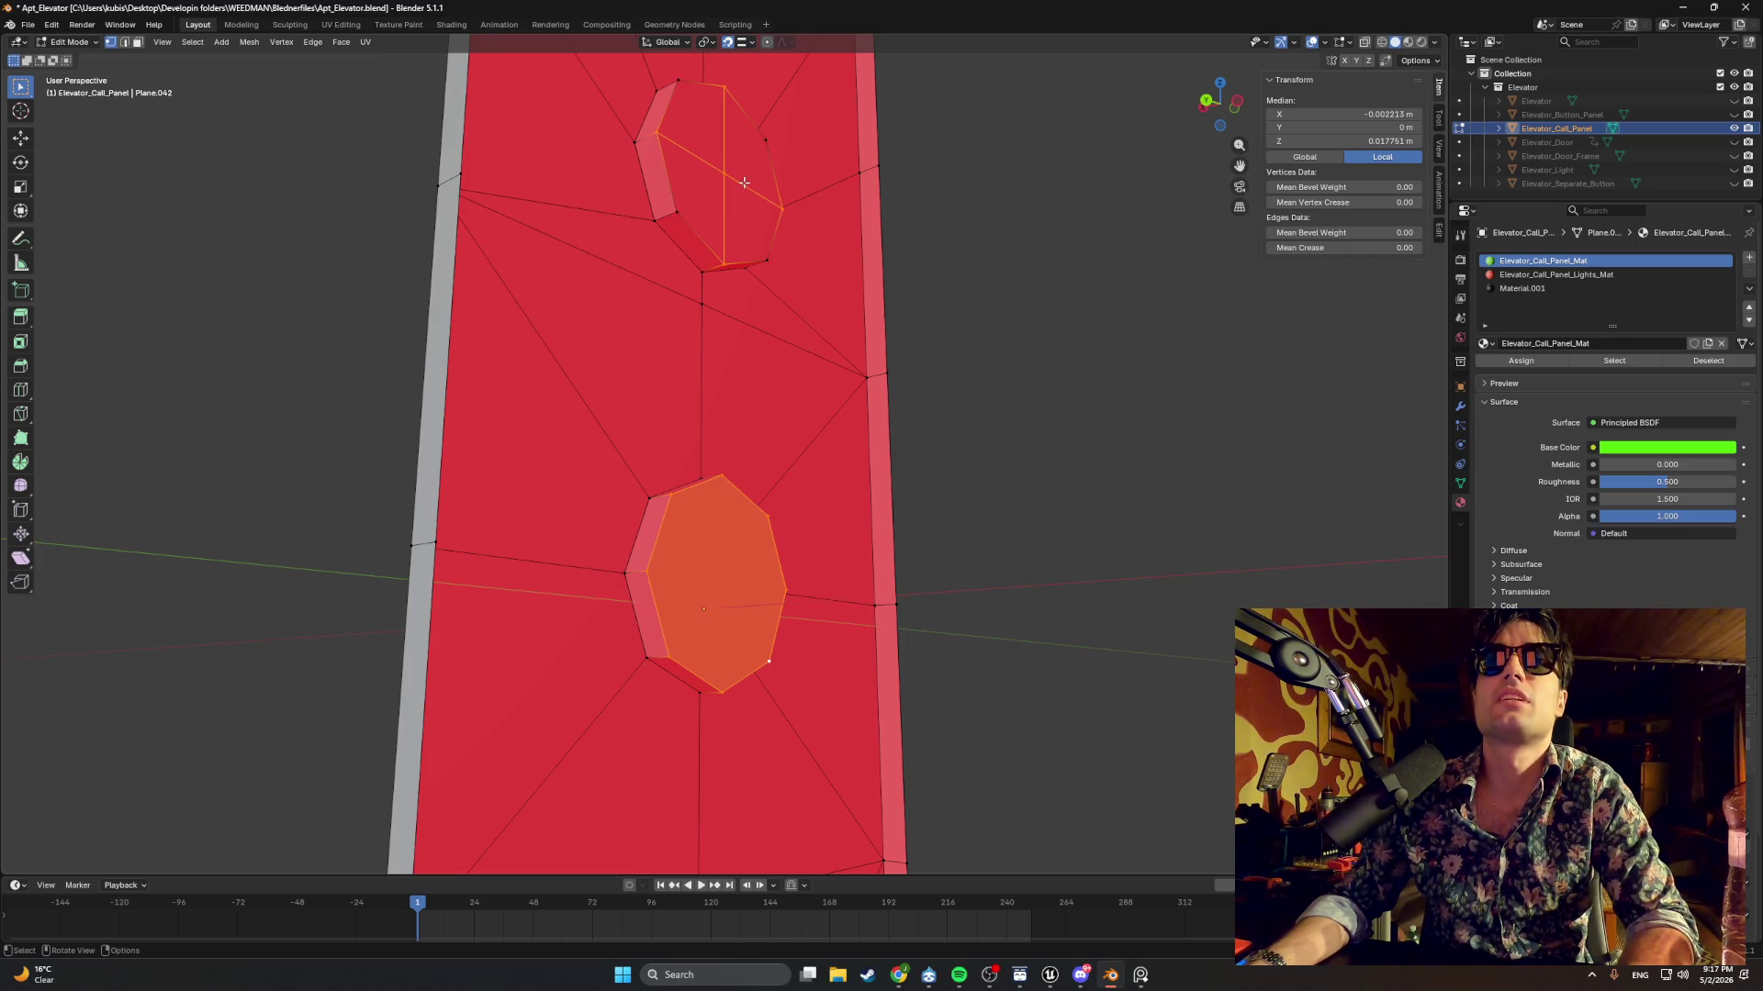
pyautogui.moveTo(715, 234)
pyautogui.mouseDown()
pyautogui.moveTo(641, 385)
pyautogui.moveTo(679, 342)
pyautogui.mouseUp()
# Knife vertical and horizontal cuts through the lower octagon, then show Material Preview.
pyautogui.press('k')
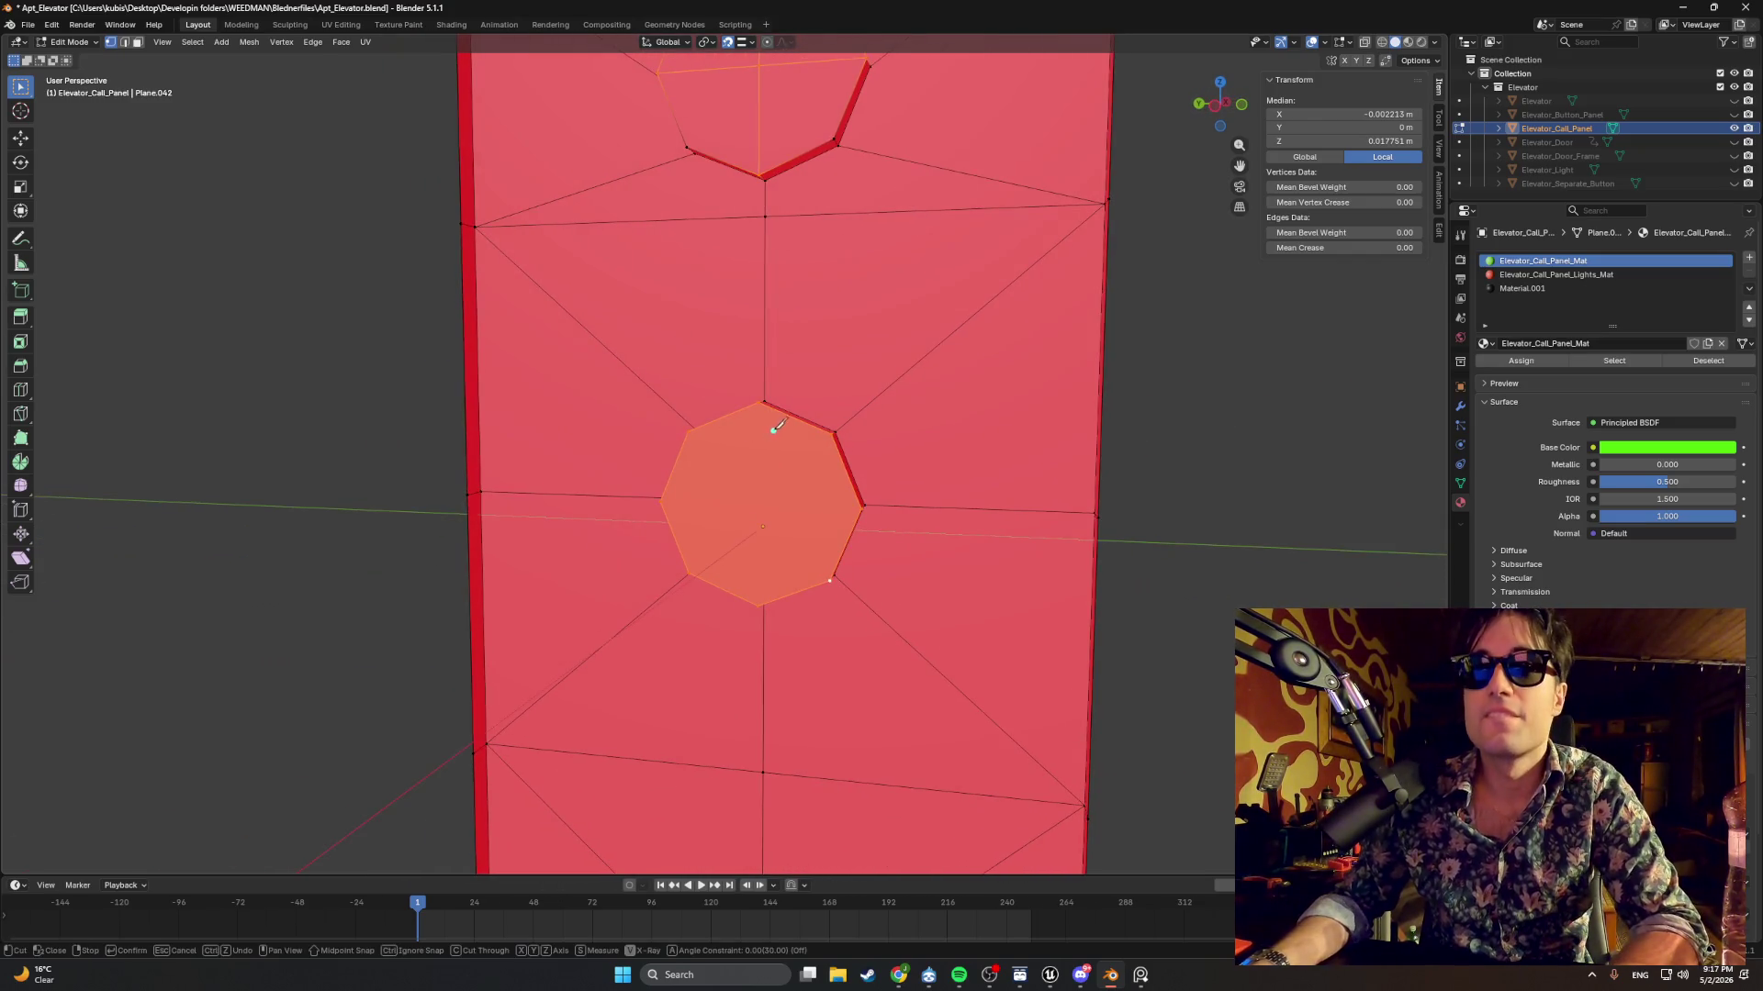
pyautogui.click(760, 402)
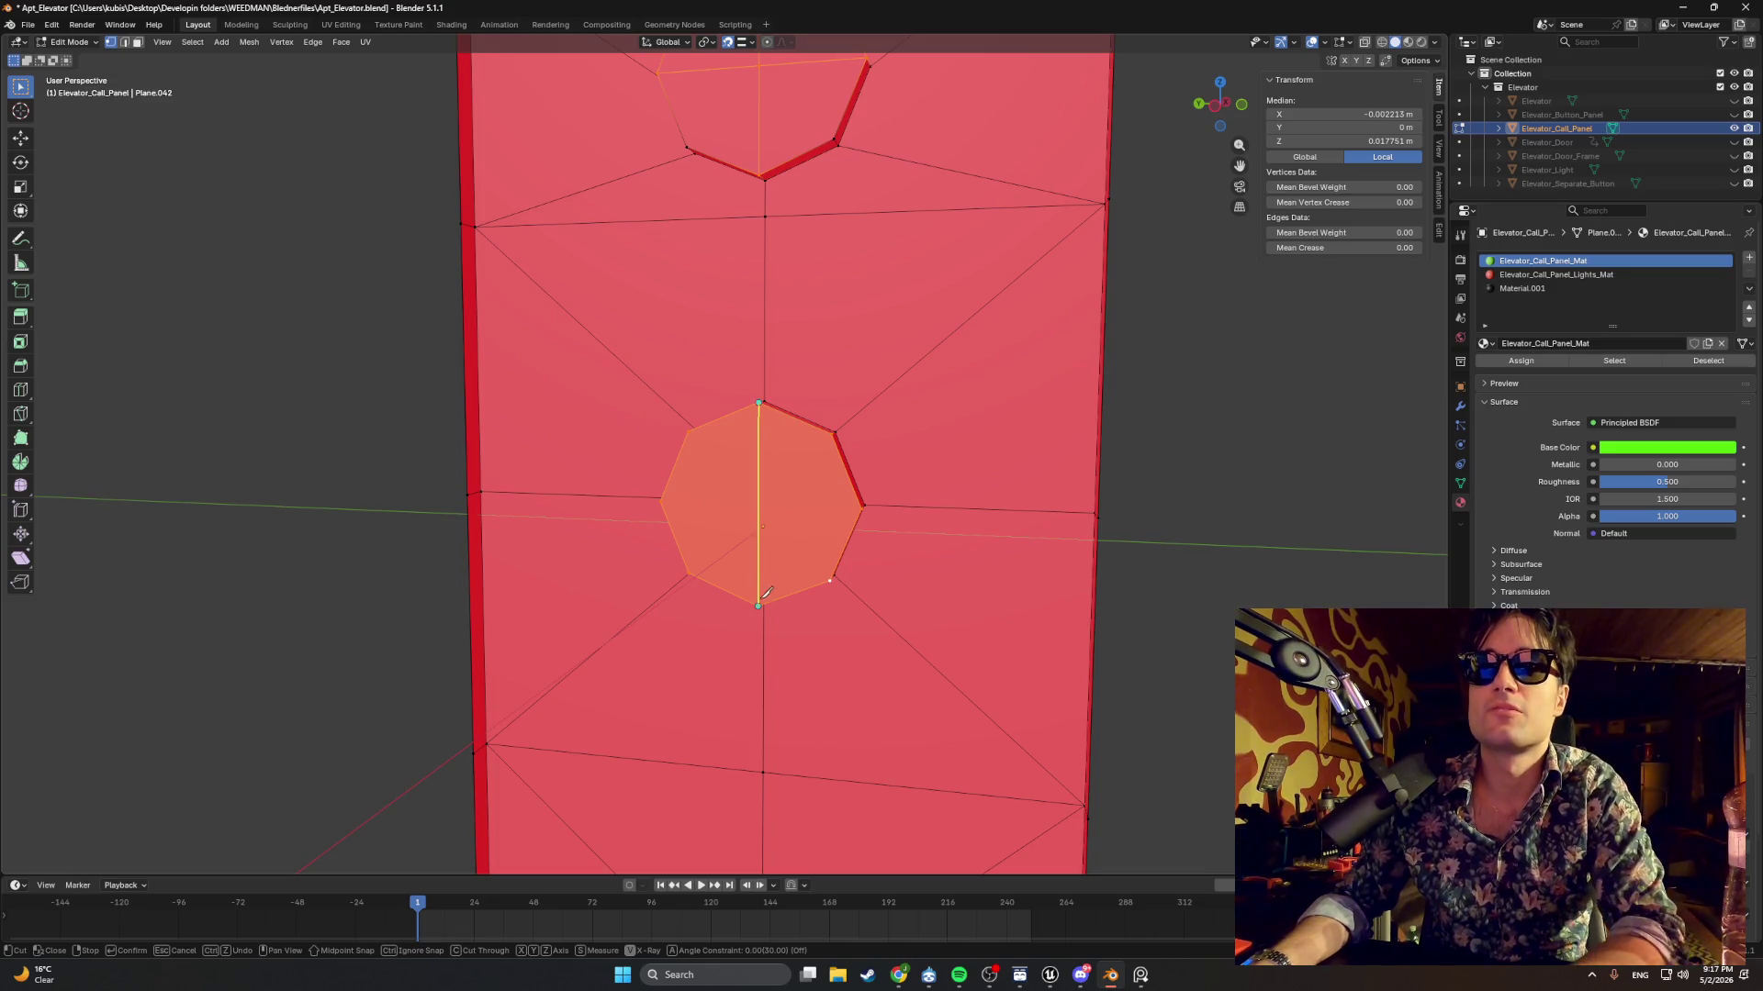
pyautogui.press('Return')
pyautogui.click(670, 504)
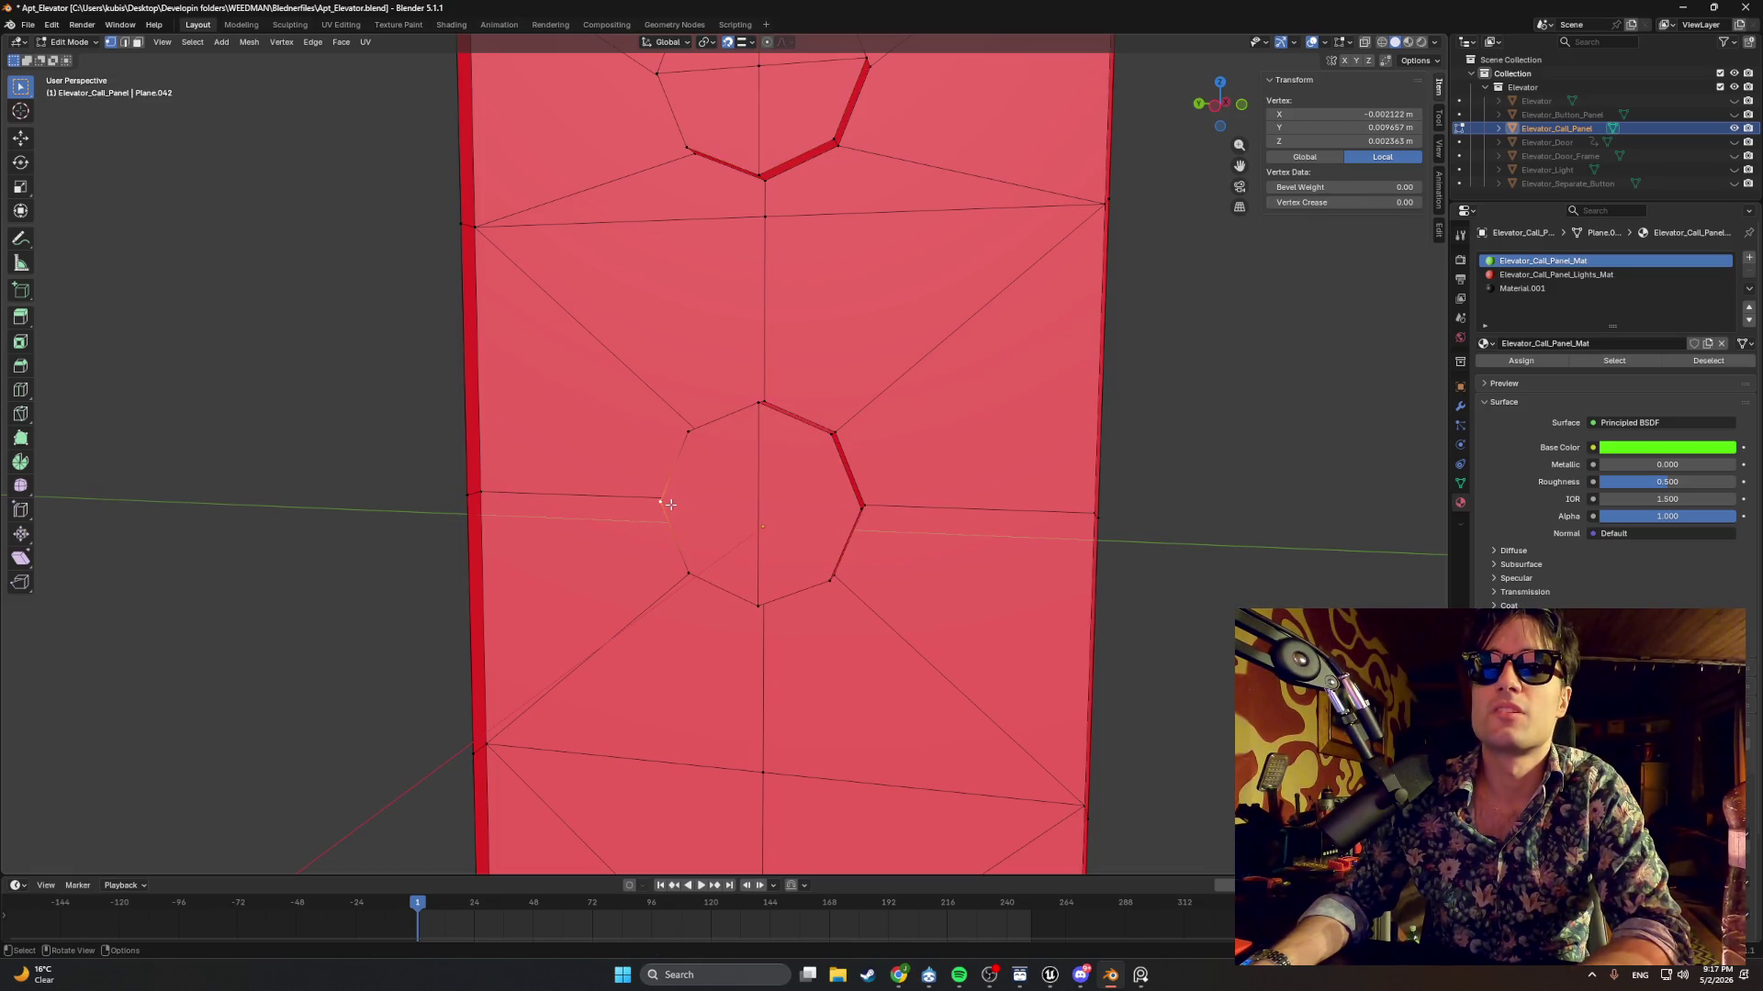
pyautogui.press('k')
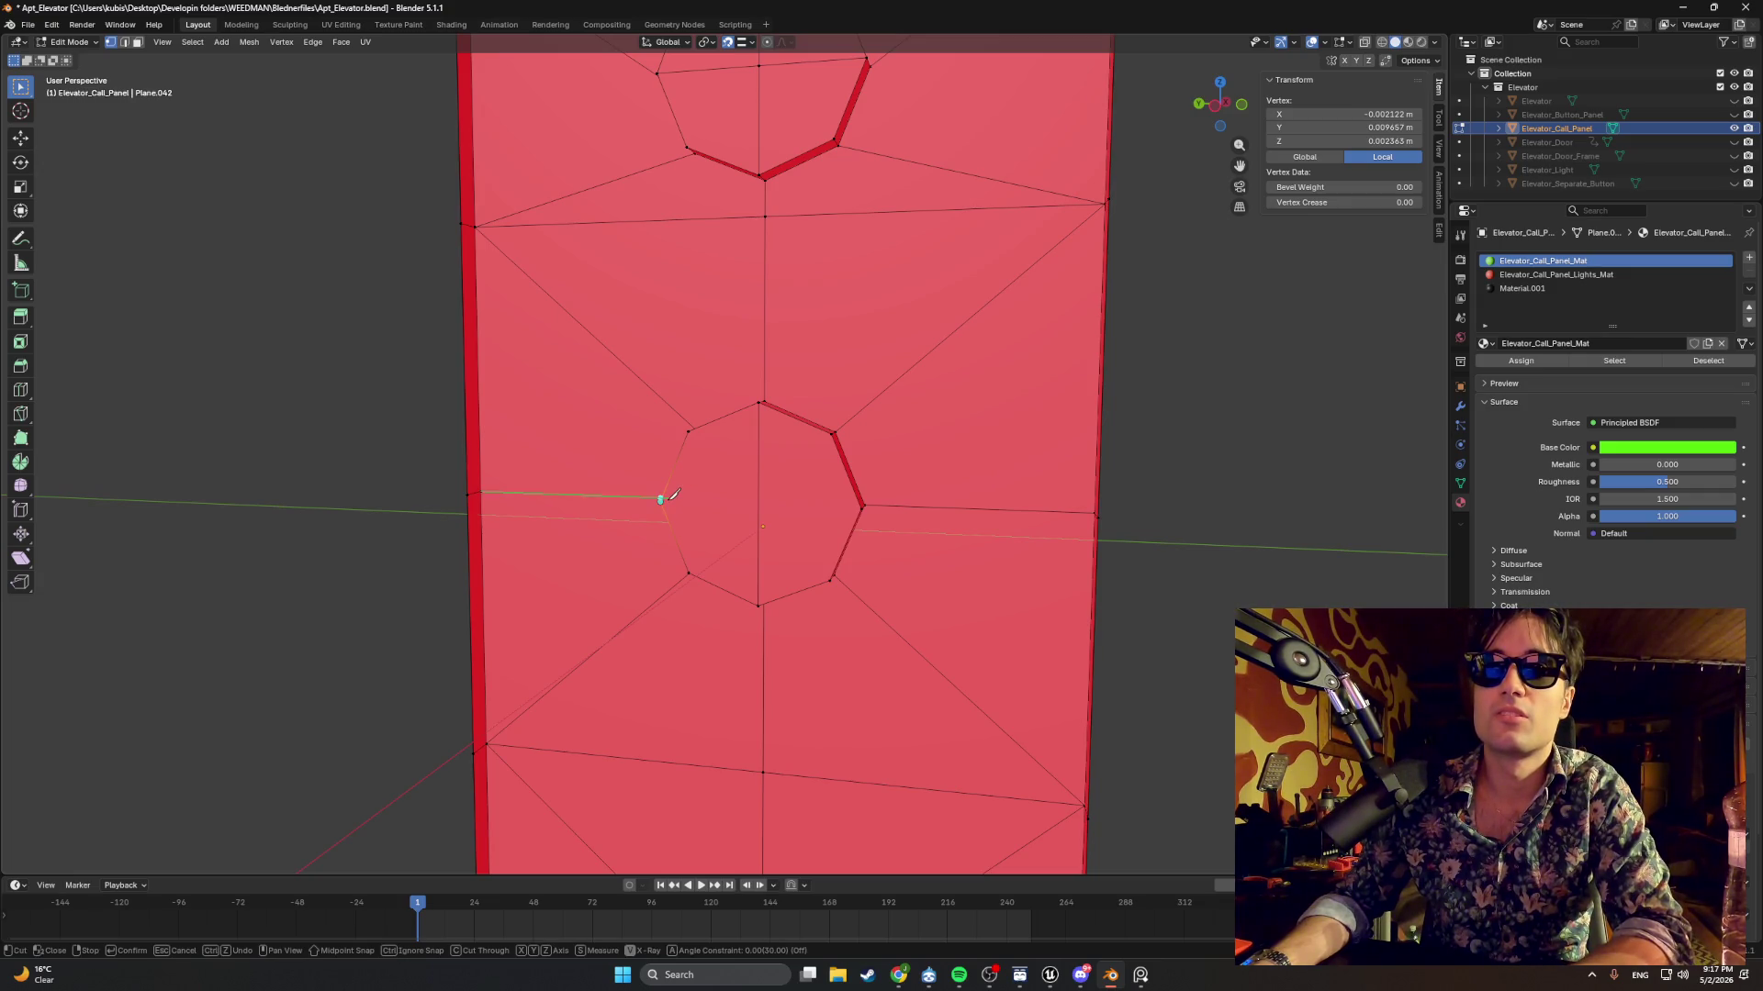
pyautogui.click(809, 498)
pyautogui.press('Return')
pyautogui.moveTo(790, 472)
pyautogui.mouseDown()
pyautogui.moveTo(669, 483)
pyautogui.moveTo(622, 464)
pyautogui.moveTo(654, 436)
pyautogui.moveTo(702, 496)
pyautogui.moveTo(481, 445)
pyautogui.moveTo(507, 492)
pyautogui.moveTo(551, 512)
pyautogui.moveTo(688, 523)
pyautogui.moveTo(662, 462)
pyautogui.mouseUp()
pyautogui.press('z')
pyautogui.click(532, 493)
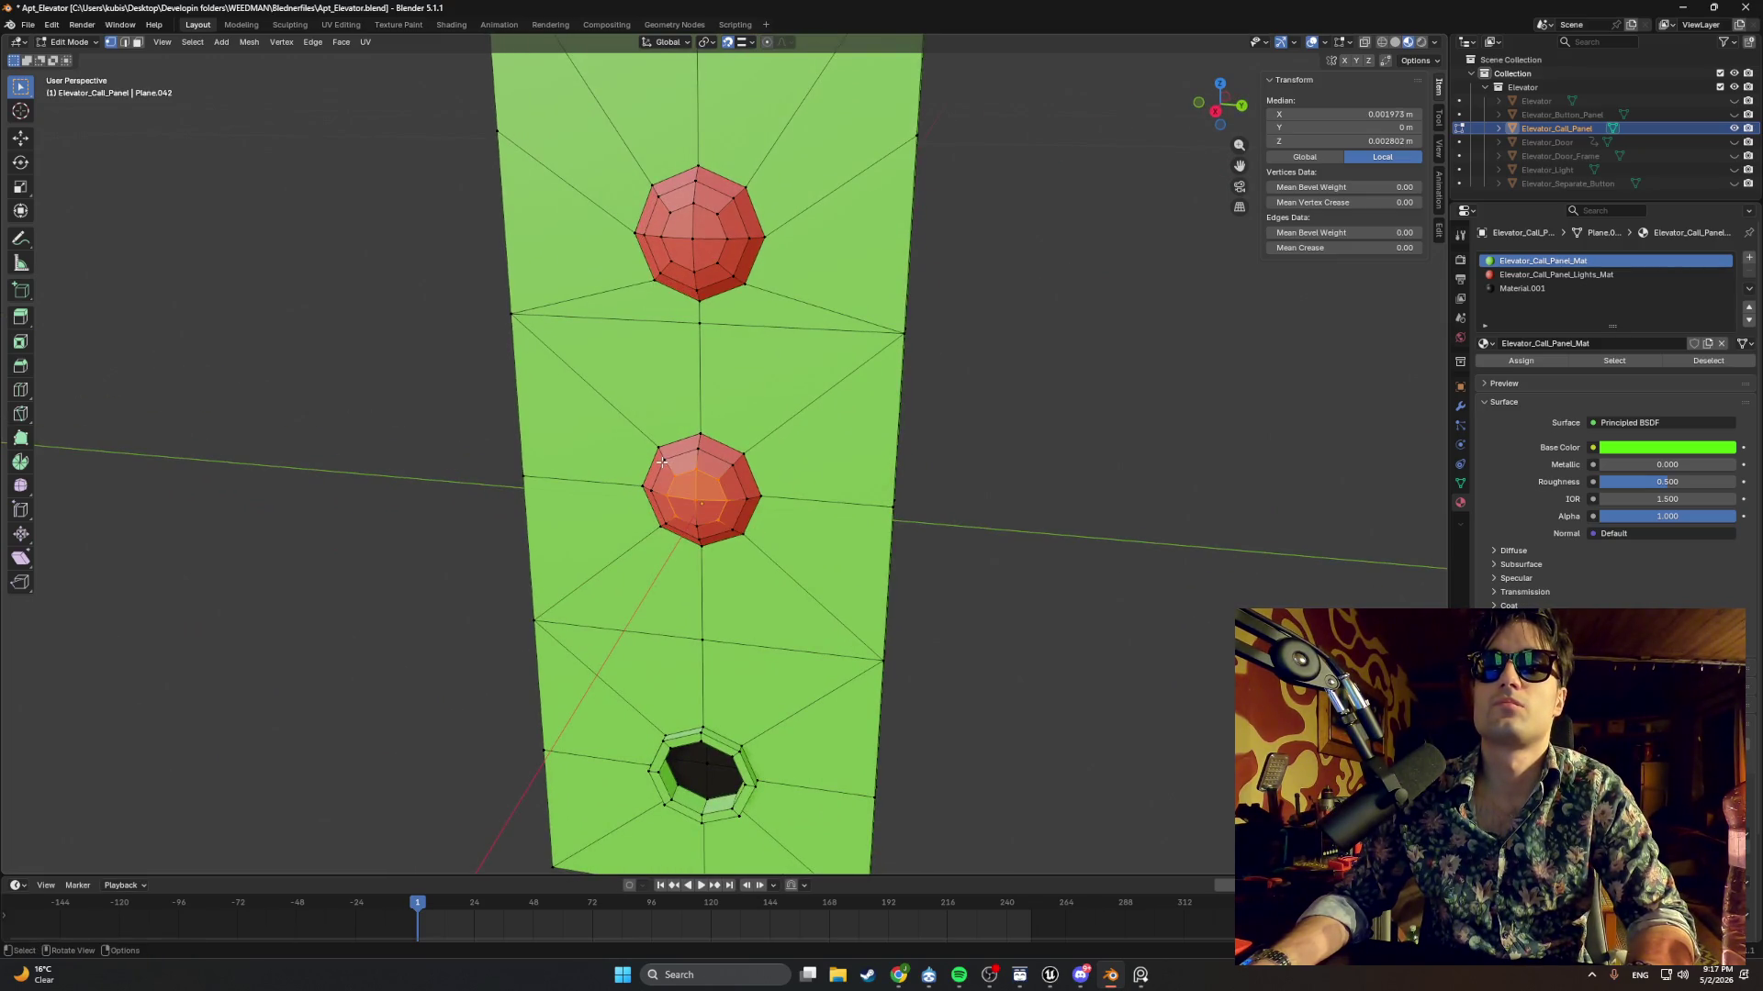
# Hide the middle and top button faces in face mode, switch to Solid shading, then unhide with Alt+H.
pyautogui.press('3')
pyautogui.moveTo(732, 528); pyautogui.dragTo(665, 454)
pyautogui.press('h')
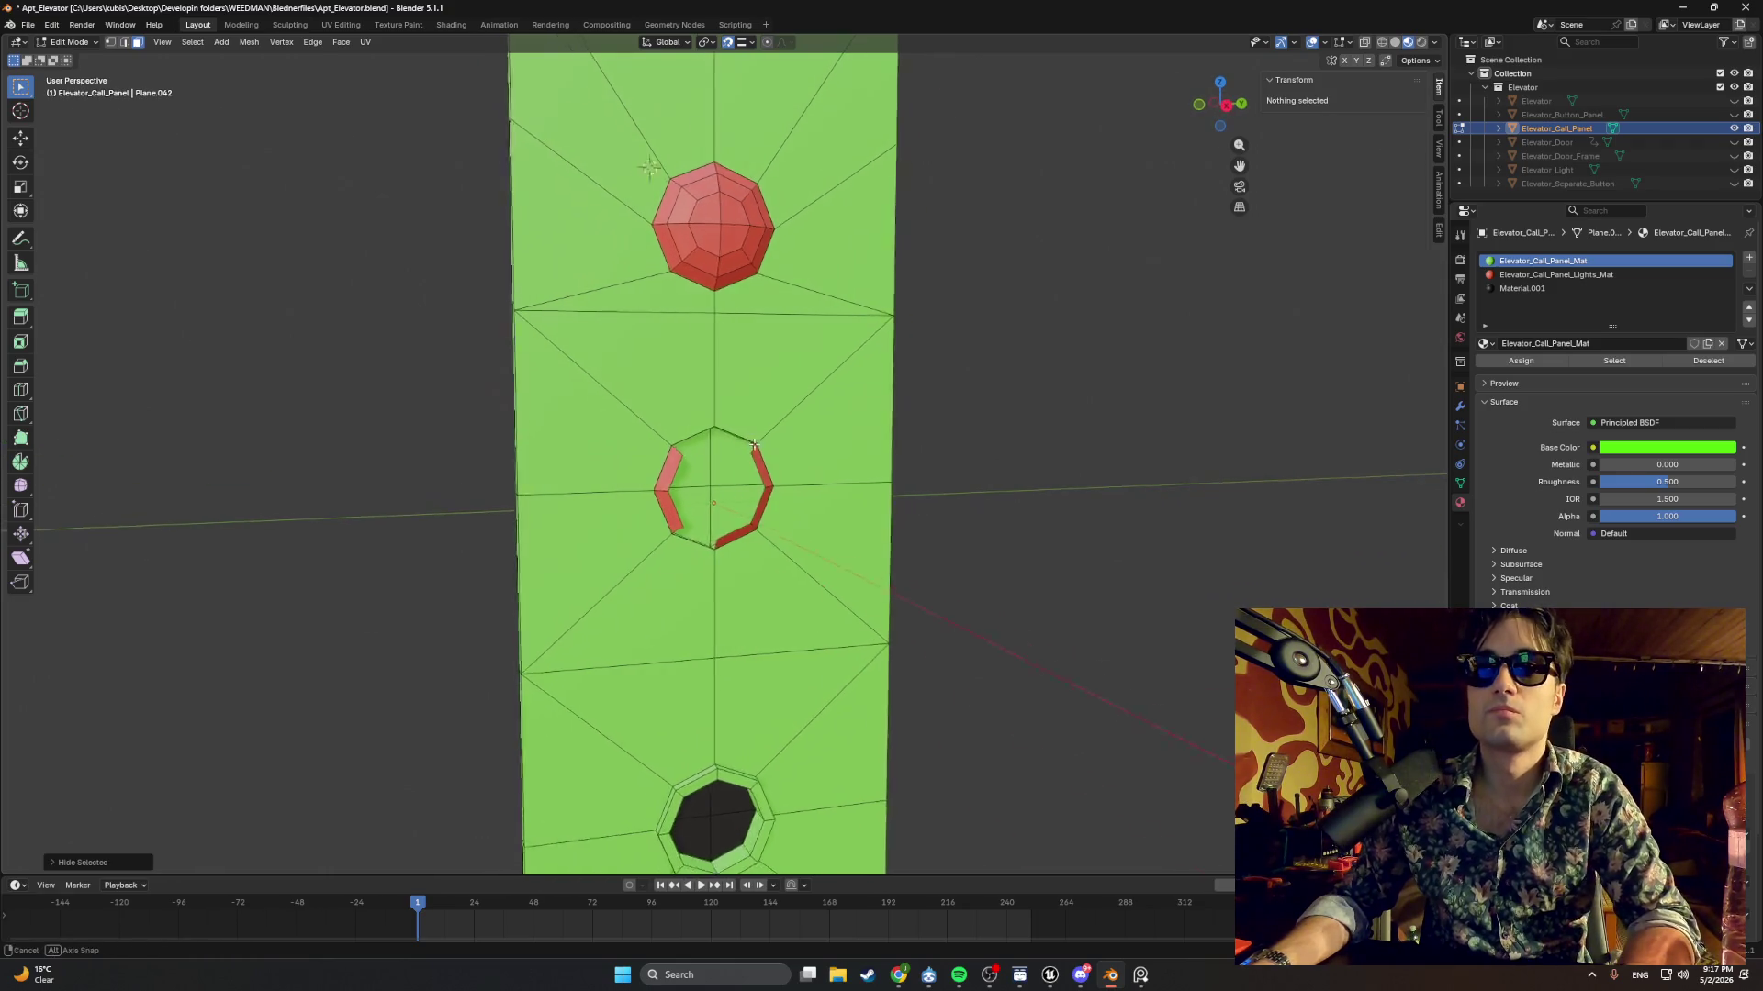
pyautogui.press('l')
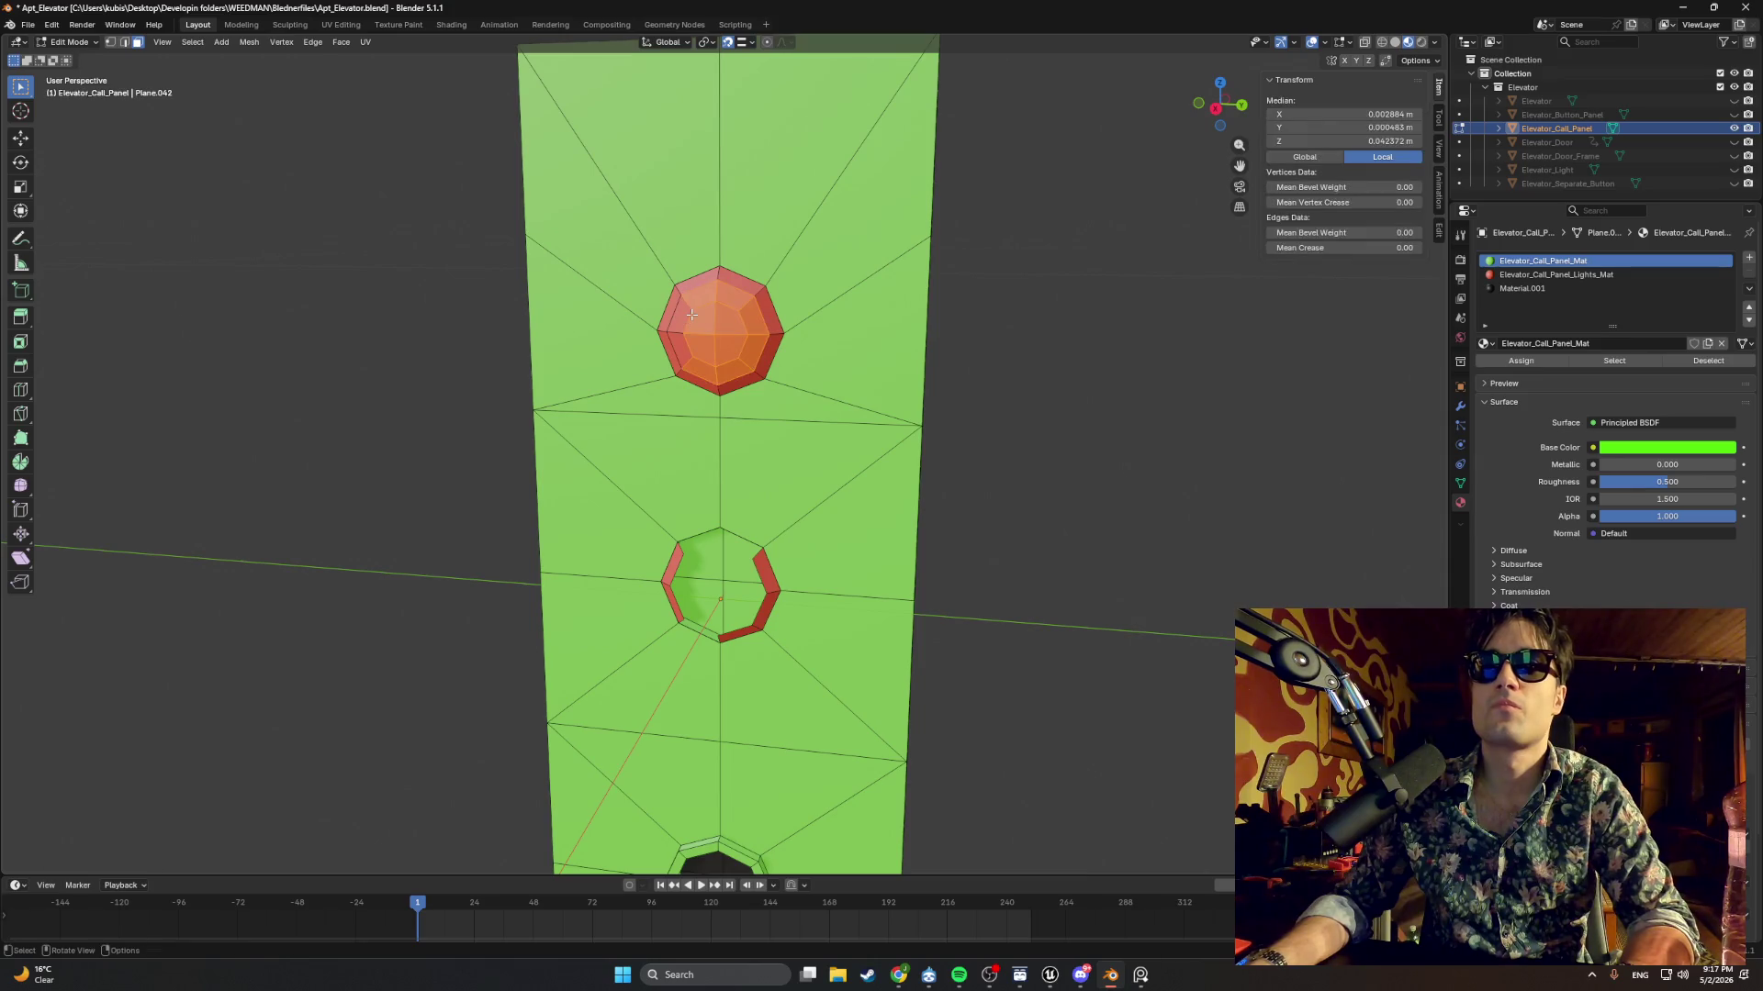
pyautogui.press('h')
pyautogui.moveTo(691, 322)
pyautogui.mouseDown()
pyautogui.moveTo(783, 377)
pyautogui.moveTo(918, 399)
pyautogui.moveTo(826, 386)
pyautogui.moveTo(941, 366)
pyautogui.moveTo(889, 393)
pyautogui.mouseUp()
pyautogui.press('z')
pyautogui.hotkey('alt', 'h')
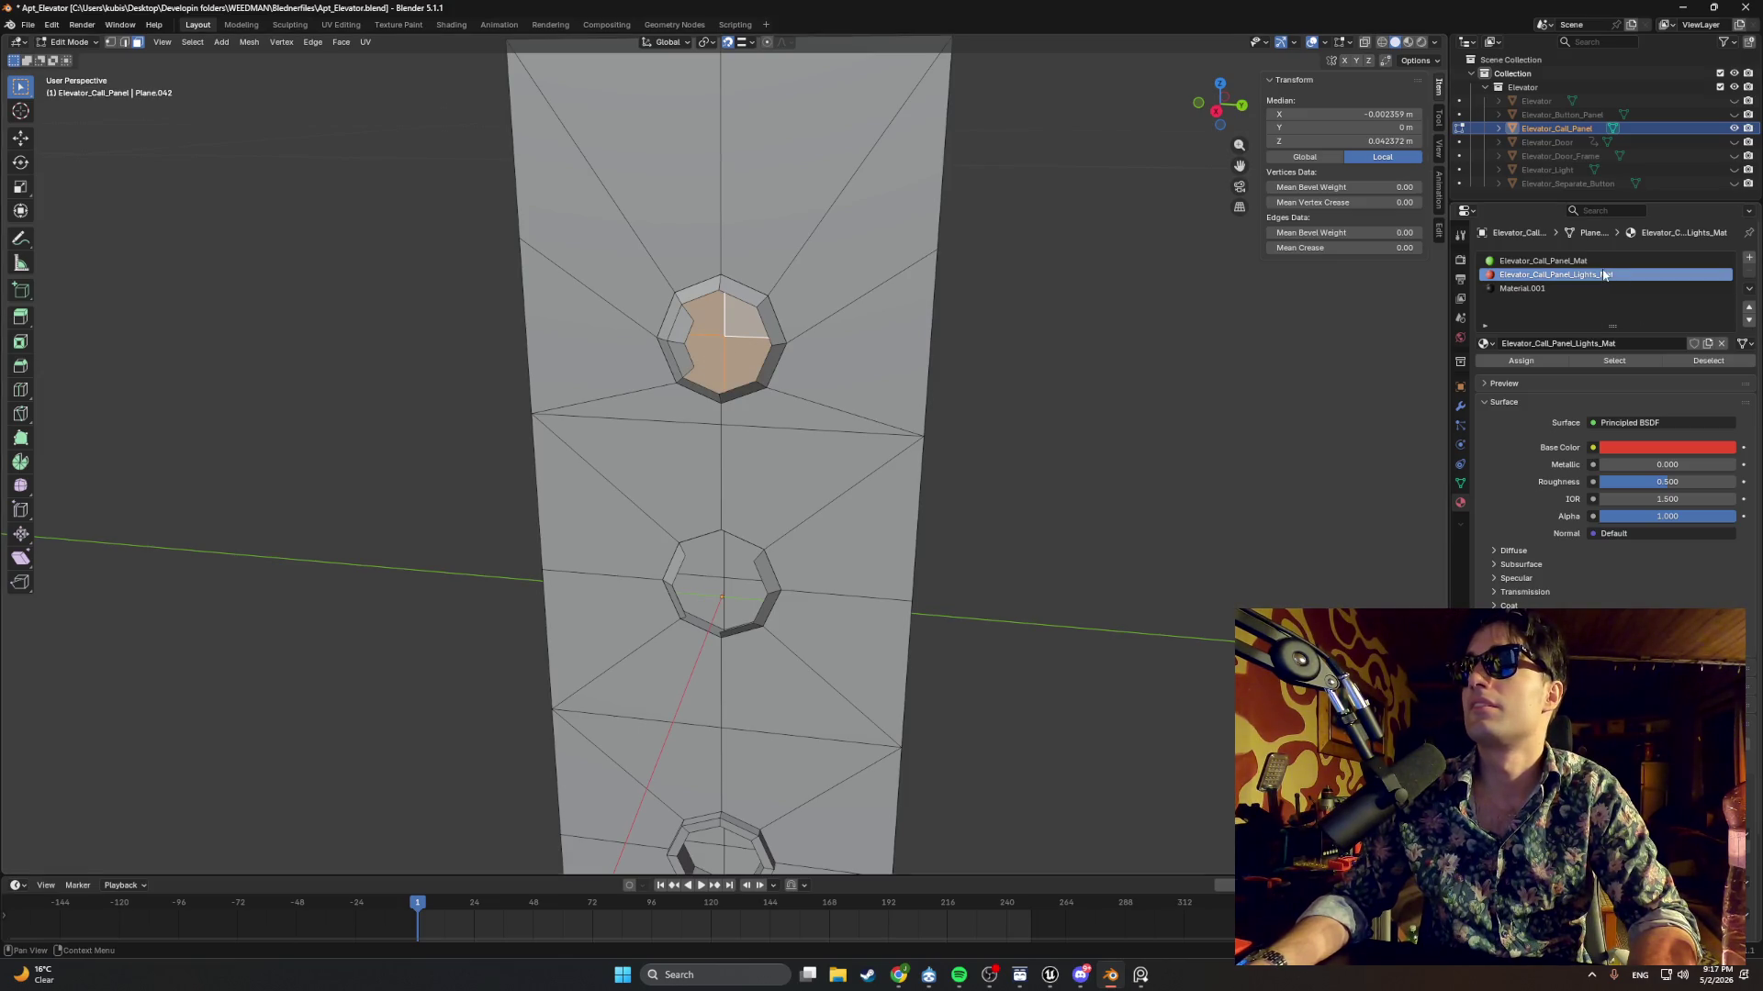
# Assign Elevator_Call_Panel_Mat to the selected hole faces and reveal hidden faces.
pyautogui.click(1542, 262)
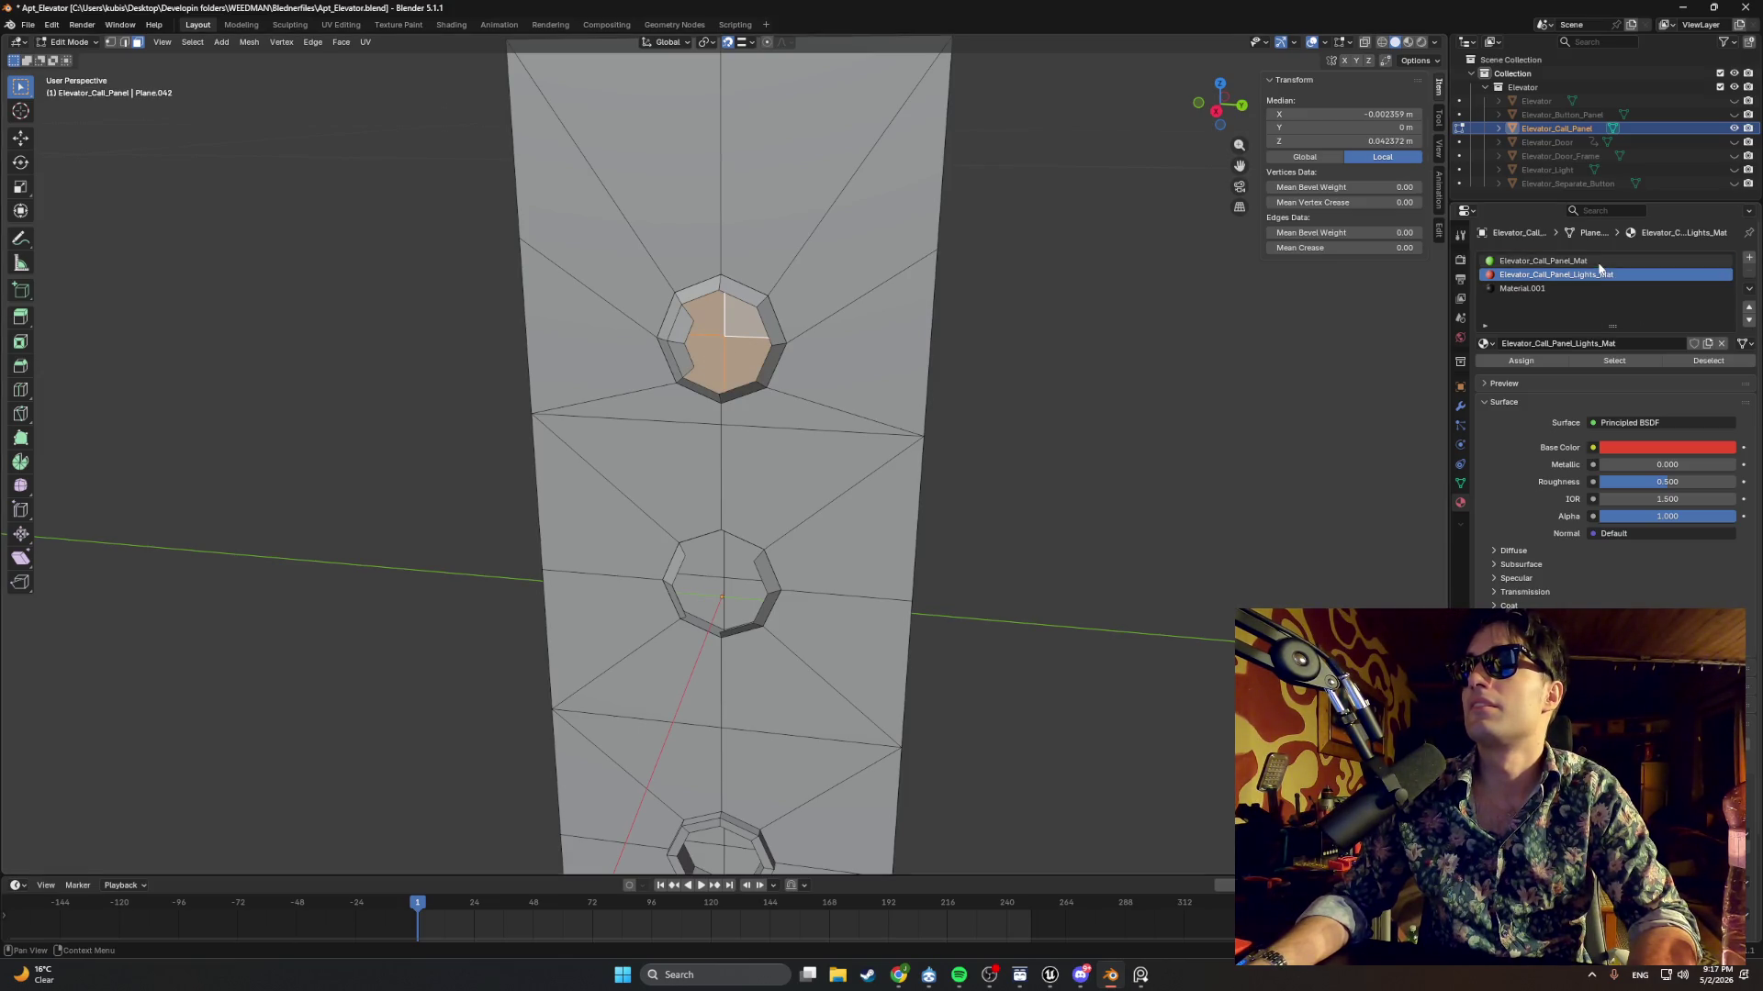
pyautogui.click(1542, 367)
pyautogui.press('z')
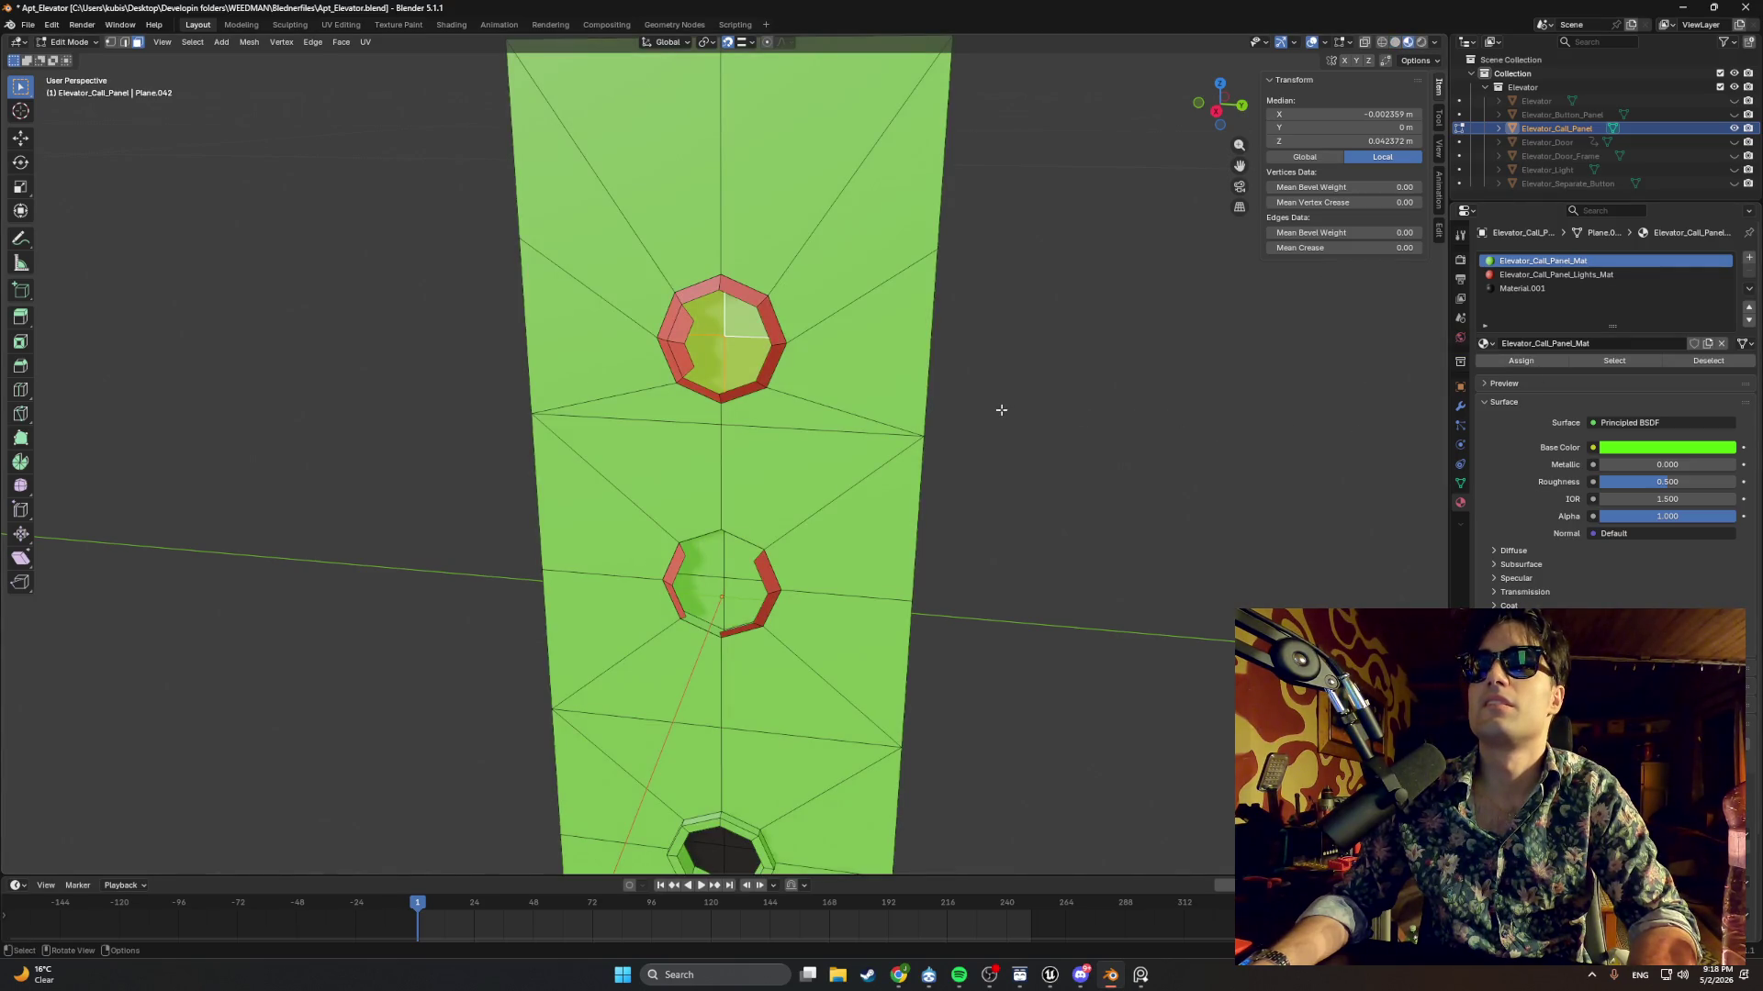
pyautogui.hotkey('alt', 'a')
pyautogui.hotkey('alt', 'h')
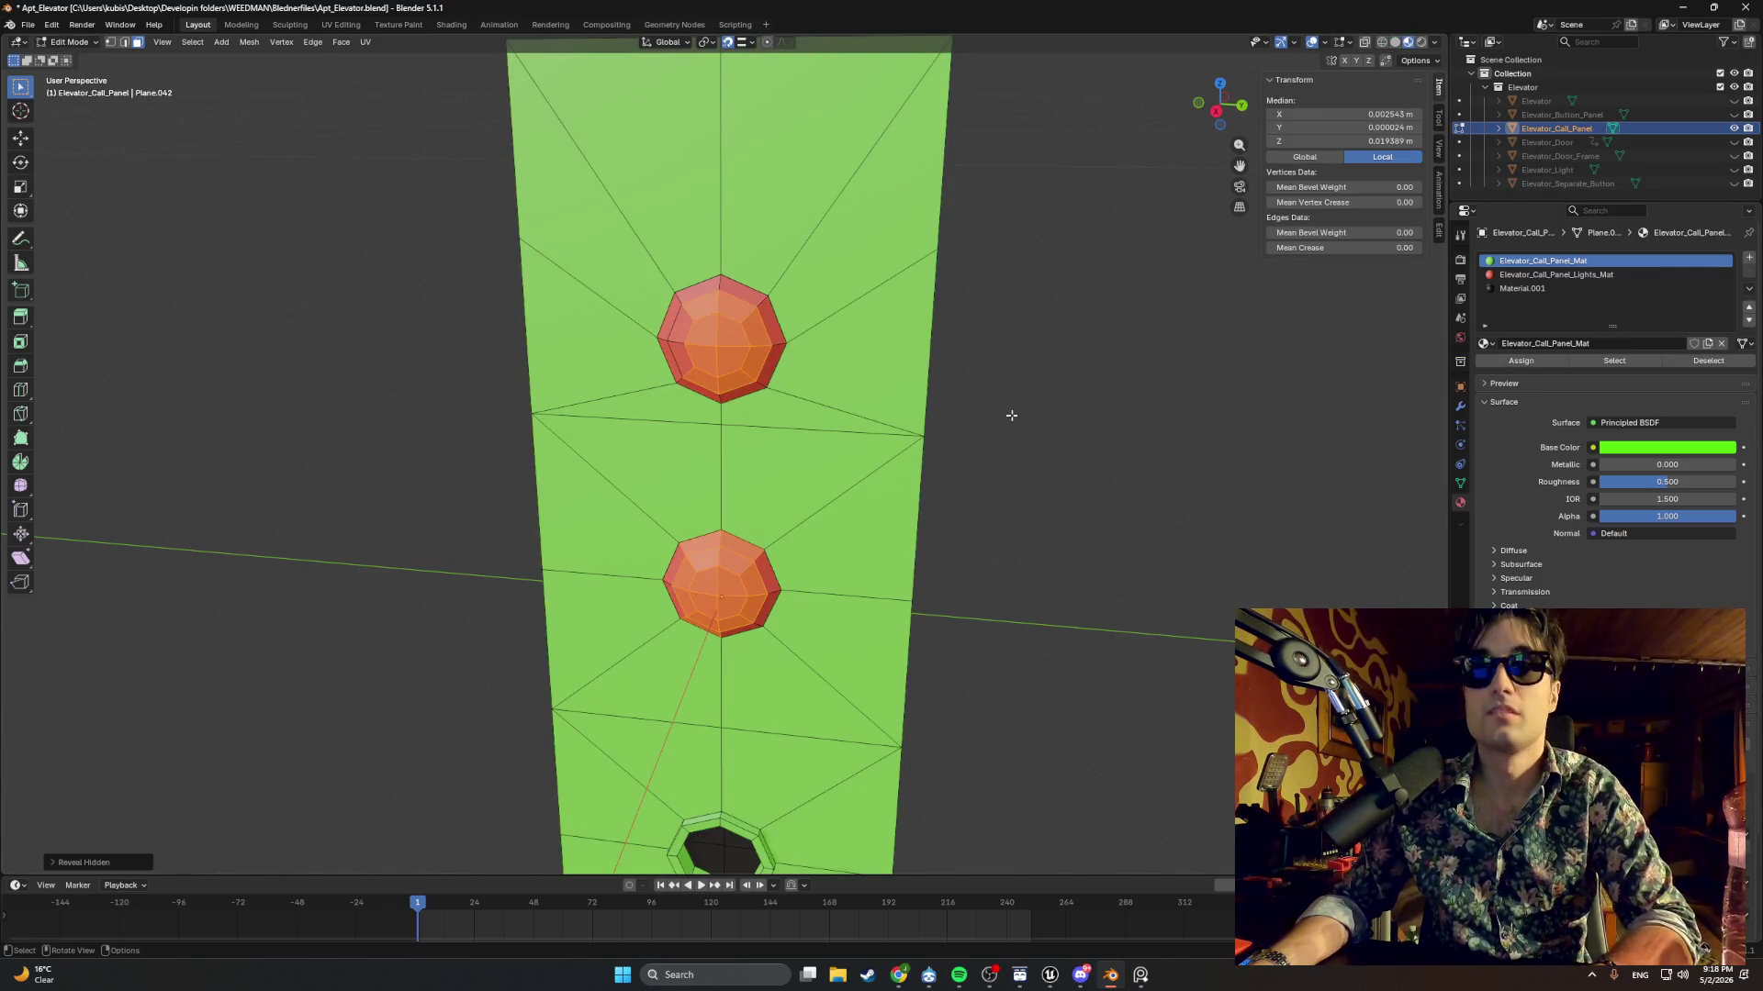
# Hide the caps, select a face inside the second hole with Elevator_Call_Panel_Mat active, then reveal the caps.
pyautogui.press('h')
pyautogui.moveTo(937, 394)
pyautogui.mouseDown()
pyautogui.moveTo(1050, 354)
pyautogui.moveTo(1078, 363)
pyautogui.moveTo(1064, 353)
pyautogui.mouseUp()
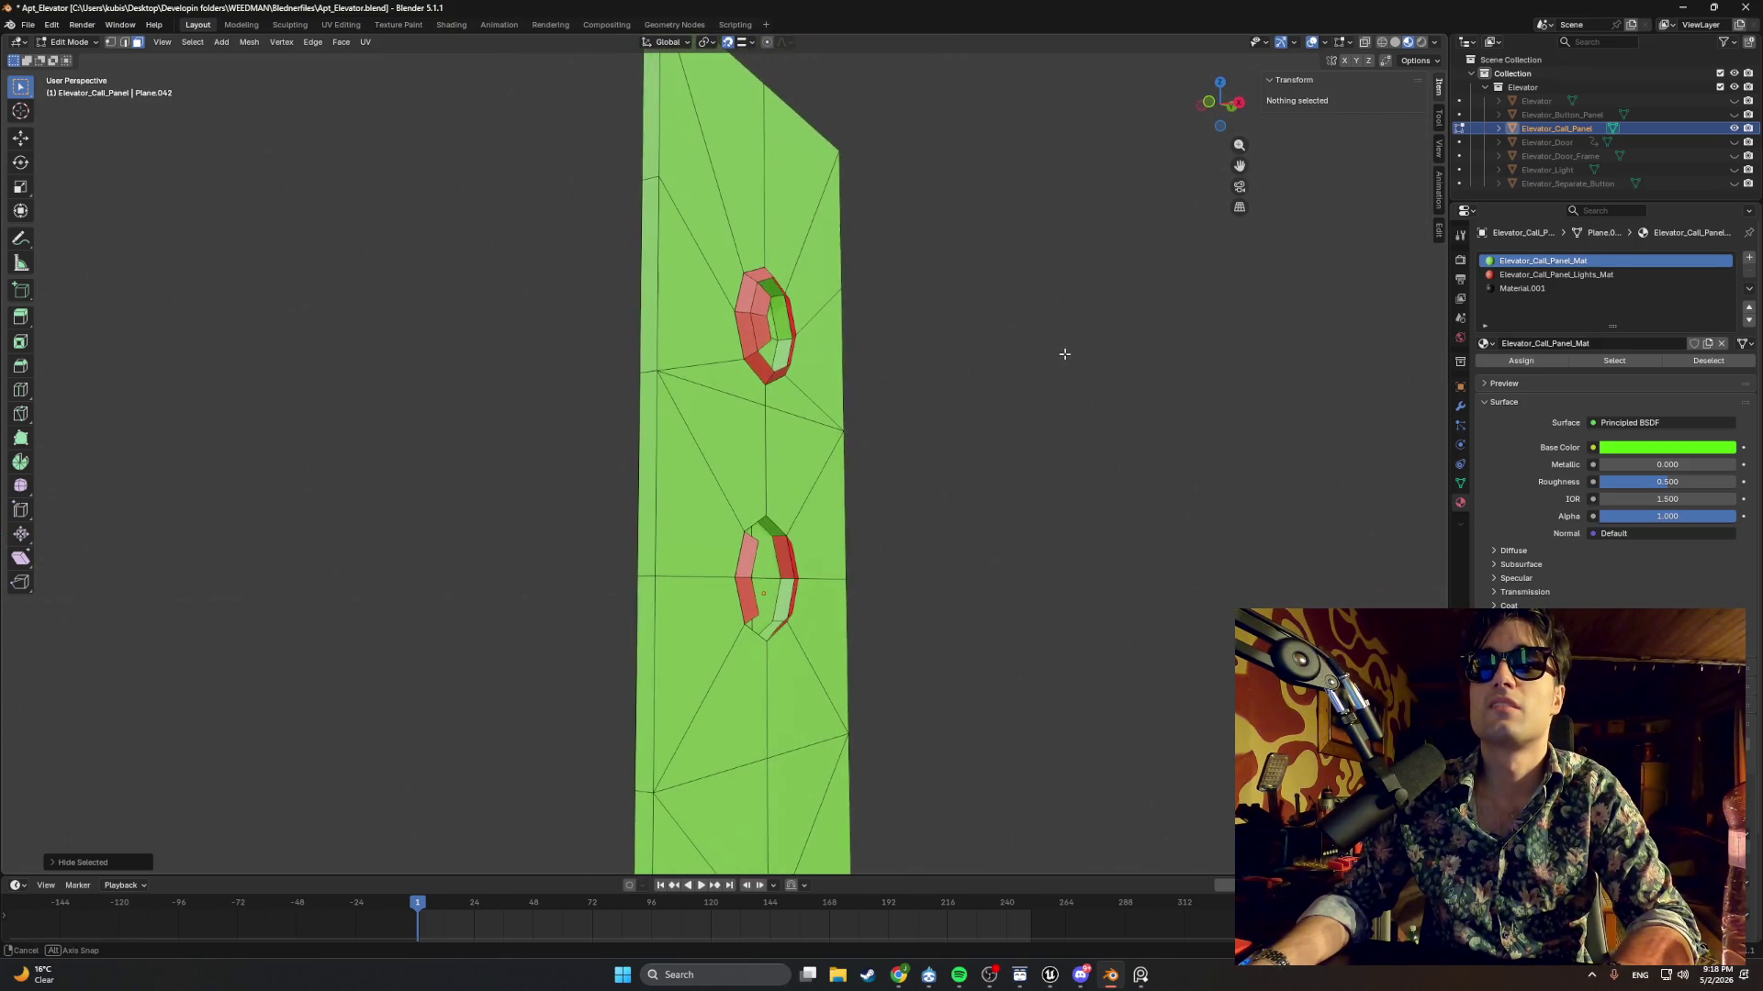
pyautogui.moveTo(855, 546)
pyautogui.mouseDown()
pyautogui.moveTo(437, 335)
pyautogui.moveTo(858, 551)
pyautogui.moveTo(698, 543)
pyautogui.moveTo(860, 531)
pyautogui.moveTo(786, 547)
pyautogui.moveTo(343, 507)
pyautogui.moveTo(582, 524)
pyautogui.moveTo(707, 331)
pyautogui.moveTo(735, 413)
pyautogui.moveTo(889, 452)
pyautogui.moveTo(762, 502)
pyautogui.moveTo(1258, 406)
pyautogui.mouseUp()
pyautogui.click(781, 550)
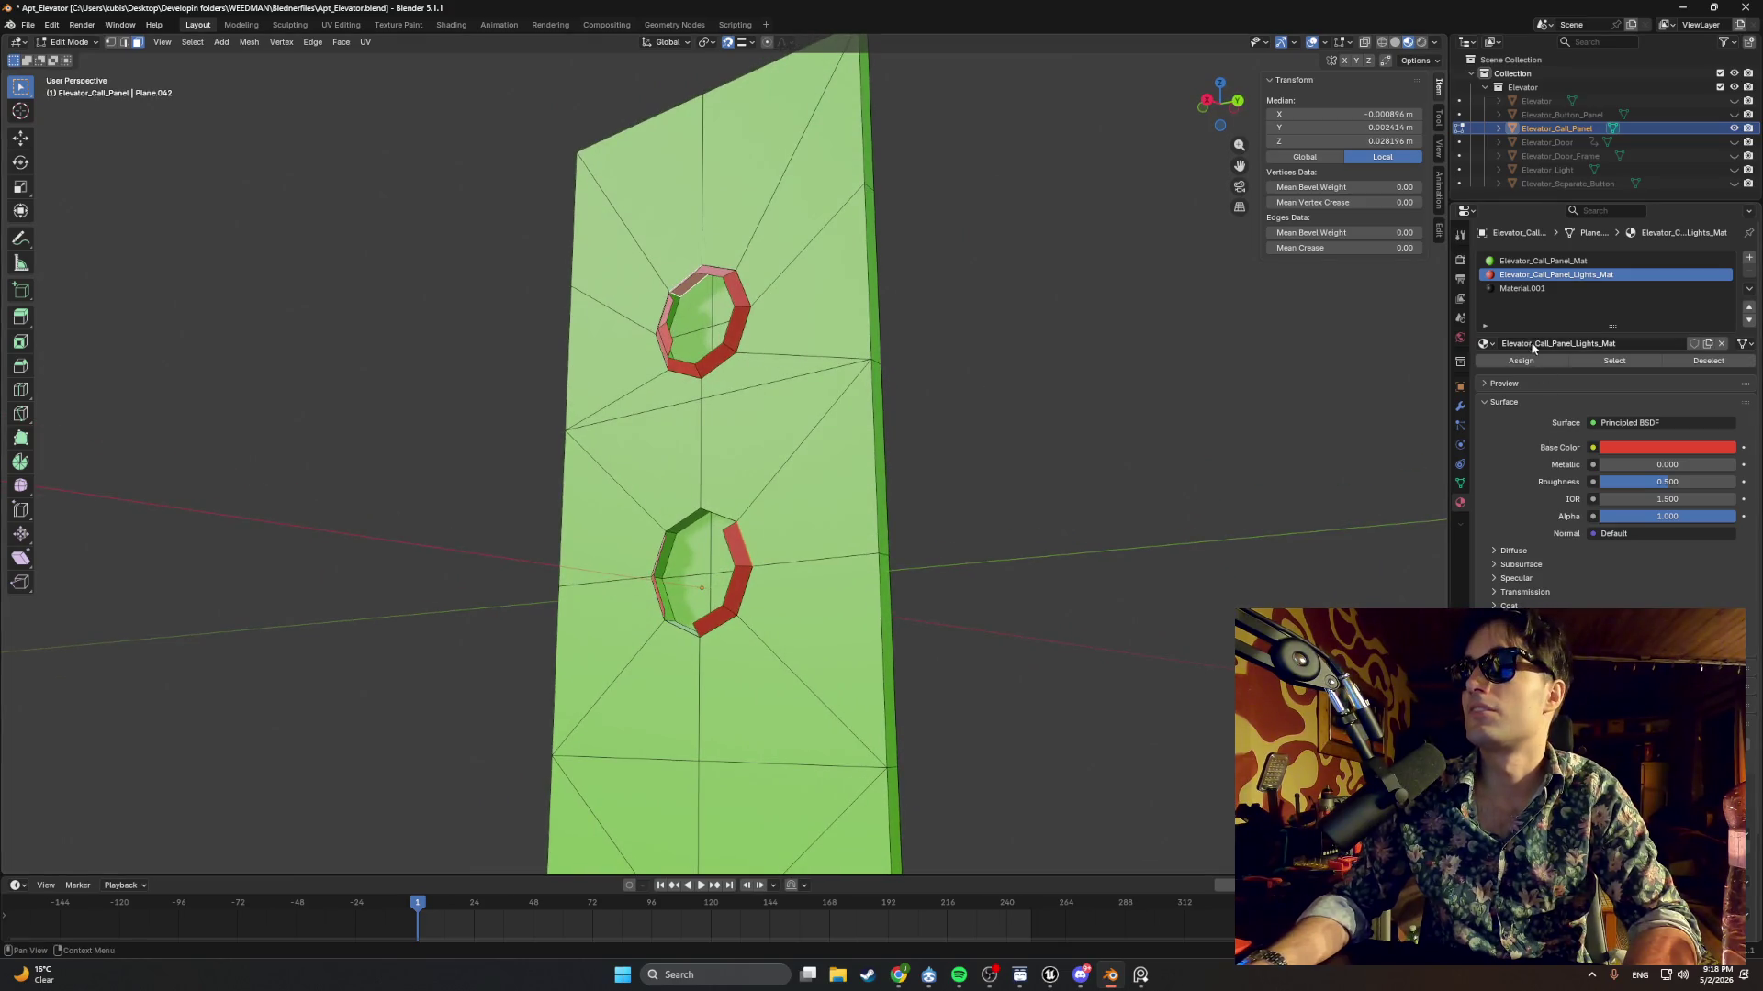
pyautogui.click(1543, 261)
pyautogui.moveTo(918, 459)
pyautogui.mouseDown()
pyautogui.moveTo(955, 472)
pyautogui.moveTo(878, 593)
pyautogui.moveTo(635, 465)
pyautogui.moveTo(899, 487)
pyautogui.moveTo(790, 495)
pyautogui.moveTo(821, 505)
pyautogui.moveTo(657, 484)
pyautogui.moveTo(697, 468)
pyautogui.moveTo(643, 460)
pyautogui.moveTo(879, 500)
pyautogui.mouseUp()
pyautogui.hotkey('alt', 'a')
pyautogui.scroll(-3, 878, 593)
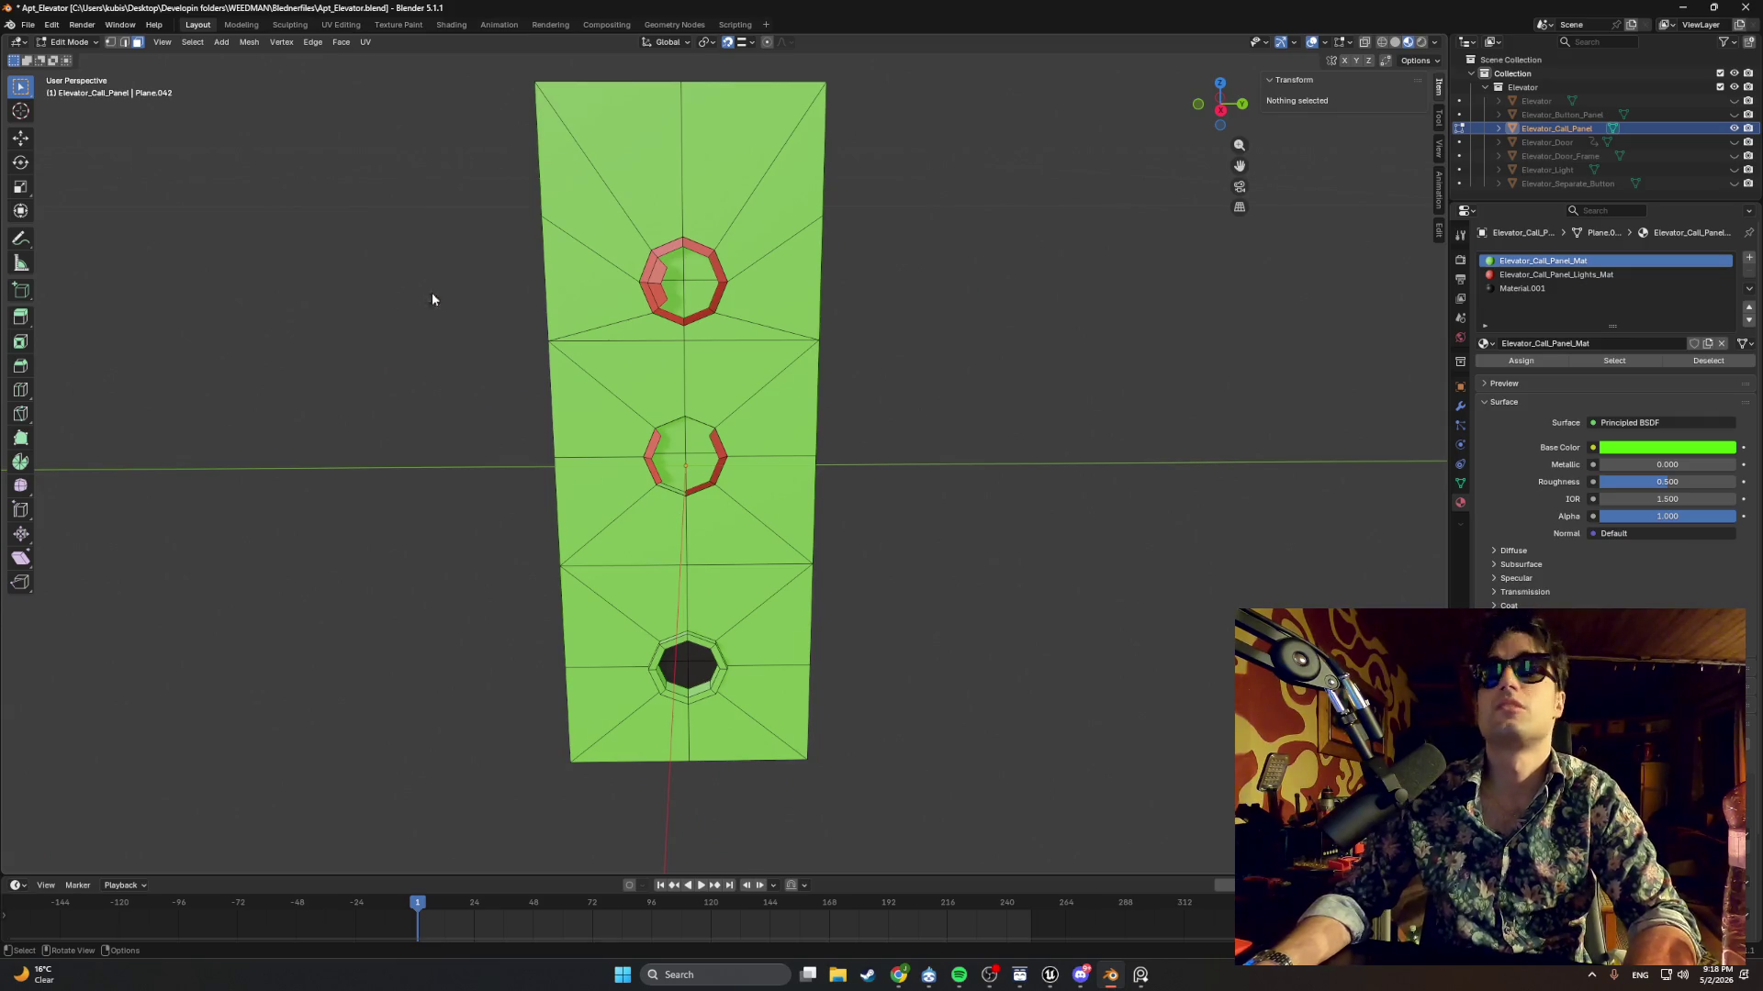
pyautogui.press('z')
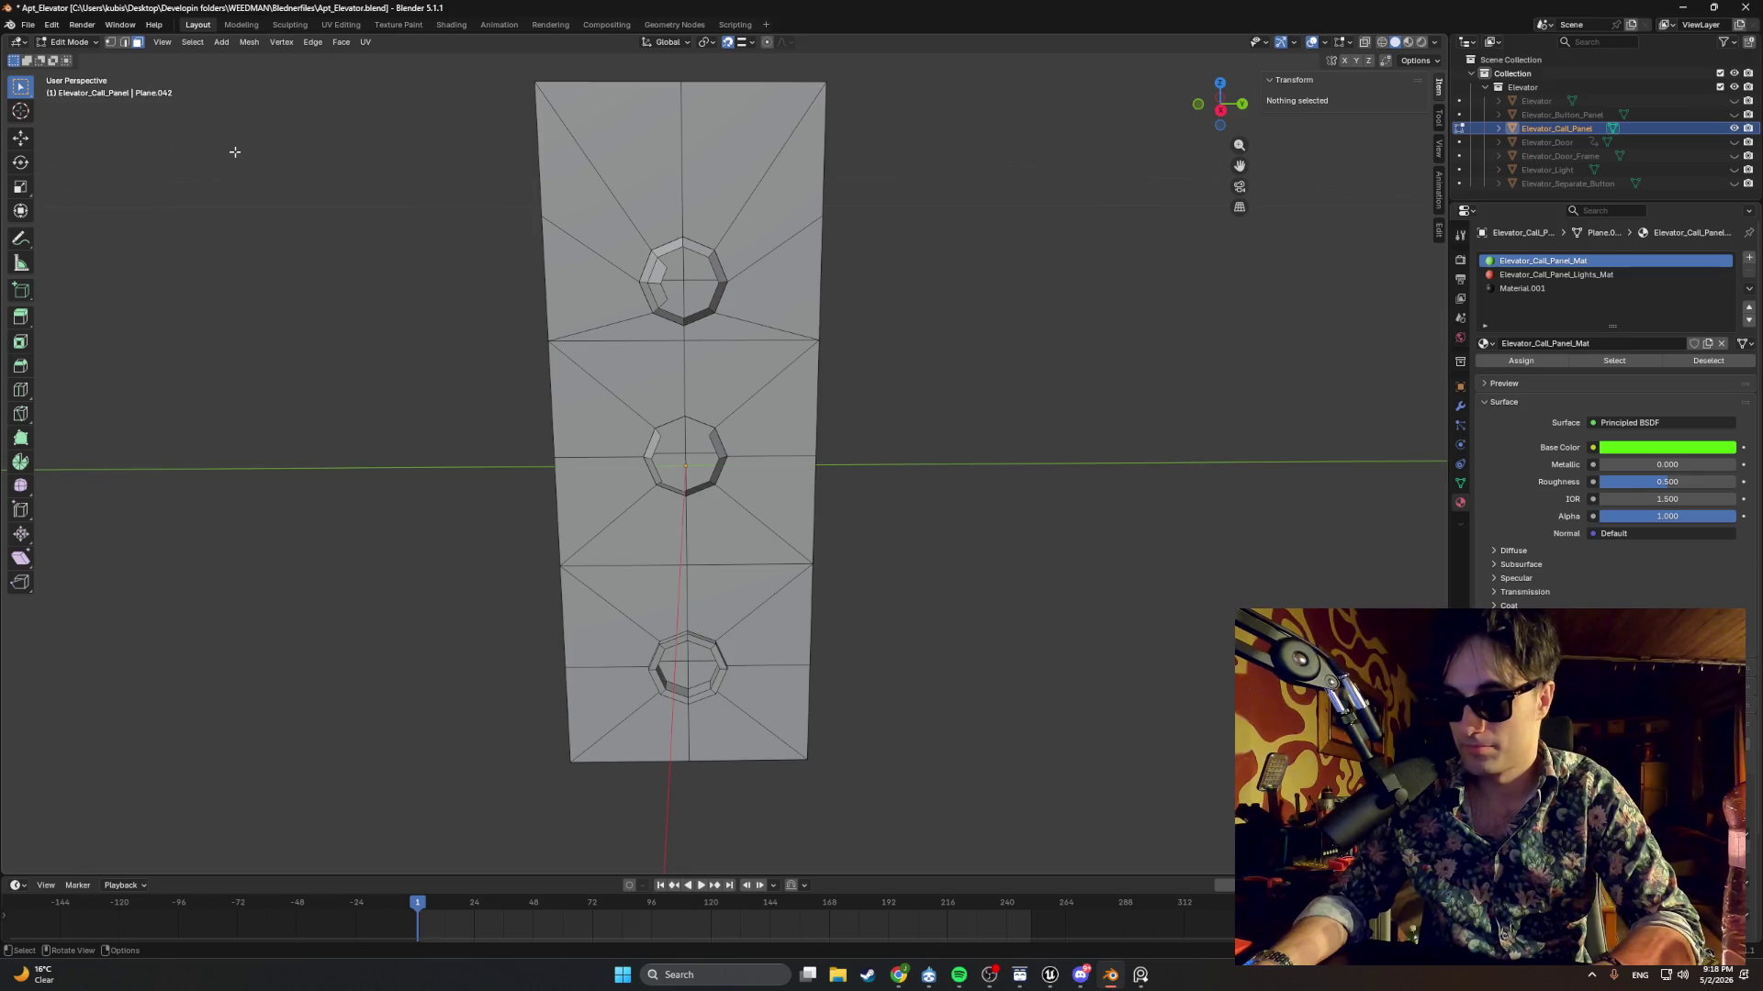
pyautogui.hotkey('alt', 'h')
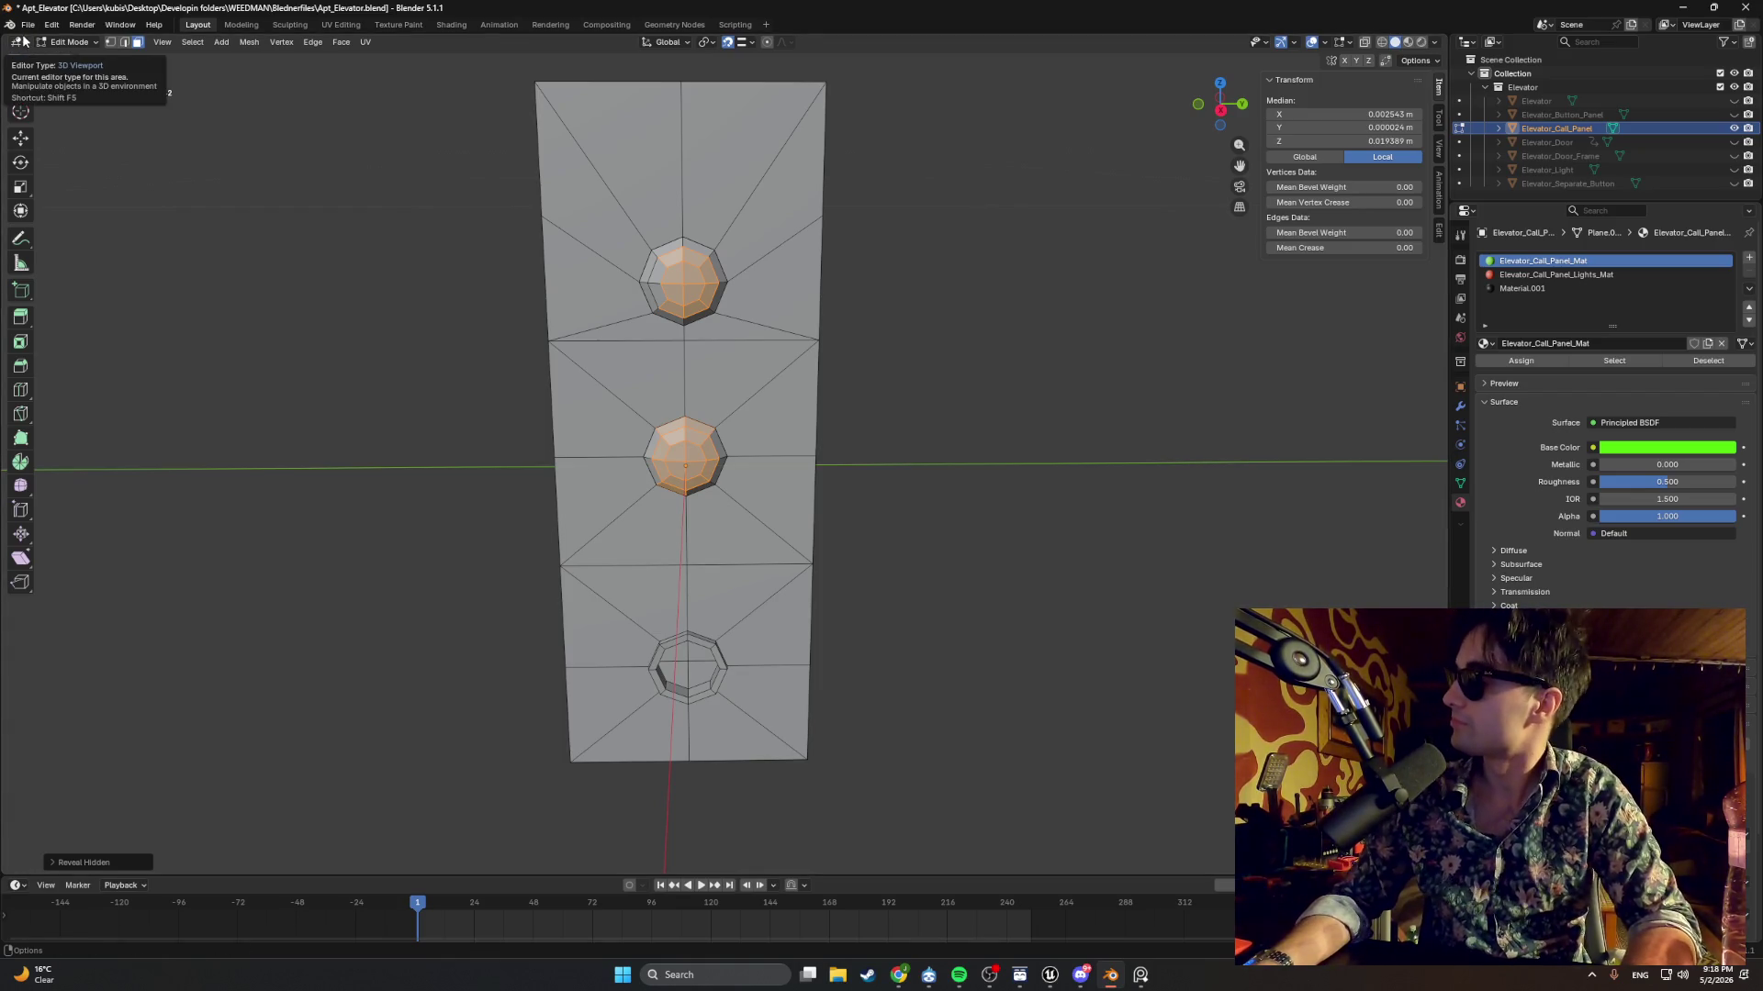
# Start a Blender FBX export, retrying after one cancelled attempt, and browse to the Elevator folder.
pyautogui.click(28, 25)
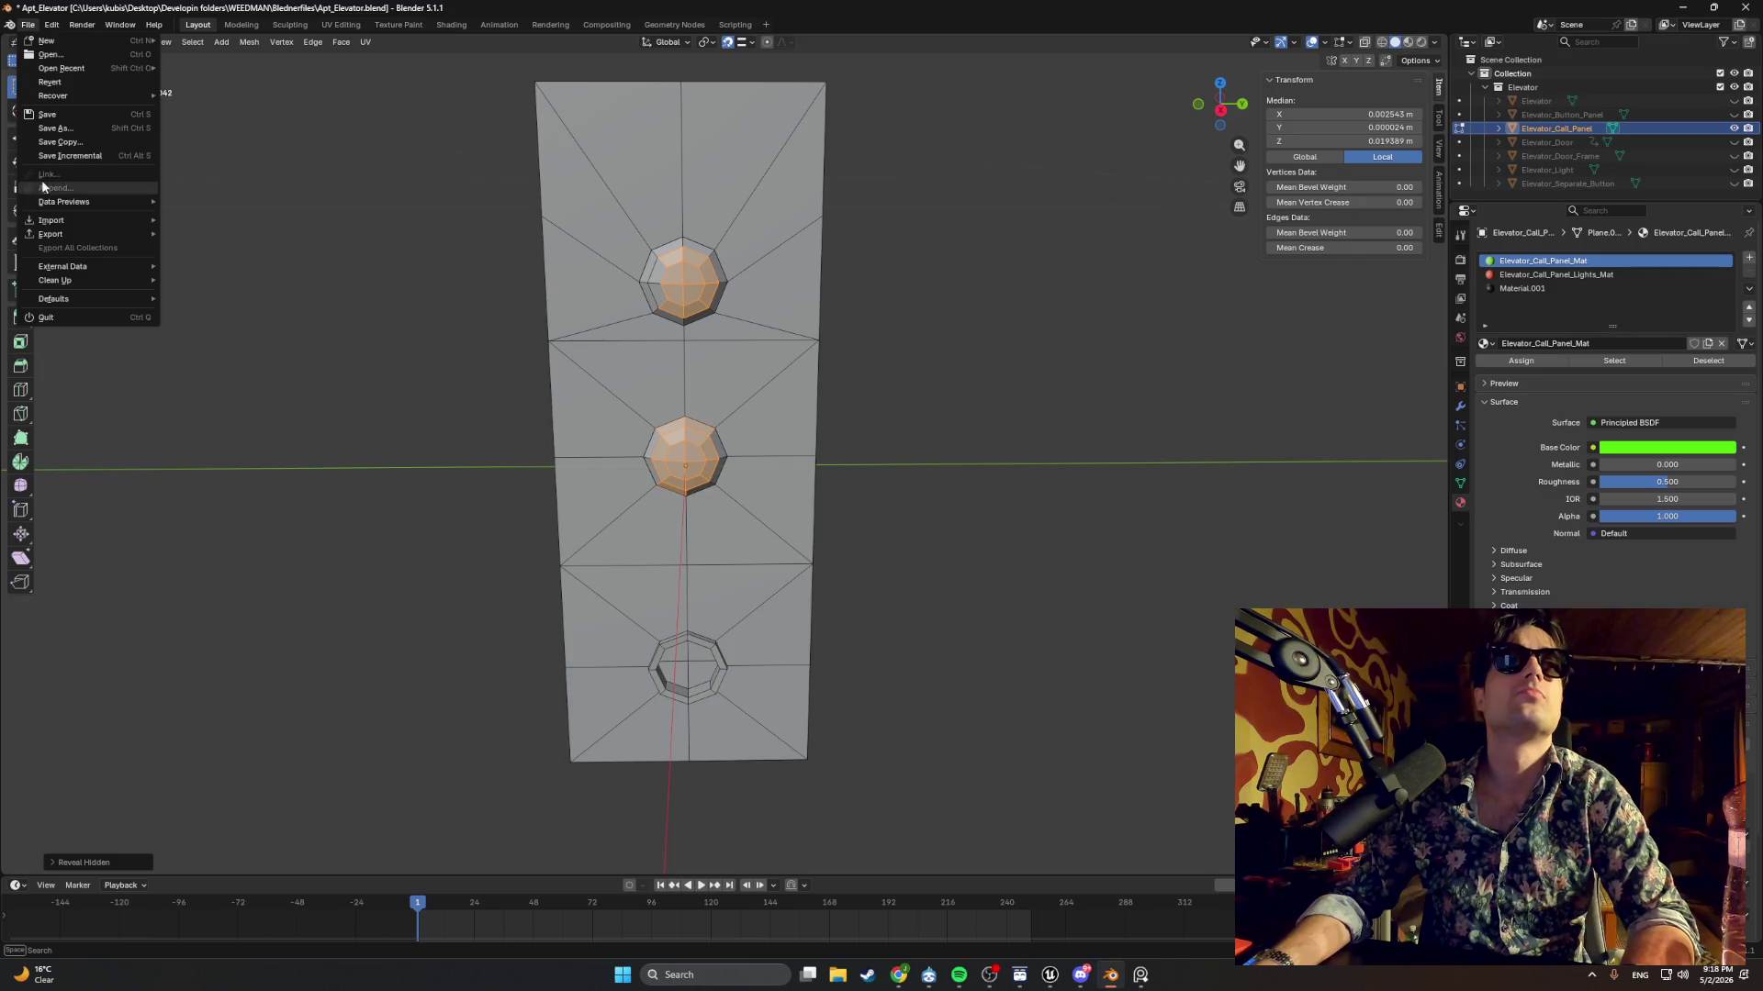
pyautogui.moveTo(75, 234)
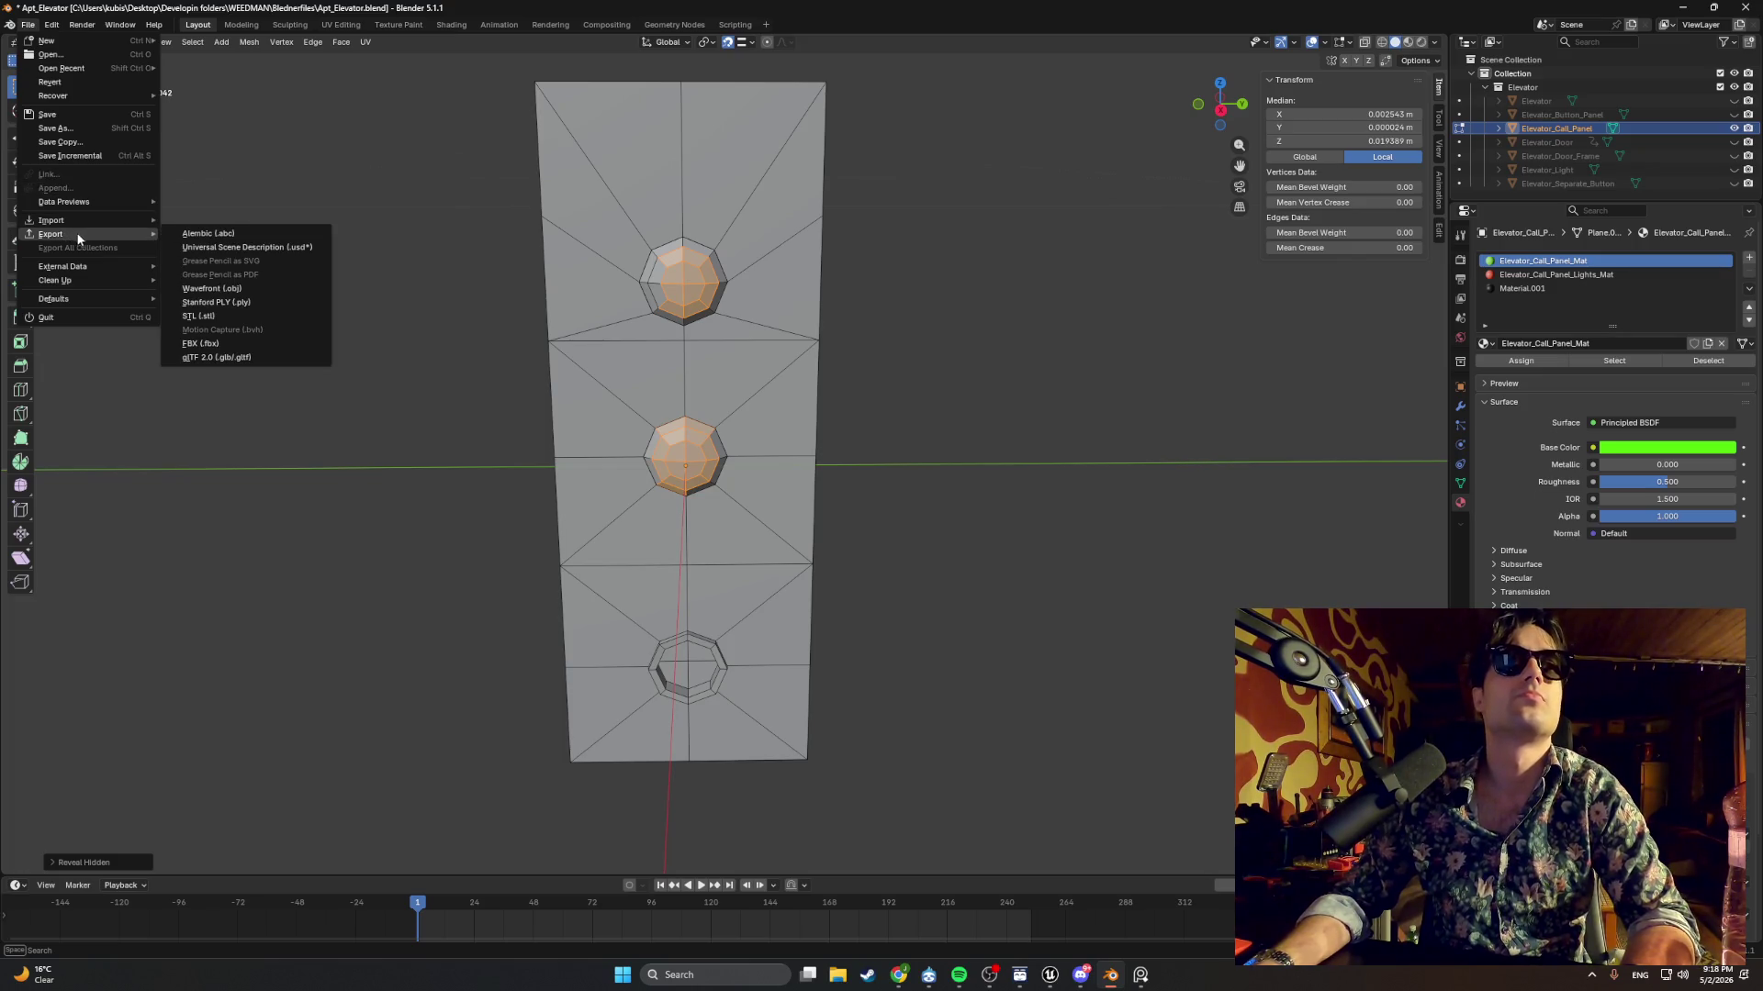
pyautogui.click(224, 344)
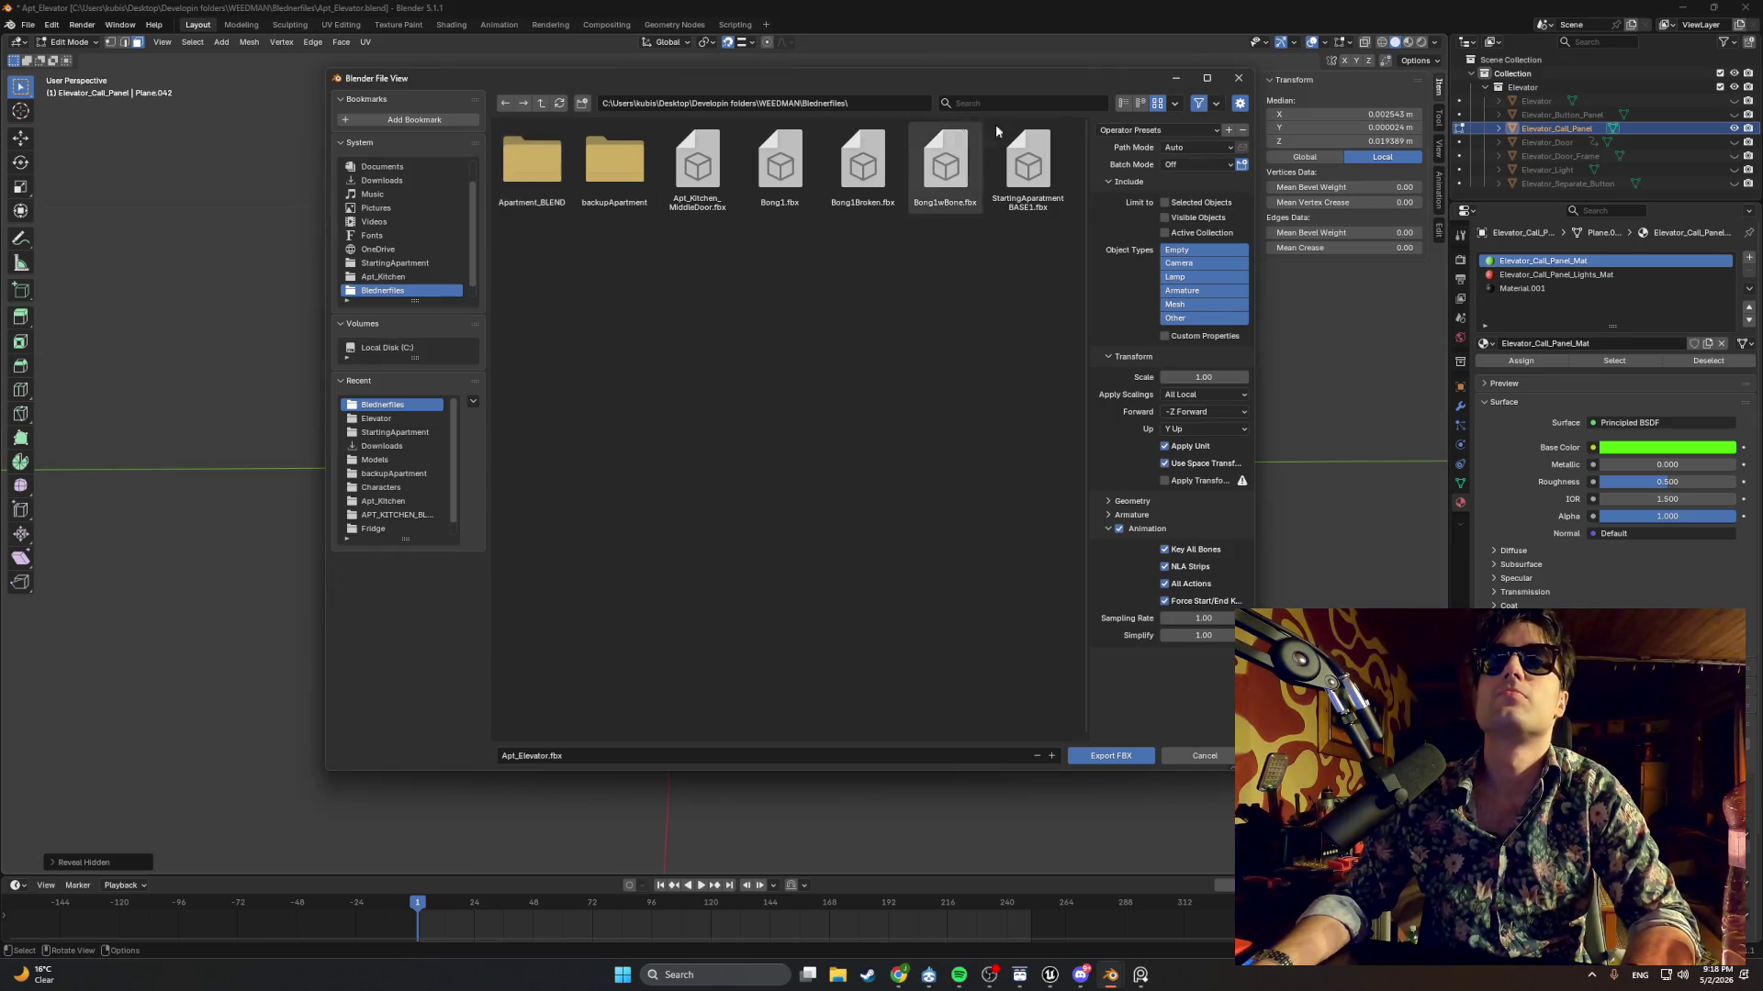
pyautogui.click(1238, 78)
pyautogui.click(28, 25)
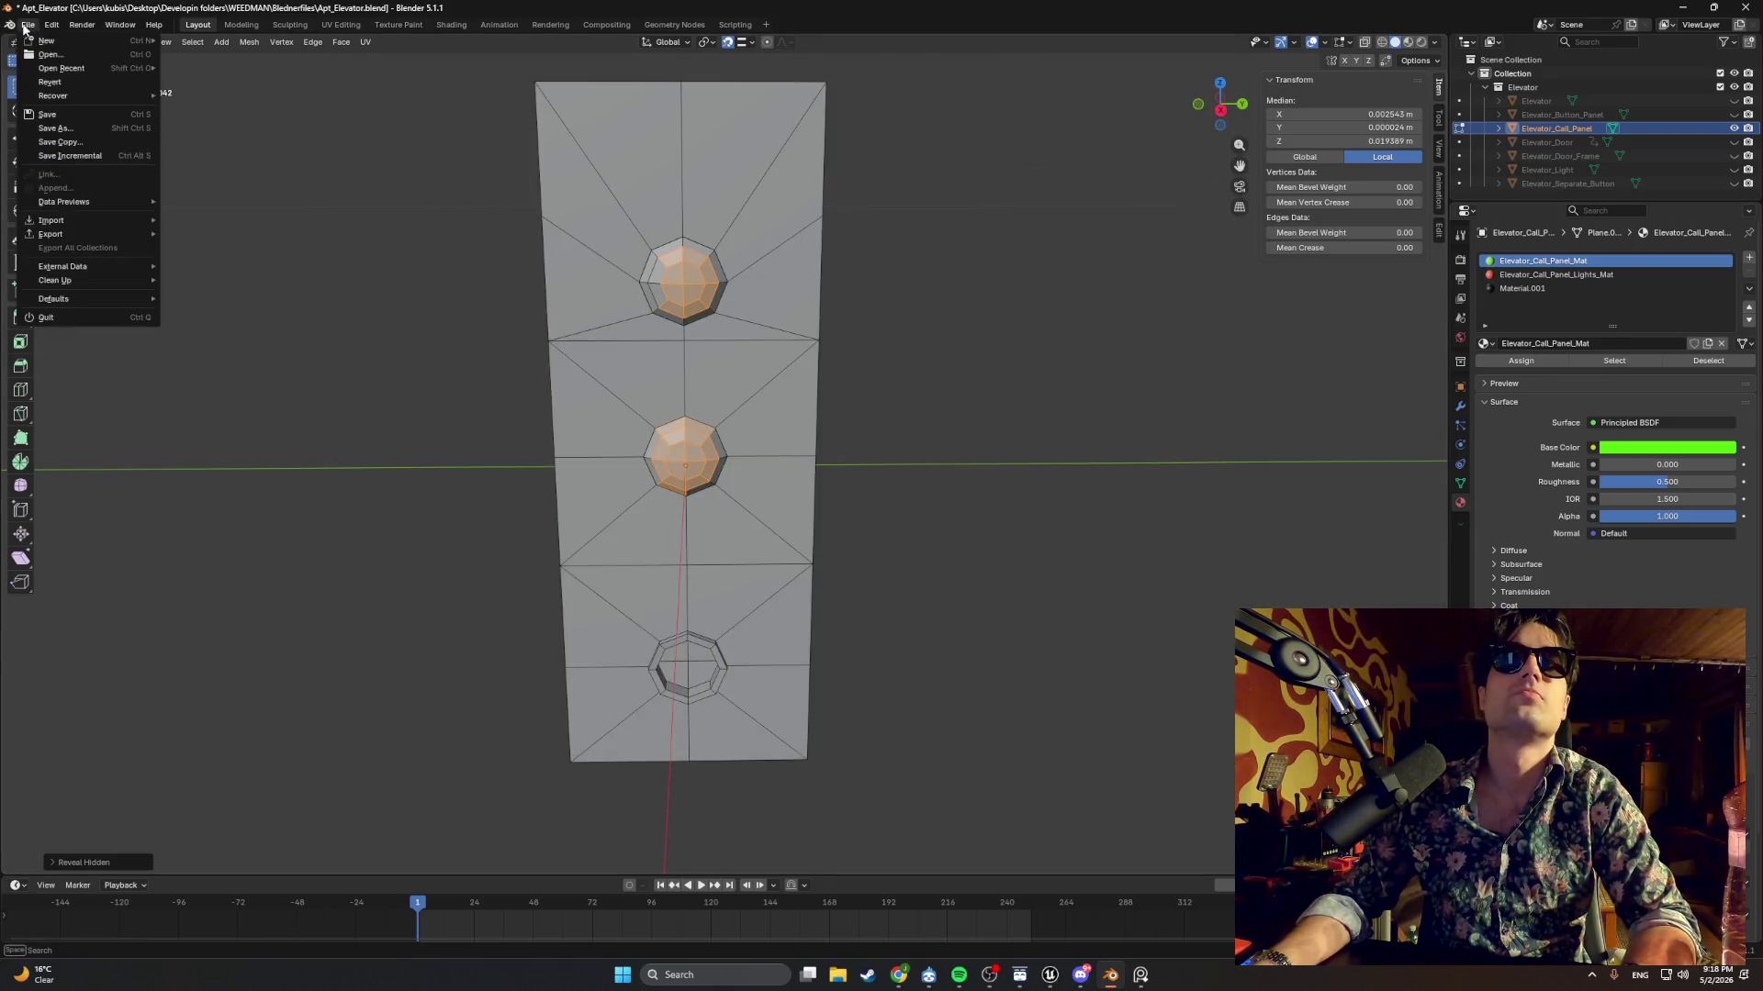
pyautogui.moveTo(100, 231)
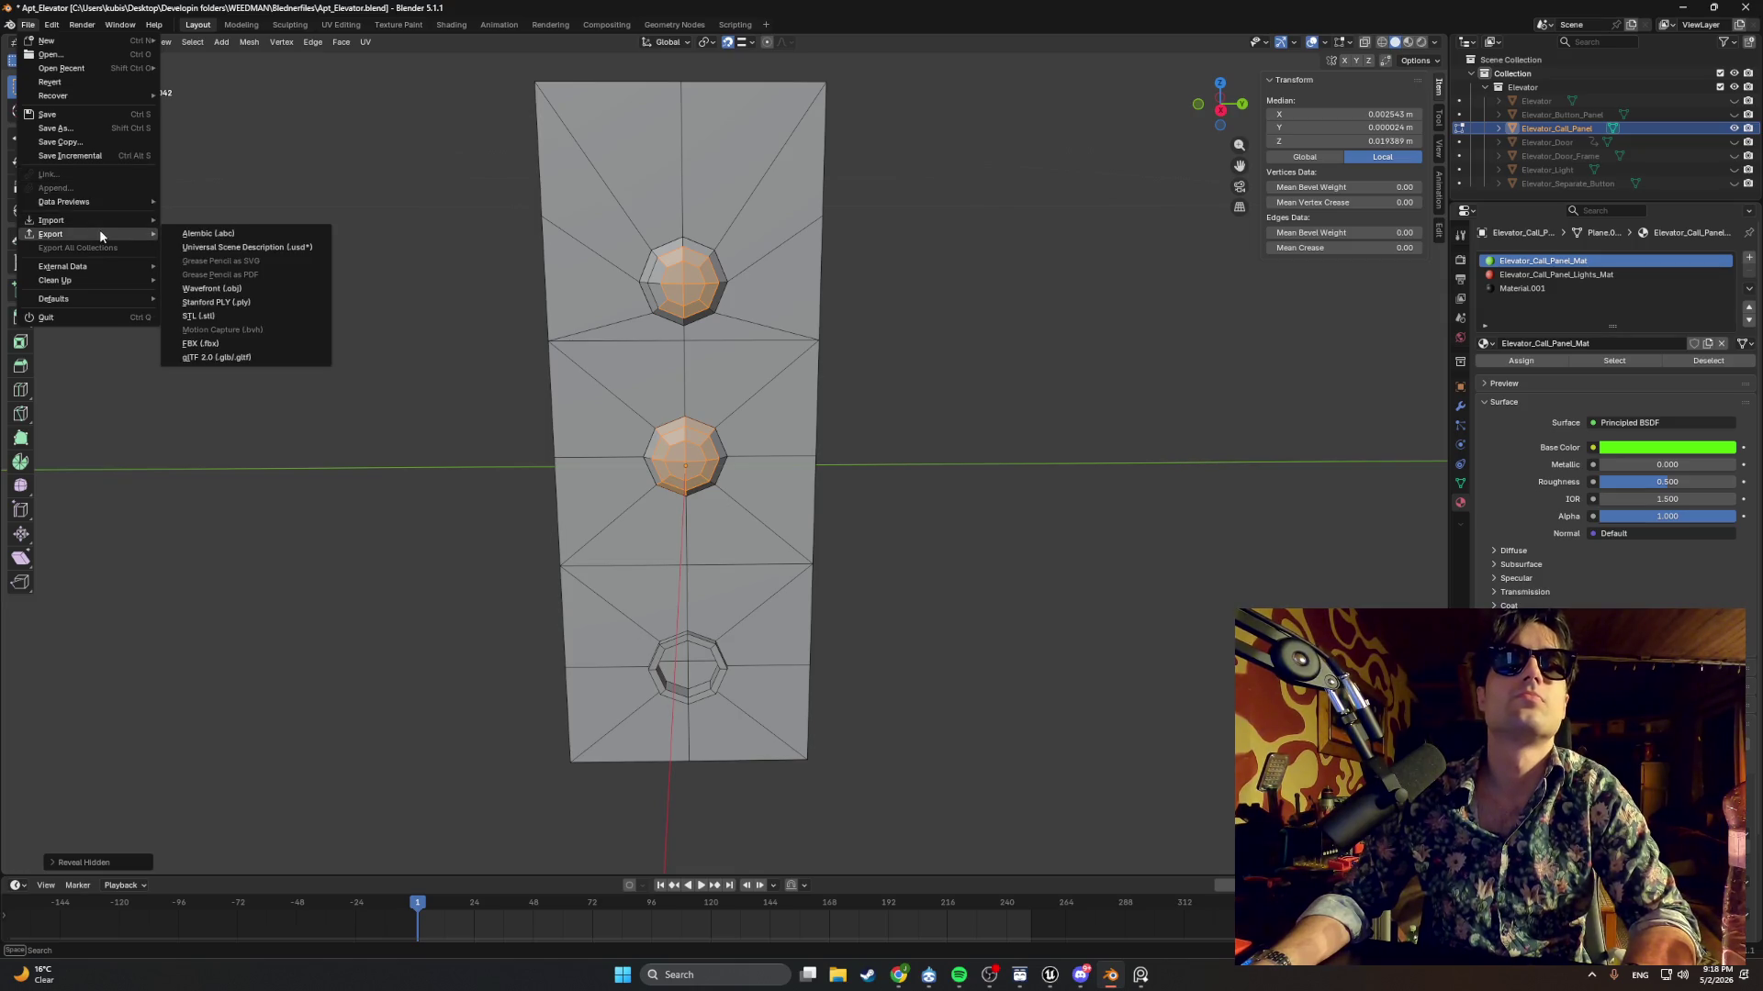
pyautogui.click(220, 343)
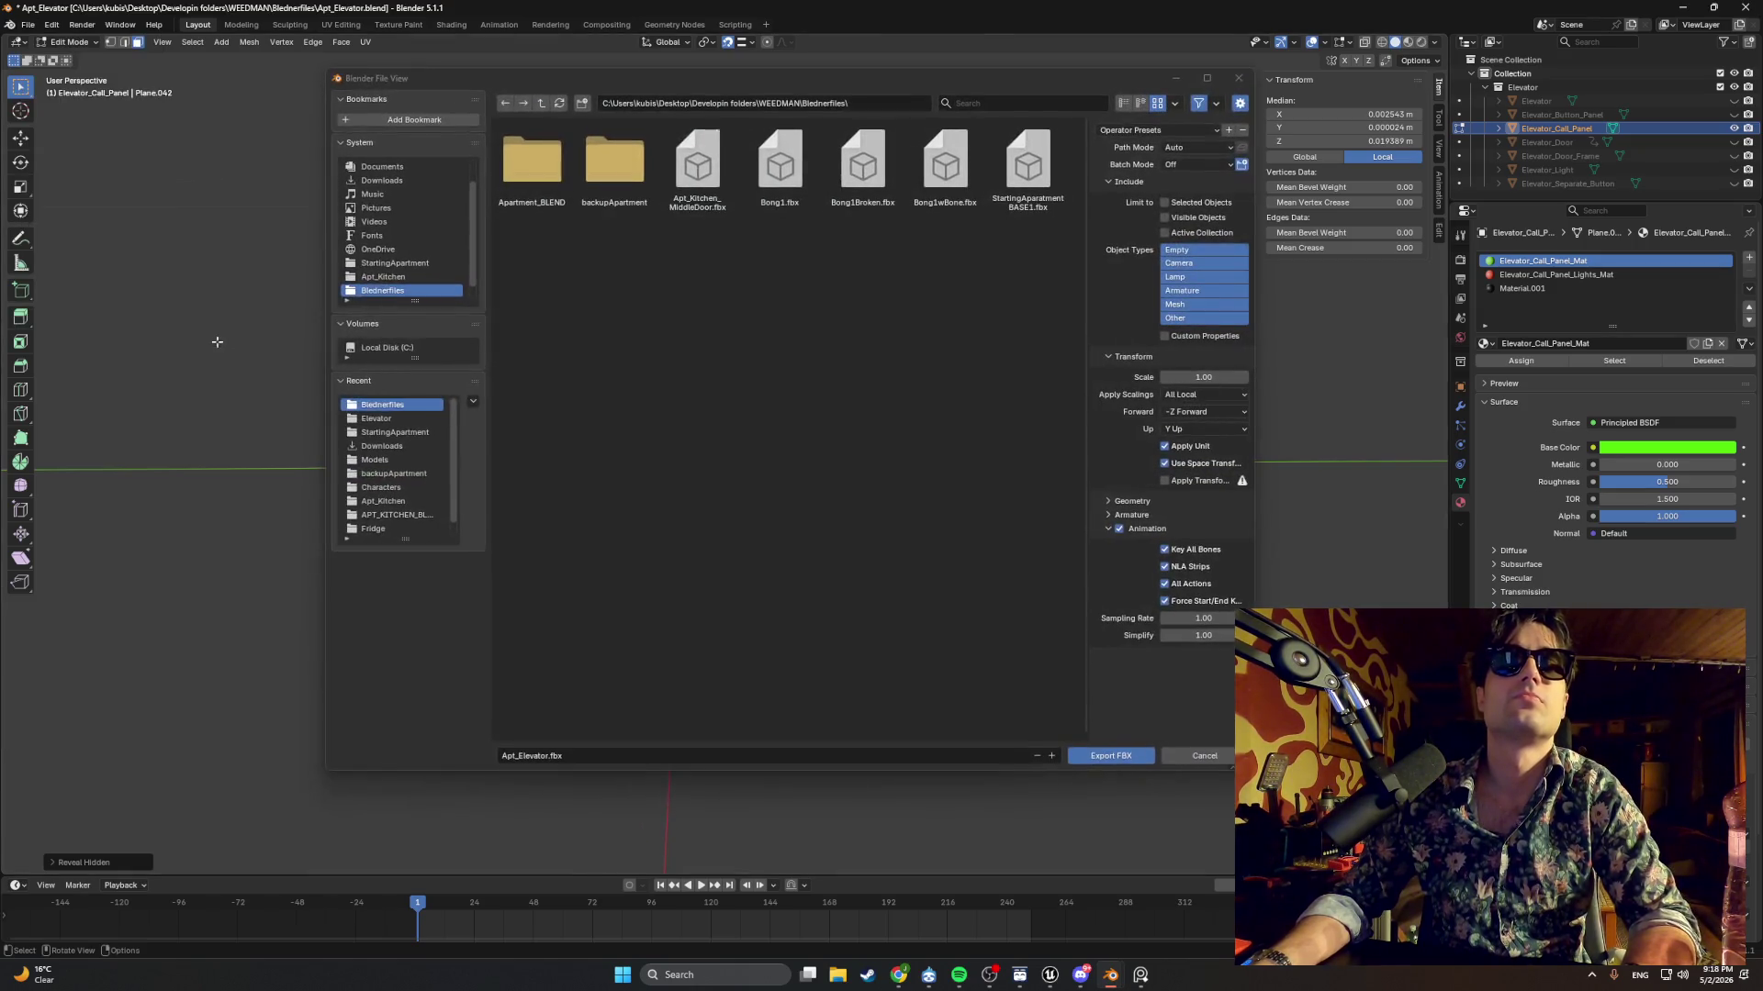
pyautogui.click(396, 420)
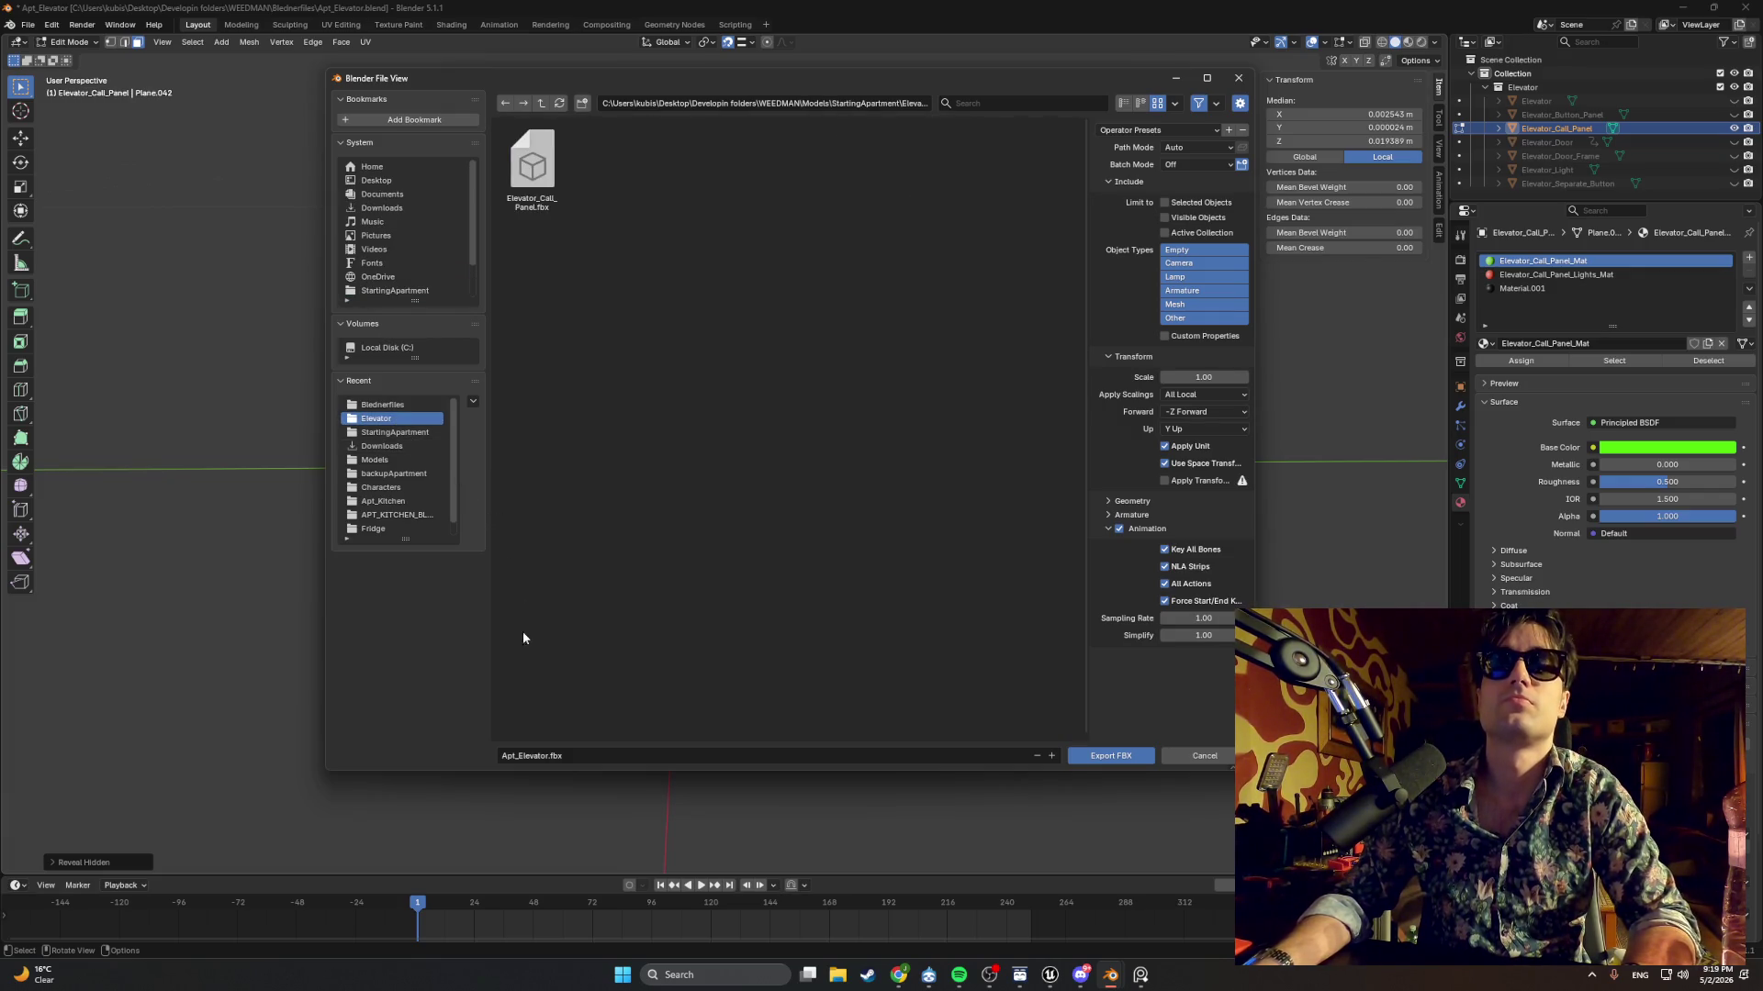
# Overwrite Elevator_Call_Panel.fbx with animation excluded from the export.
pyautogui.click(533, 204)
pyautogui.click(876, 666)
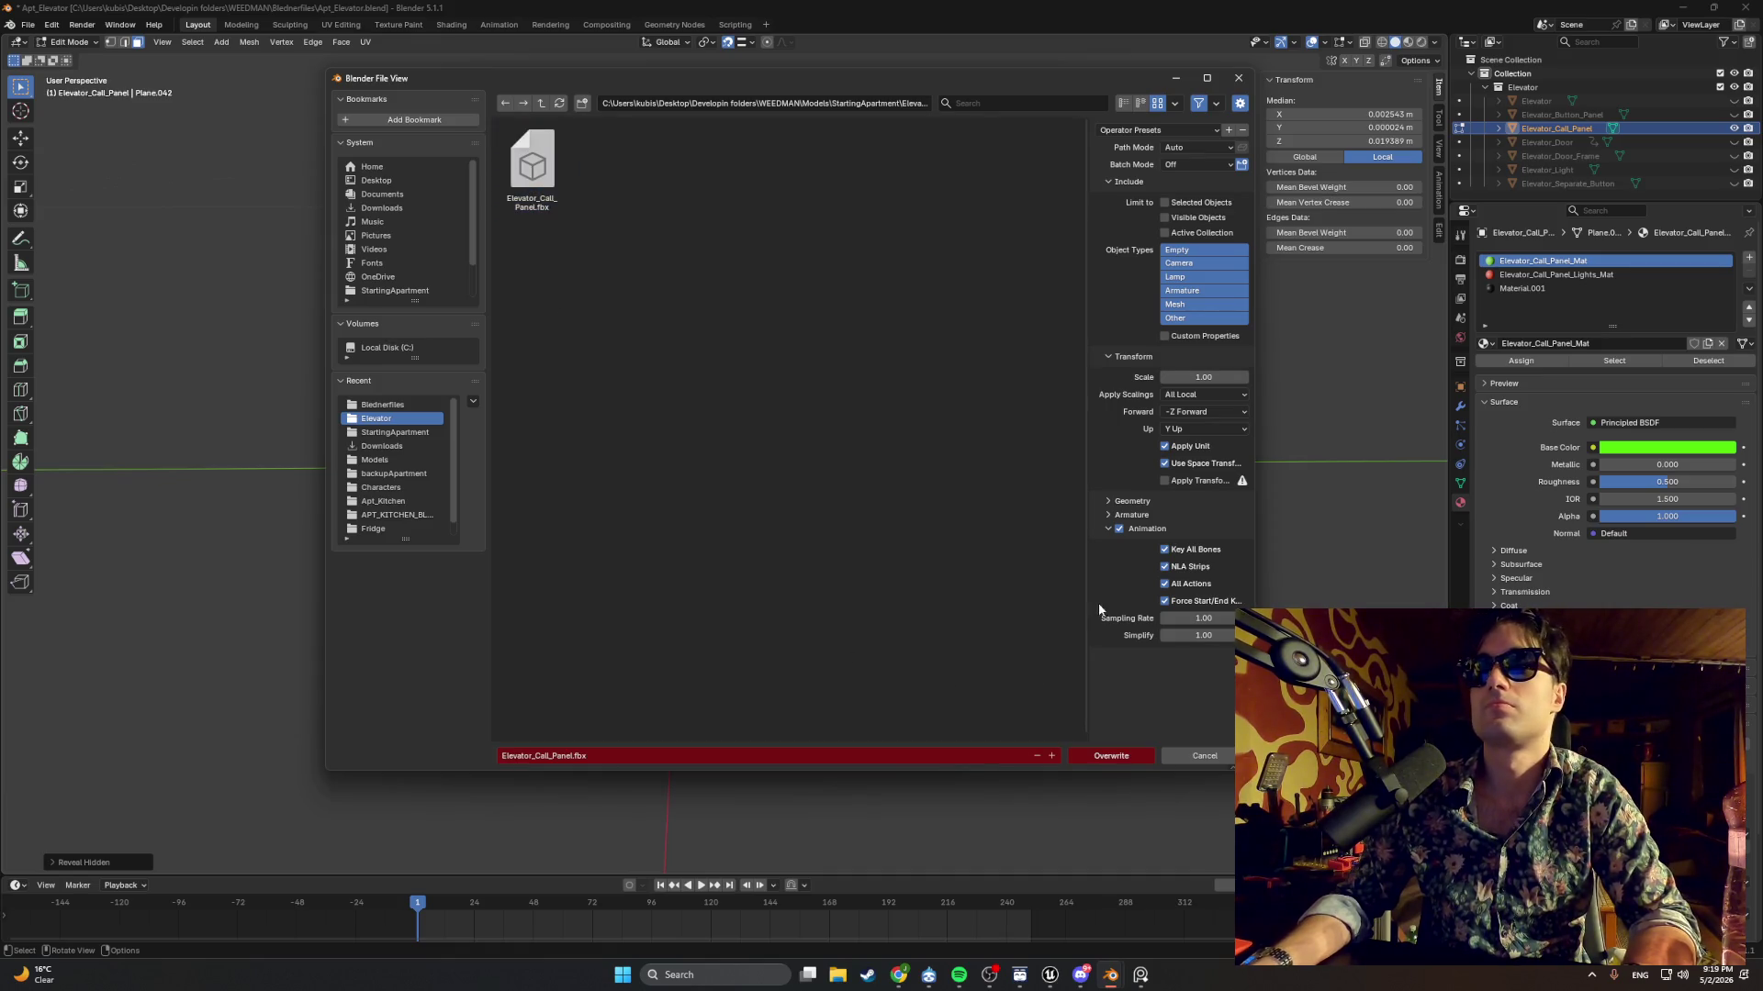
pyautogui.click(1119, 529)
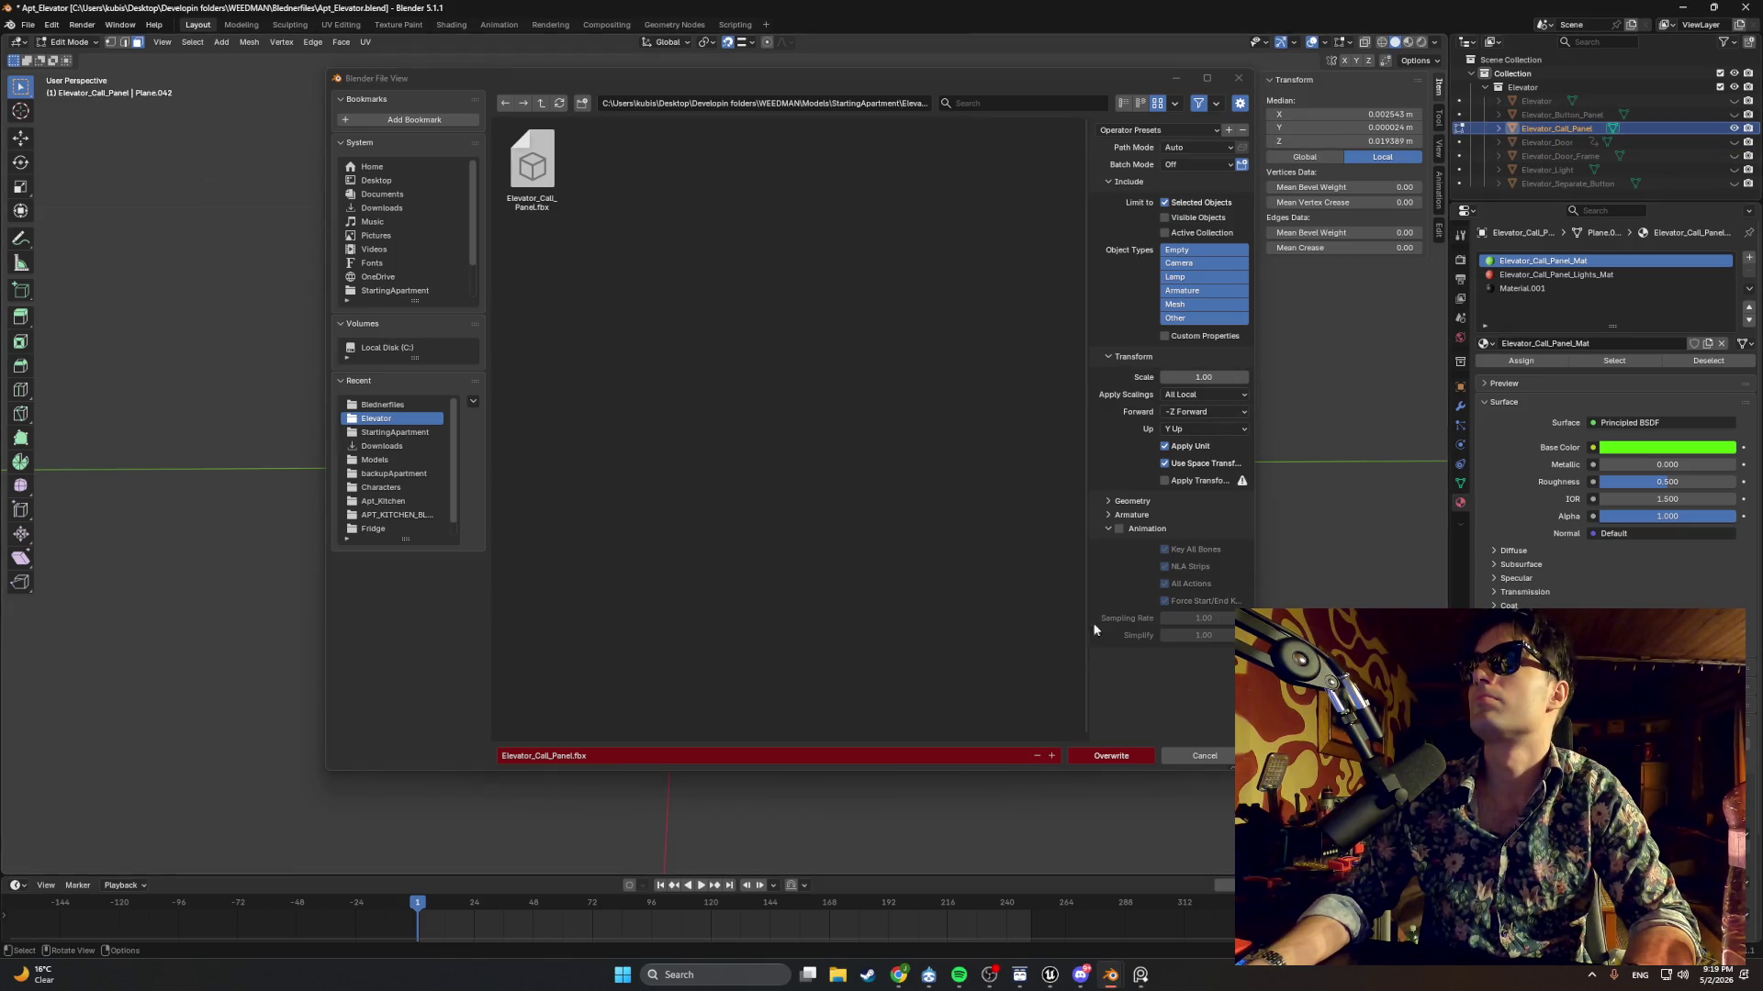
pyautogui.click(1109, 757)
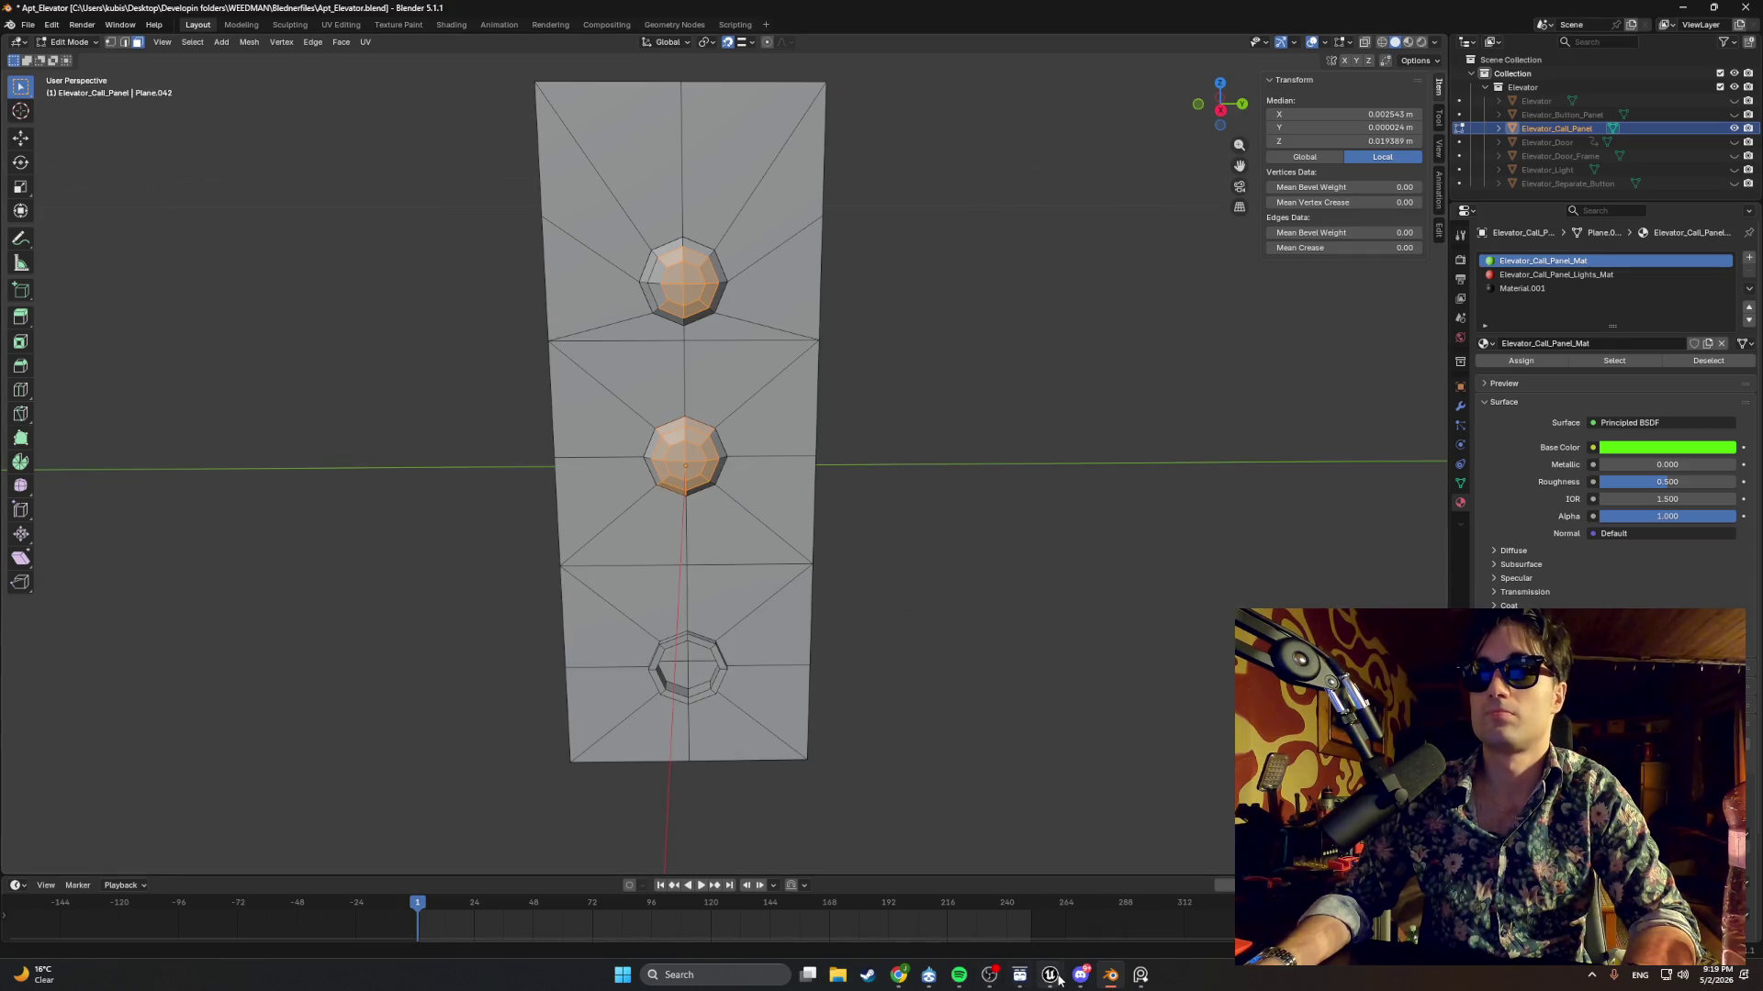
# Switch back to Unreal Engine and bring up the Content Drawer.
pyautogui.moveTo(1049, 974)
pyautogui.click(1014, 934)
pyautogui.hotkey('ctrl', 'space')
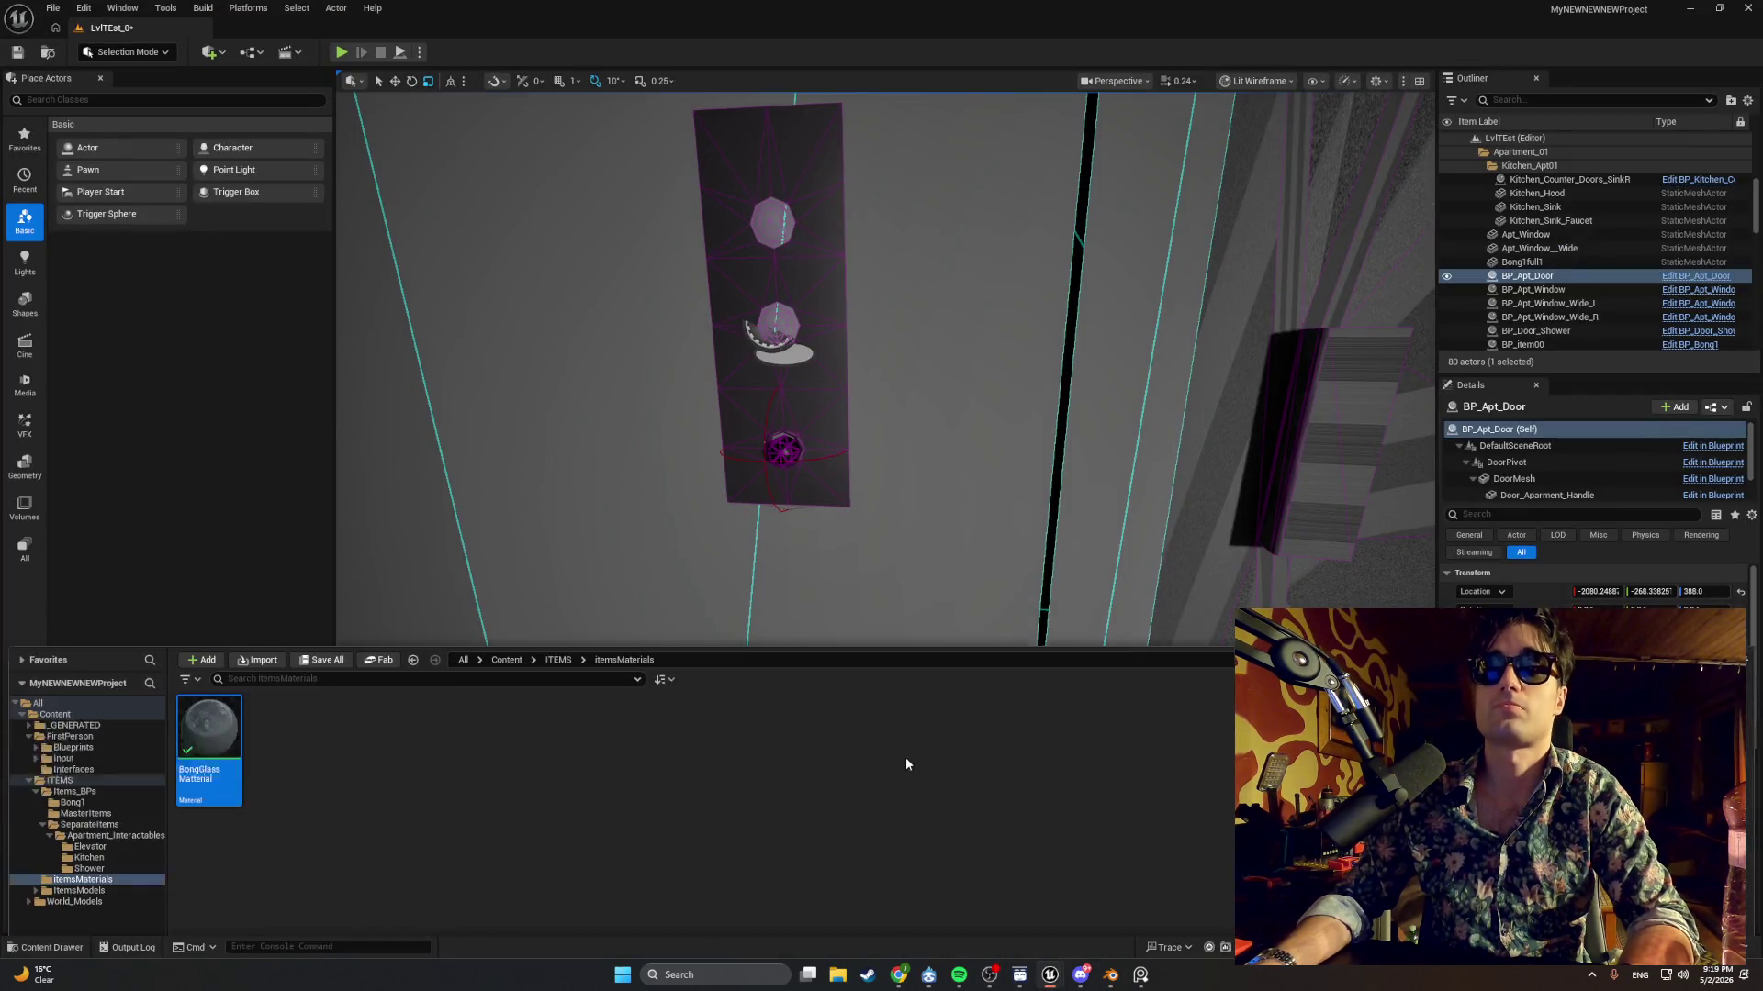